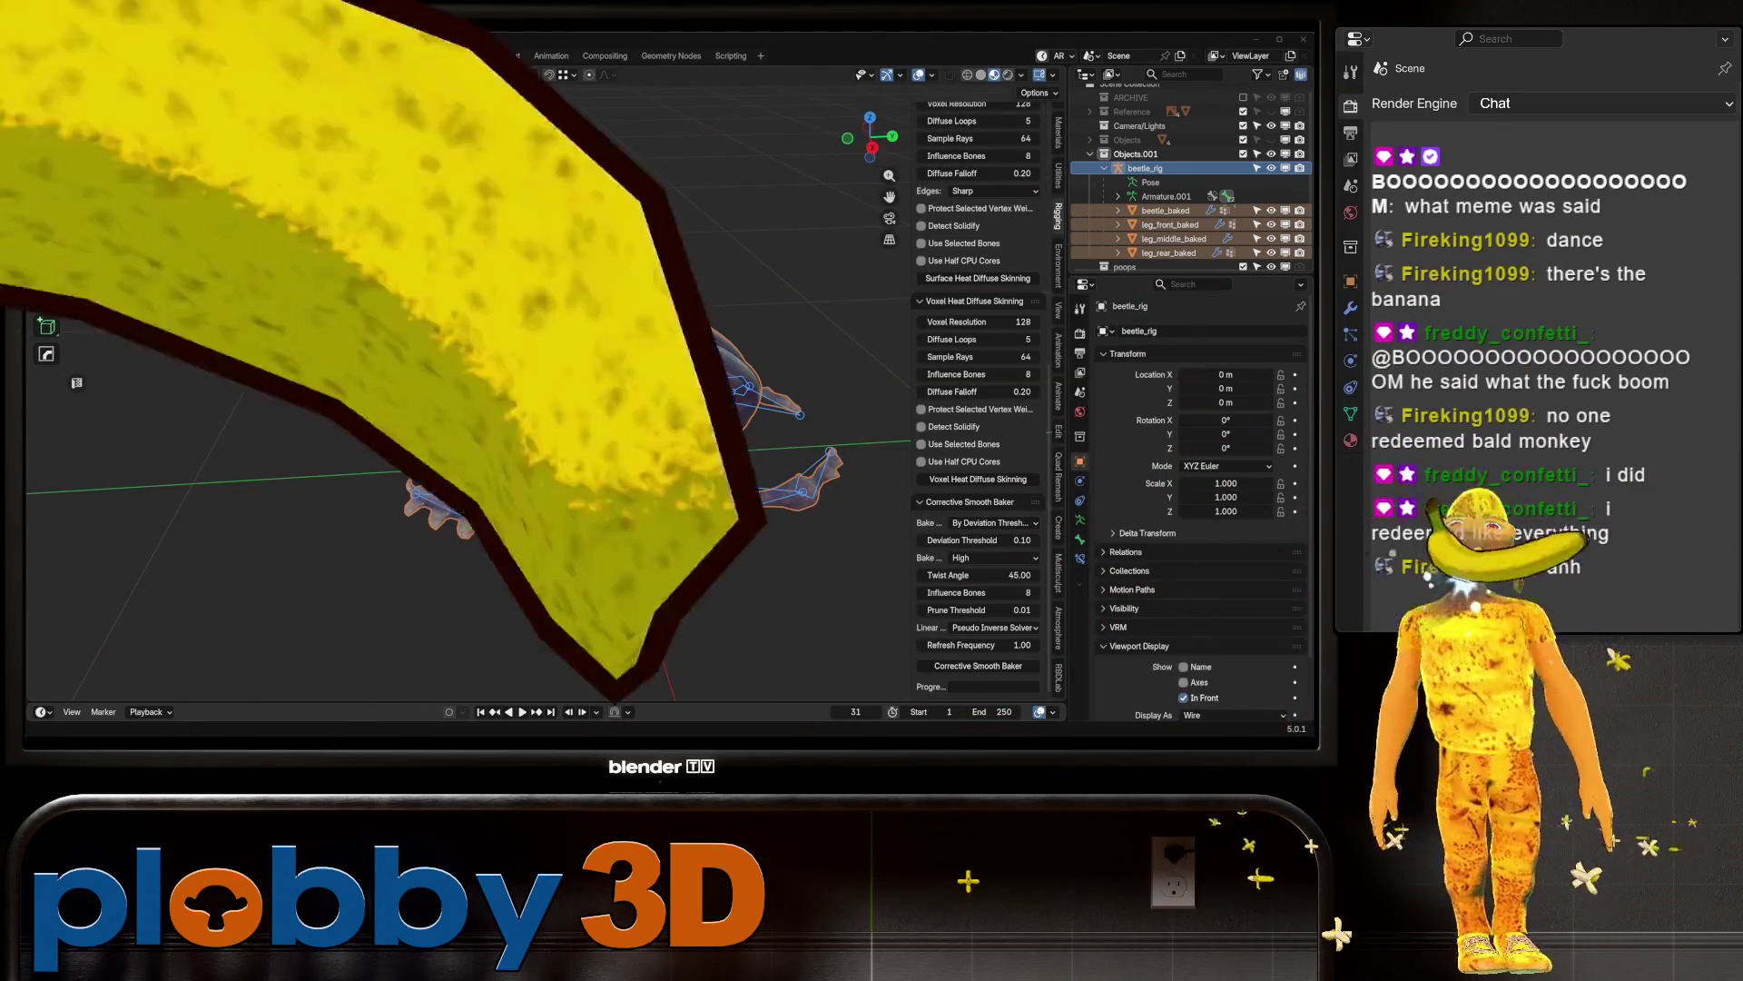
Step: Briefly watch a Twitch stream full-screen in the browser, then return to Blender
{"action": "key", "text": "alt+Tab"}
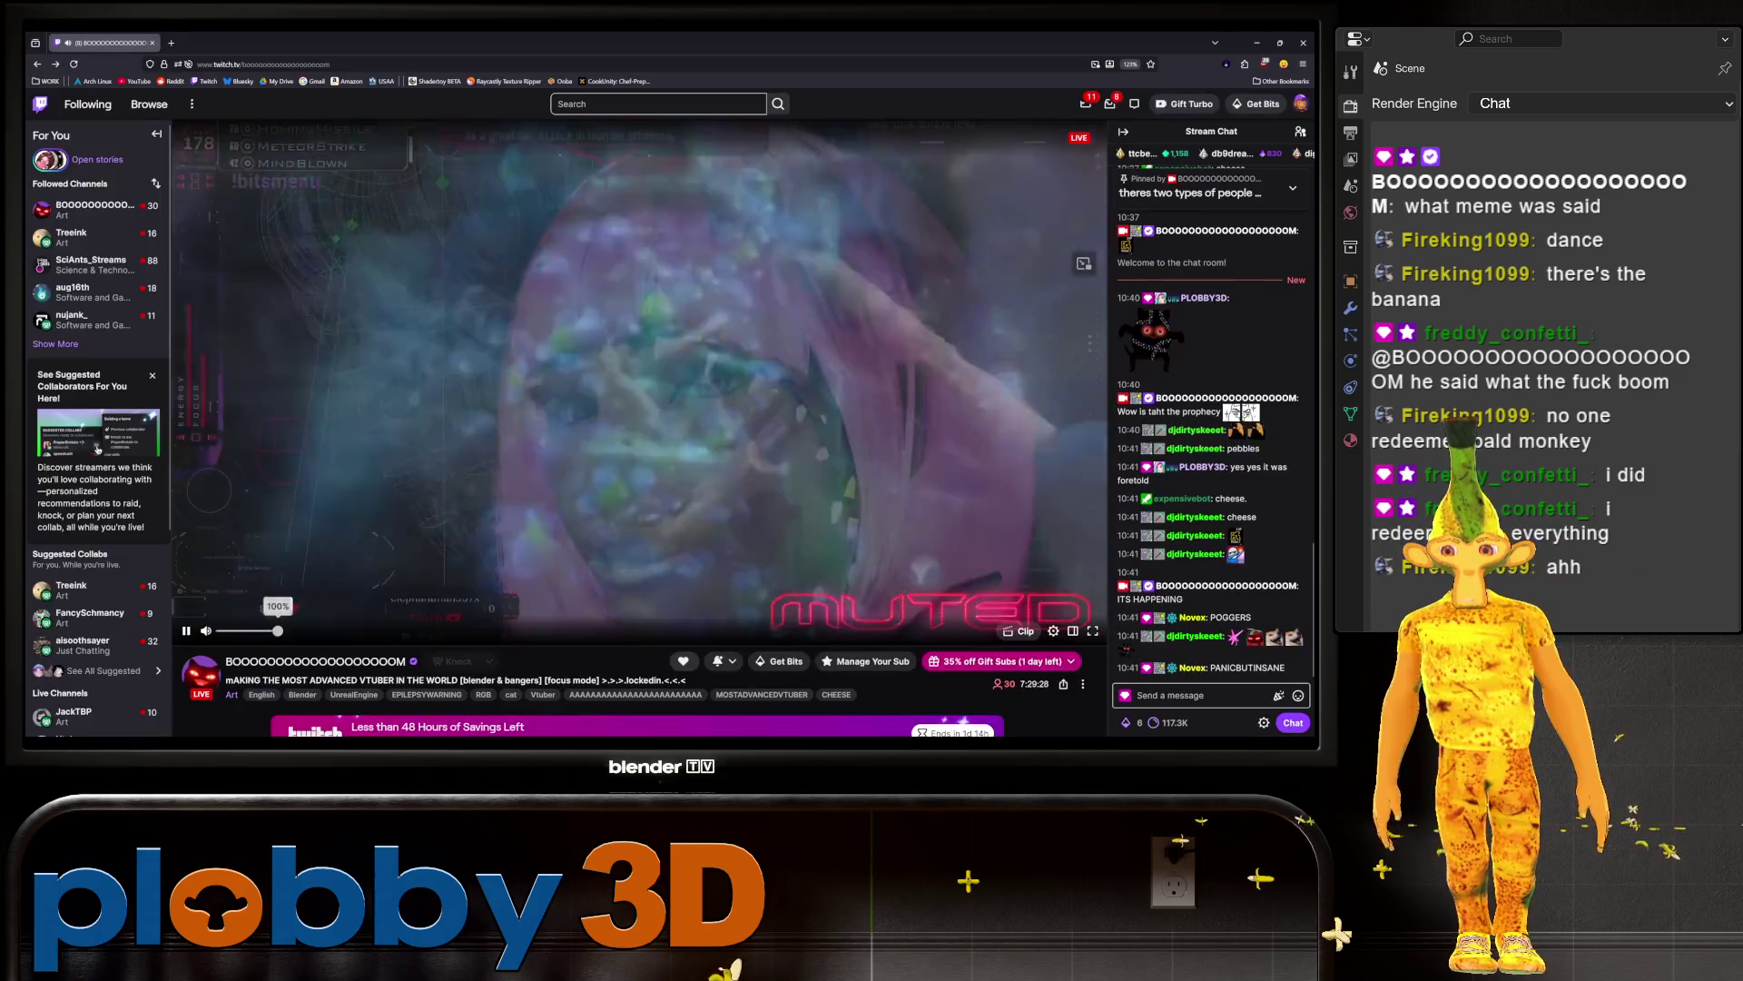
{"action": "key", "text": "f"}
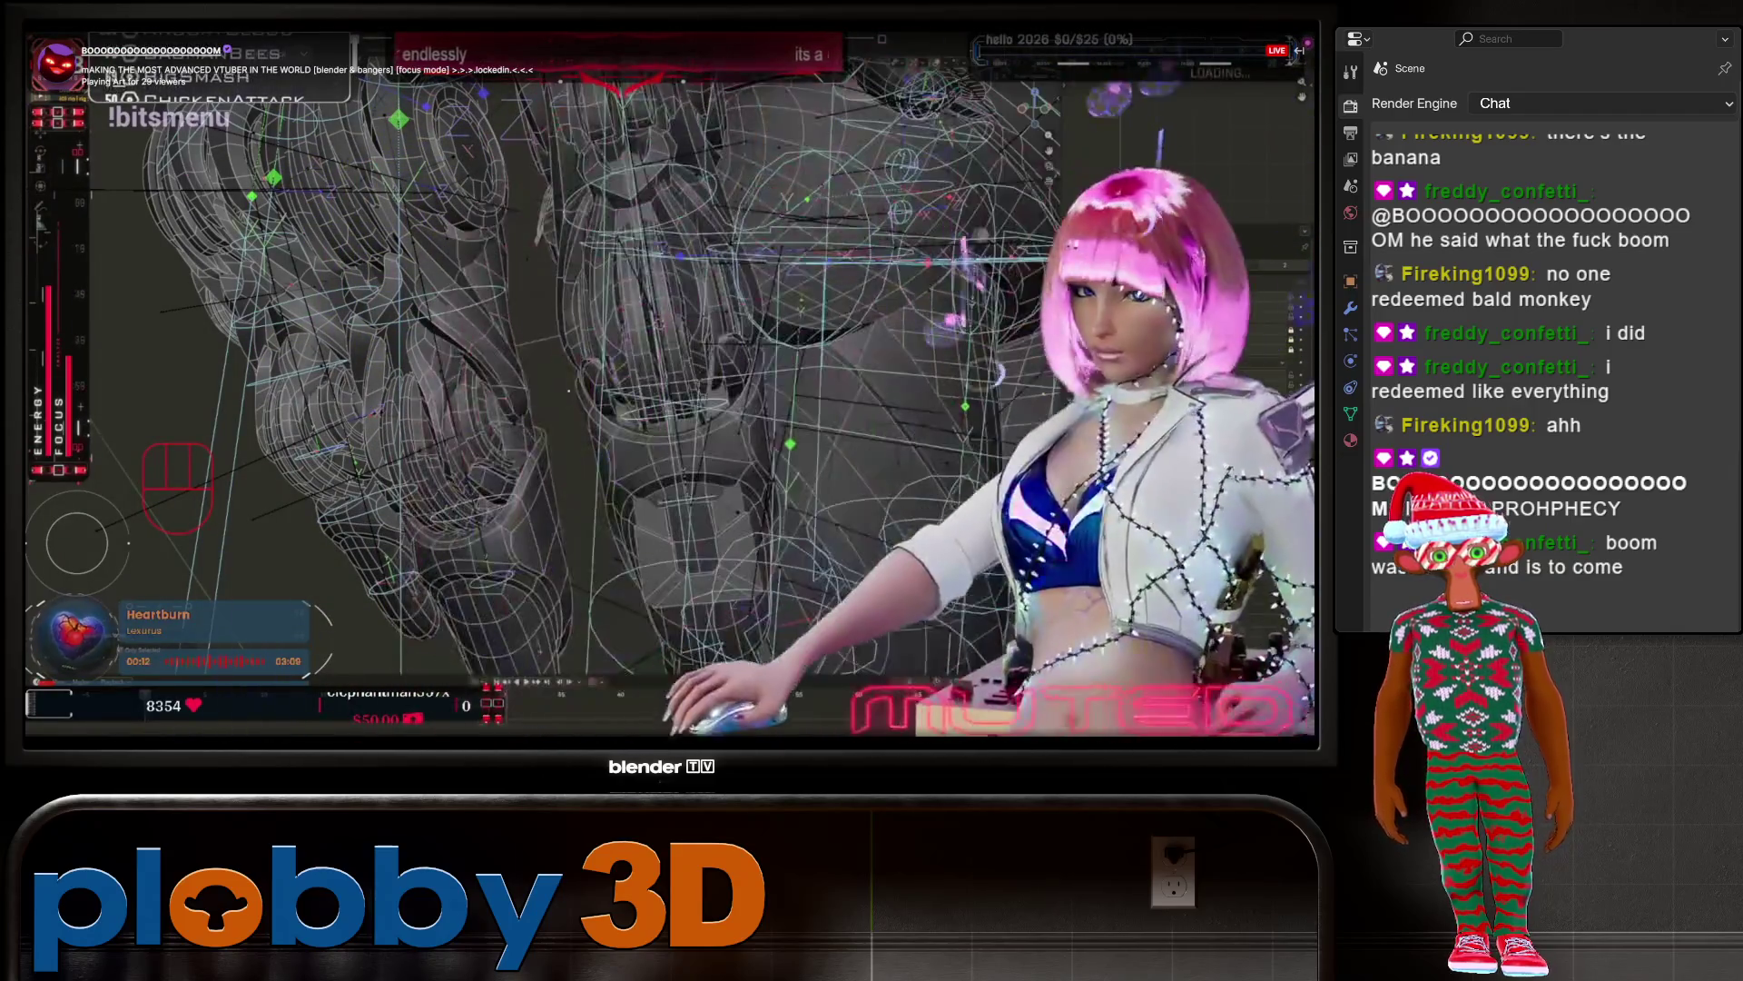
{"action": "left_click", "coordinate": [1293, 730]}
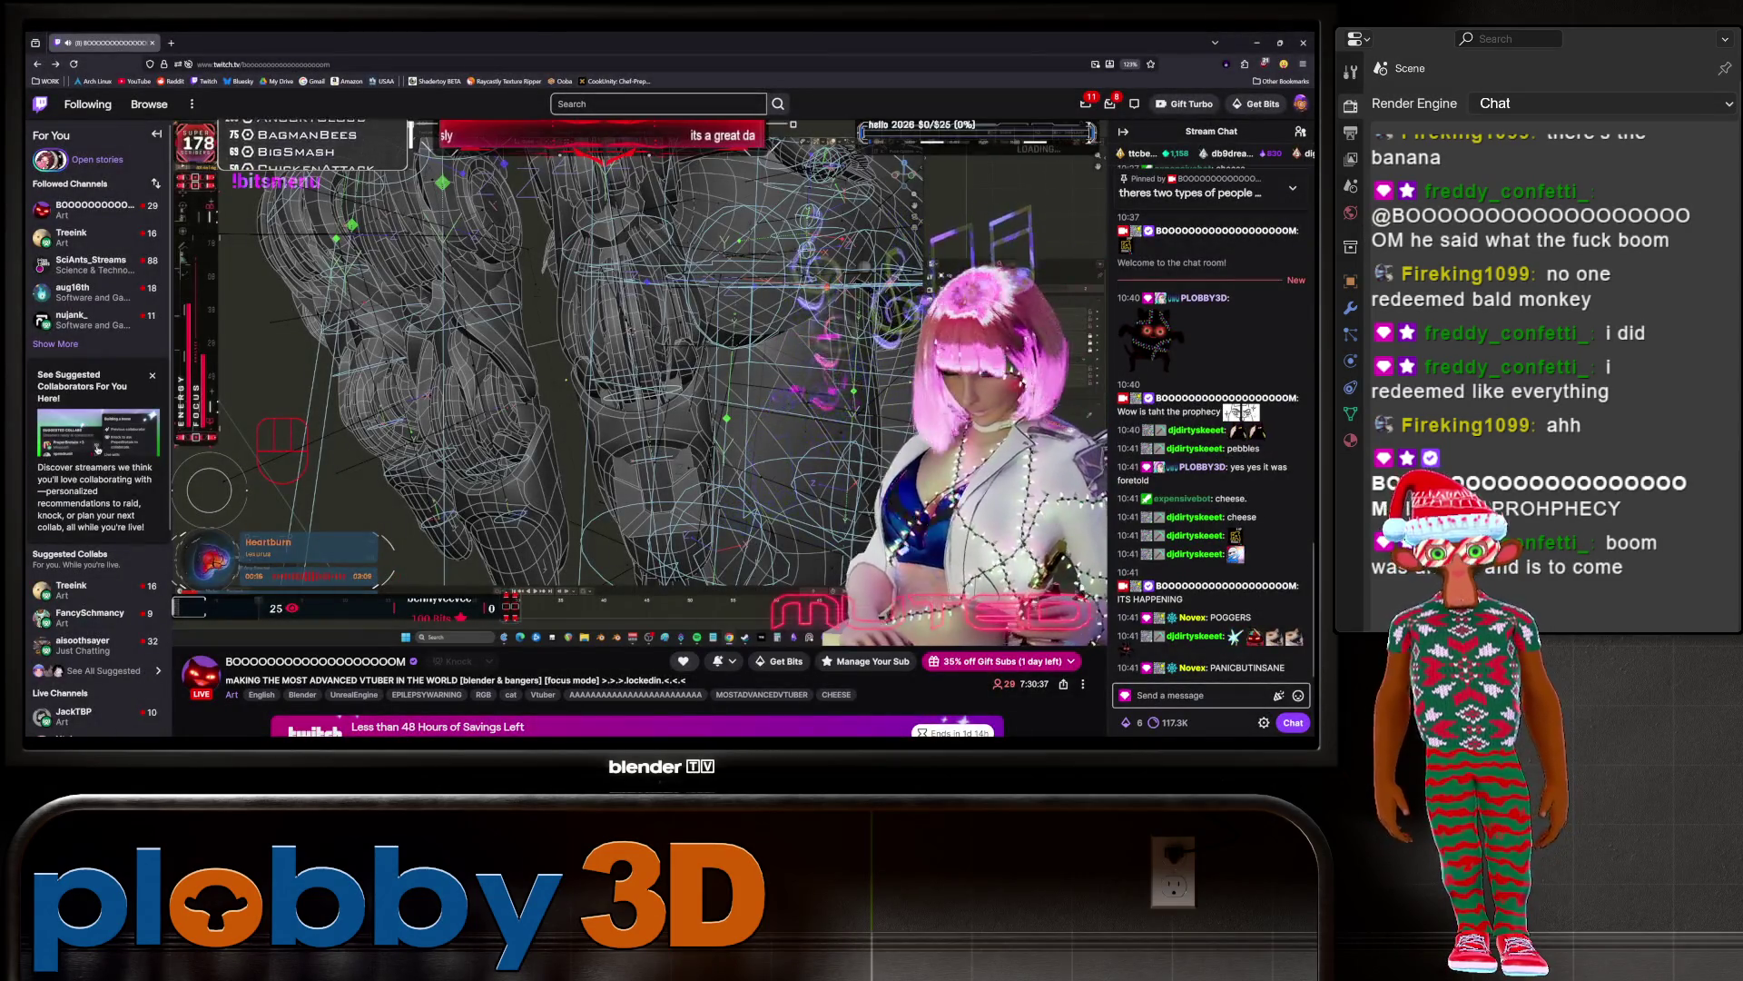
{"action": "key", "text": "super+Down"}
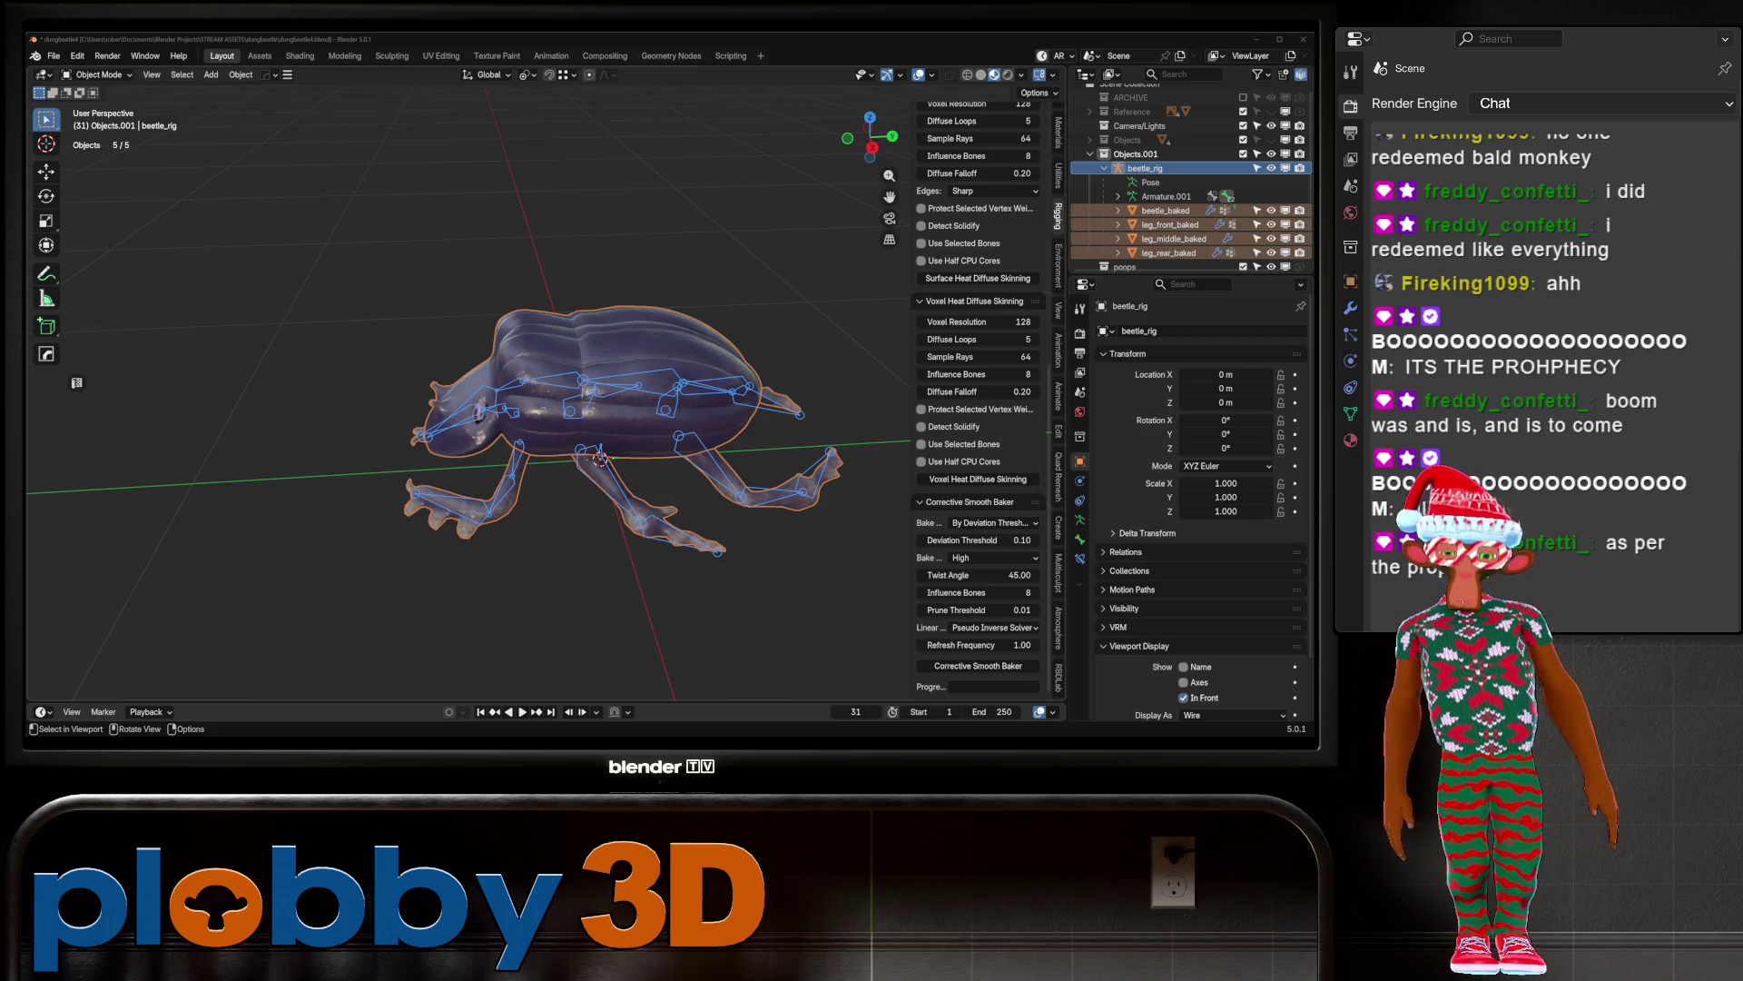
Step: Select beetle_rig and switch it into Pose Mode
{"action": "middle_click_drag", "start_coordinate": [545, 409], "coordinate": [495, 413]}
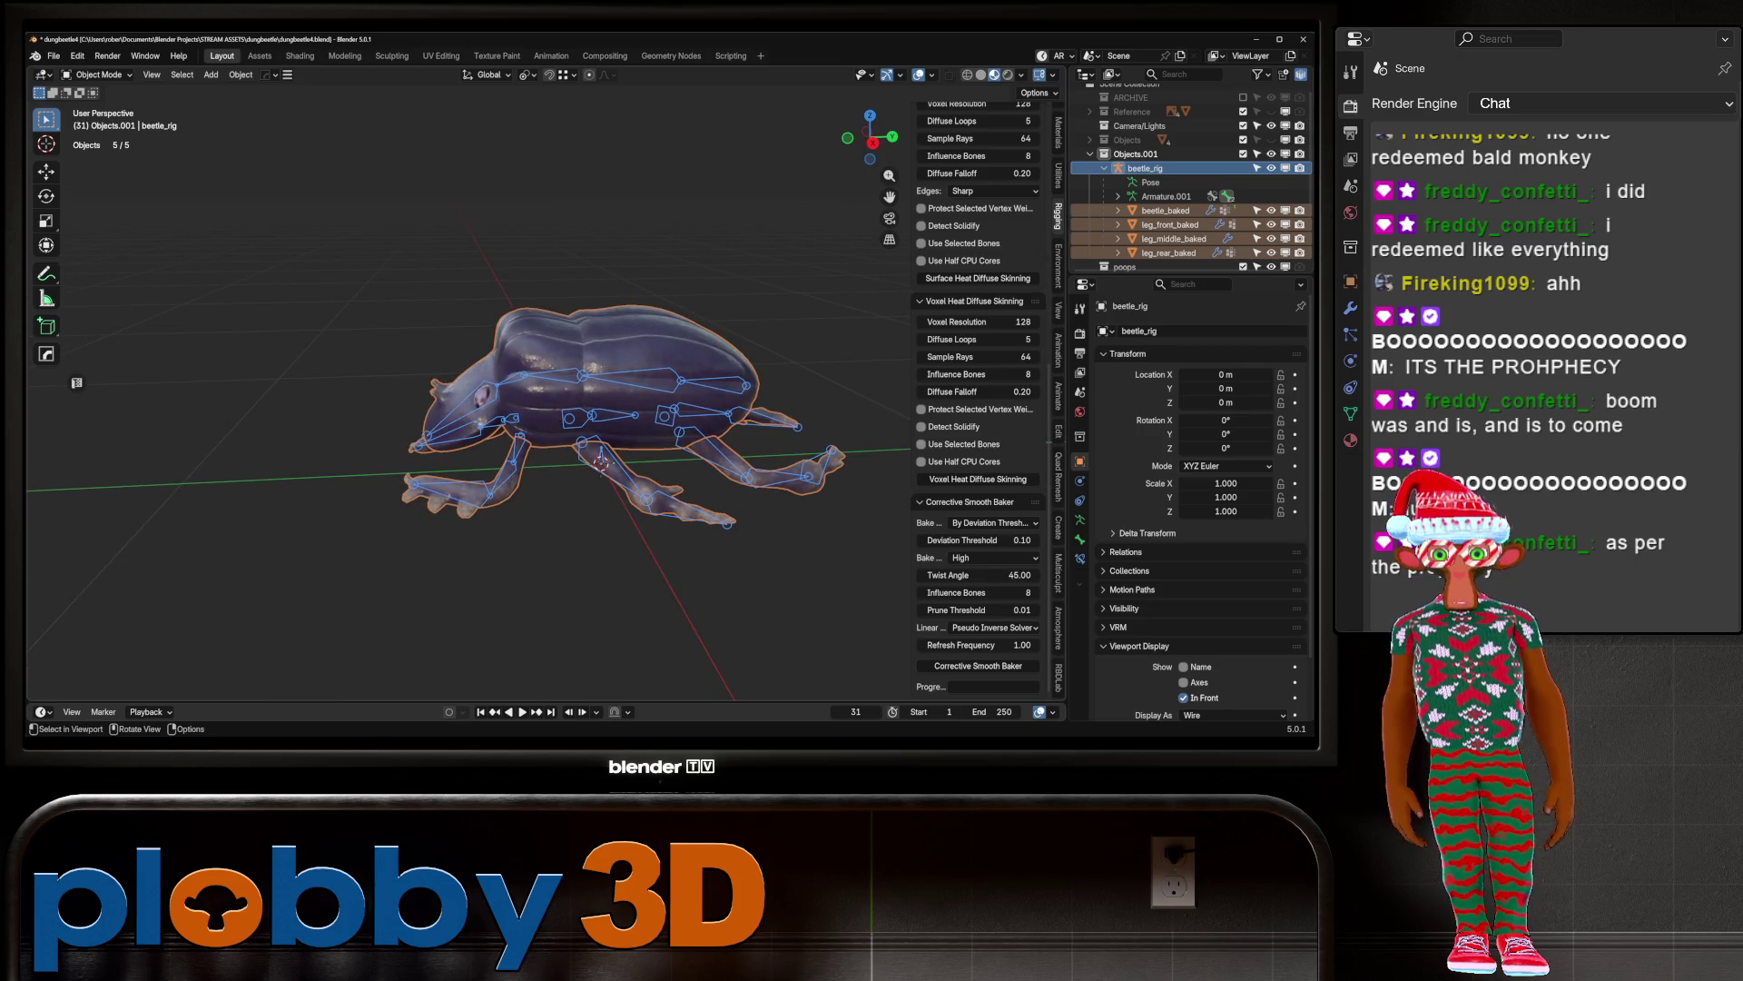
{"action": "left_click", "coordinate": [1146, 168]}
{"action": "left_click", "coordinate": [100, 74]}
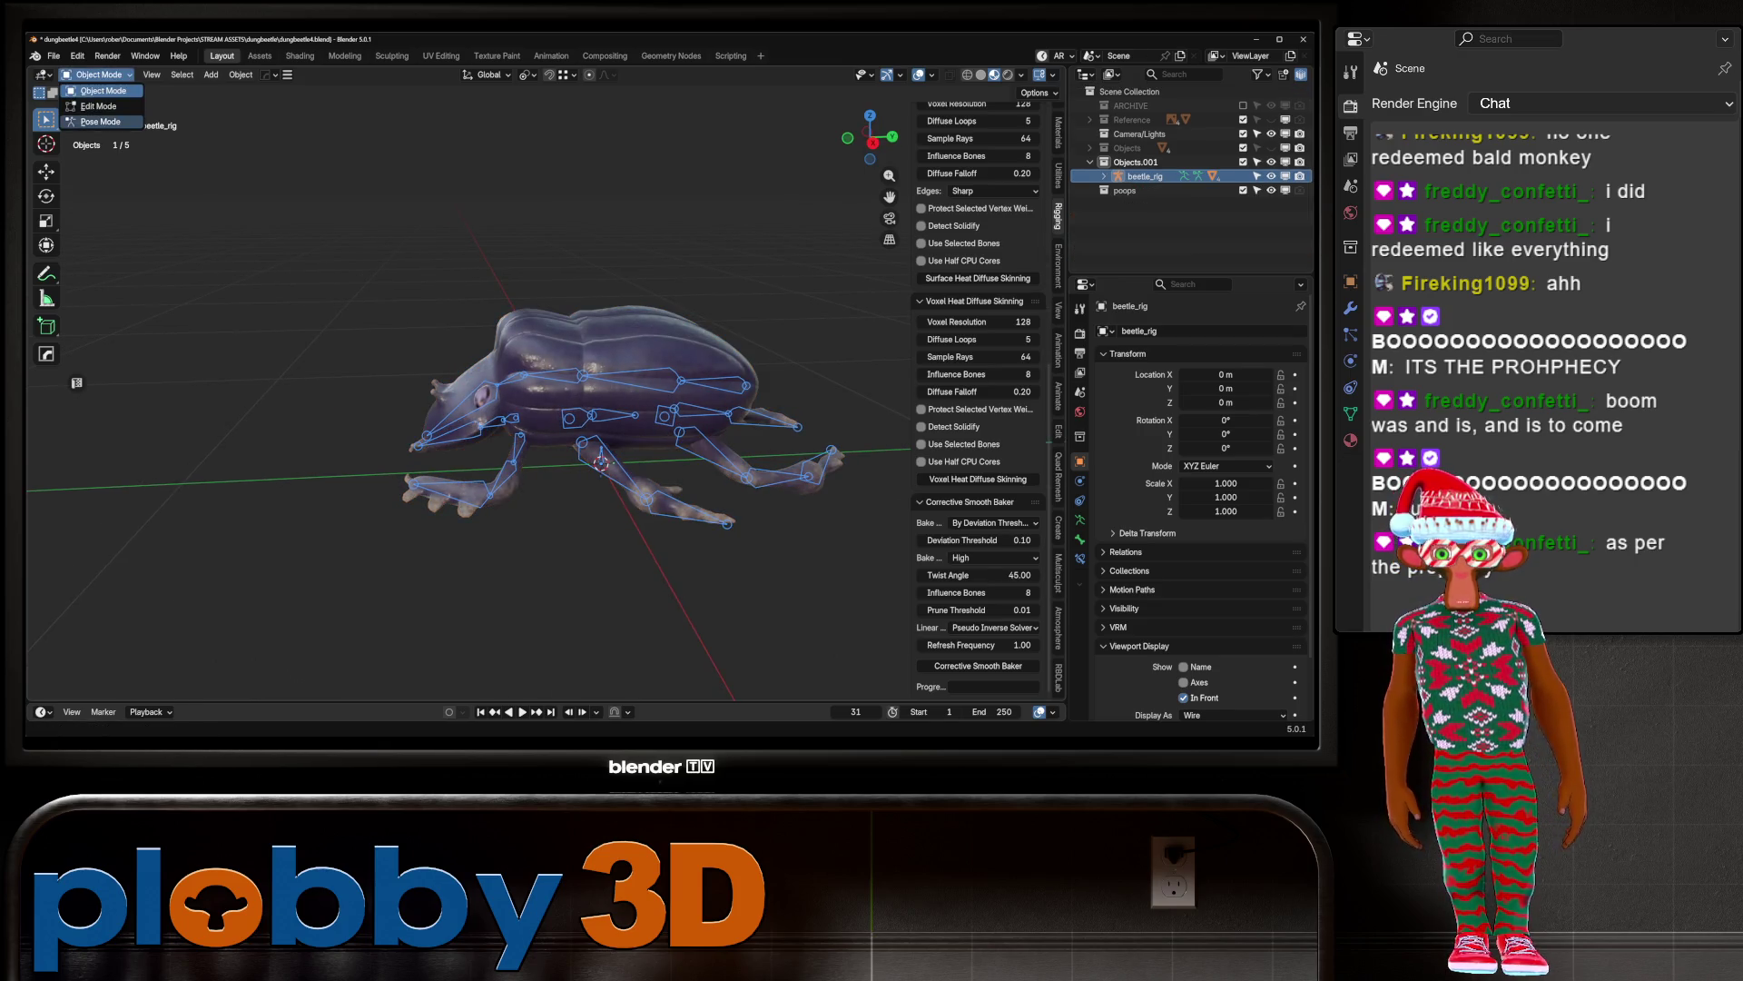
{"action": "left_click", "coordinate": [96, 118]}
{"action": "mouse_move", "coordinate": [581, 418]}
{"action": "middle_mouse_down"}
{"action": "mouse_move", "coordinate": [545, 418]}
{"action": "mouse_move", "coordinate": [536, 367]}
{"action": "mouse_move", "coordinate": [554, 345]}
{"action": "mouse_move", "coordinate": [545, 363]}
{"action": "middle_mouse_up"}
Step: Rotate the front leg bone around the global X axis
{"action": "key", "text": "g"}
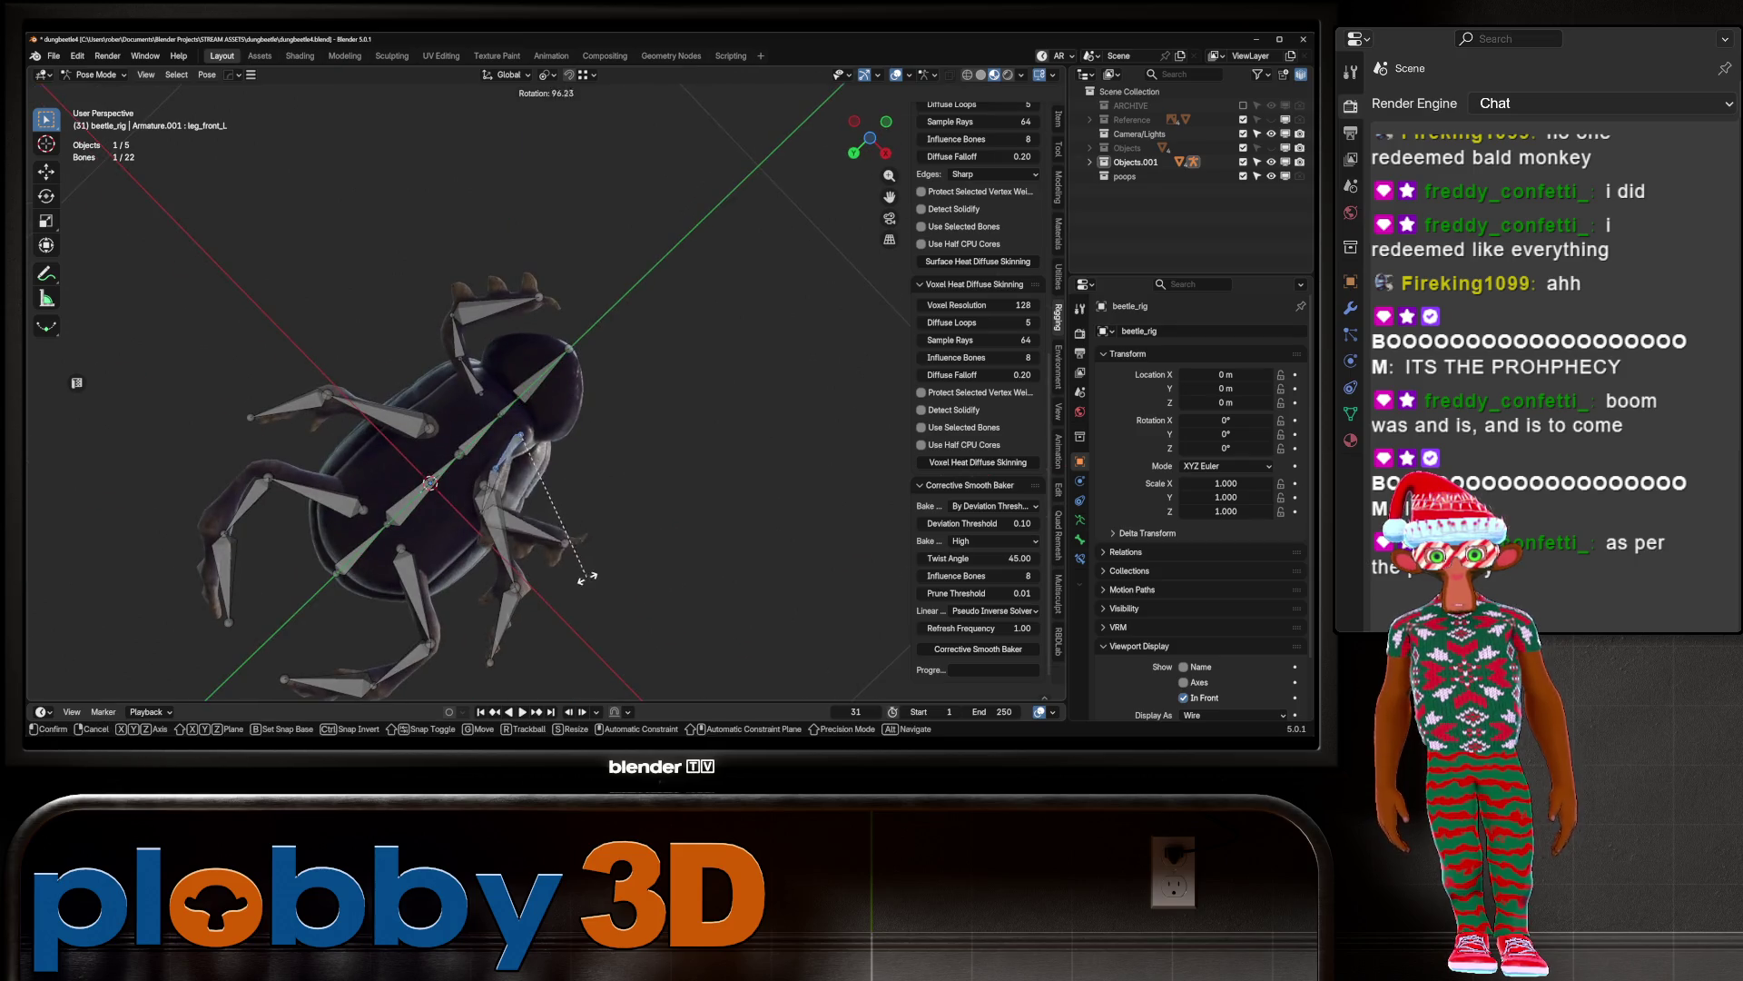
{"action": "key", "text": "Escape"}
{"action": "key", "text": "r"}
{"action": "key", "text": "x"}
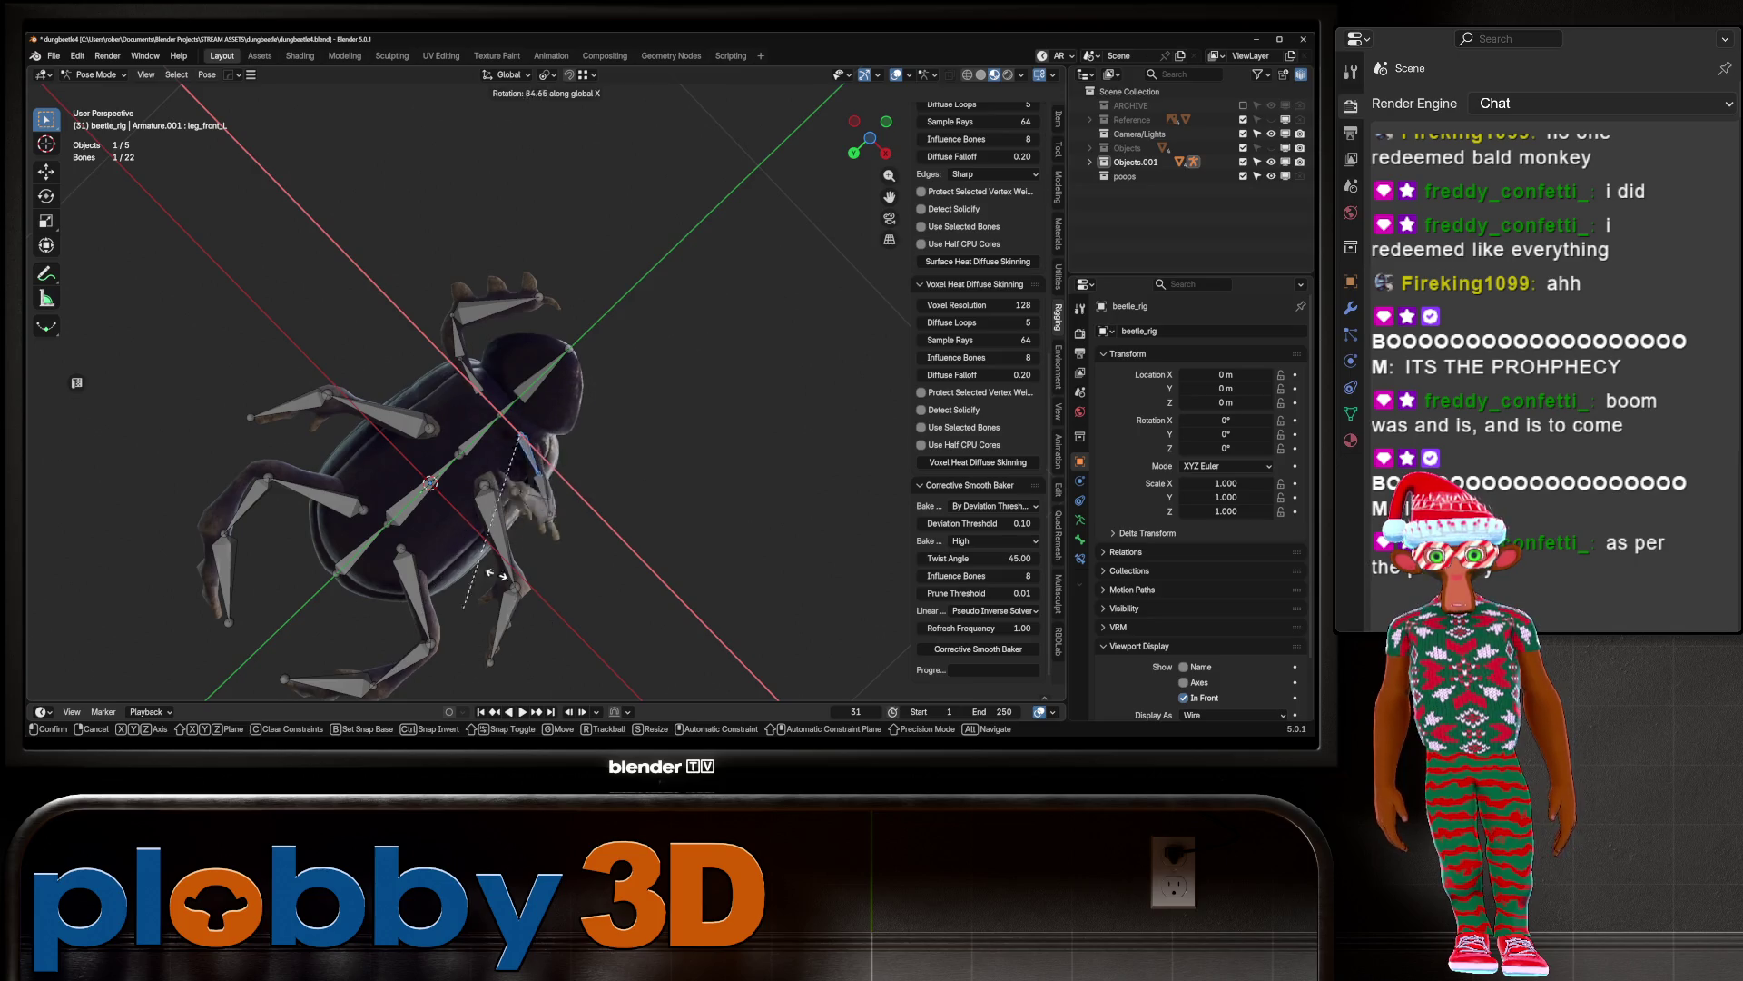
{"action": "left_click", "coordinate": [661, 418]}
Step: Try rotating the middle leg and spine.001 bones, cancelling both rotations
{"action": "mouse_move", "coordinate": [662, 417]}
{"action": "middle_mouse_down"}
{"action": "mouse_move", "coordinate": [626, 327]}
{"action": "mouse_move", "coordinate": [717, 200]}
{"action": "middle_mouse_up"}
{"action": "key", "text": "r"}
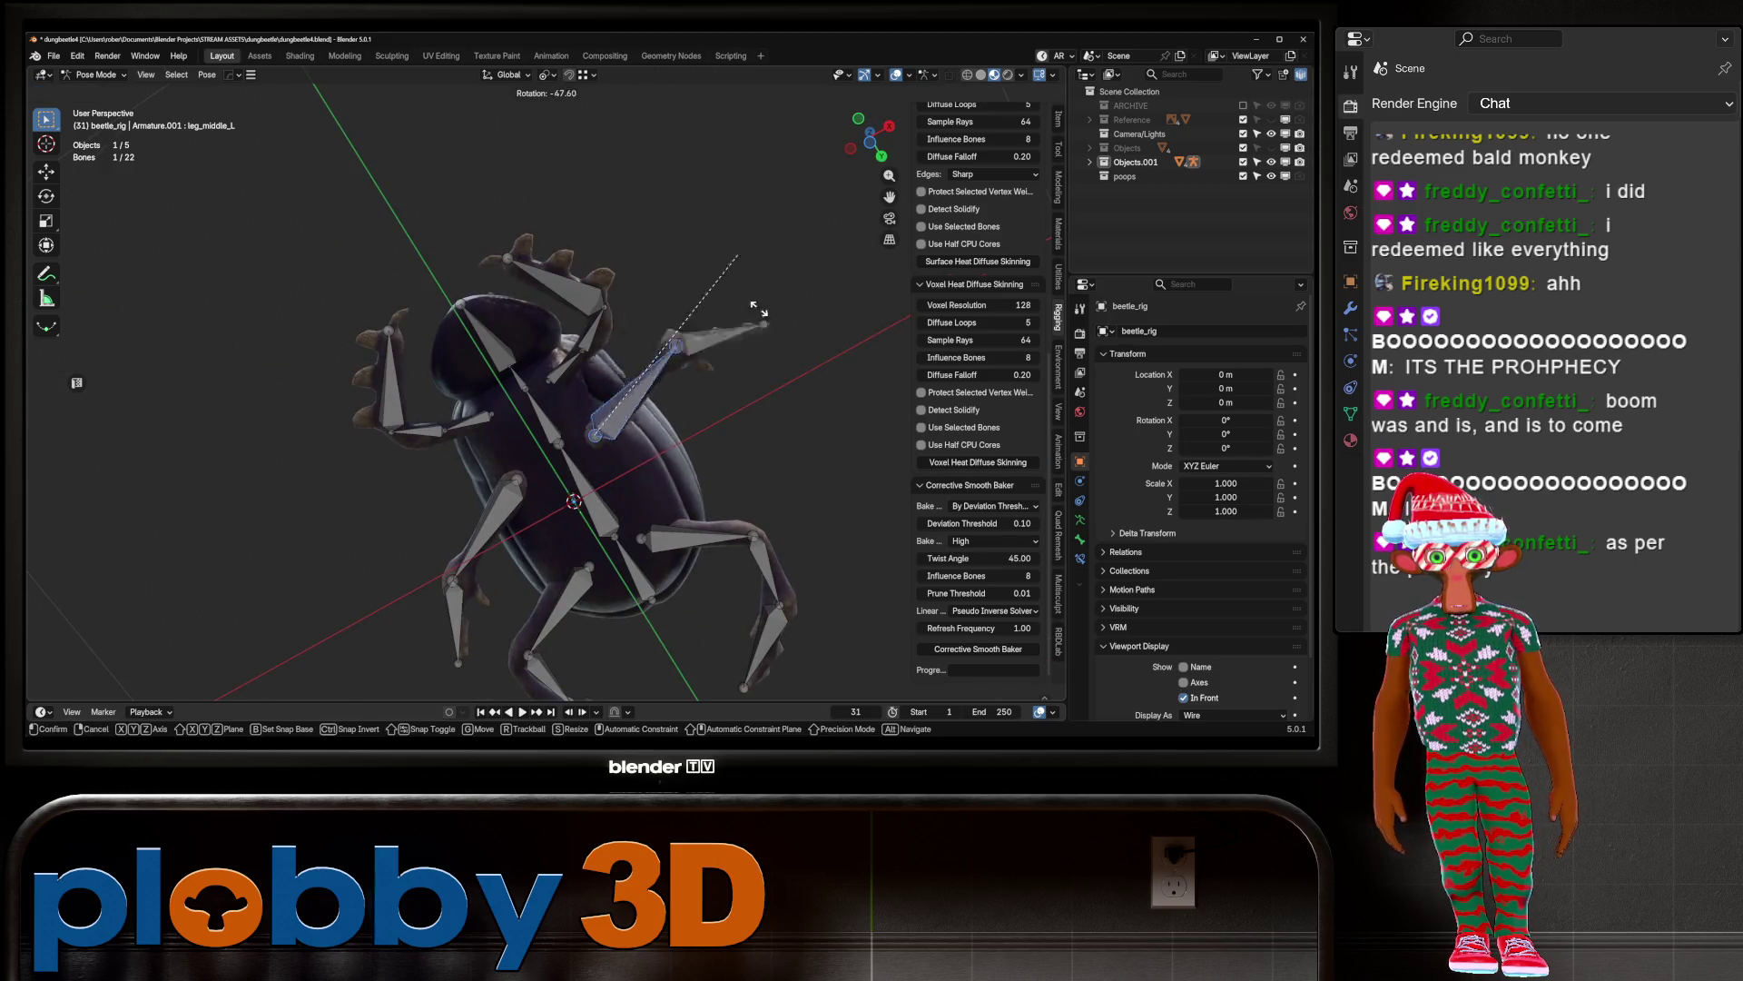
{"action": "right_click", "coordinate": [563, 298]}
{"action": "mouse_move", "coordinate": [563, 298]}
{"action": "middle_mouse_down"}
{"action": "mouse_move", "coordinate": [554, 273]}
{"action": "mouse_move", "coordinate": [509, 382]}
{"action": "mouse_move", "coordinate": [559, 290]}
{"action": "middle_mouse_up"}
{"action": "scroll", "coordinate": [981, 381], "scroll_direction": "up", "scroll_amount": 2}
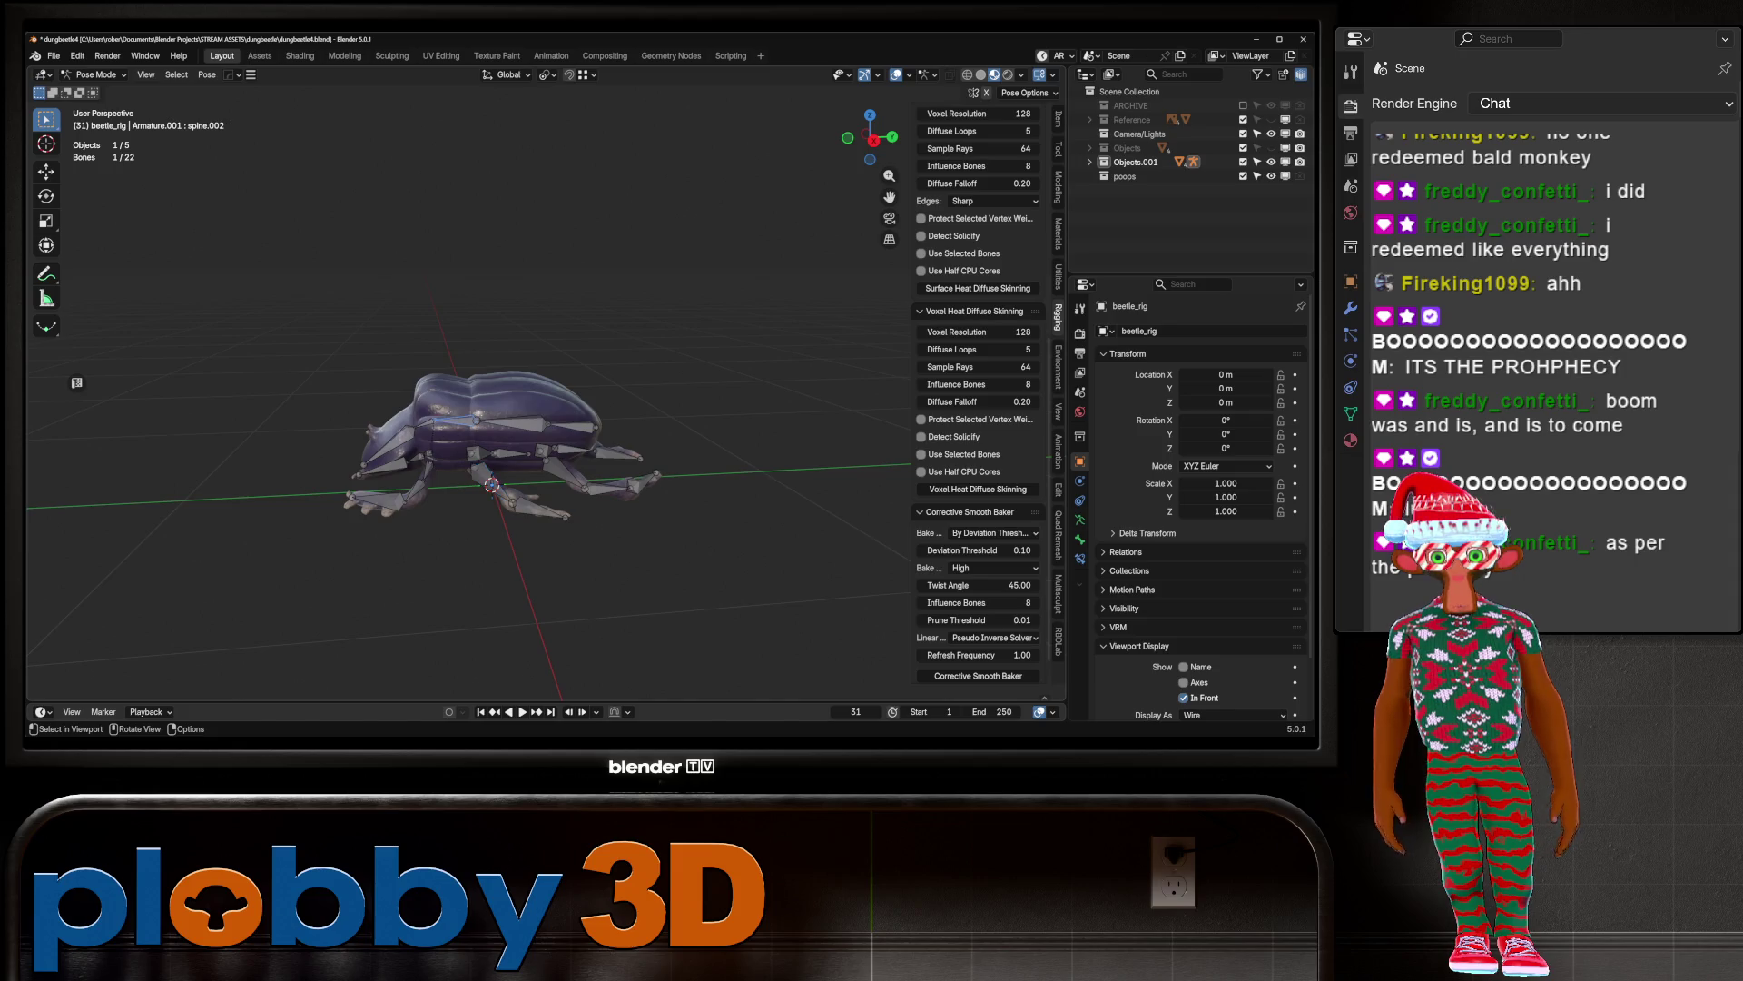
{"action": "left_click", "coordinate": [522, 422]}
{"action": "key", "text": "r"}
{"action": "key", "text": "x"}
{"action": "right_click", "coordinate": [596, 449]}
Step: Rotate the leg_rear_L bone around the global Y axis
{"action": "mouse_move", "coordinate": [597, 448]}
{"action": "middle_mouse_down"}
{"action": "mouse_move", "coordinate": [581, 400]}
{"action": "mouse_move", "coordinate": [500, 454]}
{"action": "middle_mouse_up"}
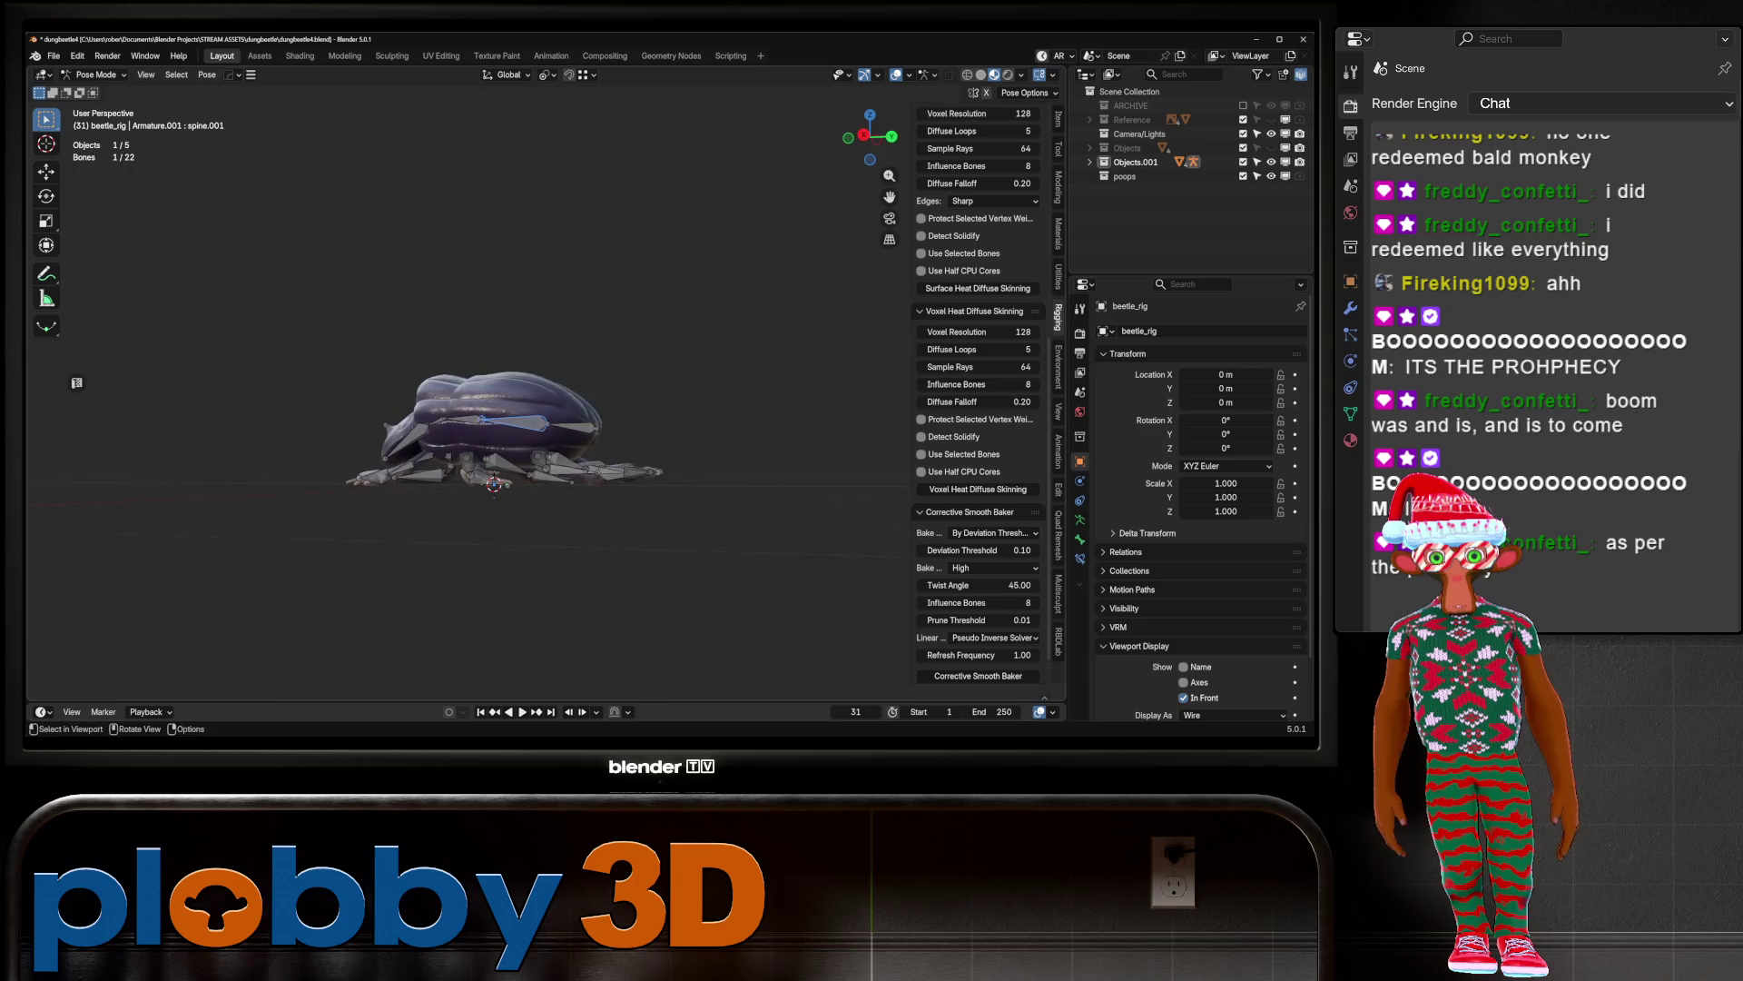
{"action": "left_click", "coordinate": [636, 467]}
{"action": "mouse_move", "coordinate": [636, 468]}
{"action": "middle_mouse_down"}
{"action": "mouse_move", "coordinate": [640, 436]}
{"action": "mouse_move", "coordinate": [649, 486]}
{"action": "middle_mouse_up"}
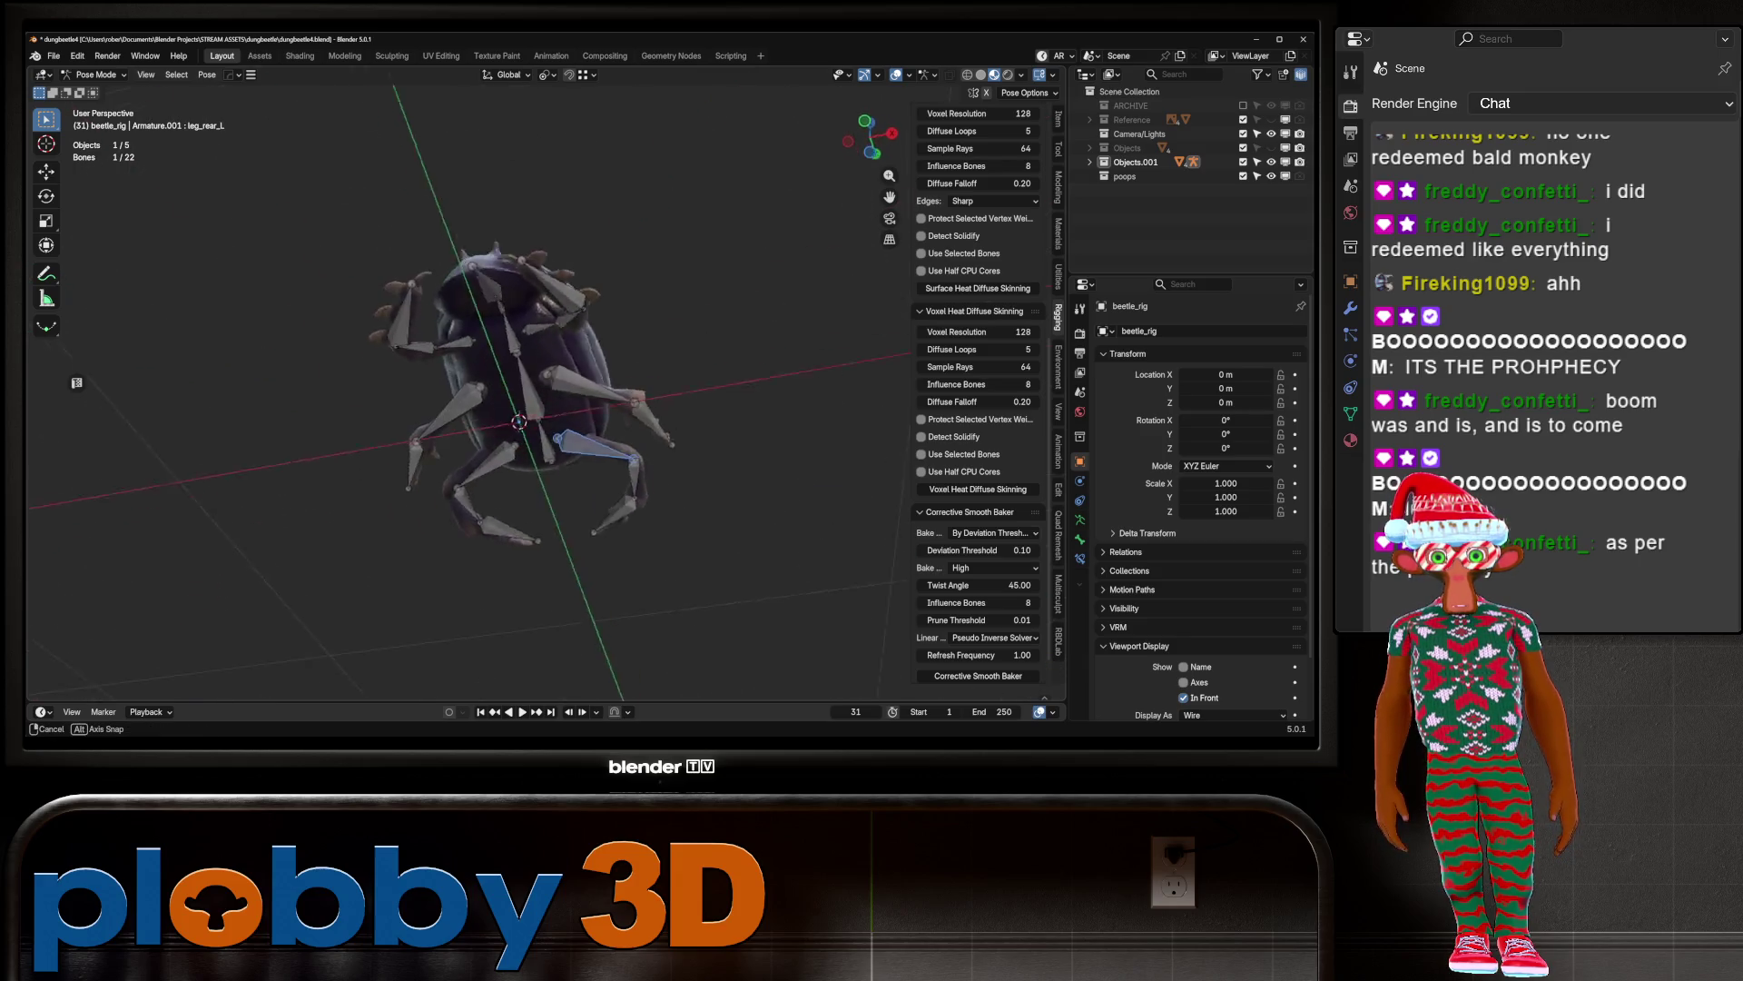
{"action": "key", "text": "r"}
{"action": "key", "text": "x"}
{"action": "key", "text": "y"}
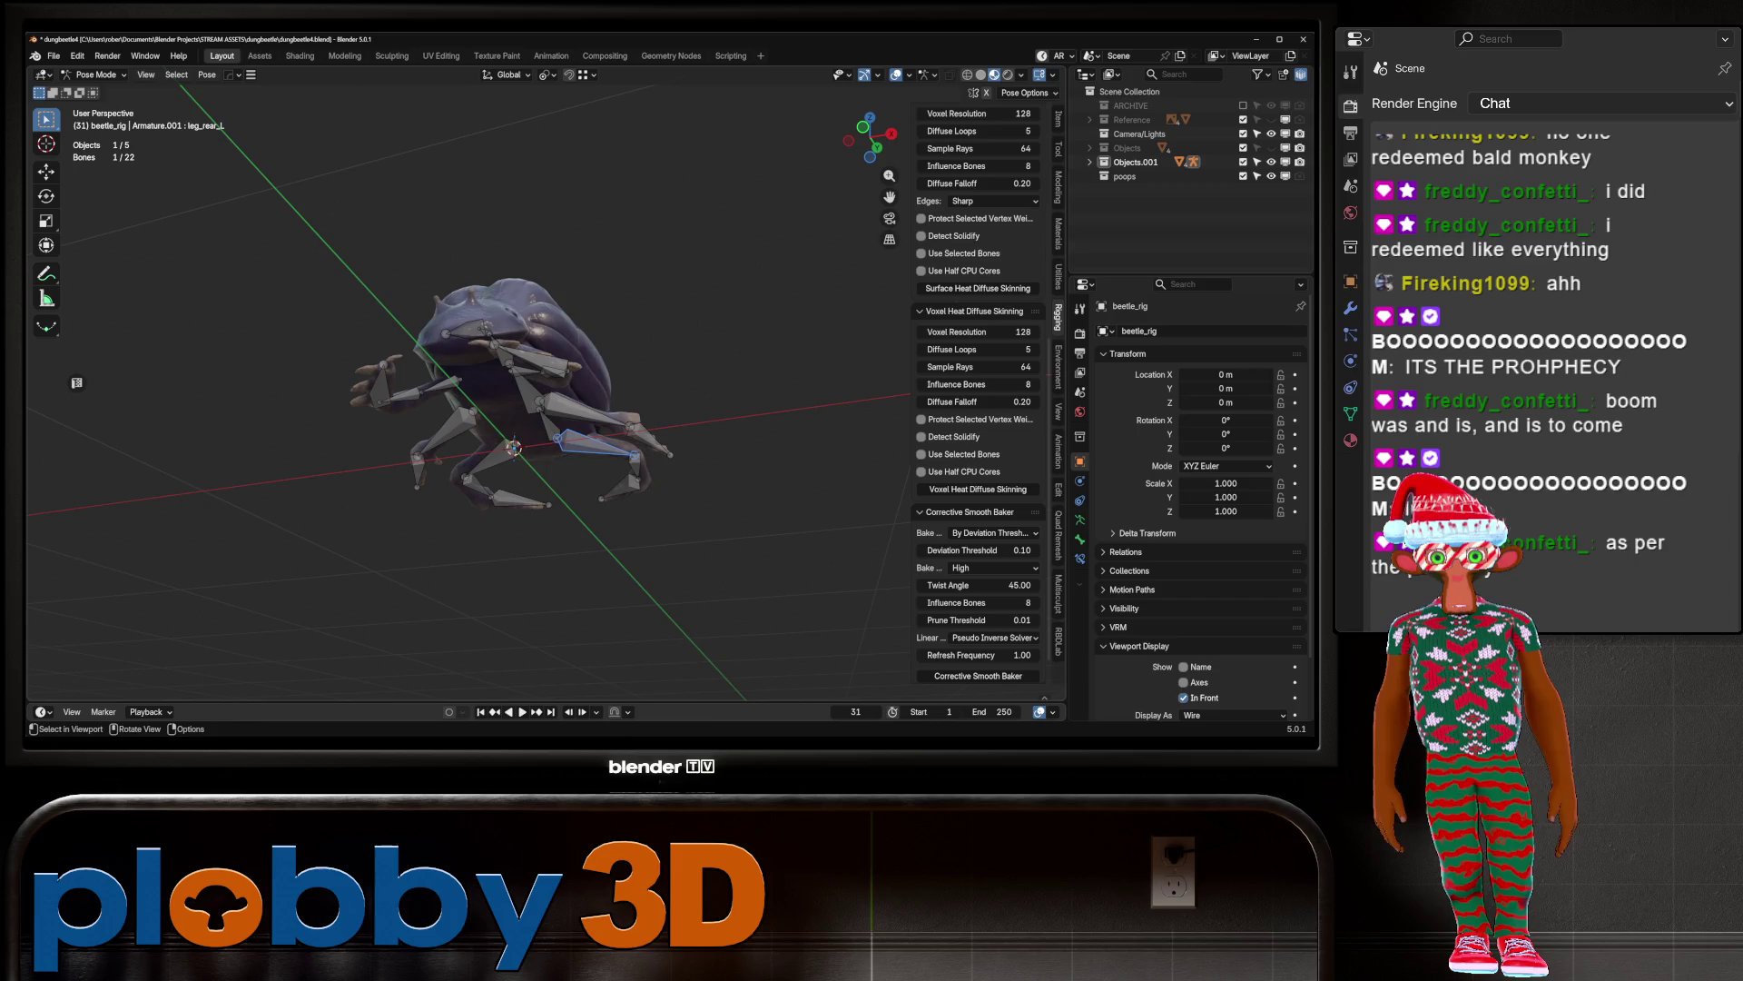
{"action": "left_click", "coordinate": [591, 194]}
{"action": "mouse_move", "coordinate": [592, 194]}
{"action": "middle_mouse_down"}
{"action": "mouse_move", "coordinate": [563, 273]}
{"action": "mouse_move", "coordinate": [509, 286]}
{"action": "middle_mouse_up"}
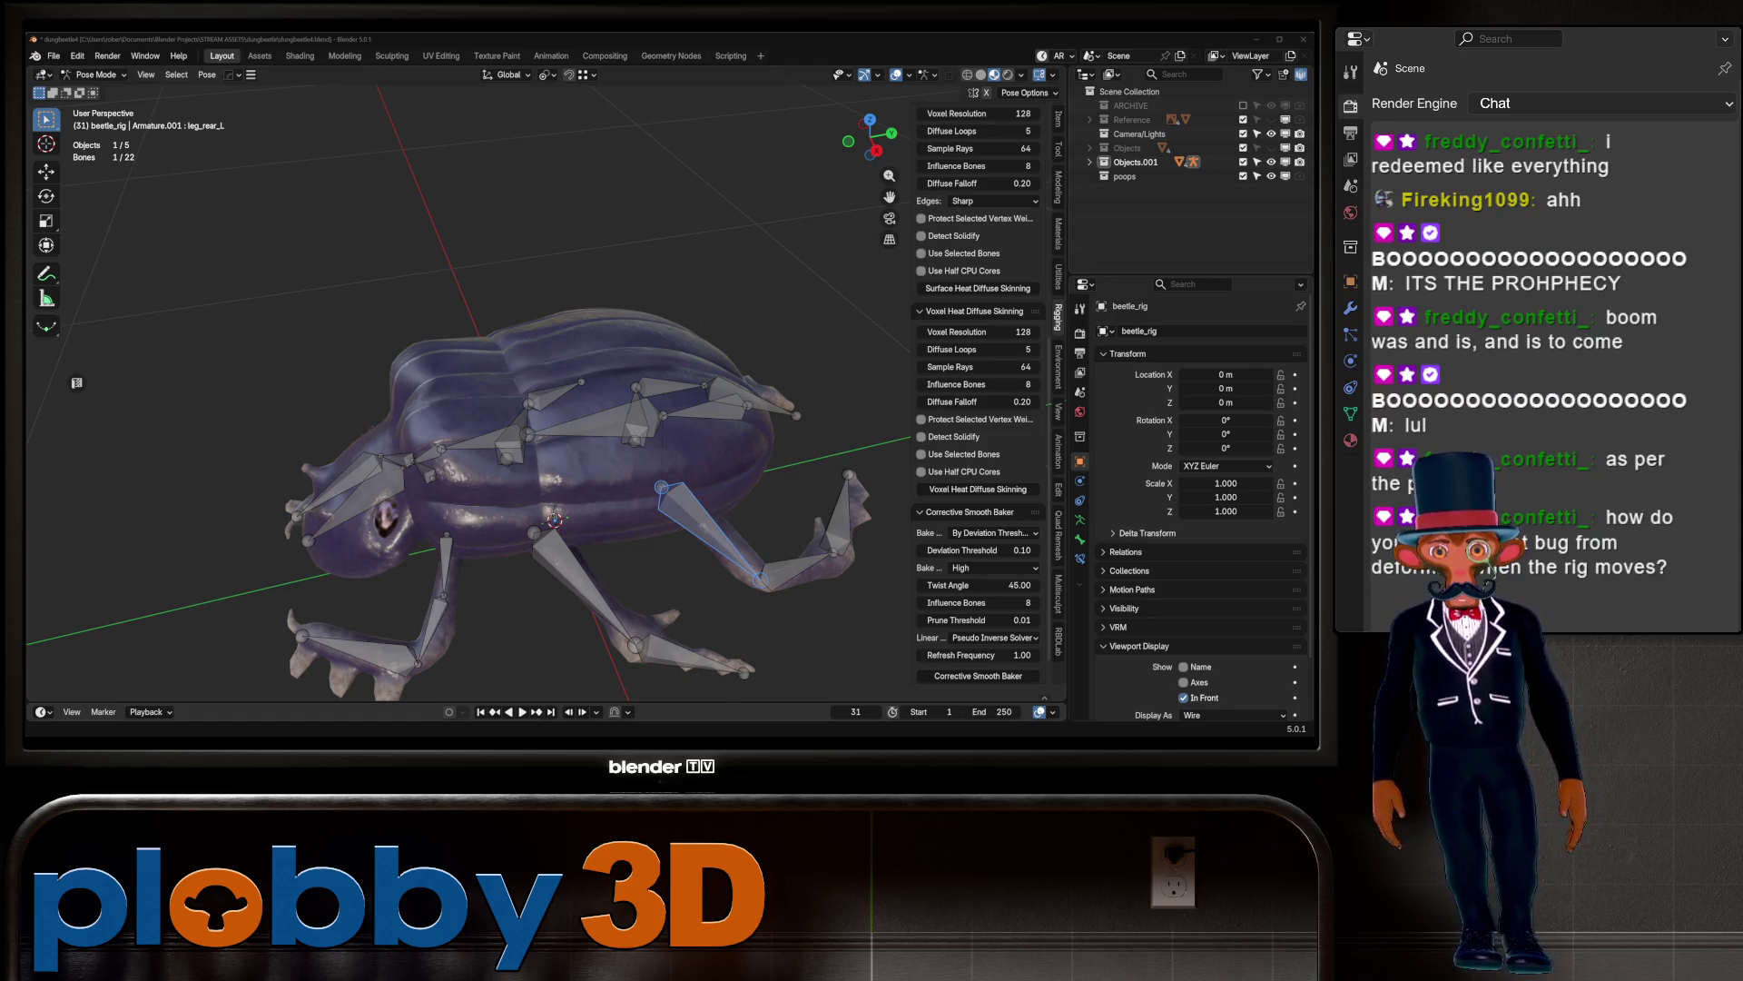
{"action": "mouse_move", "coordinate": [545, 408]}
{"action": "middle_mouse_down"}
{"action": "mouse_move", "coordinate": [618, 327]}
{"action": "mouse_move", "coordinate": [708, 309]}
{"action": "mouse_move", "coordinate": [599, 304]}
{"action": "middle_mouse_up"}
{"action": "mouse_move", "coordinate": [545, 408]}
{"action": "middle_mouse_down"}
{"action": "mouse_move", "coordinate": [663, 317]}
{"action": "mouse_move", "coordinate": [817, 286]}
{"action": "middle_mouse_up"}
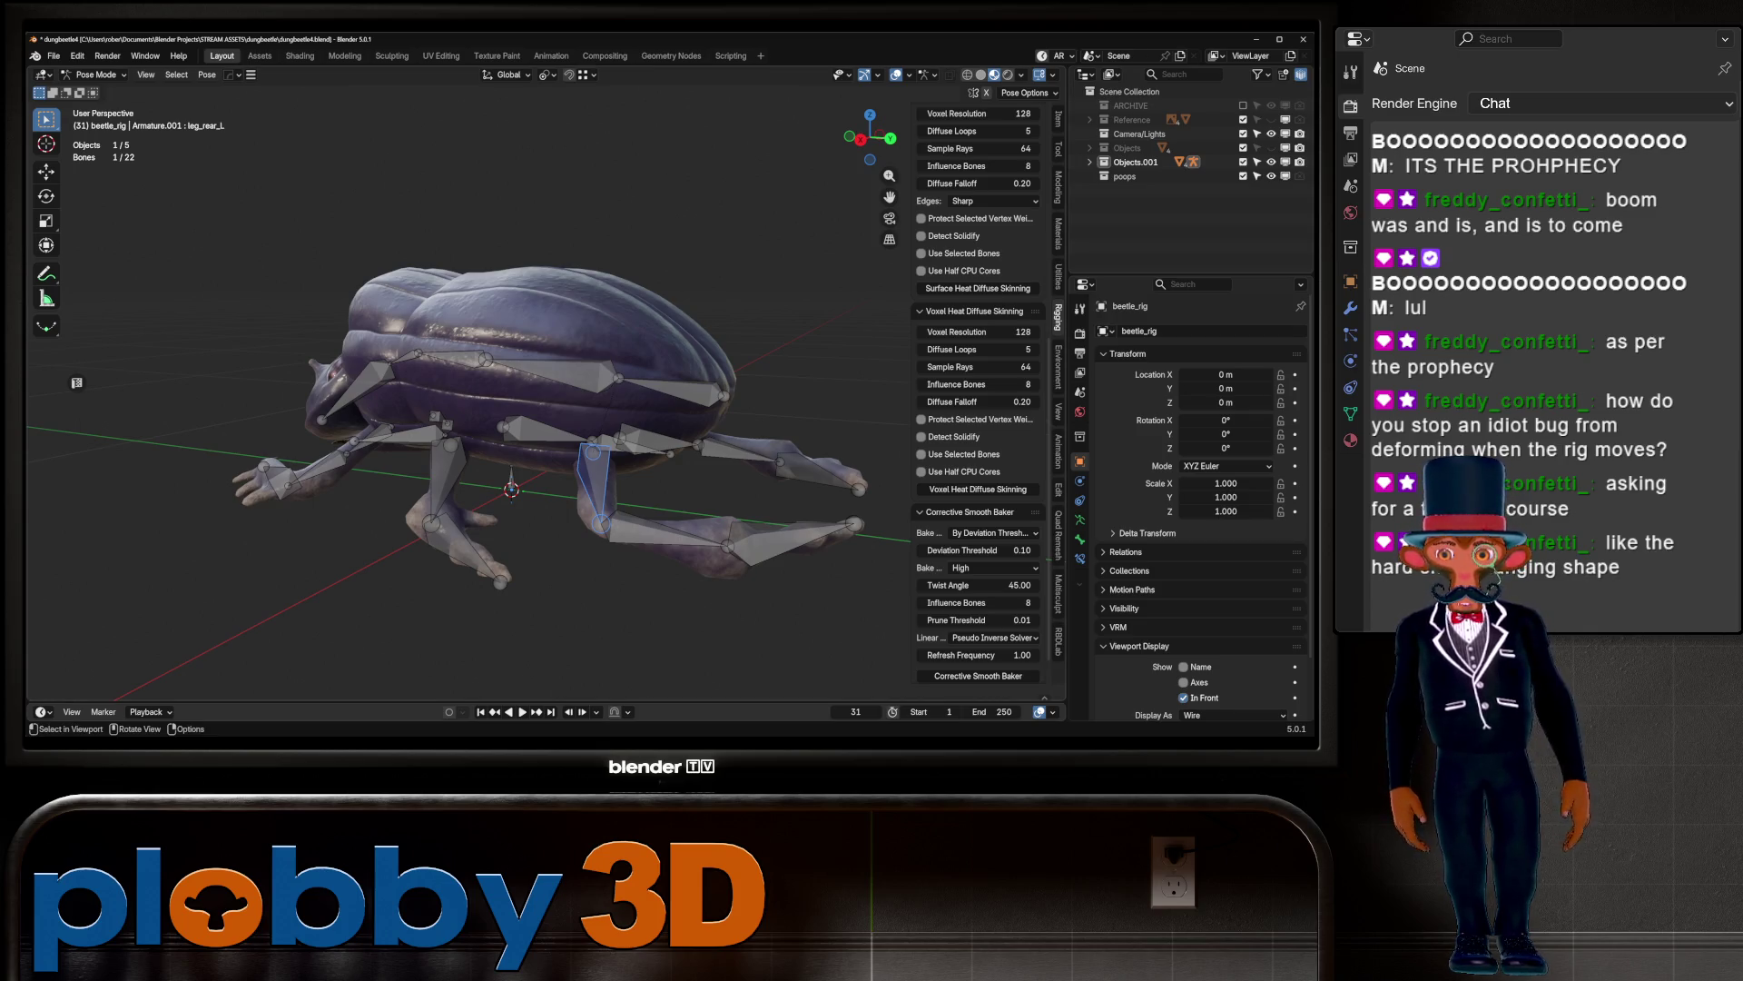
{"action": "middle_click_drag", "start_coordinate": [77, 382], "coordinate": [76, 383]}
{"action": "left_click", "coordinate": [363, 370]}
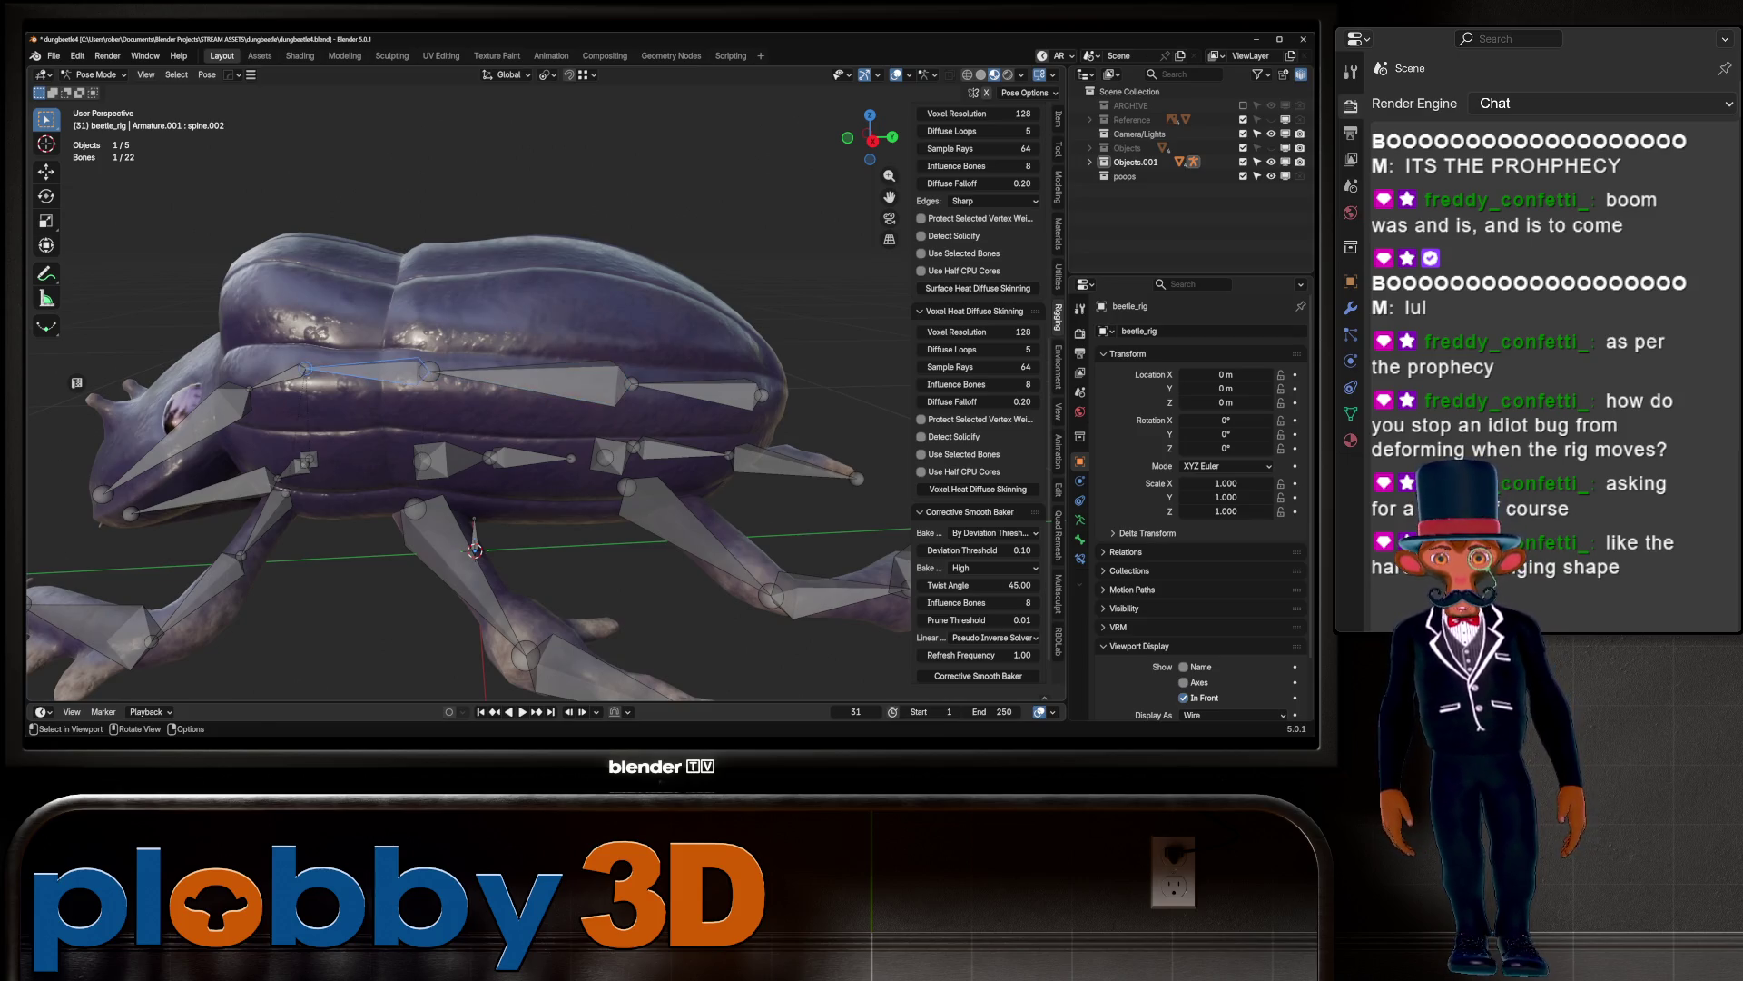
Step: Test-rotate the head bone, cancel it, and toggle Edit Mode back to Pose Mode
{"action": "key", "text": "r"}
{"action": "key", "text": "x"}
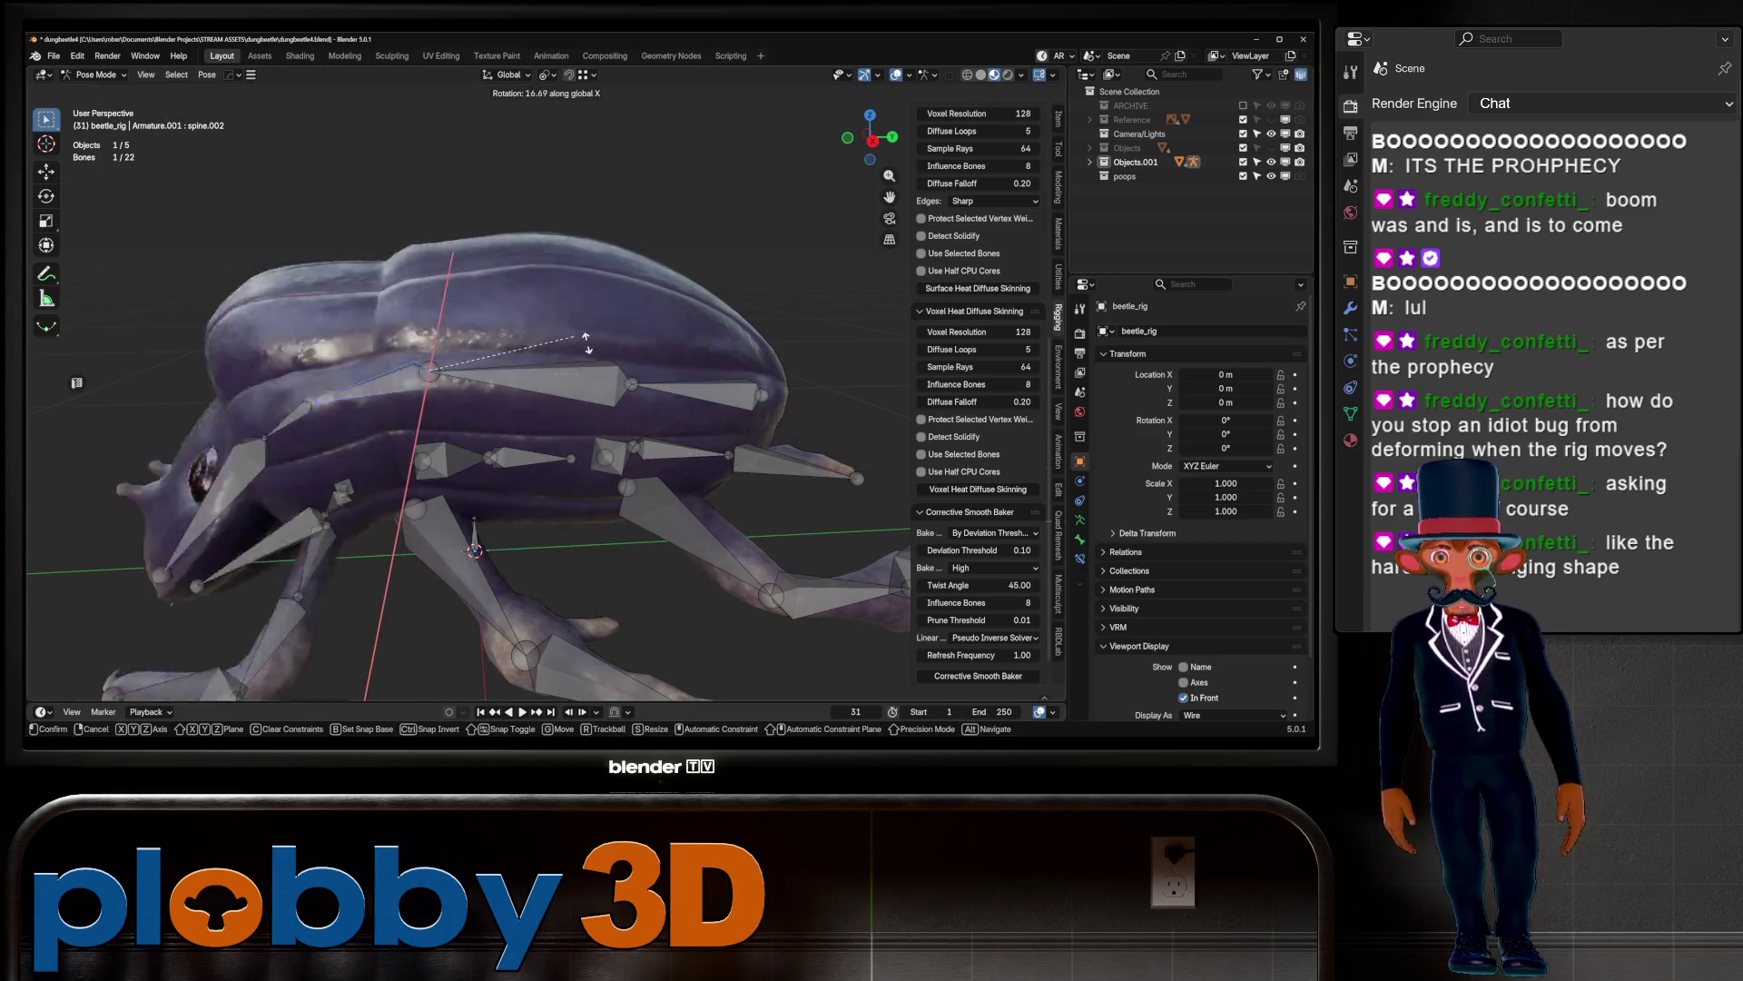
{"action": "key", "text": "Escape"}
{"action": "key", "text": "Tab"}
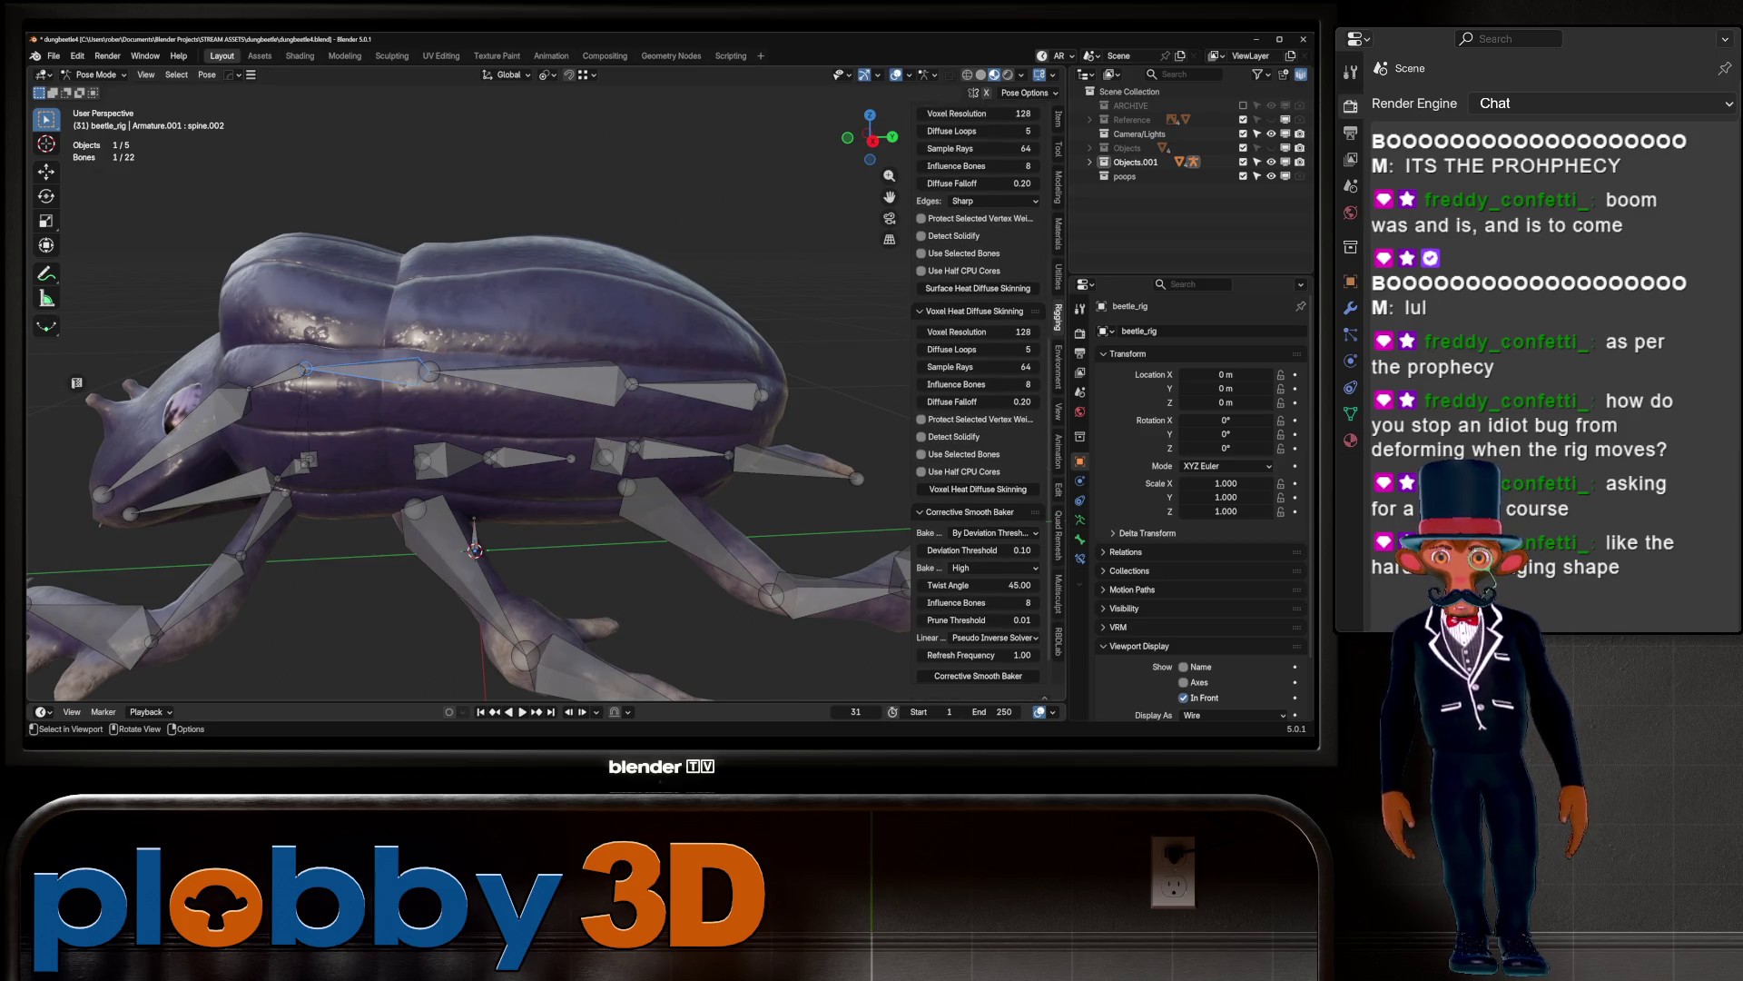
{"action": "left_click", "coordinate": [93, 75]}
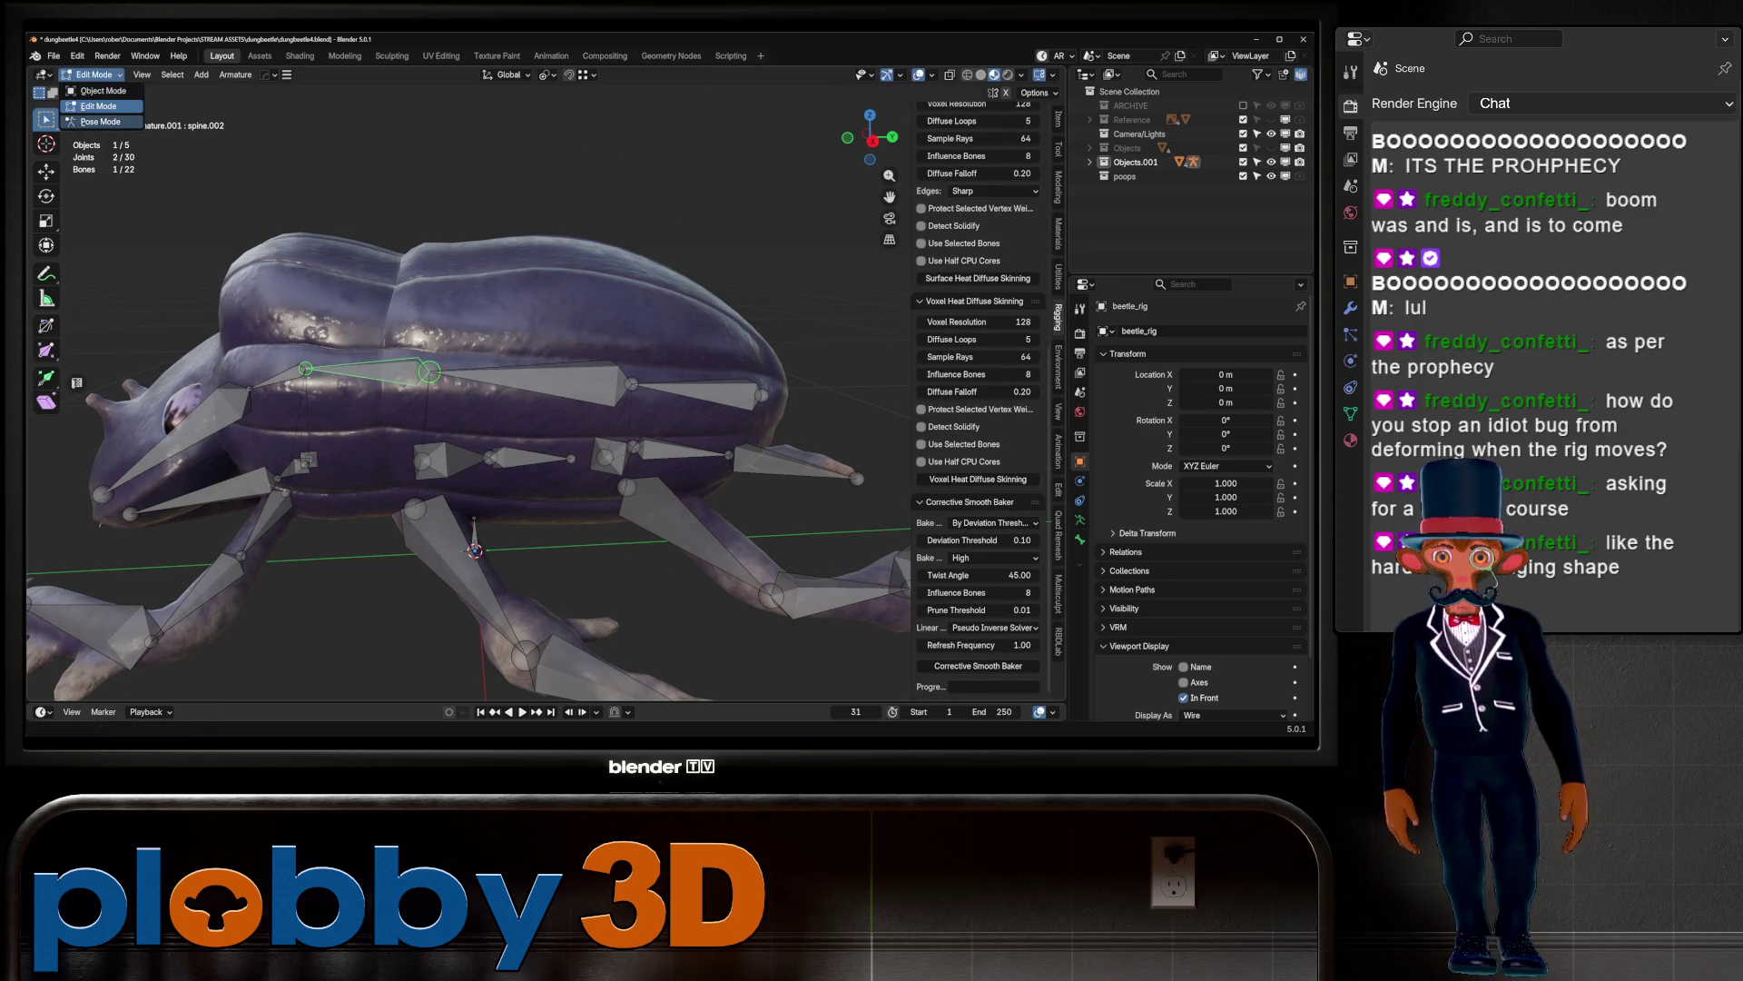
{"action": "key", "text": "Escape"}
{"action": "key", "text": "Tab"}
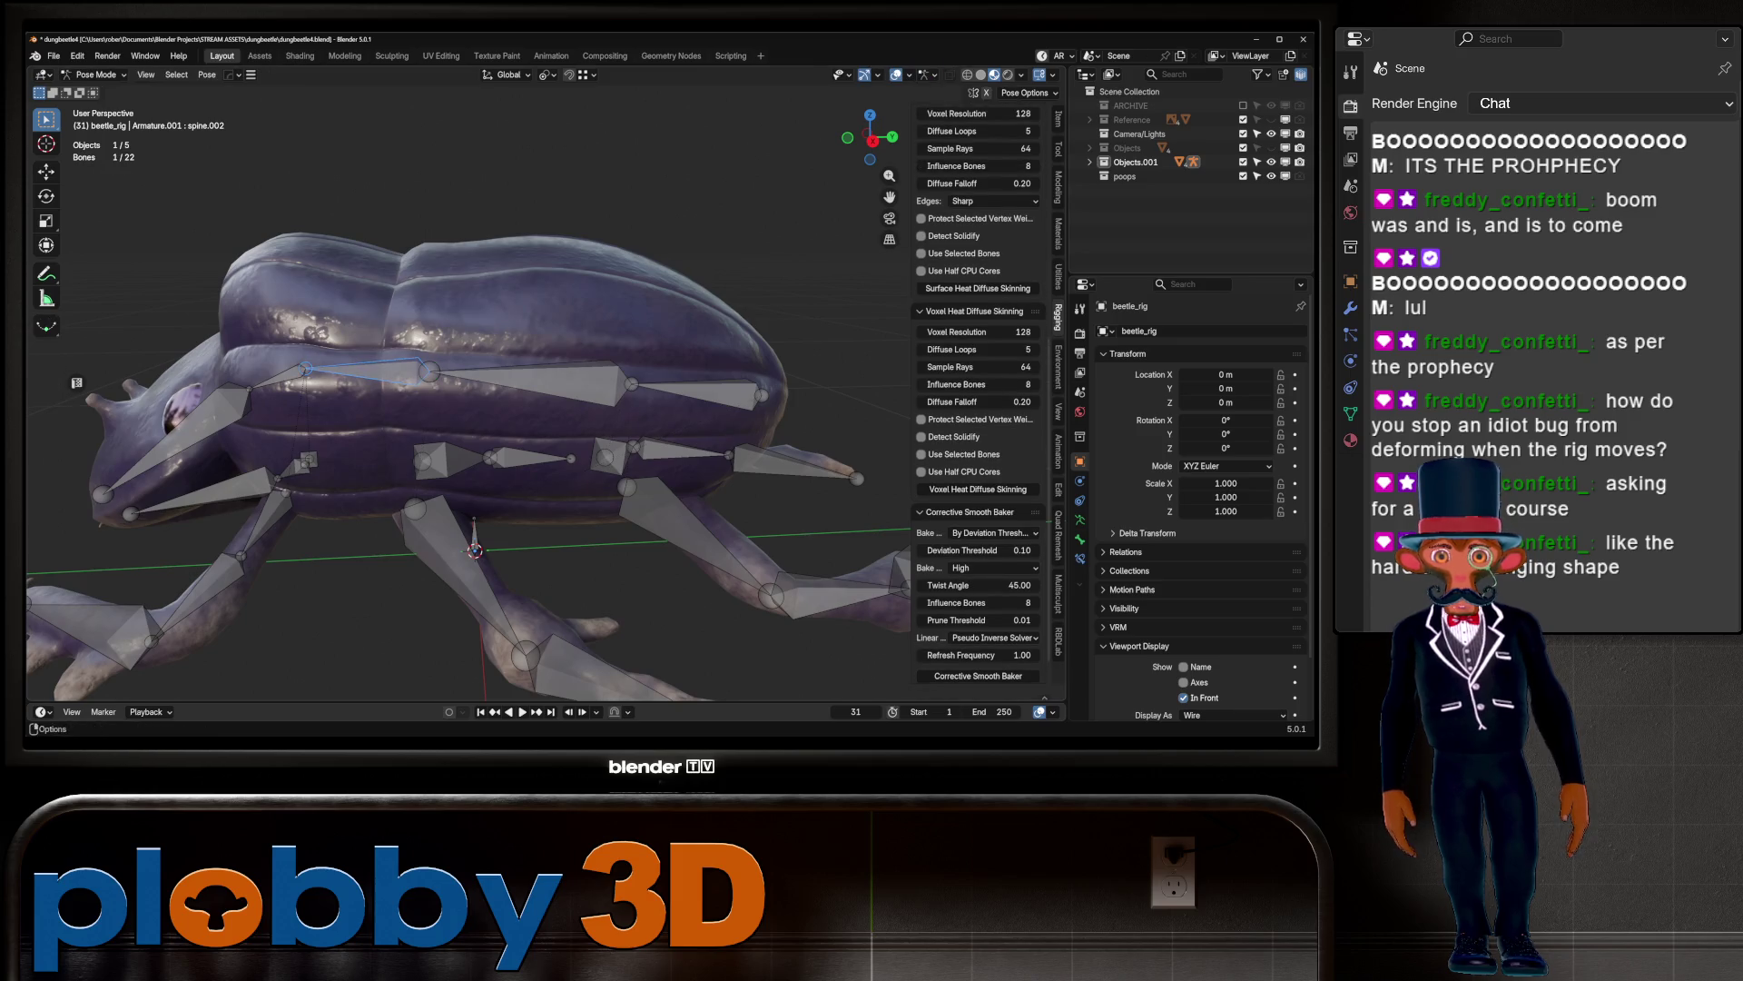
Step: Switch to Solid shading and put beetle_baked into Weight Paint from Object Mode
{"action": "left_click", "coordinate": [980, 75]}
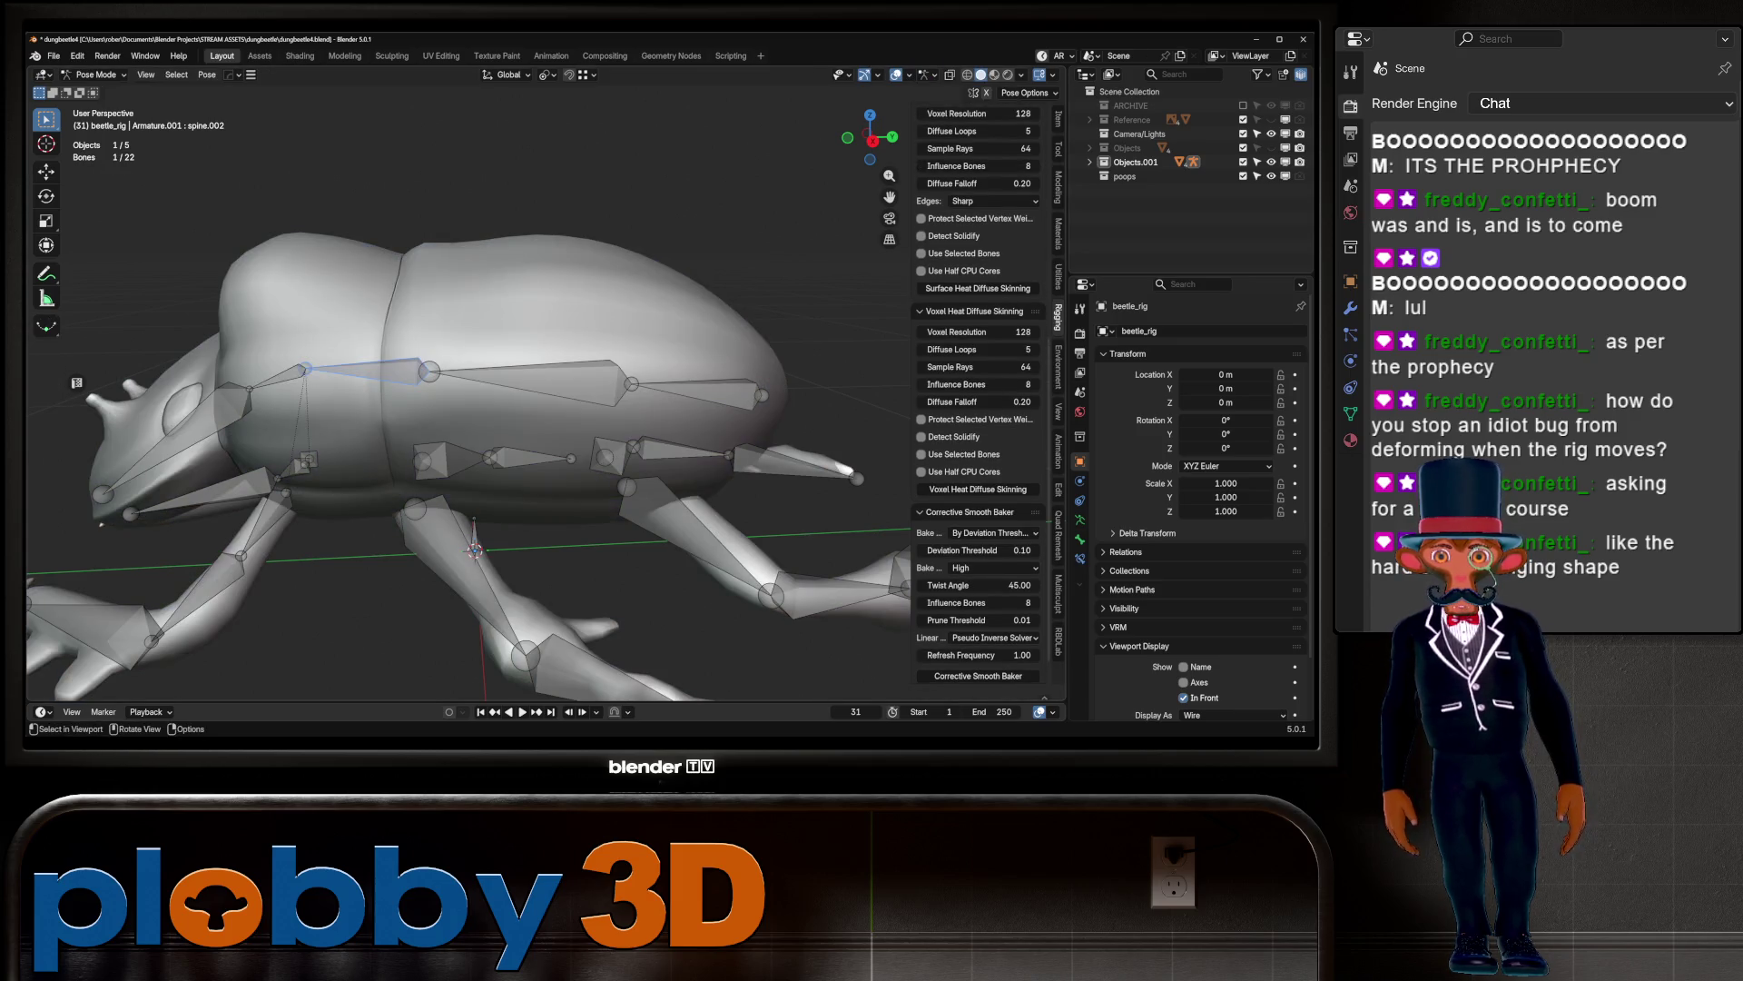
{"action": "key", "text": "ctrl+Tab"}
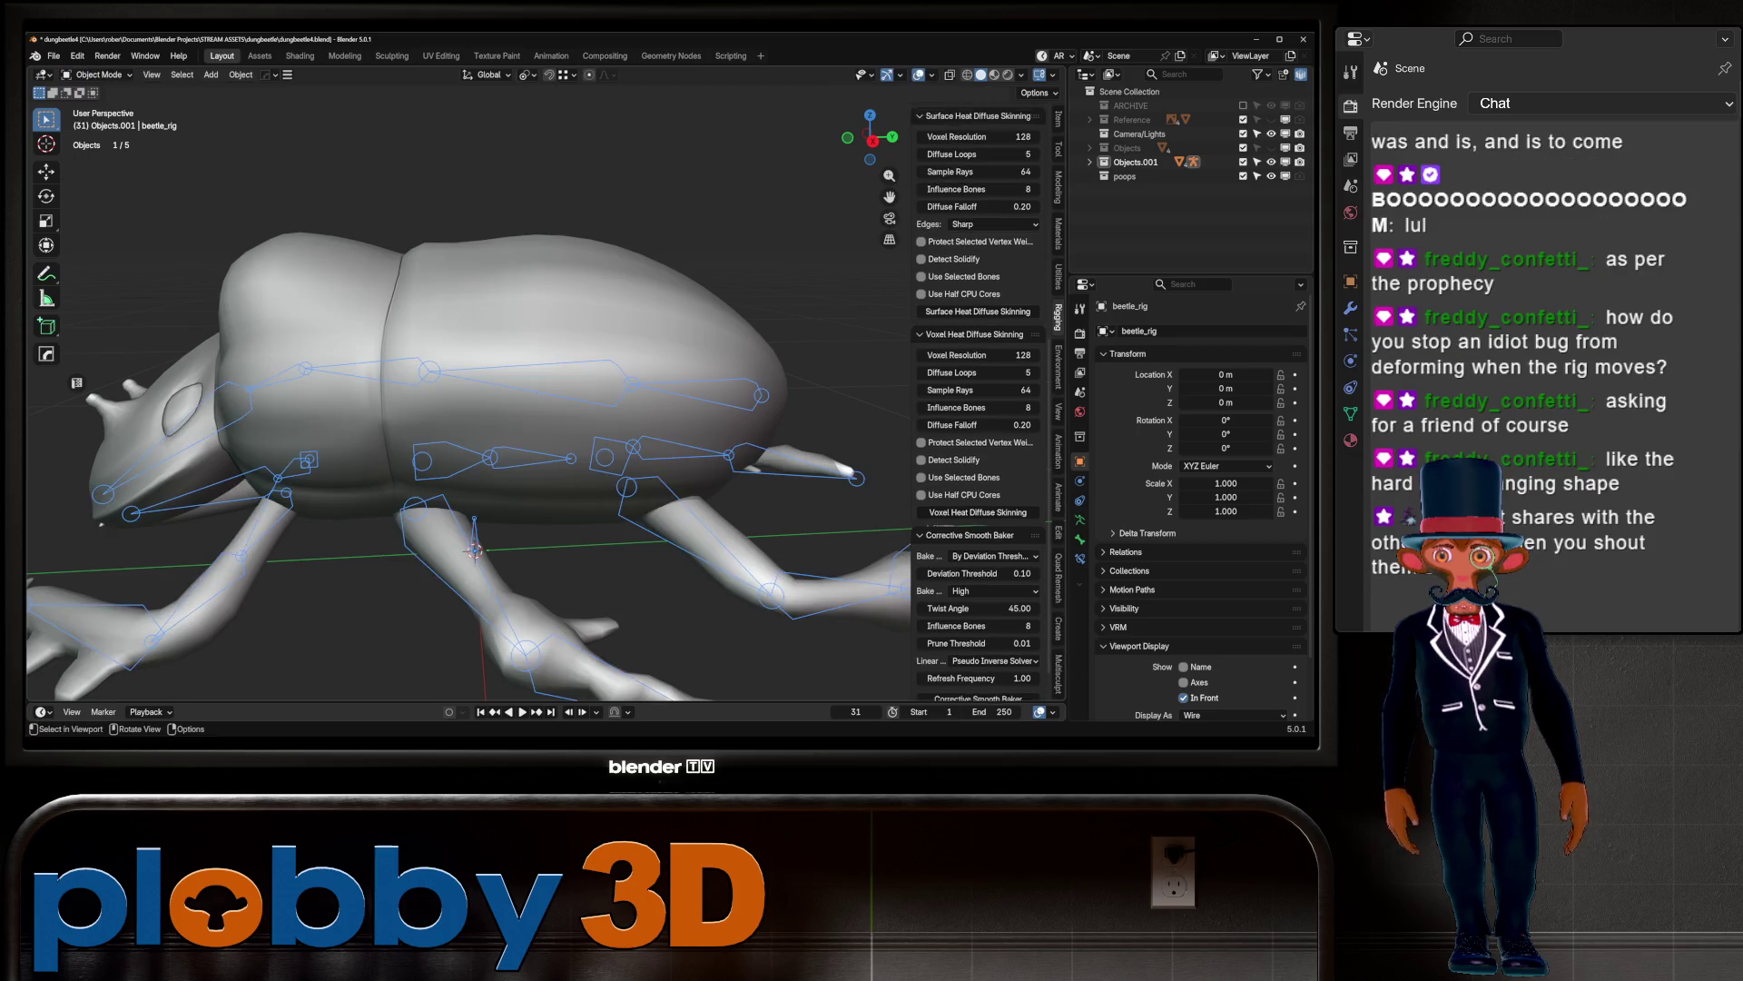
{"action": "left_click", "coordinate": [100, 524]}
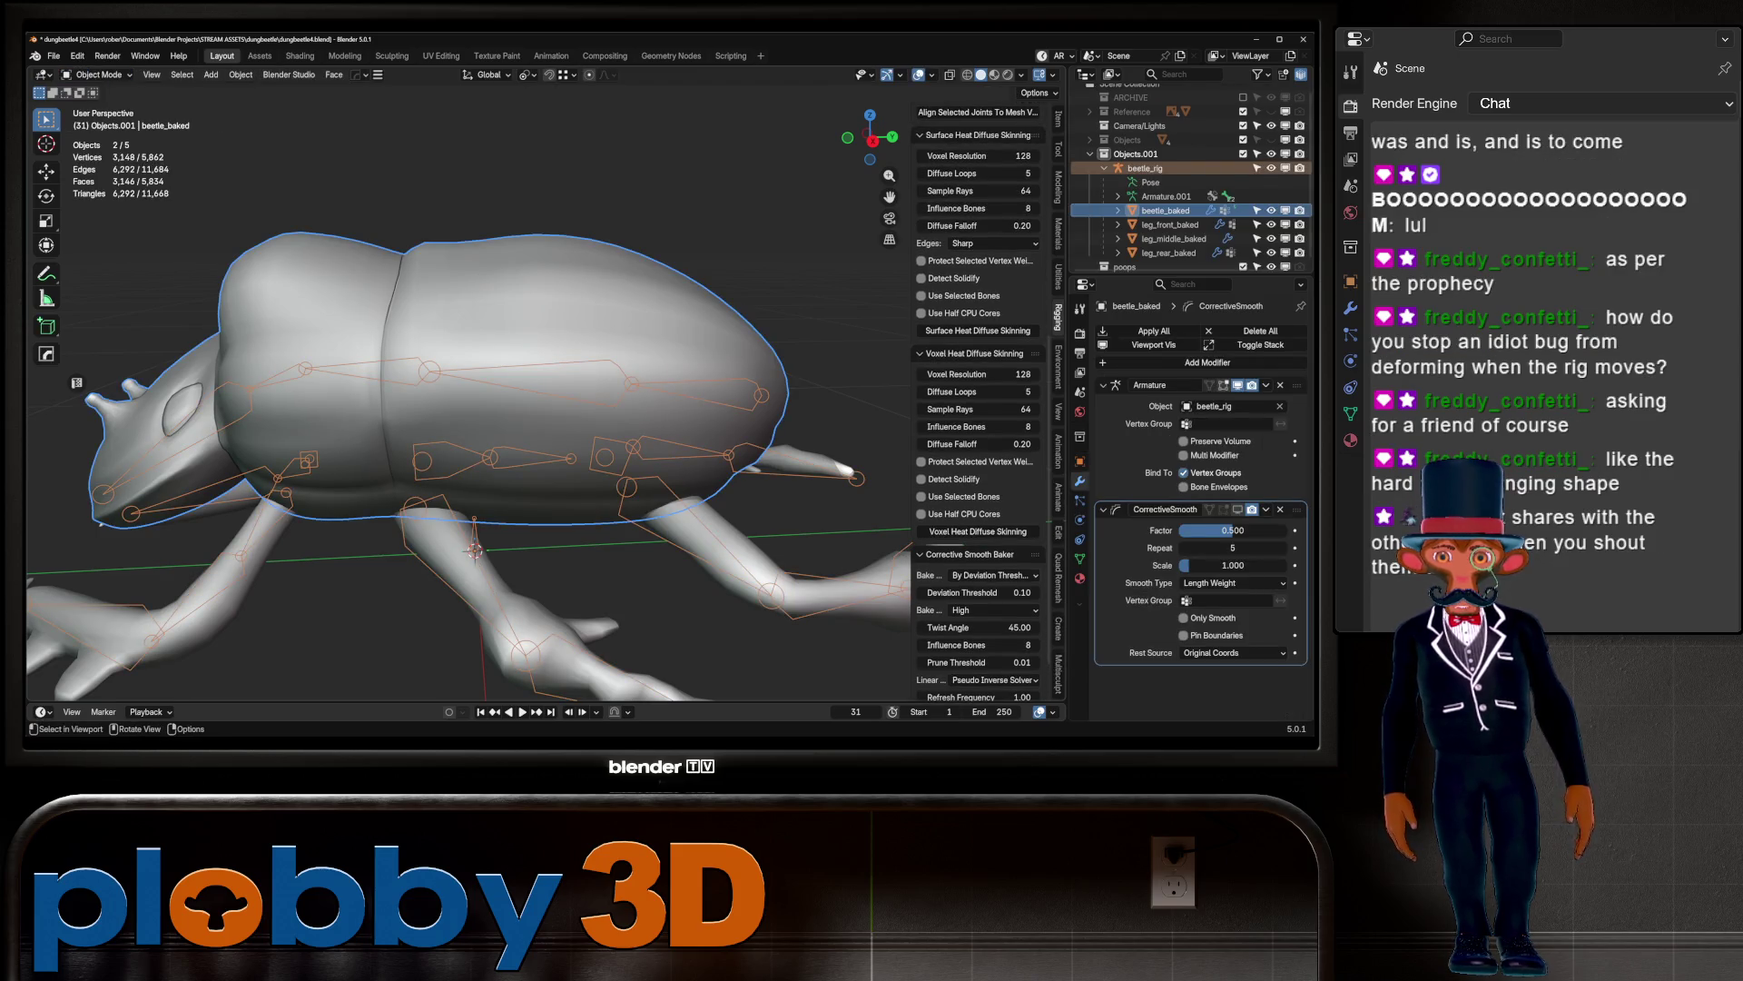
{"action": "left_click", "coordinate": [98, 75]}
{"action": "left_click", "coordinate": [100, 153]}
{"action": "middle_click_drag", "start_coordinate": [359, 358], "coordinate": [487, 358]}
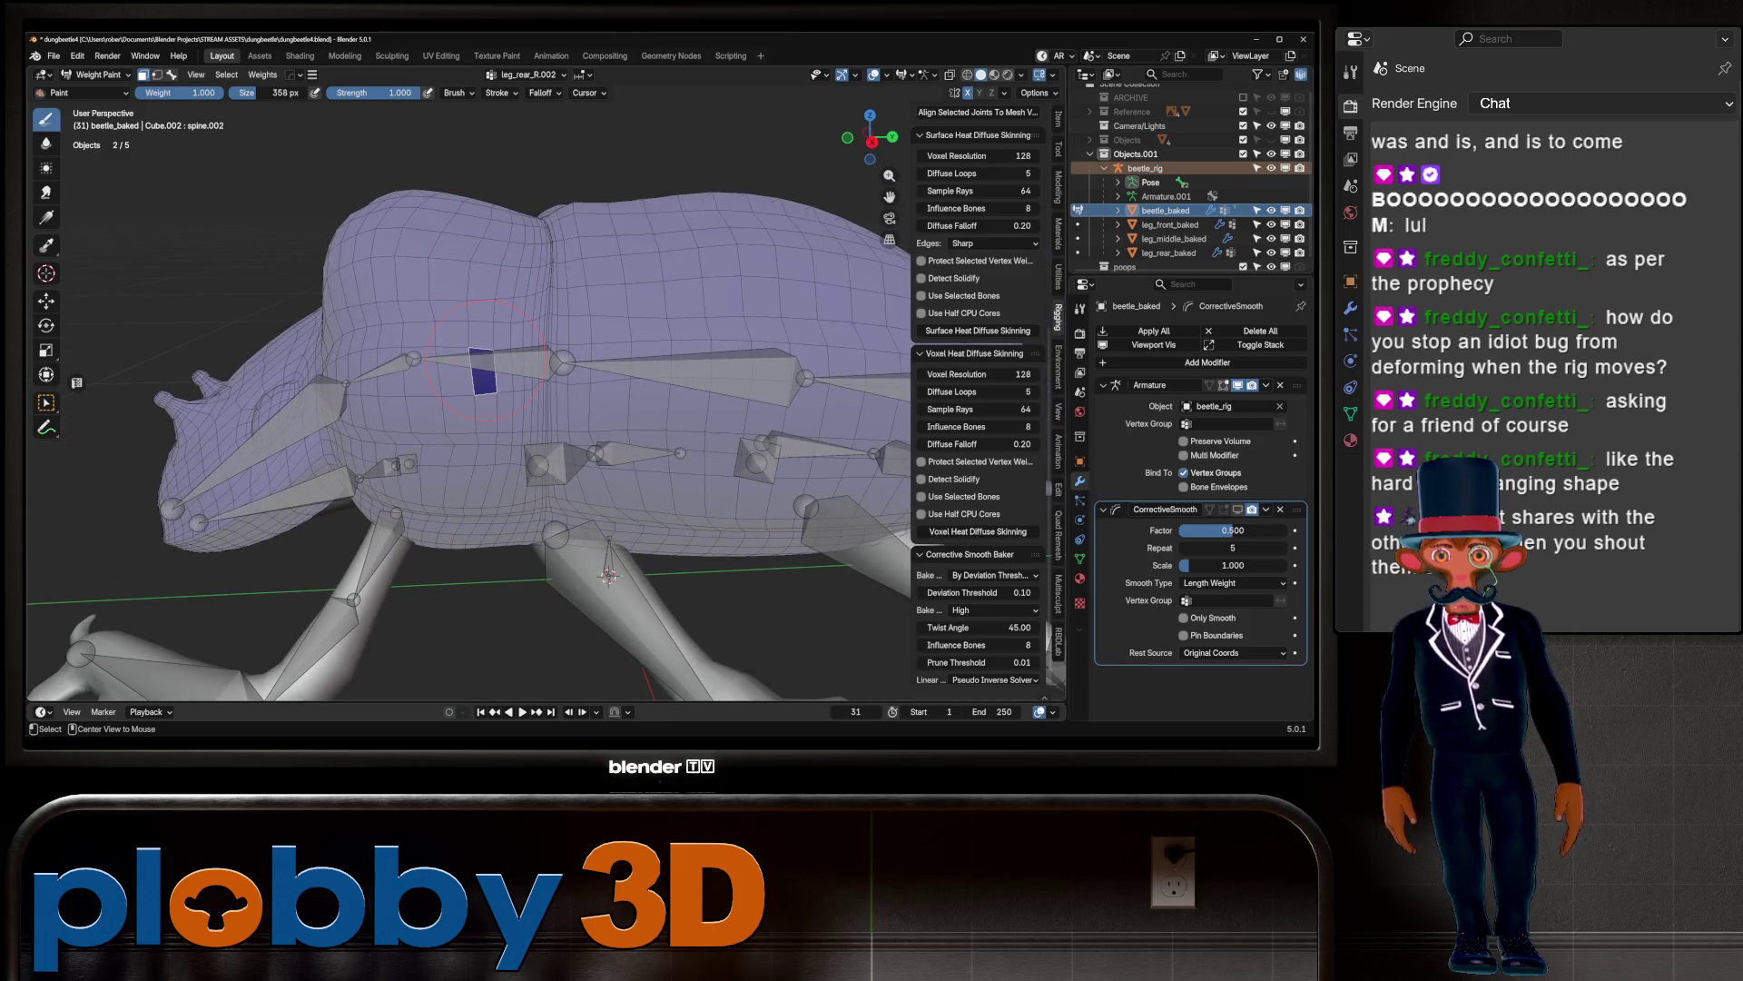
{"action": "key", "text": "Tab"}
{"action": "key", "text": "Tab"}
{"action": "key", "text": "Tab"}
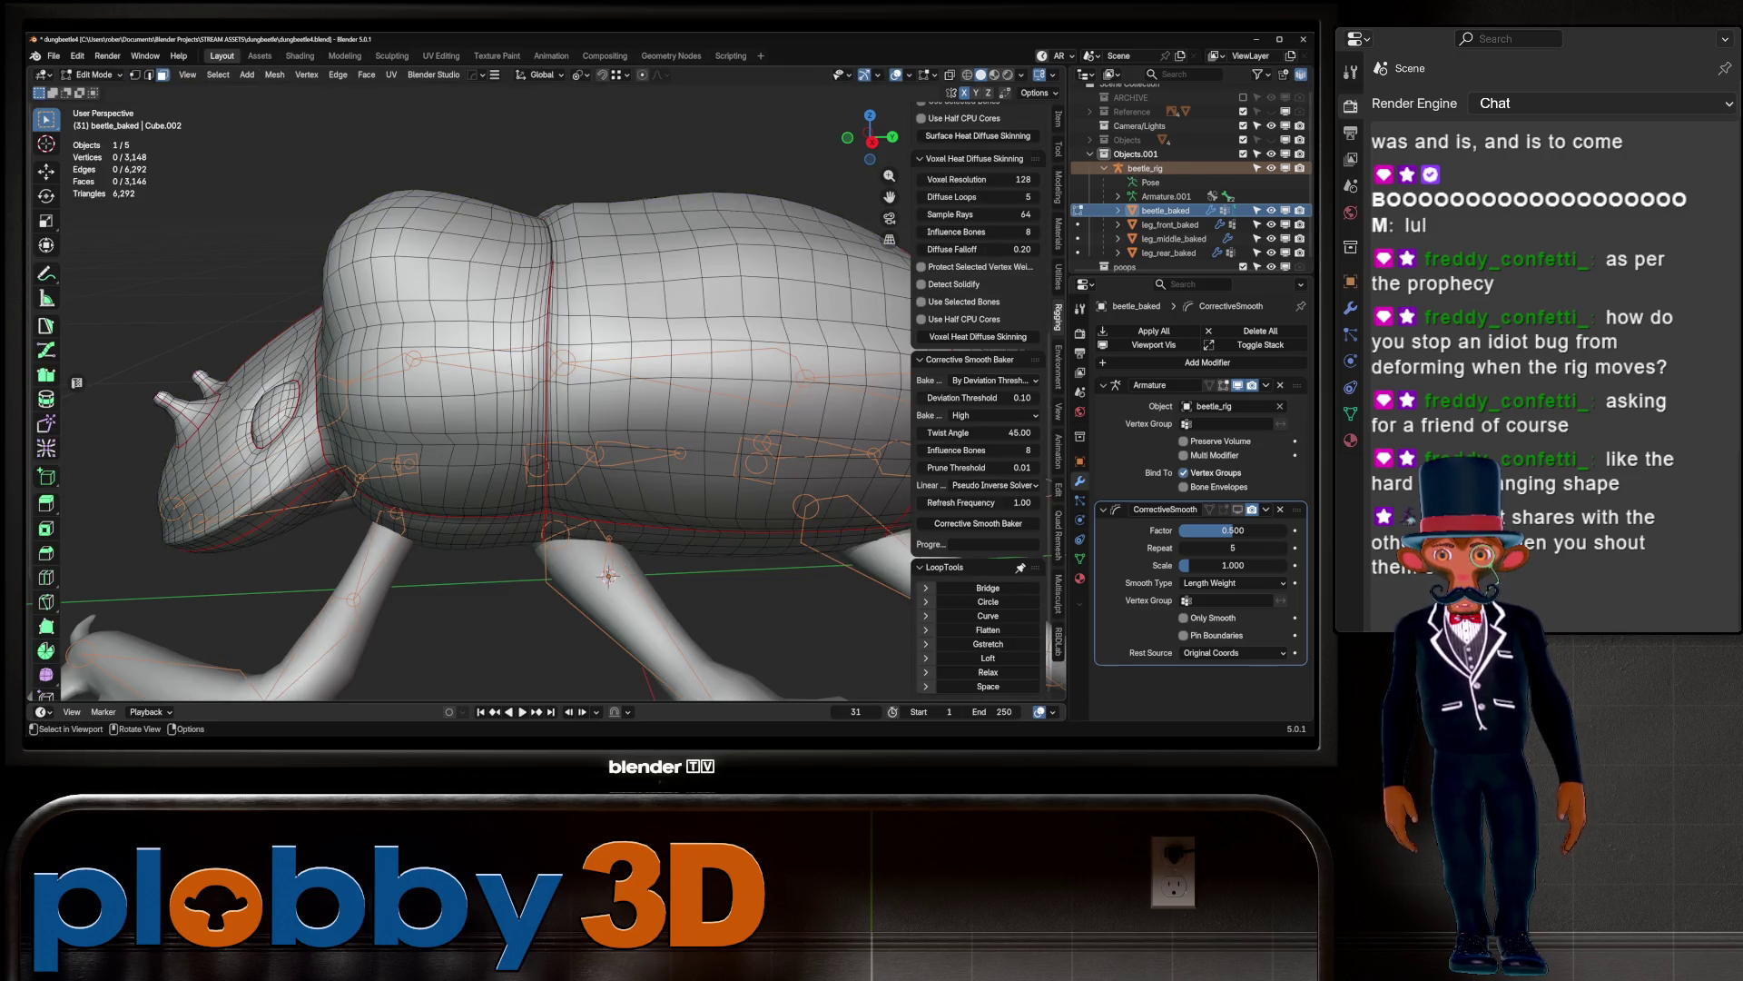
{"action": "key", "text": "Tab"}
Step: Deselect all, select beetle_rig then beetle_baked, and enter Weight Paint Mode
{"action": "key", "text": "alt+a"}
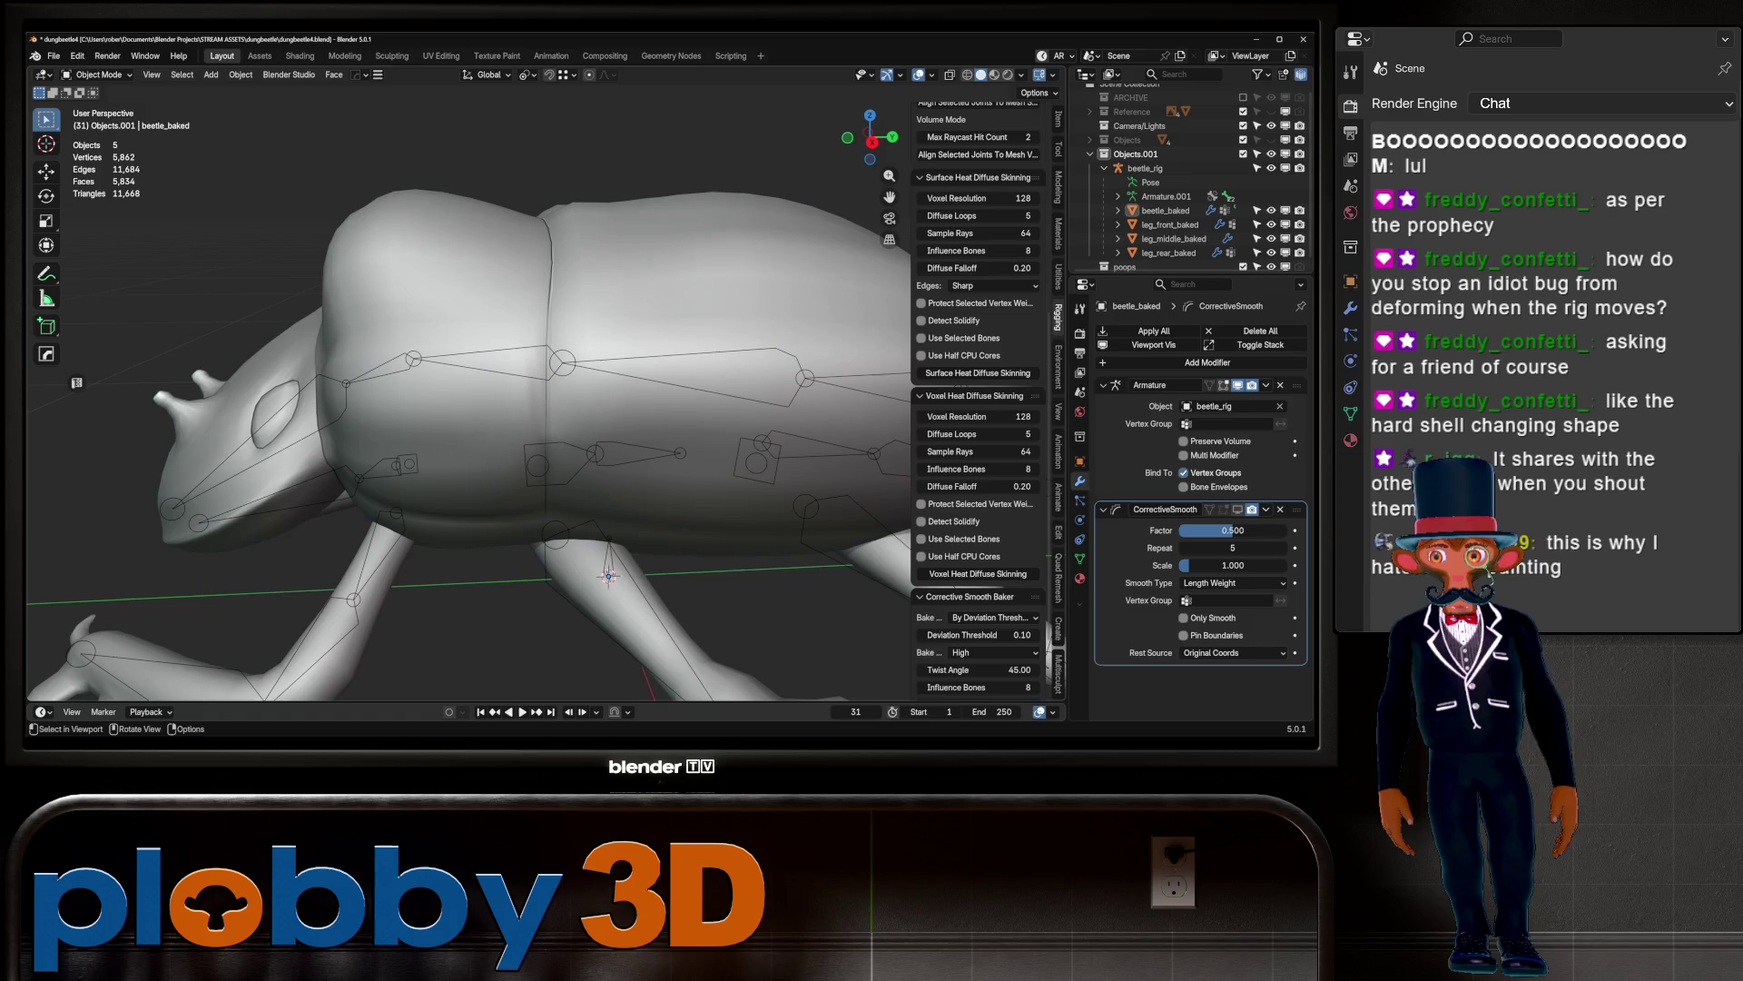
{"action": "left_click", "coordinate": [606, 572]}
{"action": "left_click", "coordinate": [636, 363], "text": "shift"}
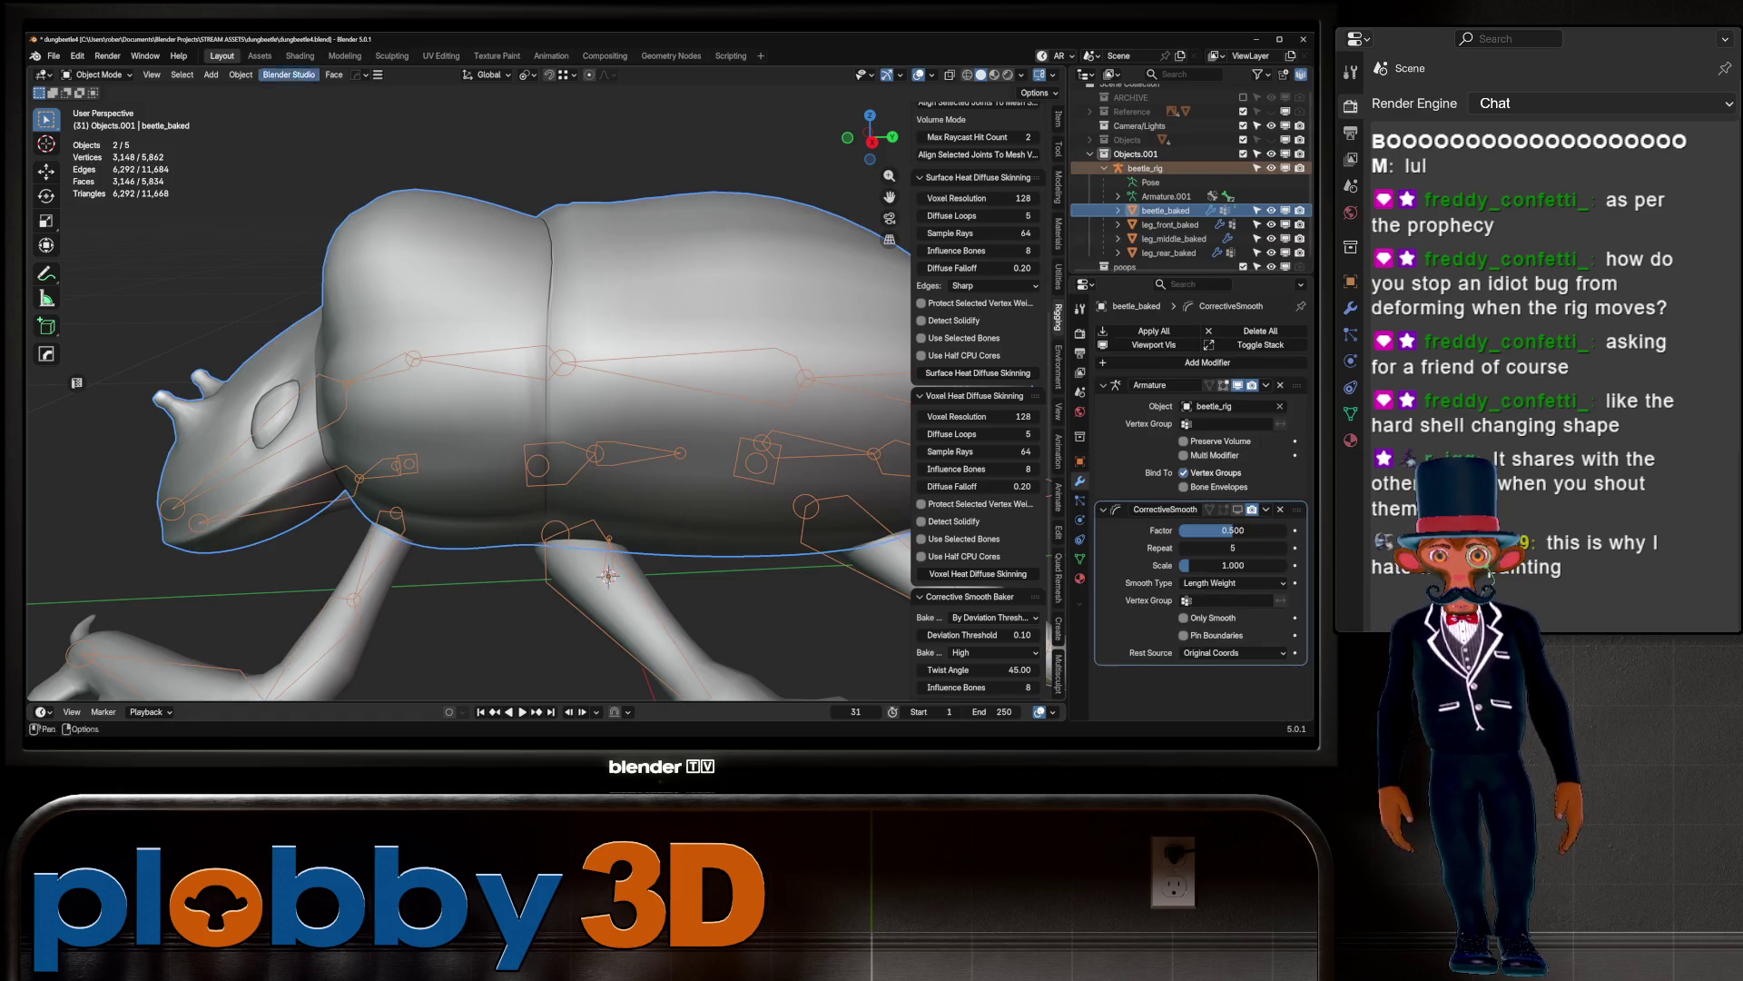
{"action": "left_click", "coordinate": [97, 74]}
{"action": "left_click", "coordinate": [102, 153]}
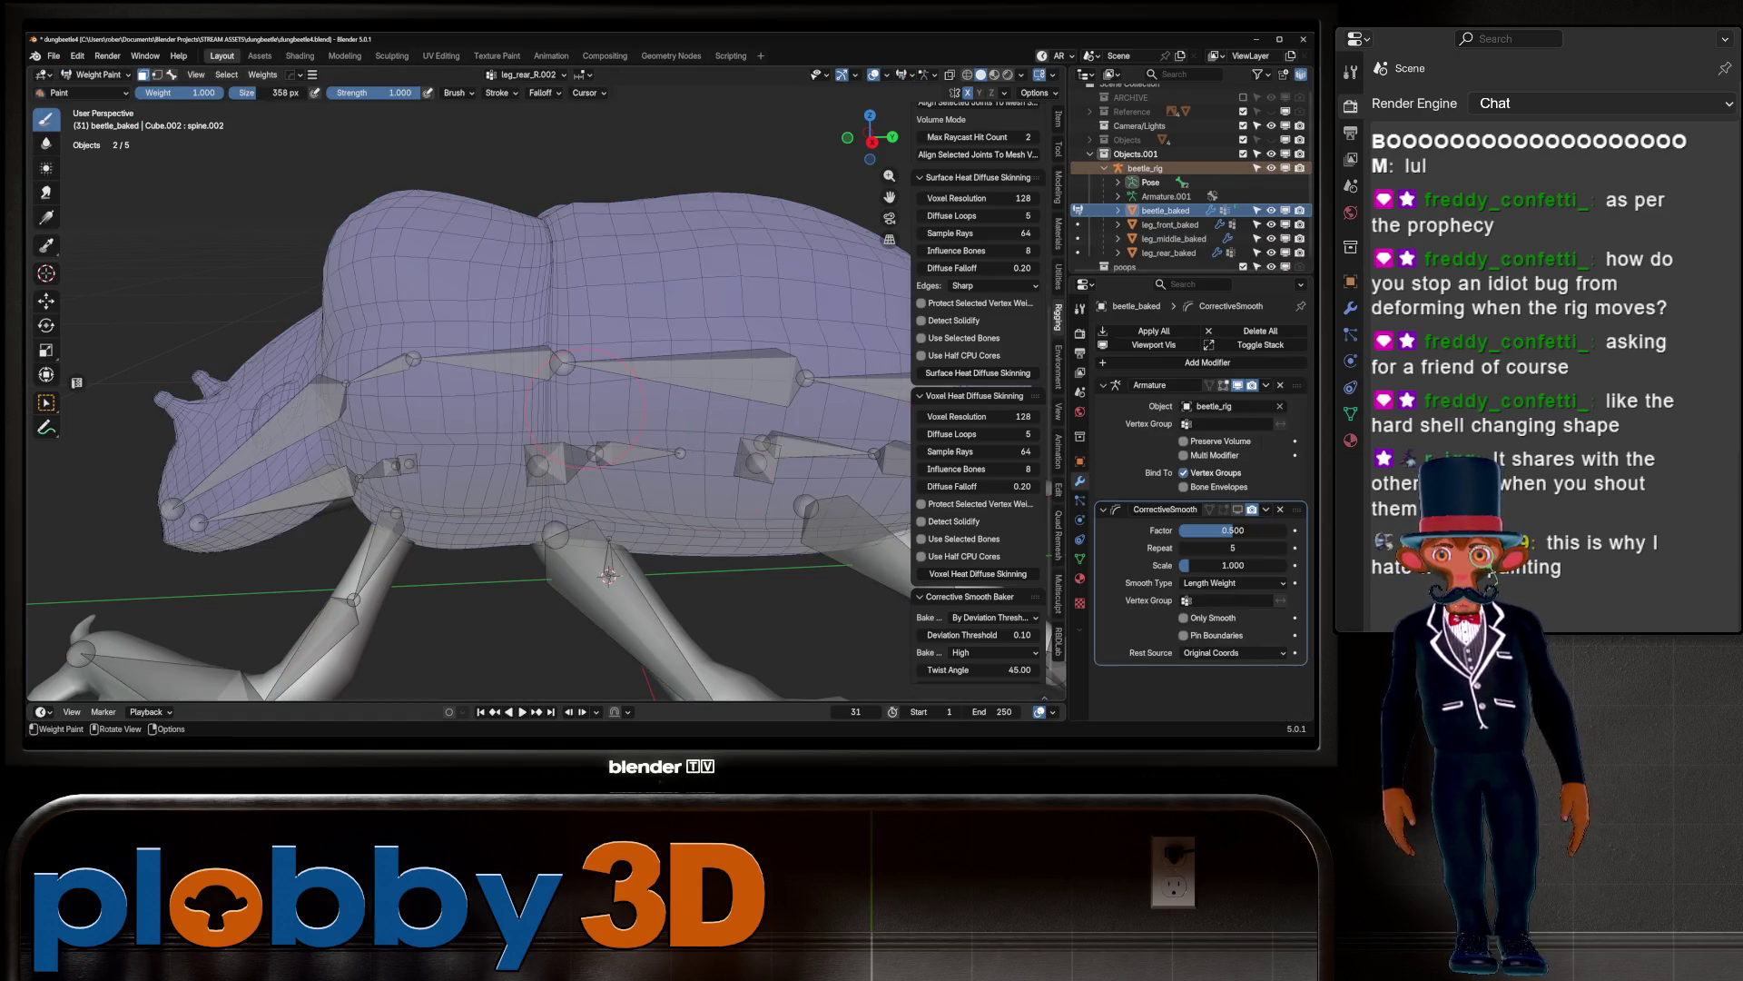
Step: Set the weight paint overlay Opacity to 1.0 and Zero Weights to All
{"action": "middle_click_drag", "start_coordinate": [545, 409], "coordinate": [623, 400]}
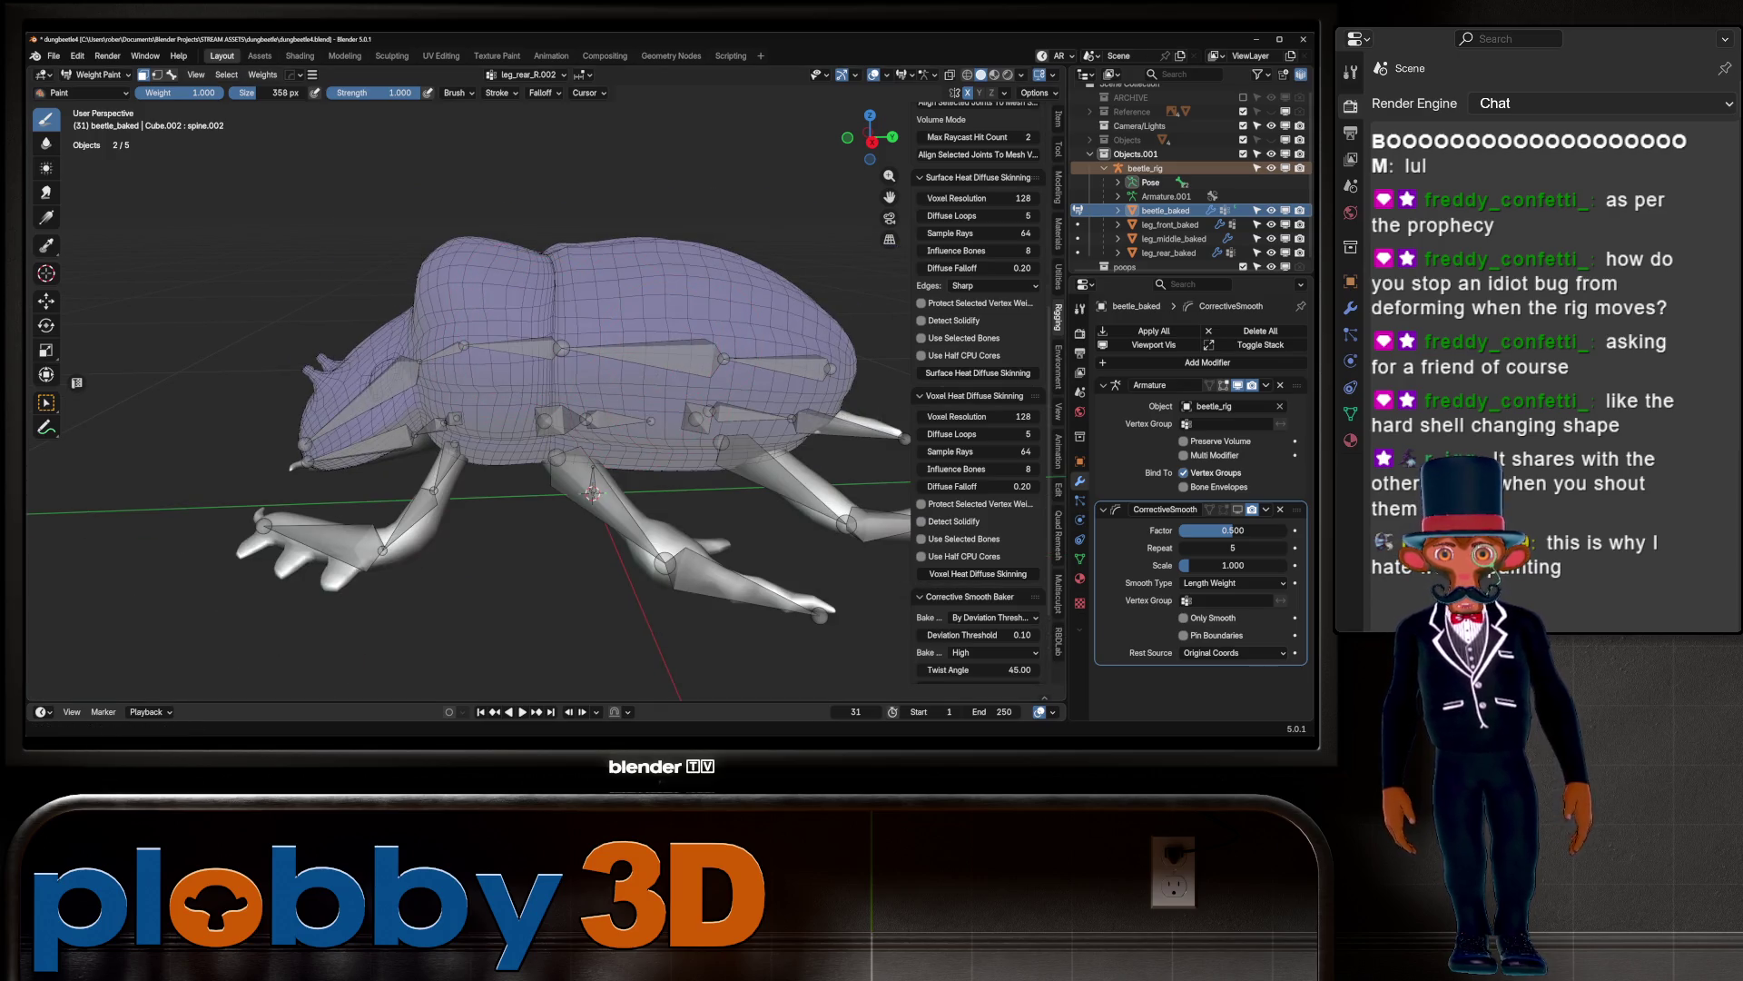
{"action": "left_click", "coordinate": [912, 74]}
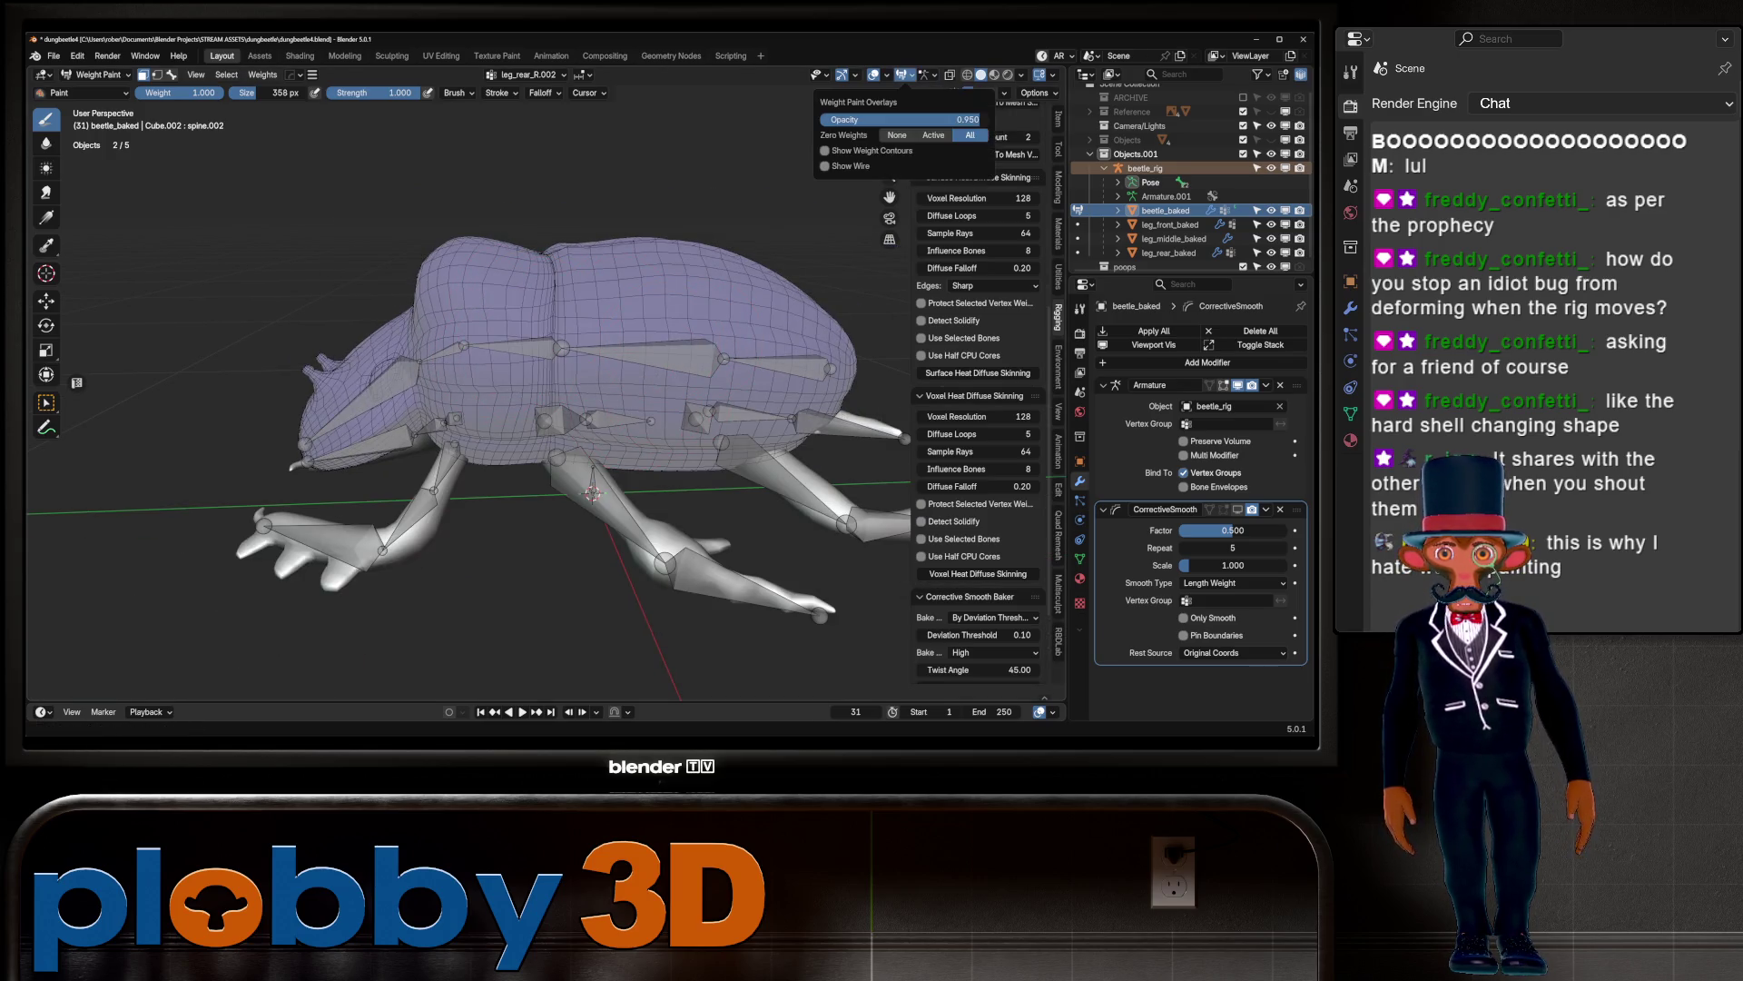
{"action": "mouse_move", "coordinate": [975, 119]}
{"action": "left_mouse_down"}
{"action": "mouse_move", "coordinate": [826, 119]}
{"action": "mouse_move", "coordinate": [983, 119]}
{"action": "left_mouse_up"}
{"action": "left_click", "coordinate": [933, 134]}
{"action": "left_click", "coordinate": [897, 134]}
{"action": "left_click", "coordinate": [970, 134]}
{"action": "left_click", "coordinate": [855, 75]}
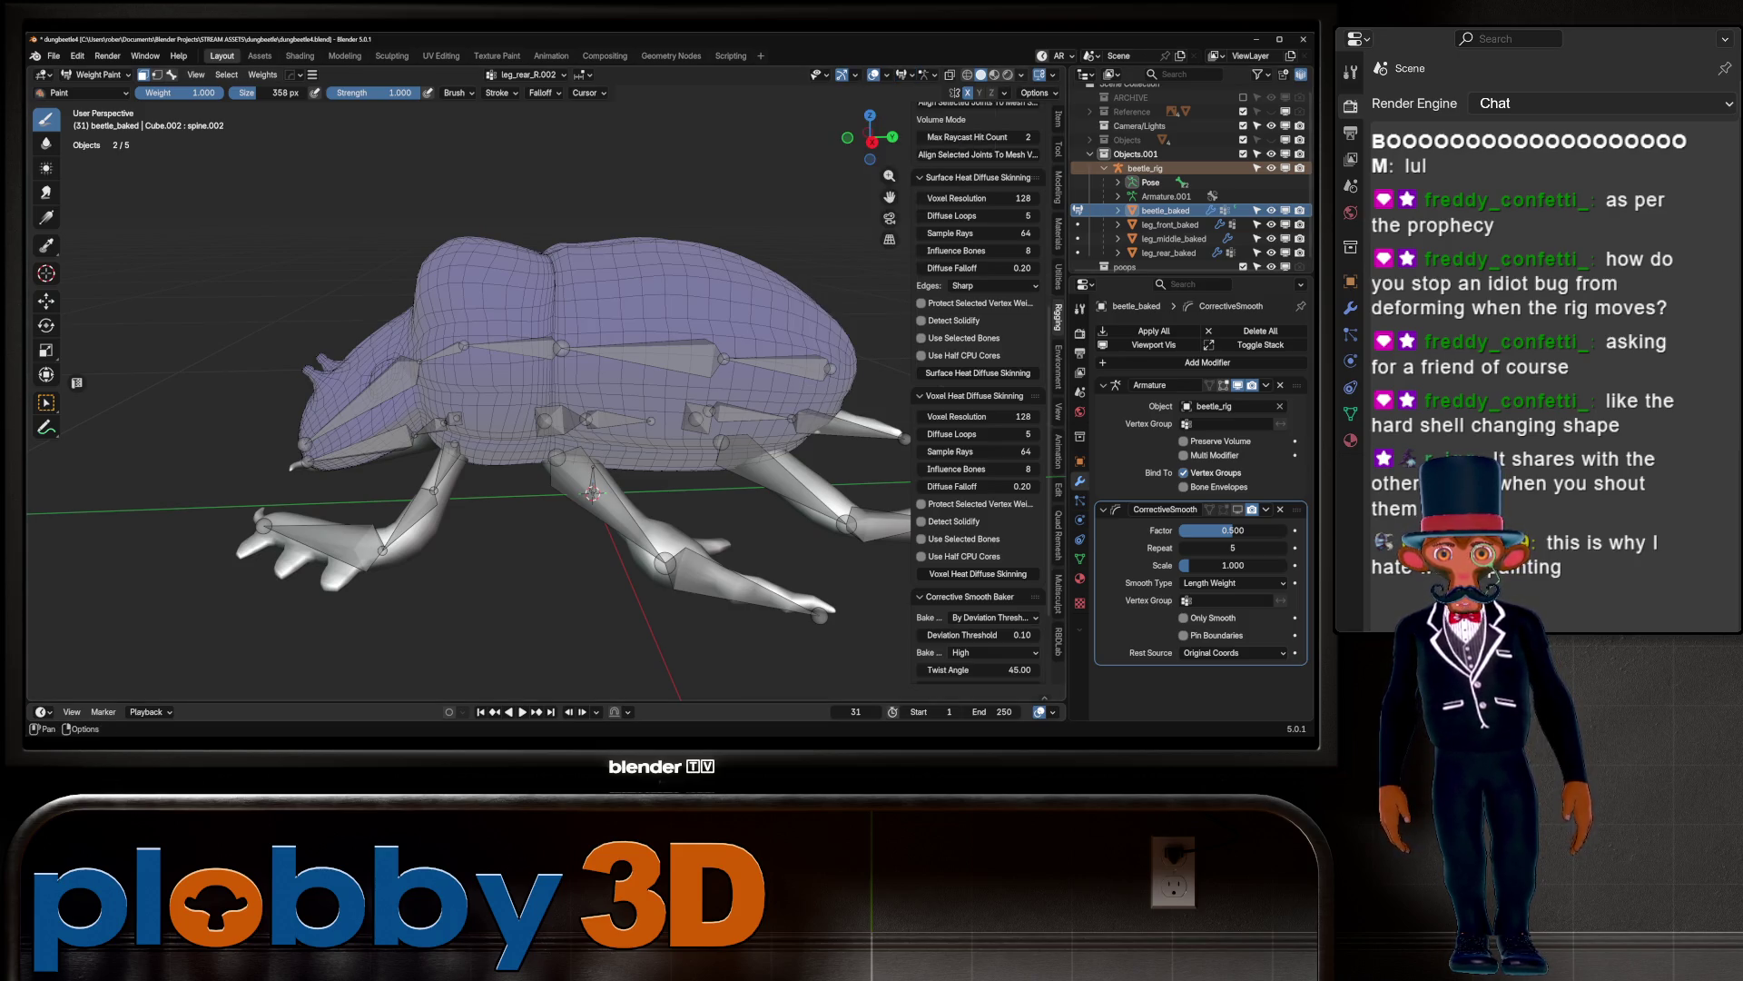
Step: Try Object, Attribute and Texture colouring, settle on Material, and undo a test stroke
{"action": "left_click", "coordinate": [1020, 75]}
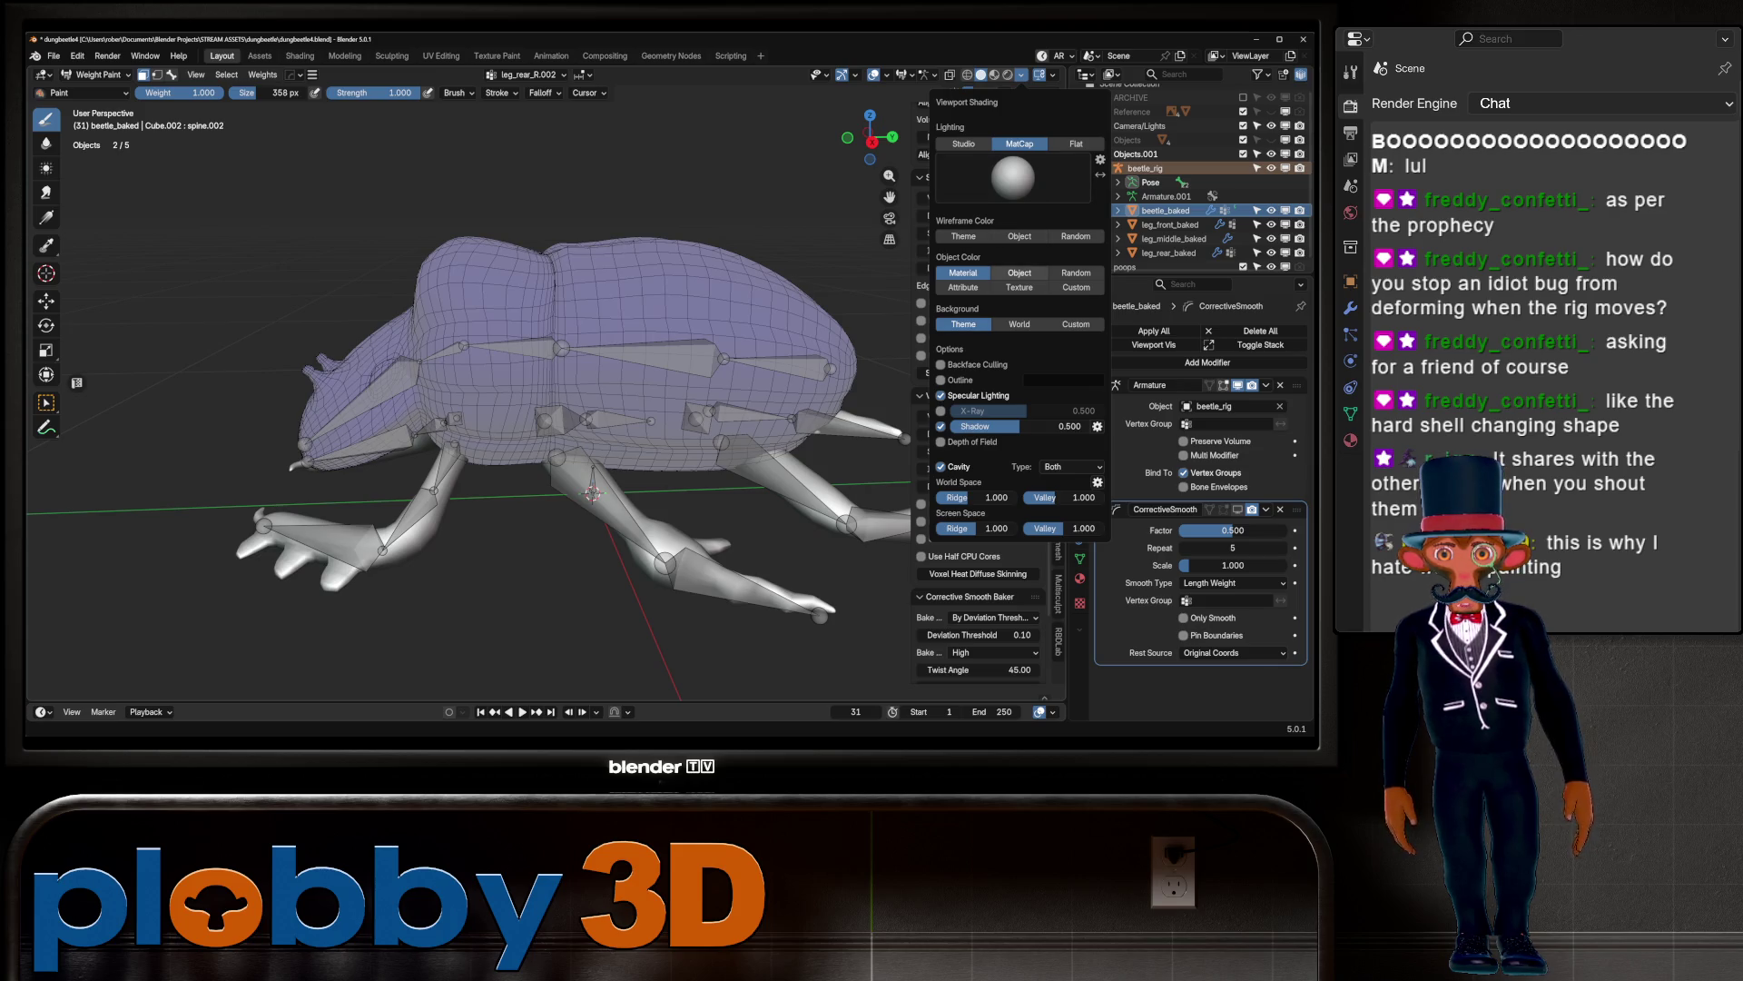
{"action": "left_click", "coordinate": [1020, 272]}
{"action": "left_click", "coordinate": [963, 287]}
{"action": "left_click", "coordinate": [1019, 287]}
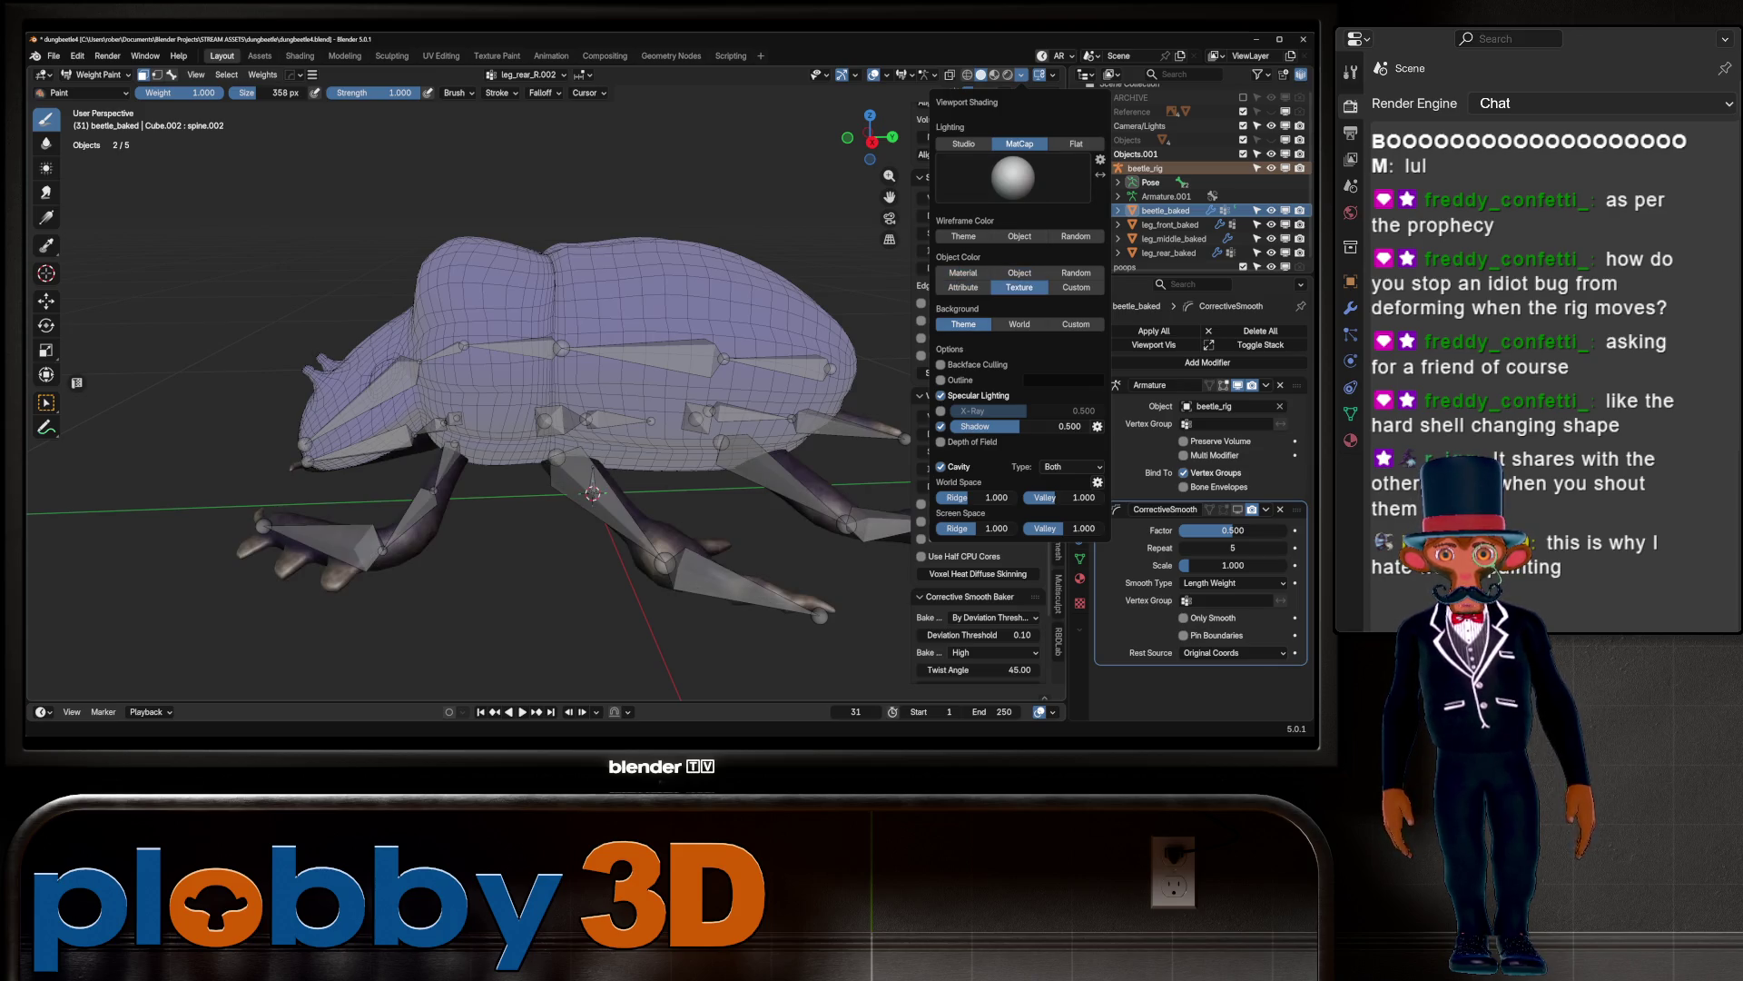
{"action": "left_click", "coordinate": [964, 287]}
{"action": "left_click", "coordinate": [964, 273]}
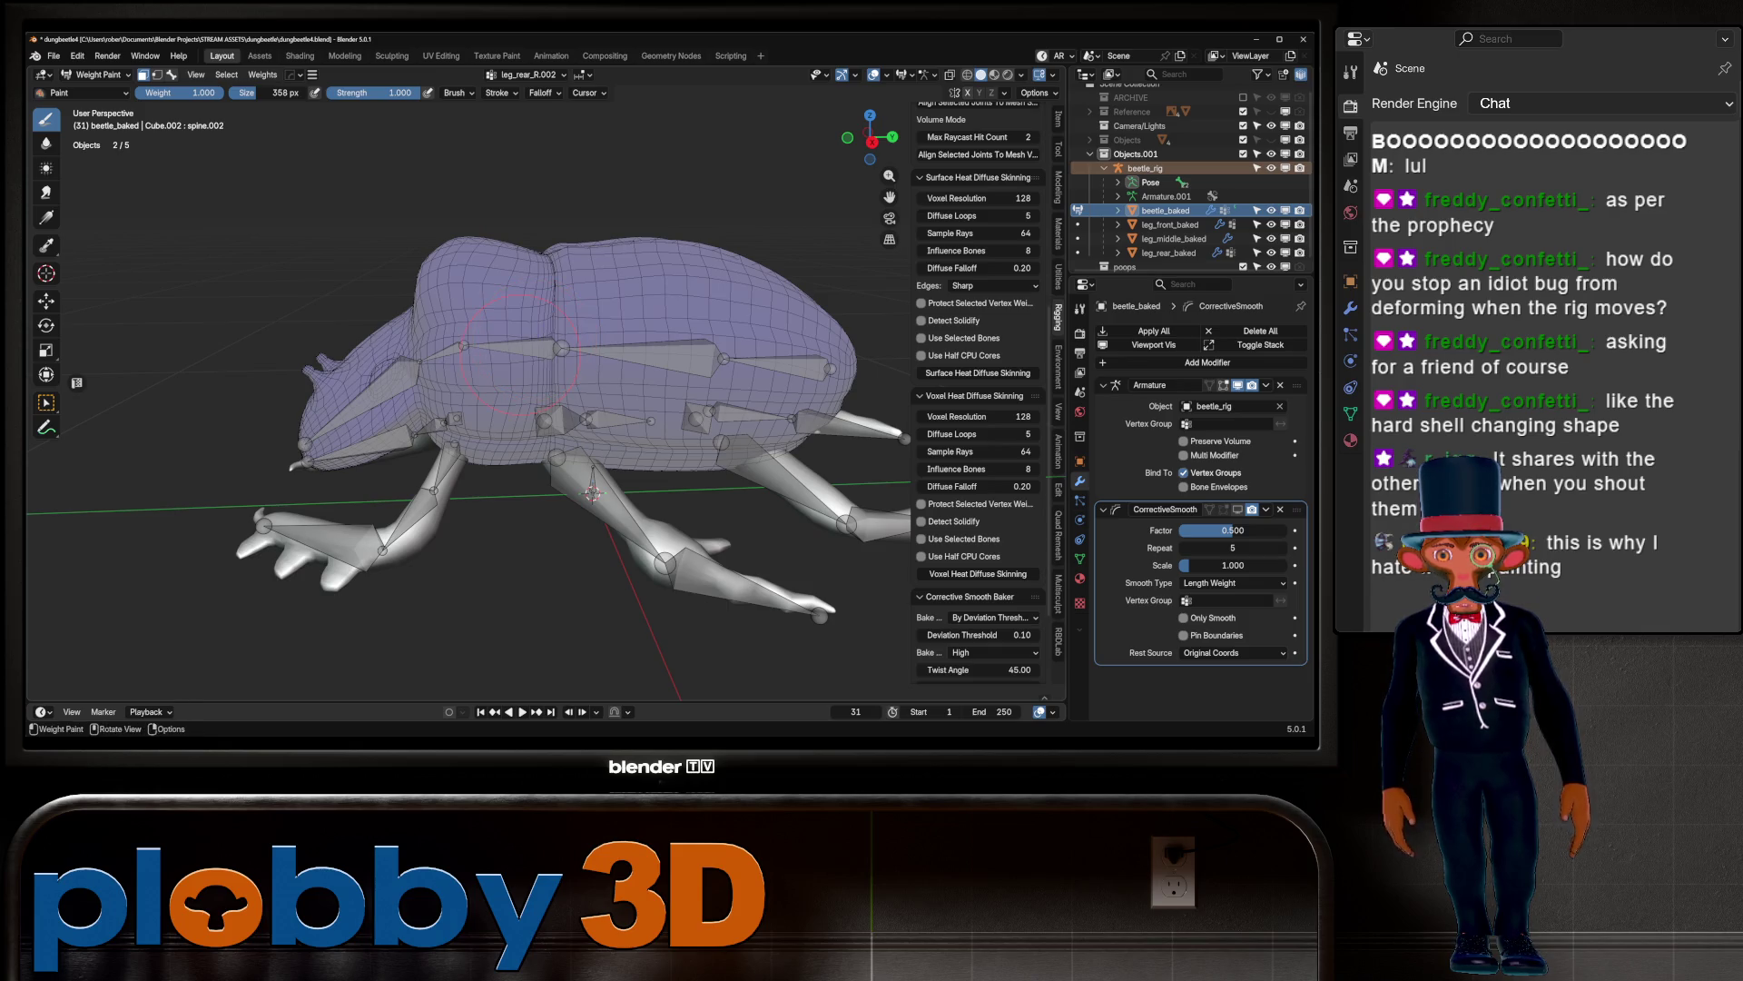
{"action": "left_click", "coordinate": [514, 354]}
{"action": "key", "text": "ctrl+z"}
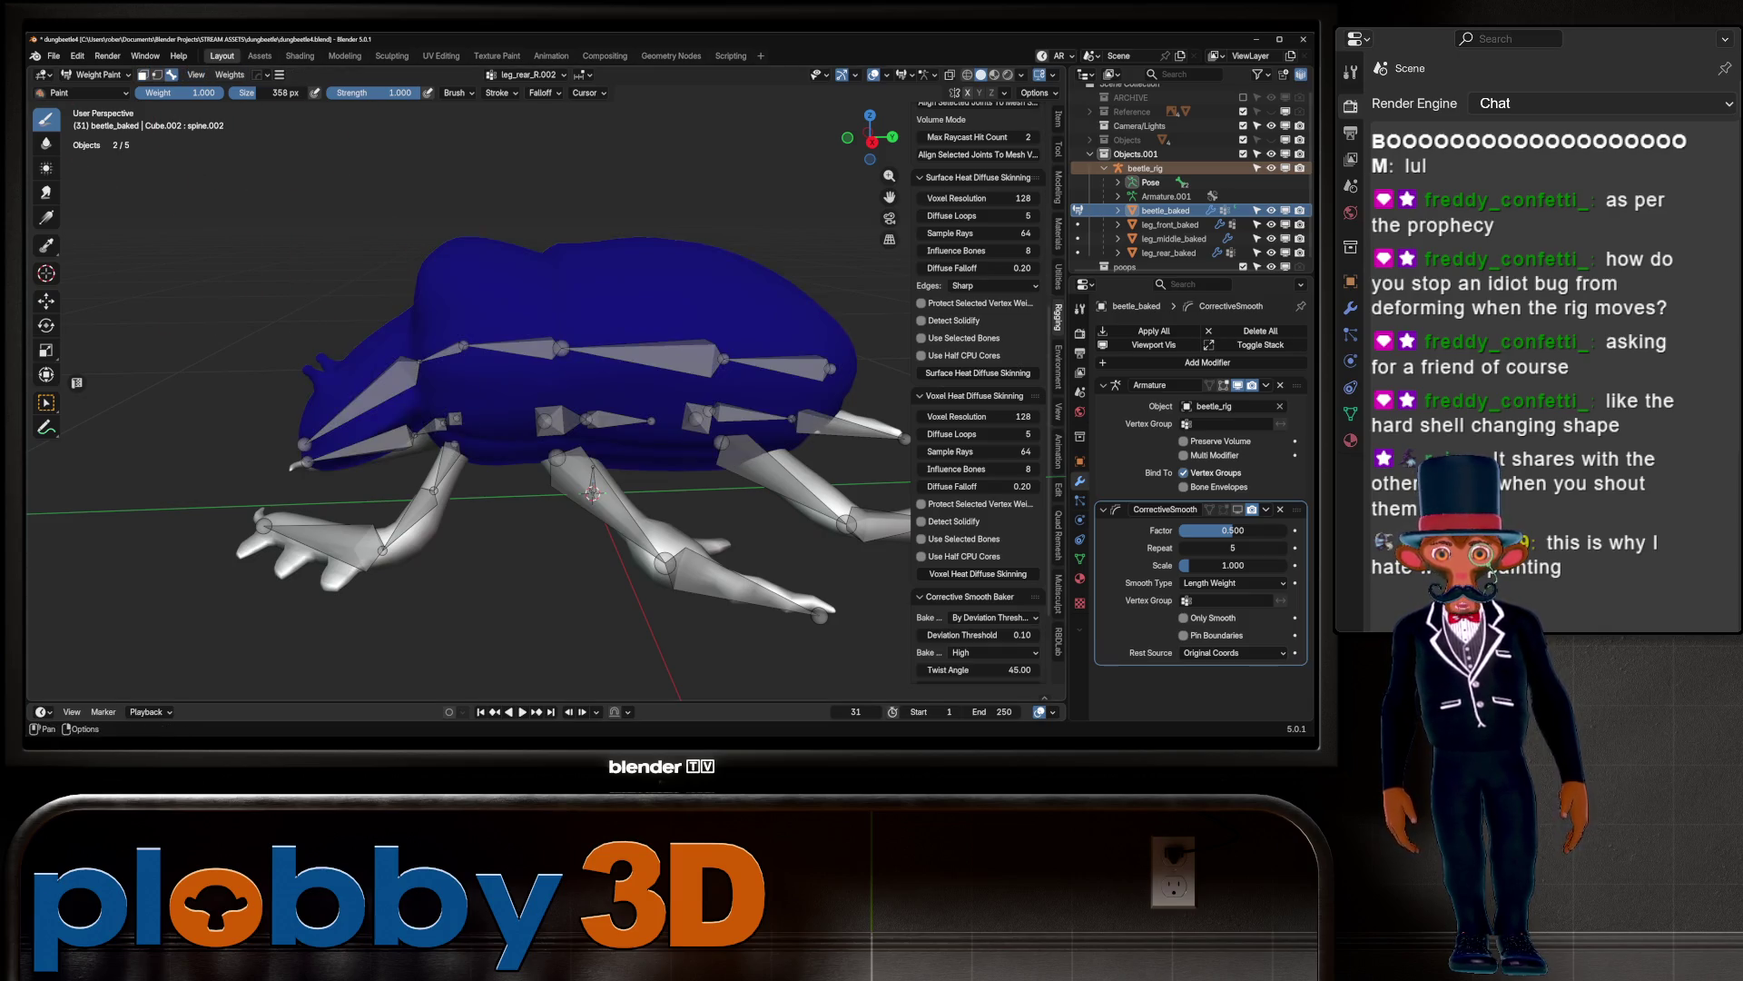
Step: Show spine.002's weights and paint zero weight across the beetle's middle body
{"action": "left_click", "coordinate": [600, 431], "text": "ctrl"}
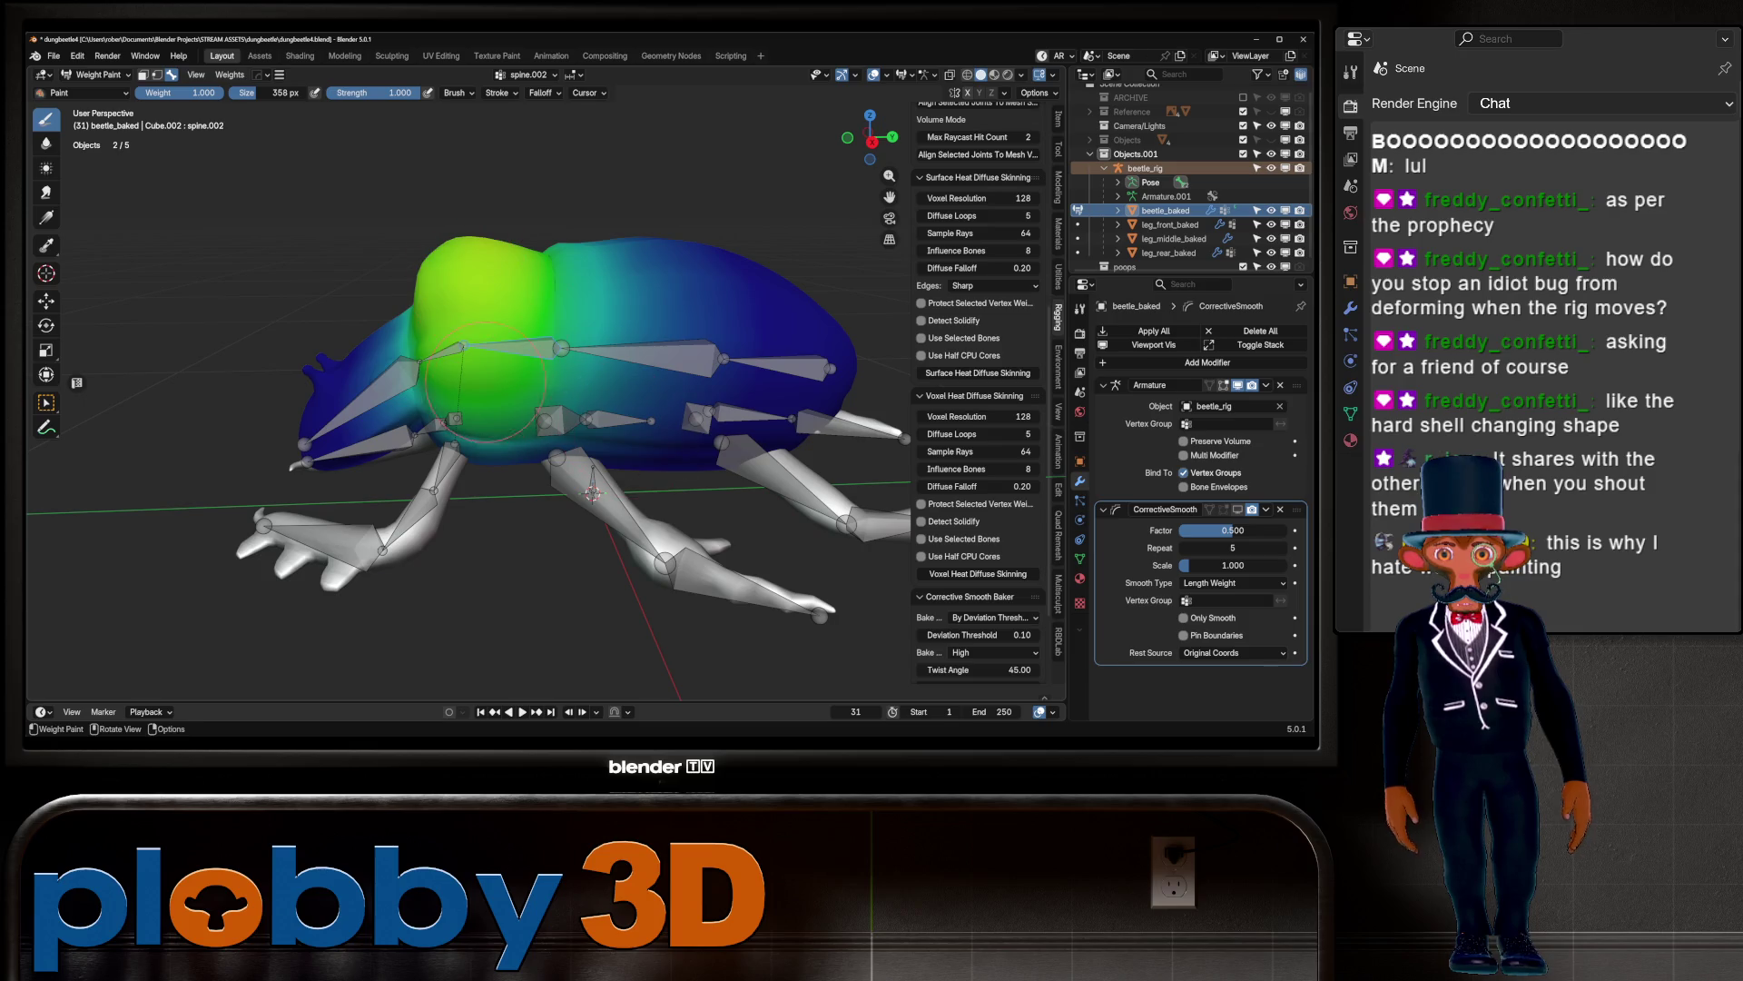
{"action": "left_click", "coordinate": [490, 400], "text": "ctrl"}
{"action": "scroll", "coordinate": [491, 363], "scroll_direction": "up", "scroll_amount": 2}
{"action": "left_click", "coordinate": [491, 350], "text": "ctrl"}
{"action": "mouse_move", "coordinate": [490, 350]}
{"action": "middle_mouse_down"}
{"action": "mouse_move", "coordinate": [572, 327]}
{"action": "mouse_move", "coordinate": [607, 352]}
{"action": "middle_mouse_up"}
{"action": "mouse_move", "coordinate": [607, 353]}
{"action": "left_mouse_down", "text": "ctrl"}
{"action": "mouse_move", "coordinate": [604, 391]}
{"action": "mouse_move", "coordinate": [581, 372]}
{"action": "mouse_move", "coordinate": [615, 389]}
{"action": "left_mouse_up", "text": "ctrl"}
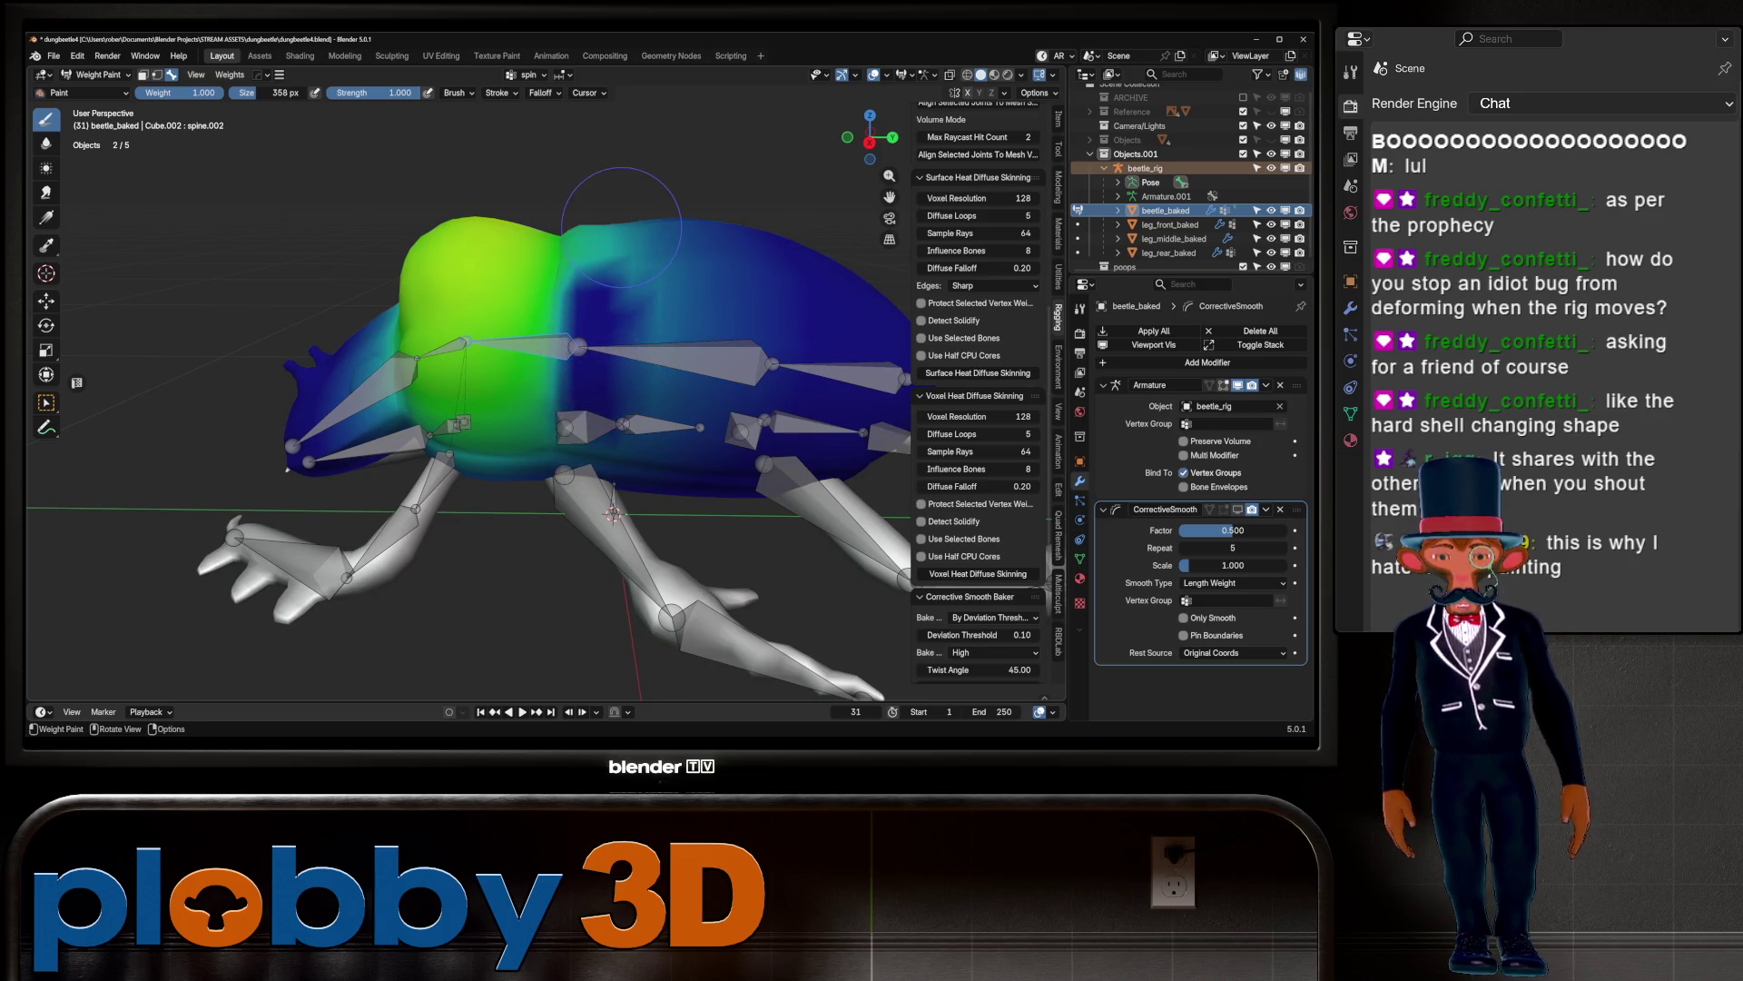
{"action": "key", "text": "KP_3"}
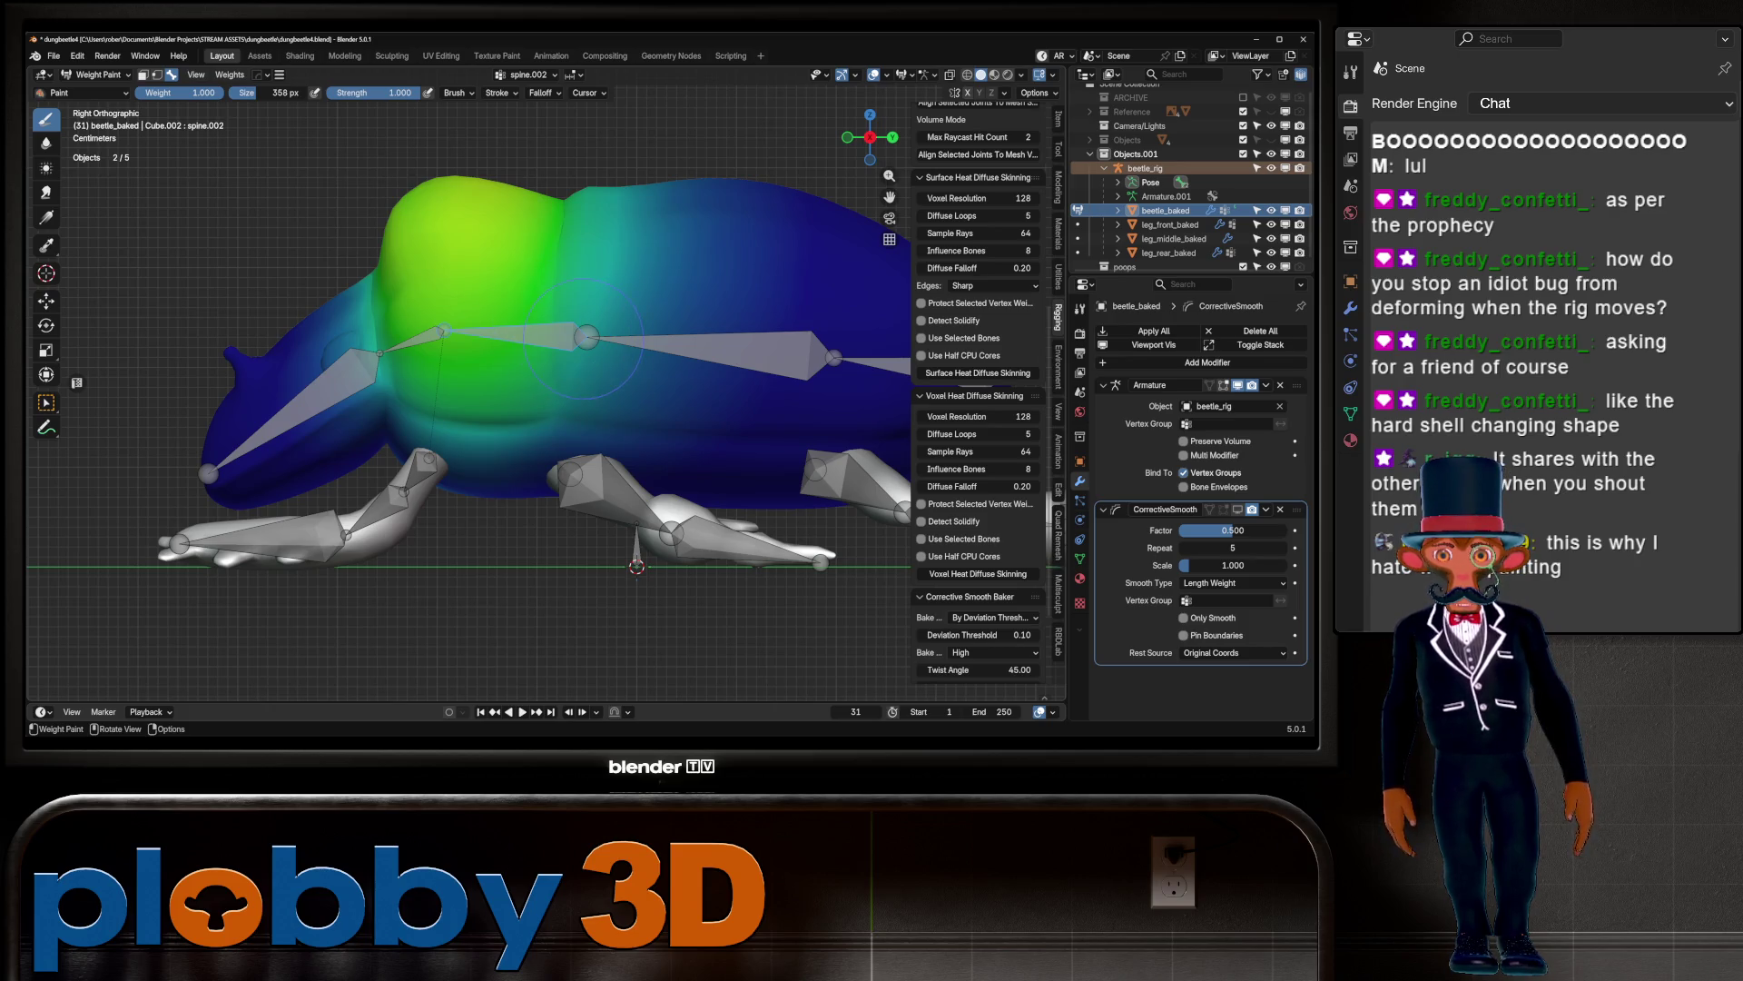
Step: Select spine.001, then take the mesh through Object Mode into Edit Mode
{"action": "left_click", "coordinate": [581, 337], "text": "ctrl"}
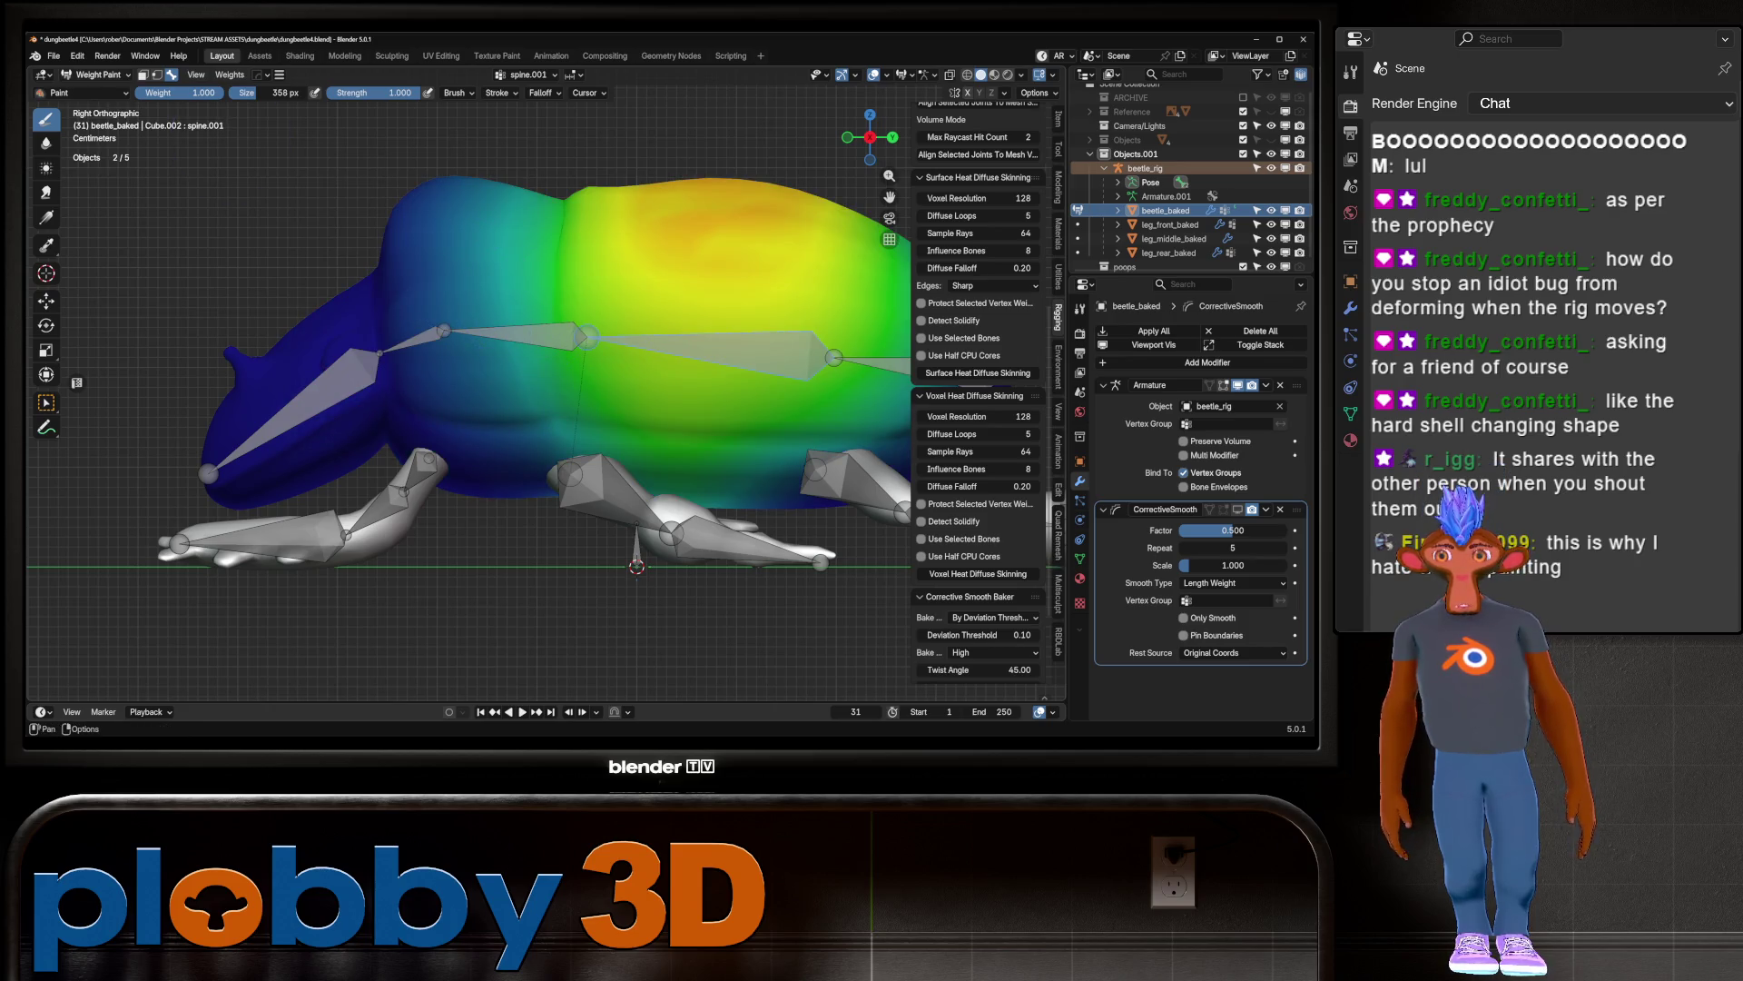
{"action": "left_click", "coordinate": [91, 75]}
{"action": "left_click", "coordinate": [95, 91]}
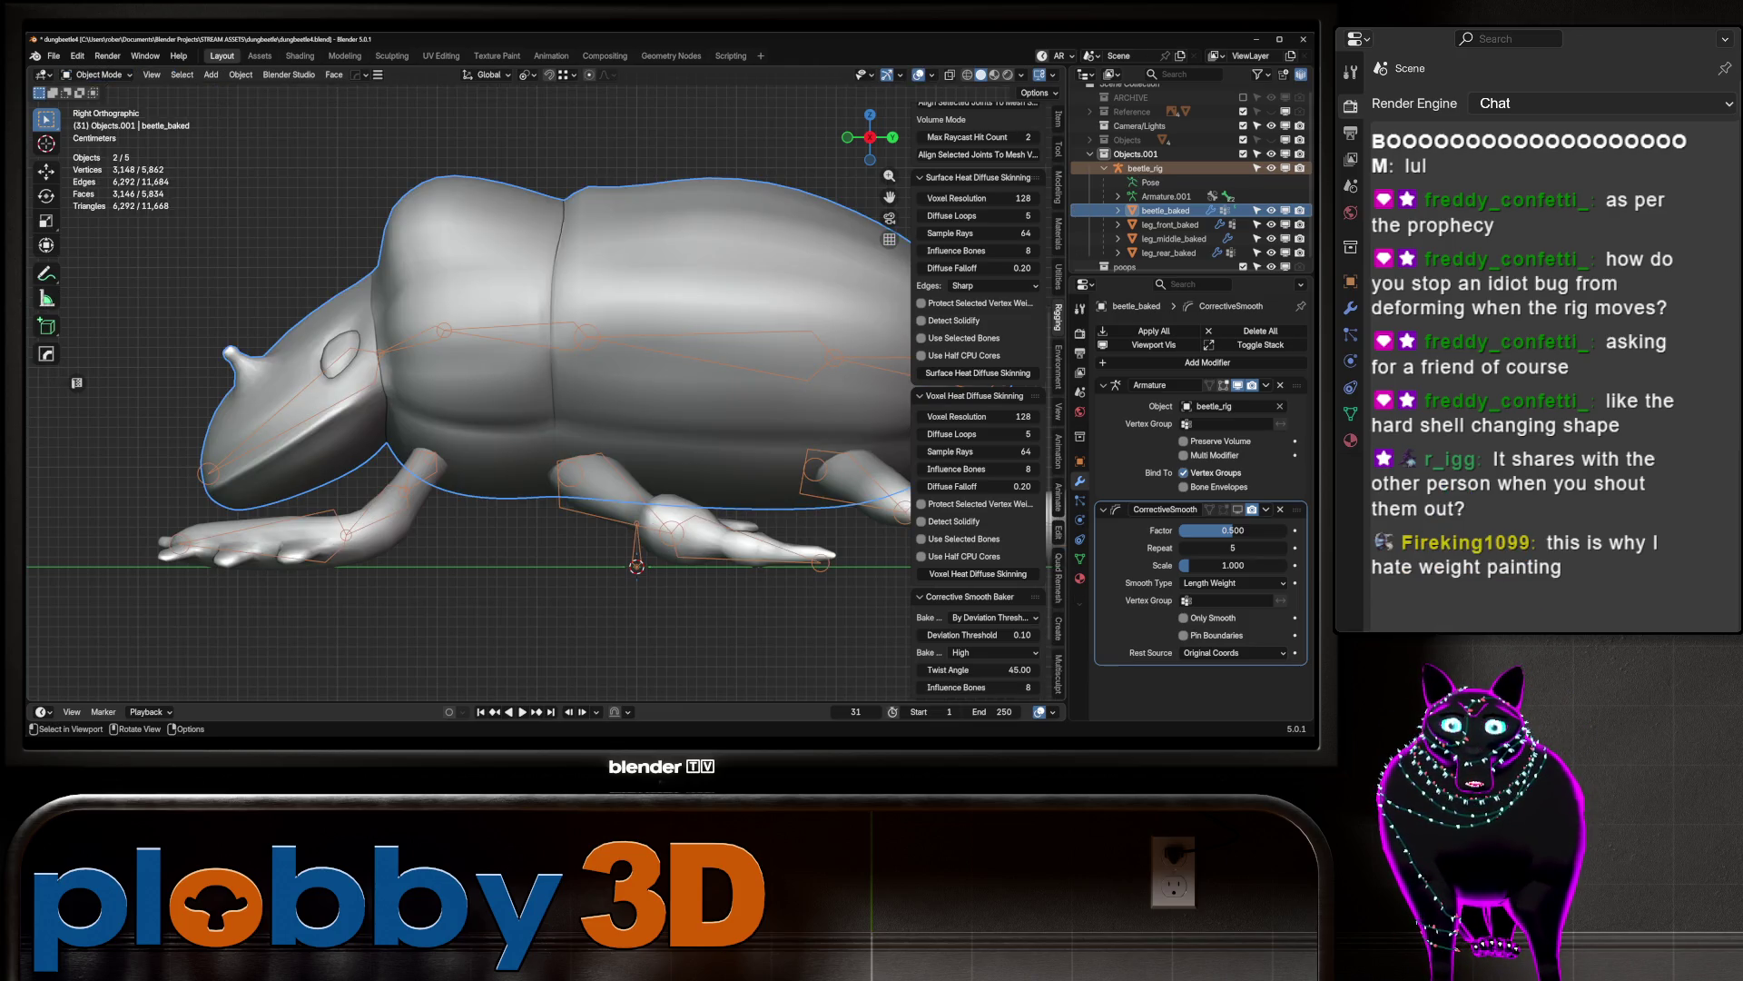
{"action": "left_click", "coordinate": [91, 75]}
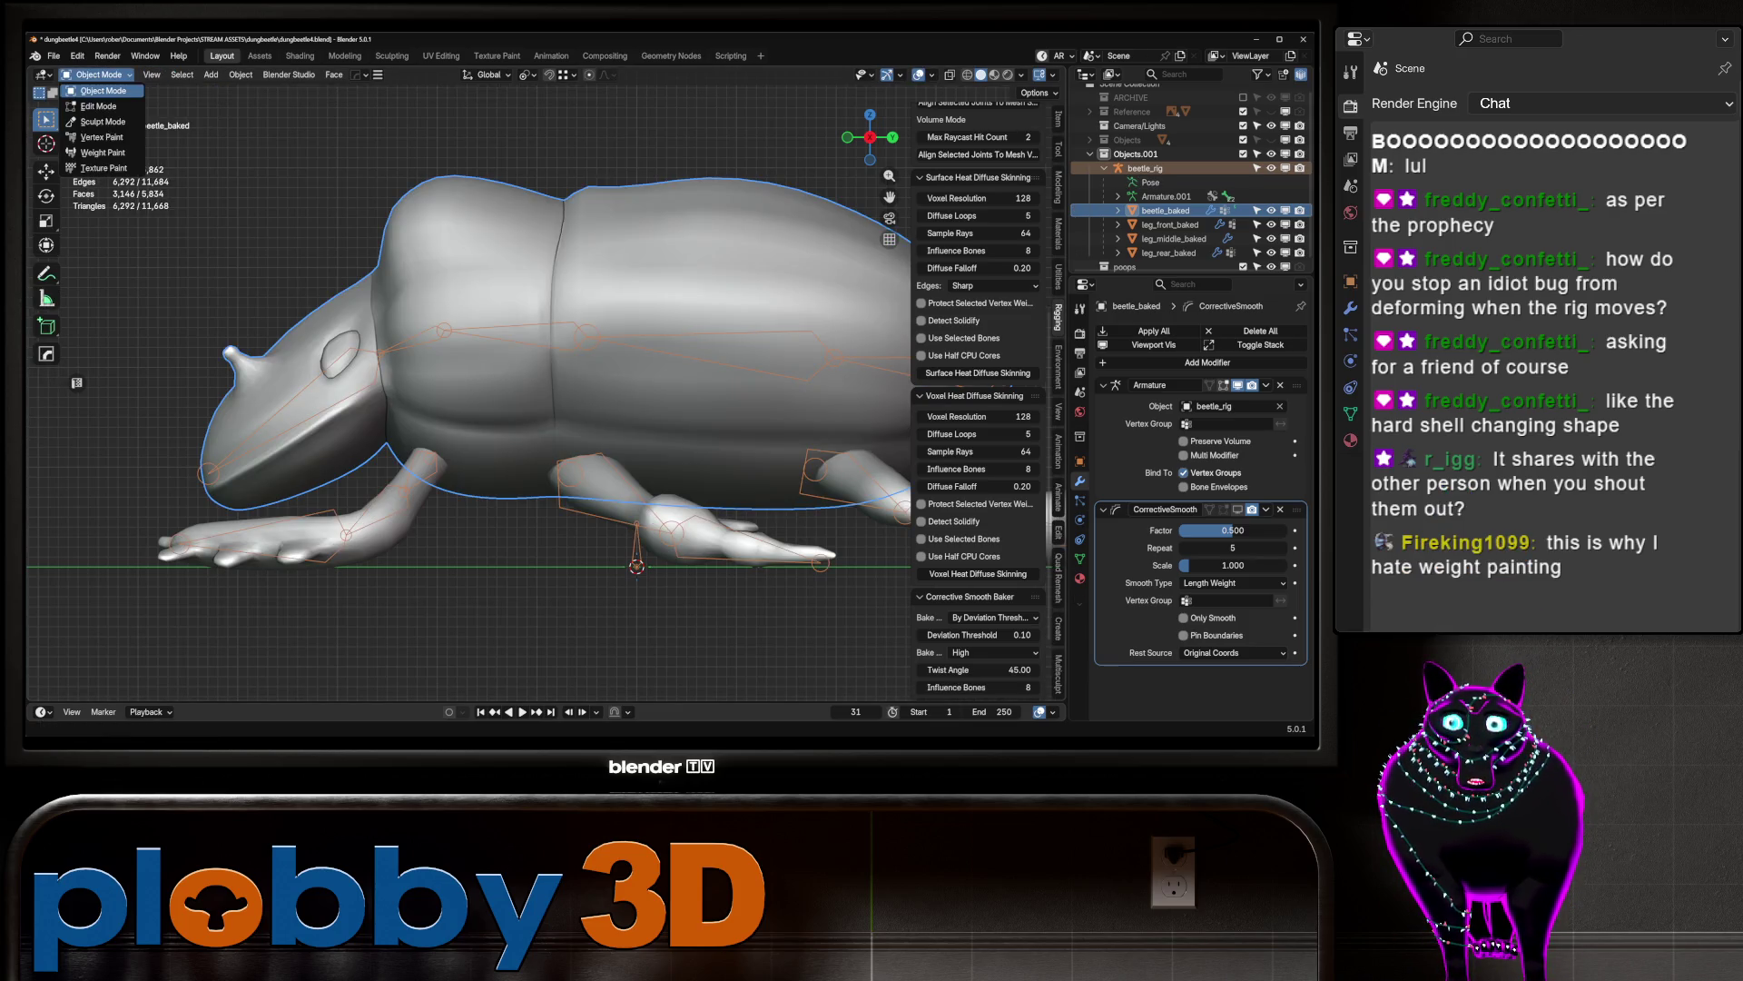
{"action": "left_click", "coordinate": [95, 109]}
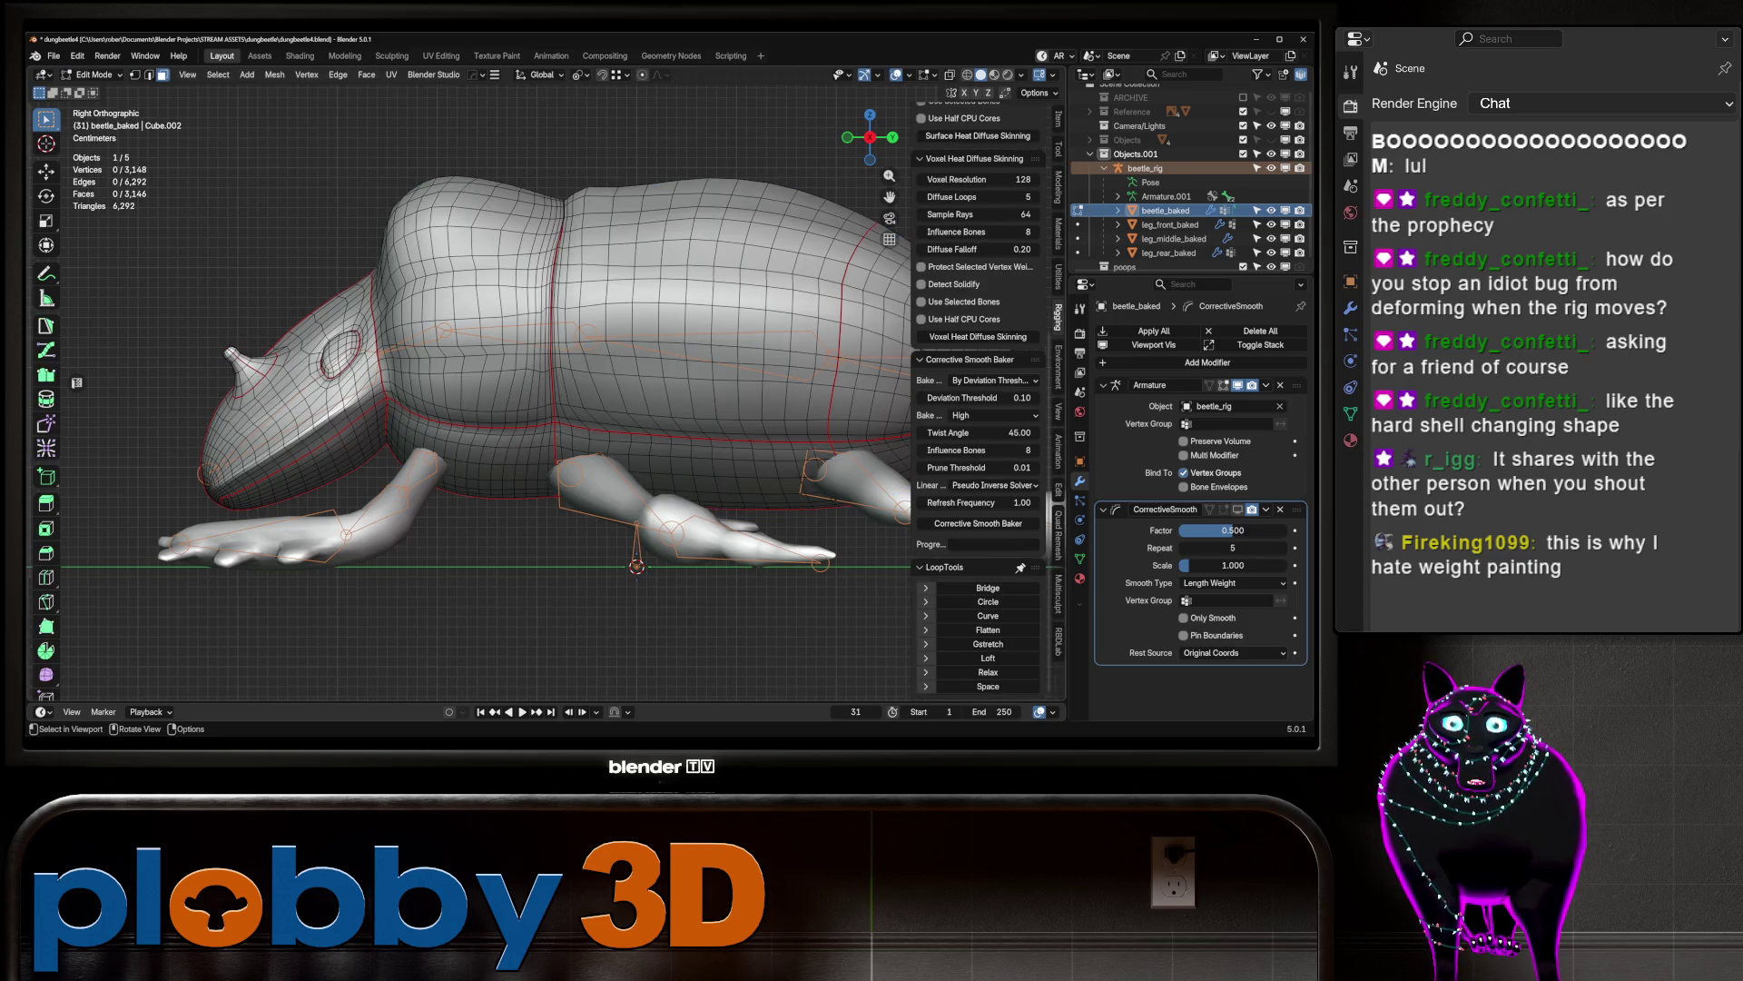
Step: Edit beetle_rig and move the spine.001 bone about 0.035 m along Y
{"action": "left_click", "coordinate": [91, 74]}
{"action": "left_click", "coordinate": [96, 91]}
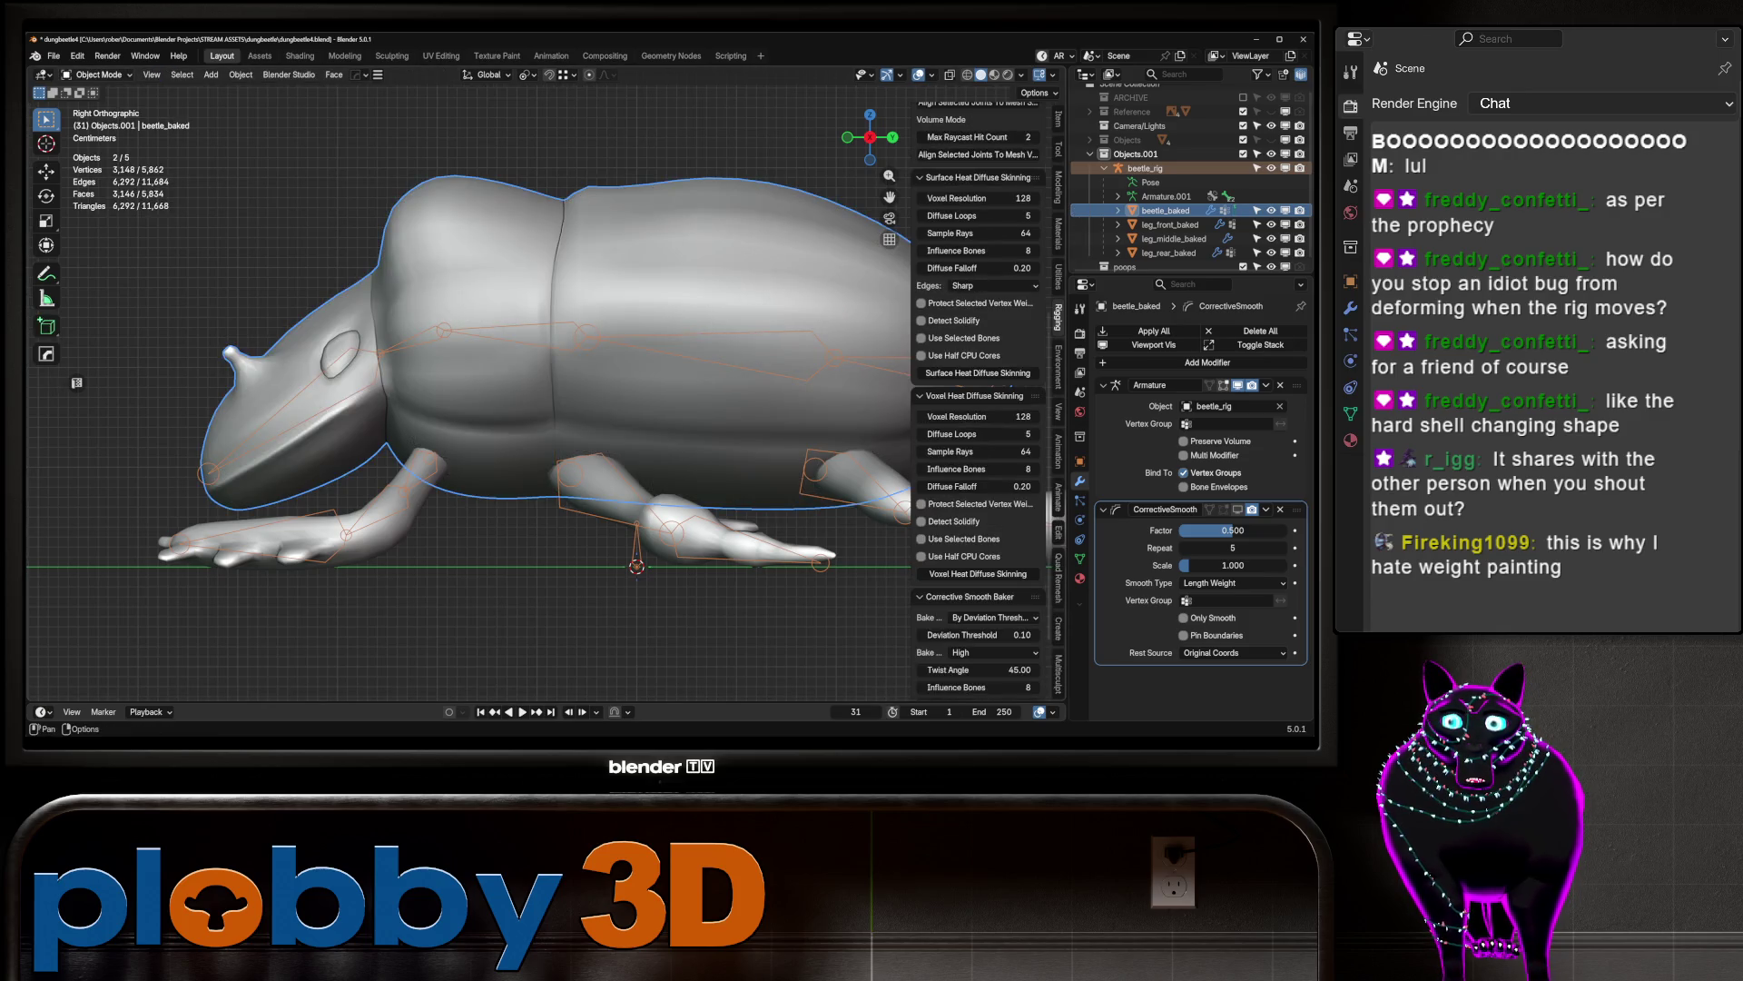
{"action": "key", "text": "bracketleft"}
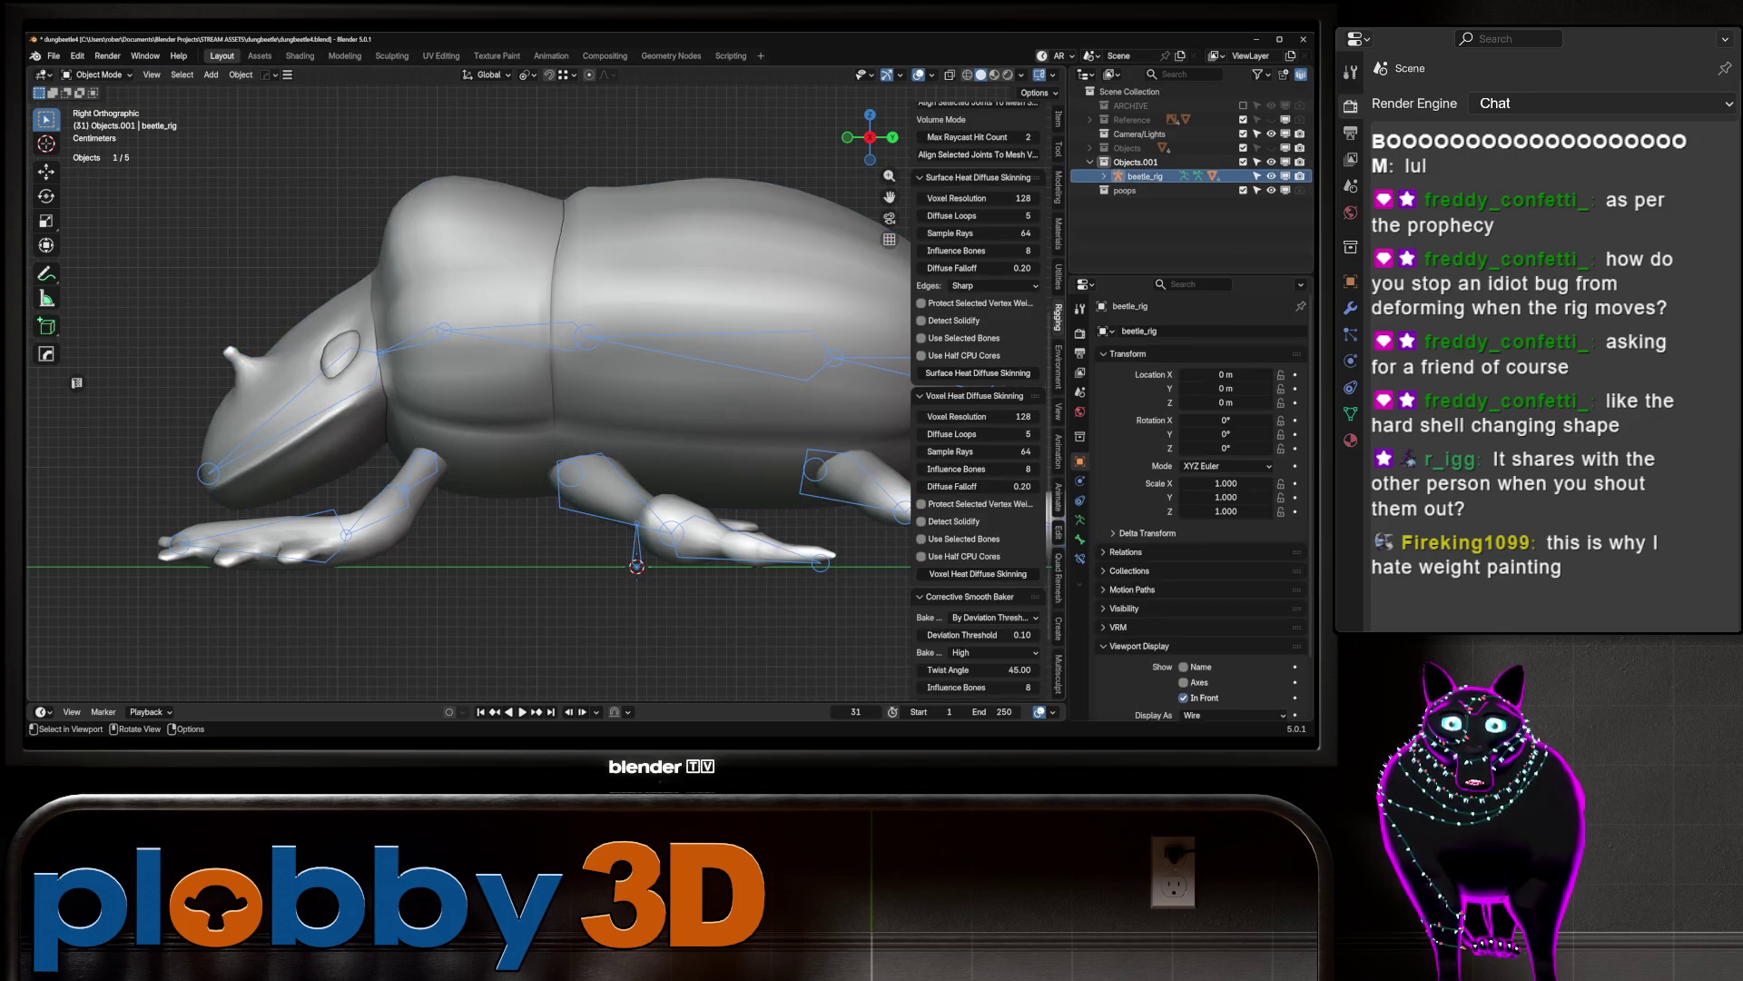
{"action": "left_click", "coordinate": [98, 74]}
{"action": "left_click", "coordinate": [98, 107]}
{"action": "key", "text": "g"}
{"action": "key", "text": "y"}
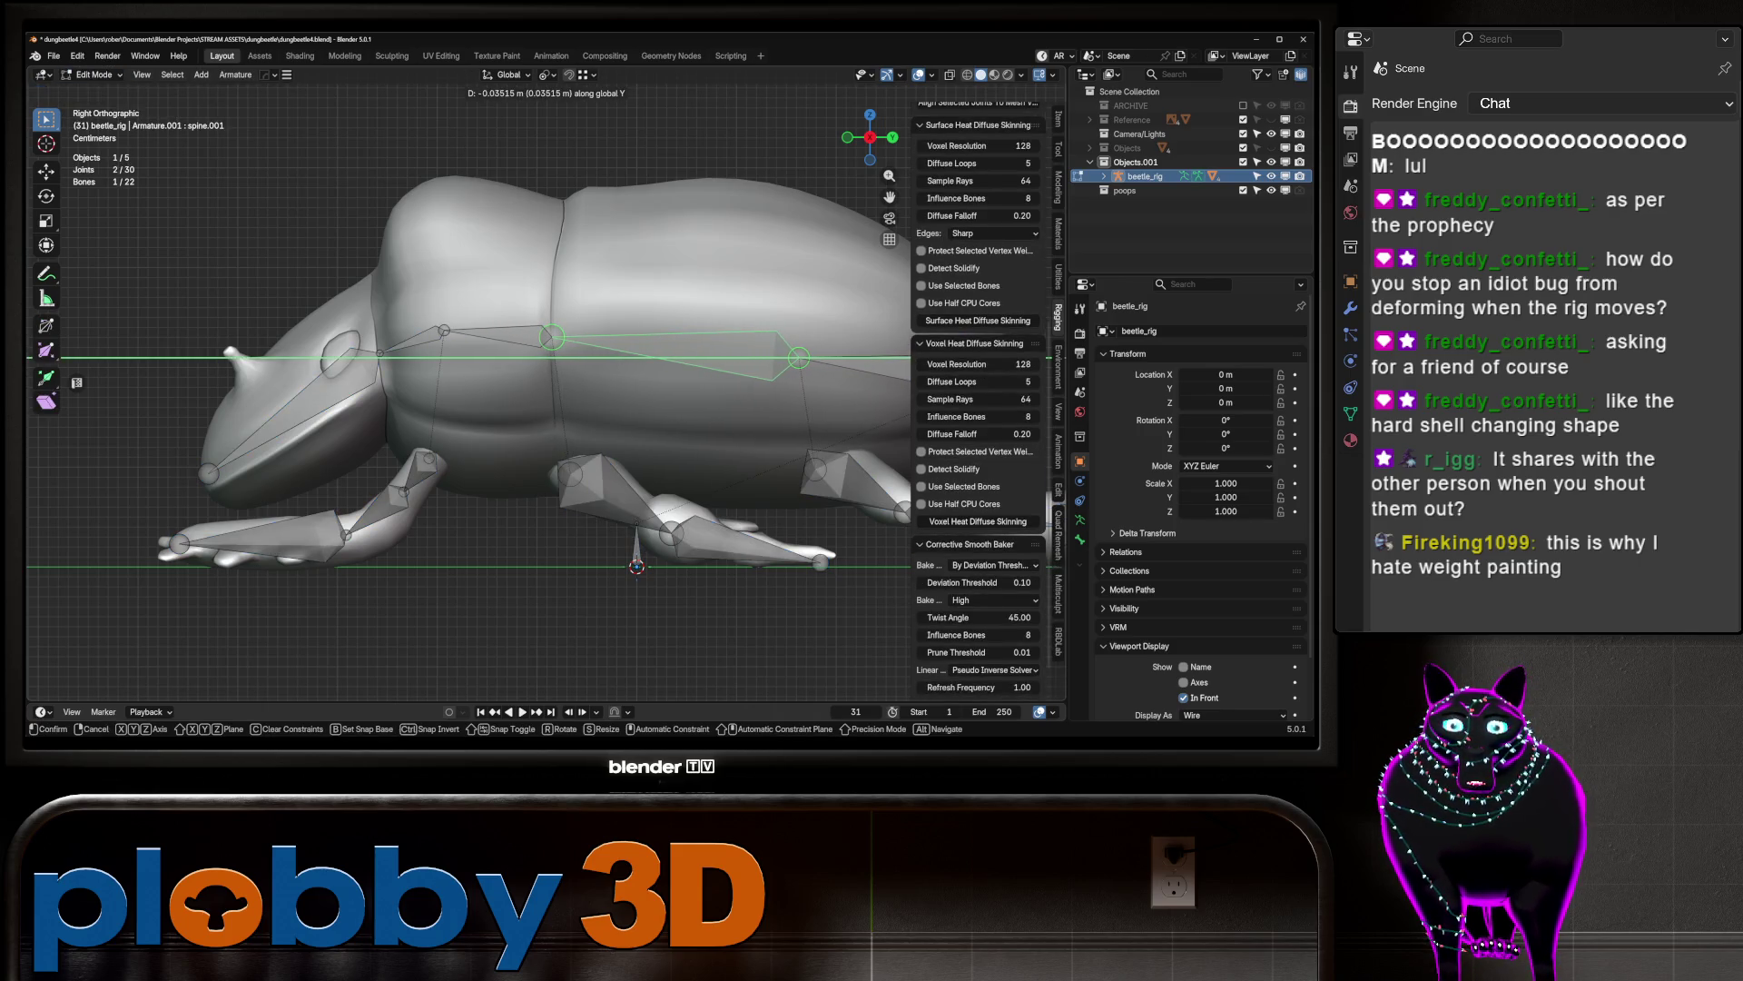
{"action": "key", "text": "Return"}
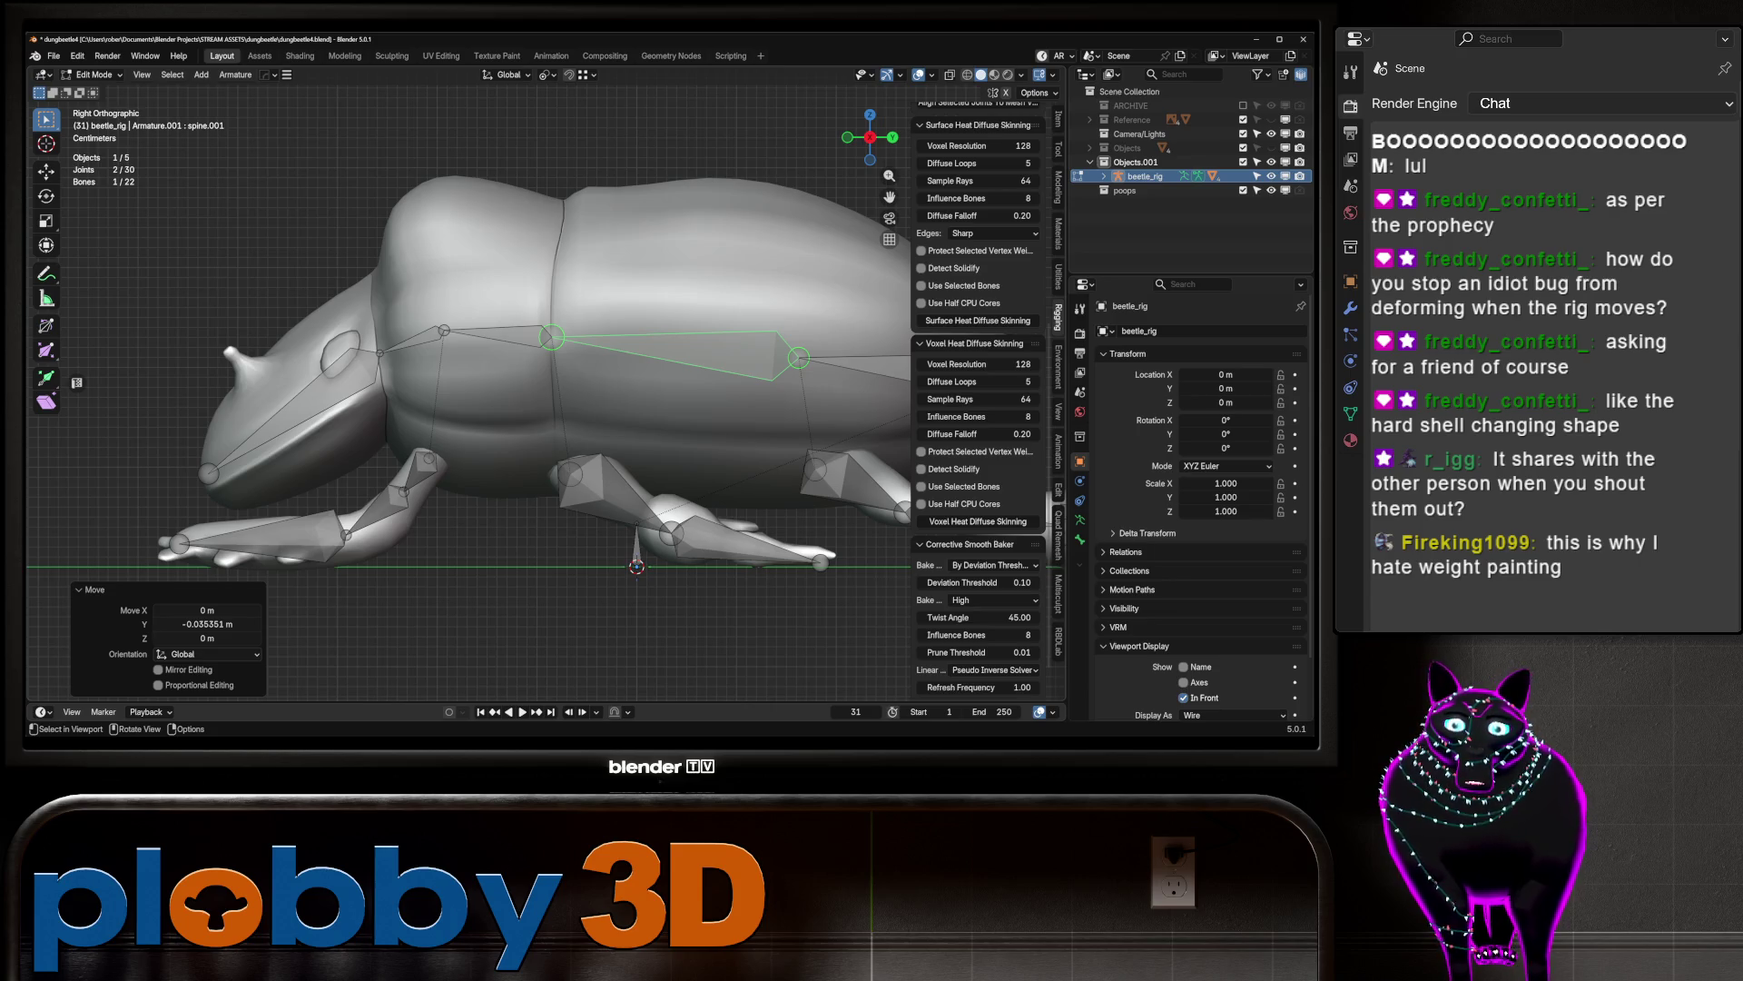
Step: Put the rig in Pose Mode and test-rotate spine.002 to check the body bend
{"action": "left_click", "coordinate": [95, 74]}
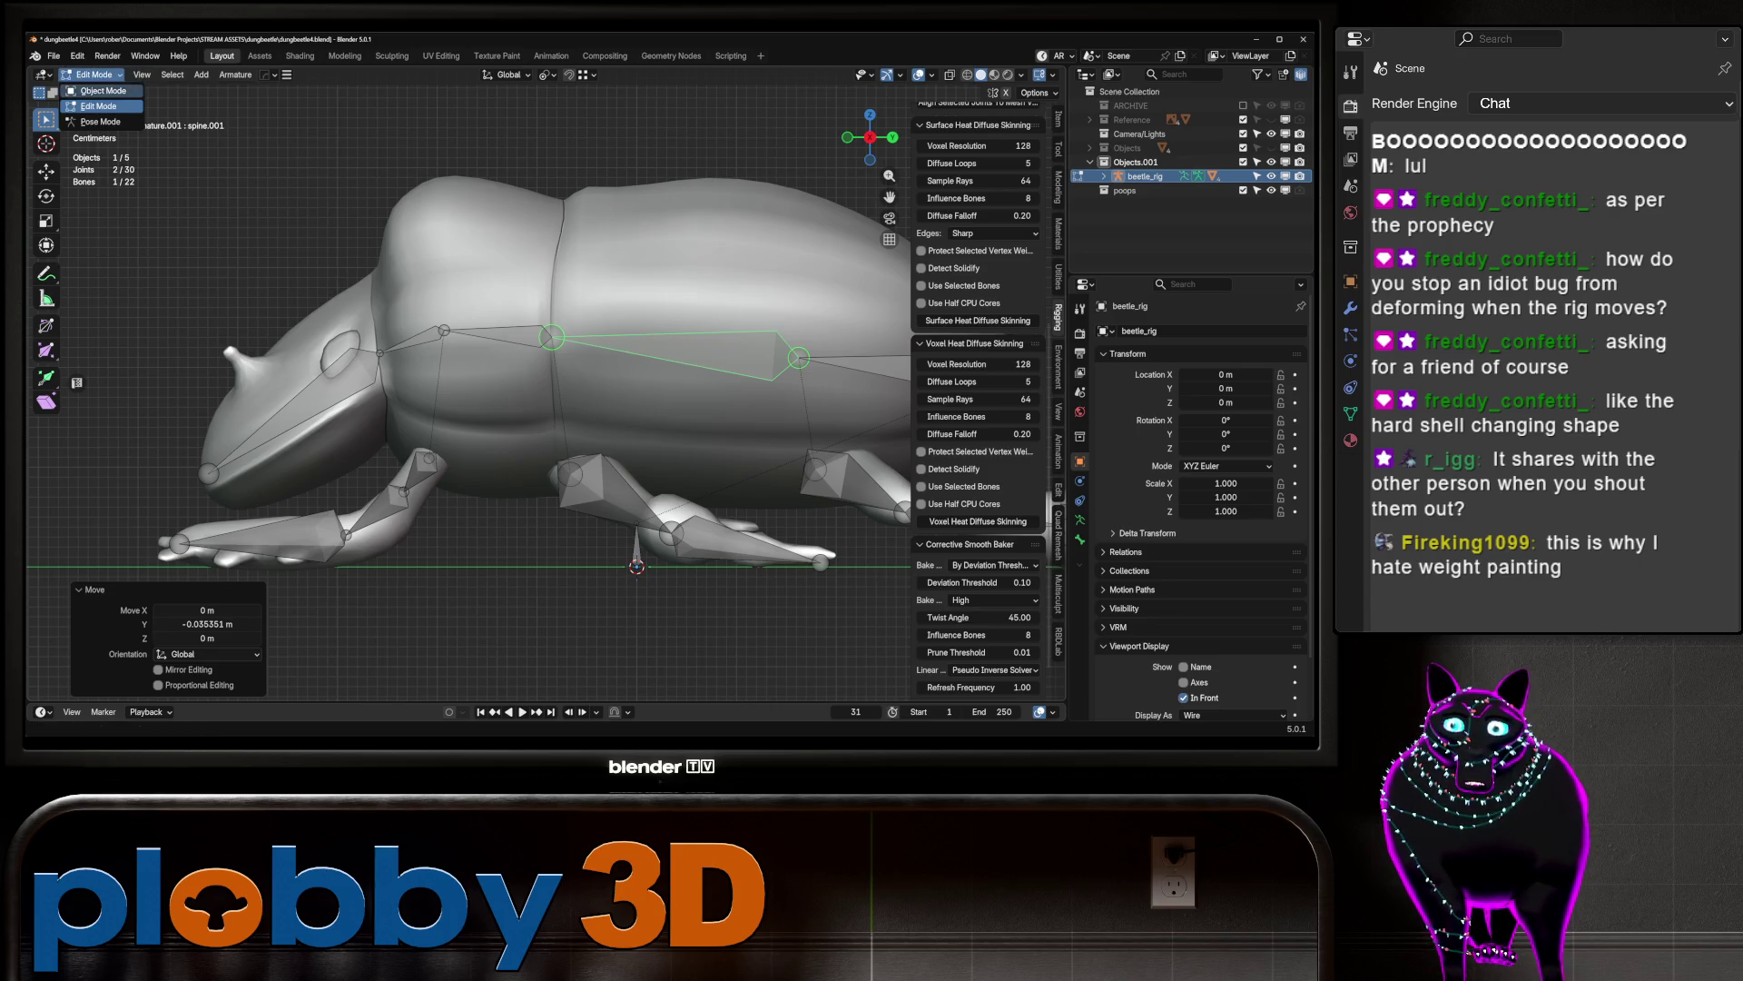
{"action": "left_click", "coordinate": [103, 91]}
{"action": "left_click", "coordinate": [563, 300]}
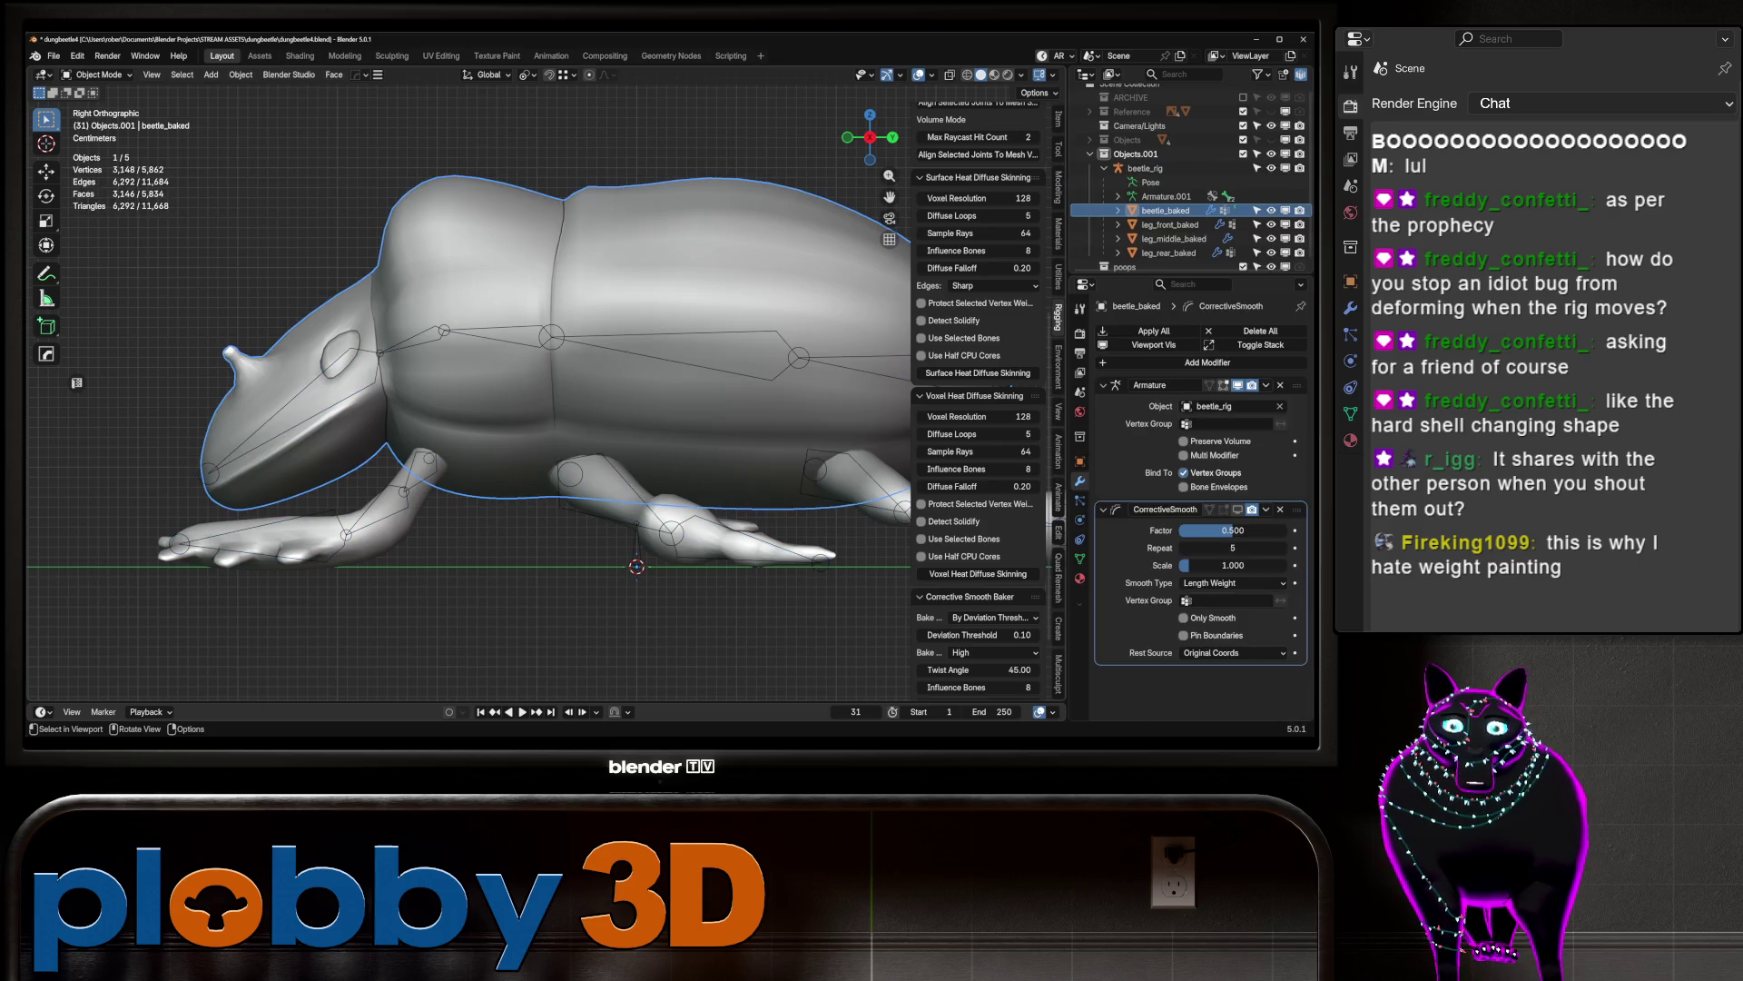
{"action": "left_click", "coordinate": [559, 337]}
{"action": "key", "text": "ctrl+Tab"}
{"action": "left_click", "coordinate": [499, 320]}
{"action": "key", "text": "r"}
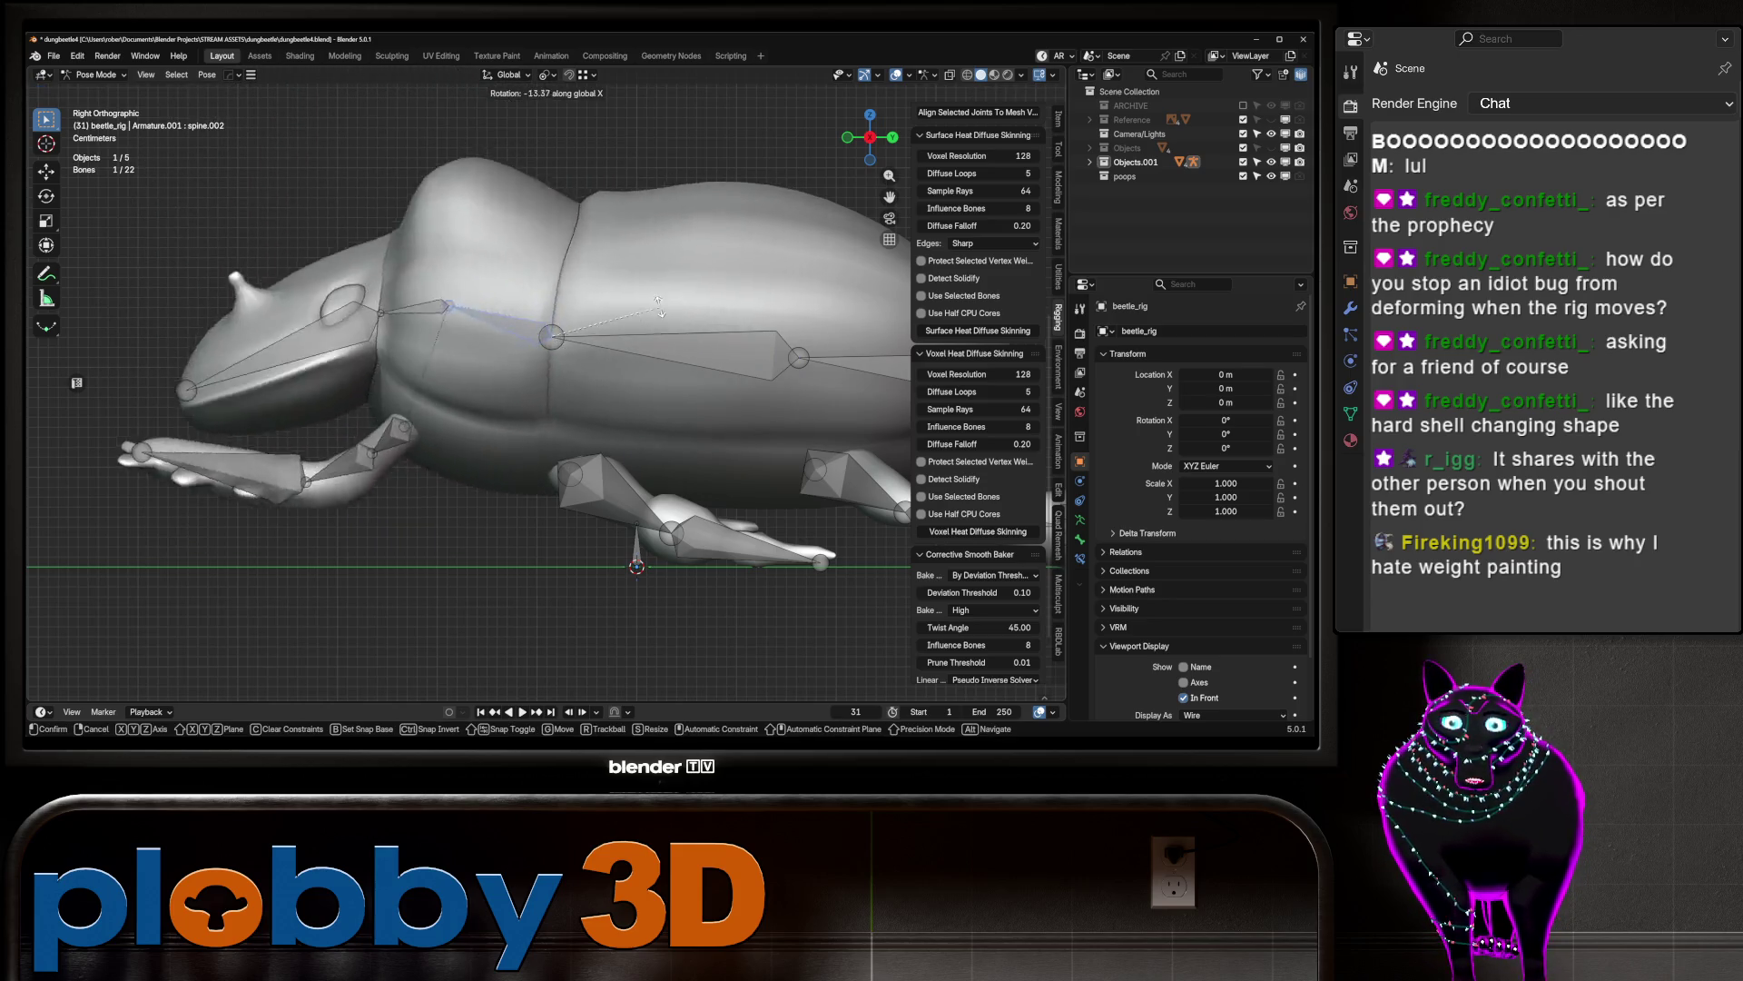
{"action": "key", "text": "Escape"}
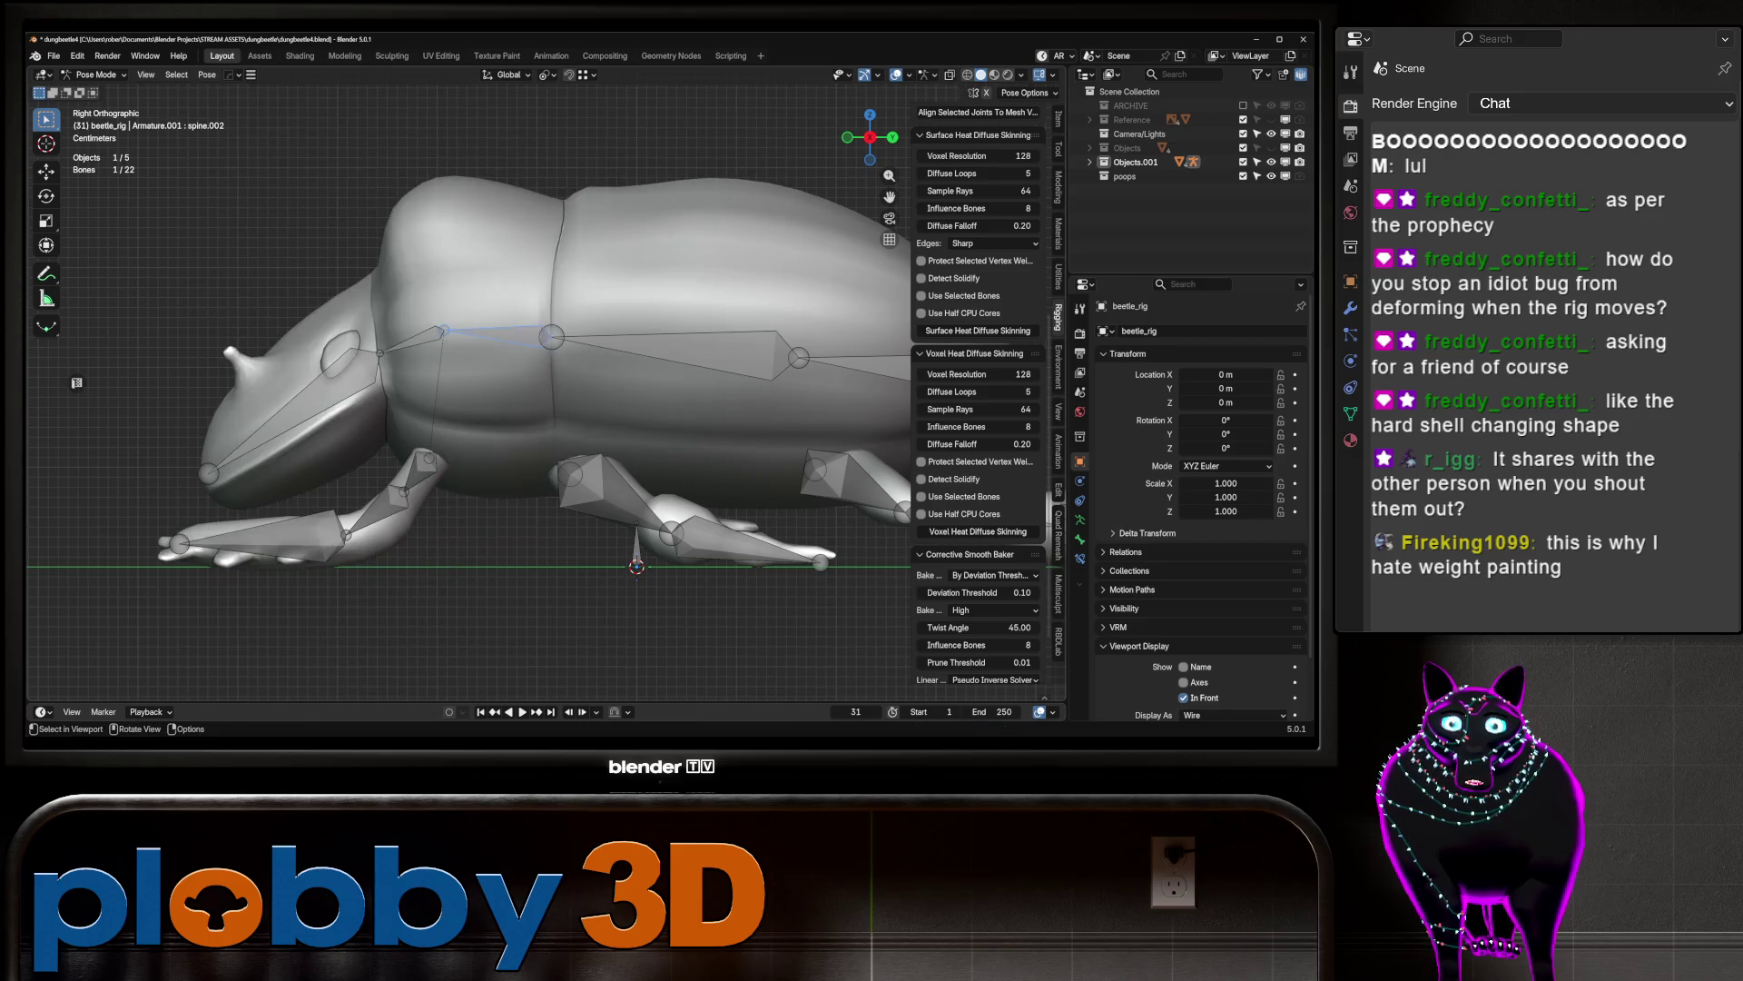
Step: Return the rig to Object Mode and add beetle_baked to the selection
{"action": "left_click", "coordinate": [95, 74]}
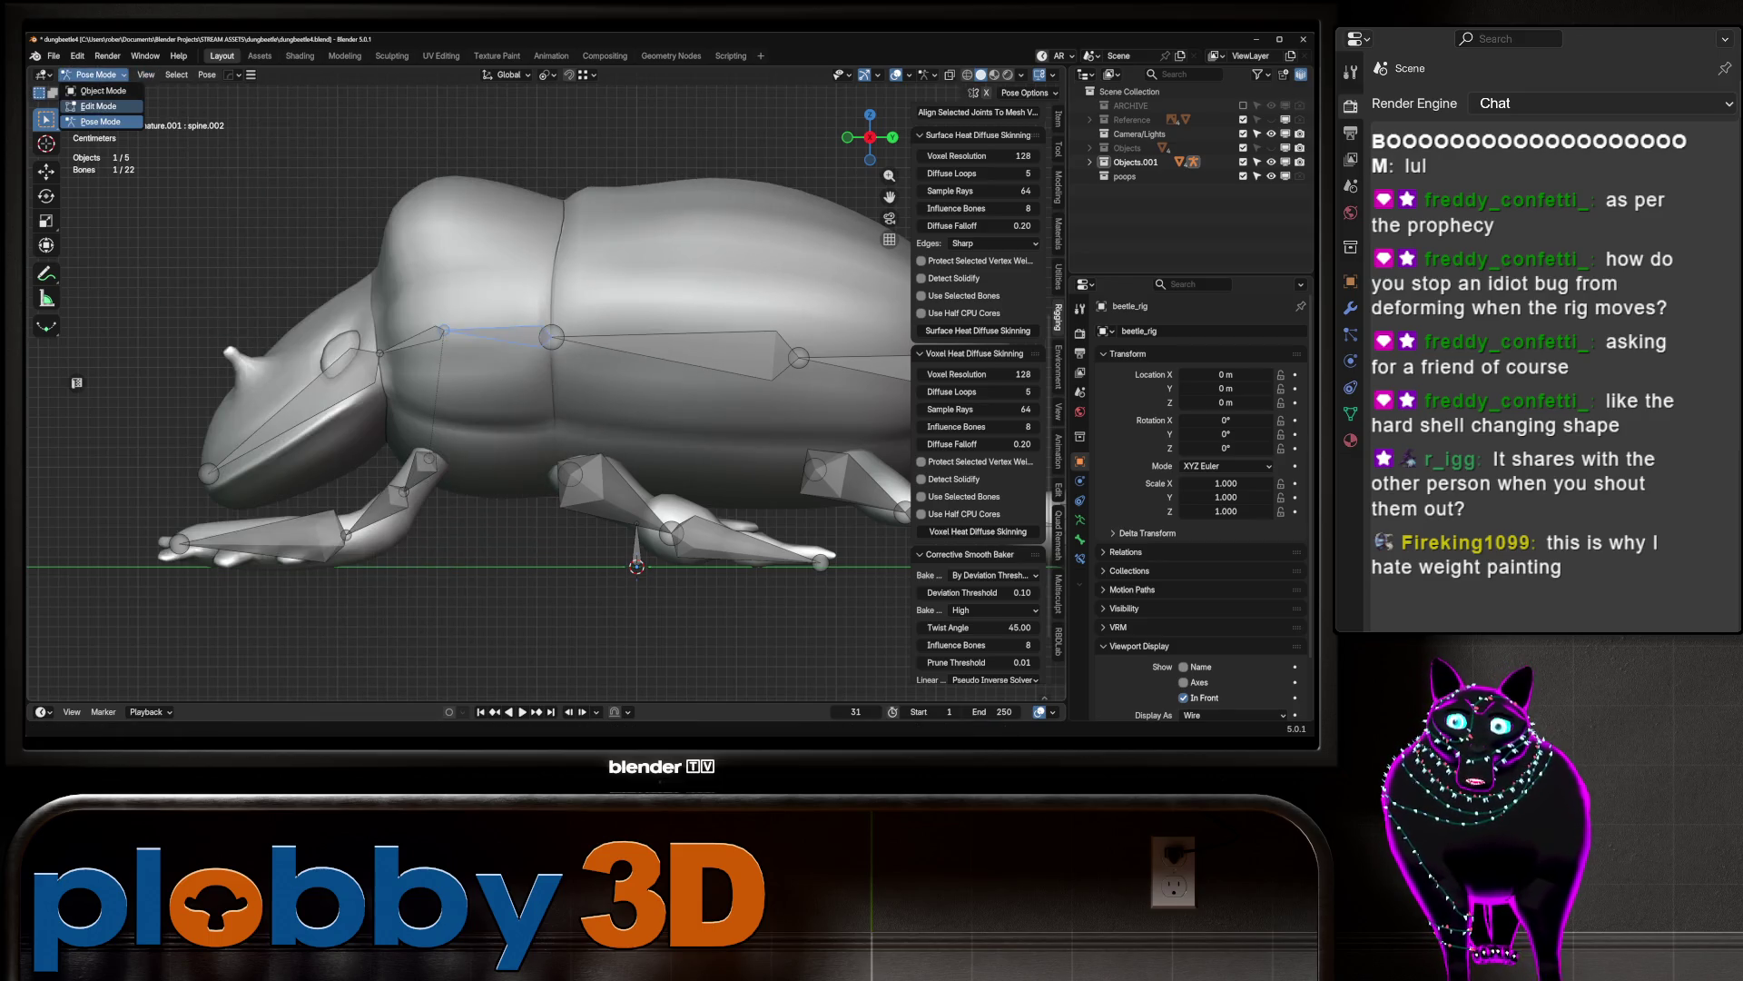
{"action": "left_click", "coordinate": [102, 91]}
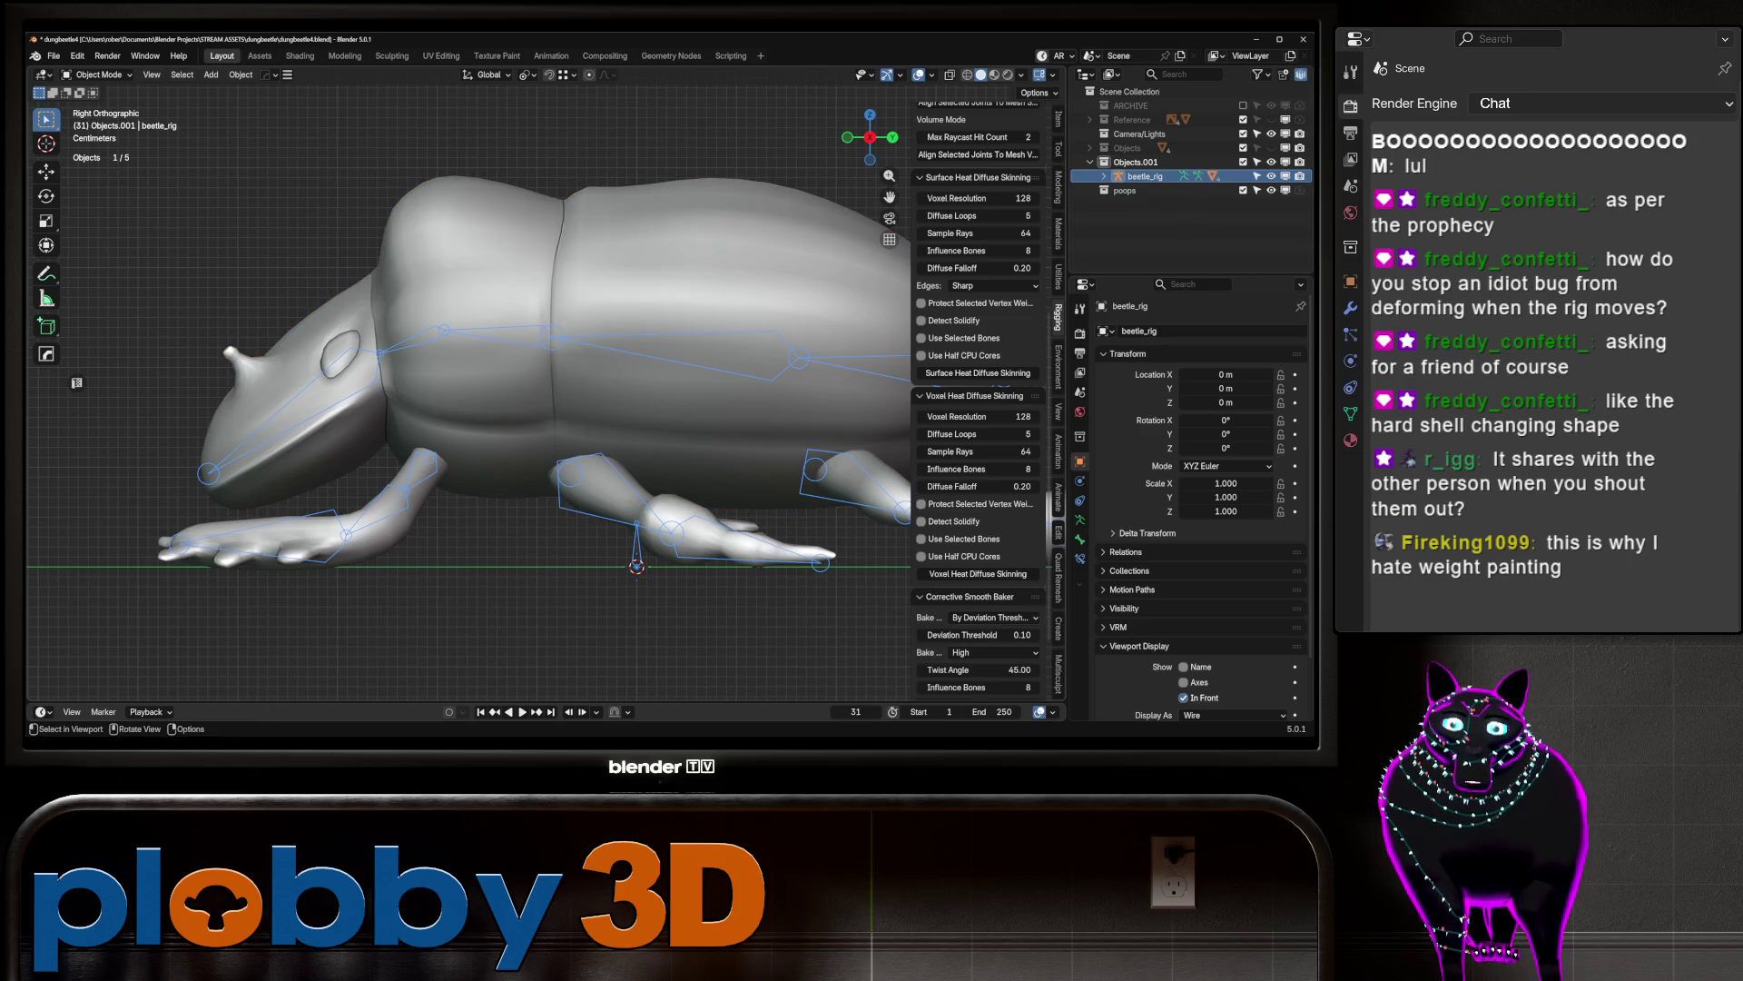
{"action": "left_click", "coordinate": [635, 299], "text": "shift"}
{"action": "left_click", "coordinate": [95, 74]}
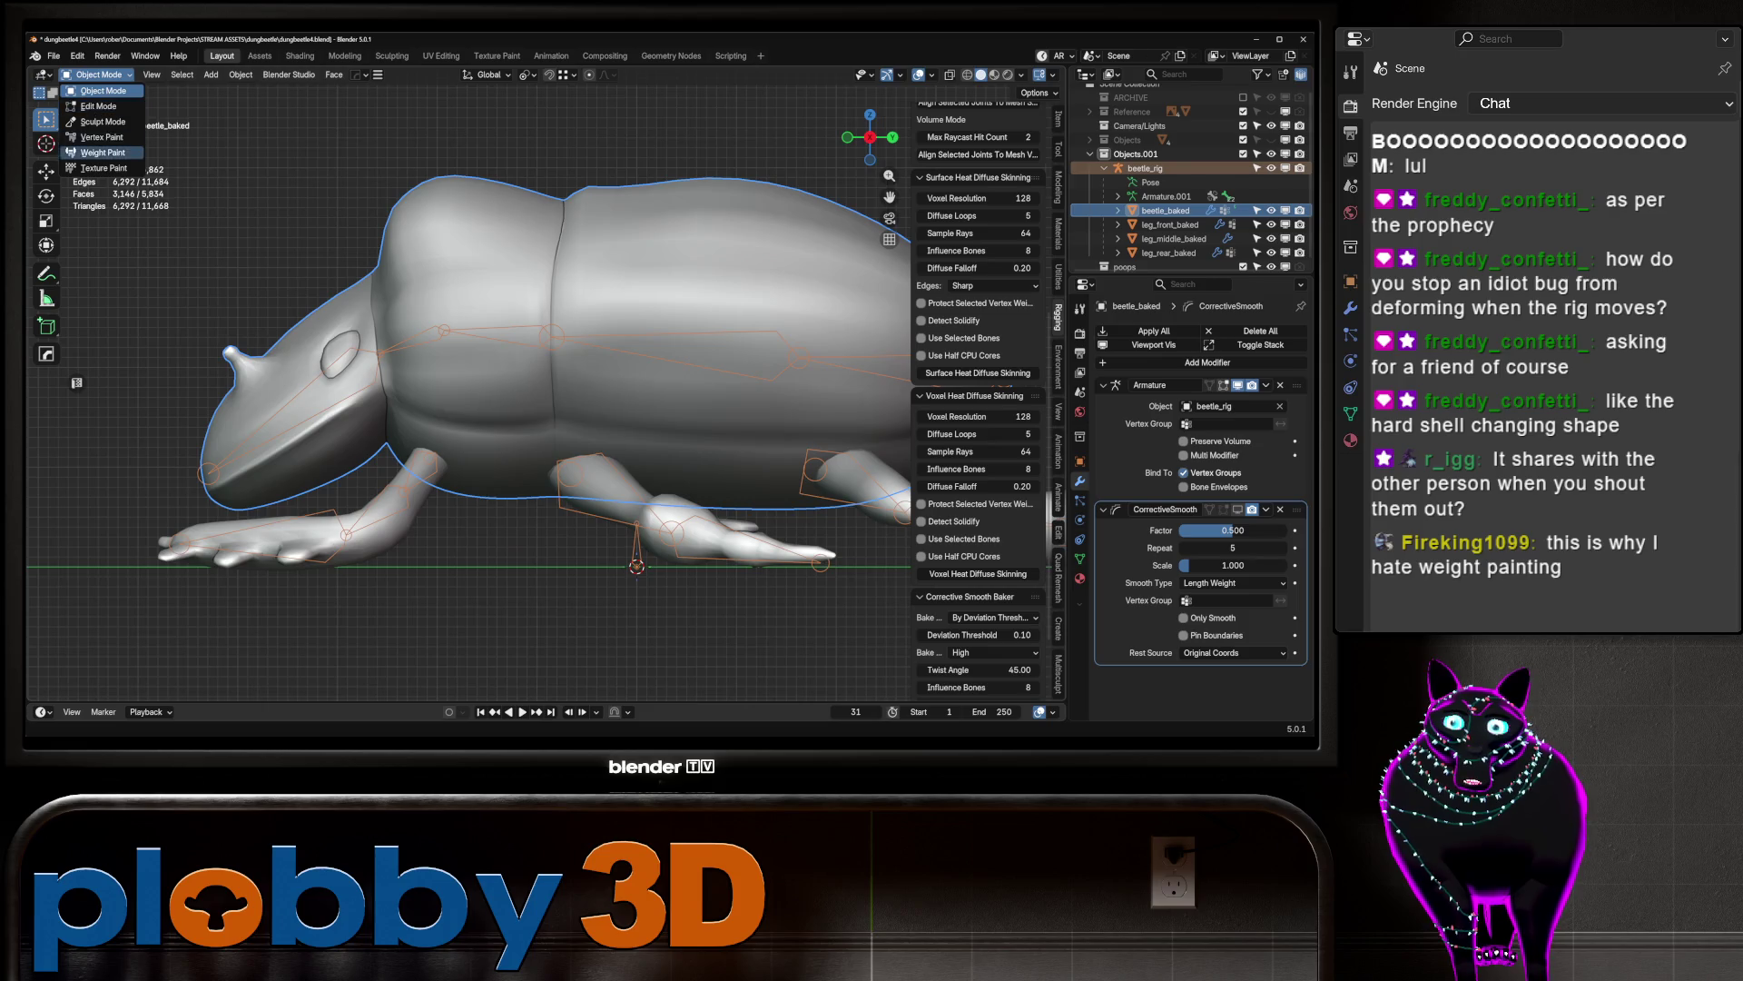
Step: Enter Weight Paint, isolate beetle and rig in local view, and paint strong upper-body weight
{"action": "left_click", "coordinate": [102, 153]}
{"action": "mouse_move", "coordinate": [601, 343]}
{"action": "middle_mouse_down", "text": "shift"}
{"action": "mouse_move", "coordinate": [571, 379]}
{"action": "mouse_move", "coordinate": [563, 309]}
{"action": "mouse_move", "coordinate": [631, 340]}
{"action": "mouse_move", "coordinate": [658, 314]}
{"action": "middle_mouse_up", "text": "shift"}
{"action": "key", "text": "KP_Divide"}
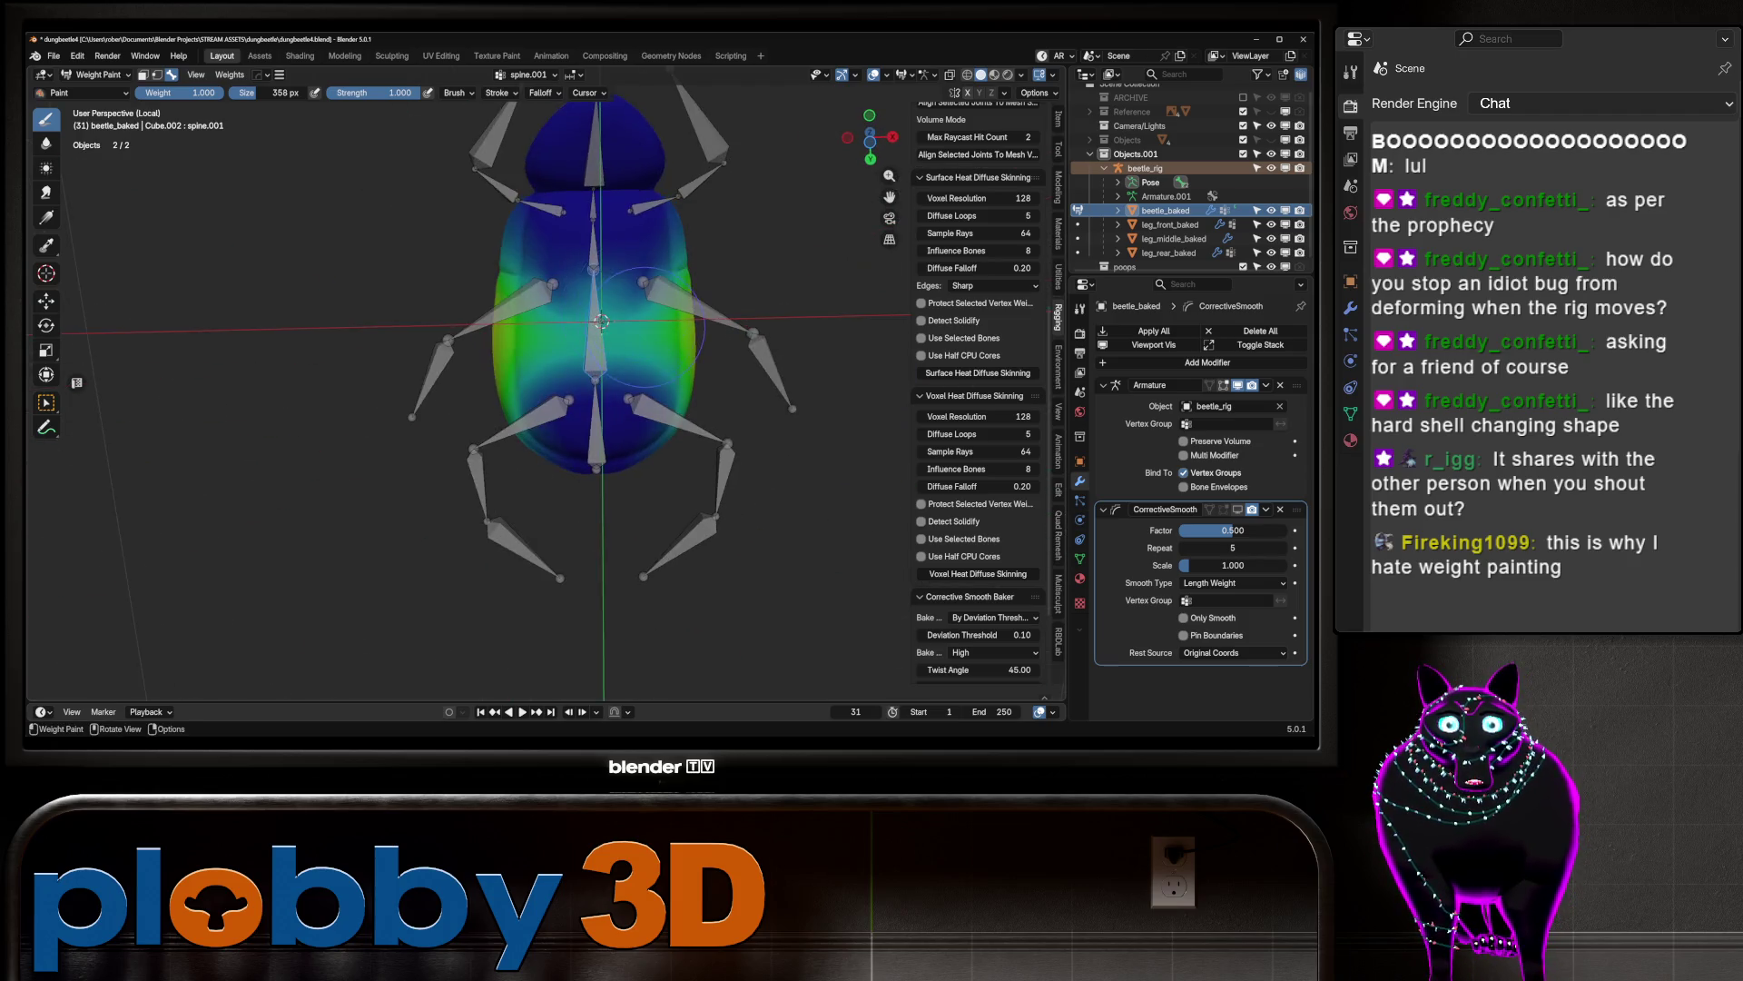
{"action": "scroll", "coordinate": [659, 313], "scroll_direction": "up", "scroll_amount": 4}
{"action": "mouse_move", "coordinate": [659, 313]}
{"action": "left_mouse_down"}
{"action": "mouse_move", "coordinate": [658, 277]}
{"action": "mouse_move", "coordinate": [450, 264]}
{"action": "mouse_move", "coordinate": [386, 238]}
{"action": "mouse_move", "coordinate": [718, 259]}
{"action": "mouse_move", "coordinate": [390, 318]}
{"action": "mouse_move", "coordinate": [726, 332]}
{"action": "mouse_move", "coordinate": [399, 390]}
{"action": "mouse_move", "coordinate": [500, 431]}
{"action": "mouse_move", "coordinate": [427, 418]}
{"action": "mouse_move", "coordinate": [708, 427]}
{"action": "mouse_move", "coordinate": [400, 363]}
{"action": "mouse_move", "coordinate": [746, 296]}
{"action": "left_mouse_up"}
Step: Test a bone rotation, then paint weight in a vertical band down the side
{"action": "mouse_move", "coordinate": [745, 296]}
{"action": "middle_mouse_down"}
{"action": "mouse_move", "coordinate": [618, 427]}
{"action": "mouse_move", "coordinate": [636, 381]}
{"action": "mouse_move", "coordinate": [567, 479]}
{"action": "middle_mouse_up"}
{"action": "key", "text": "r"}
{"action": "key", "text": "Escape"}
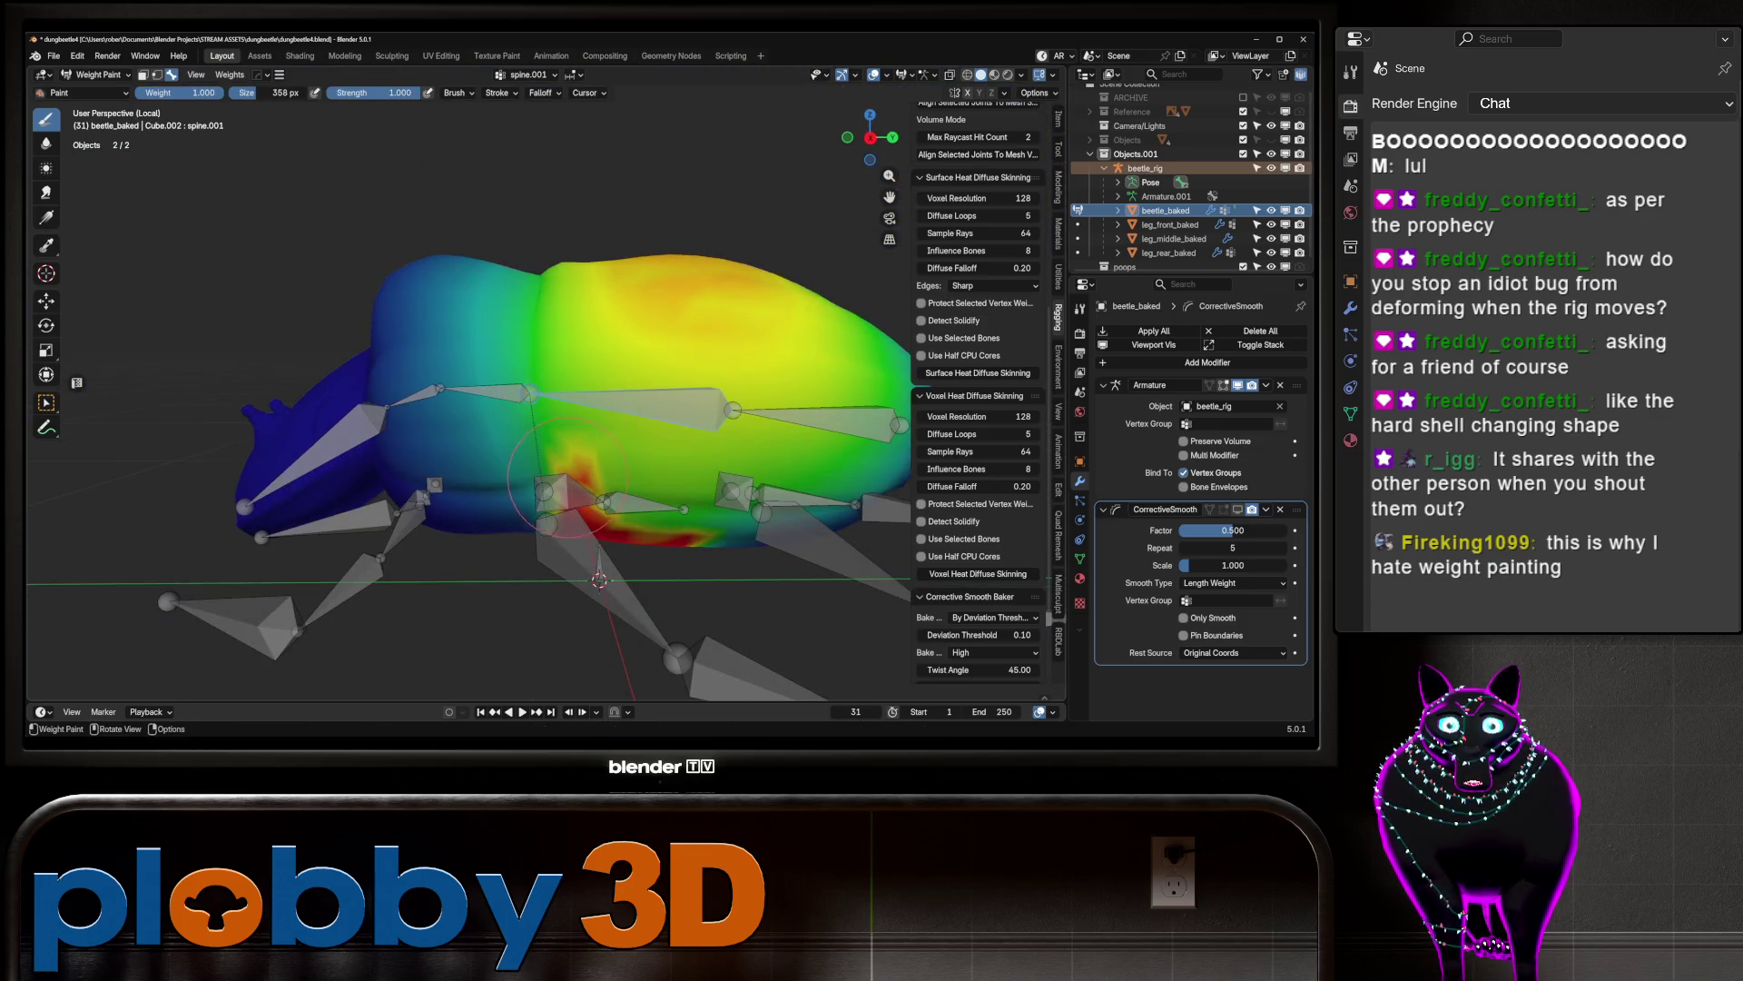
{"action": "scroll", "coordinate": [498, 444], "scroll_direction": "up", "scroll_amount": 2}
{"action": "mouse_move", "coordinate": [477, 454]}
{"action": "left_mouse_down", "text": "ctrl"}
{"action": "mouse_move", "coordinate": [472, 300]}
{"action": "mouse_move", "coordinate": [481, 472]}
{"action": "mouse_move", "coordinate": [499, 309]}
{"action": "mouse_move", "coordinate": [504, 490]}
{"action": "mouse_move", "coordinate": [400, 290]}
{"action": "mouse_move", "coordinate": [349, 506]}
{"action": "mouse_move", "coordinate": [340, 227]}
{"action": "mouse_move", "coordinate": [322, 182]}
{"action": "left_mouse_up", "text": "ctrl"}
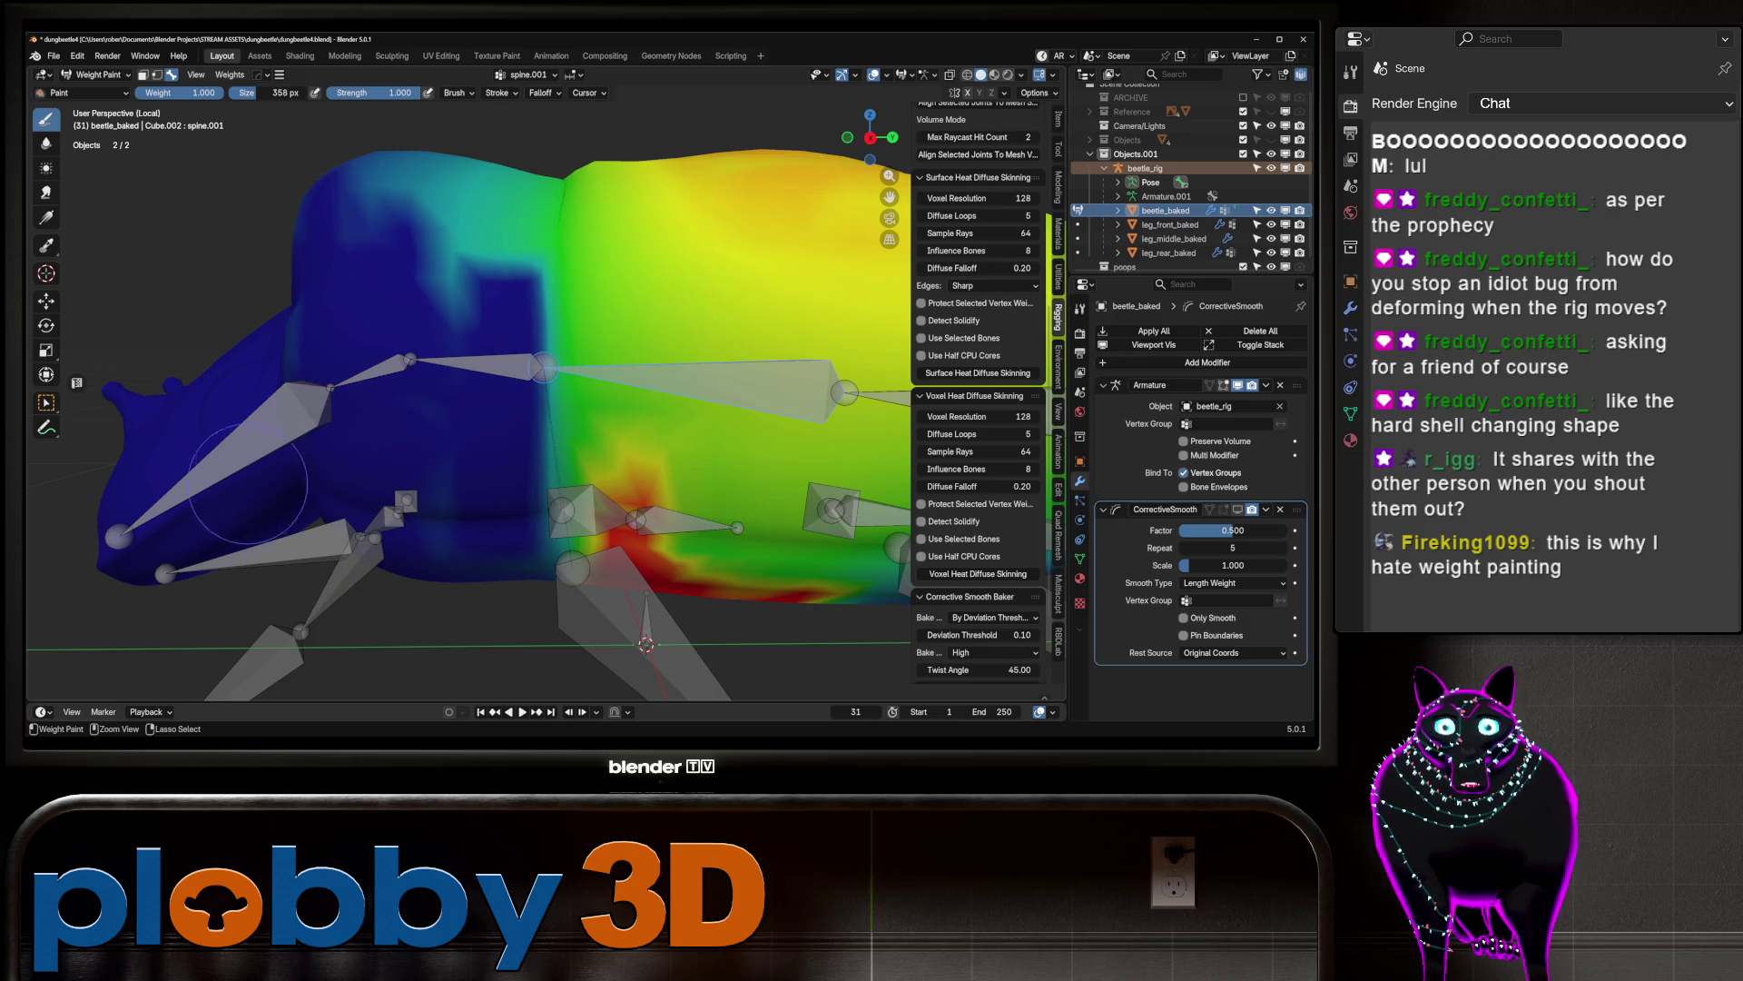
Step: Lower the spine.001 weights on the left part of the beetle's underside
{"action": "scroll", "coordinate": [381, 381], "scroll_direction": "down", "scroll_amount": 3}
{"action": "mouse_move", "coordinate": [381, 381]}
{"action": "middle_mouse_down"}
{"action": "mouse_move", "coordinate": [451, 283]}
{"action": "mouse_move", "coordinate": [470, 393]}
{"action": "mouse_move", "coordinate": [418, 327]}
{"action": "mouse_move", "coordinate": [452, 243]}
{"action": "middle_mouse_up"}
{"action": "scroll", "coordinate": [452, 243], "scroll_direction": "up", "scroll_amount": 2}
{"action": "scroll", "coordinate": [451, 243], "scroll_direction": "up", "scroll_amount": 3}
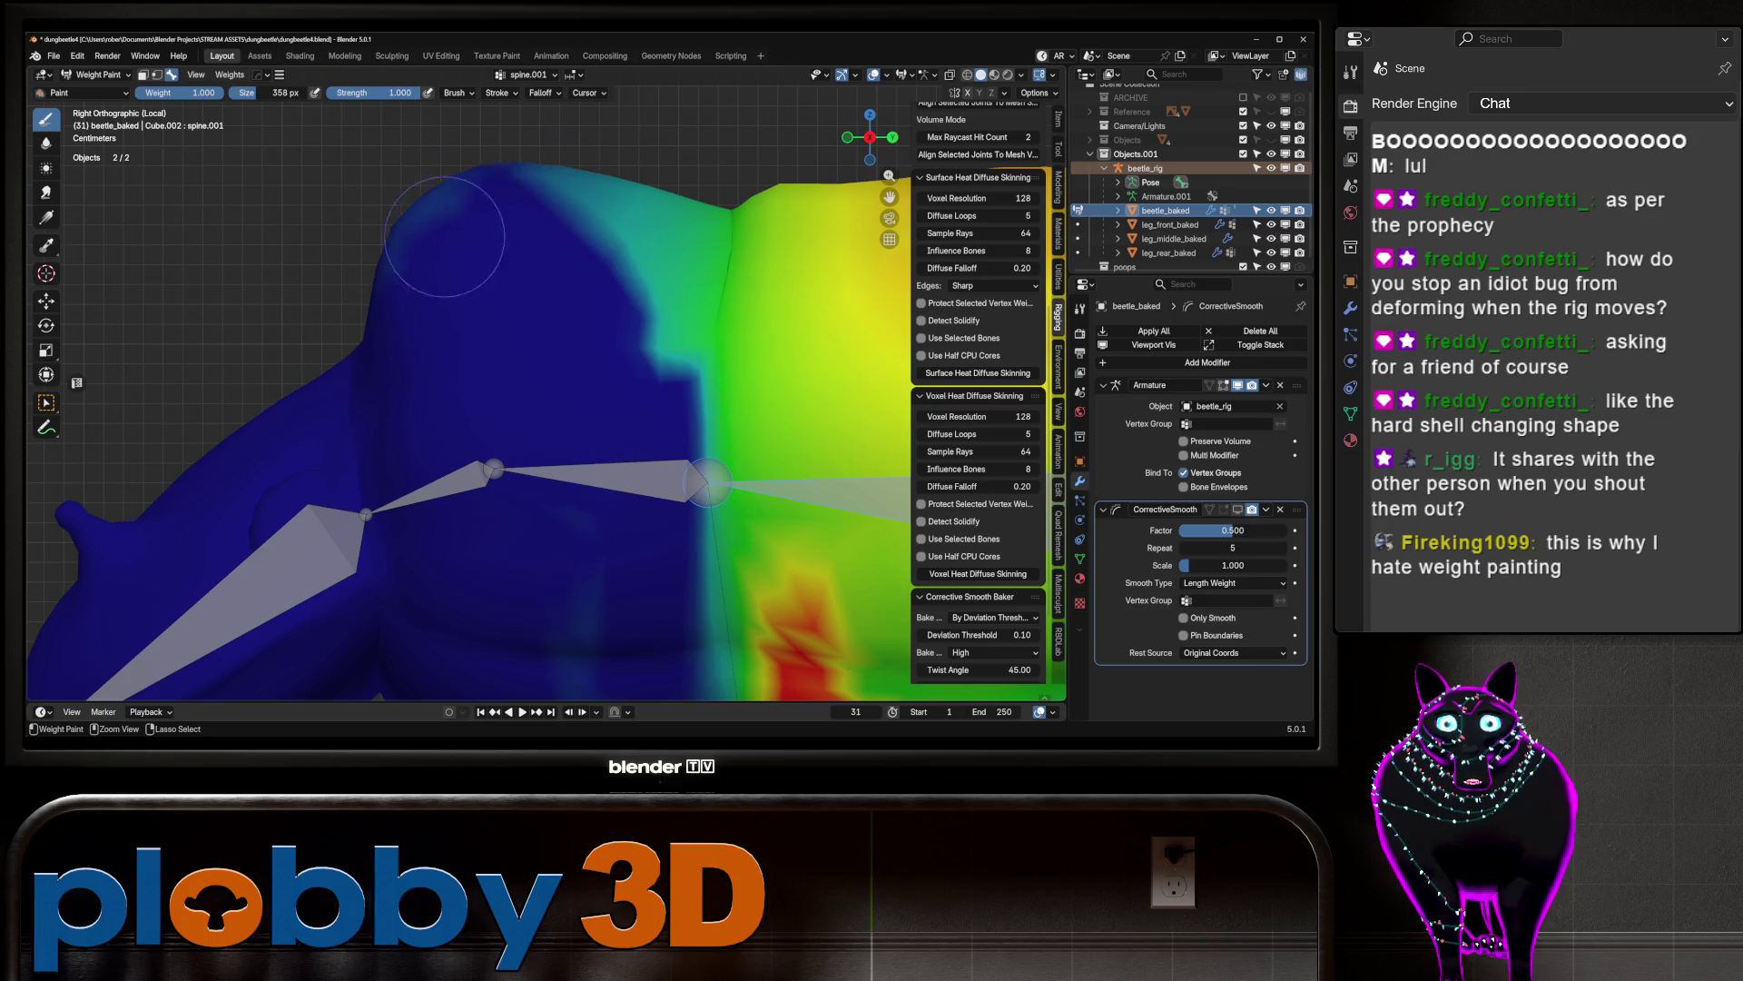
{"action": "scroll", "coordinate": [497, 384], "scroll_direction": "down", "scroll_amount": 3}
{"action": "scroll", "coordinate": [498, 384], "scroll_direction": "up", "scroll_amount": 4}
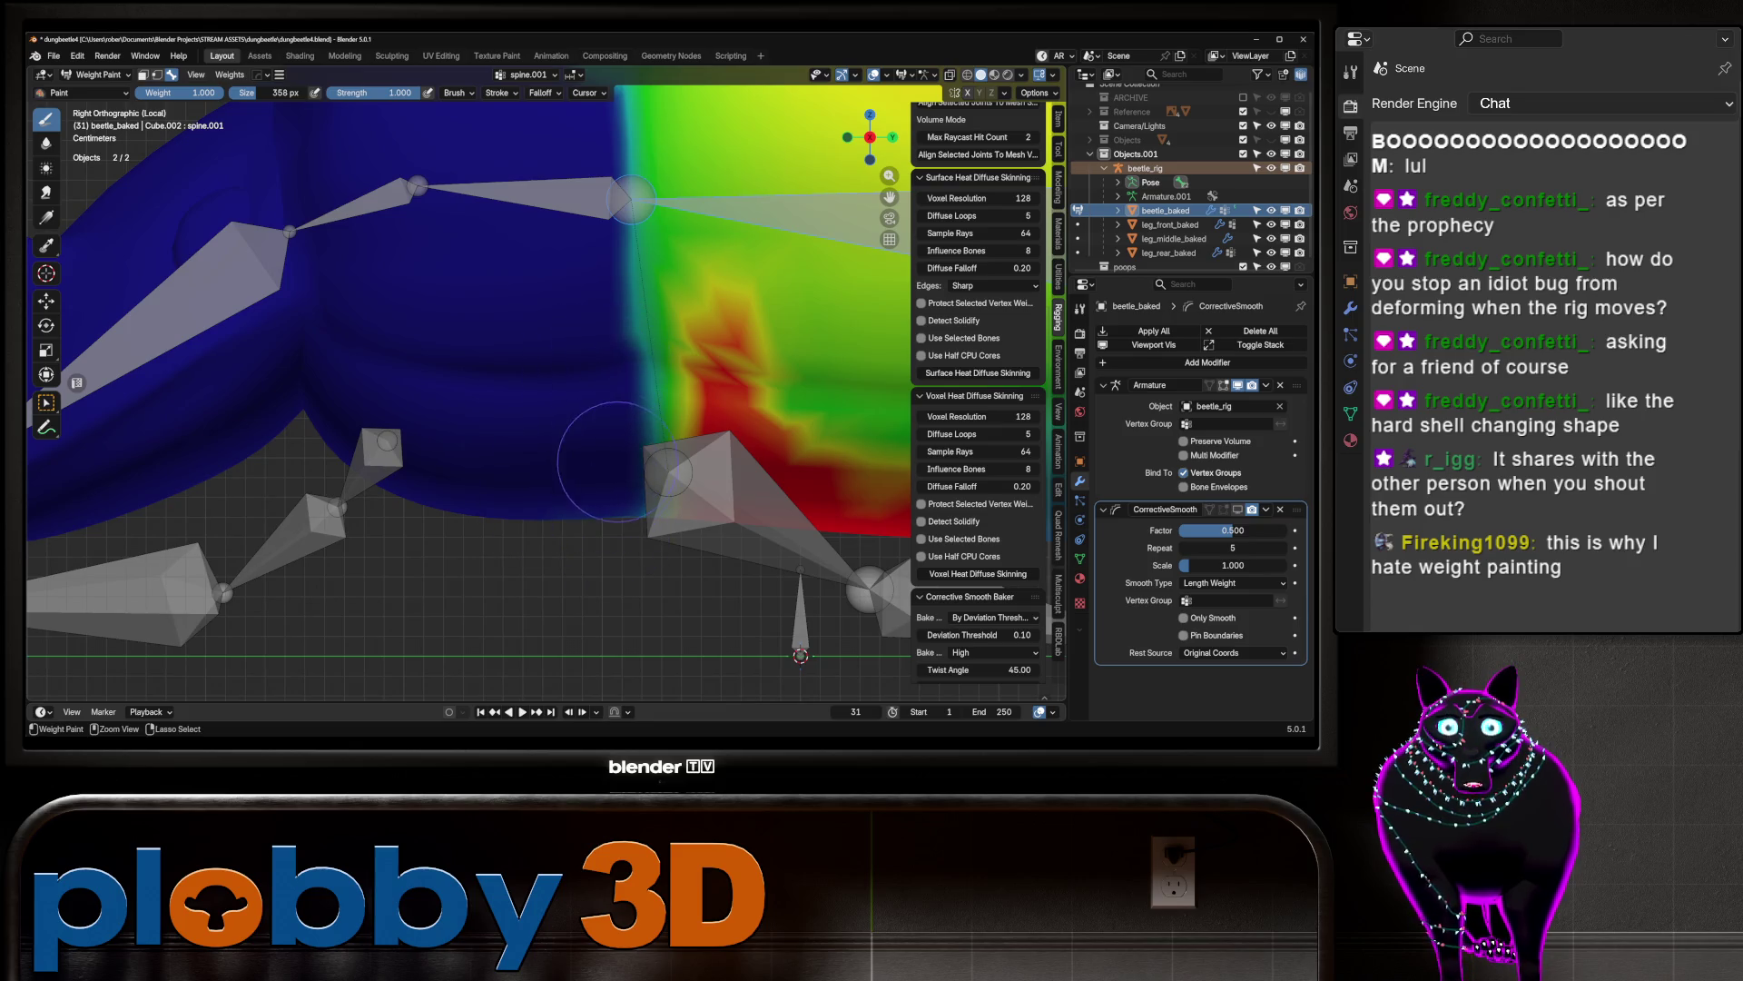
{"action": "scroll", "coordinate": [554, 309], "scroll_direction": "down", "scroll_amount": 1}
{"action": "mouse_move", "coordinate": [544, 384]}
{"action": "middle_mouse_down"}
{"action": "mouse_move", "coordinate": [522, 286]}
{"action": "mouse_move", "coordinate": [584, 258]}
{"action": "middle_mouse_up"}
{"action": "scroll", "coordinate": [584, 258], "scroll_direction": "up", "scroll_amount": 3}
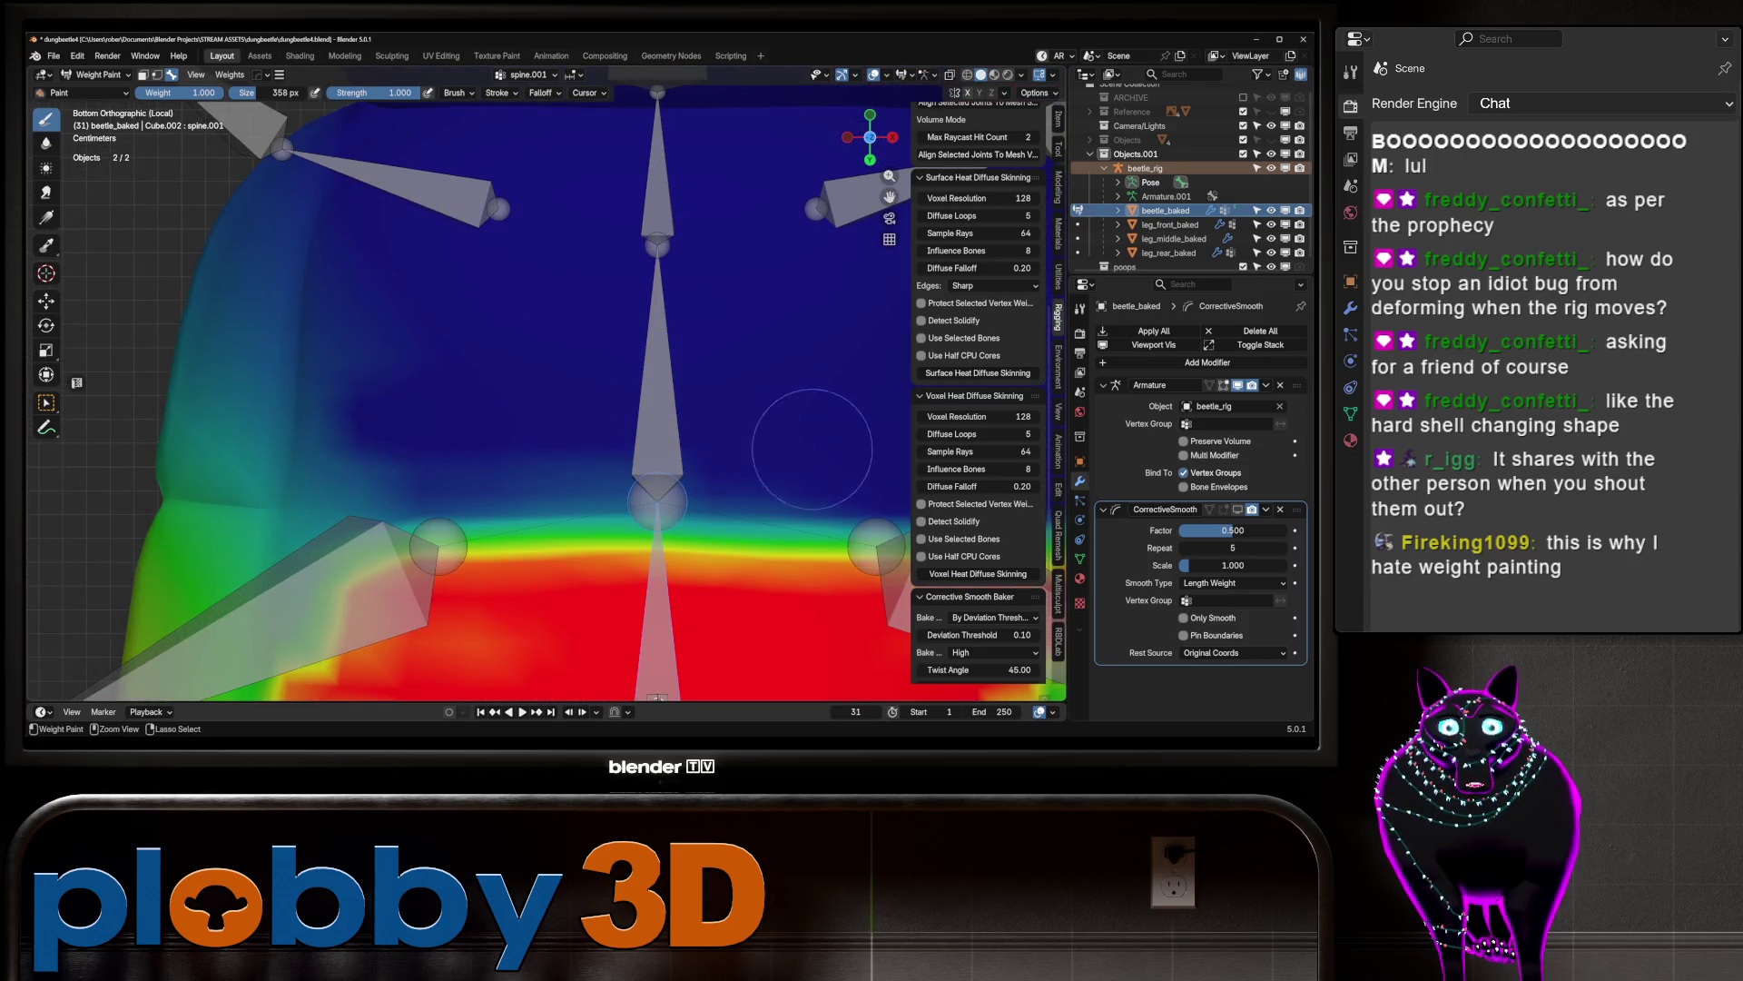
{"action": "mouse_move", "coordinate": [629, 504]}
{"action": "left_mouse_down"}
{"action": "mouse_move", "coordinate": [356, 451]}
{"action": "mouse_move", "coordinate": [227, 391]}
{"action": "mouse_move", "coordinate": [82, 240]}
{"action": "mouse_move", "coordinate": [113, 290]}
{"action": "mouse_move", "coordinate": [200, 327]}
{"action": "mouse_move", "coordinate": [272, 427]}
{"action": "mouse_move", "coordinate": [372, 499]}
{"action": "mouse_move", "coordinate": [481, 427]}
{"action": "mouse_move", "coordinate": [427, 363]}
{"action": "mouse_move", "coordinate": [188, 442]}
{"action": "mouse_move", "coordinate": [124, 429]}
{"action": "left_mouse_up"}
Step: View the beetle in Right Orthographic and change the overlay's Zero Weights display
{"action": "middle_click_drag", "start_coordinate": [173, 336], "coordinate": [326, 590]}
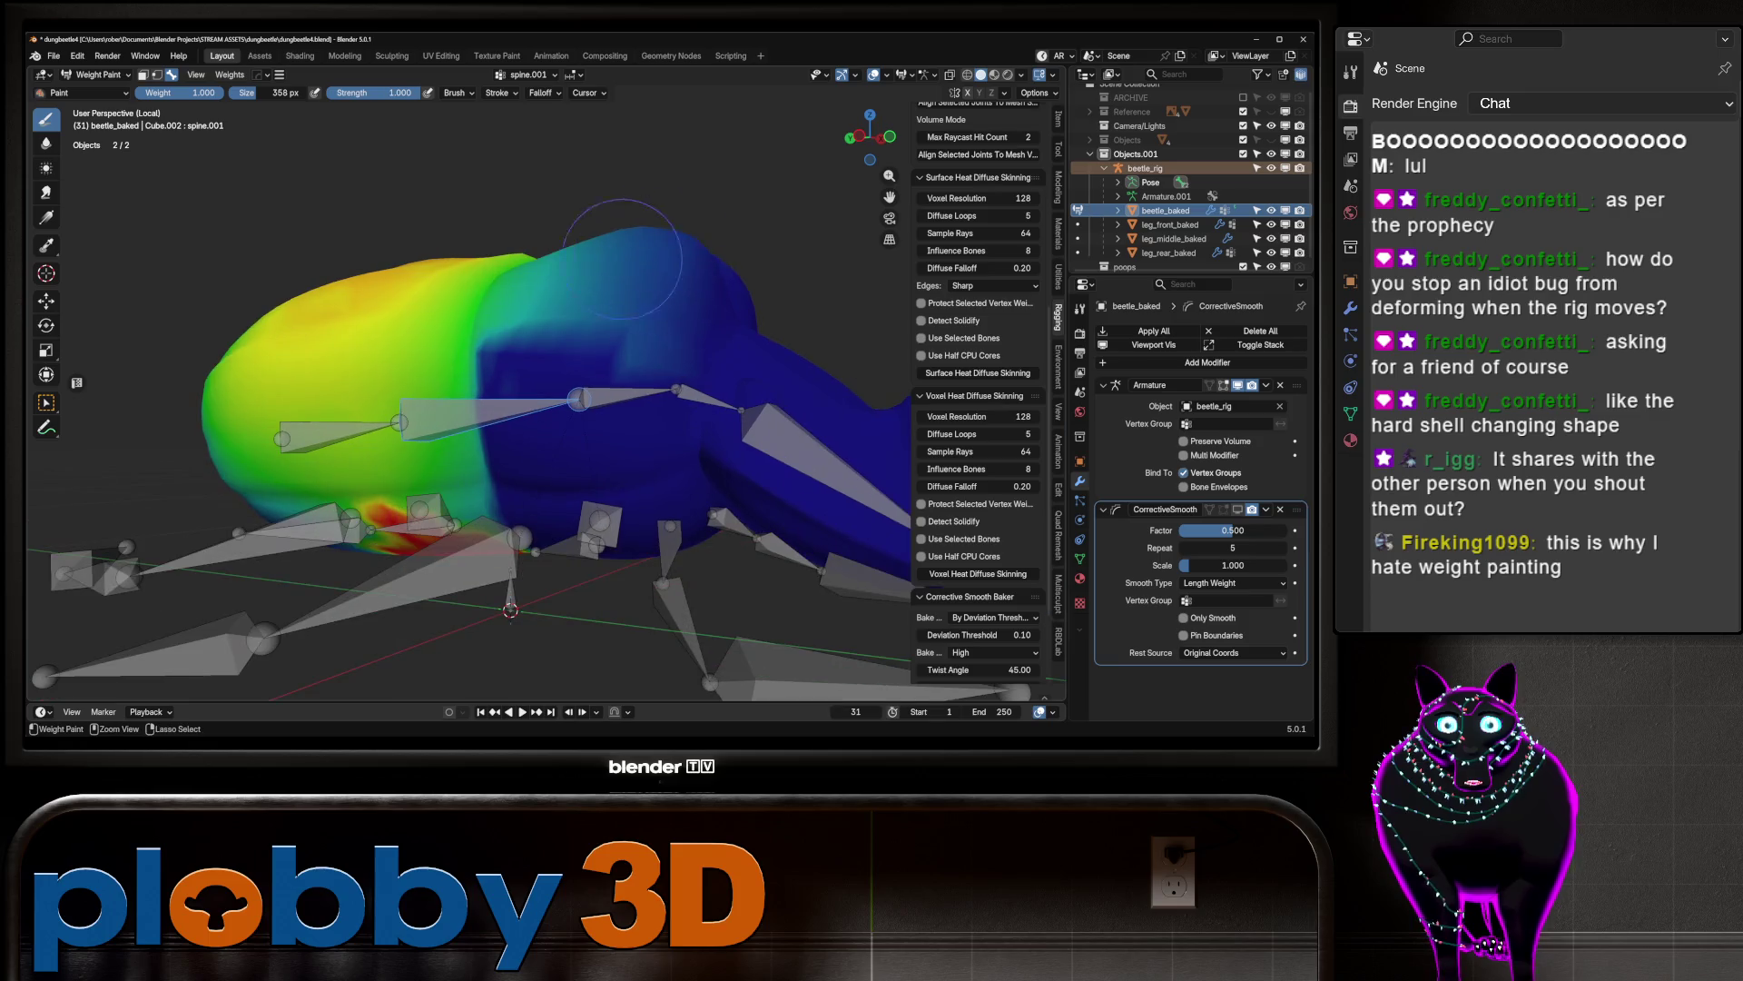
{"action": "key", "text": "KP_3"}
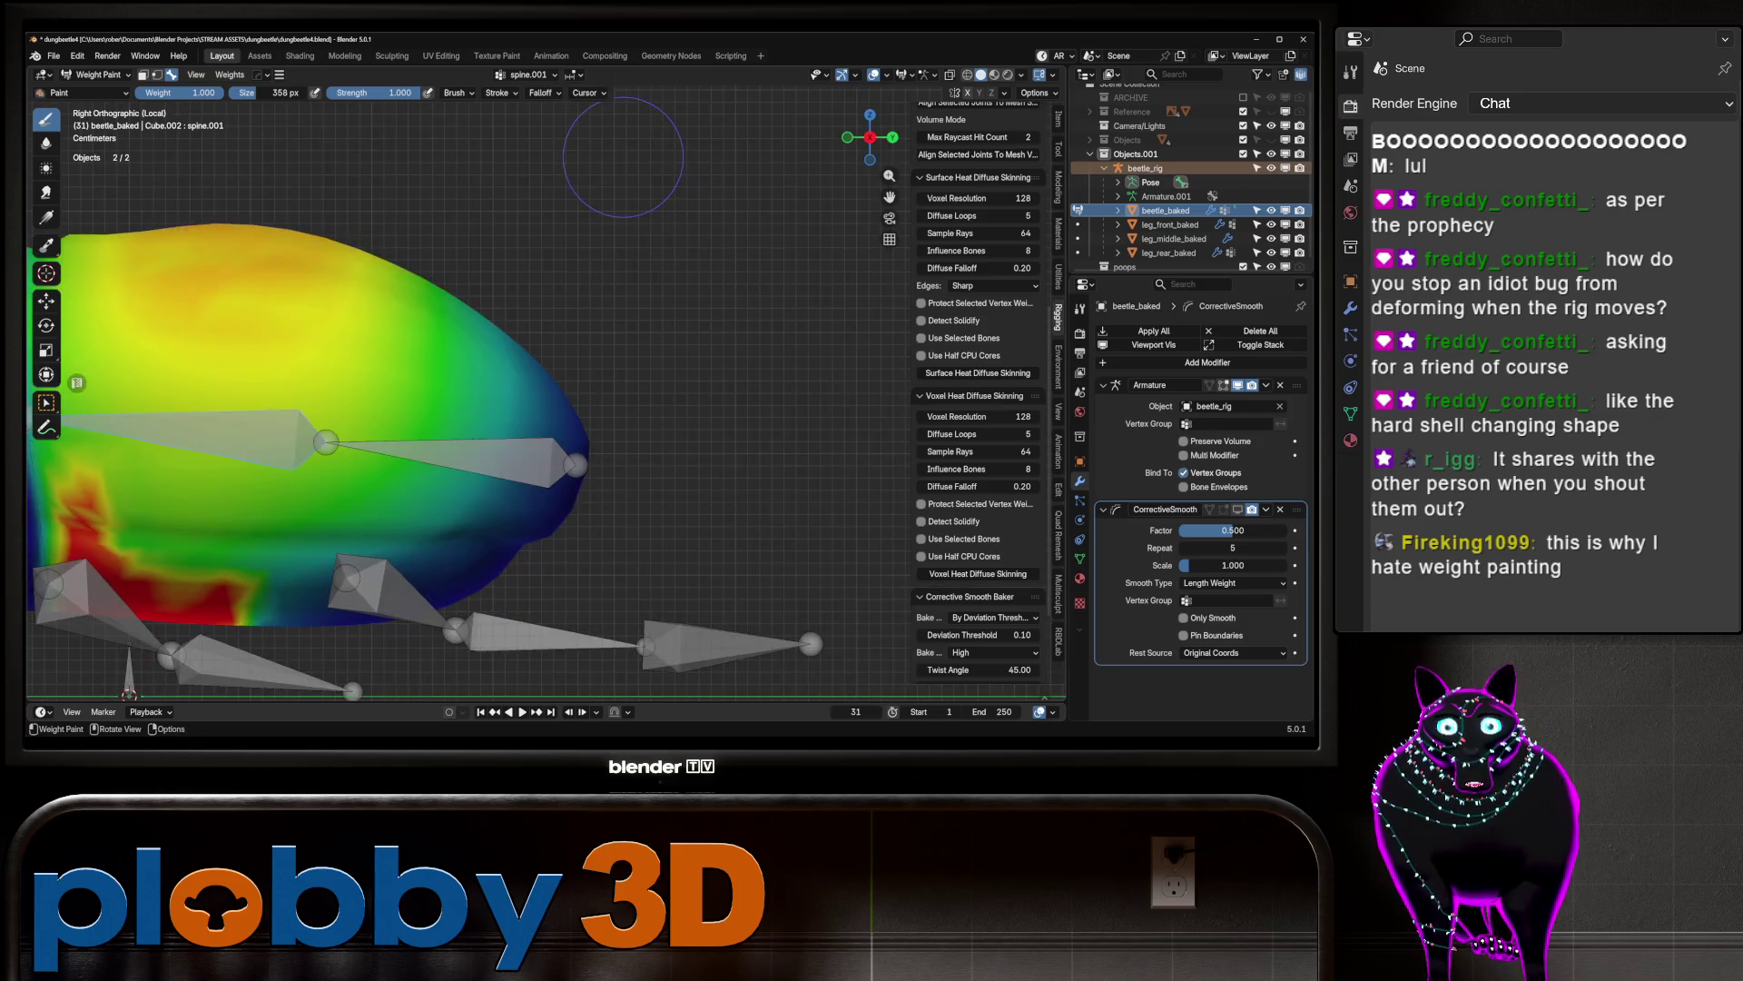
{"action": "left_click", "coordinate": [933, 74]}
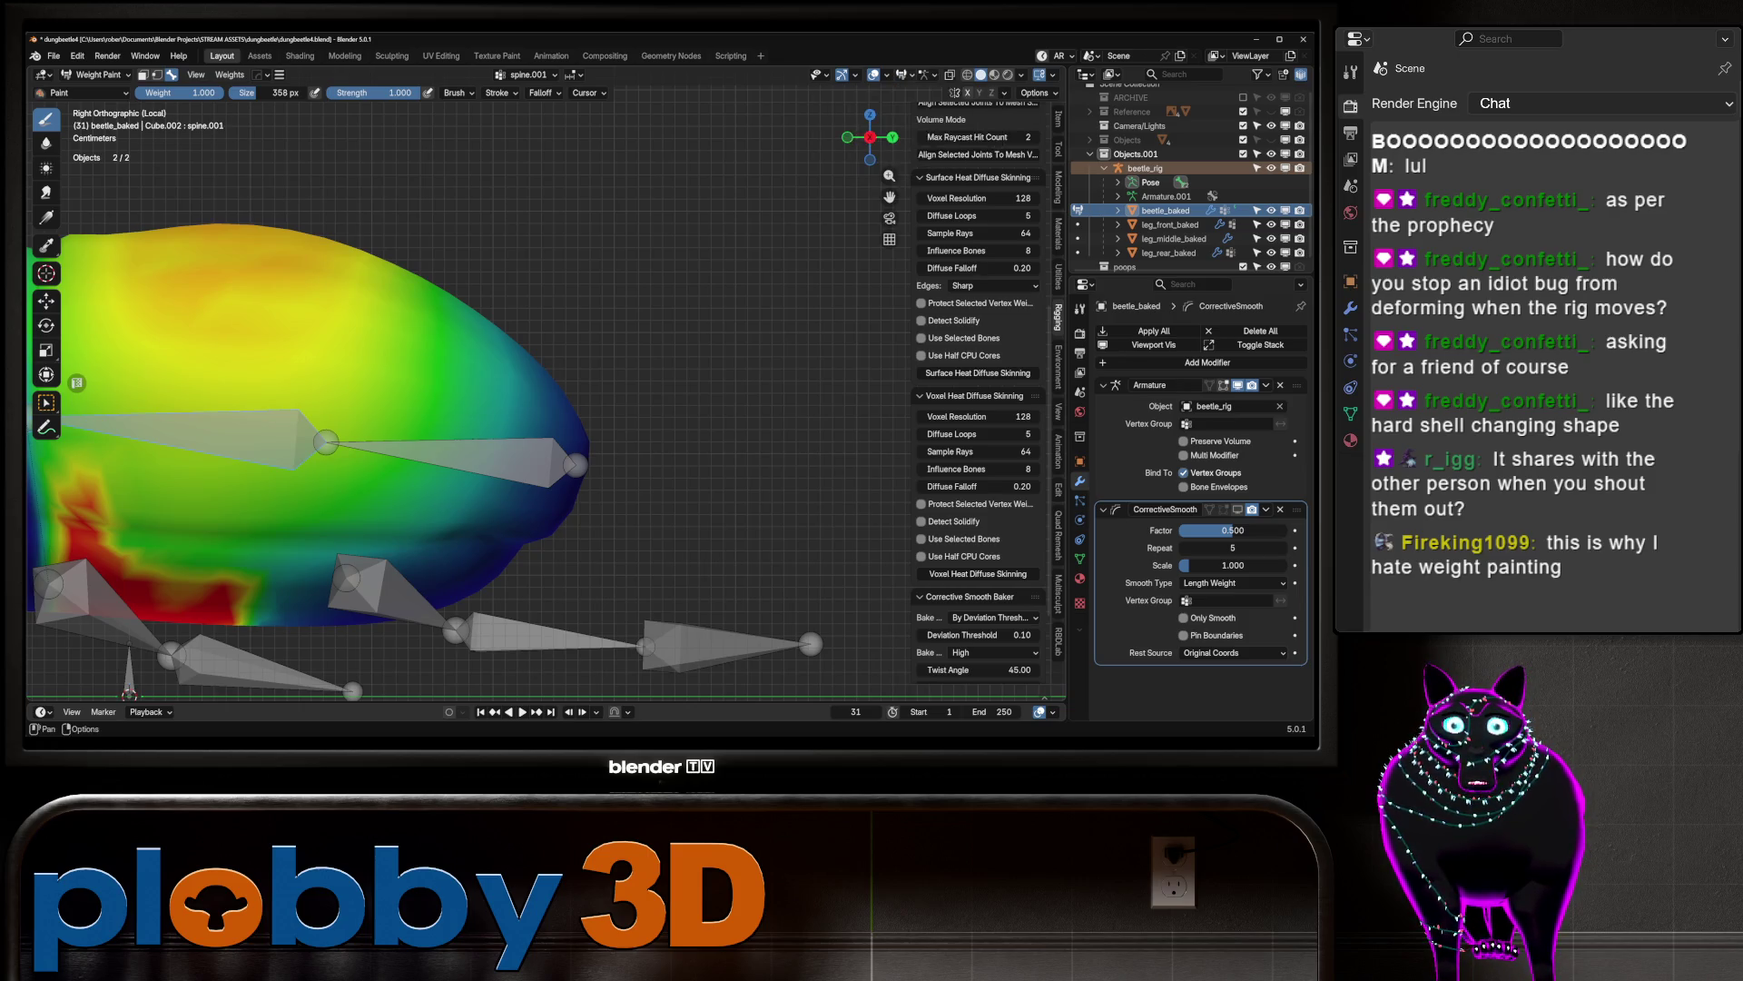
{"action": "mouse_move", "coordinate": [906, 75]}
{"action": "left_click", "coordinate": [896, 134]}
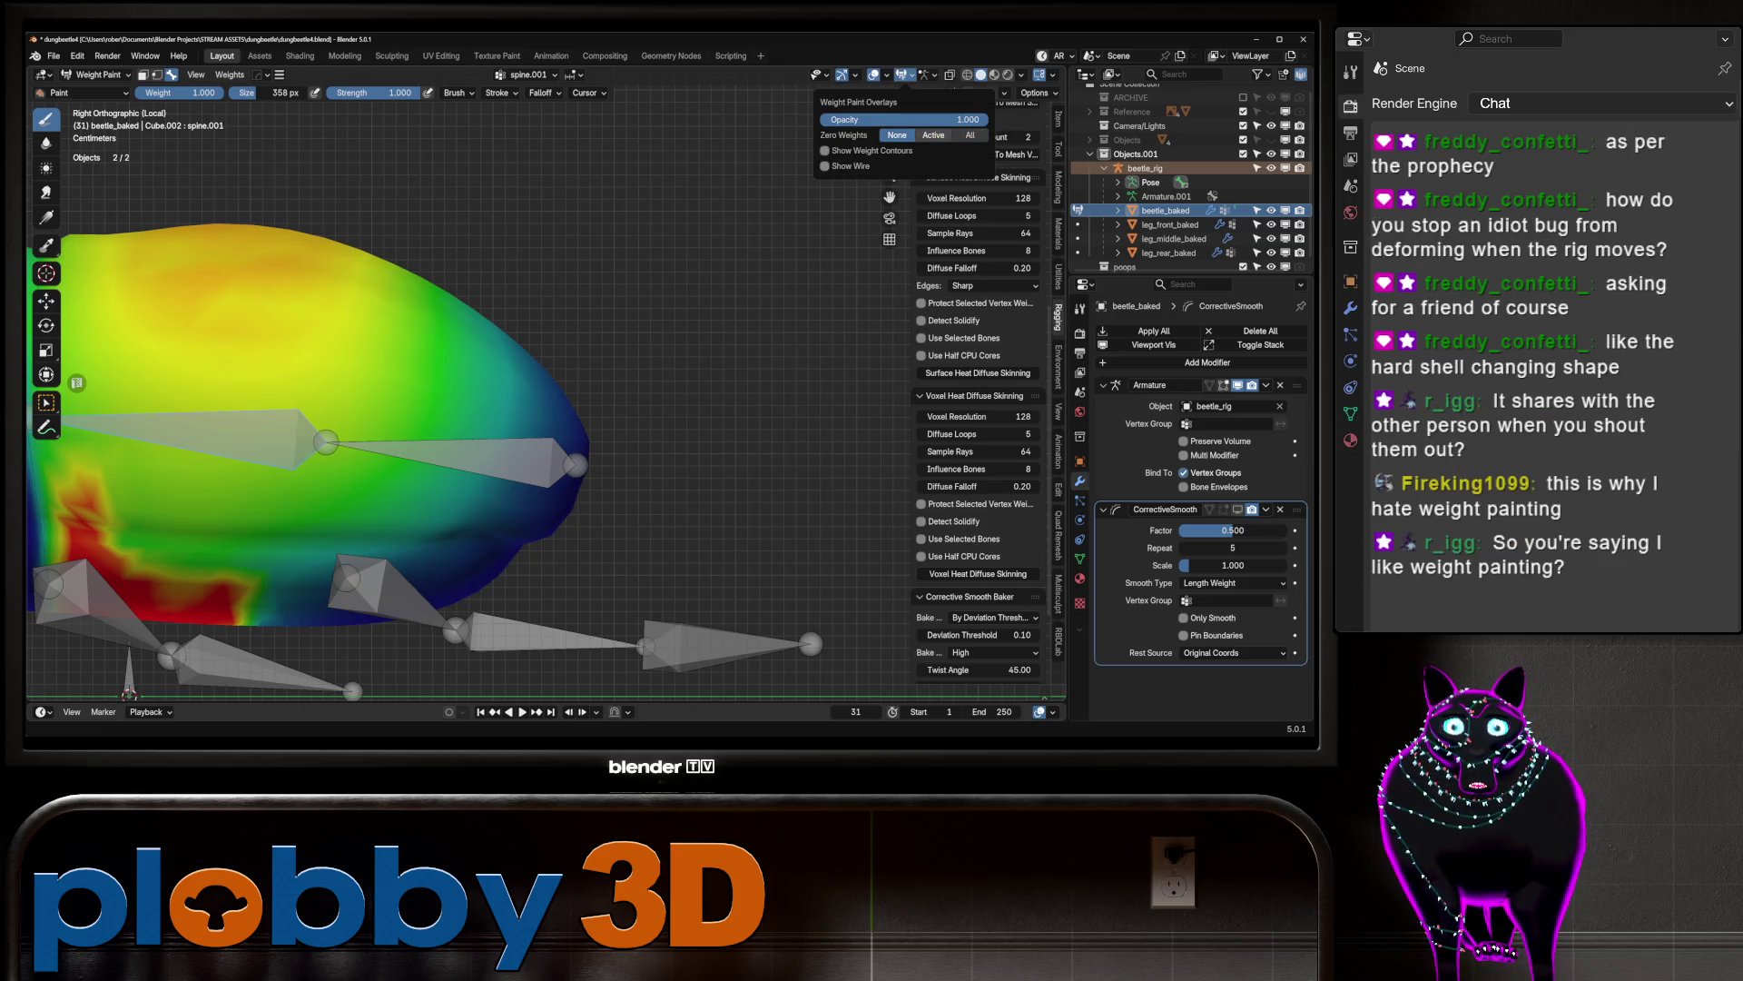
Step: Test the weight overlay opacity and toggle the weight contour lines on and off
{"action": "mouse_move", "coordinate": [981, 120]}
{"action": "left_mouse_down"}
{"action": "mouse_move", "coordinate": [872, 120]}
{"action": "mouse_move", "coordinate": [981, 120]}
{"action": "left_mouse_up"}
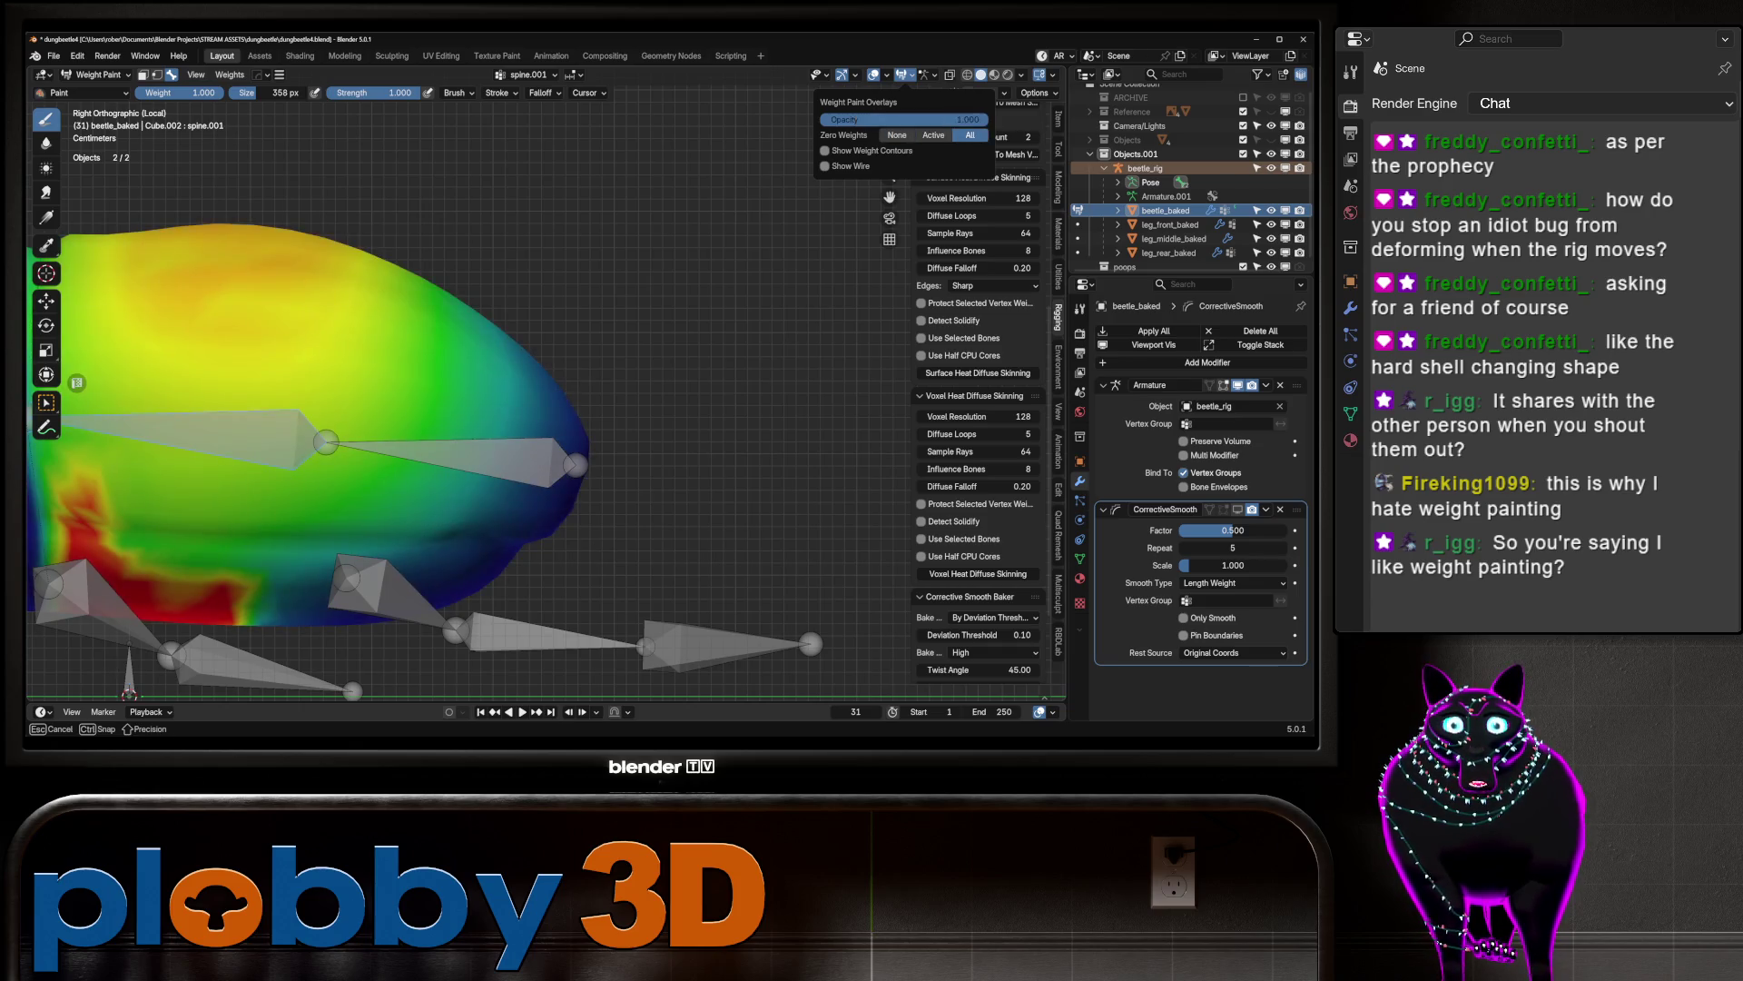
{"action": "left_click", "coordinate": [845, 150]}
{"action": "left_click", "coordinate": [844, 151]}
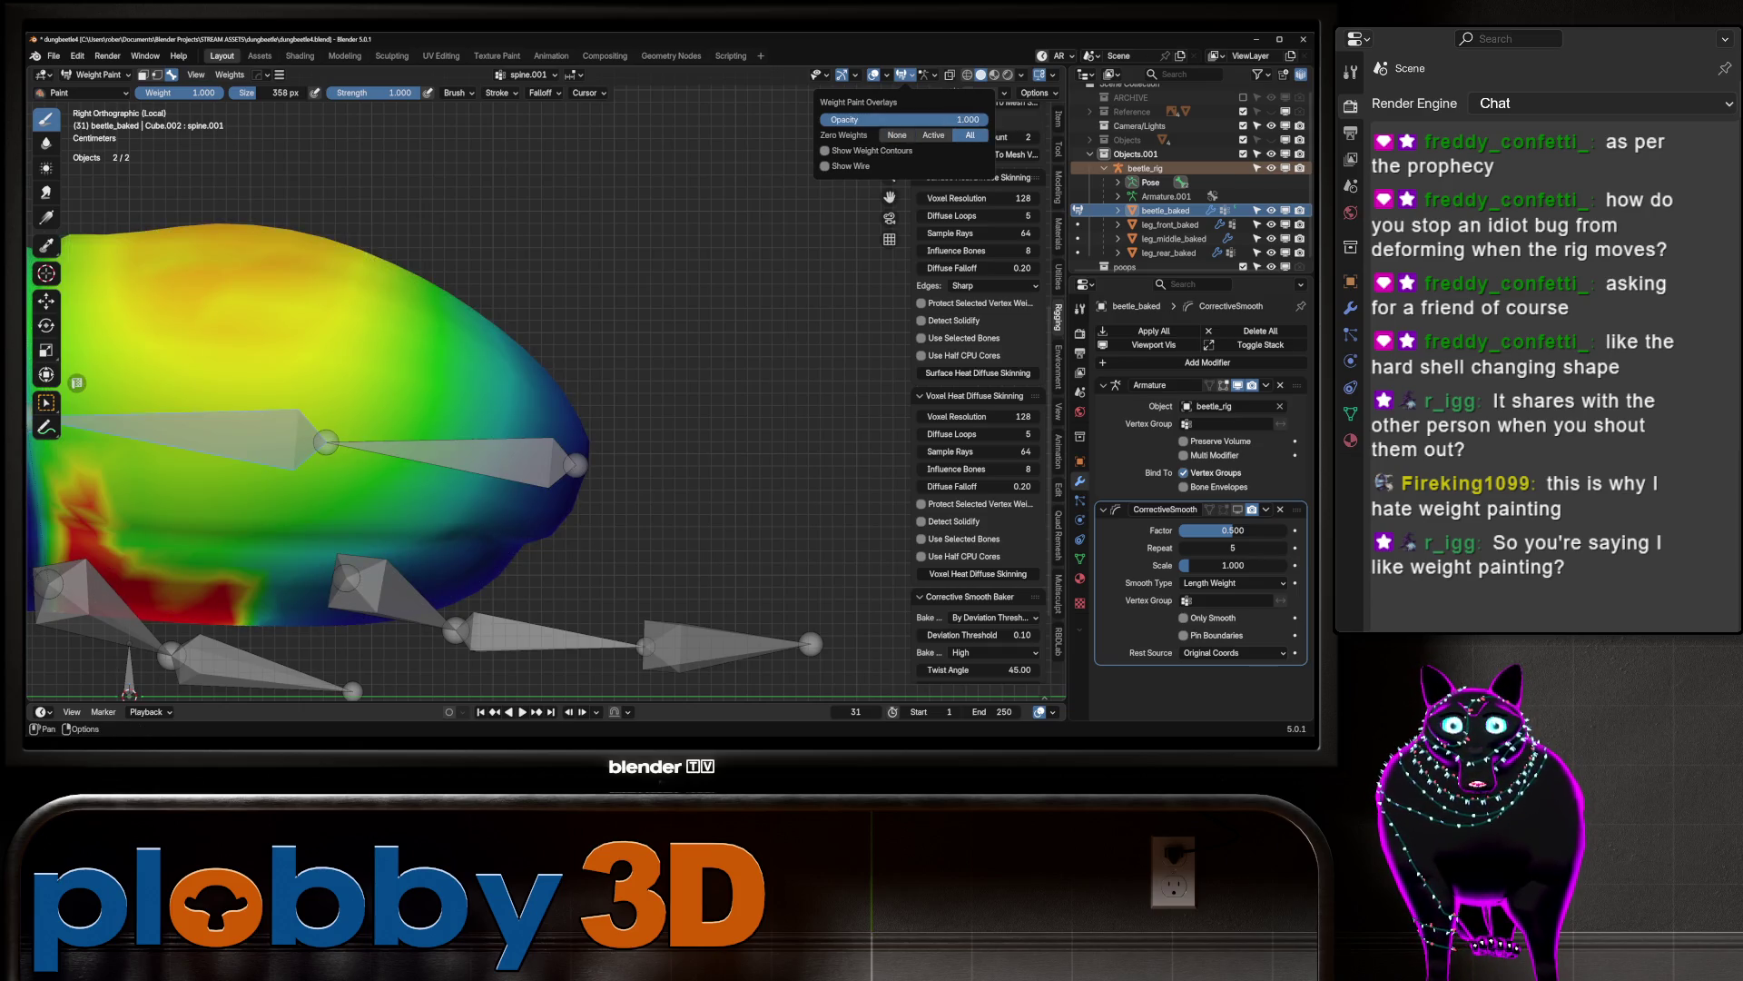
{"action": "scroll", "coordinate": [552, 238], "scroll_direction": "down", "scroll_amount": 4}
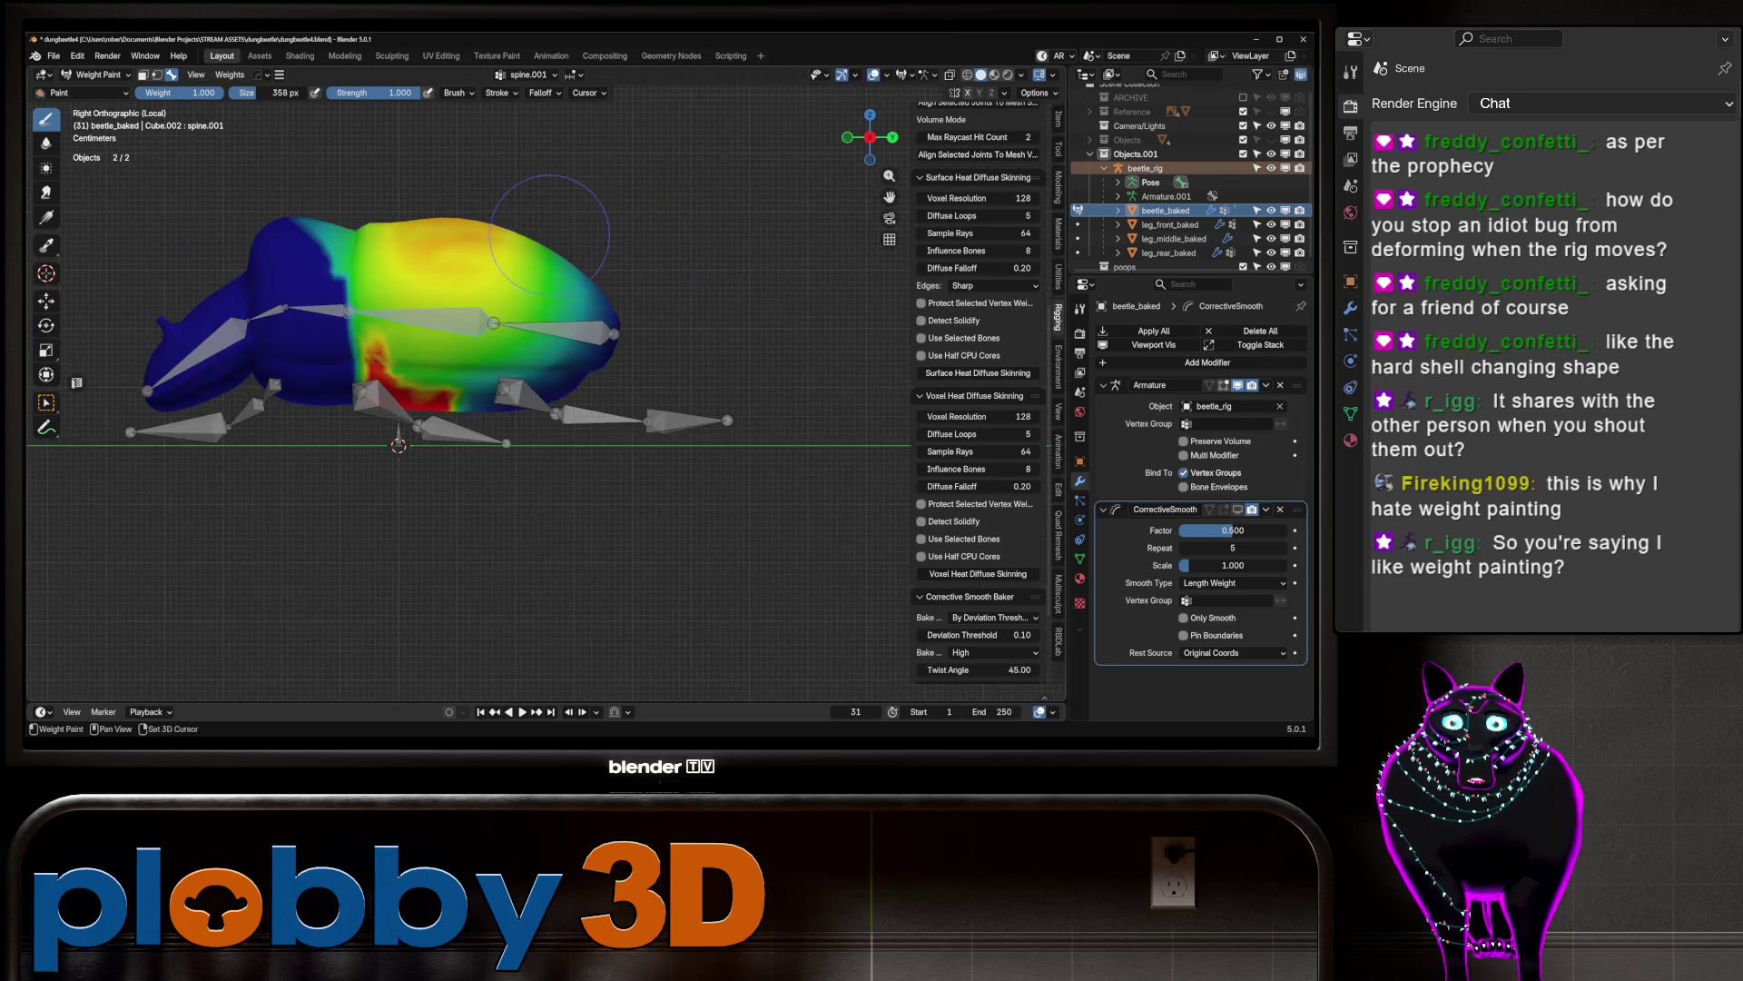
{"action": "scroll", "coordinate": [552, 238], "scroll_direction": "up", "scroll_amount": 4}
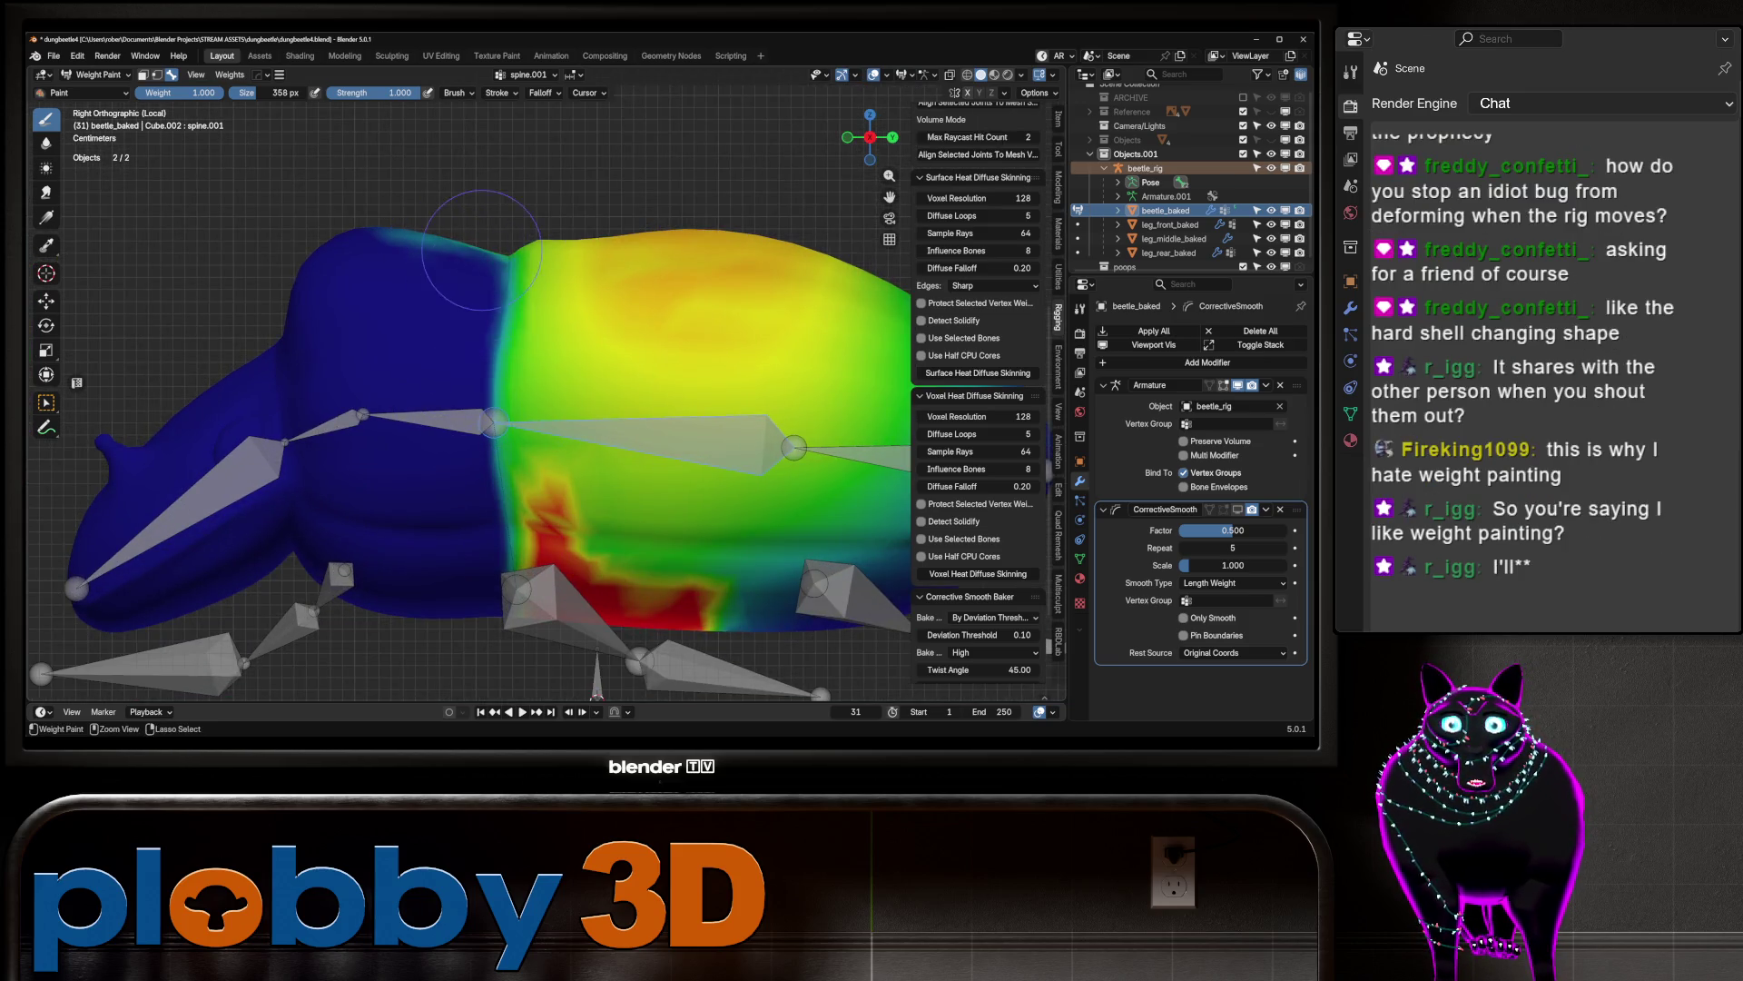
Step: From Top view, paint spine.001 weight off the beetle's upper abdomen
{"action": "mouse_move", "coordinate": [400, 273]}
{"action": "middle_mouse_down"}
{"action": "mouse_move", "coordinate": [472, 236]}
{"action": "mouse_move", "coordinate": [358, 399]}
{"action": "middle_mouse_up"}
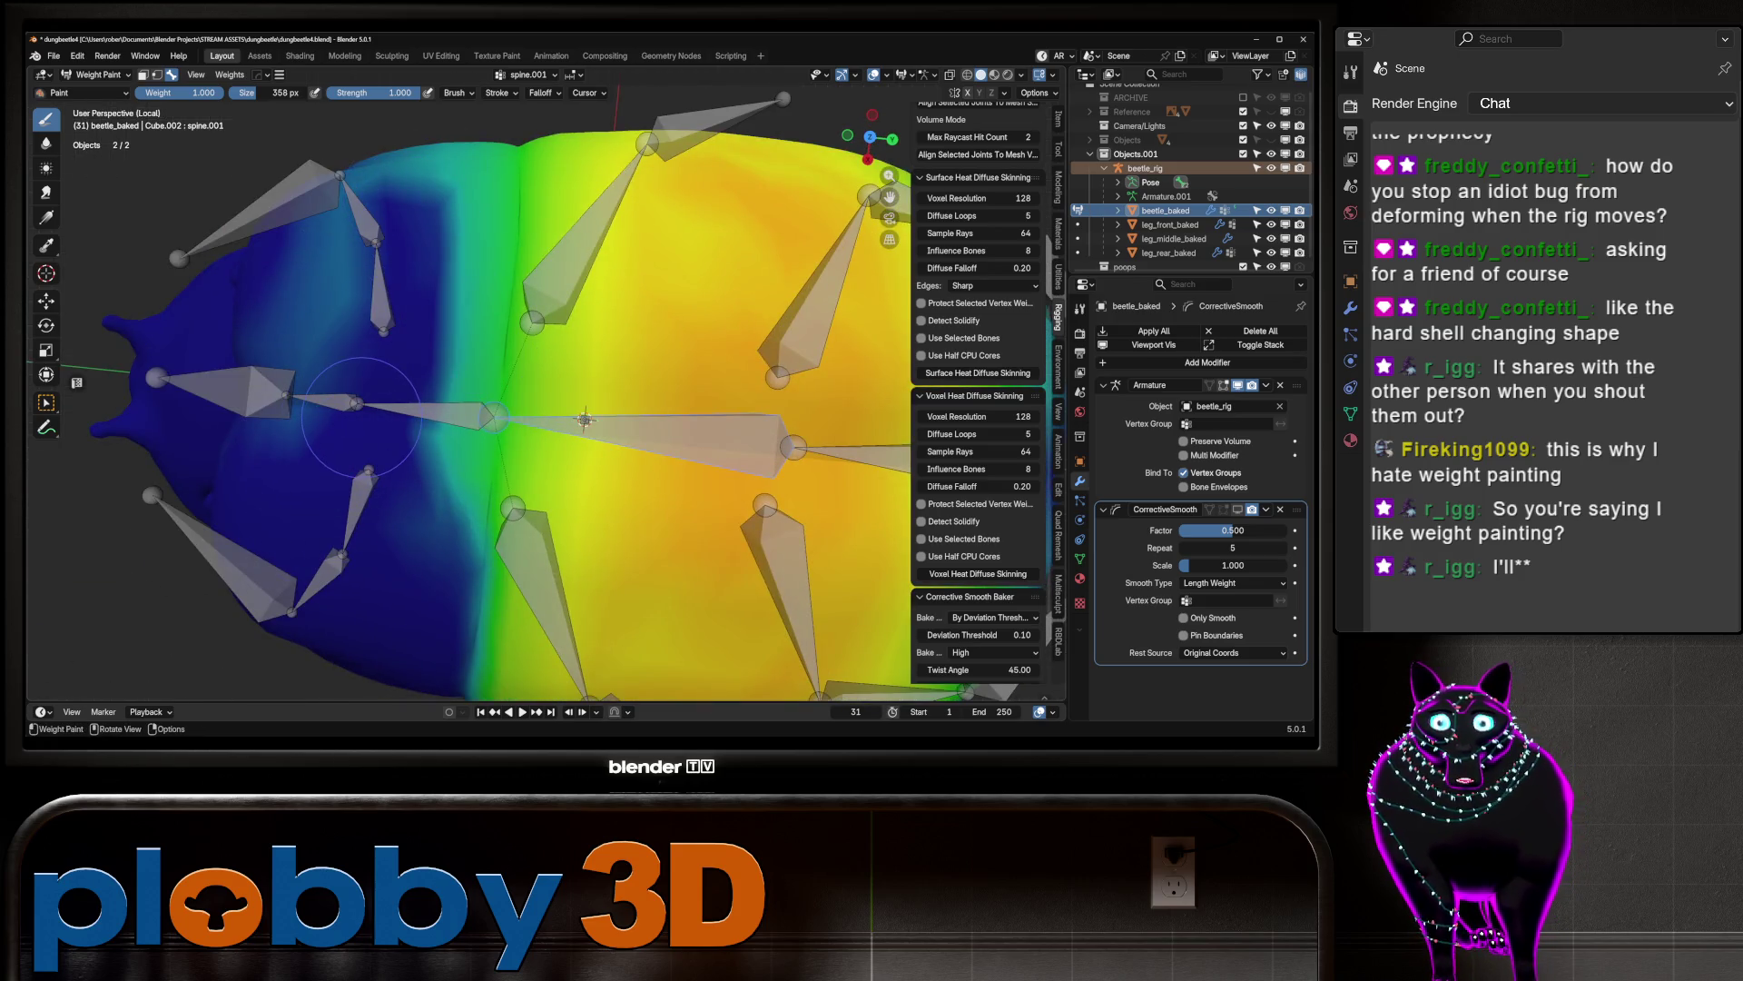
{"action": "key", "text": "KP_7"}
{"action": "scroll", "coordinate": [286, 343], "scroll_direction": "down", "scroll_amount": 2}
{"action": "scroll", "coordinate": [391, 548], "scroll_direction": "down", "scroll_amount": 3, "text": "ctrl"}
{"action": "mouse_move", "coordinate": [436, 363]}
{"action": "left_mouse_down"}
{"action": "mouse_move", "coordinate": [626, 345]}
{"action": "mouse_move", "coordinate": [581, 291]}
{"action": "mouse_move", "coordinate": [504, 259]}
{"action": "mouse_move", "coordinate": [528, 269]}
{"action": "left_mouse_up"}
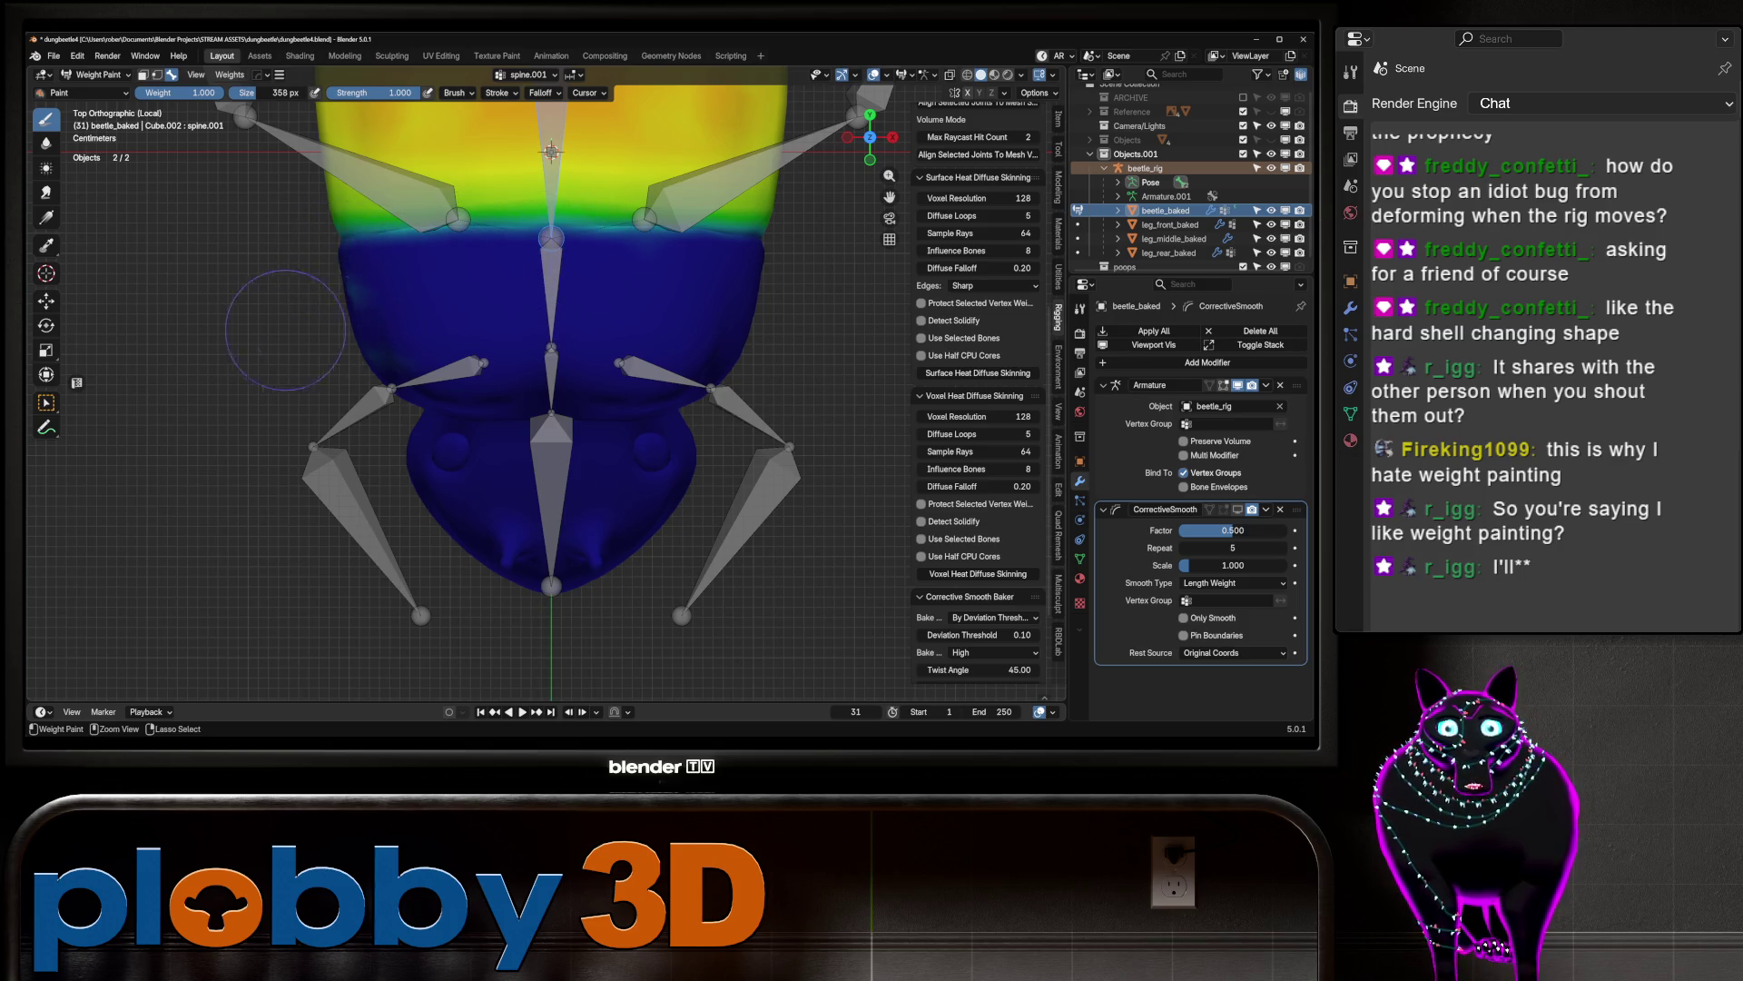
Step: Inspect the beetle's weights from the left side and the underside
{"action": "mouse_move", "coordinate": [436, 368]}
{"action": "middle_mouse_down"}
{"action": "mouse_move", "coordinate": [427, 327]}
{"action": "mouse_move", "coordinate": [508, 291]}
{"action": "mouse_move", "coordinate": [490, 273]}
{"action": "middle_mouse_up"}
{"action": "key", "text": "ctrl+KP_3"}
{"action": "scroll", "coordinate": [526, 295], "scroll_direction": "up", "scroll_amount": 4}
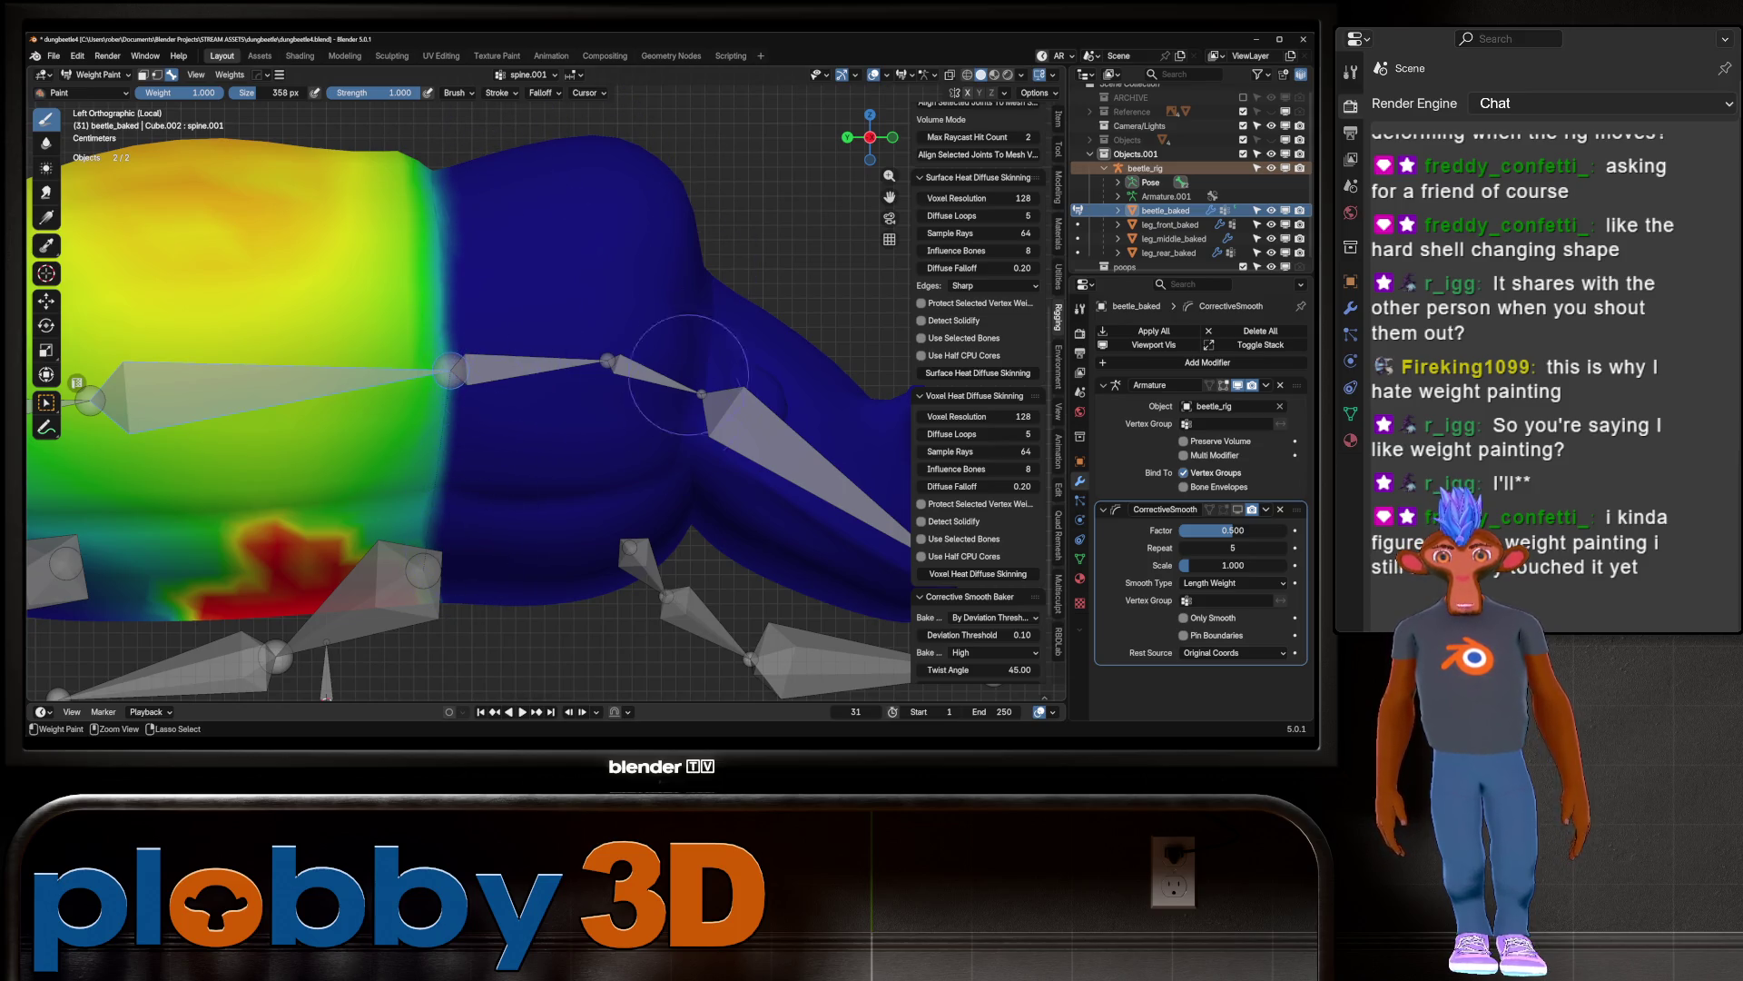
{"action": "middle_click_drag", "start_coordinate": [692, 392], "coordinate": [396, 521]}
{"action": "mouse_move", "coordinate": [420, 624]}
{"action": "middle_mouse_down"}
{"action": "mouse_move", "coordinate": [283, 258]}
{"action": "mouse_move", "coordinate": [483, 272]}
{"action": "middle_mouse_up"}
{"action": "middle_click_drag", "start_coordinate": [536, 382], "coordinate": [506, 513]}
Step: Switch to spine.002, test and undo a stripe on the shell, then select the neck group
{"action": "left_click", "coordinate": [590, 432], "text": "alt"}
{"action": "middle_click_drag", "start_coordinate": [634, 456], "coordinate": [498, 440]}
{"action": "mouse_move", "coordinate": [498, 440]}
{"action": "left_mouse_down"}
{"action": "mouse_move", "coordinate": [495, 277]}
{"action": "mouse_move", "coordinate": [445, 363]}
{"action": "mouse_move", "coordinate": [463, 395]}
{"action": "left_mouse_up"}
{"action": "key", "text": "ctrl+z"}
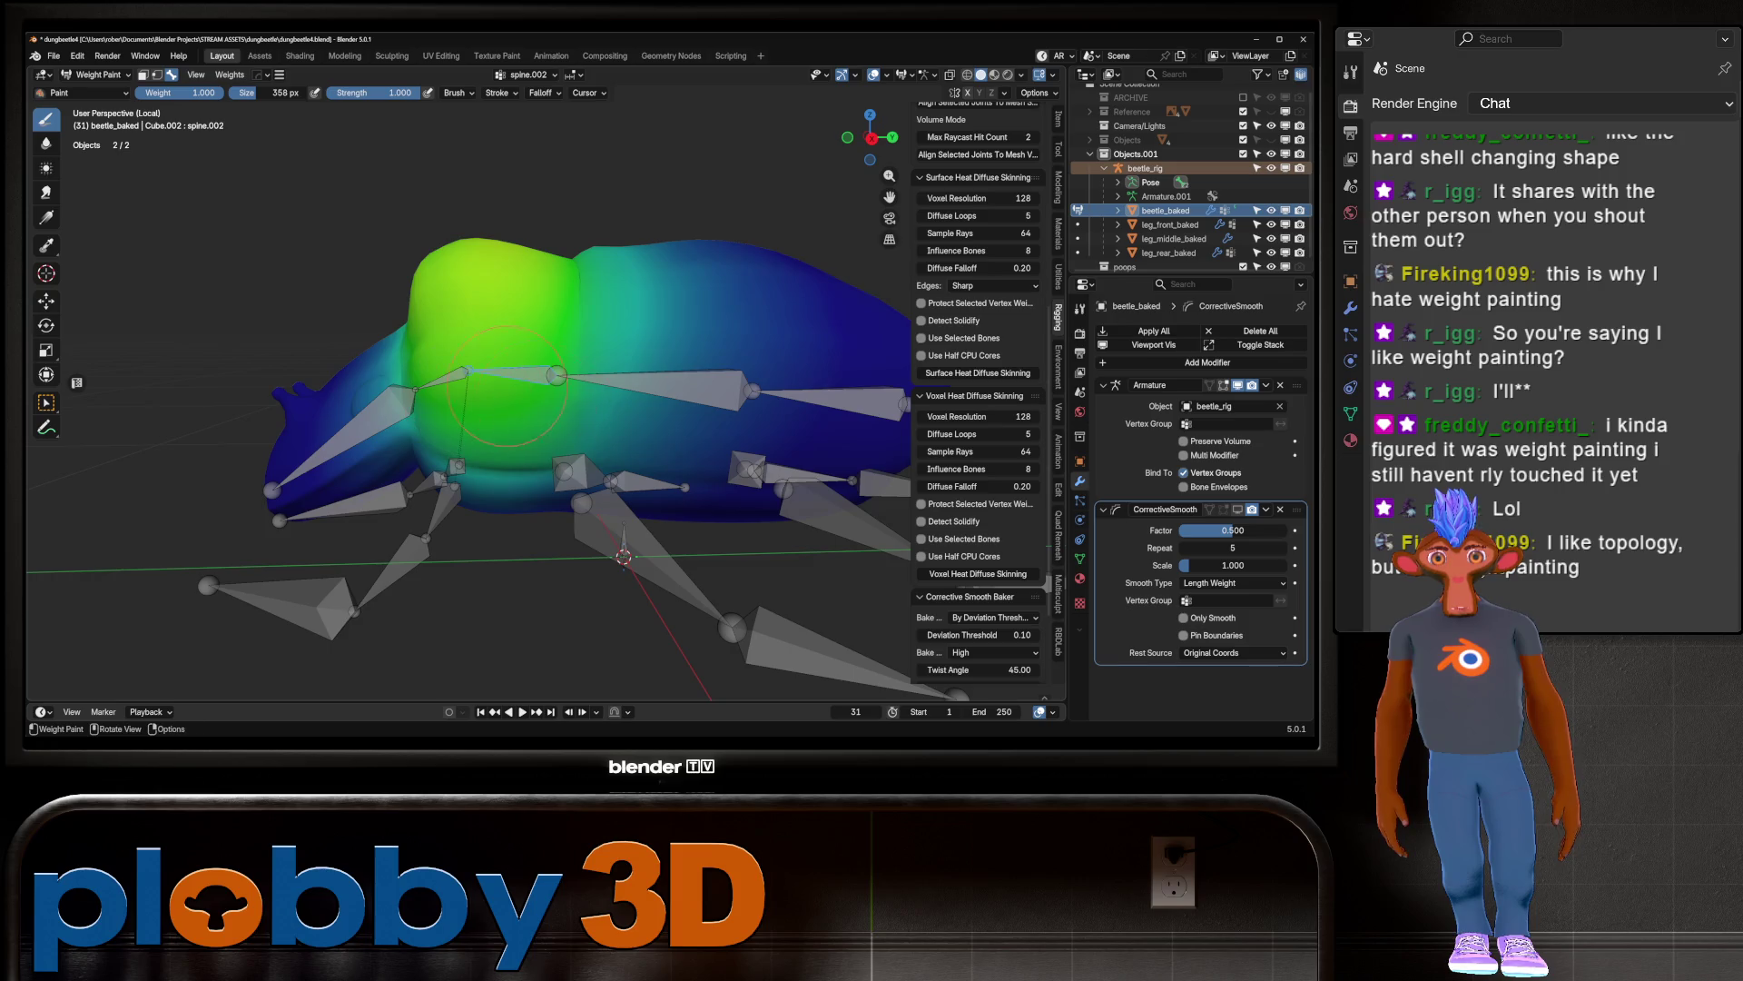
{"action": "key", "text": "KP_3"}
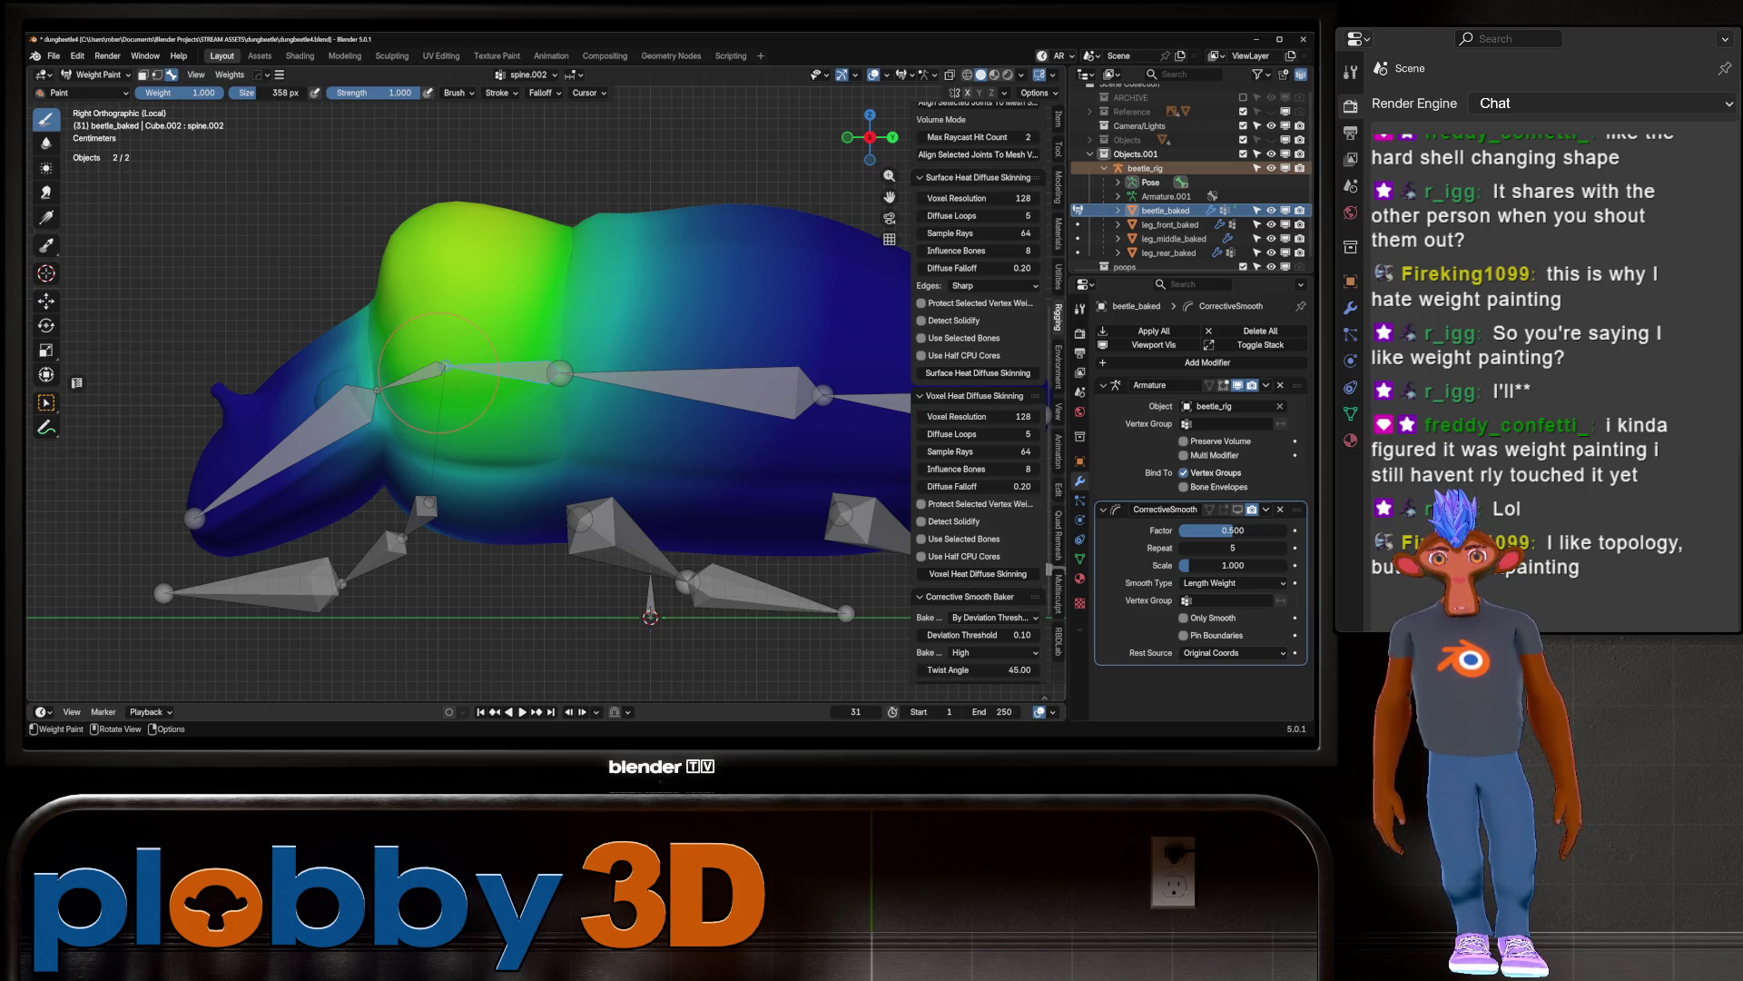
{"action": "left_click", "coordinate": [438, 377], "text": "ctrl"}
Step: Test-rotate the neck and head bones along global X, cancelling each rotation
{"action": "middle_click_drag", "start_coordinate": [490, 381], "coordinate": [417, 345]}
{"action": "key", "text": "r"}
{"action": "key", "text": "x"}
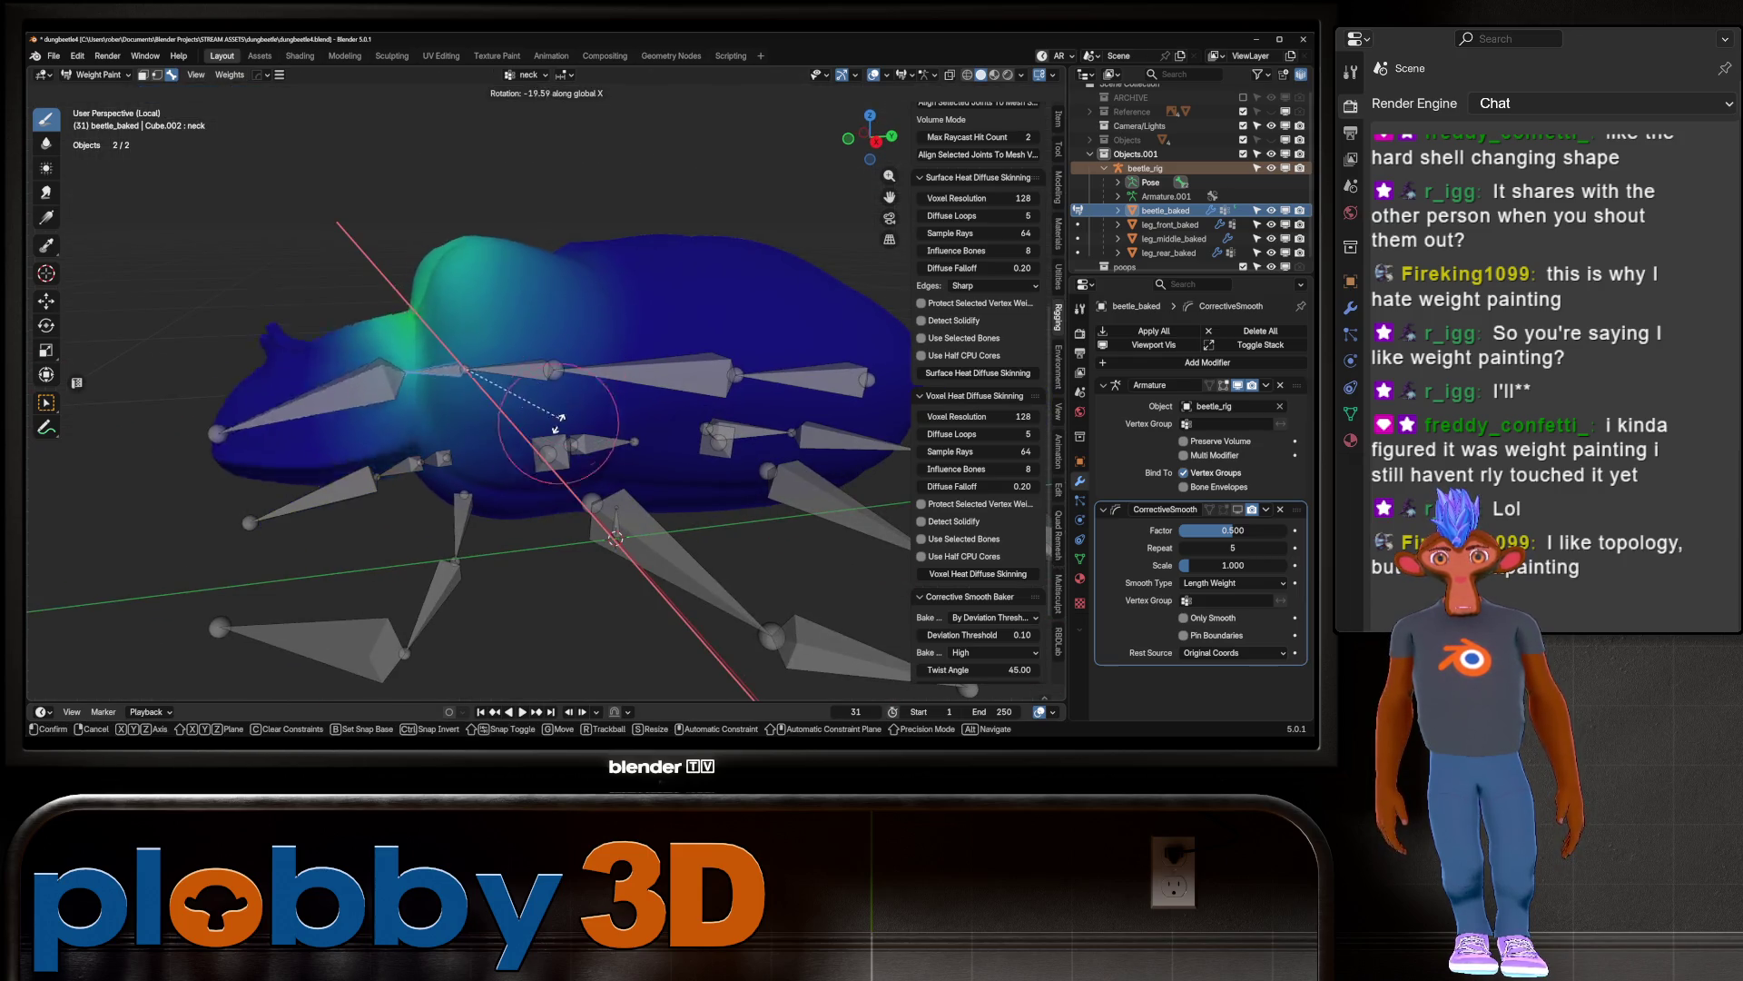
{"action": "right_click", "coordinate": [482, 345]}
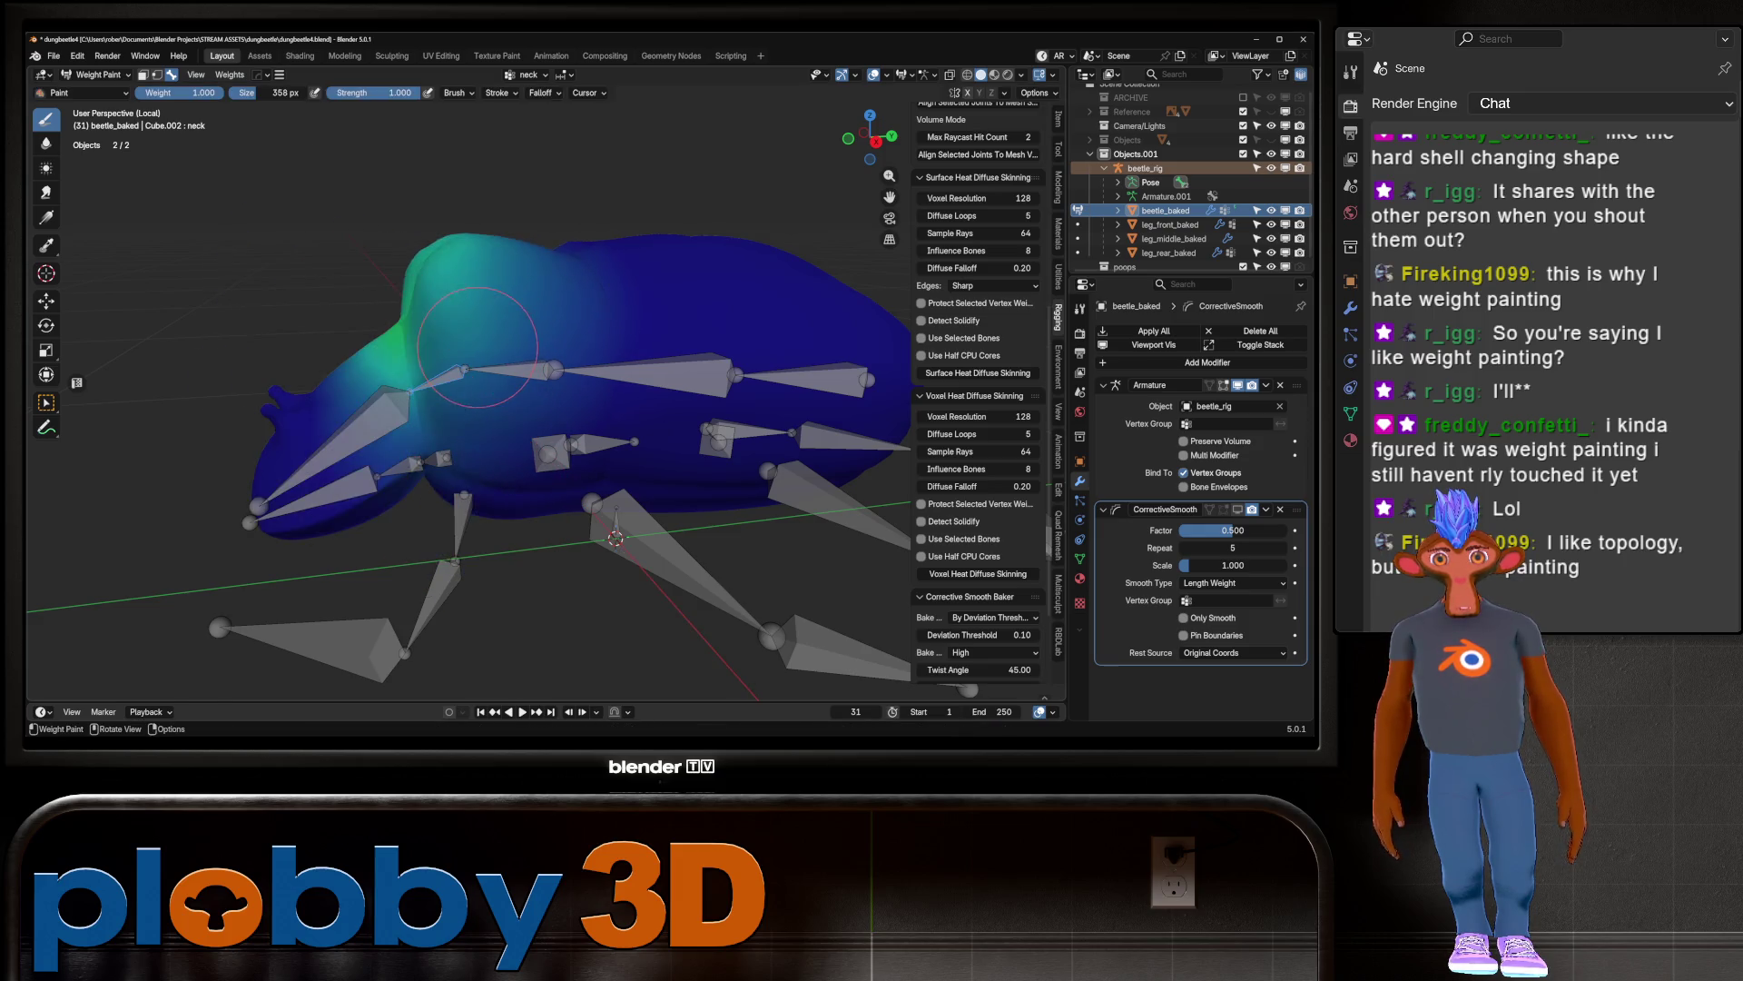
{"action": "left_click", "coordinate": [383, 411], "text": "ctrl"}
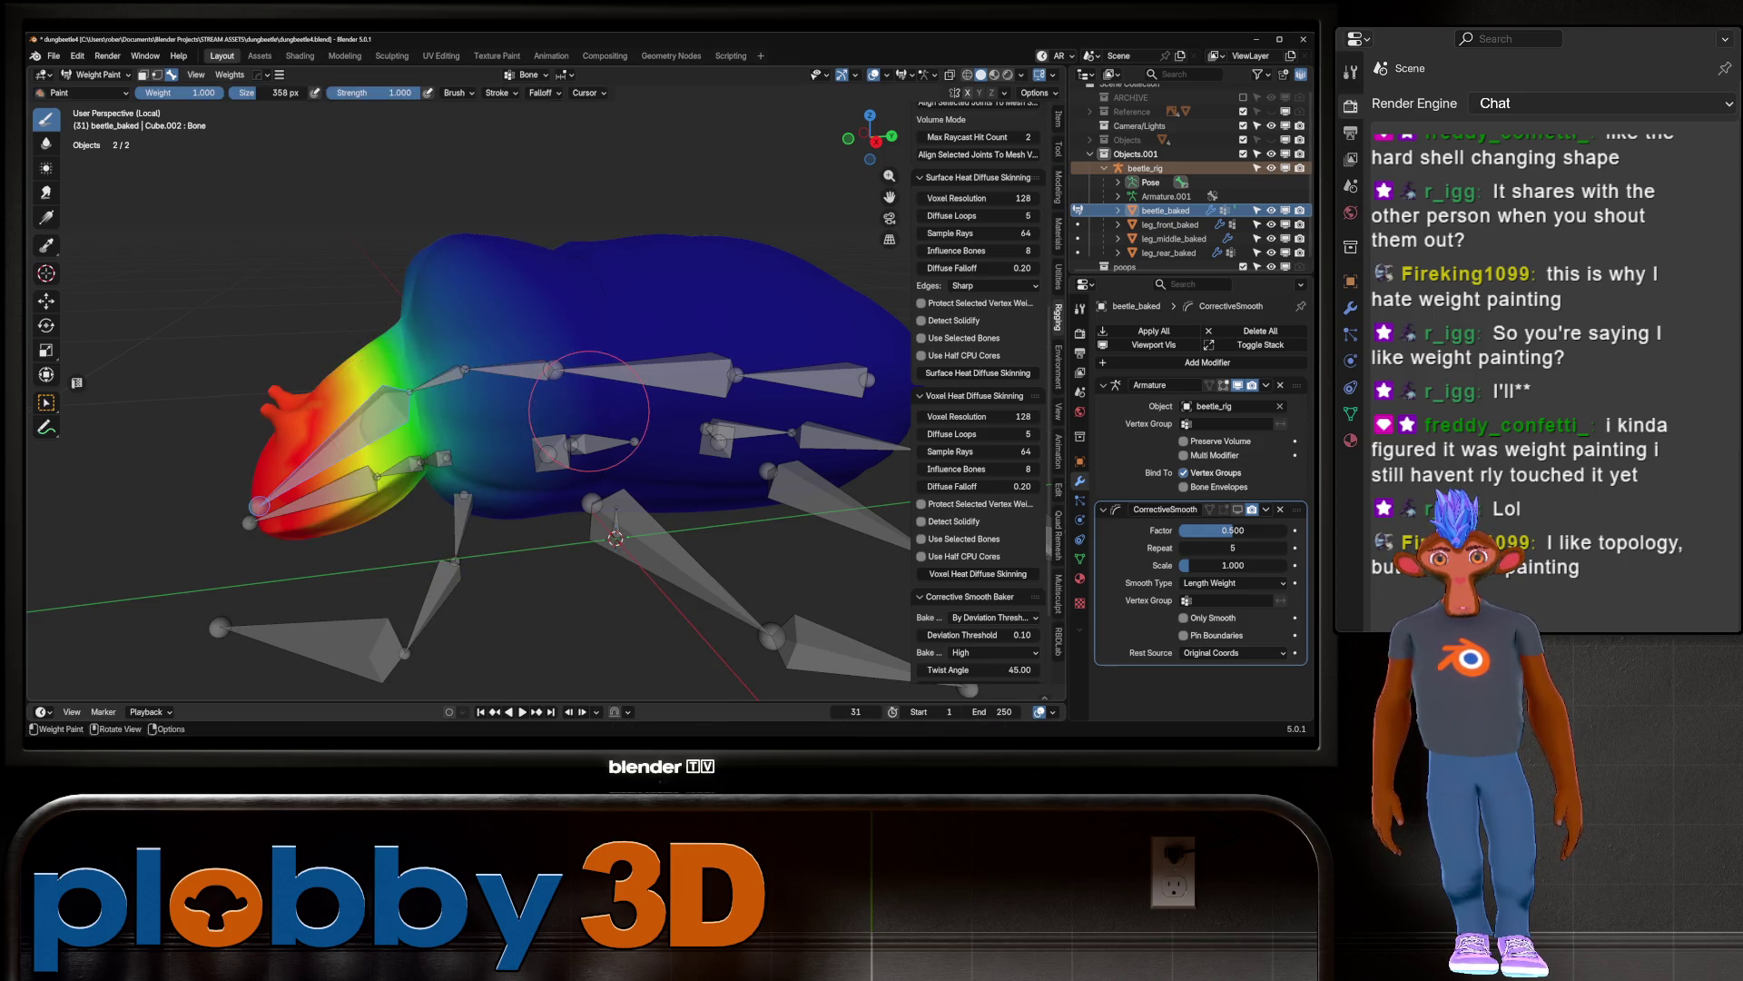
{"action": "key", "text": "r"}
{"action": "right_click", "coordinate": [450, 412]}
Step: Reduce the Bone group's weights along the neck, central bones and head
{"action": "scroll", "coordinate": [451, 413], "scroll_direction": "up", "scroll_amount": 1}
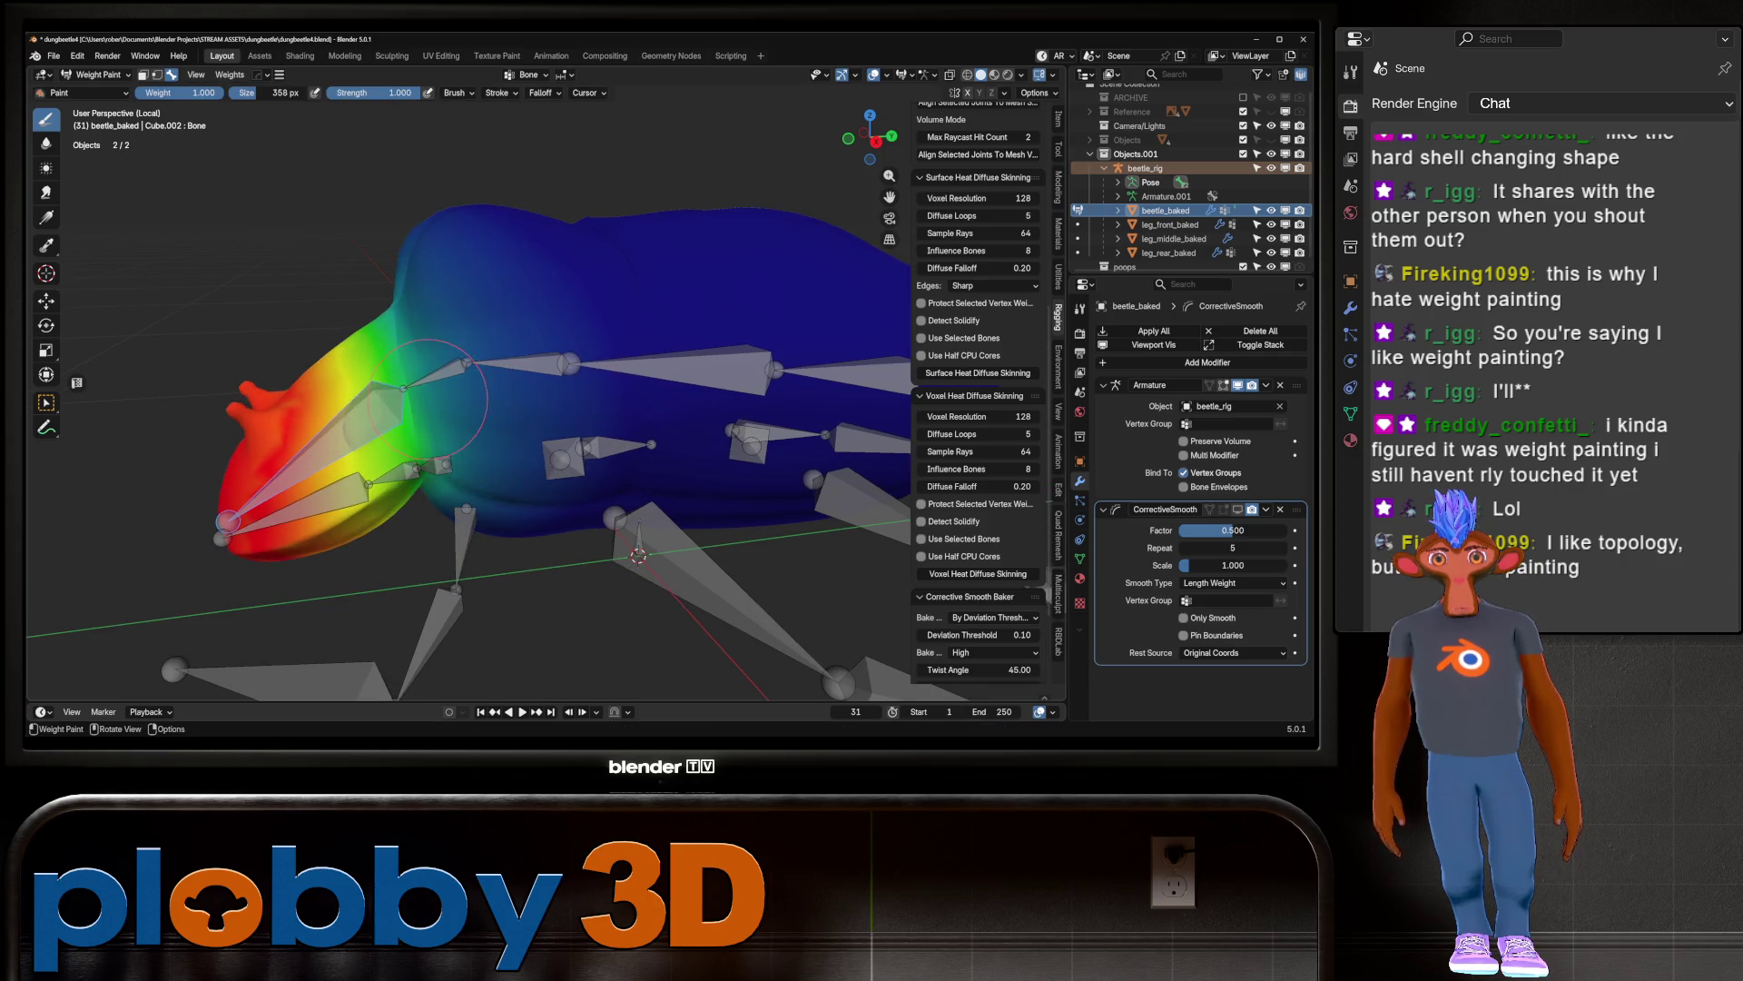
{"action": "mouse_move", "coordinate": [423, 381]}
{"action": "left_mouse_down", "text": "ctrl"}
{"action": "mouse_move", "coordinate": [459, 309]}
{"action": "mouse_move", "coordinate": [508, 336]}
{"action": "mouse_move", "coordinate": [548, 292]}
{"action": "mouse_move", "coordinate": [451, 154]}
{"action": "left_mouse_up", "text": "ctrl"}
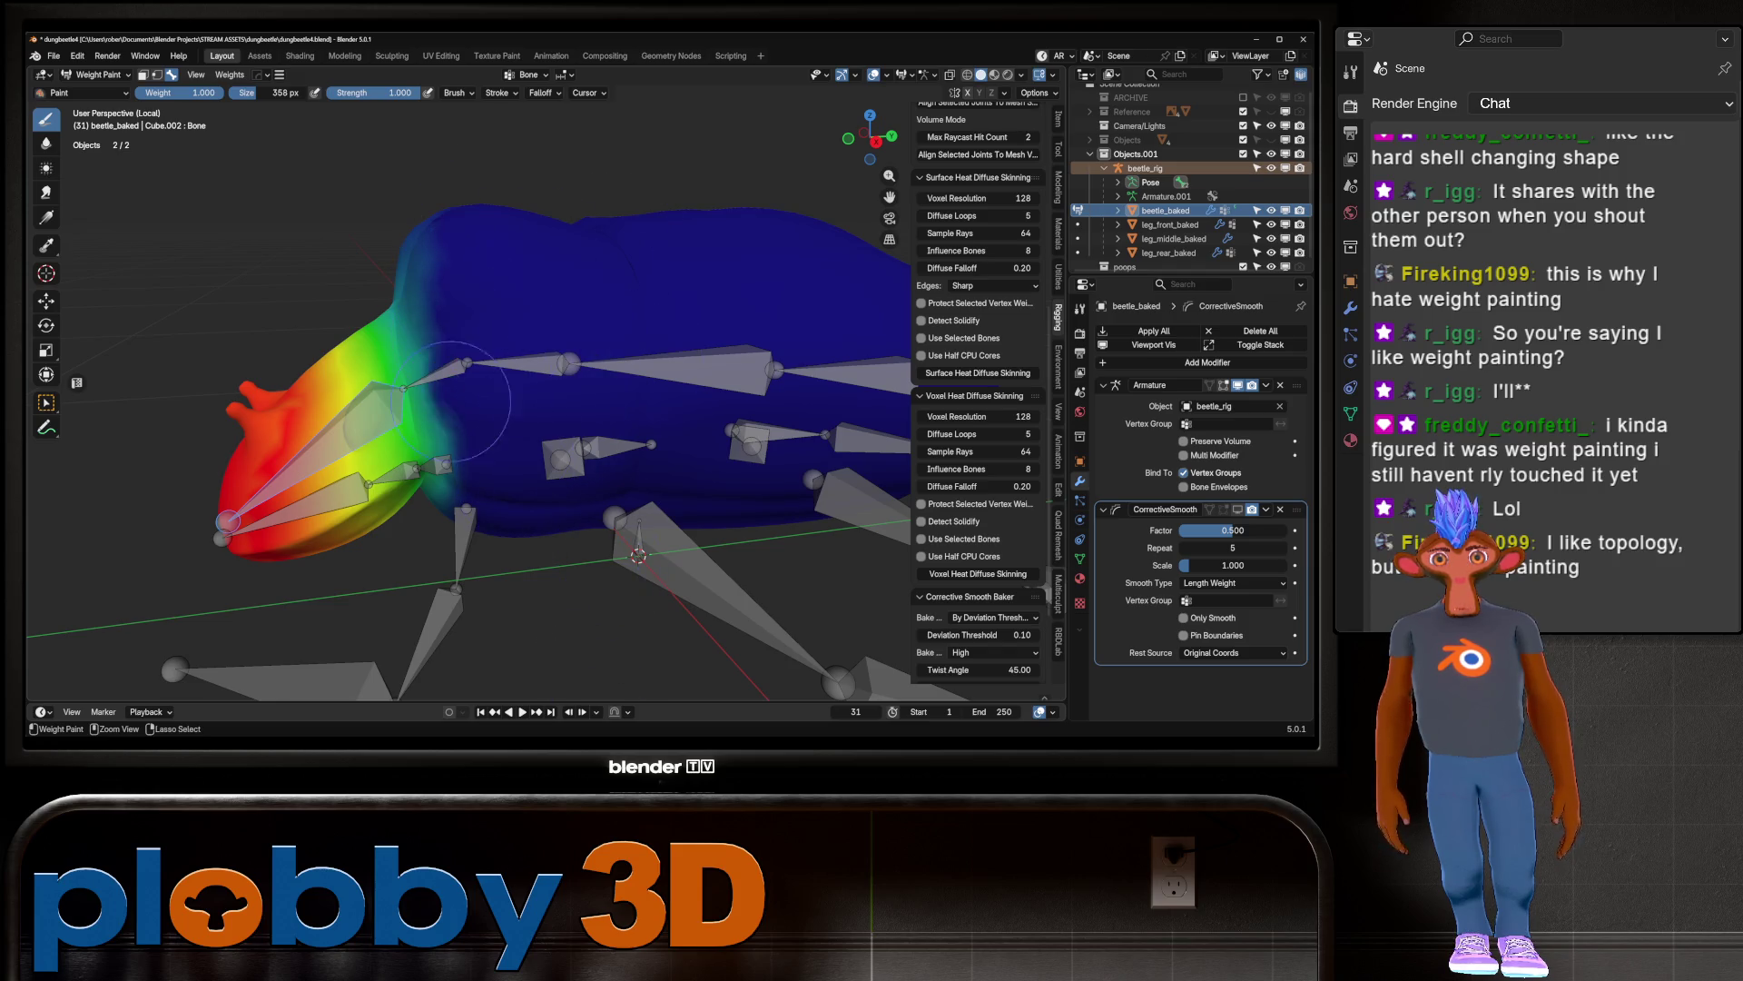
{"action": "middle_click_drag", "start_coordinate": [445, 515], "coordinate": [463, 446]}
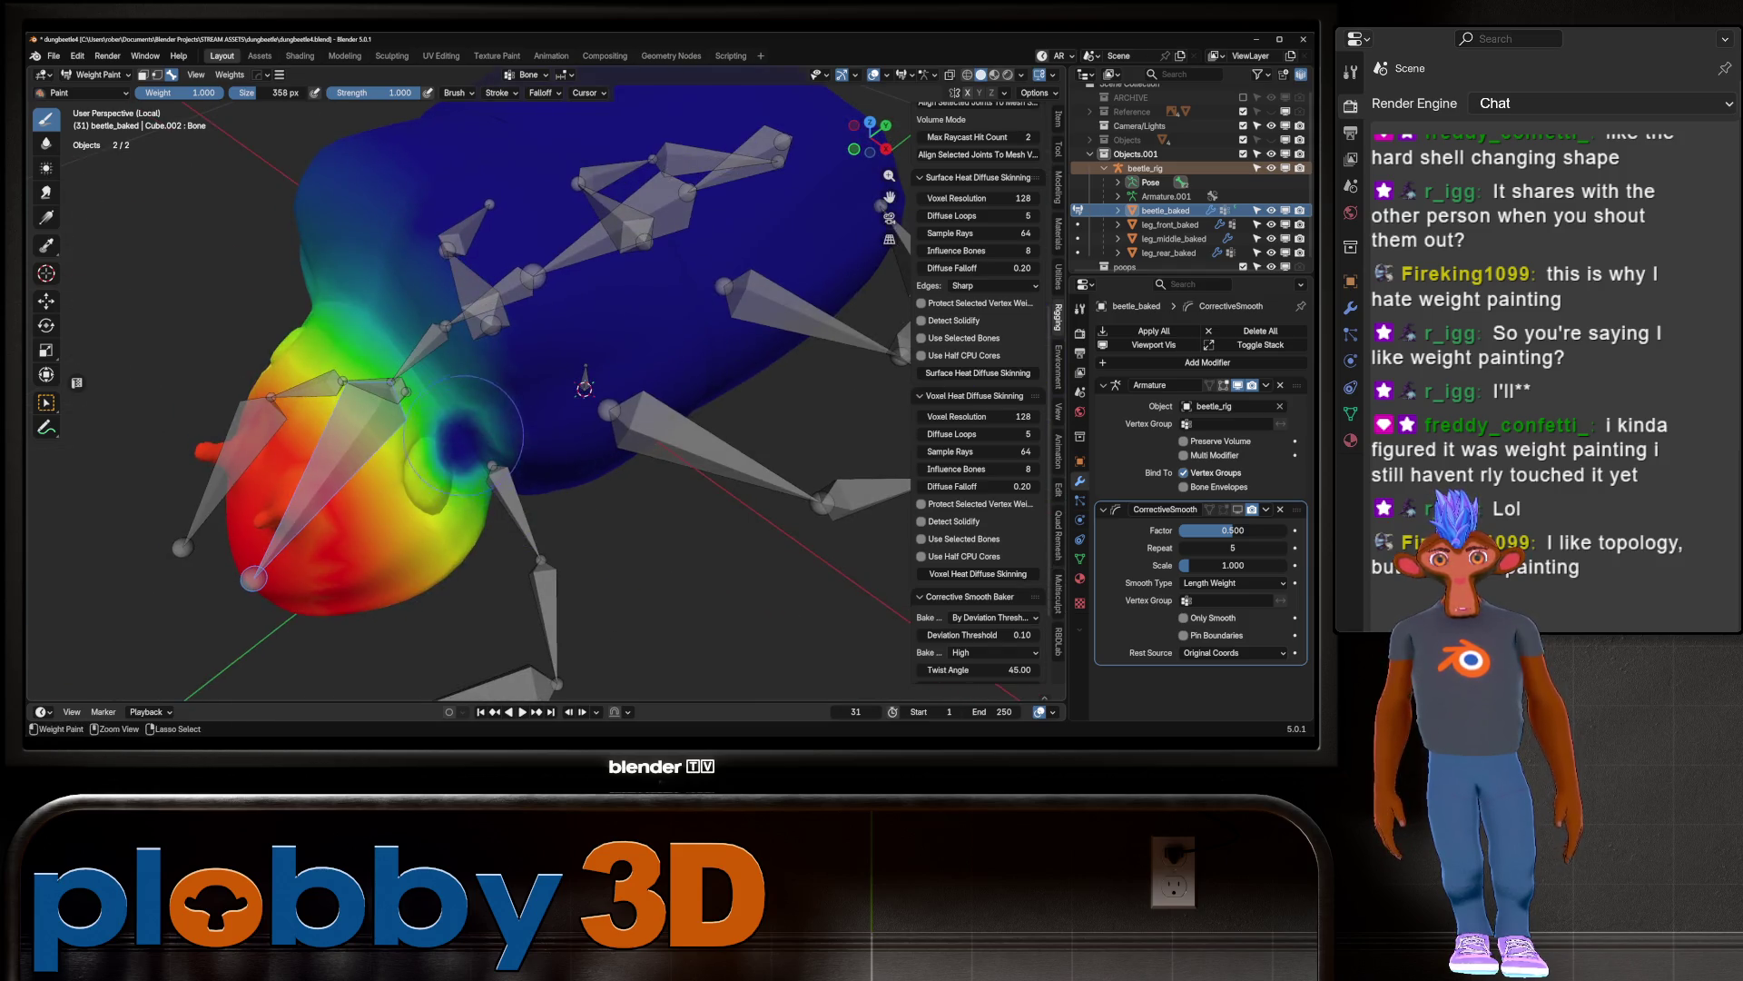
{"action": "key", "text": "ctrl+z"}
{"action": "middle_click_drag", "start_coordinate": [444, 345], "coordinate": [448, 486]}
{"action": "mouse_move", "coordinate": [454, 381]}
{"action": "left_mouse_down"}
{"action": "mouse_move", "coordinate": [581, 372]}
{"action": "mouse_move", "coordinate": [273, 400]}
{"action": "mouse_move", "coordinate": [478, 384]}
{"action": "mouse_move", "coordinate": [300, 426]}
{"action": "mouse_move", "coordinate": [273, 422]}
{"action": "mouse_move", "coordinate": [536, 390]}
{"action": "mouse_move", "coordinate": [452, 418]}
{"action": "left_mouse_up"}
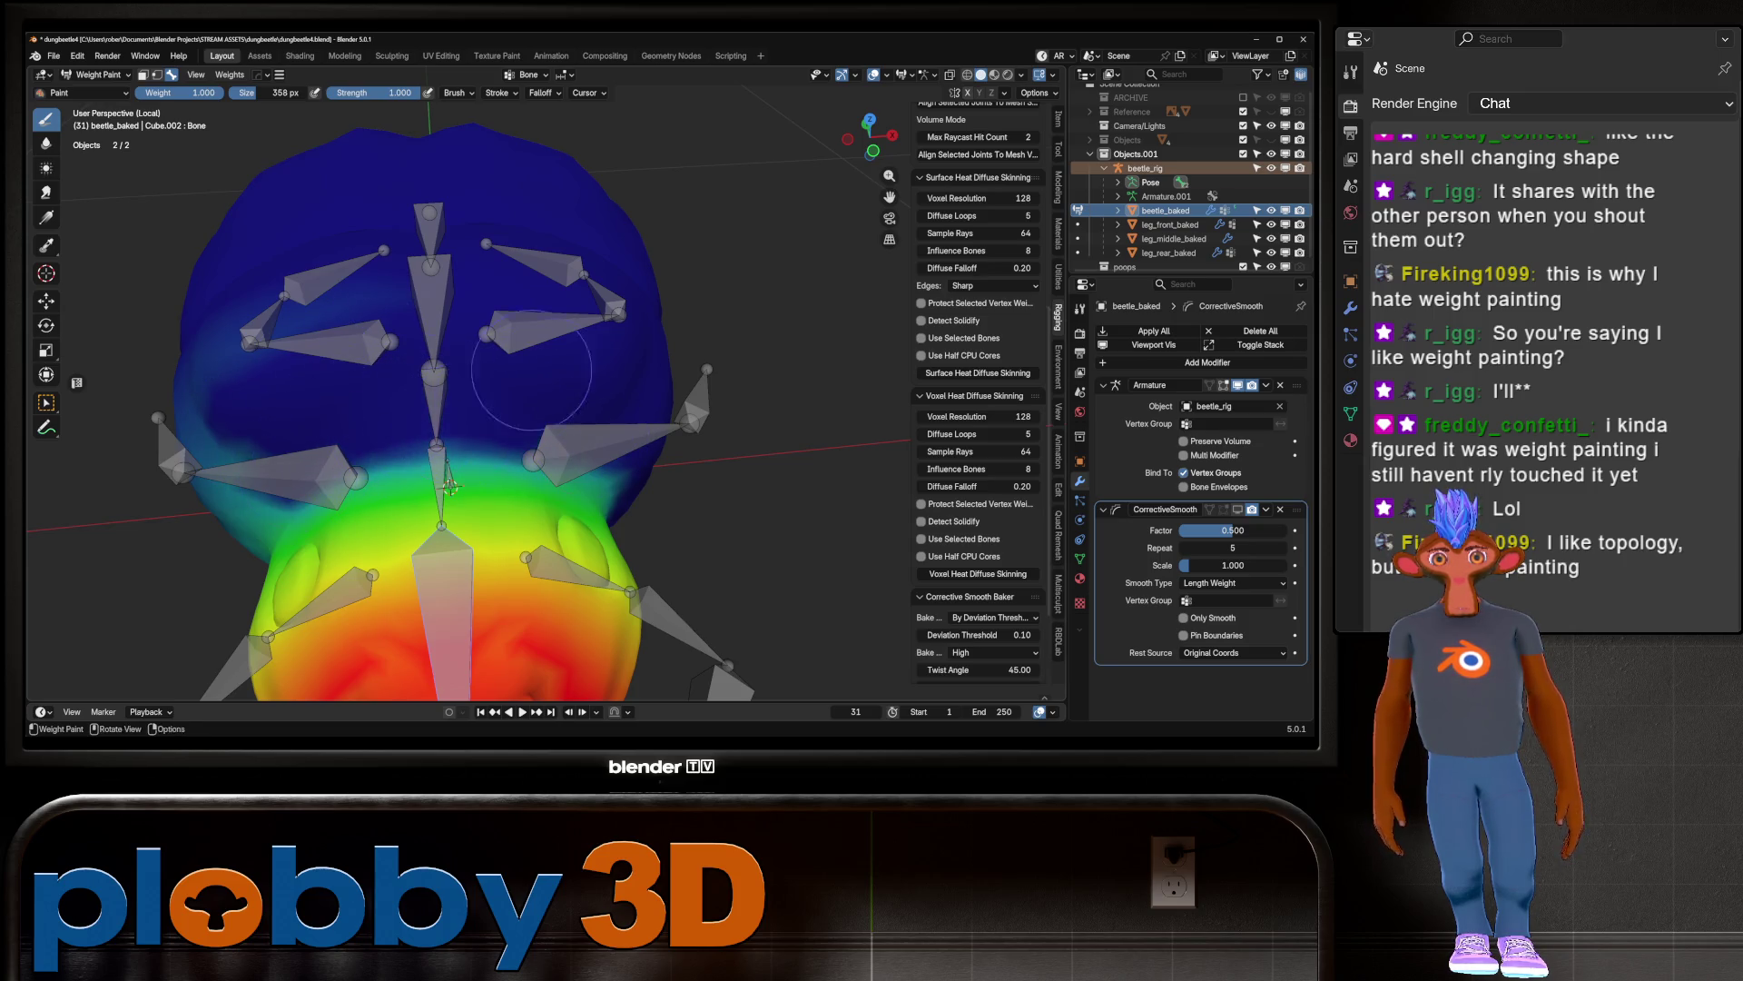
{"action": "middle_click_drag", "start_coordinate": [449, 485], "coordinate": [586, 602]}
{"action": "mouse_move", "coordinate": [566, 468]}
{"action": "left_mouse_down"}
{"action": "mouse_move", "coordinate": [608, 527]}
{"action": "mouse_move", "coordinate": [563, 490]}
{"action": "left_mouse_up"}
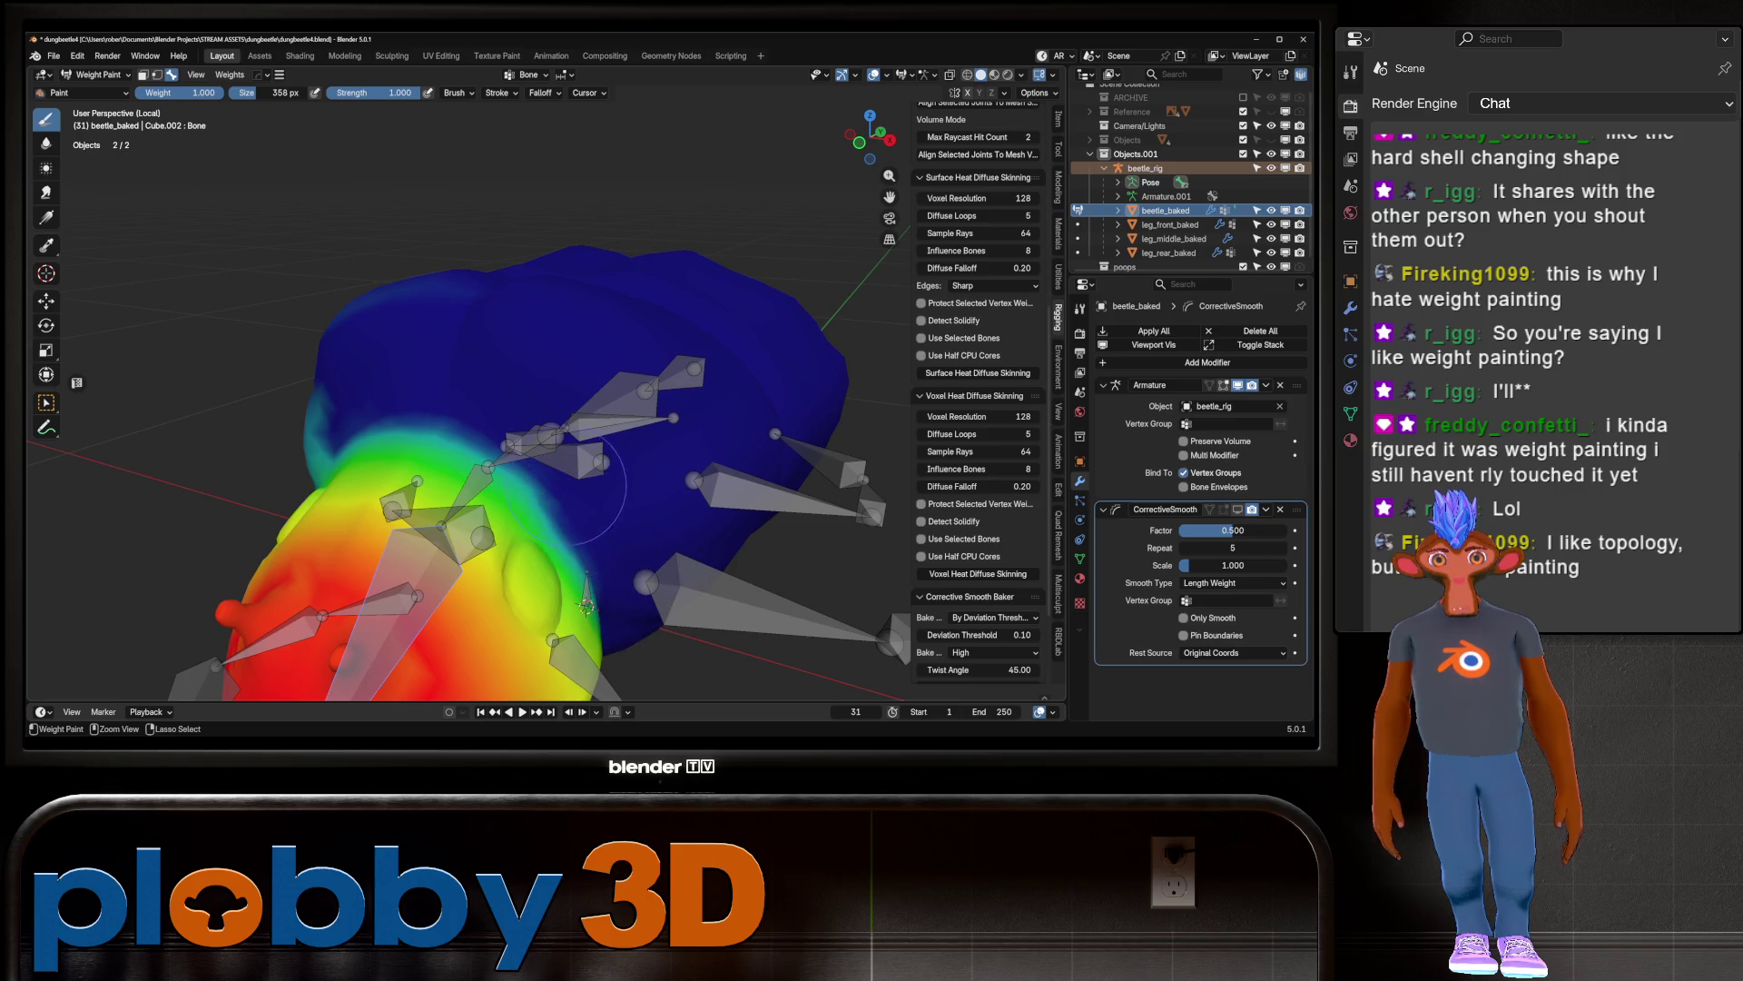
{"action": "middle_click_drag", "start_coordinate": [482, 400], "coordinate": [345, 304]}
{"action": "left_click_drag", "start_coordinate": [345, 304], "coordinate": [335, 297]}
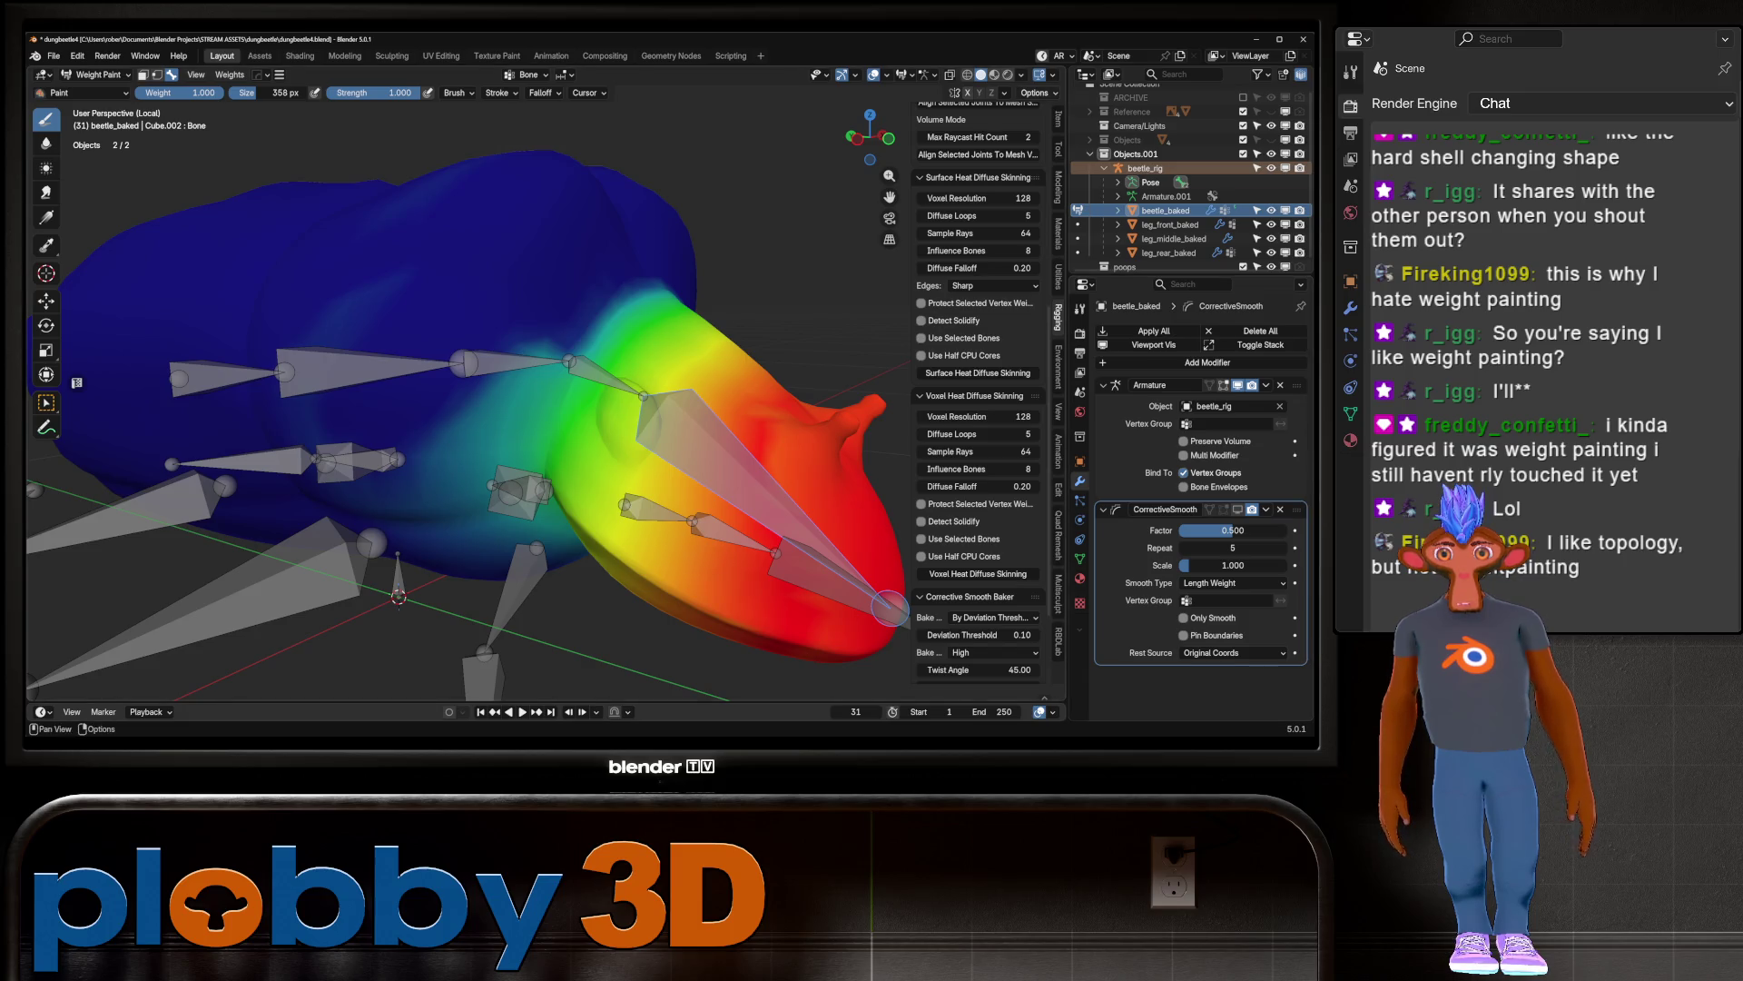
Step: Toggle the wireframe overlay on and off, then view the beetle's left side
{"action": "left_click", "coordinate": [910, 74]}
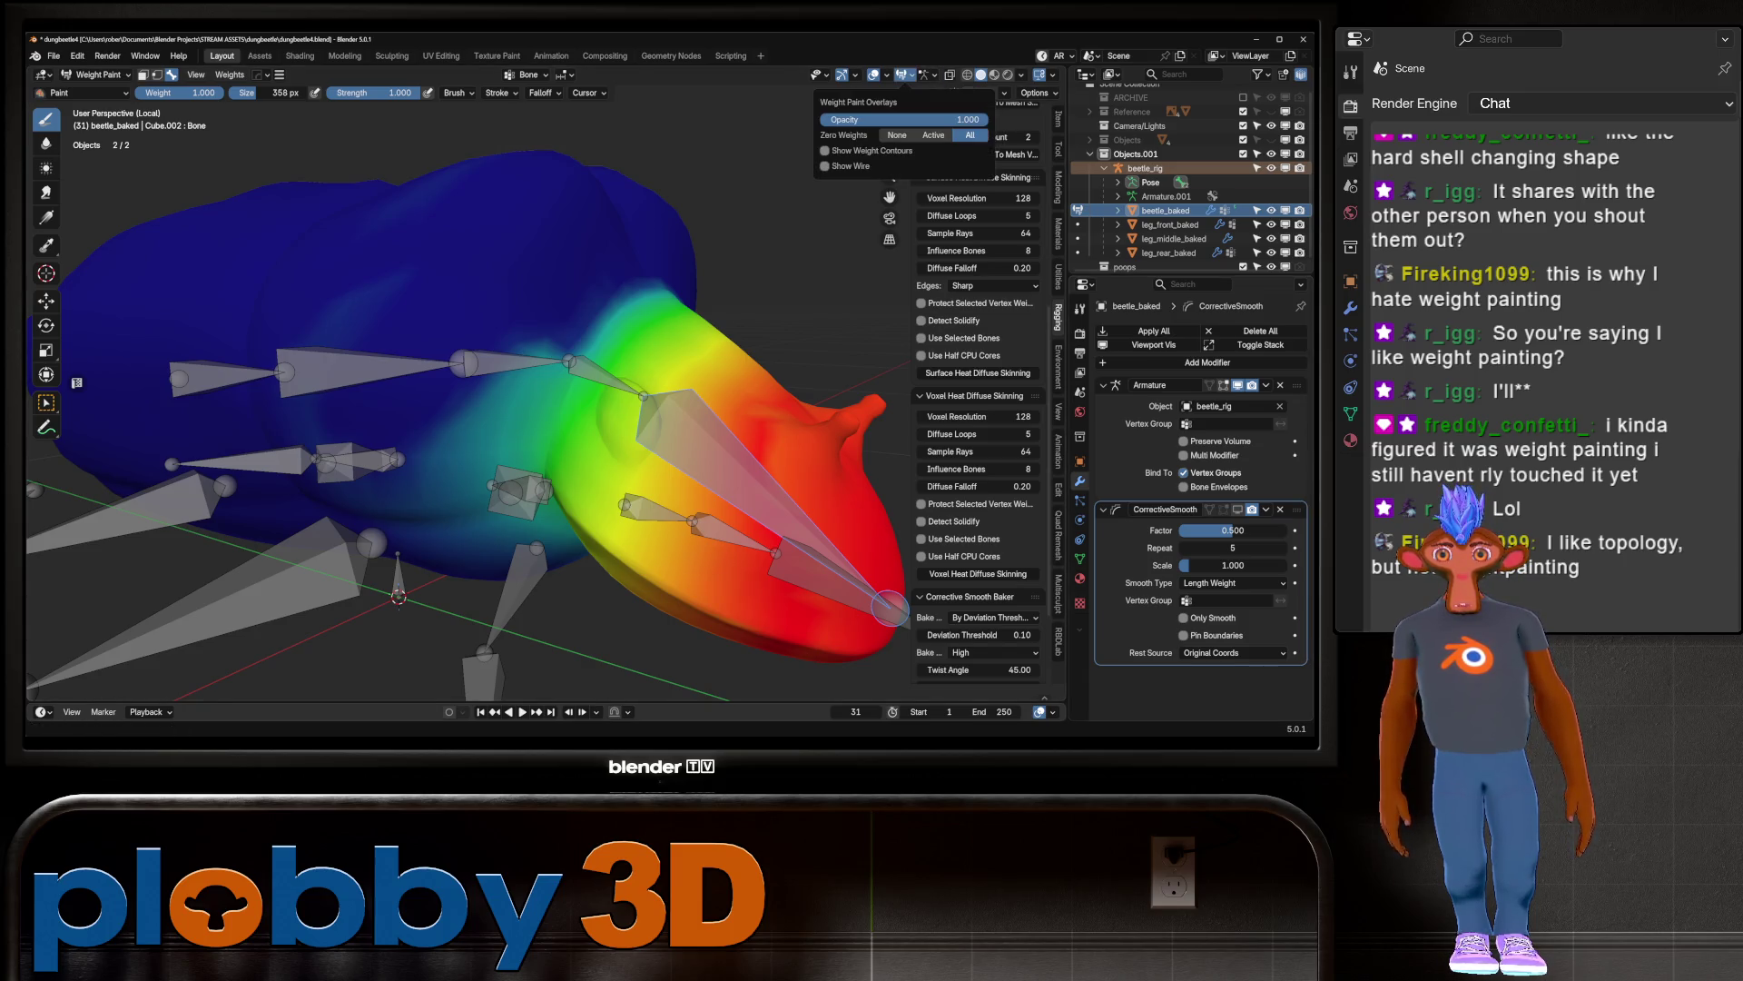
{"action": "left_click", "coordinate": [825, 166]}
{"action": "left_click", "coordinate": [826, 166]}
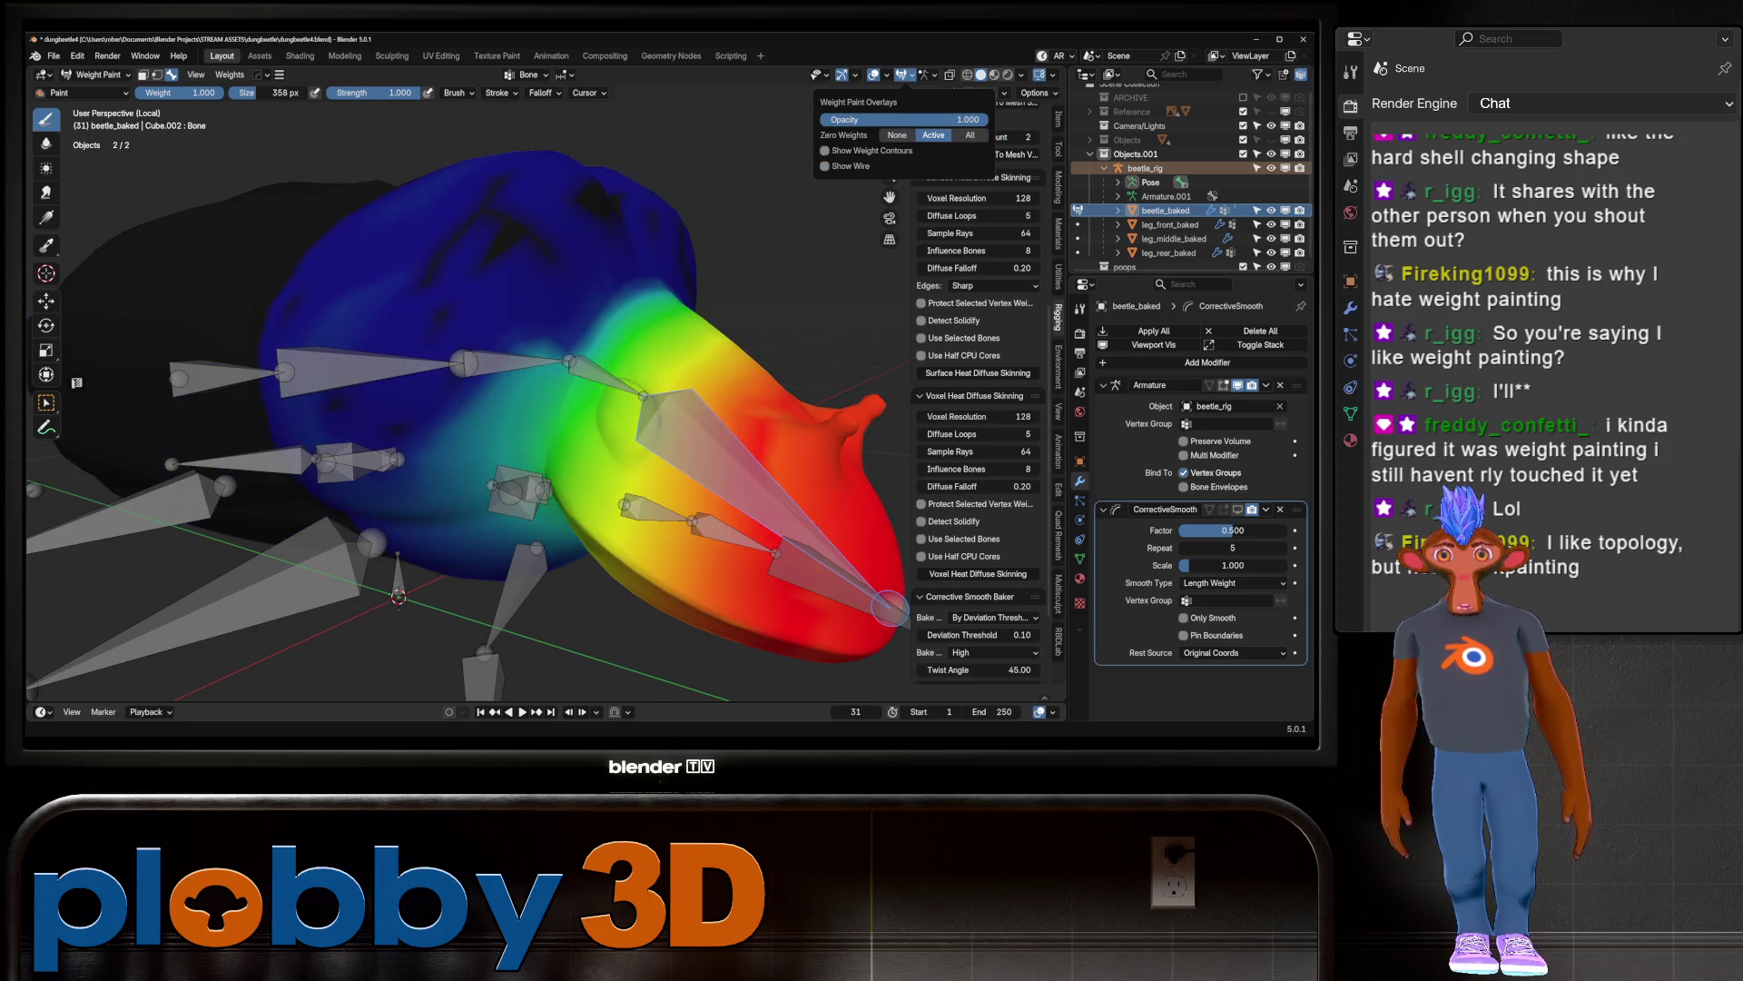
{"action": "middle_click_drag", "start_coordinate": [529, 249], "coordinate": [672, 294]}
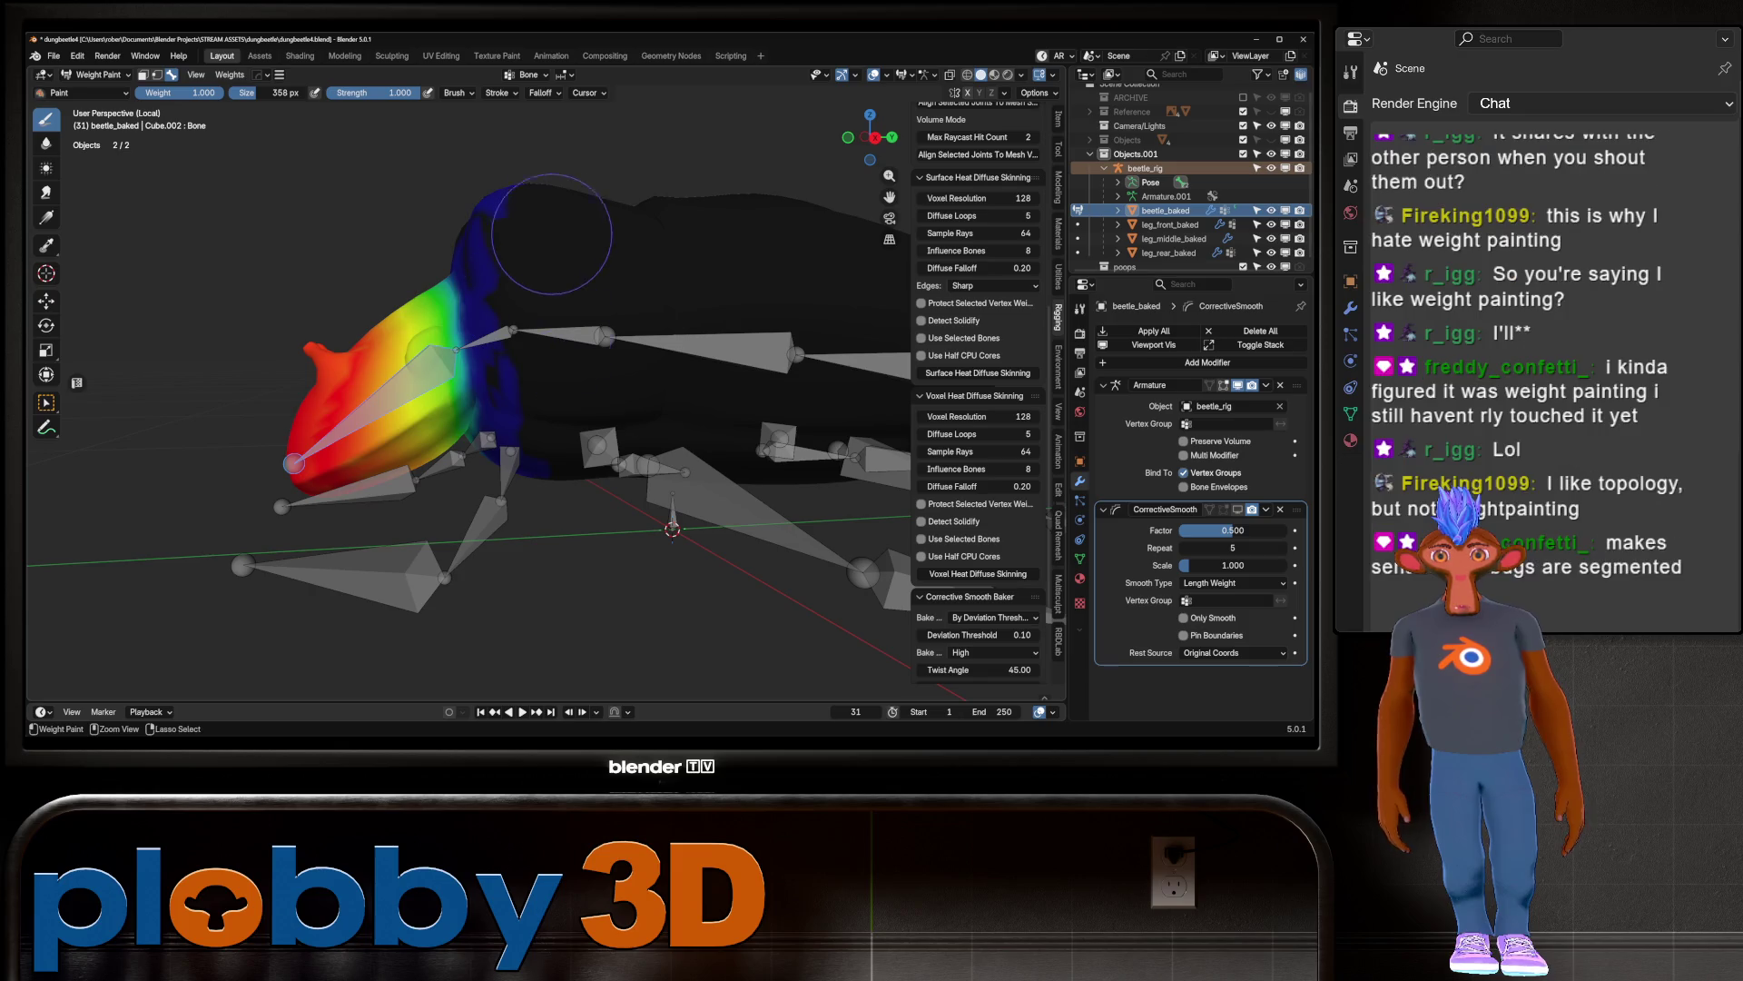
{"action": "mouse_move", "coordinate": [486, 263]}
{"action": "middle_mouse_down"}
{"action": "mouse_move", "coordinate": [476, 250]}
{"action": "mouse_move", "coordinate": [599, 349]}
{"action": "mouse_move", "coordinate": [625, 333]}
{"action": "middle_mouse_up"}
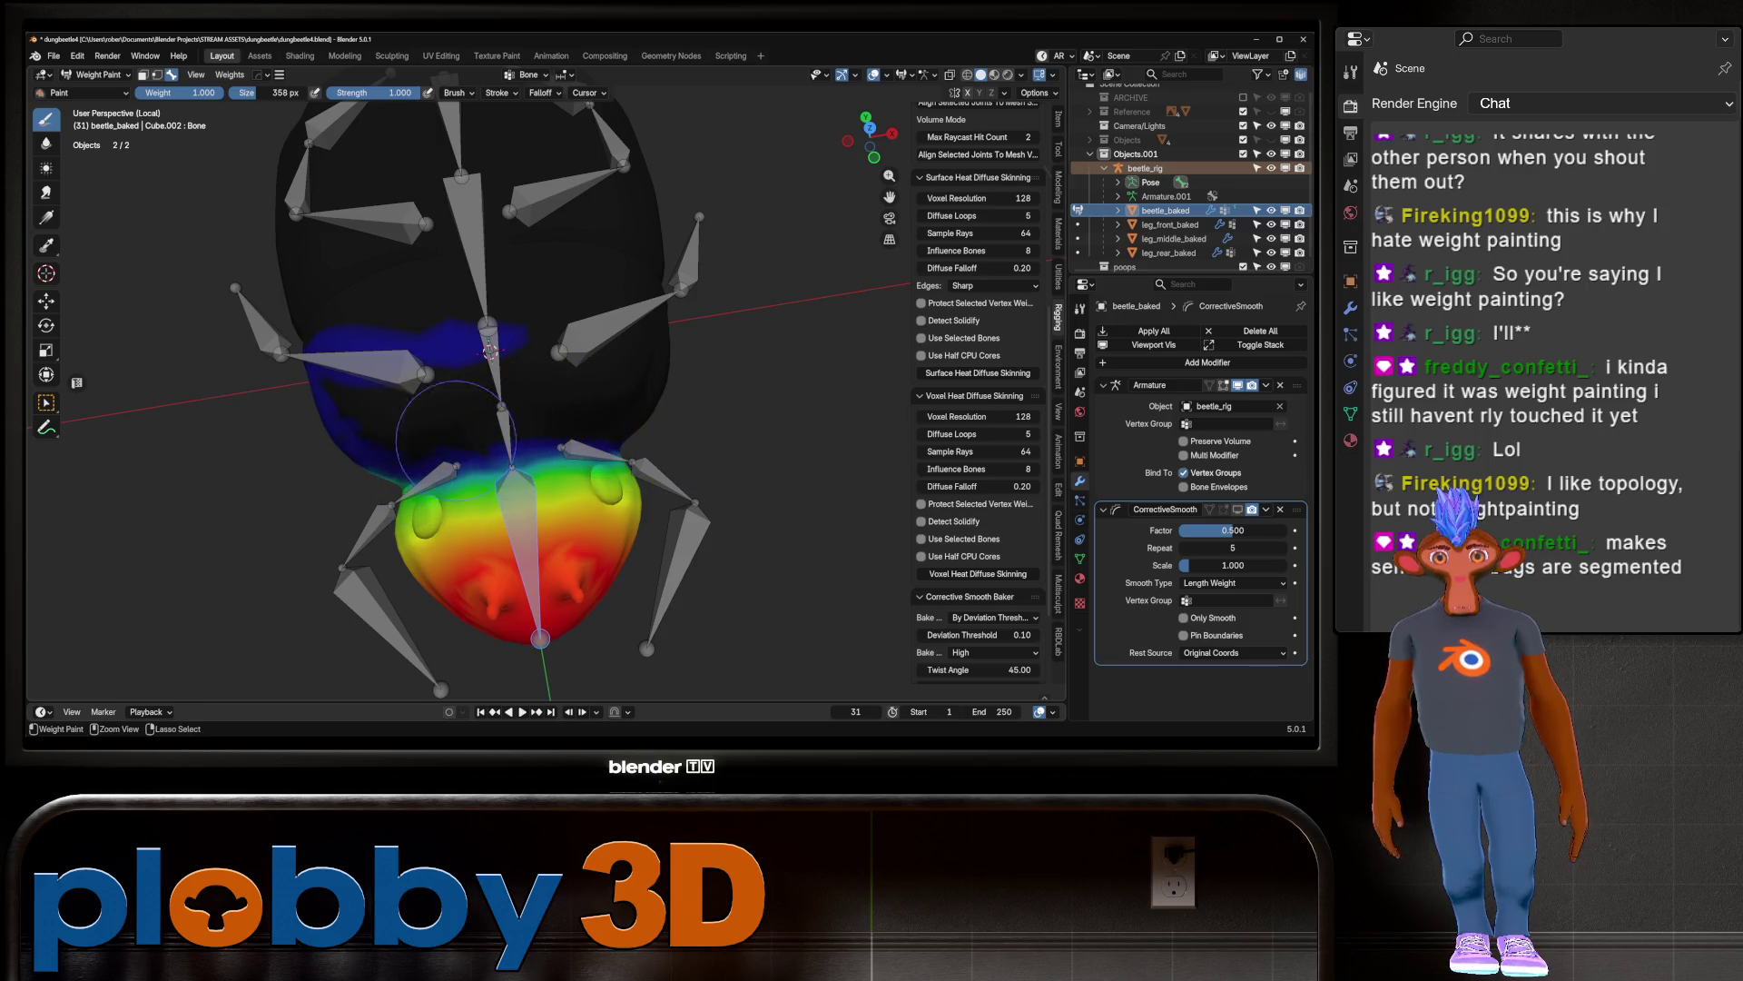
{"action": "middle_click_drag", "start_coordinate": [381, 296], "coordinate": [457, 357], "text": "alt"}
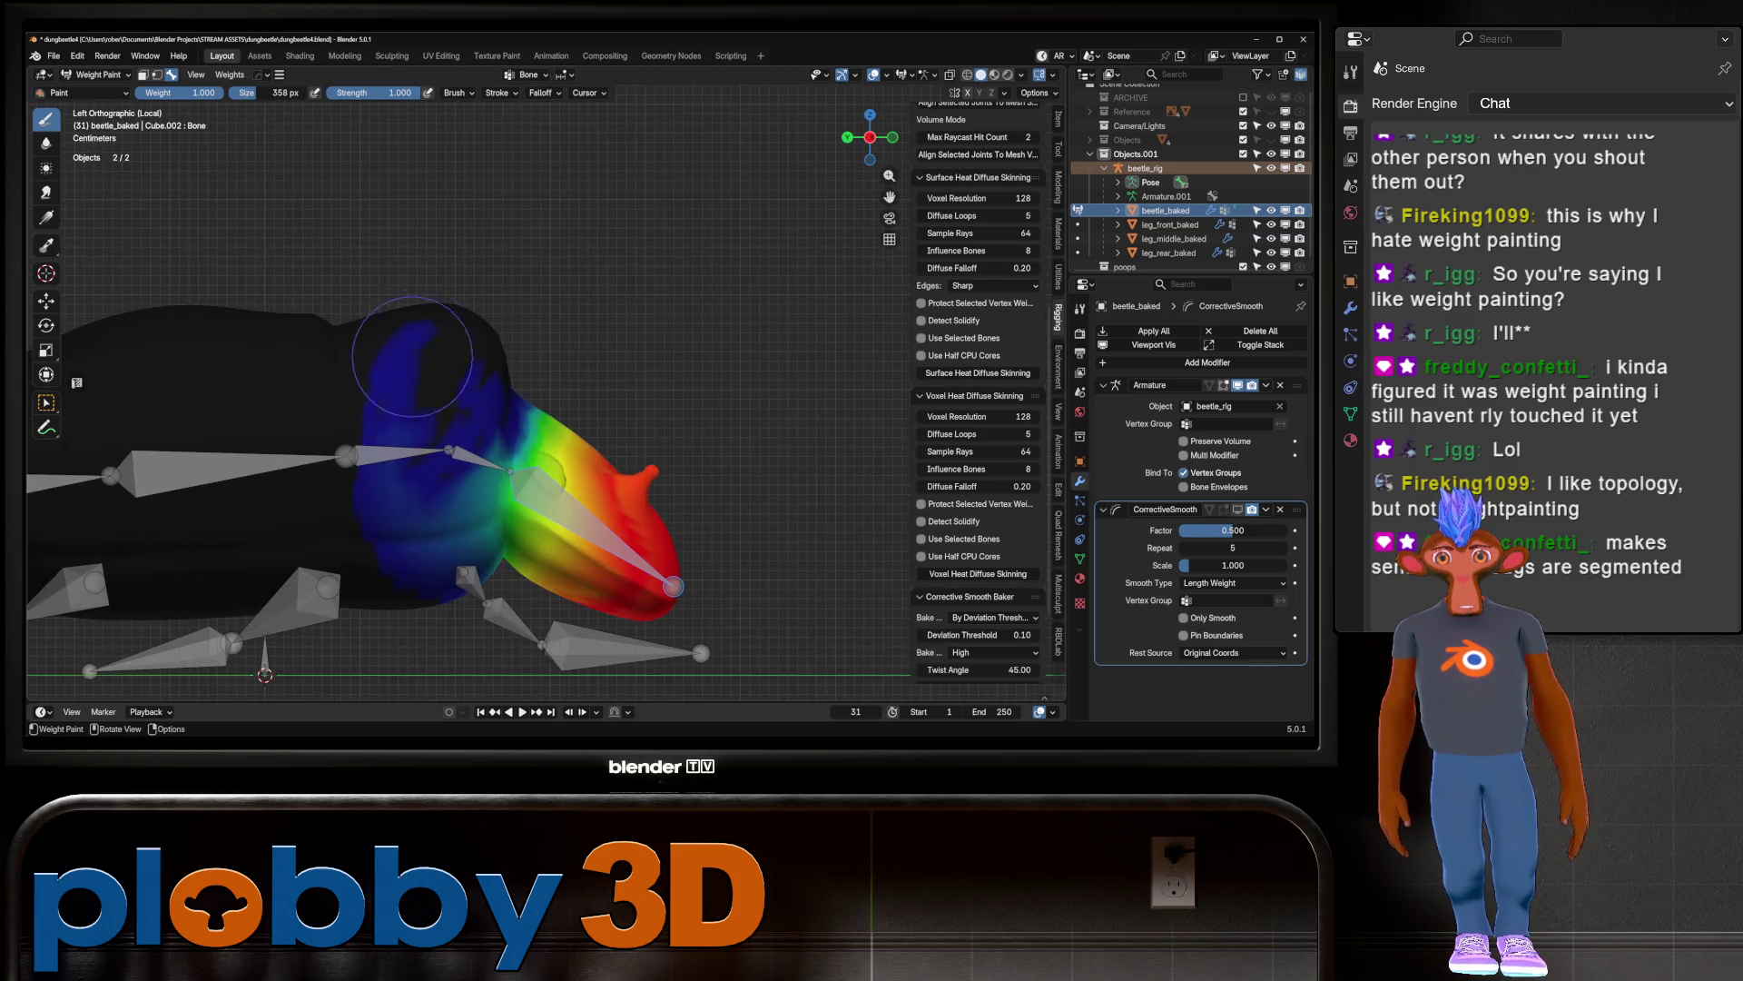
Step: Erase leftover weight behind the head and on the lower body, adding a little back near the head
{"action": "left_click_drag", "start_coordinate": [397, 320], "coordinate": [389, 420], "text": "ctrl"}
{"action": "mouse_move", "coordinate": [348, 361]}
{"action": "left_mouse_down", "text": "ctrl"}
{"action": "mouse_move", "coordinate": [395, 522]}
{"action": "mouse_move", "coordinate": [381, 536]}
{"action": "left_mouse_up", "text": "ctrl"}
{"action": "scroll", "coordinate": [391, 540], "scroll_direction": "up", "scroll_amount": 4}
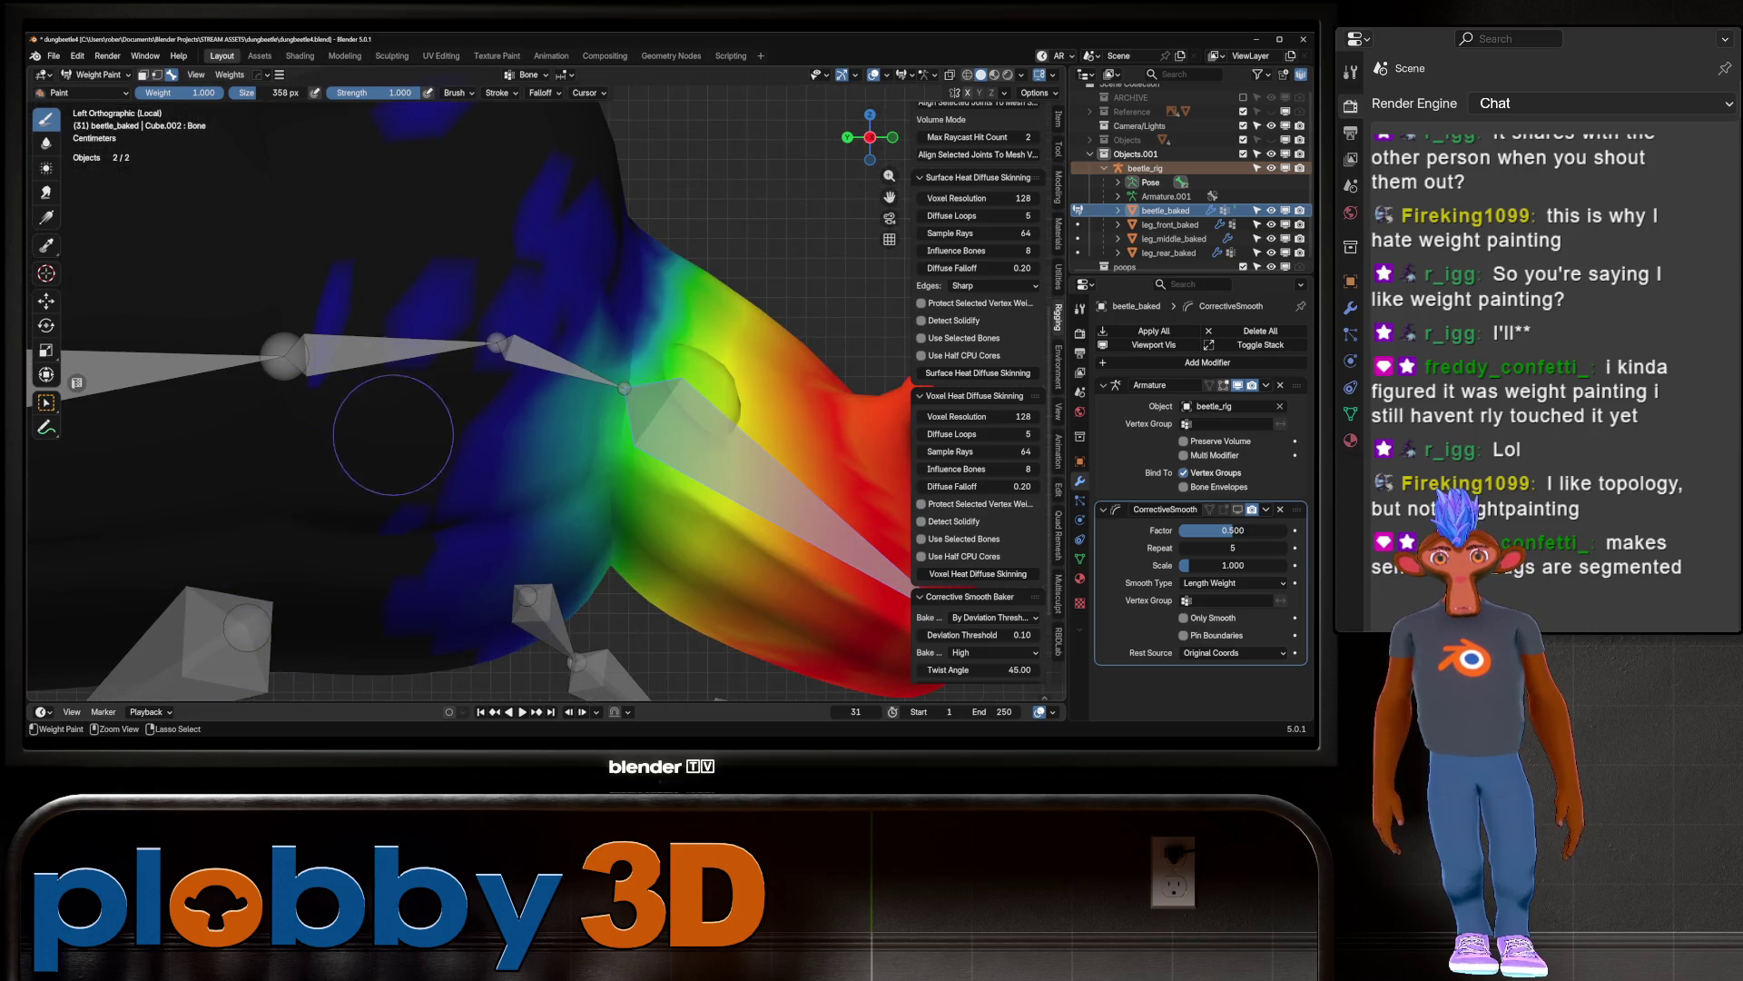
{"action": "mouse_move", "coordinate": [509, 269]}
{"action": "left_mouse_down"}
{"action": "mouse_move", "coordinate": [558, 209]}
{"action": "mouse_move", "coordinate": [486, 306]}
{"action": "left_mouse_up"}
{"action": "scroll", "coordinate": [570, 124], "scroll_direction": "down", "scroll_amount": 5}
Step: Inspect the weights from below and around the head and bones
{"action": "middle_click_drag", "start_coordinate": [409, 299], "coordinate": [431, 427]}
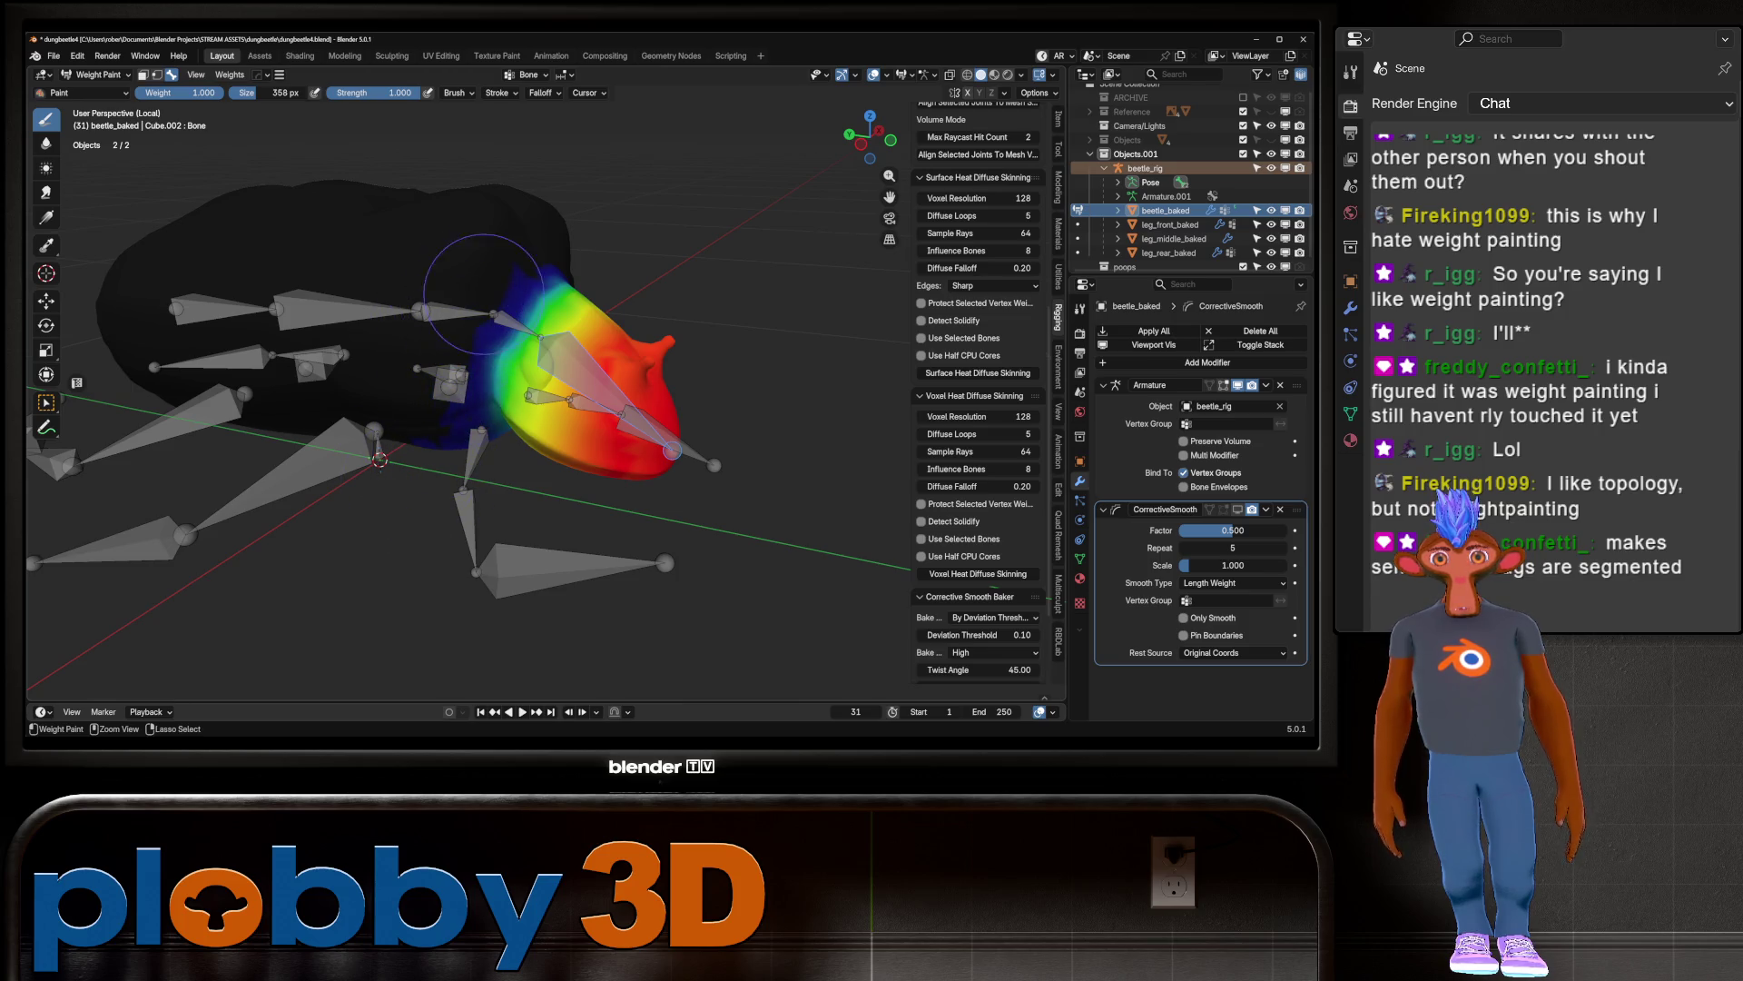
{"action": "mouse_move", "coordinate": [409, 536]}
{"action": "middle_mouse_down"}
{"action": "mouse_move", "coordinate": [468, 359]}
{"action": "mouse_move", "coordinate": [293, 373]}
{"action": "middle_mouse_up"}
{"action": "key", "text": "ctrl+KP_7"}
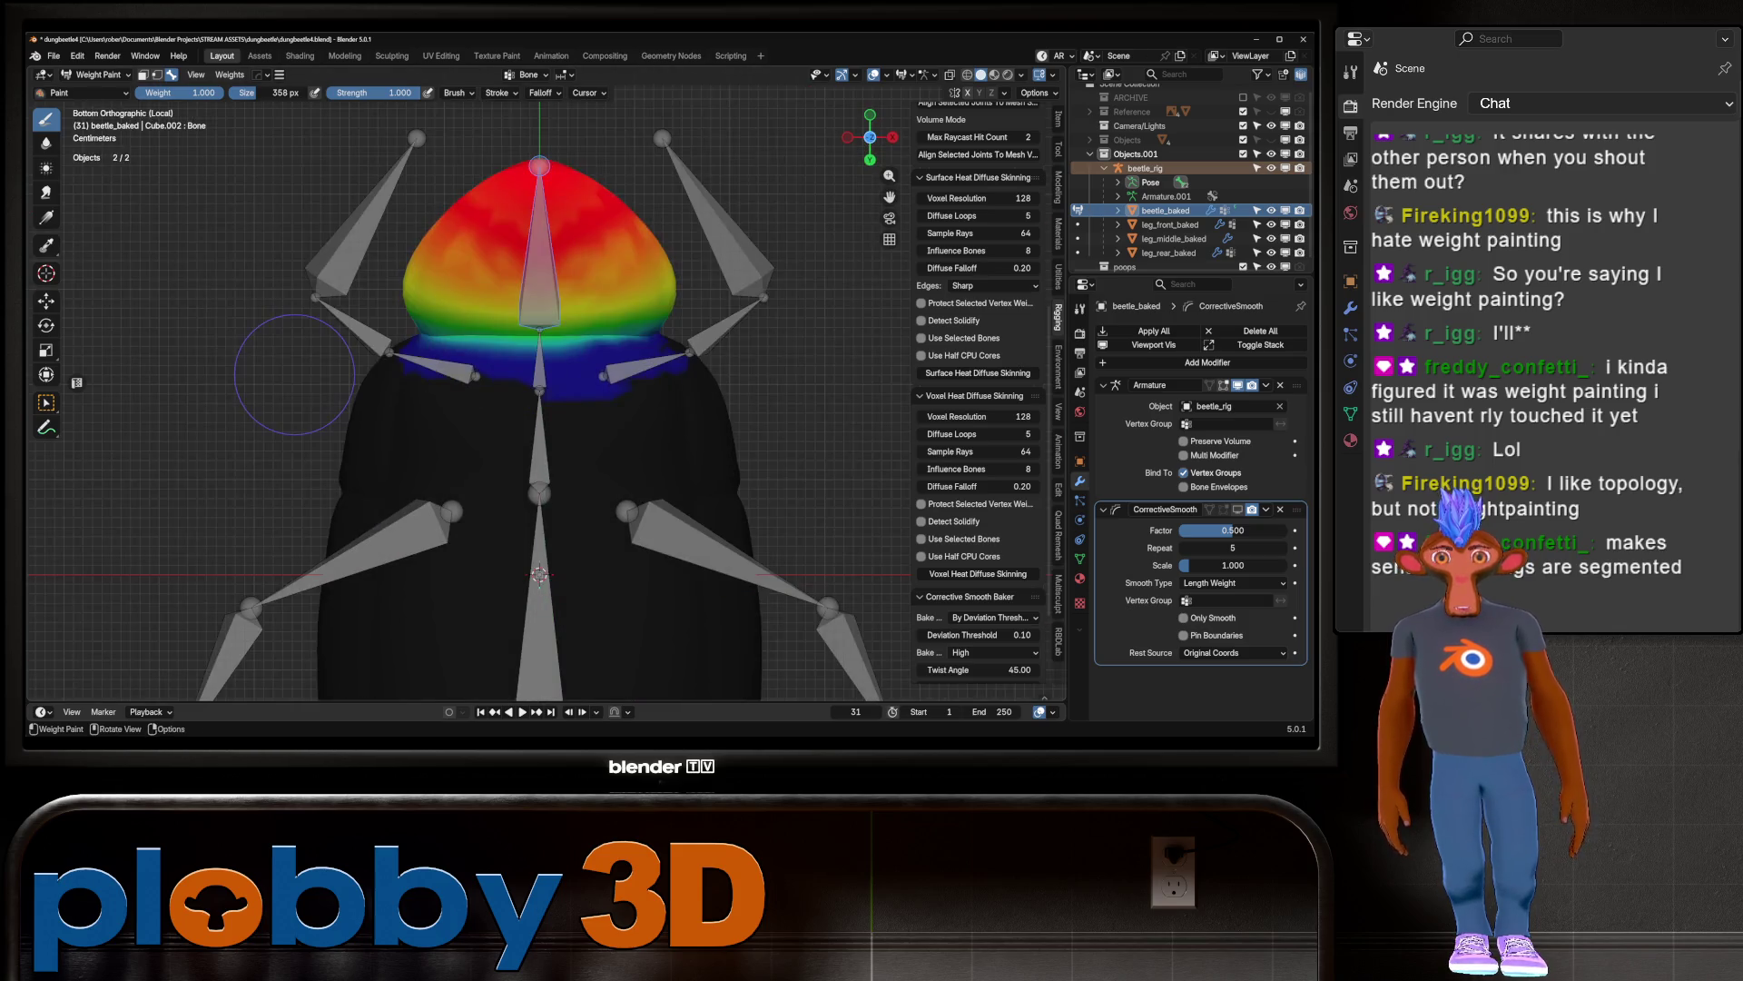
{"action": "middle_click_drag", "start_coordinate": [495, 354], "coordinate": [700, 413], "text": "ctrl"}
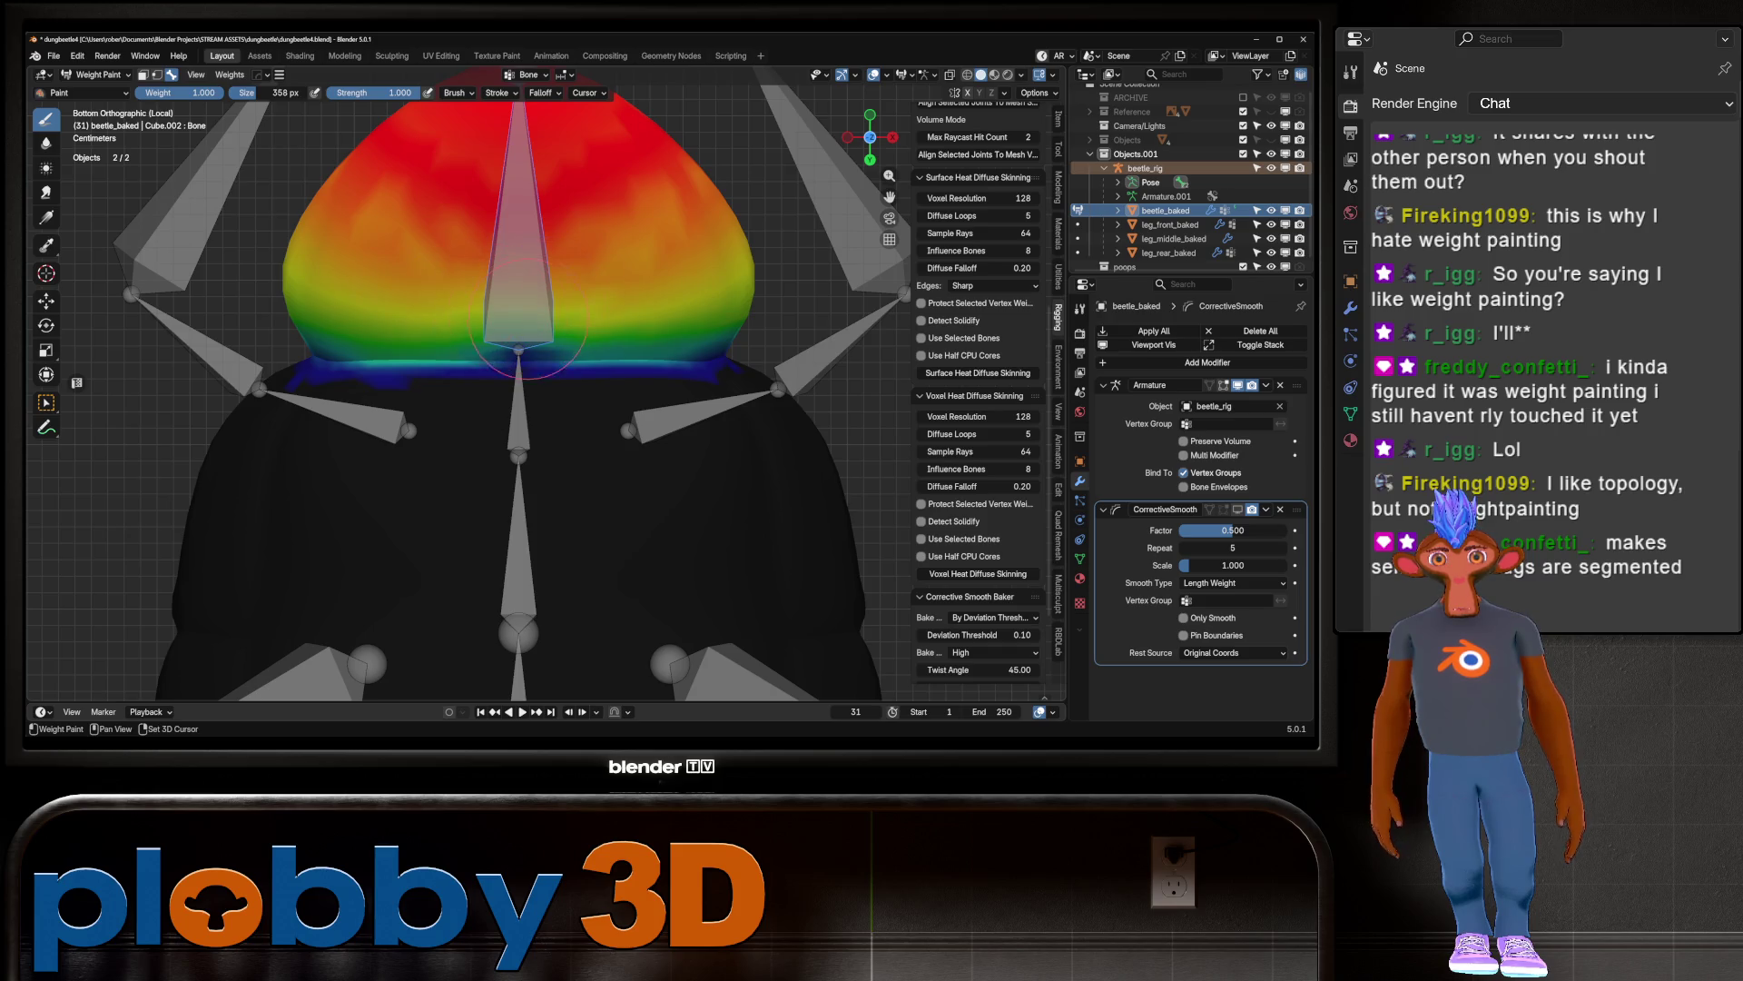
{"action": "middle_click_drag", "start_coordinate": [732, 394], "coordinate": [508, 282]}
{"action": "mouse_move", "coordinate": [413, 313]}
{"action": "middle_mouse_down"}
{"action": "mouse_move", "coordinate": [196, 491]}
{"action": "mouse_move", "coordinate": [529, 271]}
{"action": "middle_mouse_up"}
{"action": "mouse_move", "coordinate": [465, 395]}
{"action": "middle_mouse_down"}
{"action": "mouse_move", "coordinate": [563, 509]}
{"action": "mouse_move", "coordinate": [733, 643]}
{"action": "mouse_move", "coordinate": [727, 382]}
{"action": "mouse_move", "coordinate": [545, 290]}
{"action": "middle_mouse_up"}
Step: Test-rotate the bone along global X and confirm the rotation
{"action": "key", "text": "r"}
{"action": "key", "text": "x"}
{"action": "left_click", "coordinate": [723, 352]}
Step: Select the neck bone and subtract its weight from the lower body and flank
{"action": "left_click", "coordinate": [604, 322], "text": "ctrl"}
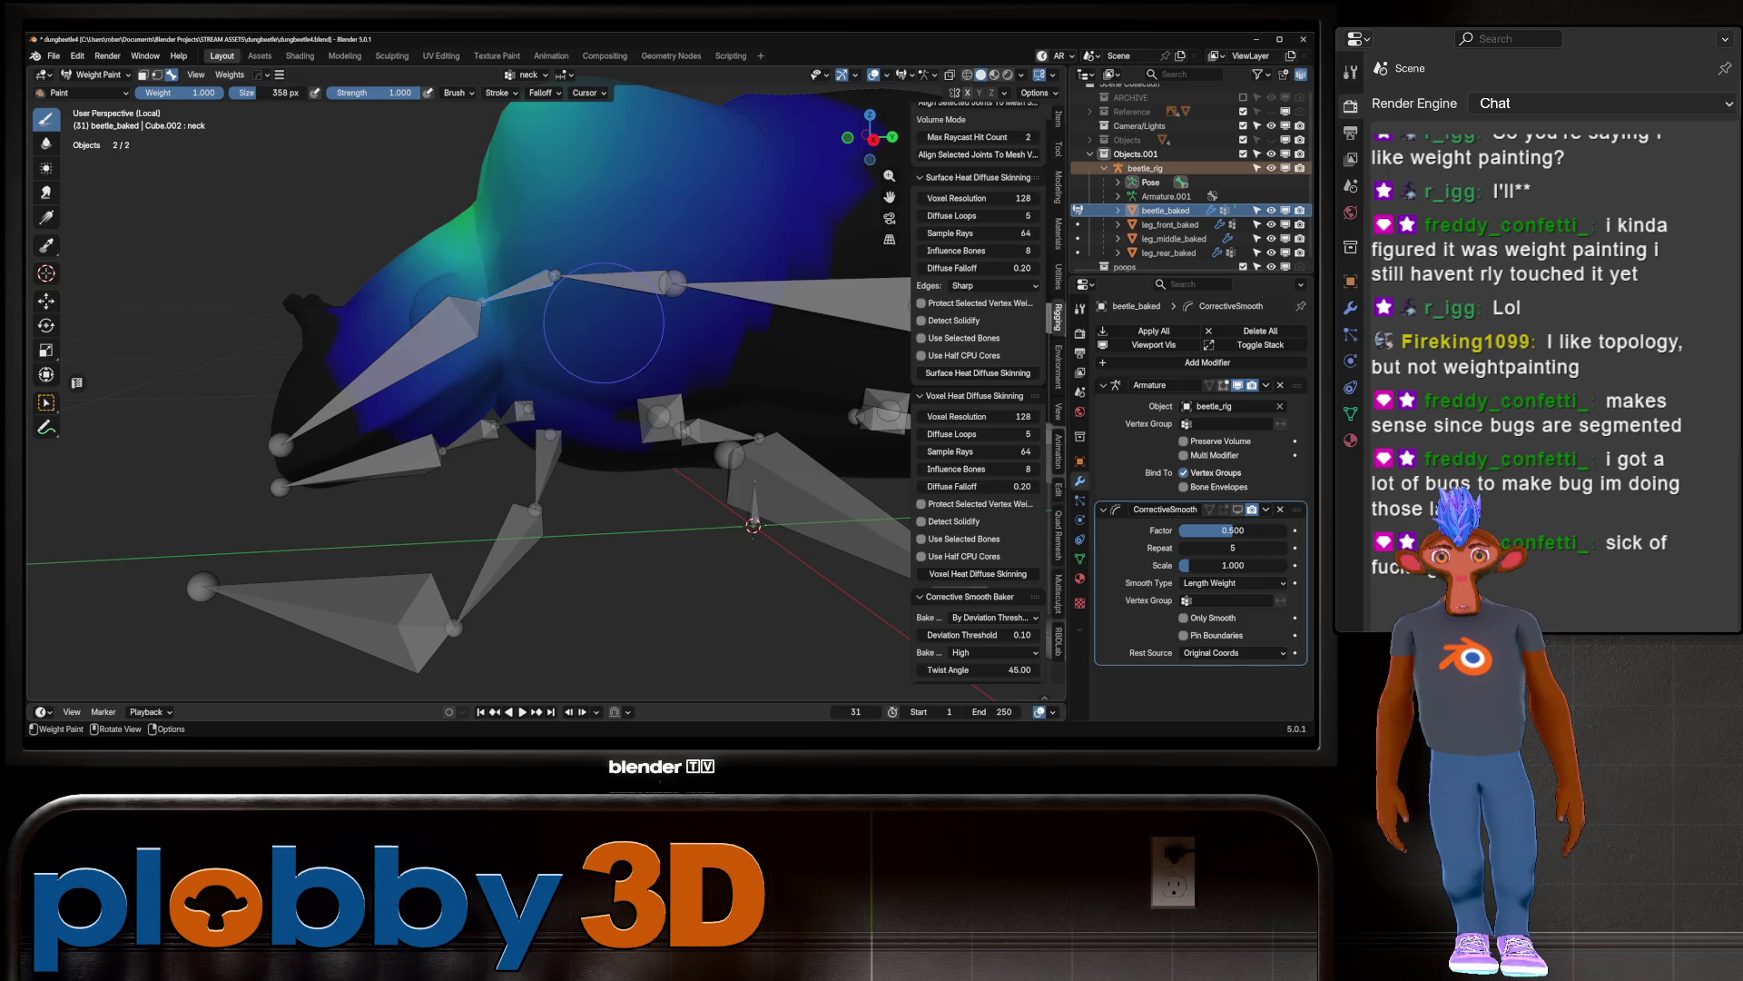
{"action": "mouse_move", "coordinate": [443, 361]}
{"action": "left_mouse_down", "text": "ctrl"}
{"action": "mouse_move", "coordinate": [419, 379]}
{"action": "mouse_move", "coordinate": [427, 282]}
{"action": "left_mouse_up", "text": "ctrl"}
{"action": "scroll", "coordinate": [420, 380], "scroll_direction": "up", "scroll_amount": 1}
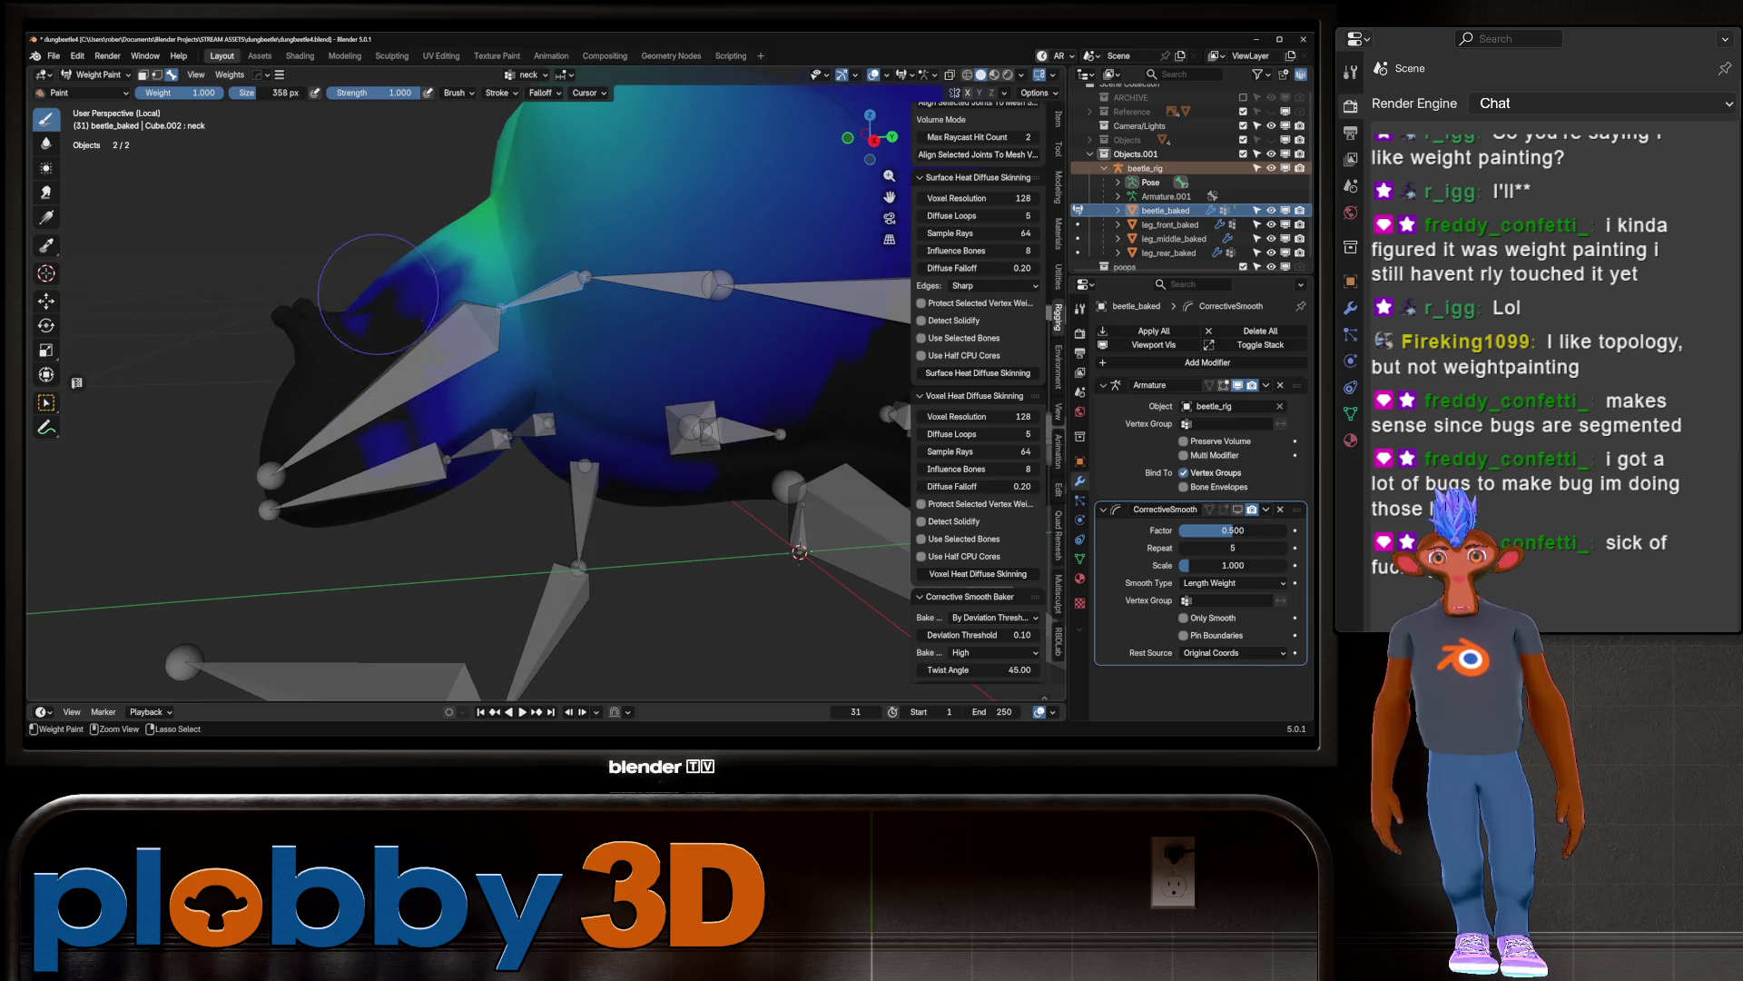
{"action": "middle_click_drag", "start_coordinate": [318, 296], "coordinate": [569, 512]}
{"action": "middle_click_drag", "start_coordinate": [399, 202], "coordinate": [563, 417]}
{"action": "middle_click_drag", "start_coordinate": [417, 487], "coordinate": [704, 245]}
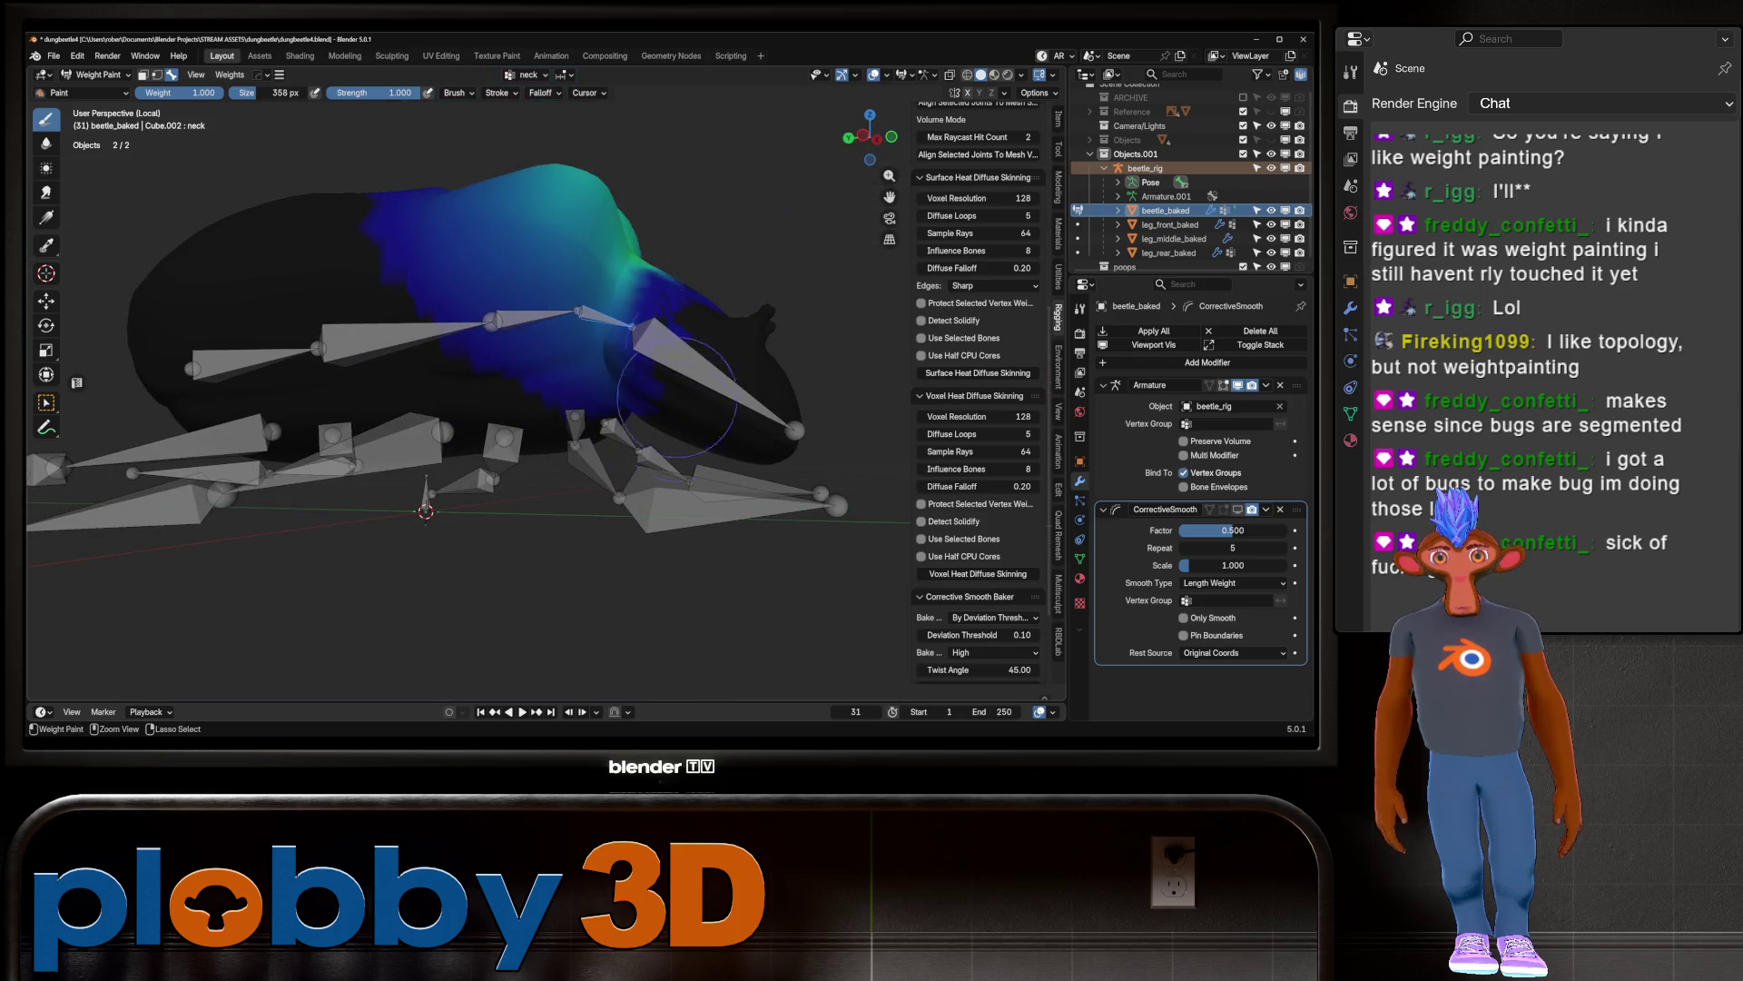
{"action": "mouse_move", "coordinate": [717, 263]}
{"action": "middle_mouse_down", "text": "ctrl"}
{"action": "mouse_move", "coordinate": [699, 281]}
{"action": "mouse_move", "coordinate": [750, 308]}
{"action": "middle_mouse_up", "text": "ctrl"}
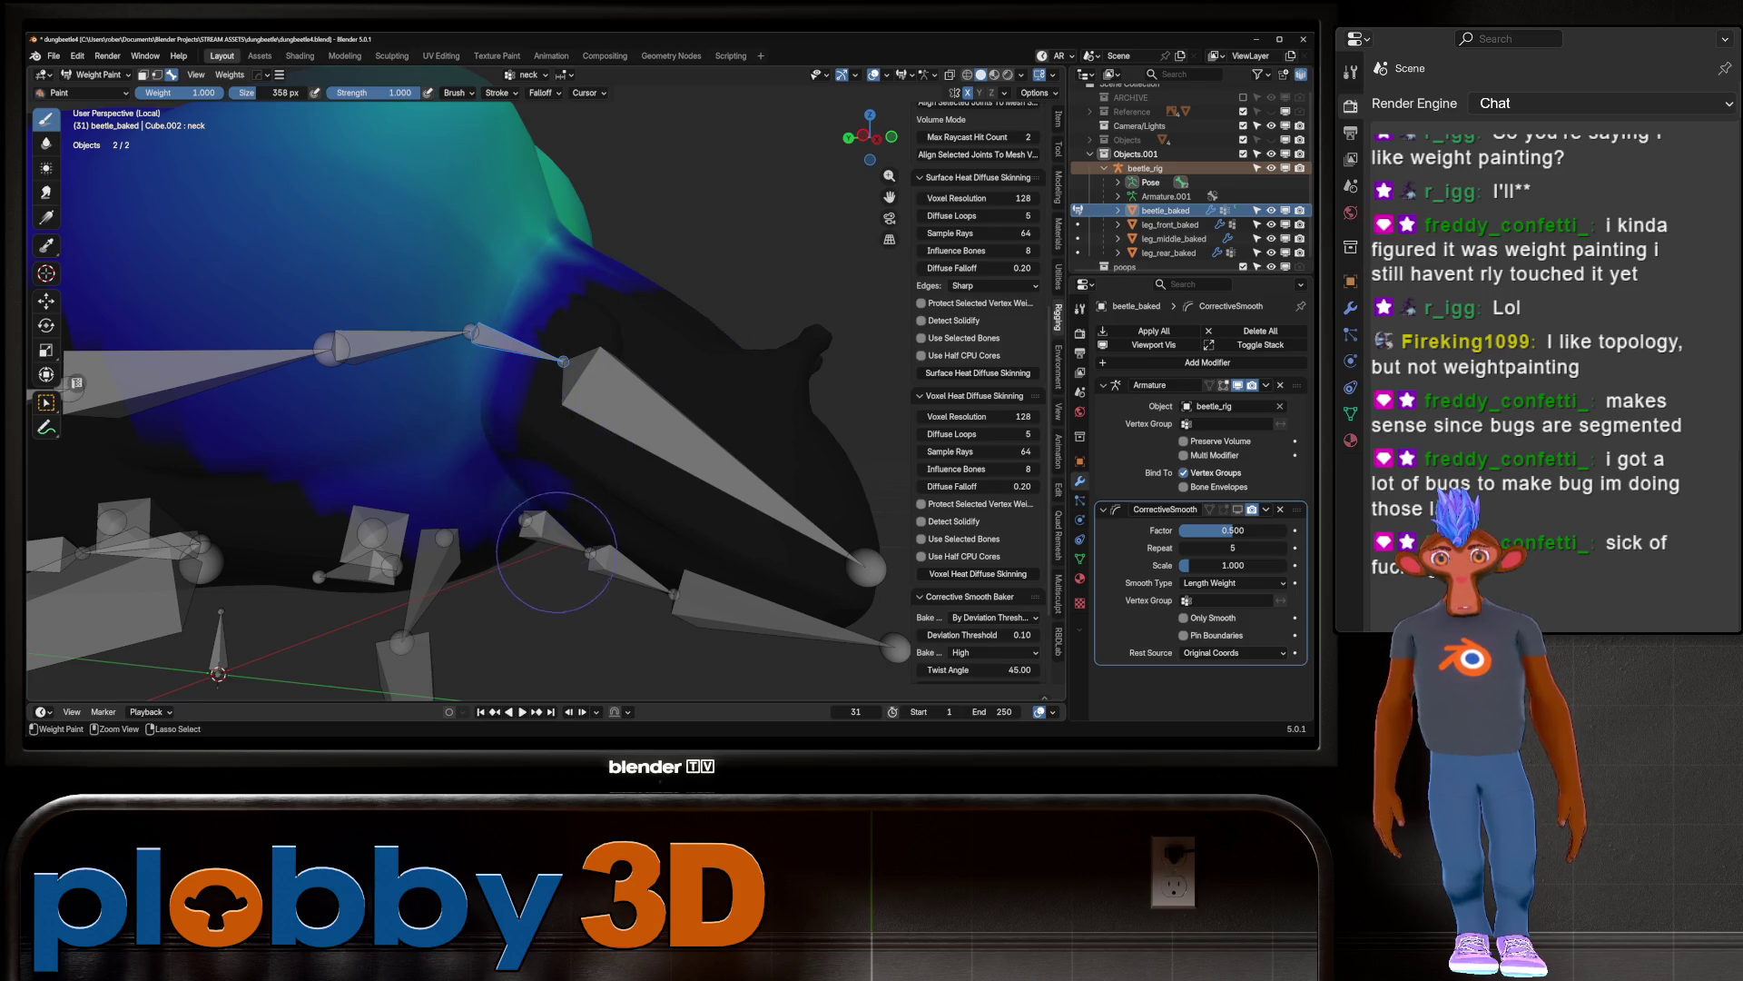
{"action": "middle_click_drag", "start_coordinate": [545, 540], "coordinate": [579, 310]}
{"action": "middle_click_drag", "start_coordinate": [589, 432], "coordinate": [466, 429]}
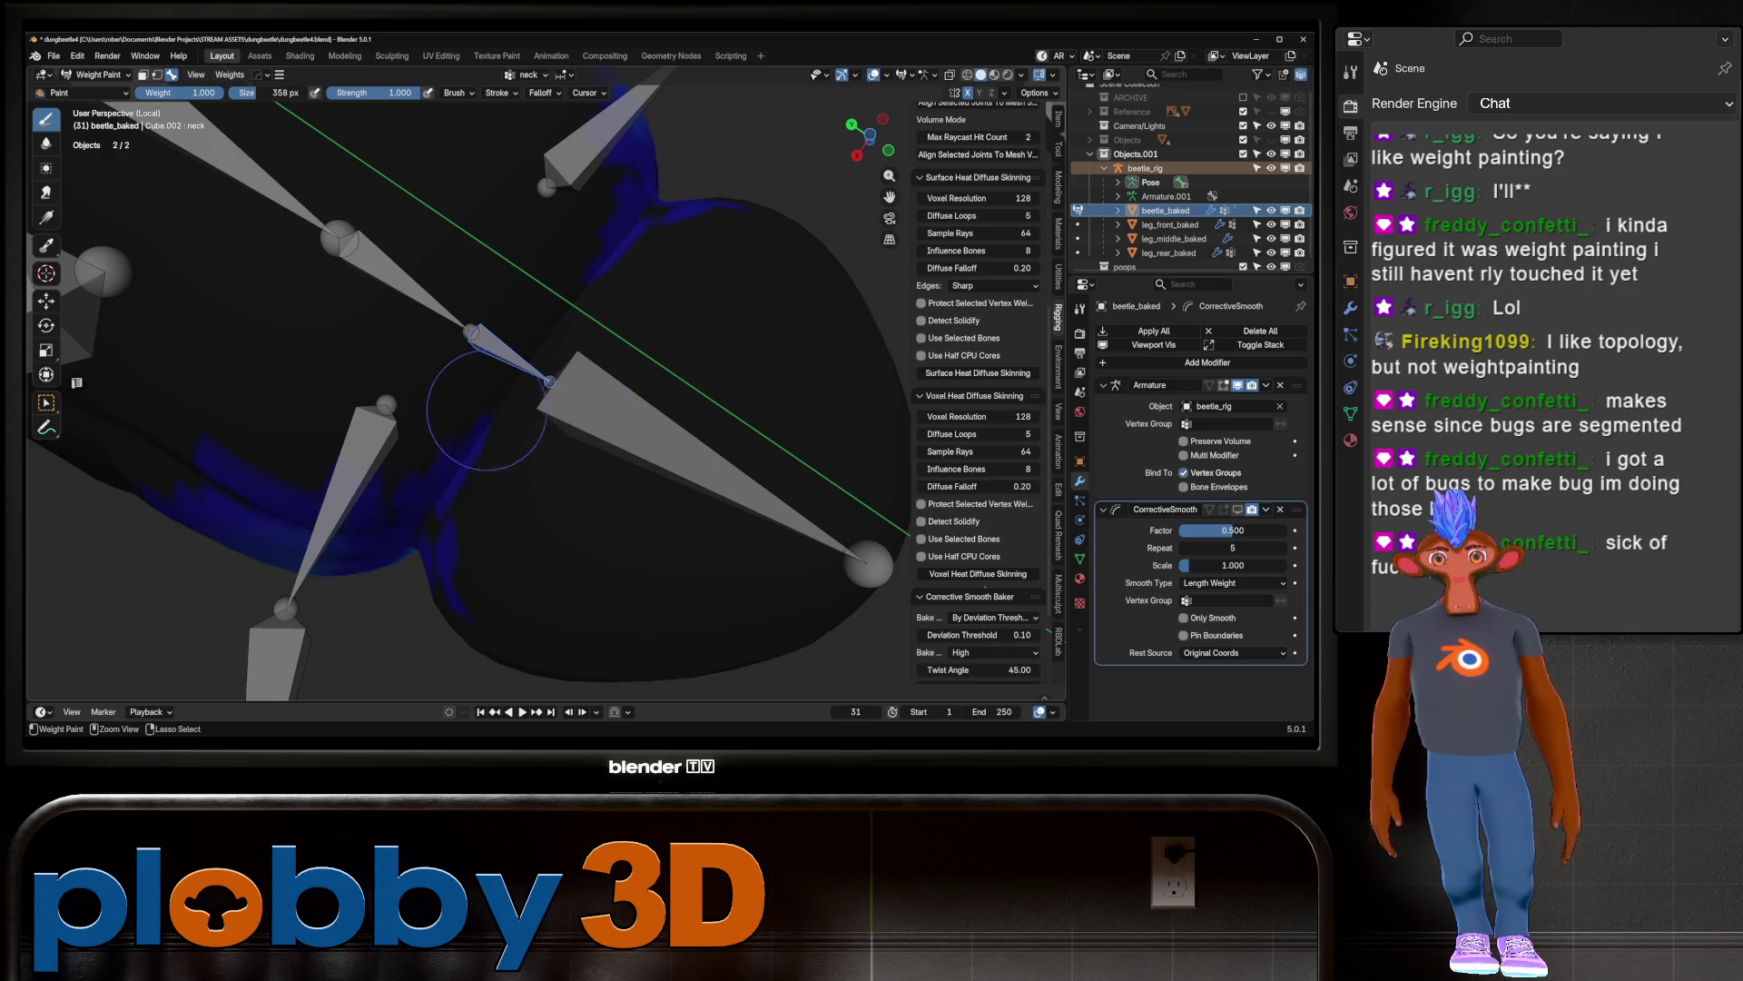
{"action": "mouse_move", "coordinate": [270, 504]}
{"action": "middle_mouse_down"}
{"action": "mouse_move", "coordinate": [263, 482]}
{"action": "mouse_move", "coordinate": [345, 491]}
{"action": "mouse_move", "coordinate": [526, 418]}
{"action": "mouse_move", "coordinate": [490, 404]}
{"action": "middle_mouse_up"}
{"action": "left_click_drag", "start_coordinate": [490, 404], "coordinate": [493, 556], "text": "ctrl"}
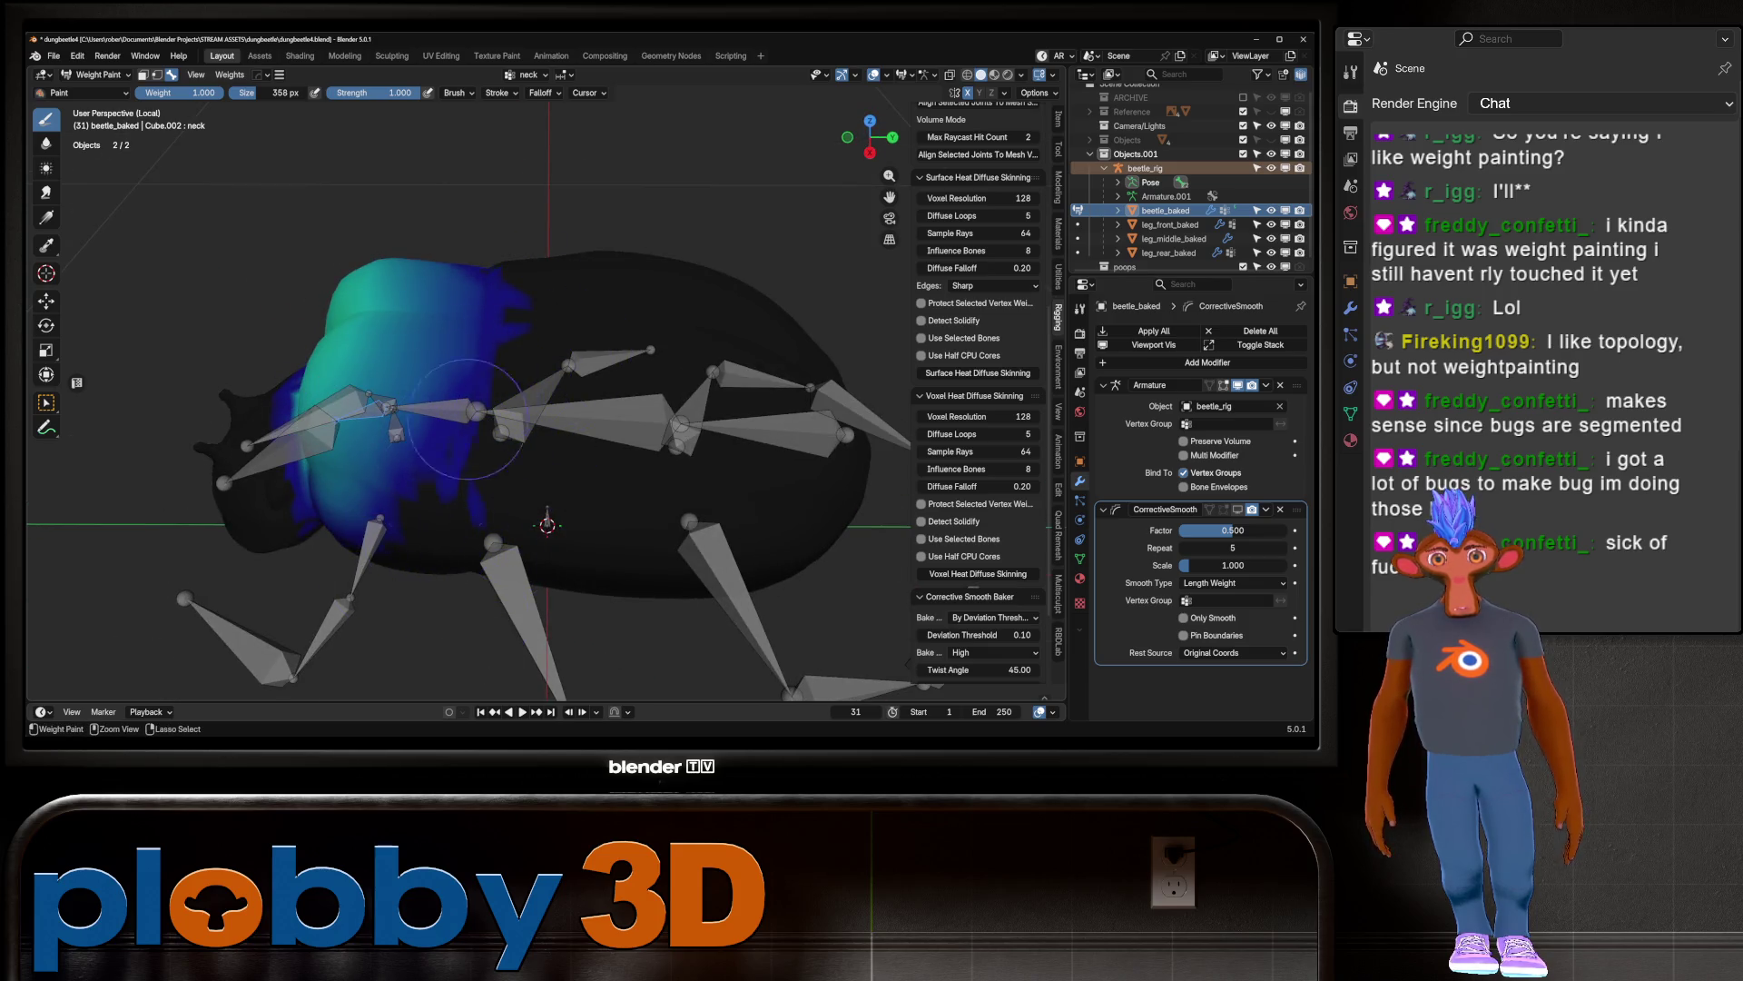
{"action": "left_click_drag", "start_coordinate": [435, 484], "coordinate": [470, 327], "text": "ctrl"}
{"action": "left_click_drag", "start_coordinate": [525, 213], "coordinate": [399, 557], "text": "ctrl"}
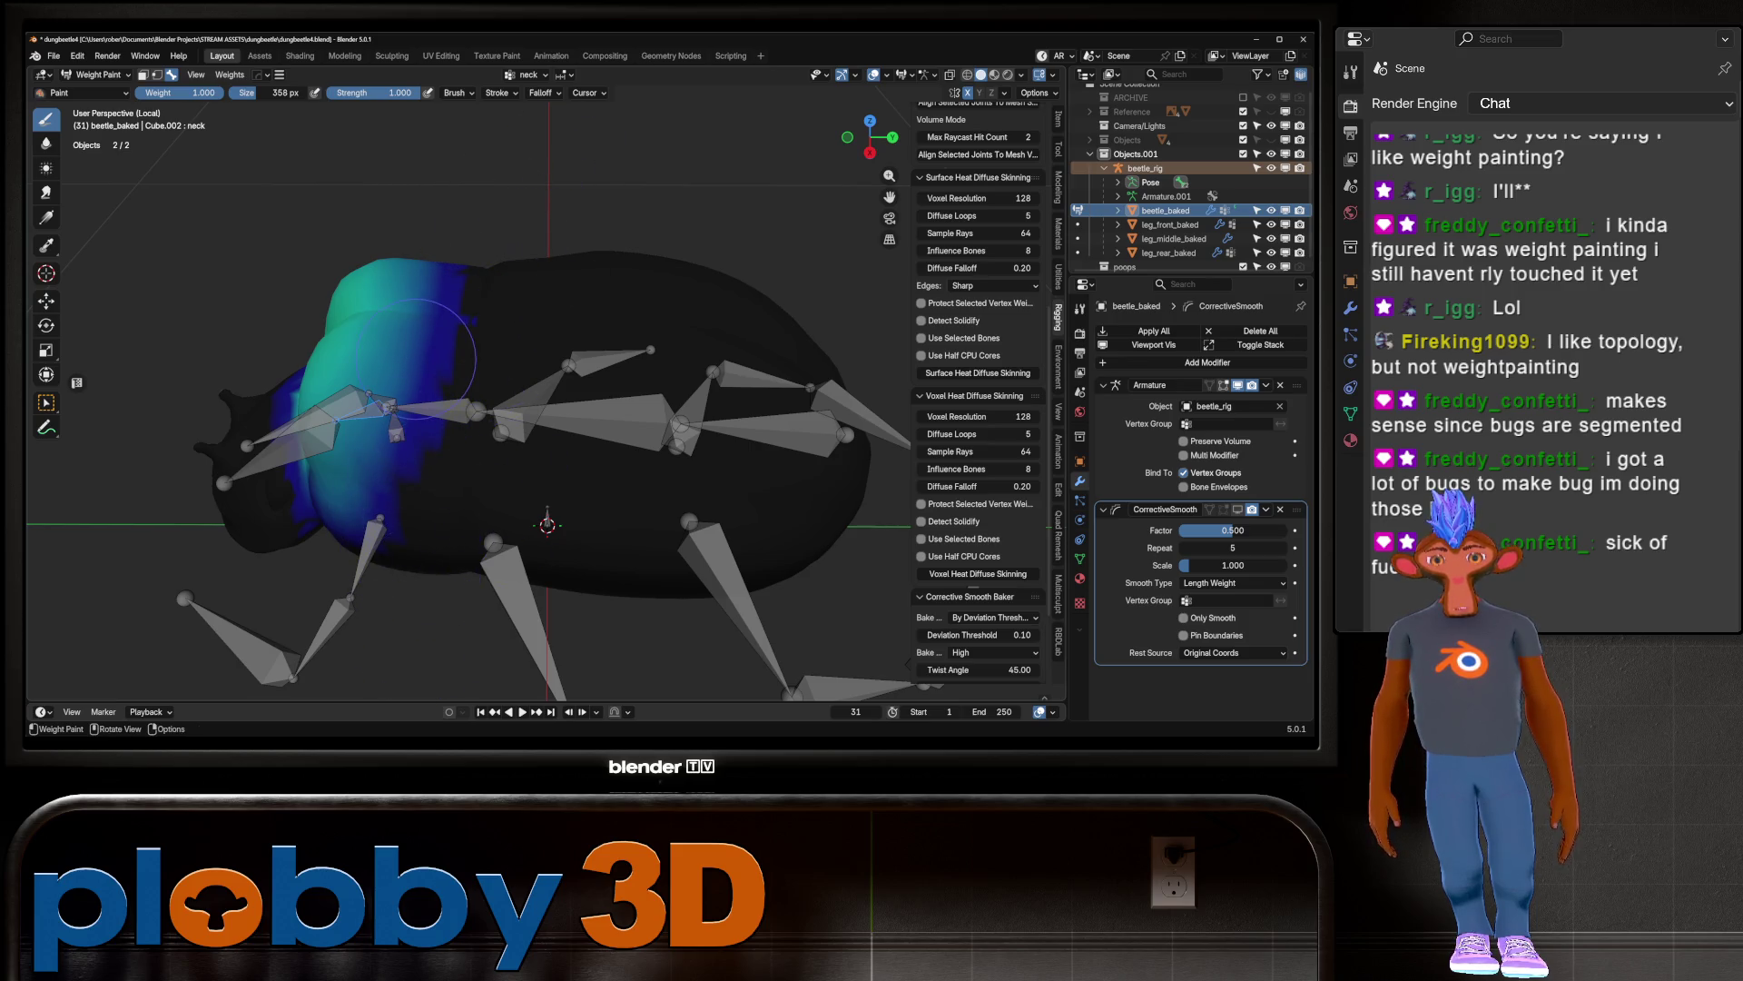
Step: From Top view, clear neck weight across the upper abdomen and down the left flank
{"action": "key", "text": "KP_7"}
{"action": "left_click_drag", "start_coordinate": [491, 341], "coordinate": [180, 369], "text": "ctrl"}
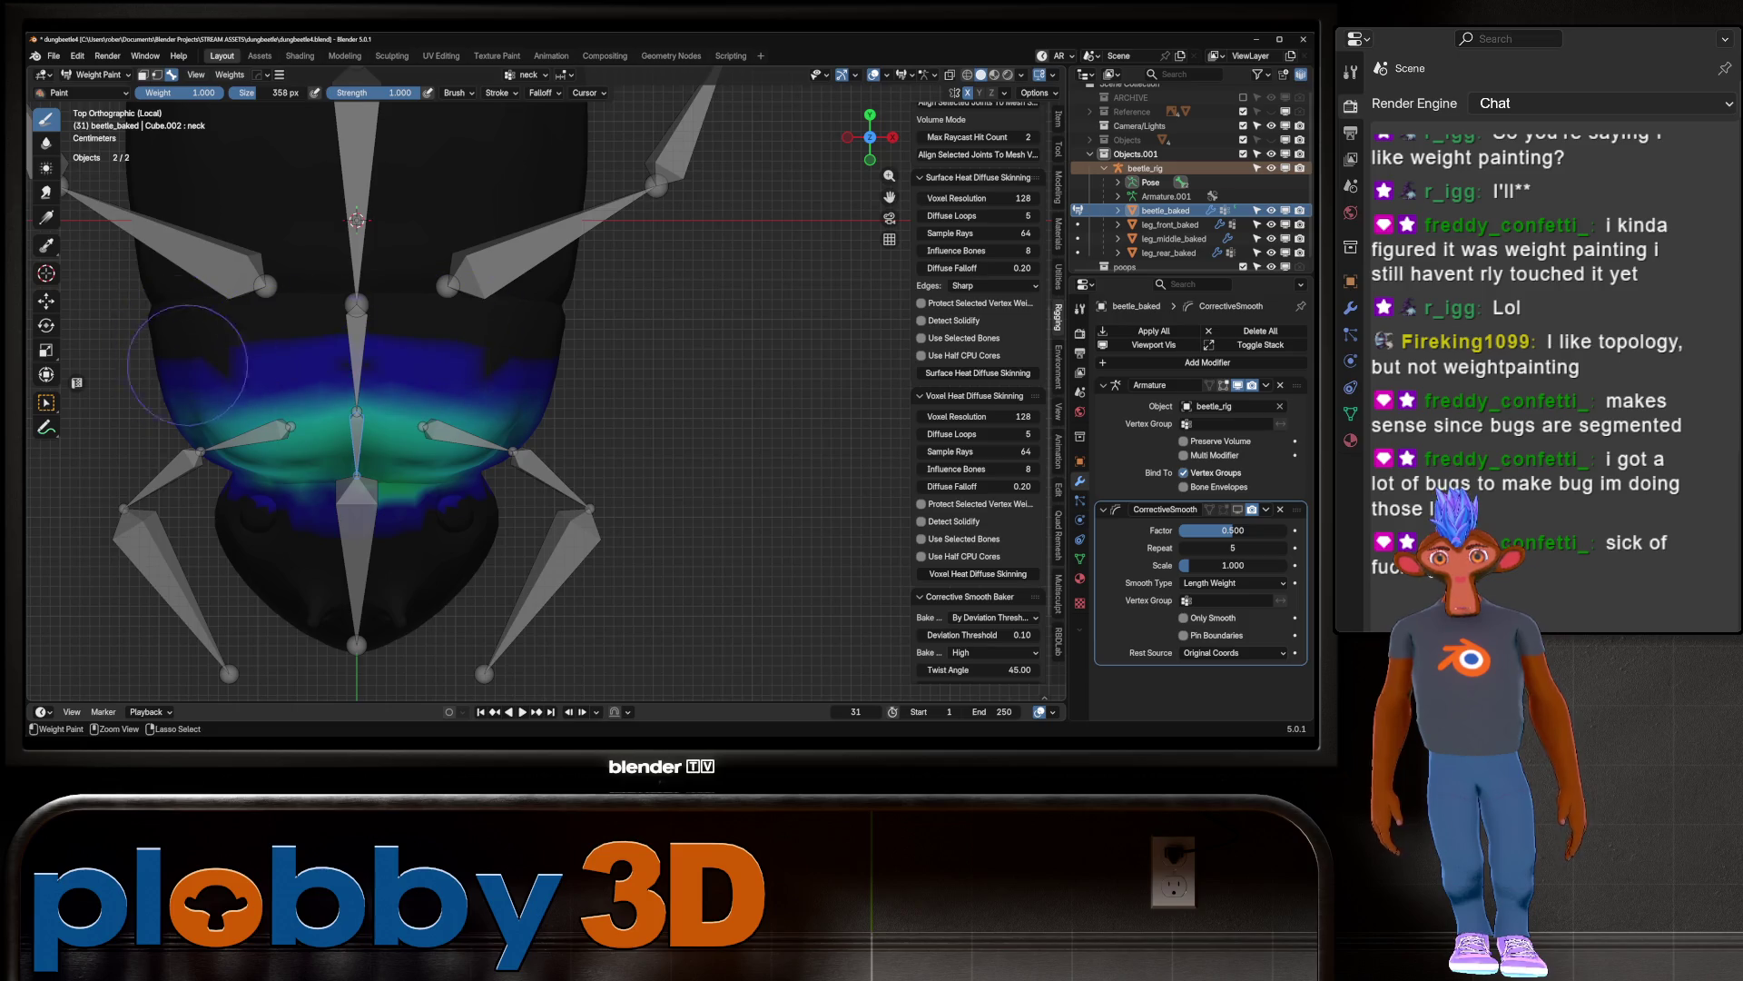
{"action": "left_click_drag", "start_coordinate": [278, 348], "coordinate": [470, 385], "text": "ctrl"}
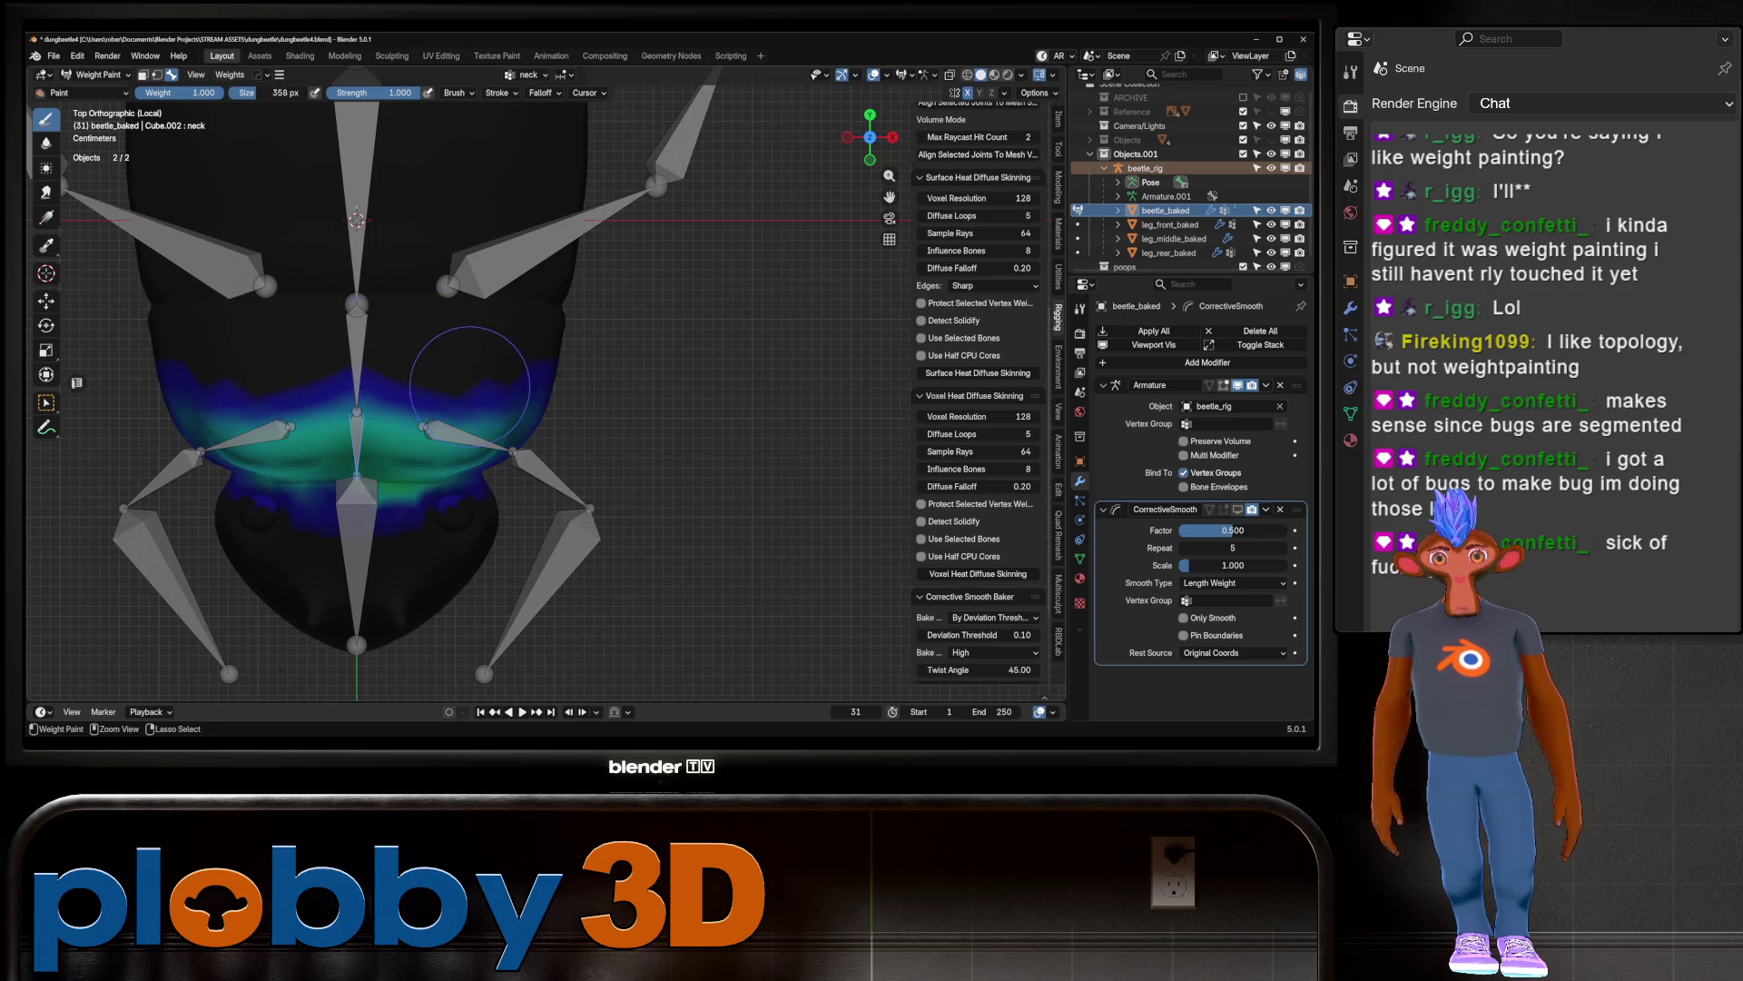
{"action": "left_click_drag", "start_coordinate": [246, 371], "coordinate": [454, 380], "text": "ctrl"}
{"action": "middle_click_drag", "start_coordinate": [218, 368], "coordinate": [264, 437]}
{"action": "left_click_drag", "start_coordinate": [266, 441], "coordinate": [262, 583], "text": "ctrl"}
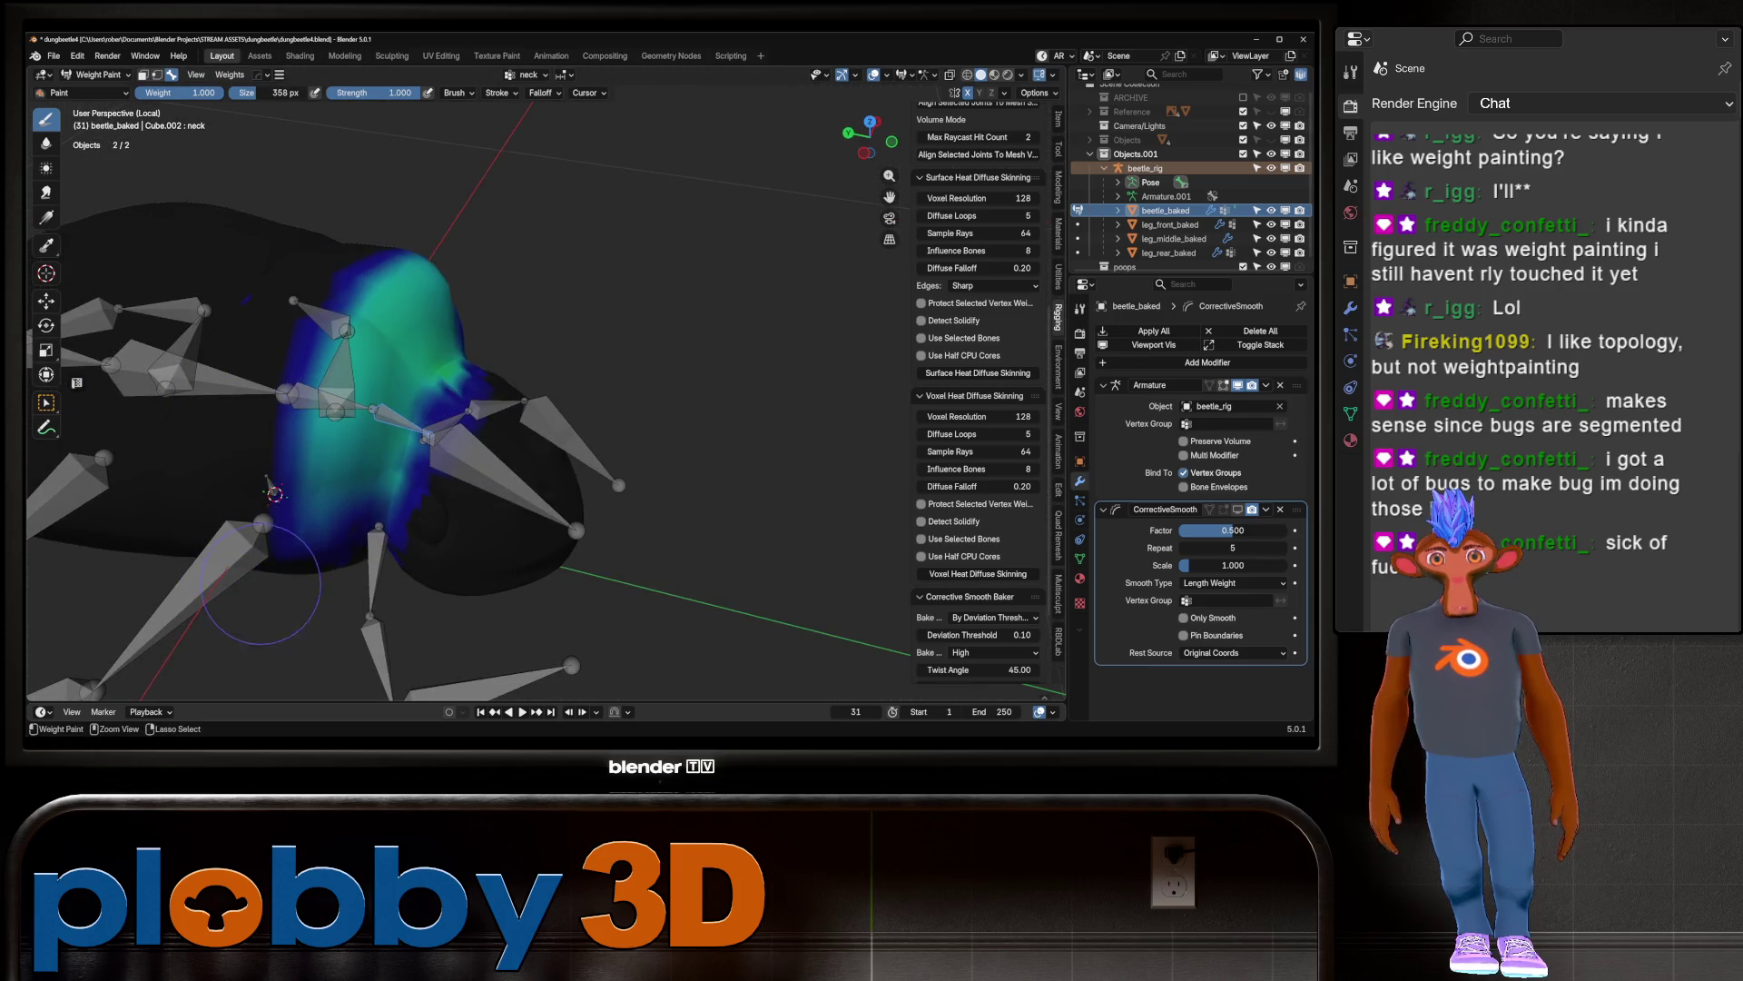
{"action": "middle_click_drag", "start_coordinate": [363, 481], "coordinate": [404, 386]}
{"action": "left_click", "coordinate": [411, 381], "text": "alt"}
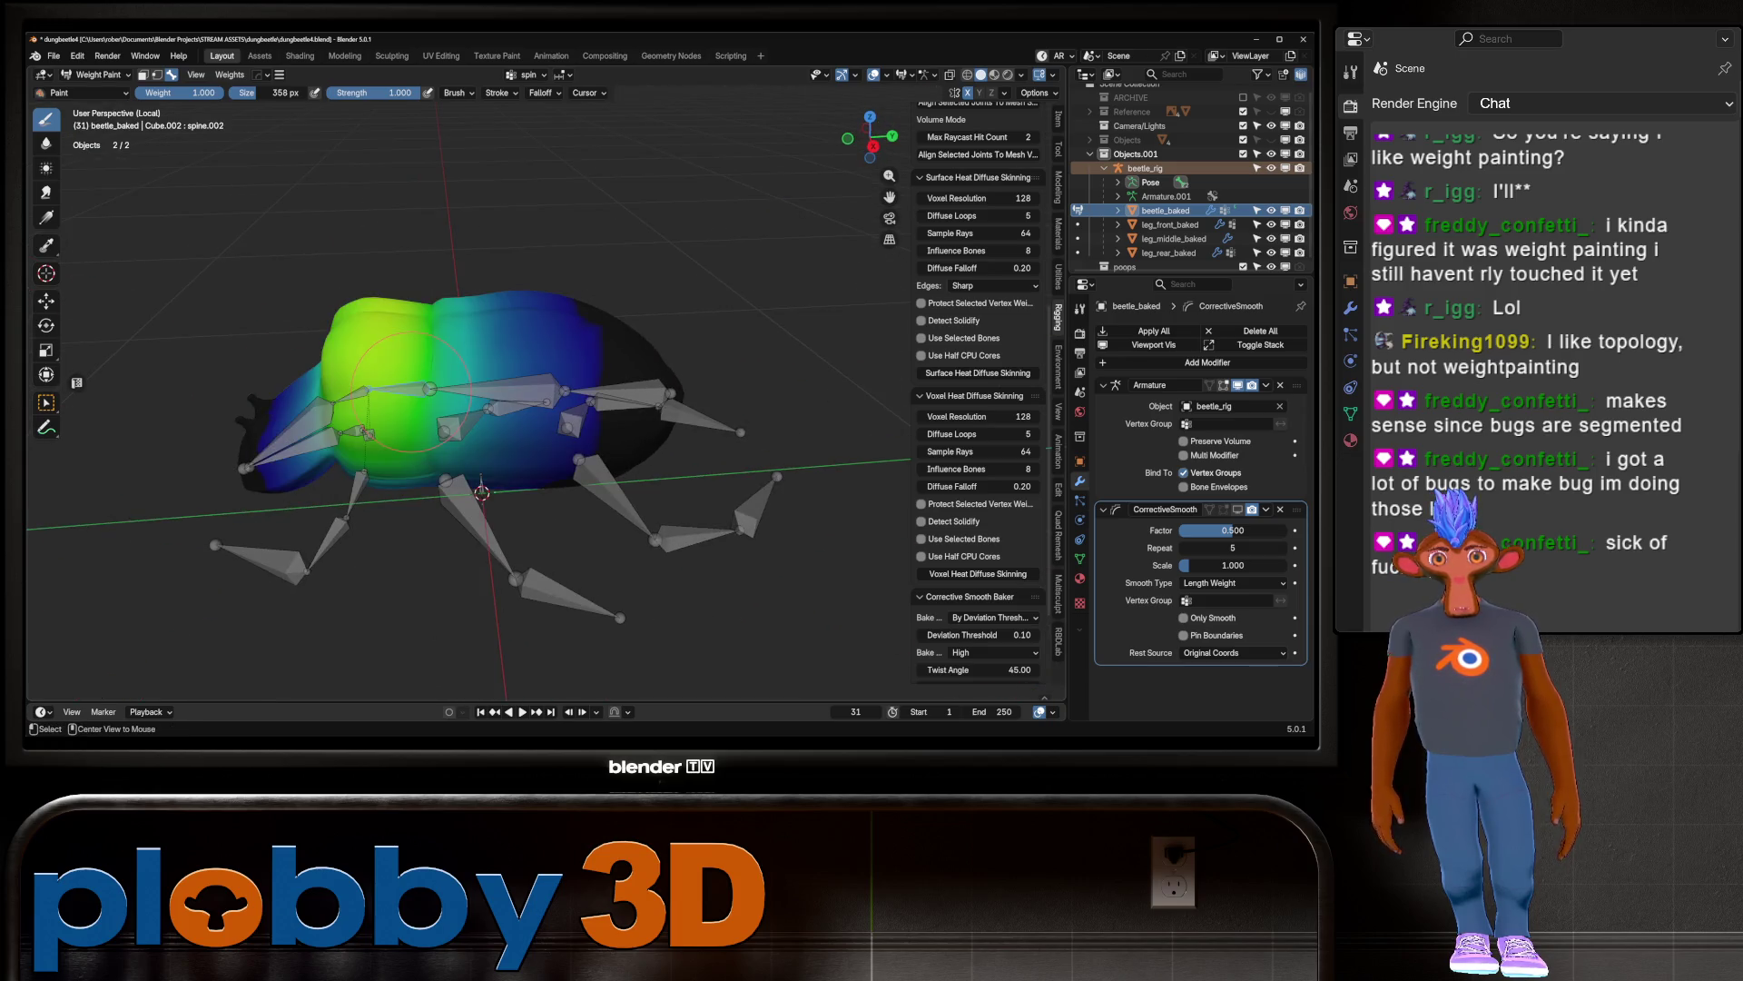
Step: Trim spine.002 weight on the lower abdomen from Top and Bottom views
{"action": "middle_click_drag", "start_coordinate": [296, 435], "coordinate": [520, 522]}
{"action": "left_click_drag", "start_coordinate": [520, 522], "coordinate": [371, 536], "text": "ctrl"}
{"action": "mouse_move", "coordinate": [240, 552]}
{"action": "left_mouse_down", "text": "ctrl"}
{"action": "mouse_move", "coordinate": [242, 571]}
{"action": "mouse_move", "coordinate": [368, 504]}
{"action": "left_mouse_up", "text": "ctrl"}
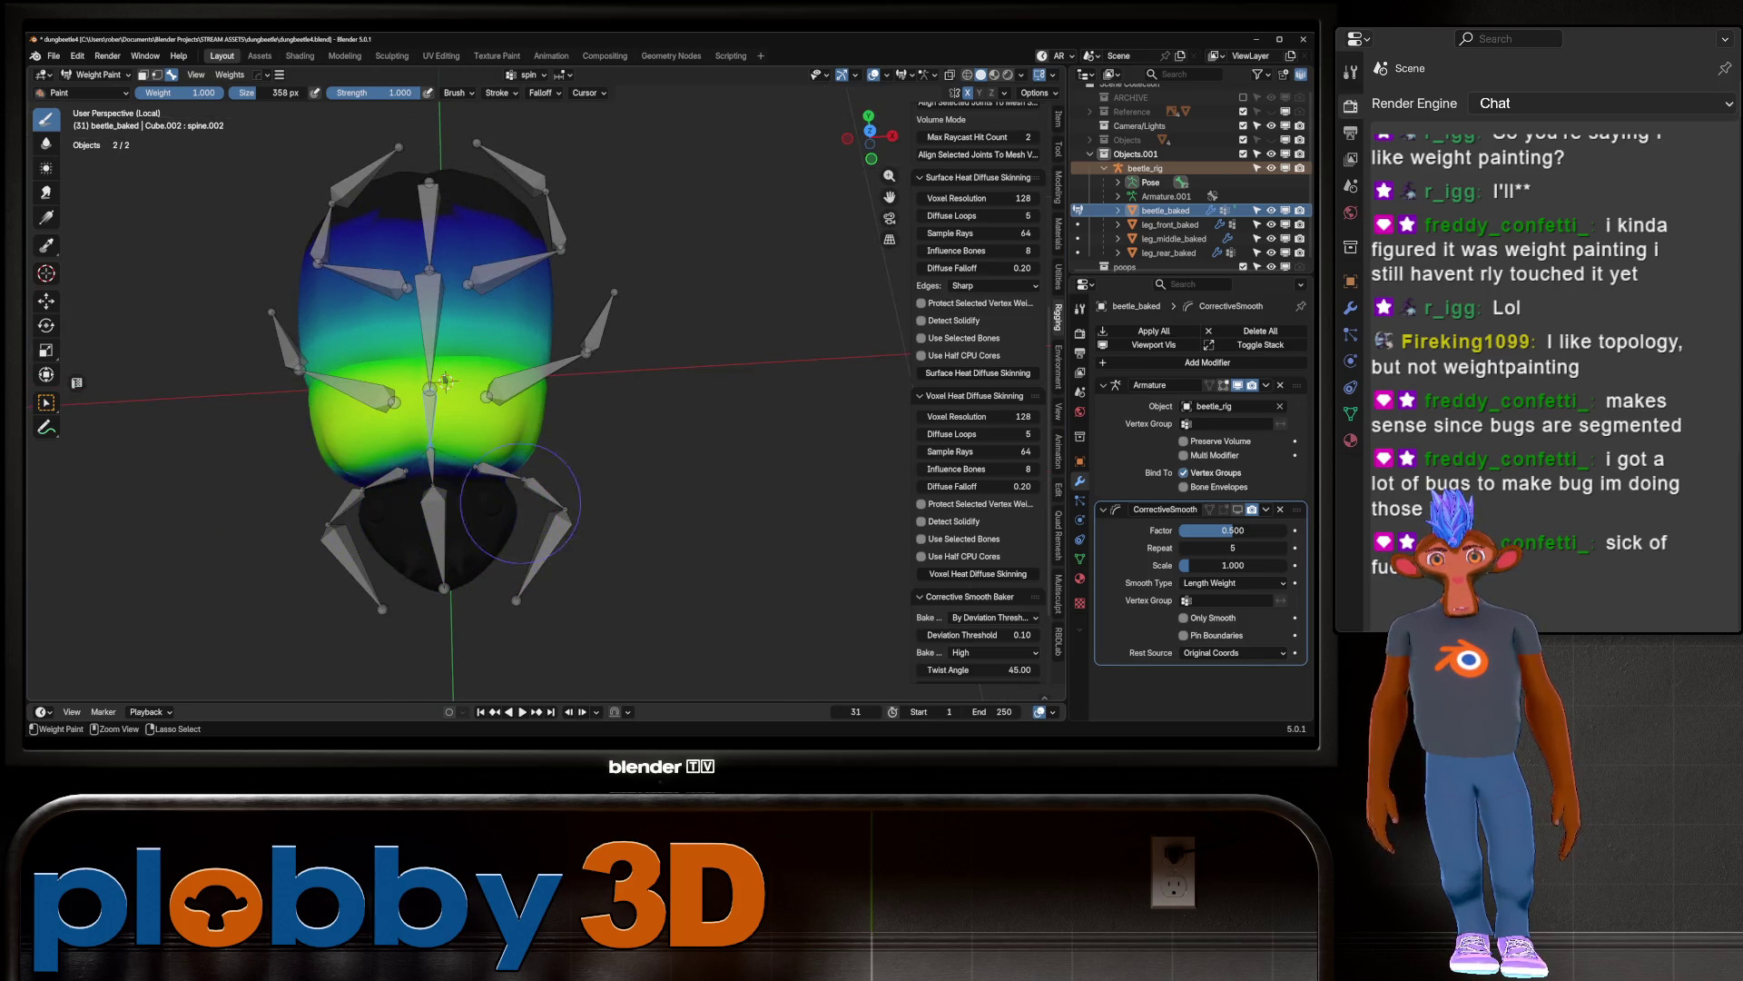
{"action": "key", "text": "KP_7"}
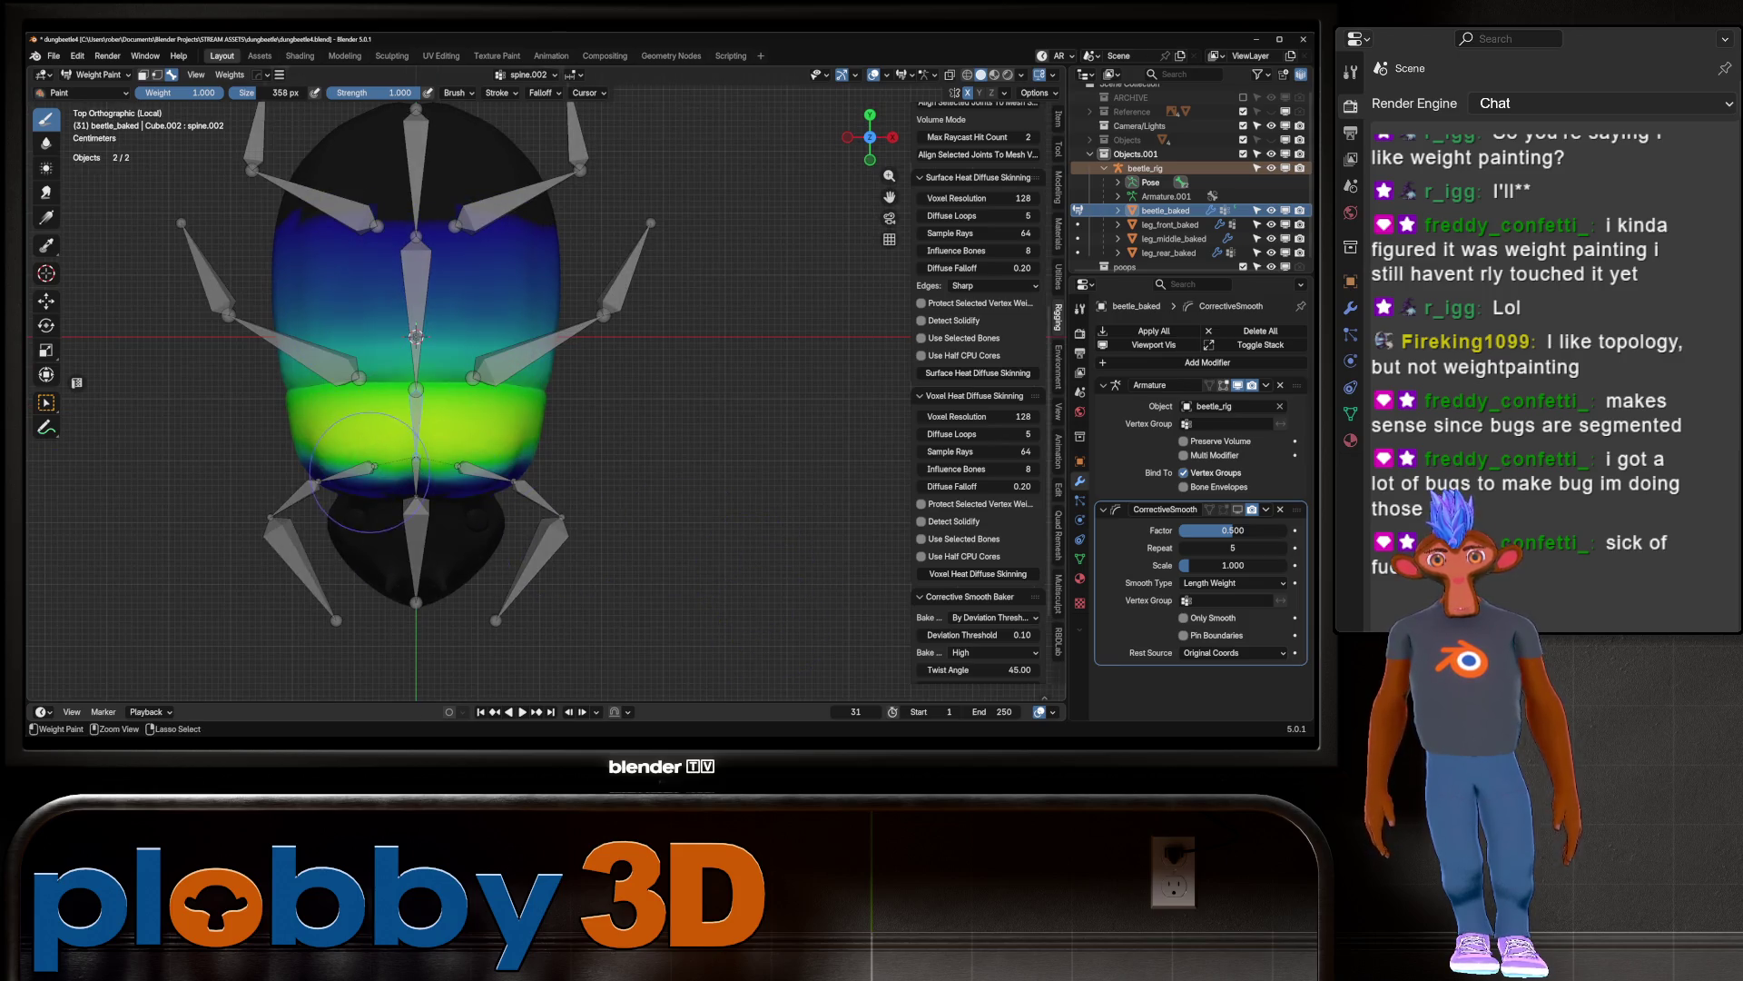
{"action": "mouse_move", "coordinate": [472, 493]}
{"action": "left_mouse_down", "text": "ctrl"}
{"action": "mouse_move", "coordinate": [490, 459]}
{"action": "mouse_move", "coordinate": [472, 491]}
{"action": "mouse_move", "coordinate": [463, 450]}
{"action": "mouse_move", "coordinate": [555, 490]}
{"action": "left_mouse_up", "text": "ctrl"}
{"action": "mouse_move", "coordinate": [296, 500]}
{"action": "middle_mouse_down"}
{"action": "mouse_move", "coordinate": [302, 413]}
{"action": "mouse_move", "coordinate": [250, 313]}
{"action": "middle_mouse_up"}
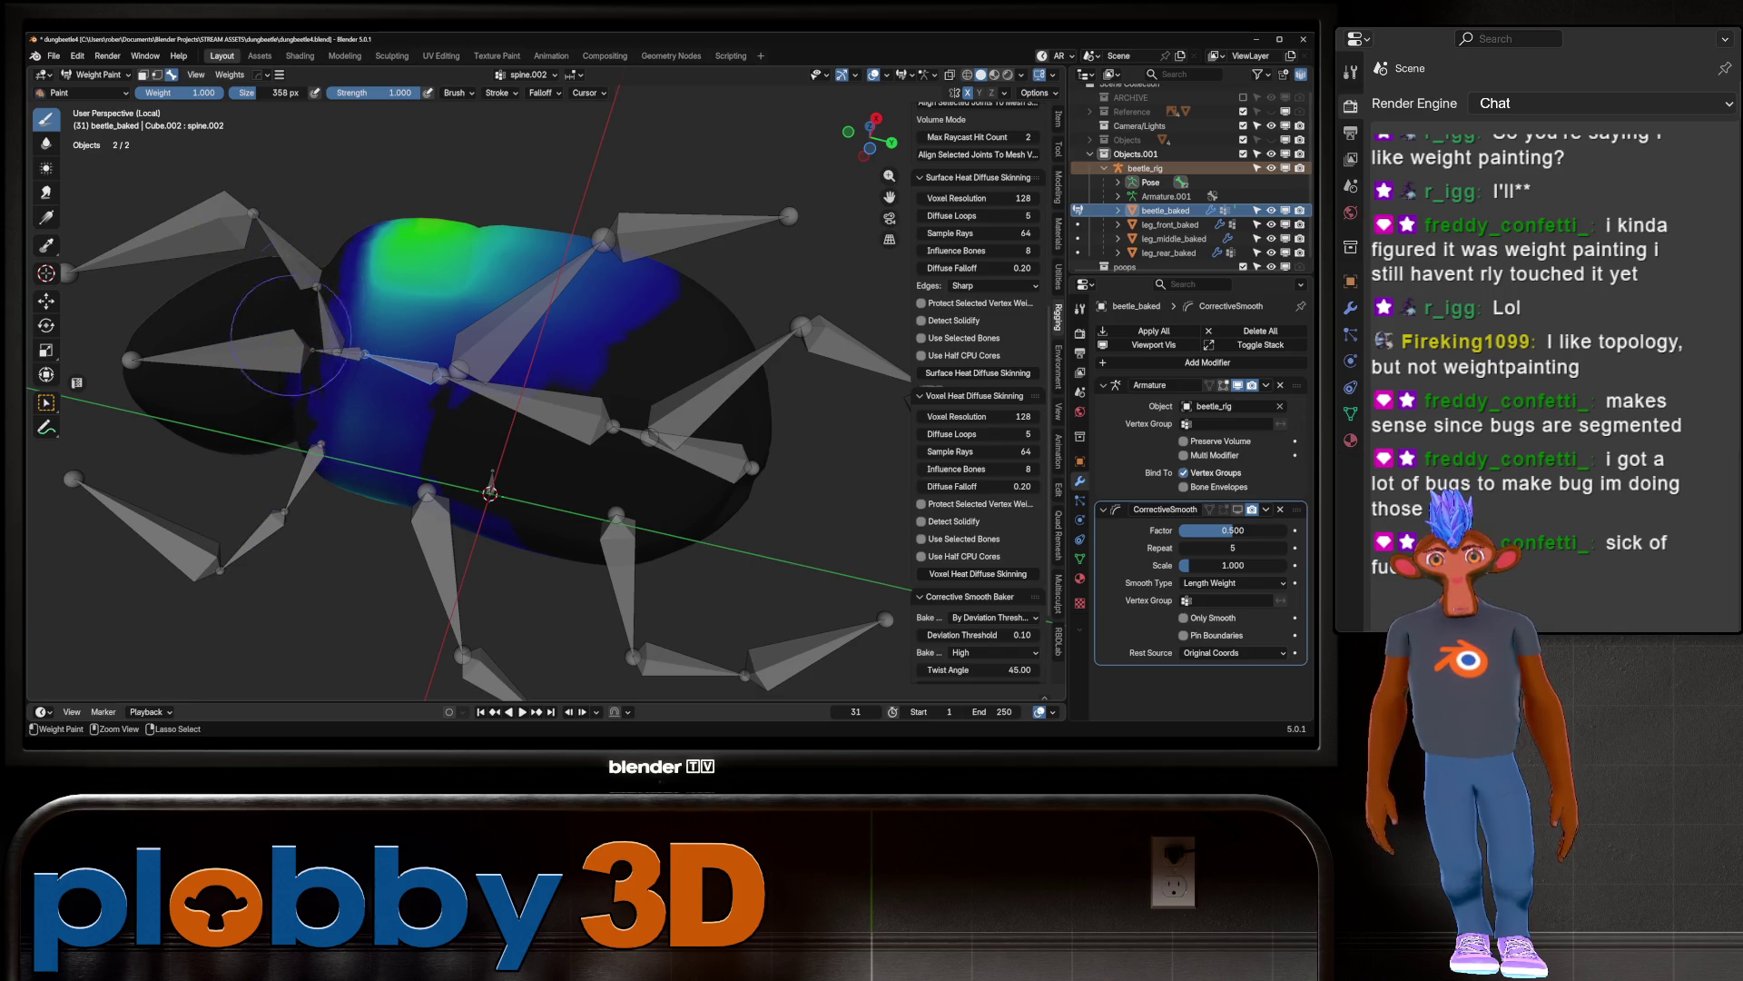
{"action": "key", "text": "ctrl+KP_7"}
{"action": "mouse_move", "coordinate": [494, 208]}
{"action": "left_mouse_down"}
{"action": "mouse_move", "coordinate": [545, 268]}
{"action": "mouse_move", "coordinate": [229, 238]}
{"action": "left_mouse_up"}
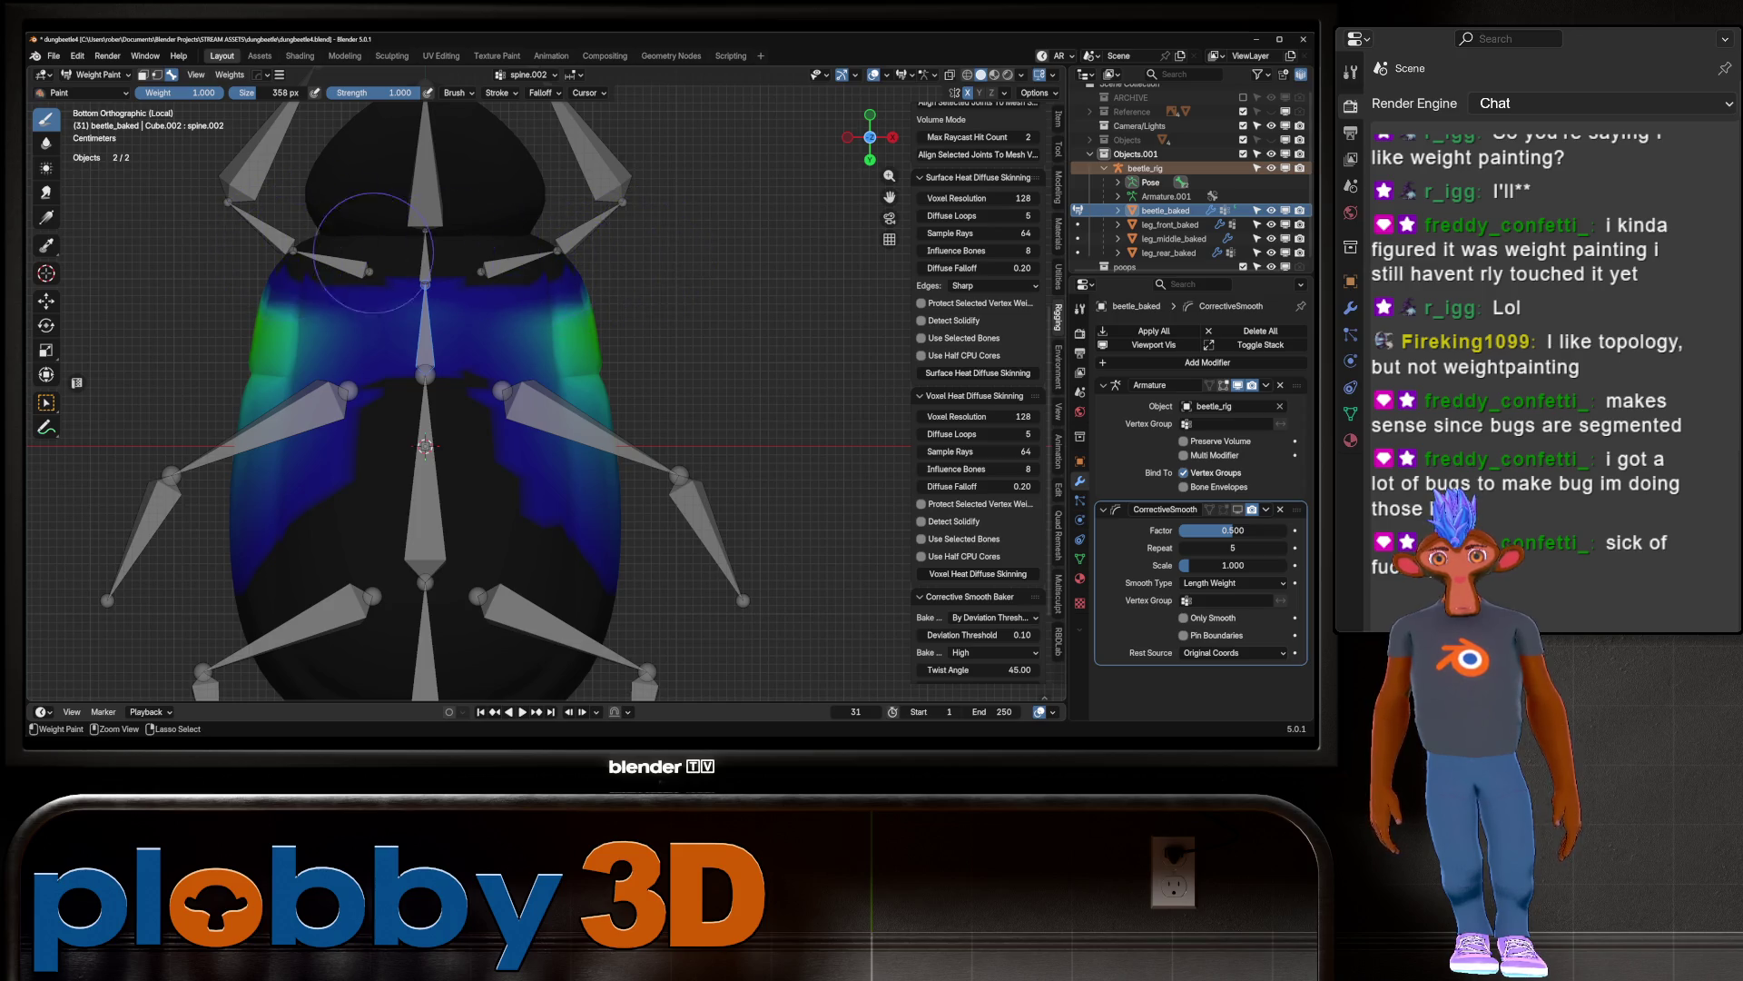
Step: Check the neck bone's weights, then reselect spine.002 and start a test rotation
{"action": "mouse_move", "coordinate": [425, 267]}
{"action": "middle_mouse_down"}
{"action": "mouse_move", "coordinate": [454, 236]}
{"action": "mouse_move", "coordinate": [481, 254]}
{"action": "middle_mouse_up"}
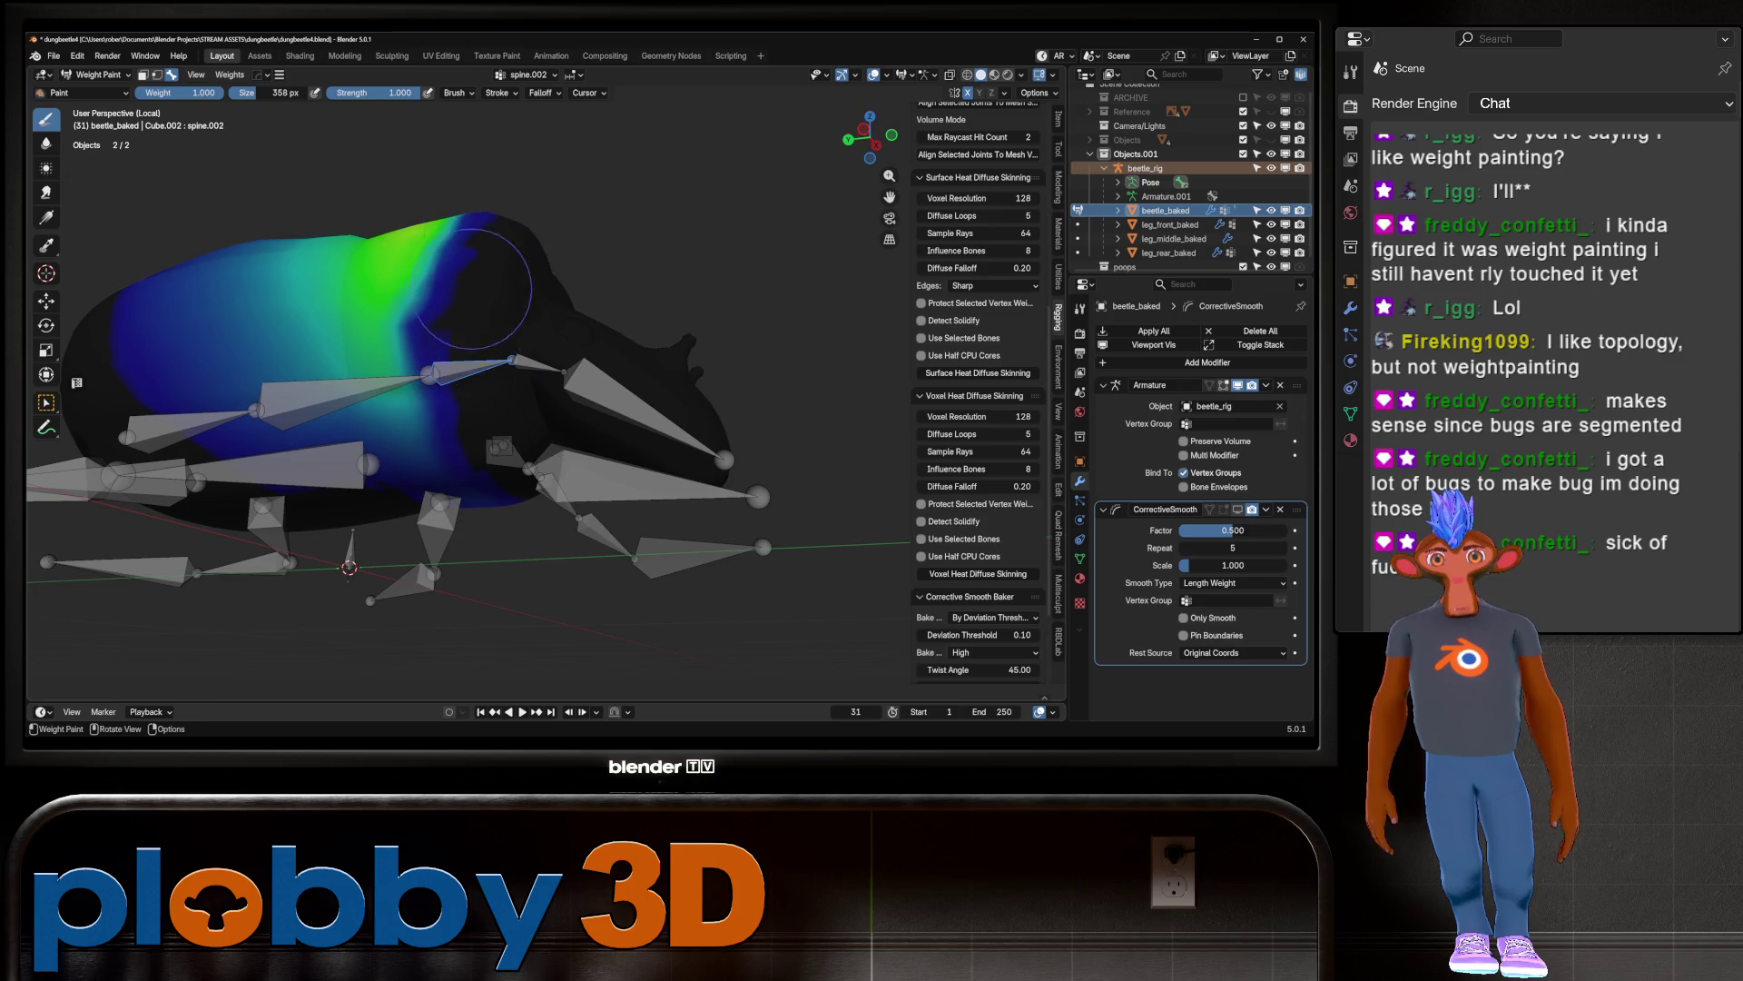
{"action": "middle_click_drag", "start_coordinate": [459, 323], "coordinate": [536, 340]}
{"action": "middle_click_drag", "start_coordinate": [540, 178], "coordinate": [514, 354]}
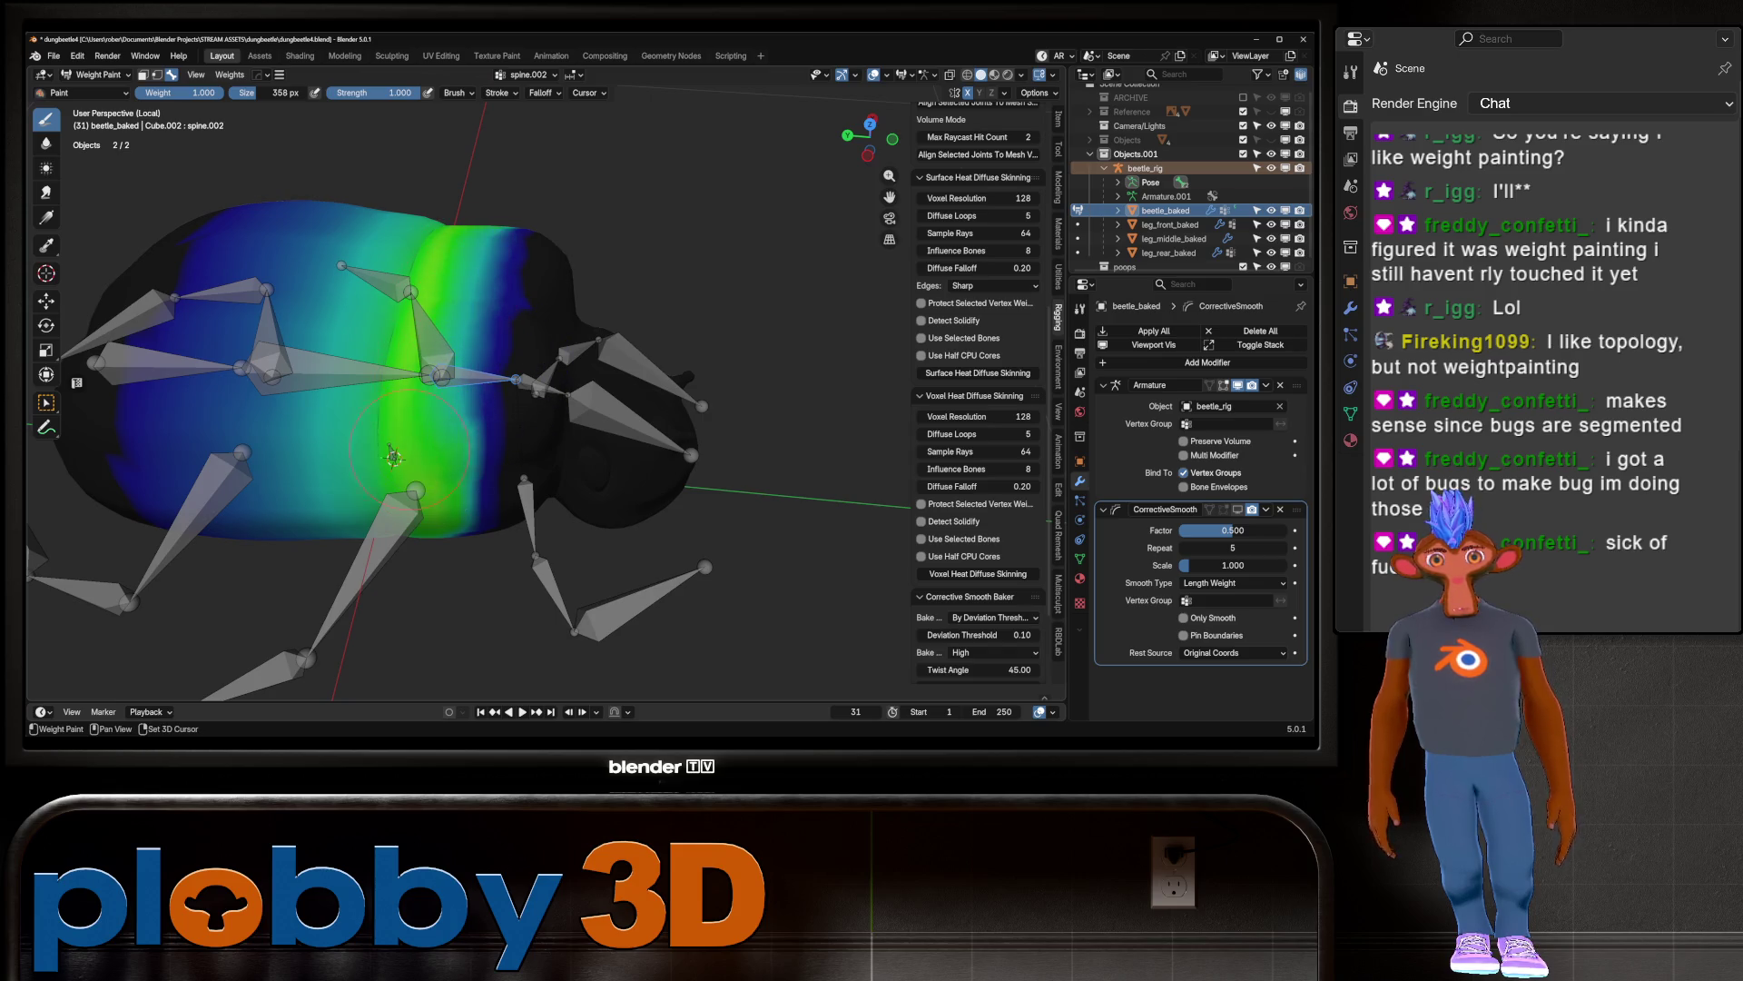
{"action": "middle_click_drag", "start_coordinate": [445, 200], "coordinate": [452, 250]}
{"action": "mouse_move", "coordinate": [424, 474]}
{"action": "middle_mouse_down"}
{"action": "mouse_move", "coordinate": [699, 400]}
{"action": "mouse_move", "coordinate": [672, 363]}
{"action": "mouse_move", "coordinate": [704, 427]}
{"action": "mouse_move", "coordinate": [350, 404]}
{"action": "middle_mouse_up"}
{"action": "left_click", "coordinate": [350, 404], "text": "ctrl"}
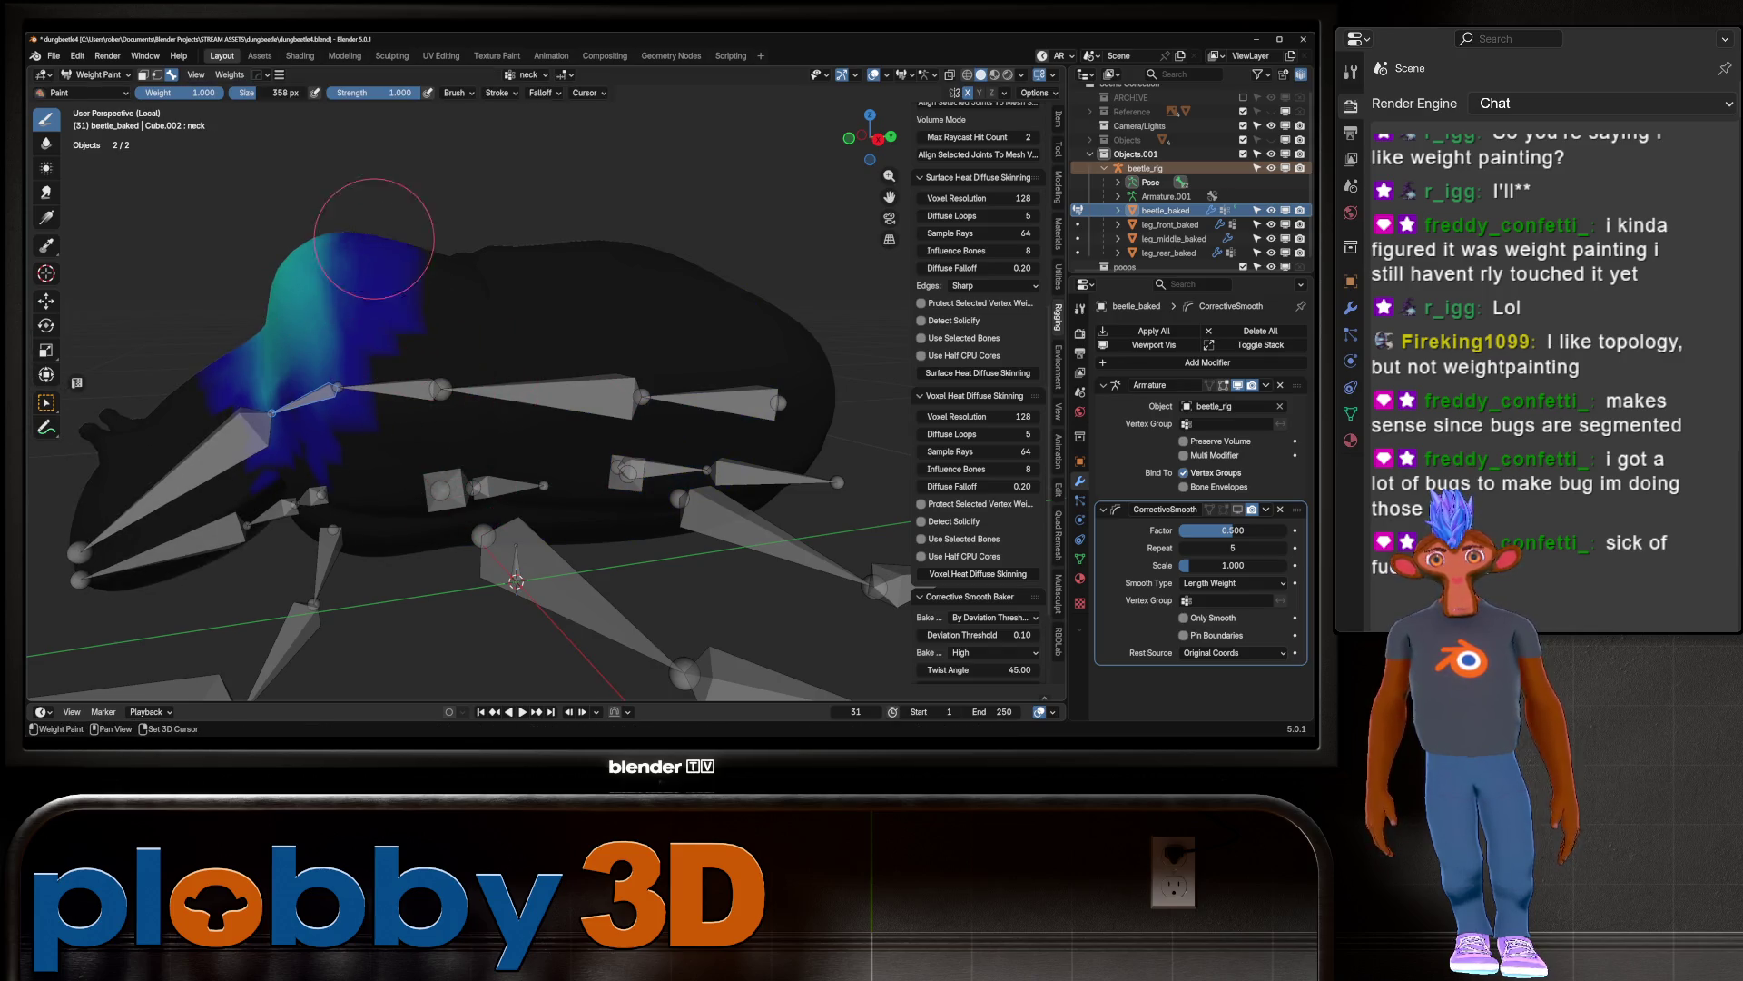
{"action": "middle_click_drag", "start_coordinate": [372, 216], "coordinate": [373, 236]}
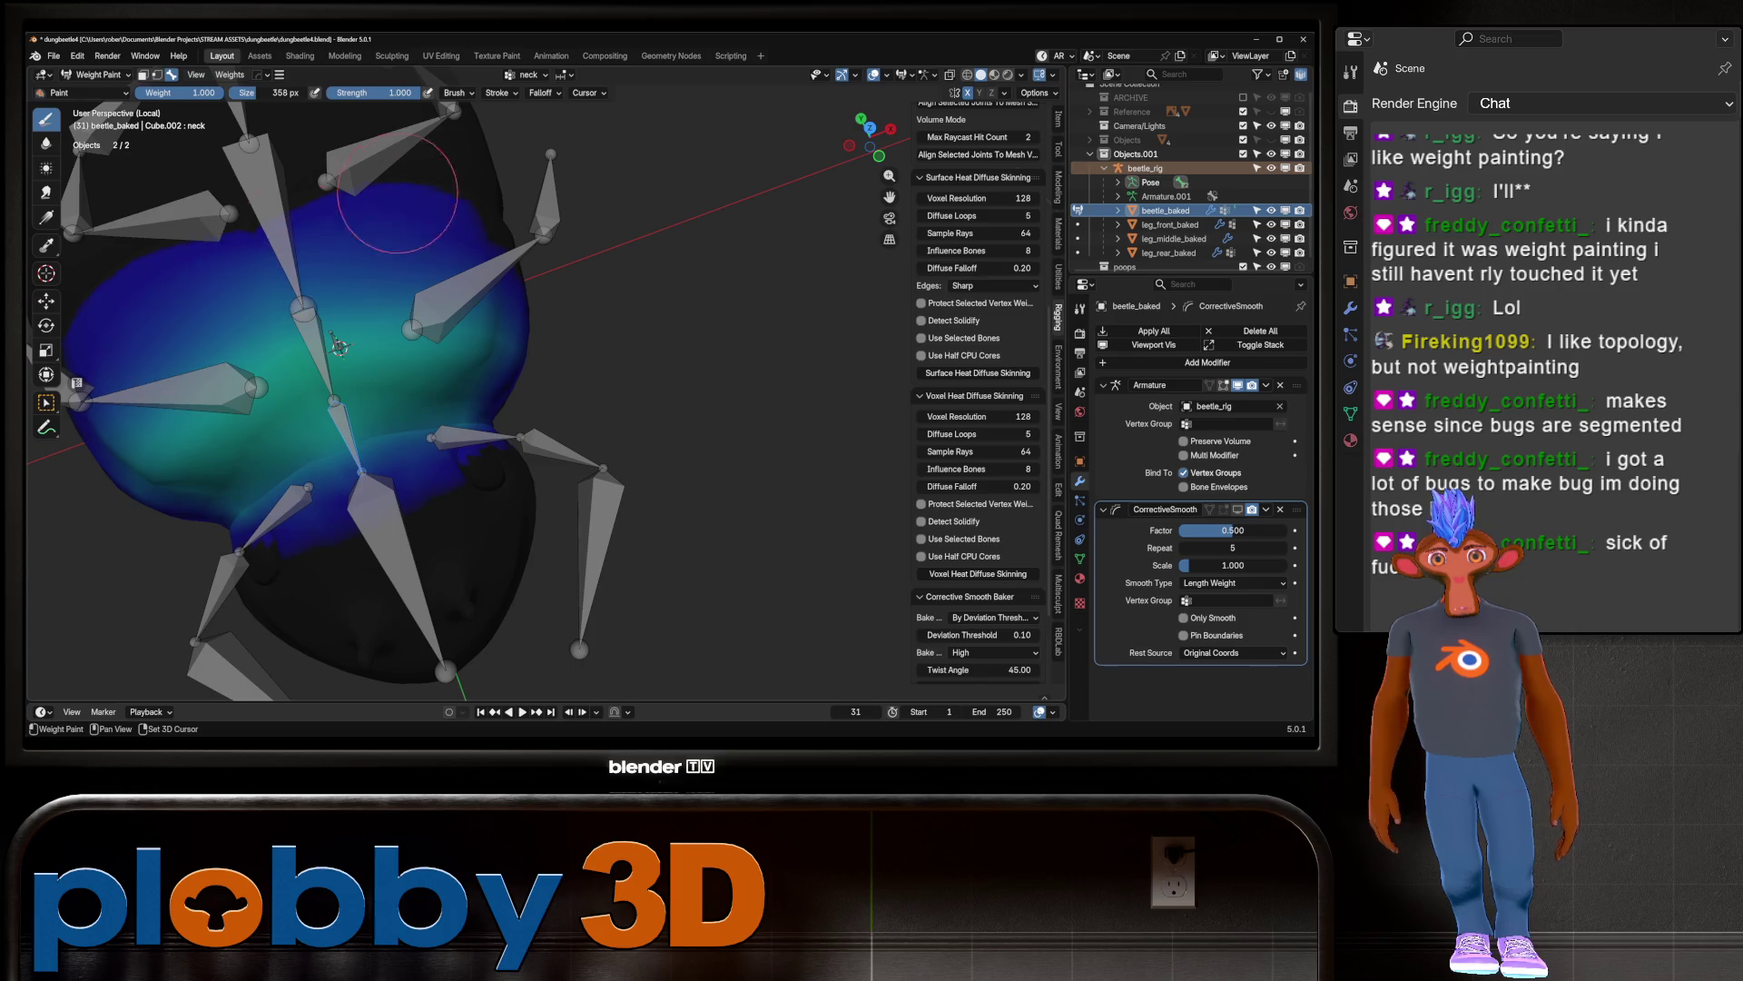
{"action": "middle_click_drag", "start_coordinate": [209, 415], "coordinate": [388, 388]}
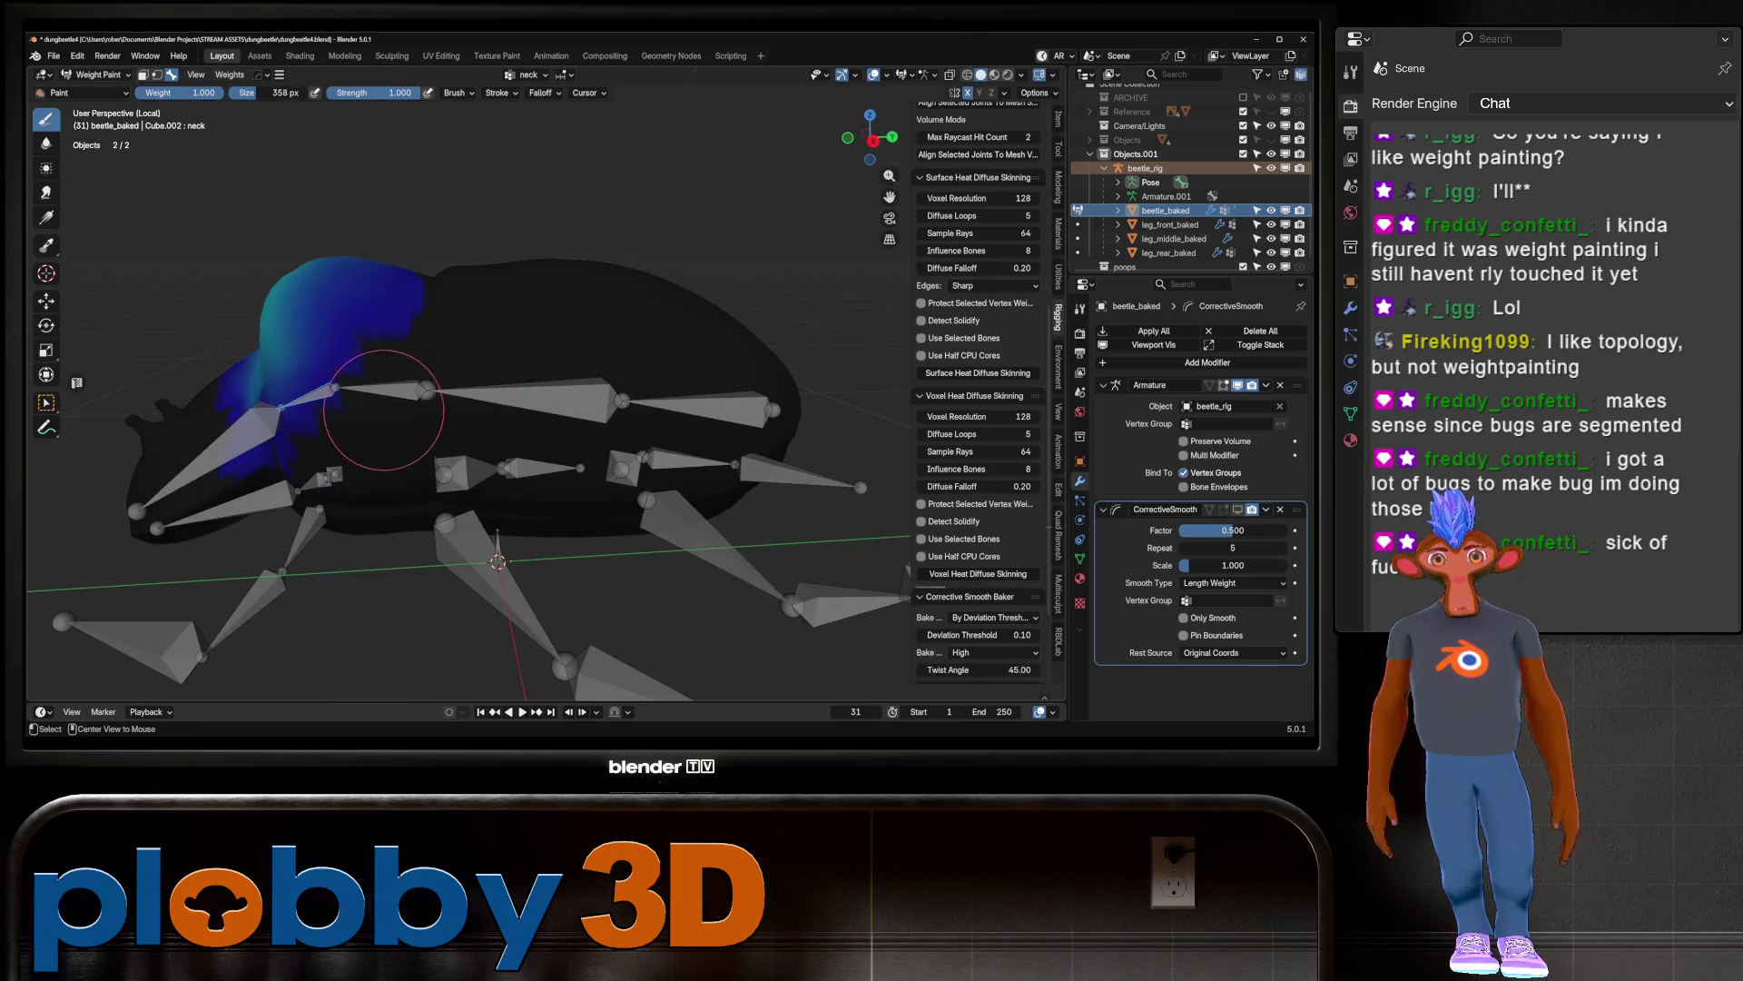
{"action": "left_click", "coordinate": [384, 423], "text": "ctrl"}
{"action": "key", "text": "r"}
{"action": "key", "text": "x"}
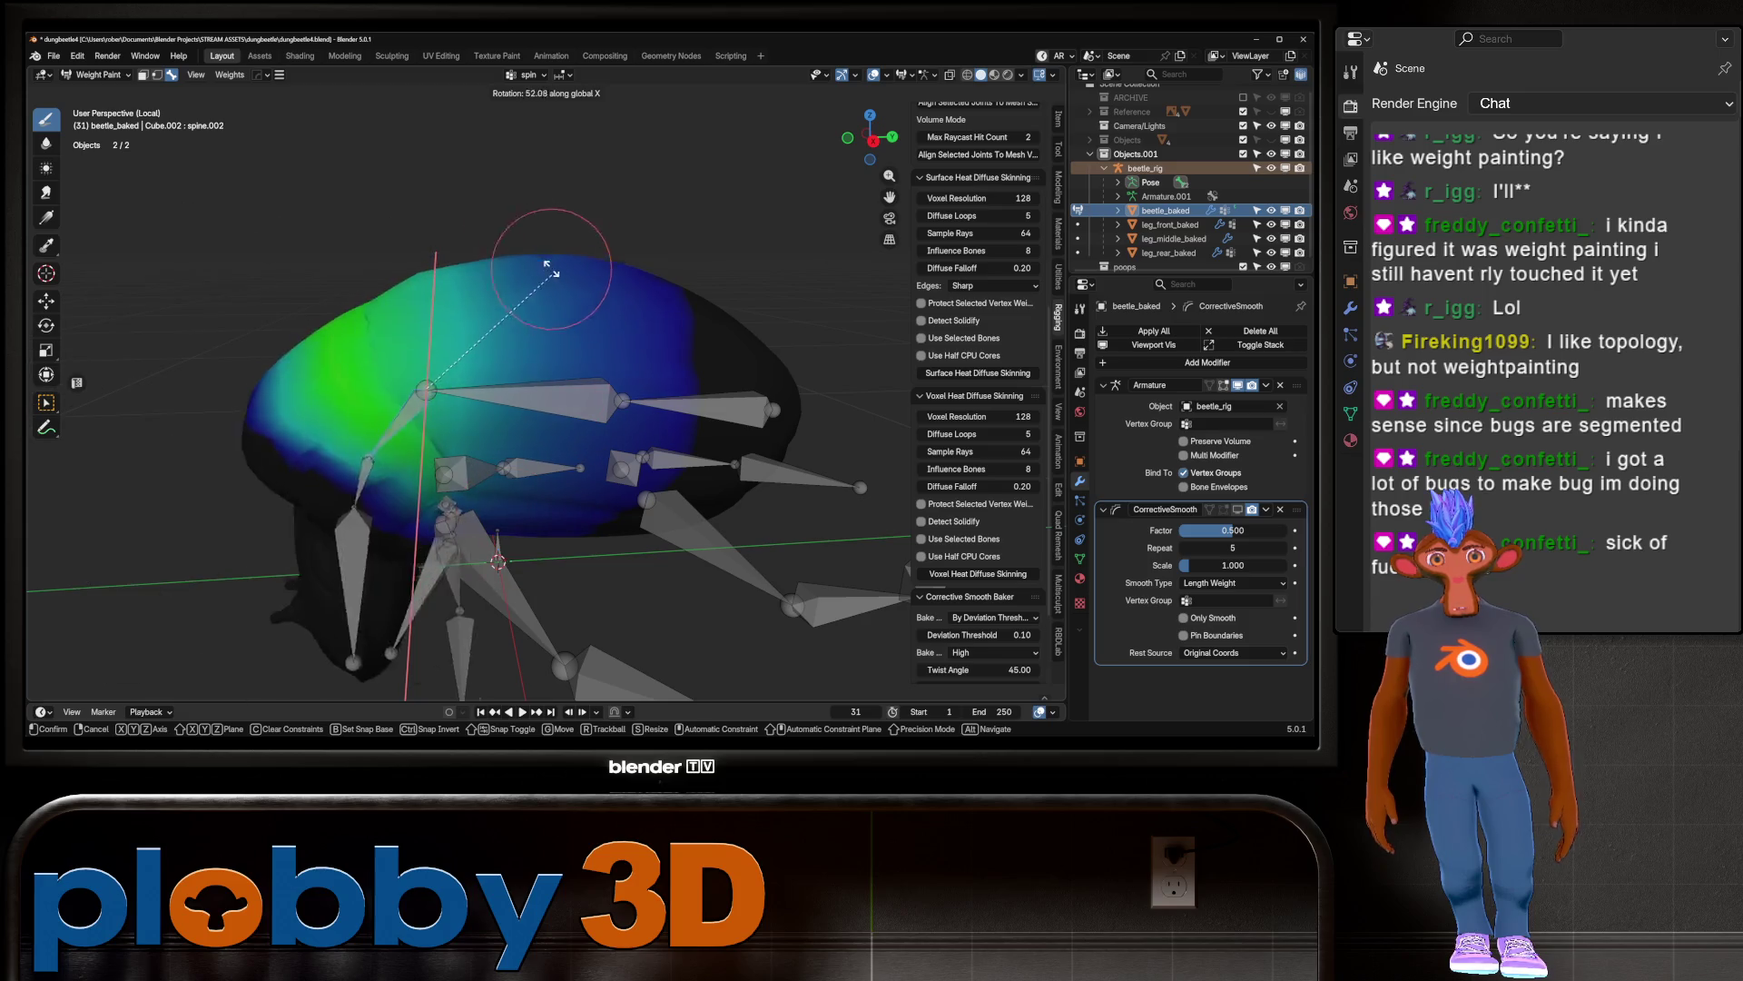
{"action": "right_click", "coordinate": [508, 514]}
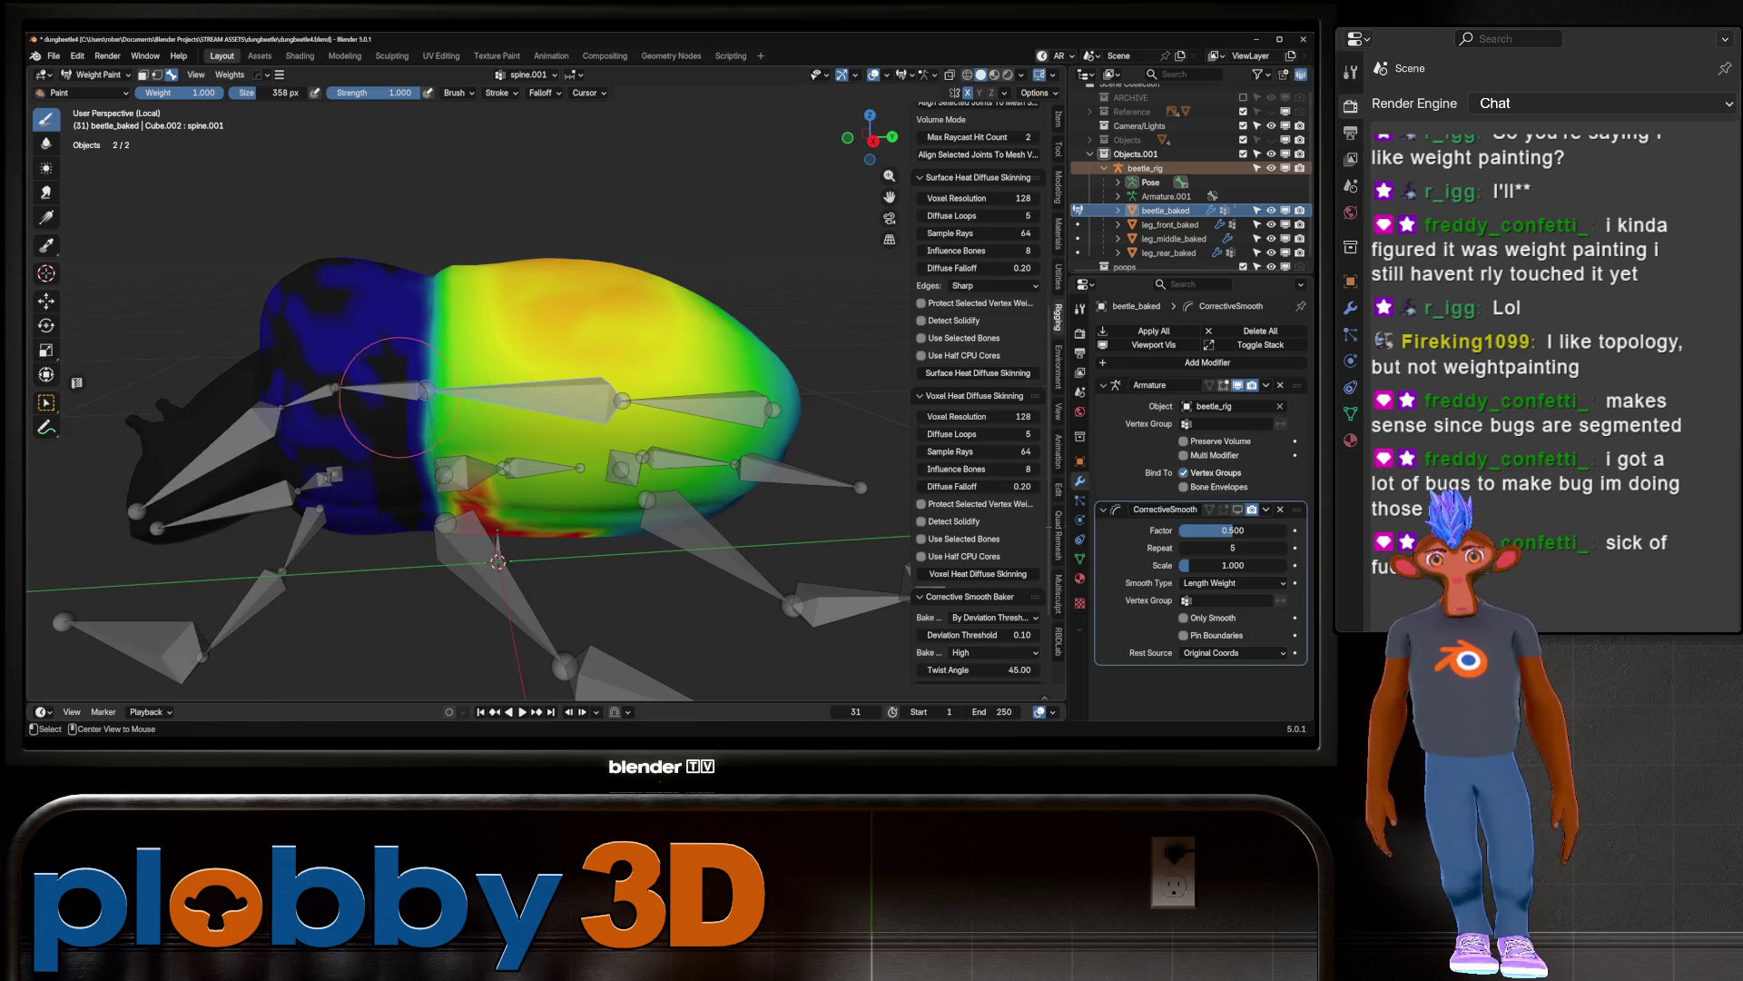
{"action": "left_click_drag", "start_coordinate": [454, 382], "coordinate": [563, 345]}
{"action": "key", "text": "KP_3"}
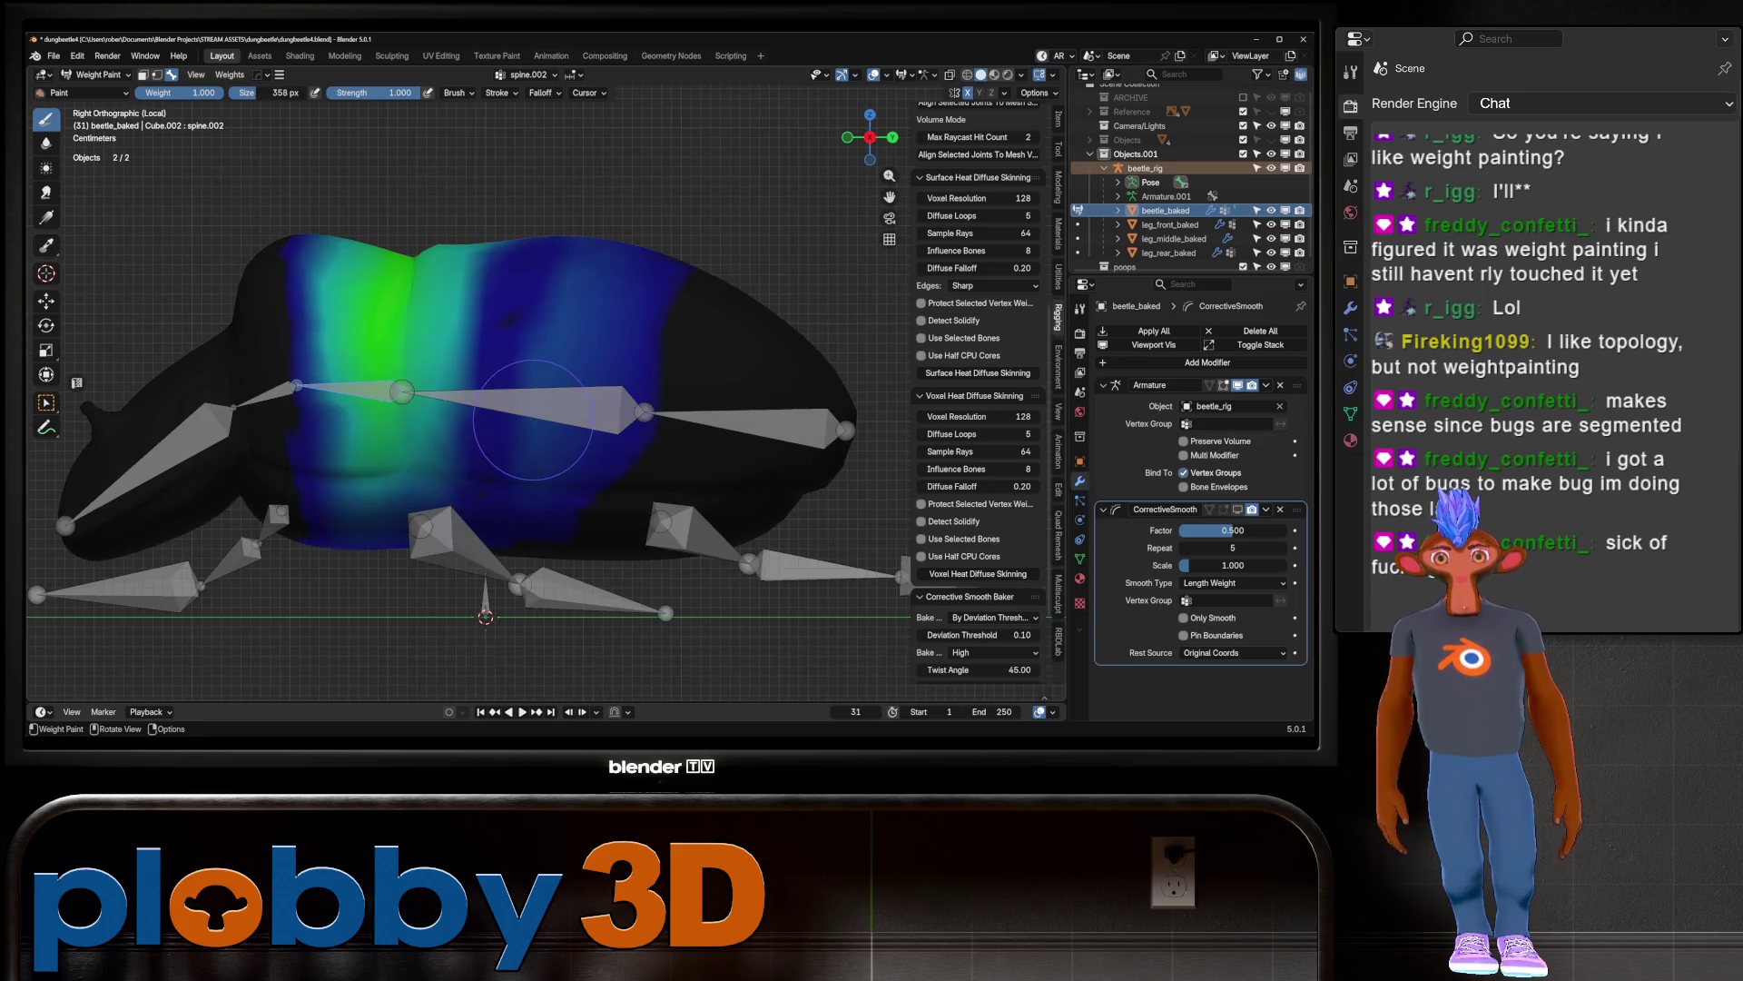
{"action": "scroll", "coordinate": [590, 500], "scroll_direction": "down", "scroll_amount": 3}
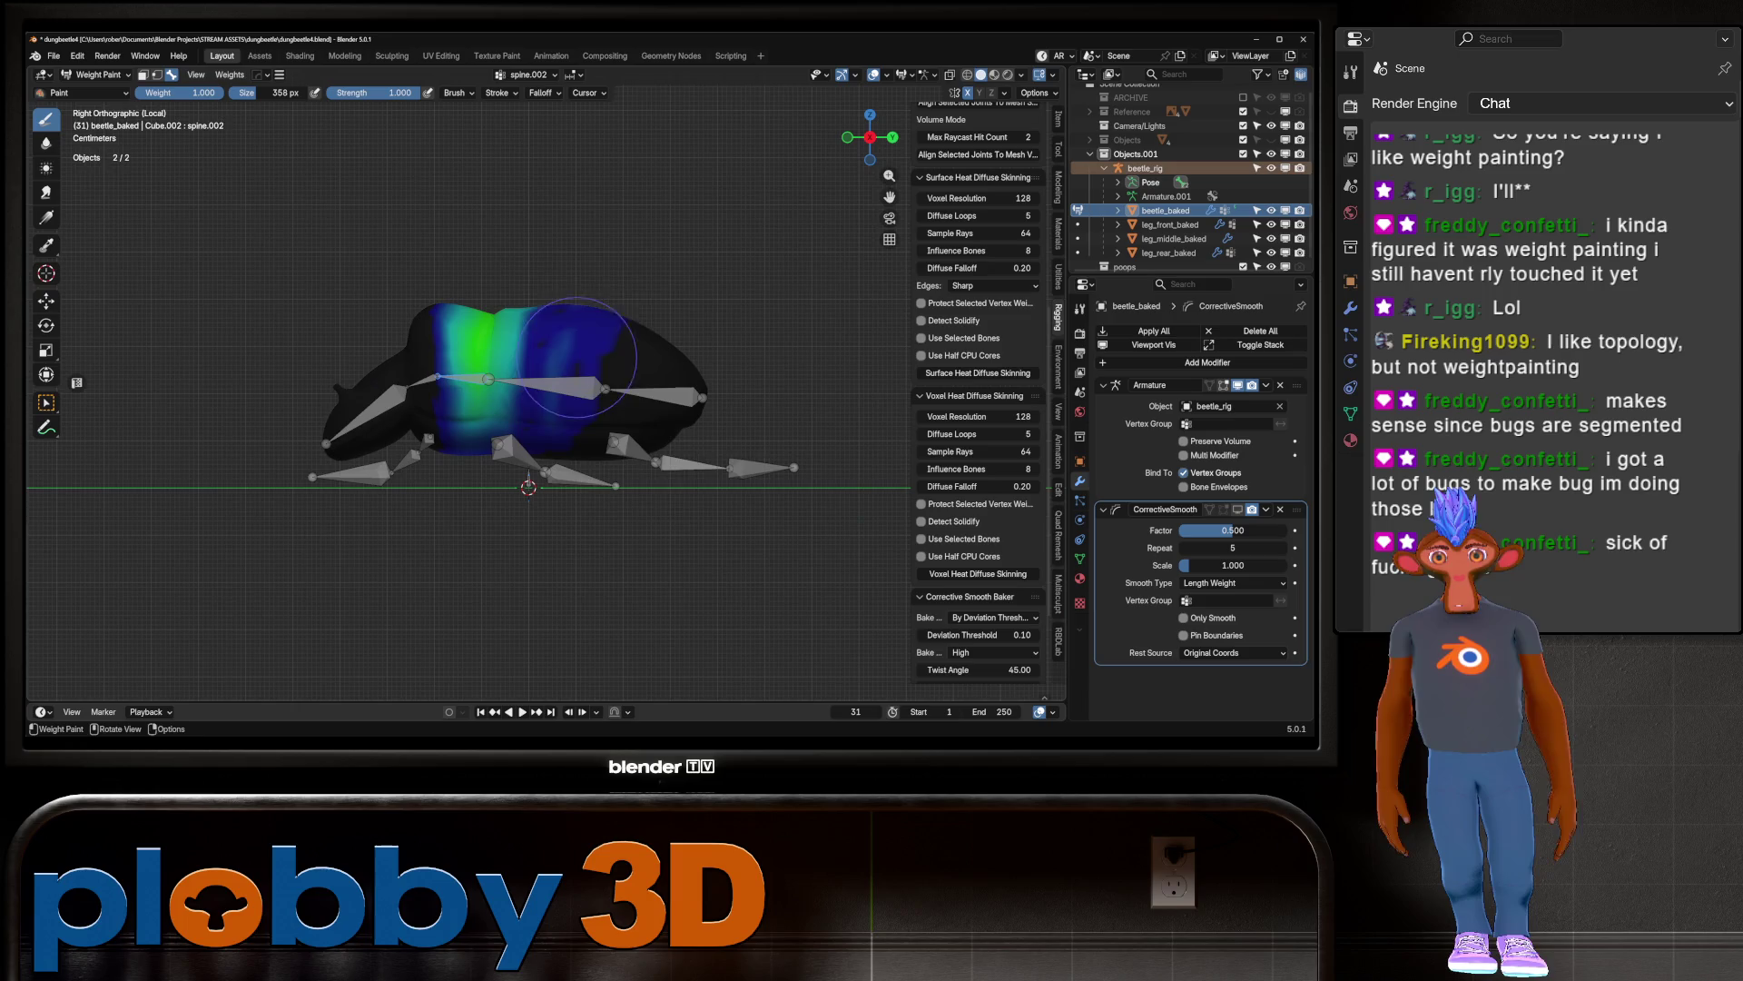
{"action": "mouse_move", "coordinate": [571, 413]}
{"action": "left_mouse_down"}
{"action": "mouse_move", "coordinate": [563, 354]}
{"action": "mouse_move", "coordinate": [545, 382]}
{"action": "mouse_move", "coordinate": [541, 364]}
{"action": "left_mouse_up"}
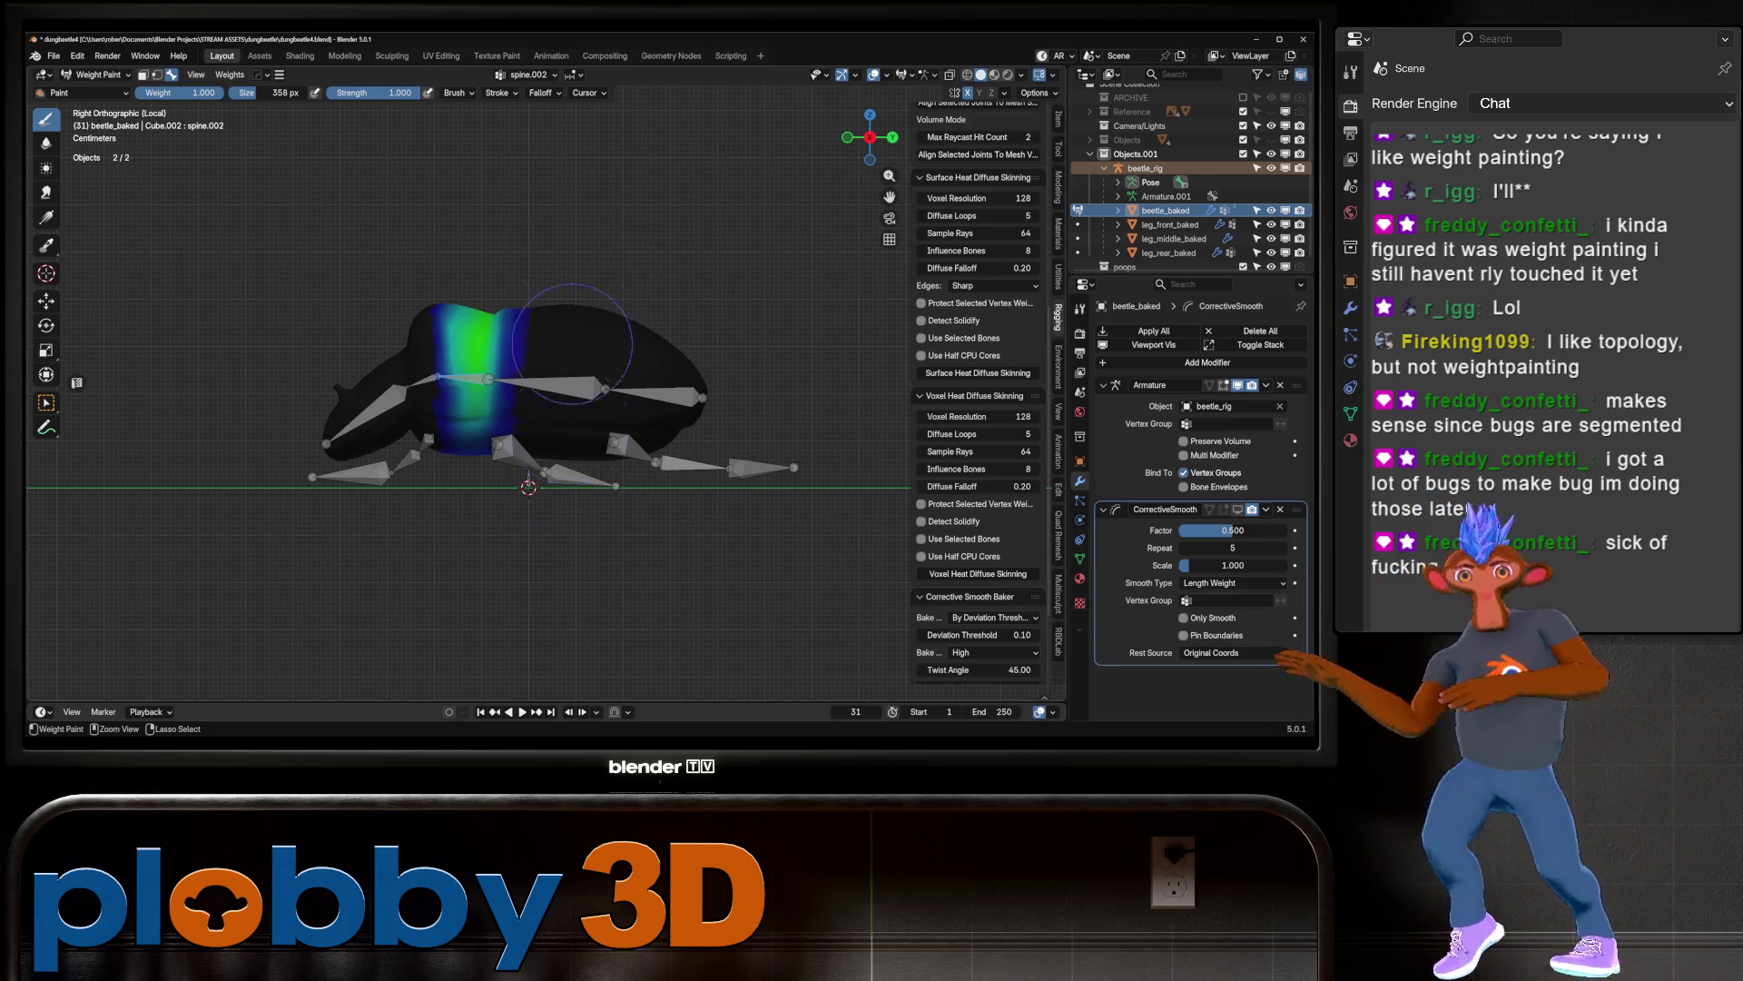
{"action": "left_click_drag", "start_coordinate": [558, 350], "coordinate": [514, 381]}
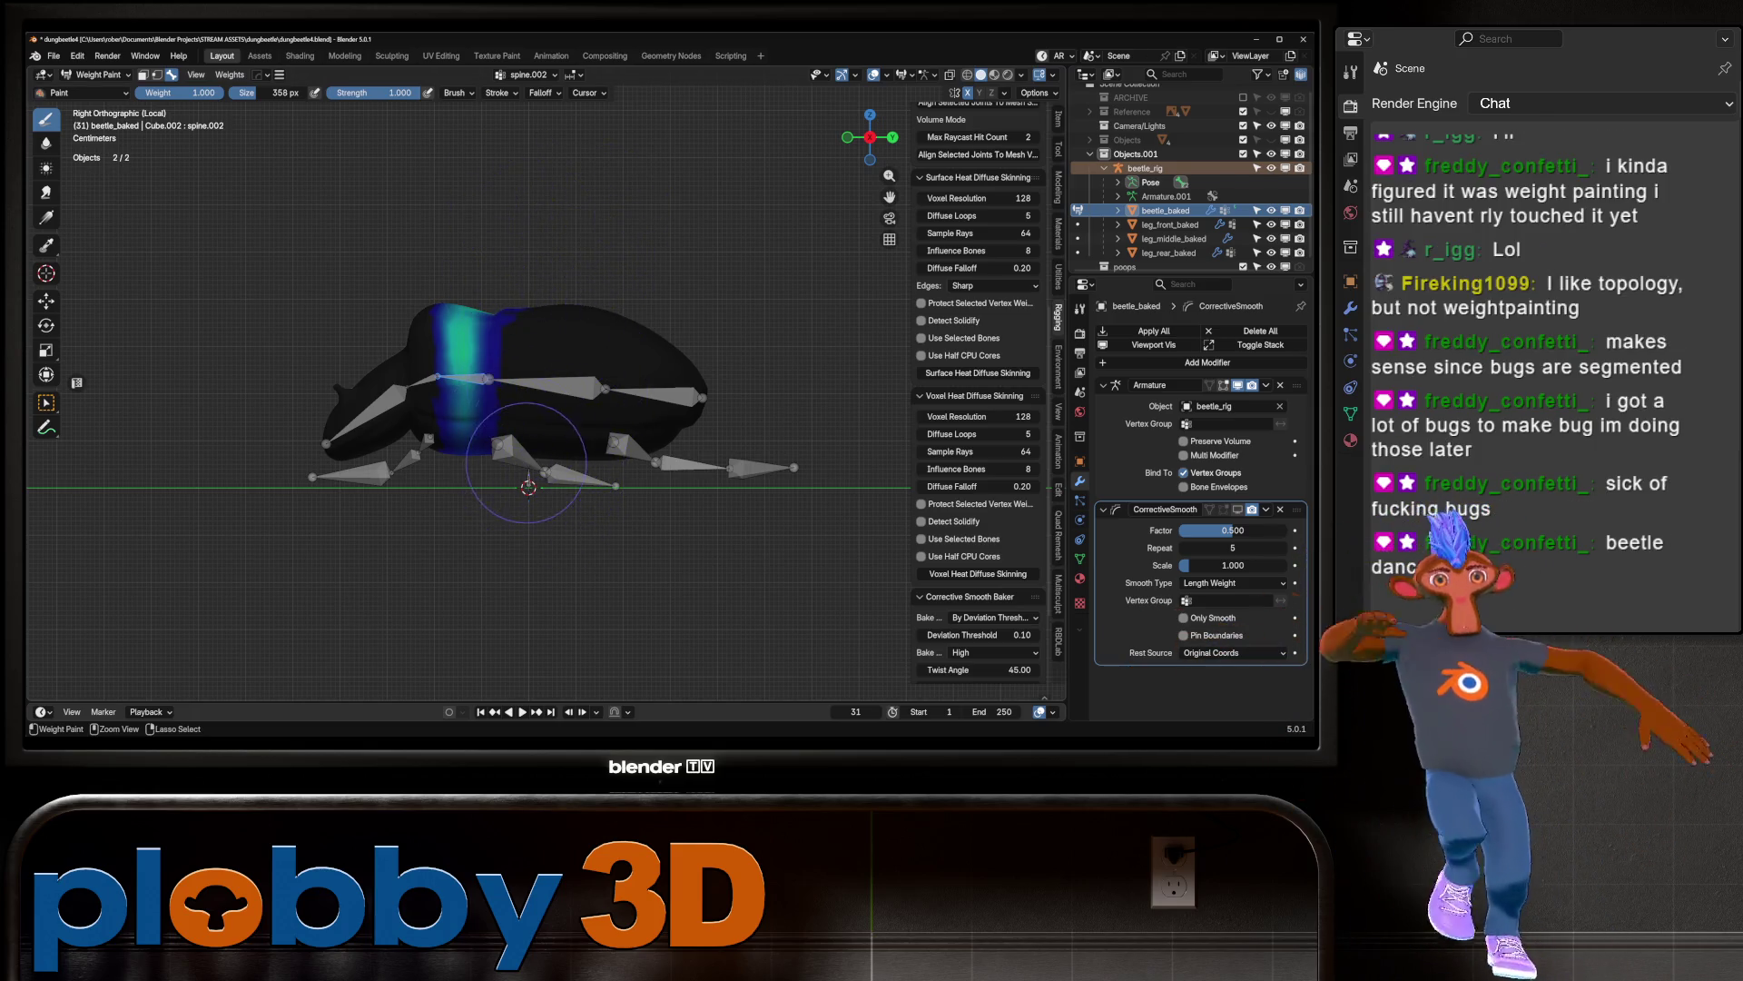
{"action": "key", "text": "KP_7"}
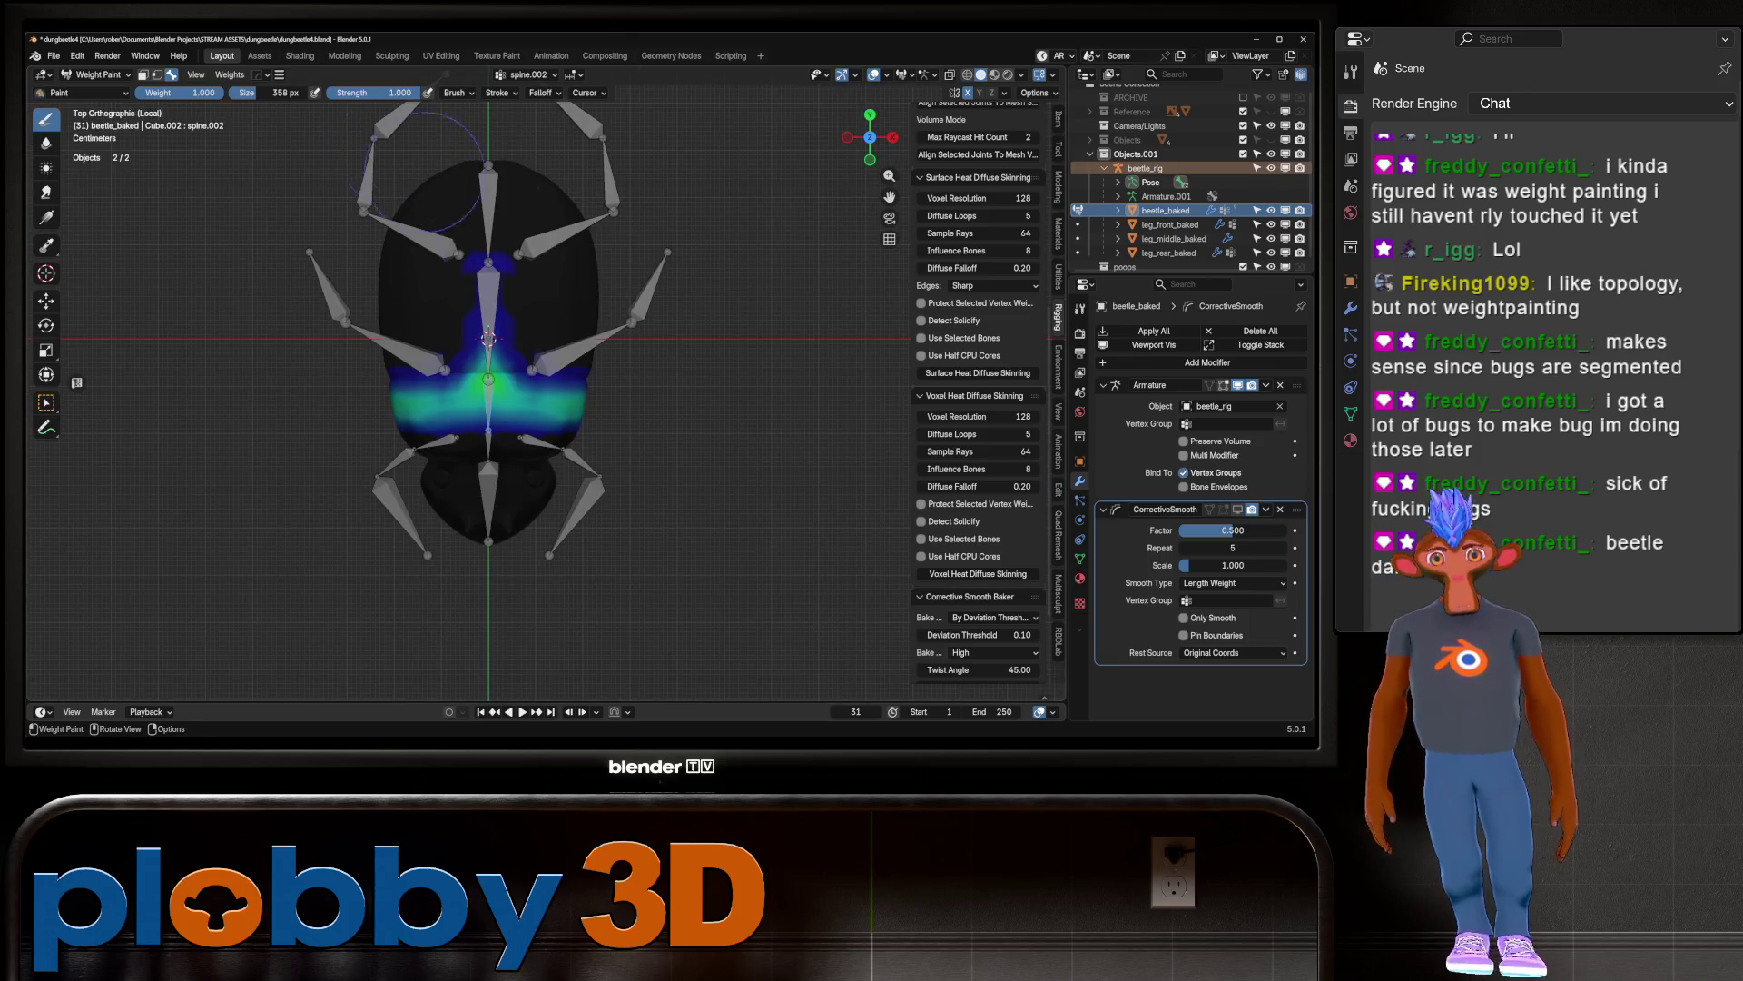
{"action": "mouse_move", "coordinate": [490, 336]}
{"action": "left_mouse_down"}
{"action": "mouse_move", "coordinate": [508, 367]}
{"action": "mouse_move", "coordinate": [481, 363]}
{"action": "mouse_move", "coordinate": [545, 472]}
{"action": "mouse_move", "coordinate": [363, 490]}
{"action": "mouse_move", "coordinate": [672, 508]}
{"action": "mouse_move", "coordinate": [382, 527]}
{"action": "mouse_move", "coordinate": [577, 518]}
{"action": "left_mouse_up"}
{"action": "scroll", "coordinate": [549, 488], "scroll_direction": "up", "scroll_amount": 4}
{"action": "middle_click_drag", "start_coordinate": [576, 518], "coordinate": [610, 321]}
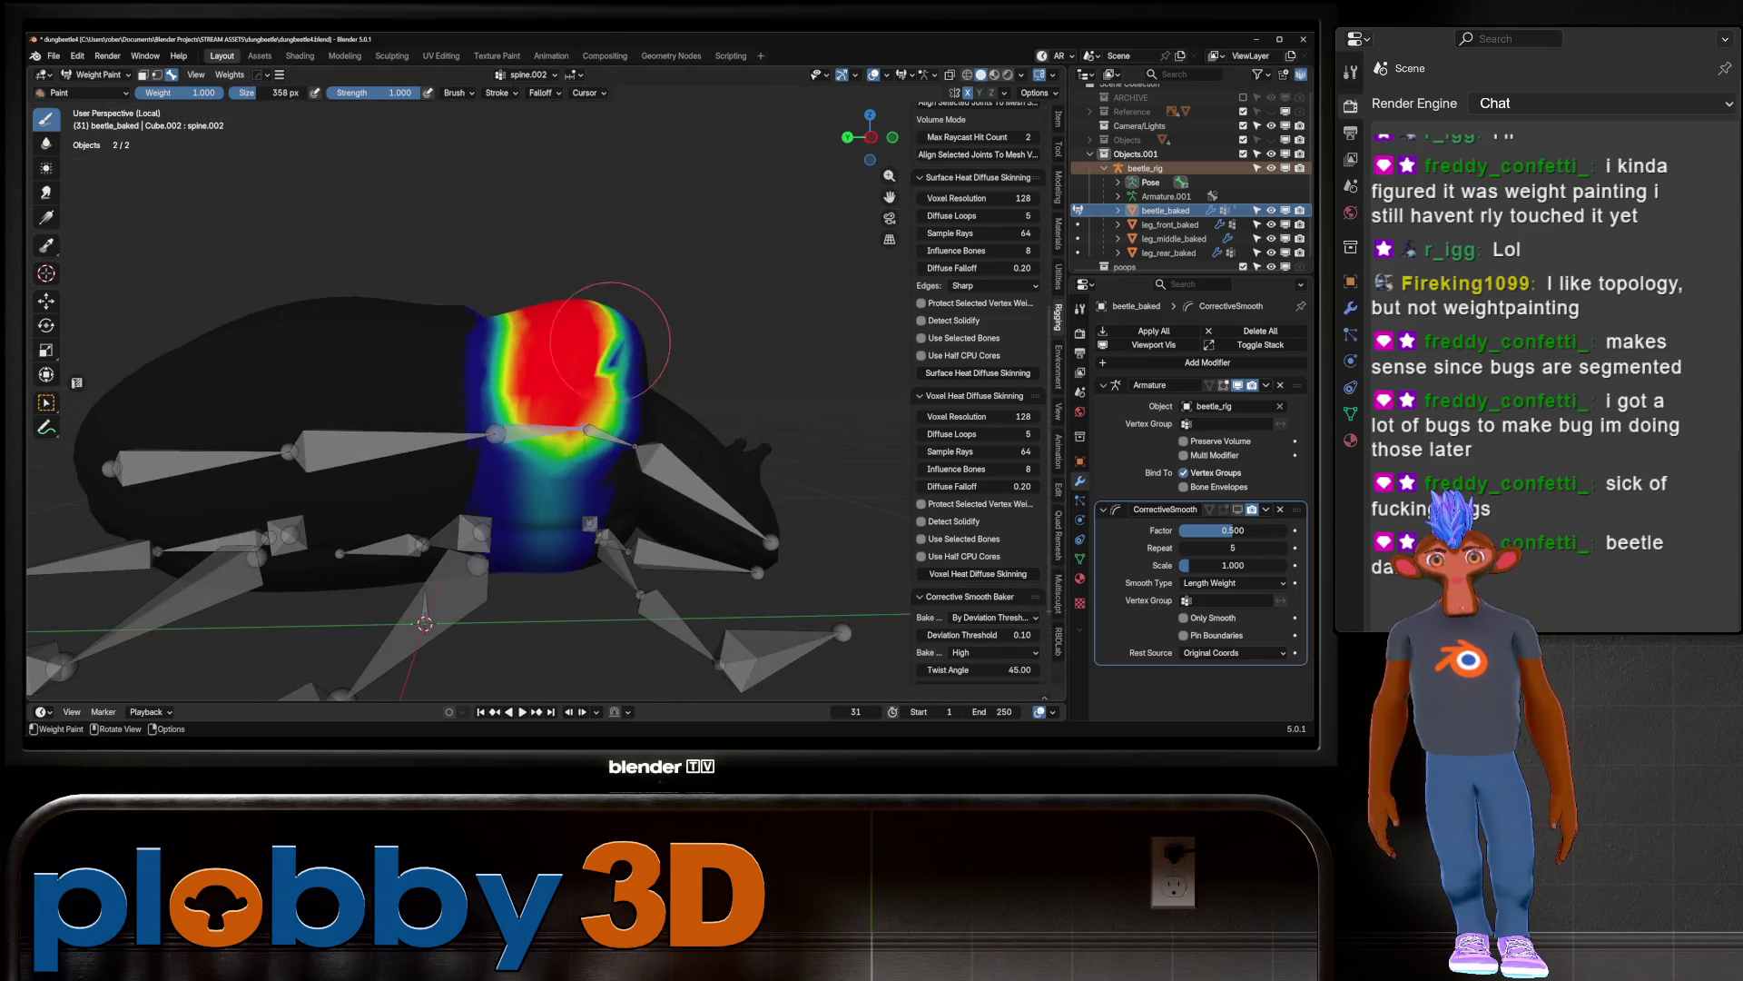
{"action": "mouse_move", "coordinate": [571, 409]}
{"action": "left_mouse_down"}
{"action": "mouse_move", "coordinate": [581, 309]}
{"action": "mouse_move", "coordinate": [586, 545]}
{"action": "mouse_move", "coordinate": [554, 572]}
{"action": "mouse_move", "coordinate": [444, 549]}
{"action": "left_mouse_up"}
{"action": "key", "text": "KP_3"}
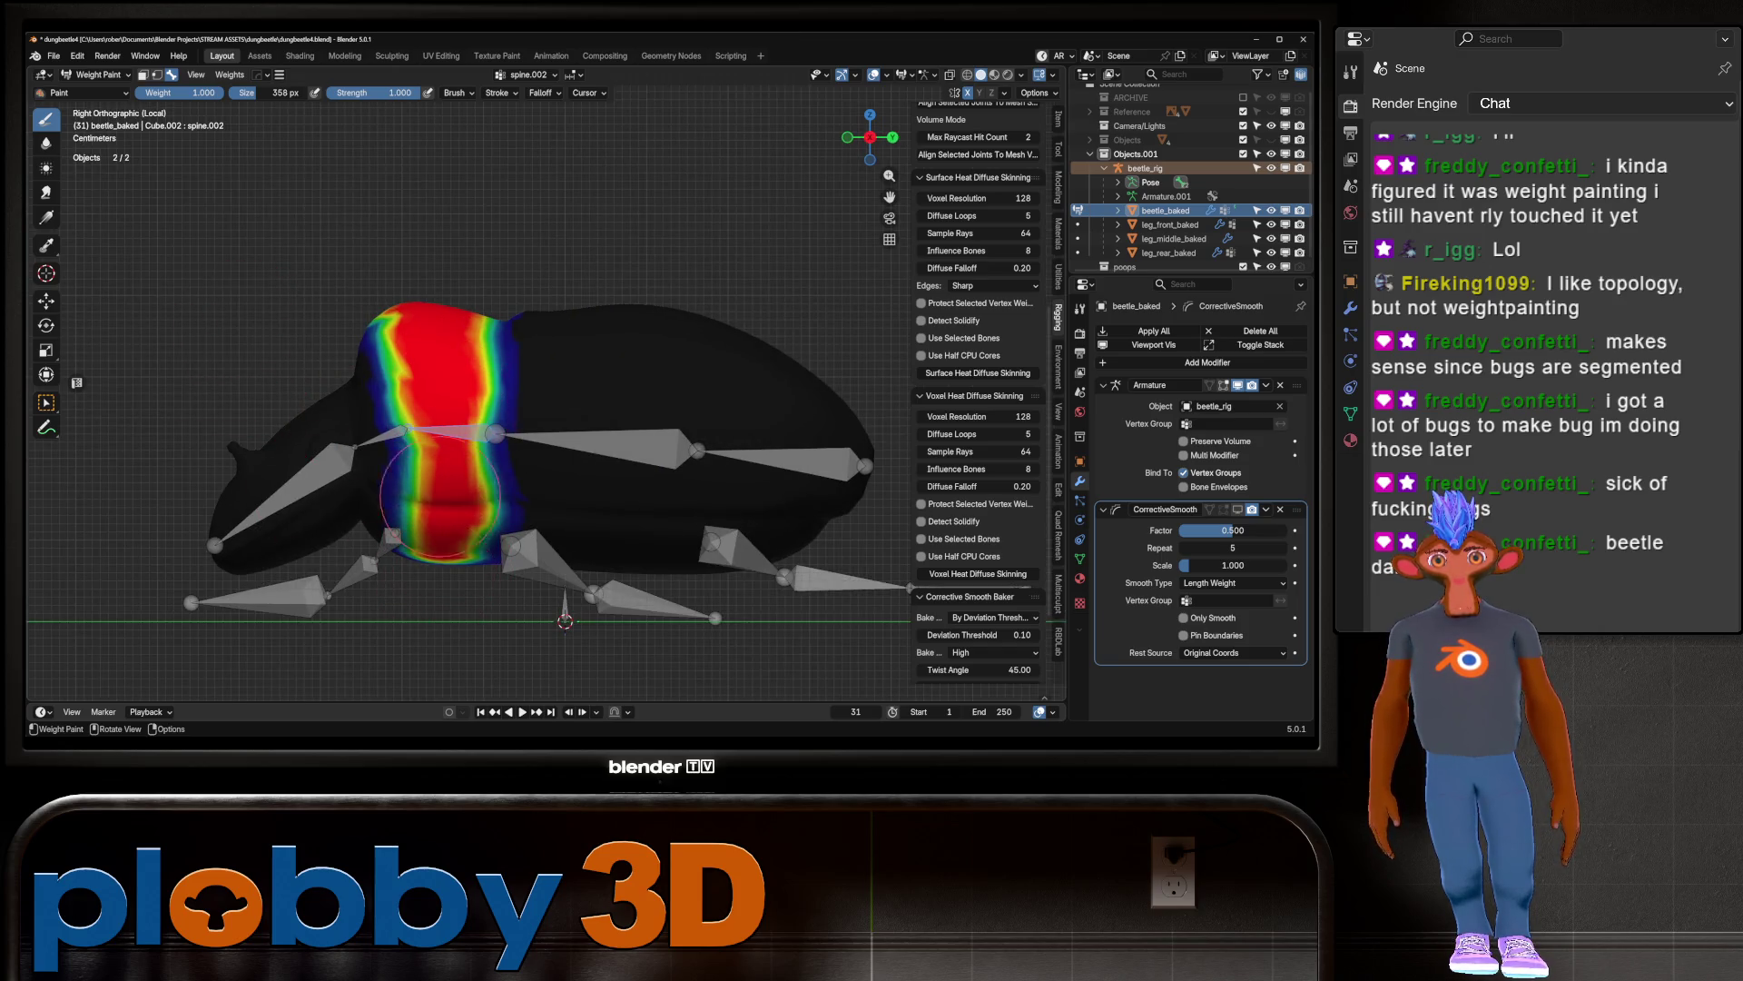
{"action": "middle_click_drag", "start_coordinate": [438, 424], "coordinate": [436, 523]}
{"action": "mouse_move", "coordinate": [436, 345]}
{"action": "left_mouse_down"}
{"action": "mouse_move", "coordinate": [427, 400]}
{"action": "mouse_move", "coordinate": [484, 501]}
{"action": "left_mouse_up"}
{"action": "middle_click_drag", "start_coordinate": [486, 503], "coordinate": [449, 499]}
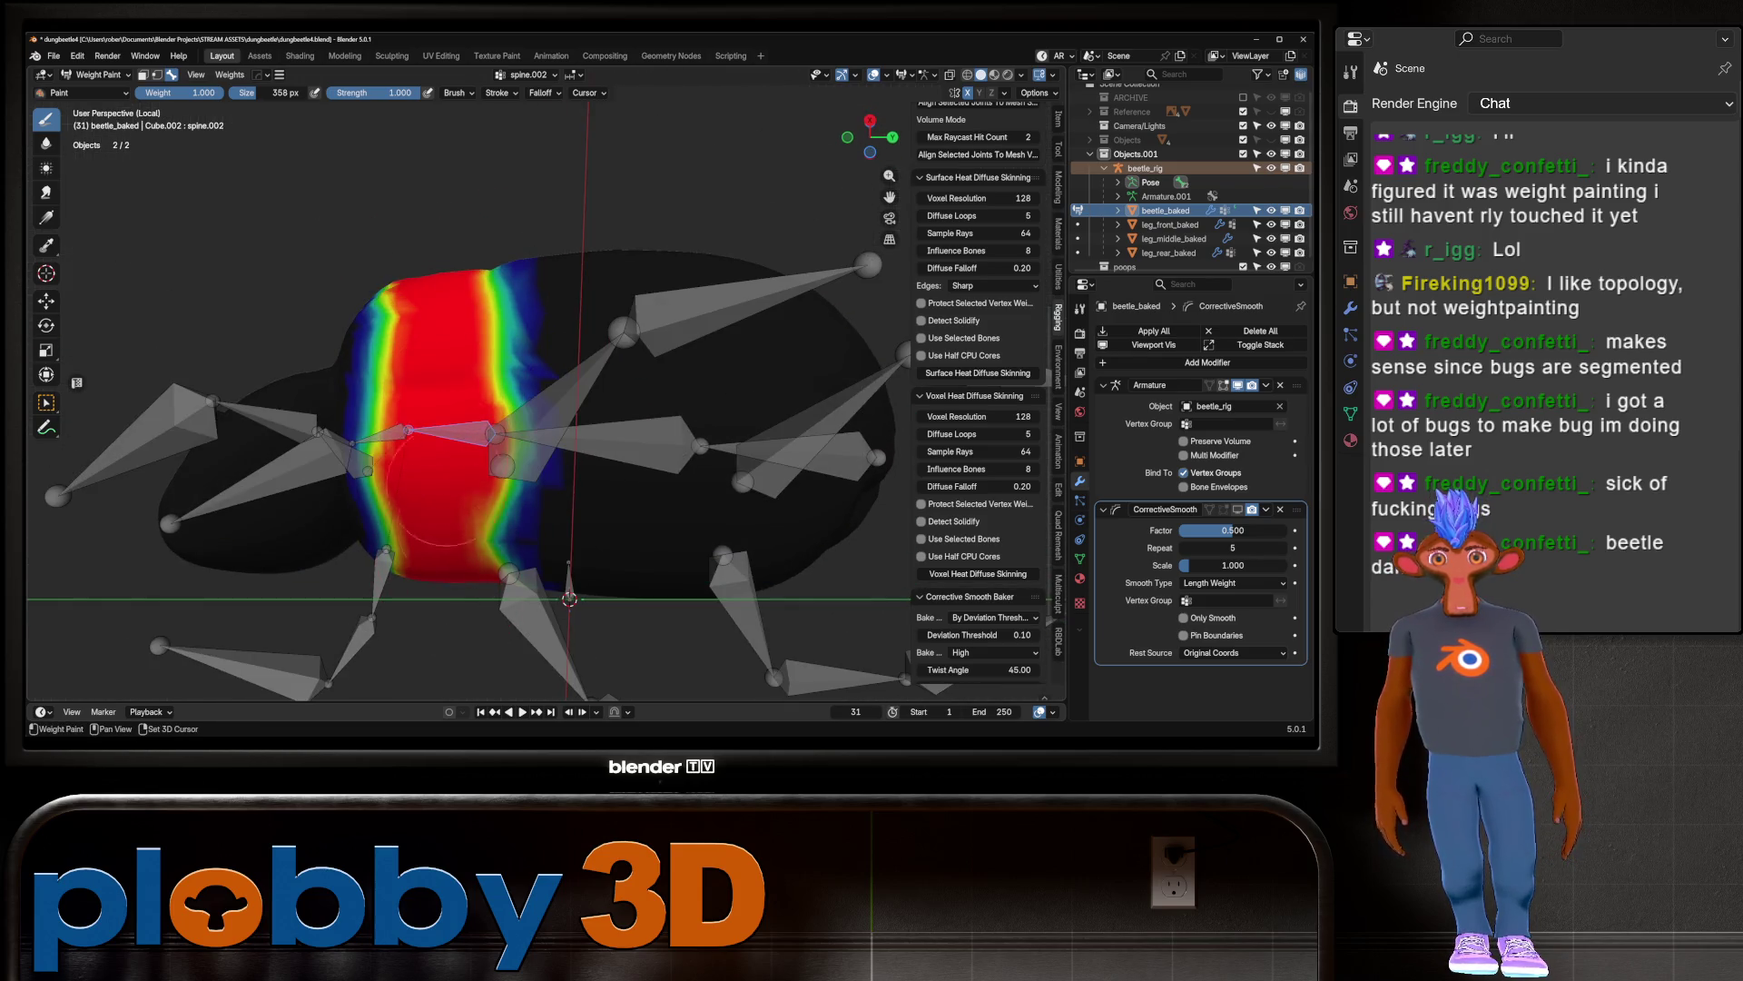
{"action": "middle_click_drag", "start_coordinate": [449, 345], "coordinate": [591, 354]}
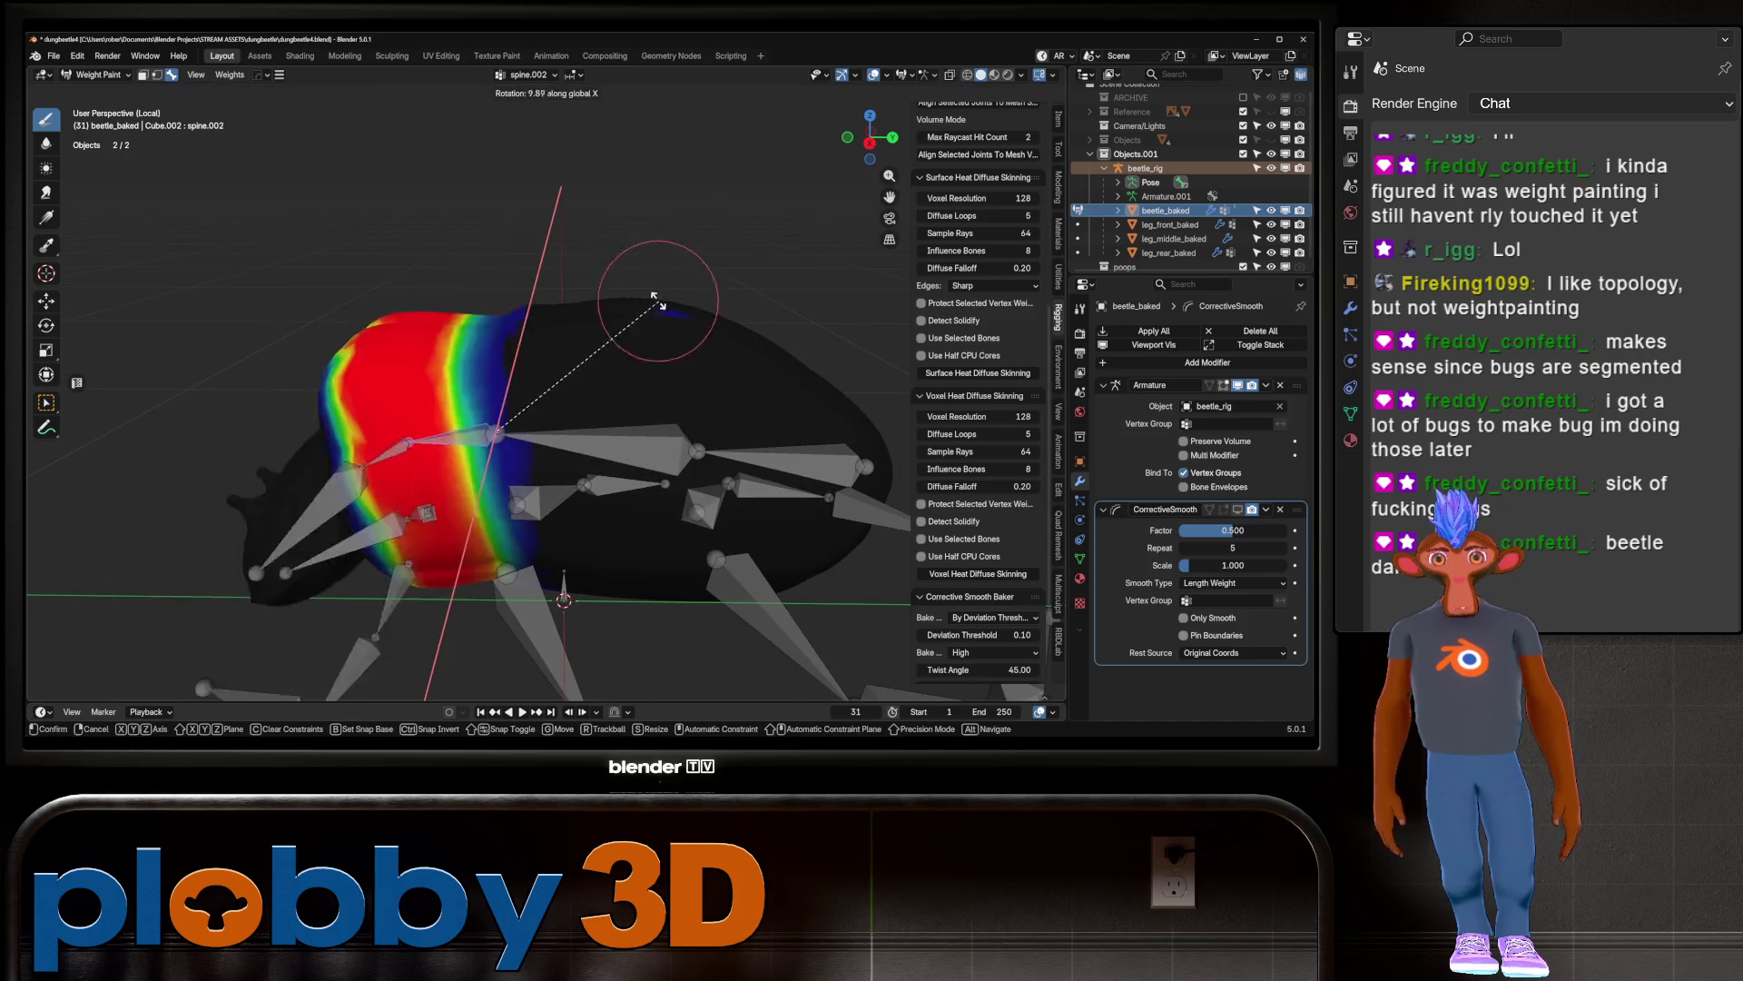
{"action": "left_click", "coordinate": [654, 413], "text": "ctrl"}
Step: Inspect the underside weights and undo the stray low-weight patches
{"action": "scroll", "coordinate": [381, 300], "scroll_direction": "up", "scroll_amount": 1}
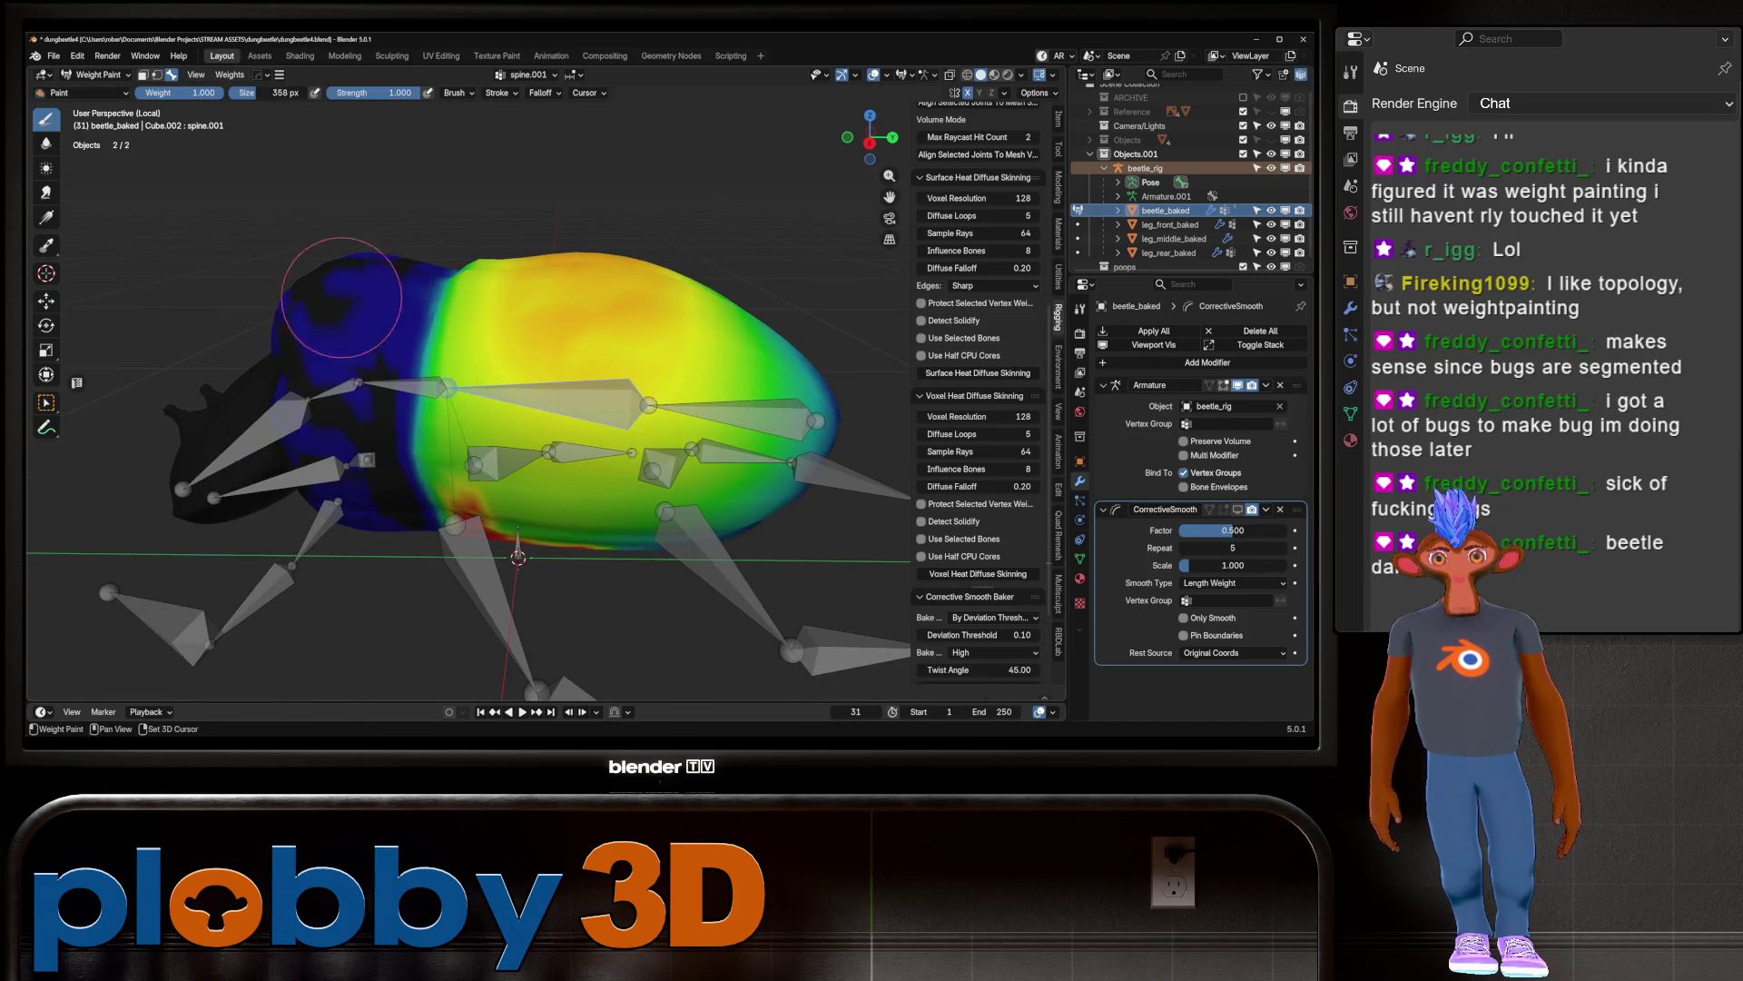
{"action": "scroll", "coordinate": [494, 324], "scroll_direction": "up", "scroll_amount": 1}
{"action": "middle_click_drag", "start_coordinate": [495, 324], "coordinate": [635, 590]}
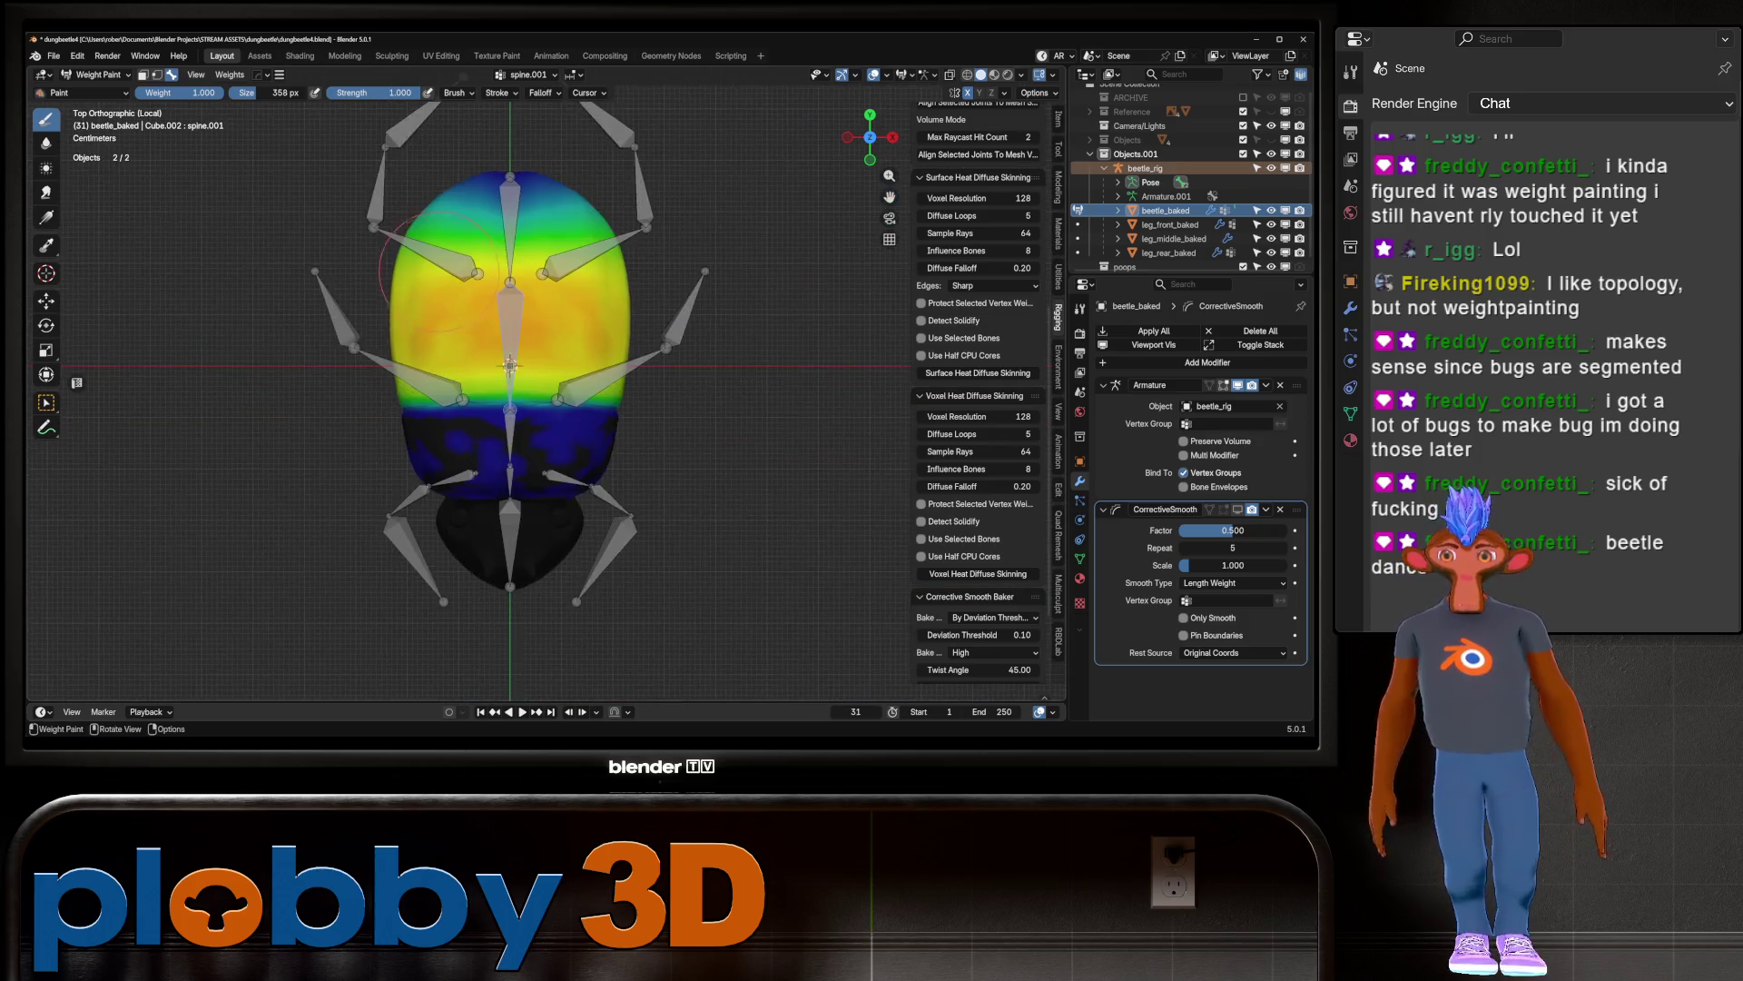
{"action": "scroll", "coordinate": [690, 677], "scroll_direction": "up", "scroll_amount": 3}
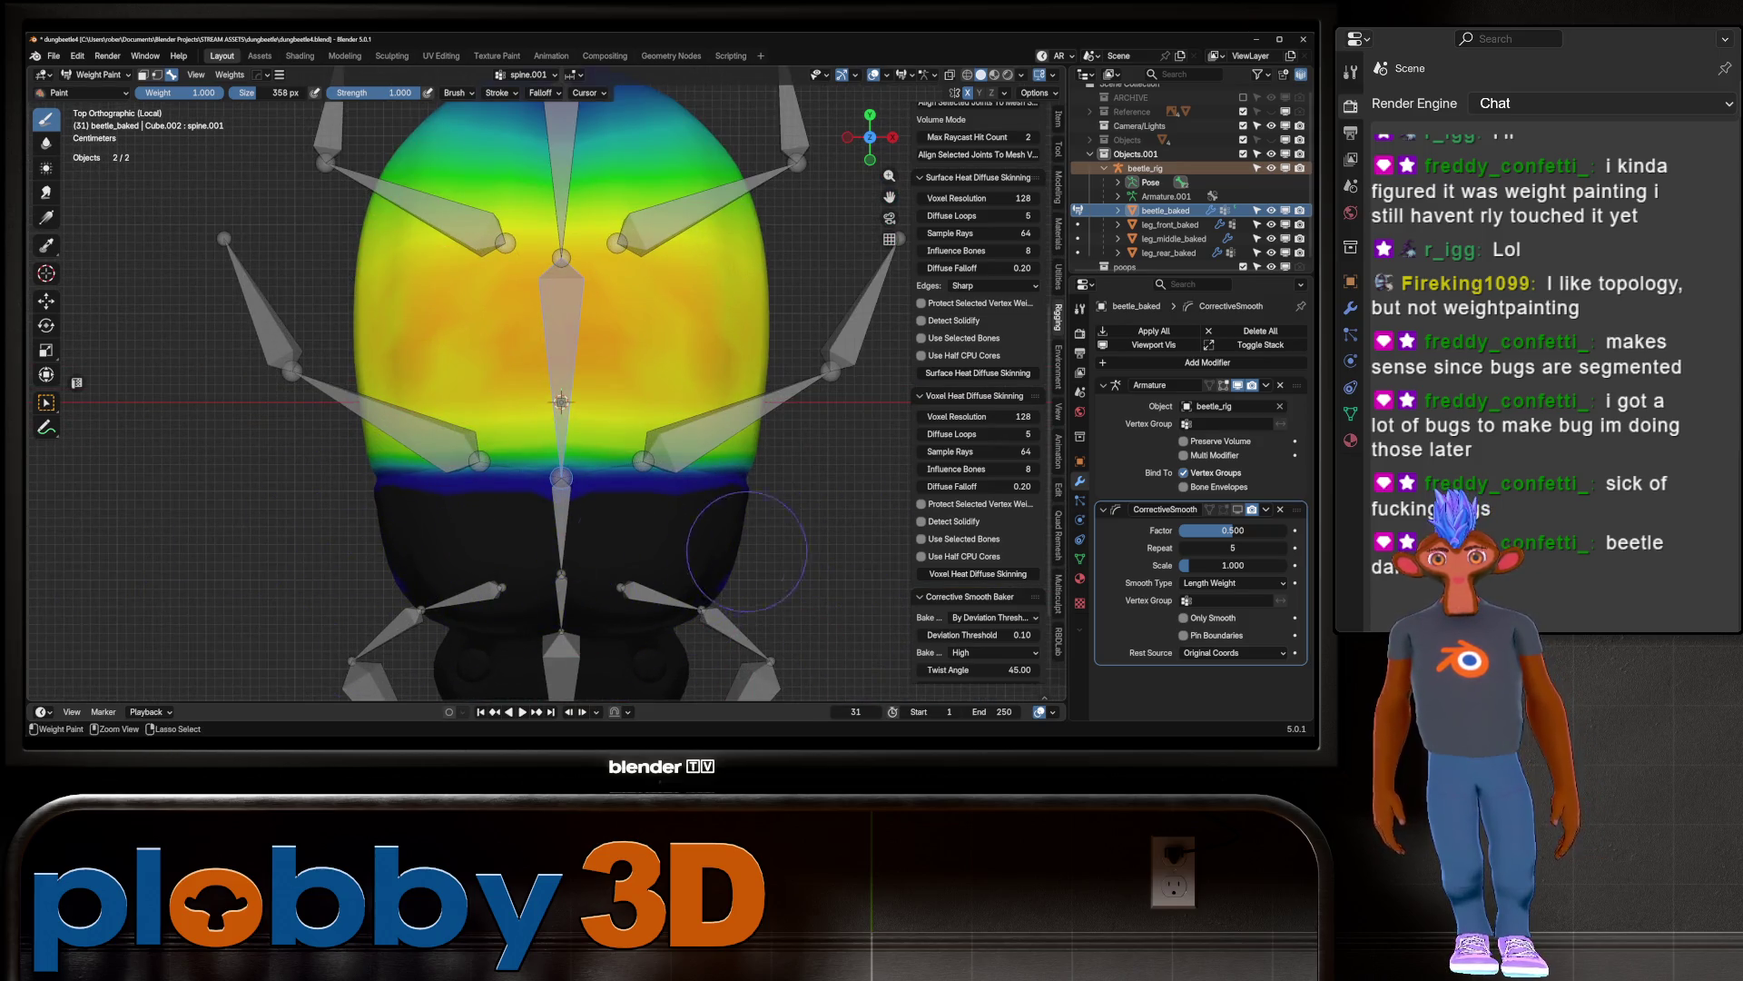
{"action": "scroll", "coordinate": [599, 599], "scroll_direction": "down", "scroll_amount": 3}
{"action": "middle_click_drag", "start_coordinate": [599, 599], "coordinate": [690, 472]}
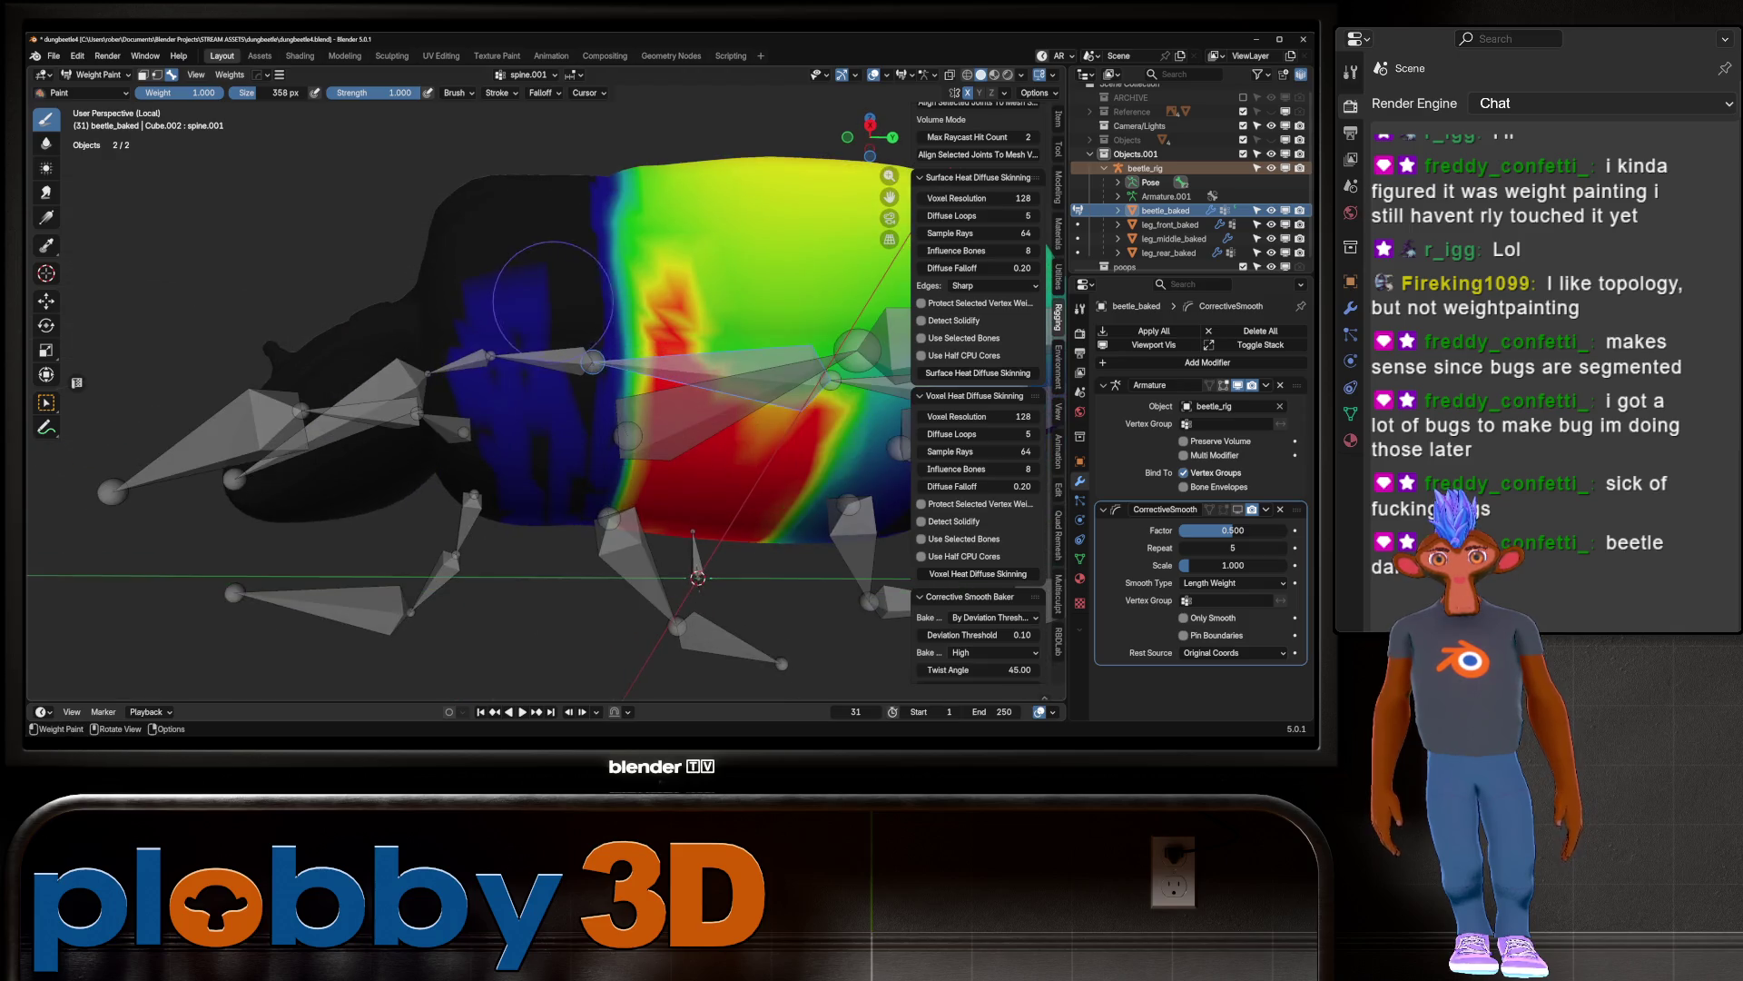
{"action": "middle_click_drag", "start_coordinate": [549, 286], "coordinate": [727, 298]}
{"action": "key", "text": "ctrl+z"}
Step: From Bottom view, paint a full-weight spine.001 band across the middle and erase the lower sides
{"action": "mouse_move", "coordinate": [199, 272]}
{"action": "middle_mouse_down"}
{"action": "mouse_move", "coordinate": [409, 308]}
{"action": "mouse_move", "coordinate": [331, 404]}
{"action": "middle_mouse_up"}
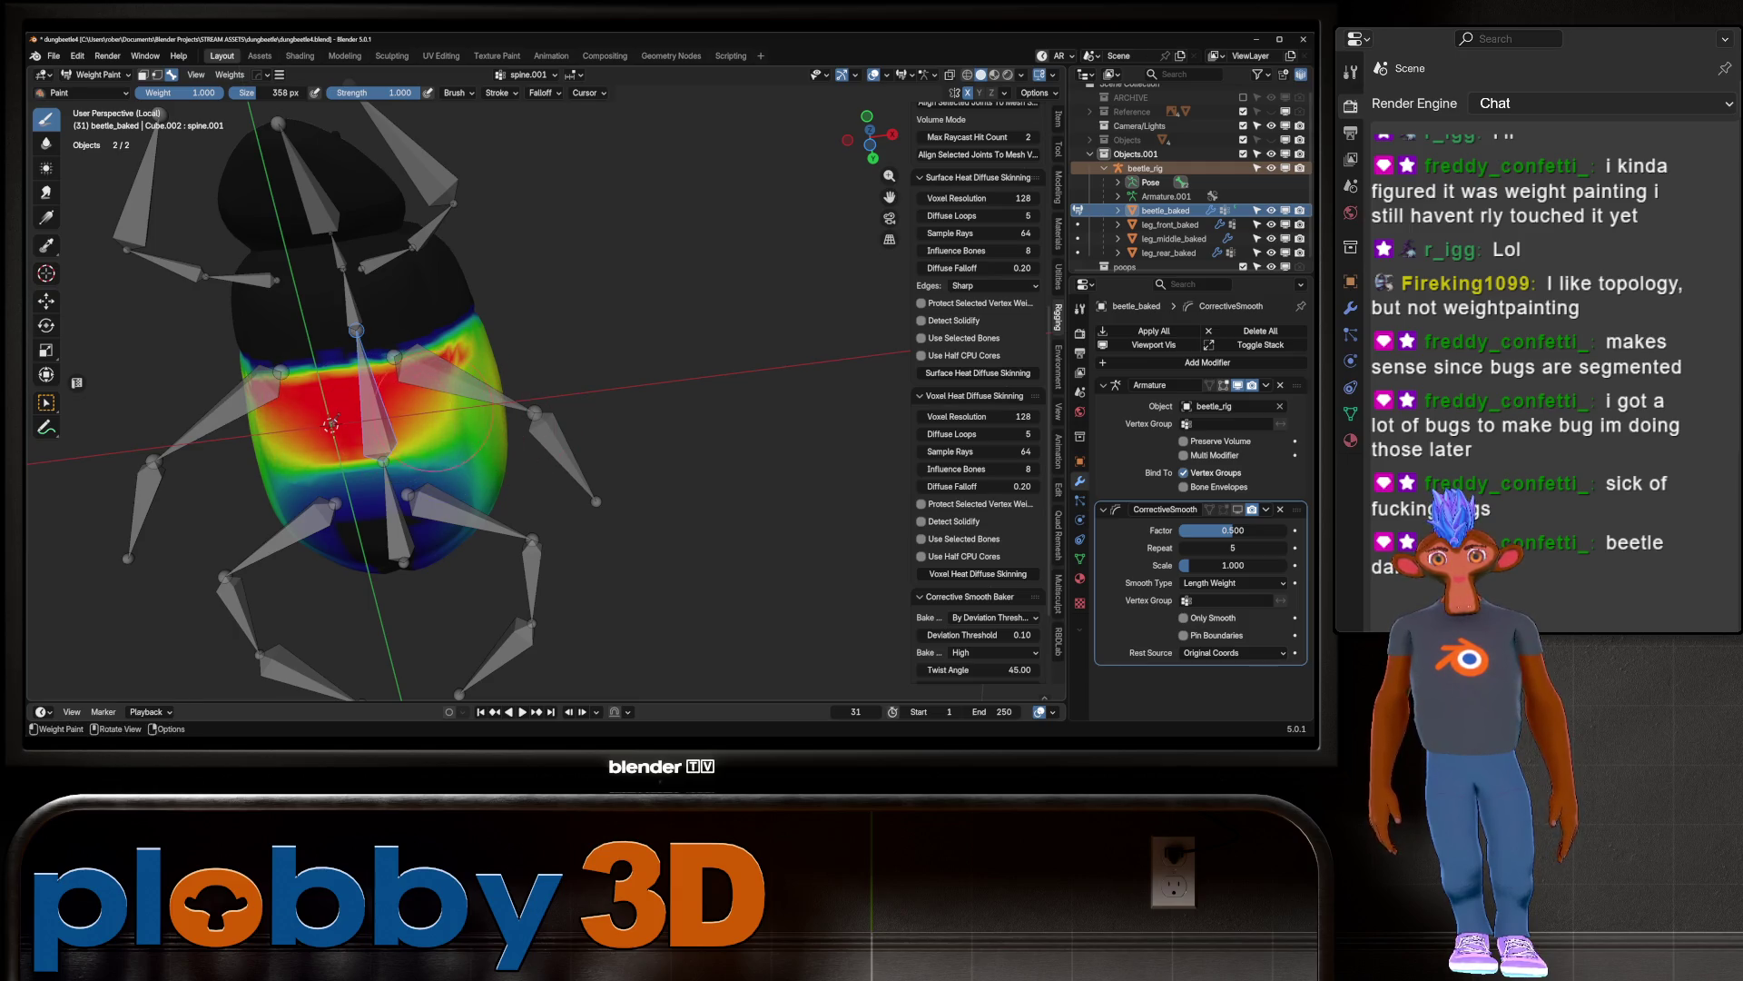
{"action": "middle_click_drag", "start_coordinate": [454, 404], "coordinate": [166, 414]}
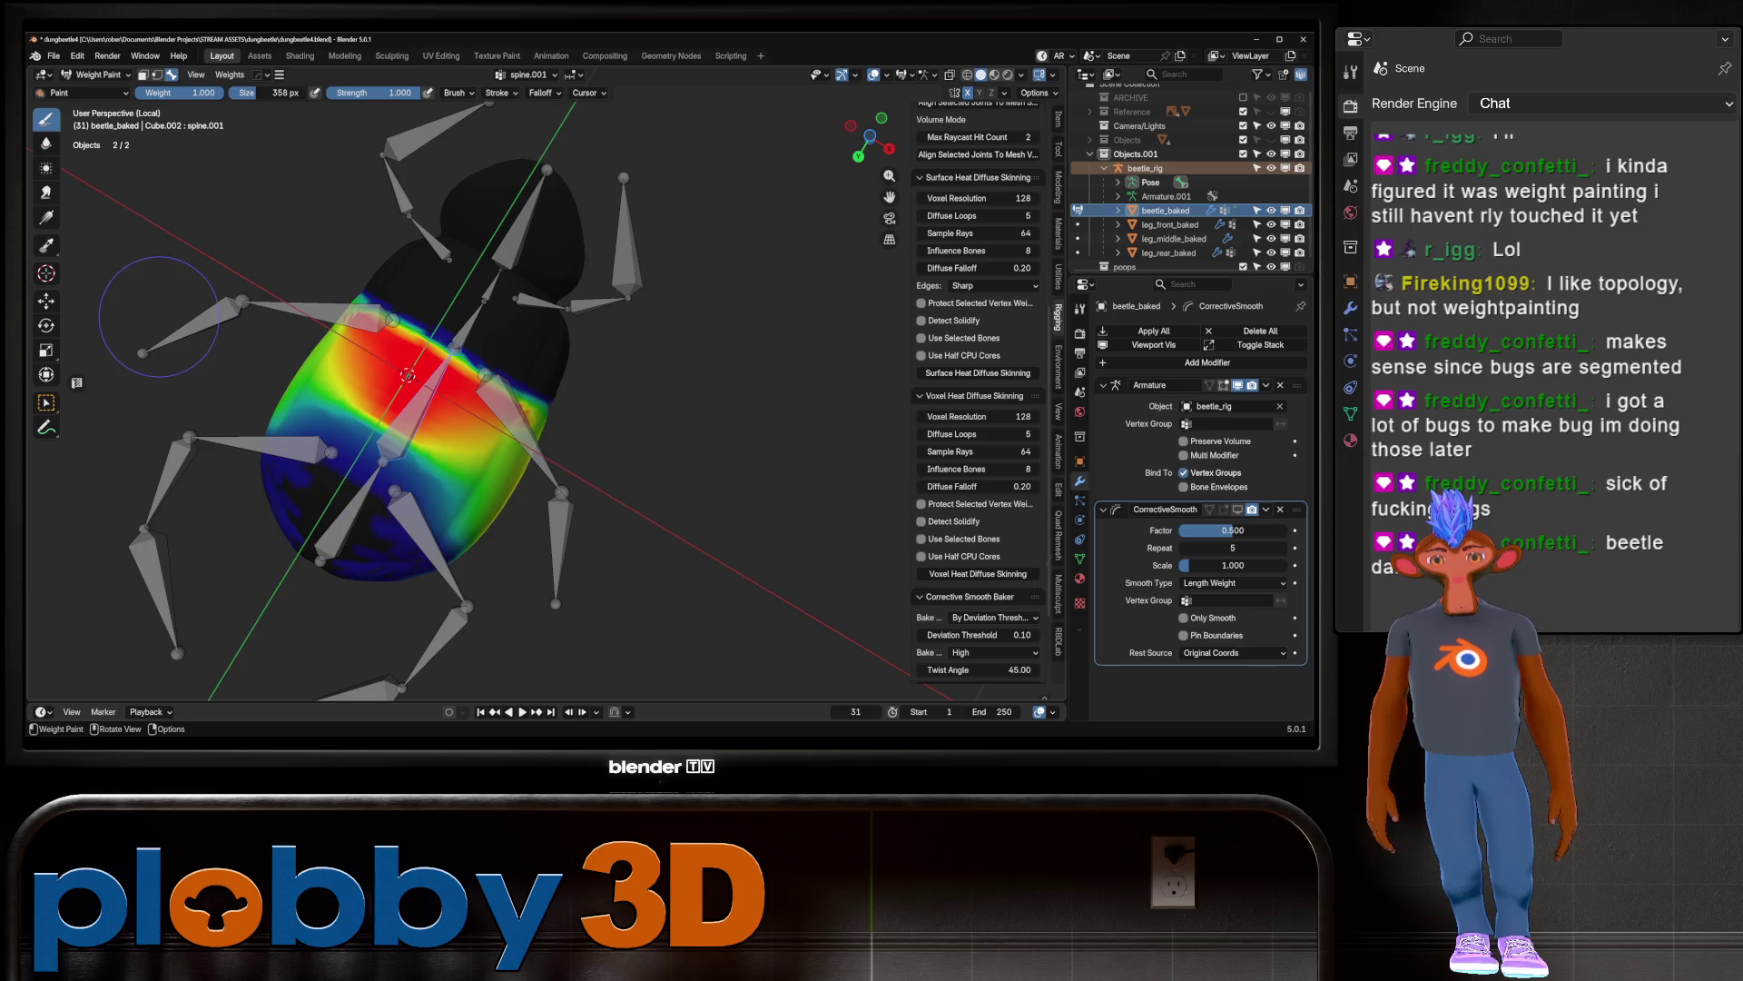
{"action": "key", "text": "ctrl+KP_7"}
{"action": "mouse_move", "coordinate": [386, 487]}
{"action": "left_mouse_down"}
{"action": "mouse_move", "coordinate": [377, 417]}
{"action": "mouse_move", "coordinate": [454, 423]}
{"action": "mouse_move", "coordinate": [227, 424]}
{"action": "mouse_move", "coordinate": [300, 399]}
{"action": "mouse_move", "coordinate": [209, 364]}
{"action": "mouse_move", "coordinate": [356, 439]}
{"action": "left_mouse_up"}
{"action": "mouse_move", "coordinate": [501, 533]}
{"action": "left_mouse_down", "text": "ctrl"}
{"action": "mouse_move", "coordinate": [415, 551]}
{"action": "mouse_move", "coordinate": [463, 478]}
{"action": "left_mouse_up", "text": "ctrl"}
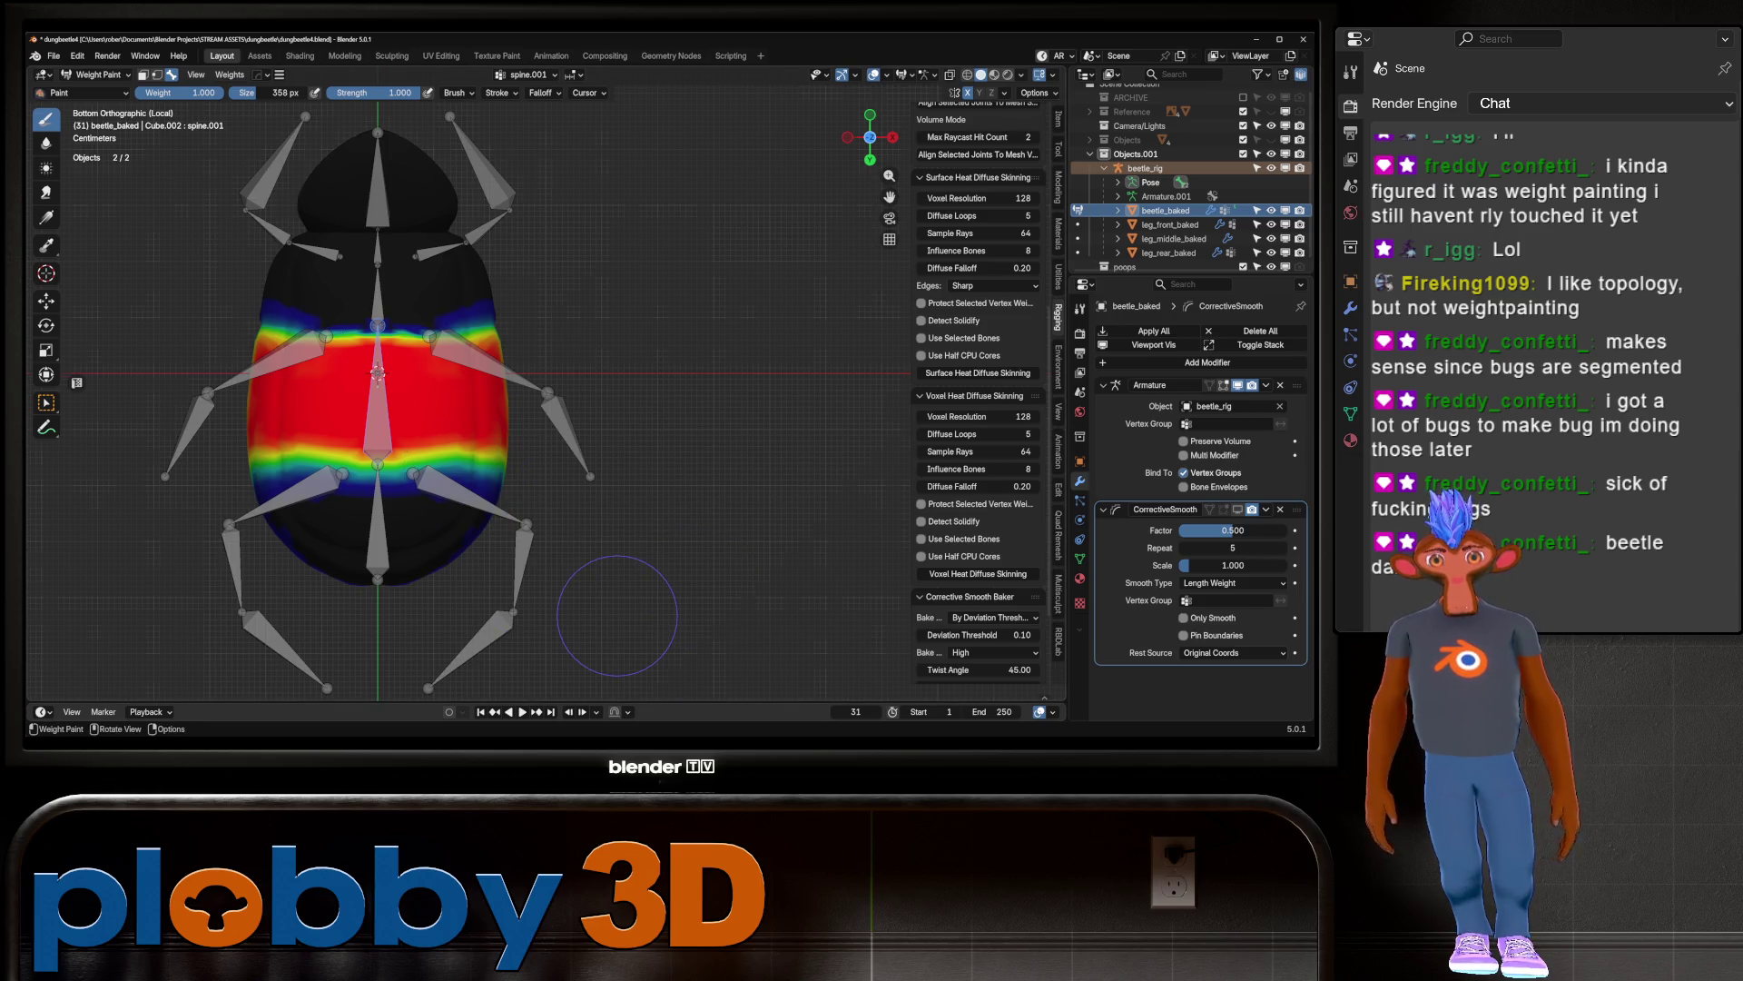
Step: Soften the band's upper weight and blend its edges from Top and Right views
{"action": "key", "text": "KP_7"}
{"action": "mouse_move", "coordinate": [486, 355]}
{"action": "left_mouse_down", "text": "ctrl"}
{"action": "mouse_move", "coordinate": [481, 392]}
{"action": "mouse_move", "coordinate": [590, 359]}
{"action": "mouse_move", "coordinate": [527, 420]}
{"action": "mouse_move", "coordinate": [178, 399]}
{"action": "mouse_move", "coordinate": [489, 407]}
{"action": "left_mouse_up", "text": "ctrl"}
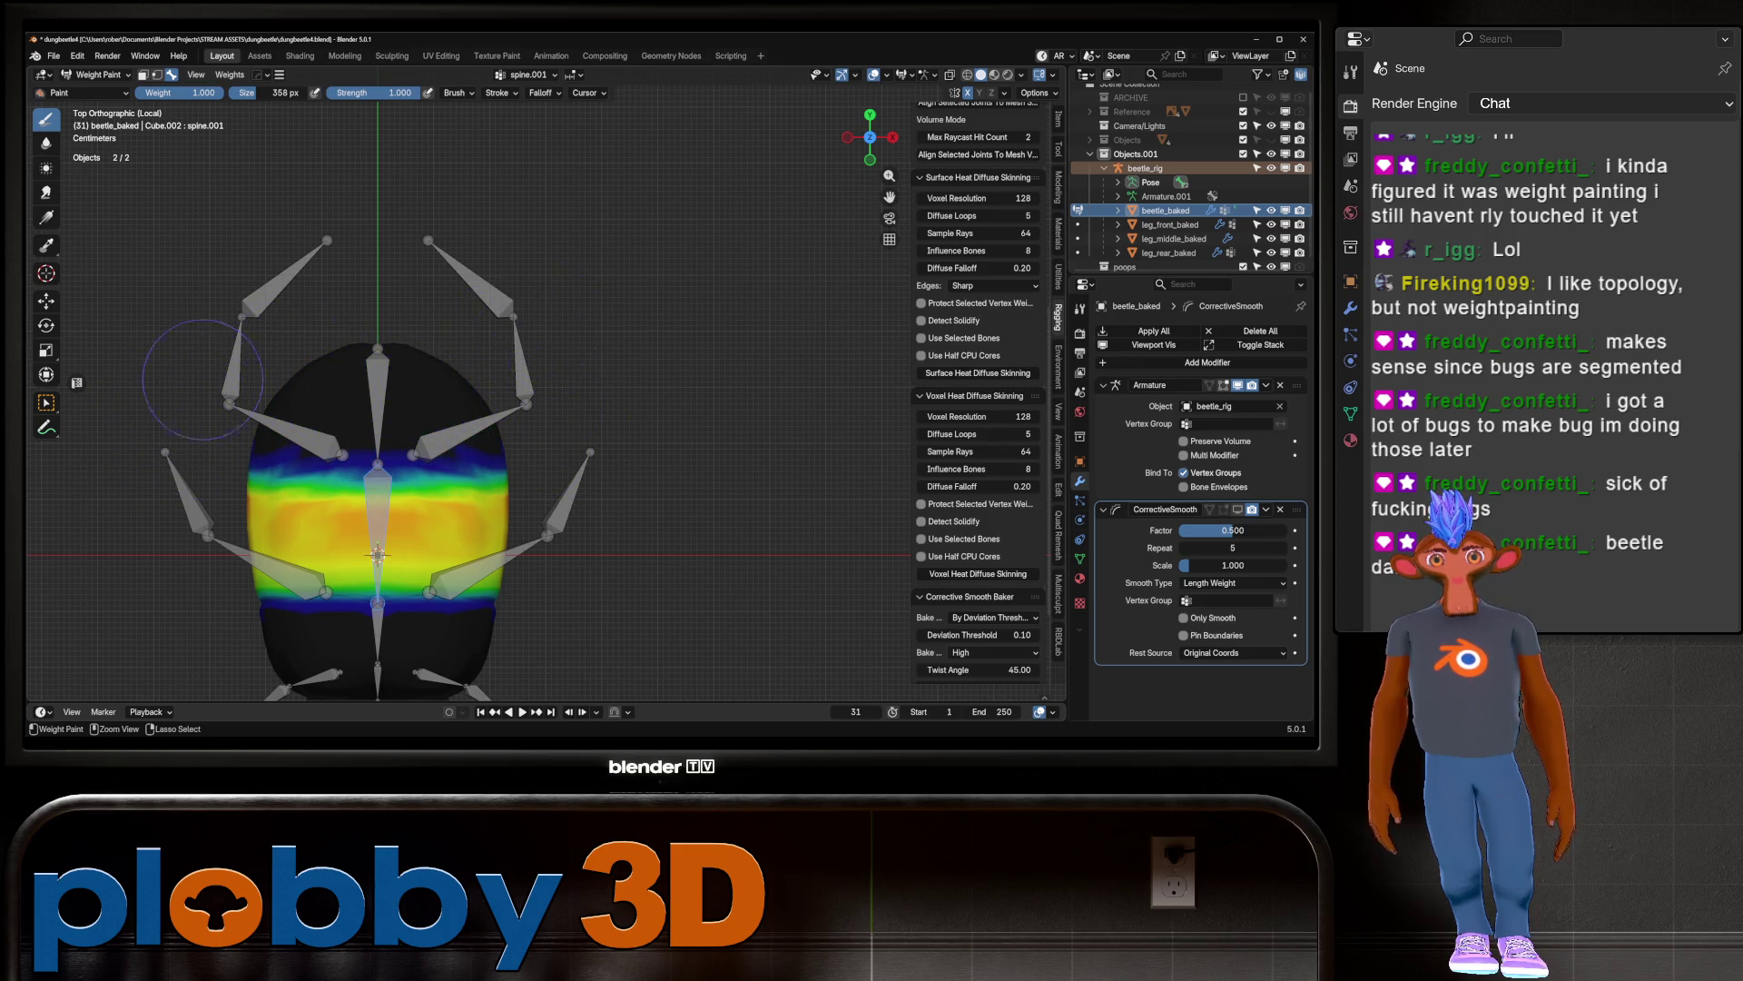
{"action": "key", "text": "KP_3"}
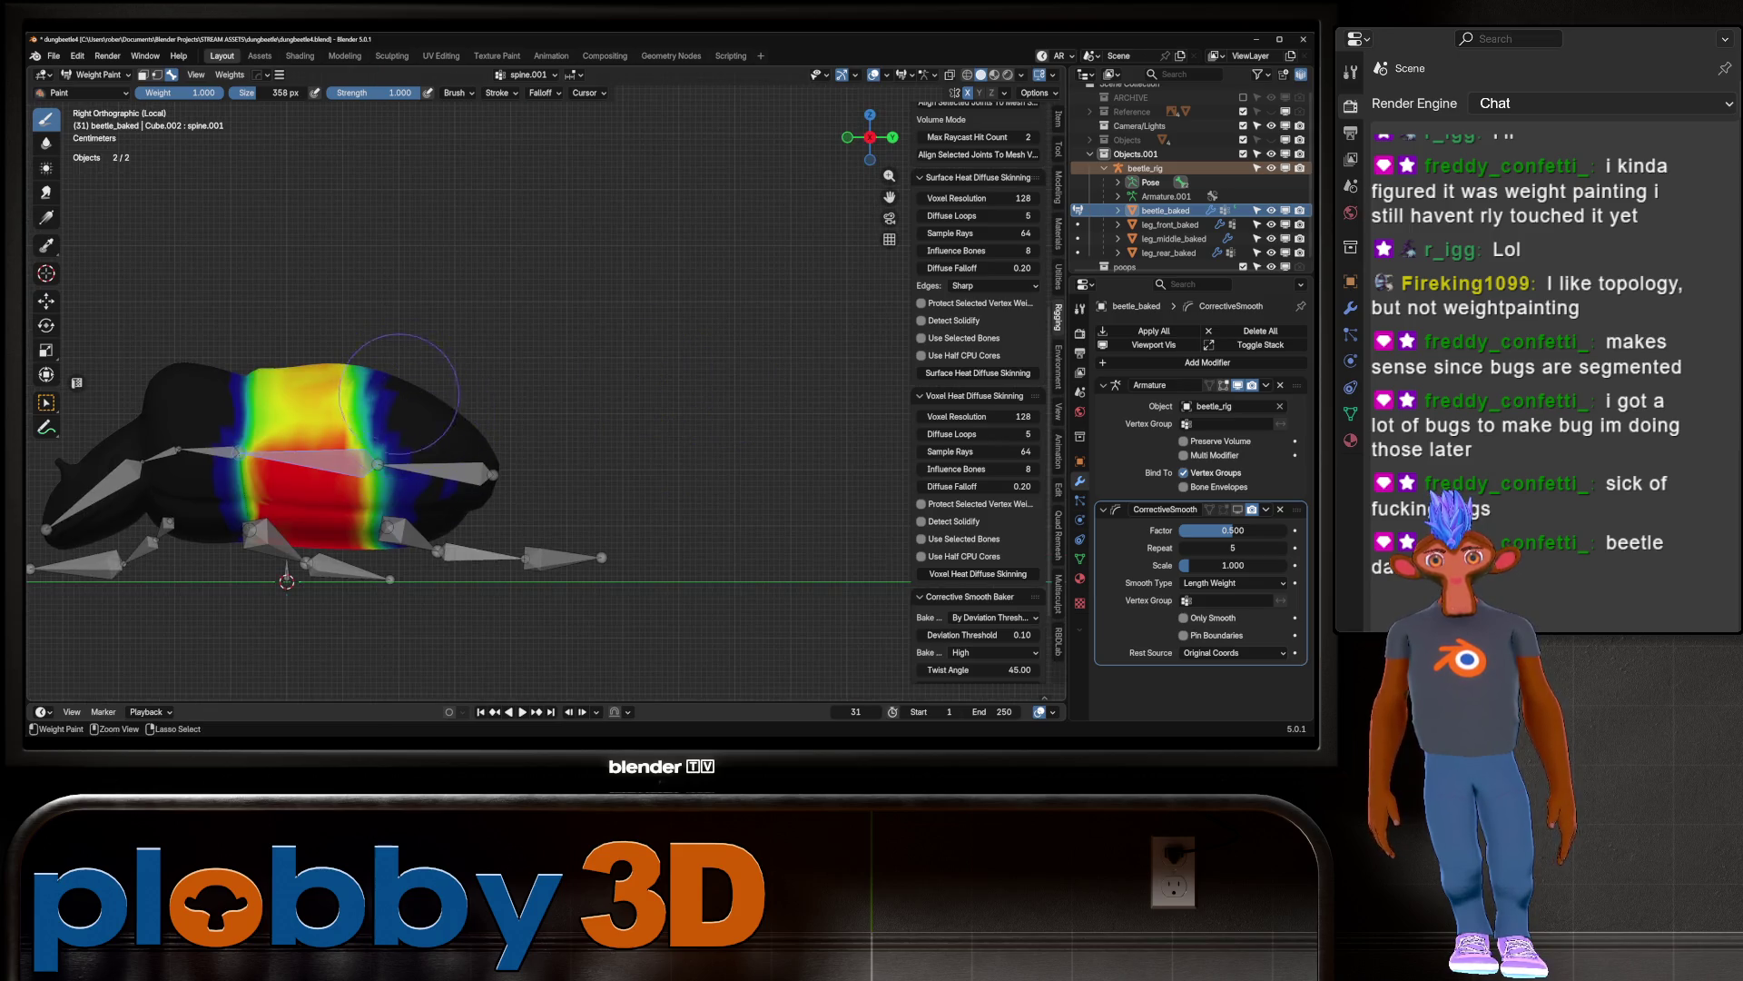
{"action": "left_click_drag", "start_coordinate": [400, 381], "coordinate": [422, 561], "text": "ctrl"}
{"action": "mouse_move", "coordinate": [426, 452]}
{"action": "left_mouse_down", "text": "shift"}
{"action": "mouse_move", "coordinate": [391, 495]}
{"action": "mouse_move", "coordinate": [372, 381]}
{"action": "mouse_move", "coordinate": [382, 436]}
{"action": "mouse_move", "coordinate": [334, 617]}
{"action": "mouse_move", "coordinate": [331, 241]}
{"action": "mouse_move", "coordinate": [324, 495]}
{"action": "left_mouse_up", "text": "shift"}
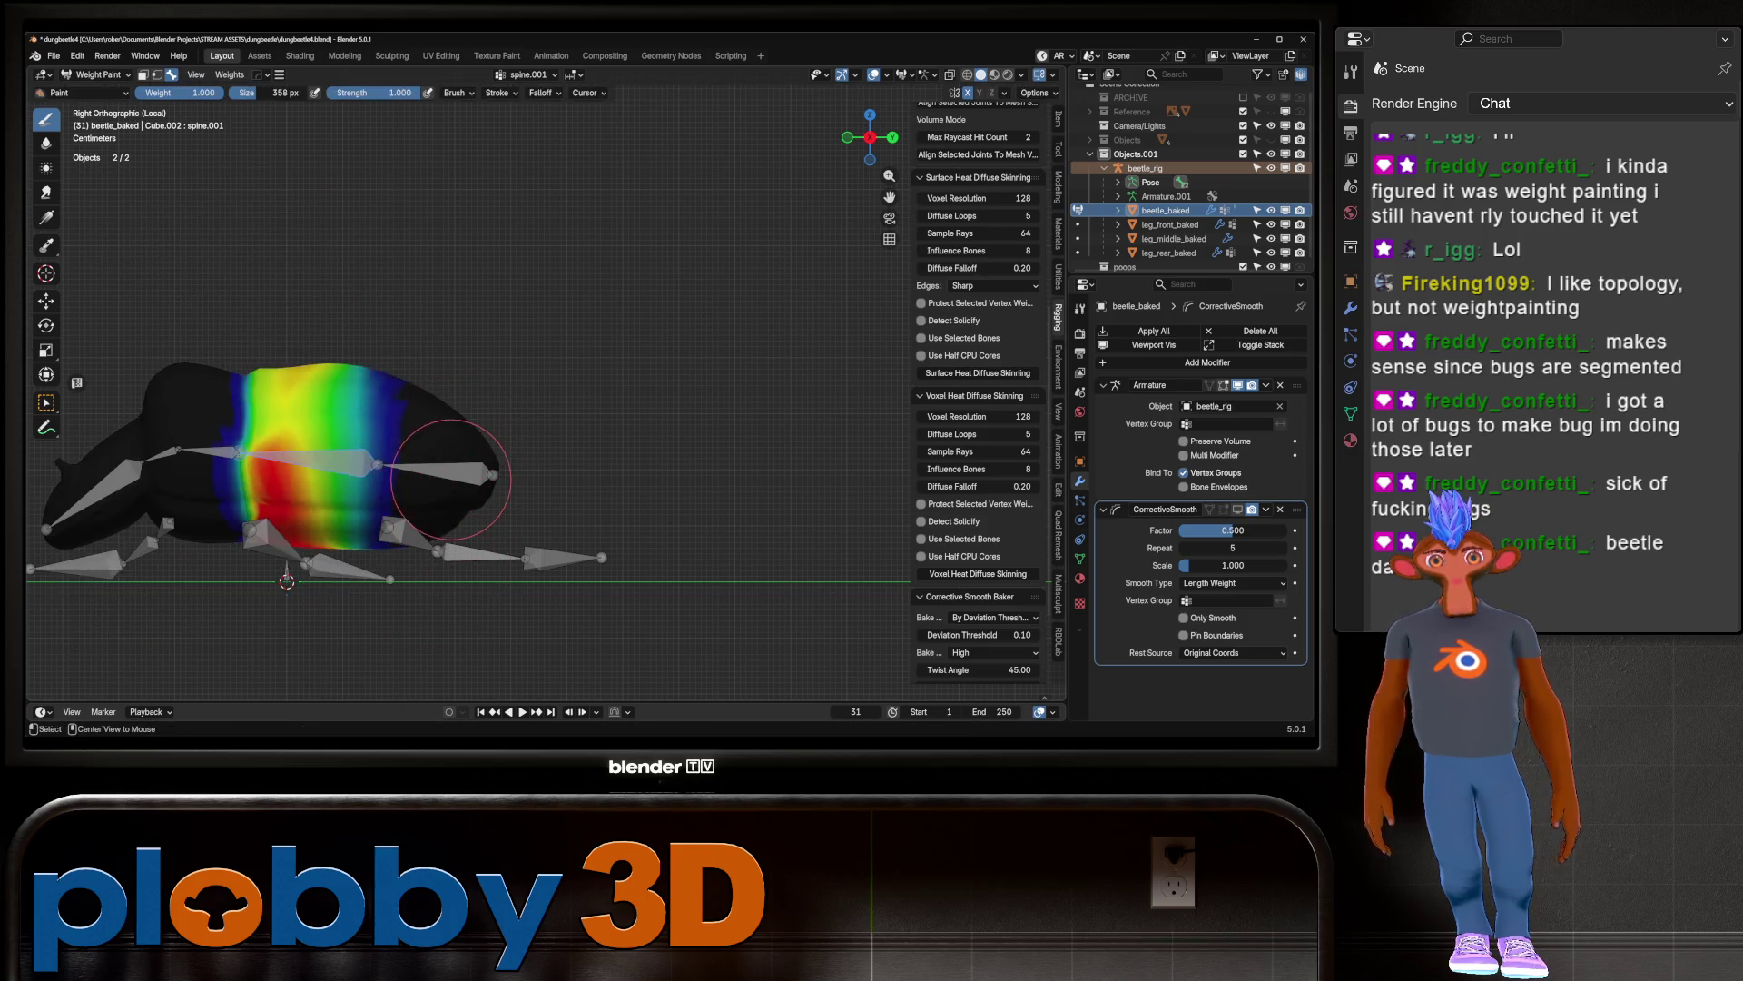
{"action": "left_click", "coordinate": [413, 476], "text": "ctrl"}
Step: Undo, redo and undo the last spine weight strokes
{"action": "key", "text": "ctrl+z"}
{"action": "key", "text": "ctrl+shift+z"}
{"action": "key", "text": "ctrl+z"}
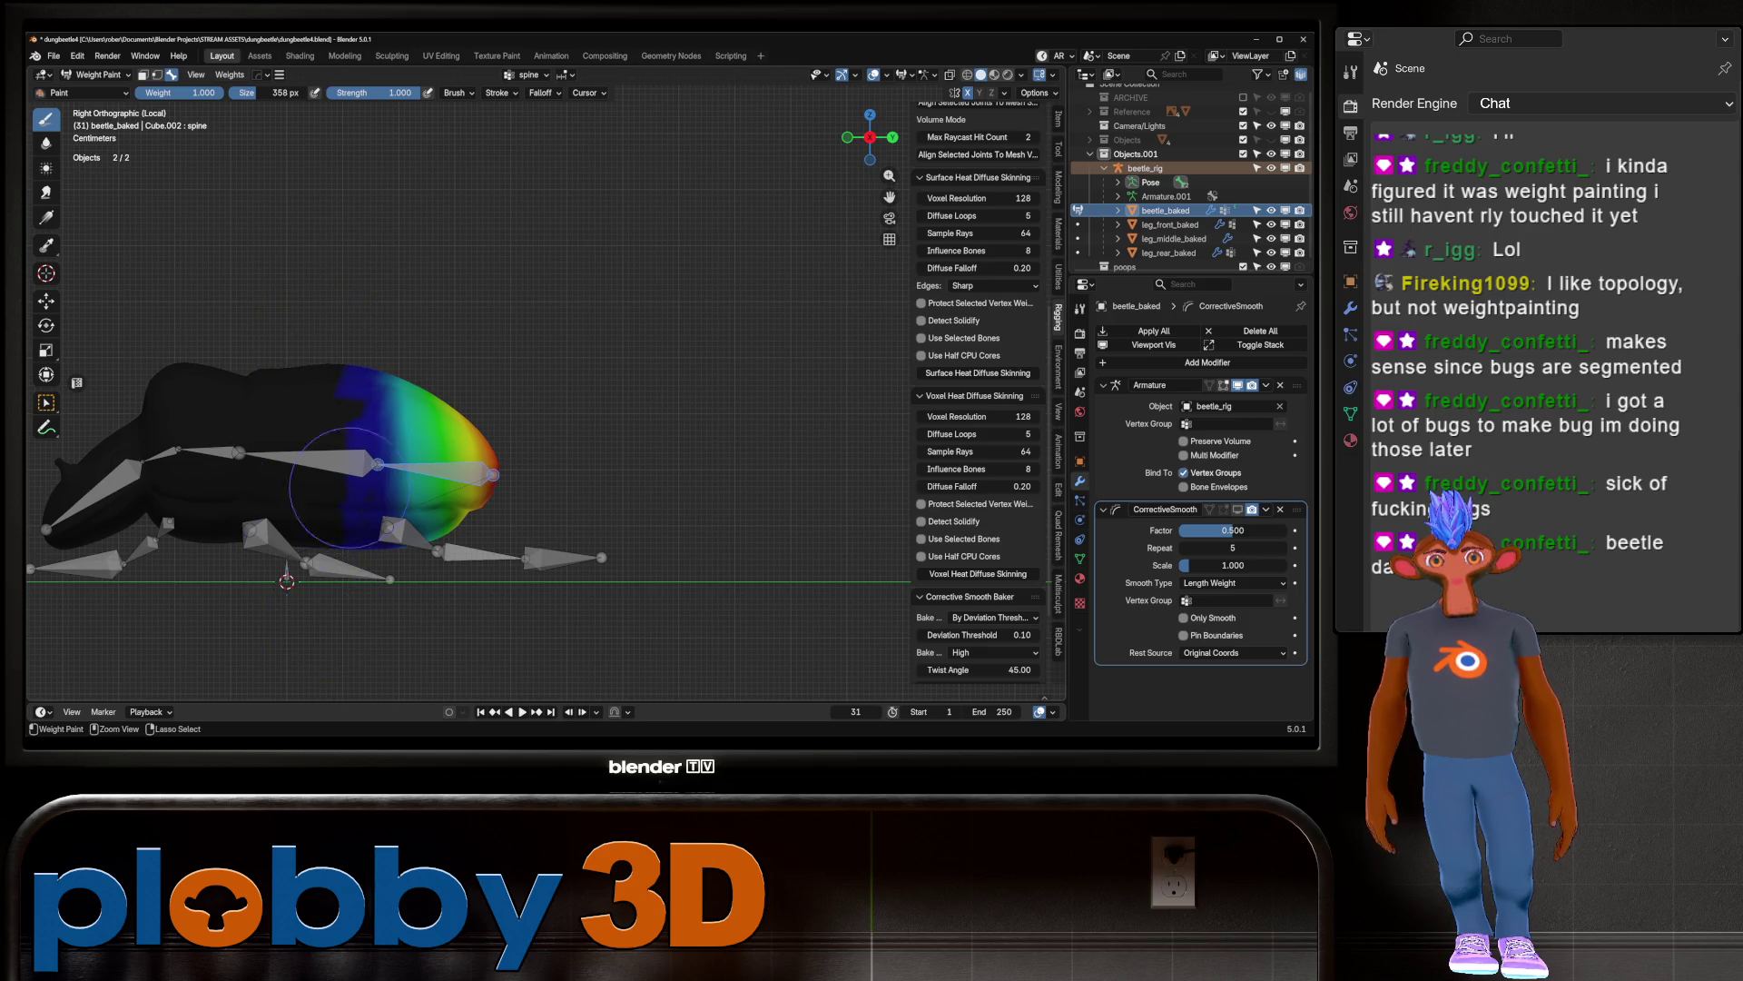
{"action": "scroll", "coordinate": [347, 481], "scroll_direction": "up", "scroll_amount": 4}
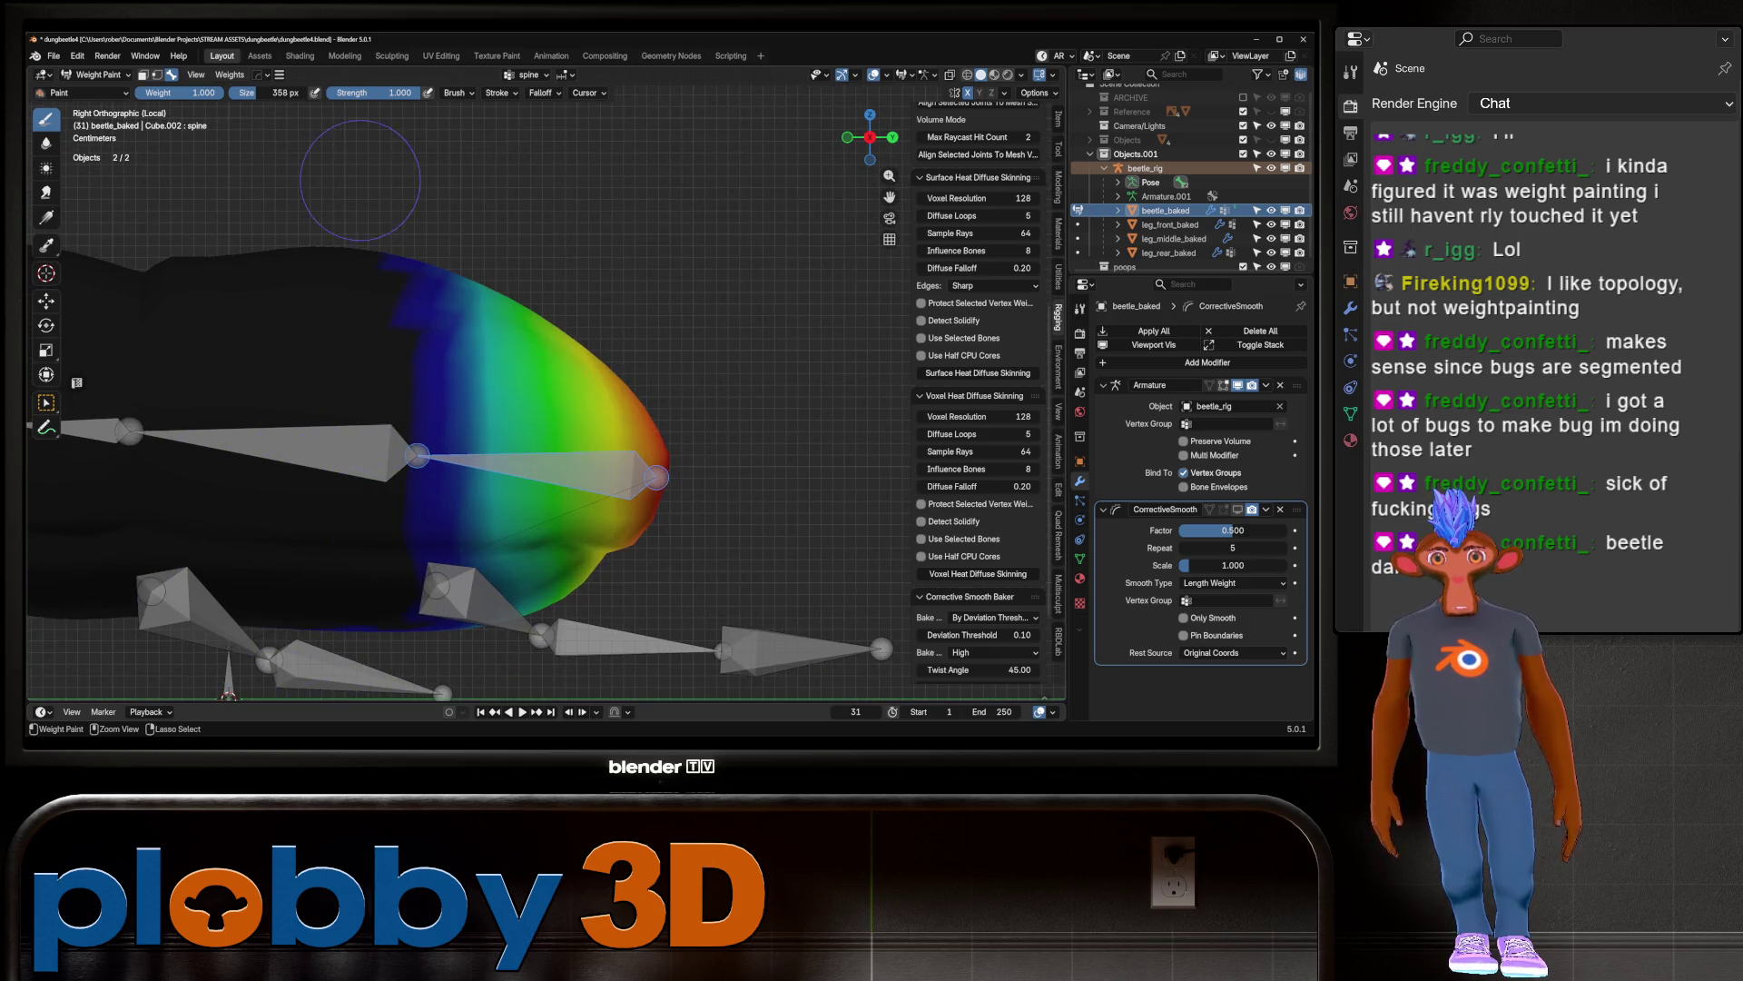
{"action": "scroll", "coordinate": [381, 318], "scroll_direction": "down", "scroll_amount": 2}
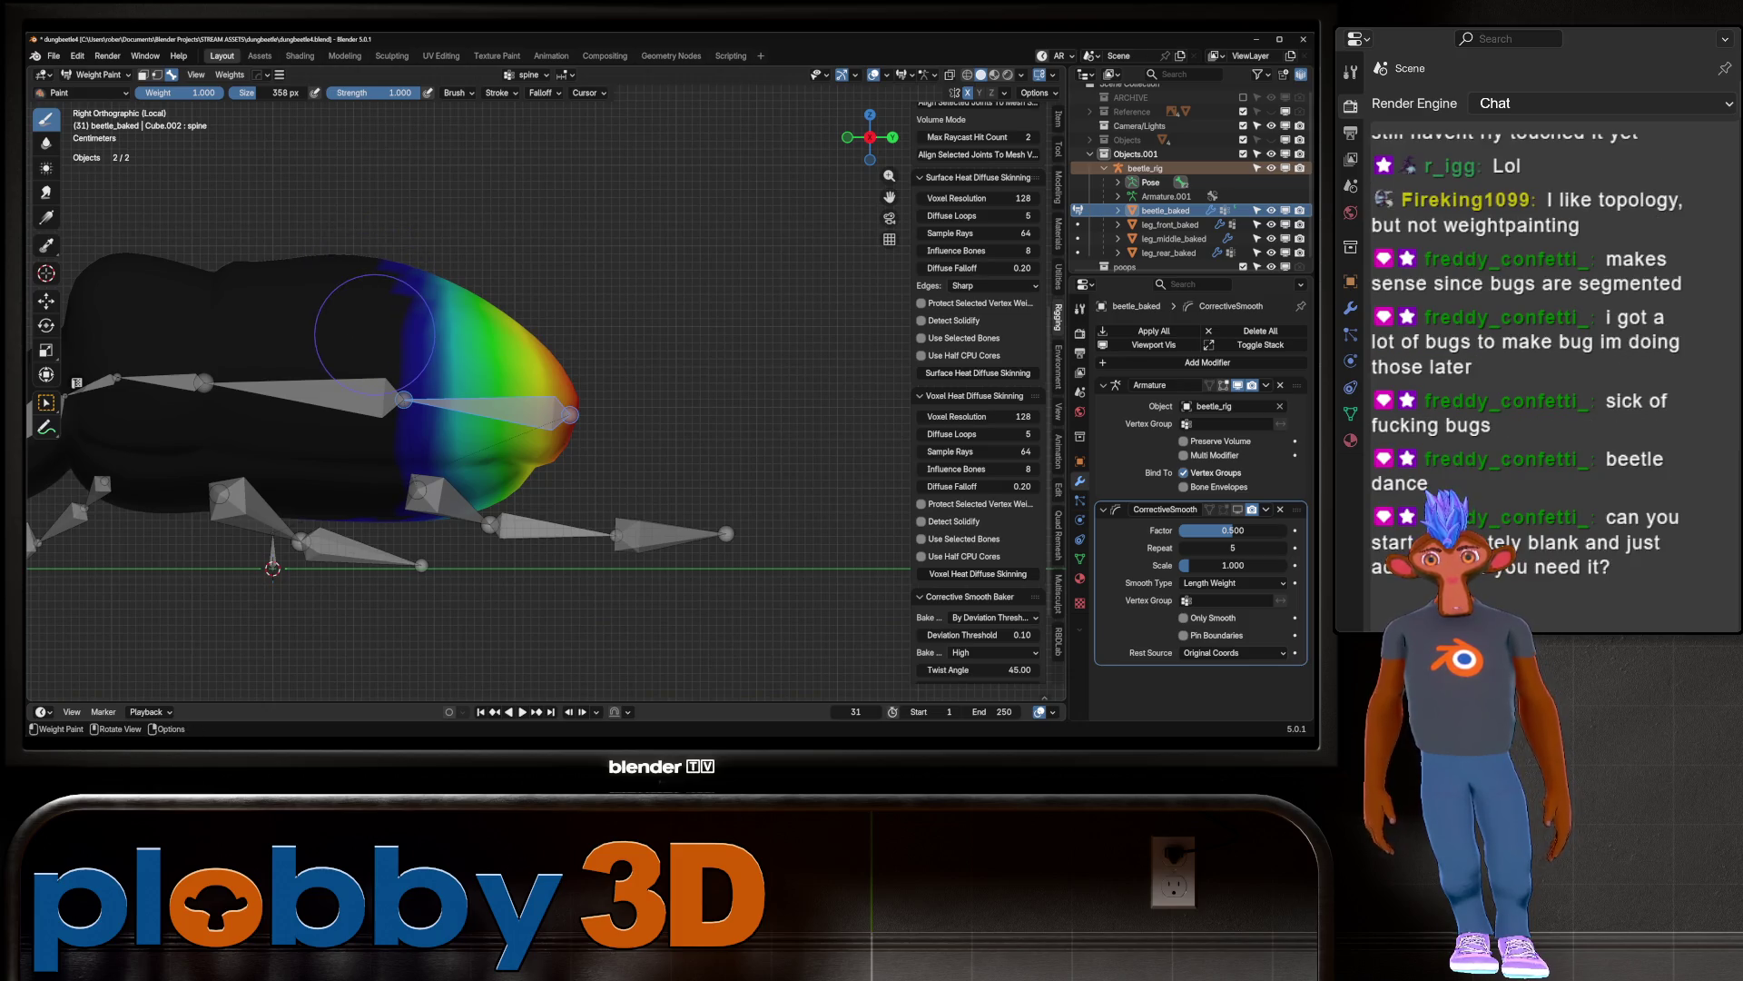
Step: From Bottom view, remove spine weight from the underside and extend low weight further up
{"action": "key", "text": "ctrl+KP_7"}
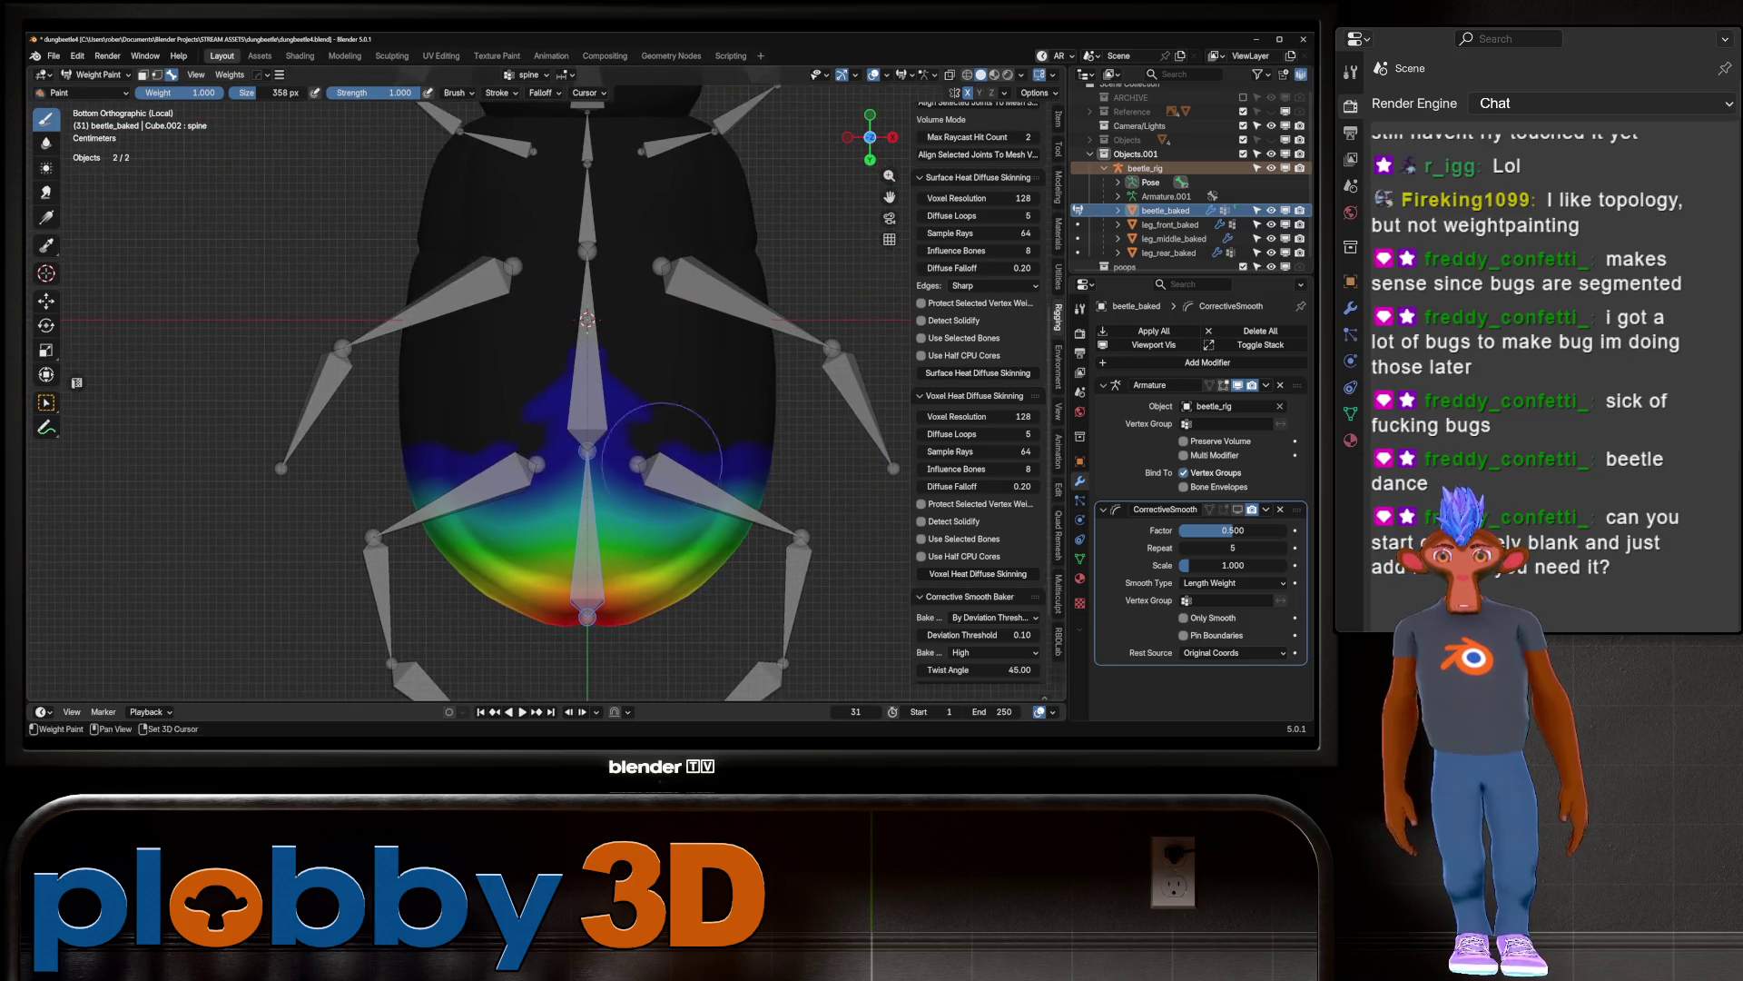
{"action": "left_click_drag", "start_coordinate": [420, 368], "coordinate": [503, 436]}
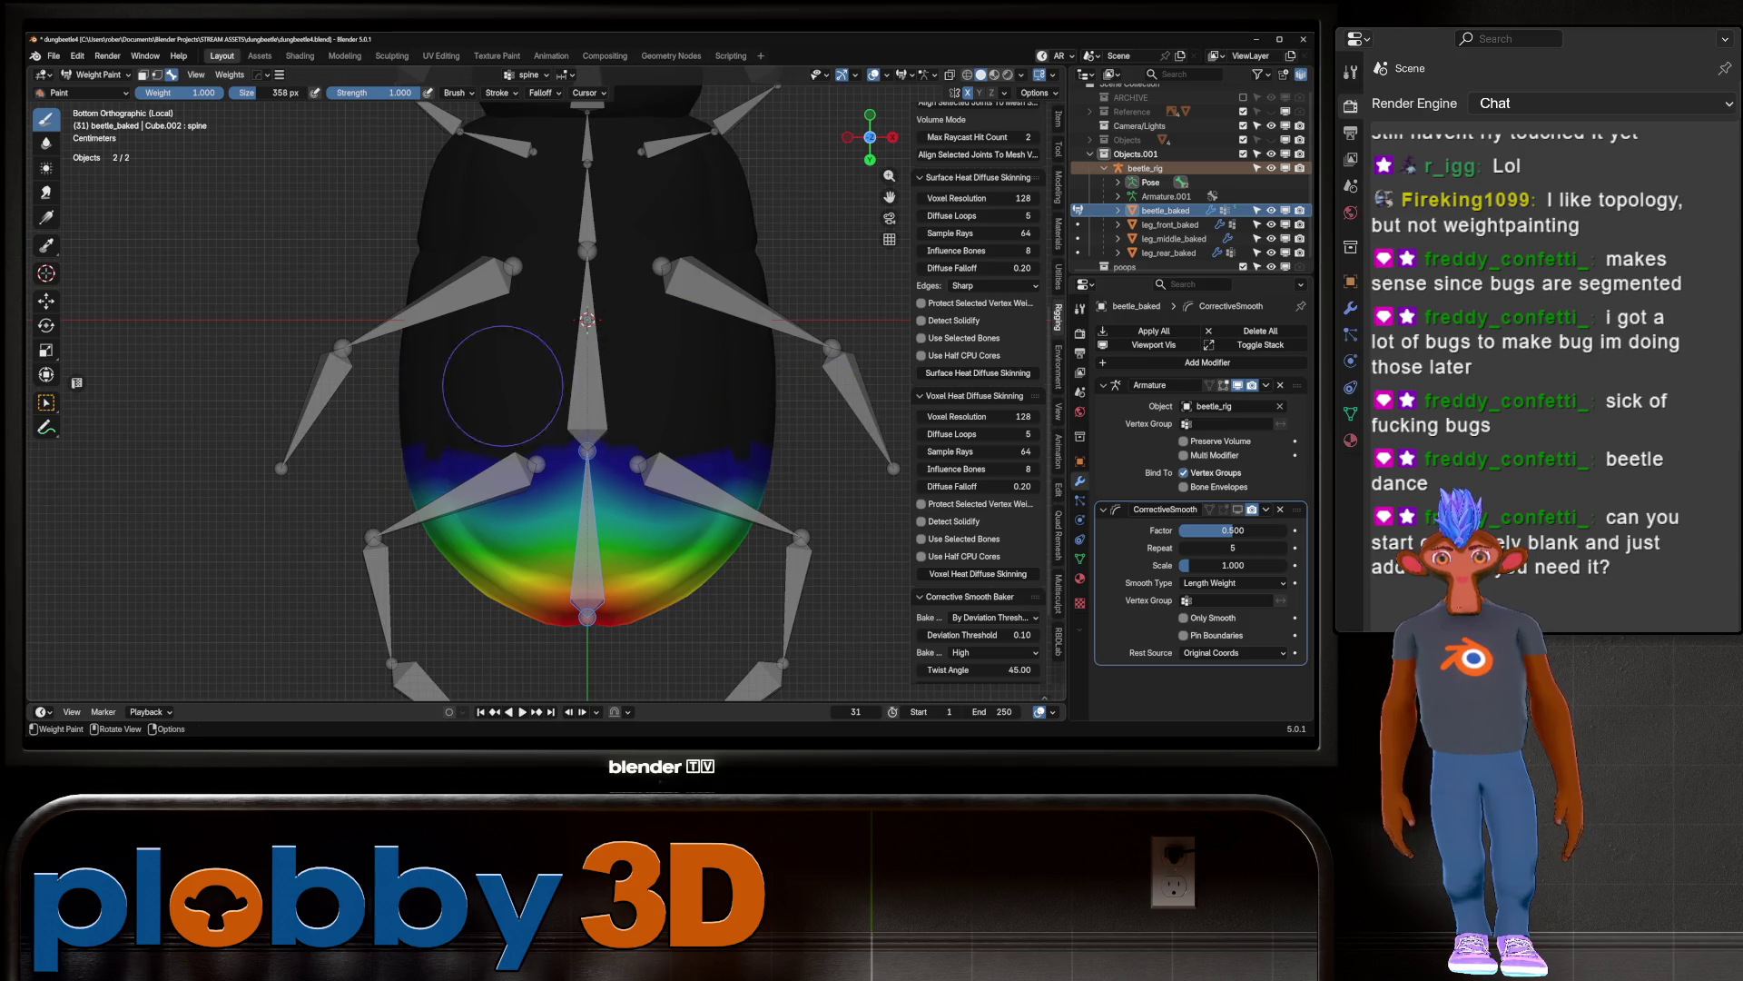
{"action": "left_click_drag", "start_coordinate": [218, 434], "coordinate": [546, 520]}
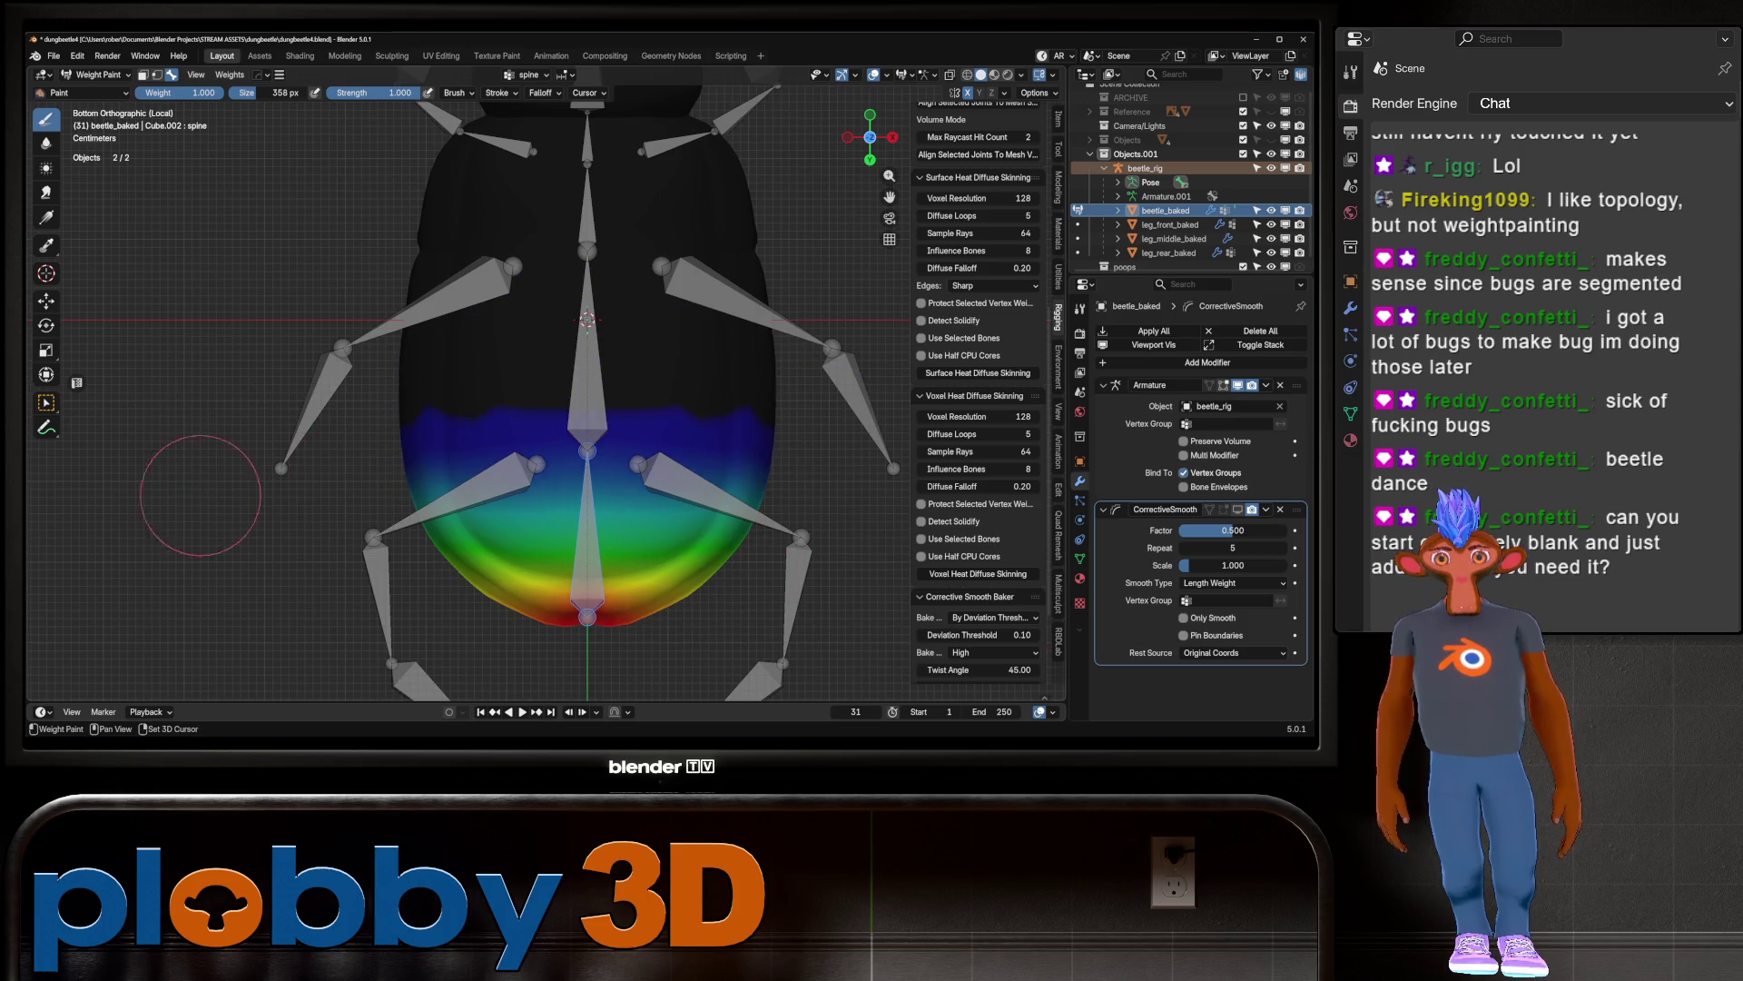
{"action": "mouse_move", "coordinate": [272, 390]}
{"action": "middle_mouse_down"}
{"action": "mouse_move", "coordinate": [400, 469]}
{"action": "mouse_move", "coordinate": [526, 407]}
{"action": "mouse_move", "coordinate": [604, 502]}
{"action": "mouse_move", "coordinate": [564, 523]}
{"action": "middle_mouse_up"}
{"action": "key", "text": "KP_7"}
{"action": "scroll", "coordinate": [573, 414], "scroll_direction": "down", "scroll_amount": 2}
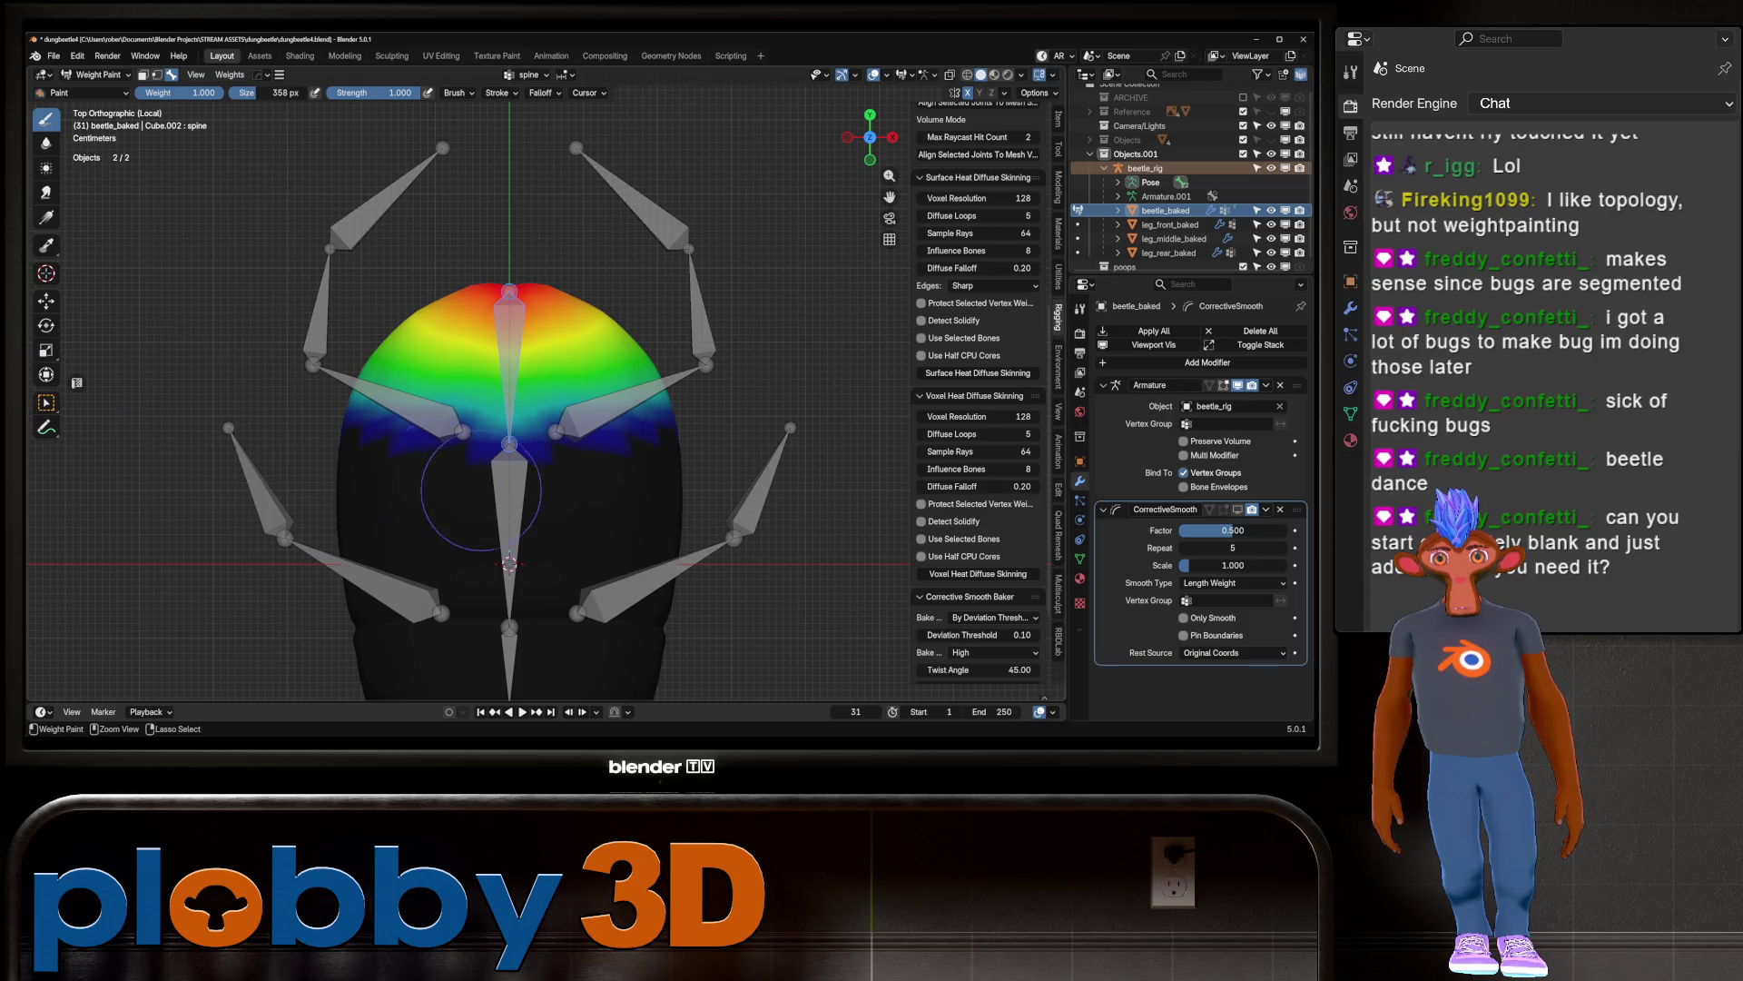
{"action": "mouse_move", "coordinate": [563, 523]}
{"action": "middle_mouse_down", "text": "ctrl"}
{"action": "mouse_move", "coordinate": [436, 390]}
{"action": "mouse_move", "coordinate": [309, 306]}
{"action": "mouse_move", "coordinate": [310, 264]}
{"action": "middle_mouse_up", "text": "ctrl"}
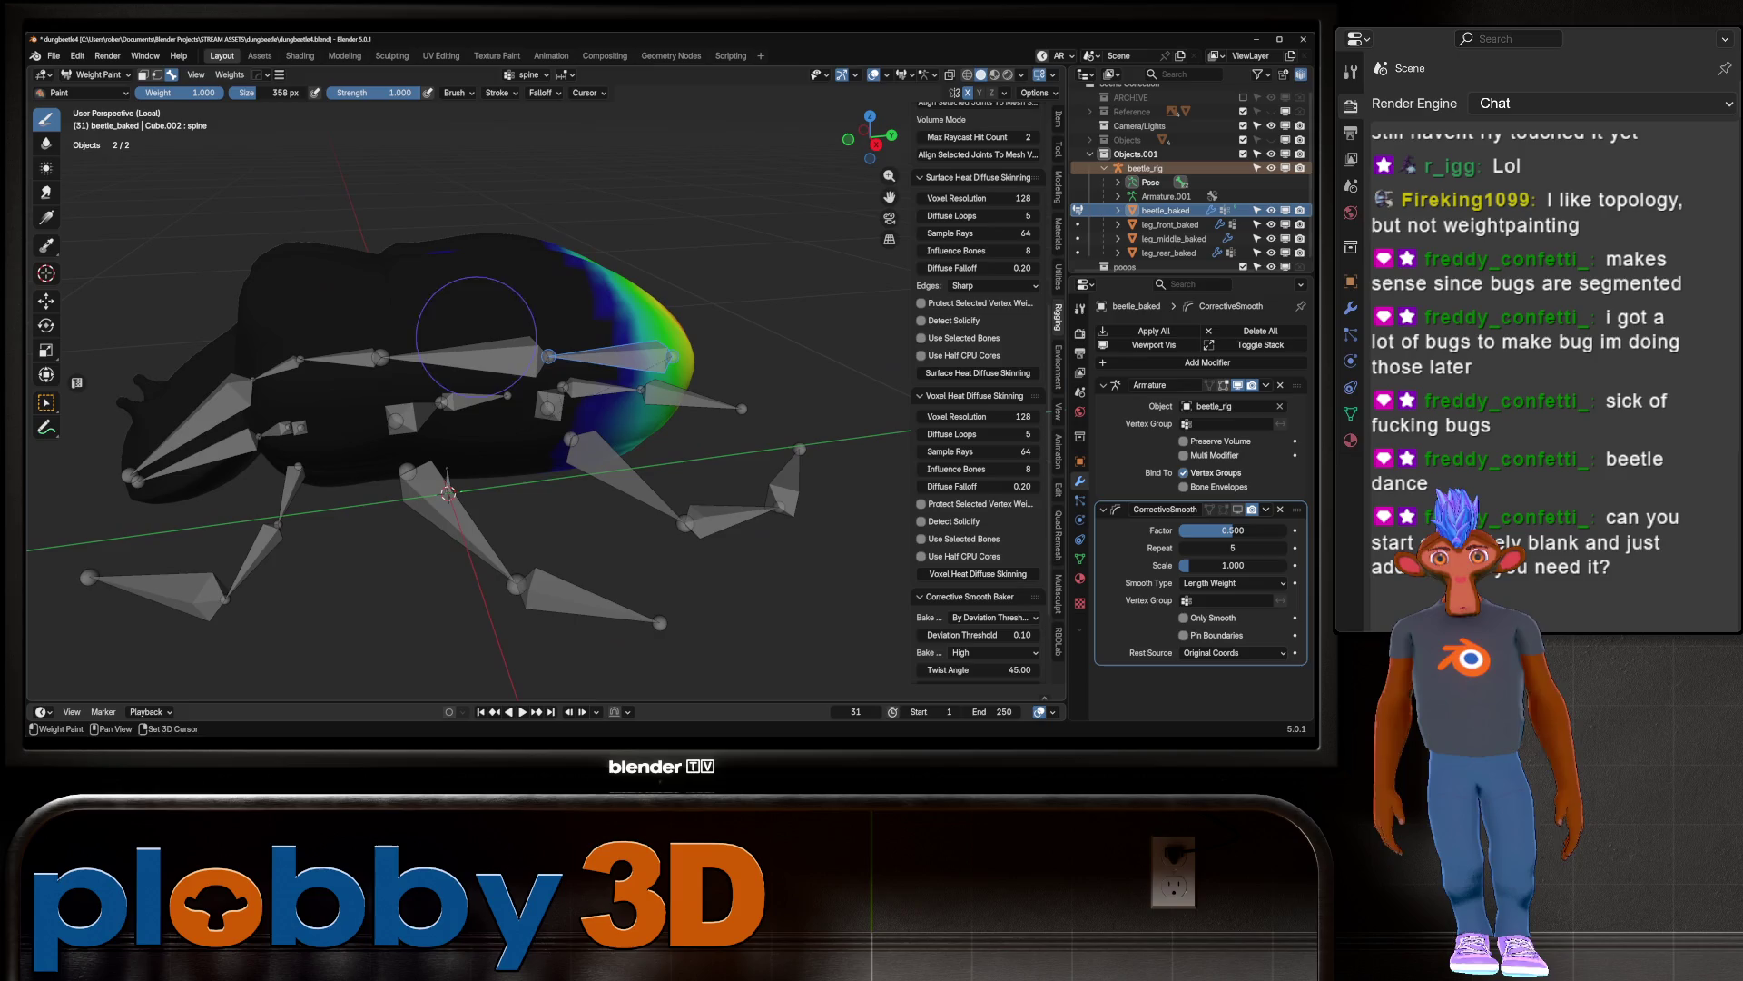
{"action": "left_click", "coordinate": [617, 465], "text": "ctrl"}
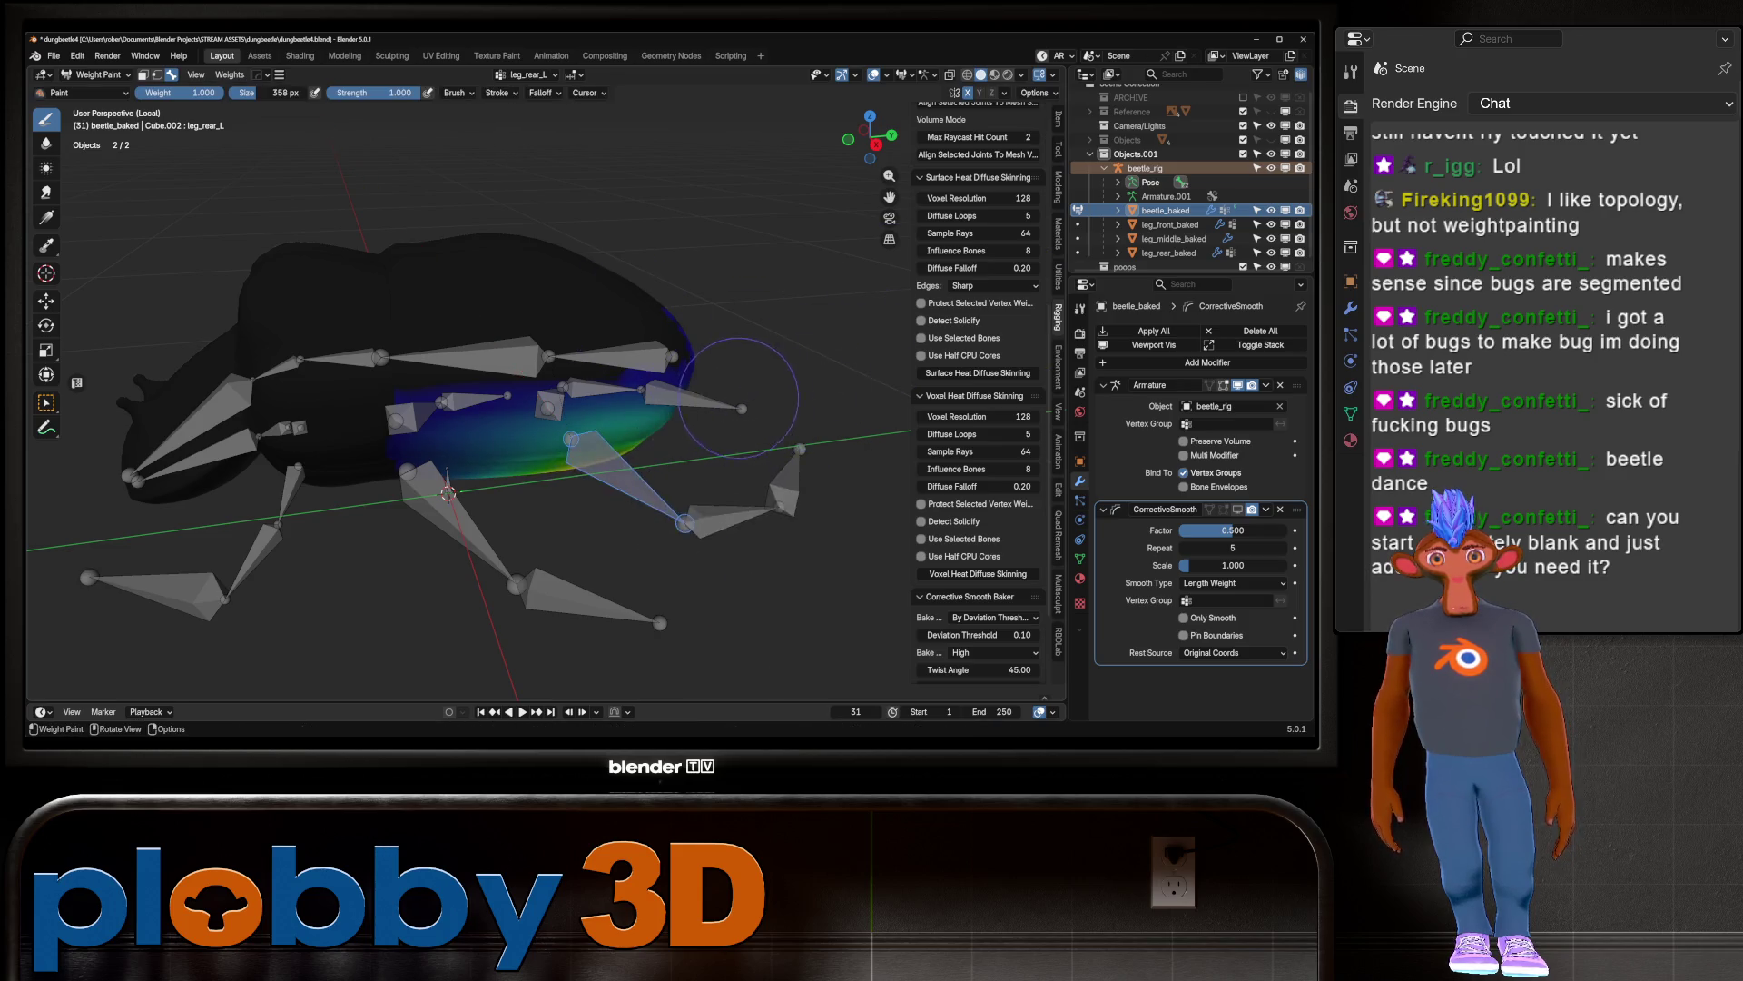
Step: Subtract the stray leg_rear_L weight from the beetle's upper body
{"action": "middle_click_drag", "start_coordinate": [817, 386], "coordinate": [636, 364]}
{"action": "scroll", "coordinate": [583, 347], "scroll_direction": "up", "scroll_amount": 5}
{"action": "mouse_move", "coordinate": [585, 346]}
{"action": "left_mouse_down", "text": "ctrl"}
{"action": "mouse_move", "coordinate": [436, 354]}
{"action": "mouse_move", "coordinate": [727, 372]}
{"action": "mouse_move", "coordinate": [400, 336]}
{"action": "mouse_move", "coordinate": [715, 377]}
{"action": "left_mouse_up", "text": "ctrl"}
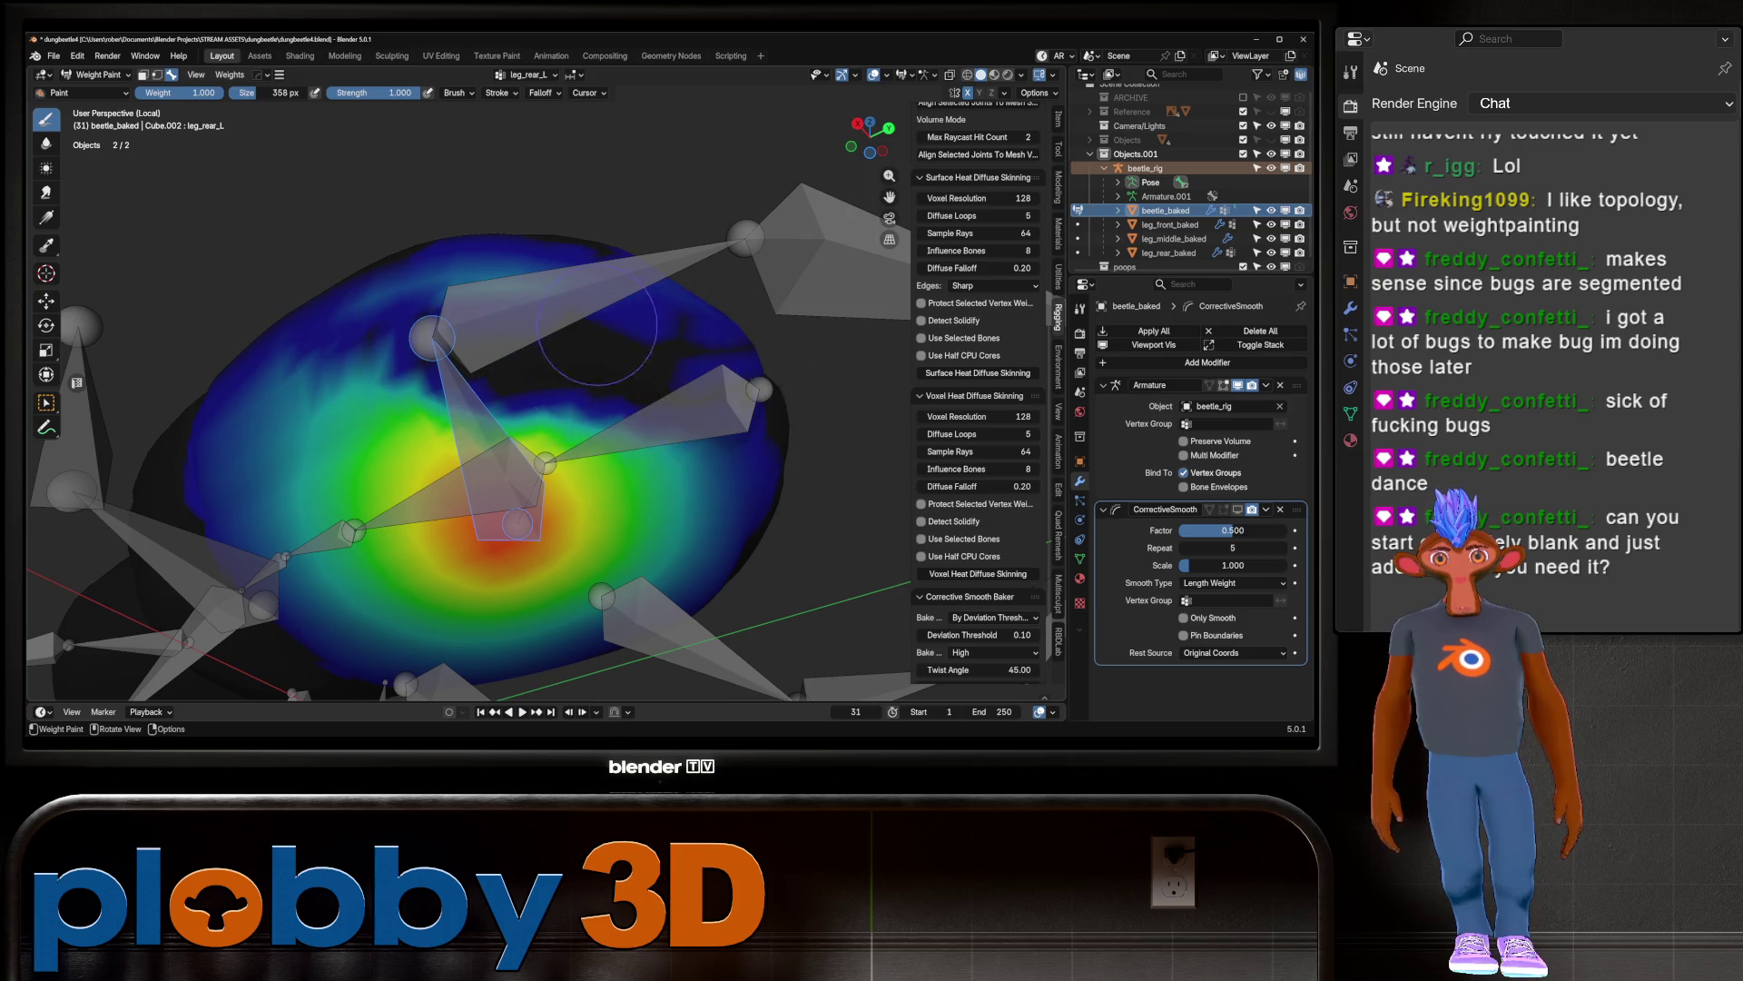
{"action": "middle_click_drag", "start_coordinate": [636, 354], "coordinate": [409, 300]}
{"action": "mouse_move", "coordinate": [382, 292]}
{"action": "left_mouse_down", "text": "ctrl"}
{"action": "mouse_move", "coordinate": [709, 322]}
{"action": "mouse_move", "coordinate": [460, 283]}
{"action": "left_mouse_up", "text": "ctrl"}
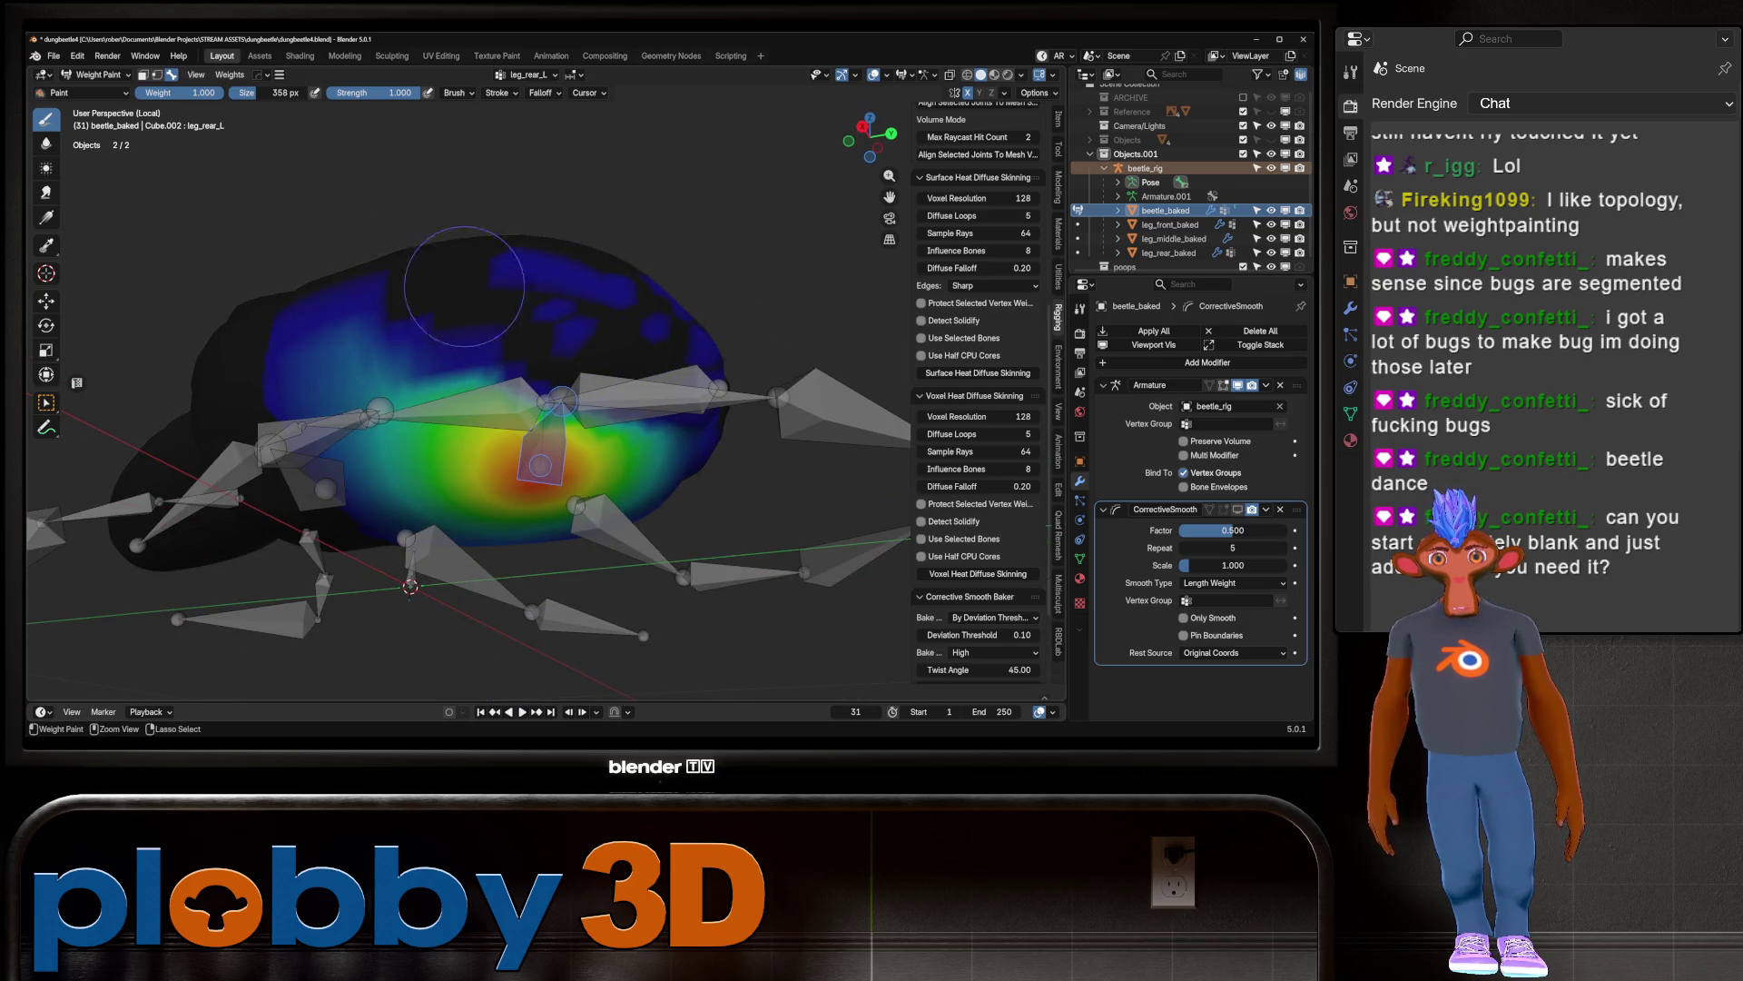
{"action": "mouse_move", "coordinate": [802, 292]}
{"action": "left_mouse_down", "text": "ctrl"}
{"action": "mouse_move", "coordinate": [545, 290]}
{"action": "mouse_move", "coordinate": [550, 277]}
{"action": "left_mouse_up", "text": "ctrl"}
{"action": "mouse_move", "coordinate": [717, 359]}
{"action": "left_mouse_down", "text": "ctrl"}
{"action": "mouse_move", "coordinate": [390, 345]}
{"action": "mouse_move", "coordinate": [272, 390]}
{"action": "left_mouse_up", "text": "ctrl"}
{"action": "mouse_move", "coordinate": [302, 330]}
{"action": "left_mouse_down", "text": "ctrl"}
{"action": "mouse_move", "coordinate": [417, 313]}
{"action": "mouse_move", "coordinate": [291, 381]}
{"action": "mouse_move", "coordinate": [481, 354]}
{"action": "mouse_move", "coordinate": [328, 413]}
{"action": "left_mouse_up", "text": "ctrl"}
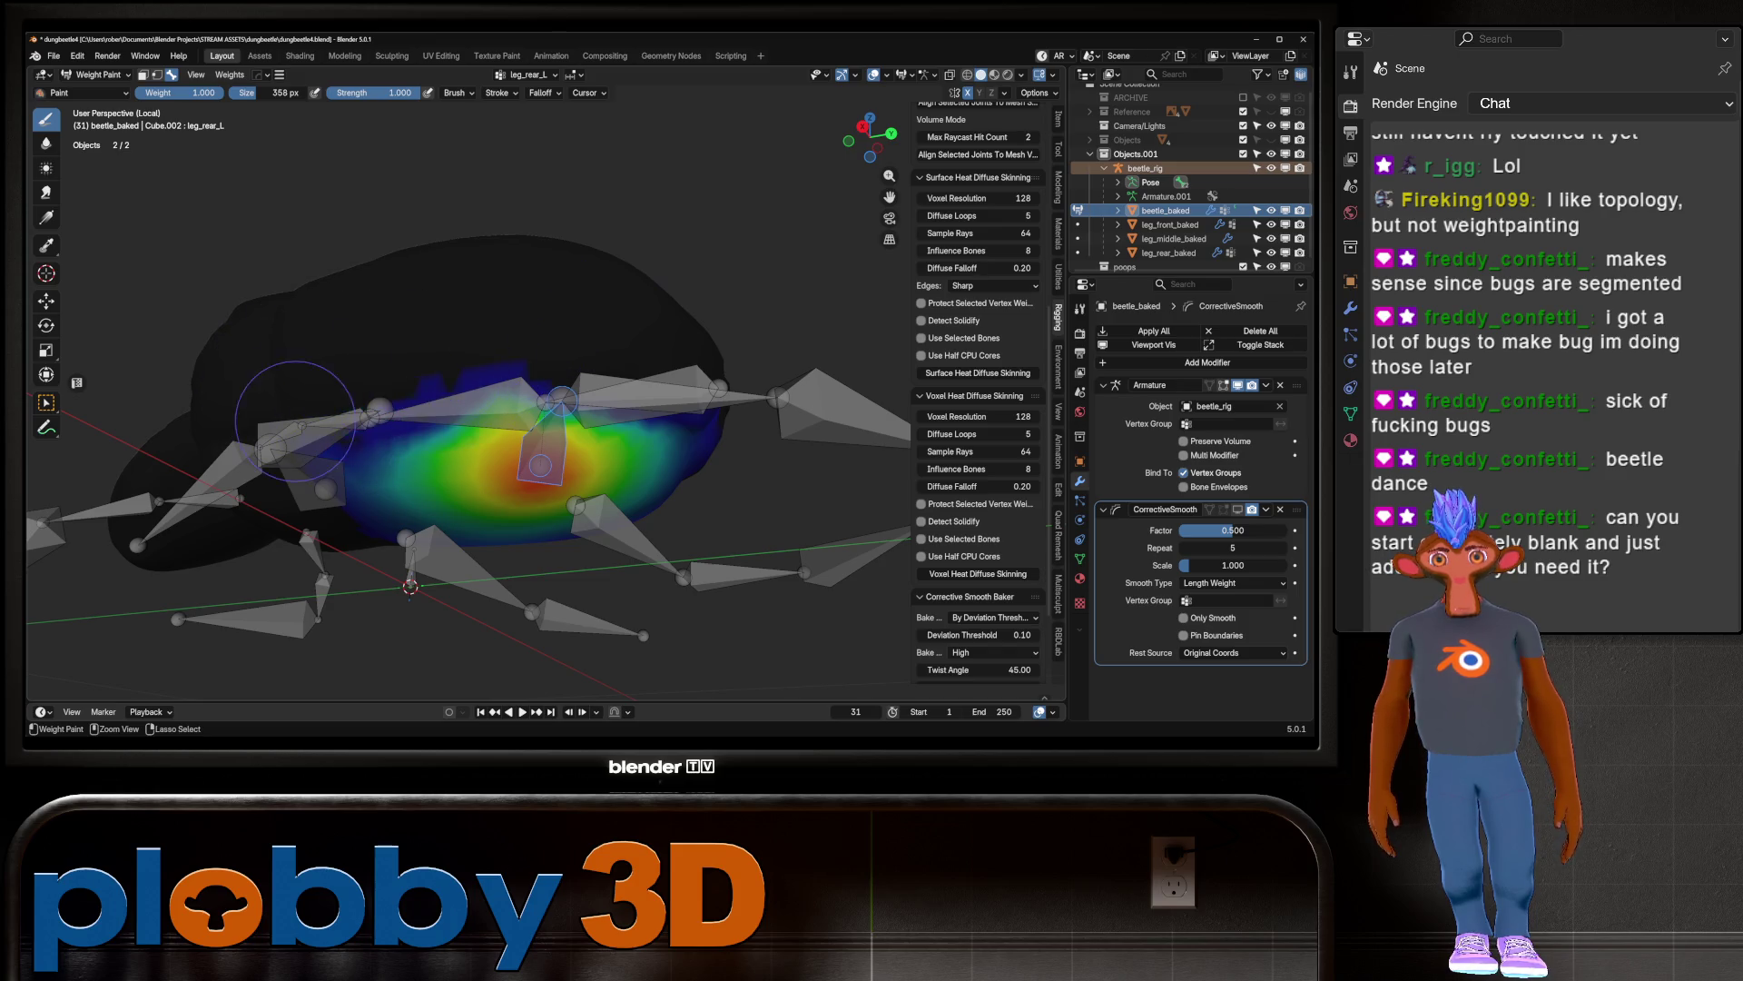
Step: Clear the remaining leg_rear_L weight along the gradient's left and lower edges
{"action": "middle_click_drag", "start_coordinate": [328, 404], "coordinate": [375, 313]}
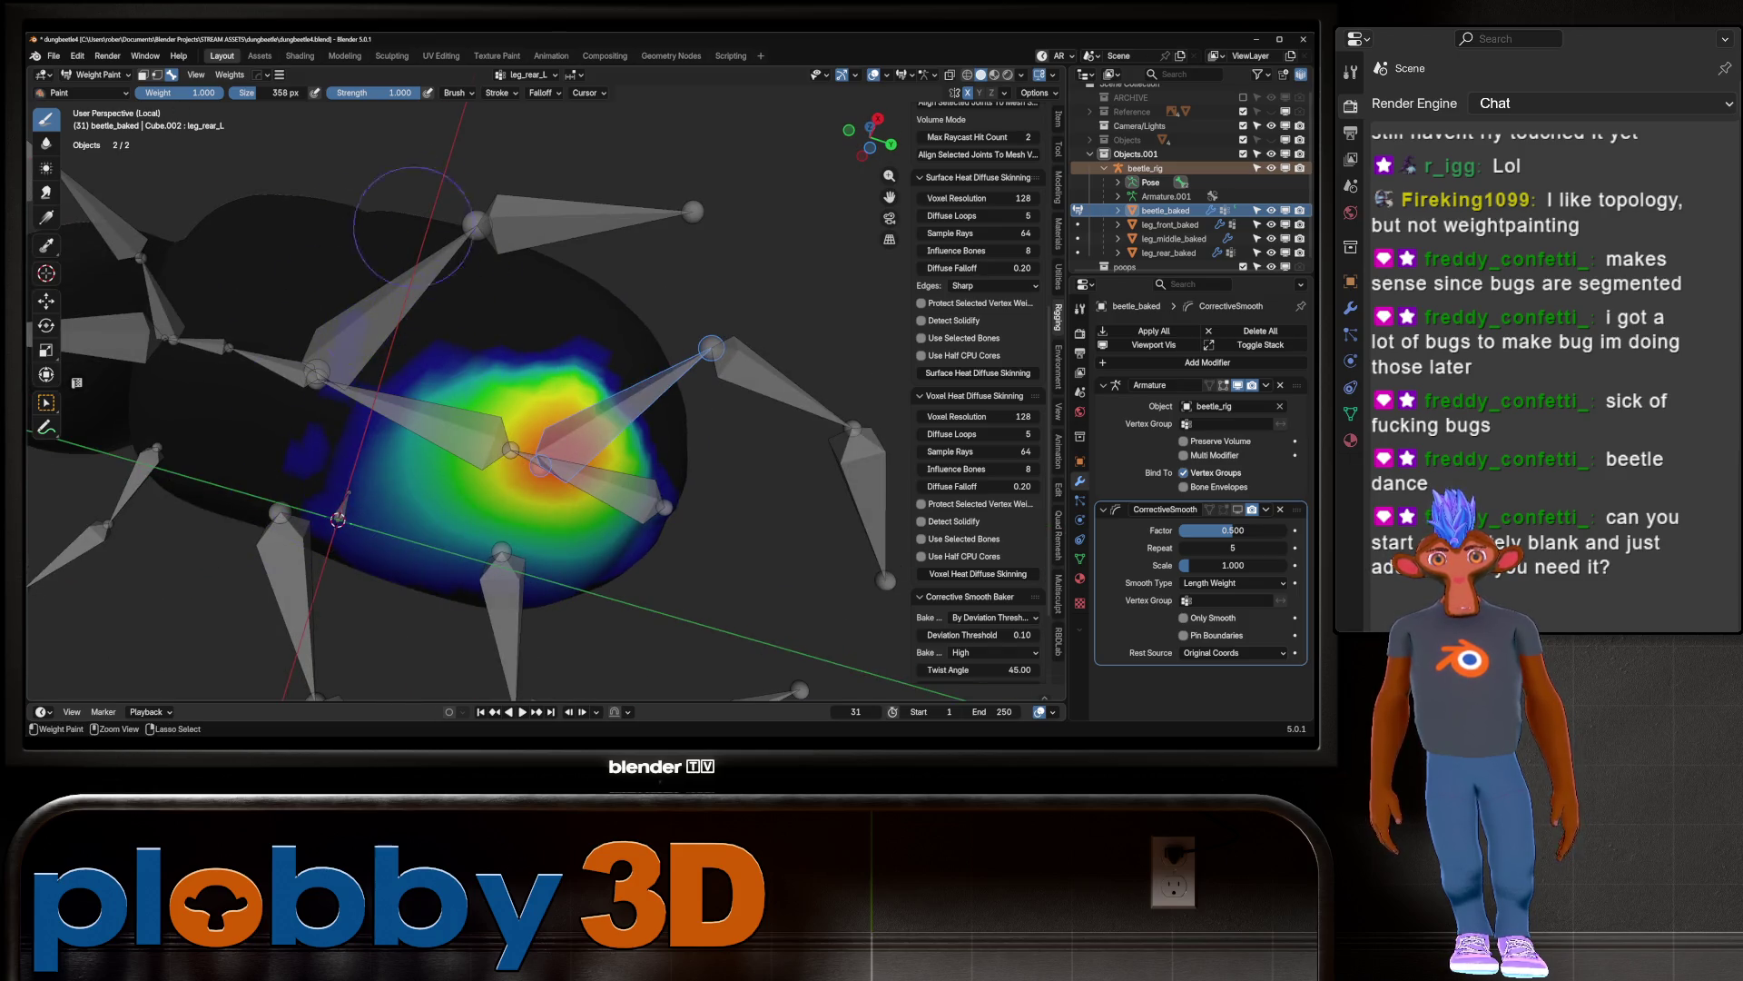
{"action": "left_click_drag", "start_coordinate": [375, 313], "coordinate": [361, 579], "text": "ctrl"}
{"action": "mouse_move", "coordinate": [470, 282]}
{"action": "left_mouse_down", "text": "ctrl"}
{"action": "mouse_move", "coordinate": [390, 545]}
{"action": "mouse_move", "coordinate": [442, 402]}
{"action": "left_mouse_up", "text": "ctrl"}
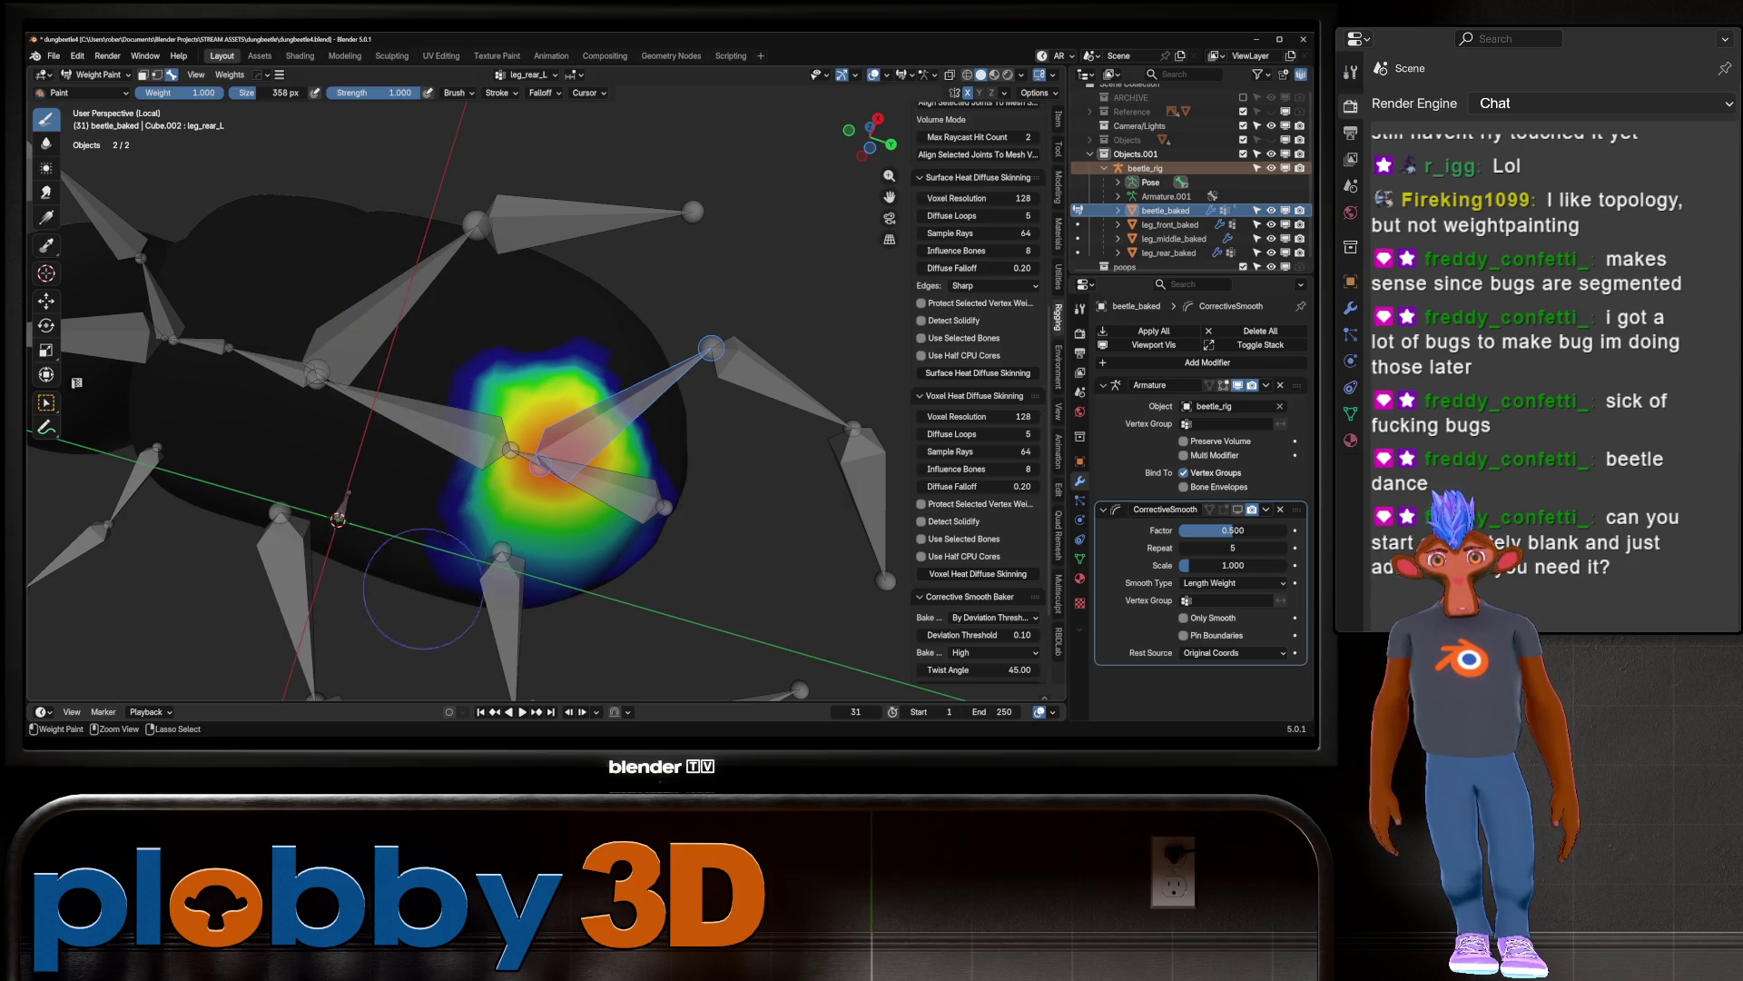
{"action": "left_click_drag", "start_coordinate": [415, 628], "coordinate": [465, 284], "text": "ctrl"}
{"action": "middle_click_drag", "start_coordinate": [440, 633], "coordinate": [427, 582]}
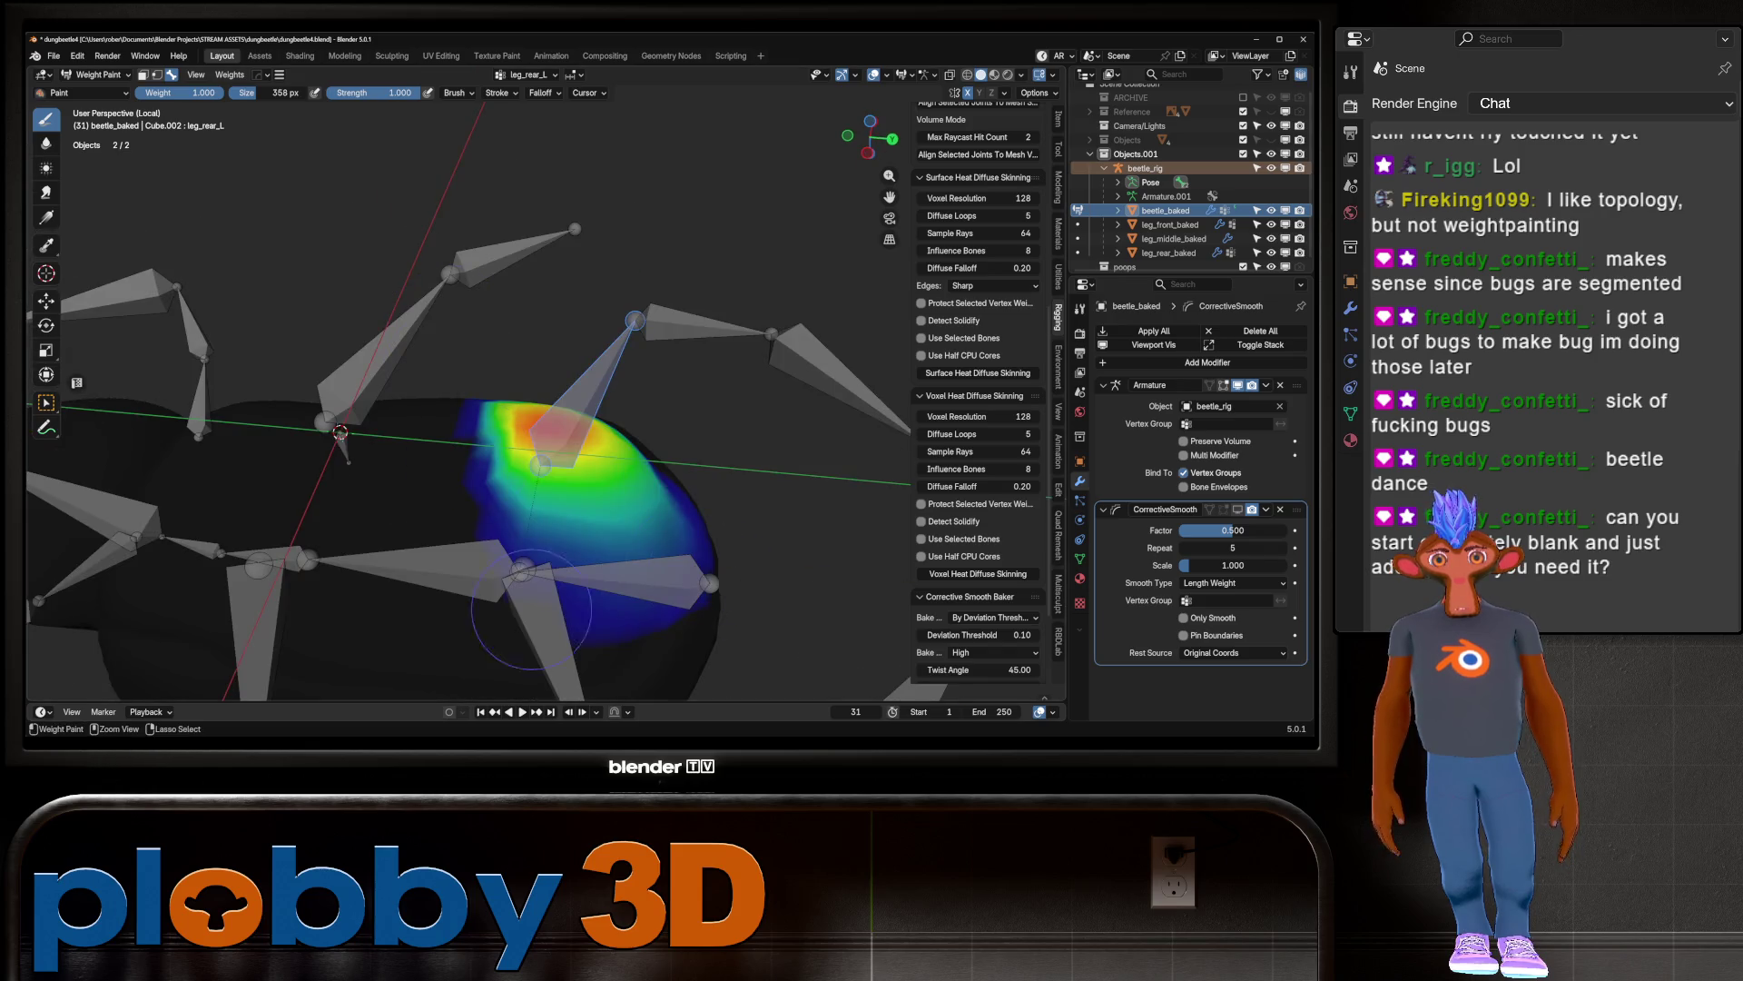
{"action": "mouse_move", "coordinate": [699, 603]}
{"action": "left_mouse_down", "text": "ctrl"}
{"action": "mouse_move", "coordinate": [309, 506]}
{"action": "mouse_move", "coordinate": [686, 527]}
{"action": "left_mouse_up", "text": "ctrl"}
{"action": "mouse_move", "coordinate": [374, 483]}
{"action": "middle_mouse_down"}
{"action": "mouse_move", "coordinate": [463, 419]}
{"action": "mouse_move", "coordinate": [581, 436]}
{"action": "middle_mouse_up"}
Step: Test-bend the rear leg bone around Z, then display the leg_middle_L weights
{"action": "key", "text": "r"}
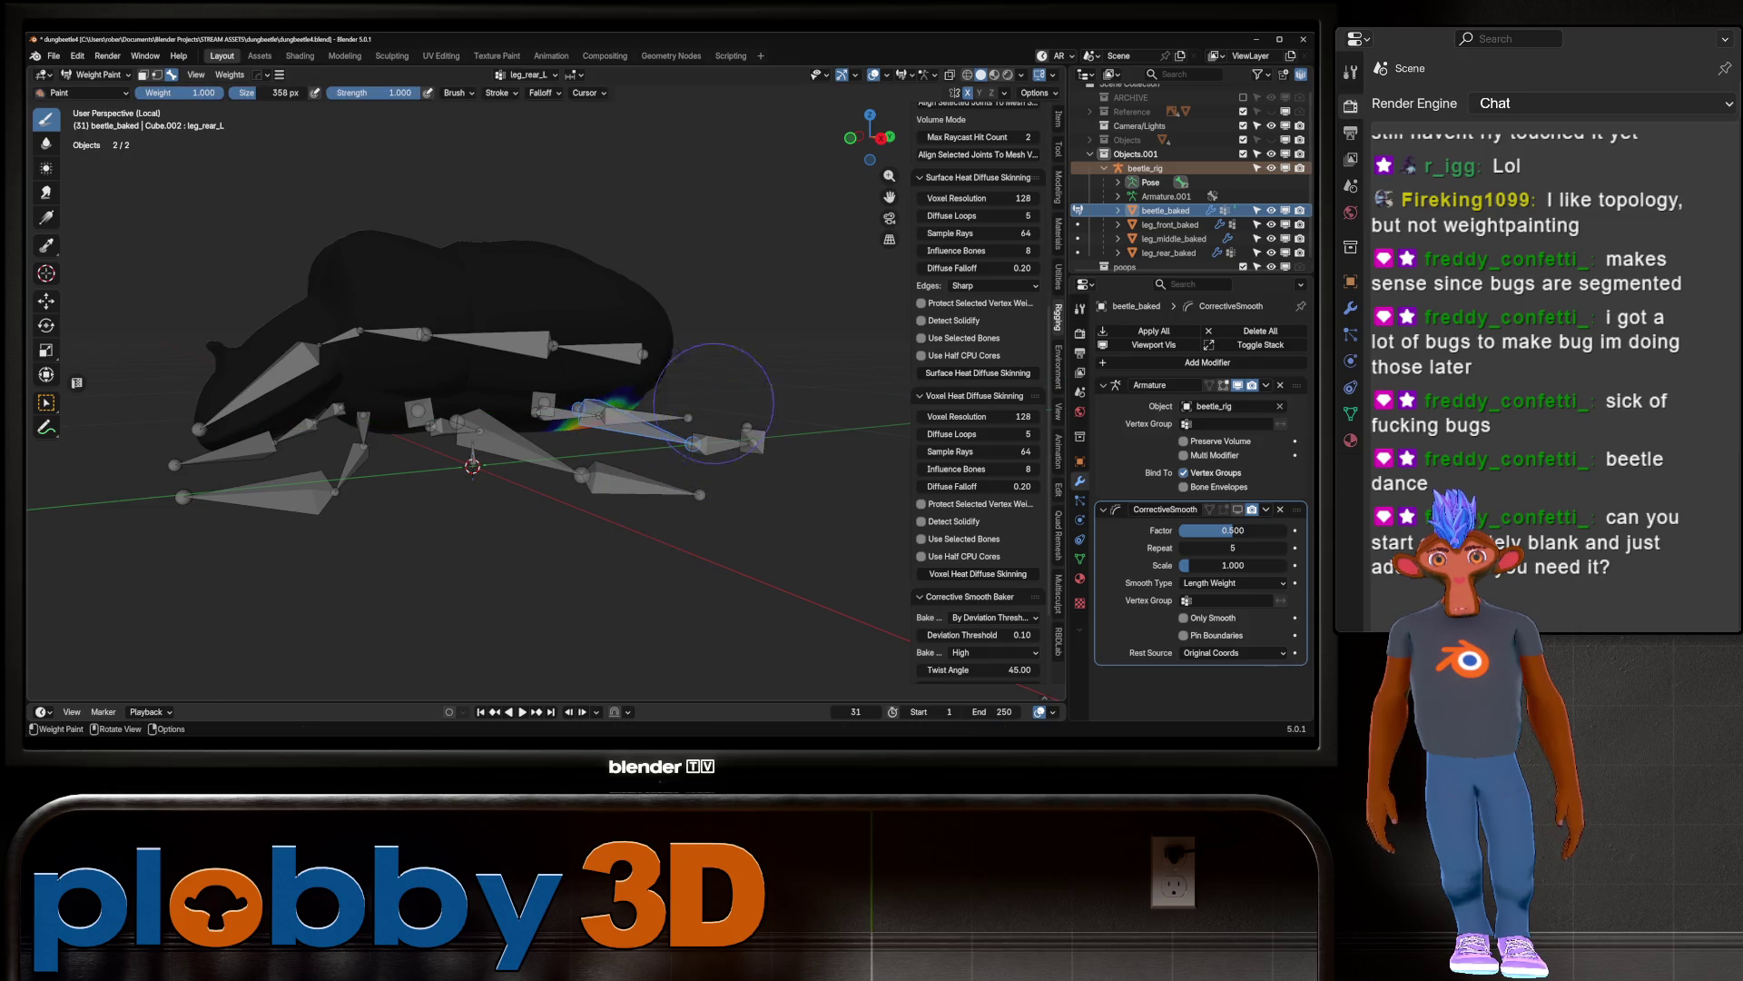
{"action": "key", "text": "z"}
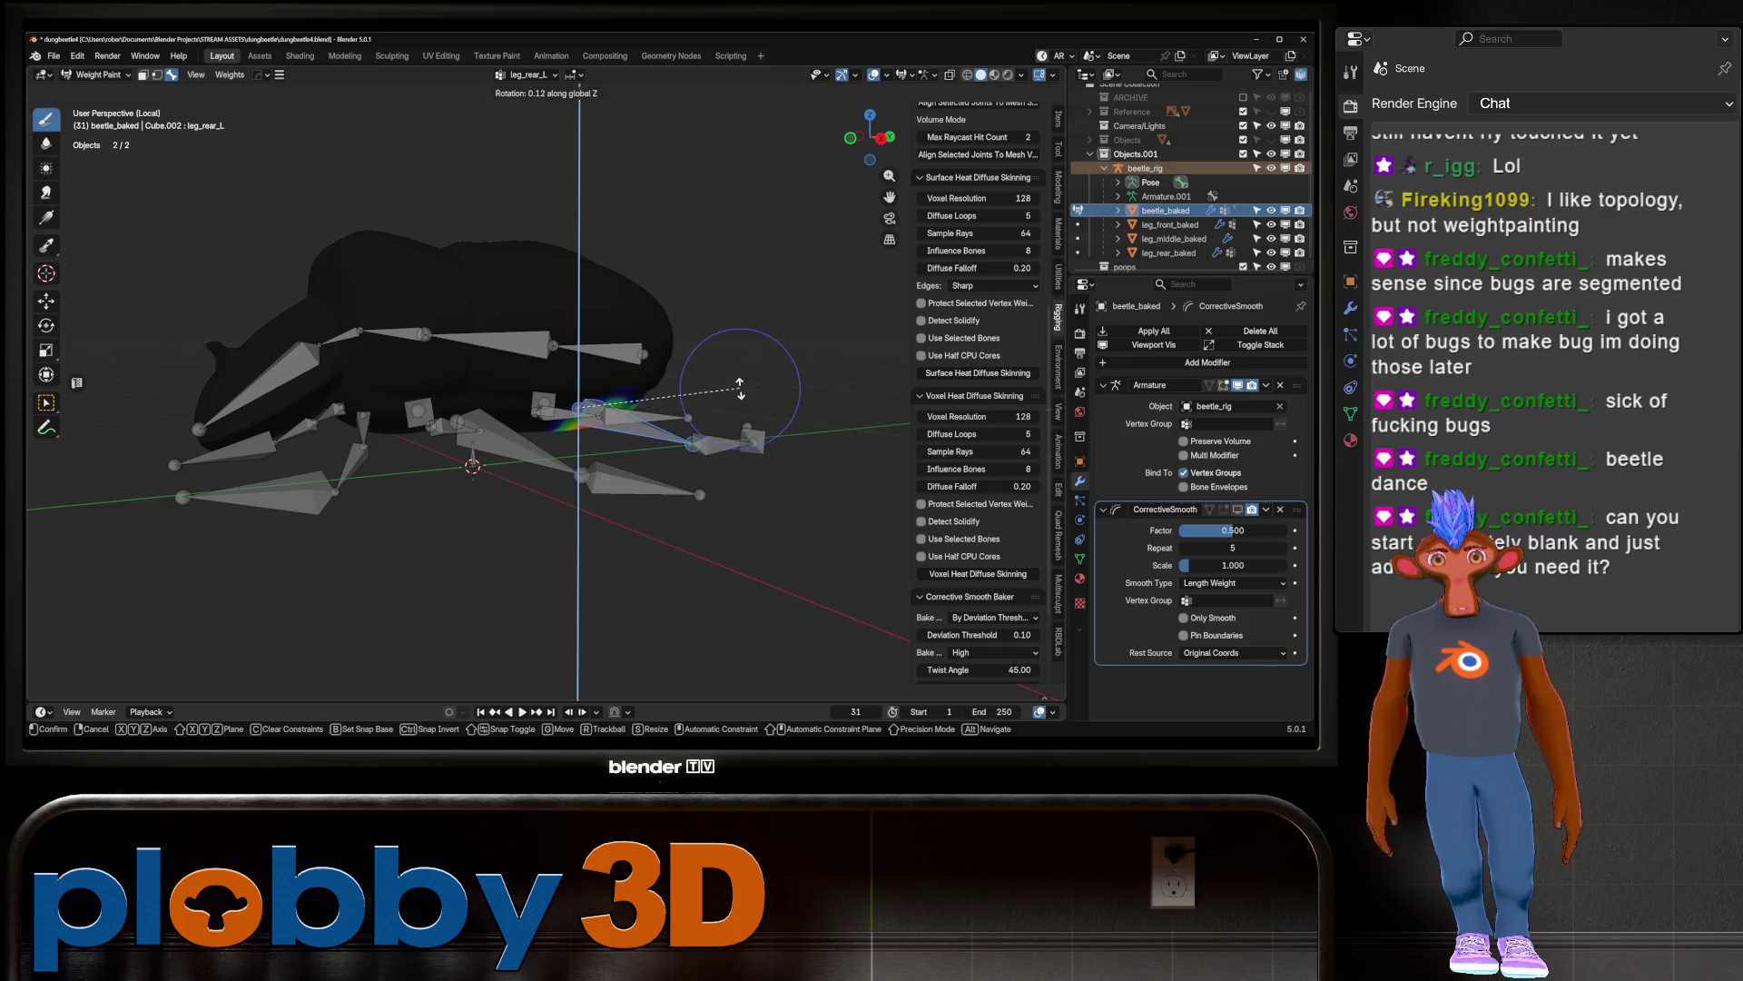
{"action": "left_click", "coordinate": [691, 411]}
{"action": "mouse_move", "coordinate": [691, 410]}
{"action": "middle_mouse_down"}
{"action": "mouse_move", "coordinate": [676, 324]}
{"action": "mouse_move", "coordinate": [603, 389]}
{"action": "middle_mouse_up"}
{"action": "mouse_move", "coordinate": [633, 309]}
{"action": "middle_mouse_down"}
{"action": "mouse_move", "coordinate": [575, 311]}
{"action": "mouse_move", "coordinate": [618, 363]}
{"action": "mouse_move", "coordinate": [560, 542]}
{"action": "middle_mouse_up"}
{"action": "left_click", "coordinate": [575, 311], "text": "ctrl"}
{"action": "left_click", "coordinate": [561, 542], "text": "ctrl"}
{"action": "left_click", "coordinate": [533, 454], "text": "ctrl"}
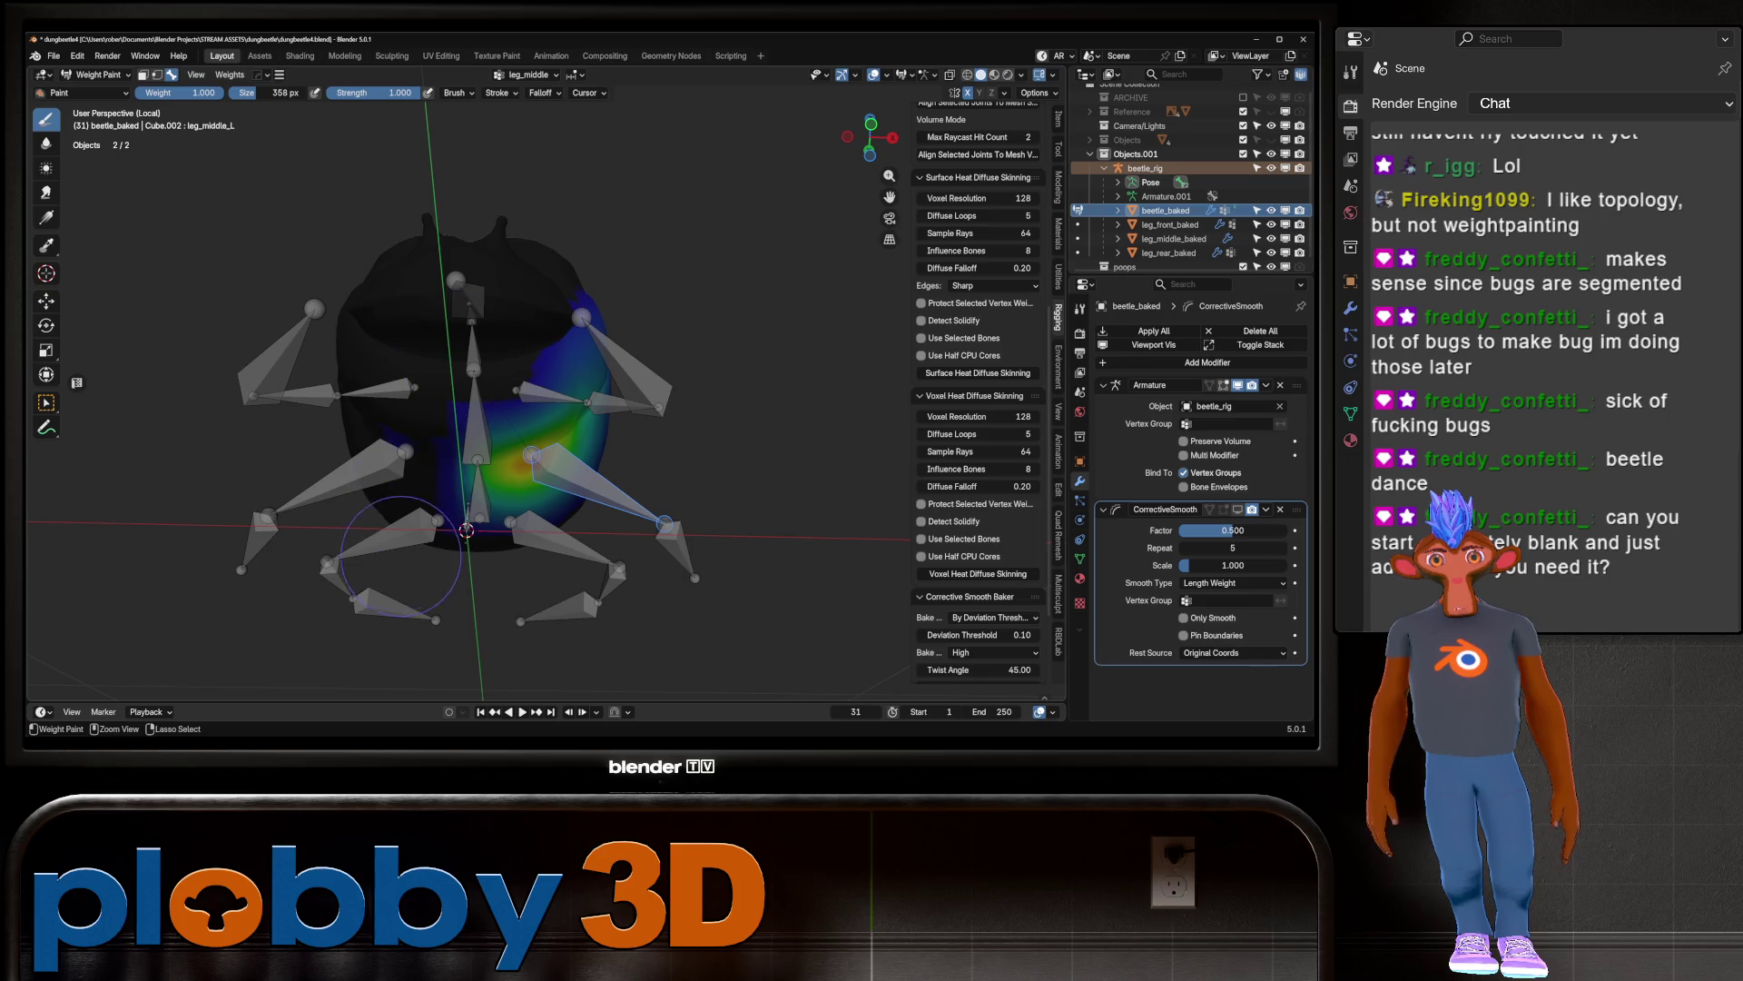
Step: Undo the bad leg_middle_L strokes and remove stray weight from the lower body
{"action": "key", "text": "ctrl+z"}
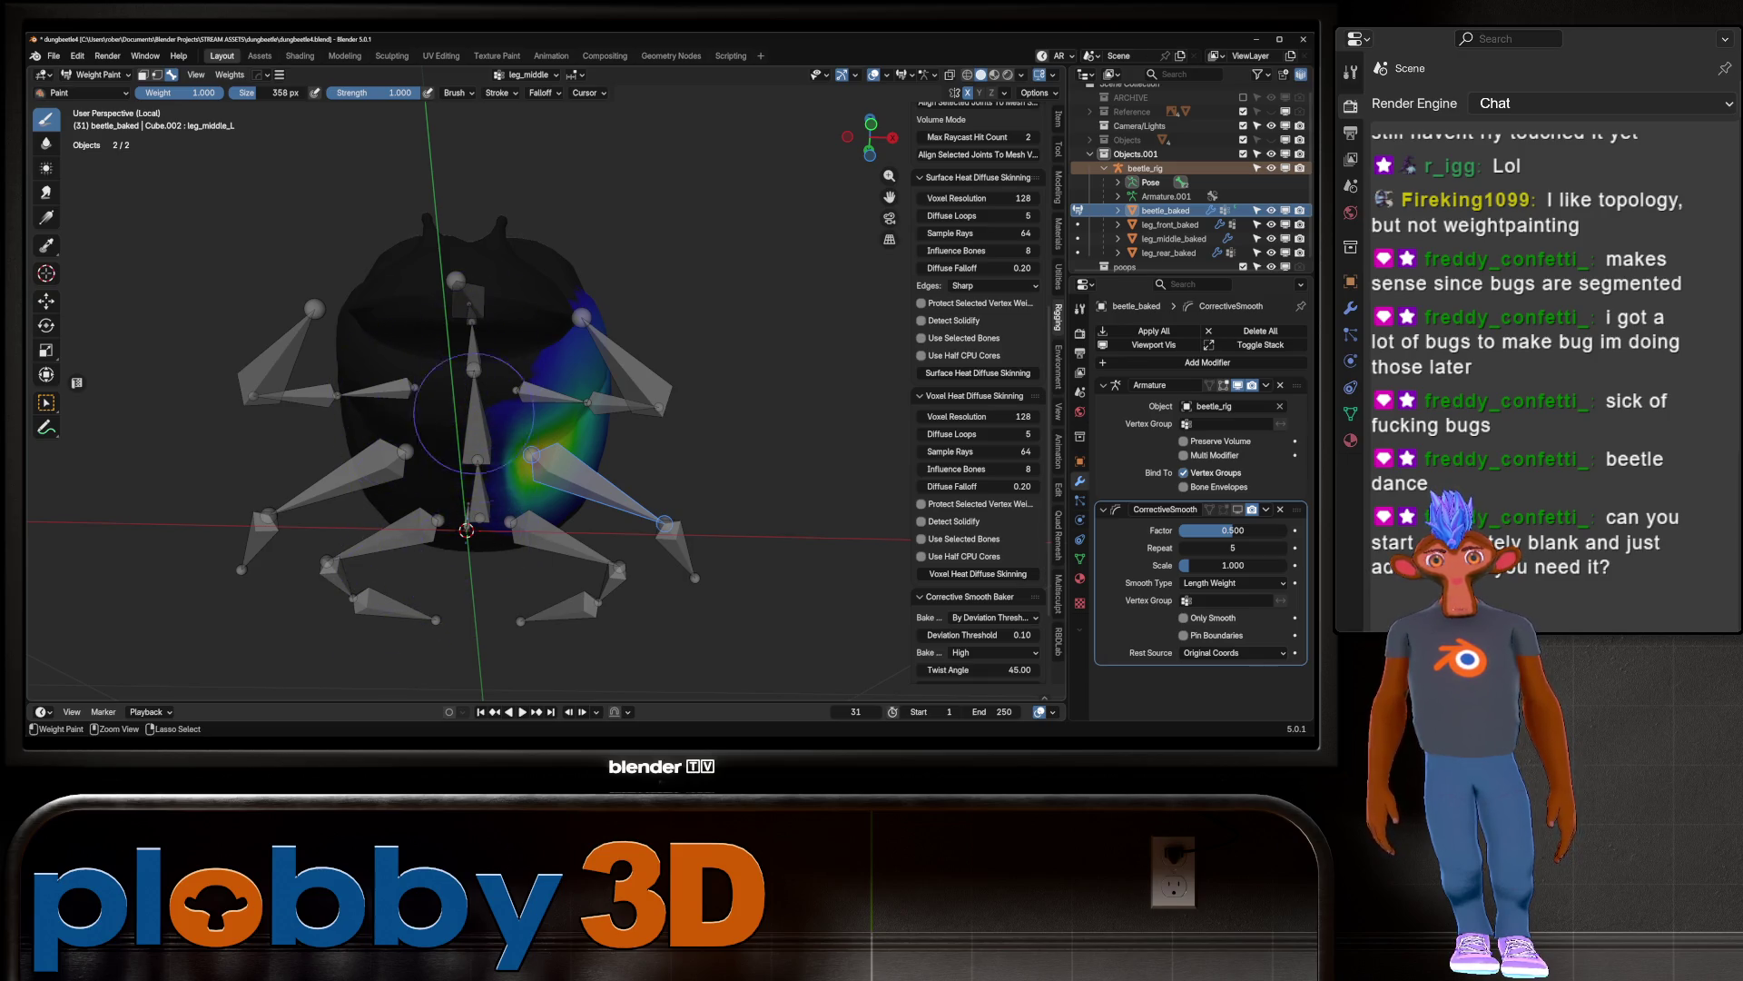
{"action": "mouse_move", "coordinate": [469, 574]}
{"action": "middle_mouse_down"}
{"action": "mouse_move", "coordinate": [550, 538]}
{"action": "mouse_move", "coordinate": [690, 290]}
{"action": "middle_mouse_up"}
{"action": "scroll", "coordinate": [710, 270], "scroll_direction": "up", "scroll_amount": 2}
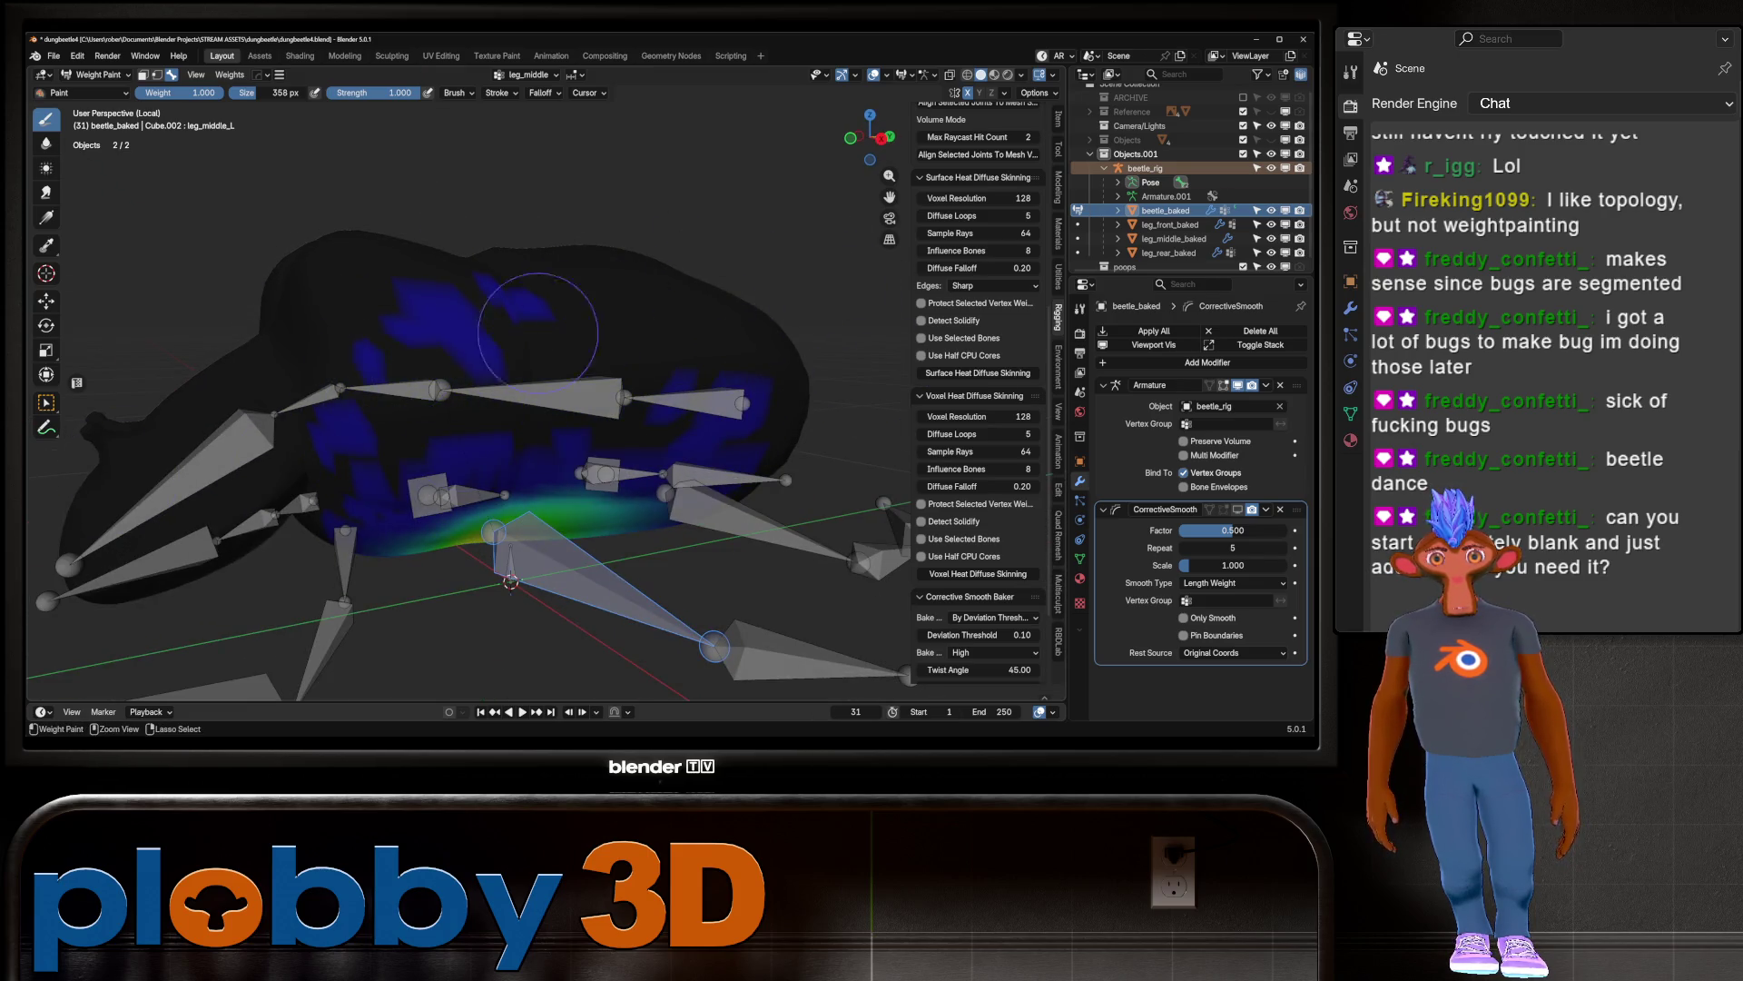
{"action": "key", "text": "ctrl+z"}
{"action": "key", "text": "ctrl+z"}
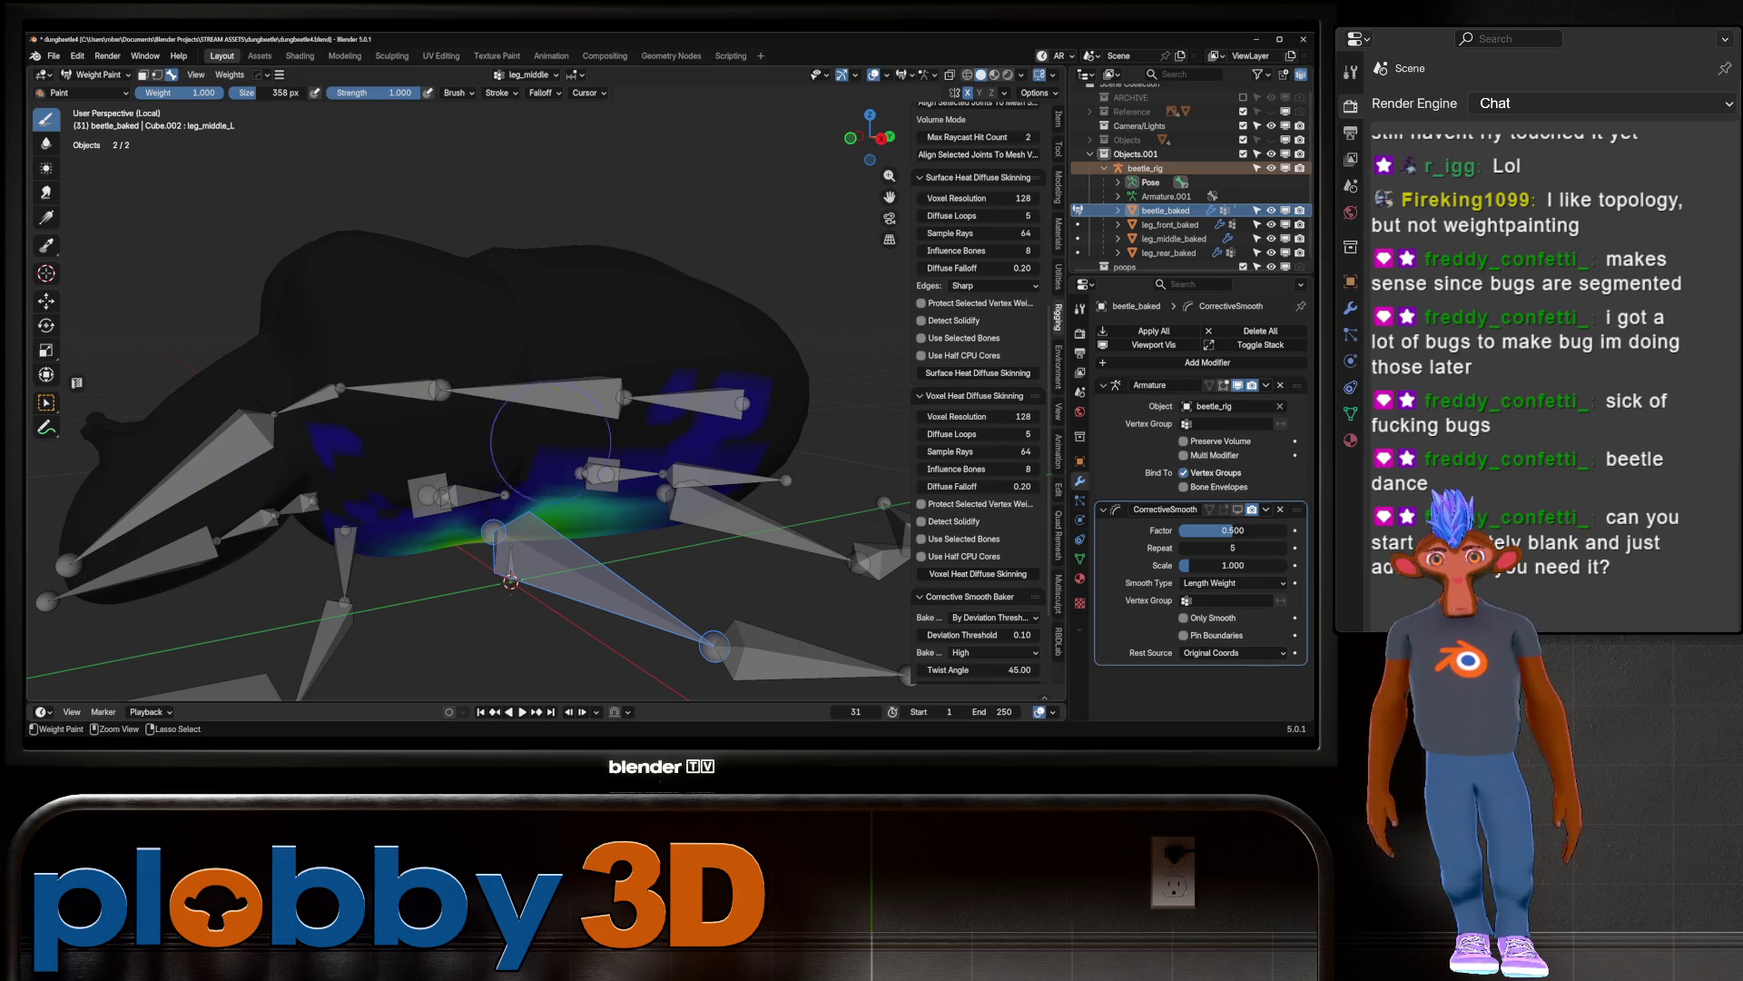
{"action": "key", "text": "ctrl+z"}
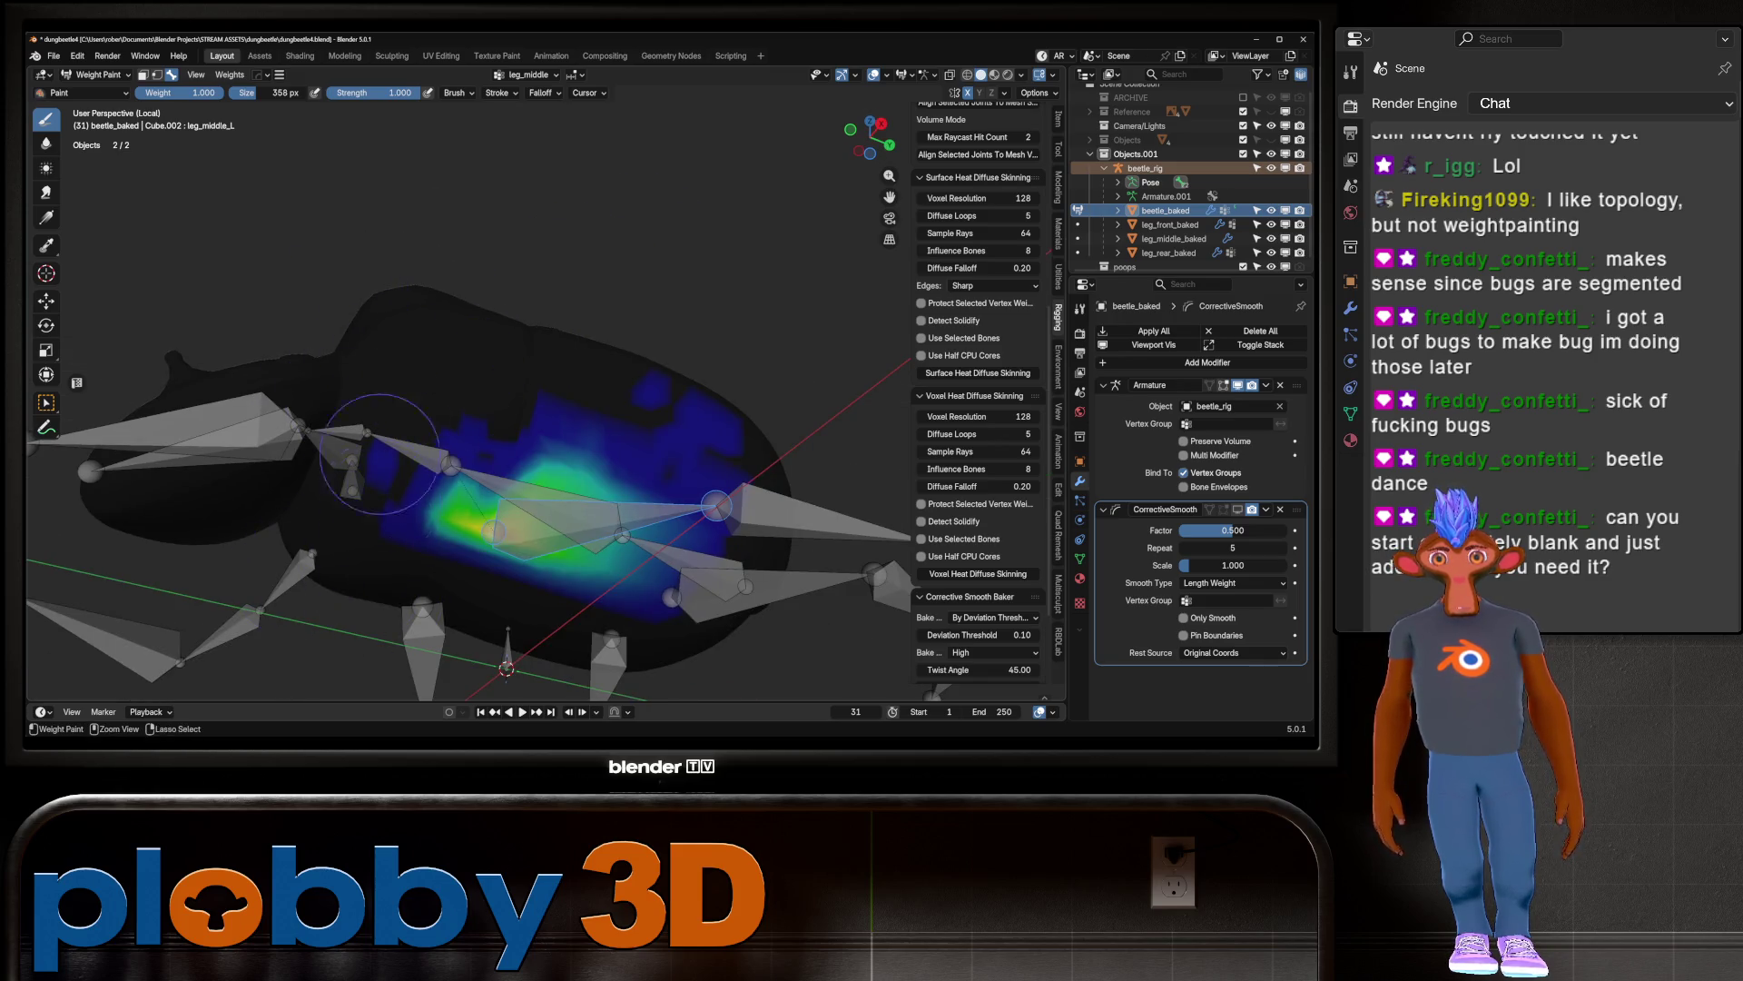
{"action": "left_click_drag", "start_coordinate": [464, 427], "coordinate": [423, 569], "text": "ctrl"}
Step: Trim leg_middle_L weight around the patch's edges, then show leg_front_L's weights
{"action": "middle_click_drag", "start_coordinate": [524, 381], "coordinate": [760, 484]}
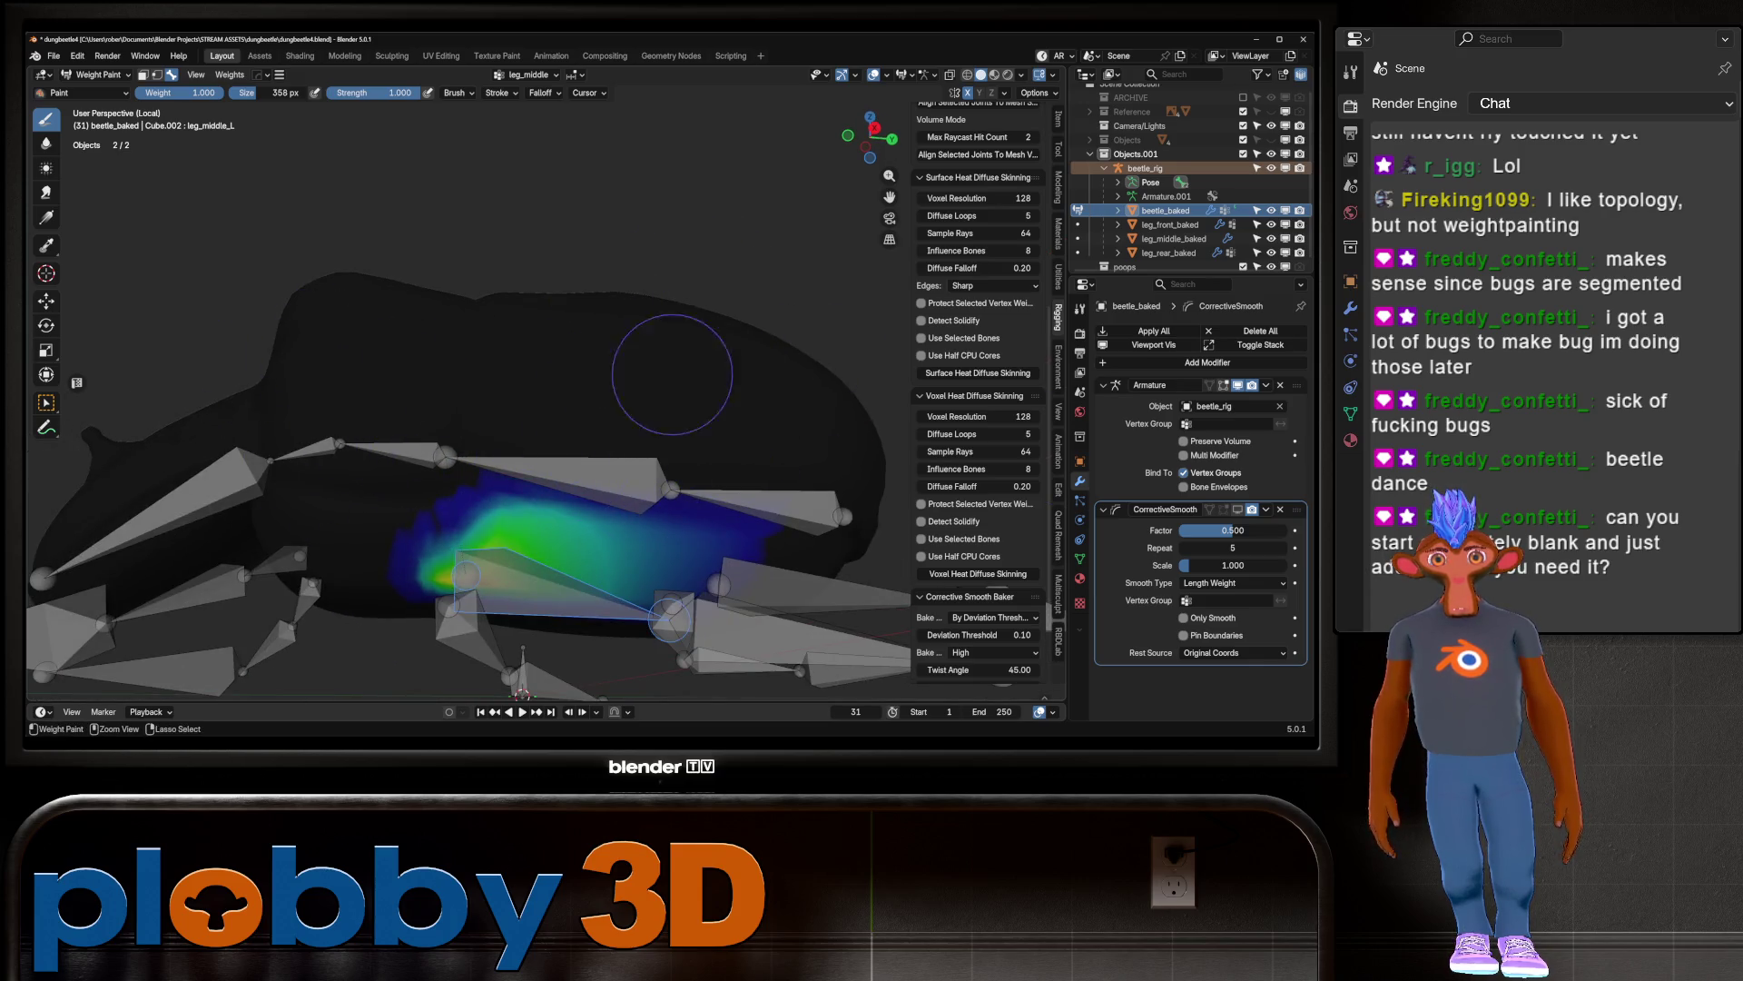
{"action": "mouse_move", "coordinate": [598, 405]}
{"action": "middle_mouse_down"}
{"action": "mouse_move", "coordinate": [625, 451]}
{"action": "mouse_move", "coordinate": [572, 441]}
{"action": "middle_mouse_up"}
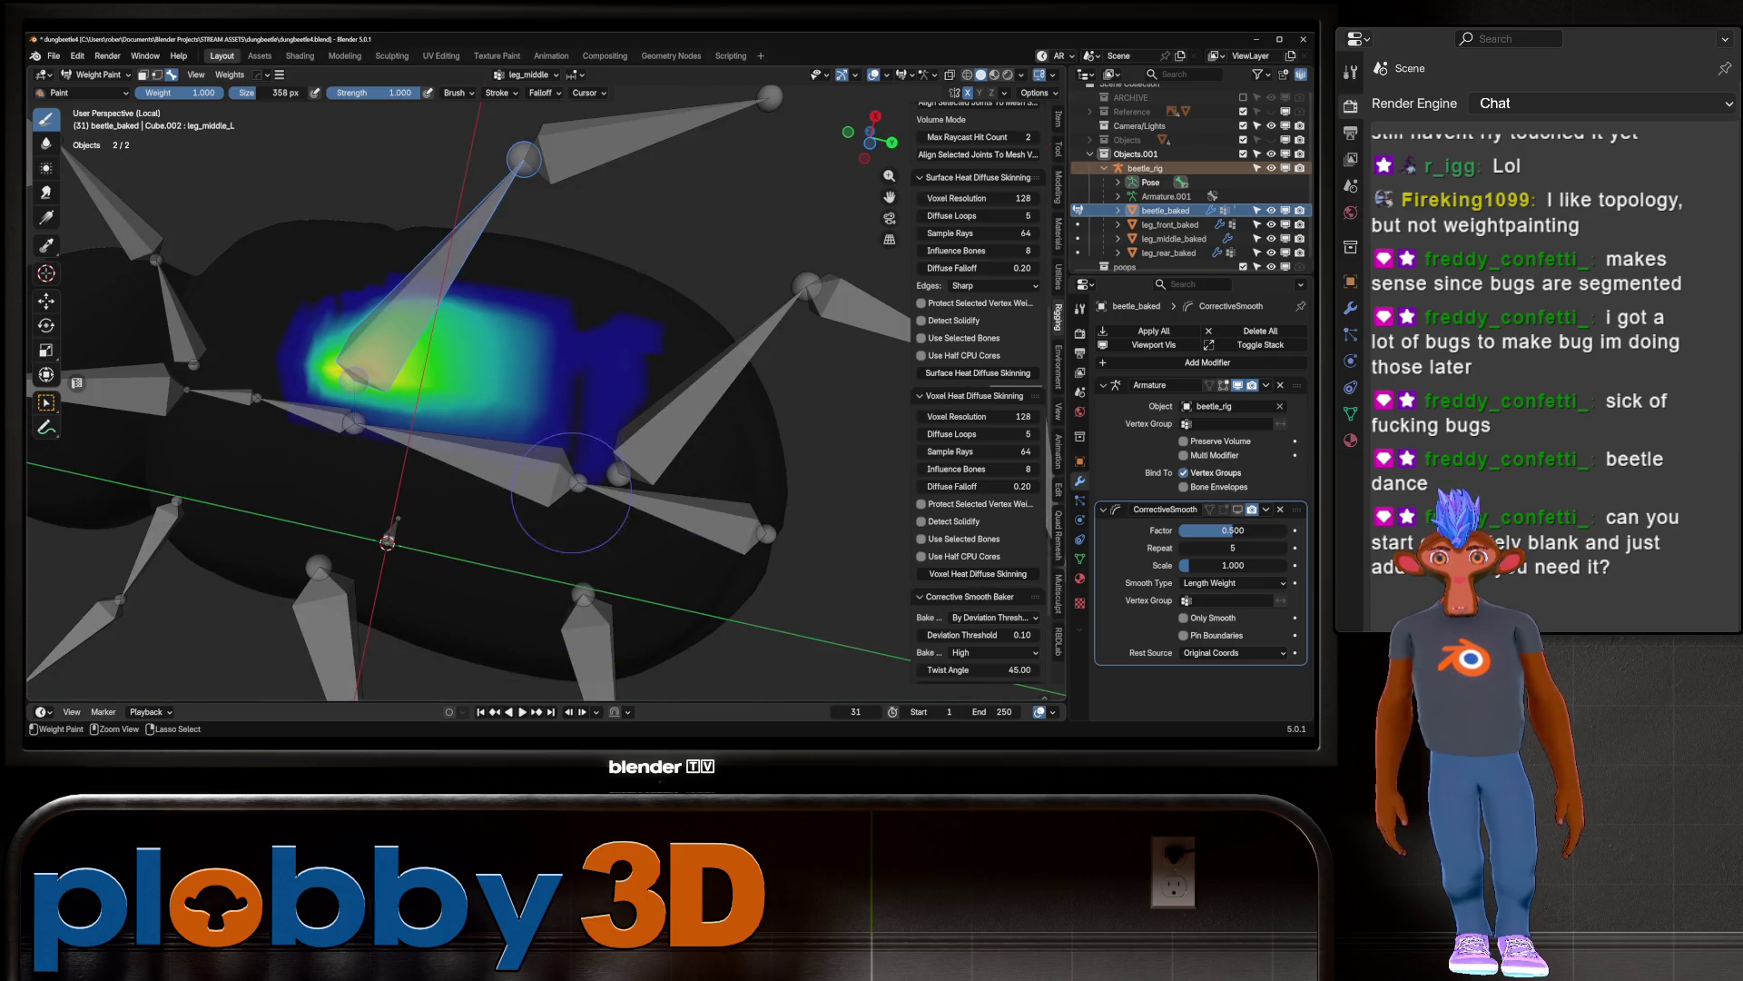
{"action": "mouse_move", "coordinate": [642, 270]}
{"action": "left_mouse_down", "text": "ctrl"}
{"action": "mouse_move", "coordinate": [582, 363]}
{"action": "mouse_move", "coordinate": [610, 487]}
{"action": "left_mouse_up", "text": "ctrl"}
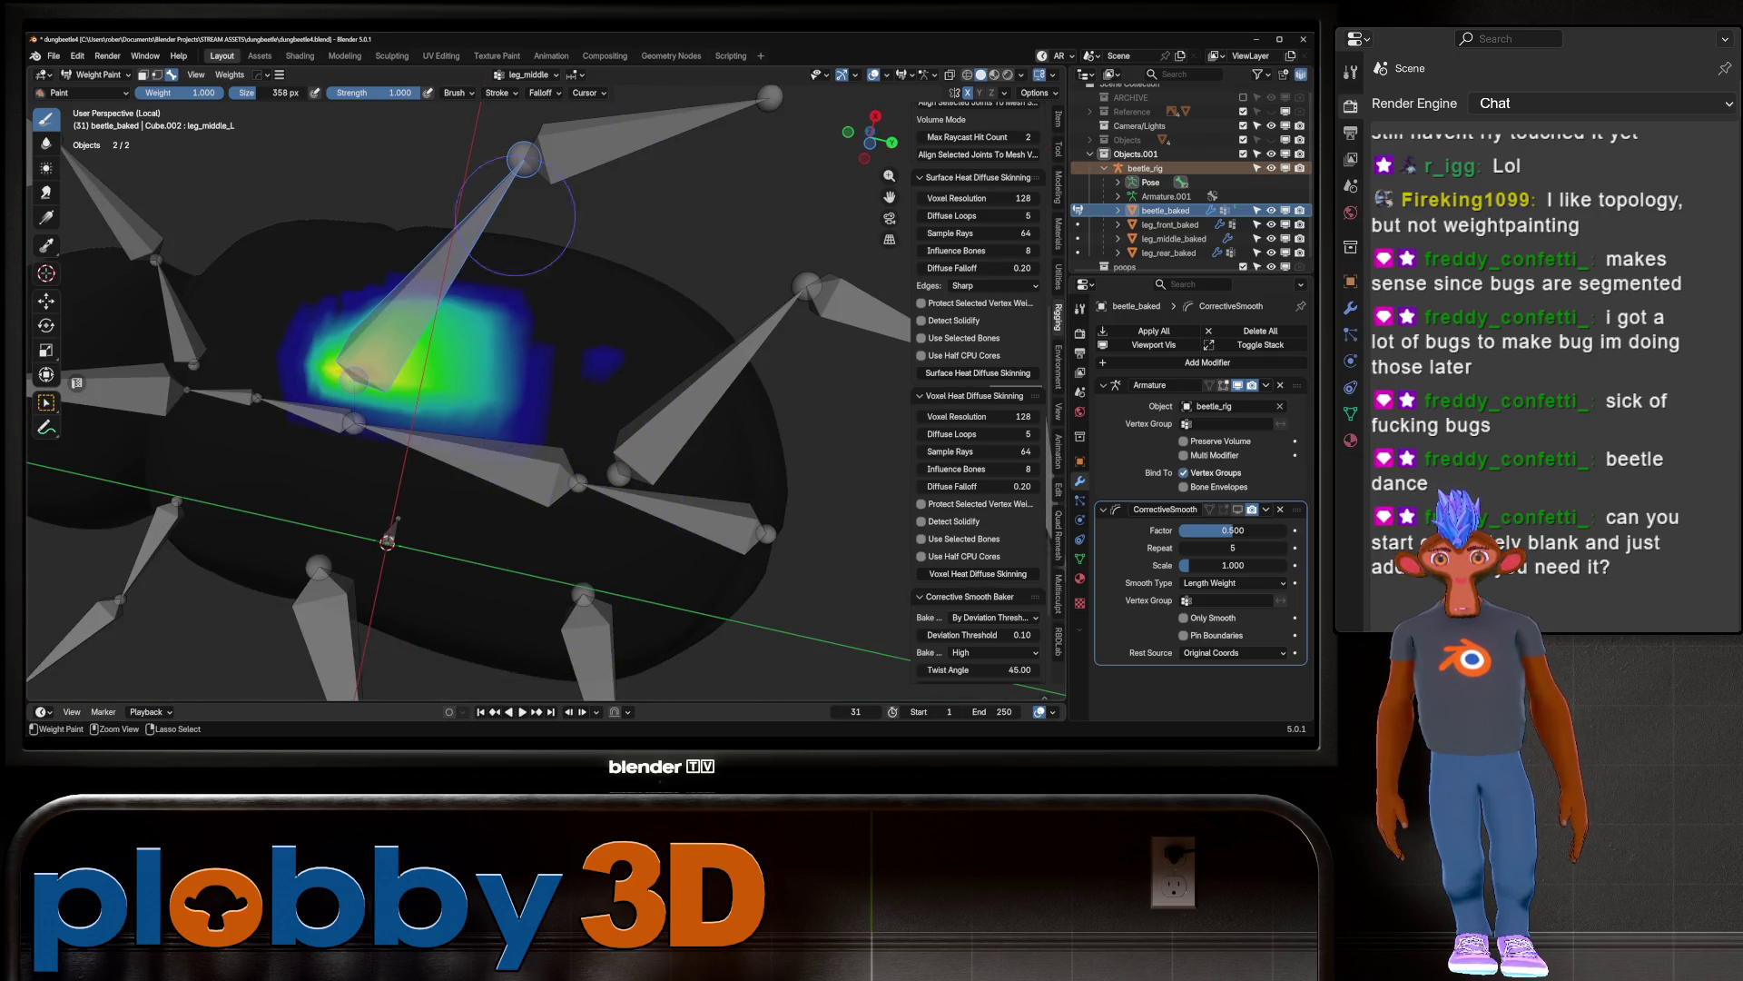
{"action": "left_click_drag", "start_coordinate": [548, 280], "coordinate": [487, 484], "text": "ctrl"}
{"action": "left_click_drag", "start_coordinate": [512, 323], "coordinate": [517, 370], "text": "ctrl"}
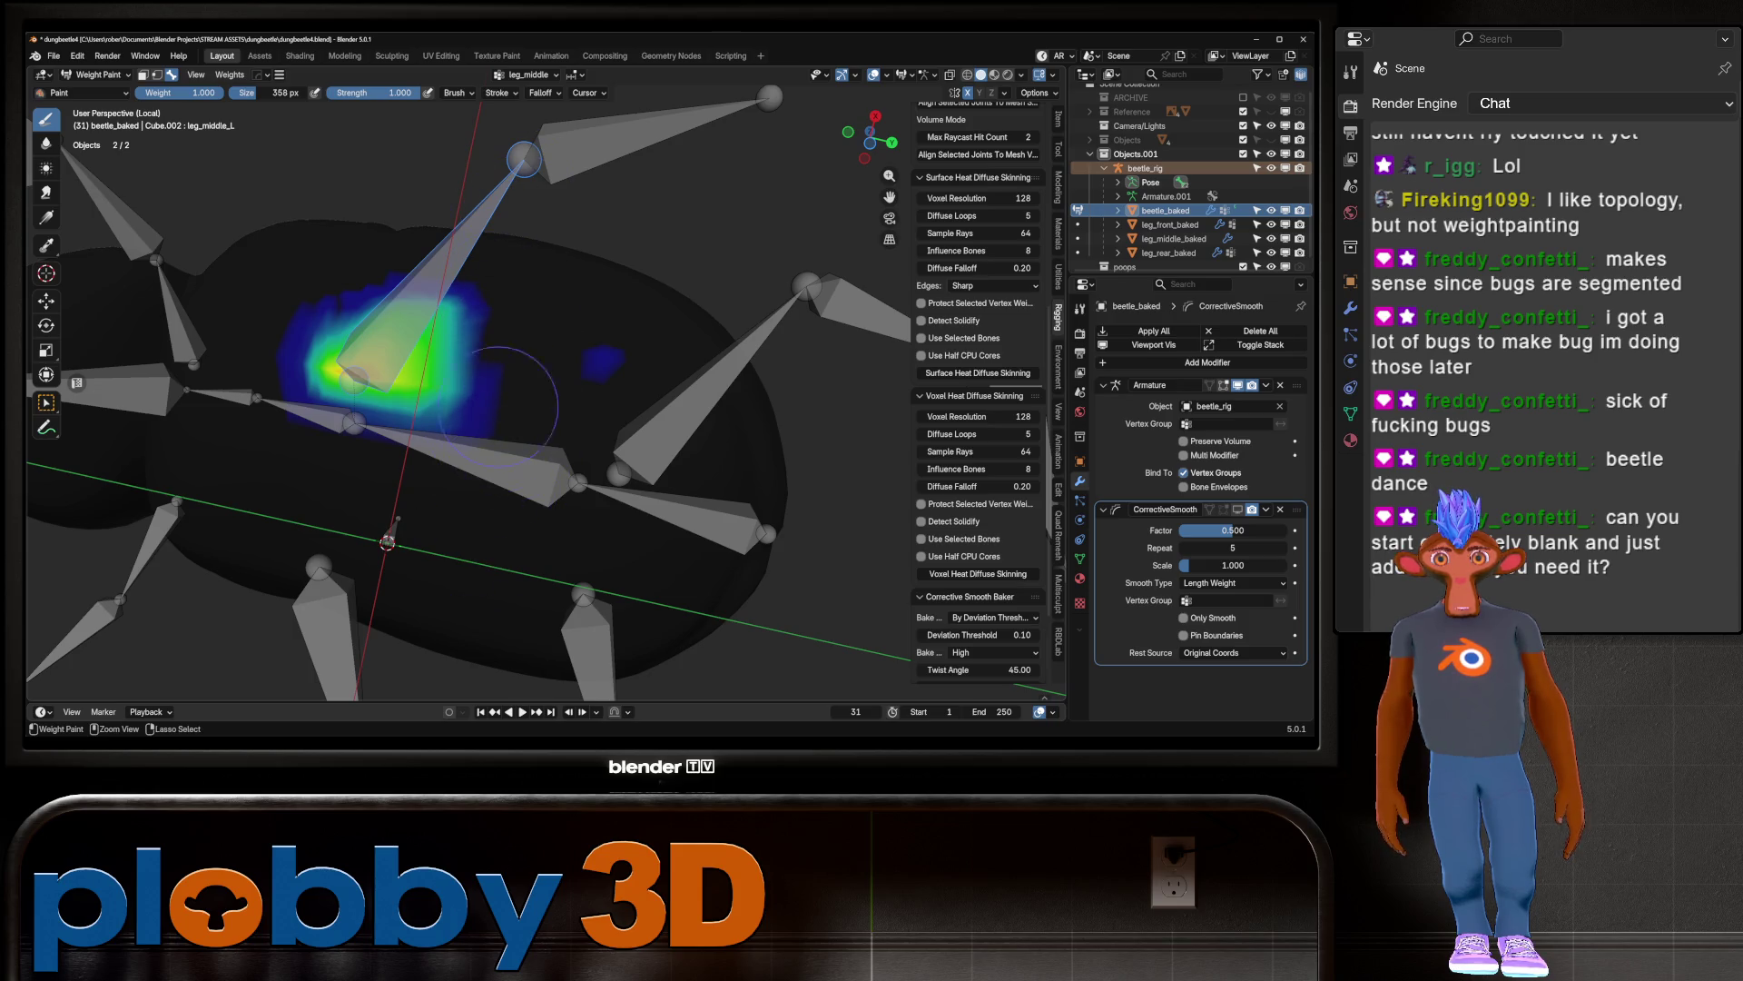
{"action": "left_click_drag", "start_coordinate": [493, 471], "coordinate": [446, 425], "text": "ctrl"}
{"action": "mouse_move", "coordinate": [536, 390]}
{"action": "middle_mouse_down"}
{"action": "mouse_move", "coordinate": [600, 300]}
{"action": "mouse_move", "coordinate": [481, 227]}
{"action": "mouse_move", "coordinate": [488, 268]}
{"action": "middle_mouse_up"}
{"action": "left_click", "coordinate": [581, 290], "text": "ctrl"}
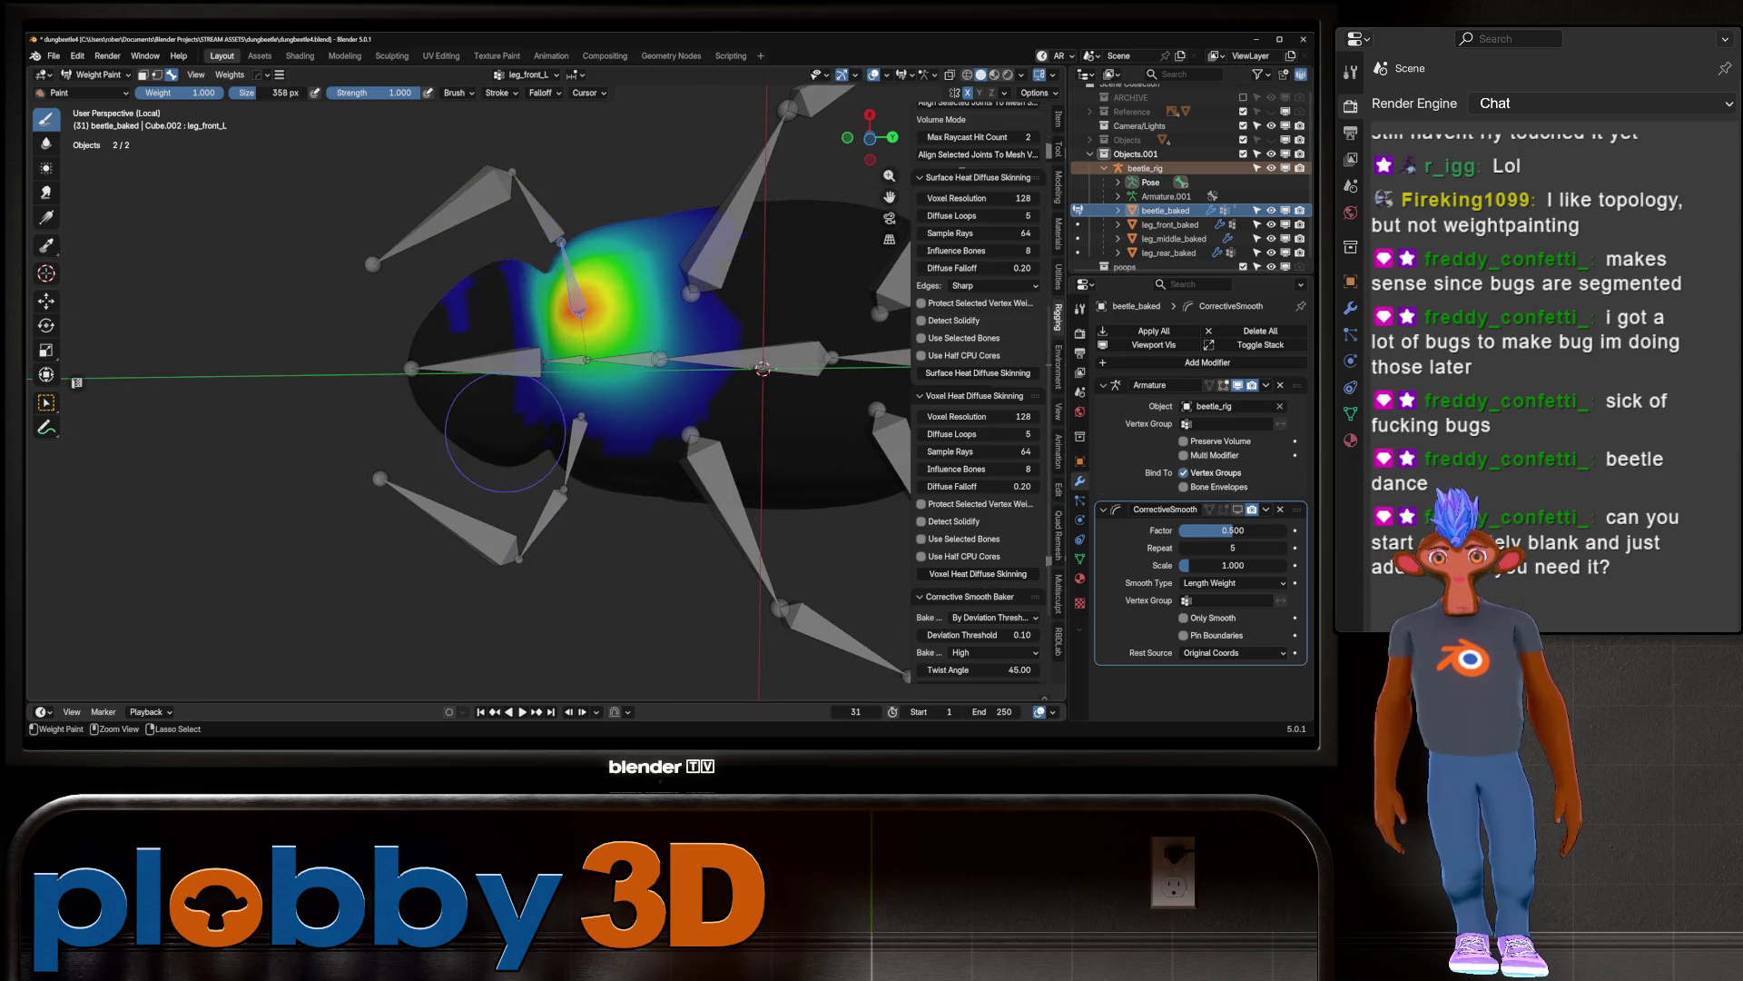
Step: Paint out the left part of the leg_front_L weights and inspect from low angles
{"action": "mouse_move", "coordinate": [517, 404]}
{"action": "left_mouse_down", "text": "ctrl"}
{"action": "mouse_move", "coordinate": [536, 291]}
{"action": "mouse_move", "coordinate": [481, 408]}
{"action": "left_mouse_up", "text": "ctrl"}
{"action": "mouse_move", "coordinate": [472, 391]}
{"action": "middle_mouse_down"}
{"action": "mouse_move", "coordinate": [454, 286]}
{"action": "mouse_move", "coordinate": [548, 136]}
{"action": "middle_mouse_up"}
{"action": "middle_click_drag", "start_coordinate": [448, 176], "coordinate": [514, 292]}
{"action": "middle_click_drag", "start_coordinate": [416, 218], "coordinate": [449, 168]}
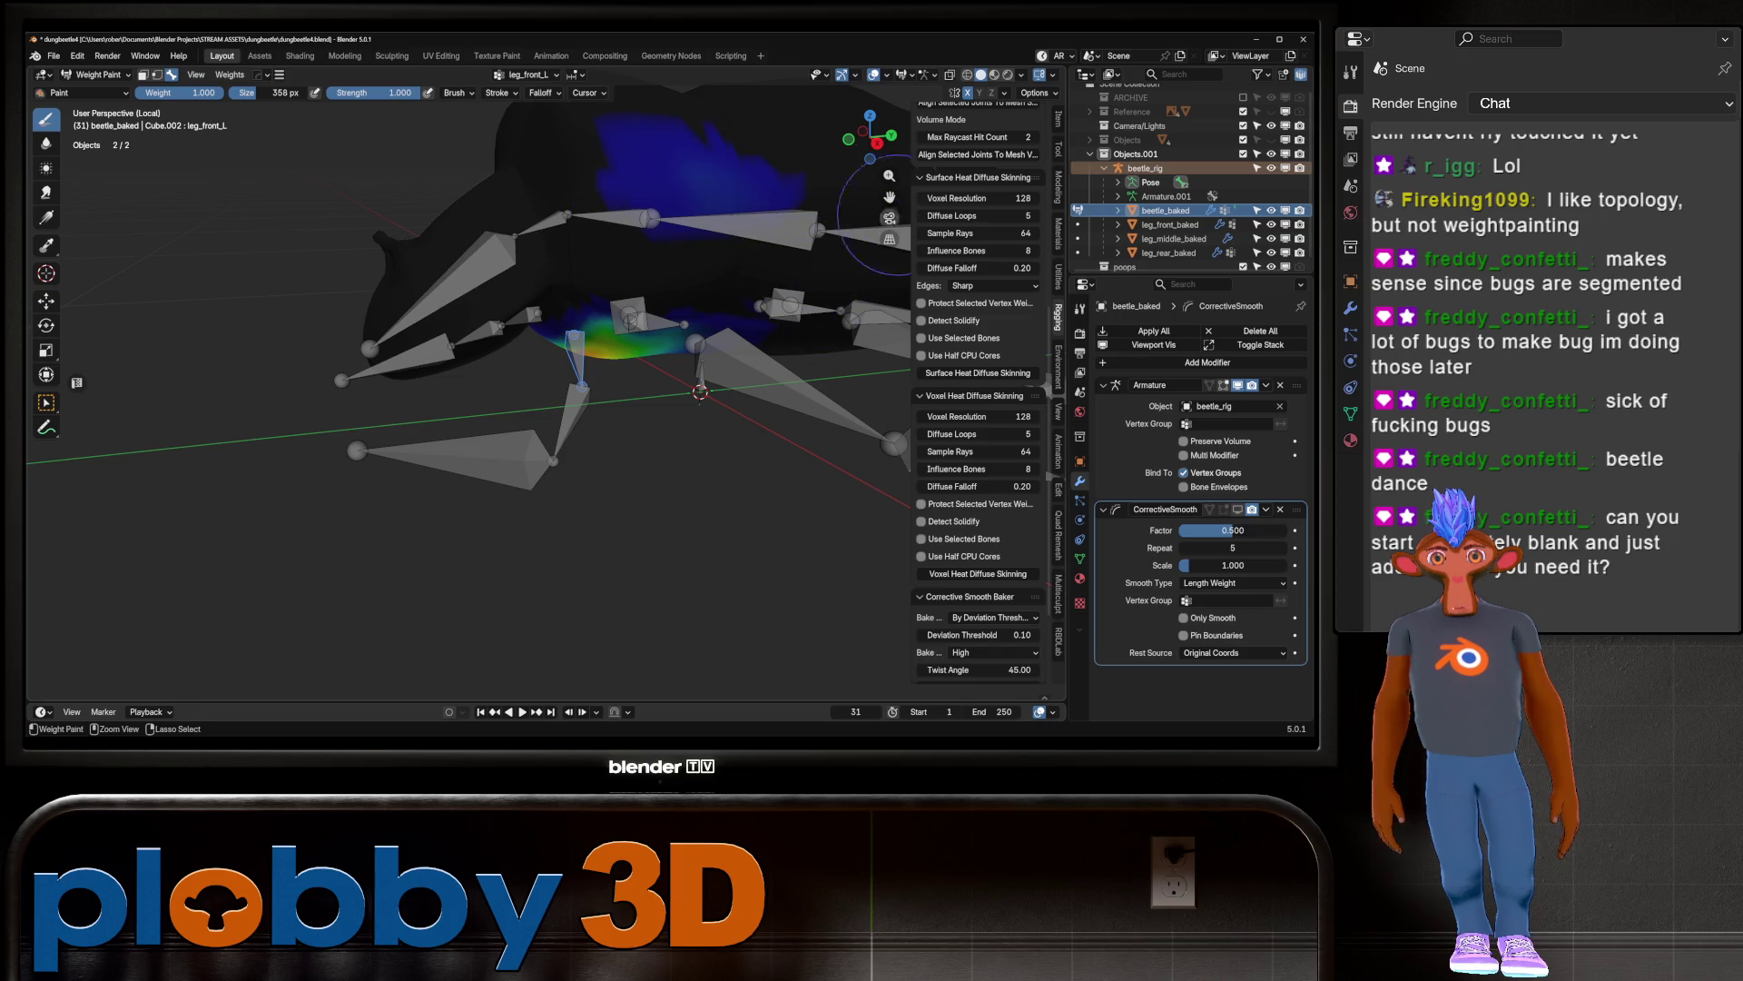
{"action": "middle_click_drag", "start_coordinate": [636, 173], "coordinate": [526, 363]}
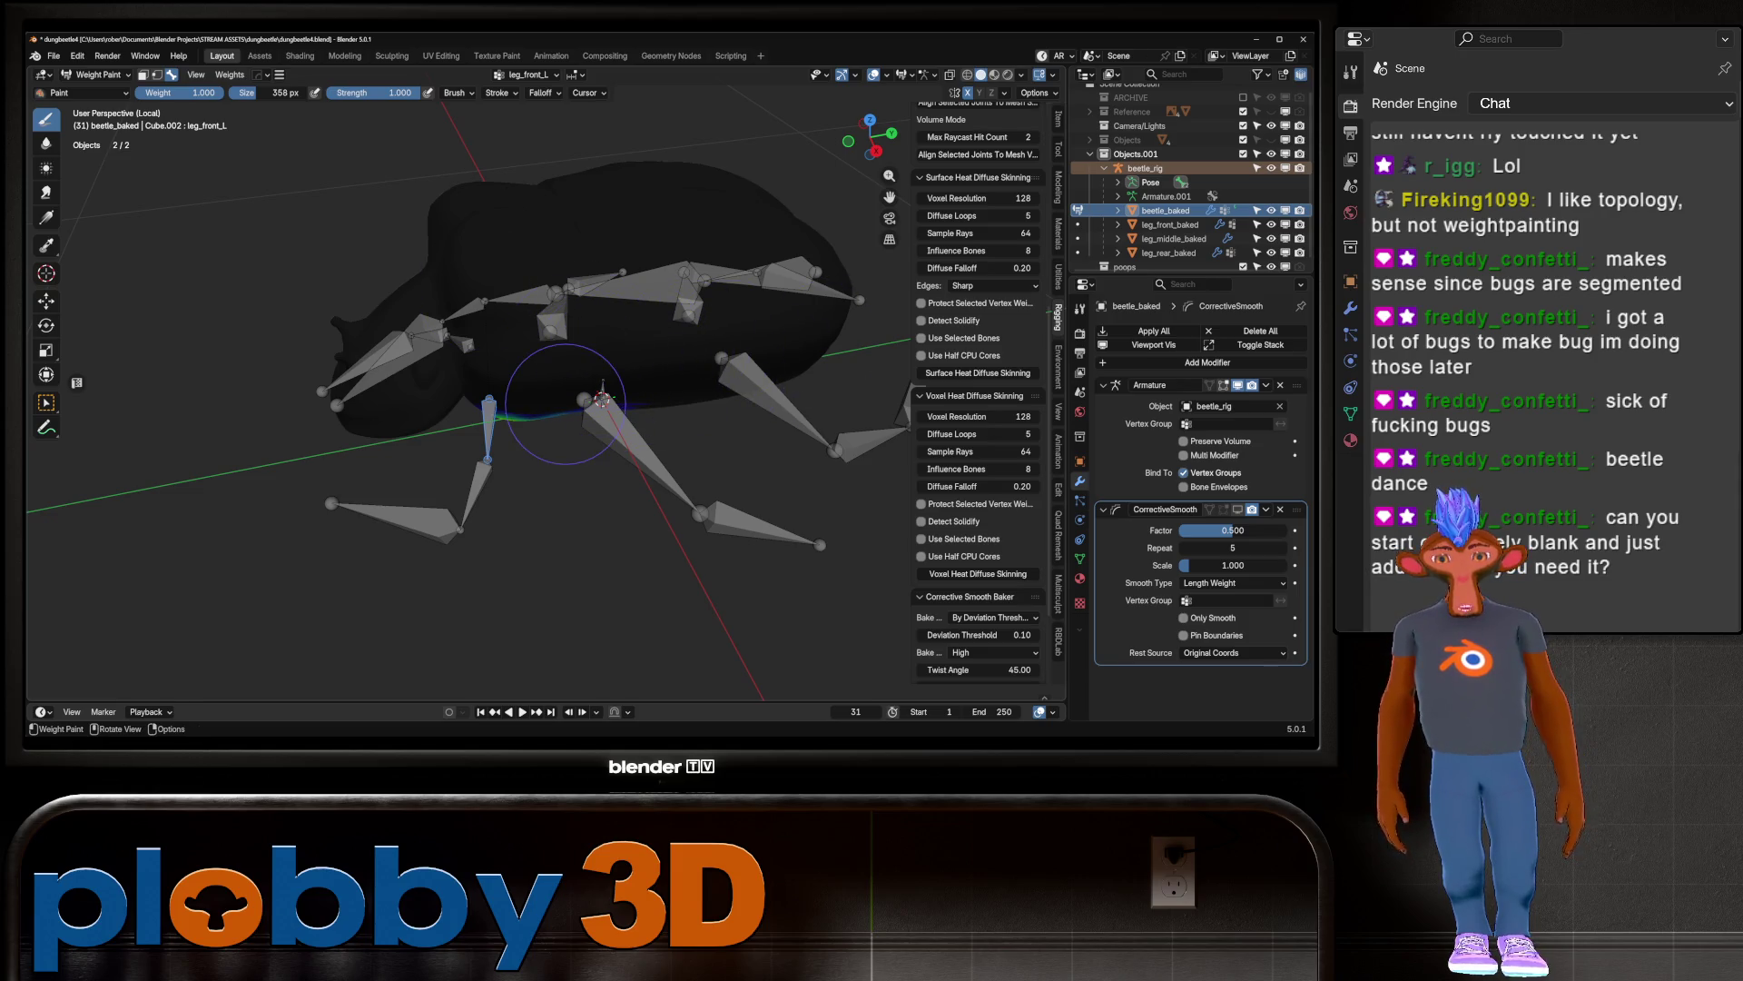
Step: In Right Ortho, subtract weight near the patch's upper edge and fade the central blob
{"action": "key", "text": "KP_3"}
{"action": "middle_click_drag", "start_coordinate": [706, 399], "coordinate": [576, 327], "text": "ctrl"}
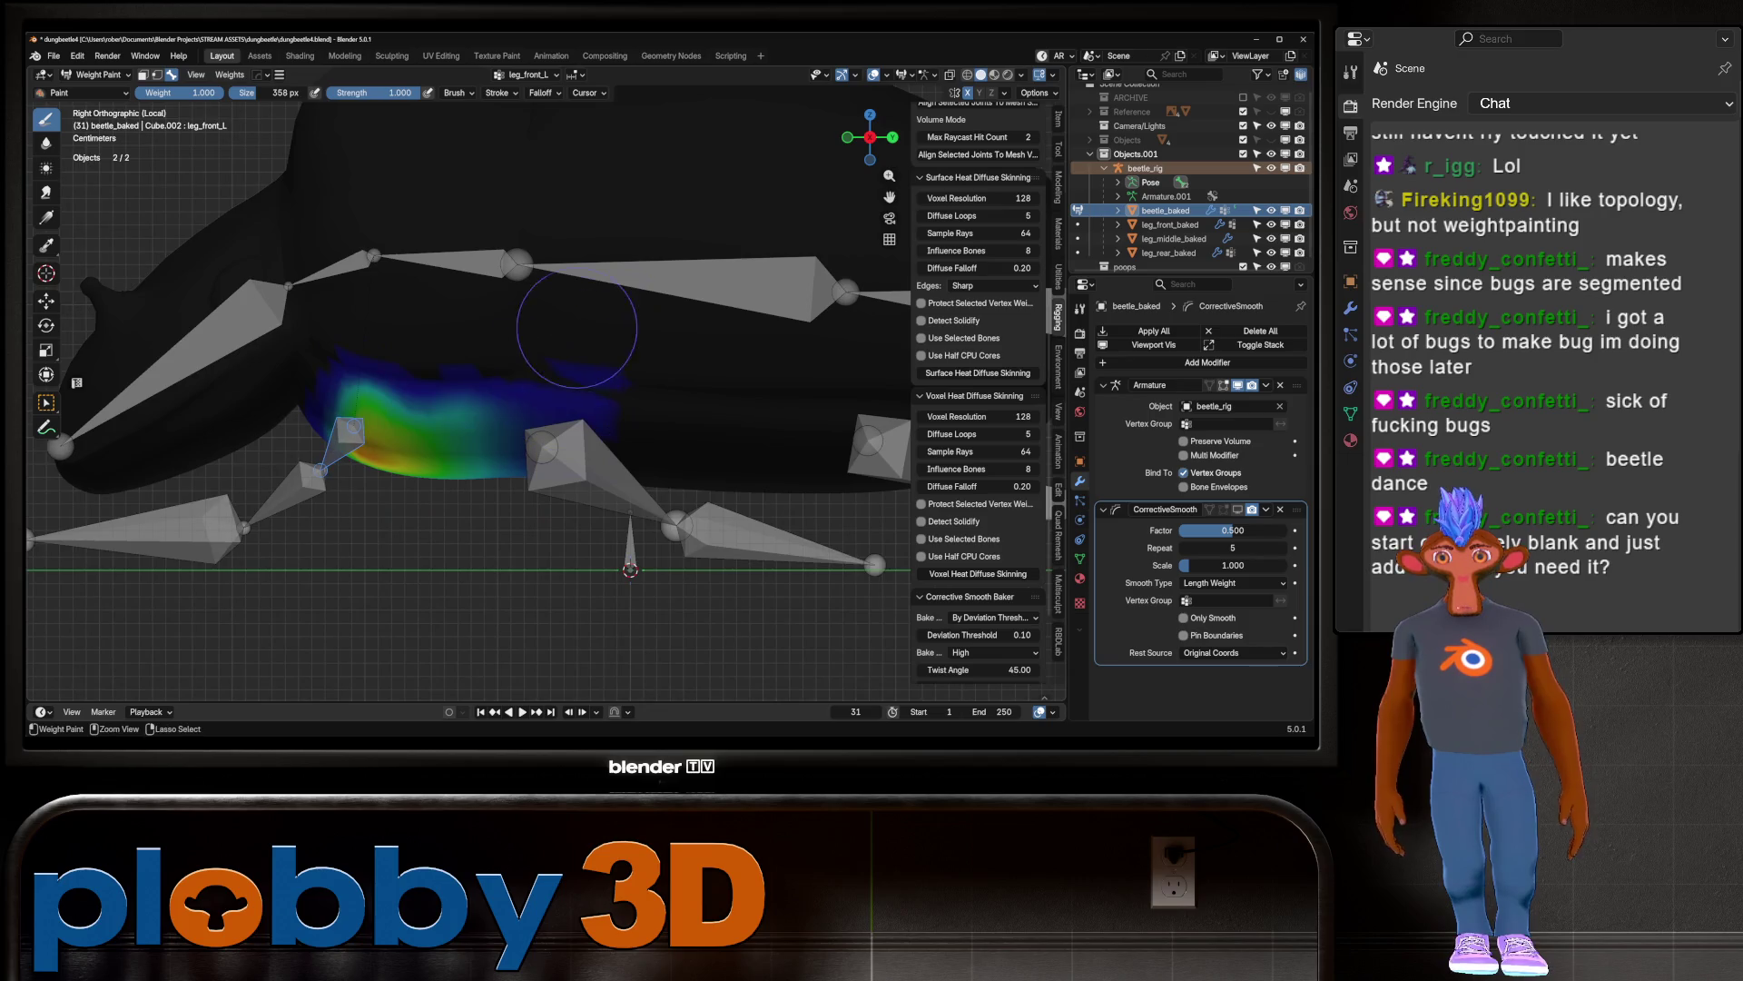
{"action": "left_click_drag", "start_coordinate": [548, 500], "coordinate": [525, 529], "text": "ctrl"}
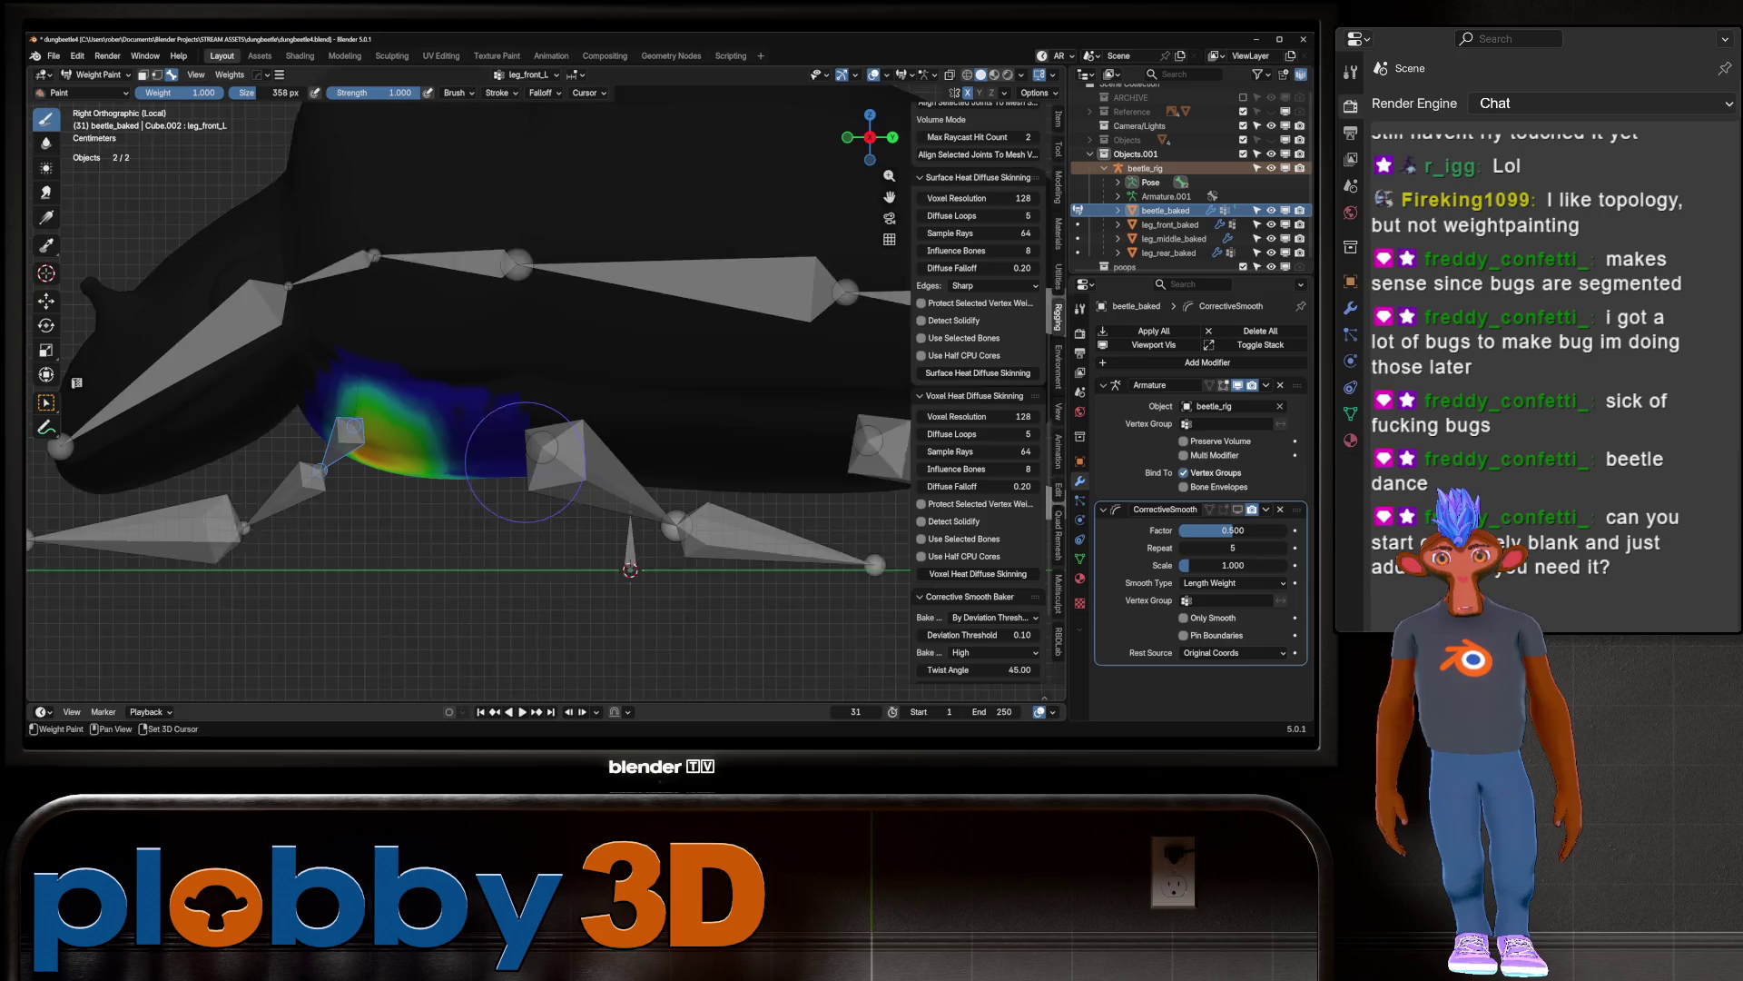
{"action": "middle_click_drag", "start_coordinate": [517, 313], "coordinate": [608, 268]}
{"action": "left_click_drag", "start_coordinate": [487, 435], "coordinate": [509, 601], "text": "ctrl"}
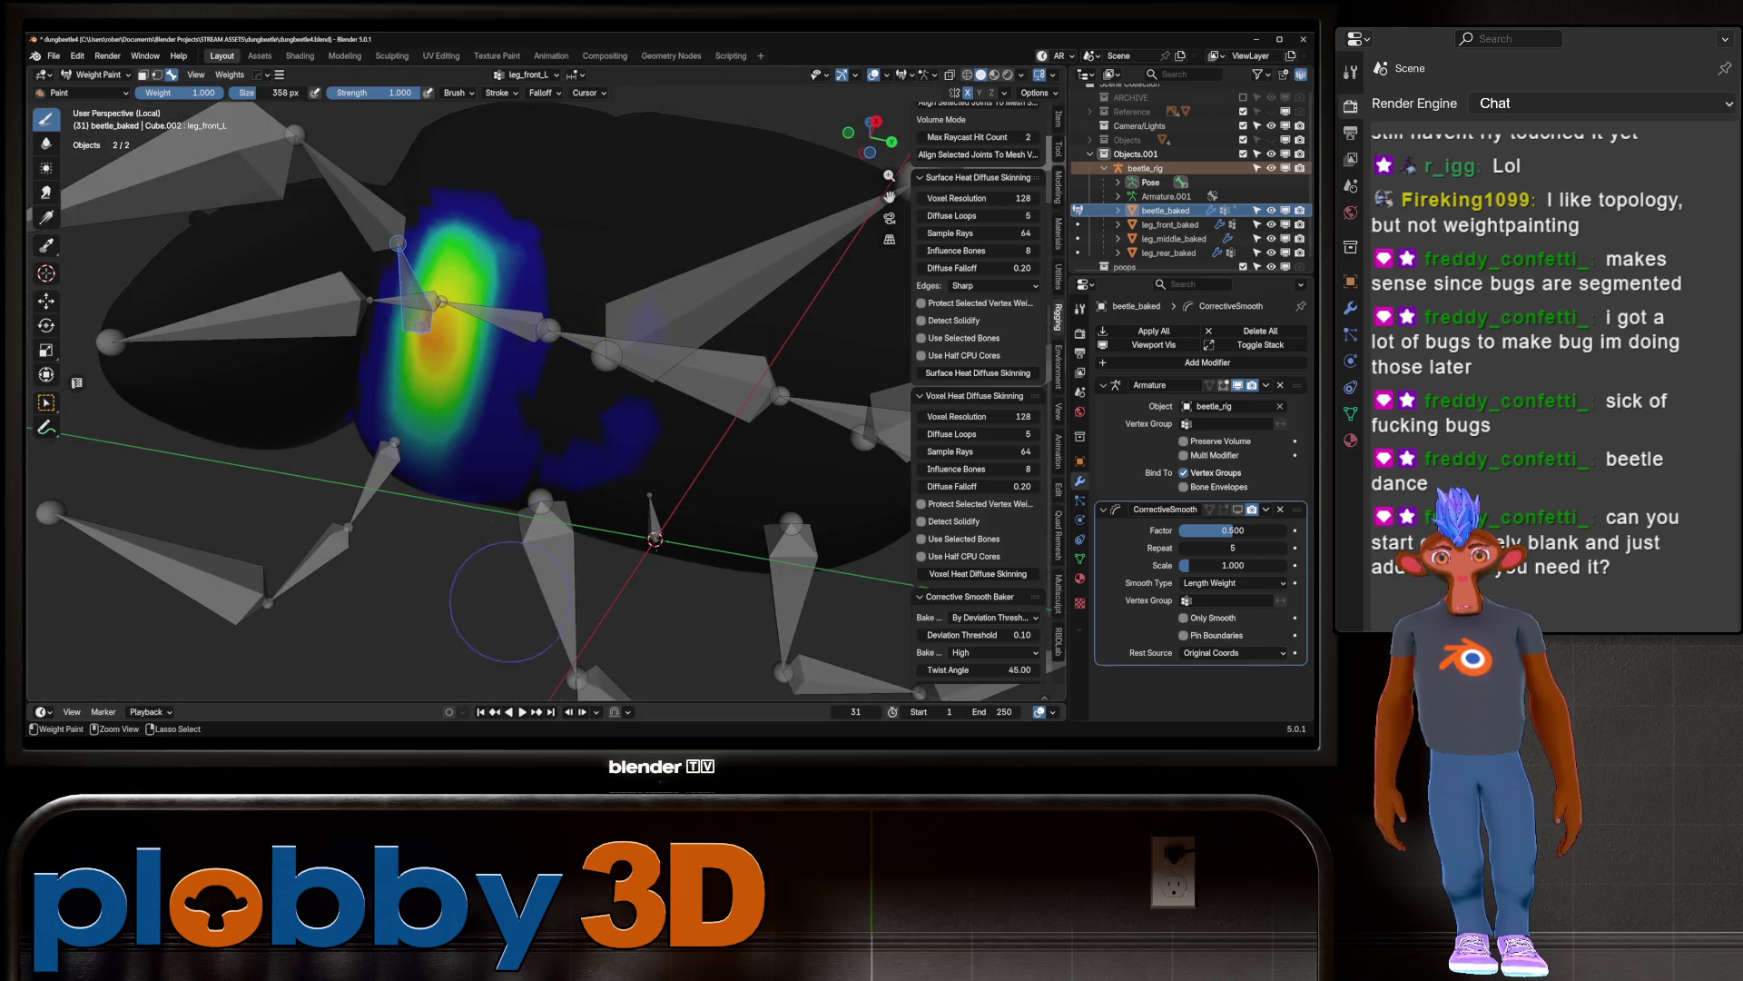
{"action": "middle_click_drag", "start_coordinate": [549, 502], "coordinate": [517, 481]}
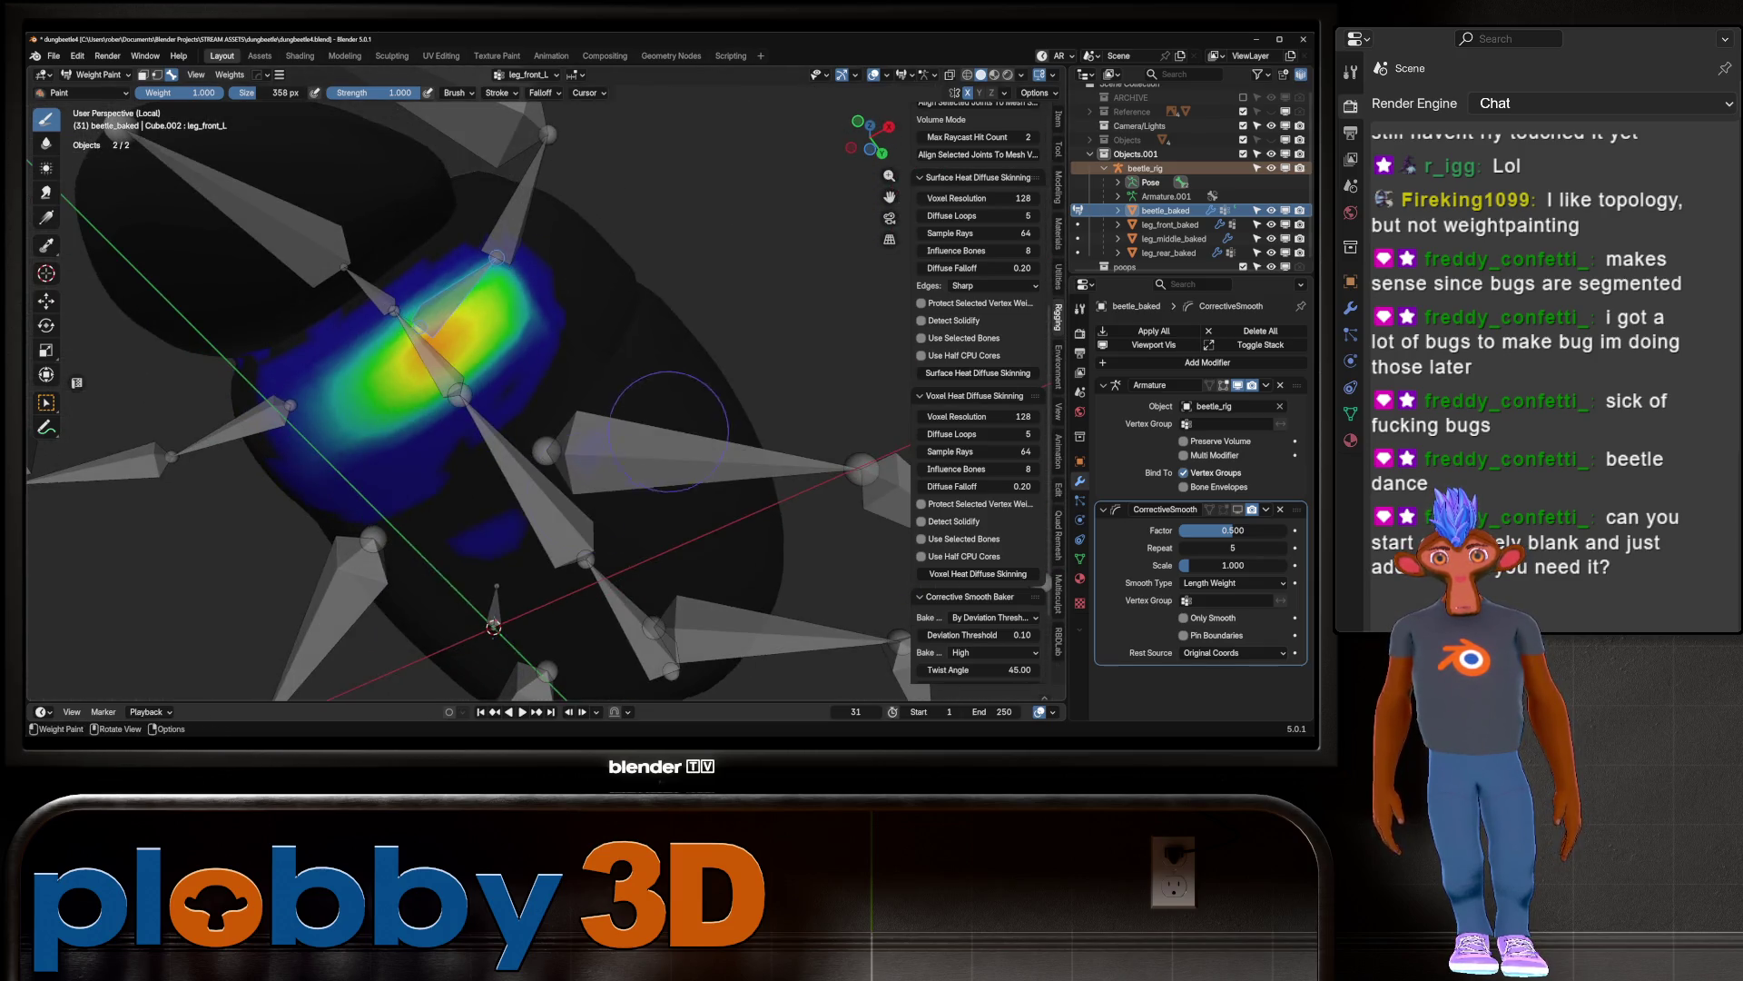
{"action": "mouse_move", "coordinate": [490, 544]}
{"action": "middle_mouse_down"}
{"action": "mouse_move", "coordinate": [428, 441]}
{"action": "mouse_move", "coordinate": [273, 472]}
{"action": "middle_mouse_up"}
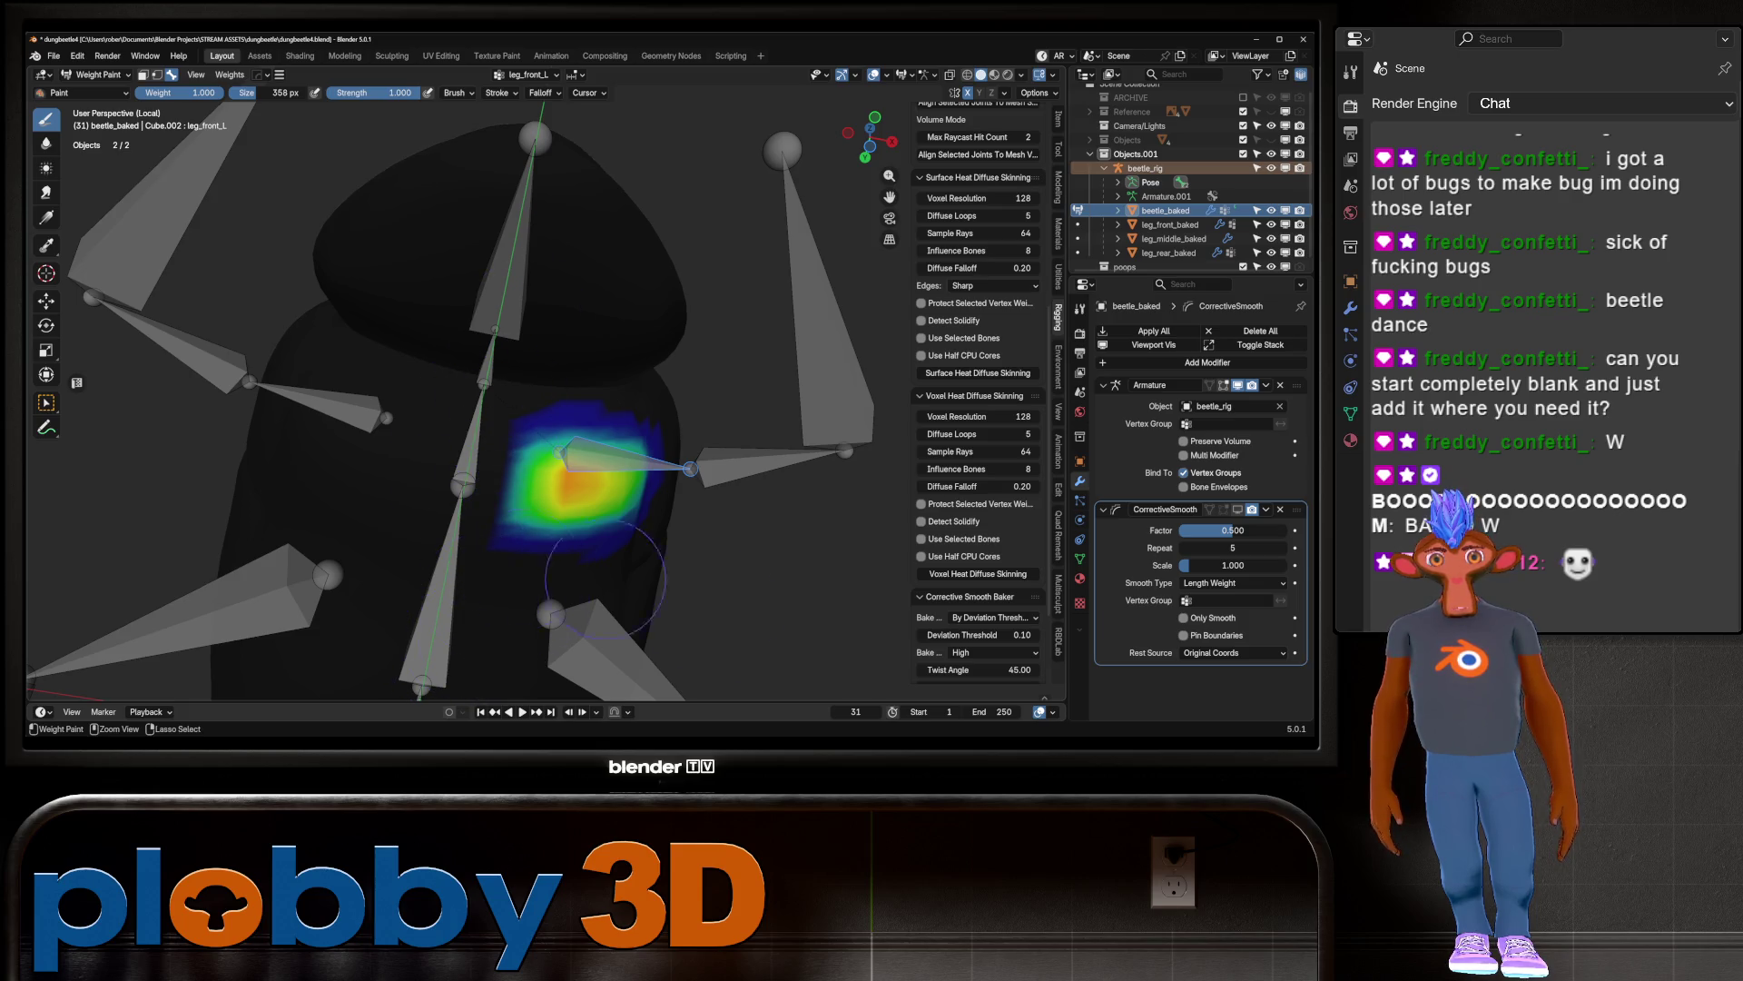
Step: Test-rotate the front leg bone and cancel, then select the head and spine.002 bones
{"action": "key", "text": "ctrl+KP_7"}
{"action": "mouse_move", "coordinate": [487, 368]}
{"action": "middle_mouse_down"}
{"action": "mouse_move", "coordinate": [545, 309]}
{"action": "mouse_move", "coordinate": [575, 323]}
{"action": "mouse_move", "coordinate": [529, 342]}
{"action": "mouse_move", "coordinate": [462, 328]}
{"action": "mouse_move", "coordinate": [465, 350]}
{"action": "mouse_move", "coordinate": [490, 227]}
{"action": "middle_mouse_up"}
{"action": "scroll", "coordinate": [525, 336], "scroll_direction": "up", "scroll_amount": 4}
{"action": "key", "text": "r"}
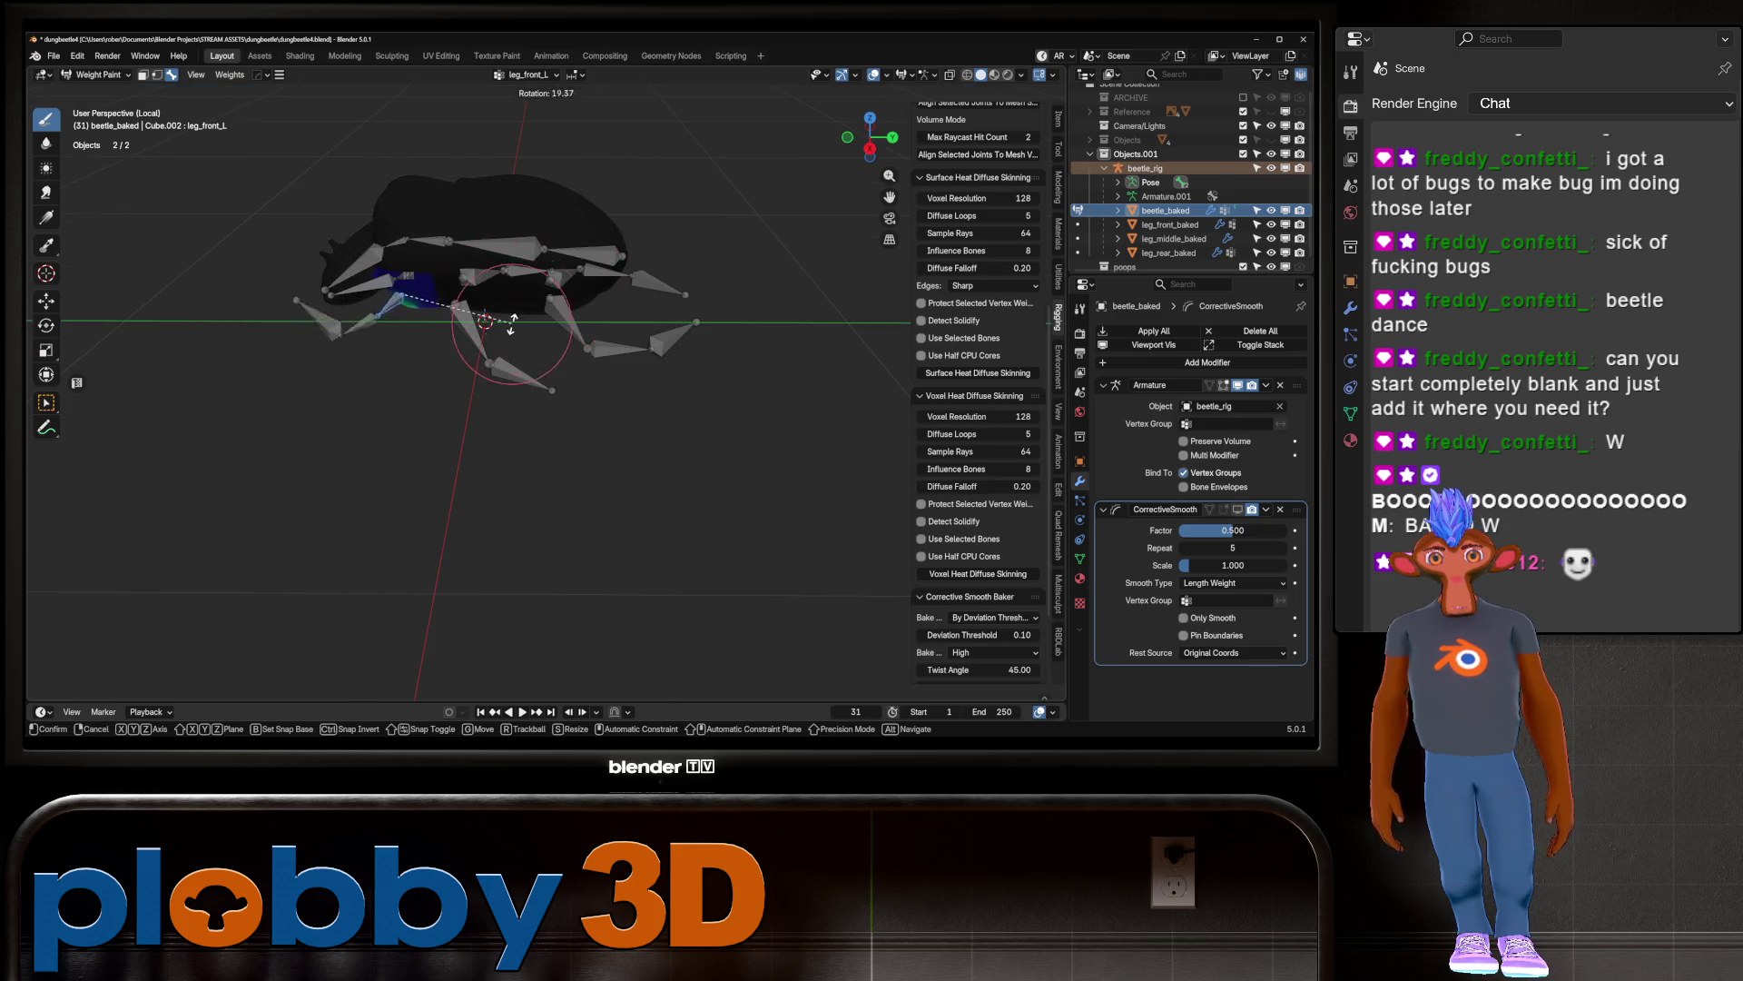
{"action": "right_click", "coordinate": [514, 320]}
{"action": "mouse_move", "coordinate": [514, 320]}
{"action": "middle_mouse_down"}
{"action": "mouse_move", "coordinate": [382, 363]}
{"action": "mouse_move", "coordinate": [467, 341]}
{"action": "middle_mouse_up"}
{"action": "left_click", "coordinate": [350, 377], "text": "ctrl"}
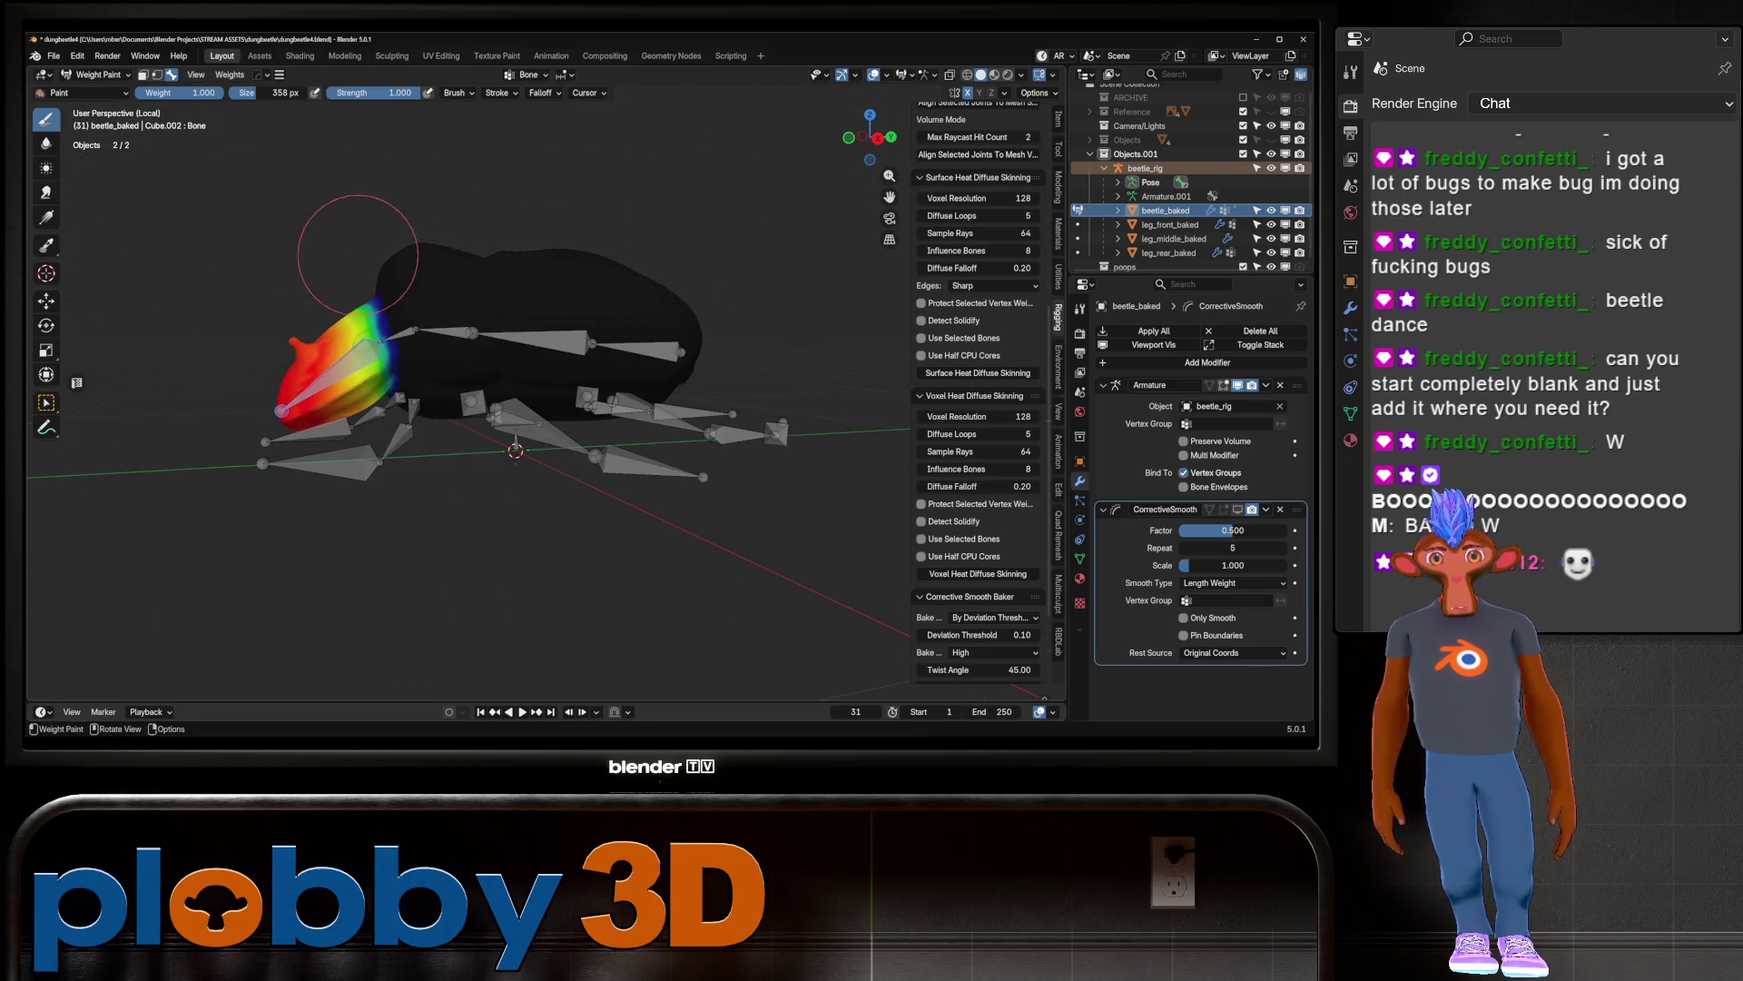
{"action": "left_click", "coordinate": [427, 332], "text": "ctrl"}
Step: Bend spine.002 around the global X axis to test the body deformation
{"action": "key", "text": "r"}
{"action": "key", "text": "x"}
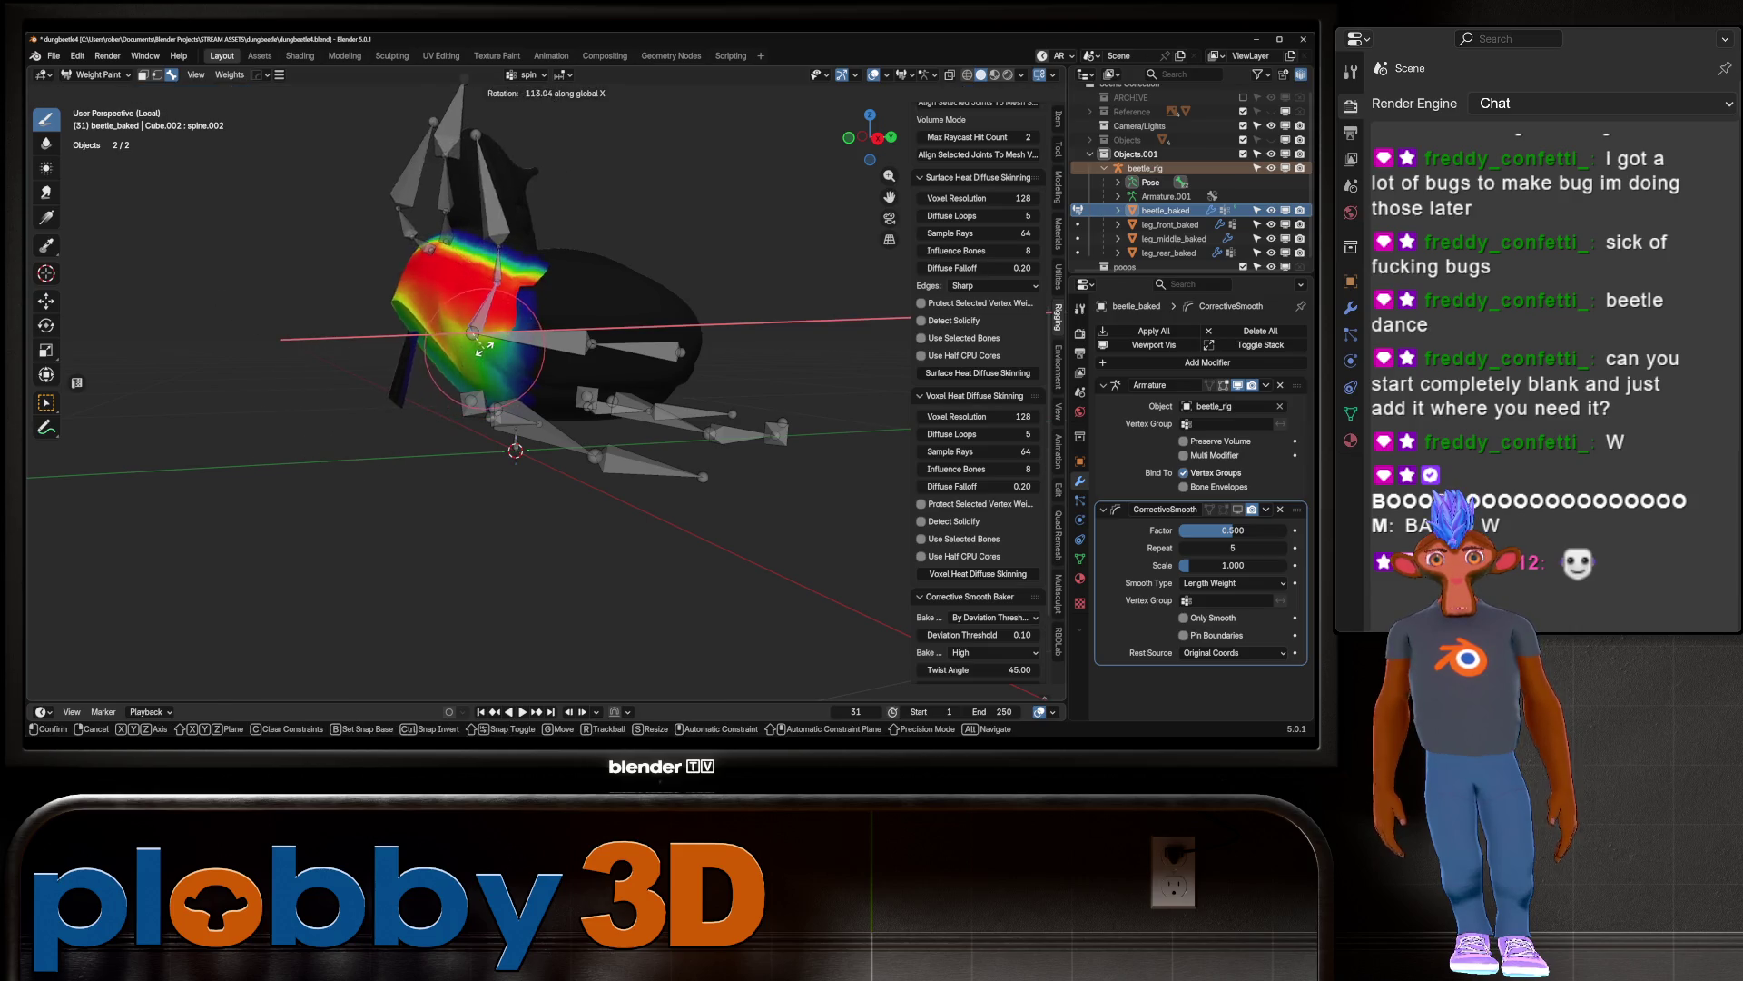
{"action": "left_click", "coordinate": [484, 348]}
{"action": "scroll", "coordinate": [372, 412], "scroll_direction": "up", "scroll_amount": 5}
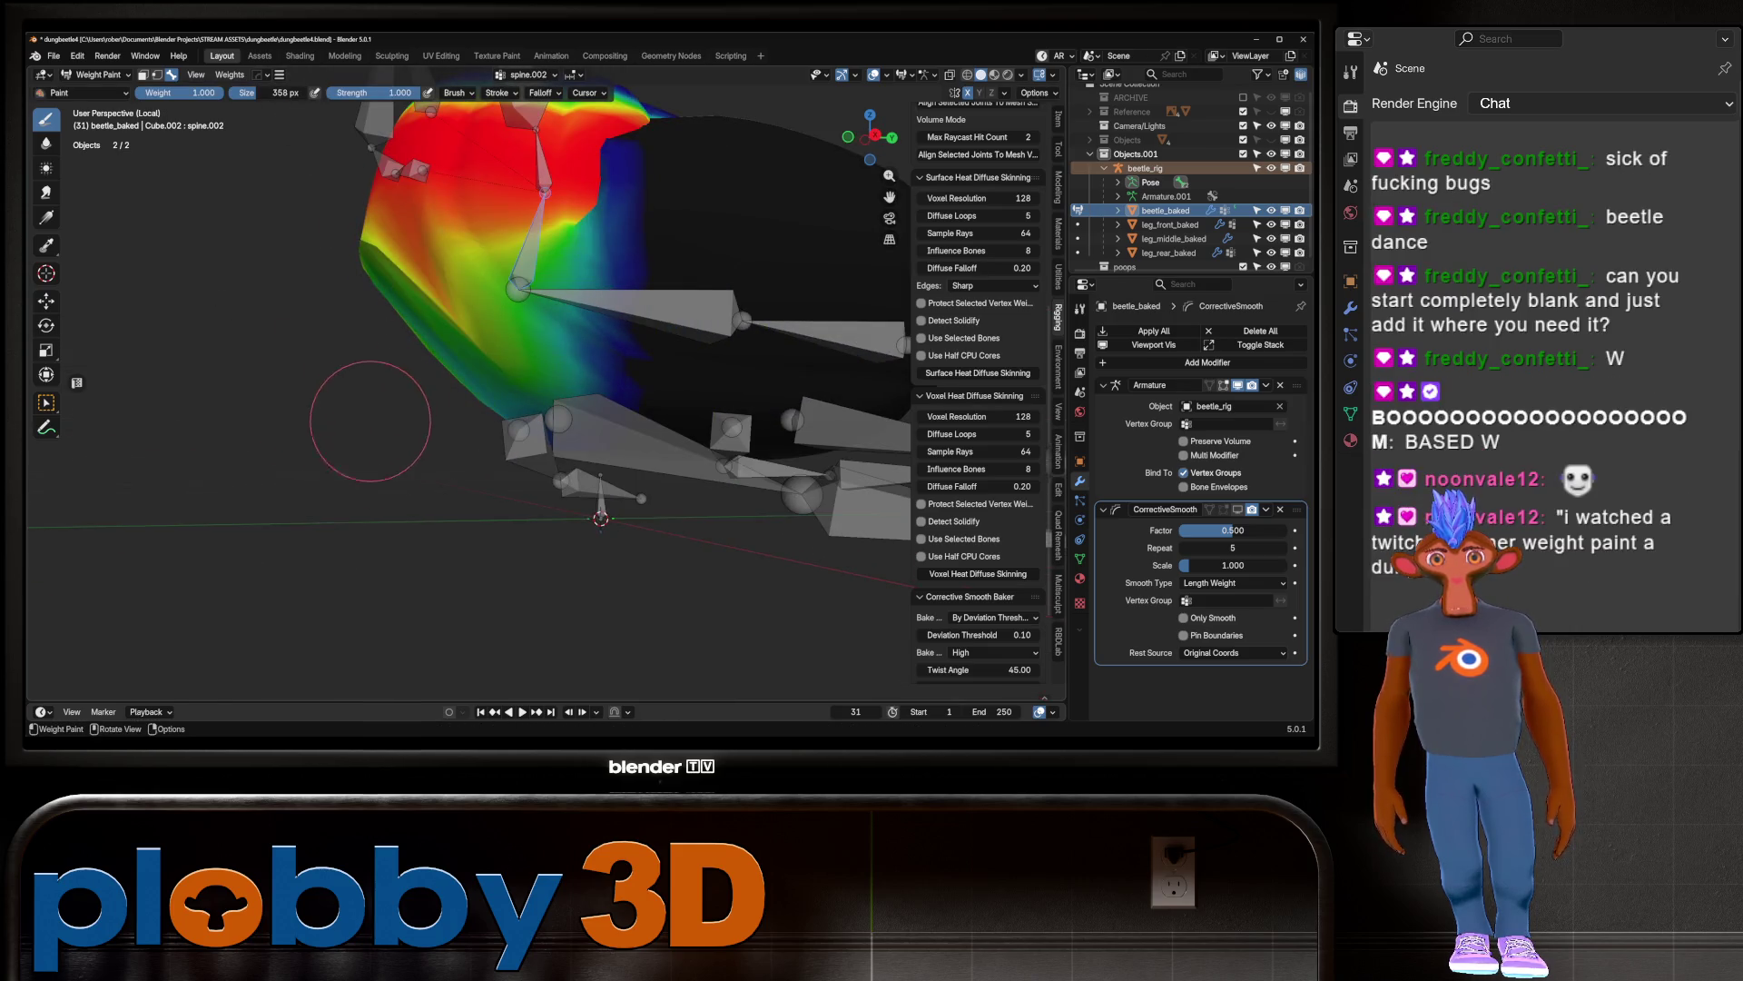
{"action": "scroll", "coordinate": [372, 411], "scroll_direction": "down", "scroll_amount": 5}
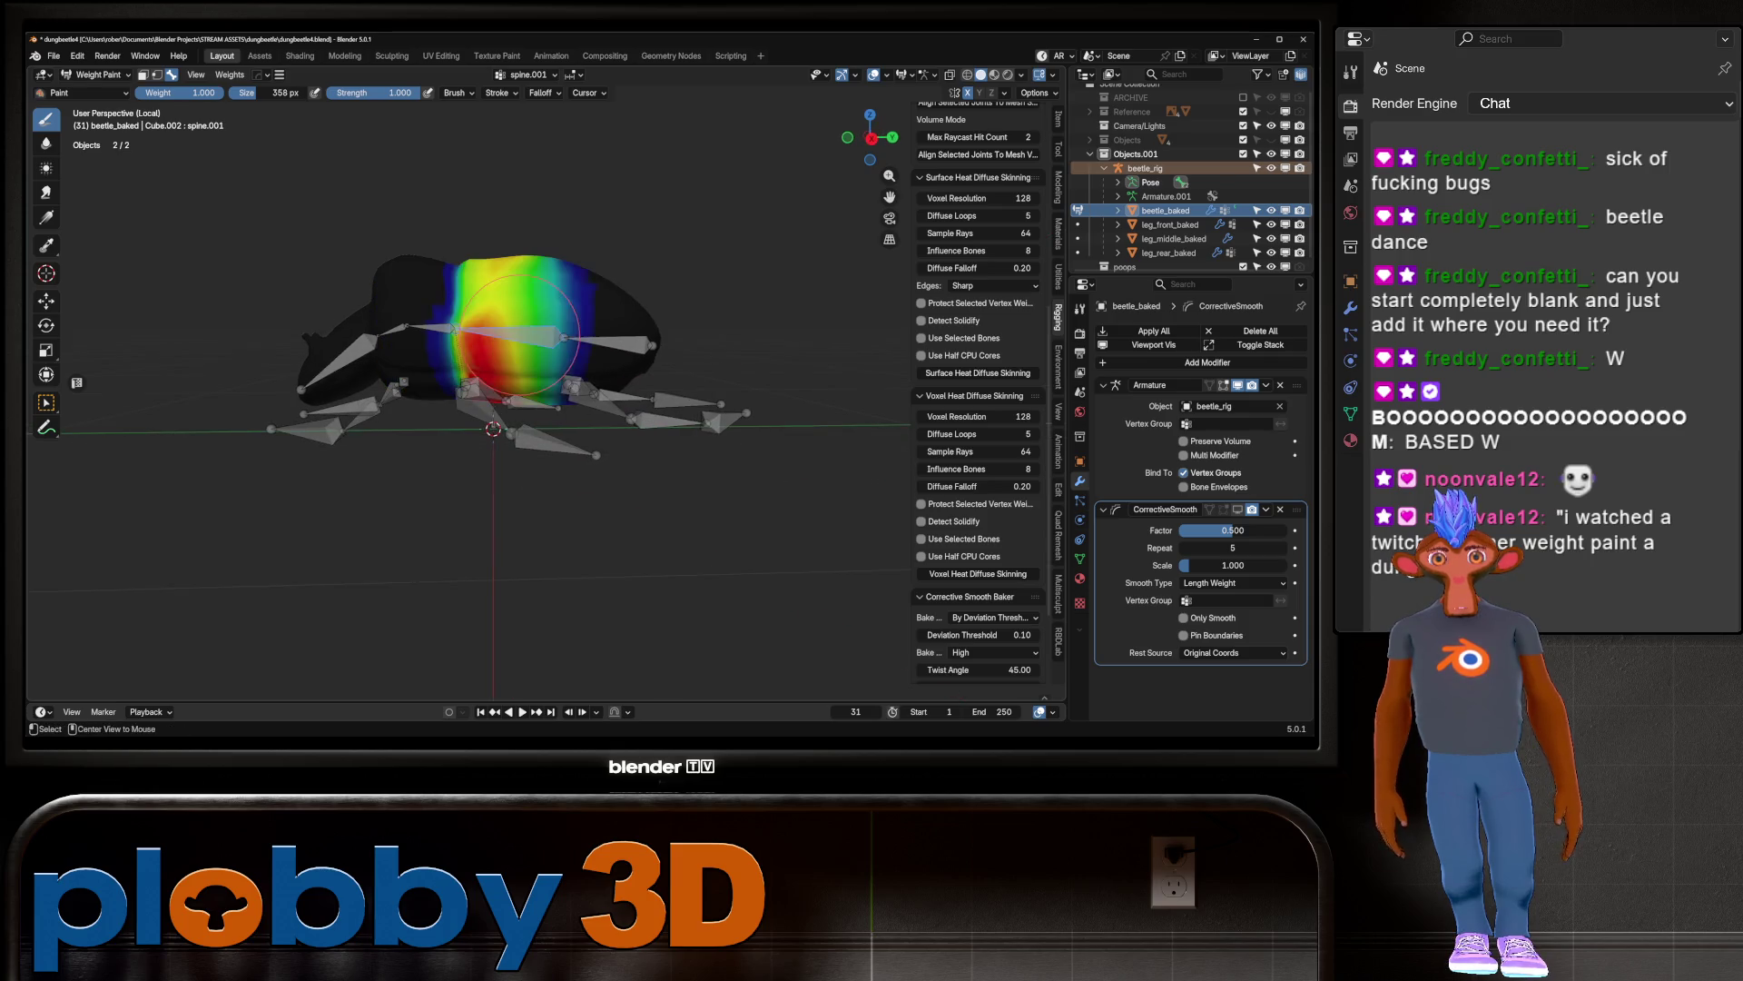
Step: Select spine.001 and try an X rotation, cancelling it
{"action": "left_click", "coordinate": [540, 338], "text": "ctrl"}
{"action": "mouse_move", "coordinate": [541, 338]}
{"action": "middle_mouse_down"}
{"action": "mouse_move", "coordinate": [563, 327]}
{"action": "mouse_move", "coordinate": [584, 354]}
{"action": "middle_mouse_up"}
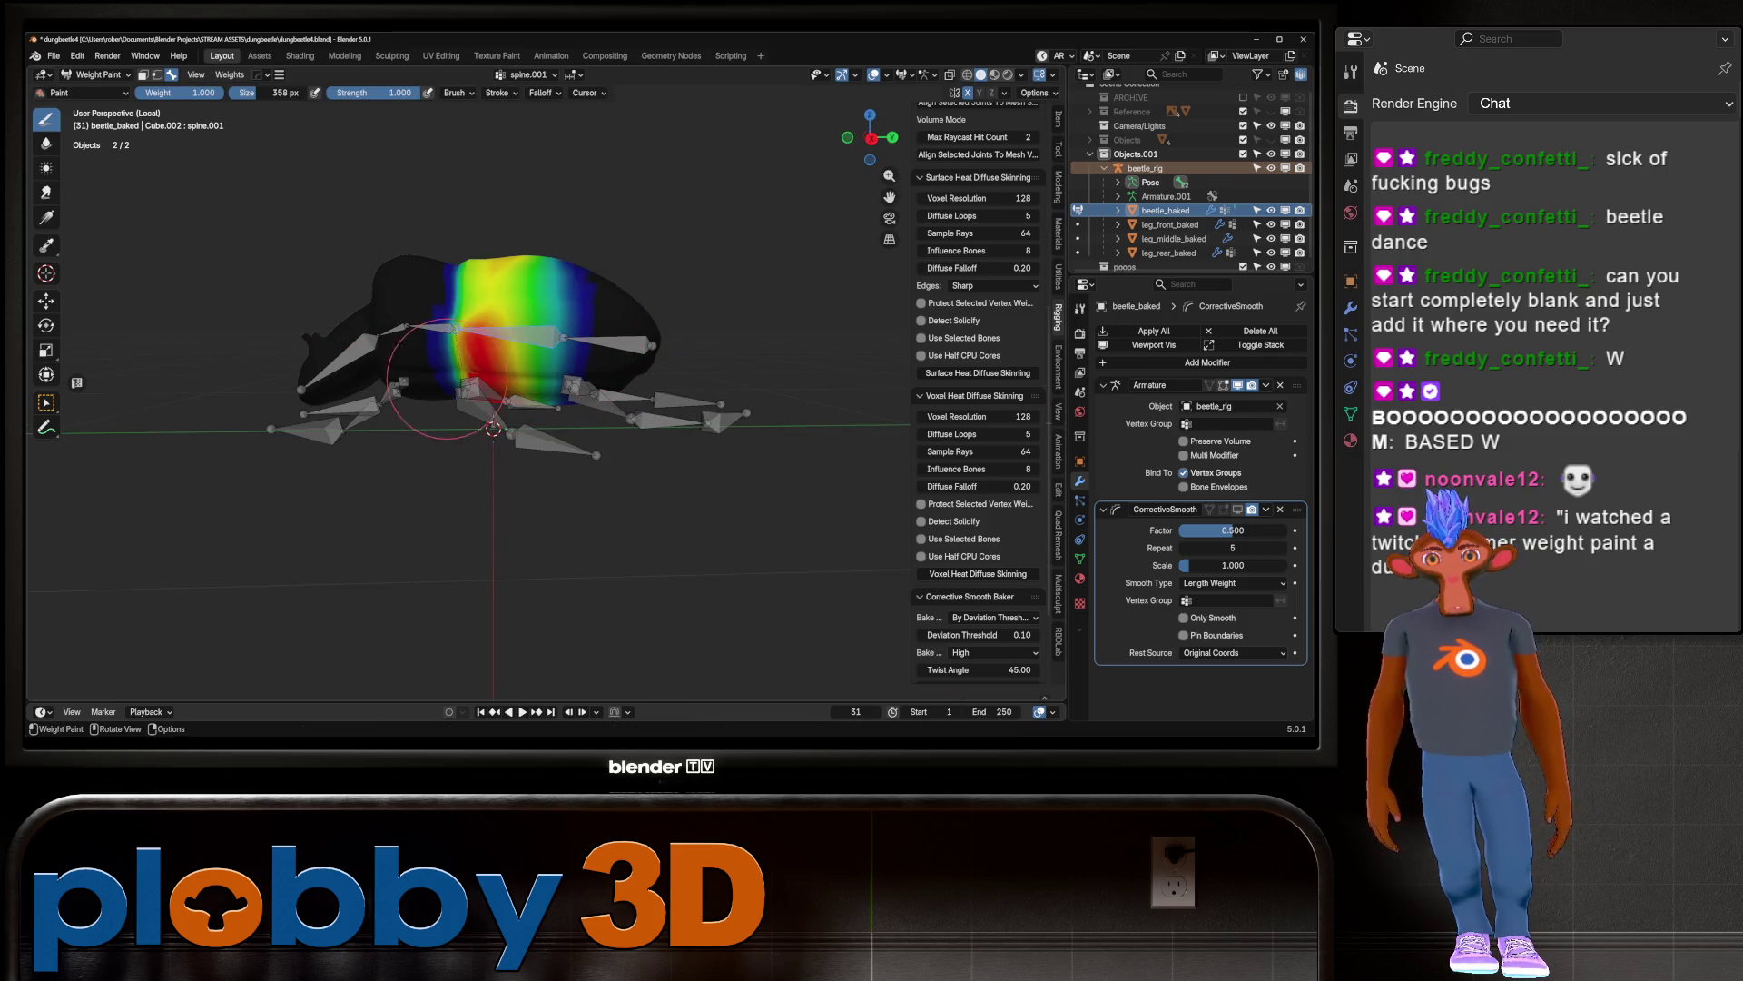
{"action": "middle_click_drag", "start_coordinate": [695, 427], "coordinate": [693, 310]}
{"action": "scroll", "coordinate": [672, 359], "scroll_direction": "up", "scroll_amount": 5}
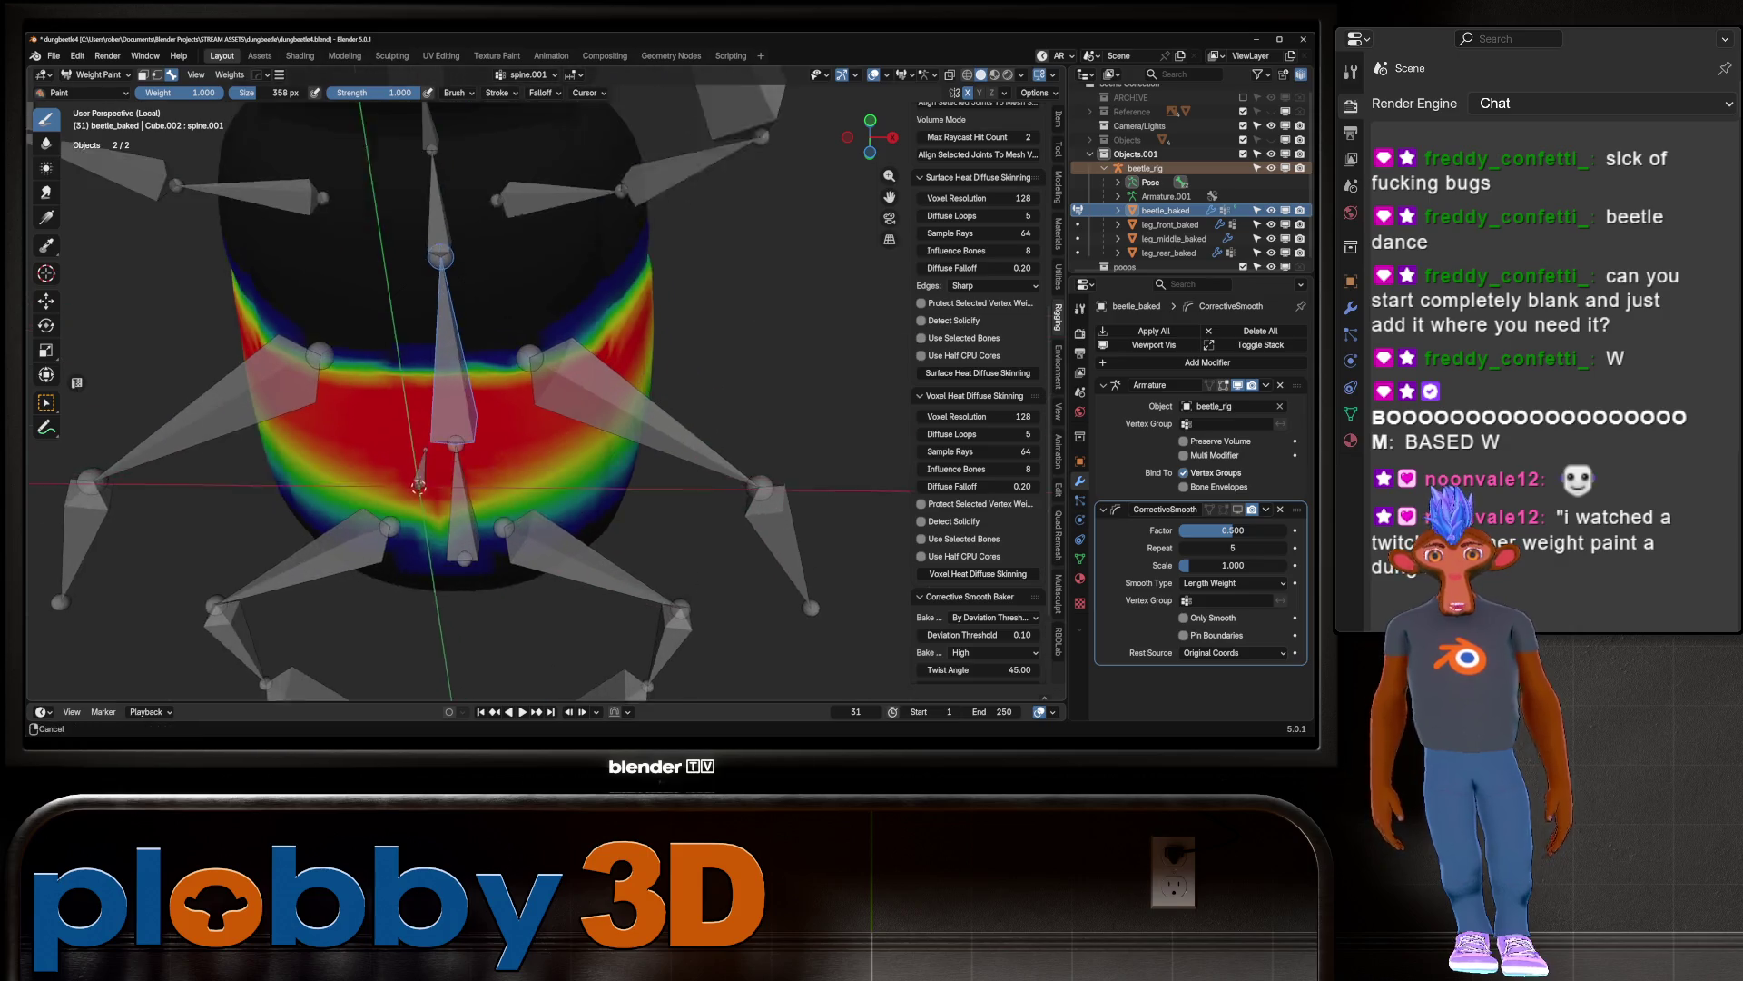
{"action": "mouse_move", "coordinate": [323, 509]}
{"action": "middle_mouse_down"}
{"action": "mouse_move", "coordinate": [236, 431]}
{"action": "mouse_move", "coordinate": [218, 377]}
{"action": "mouse_move", "coordinate": [291, 323]}
{"action": "mouse_move", "coordinate": [642, 351]}
{"action": "mouse_move", "coordinate": [599, 391]}
{"action": "mouse_move", "coordinate": [636, 381]}
{"action": "middle_mouse_up"}
{"action": "key", "text": "r"}
{"action": "key", "text": "x"}
{"action": "right_click", "coordinate": [642, 402]}
{"action": "scroll", "coordinate": [599, 390], "scroll_direction": "down", "scroll_amount": 5}
Step: With overlays hidden, rotate spine.001 about -65.6° on X, then restore overlays
{"action": "key", "text": "shift+alt+z"}
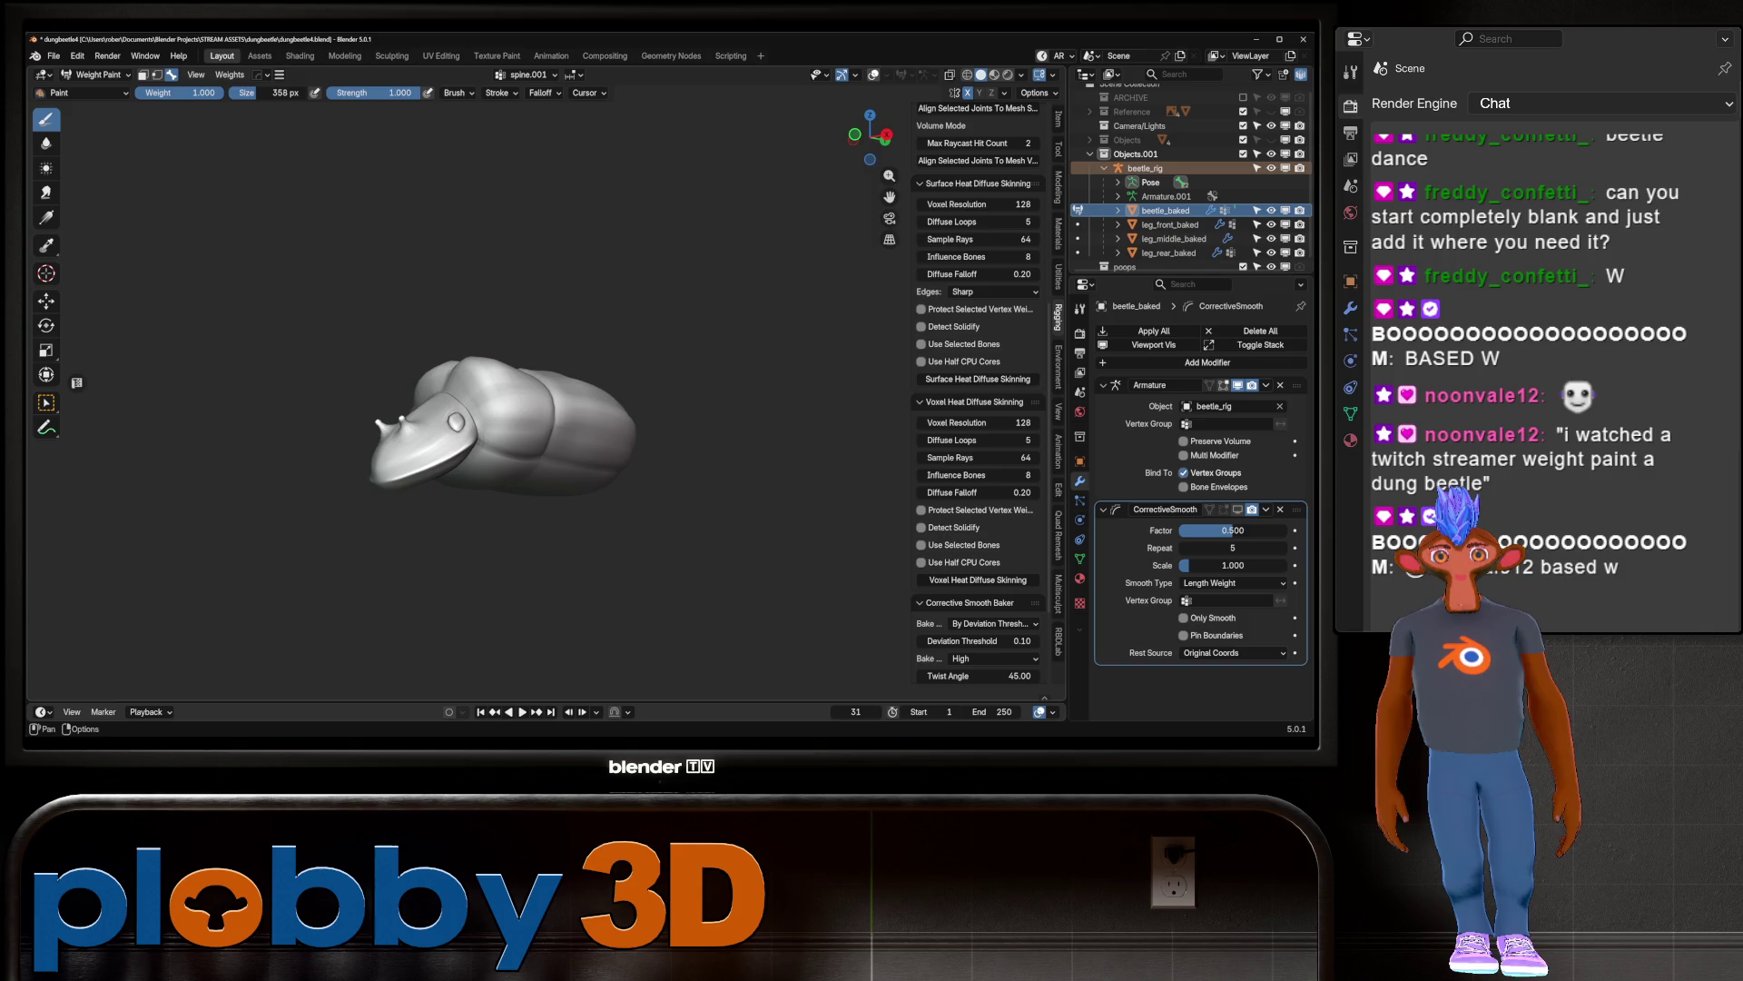
{"action": "key", "text": "r"}
{"action": "key", "text": "x"}
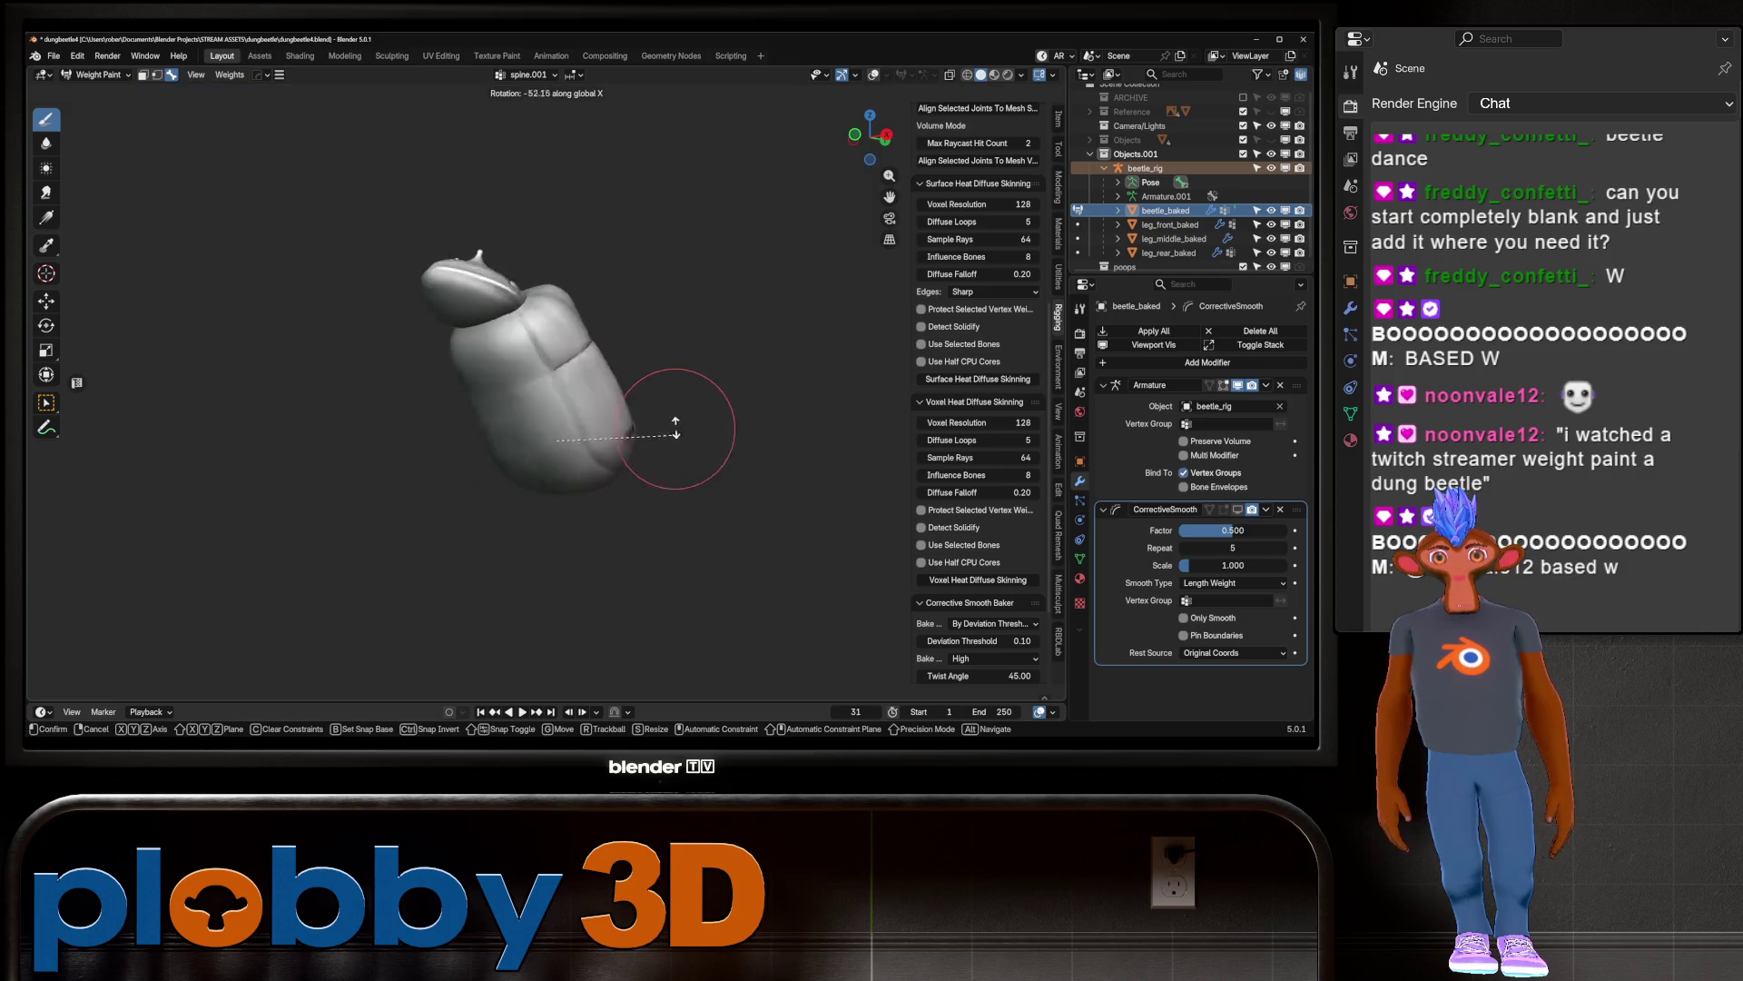
{"action": "left_click", "coordinate": [670, 450]}
{"action": "key", "text": "KP_1"}
{"action": "scroll", "coordinate": [581, 443], "scroll_direction": "up", "scroll_amount": 4}
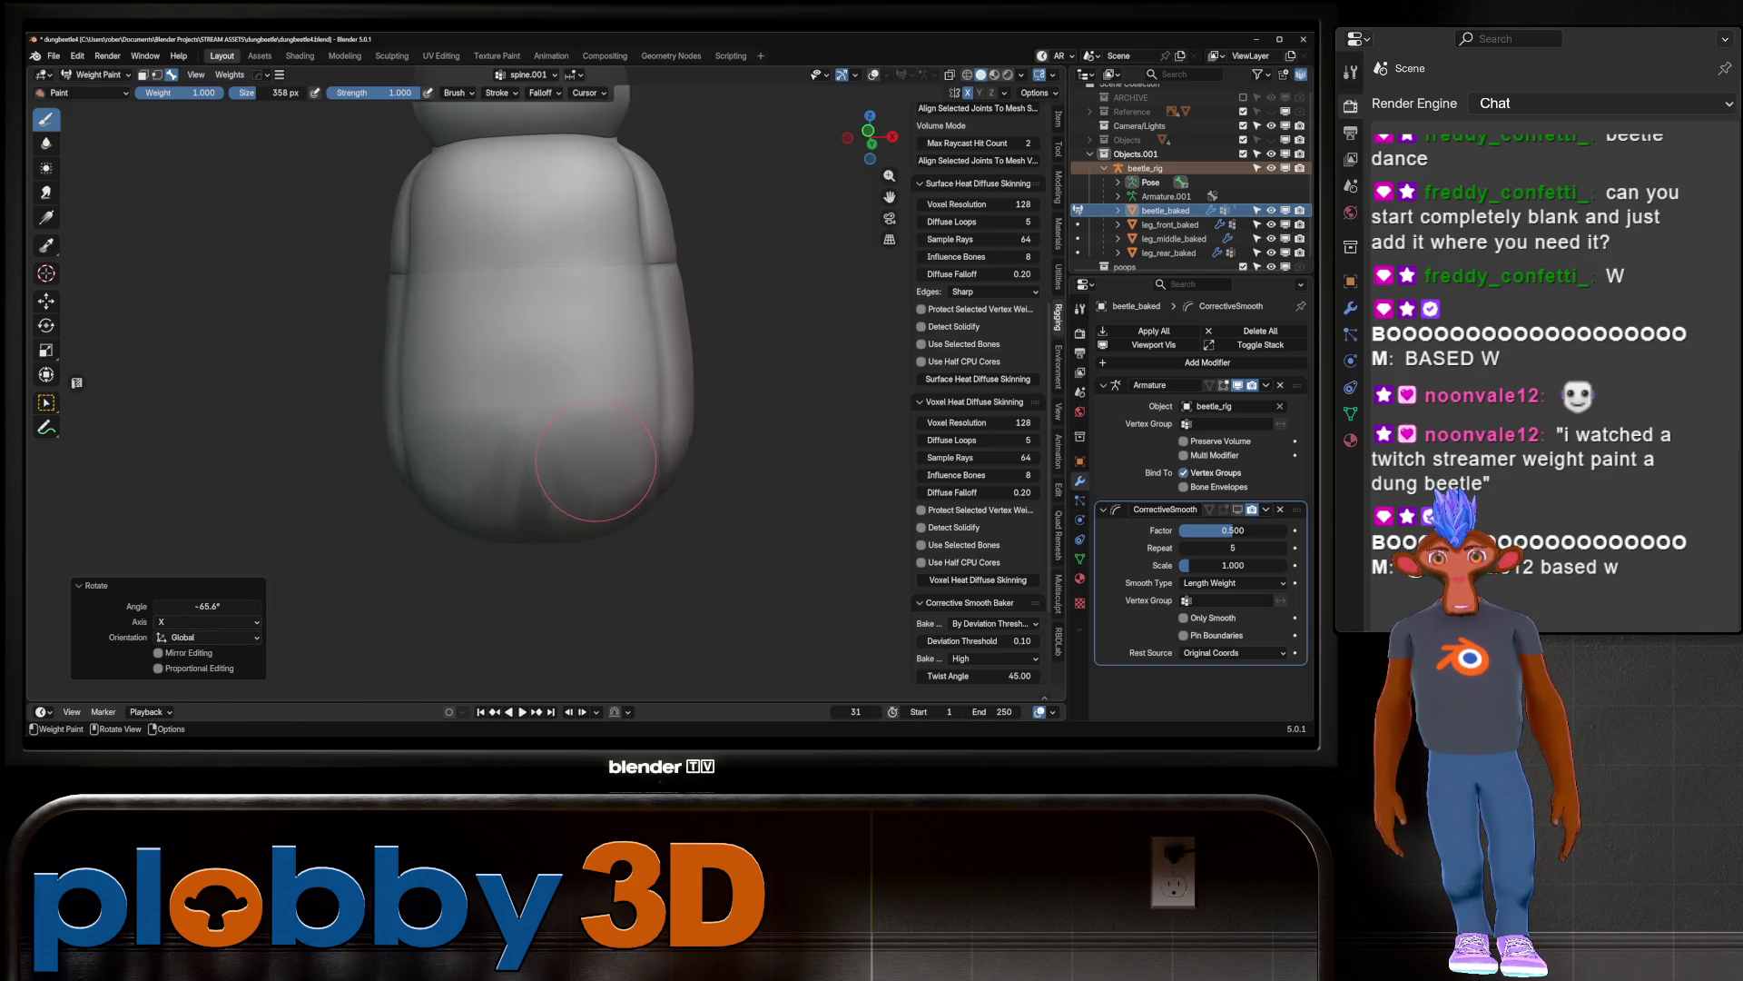
{"action": "key", "text": "shift+alt+z"}
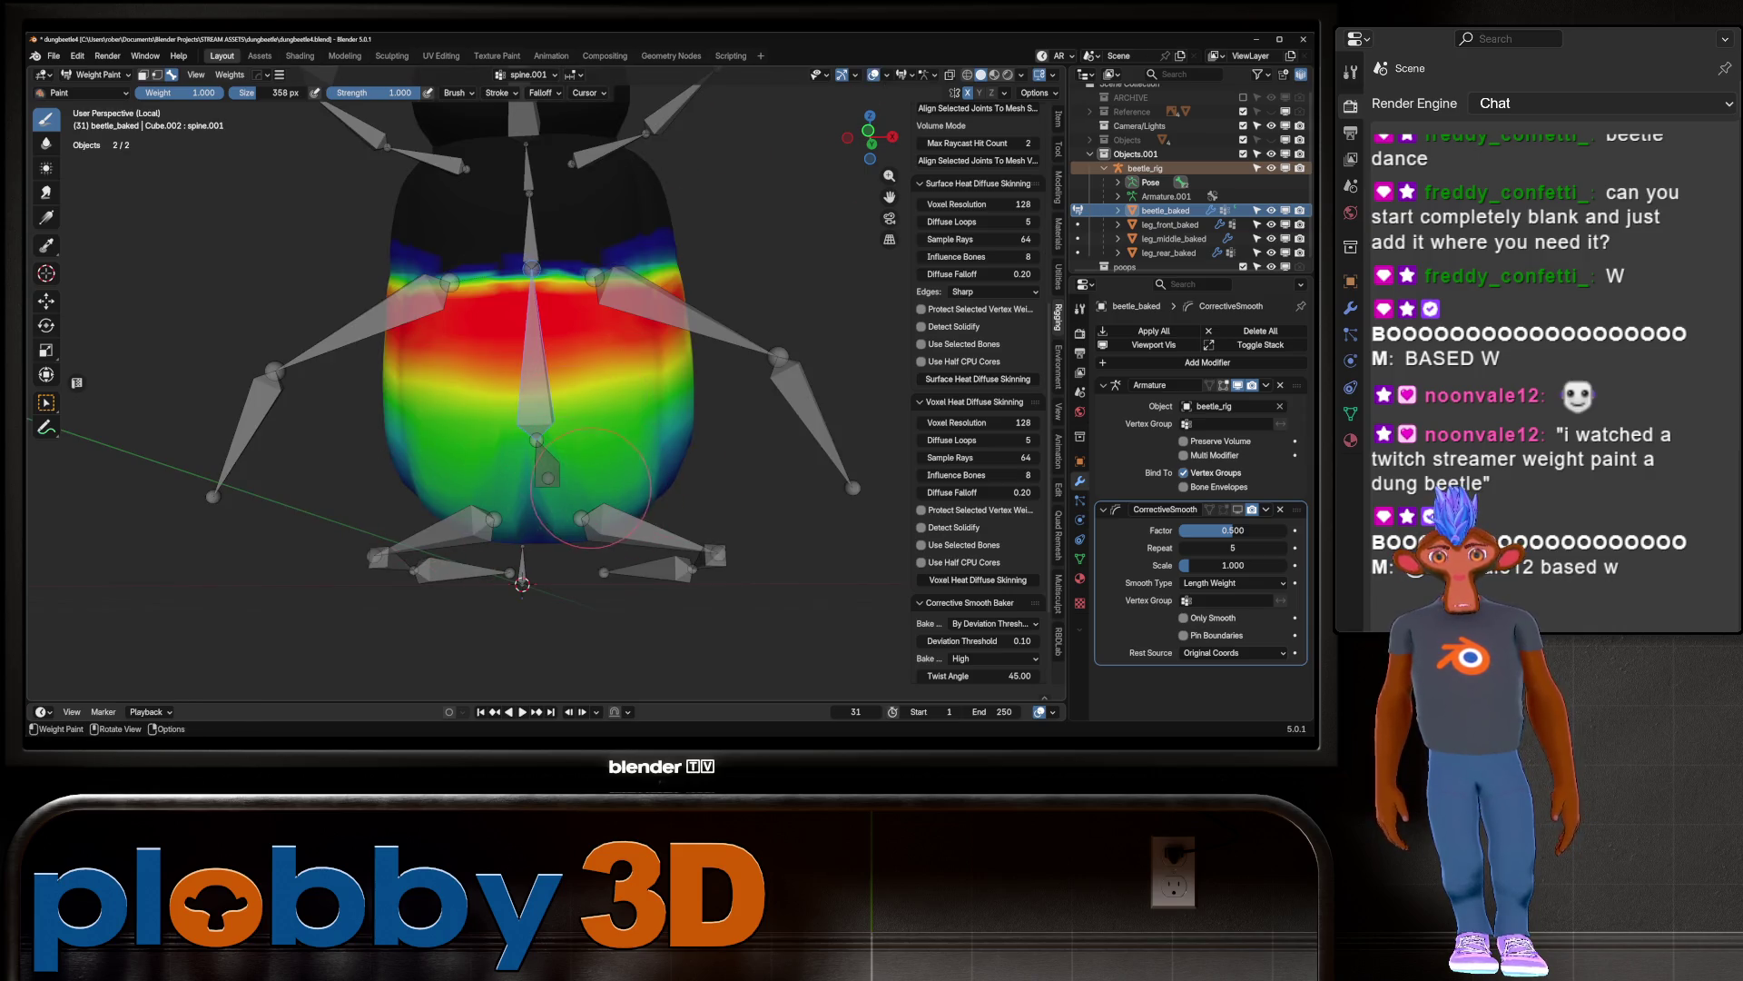
Step: Paint mirrored spine.001 weight across the body and strengthen the lower-centre area
{"action": "middle_click_drag", "start_coordinate": [551, 463], "coordinate": [494, 480]}
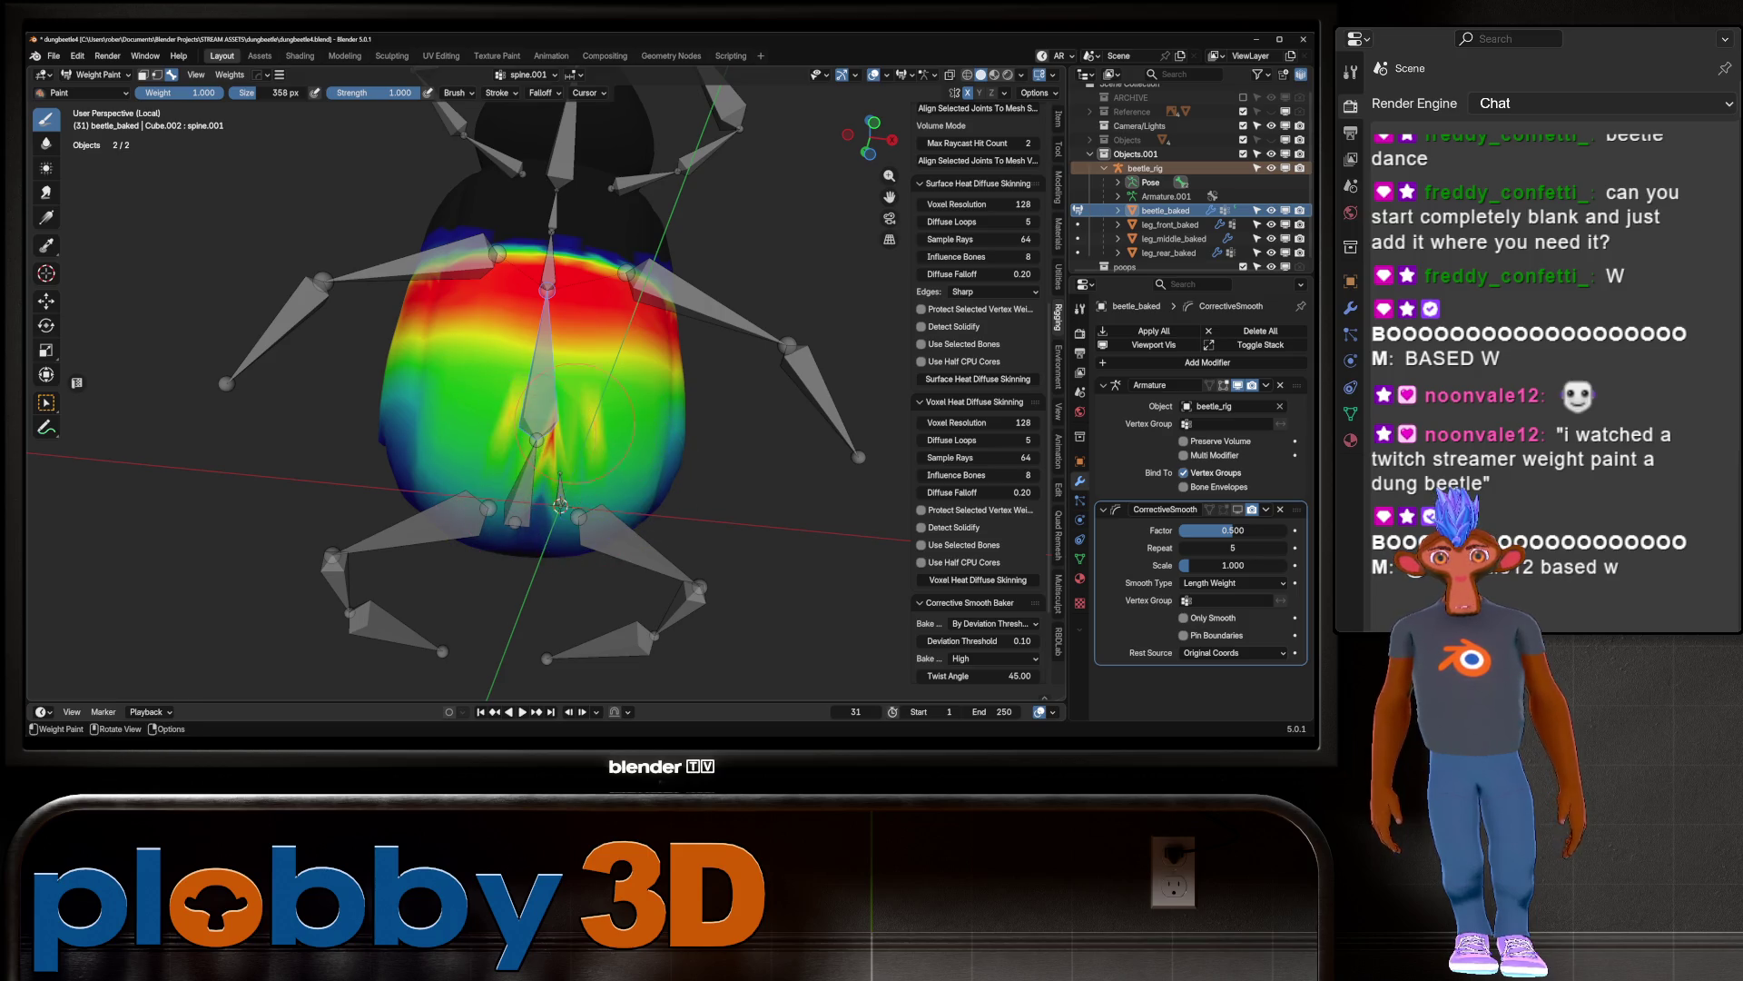
{"action": "mouse_move", "coordinate": [522, 465]}
{"action": "left_mouse_down"}
{"action": "mouse_move", "coordinate": [445, 468]}
{"action": "mouse_move", "coordinate": [414, 427]}
{"action": "mouse_move", "coordinate": [411, 488]}
{"action": "left_mouse_up"}
{"action": "middle_click_drag", "start_coordinate": [414, 504], "coordinate": [498, 516]}
{"action": "left_click_drag", "start_coordinate": [542, 531], "coordinate": [551, 468]}
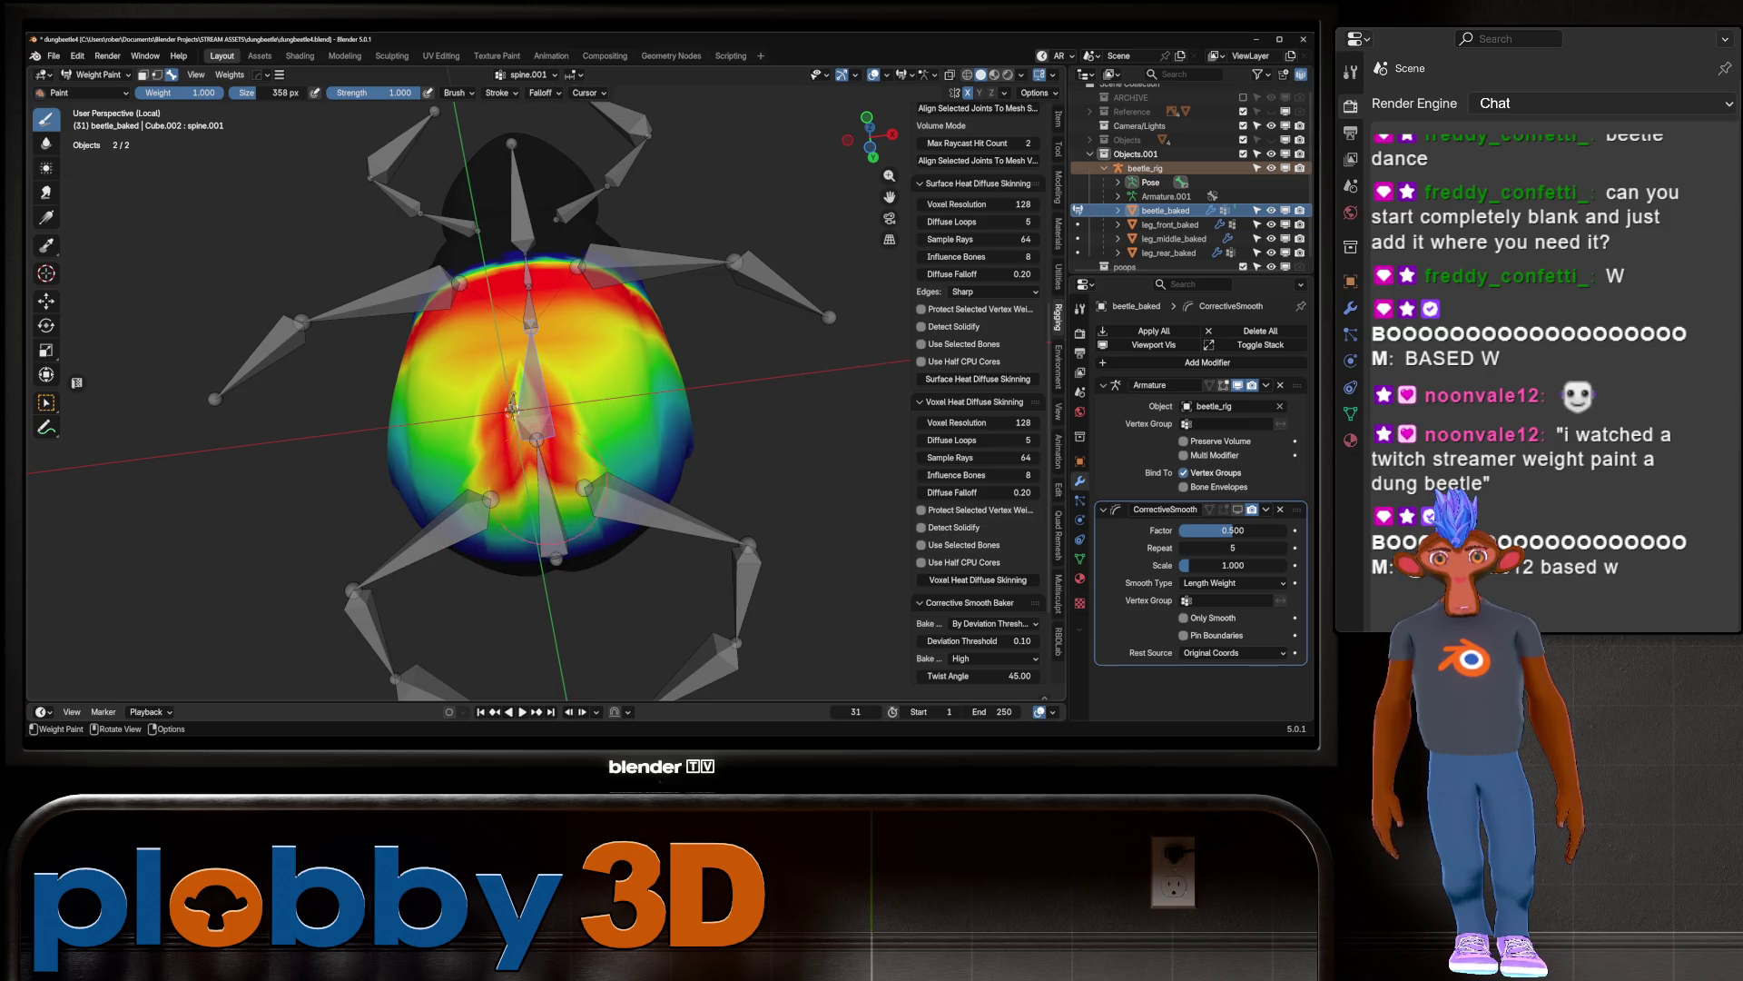
Step: Display the spine bone's weights, then select the rear left leg bone
{"action": "middle_click_drag", "start_coordinate": [543, 472], "coordinate": [549, 529]}
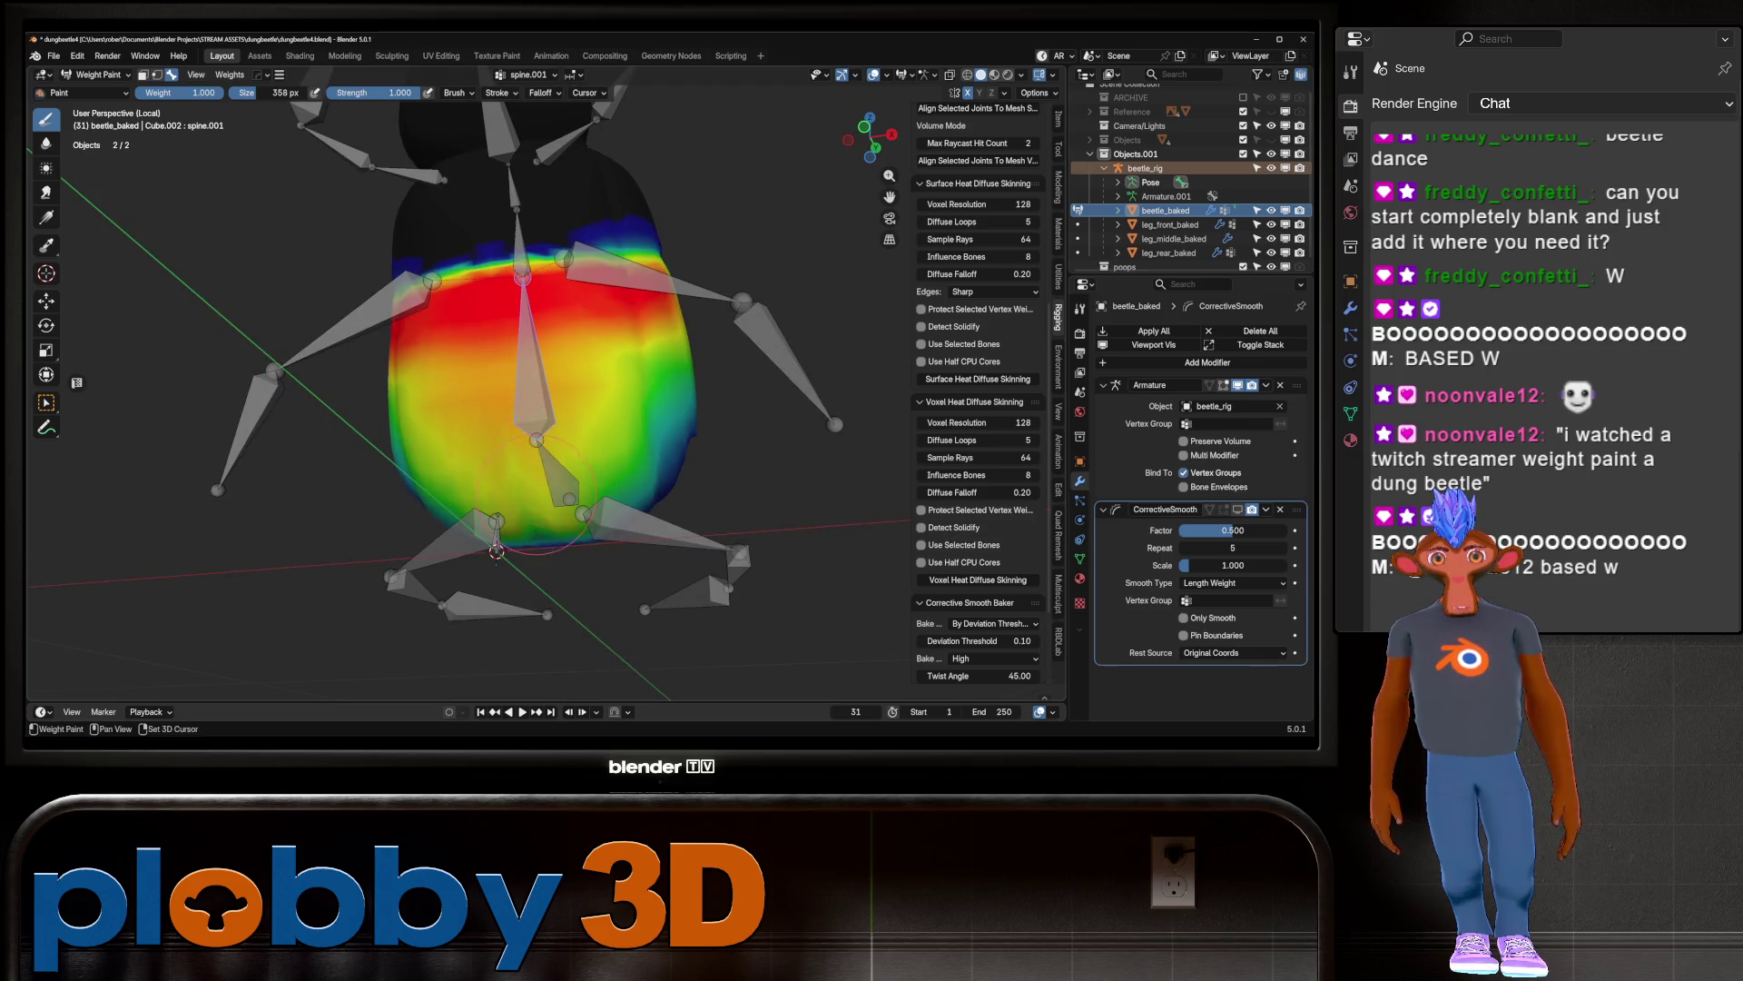
{"action": "mouse_move", "coordinate": [536, 429]}
{"action": "middle_mouse_down"}
{"action": "mouse_move", "coordinate": [613, 401]}
{"action": "mouse_move", "coordinate": [602, 500]}
{"action": "middle_mouse_up"}
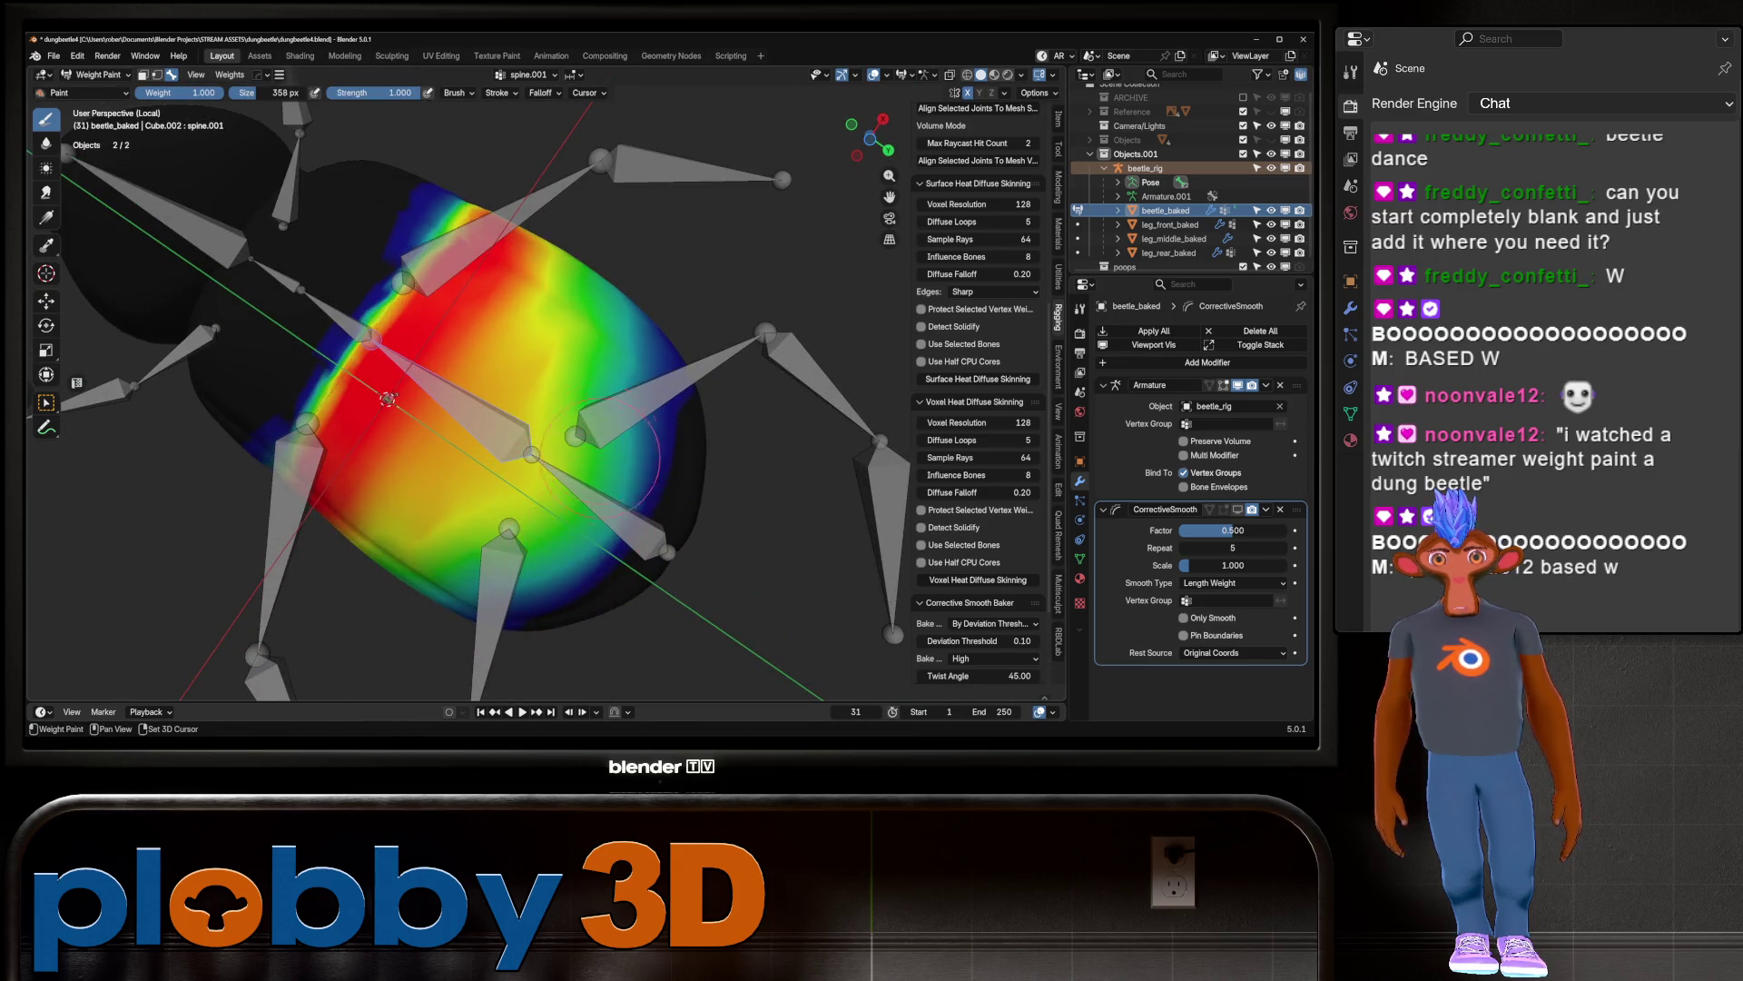
{"action": "left_click", "coordinate": [563, 494], "text": "ctrl"}
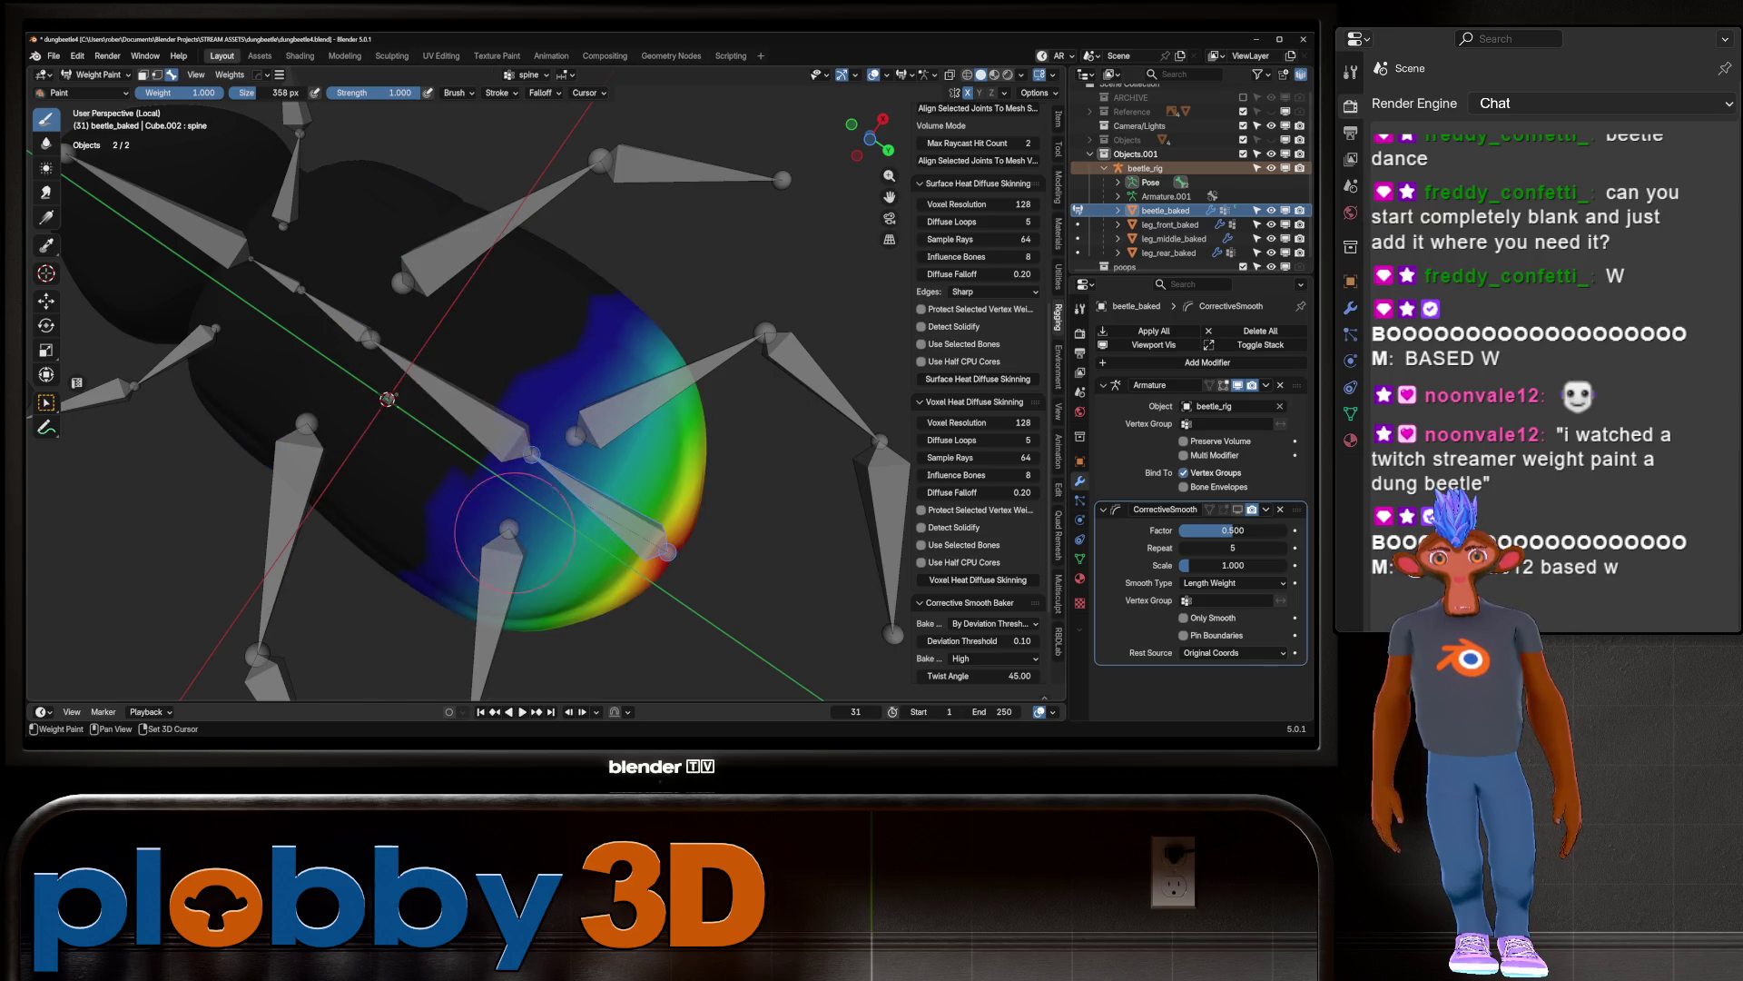
{"action": "left_click", "coordinate": [368, 325], "text": "ctrl"}
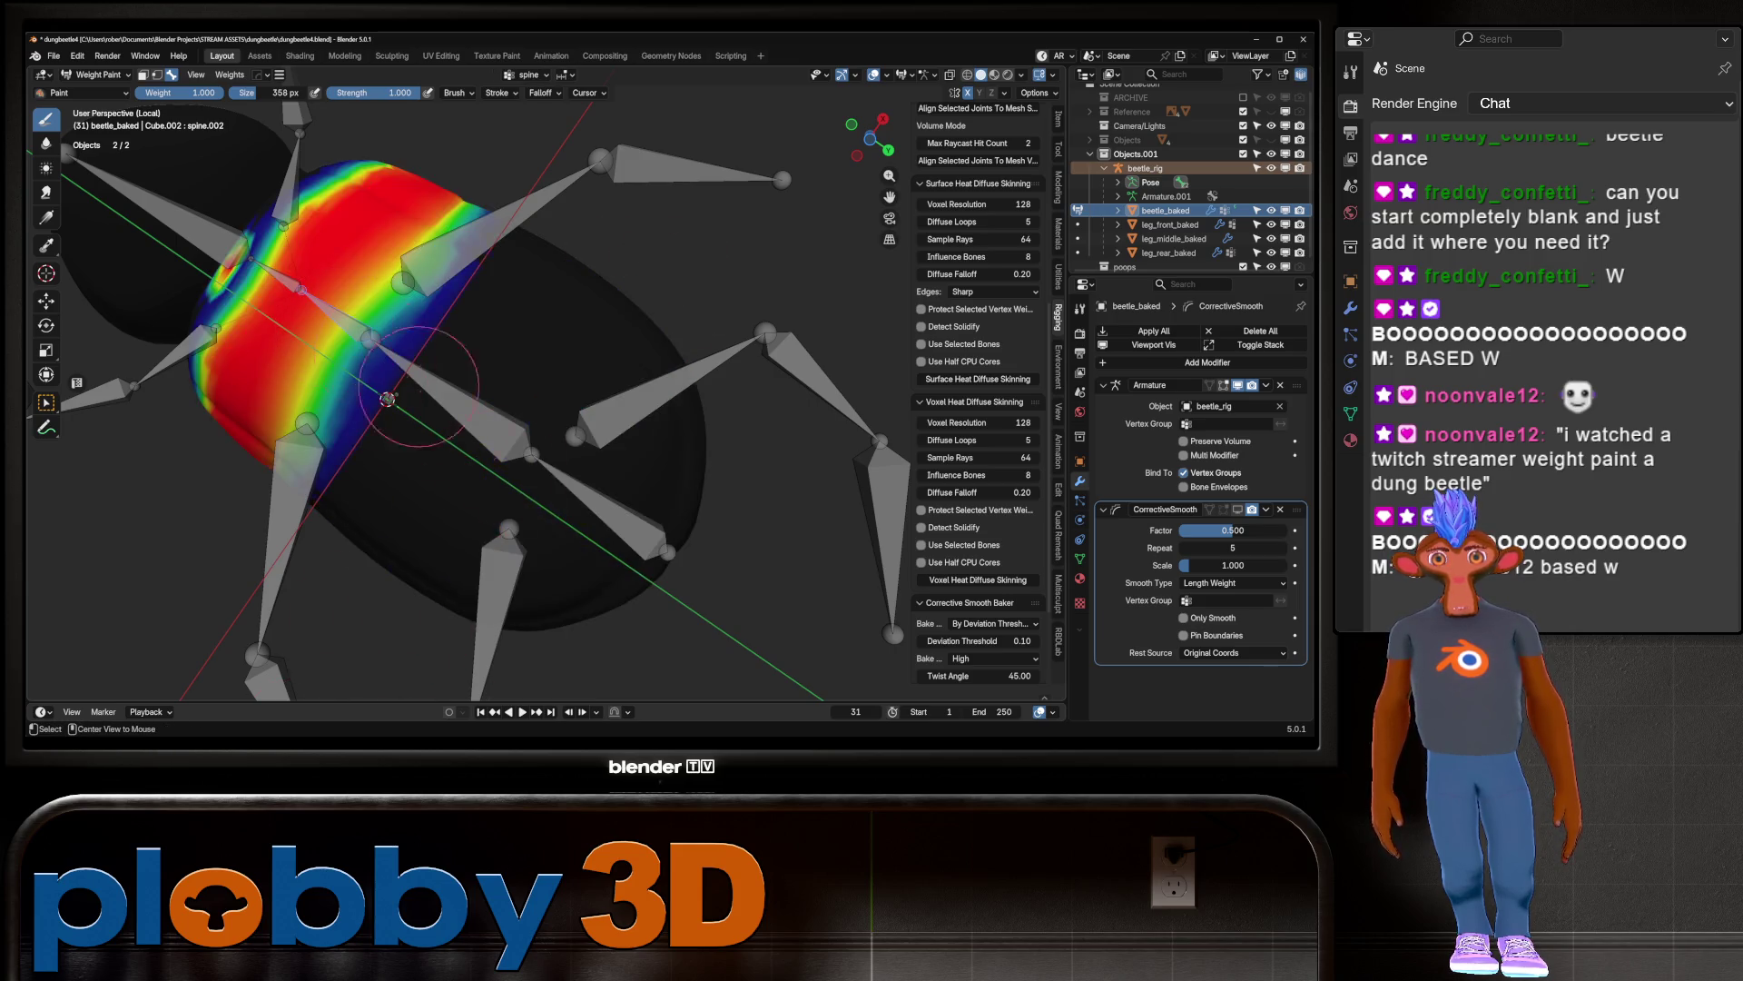
Step: Paint away leg_rear_L's hot spot on the beetle body
{"action": "left_click", "coordinate": [654, 410], "text": "ctrl"}
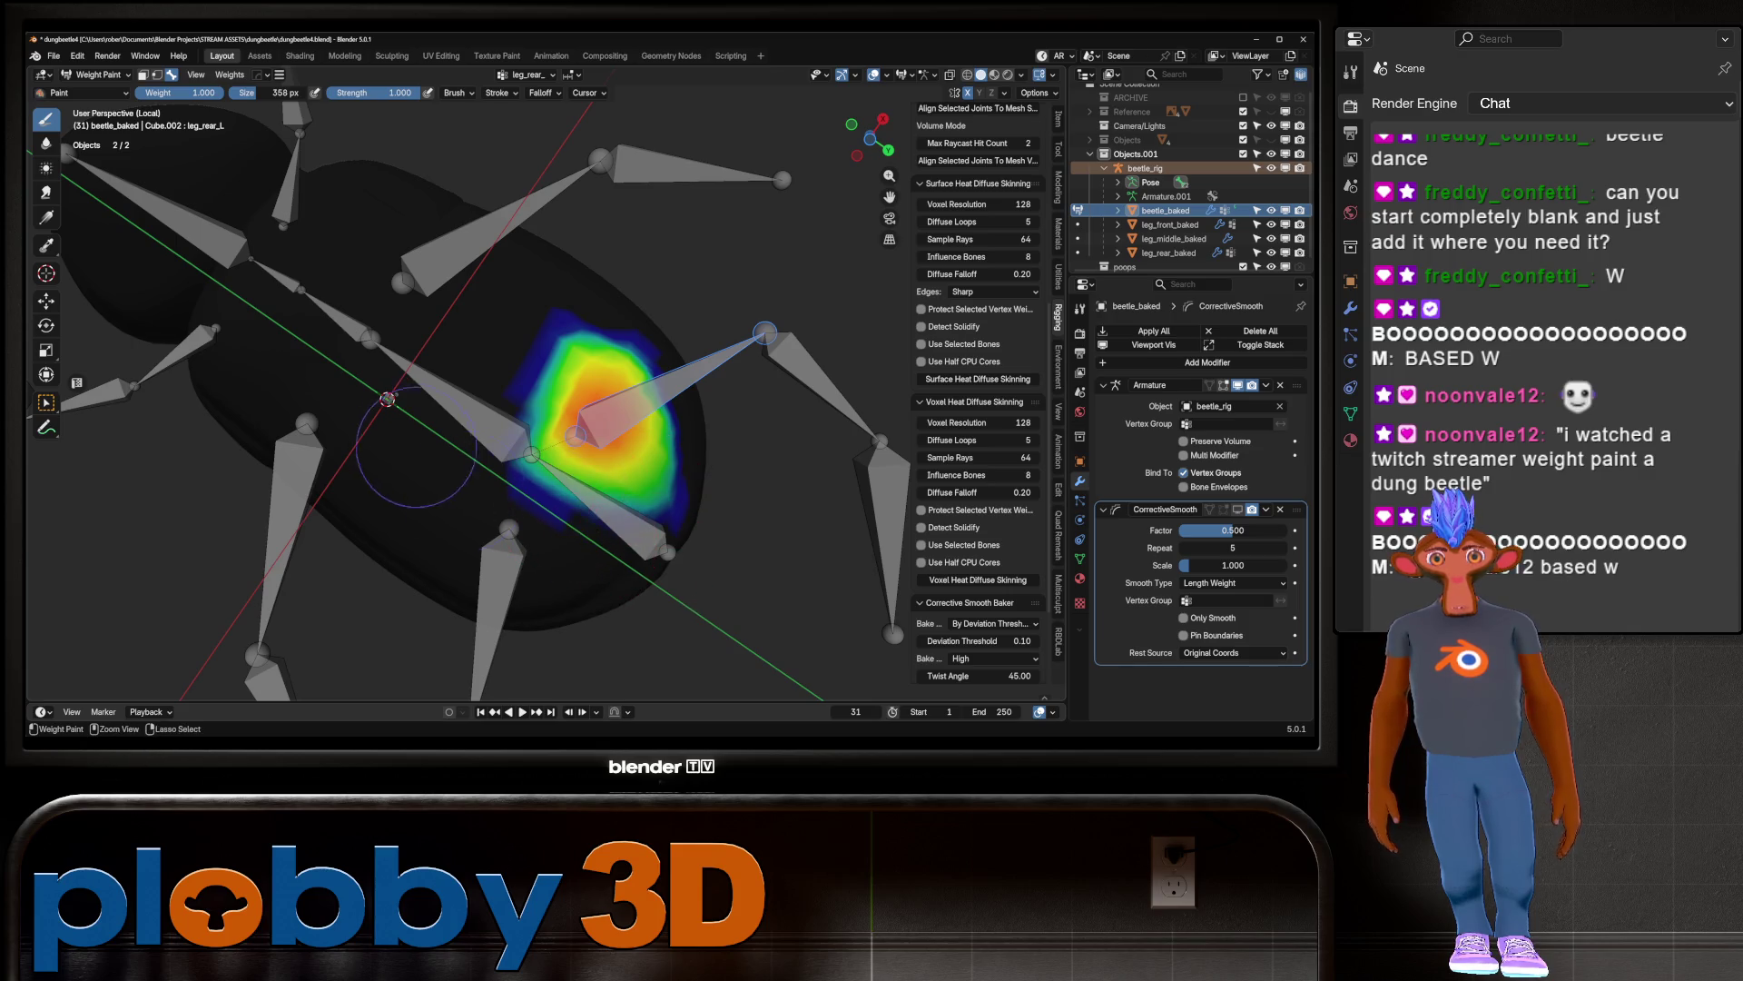
{"action": "mouse_move", "coordinate": [530, 514]}
{"action": "left_mouse_down", "text": "ctrl"}
{"action": "mouse_move", "coordinate": [509, 418]}
{"action": "mouse_move", "coordinate": [554, 382]}
{"action": "mouse_move", "coordinate": [618, 435]}
{"action": "mouse_move", "coordinate": [611, 530]}
{"action": "left_mouse_up", "text": "ctrl"}
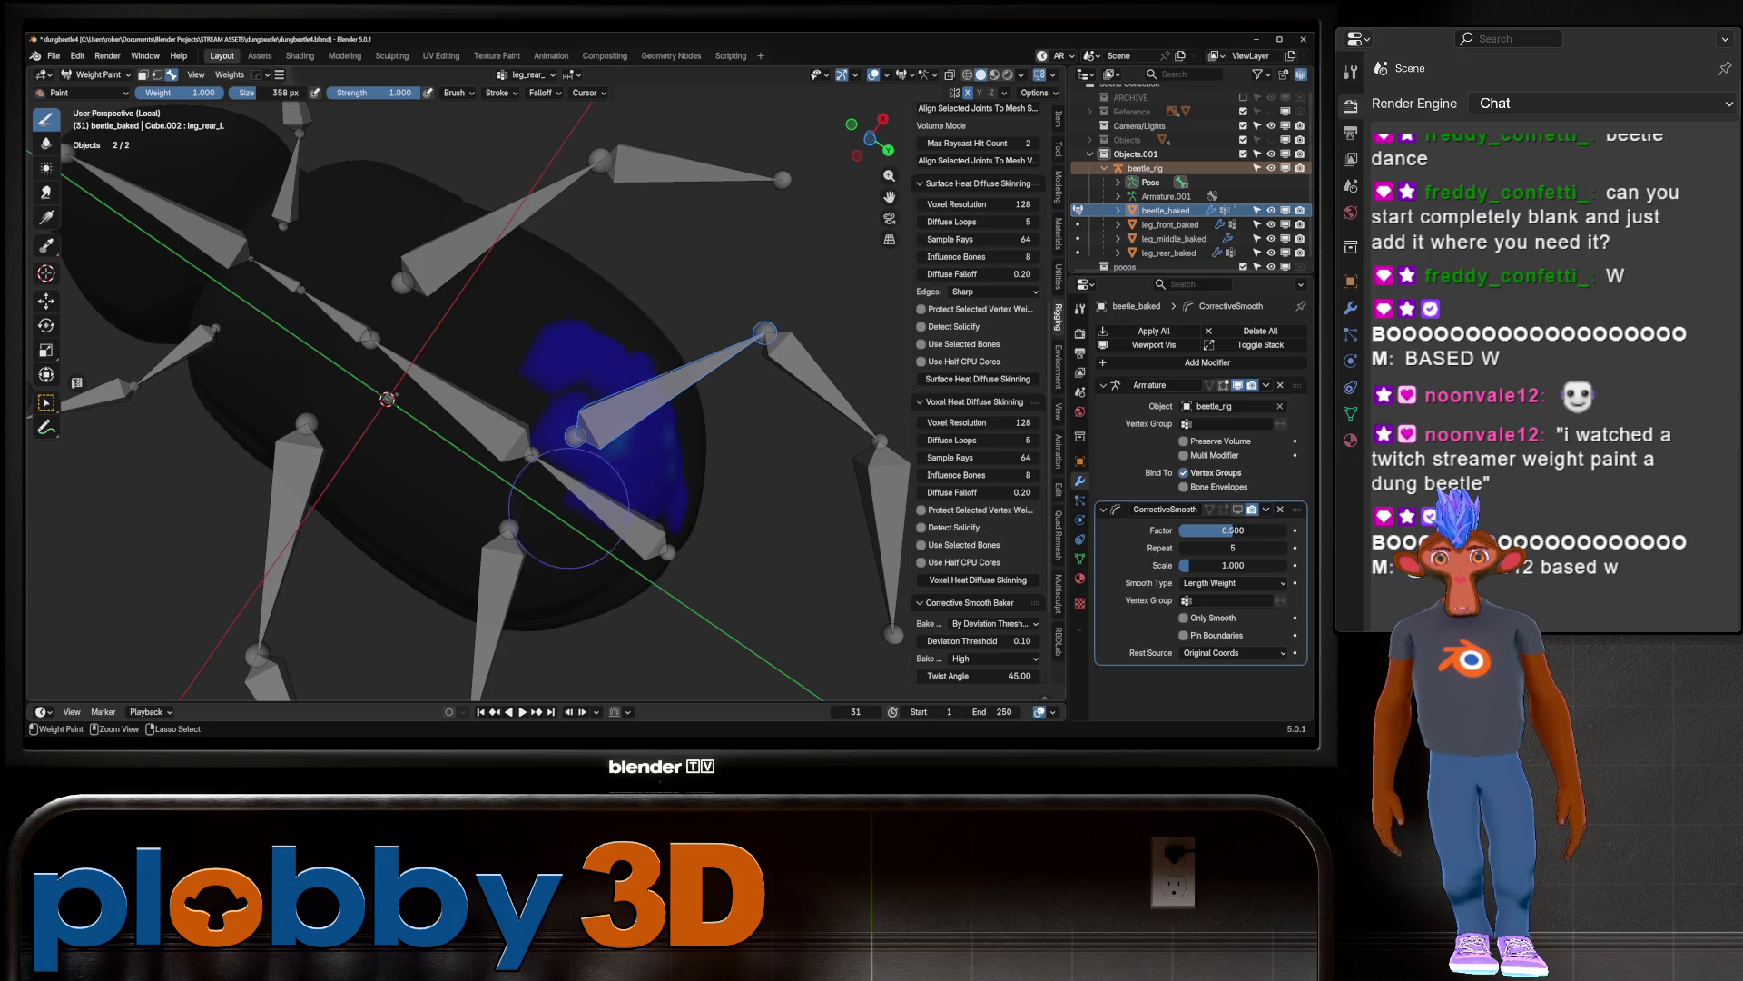
{"action": "middle_click_drag", "start_coordinate": [526, 359], "coordinate": [470, 429]}
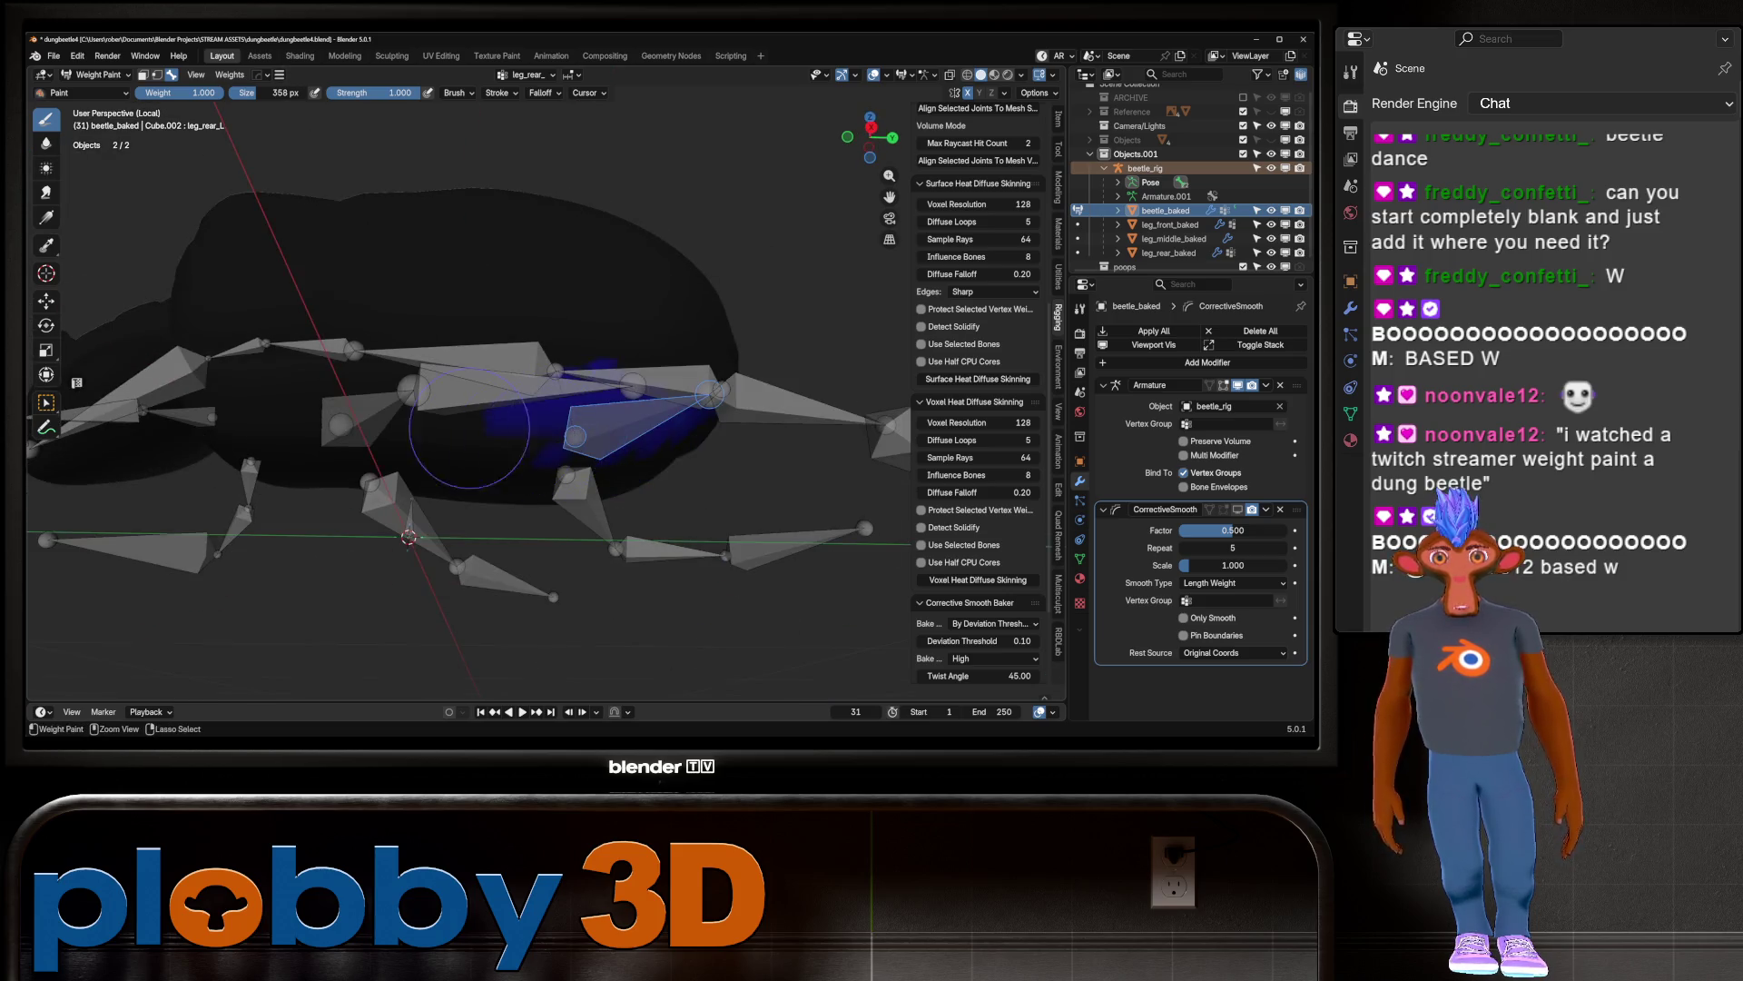
{"action": "middle_click_drag", "start_coordinate": [641, 338], "coordinate": [692, 246]}
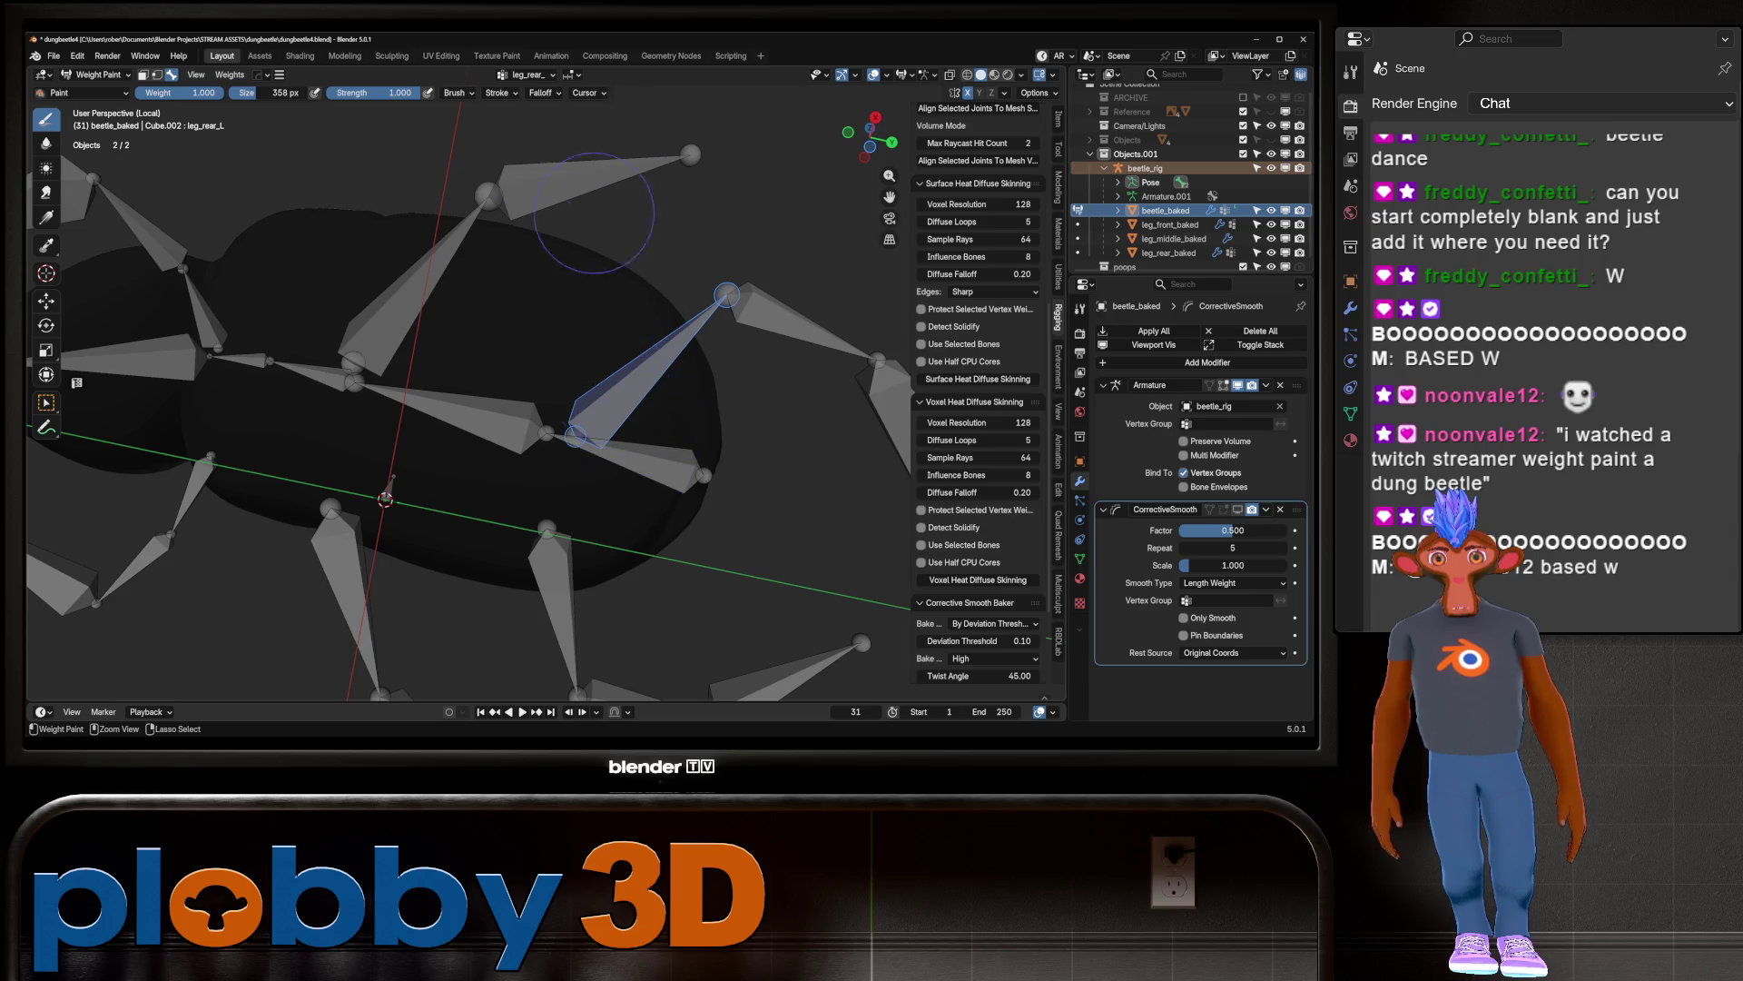
{"action": "key", "text": "Home"}
Step: Check the rear right, middle right, middle left, front left leg and head Bone weights
{"action": "left_click", "coordinate": [558, 482], "text": "ctrl"}
{"action": "left_click", "coordinate": [436, 434], "text": "ctrl"}
{"action": "mouse_move", "coordinate": [427, 436]}
{"action": "middle_mouse_down"}
{"action": "mouse_move", "coordinate": [383, 487]}
{"action": "mouse_move", "coordinate": [427, 381]}
{"action": "middle_mouse_up"}
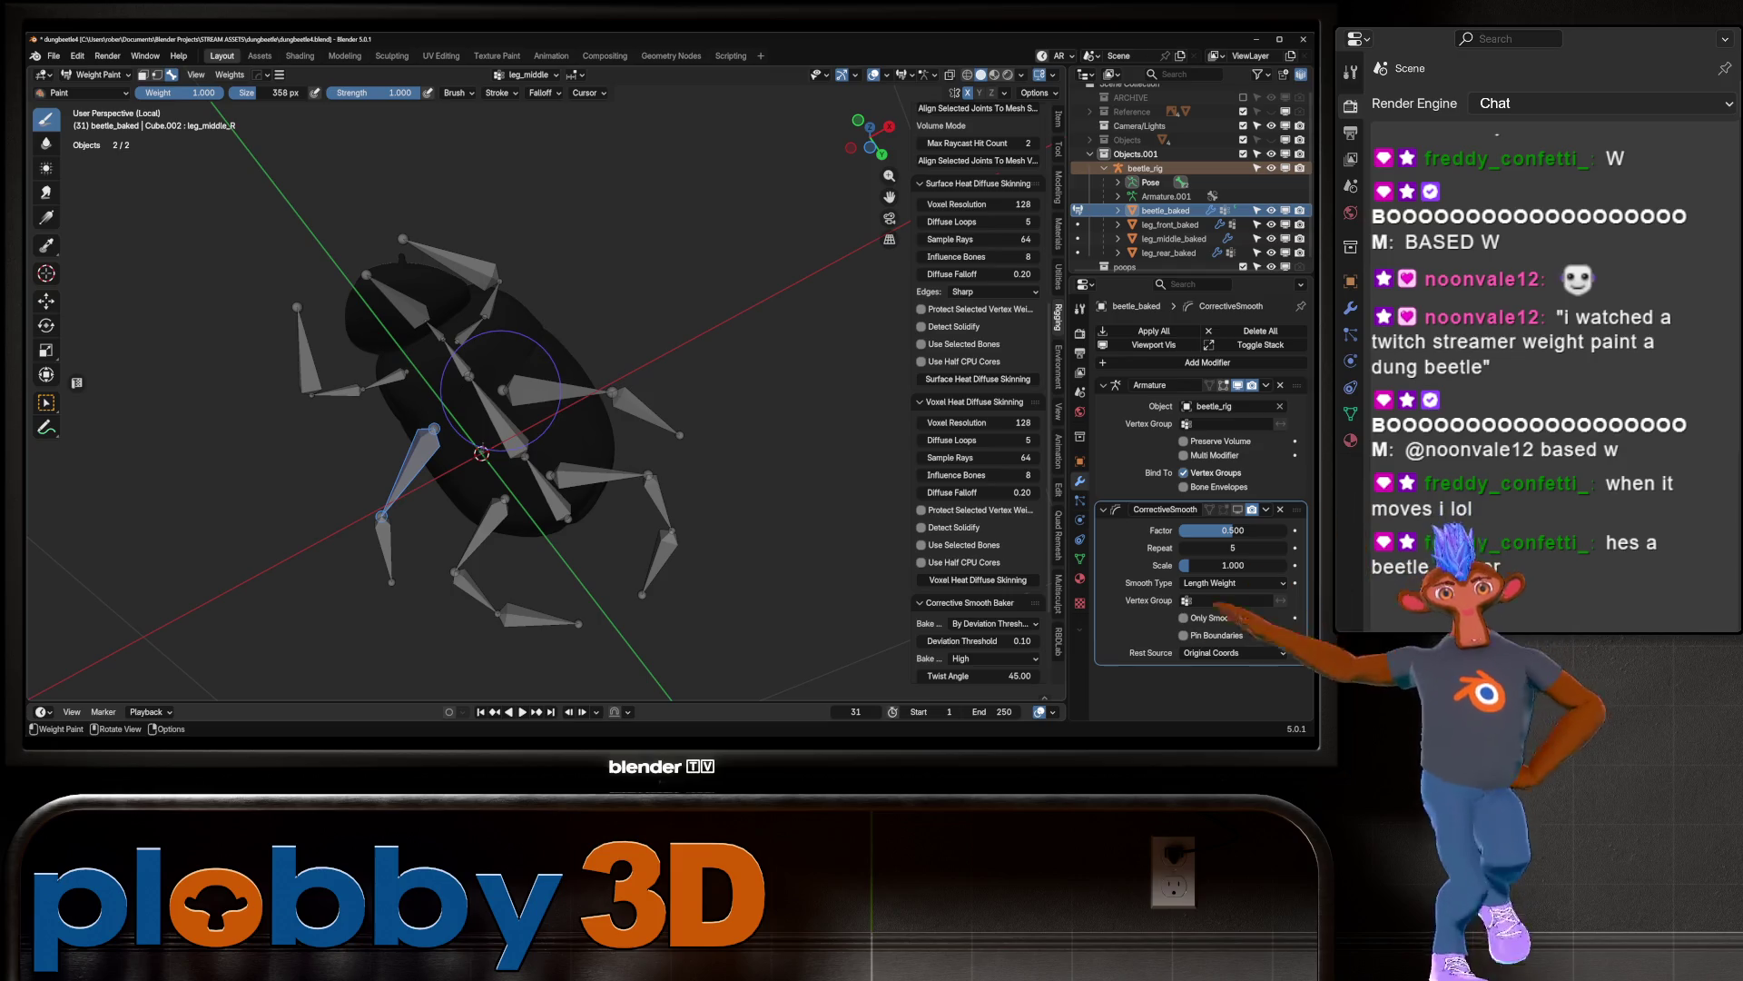
{"action": "left_click", "coordinate": [501, 391], "text": "ctrl"}
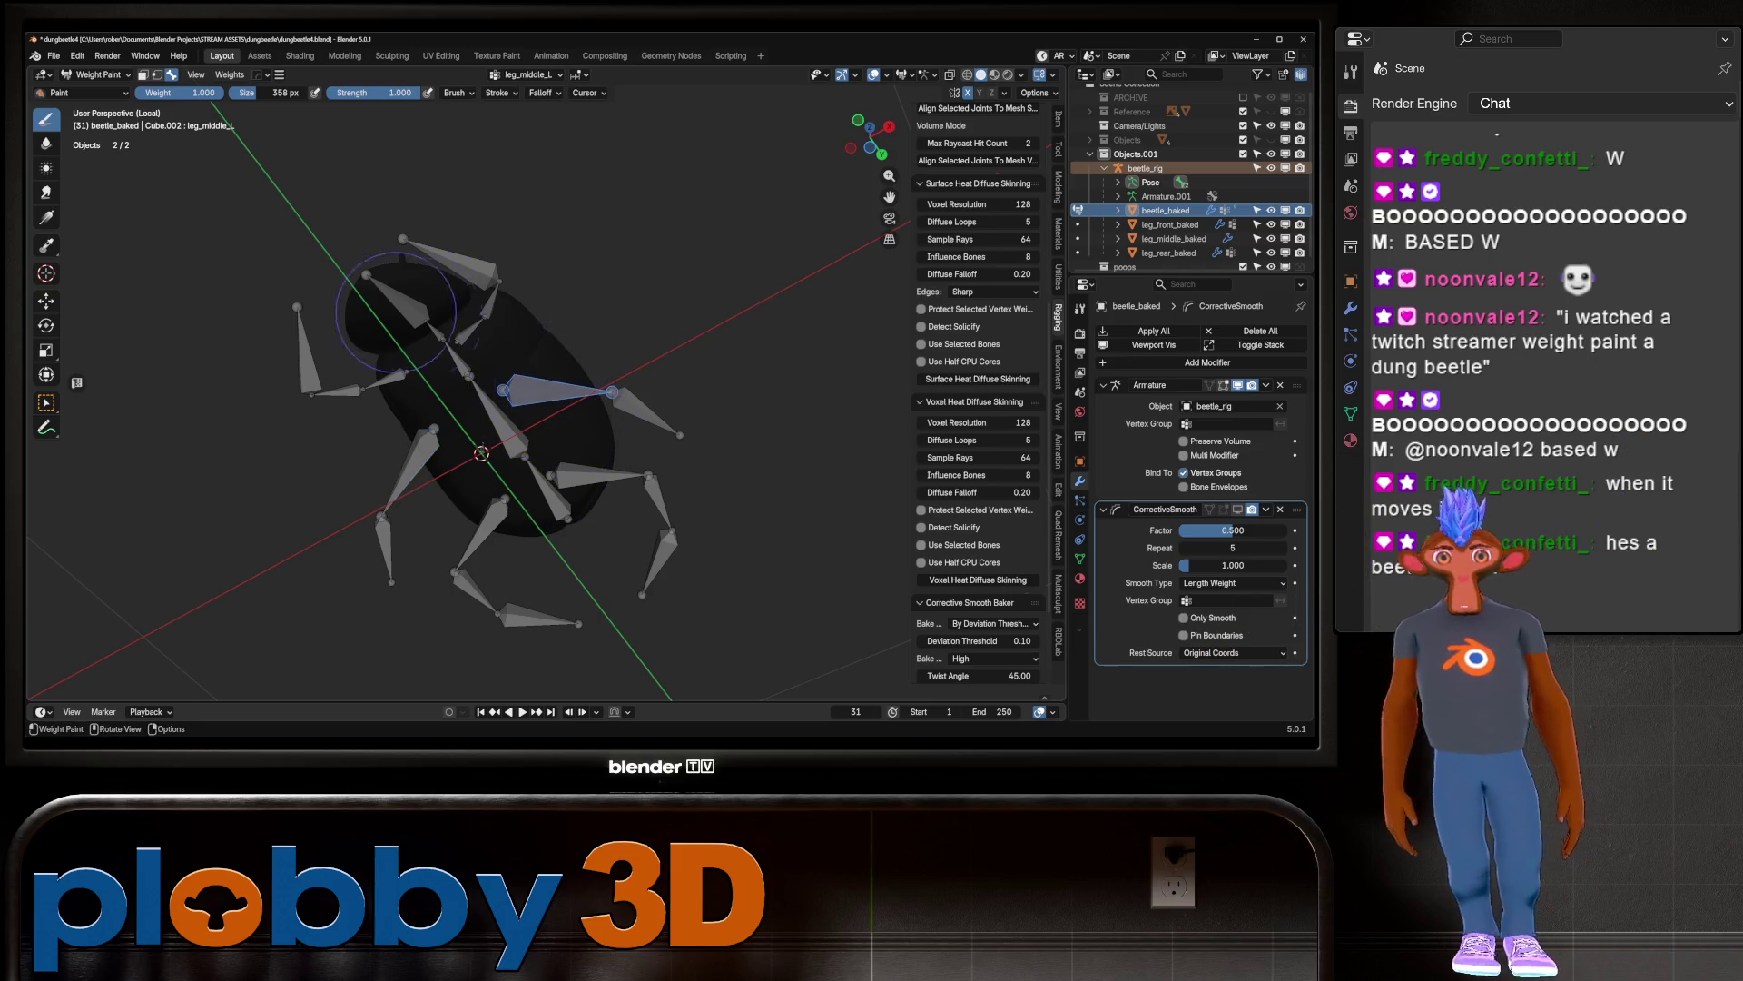
{"action": "left_click", "coordinate": [481, 313], "text": "ctrl"}
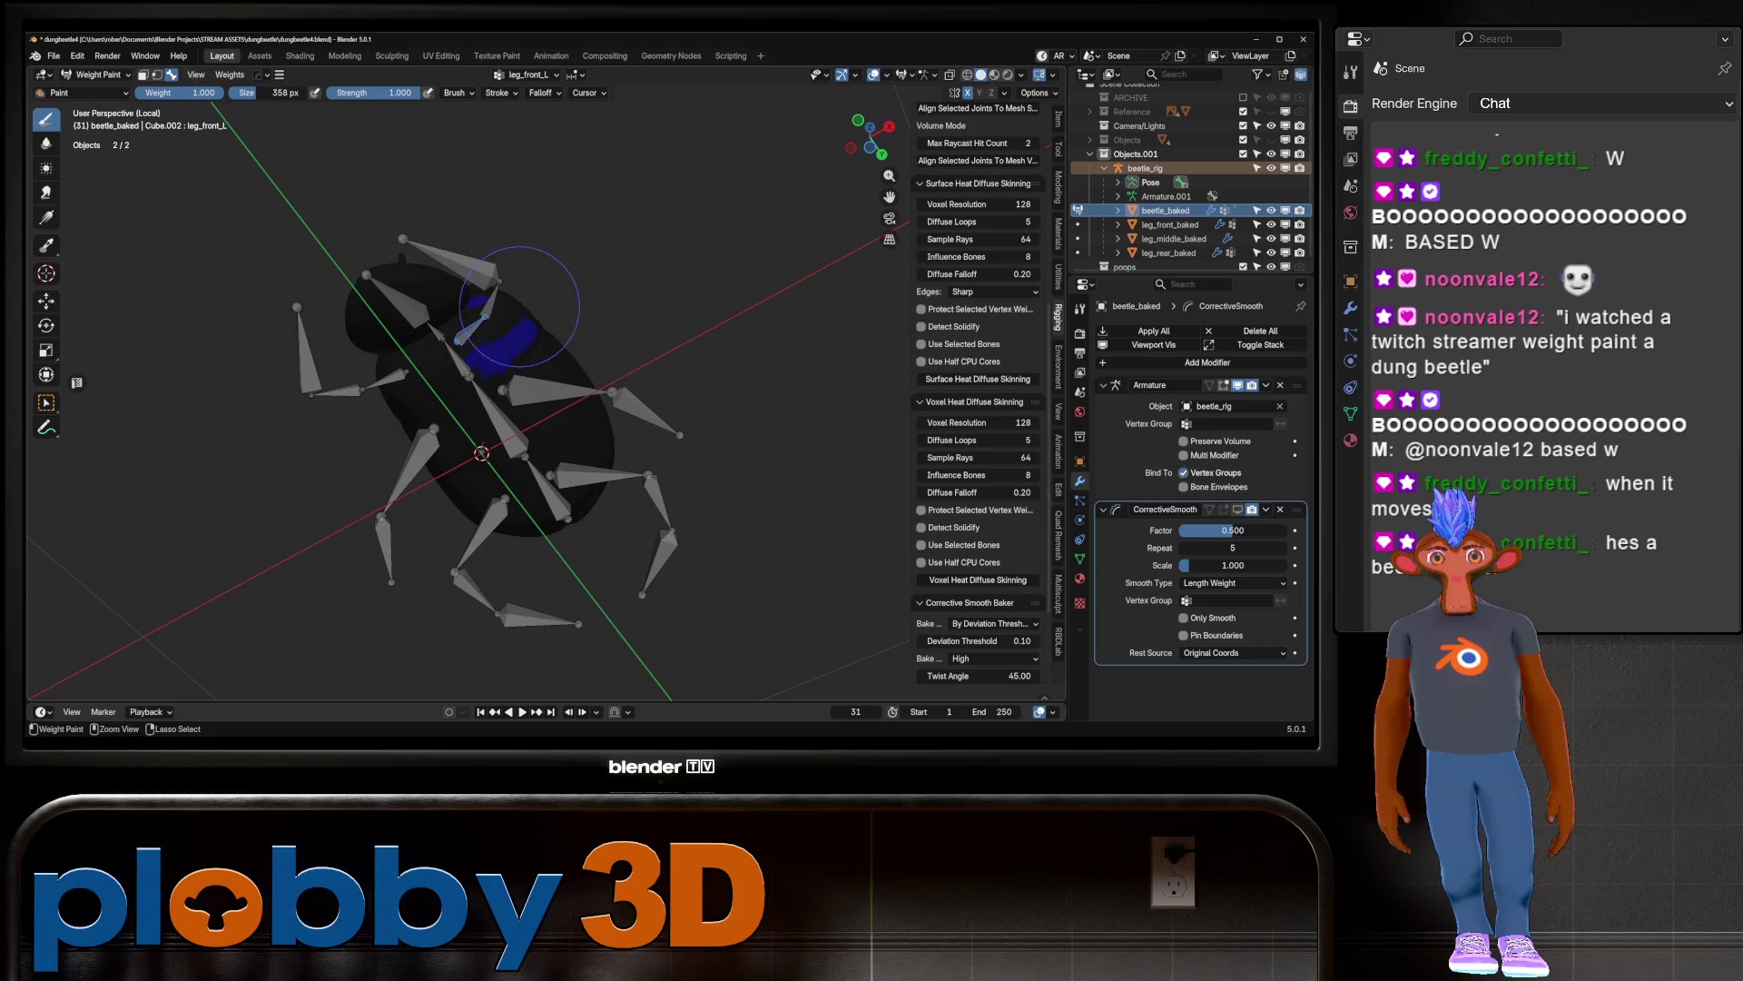
{"action": "mouse_move", "coordinate": [472, 199]}
{"action": "middle_mouse_down"}
{"action": "mouse_move", "coordinate": [482, 136]}
{"action": "mouse_move", "coordinate": [535, 155]}
{"action": "middle_mouse_up"}
{"action": "left_click", "coordinate": [363, 304], "text": "ctrl"}
{"action": "mouse_move", "coordinate": [364, 305]}
{"action": "middle_mouse_down"}
{"action": "mouse_move", "coordinate": [391, 309]}
{"action": "mouse_move", "coordinate": [292, 242]}
{"action": "mouse_move", "coordinate": [352, 272]}
{"action": "middle_mouse_up"}
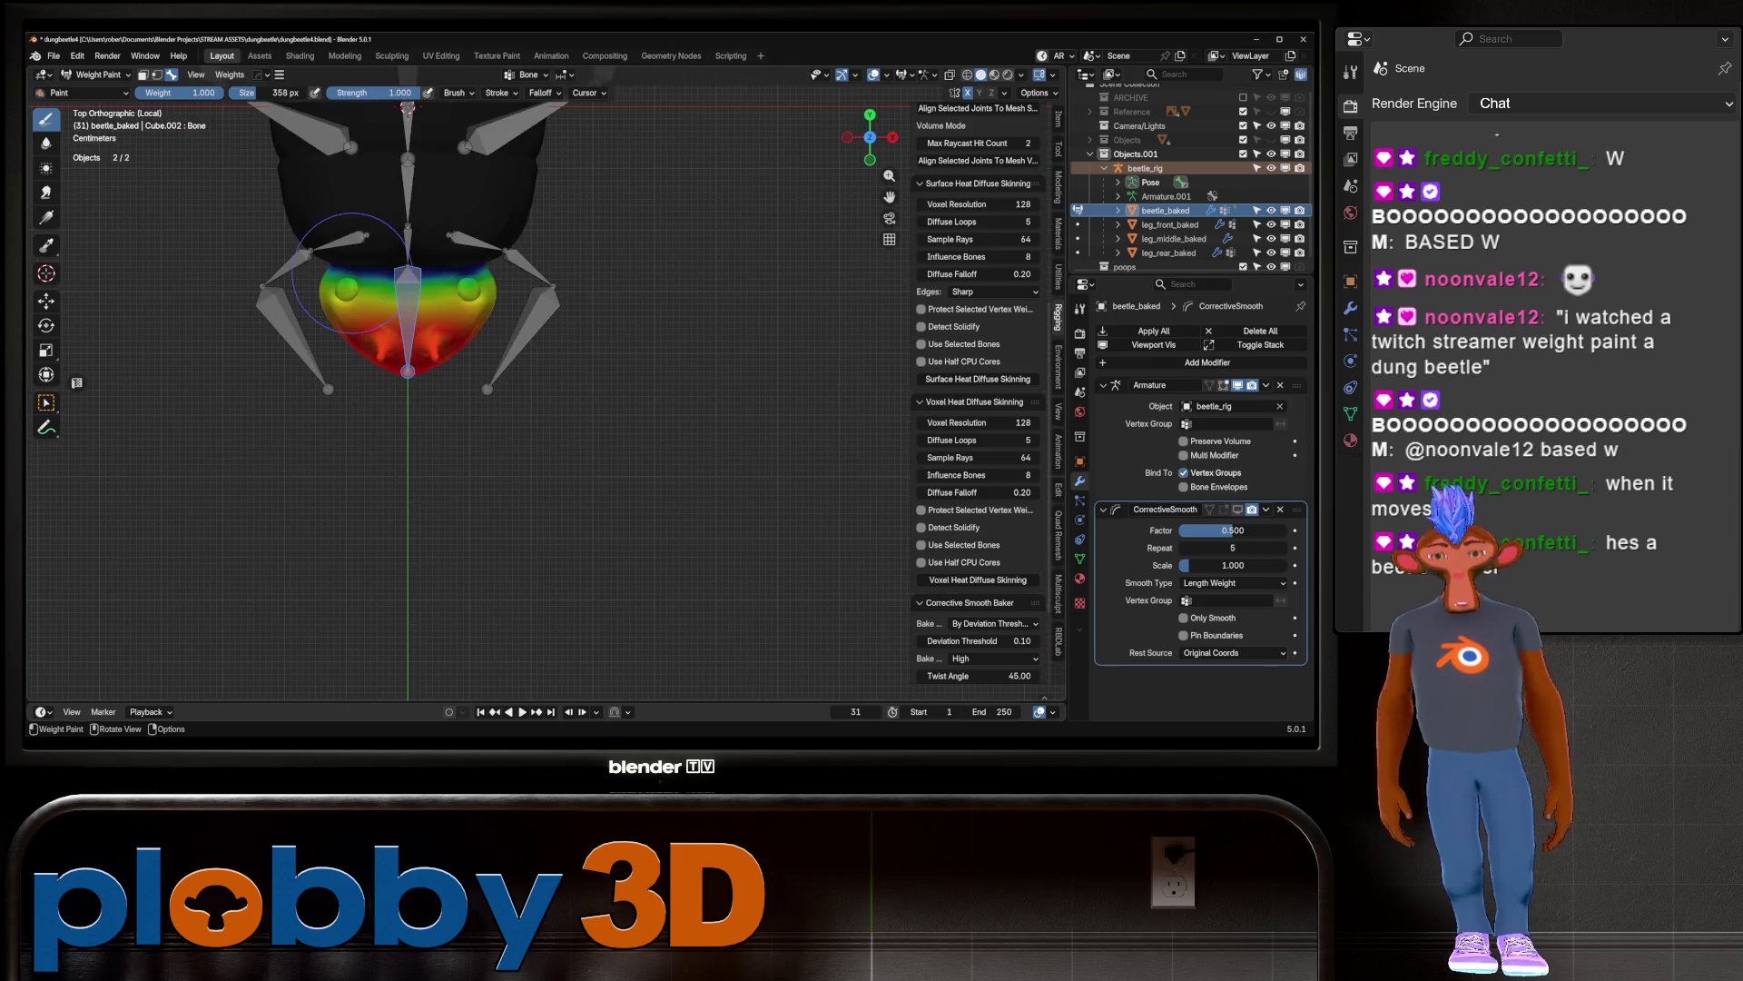
Step: Test-bend the head Bone around the X axis
{"action": "scroll", "coordinate": [426, 286], "scroll_direction": "up", "scroll_amount": 3}
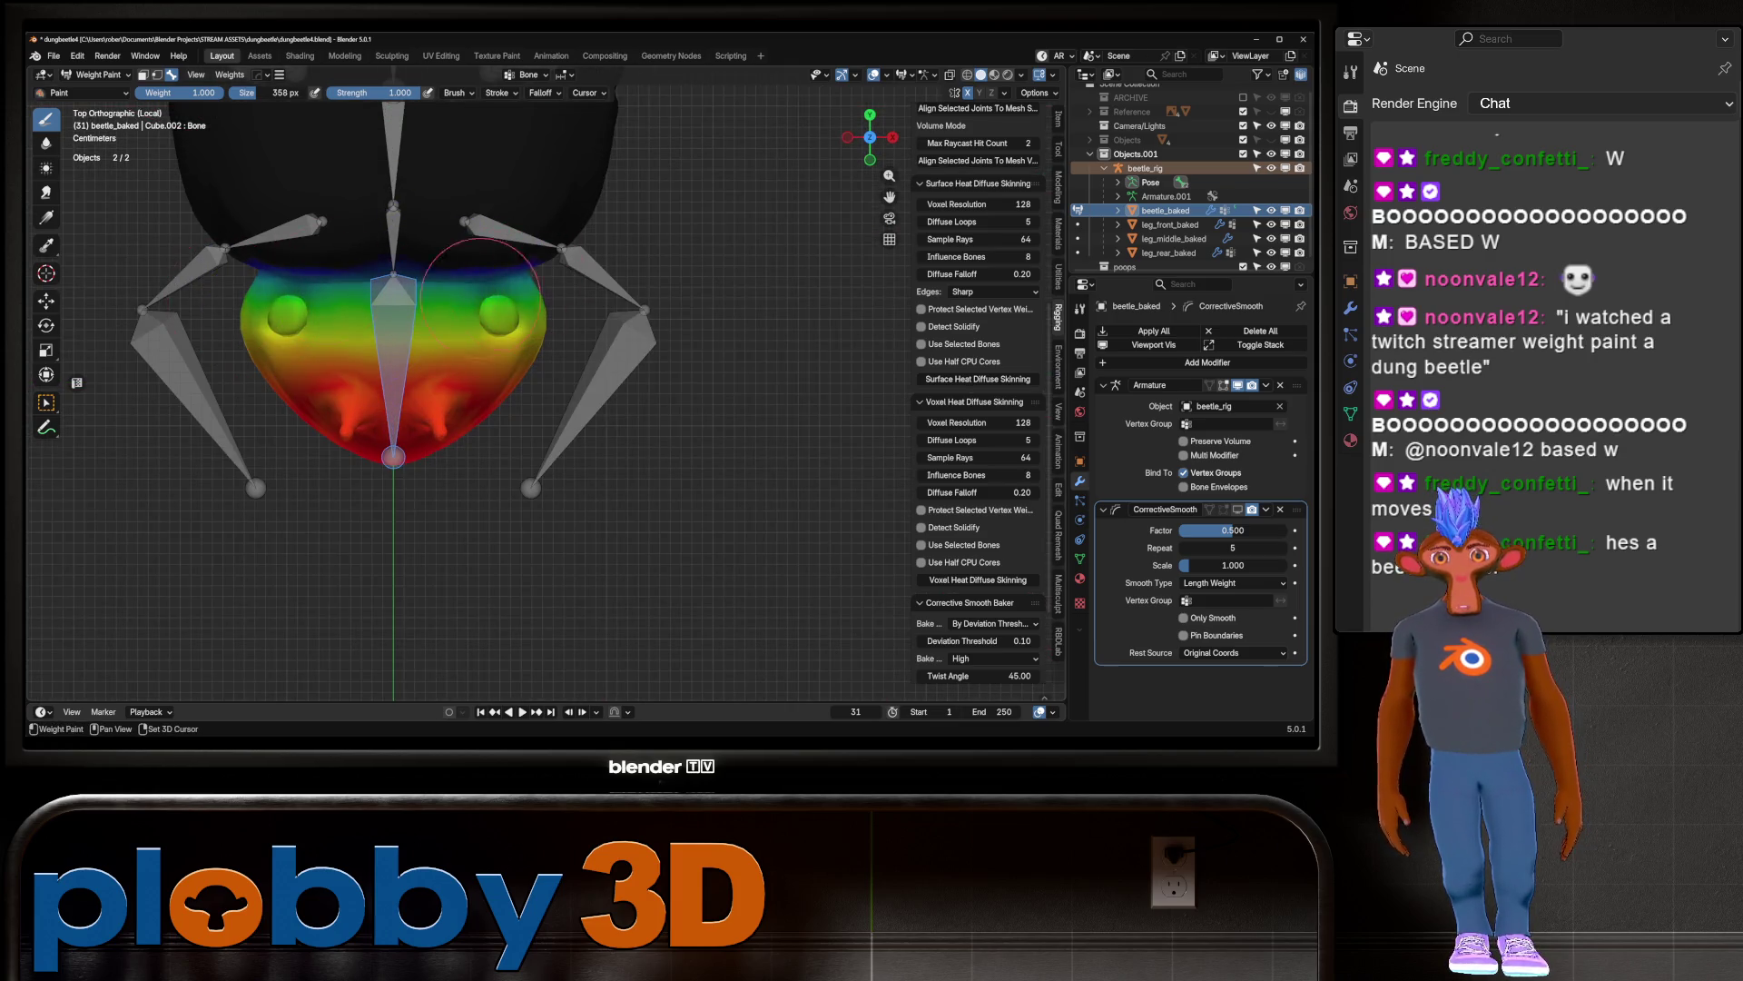
{"action": "middle_click_drag", "start_coordinate": [338, 305], "coordinate": [461, 346]}
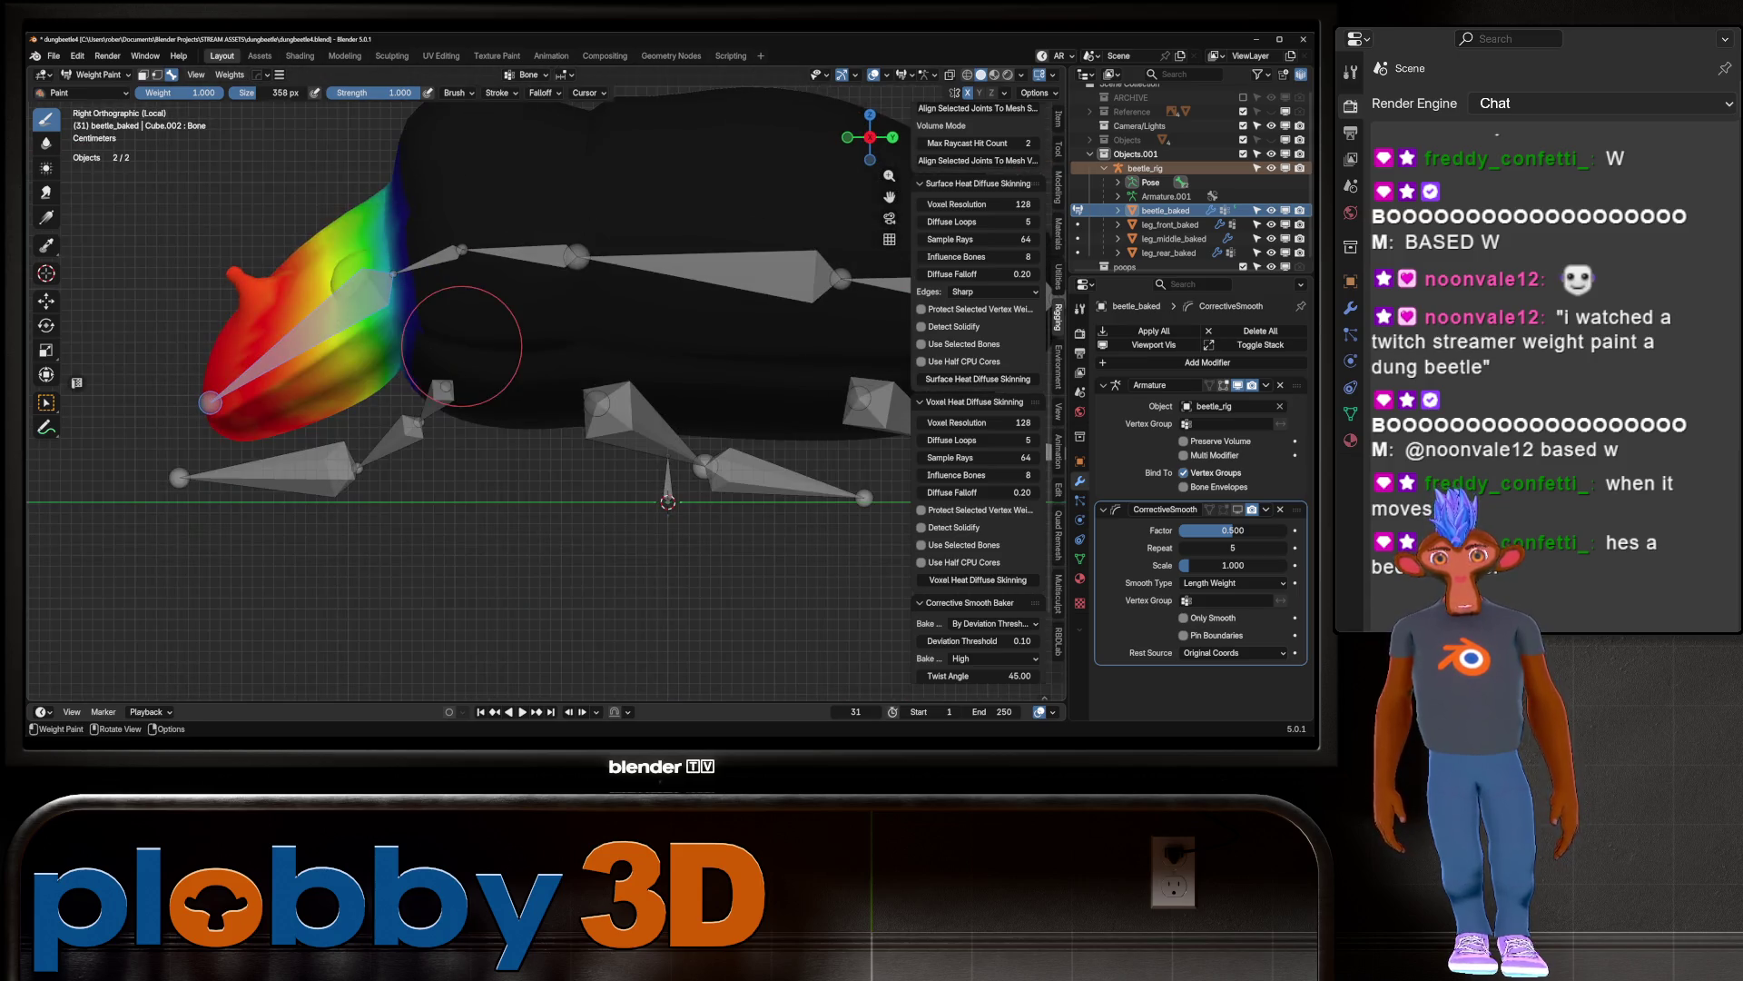
{"action": "mouse_move", "coordinate": [446, 278]}
{"action": "middle_mouse_down"}
{"action": "mouse_move", "coordinate": [399, 350]}
{"action": "mouse_move", "coordinate": [472, 263]}
{"action": "mouse_move", "coordinate": [200, 354]}
{"action": "mouse_move", "coordinate": [382, 308]}
{"action": "mouse_move", "coordinate": [581, 300]}
{"action": "middle_mouse_up"}
{"action": "key", "text": "r"}
{"action": "key", "text": "x"}
{"action": "left_click", "coordinate": [485, 244]}
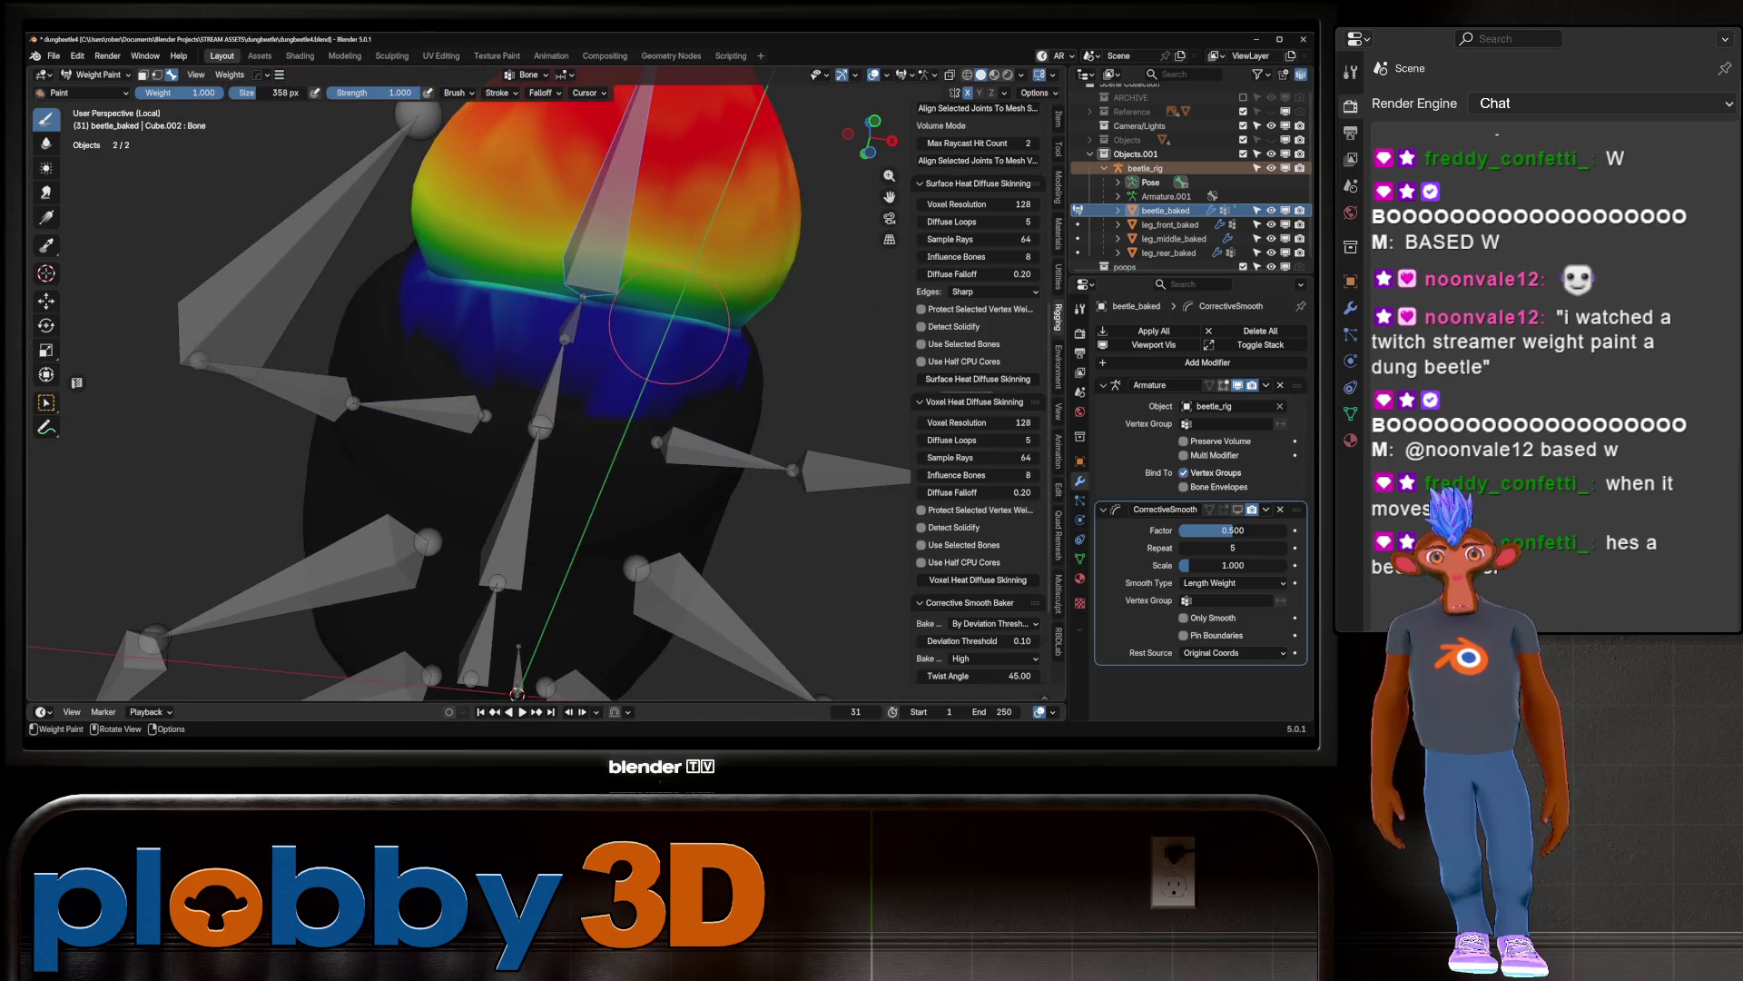
Step: Add and subtract head Bone weight on the lower neck band
{"action": "left_click_drag", "start_coordinate": [577, 297], "coordinate": [530, 312]}
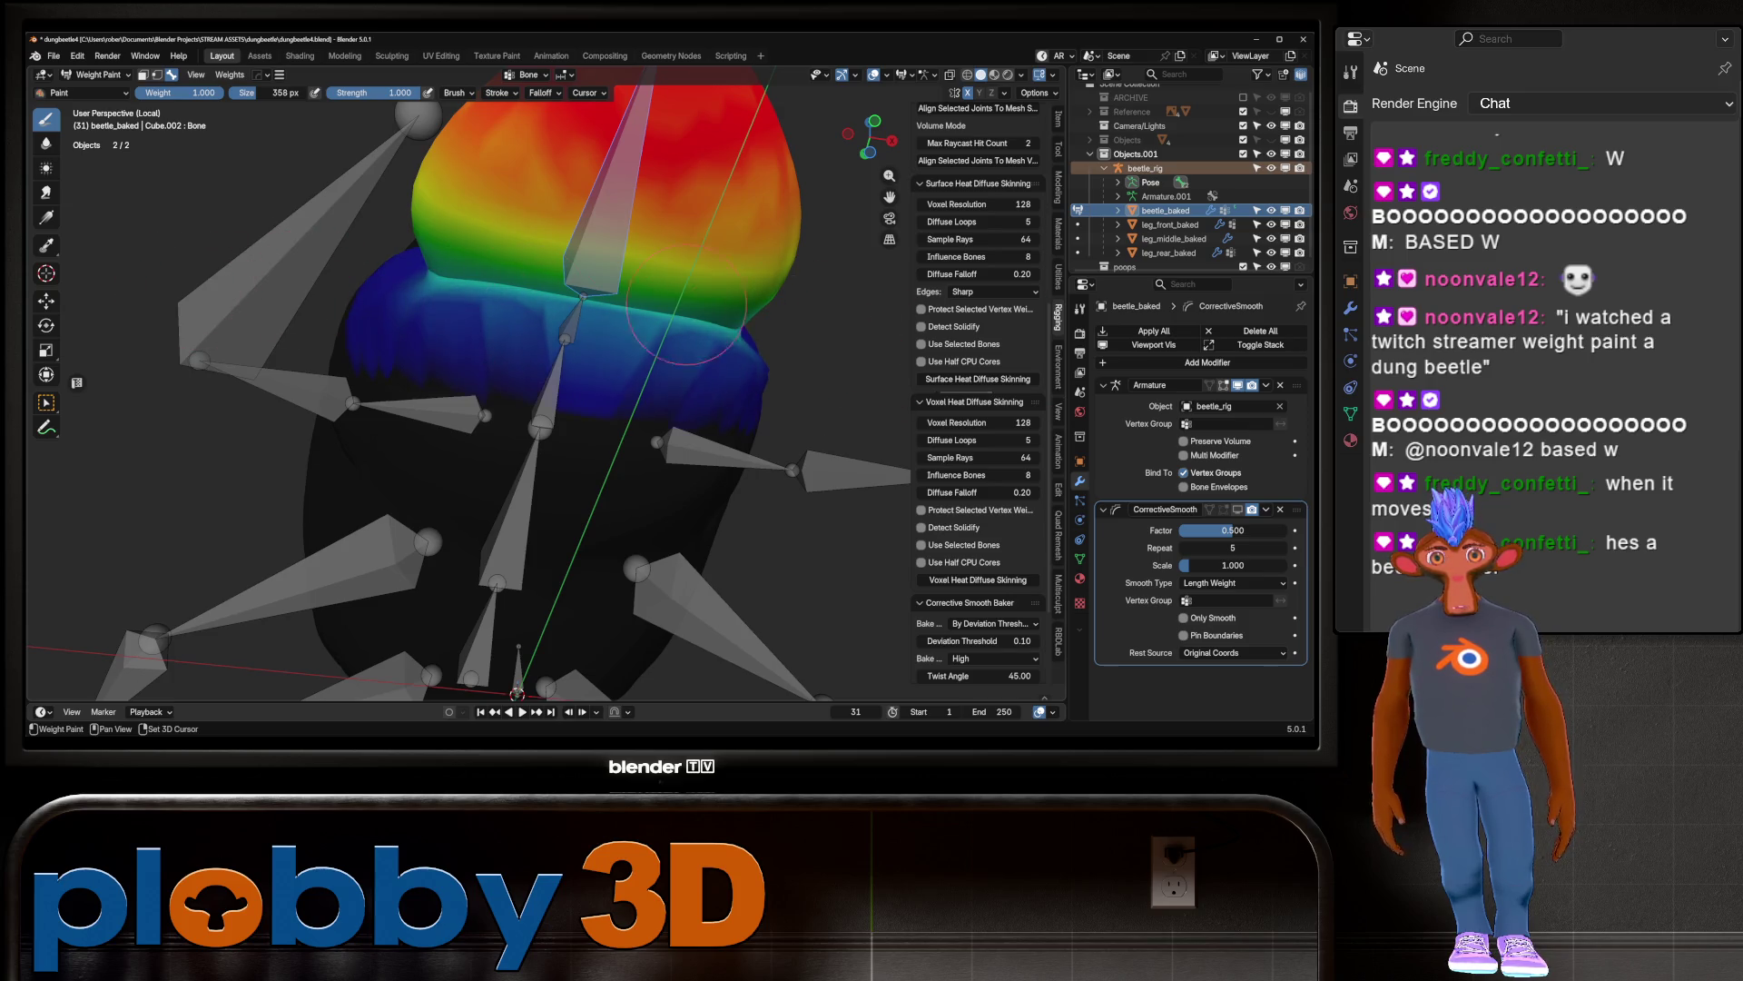
{"action": "mouse_move", "coordinate": [399, 306]}
{"action": "left_mouse_down"}
{"action": "mouse_move", "coordinate": [272, 309]}
{"action": "mouse_move", "coordinate": [545, 327]}
{"action": "mouse_move", "coordinate": [681, 364]}
{"action": "mouse_move", "coordinate": [436, 313]}
{"action": "mouse_move", "coordinate": [663, 382]}
{"action": "left_mouse_up"}
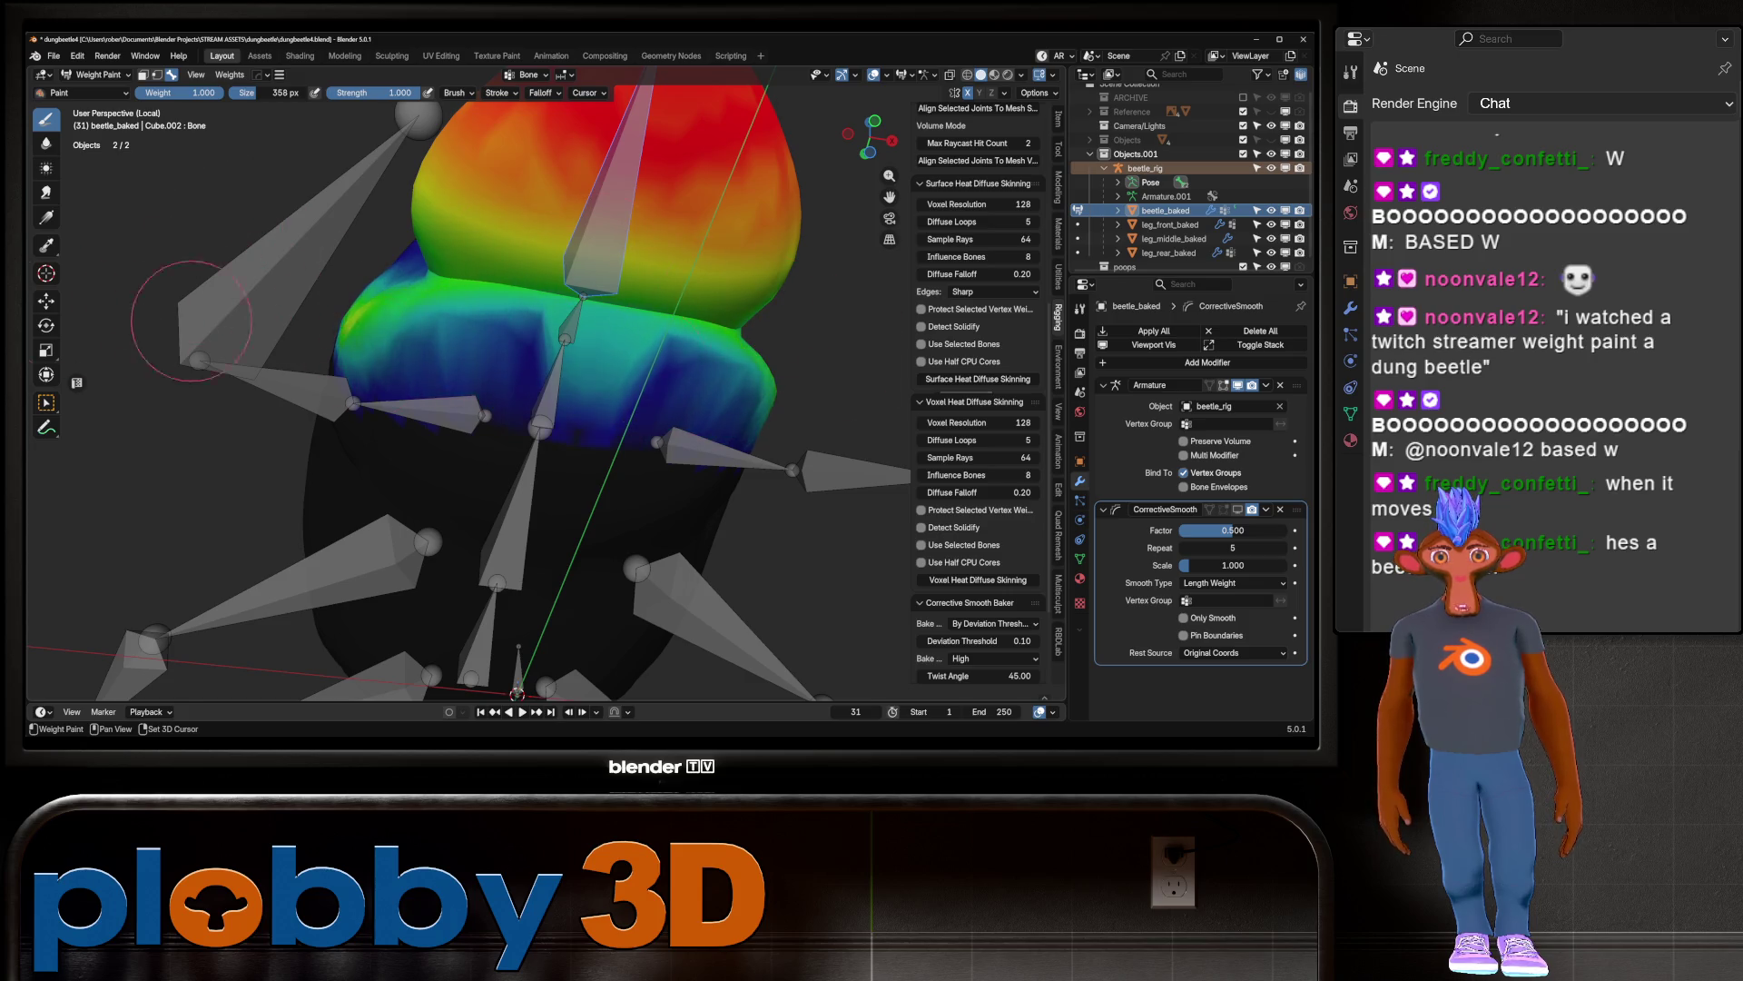
{"action": "mouse_move", "coordinate": [745, 482]}
{"action": "left_mouse_down", "text": "ctrl"}
{"action": "mouse_move", "coordinate": [627, 382]}
{"action": "mouse_move", "coordinate": [753, 400]}
{"action": "mouse_move", "coordinate": [708, 363]}
{"action": "mouse_move", "coordinate": [391, 345]}
{"action": "left_mouse_up", "text": "ctrl"}
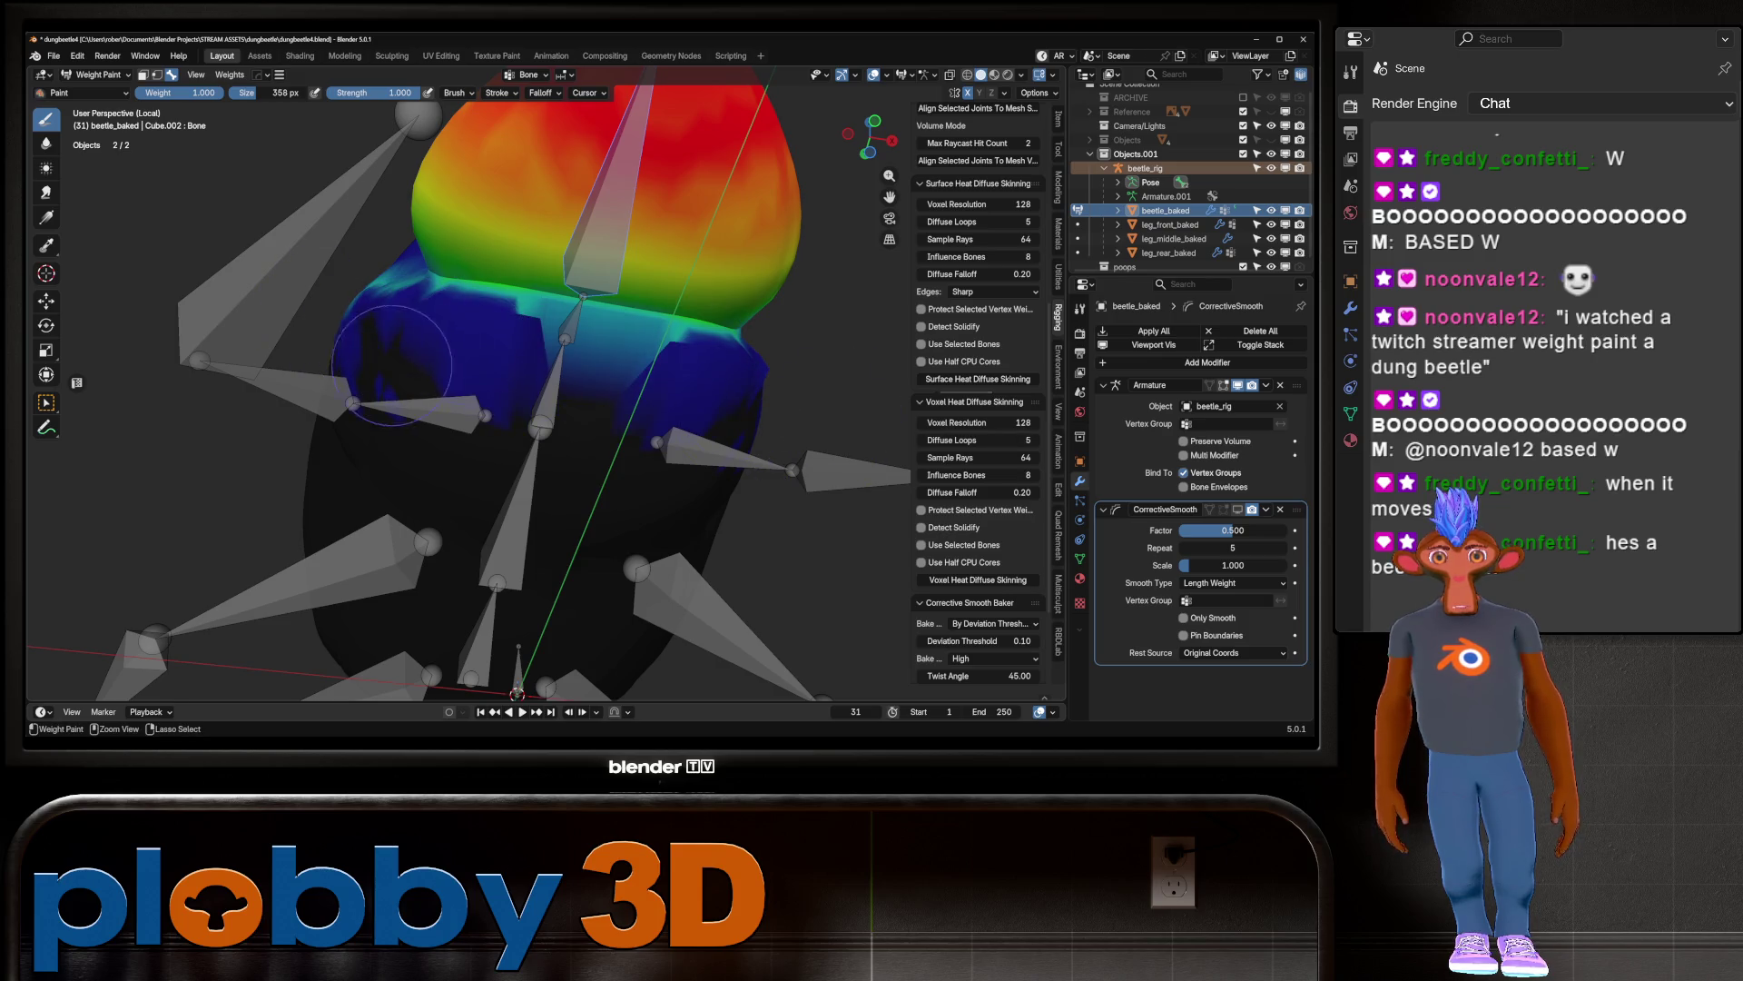
{"action": "key", "text": "ctrl+z"}
{"action": "key", "text": "ctrl+z"}
{"action": "key", "text": "ctrl+z"}
{"action": "key", "text": "ctrl+shift+z"}
{"action": "key", "text": "ctrl+shift+z"}
{"action": "key", "text": "ctrl+z"}
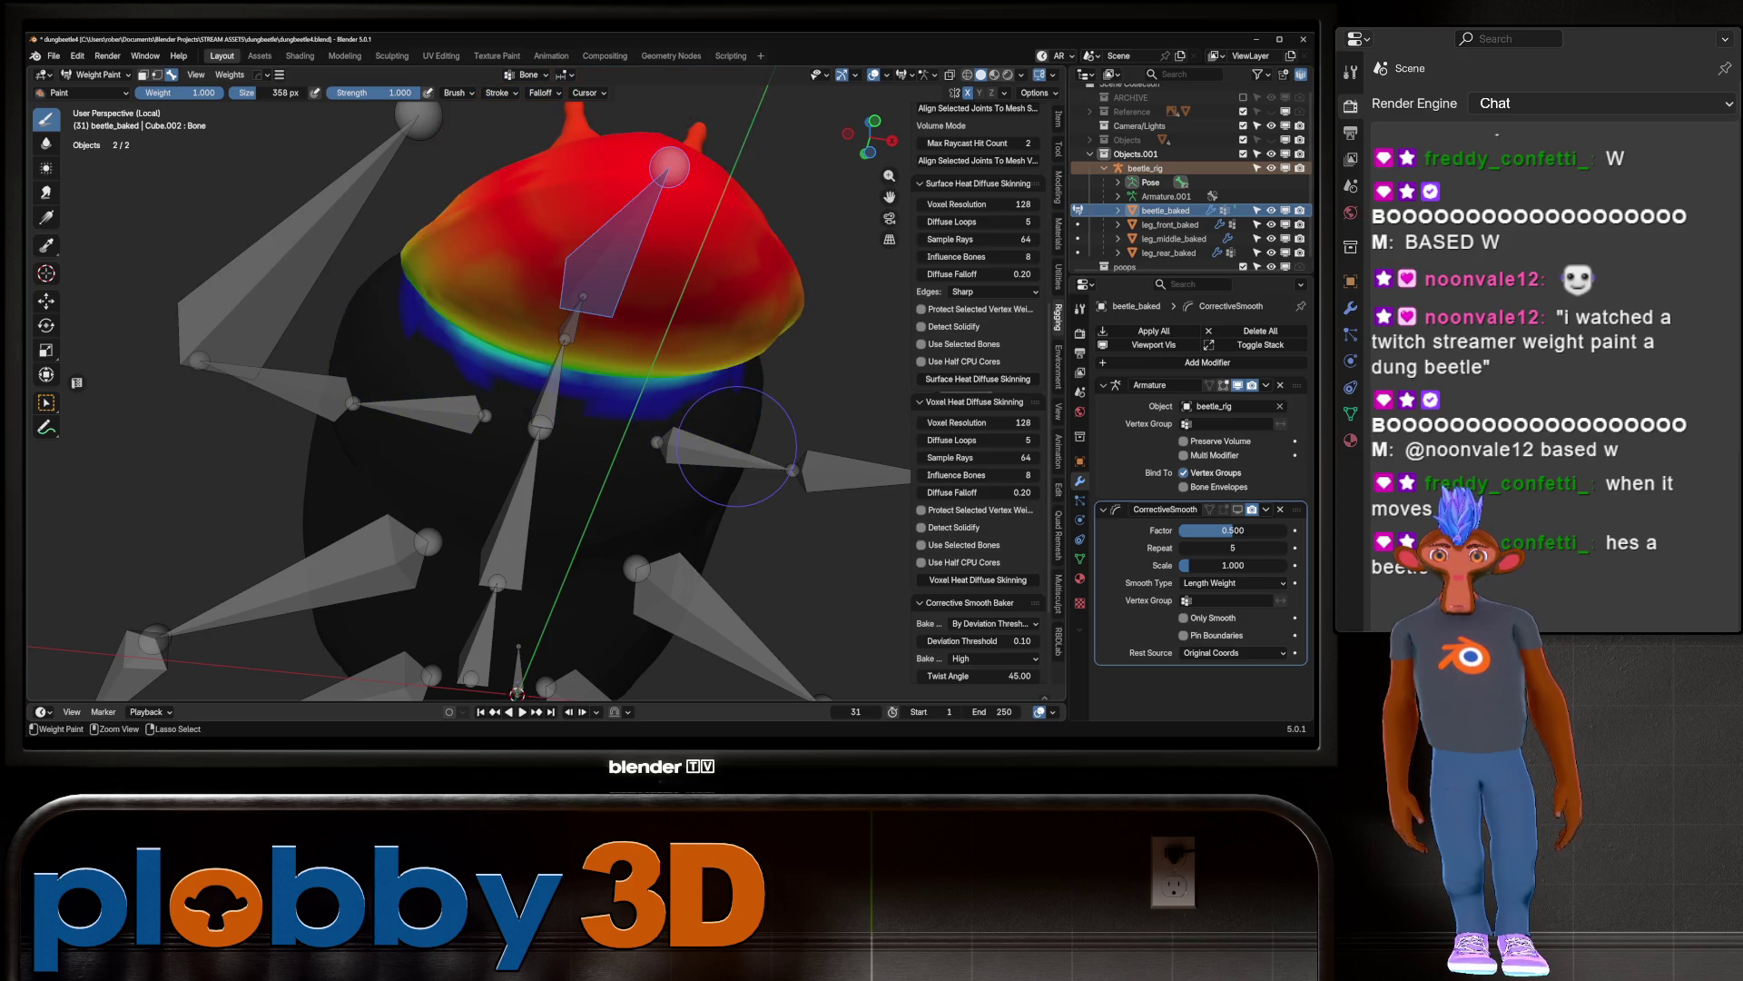
{"action": "middle_click_drag", "start_coordinate": [735, 445], "coordinate": [531, 495]}
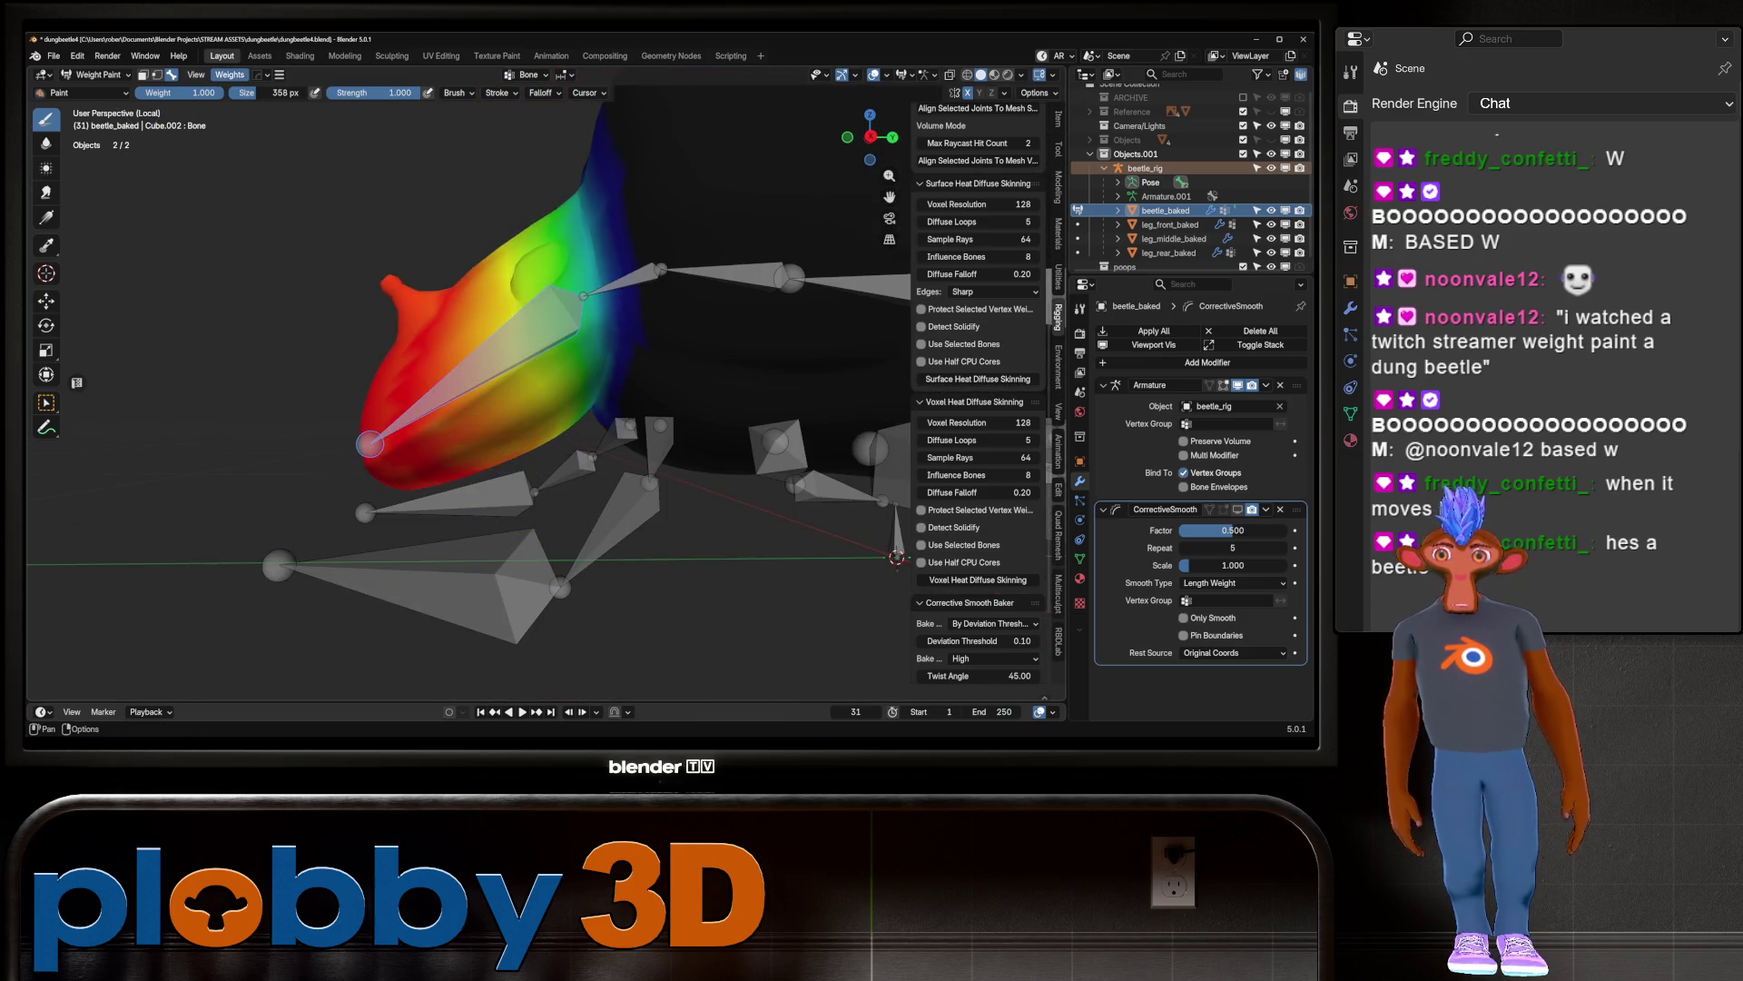
Step: Smooth the head weights (factor 0.500, 1 iteration) and re-test with a -24.2° X rotation
{"action": "left_click", "coordinate": [229, 74]}
{"action": "left_click", "coordinate": [246, 232]}
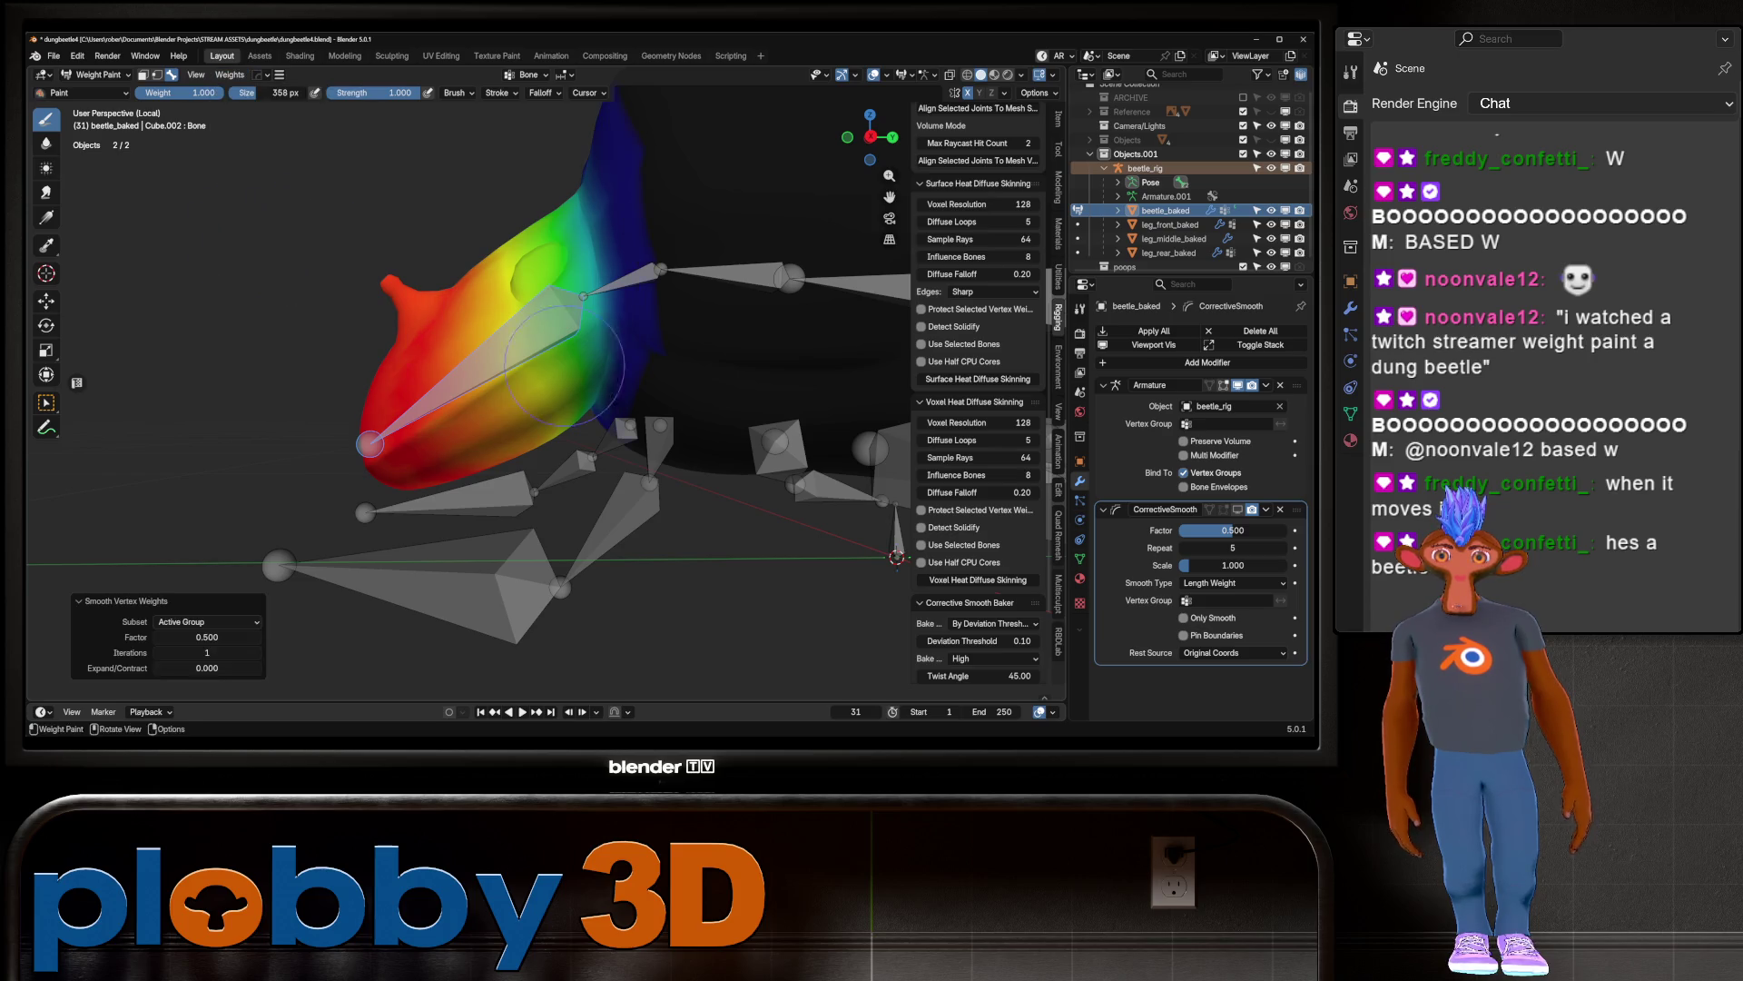
{"action": "key", "text": "q"}
{"action": "mouse_move", "coordinate": [799, 480]}
{"action": "middle_mouse_down"}
{"action": "mouse_move", "coordinate": [726, 408]}
{"action": "mouse_move", "coordinate": [771, 318]}
{"action": "mouse_move", "coordinate": [753, 340]}
{"action": "mouse_move", "coordinate": [851, 368]}
{"action": "middle_mouse_up"}
{"action": "key", "text": "r"}
{"action": "key", "text": "x"}
{"action": "key", "text": "c"}
{"action": "key", "text": "x"}
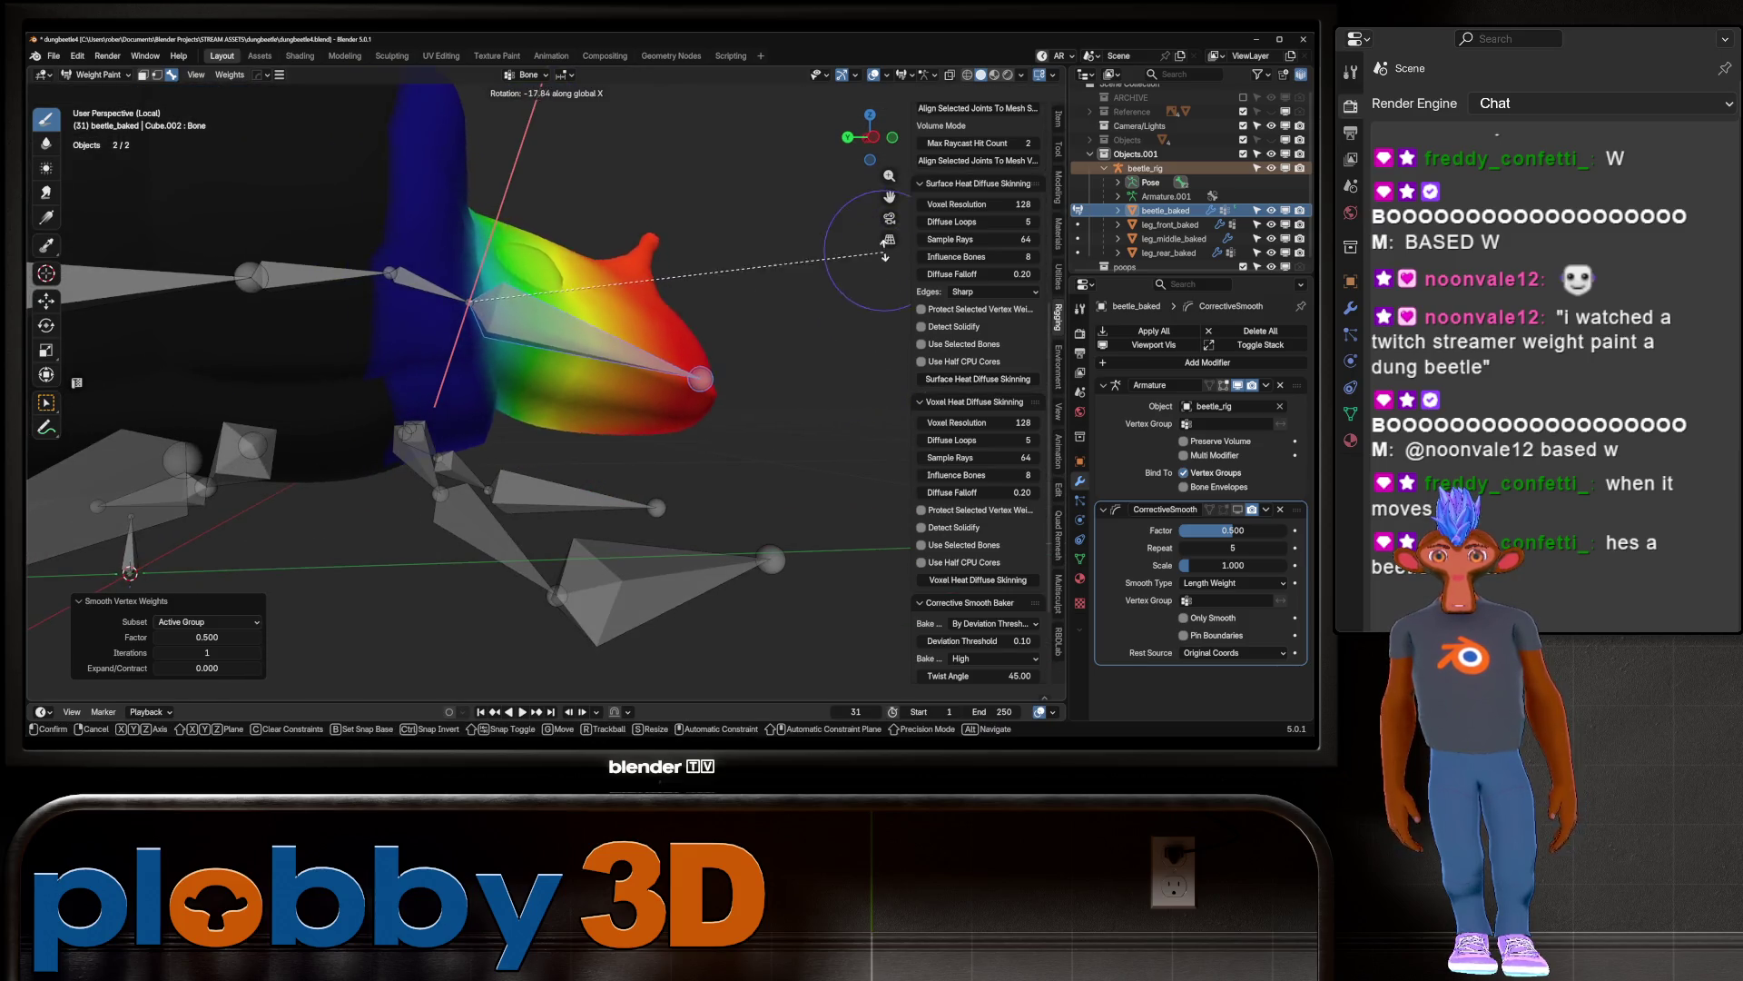
{"action": "left_click", "coordinate": [823, 275]}
Step: Undo a stray test stroke and display the neck bone's weights
{"action": "middle_click_drag", "start_coordinate": [823, 275], "coordinate": [340, 400]}
{"action": "mouse_move", "coordinate": [340, 400]}
{"action": "left_mouse_down"}
{"action": "mouse_move", "coordinate": [390, 381]}
{"action": "mouse_move", "coordinate": [381, 354]}
{"action": "left_mouse_up"}
{"action": "key", "text": "ctrl+z"}
{"action": "left_click", "coordinate": [374, 315], "text": "ctrl"}
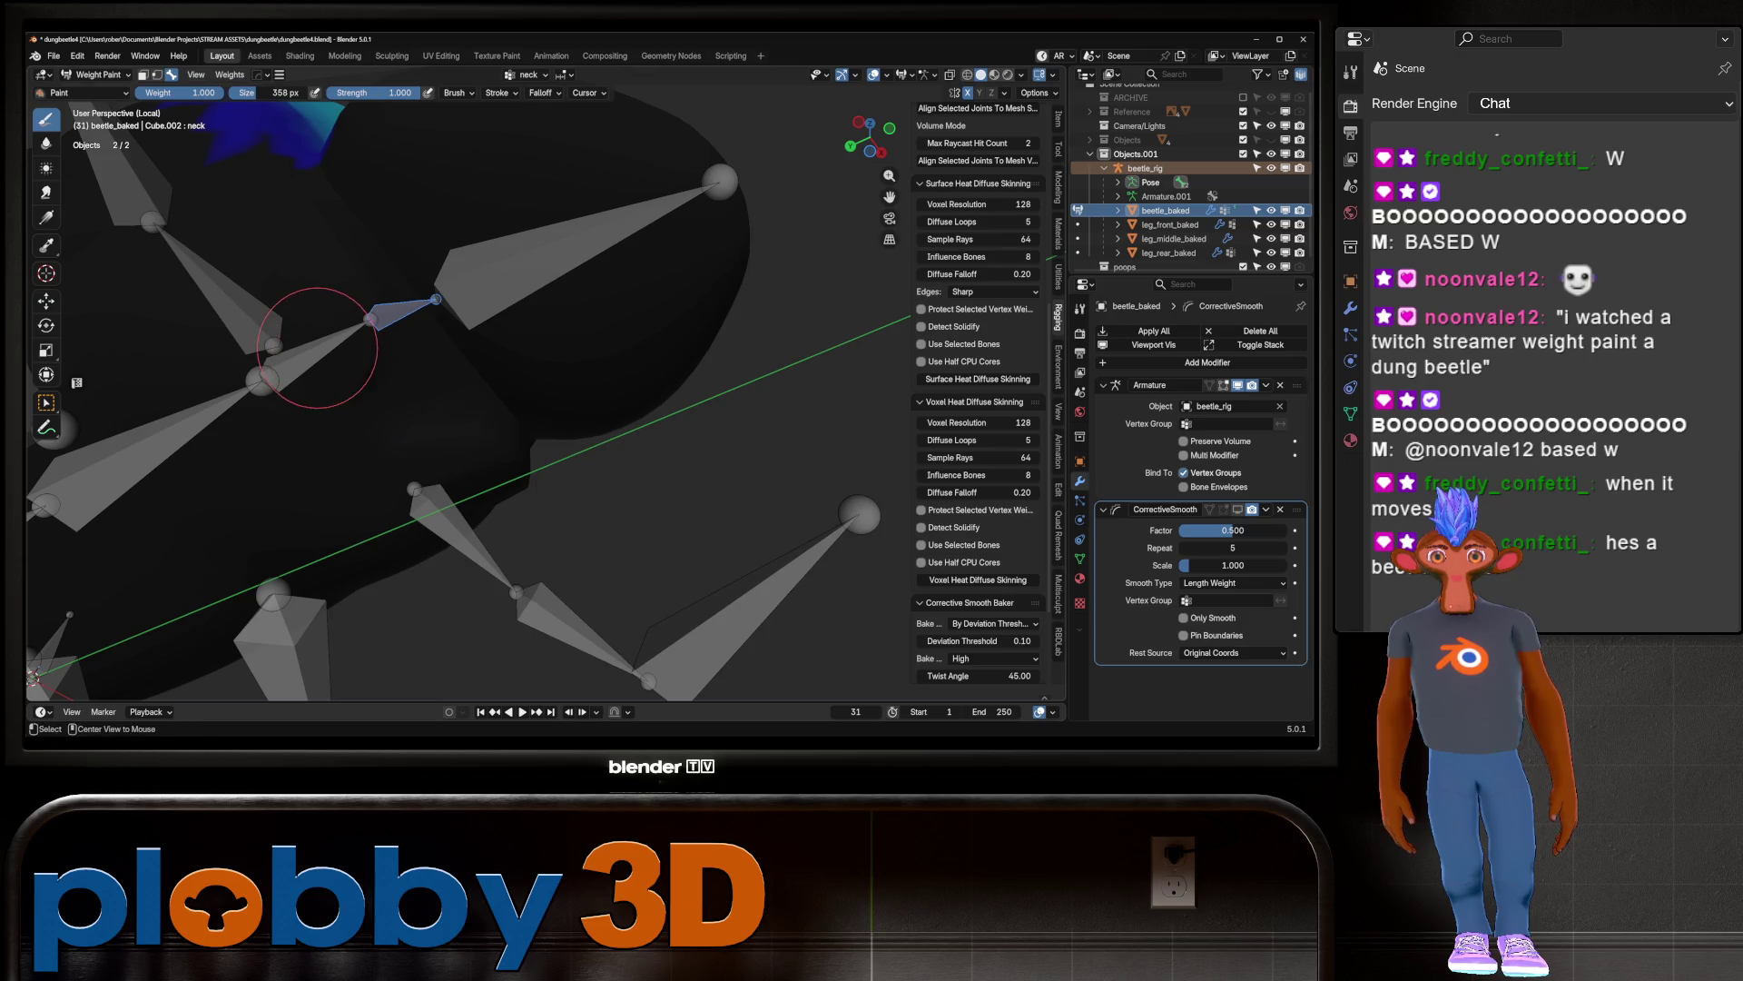
Step: Subtract the red hot spot from the spine.002 weights near the neck
{"action": "left_click", "coordinate": [627, 214], "text": "ctrl"}
{"action": "left_click", "coordinate": [318, 347], "text": "ctrl"}
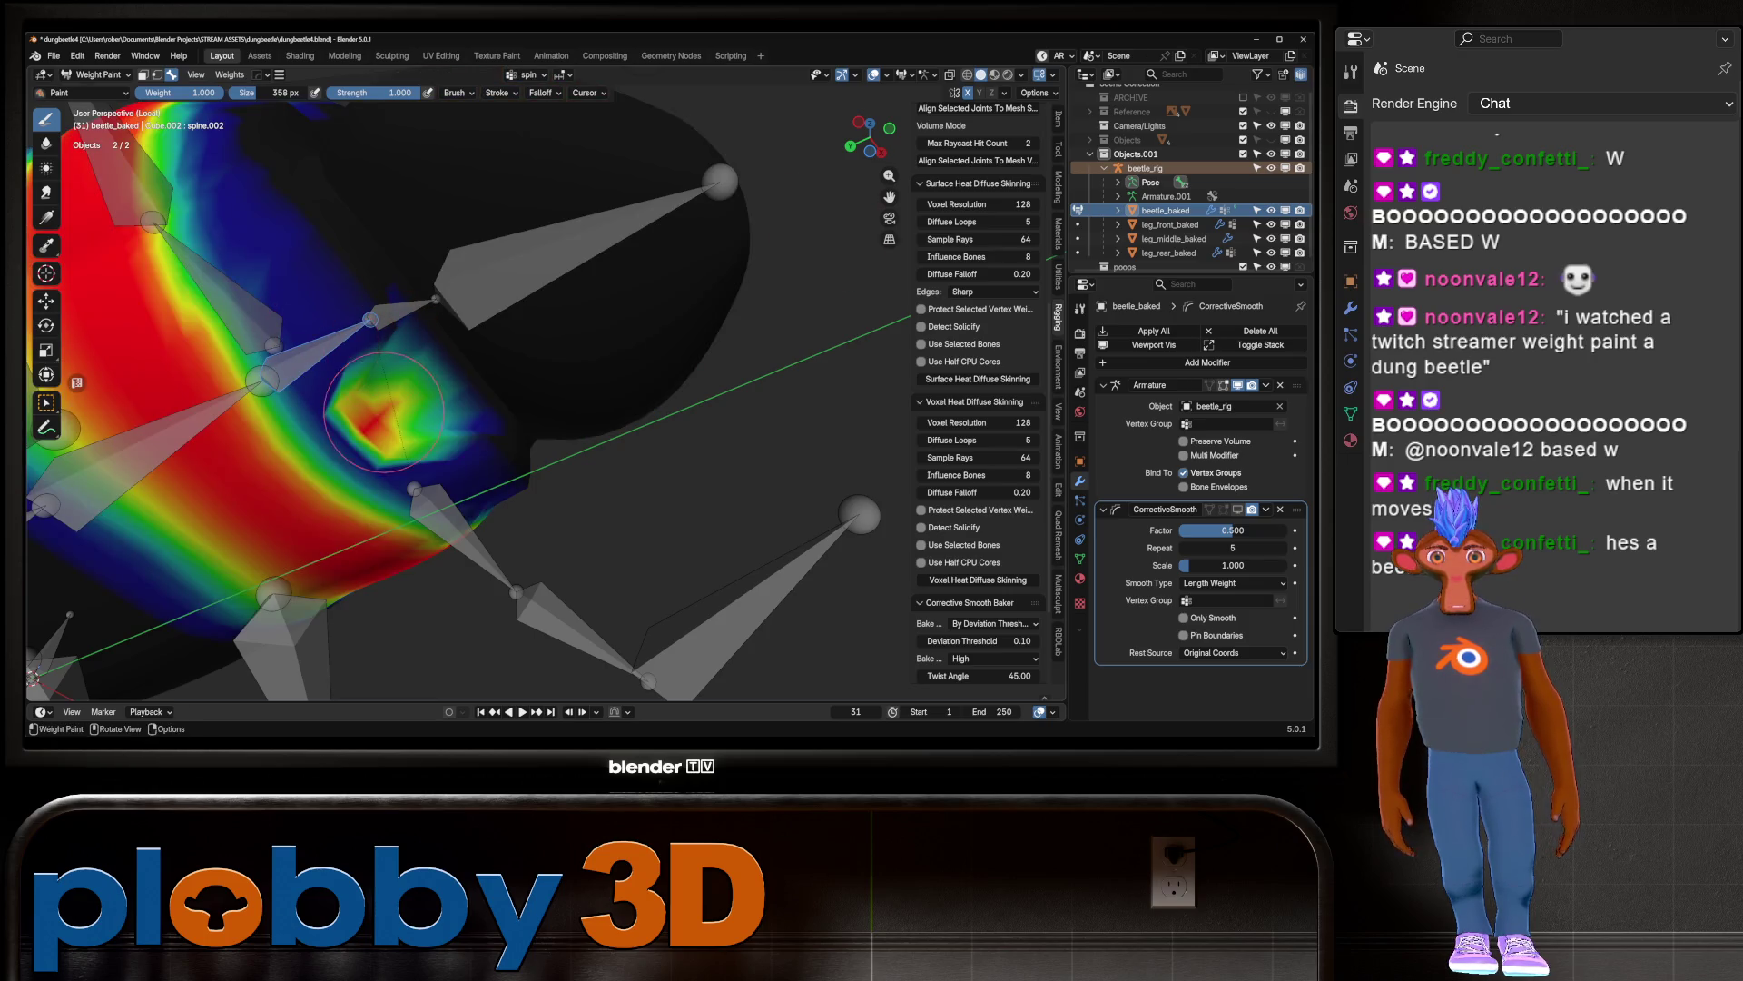
{"action": "left_click_drag", "start_coordinate": [383, 411], "coordinate": [397, 417], "text": "ctrl"}
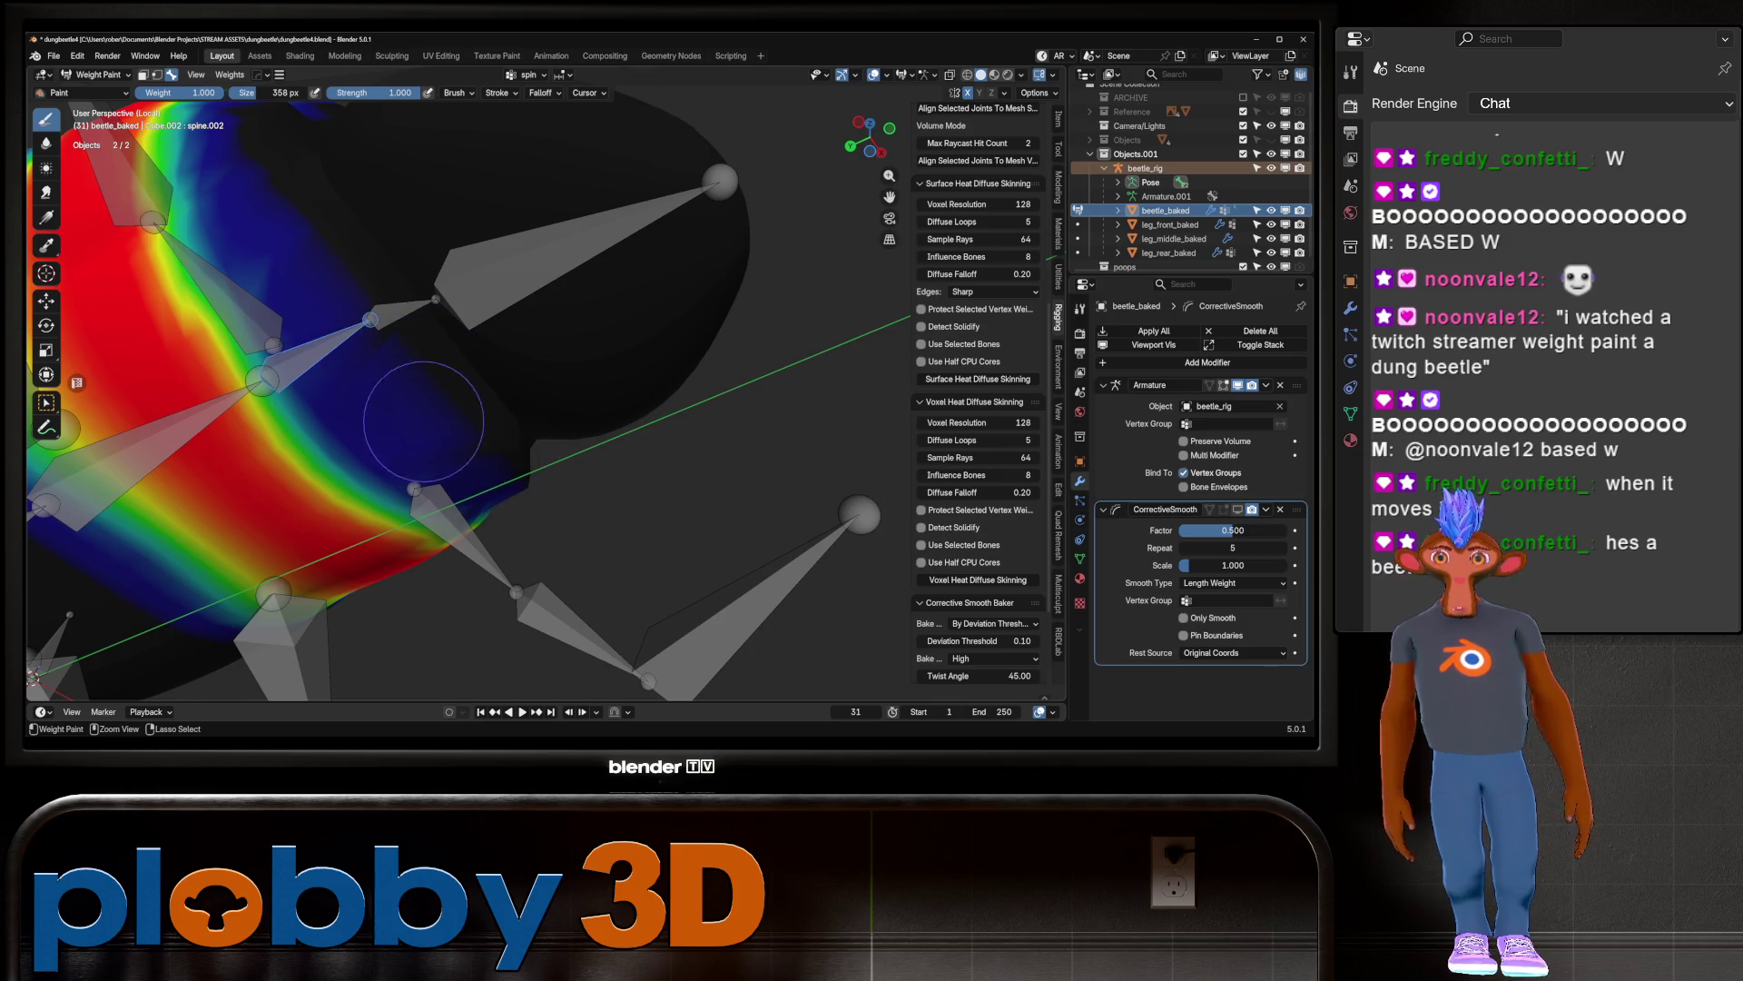
{"action": "scroll", "coordinate": [458, 448], "scroll_direction": "down", "scroll_amount": 3}
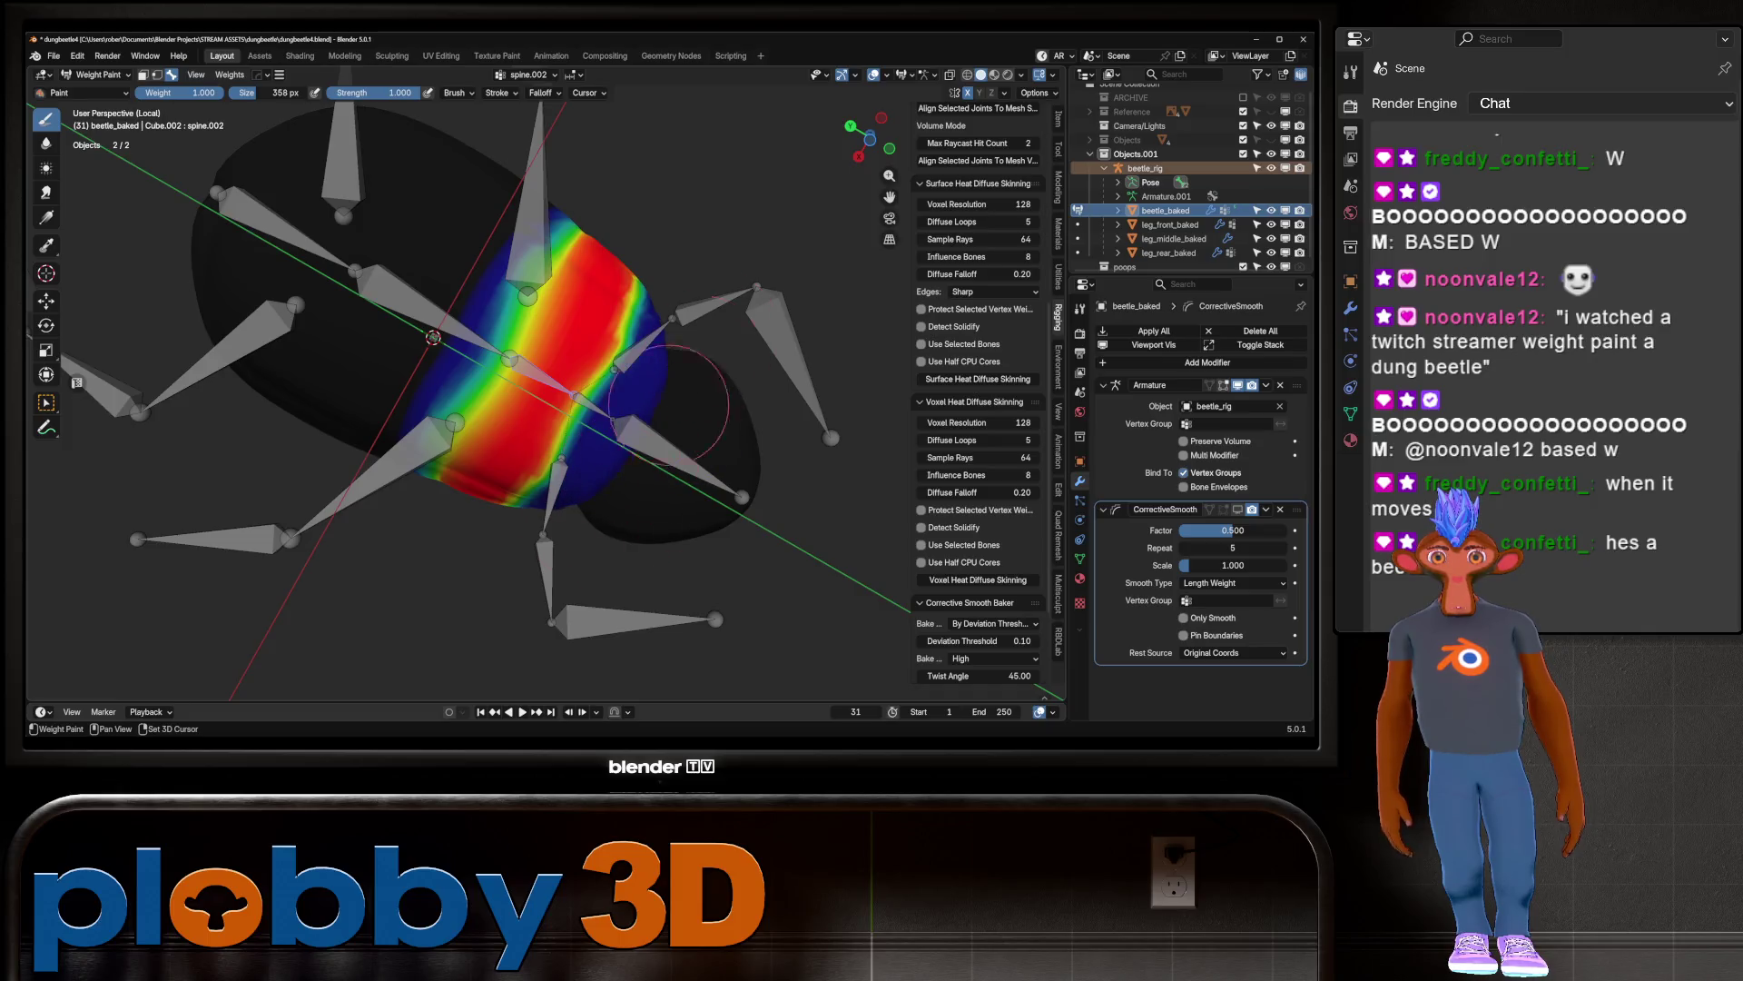
{"action": "mouse_move", "coordinate": [662, 389]}
{"action": "middle_mouse_down"}
{"action": "mouse_move", "coordinate": [626, 427]}
{"action": "mouse_move", "coordinate": [432, 398]}
{"action": "middle_mouse_up"}
Step: Recheck the head Bone's weights and return the beetle_baked mesh to Object Mode
{"action": "left_click", "coordinate": [363, 350], "text": "ctrl"}
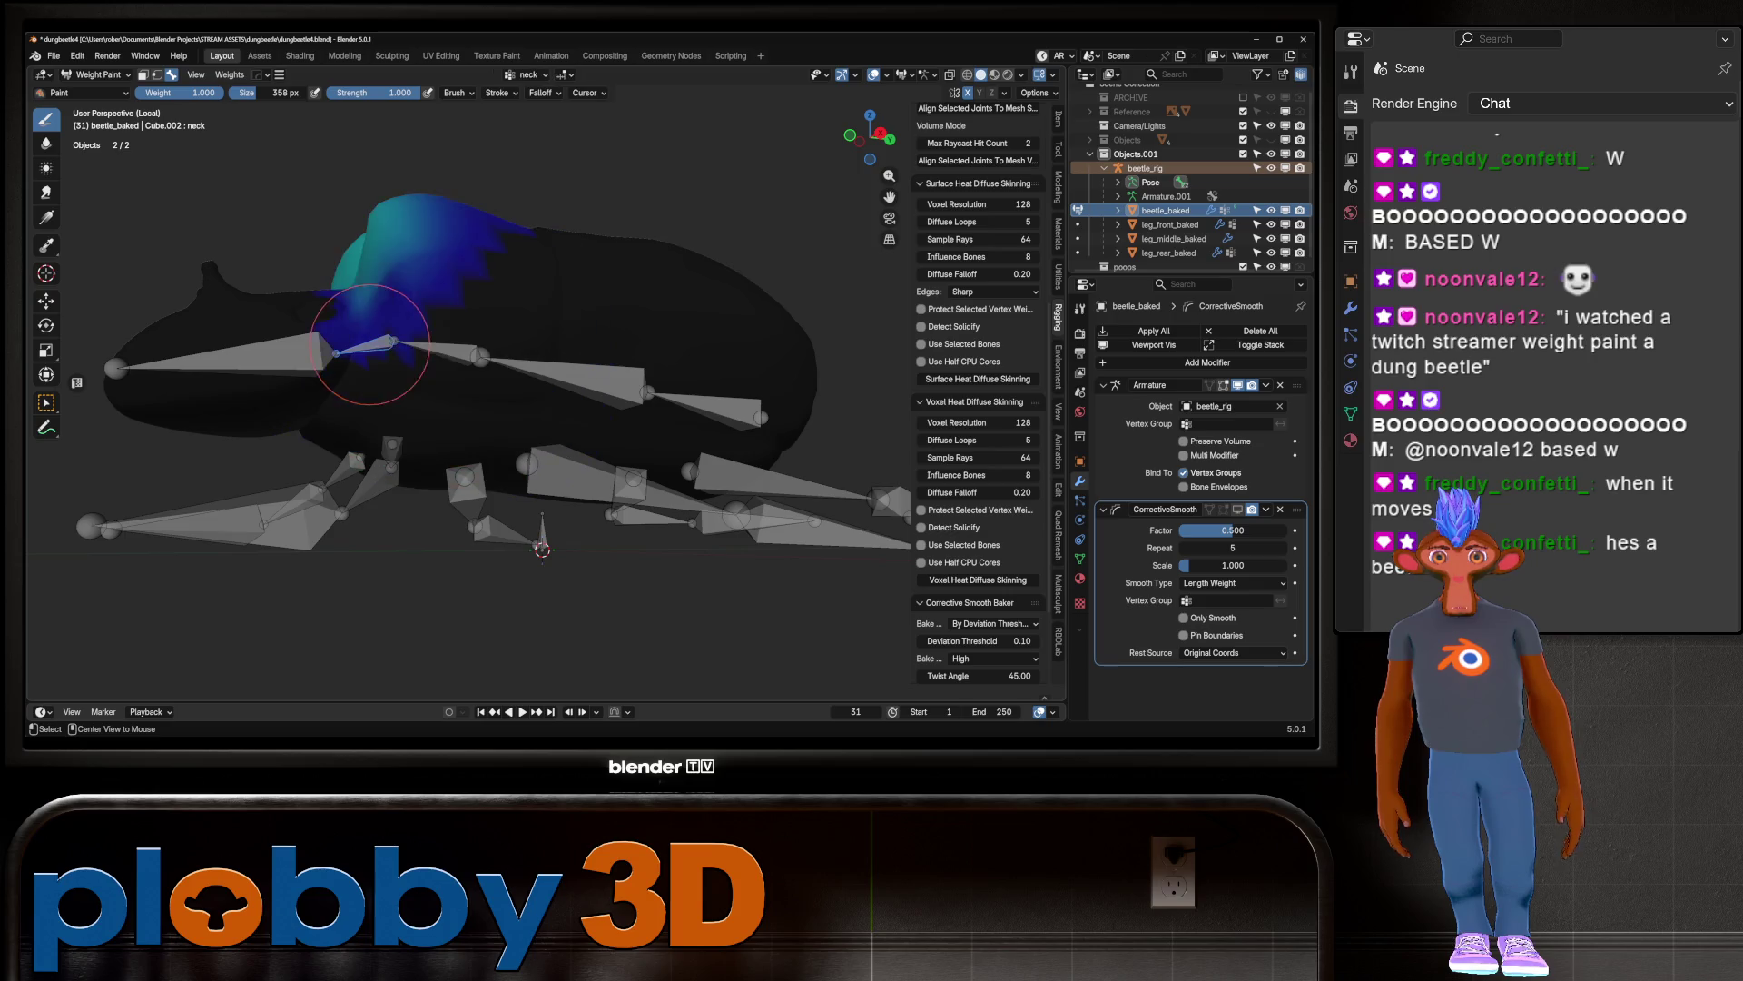
{"action": "left_click", "coordinate": [313, 350], "text": "ctrl"}
{"action": "mouse_move", "coordinate": [558, 389]}
{"action": "middle_mouse_down"}
{"action": "mouse_move", "coordinate": [459, 553]}
{"action": "mouse_move", "coordinate": [487, 408]}
{"action": "mouse_move", "coordinate": [581, 273]}
{"action": "mouse_move", "coordinate": [467, 256]}
{"action": "middle_mouse_up"}
{"action": "key", "text": "ctrl+Tab"}
Step: Leave local view to show all objects and put beetle_rig into Pose Mode
{"action": "middle_click_drag", "start_coordinate": [524, 411], "coordinate": [499, 395]}
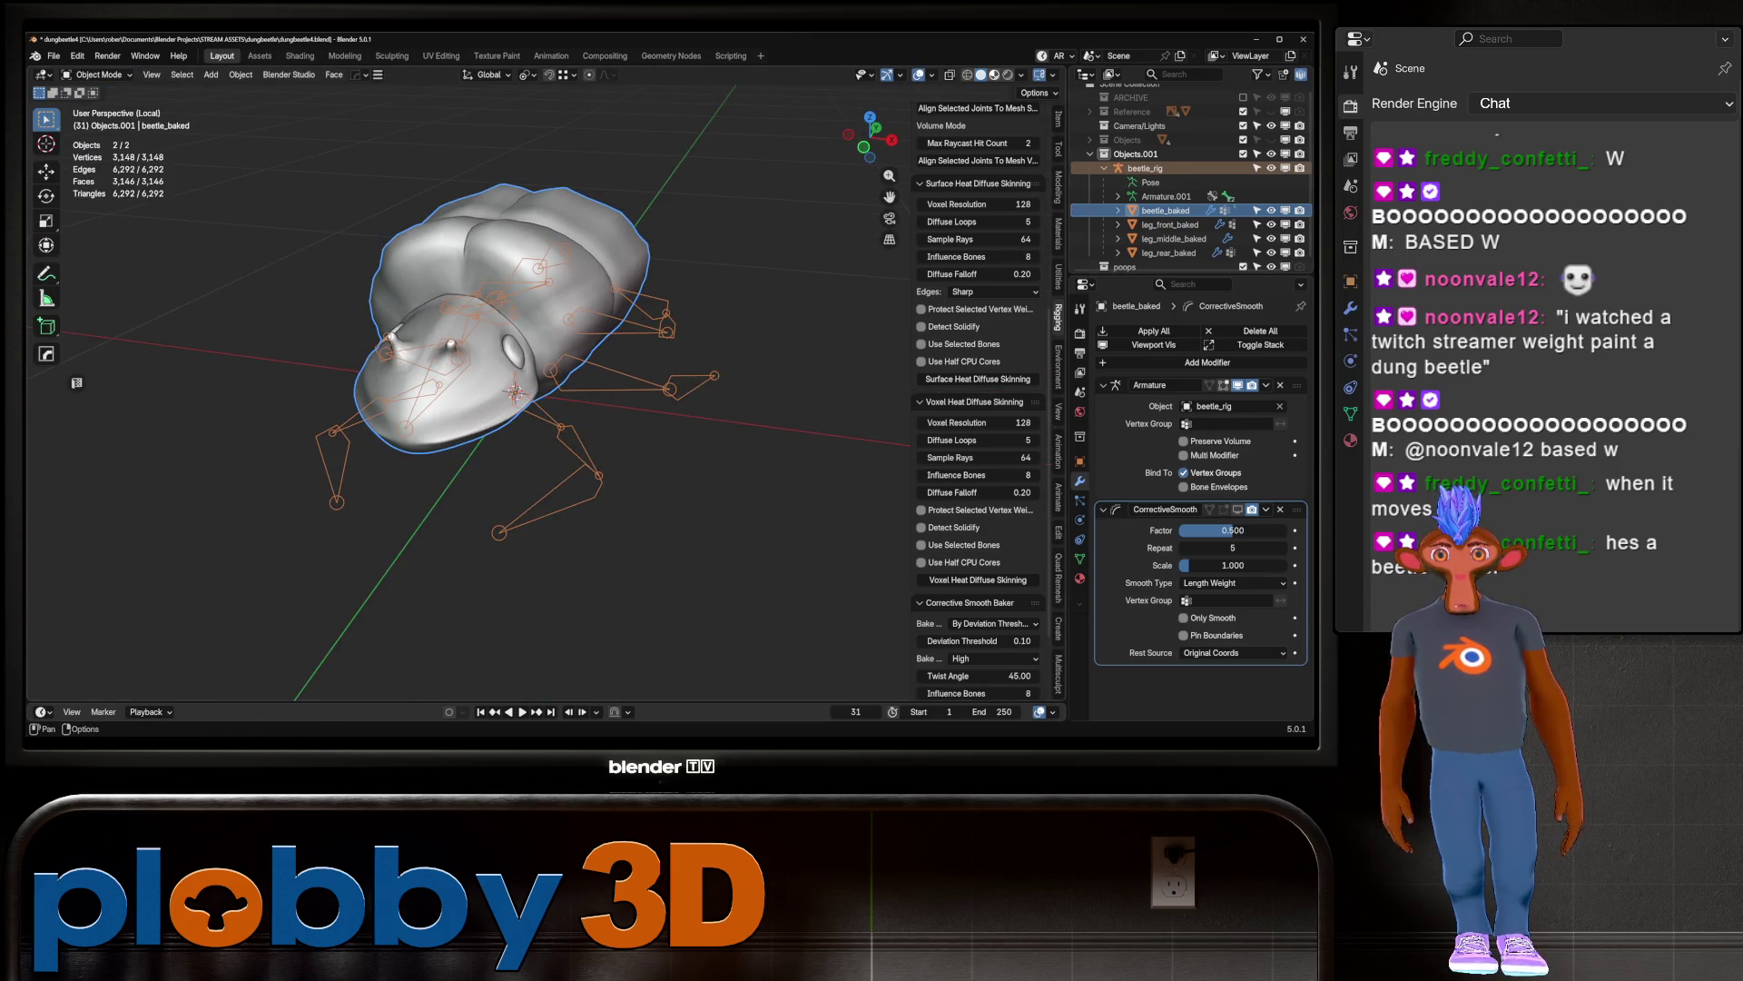
{"action": "middle_click_drag", "start_coordinate": [509, 363], "coordinate": [408, 318]}
{"action": "key", "text": "KP_Divide"}
{"action": "left_click", "coordinate": [97, 75]}
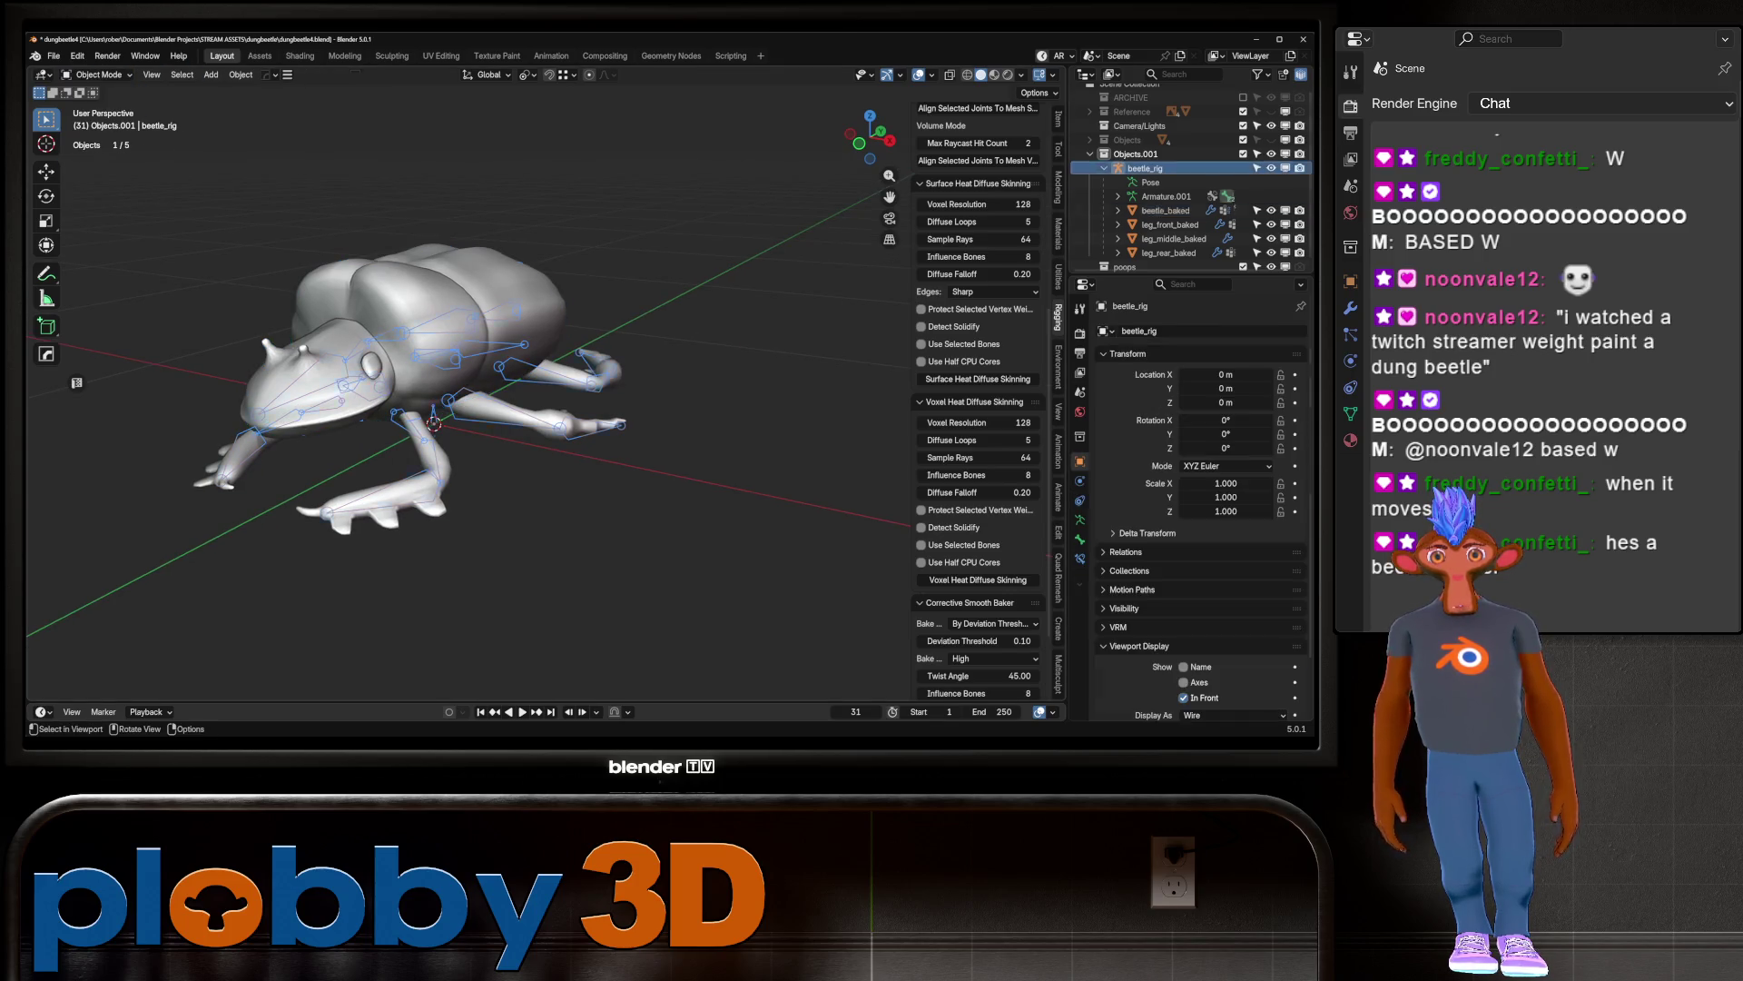
{"action": "key", "text": "ctrl+Tab"}
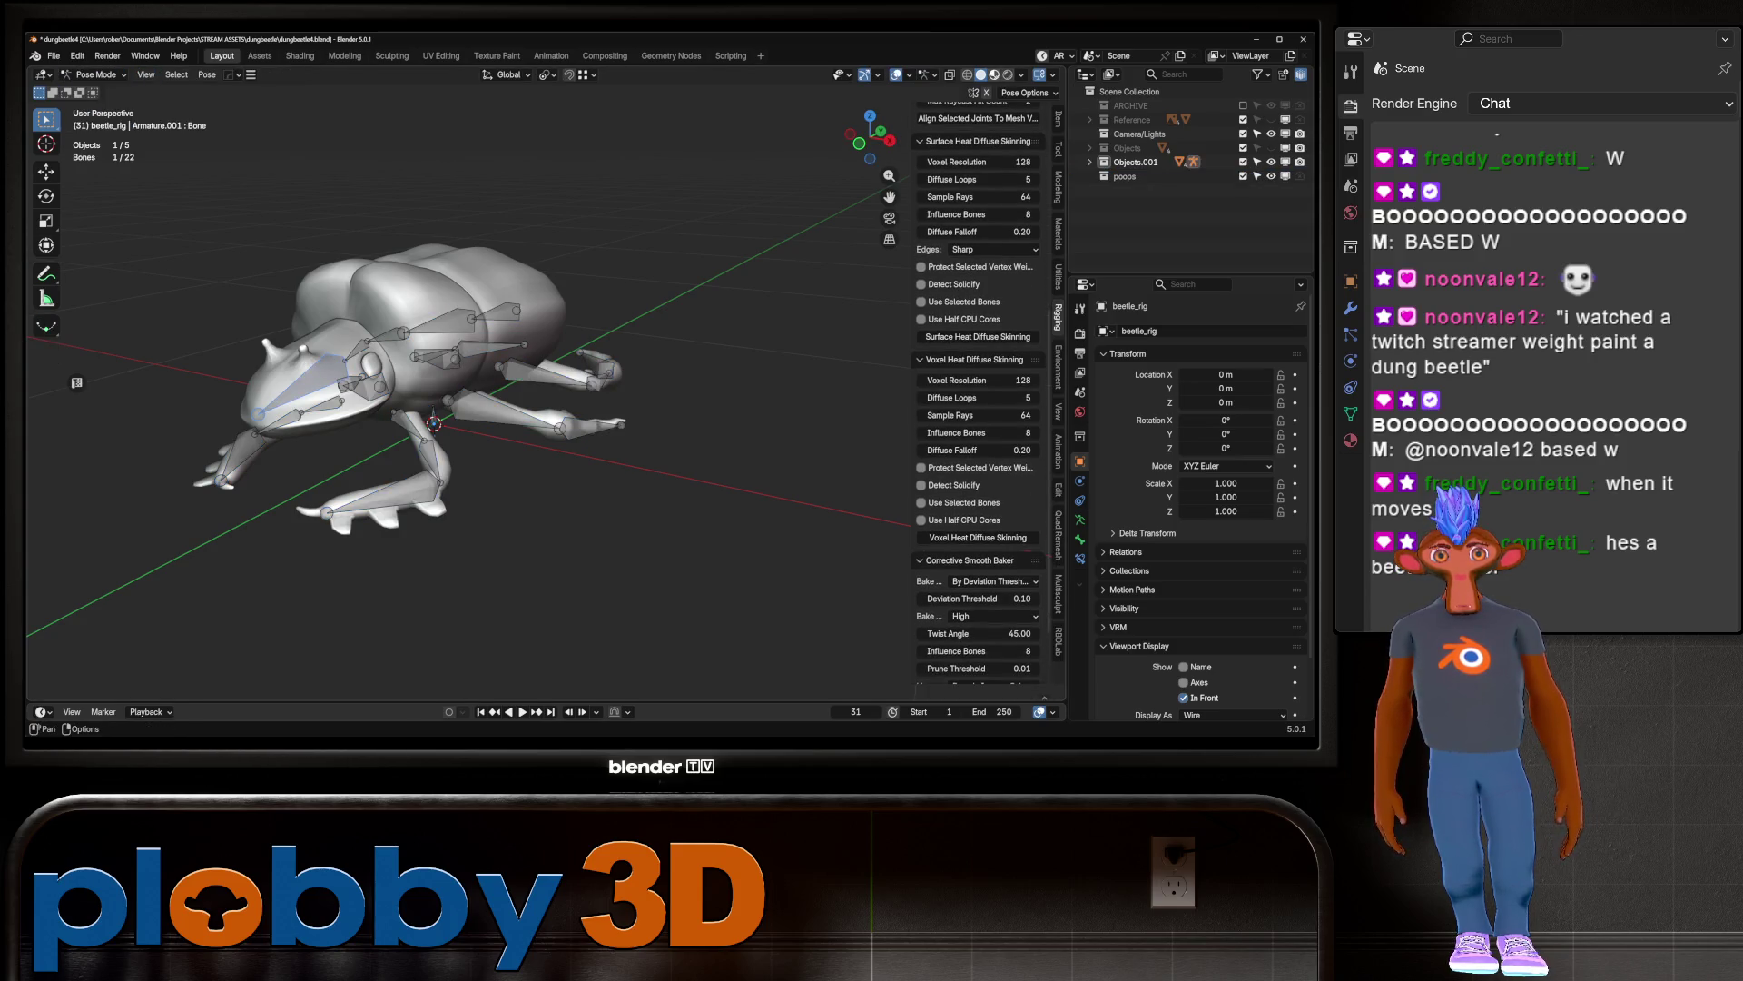
Step: Pose the beetle by rotating the selected bone about X, then view it in Rendered shading
{"action": "key", "text": "z"}
{"action": "key", "text": "r"}
{"action": "key", "text": "x"}
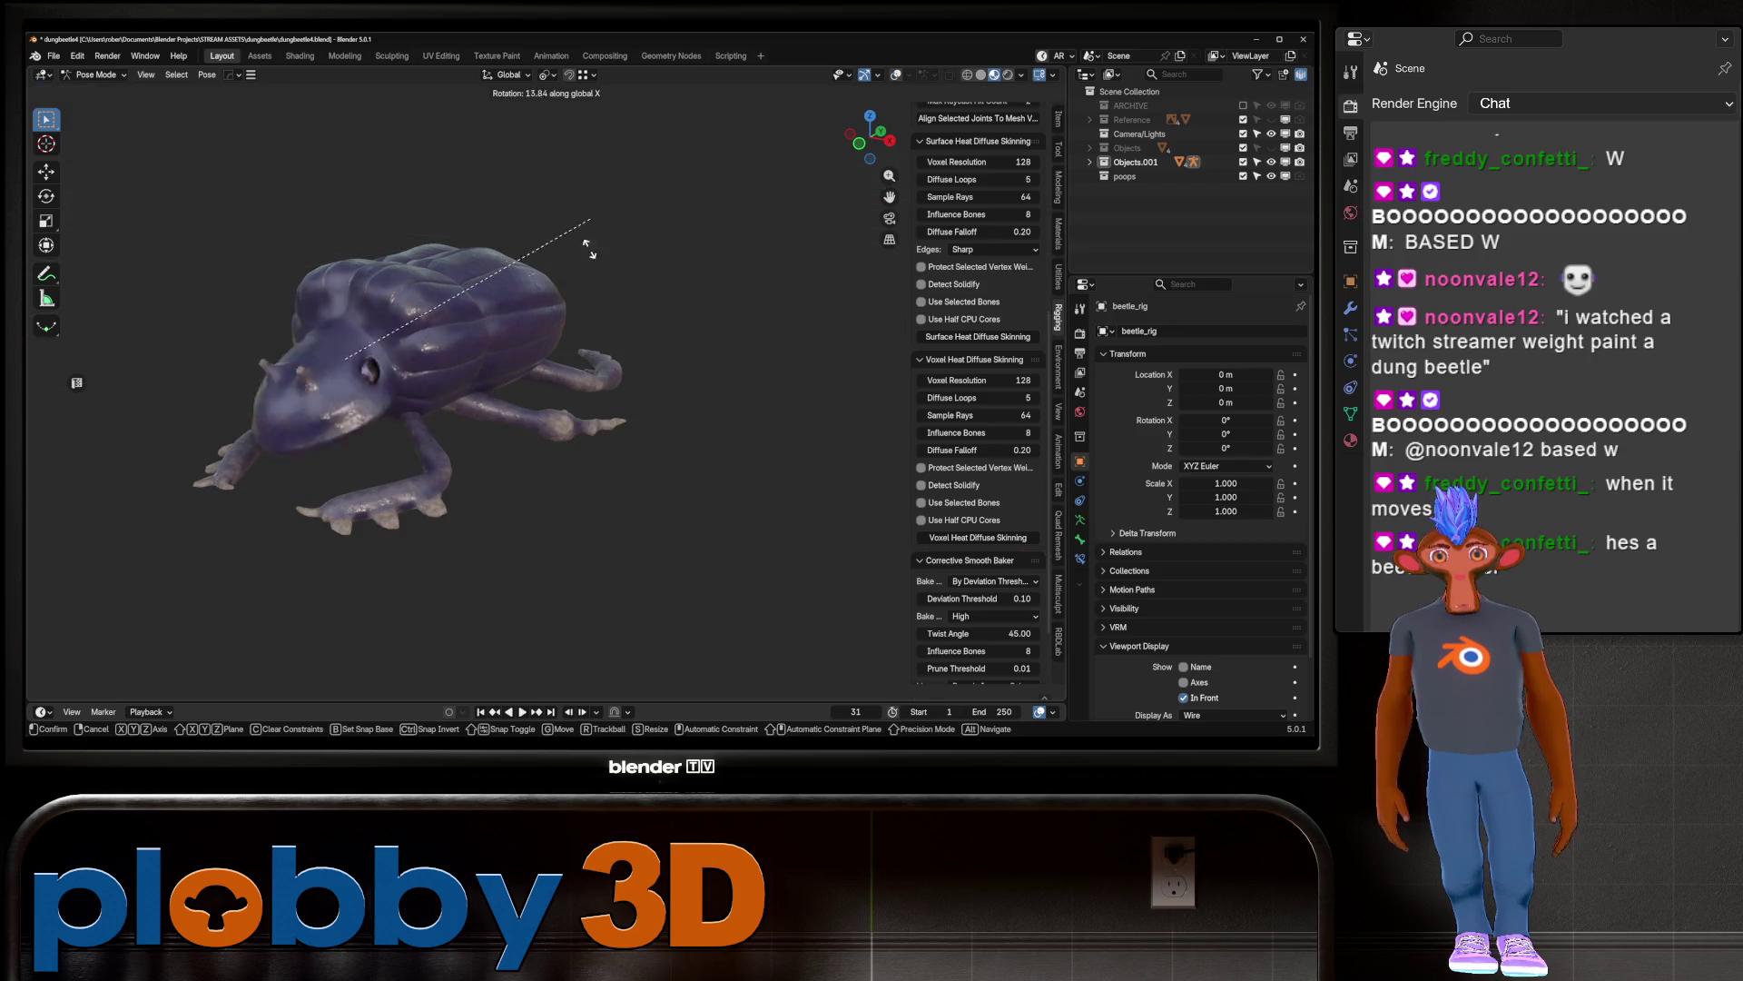
{"action": "left_click", "coordinate": [603, 233]}
{"action": "mouse_move", "coordinate": [603, 233]}
{"action": "middle_mouse_down"}
{"action": "mouse_move", "coordinate": [599, 273]}
{"action": "mouse_move", "coordinate": [703, 300]}
{"action": "middle_mouse_up"}
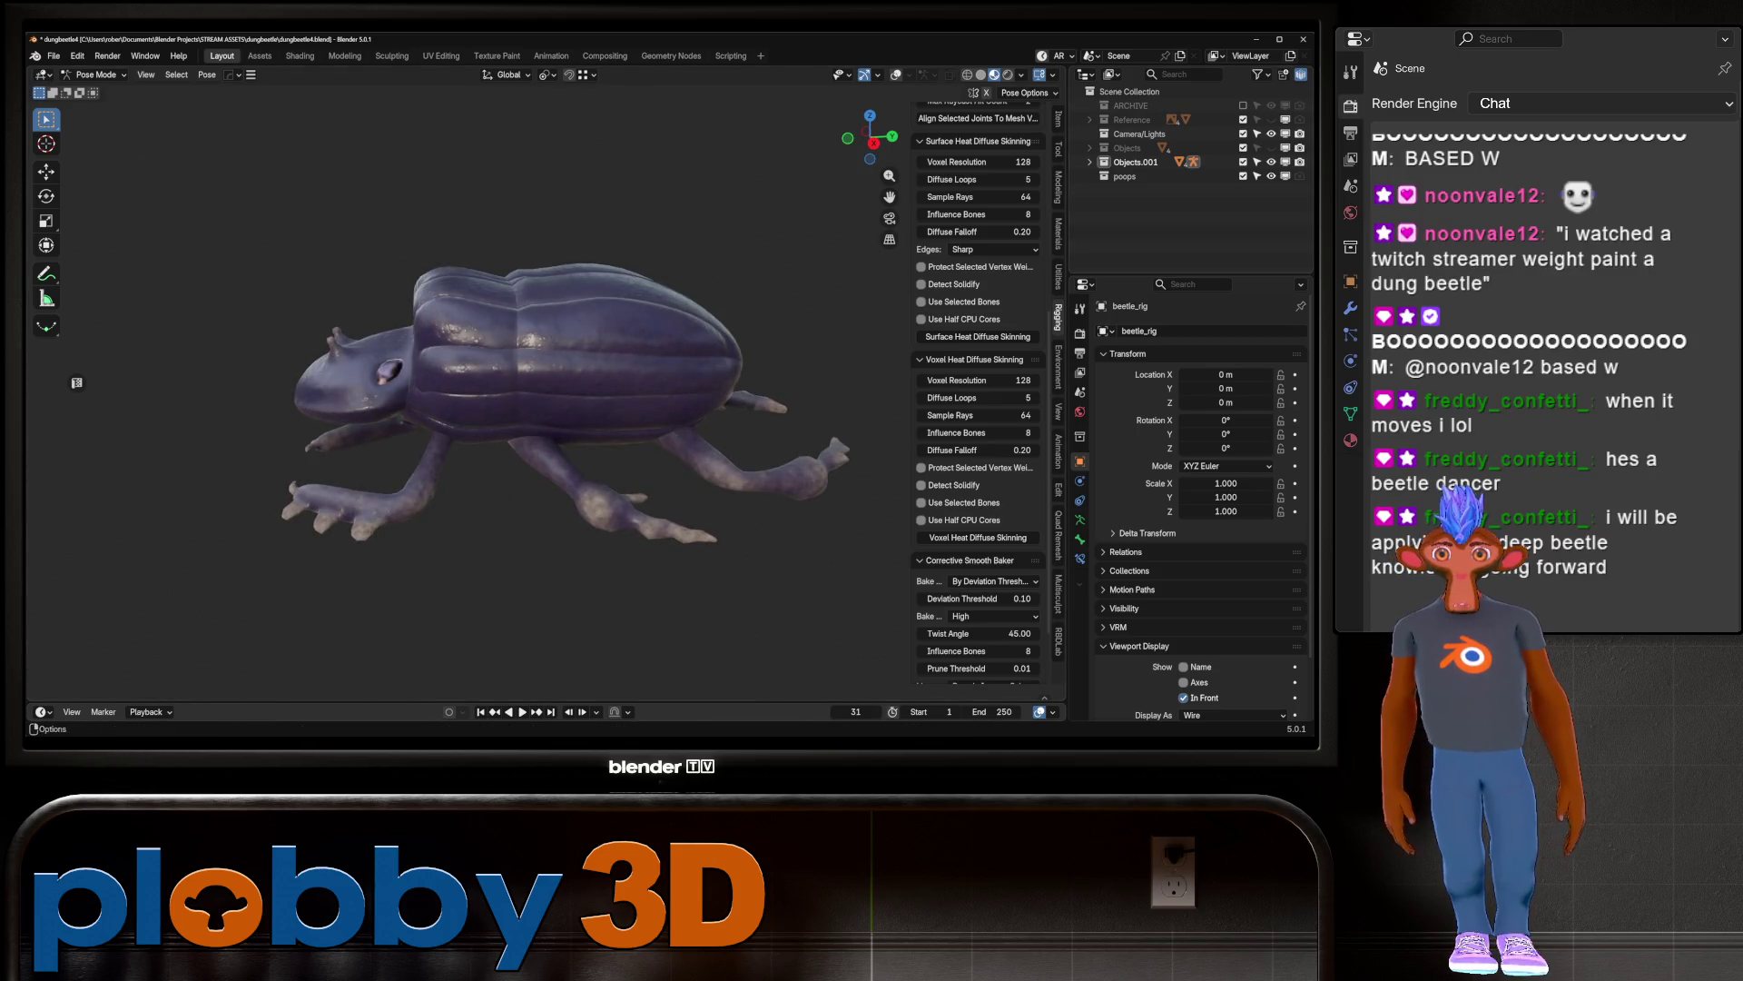
{"action": "left_click", "coordinate": [1007, 75]}
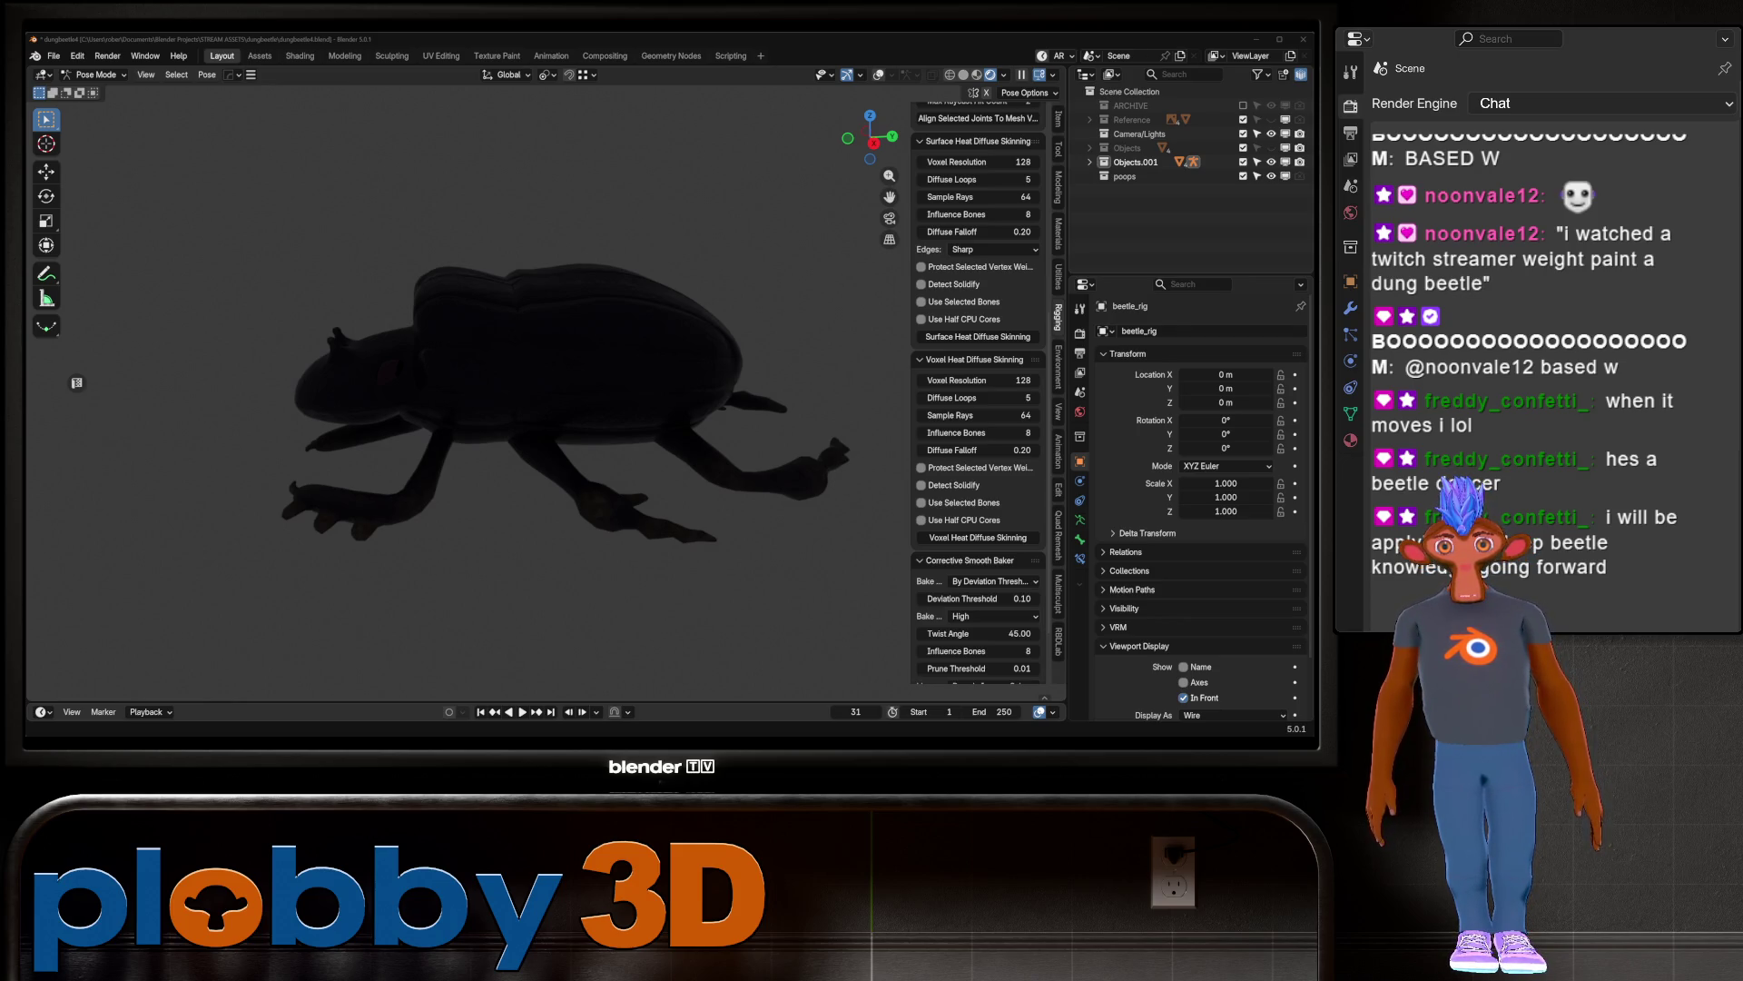
Step: Select a front-leg bone of the beetle, then switch to the Twitch stream in the browser
{"action": "left_click", "coordinate": [381, 459]}
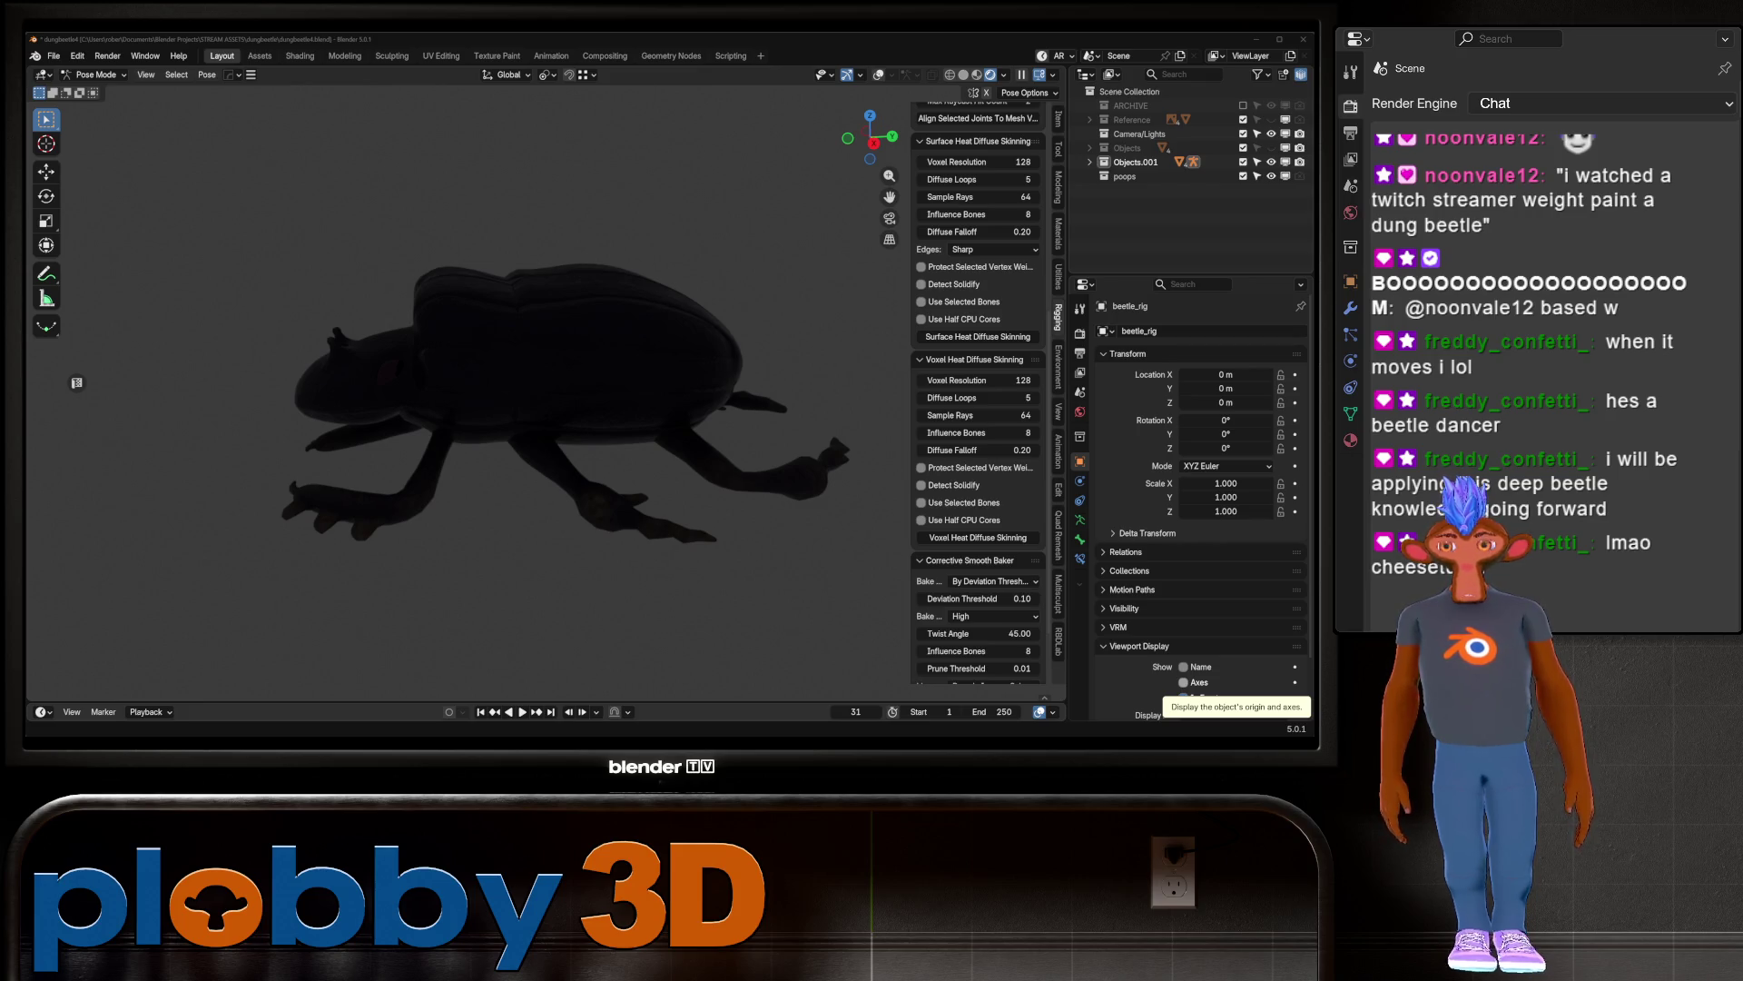
{"action": "key", "text": "alt+Tab"}
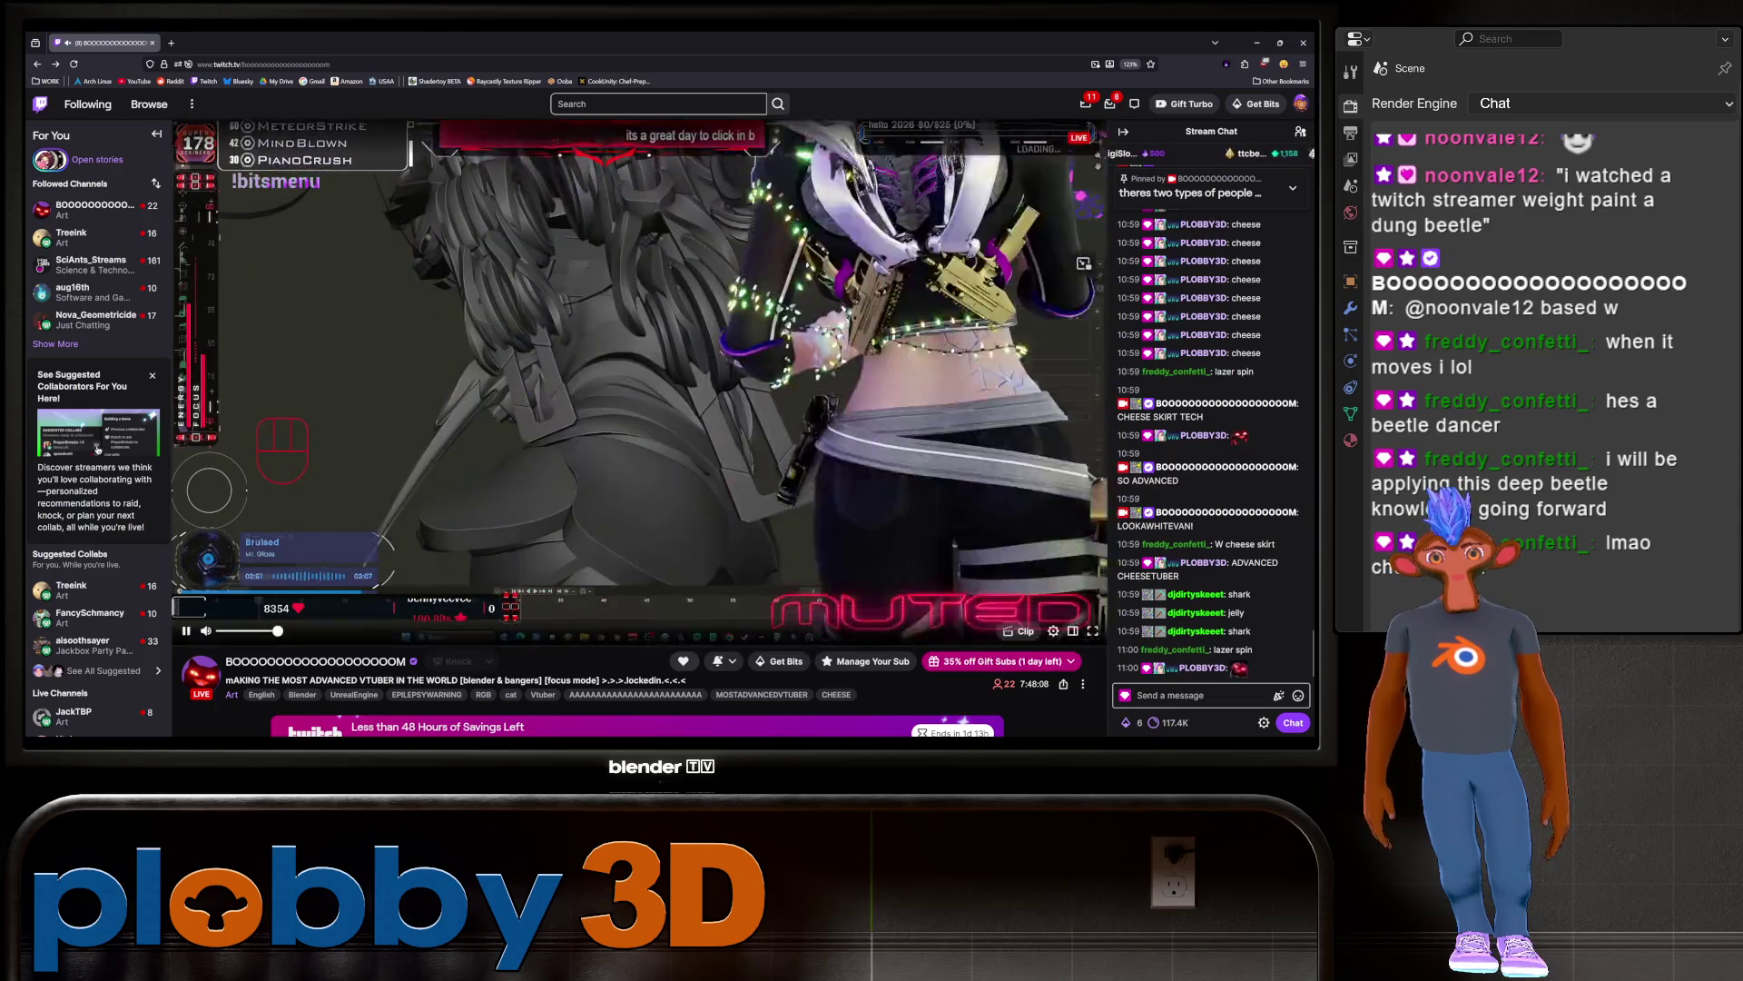
Step: Send 'bass' in the Twitch chat, then switch back to the Blender beetle scene
{"action": "type", "text": "bas"}
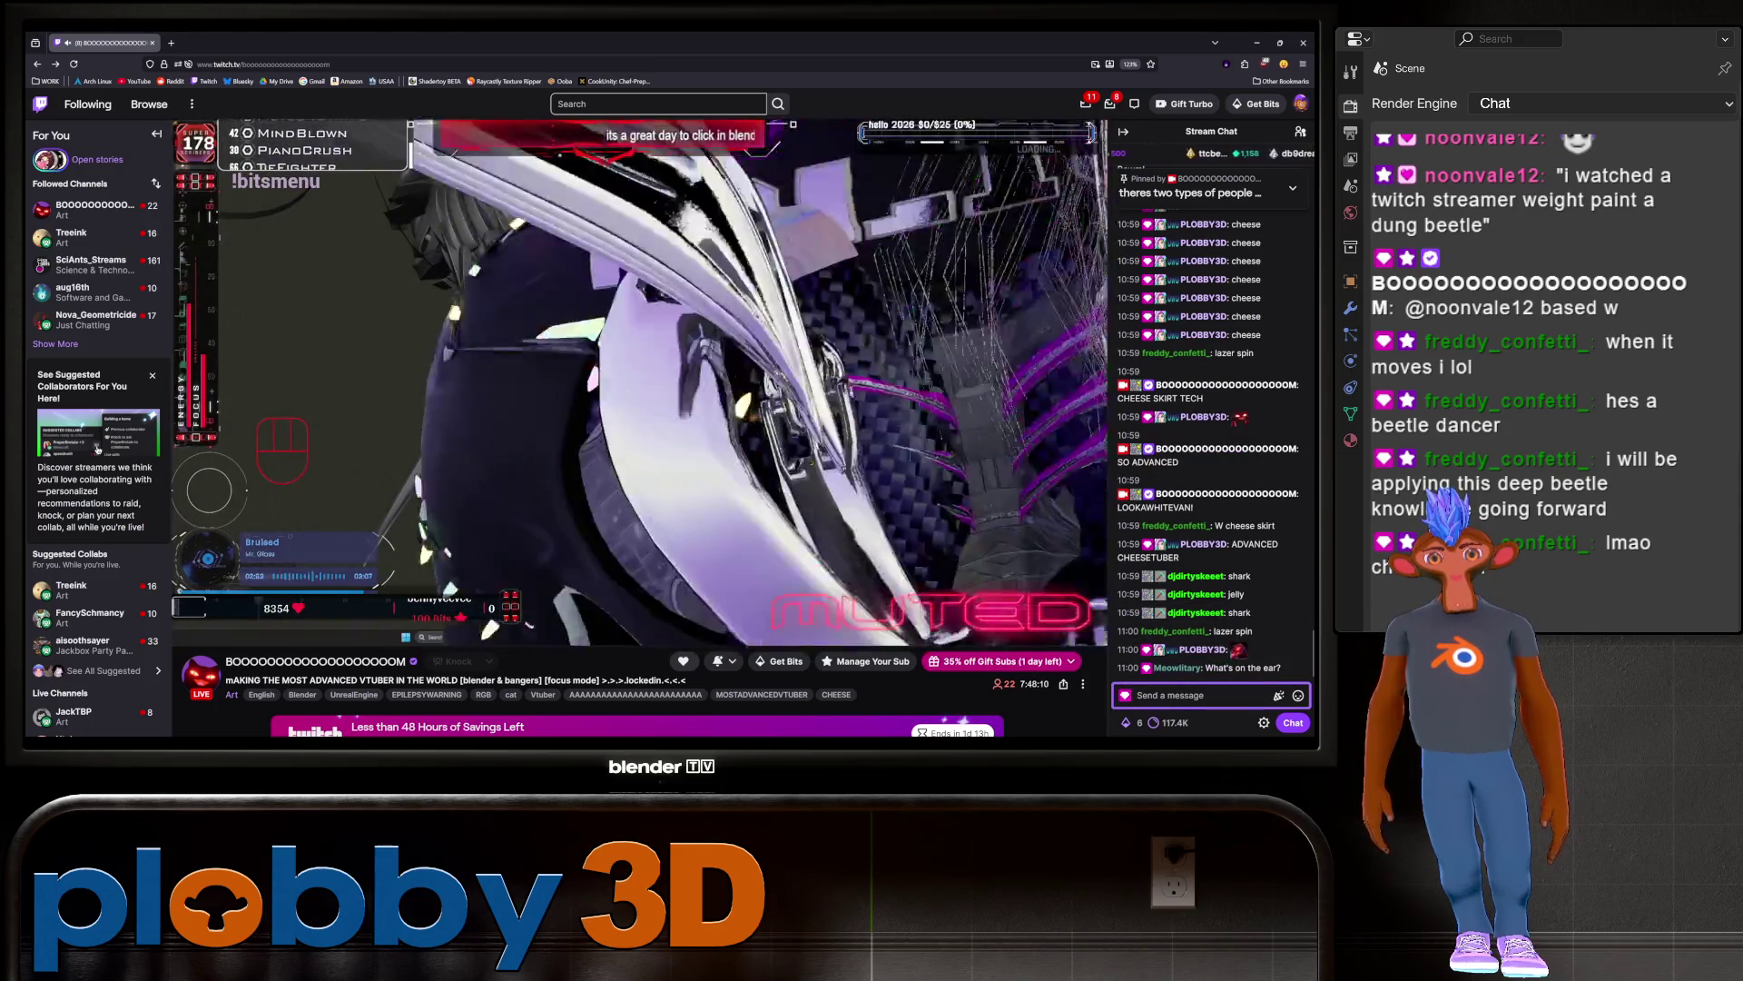
{"action": "type", "text": "s"}
{"action": "key", "text": "Return"}
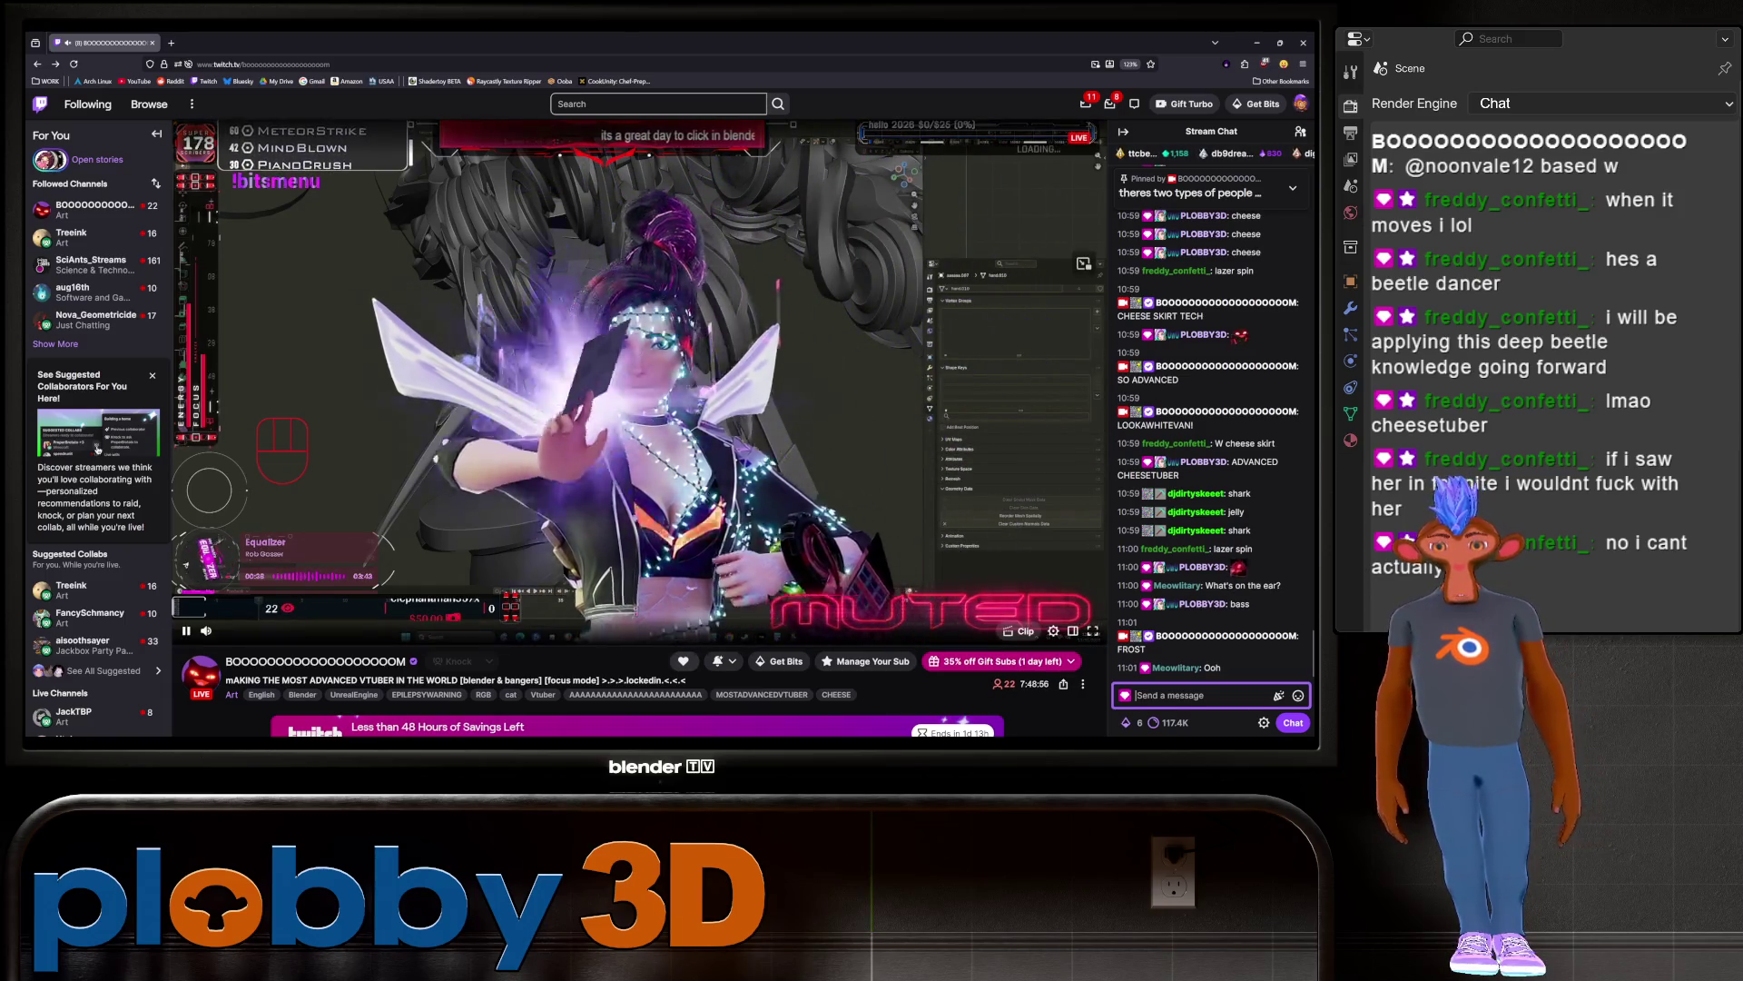
{"action": "key", "text": "alt+Tab"}
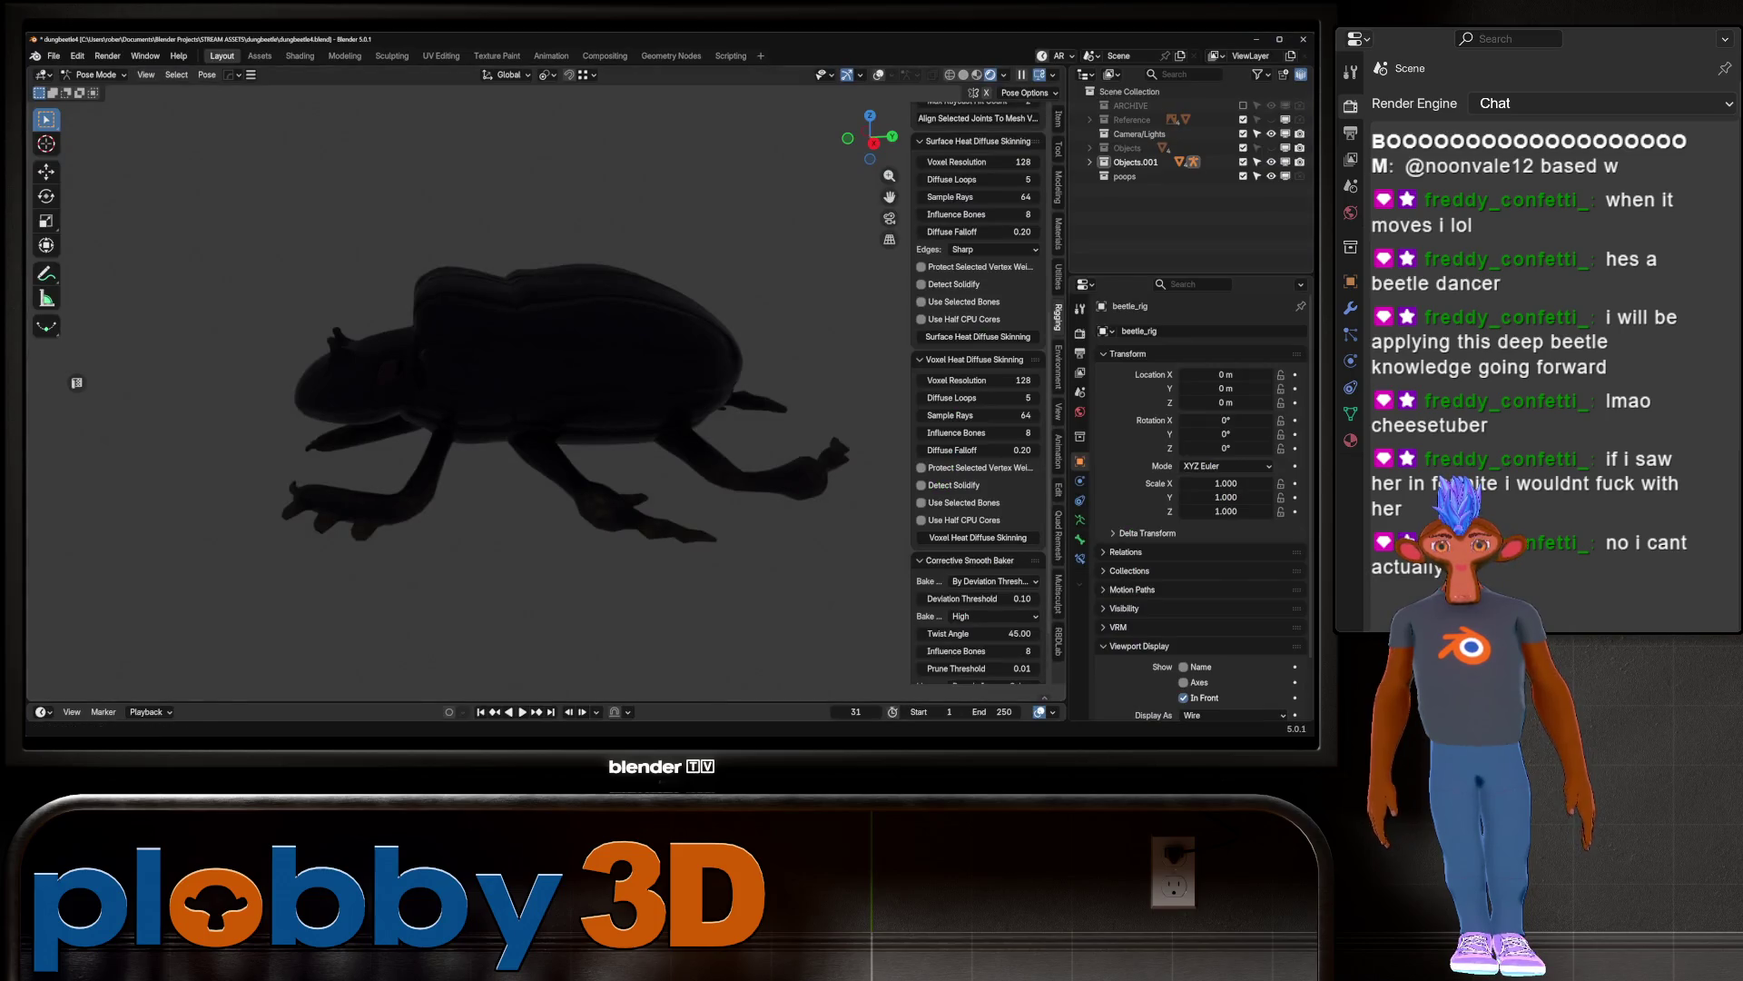
{"action": "left_click", "coordinate": [510, 740]}
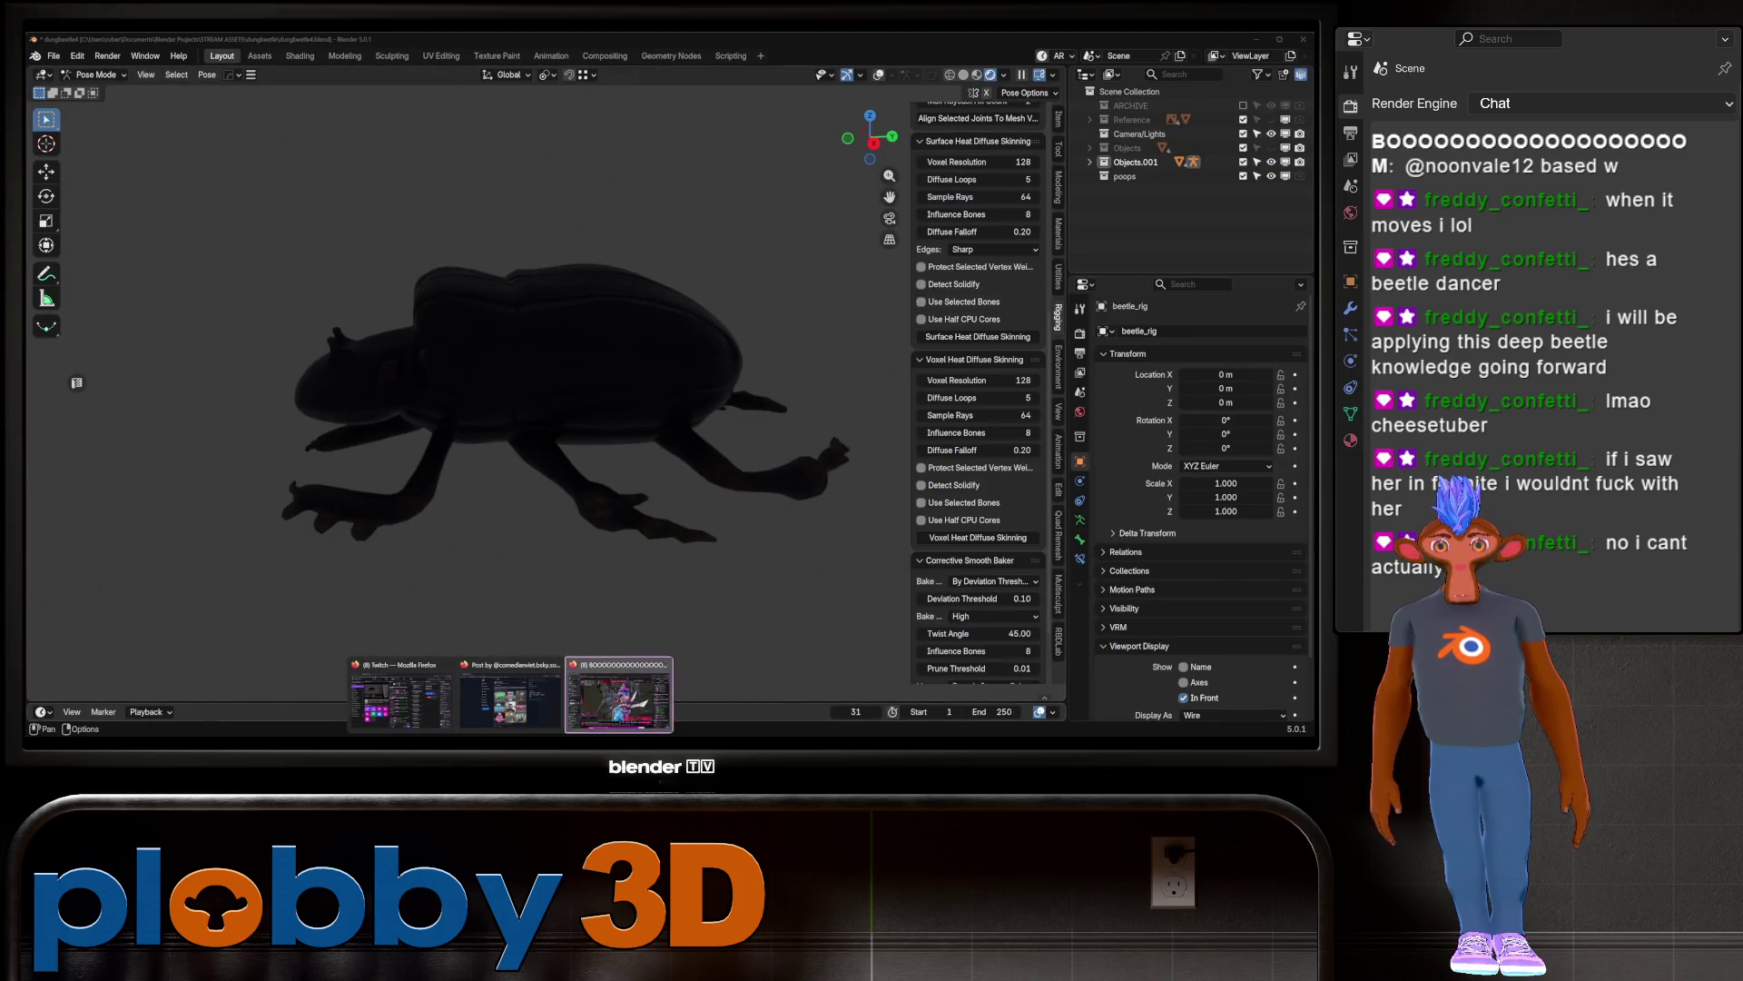
{"action": "left_click", "coordinate": [564, 698]}
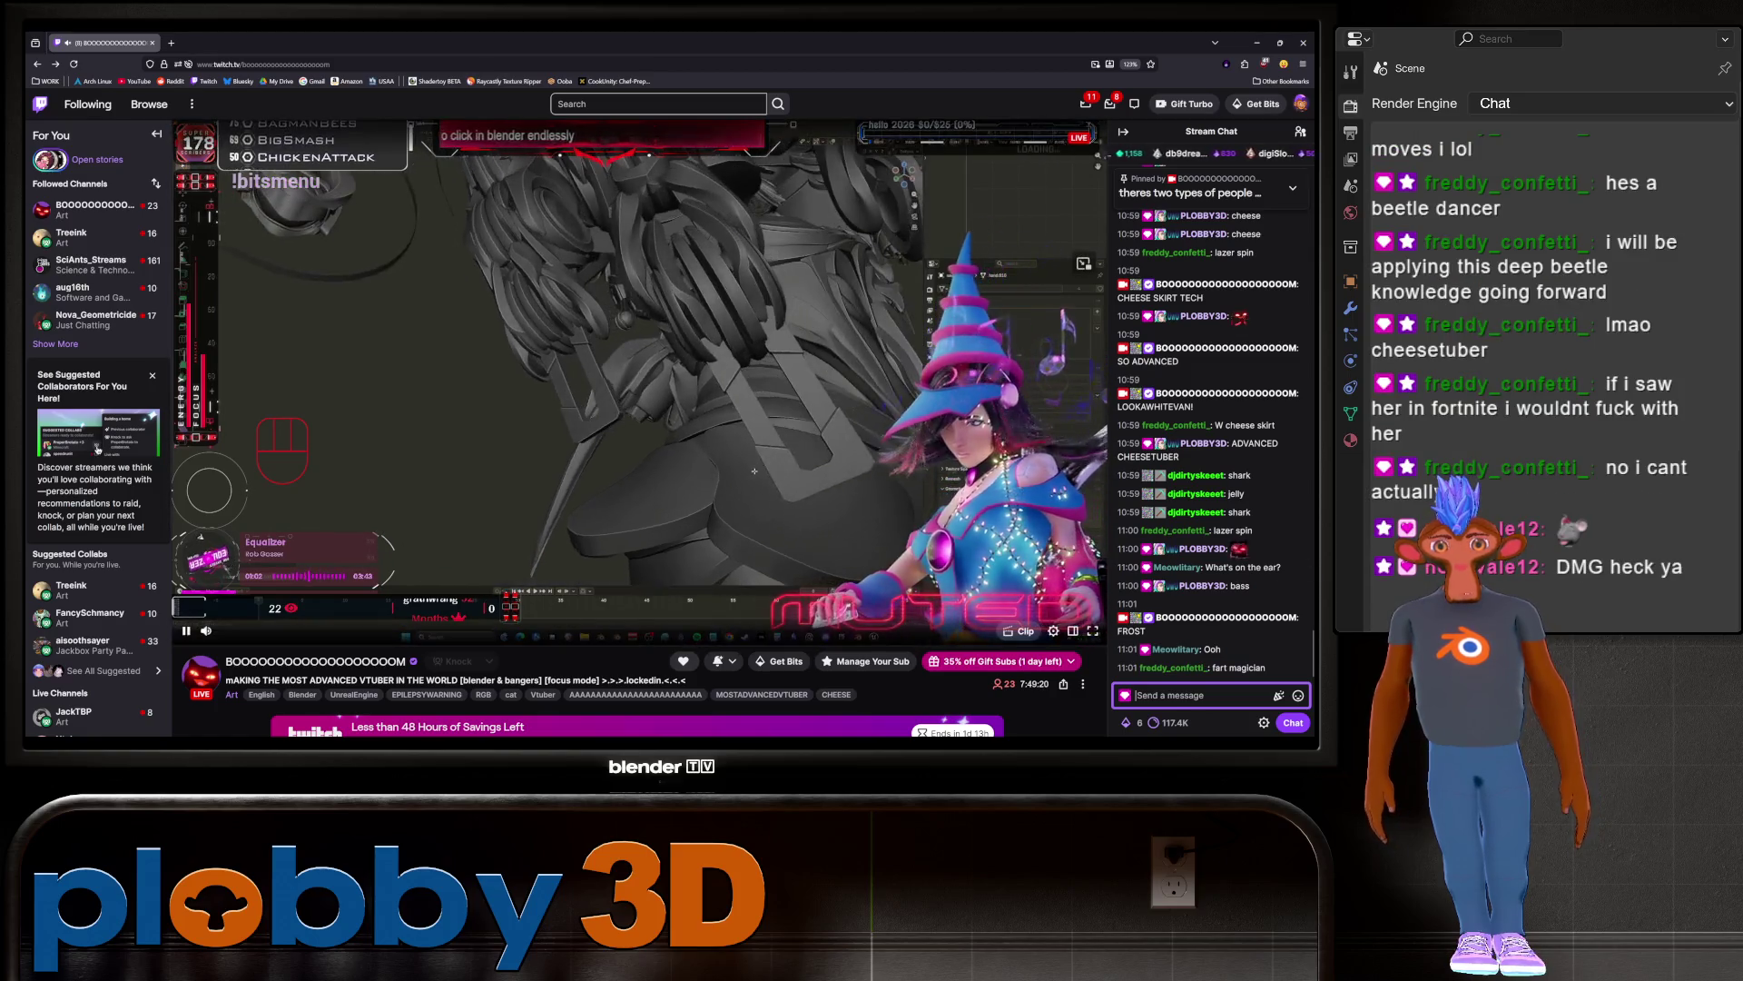
{"action": "key", "text": "alt+Tab"}
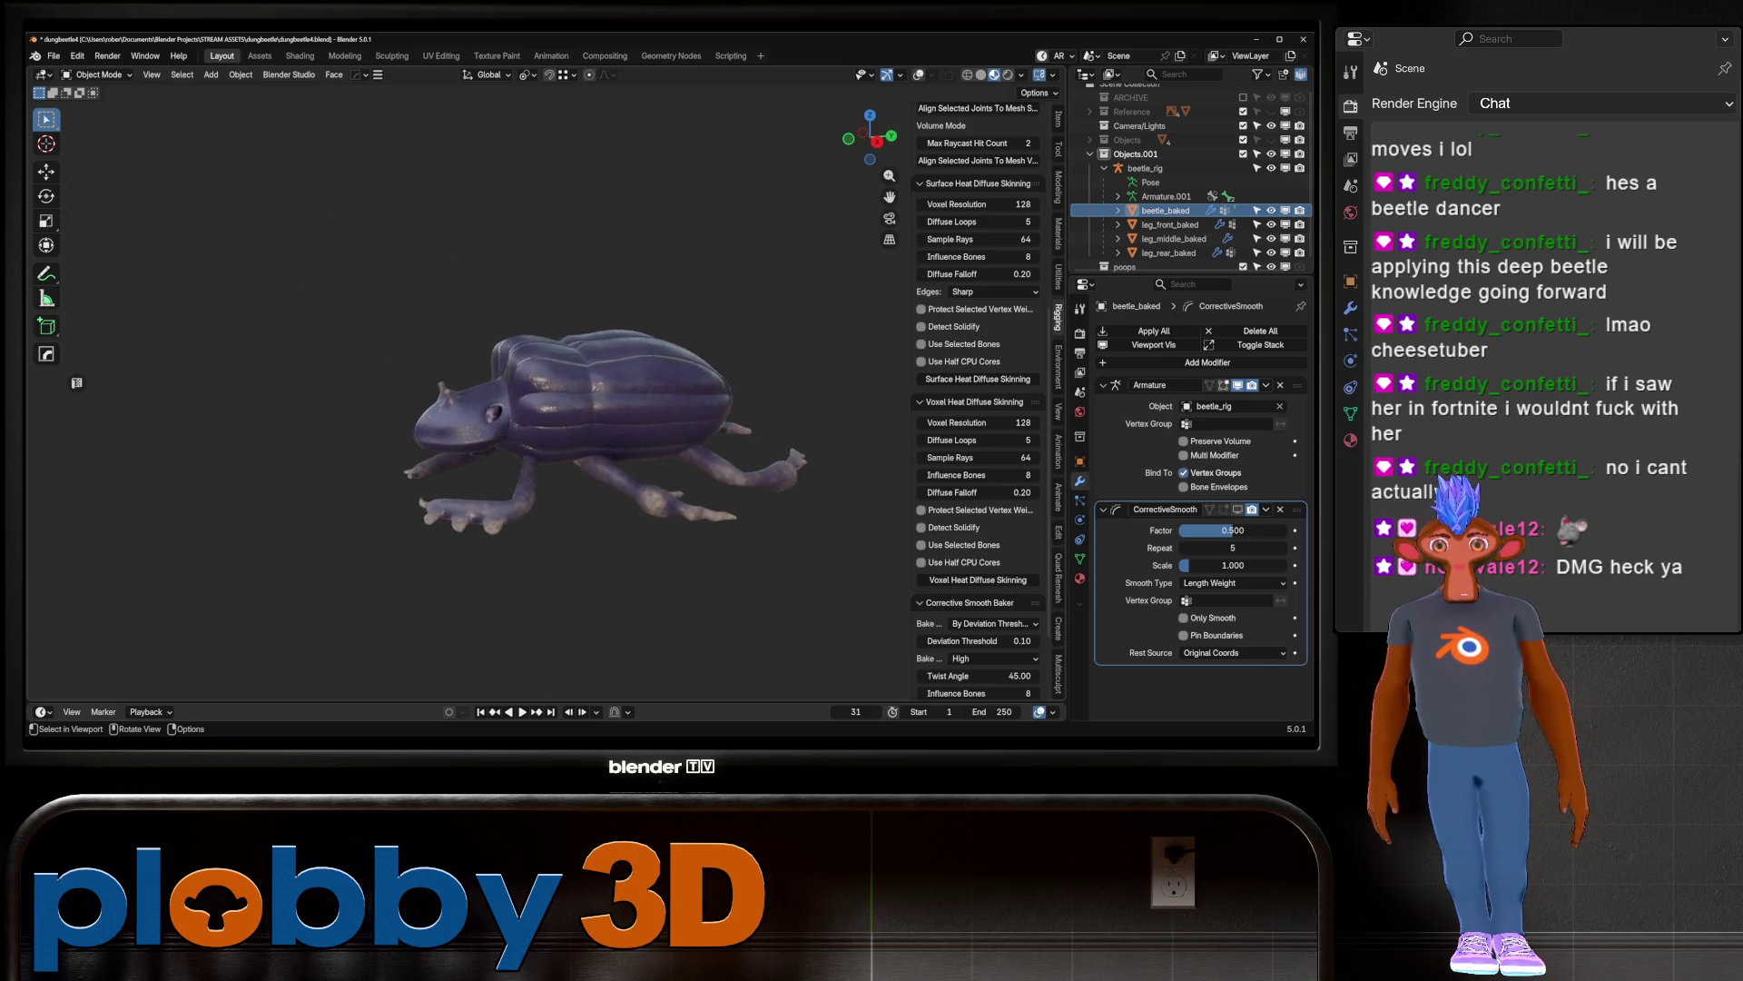
Step: Show the overlays again, enter Pose Mode, and test-rotate the spine bone about X before cancelling
{"action": "key", "text": "shift+alt+z"}
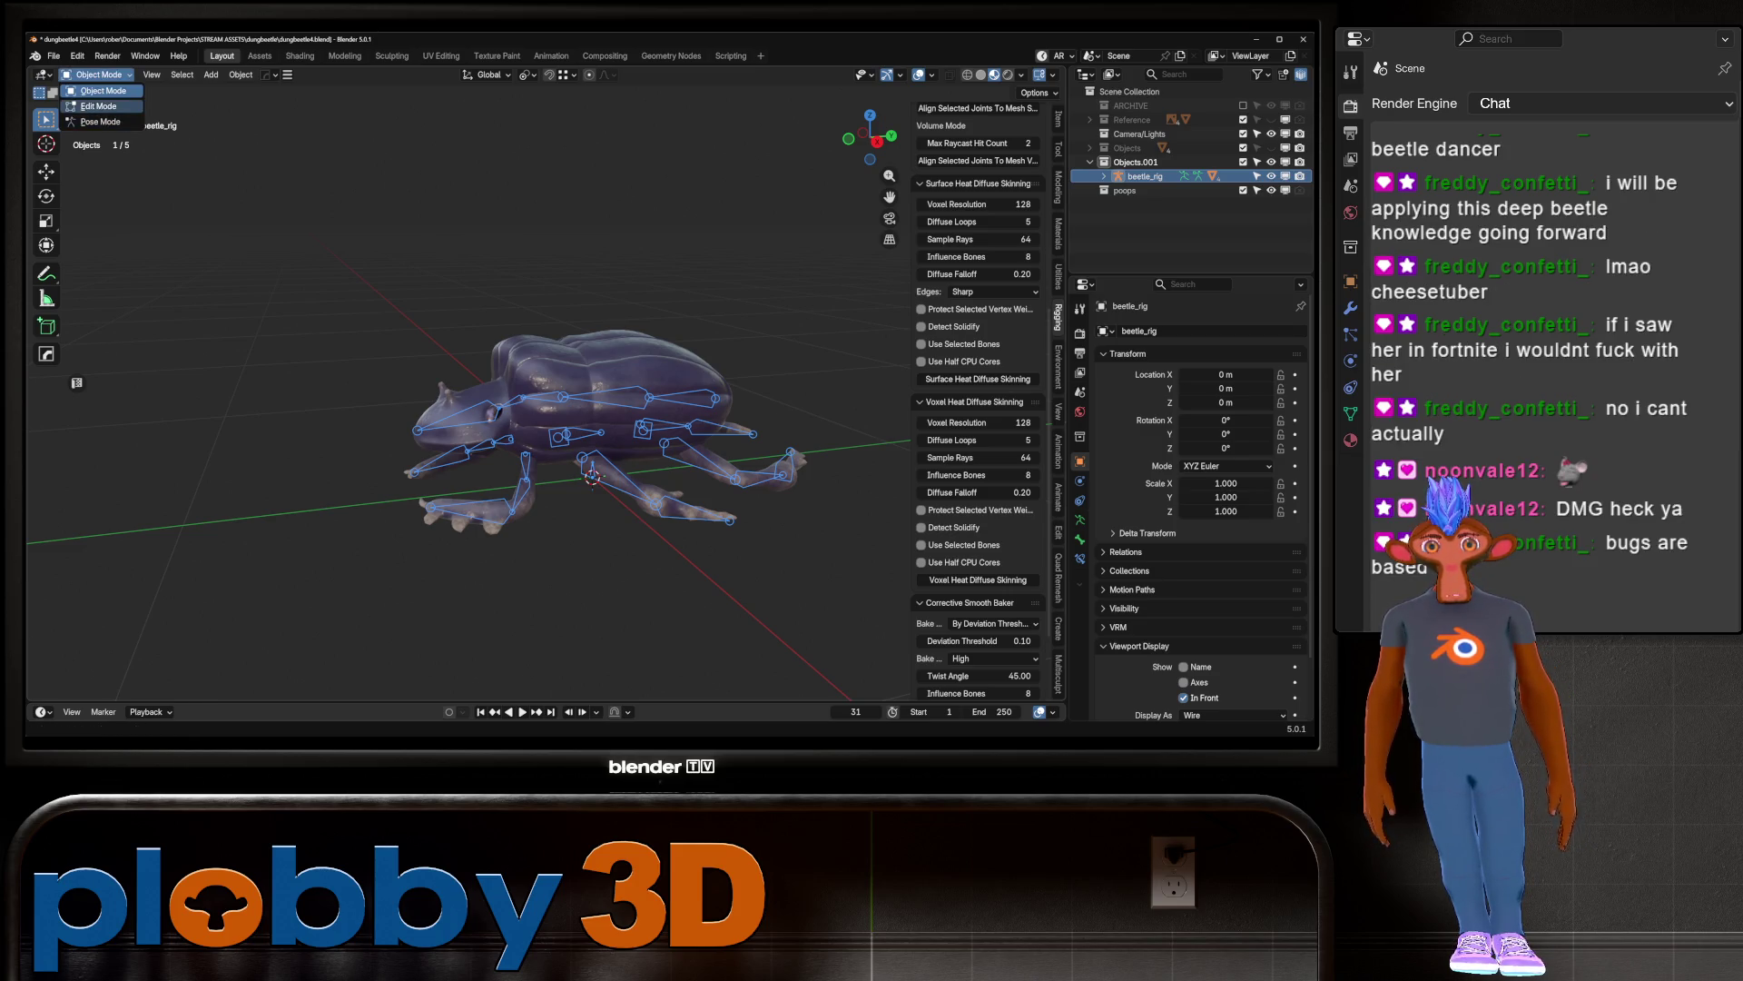
{"action": "left_click", "coordinate": [91, 120]}
{"action": "key", "text": "r"}
{"action": "key", "text": "x"}
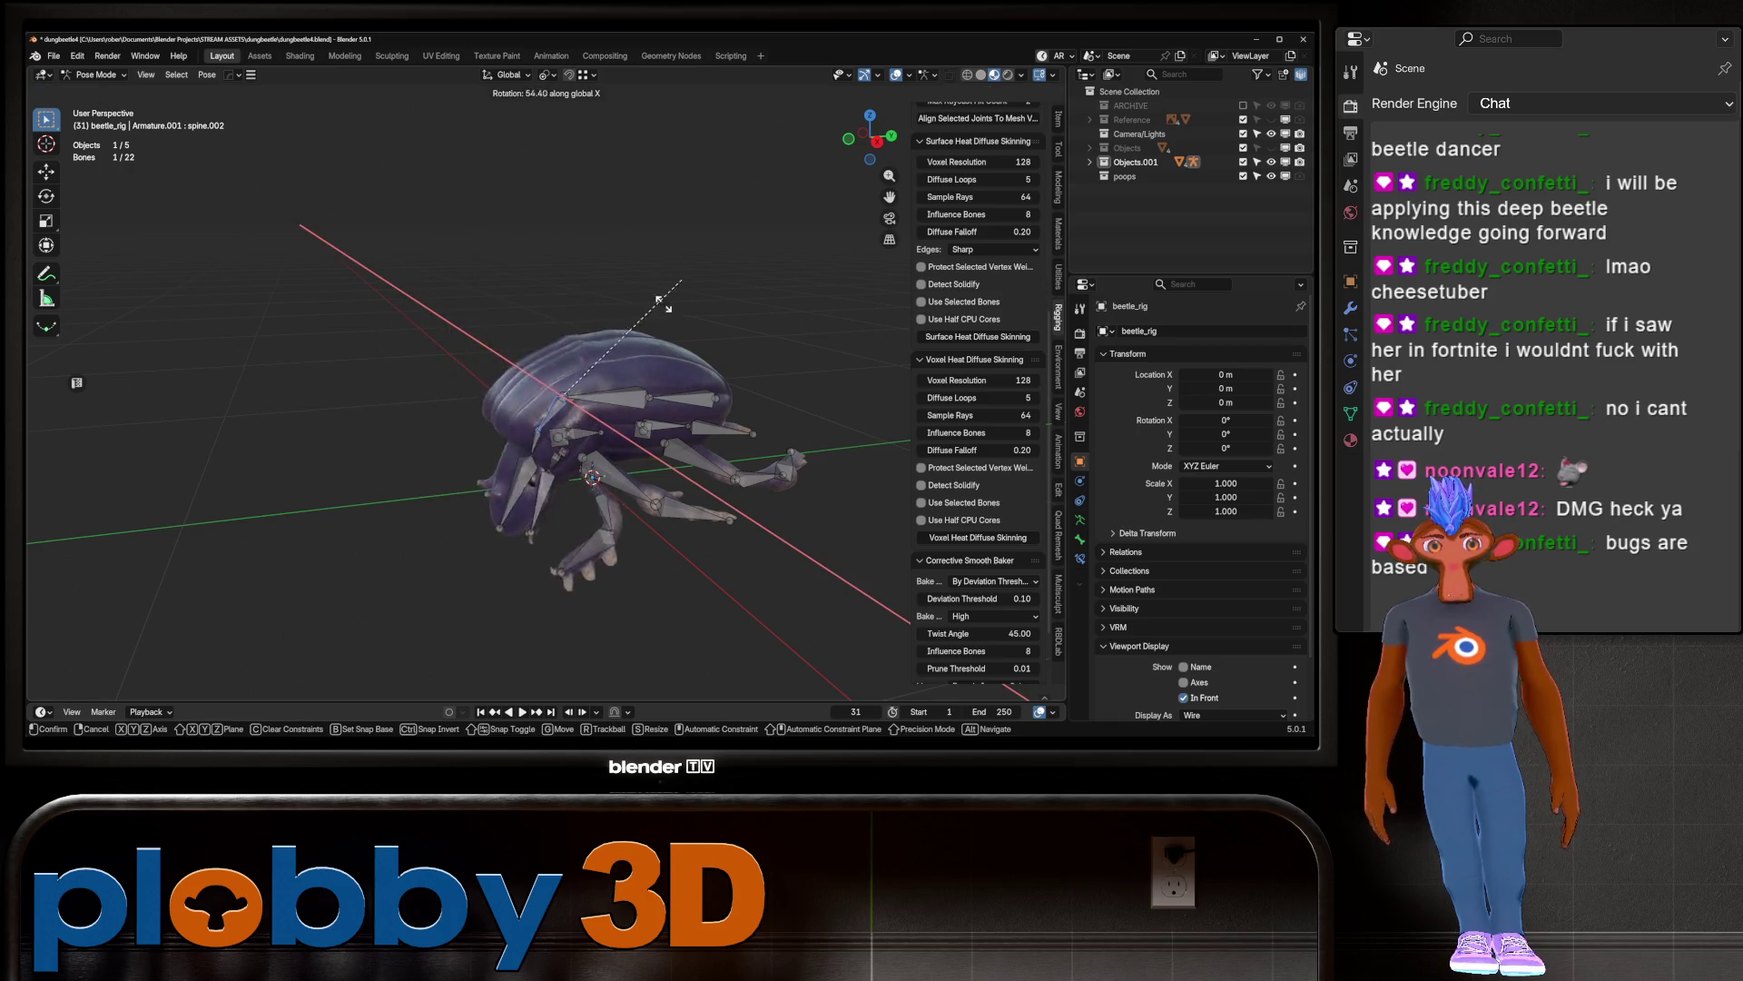
{"action": "key", "text": "Escape"}
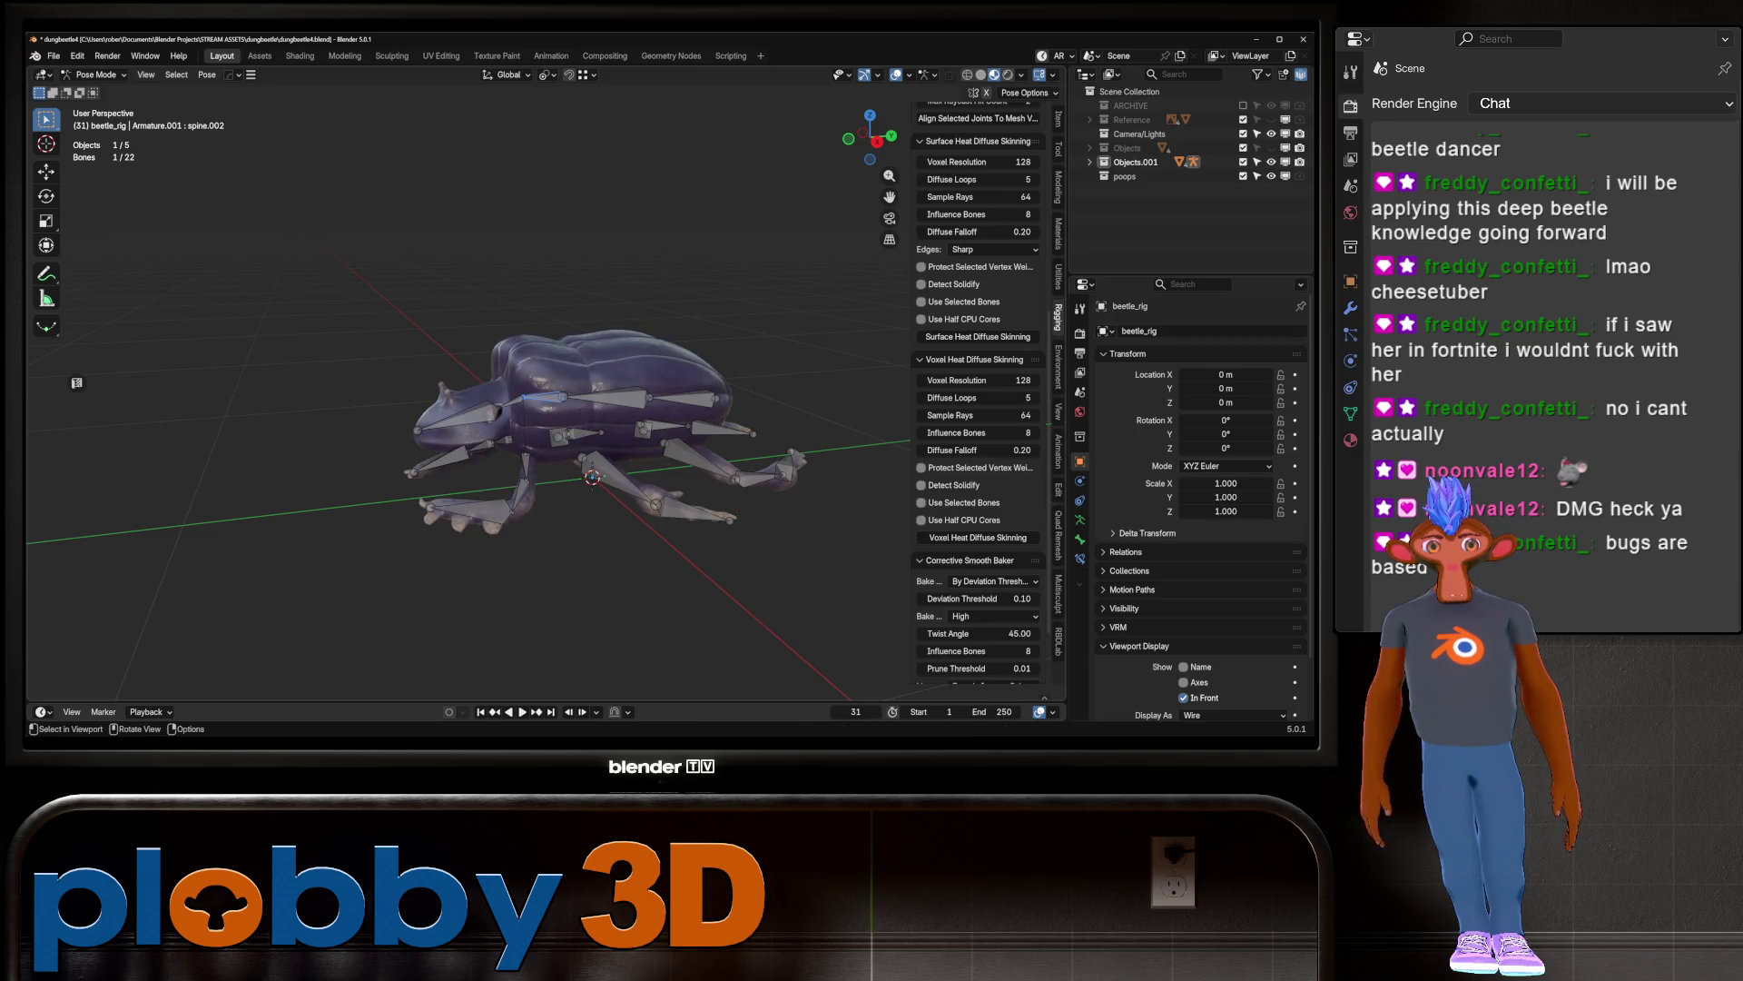
Step: Select all the rig's bones and switch the armature into Edit Mode, keeping the rest pose
{"action": "left_click_drag", "start_coordinate": [324, 262], "coordinate": [891, 678]}
{"action": "middle_click_drag", "start_coordinate": [891, 678], "coordinate": [853, 654]}
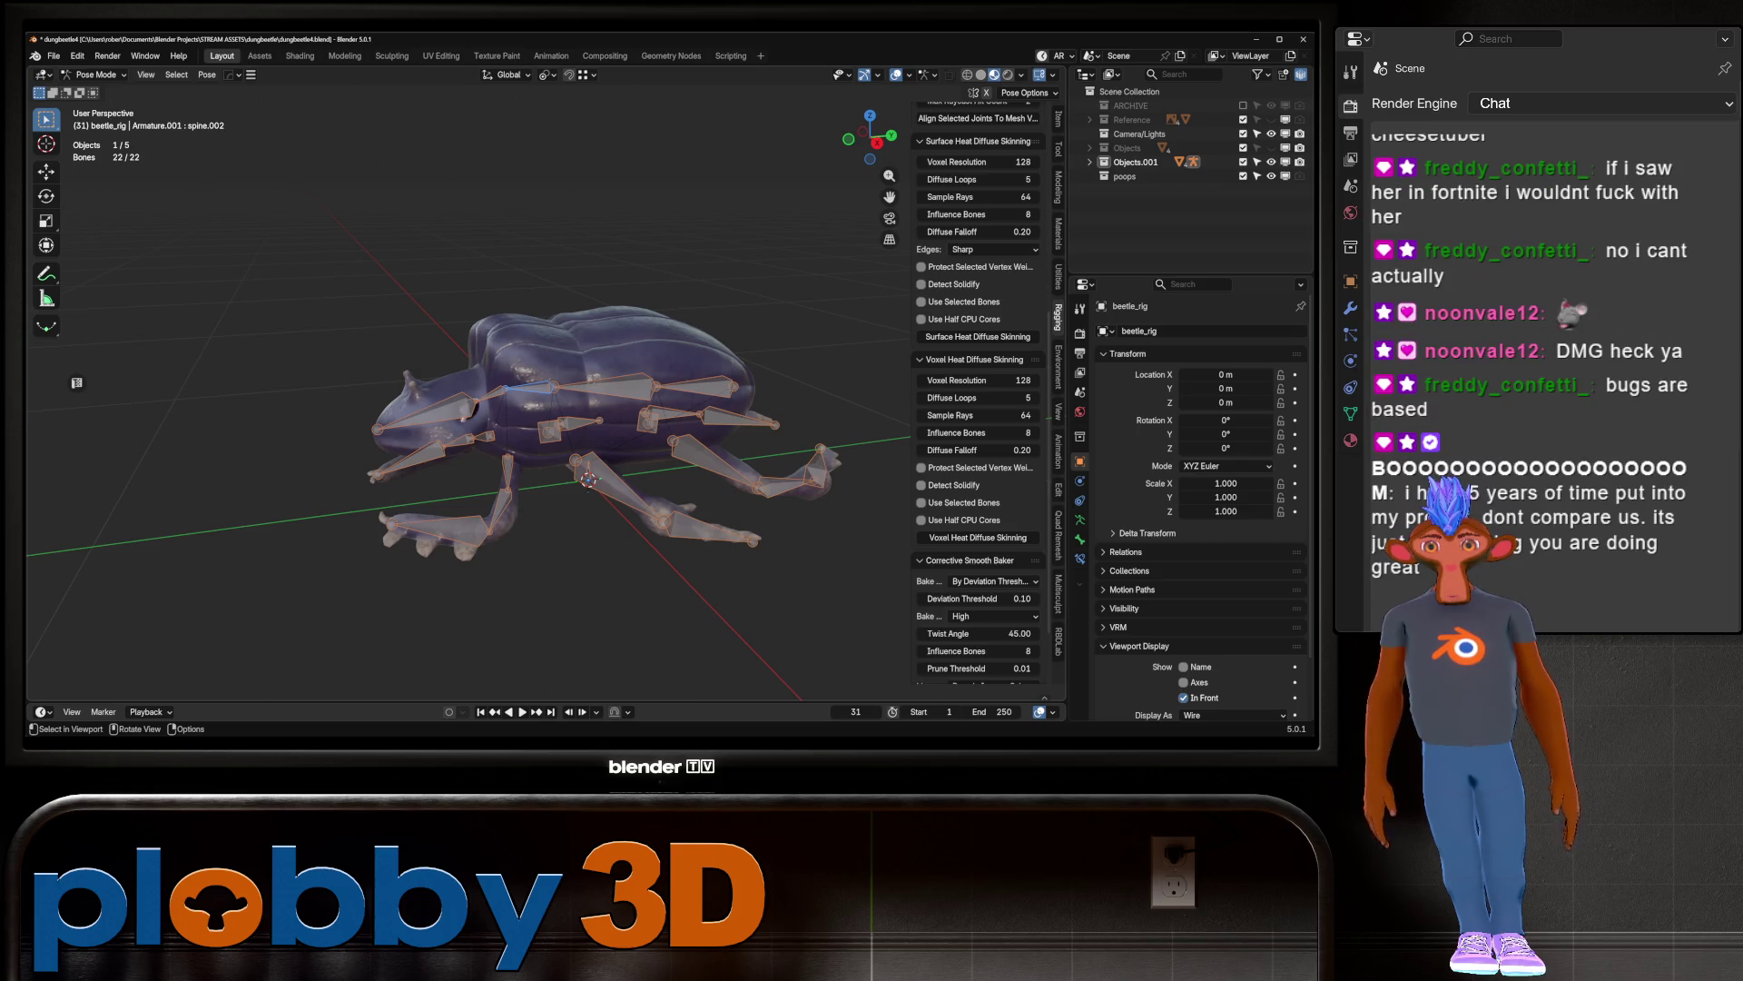
{"action": "mouse_move", "coordinate": [545, 409]}
{"action": "middle_mouse_down"}
{"action": "mouse_move", "coordinate": [636, 391]}
{"action": "mouse_move", "coordinate": [681, 454]}
{"action": "mouse_move", "coordinate": [581, 427]}
{"action": "mouse_move", "coordinate": [563, 381]}
{"action": "mouse_move", "coordinate": [618, 418]}
{"action": "mouse_move", "coordinate": [545, 409]}
{"action": "mouse_move", "coordinate": [509, 381]}
{"action": "mouse_move", "coordinate": [536, 404]}
{"action": "mouse_move", "coordinate": [427, 390]}
{"action": "mouse_move", "coordinate": [426, 418]}
{"action": "mouse_move", "coordinate": [599, 427]}
{"action": "middle_mouse_up"}
{"action": "key", "text": "Tab"}
{"action": "key", "text": "Tab"}
{"action": "scroll", "coordinate": [581, 427], "scroll_direction": "up", "scroll_amount": 5}
{"action": "scroll", "coordinate": [582, 427], "scroll_direction": "down", "scroll_amount": 4}
{"action": "scroll", "coordinate": [535, 399], "scroll_direction": "up", "scroll_amount": 5}
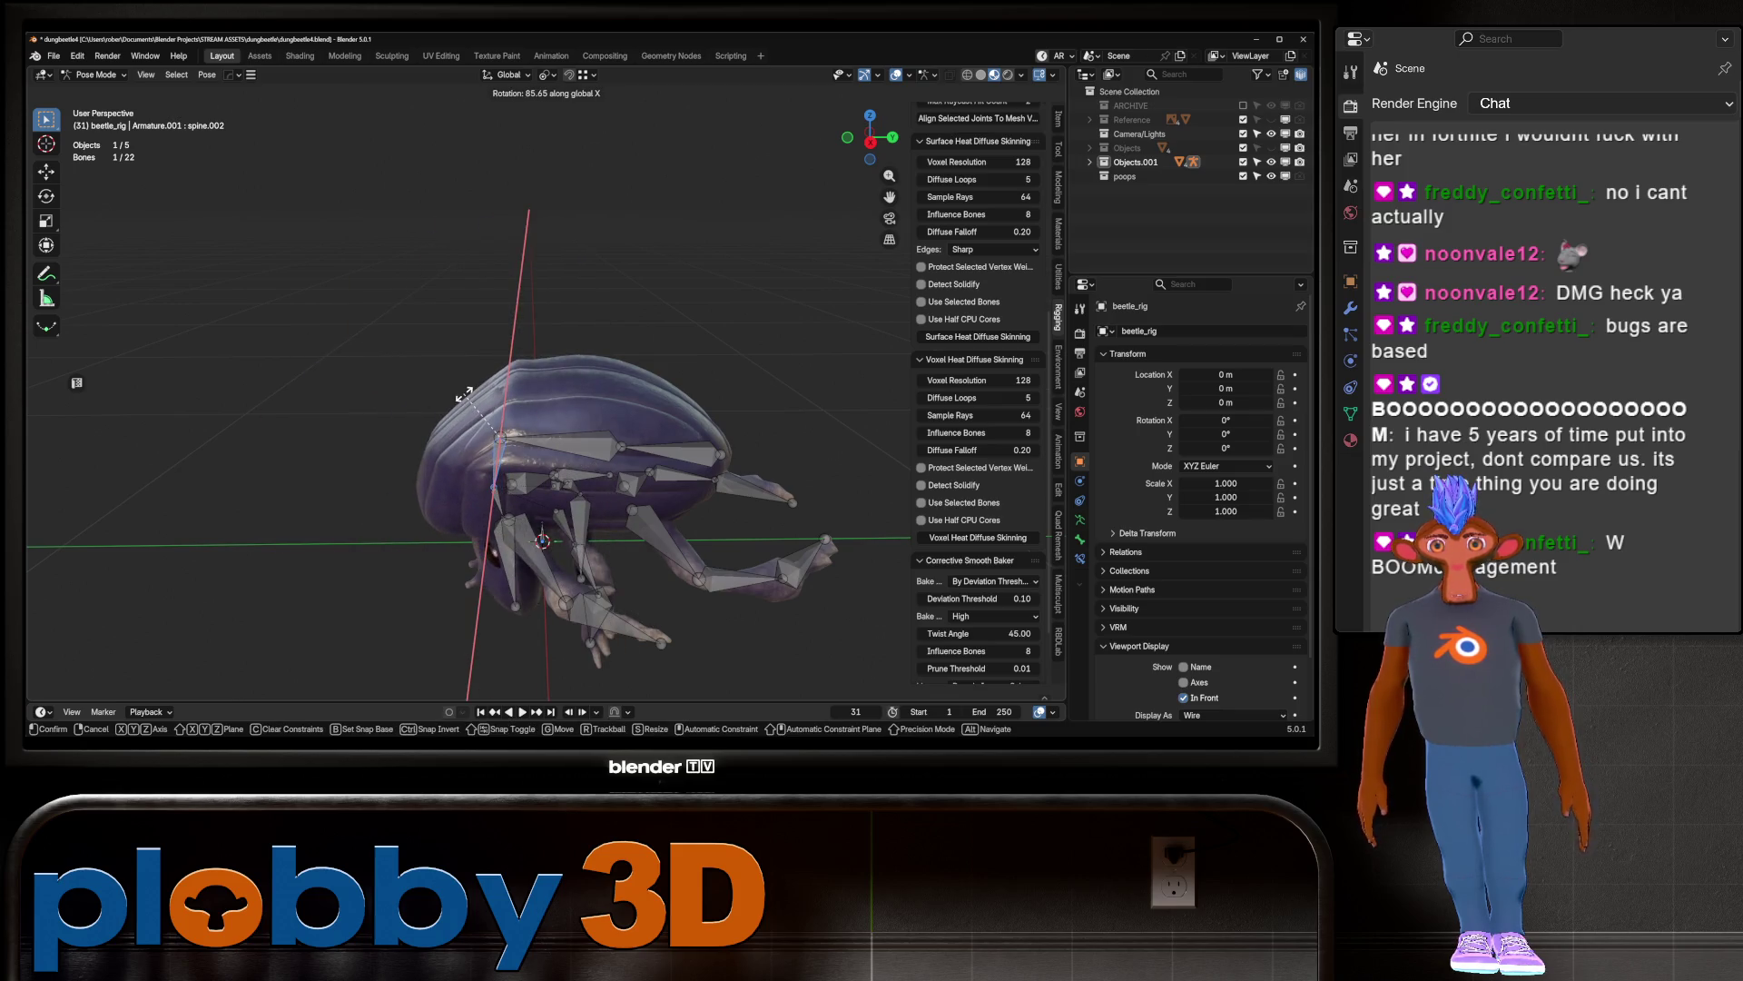
{"action": "key", "text": "Escape"}
{"action": "scroll", "coordinate": [535, 472], "scroll_direction": "down", "scroll_amount": 2}
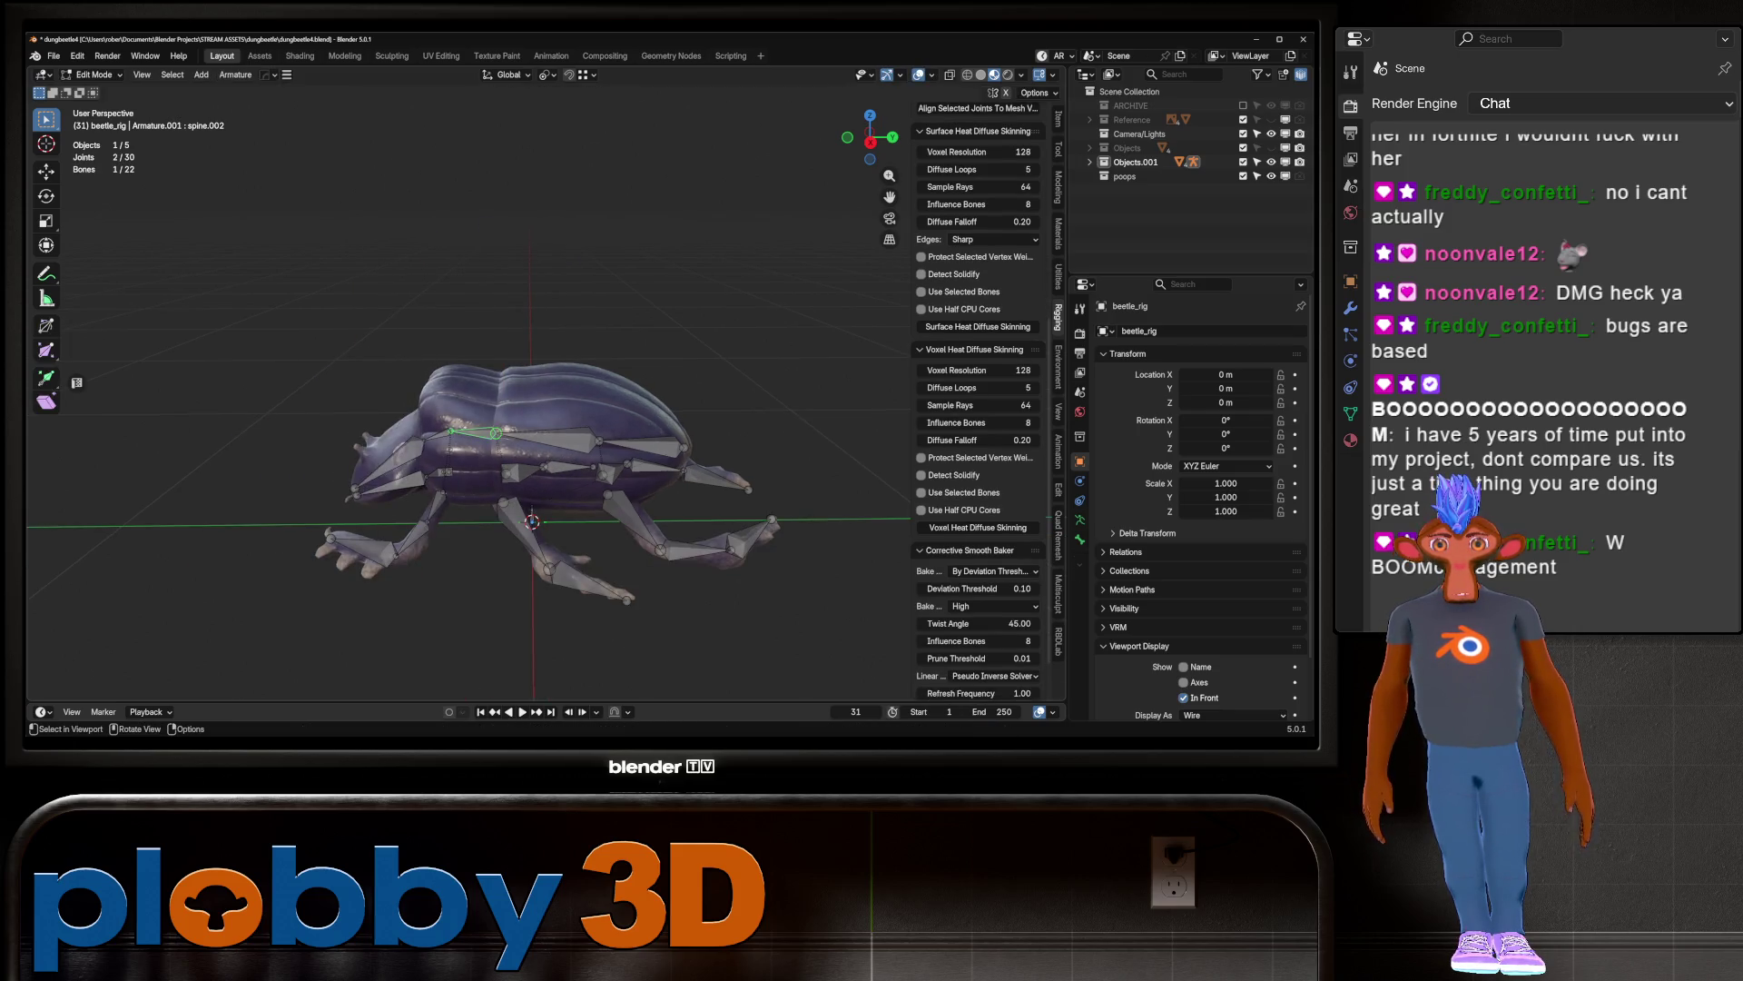
Step: Select all the rig's bones and return beetle_rig to Object Mode
{"action": "key", "text": "Tab"}
{"action": "key", "text": "Tab"}
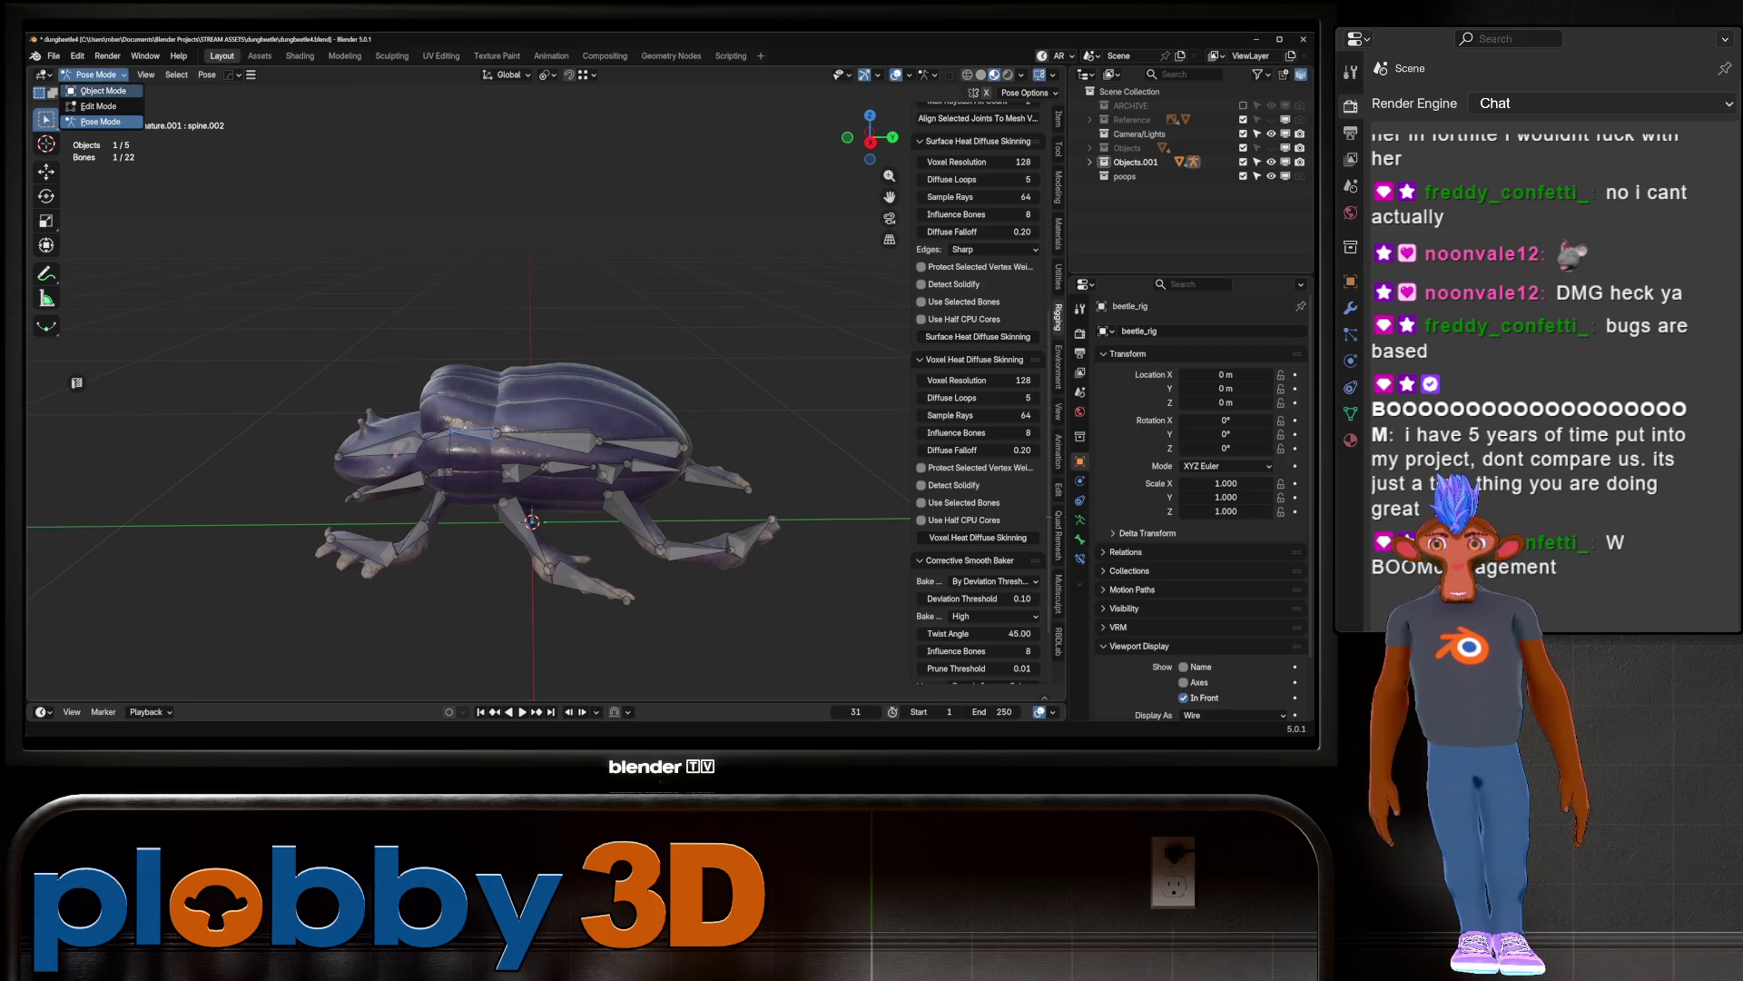
{"action": "key", "text": "a"}
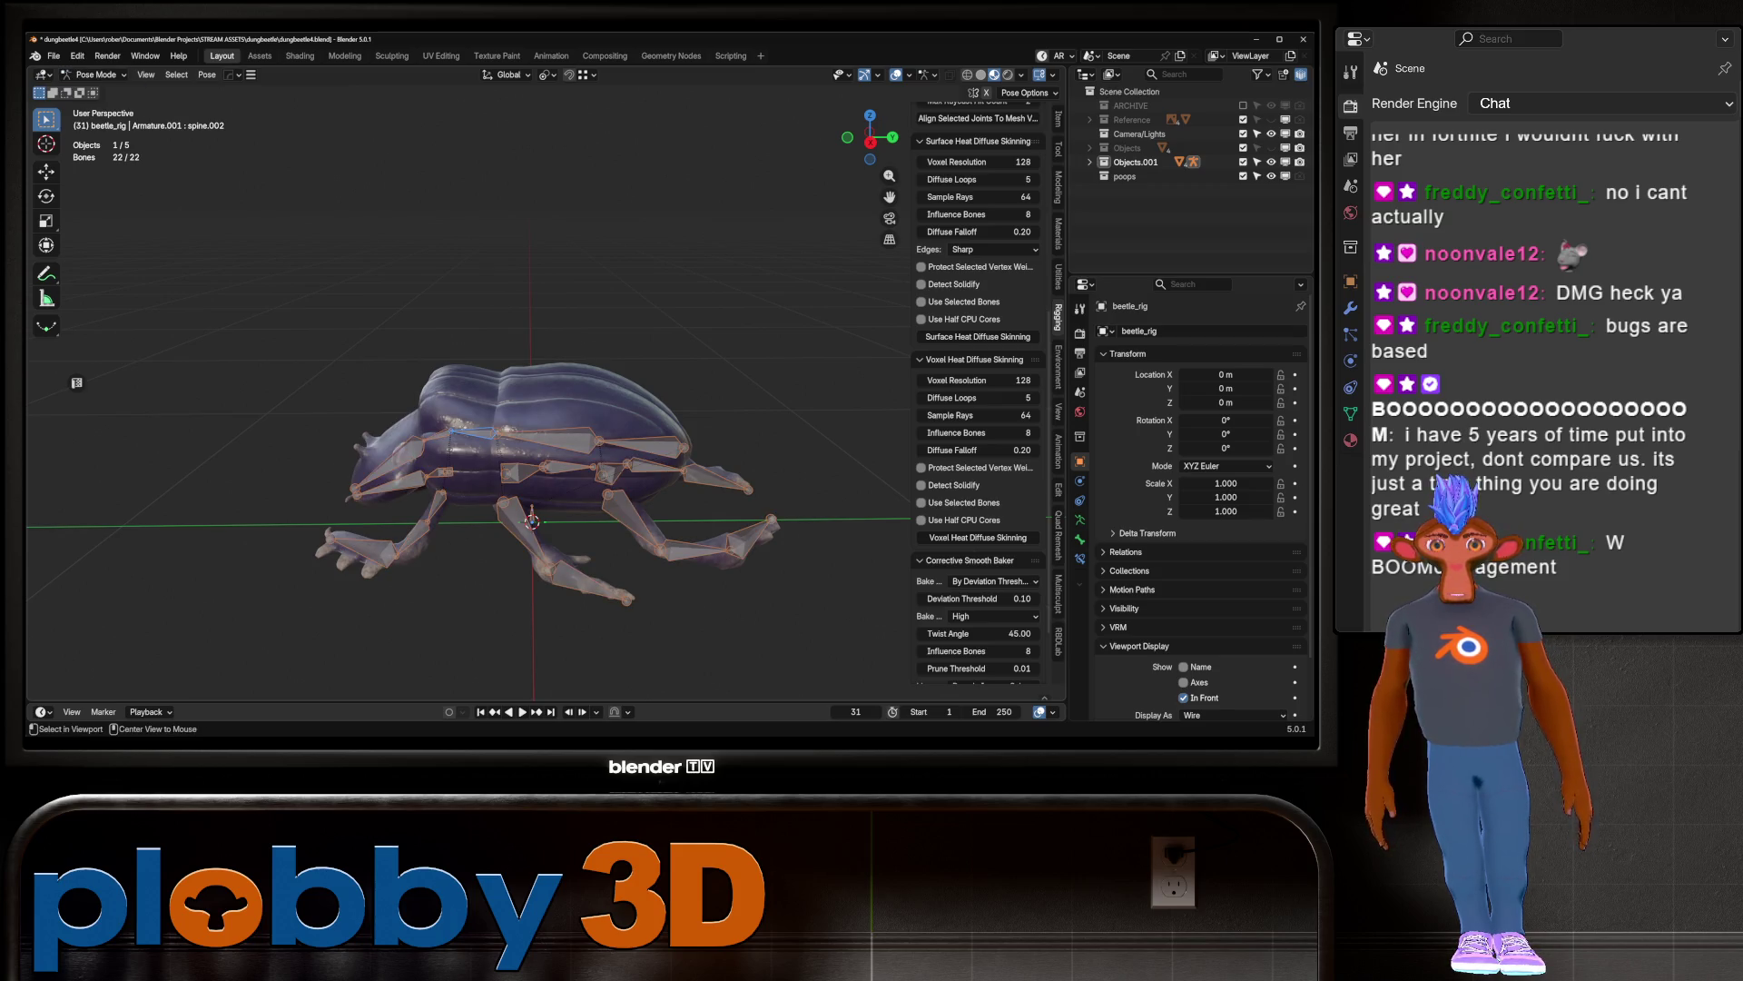
{"action": "left_click", "coordinate": [94, 75]}
{"action": "left_click", "coordinate": [102, 91]}
{"action": "mouse_move", "coordinate": [508, 408]}
{"action": "middle_mouse_down"}
{"action": "mouse_move", "coordinate": [808, 380]}
{"action": "mouse_move", "coordinate": [790, 363]}
{"action": "middle_mouse_up"}
Step: Normalize all vertex groups on beetle_baked in Weight Paint mode, then return to Object Mode
{"action": "key", "text": "a"}
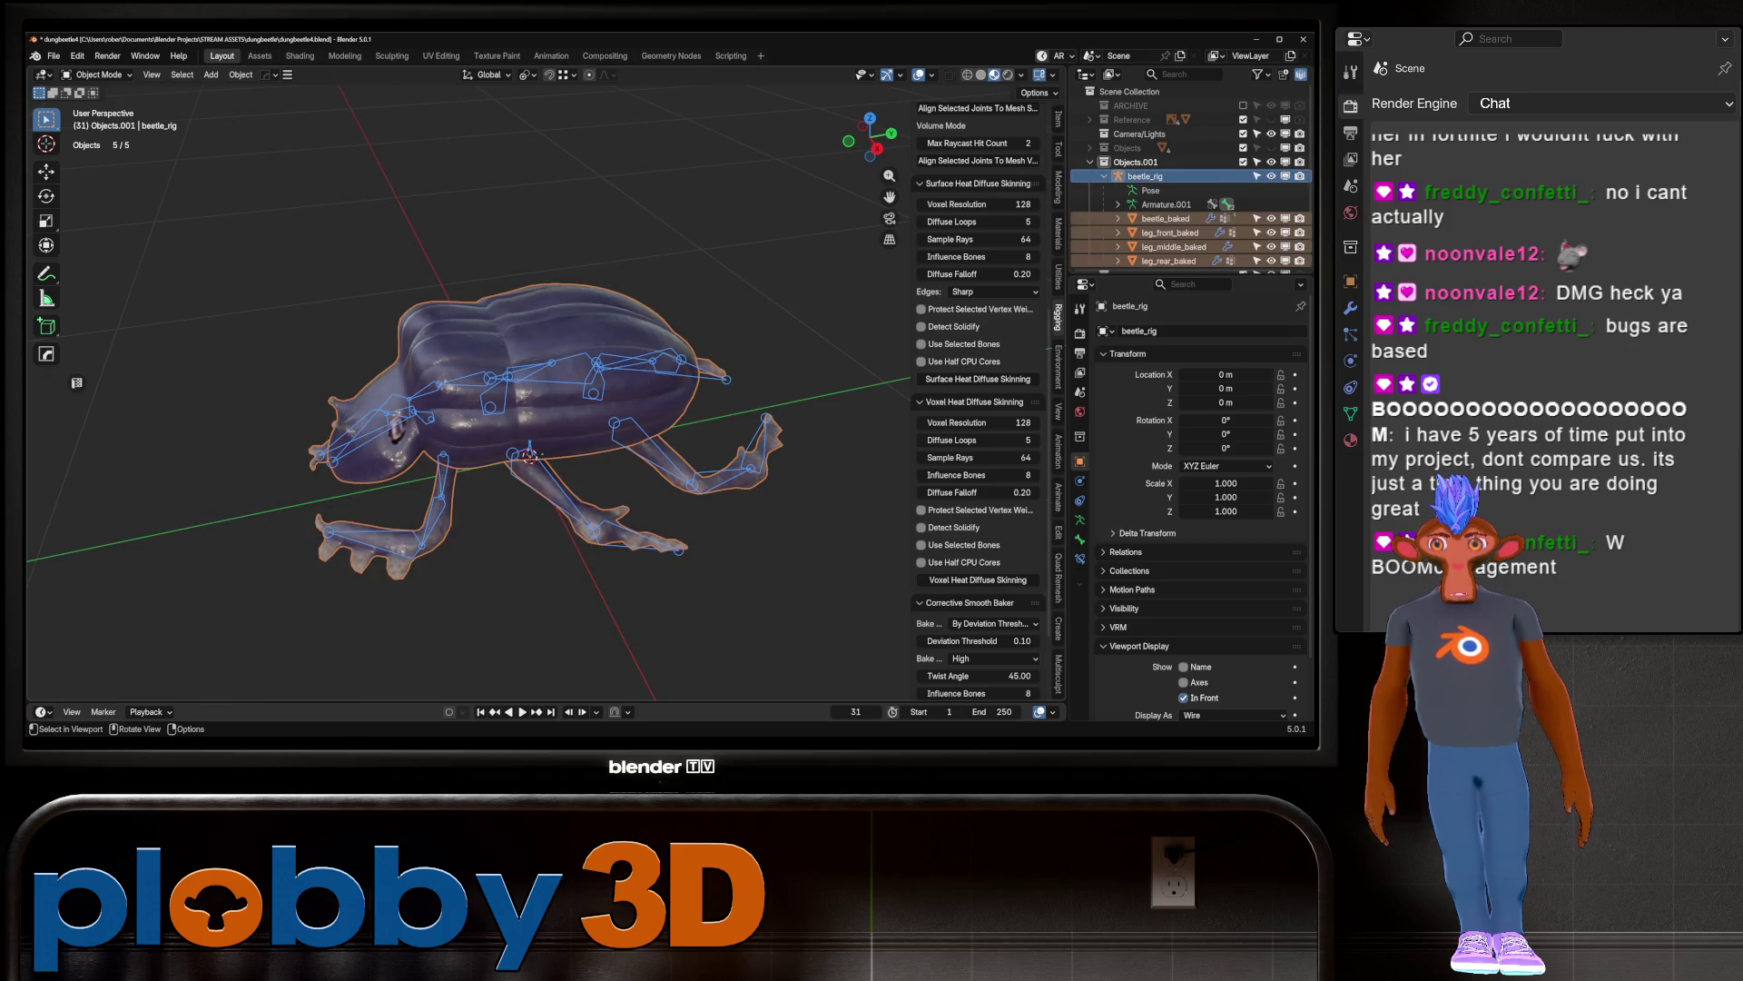
{"action": "left_click", "coordinate": [545, 363], "text": "shift"}
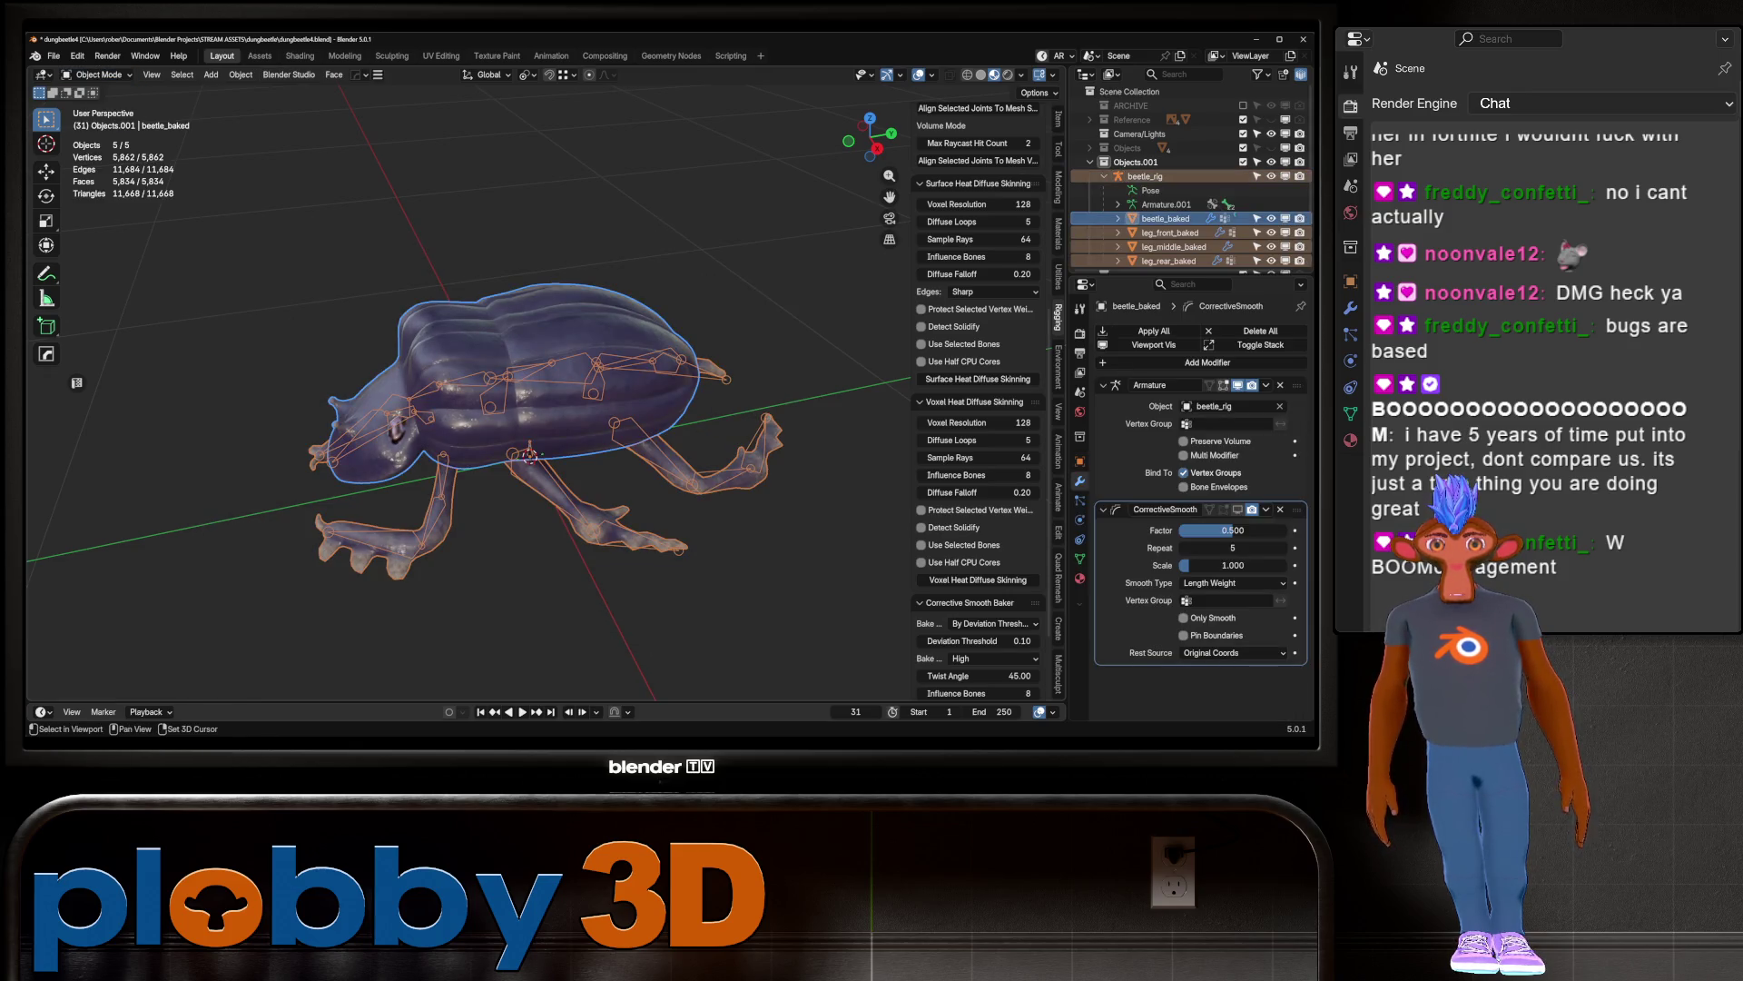
{"action": "left_click", "coordinate": [98, 74]}
{"action": "left_click", "coordinate": [100, 159]}
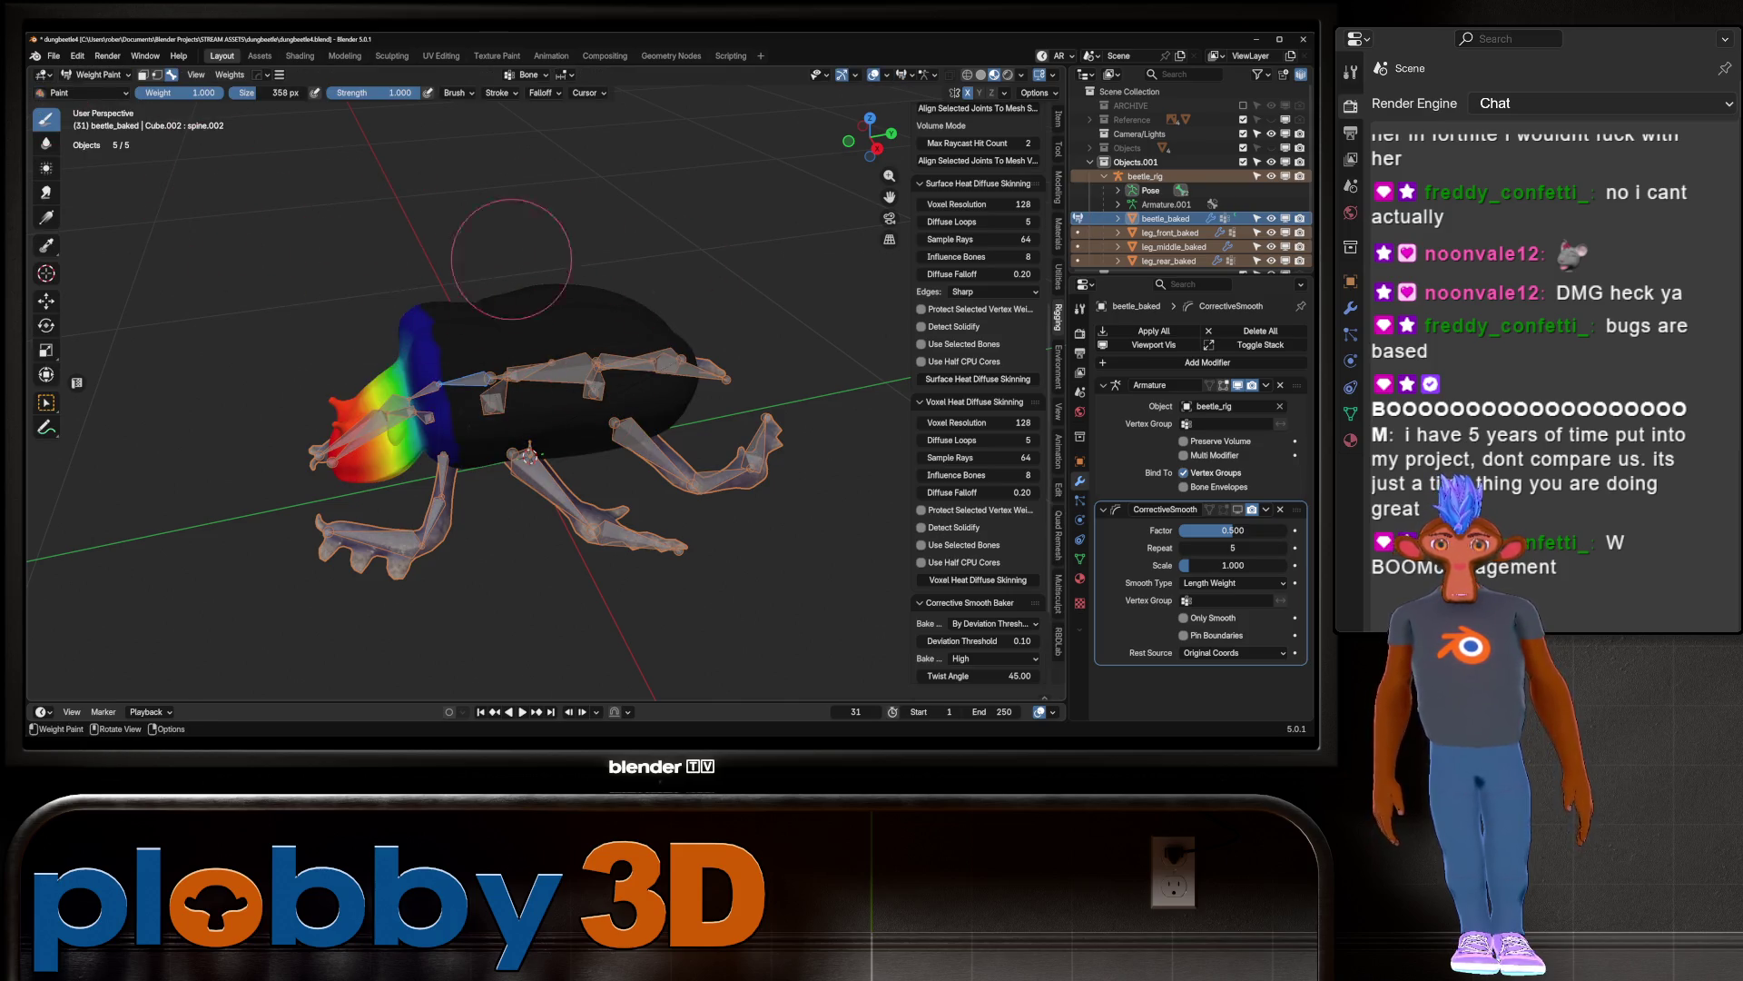
{"action": "left_click", "coordinate": [230, 75]}
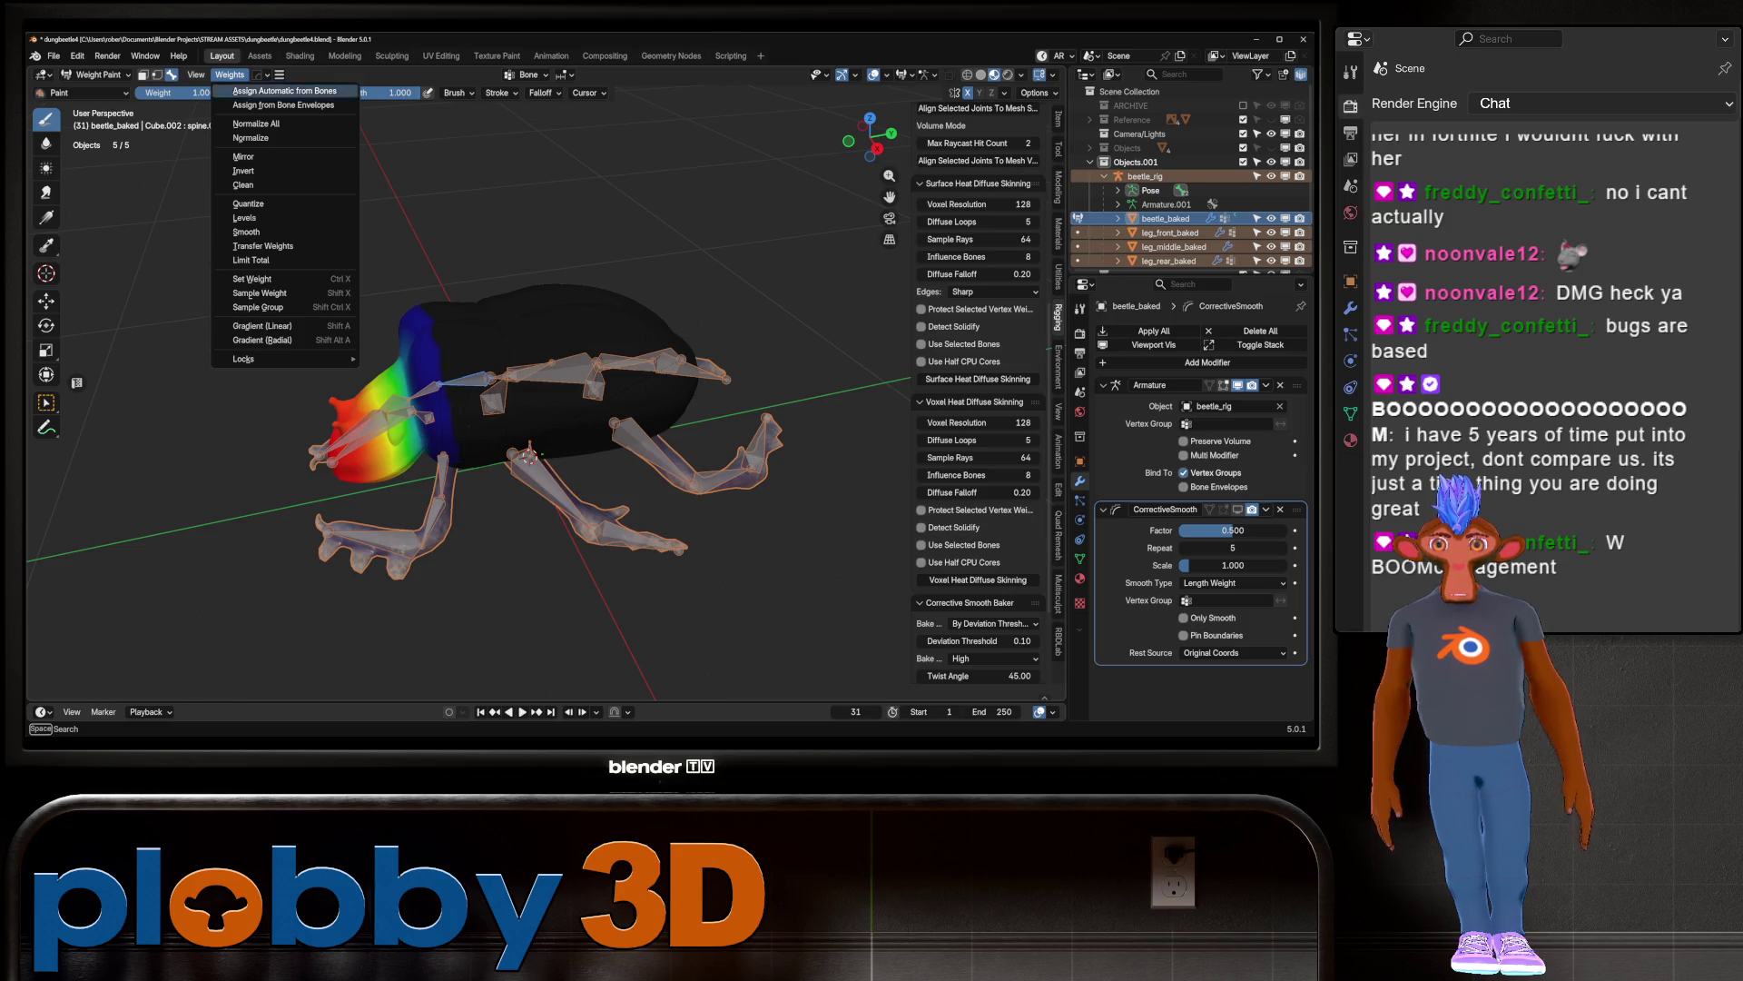
{"action": "left_click", "coordinate": [256, 123]}
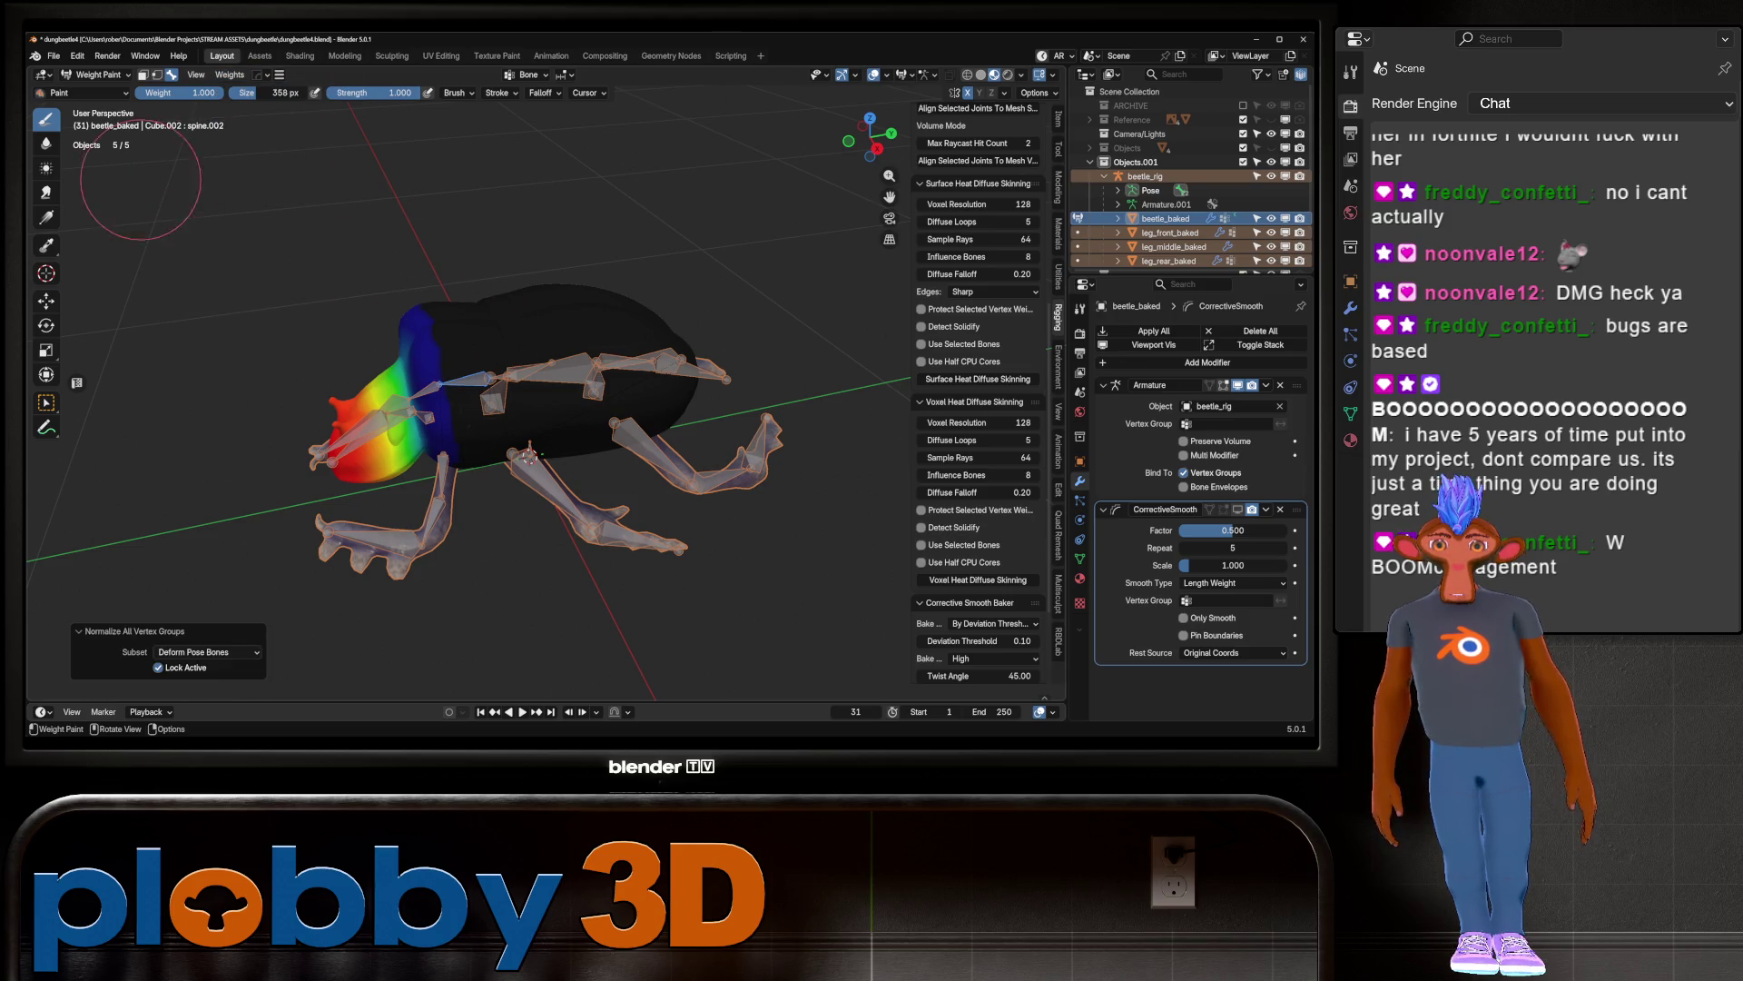
{"action": "left_click", "coordinate": [98, 74]}
{"action": "left_click", "coordinate": [95, 91]}
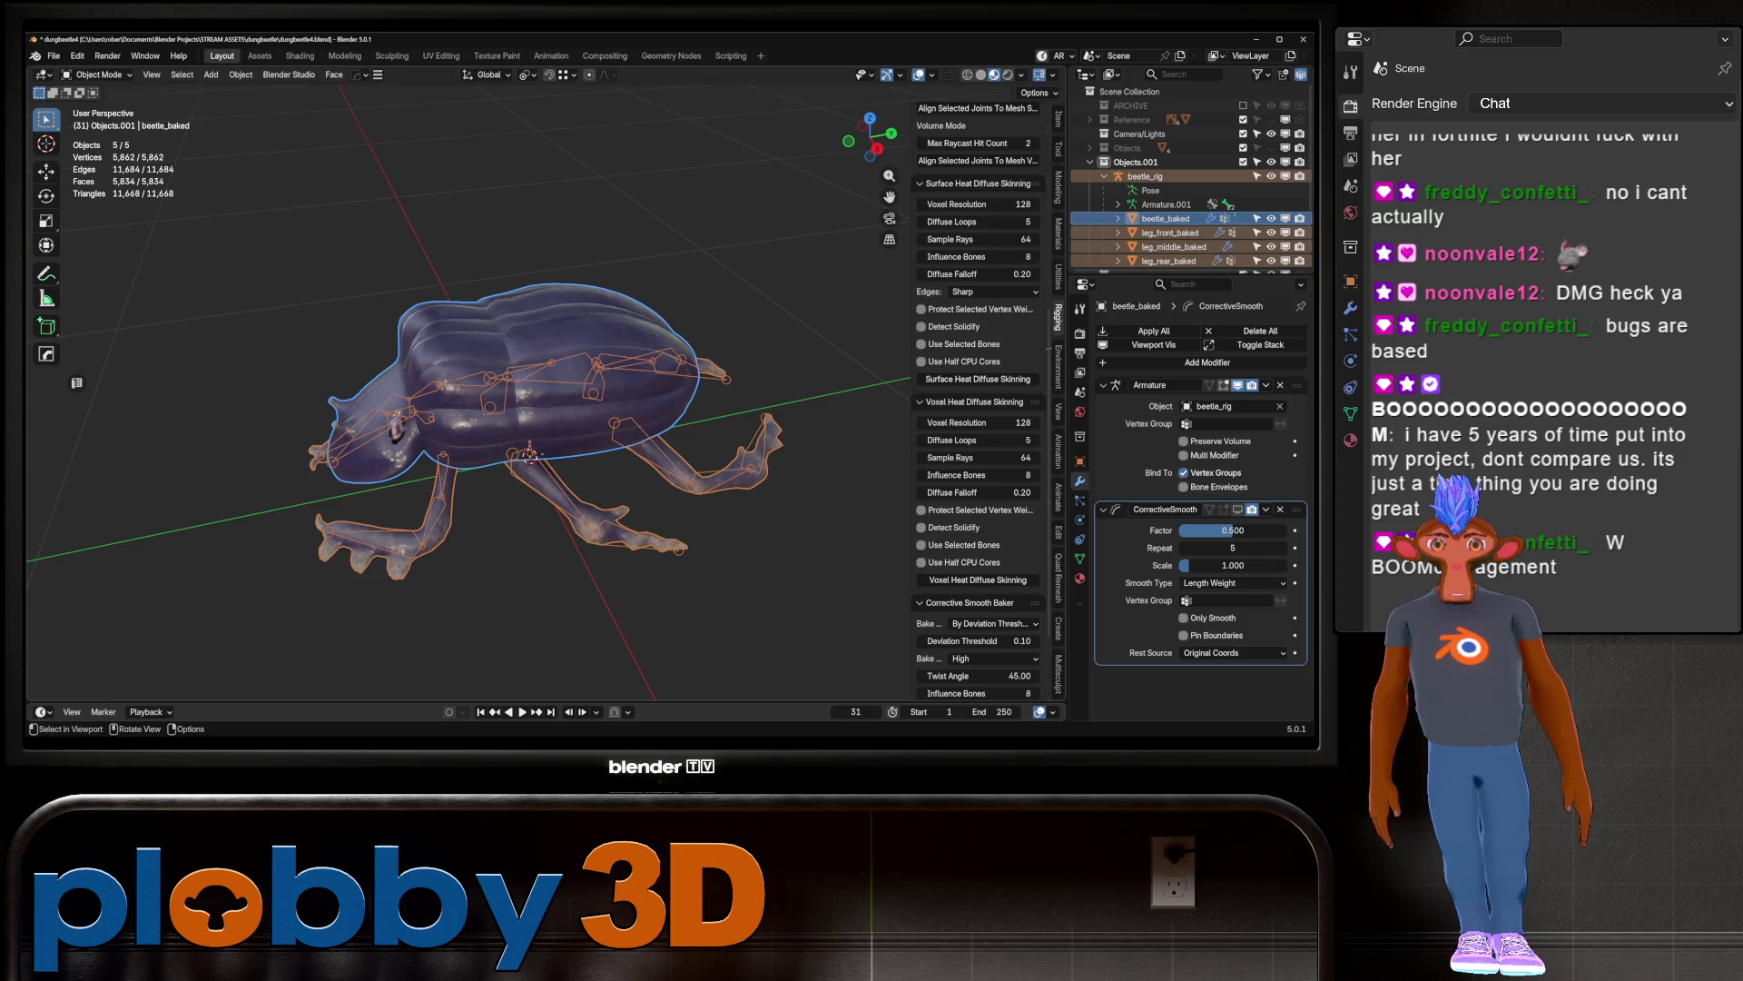
Step: Make beetle_rig the active object from the Outliner, ready for posing
{"action": "left_click", "coordinate": [1166, 218]}
{"action": "scroll", "coordinate": [1180, 218], "scroll_direction": "down", "scroll_amount": 1}
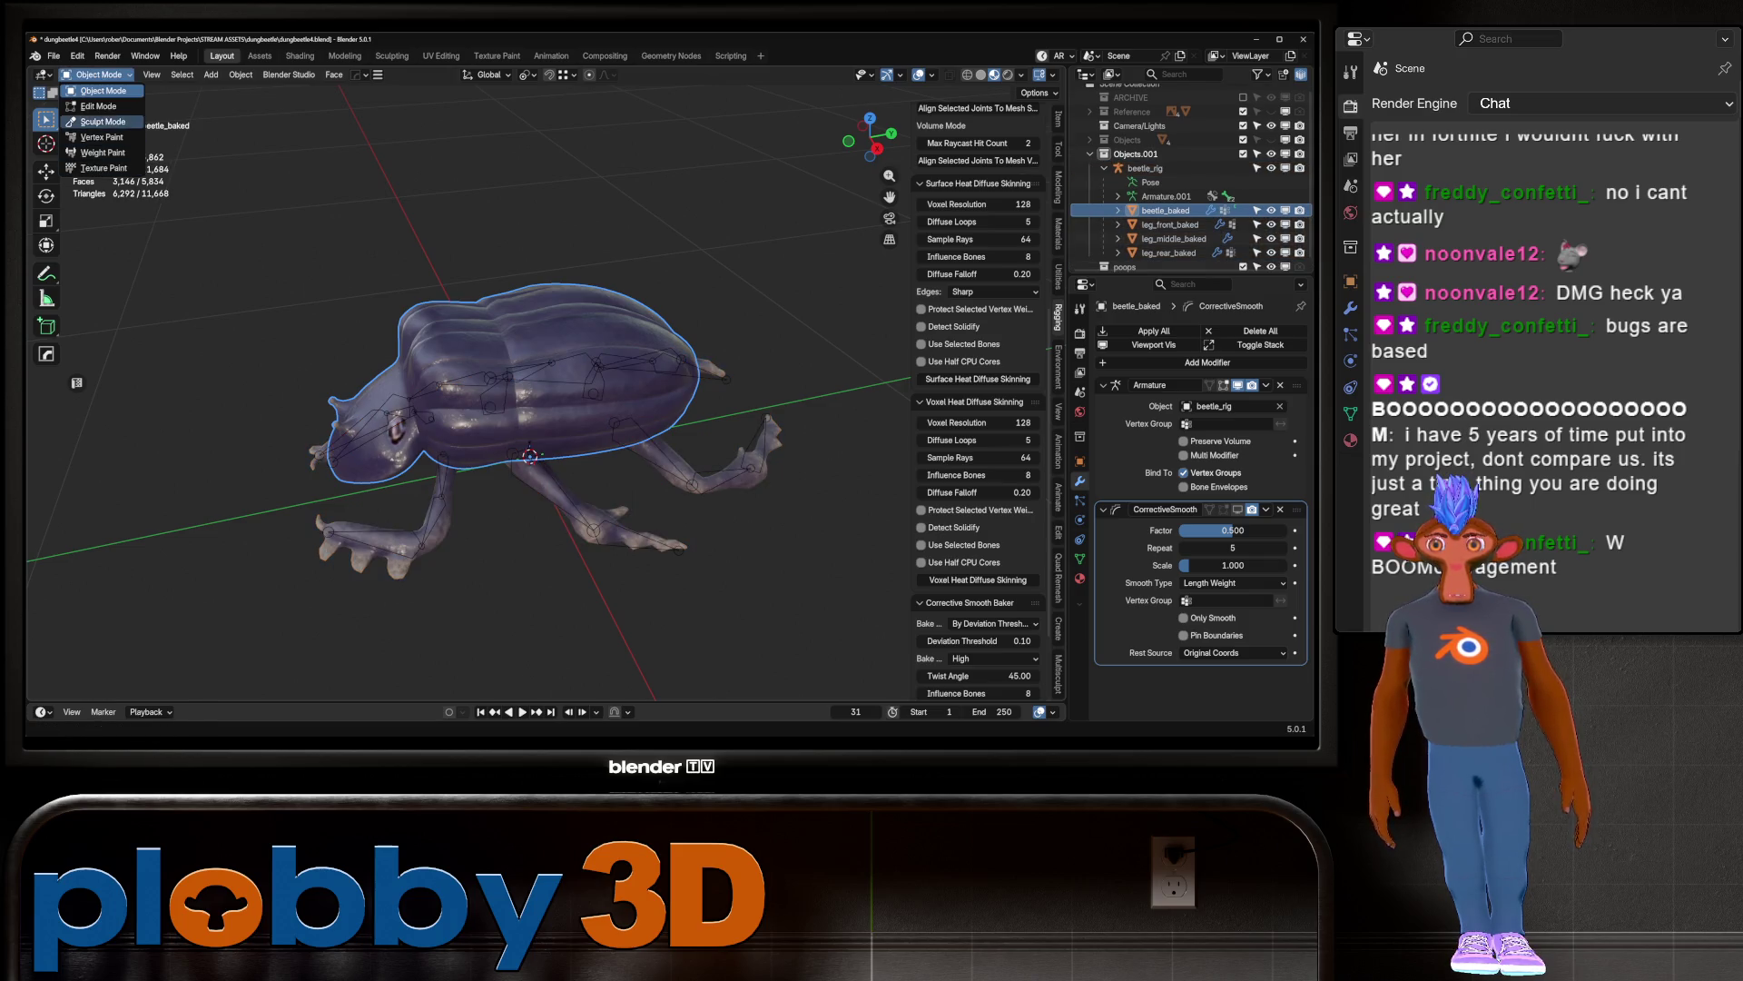
{"action": "left_click", "coordinate": [1145, 176]}
{"action": "left_click", "coordinate": [98, 74]}
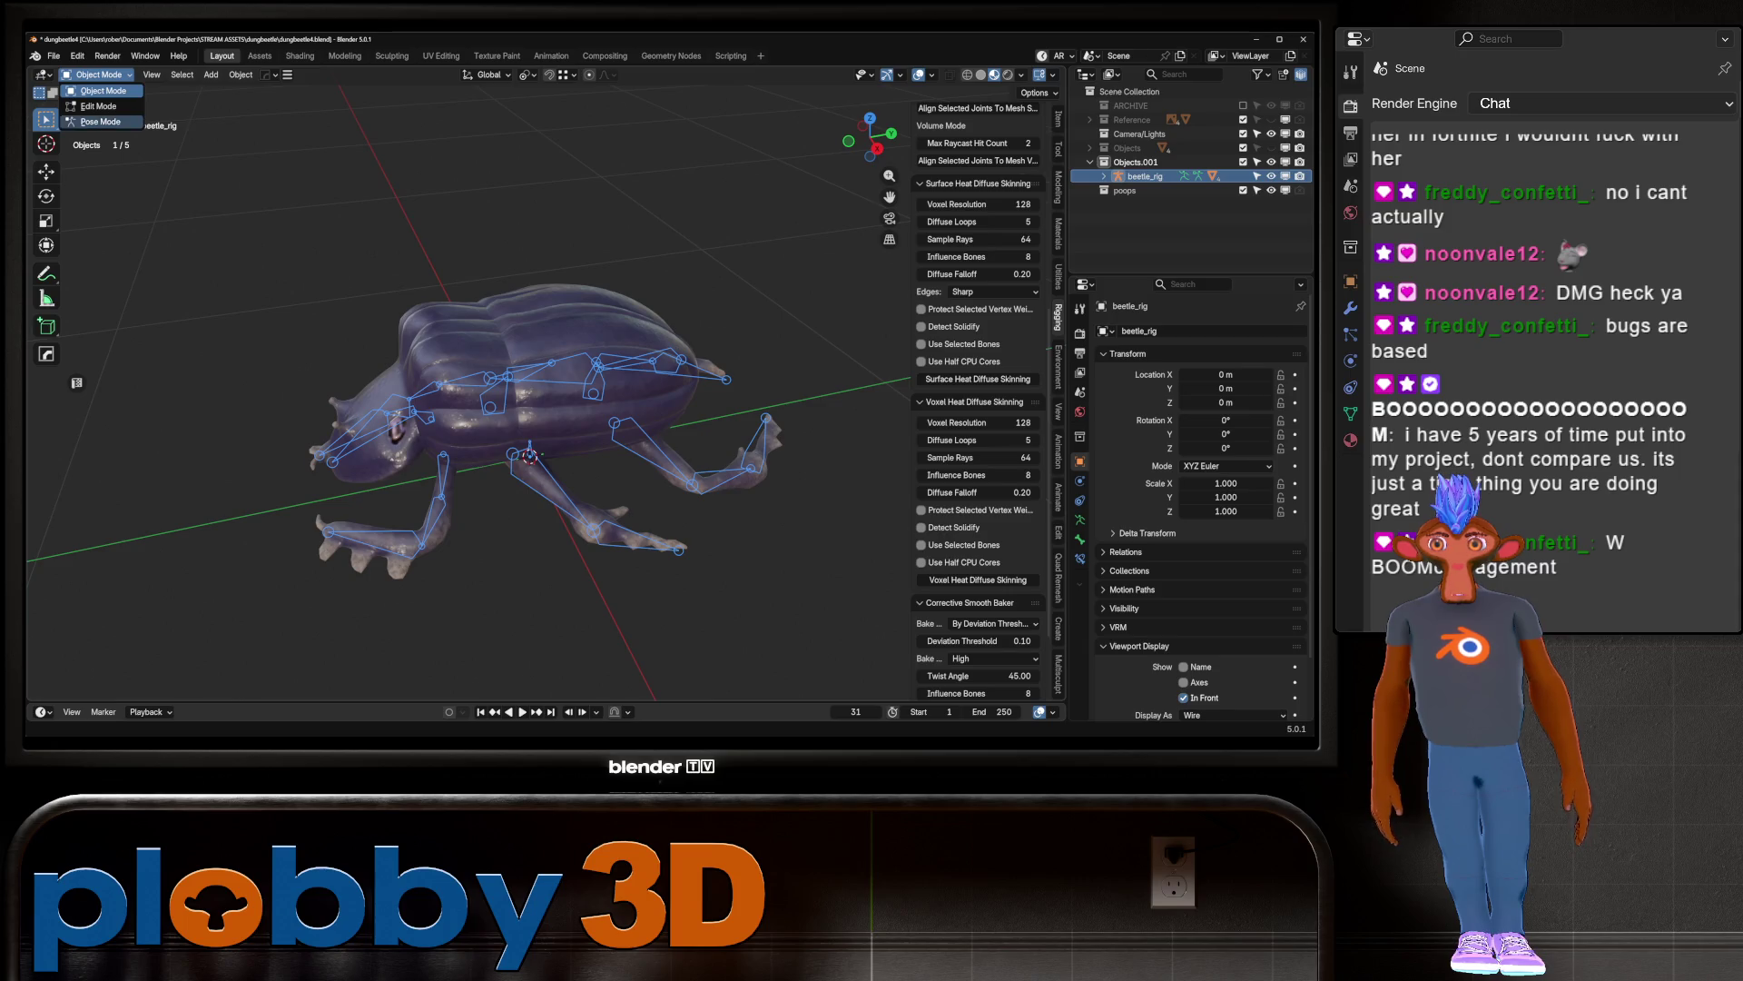
Step: Select all the rig's bones in Pose Mode, return to Object Mode, and run the corrective smooth bake
{"action": "left_click", "coordinate": [96, 124]}
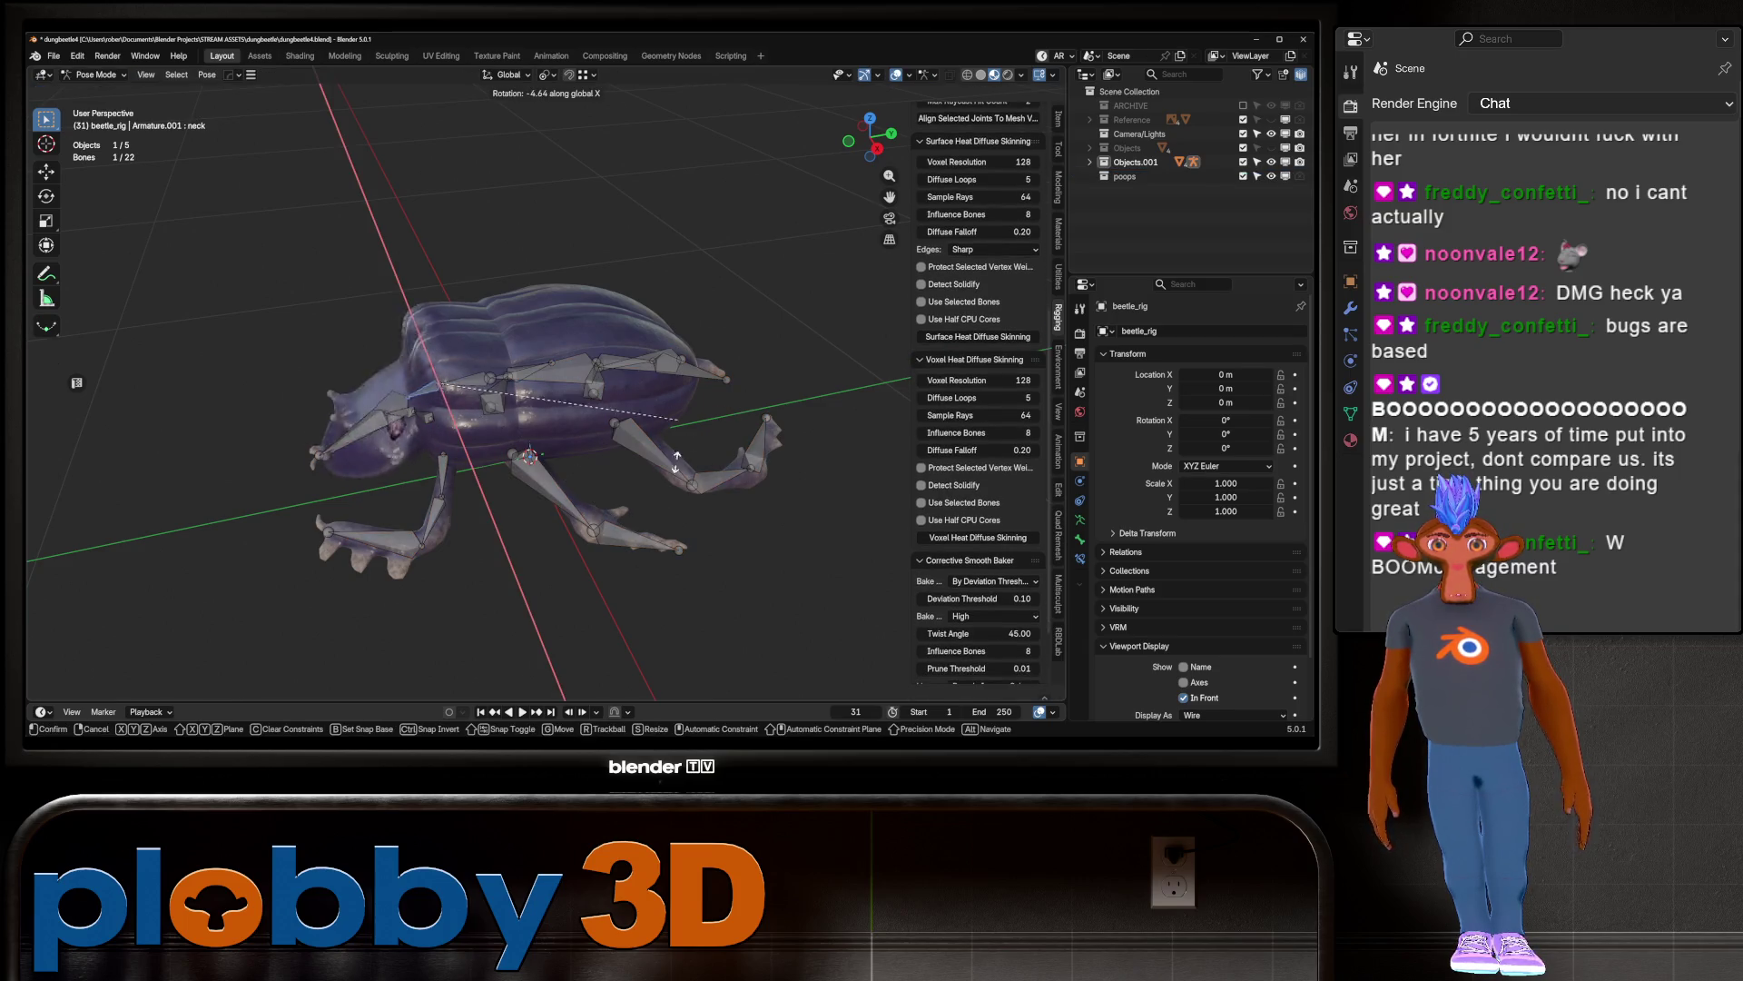
{"action": "left_click", "coordinate": [424, 388]}
{"action": "middle_click_drag", "start_coordinate": [545, 454], "coordinate": [527, 345]}
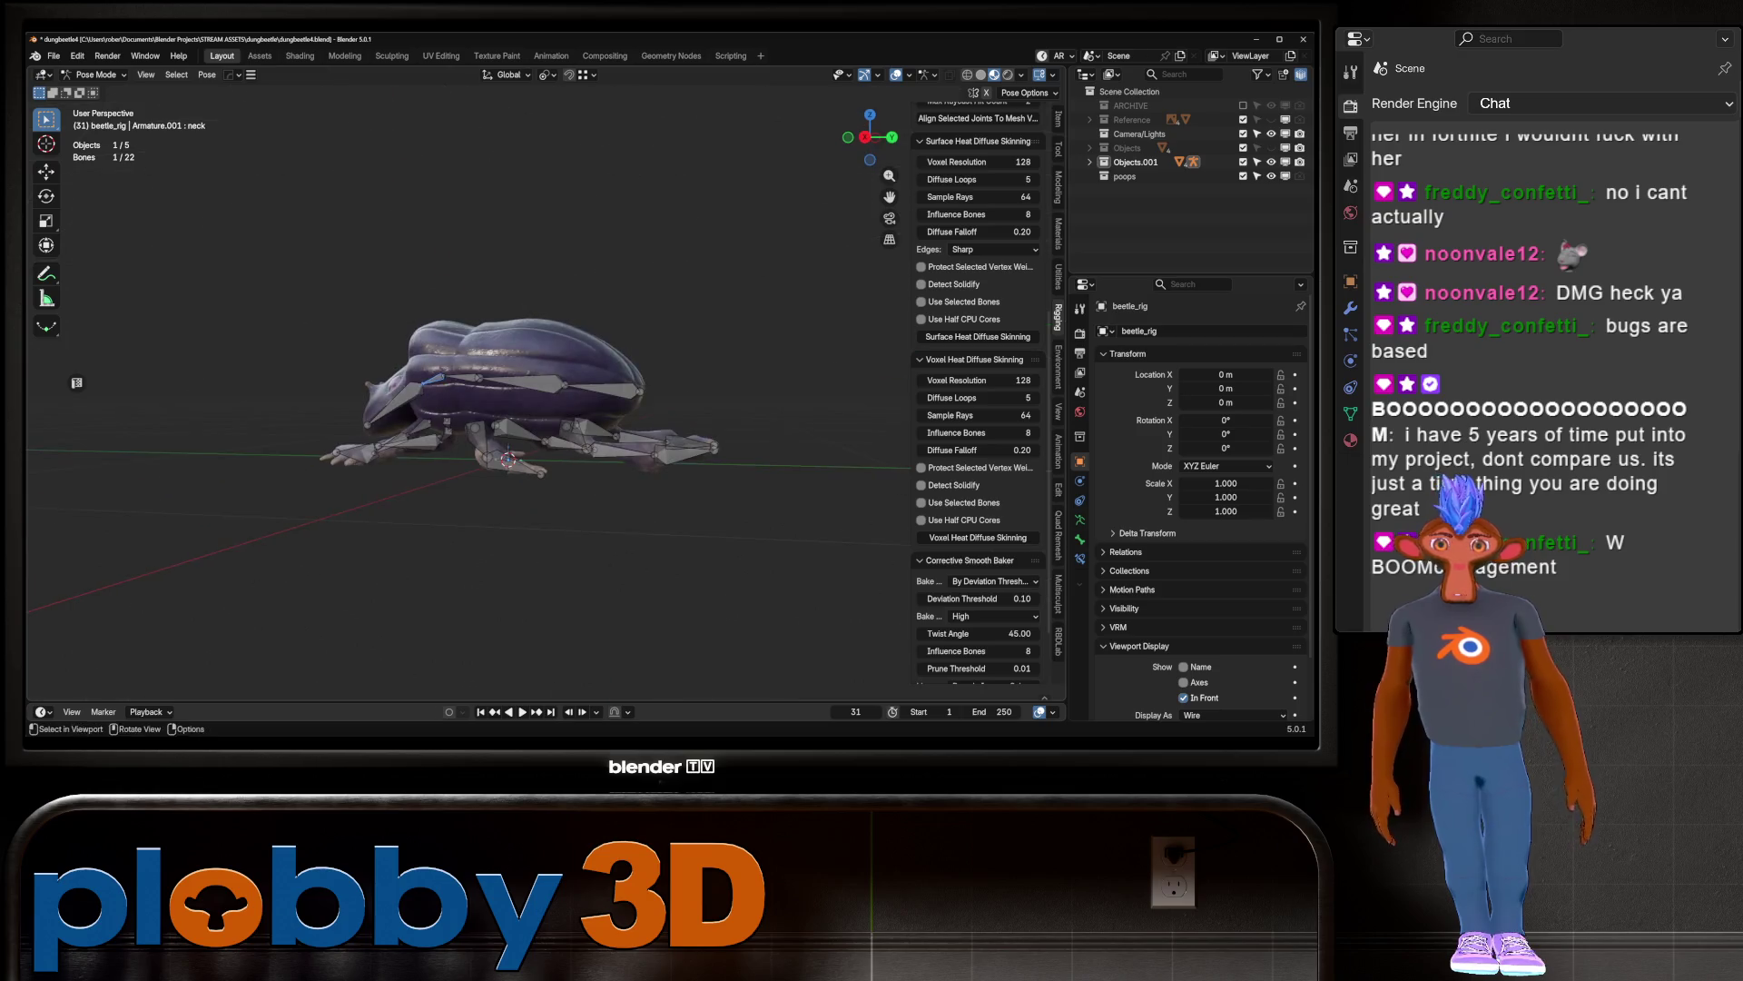
{"action": "scroll", "coordinate": [976, 409], "scroll_direction": "down", "scroll_amount": 2}
{"action": "key", "text": "a"}
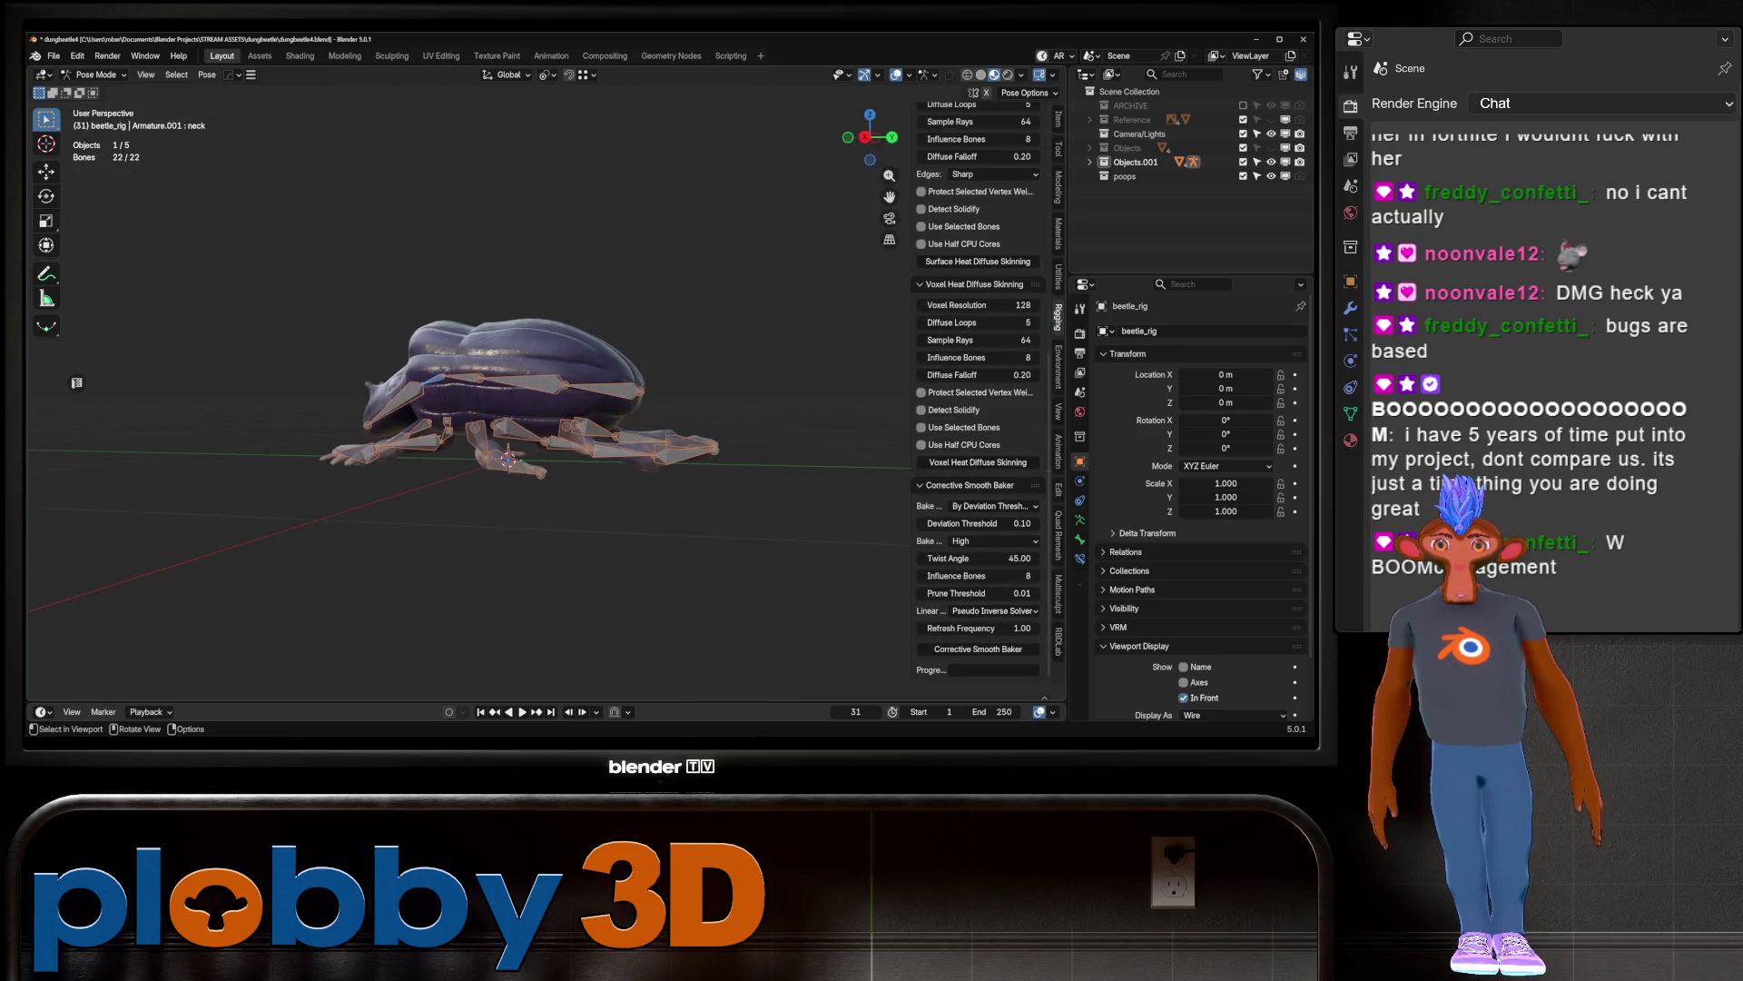
{"action": "mouse_move", "coordinate": [508, 345]}
{"action": "middle_mouse_down"}
{"action": "mouse_move", "coordinate": [544, 454]}
{"action": "mouse_move", "coordinate": [525, 349]}
{"action": "middle_mouse_up"}
{"action": "left_click", "coordinate": [96, 75]}
{"action": "left_click", "coordinate": [103, 91]}
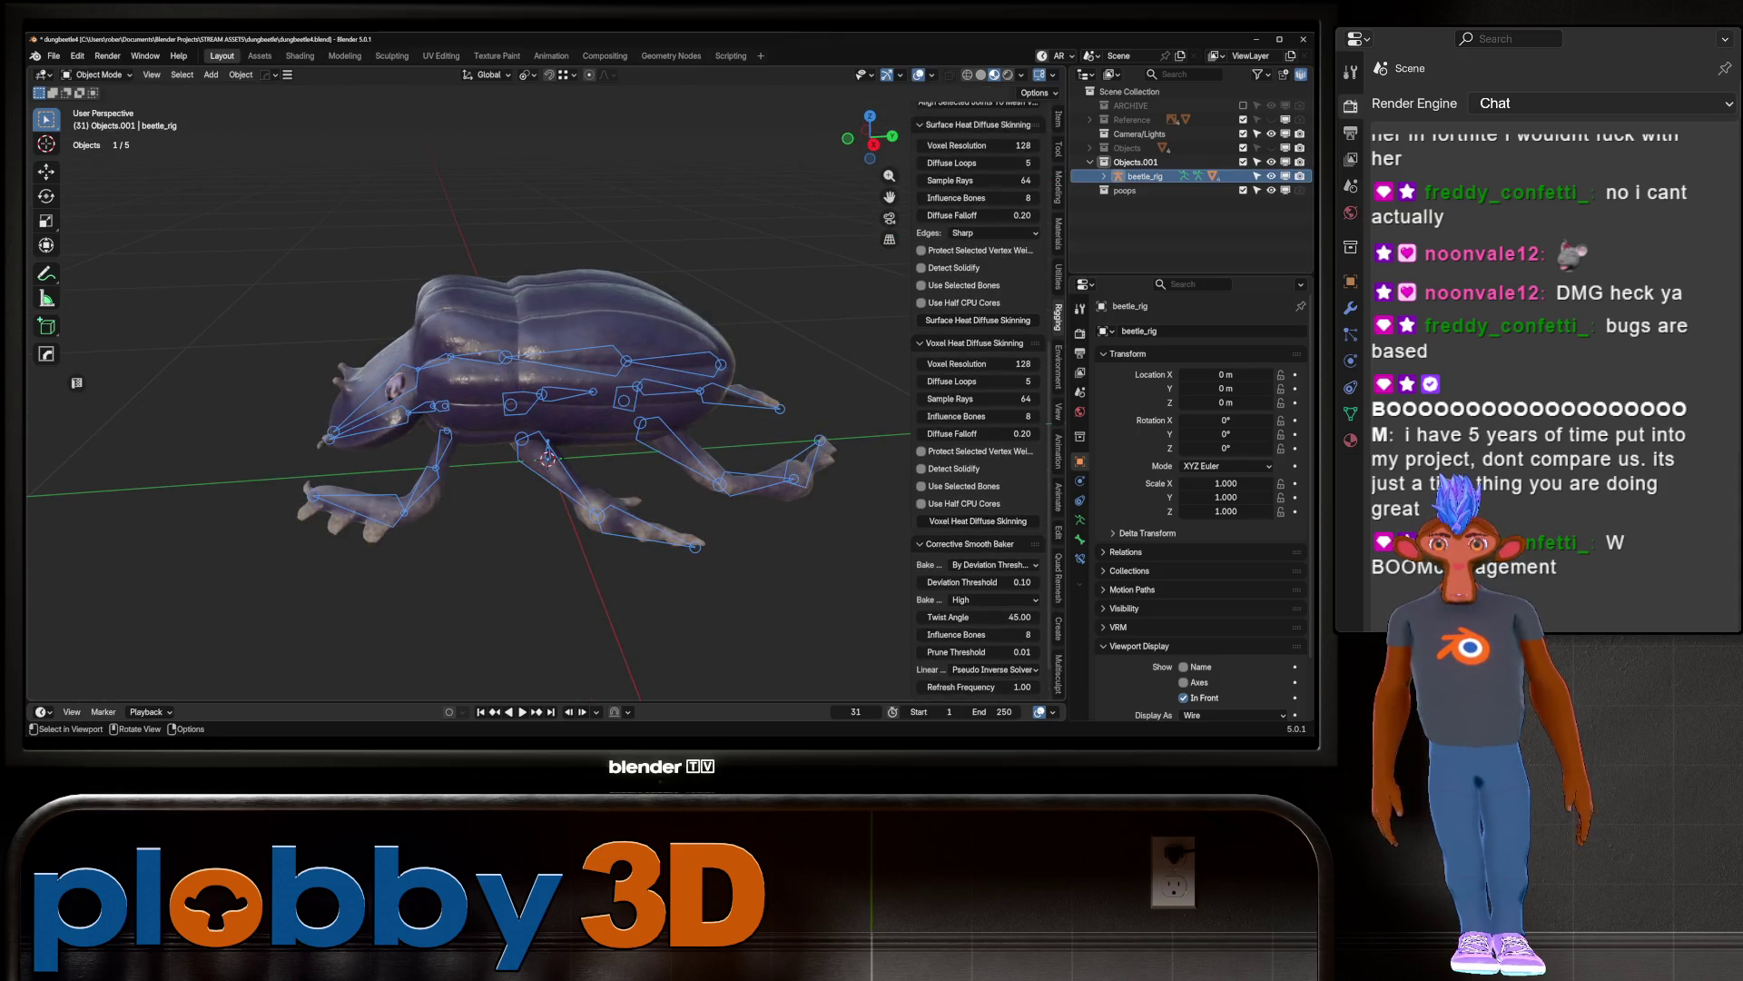
{"action": "left_click", "coordinate": [978, 665]}
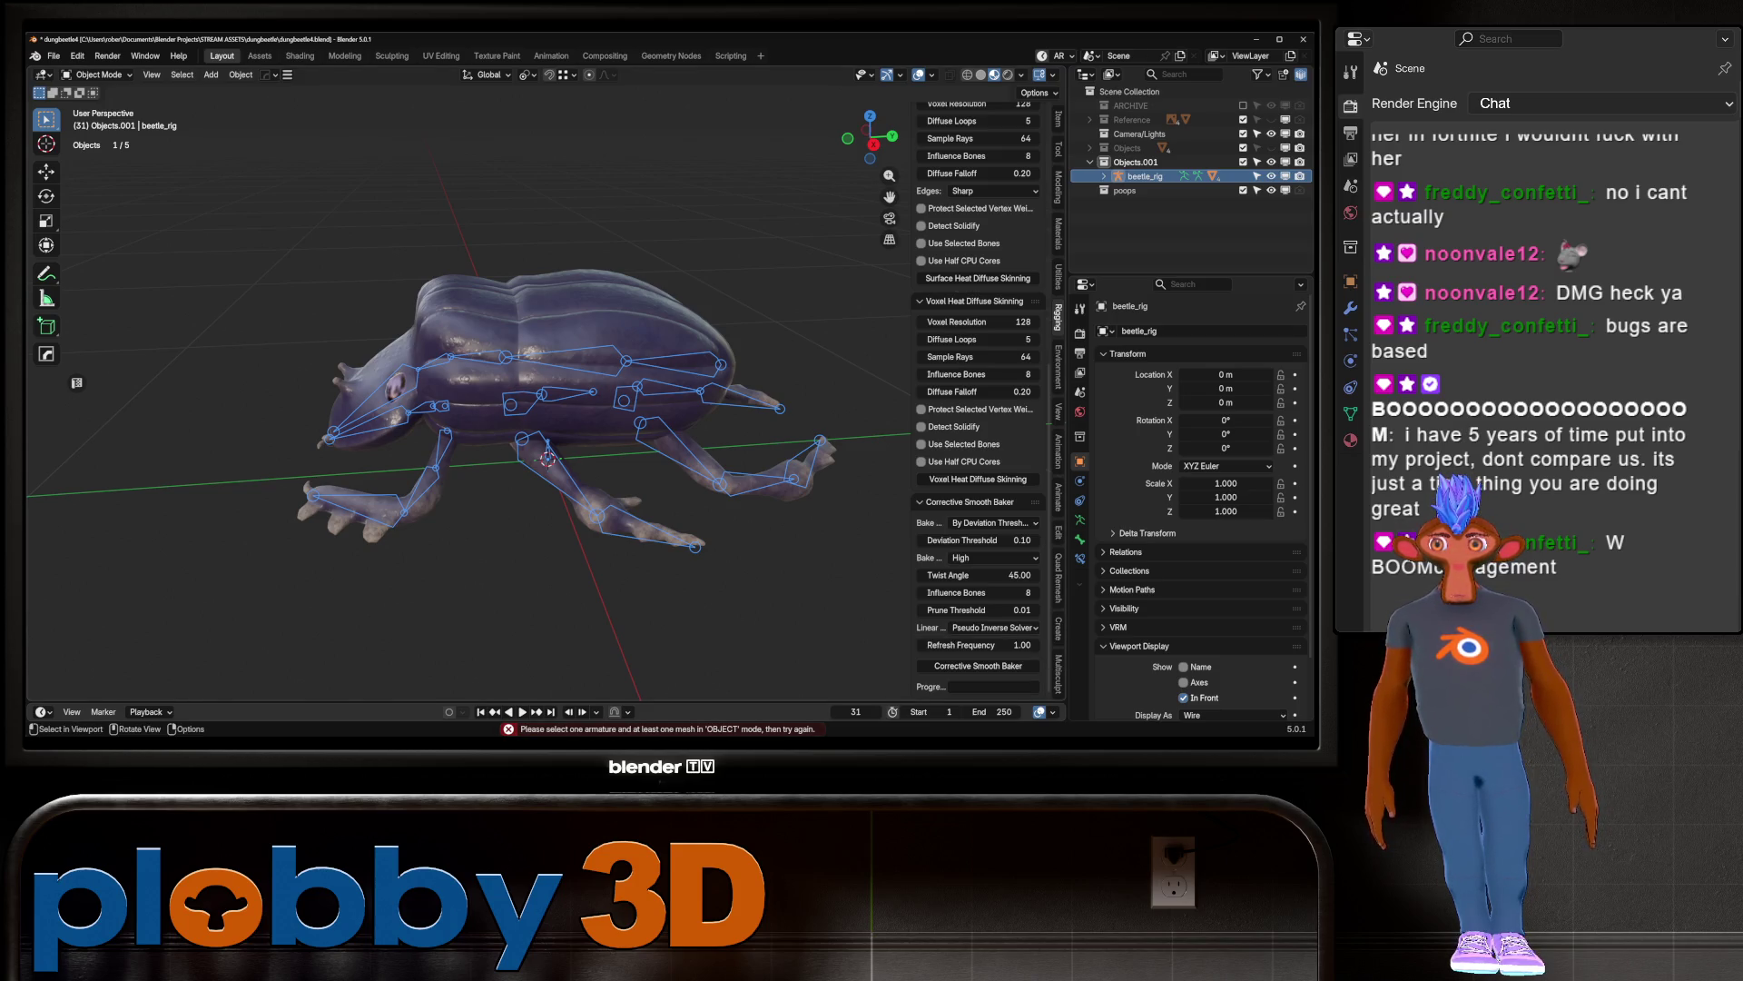
Step: Expand beetle_rig in the Outliner, box-select the rig with all four baked meshes, and start the bake
{"action": "left_click", "coordinate": [1105, 176]}
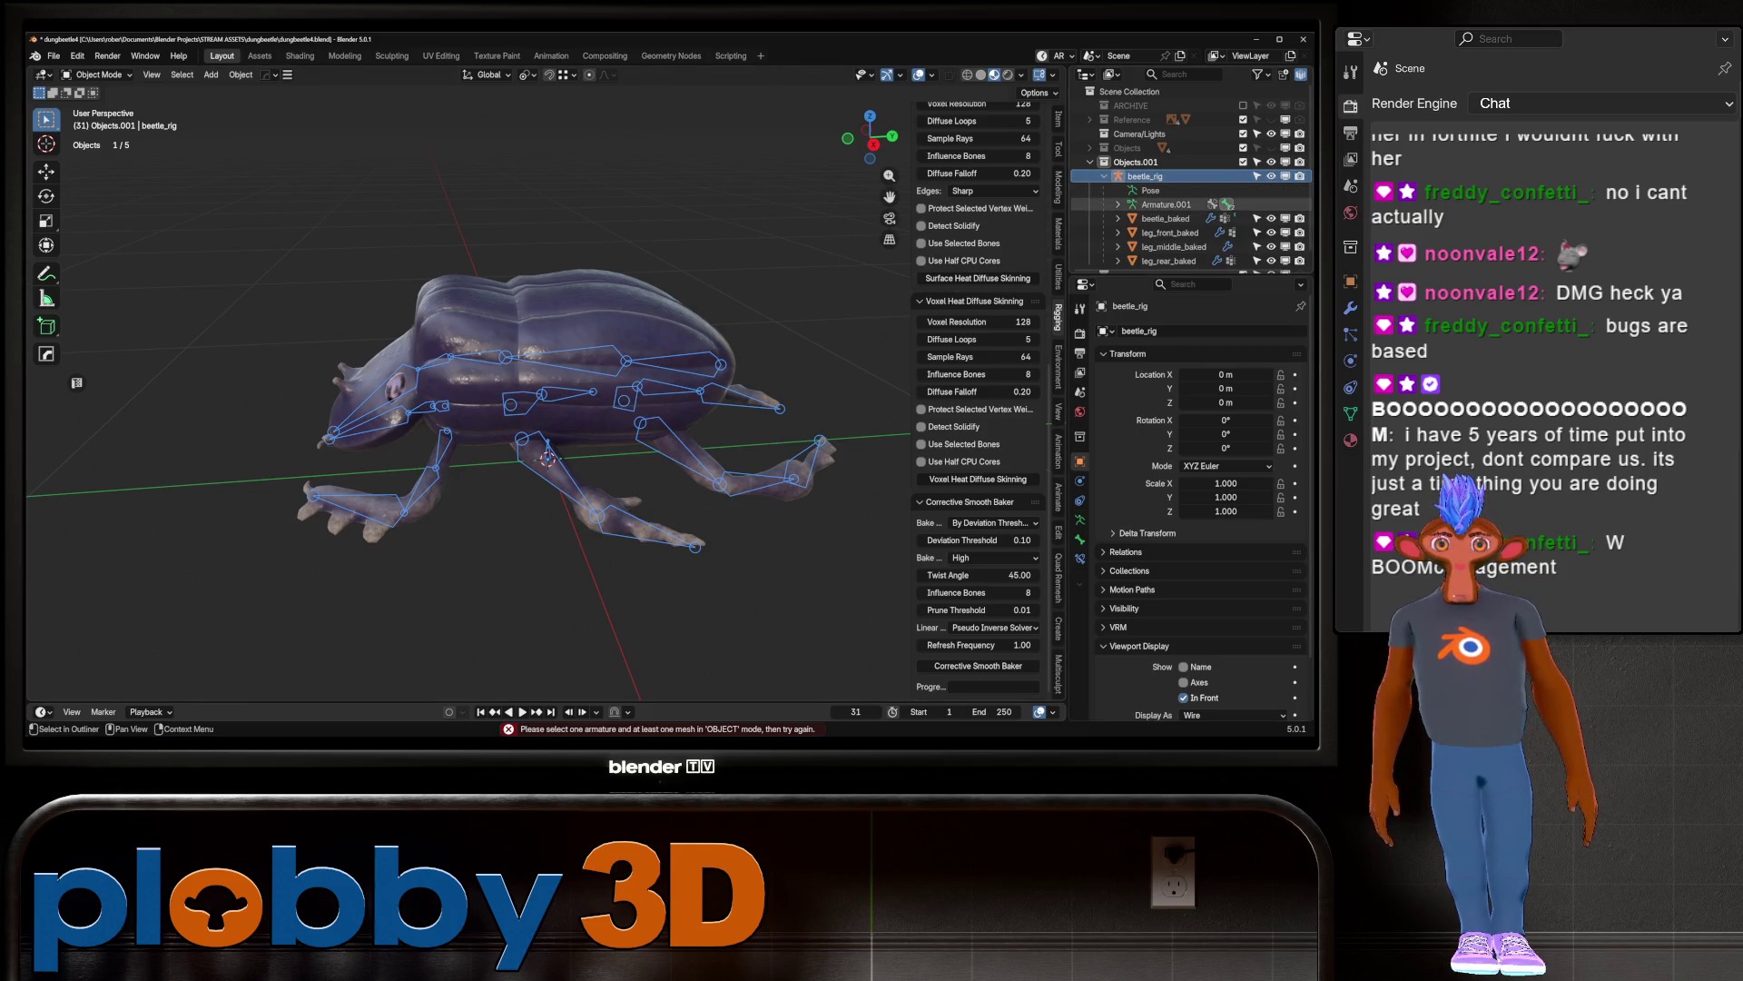
{"action": "scroll", "coordinate": [481, 136], "scroll_direction": "down", "scroll_amount": 3}
{"action": "left_click_drag", "start_coordinate": [275, 120], "coordinate": [651, 305]}
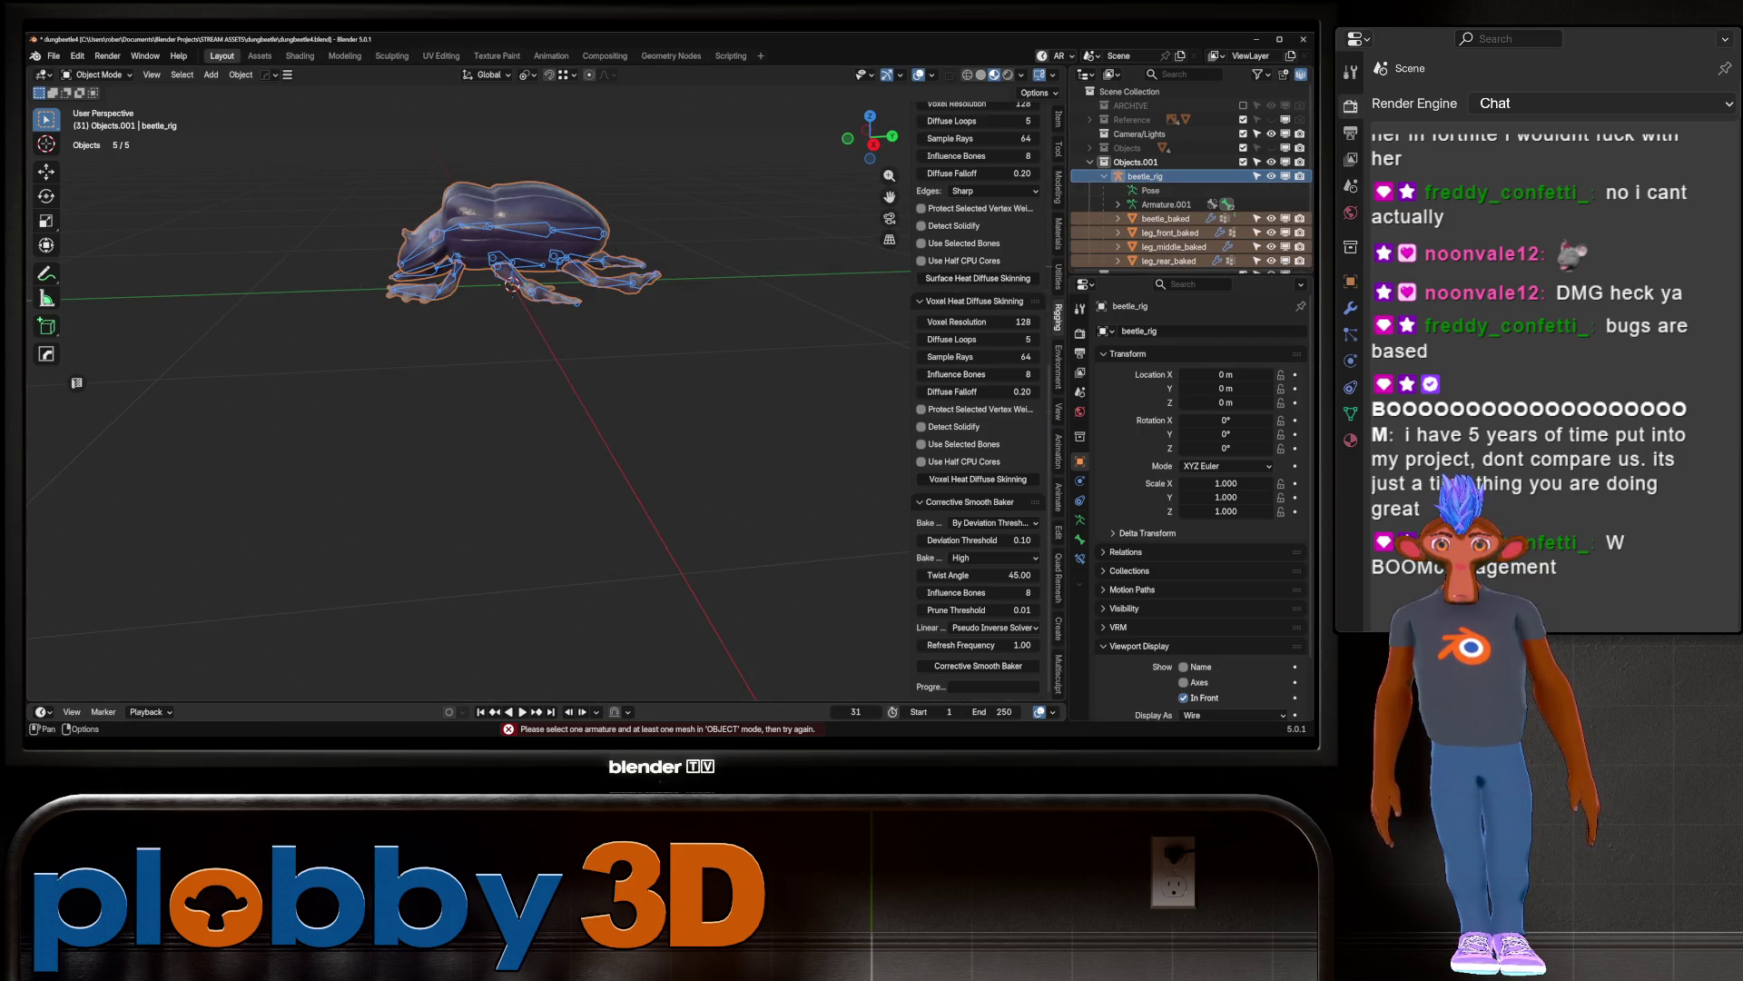
{"action": "left_click", "coordinate": [978, 665]}
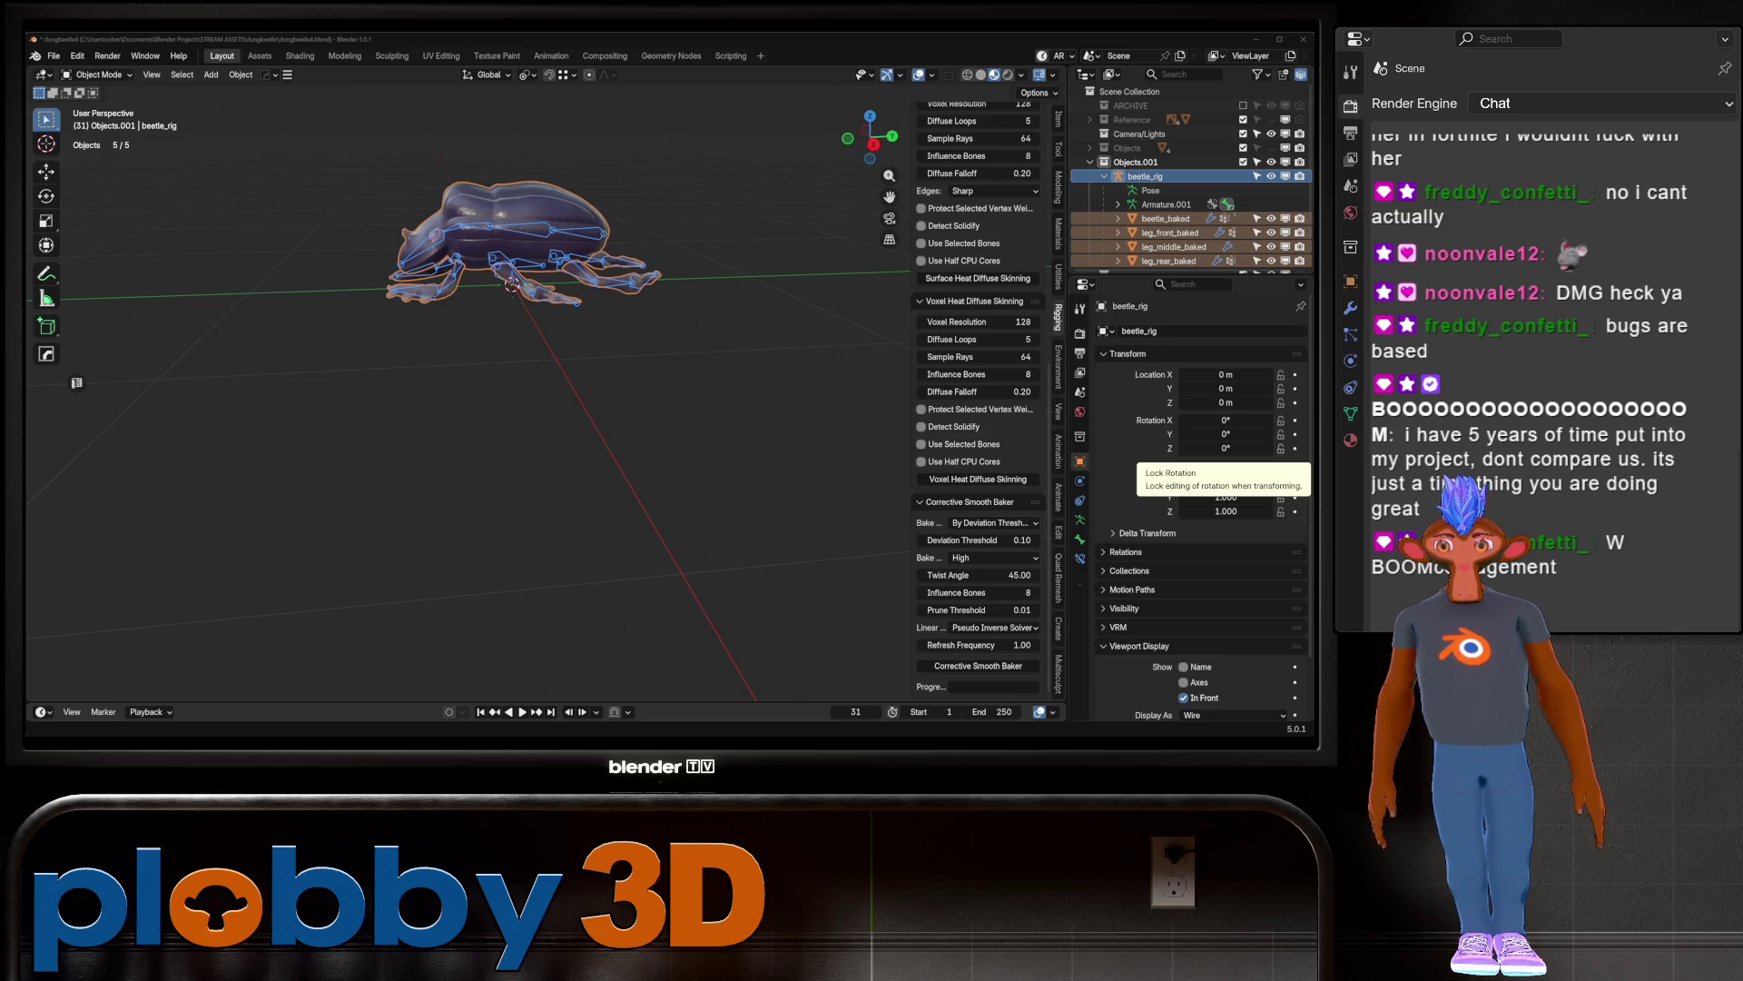
Step: Select only beetle_rig, check the spine.002 and neck bones in Pose Mode, then return to Object Mode
{"action": "left_click", "coordinate": [1145, 177]}
{"action": "left_click", "coordinate": [1104, 177]}
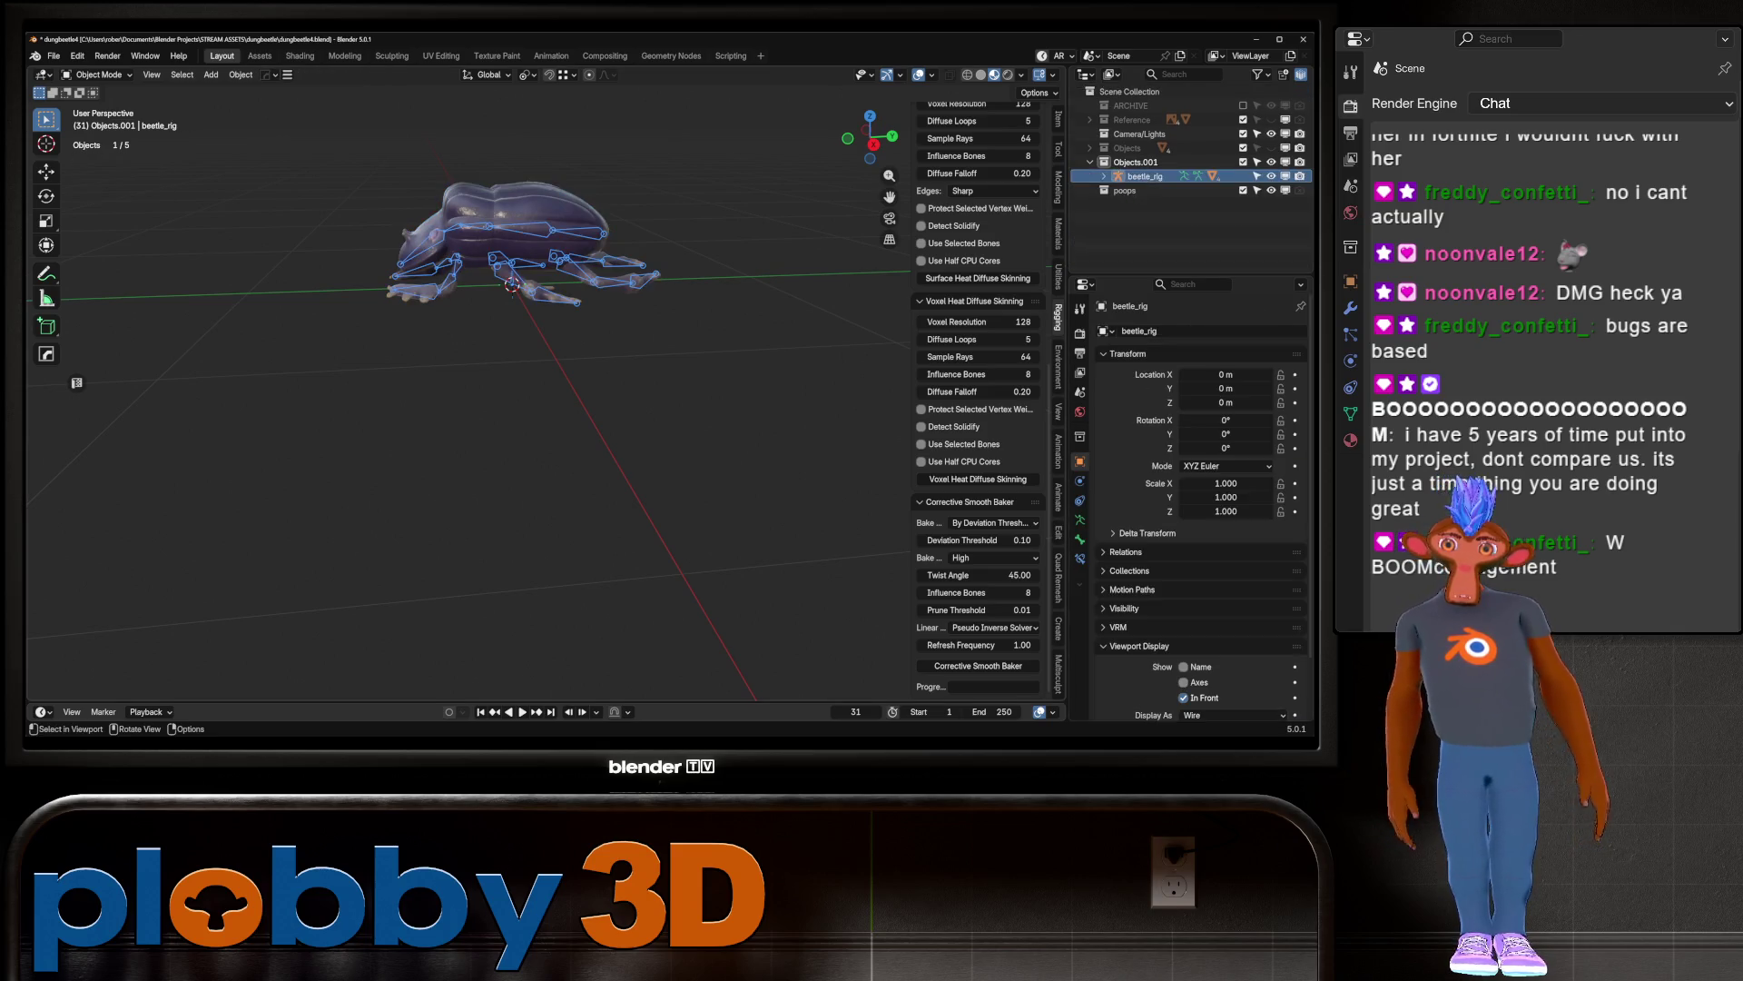
{"action": "key", "text": "ctrl+Tab"}
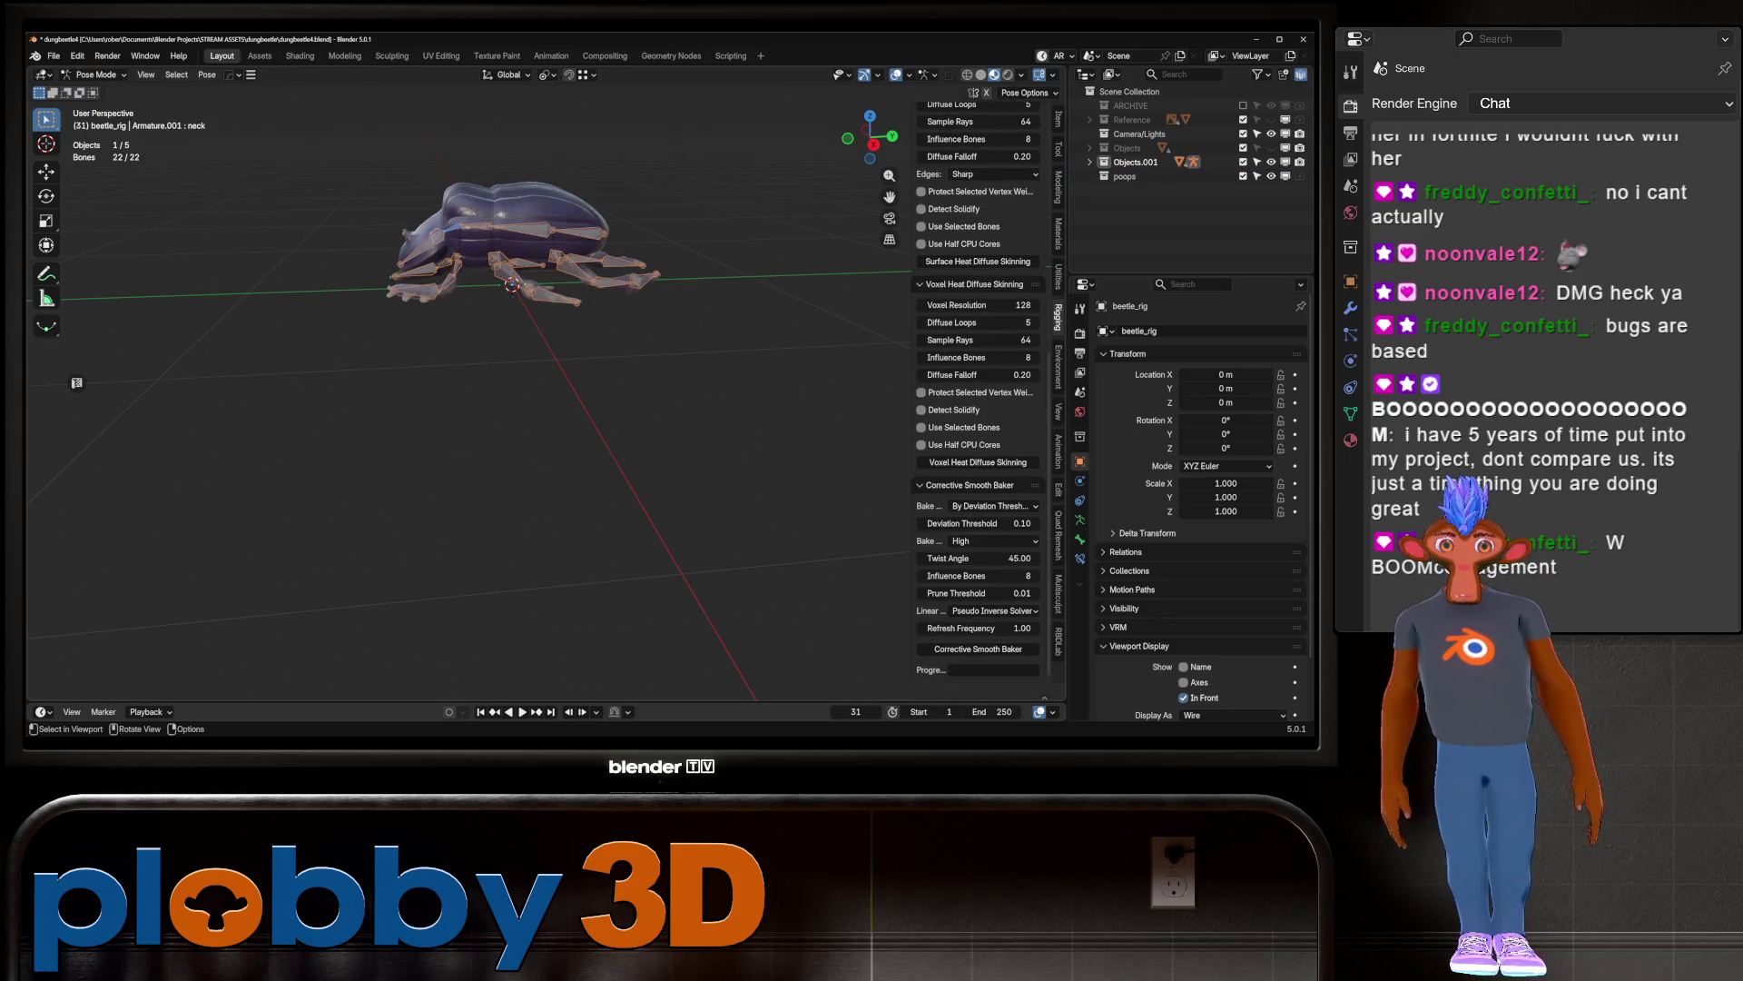
{"action": "left_click", "coordinate": [472, 227]}
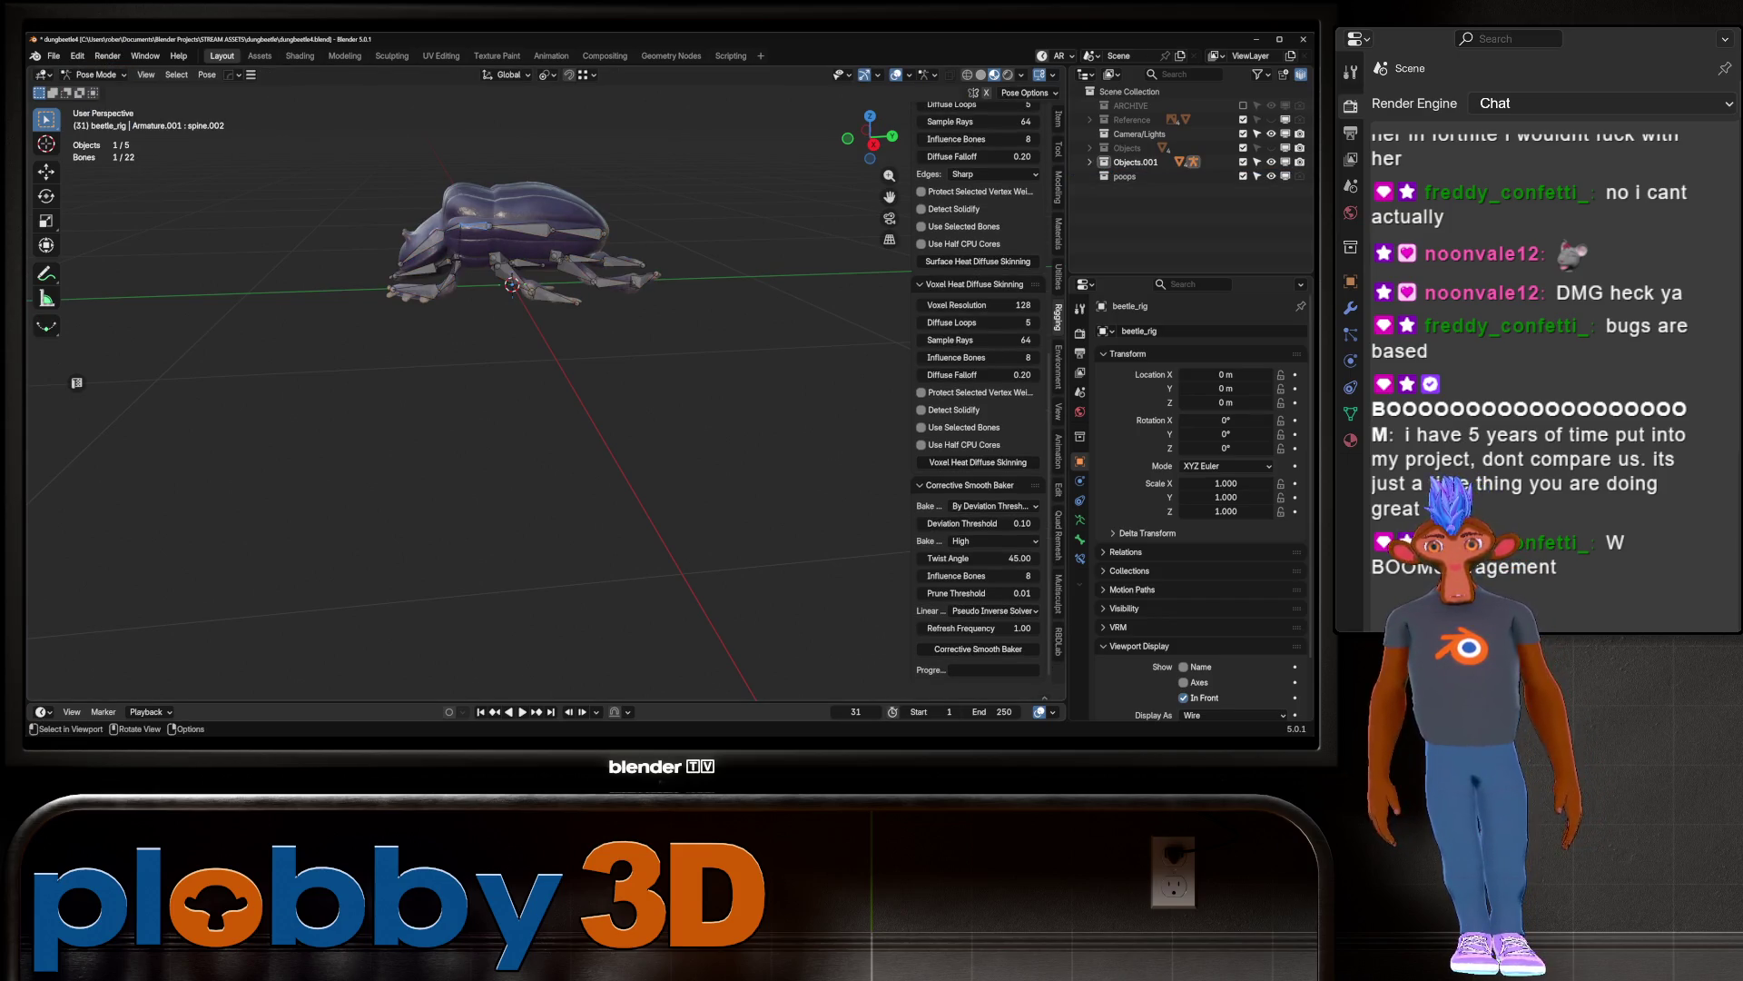
{"action": "scroll", "coordinate": [400, 227], "scroll_direction": "up", "scroll_amount": 2}
{"action": "middle_click_drag", "start_coordinate": [545, 381], "coordinate": [645, 345]}
{"action": "left_click", "coordinate": [463, 366]}
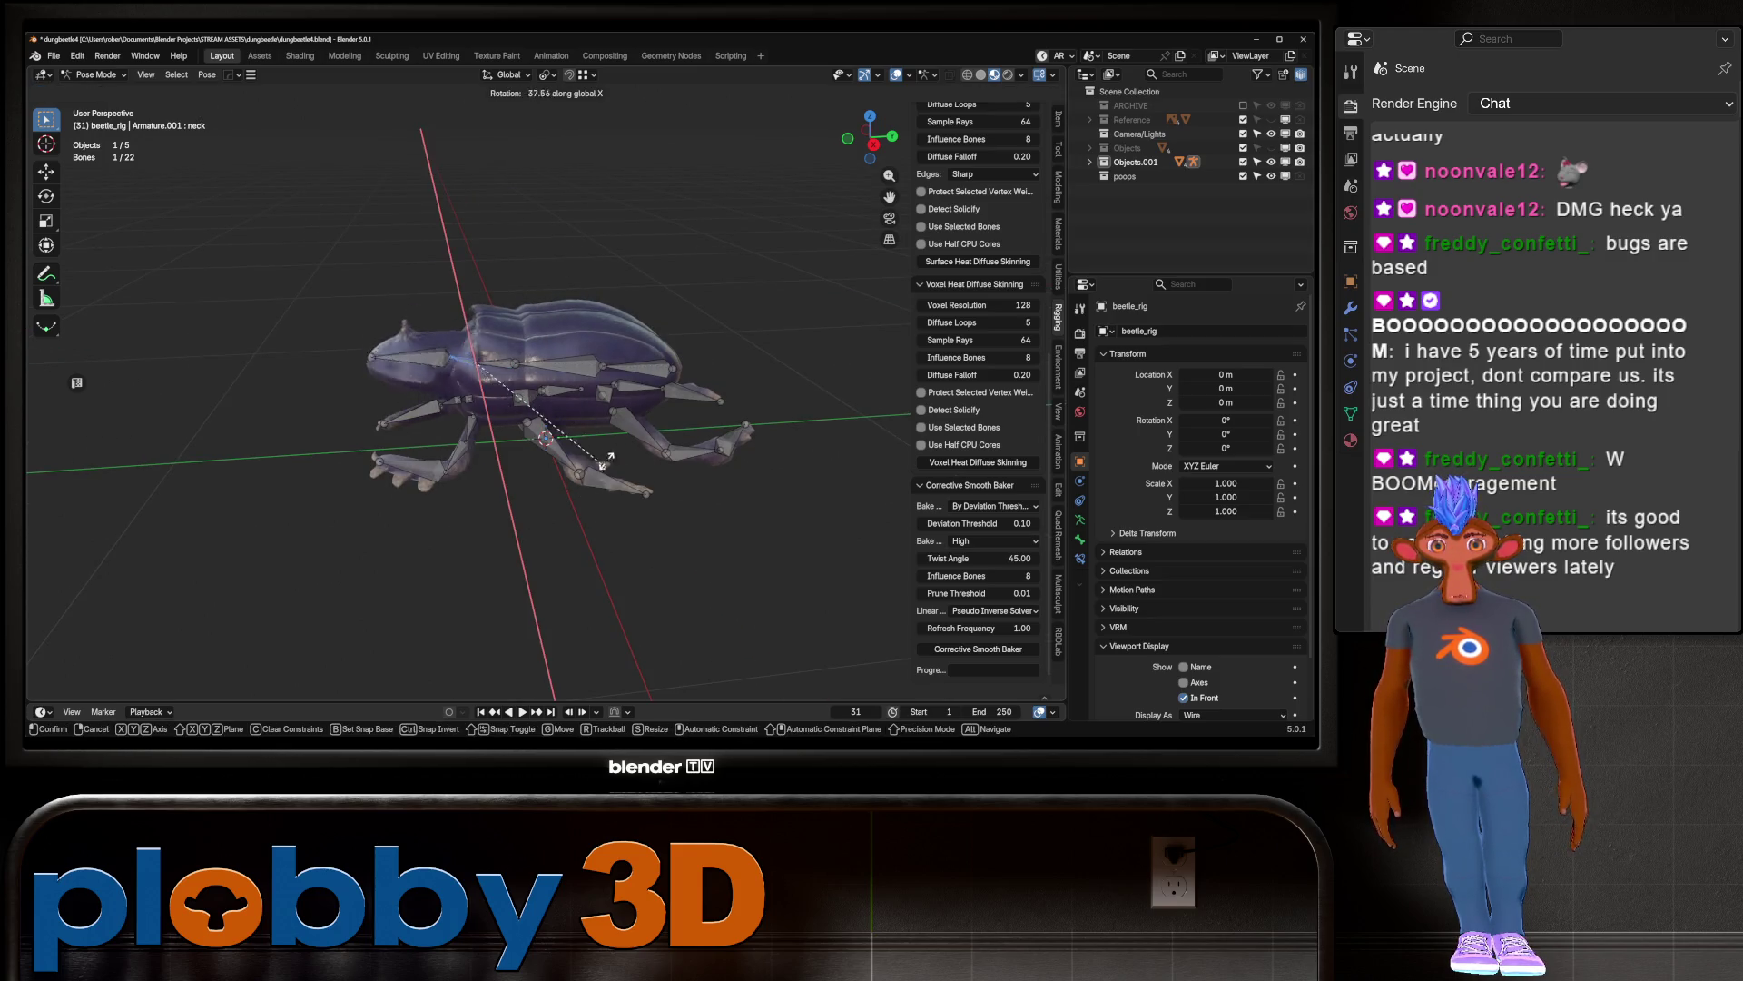
{"action": "key", "text": "ctrl+Tab"}
Step: Select all beetle objects, rebind them with Voxel Heat Diffuse Skinning, and enter Pose Mode
{"action": "key", "text": "a"}
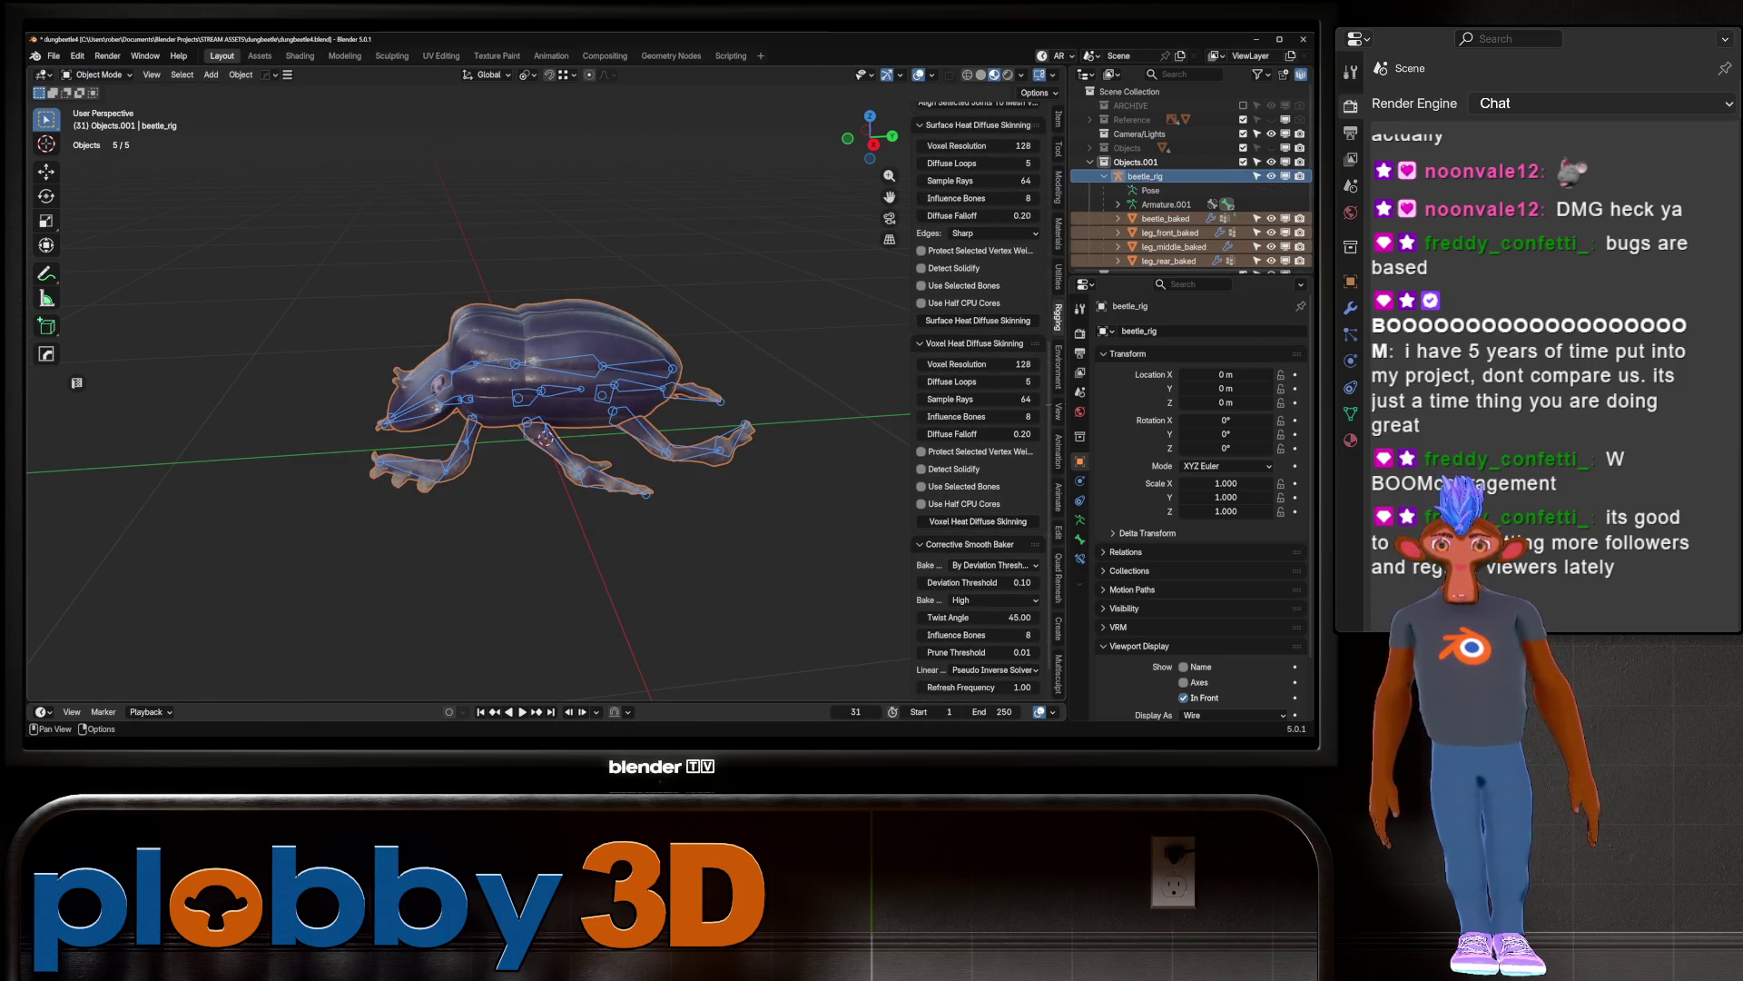
{"action": "scroll", "coordinate": [978, 399], "scroll_direction": "down", "scroll_amount": 2}
{"action": "left_click", "coordinate": [978, 479]}
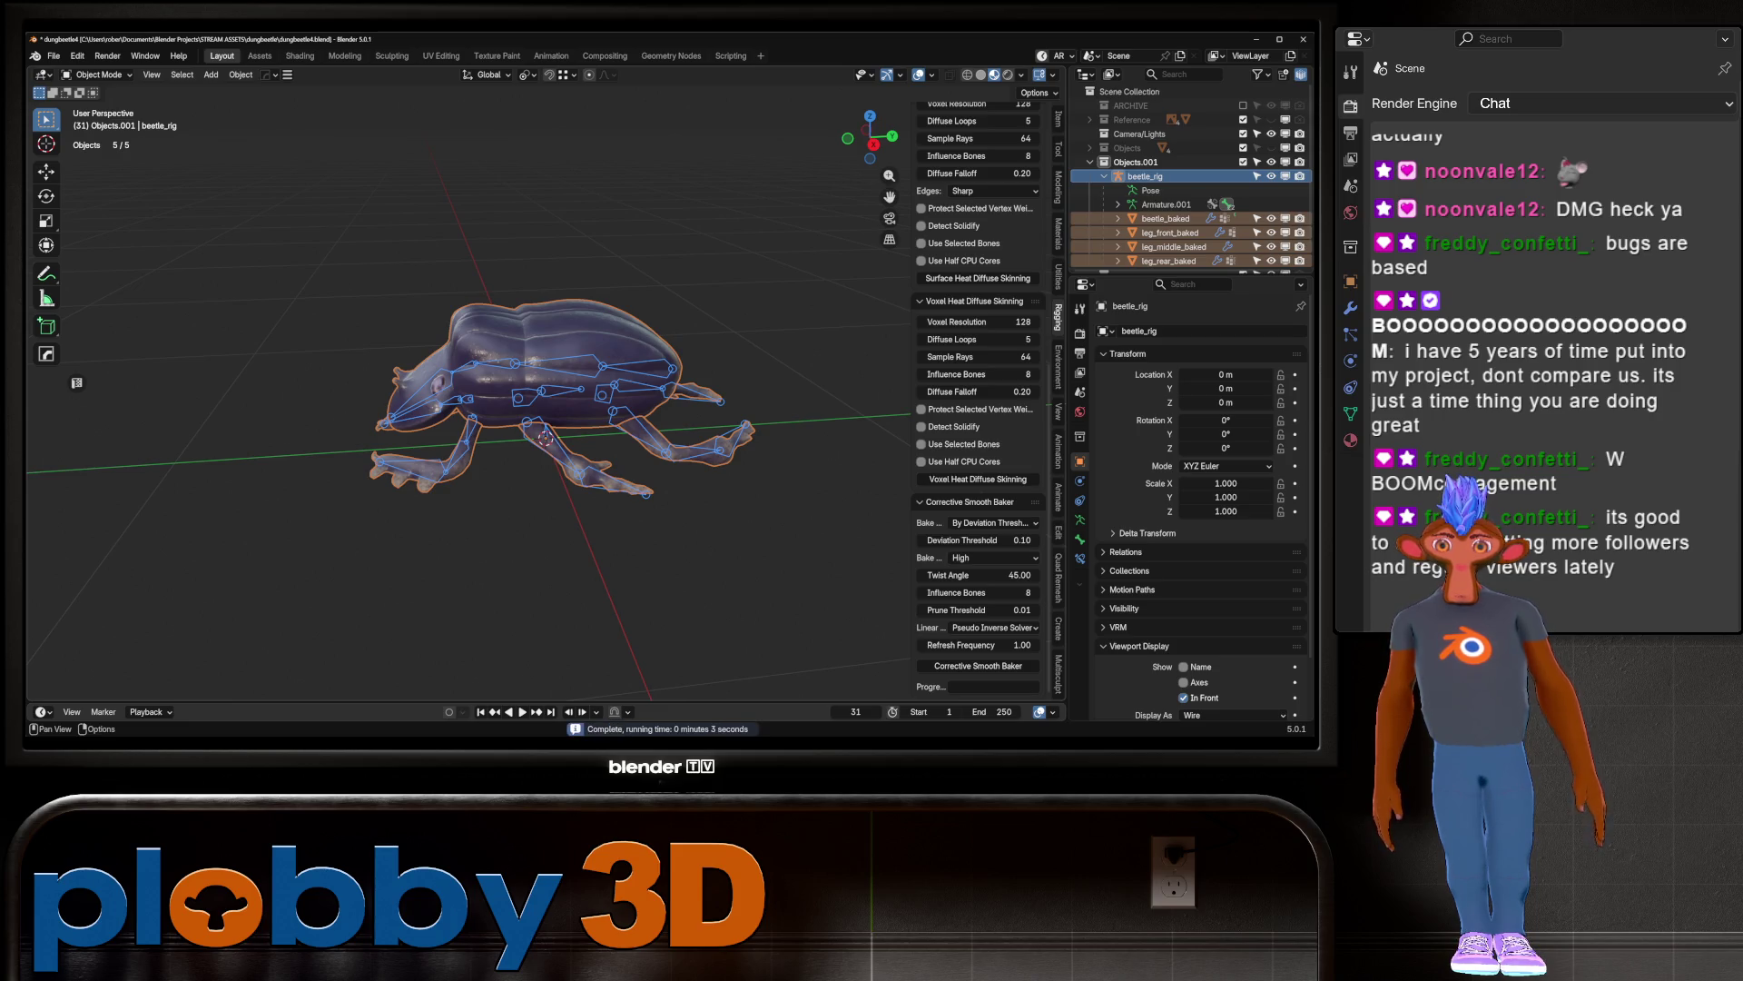
{"action": "key", "text": "ctrl+Tab"}
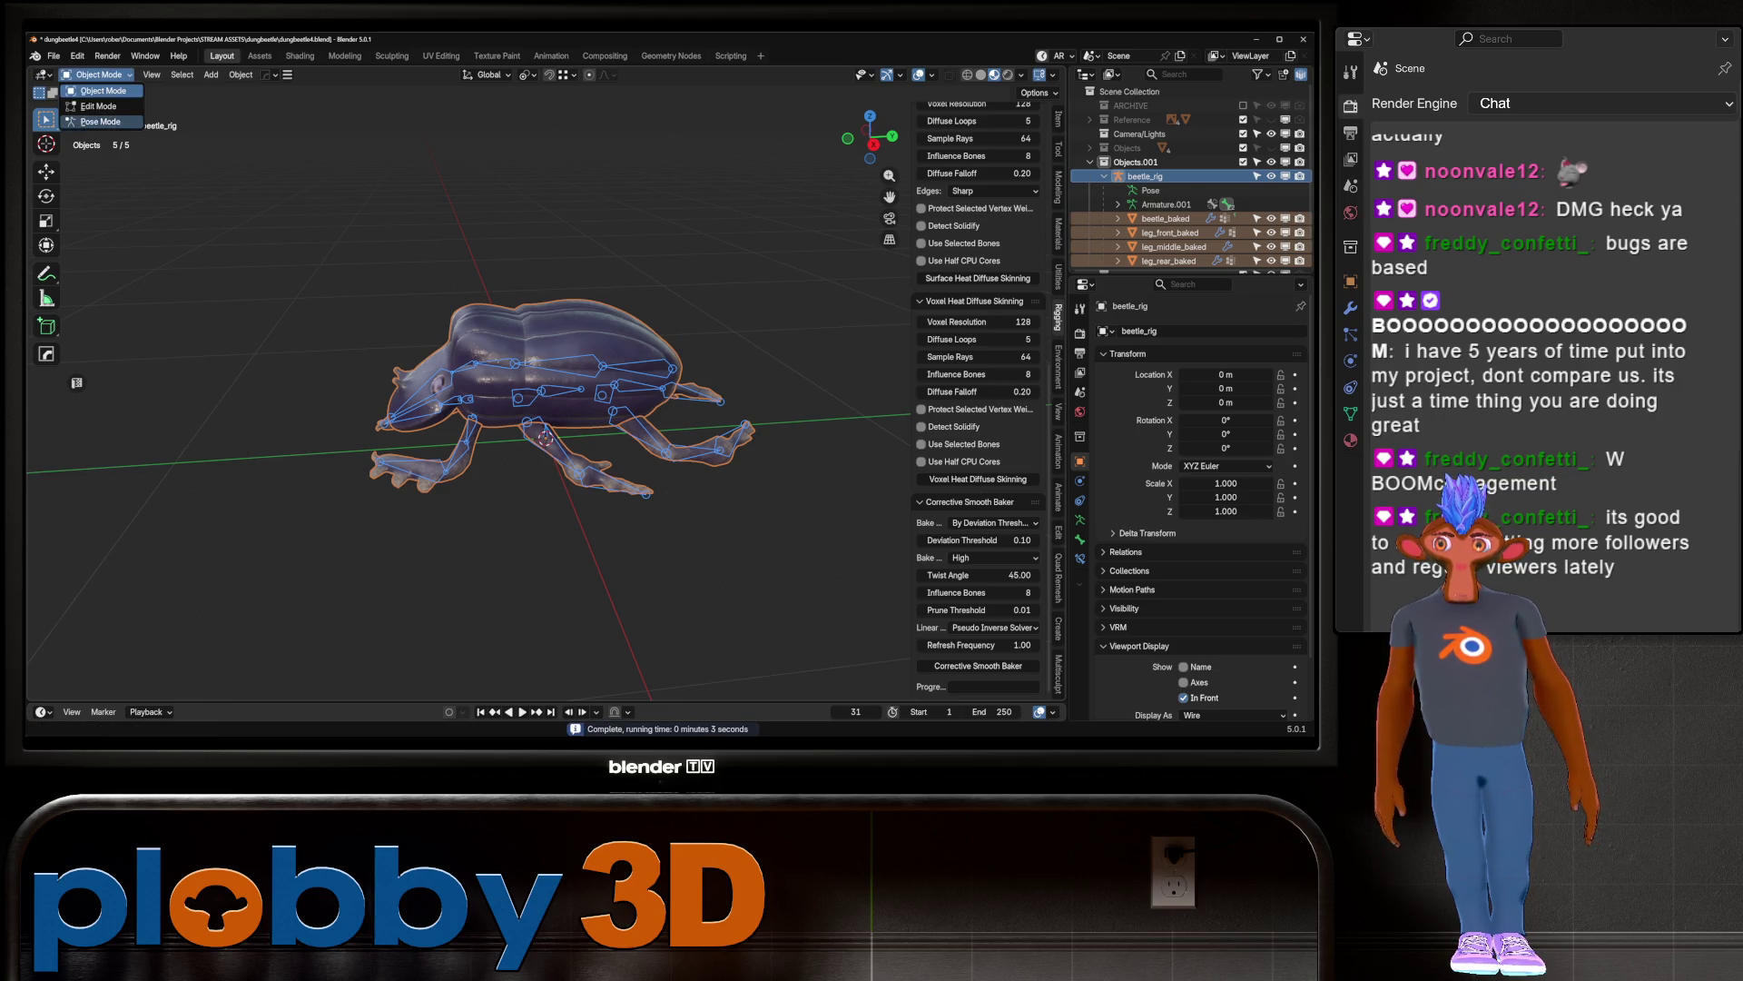
{"action": "left_click", "coordinate": [481, 377]}
Step: Test-rotate the neck, head and spine.001 bones about X, cancelling each rotation
{"action": "key", "text": "r"}
{"action": "key", "text": "x"}
{"action": "key", "text": "Escape"}
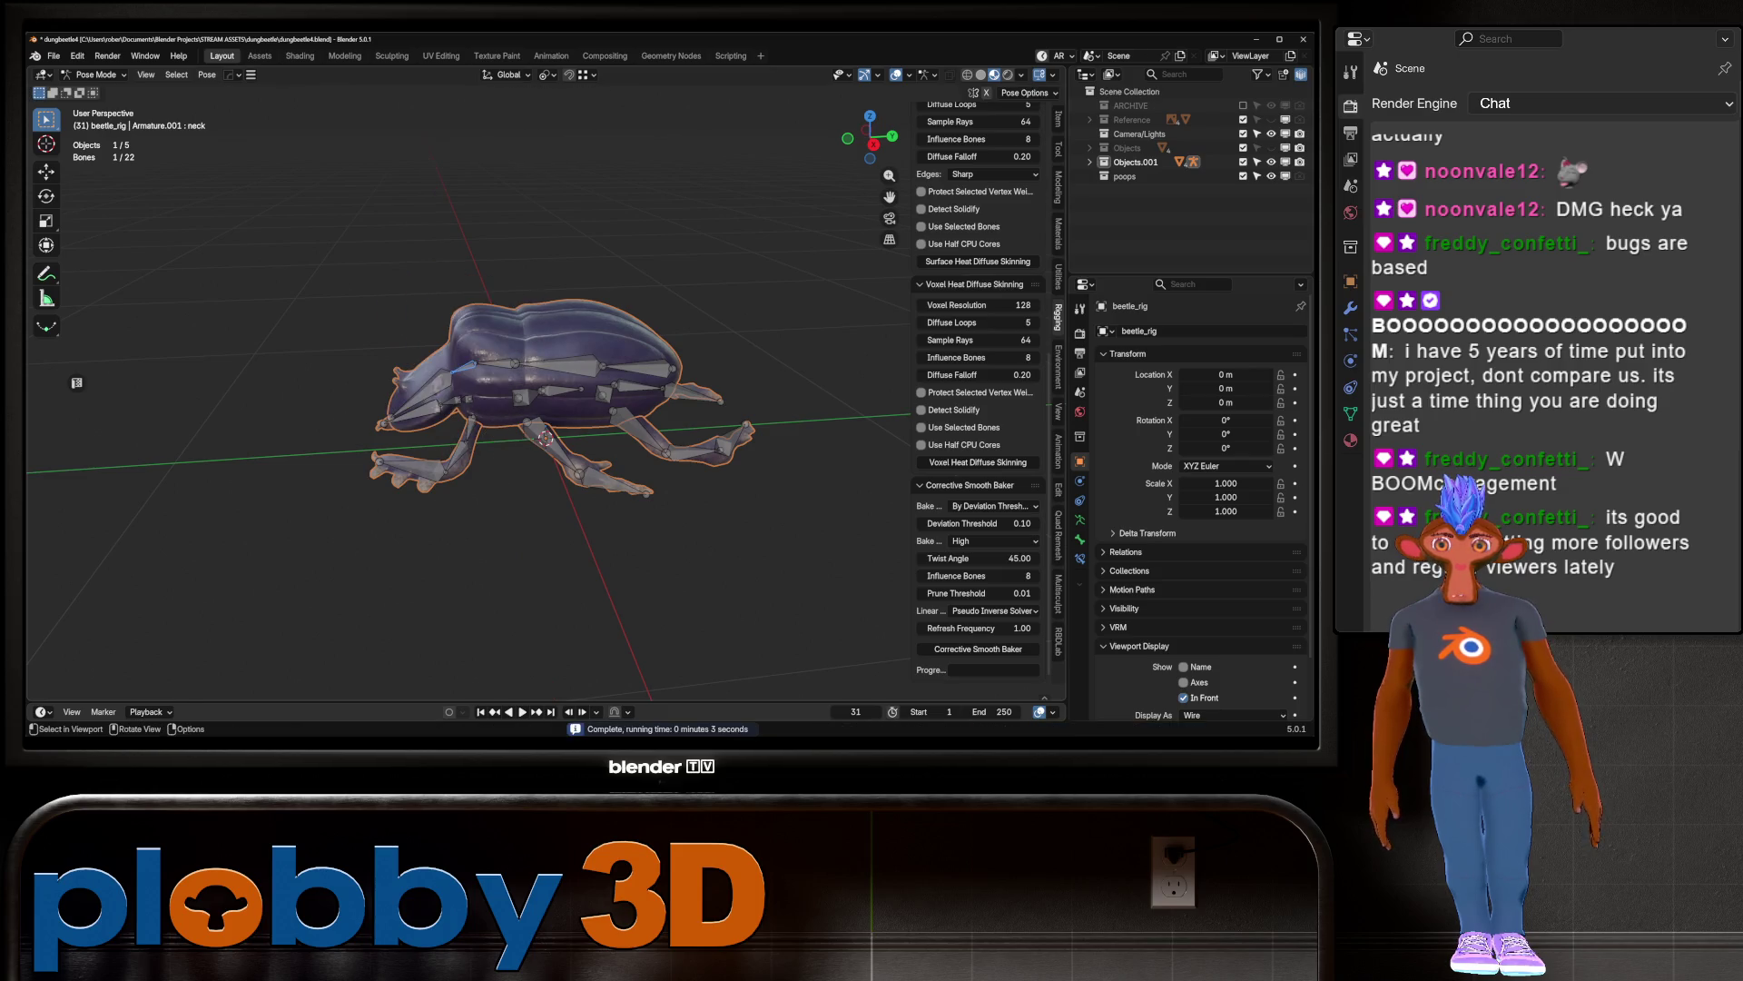
{"action": "left_click", "coordinate": [427, 390]}
{"action": "key", "text": "r"}
{"action": "key", "text": "x"}
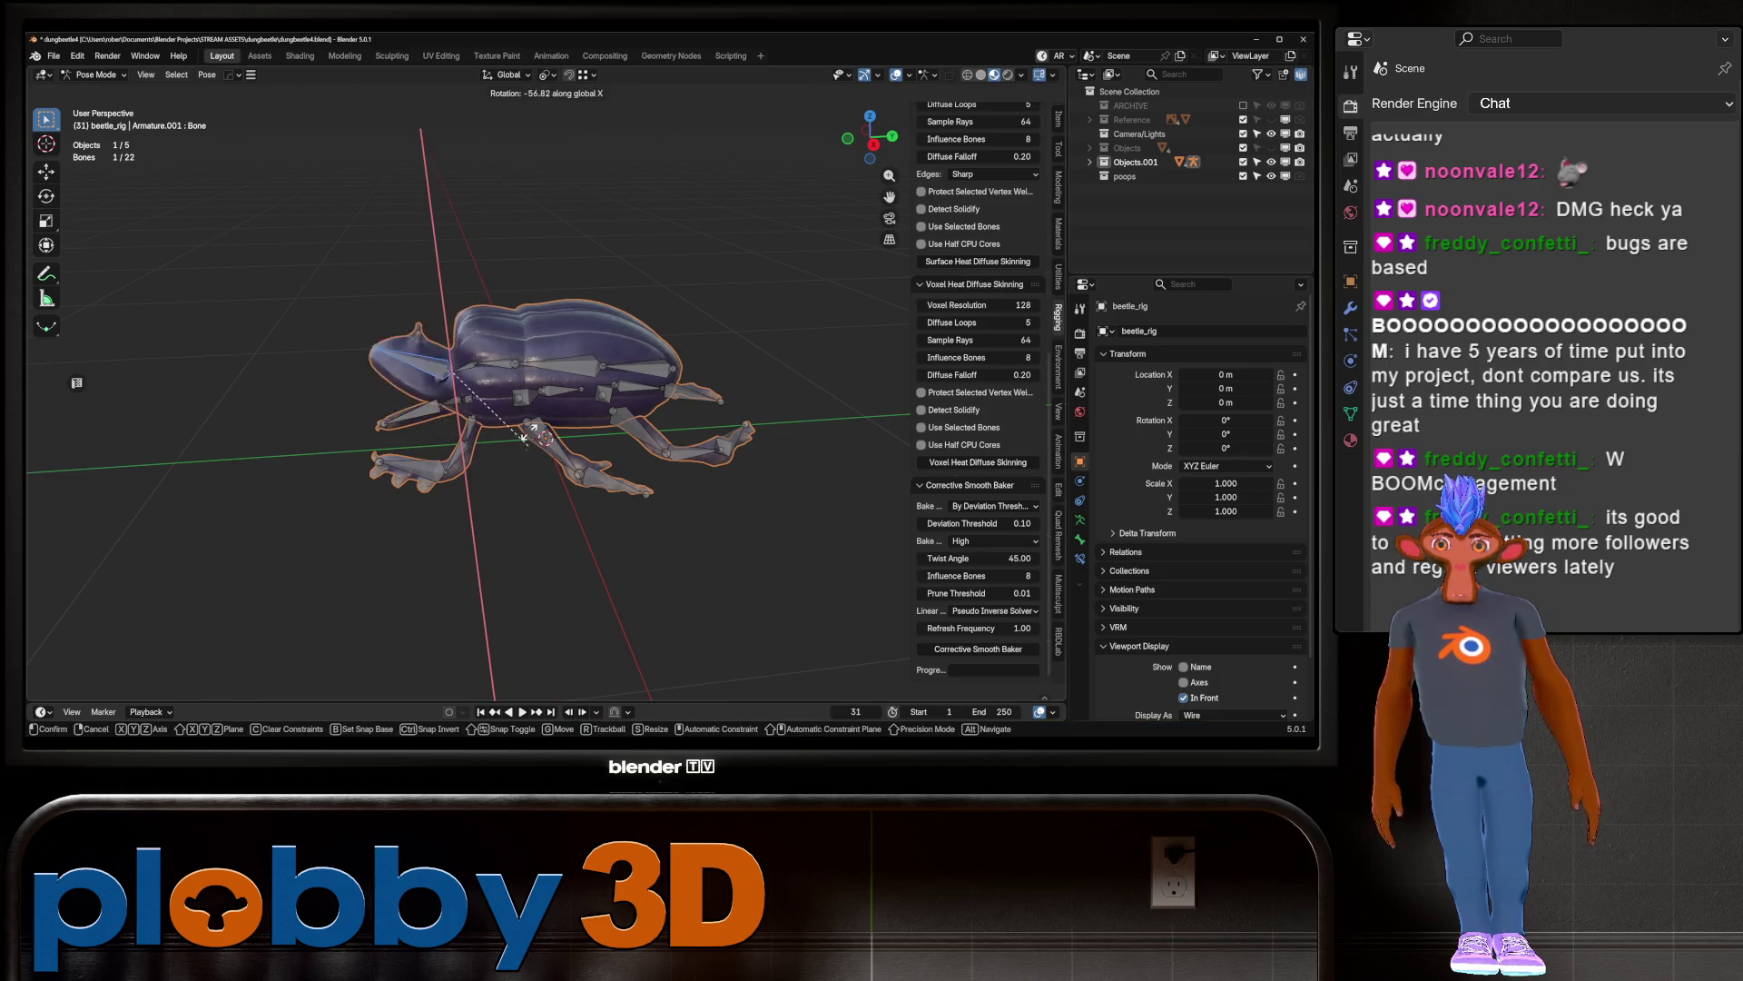
{"action": "key", "text": "Escape"}
{"action": "left_click", "coordinate": [559, 362]}
{"action": "key", "text": "r"}
{"action": "key", "text": "x"}
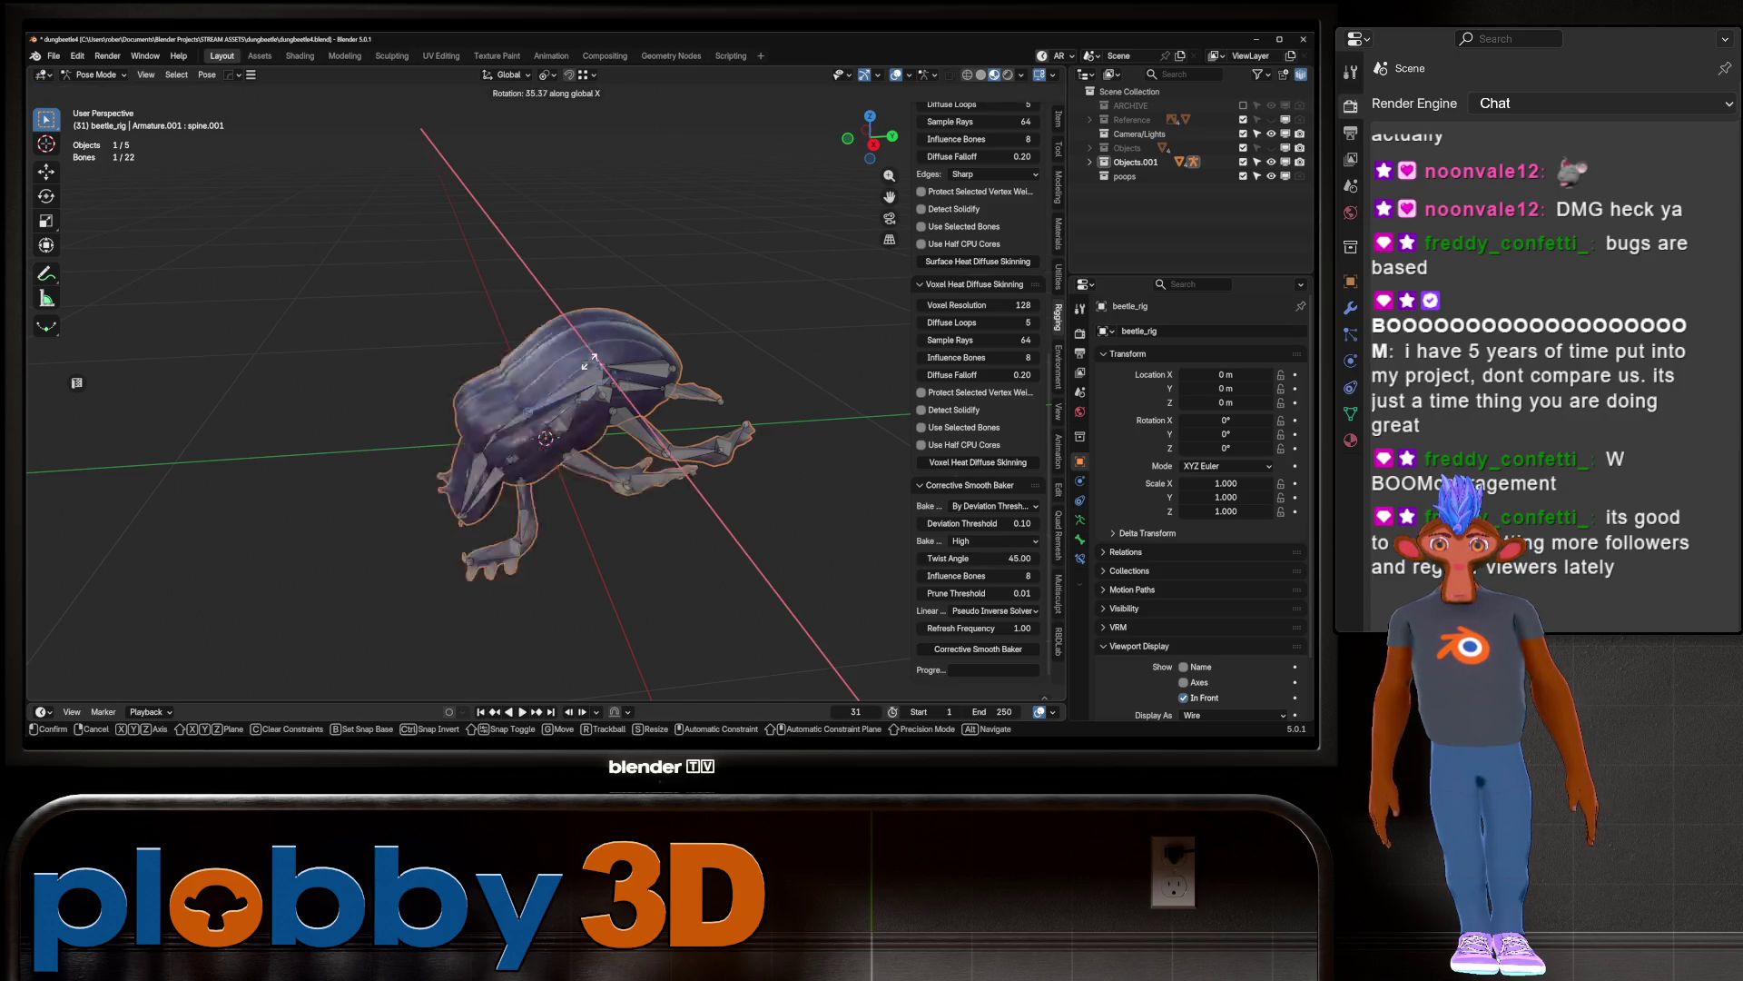
{"action": "key", "text": "Escape"}
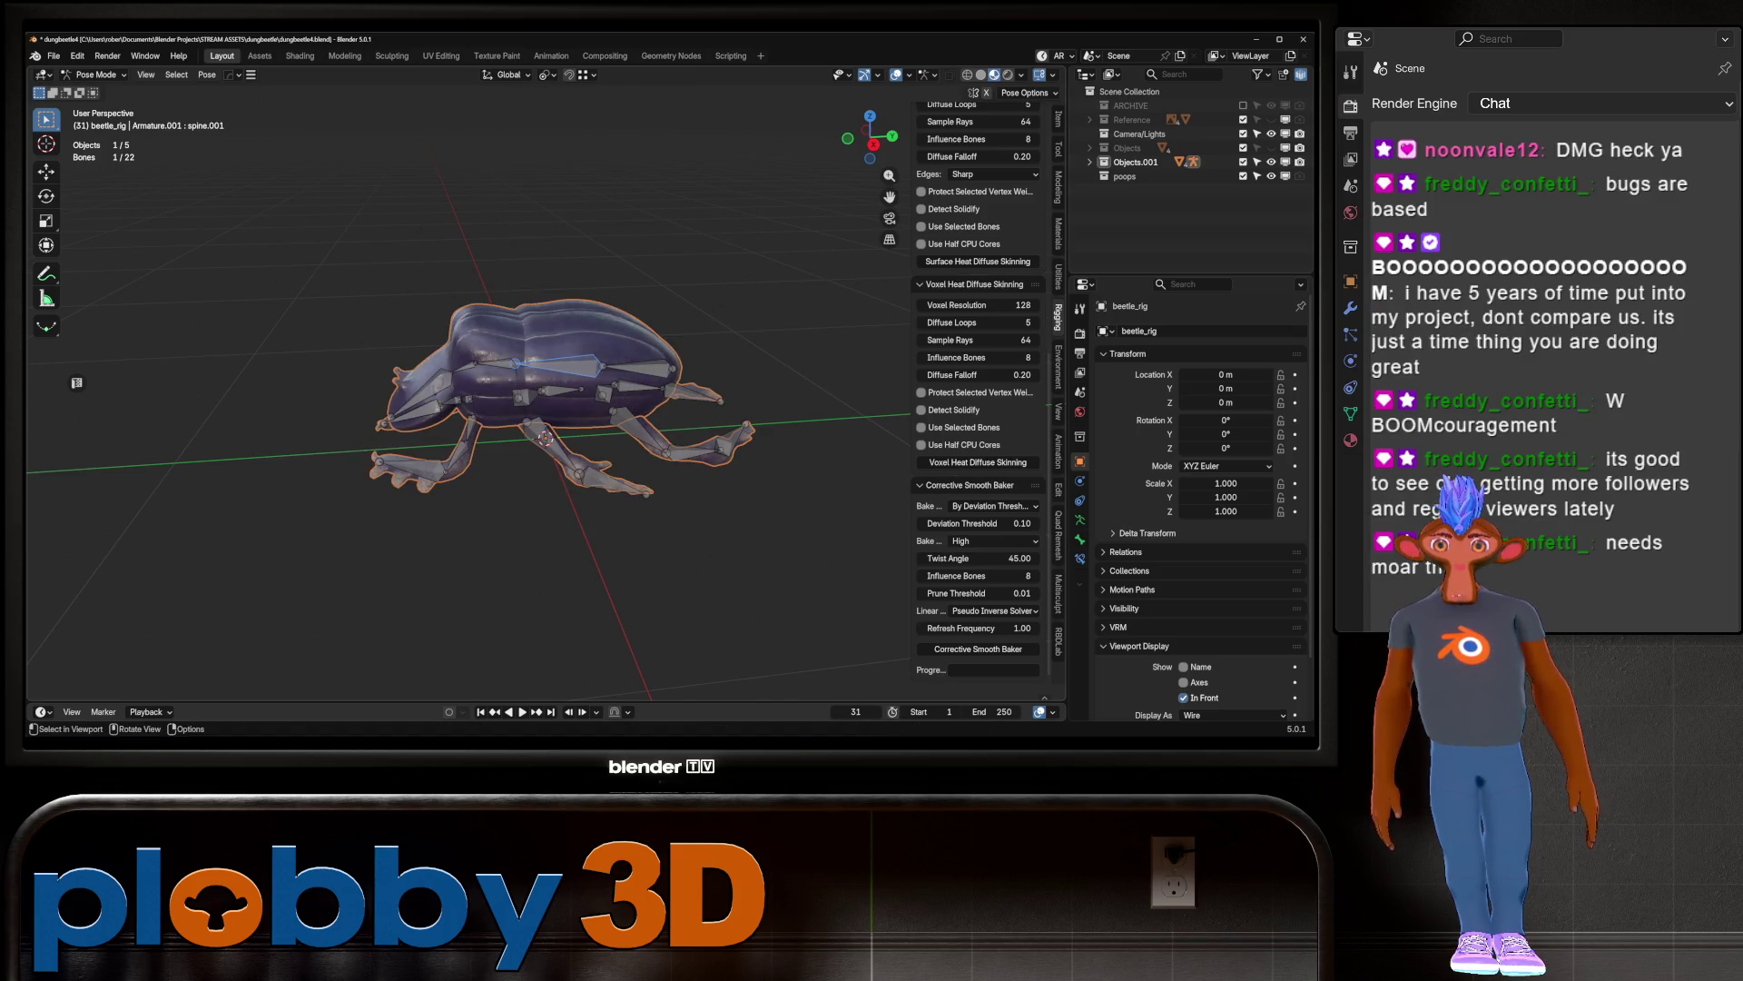
Step: Test-rotate the leg_front_L bone about Y, then cancel to keep the rest pose
{"action": "left_click", "coordinate": [427, 450]}
{"action": "middle_click_drag", "start_coordinate": [427, 450], "coordinate": [590, 418]}
{"action": "key", "text": "r"}
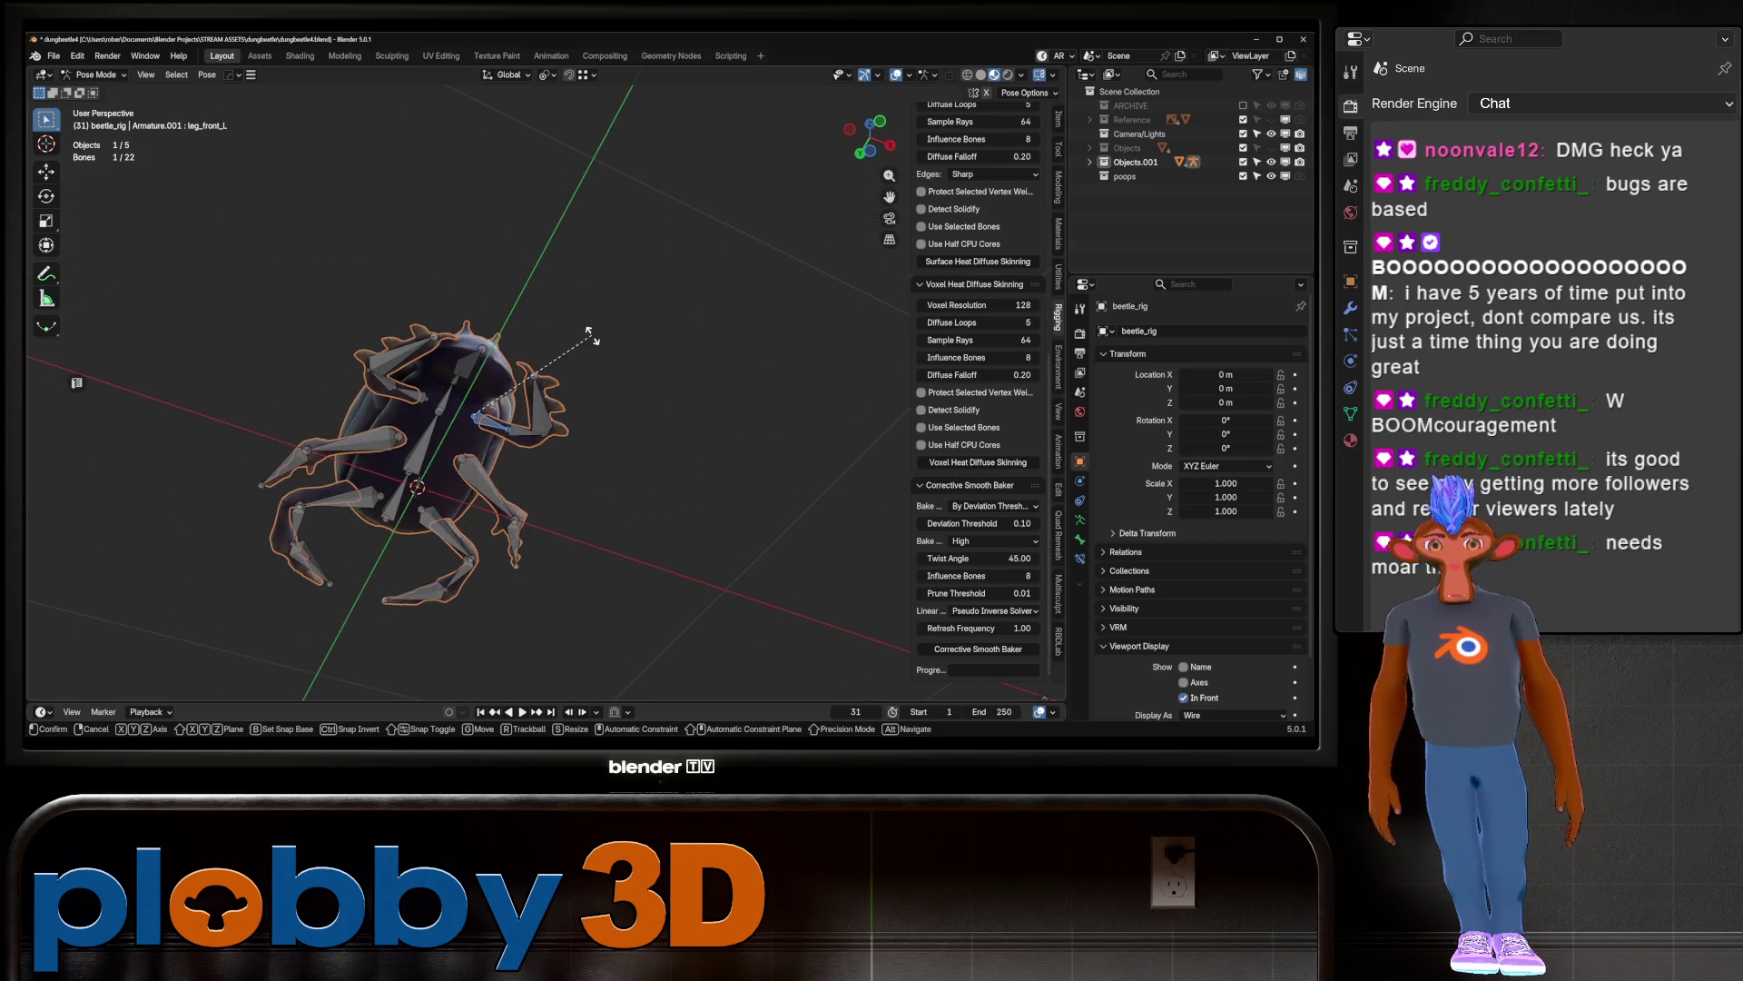
{"action": "key", "text": "y"}
{"action": "left_click", "coordinate": [581, 614]}
{"action": "mouse_move", "coordinate": [582, 615]}
{"action": "middle_mouse_down"}
{"action": "mouse_move", "coordinate": [544, 409]}
{"action": "mouse_move", "coordinate": [640, 395]}
{"action": "mouse_move", "coordinate": [563, 408]}
{"action": "mouse_move", "coordinate": [557, 511]}
{"action": "mouse_move", "coordinate": [636, 473]}
{"action": "mouse_move", "coordinate": [591, 508]}
{"action": "mouse_move", "coordinate": [599, 554]}
{"action": "middle_mouse_up"}
{"action": "key", "text": "r"}
{"action": "key", "text": "y"}
{"action": "key", "text": "Escape"}
Step: Return to Object Mode and select the beetle_baked body mesh
{"action": "left_click", "coordinate": [96, 75]}
{"action": "left_click", "coordinate": [90, 93]}
{"action": "left_click", "coordinate": [472, 363]}
Step: Show beetle_baked's Armature and CorrectiveSmooth modifiers, orbit around the beetle, and box-select all beetle objects
{"action": "left_click", "coordinate": [1079, 481]}
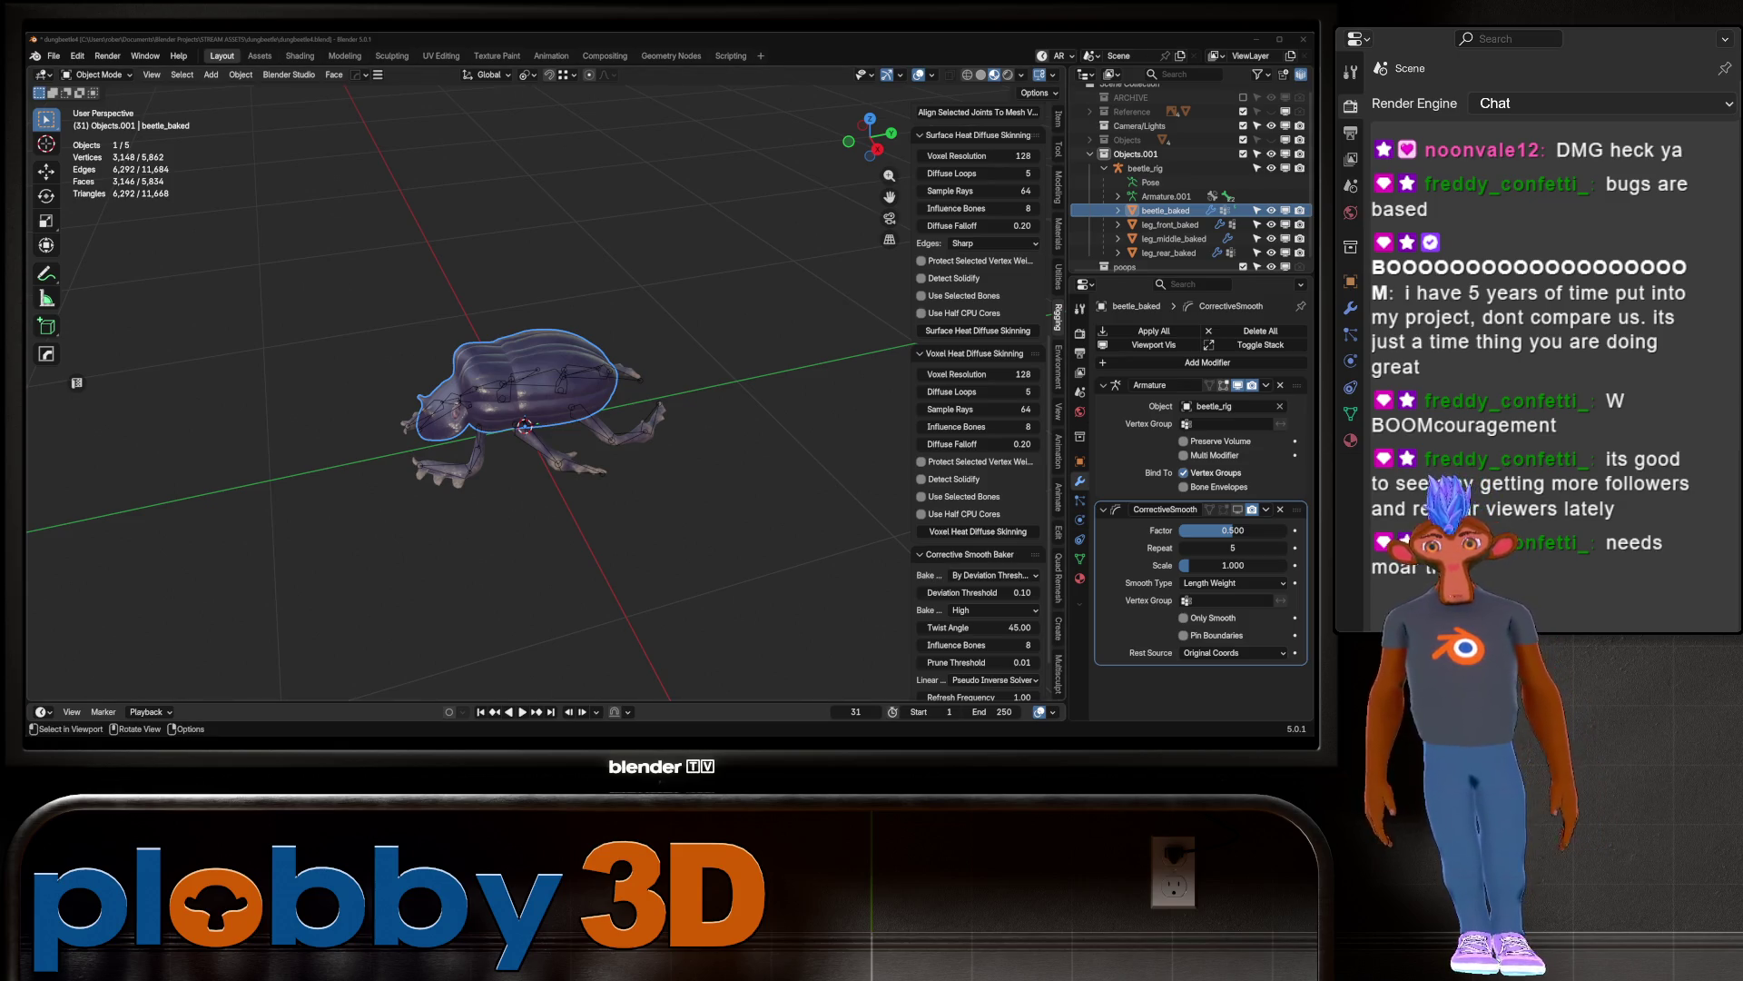
{"action": "mouse_move", "coordinate": [527, 427]}
{"action": "middle_mouse_down"}
{"action": "mouse_move", "coordinate": [491, 381]}
{"action": "mouse_move", "coordinate": [545, 418]}
{"action": "mouse_move", "coordinate": [517, 381]}
{"action": "mouse_move", "coordinate": [509, 399]}
{"action": "mouse_move", "coordinate": [508, 418]}
{"action": "mouse_move", "coordinate": [559, 354]}
{"action": "middle_mouse_up"}
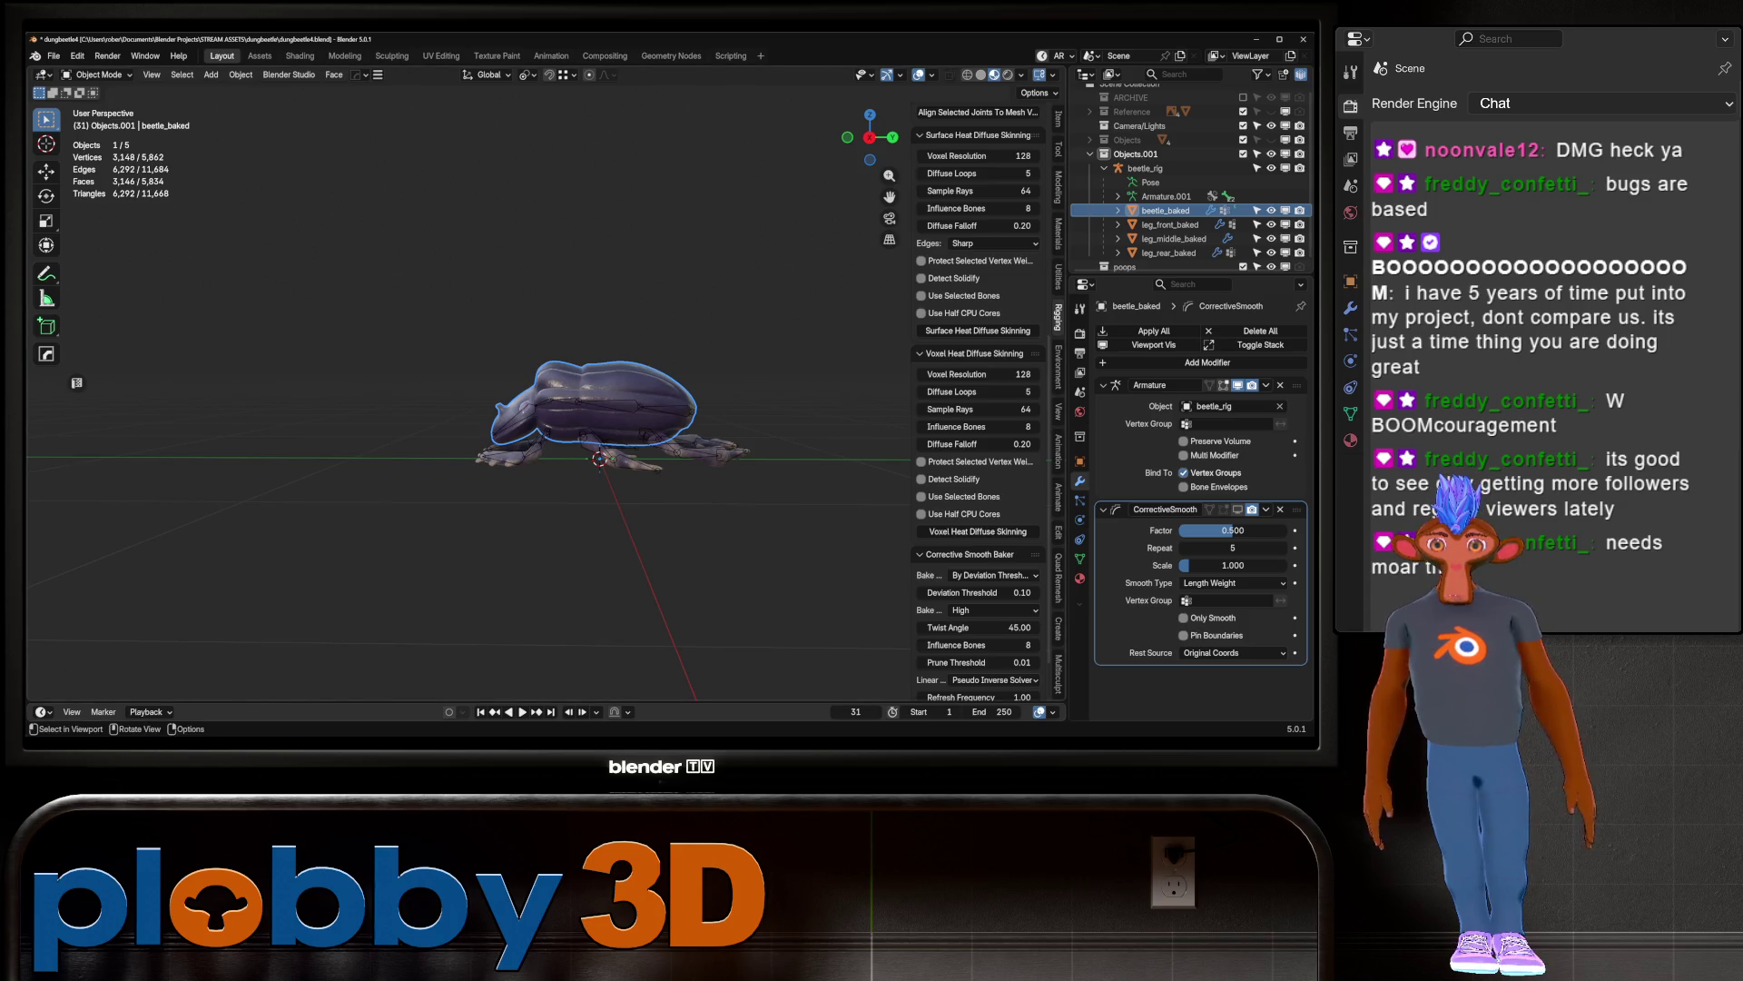
{"action": "middle_click_drag", "start_coordinate": [558, 354], "coordinate": [150, 384]}
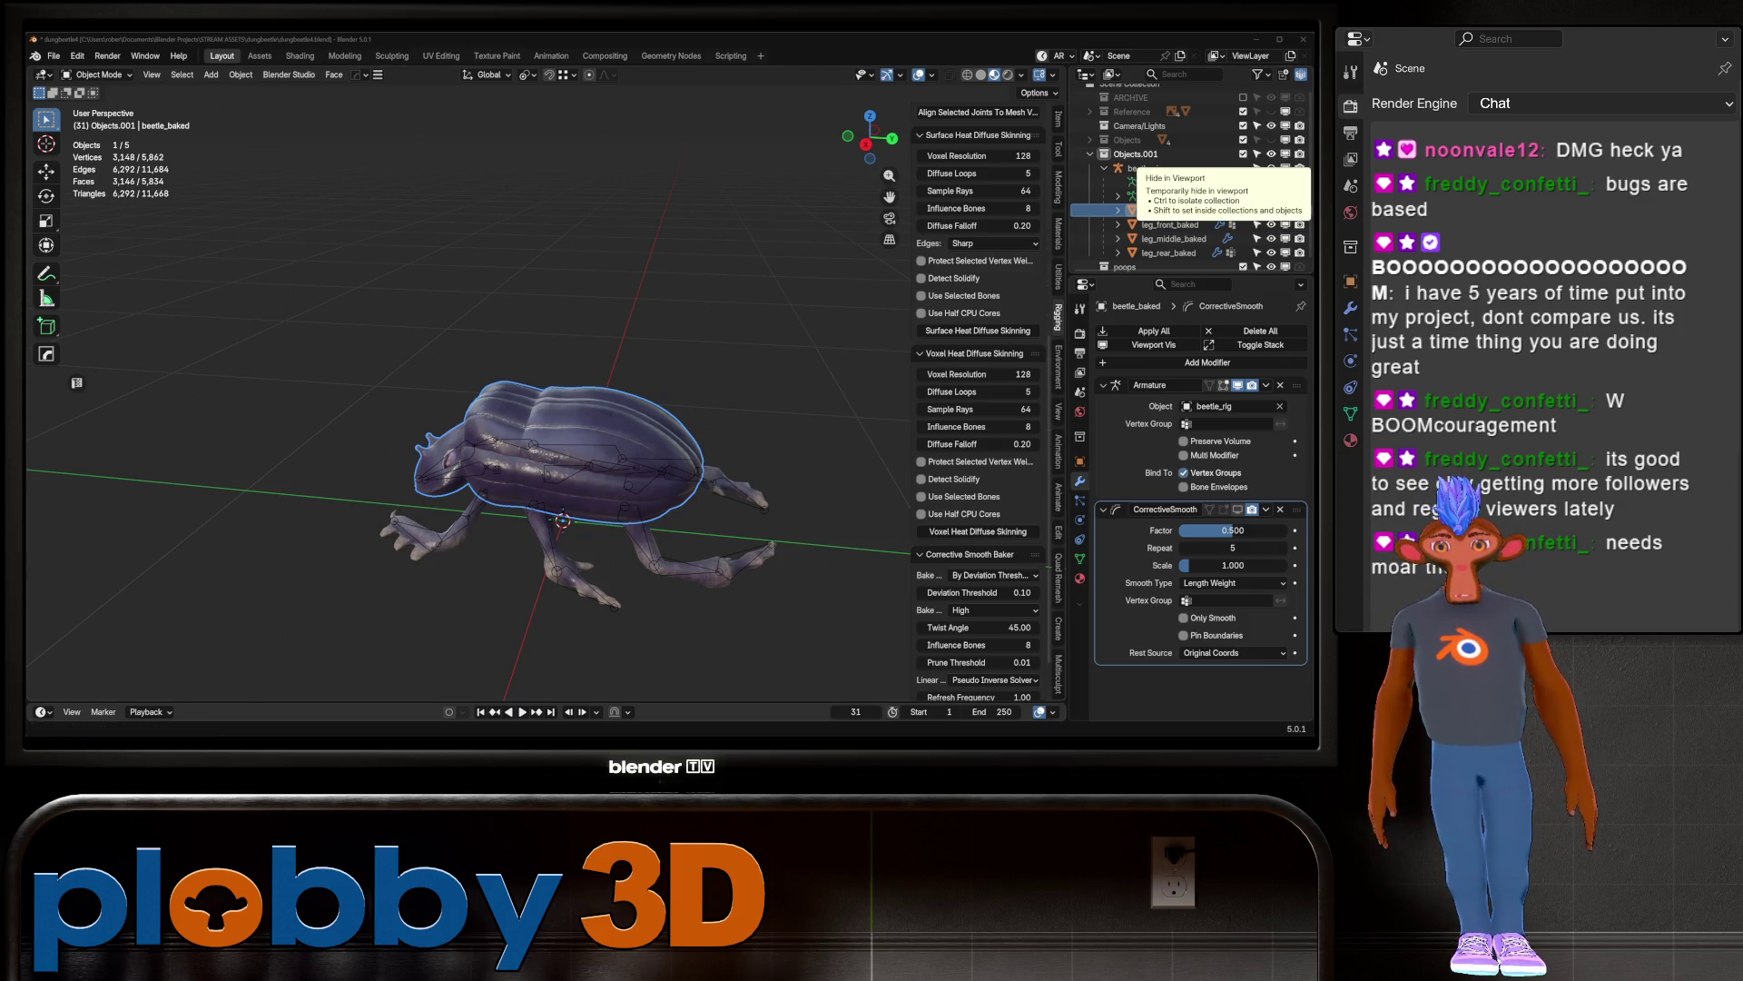
{"action": "mouse_move", "coordinate": [472, 509]}
{"action": "middle_mouse_down"}
{"action": "mouse_move", "coordinate": [522, 409]}
{"action": "mouse_move", "coordinate": [608, 364]}
{"action": "mouse_move", "coordinate": [590, 372]}
{"action": "middle_mouse_up"}
{"action": "scroll", "coordinate": [545, 409], "scroll_direction": "up", "scroll_amount": 5}
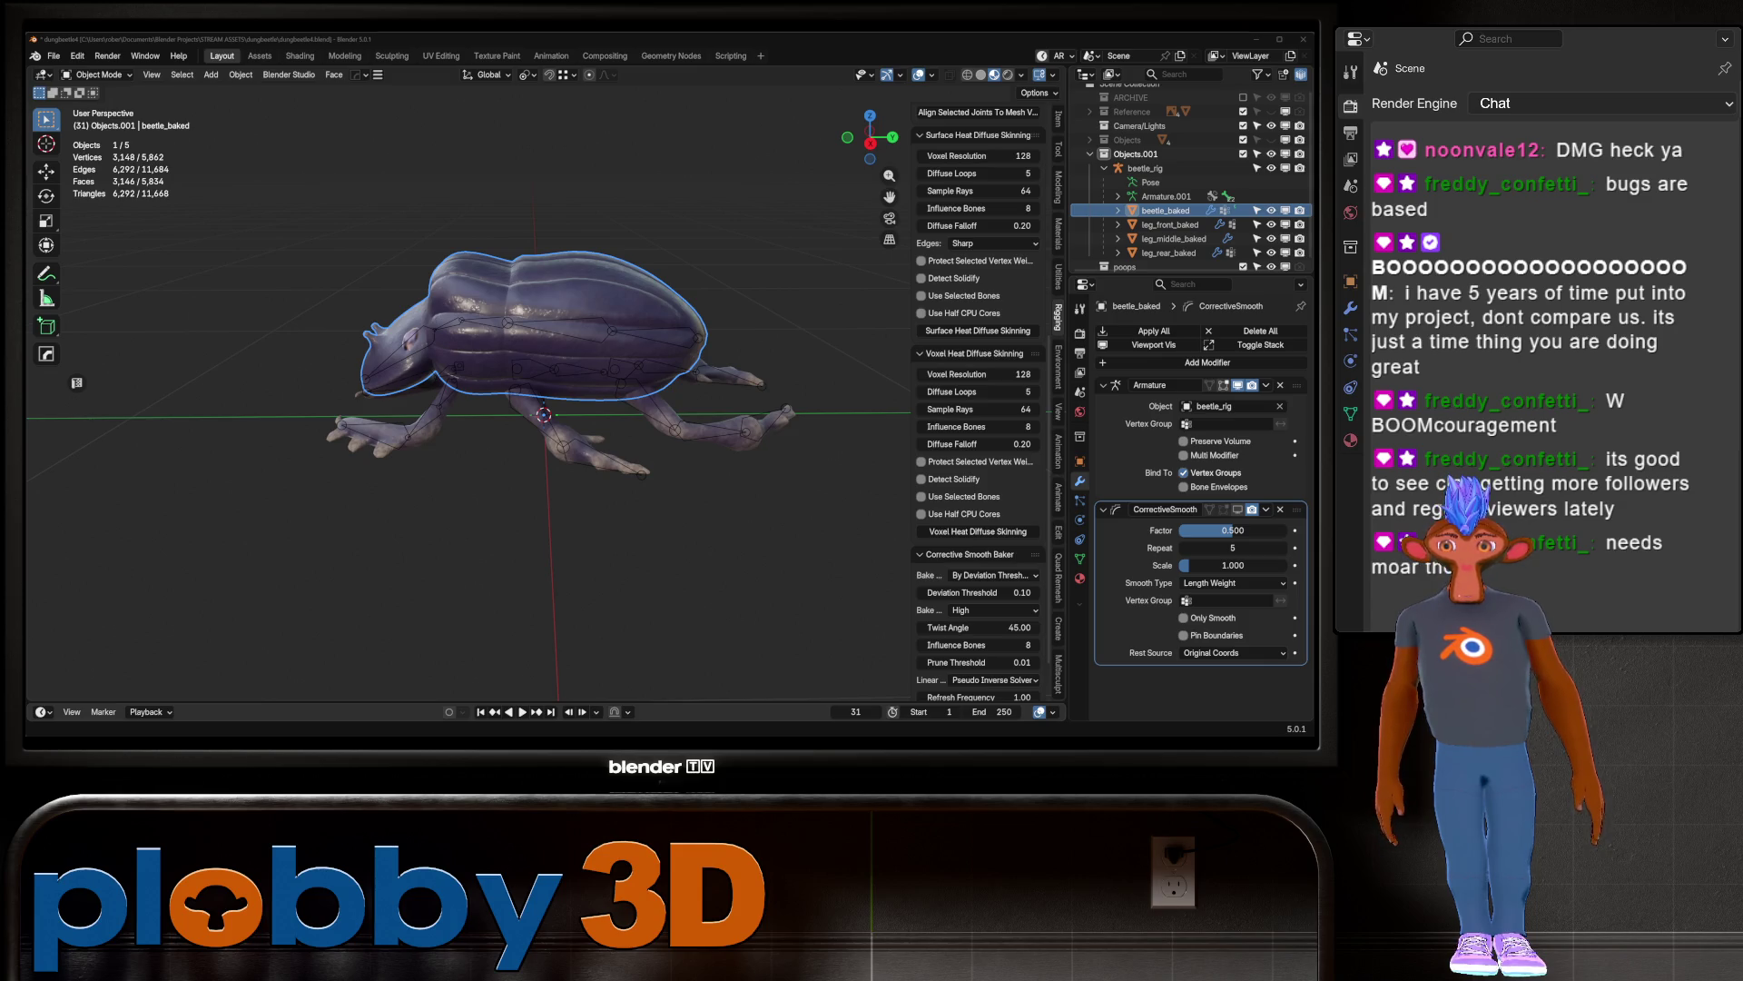
{"action": "scroll", "coordinate": [544, 391], "scroll_direction": "down", "scroll_amount": 5}
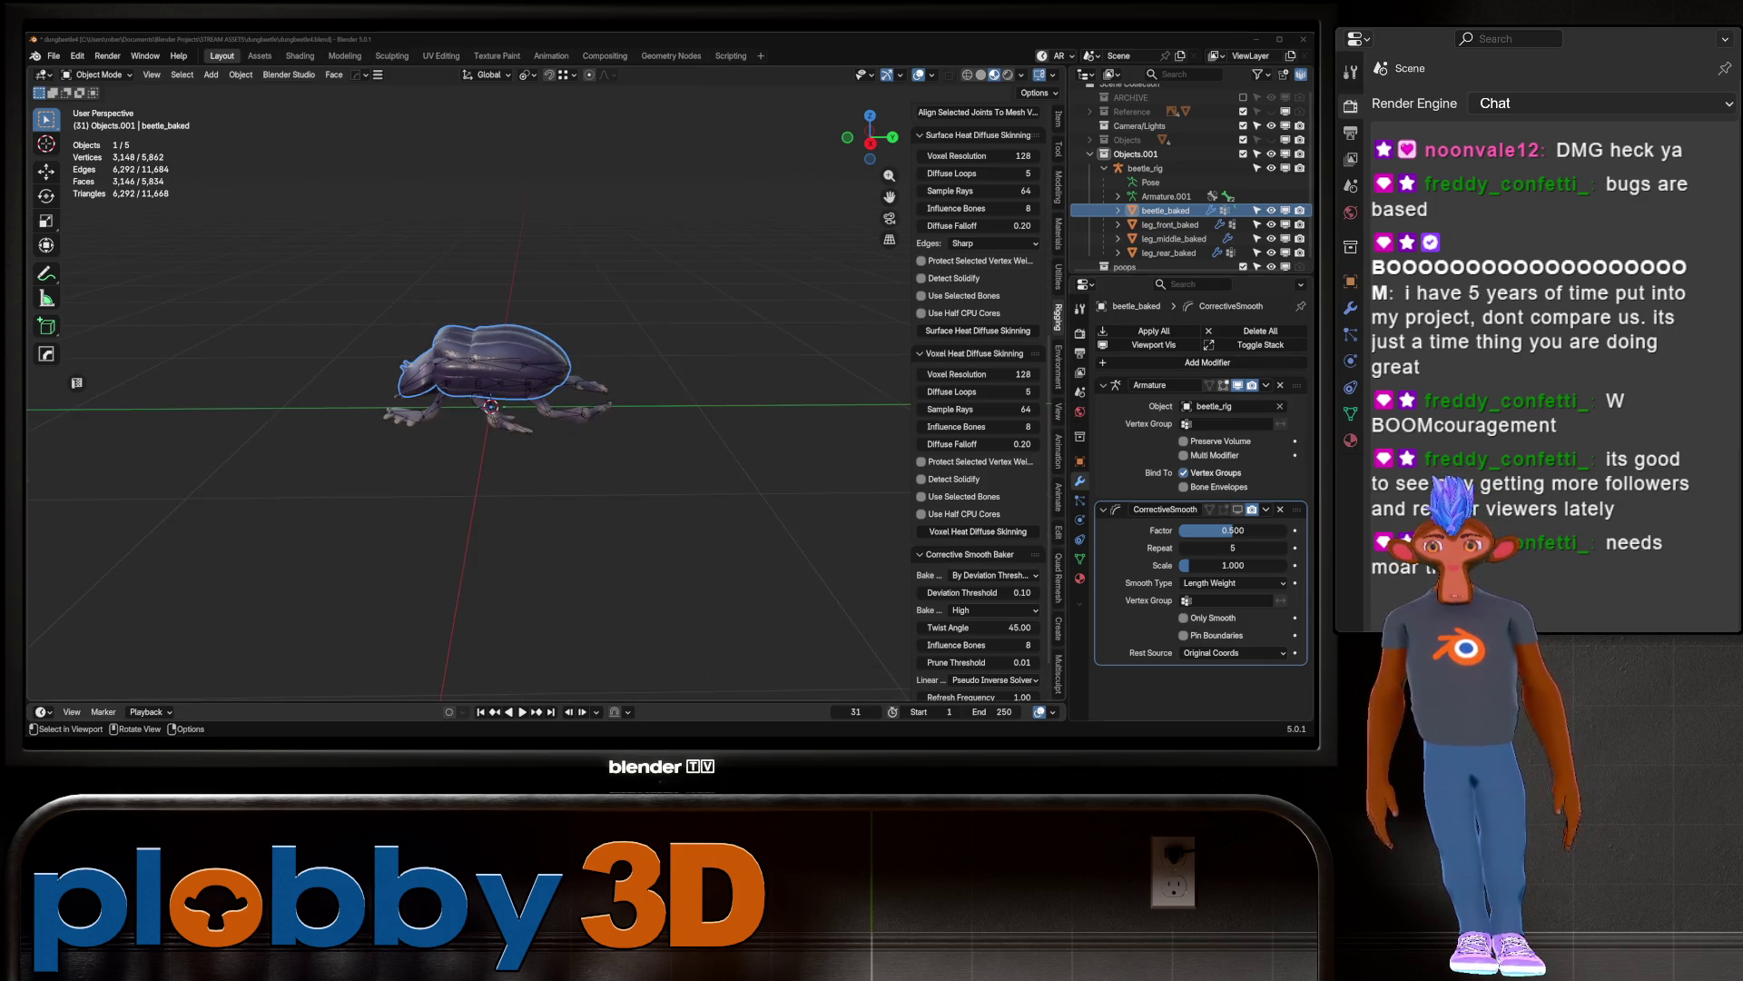
{"action": "left_click_drag", "start_coordinate": [302, 299], "coordinate": [686, 523]}
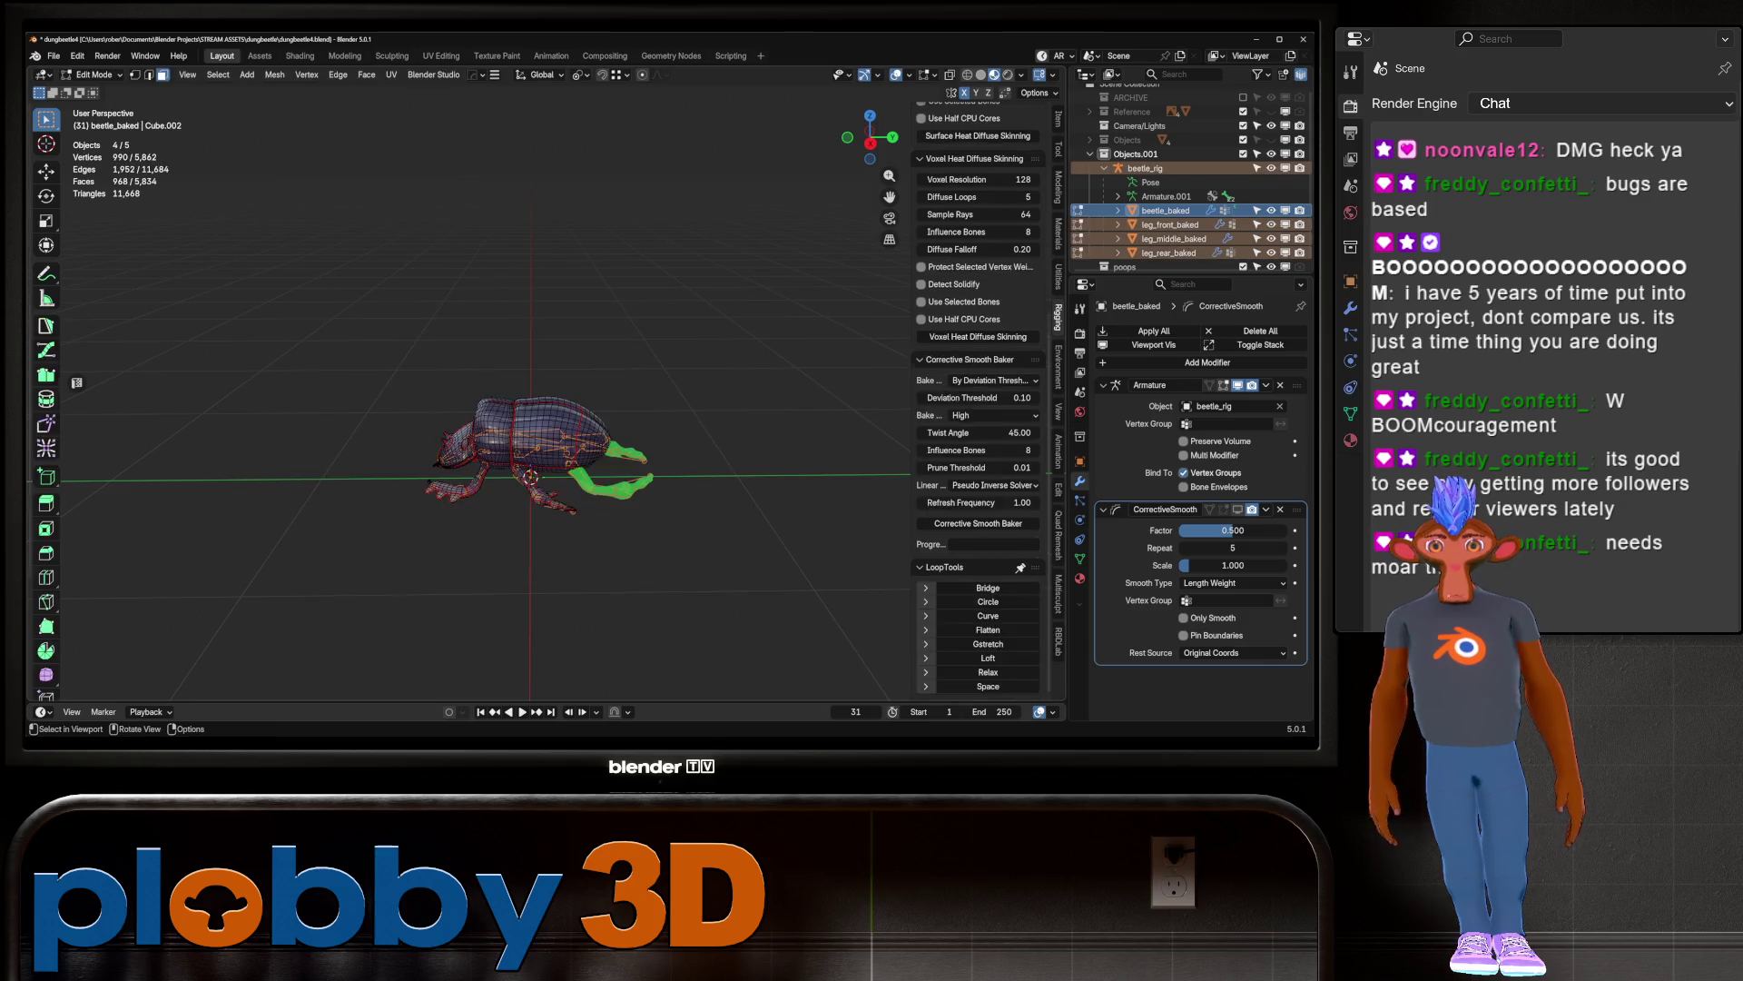
Step: Hide the beetle objects and change the Pivot Point setting
{"action": "key", "text": "h"}
{"action": "mouse_move", "coordinate": [530, 475]}
{"action": "middle_mouse_down"}
{"action": "mouse_move", "coordinate": [472, 449]}
{"action": "mouse_move", "coordinate": [495, 445]}
{"action": "middle_mouse_up"}
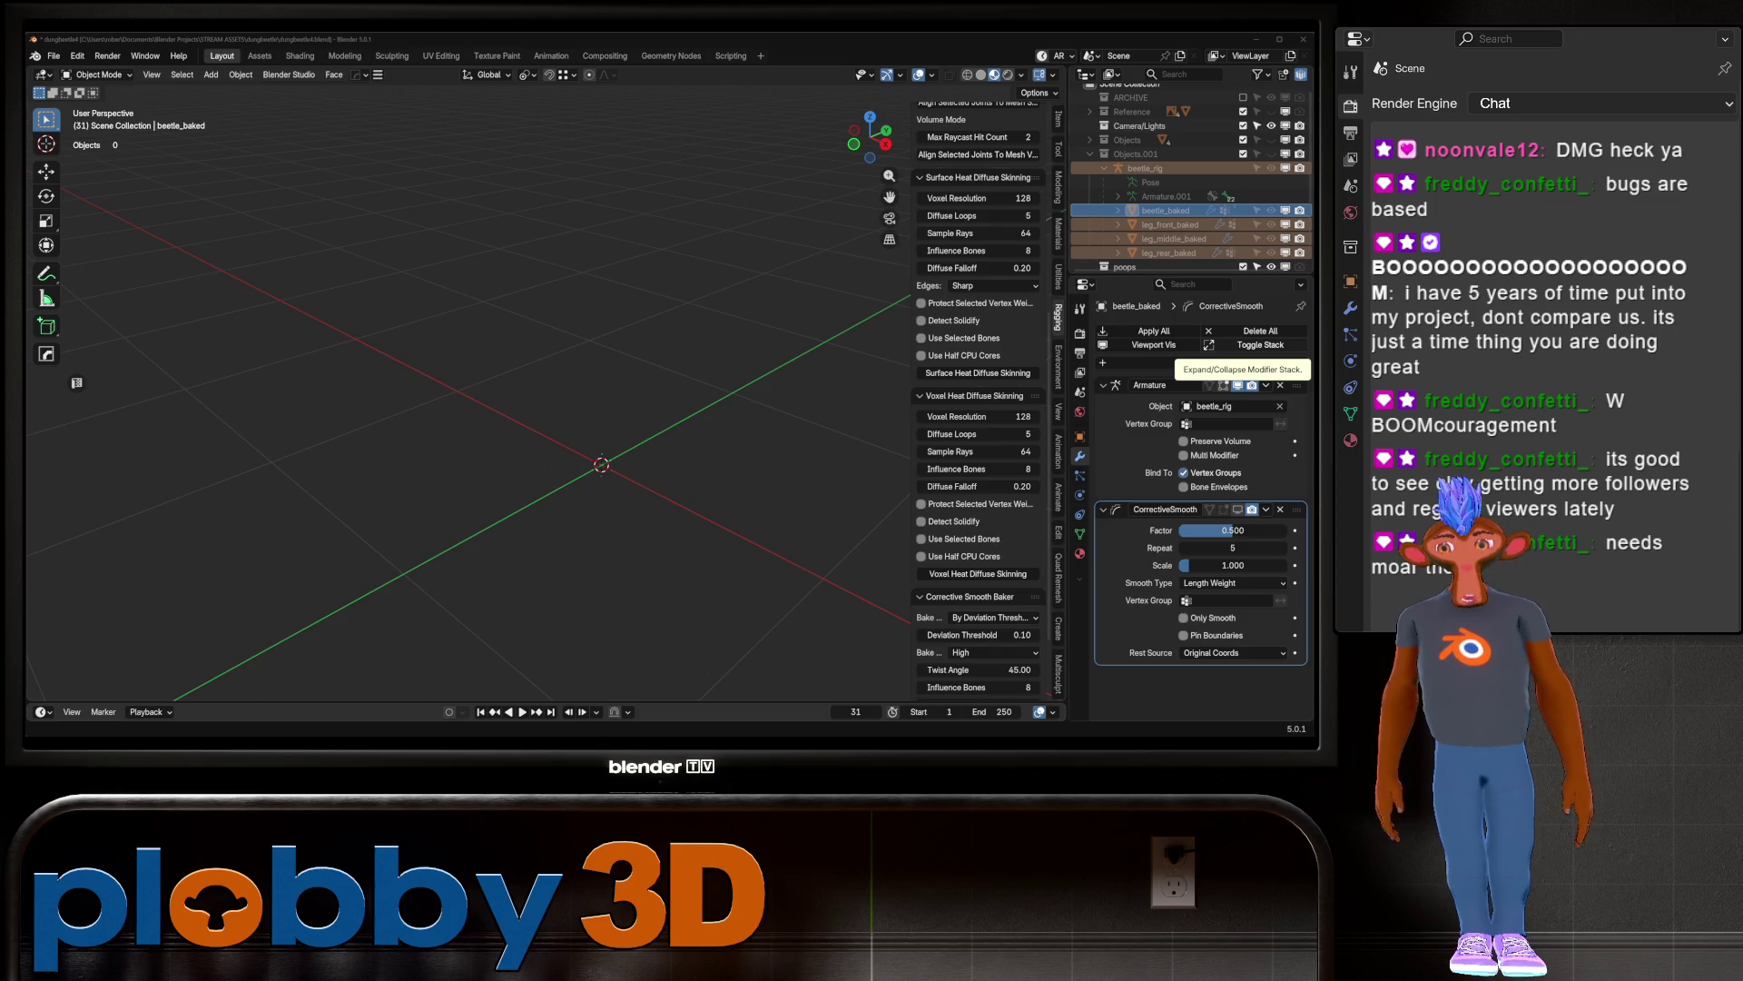
{"action": "mouse_move", "coordinate": [454, 408]}
{"action": "middle_mouse_down"}
{"action": "mouse_move", "coordinate": [636, 418]}
{"action": "mouse_move", "coordinate": [581, 390]}
{"action": "mouse_move", "coordinate": [636, 355]}
{"action": "mouse_move", "coordinate": [636, 427]}
{"action": "mouse_move", "coordinate": [636, 399]}
{"action": "middle_mouse_up"}
{"action": "left_click", "coordinate": [526, 74]}
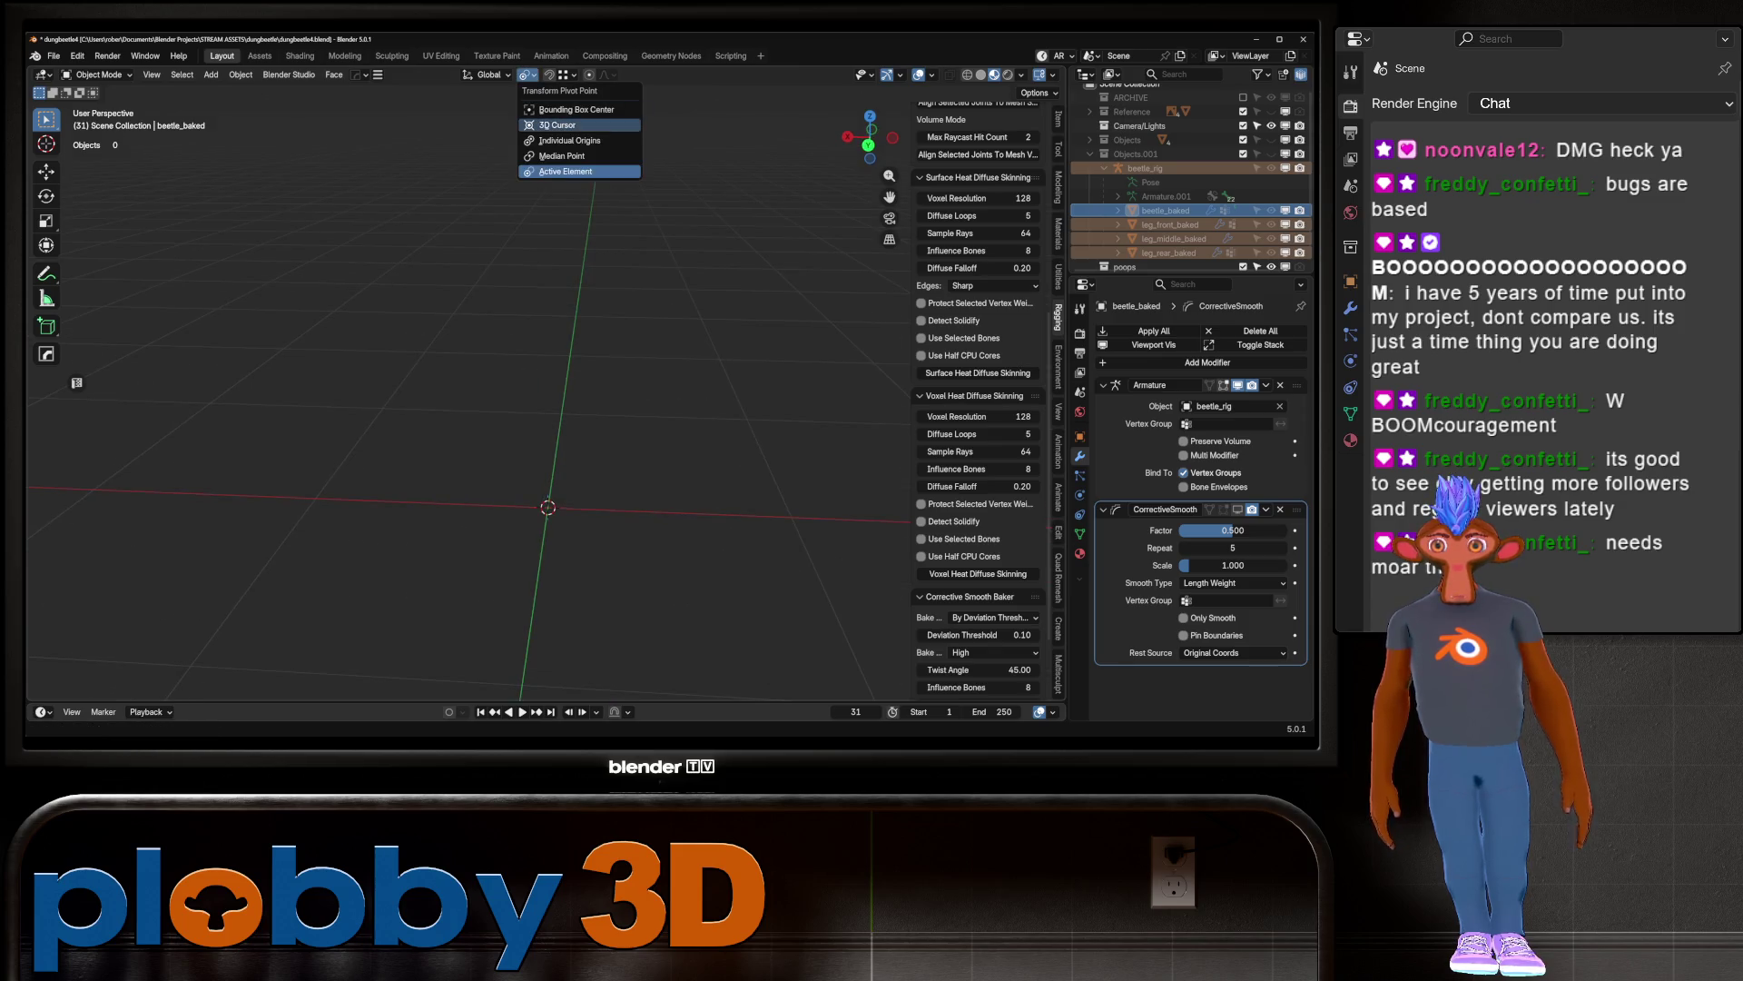
{"action": "left_click", "coordinate": [562, 156]}
{"action": "middle_click_drag", "start_coordinate": [544, 400], "coordinate": [727, 399]}
Step: Add a MACHIN3 Quadsphere mesh with 2 subdivisions (96 faces)
{"action": "key", "text": "shift+a"}
{"action": "mouse_move", "coordinate": [545, 308]}
{"action": "left_click", "coordinate": [663, 308]}
{"action": "scroll", "coordinate": [508, 445], "scroll_direction": "down", "scroll_amount": 3}
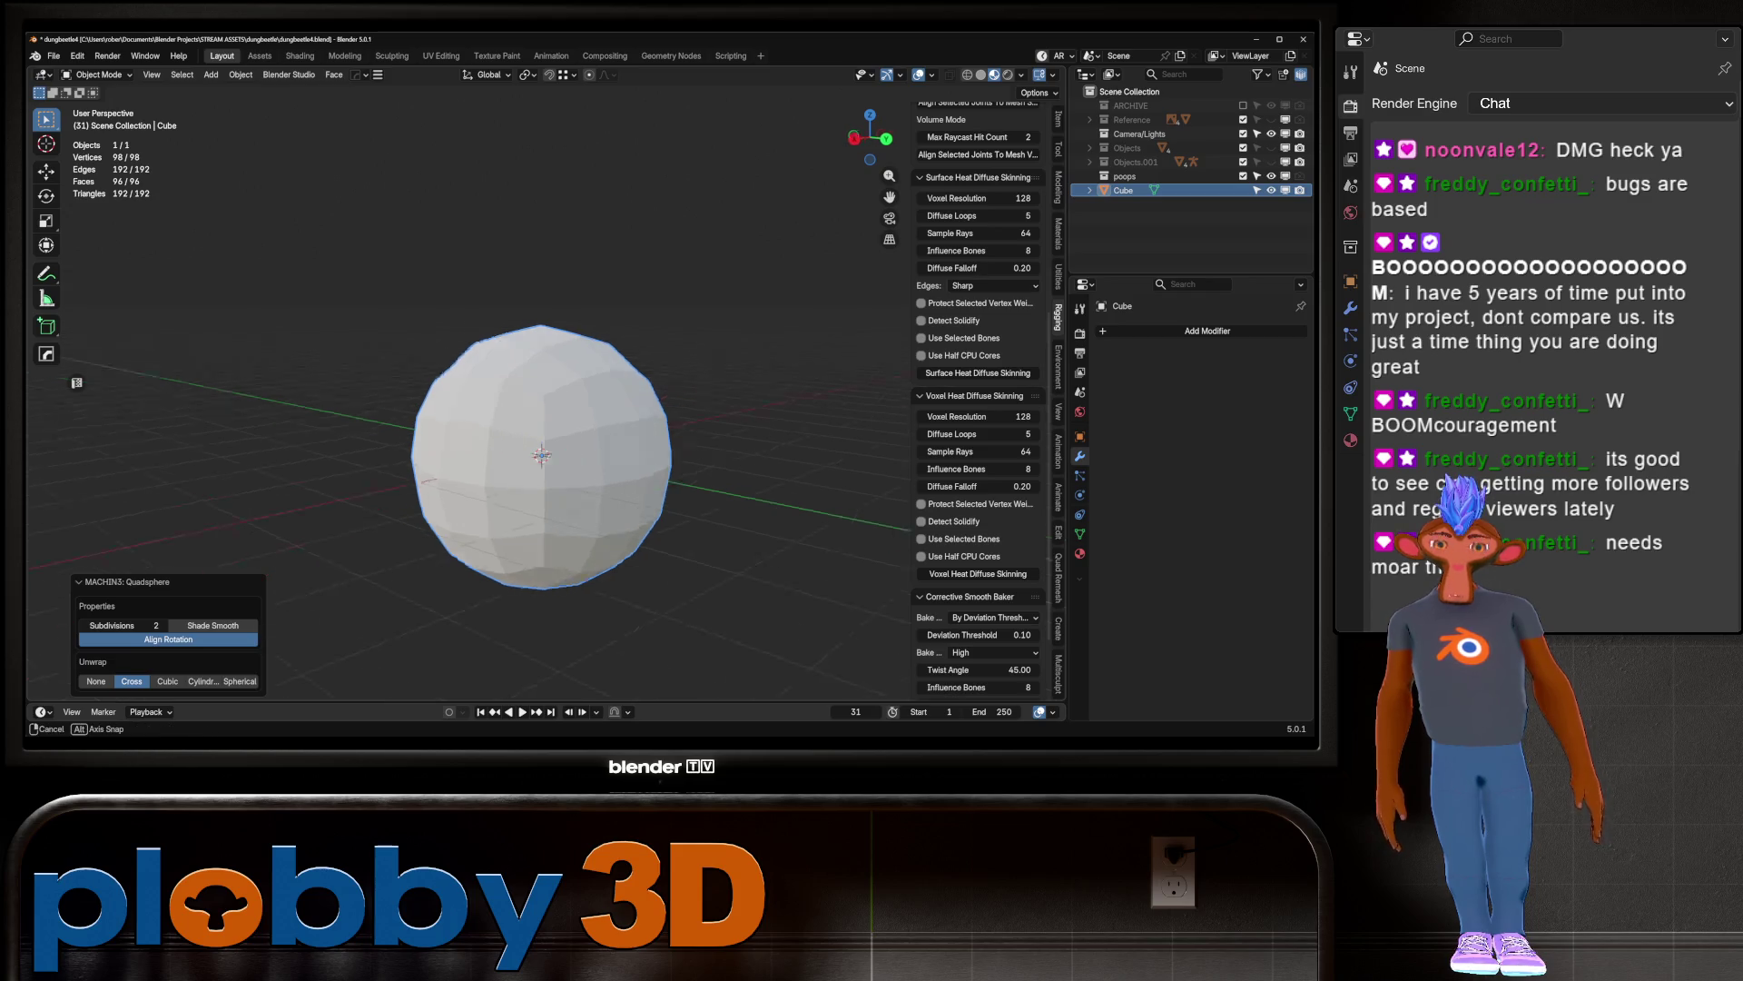
Step: Subdivide the sphere one level, apply it to get 384 faces, and shade it smooth
{"action": "key", "text": "ctrl+1"}
{"action": "mouse_move", "coordinate": [545, 454]}
{"action": "middle_mouse_down"}
{"action": "mouse_move", "coordinate": [636, 418]}
{"action": "mouse_move", "coordinate": [599, 445]}
{"action": "middle_mouse_up"}
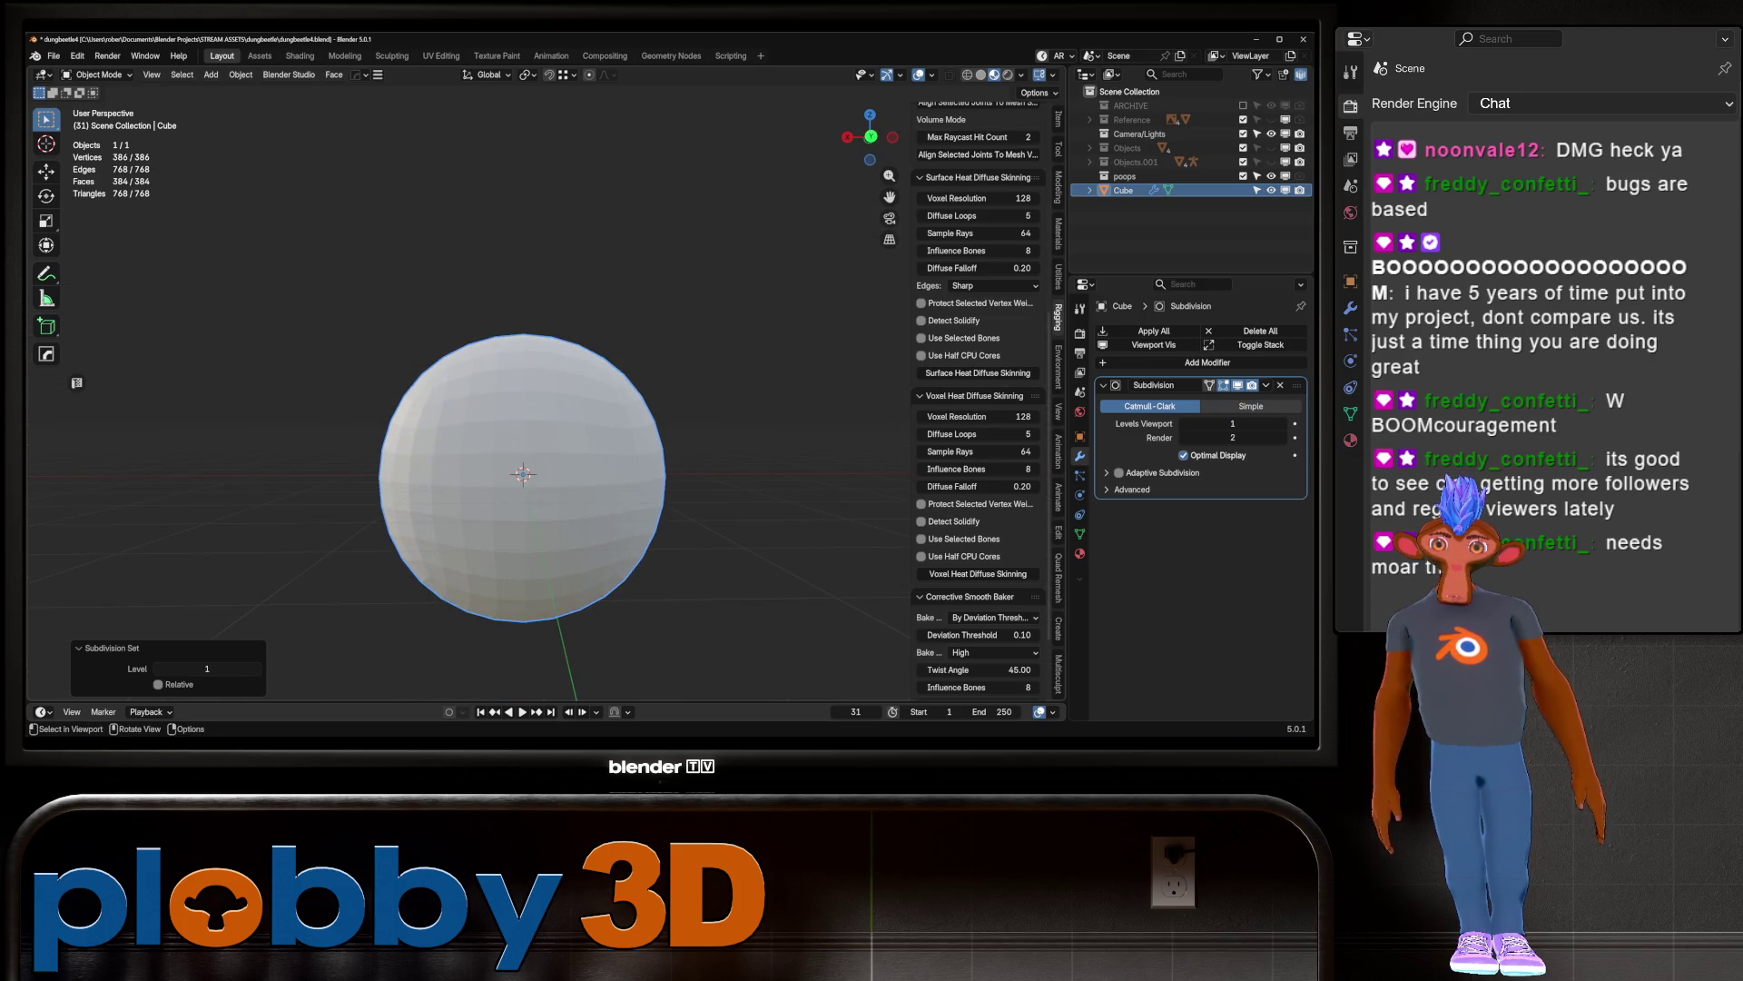
{"action": "key", "text": "ctrl+a"}
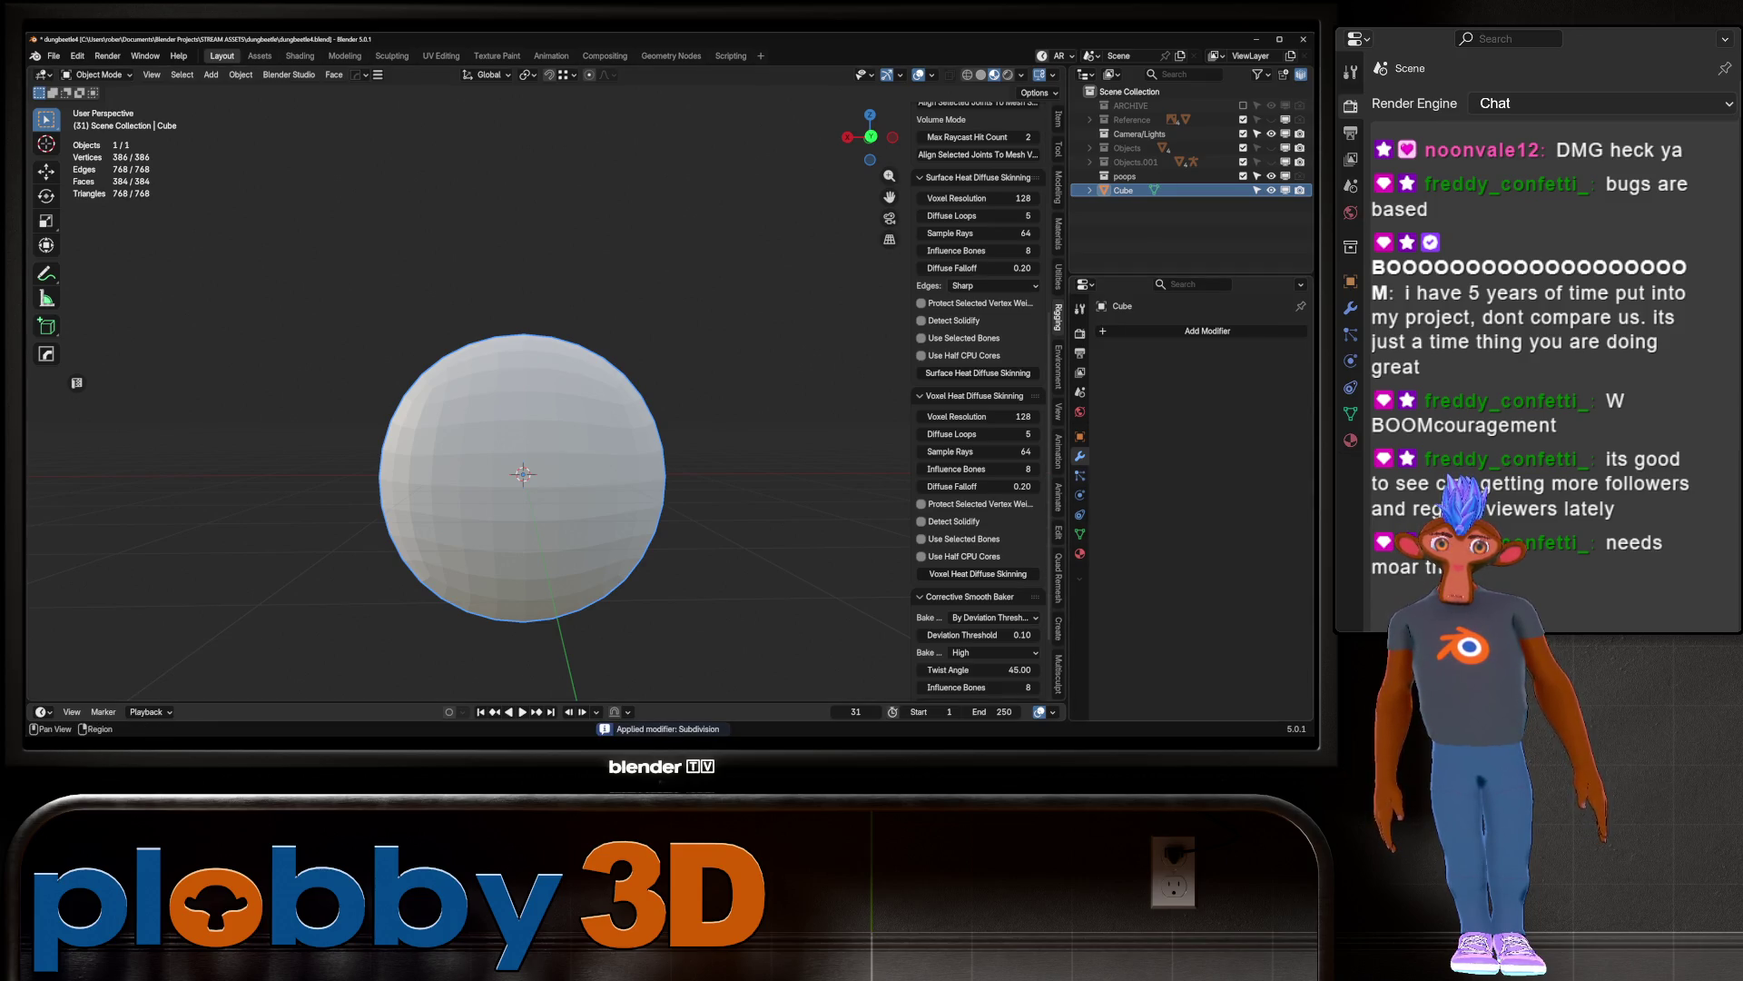
{"action": "left_click", "coordinate": [1117, 332]}
{"action": "mouse_move", "coordinate": [1126, 334]}
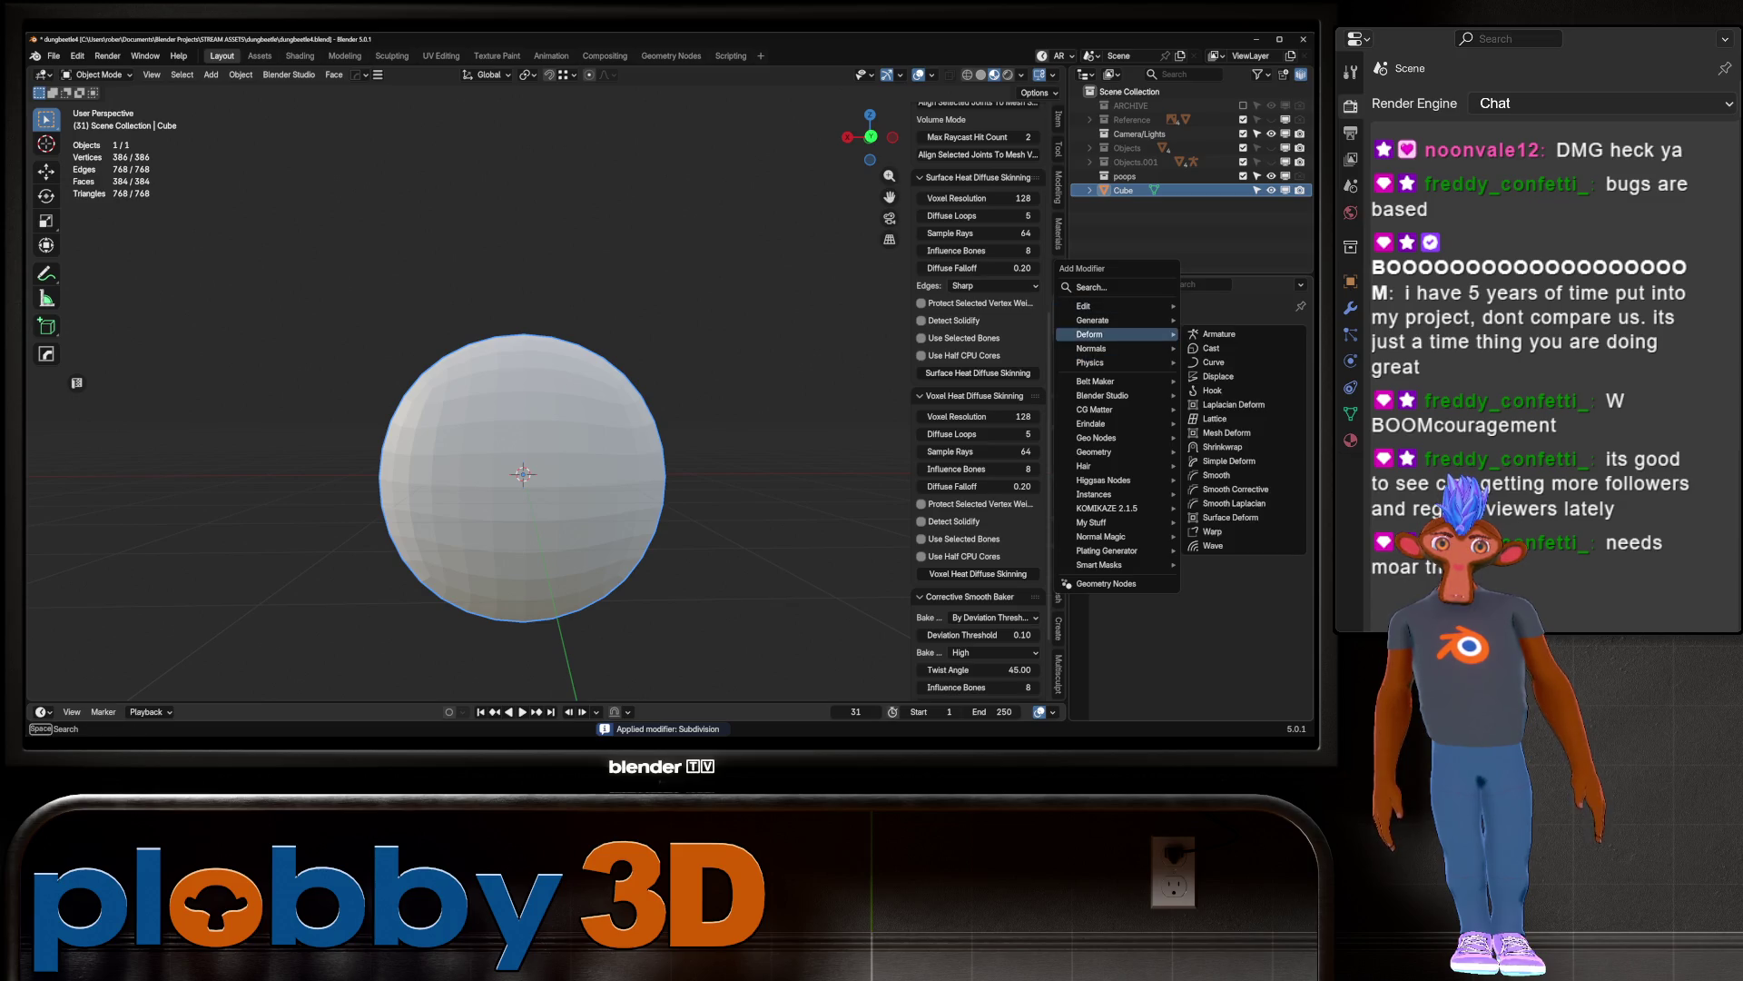
{"action": "key", "text": "Escape"}
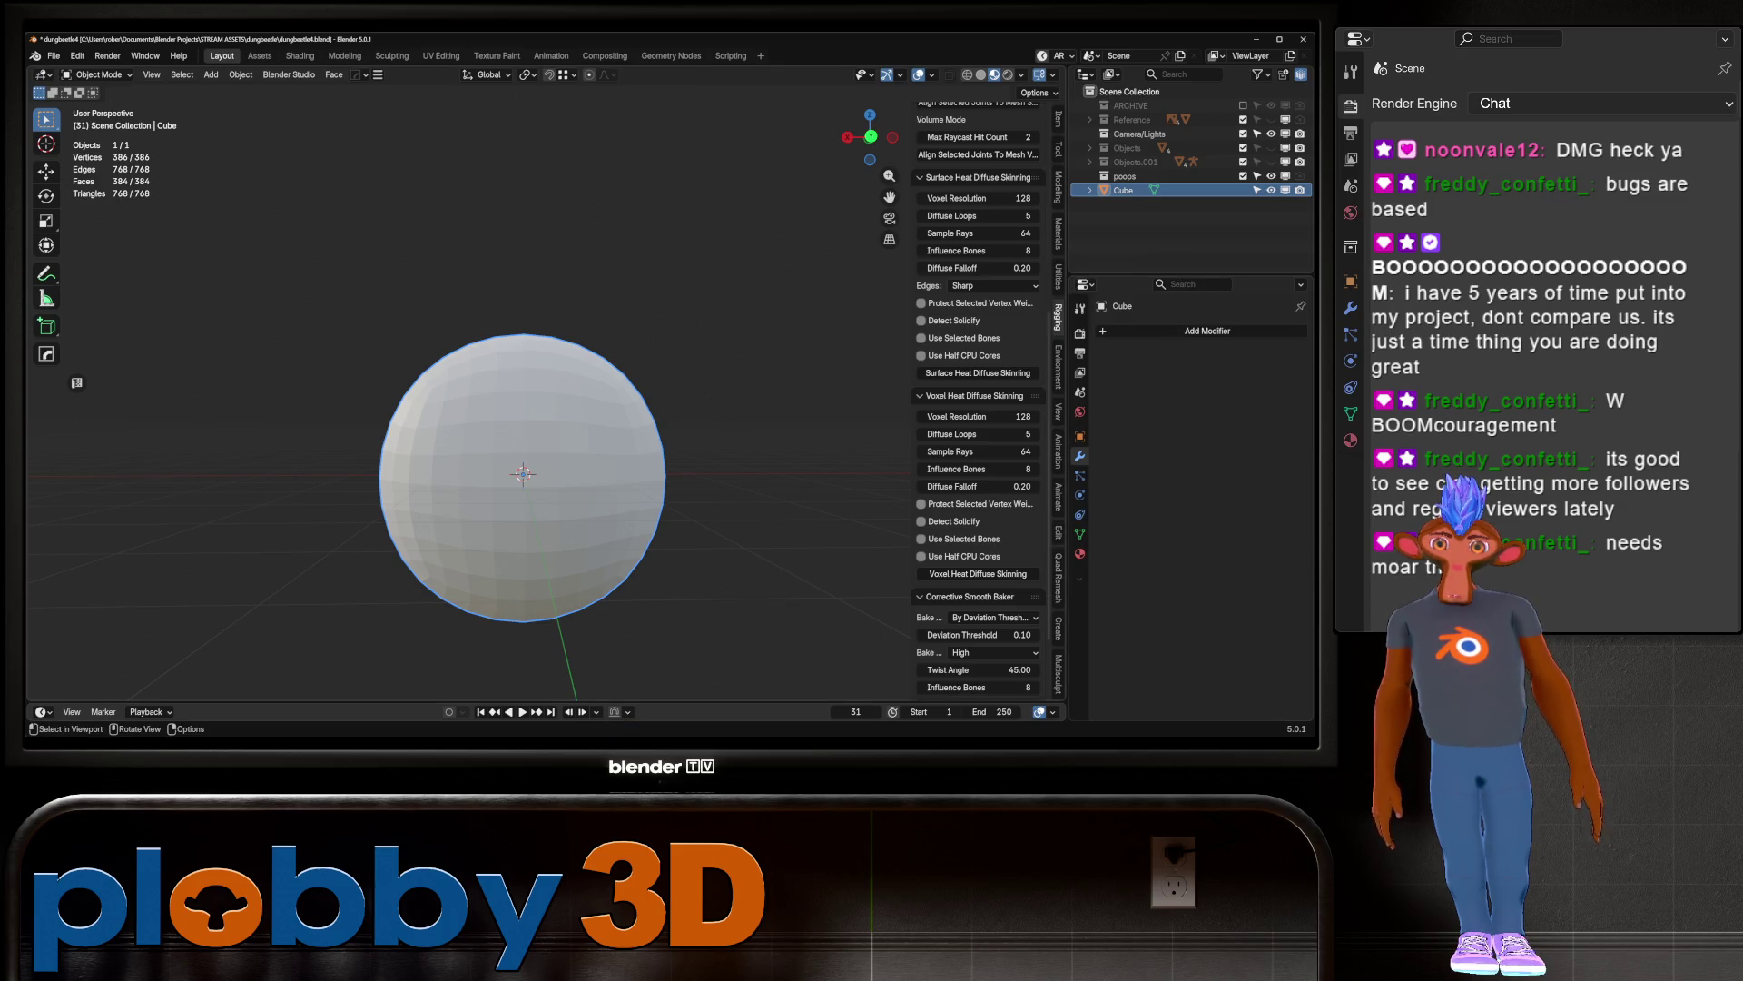
{"action": "right_click", "coordinate": [386, 434]}
{"action": "left_click", "coordinate": [385, 434]}
{"action": "middle_click_drag", "start_coordinate": [386, 434], "coordinate": [459, 398], "text": "shift"}
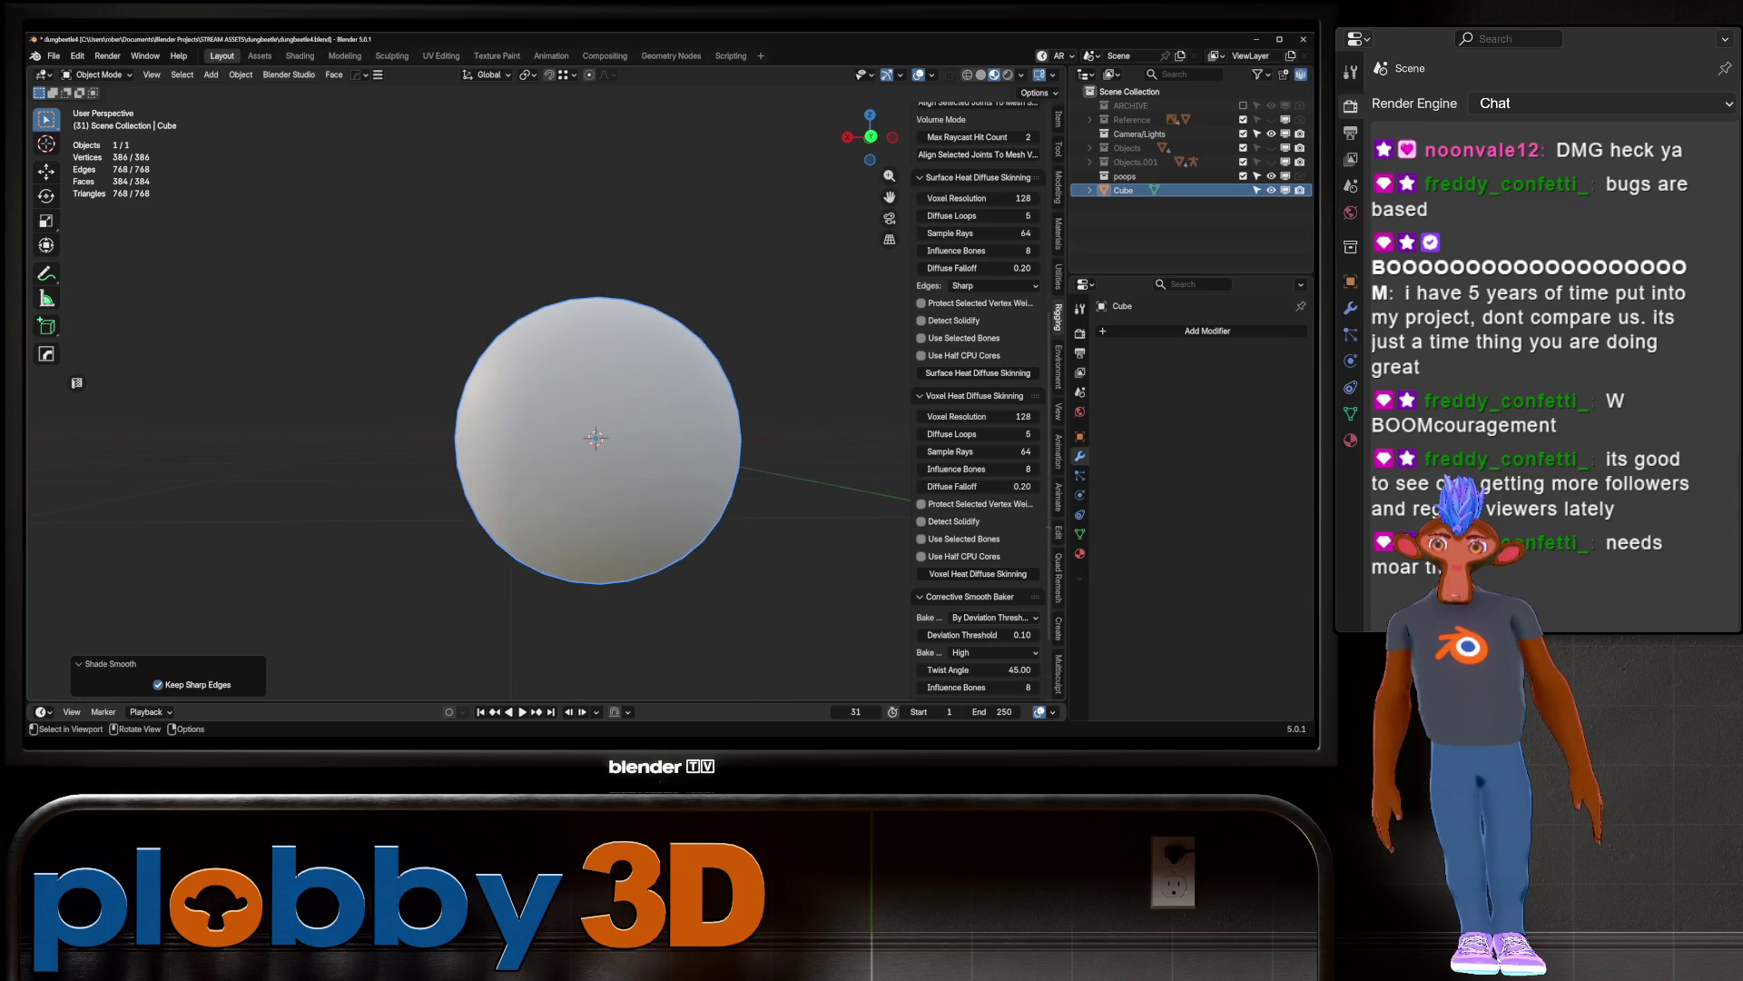
Step: Enter Edit Mode on the sphere and switch to the UV Editing workspace
{"action": "key", "text": "Tab"}
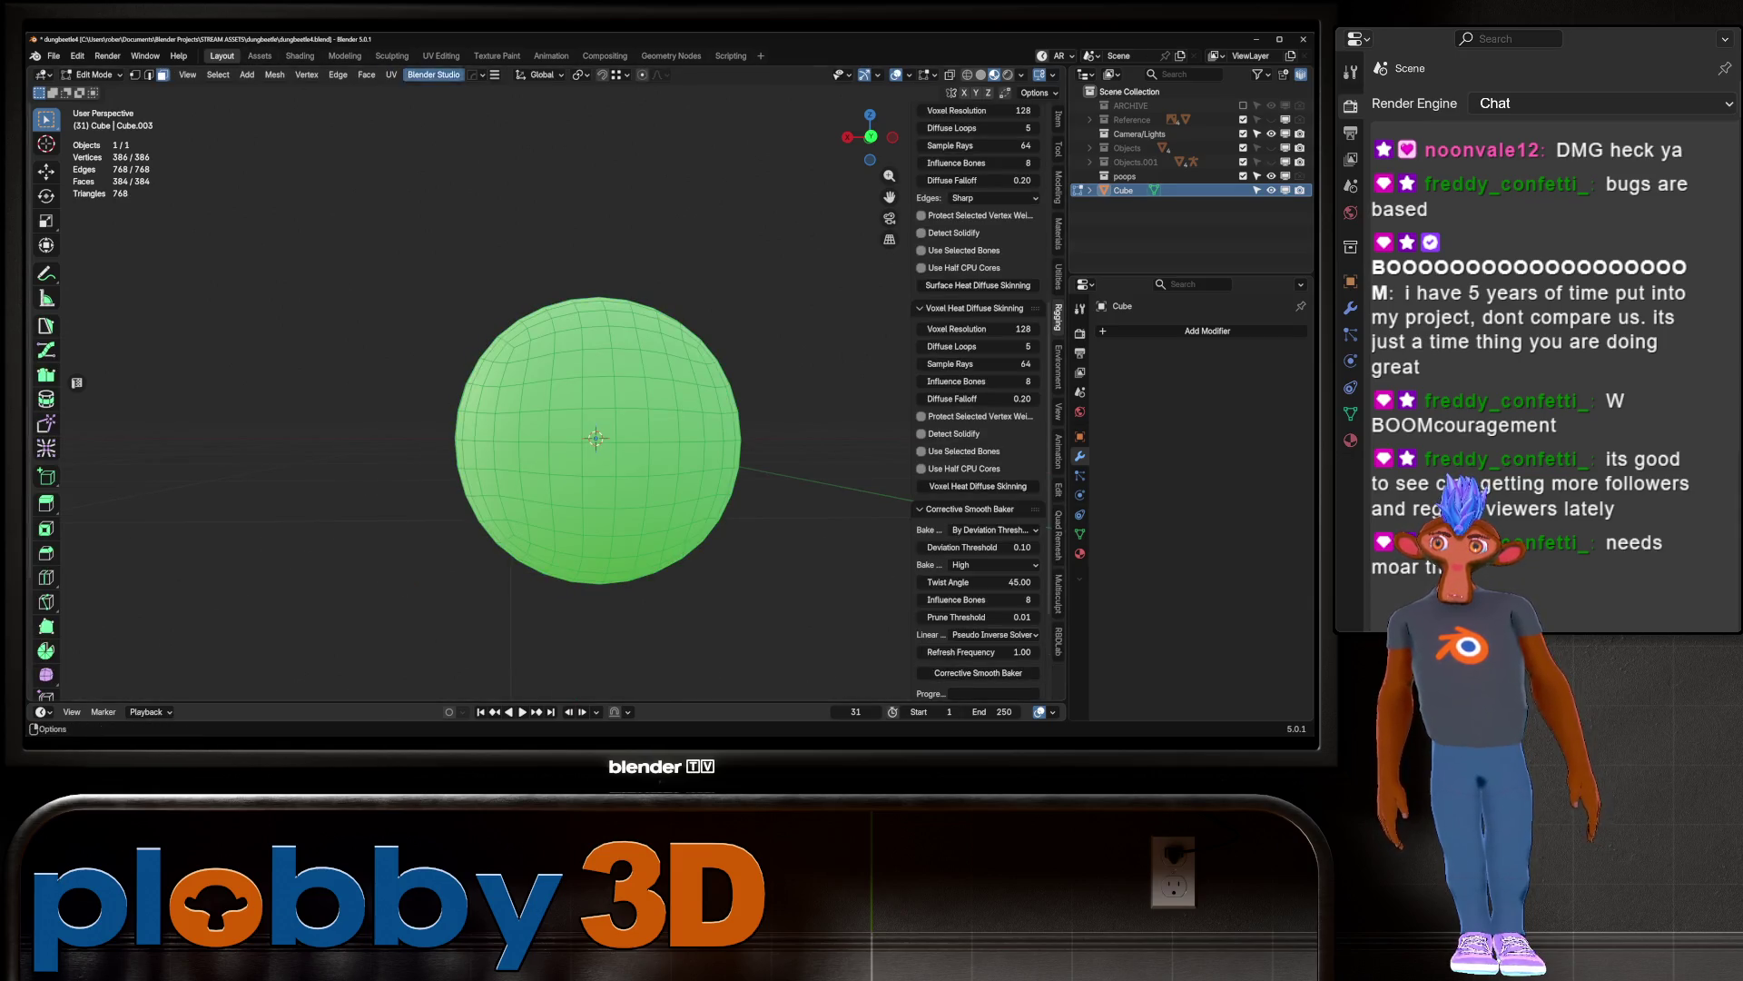
{"action": "left_click", "coordinate": [442, 55]}
{"action": "scroll", "coordinate": [198, 438], "scroll_direction": "up", "scroll_amount": 10}
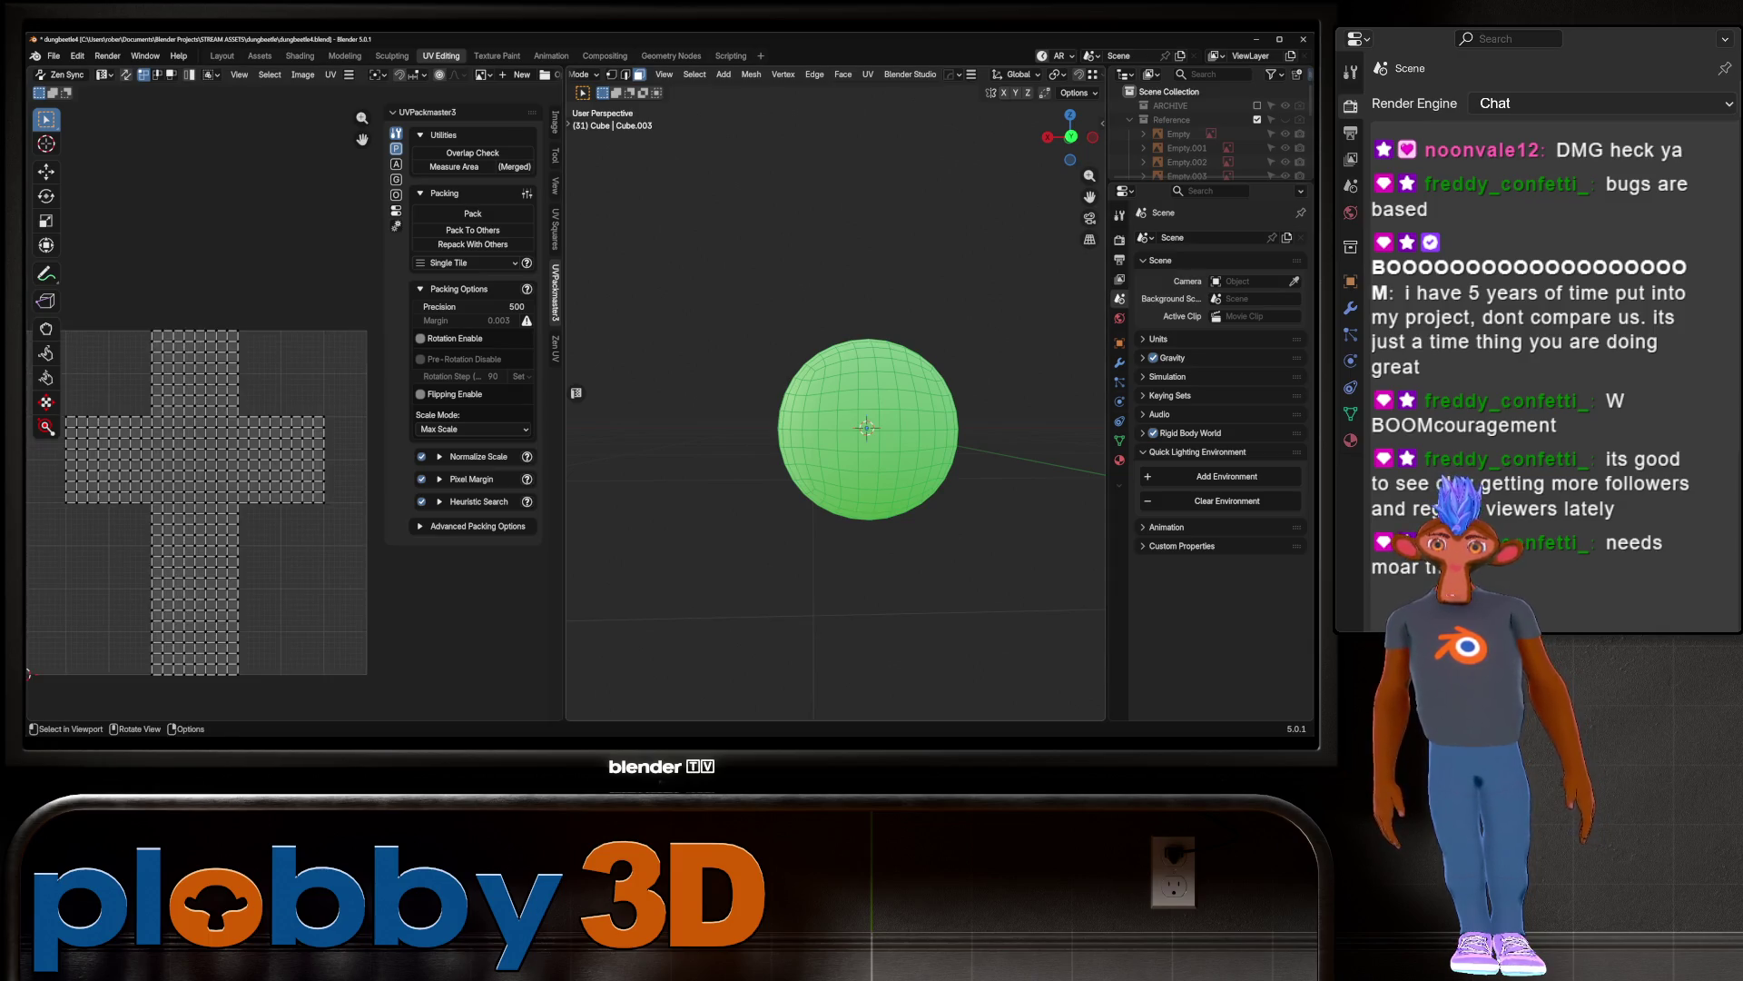
Step: Select all UVs, apply UV > Seams from Islands, deselect, and return to Layout
{"action": "key", "text": "a"}
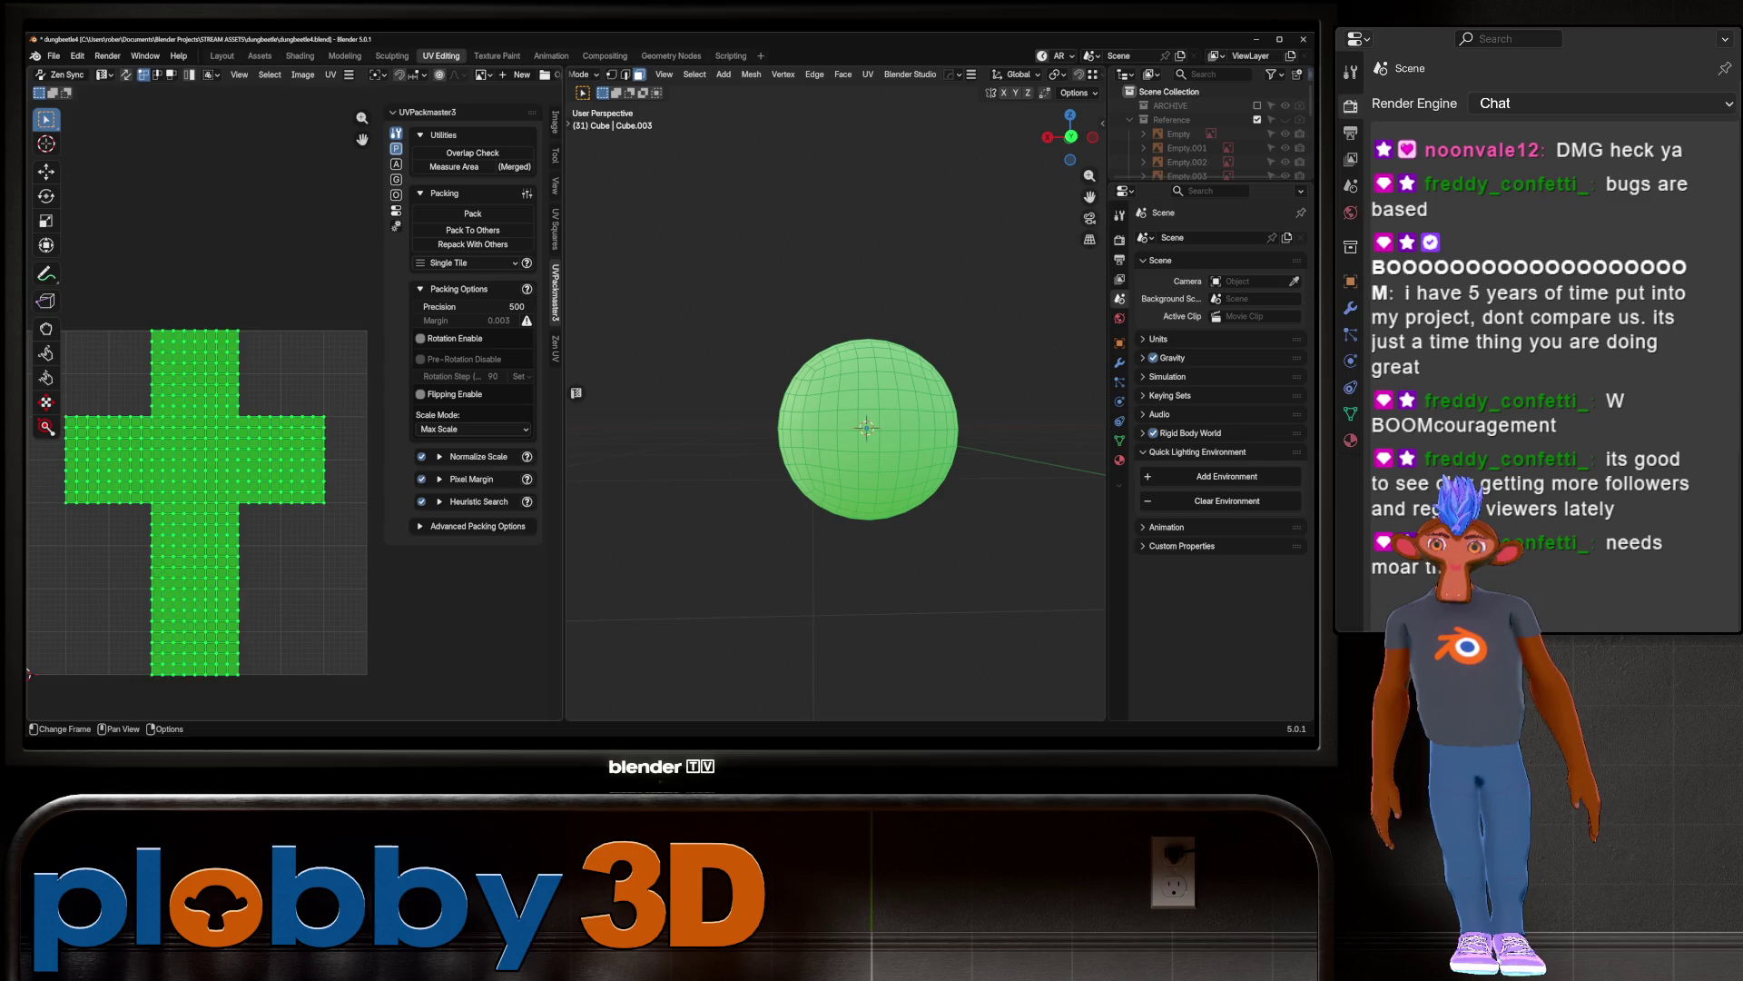
{"action": "left_click", "coordinate": [331, 74]}
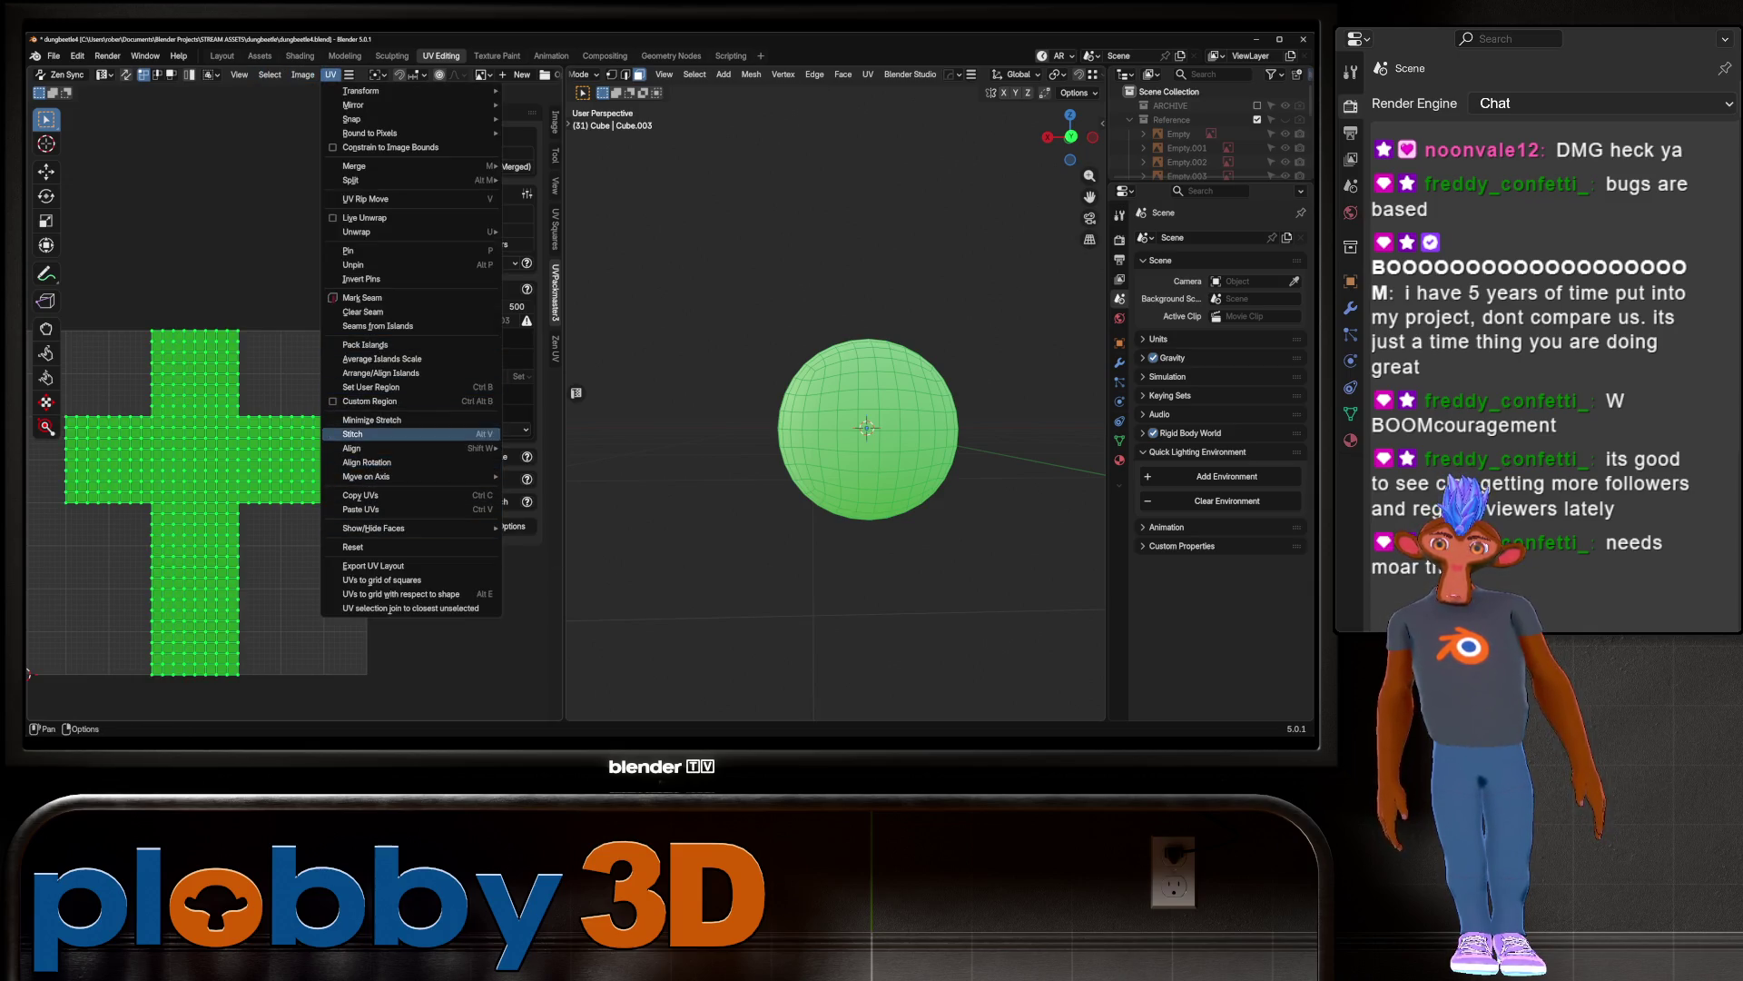
{"action": "left_click", "coordinate": [376, 325]}
{"action": "mouse_move", "coordinate": [835, 408]}
{"action": "middle_mouse_down"}
{"action": "mouse_move", "coordinate": [872, 400]}
{"action": "mouse_move", "coordinate": [908, 426]}
{"action": "mouse_move", "coordinate": [817, 427]}
{"action": "middle_mouse_up"}
{"action": "key", "text": "alt+a"}
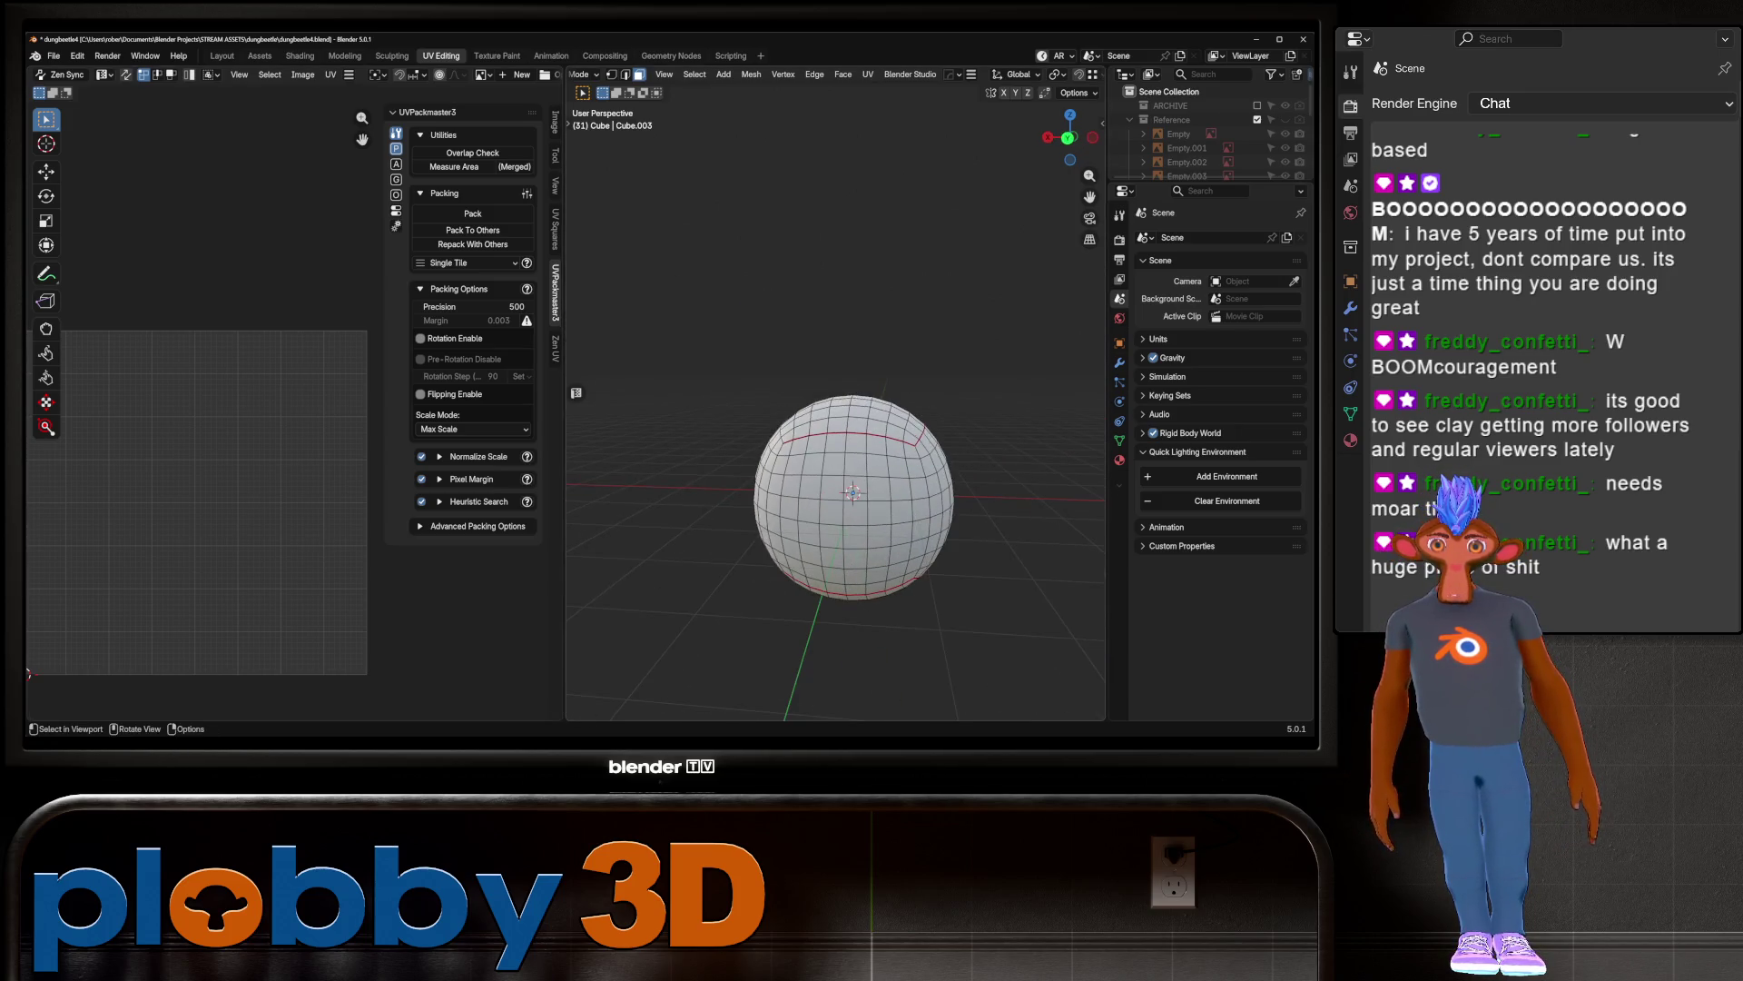
{"action": "left_click", "coordinate": [221, 55]}
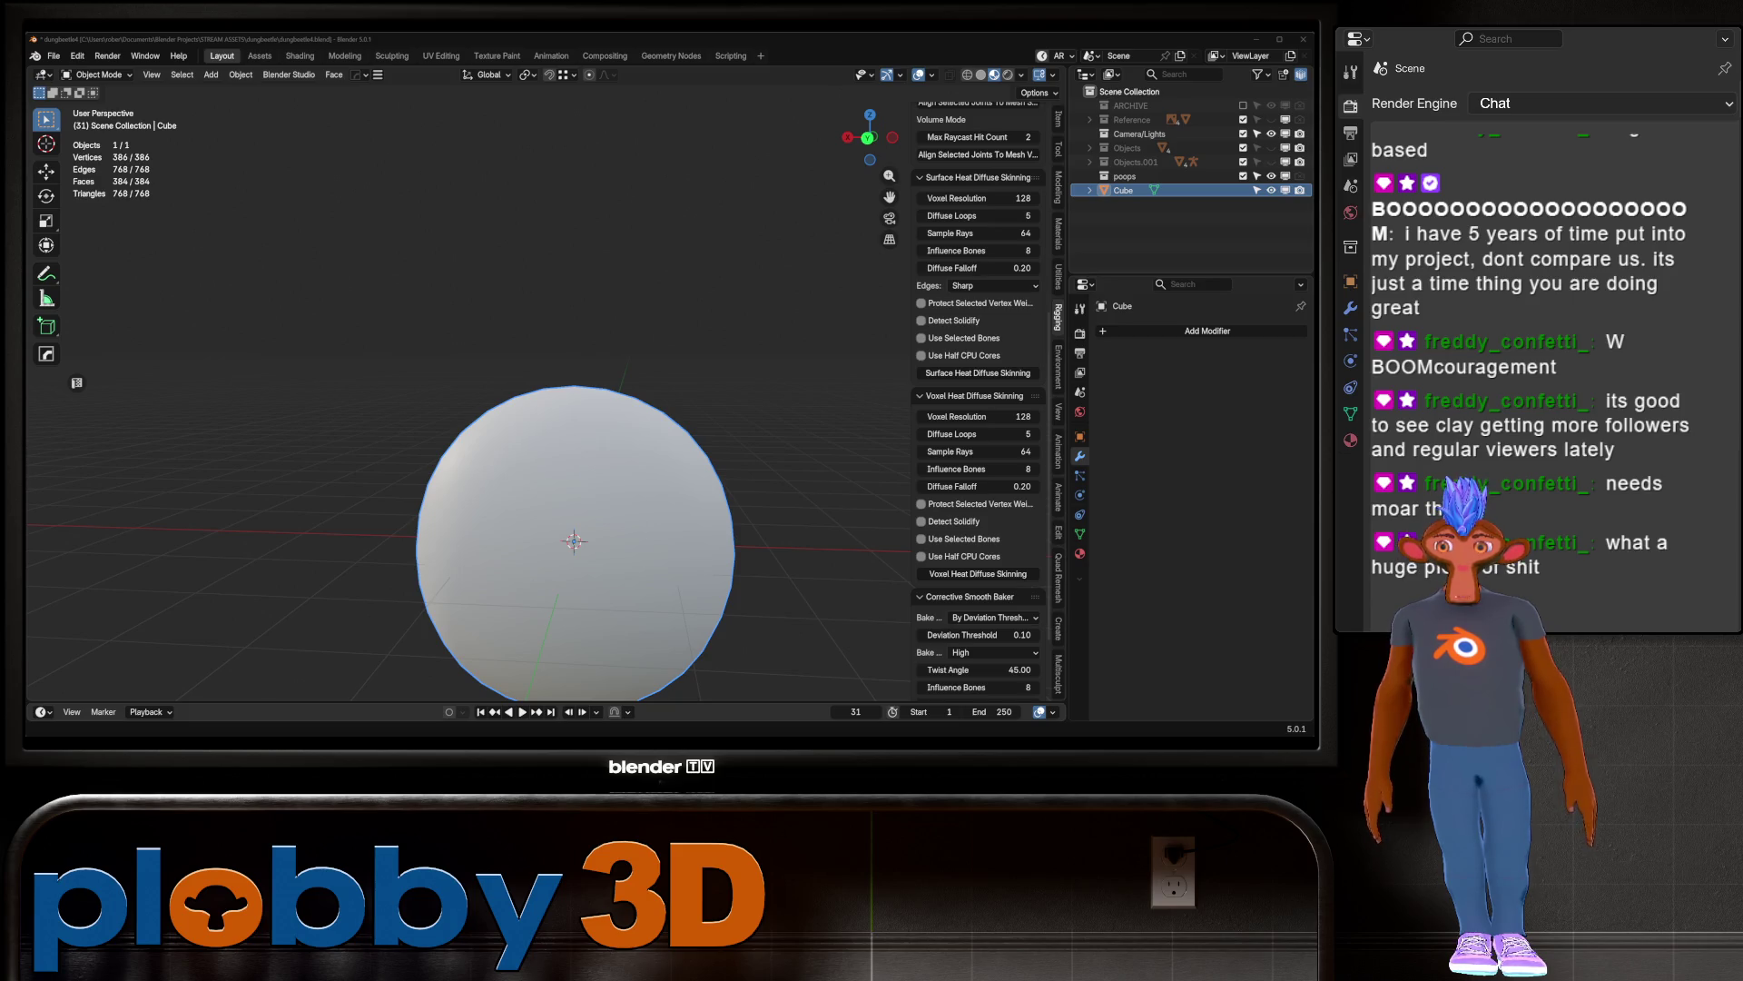
Step: Move to the Assets workspace and choose the asset library to browse
{"action": "scroll", "coordinate": [575, 542], "scroll_direction": "down", "scroll_amount": 3}
{"action": "middle_click_drag", "start_coordinate": [574, 543], "coordinate": [588, 434], "text": "shift"}
{"action": "key", "text": "ctrl+Page_Down"}
{"action": "scroll", "coordinate": [510, 289], "scroll_direction": "up", "scroll_amount": 5}
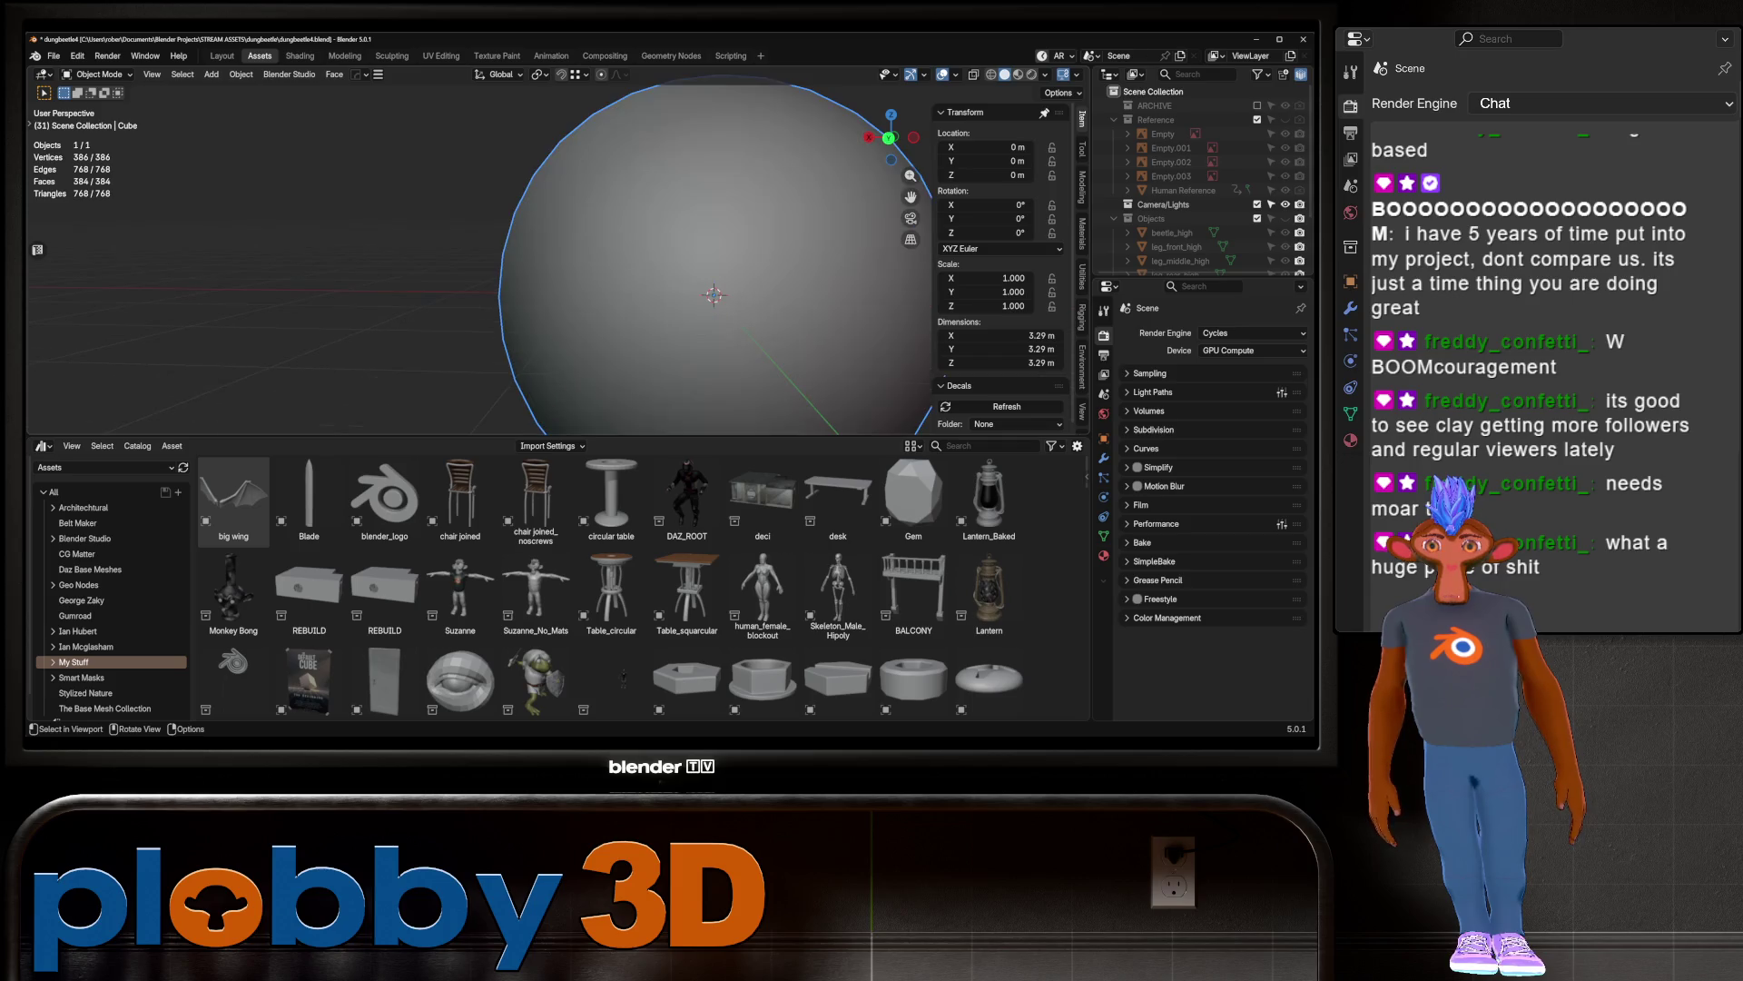
{"action": "left_click", "coordinate": [104, 467]}
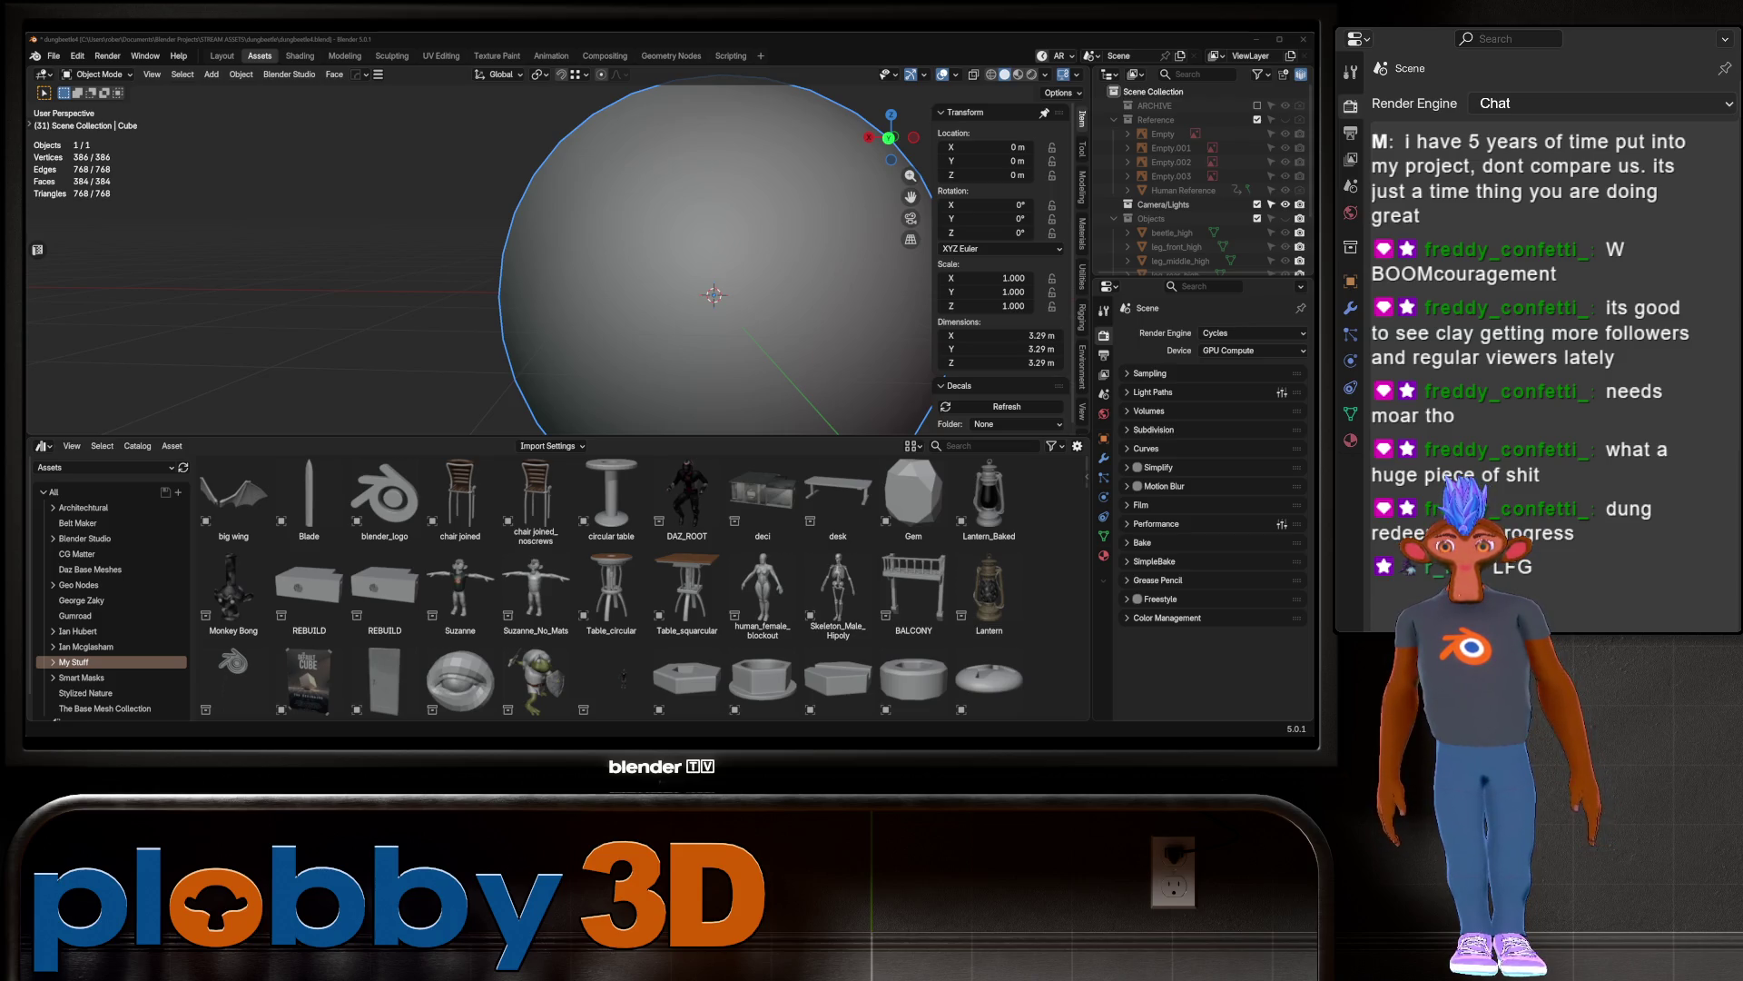
{"action": "key", "text": "KP_Decimal"}
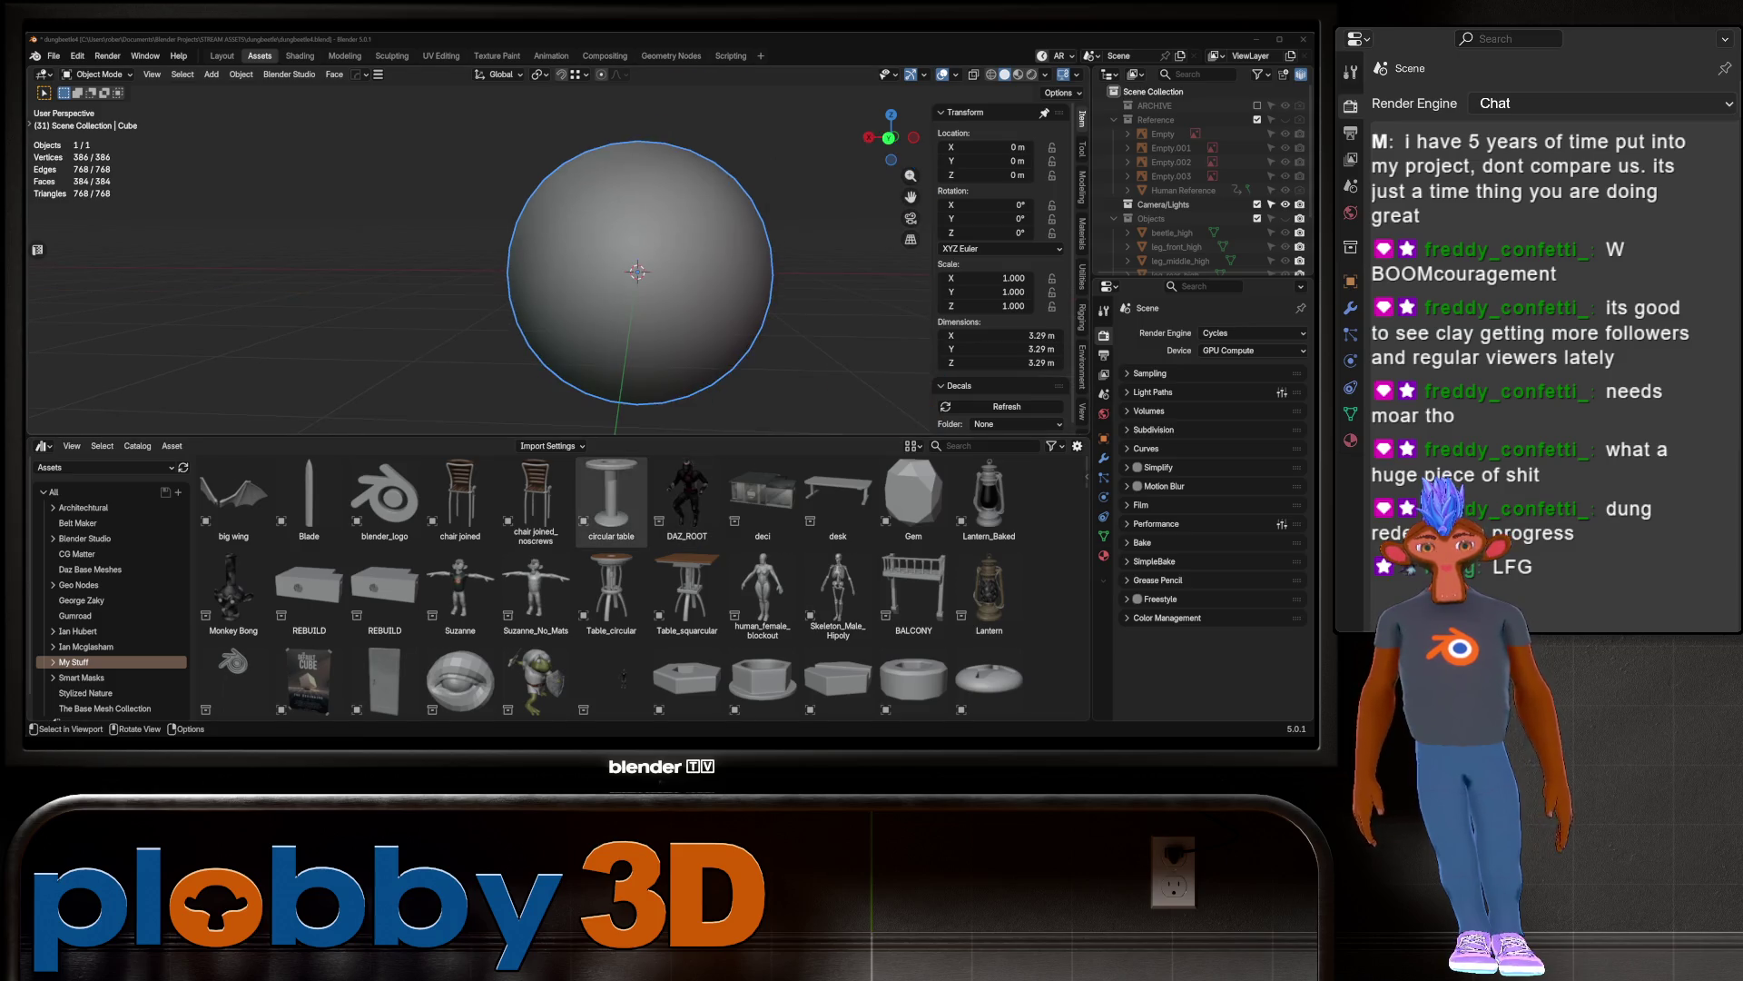
{"action": "scroll", "coordinate": [109, 611], "scroll_direction": "down", "scroll_amount": 1}
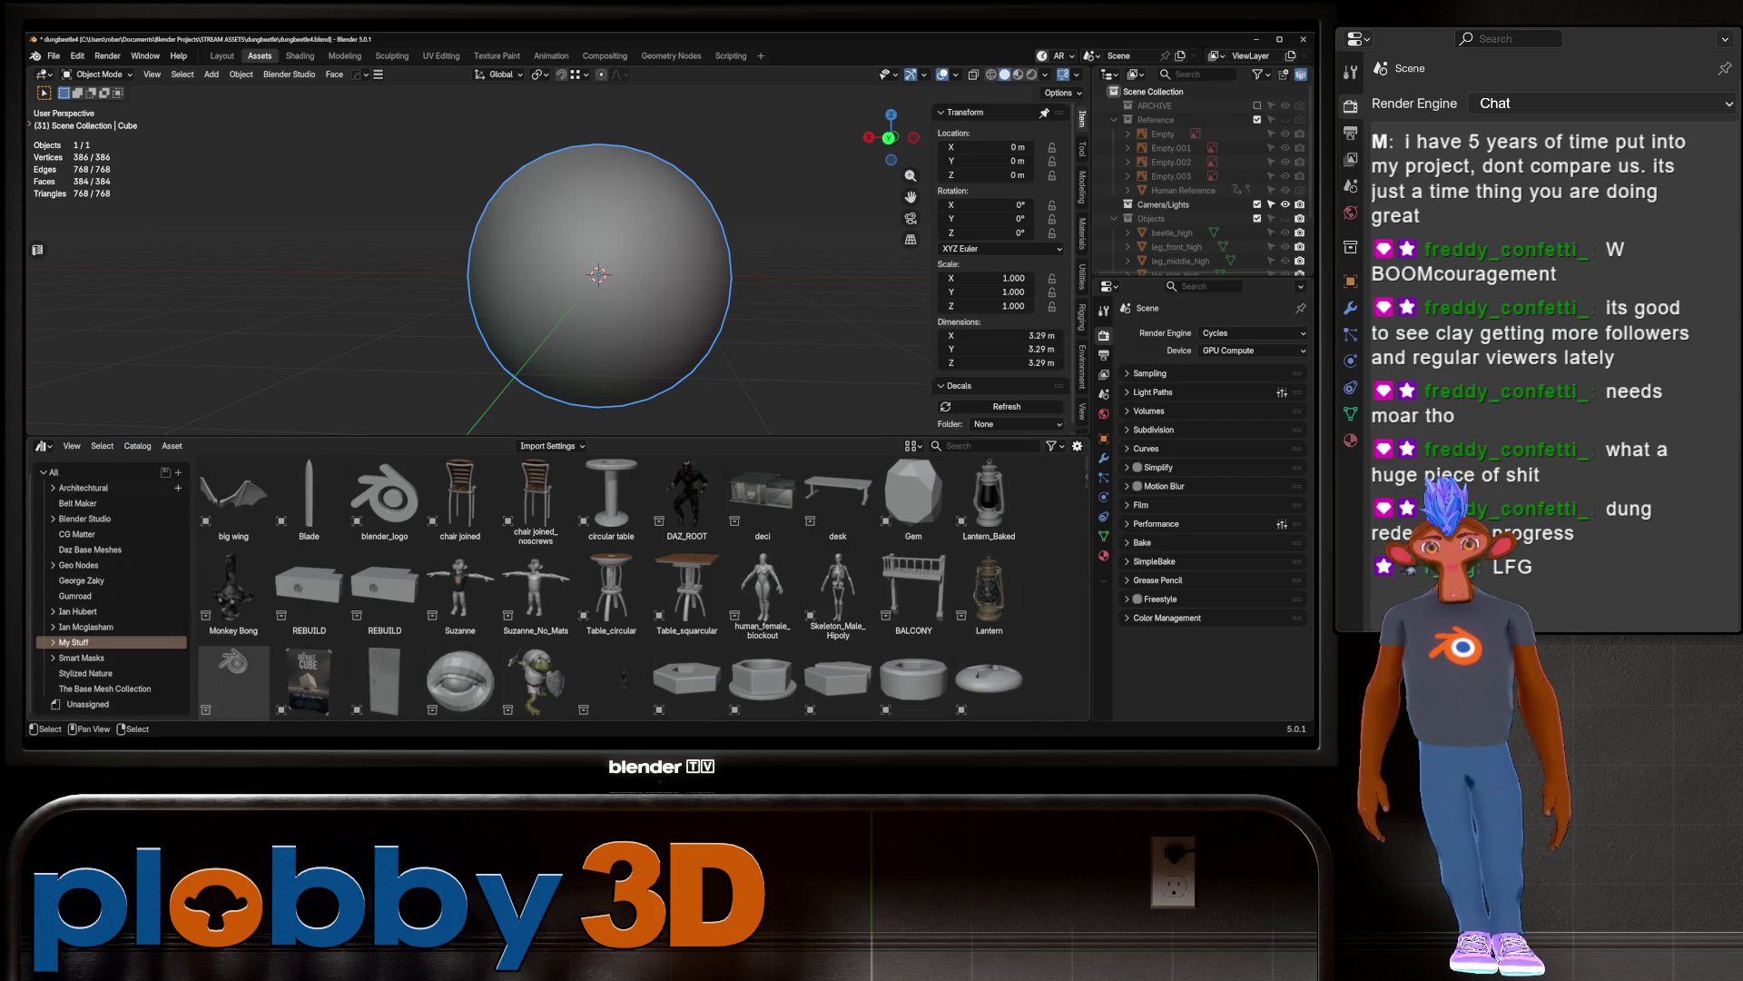
{"action": "scroll", "coordinate": [109, 611], "scroll_direction": "up", "scroll_amount": 1}
{"action": "left_click", "coordinate": [104, 466]}
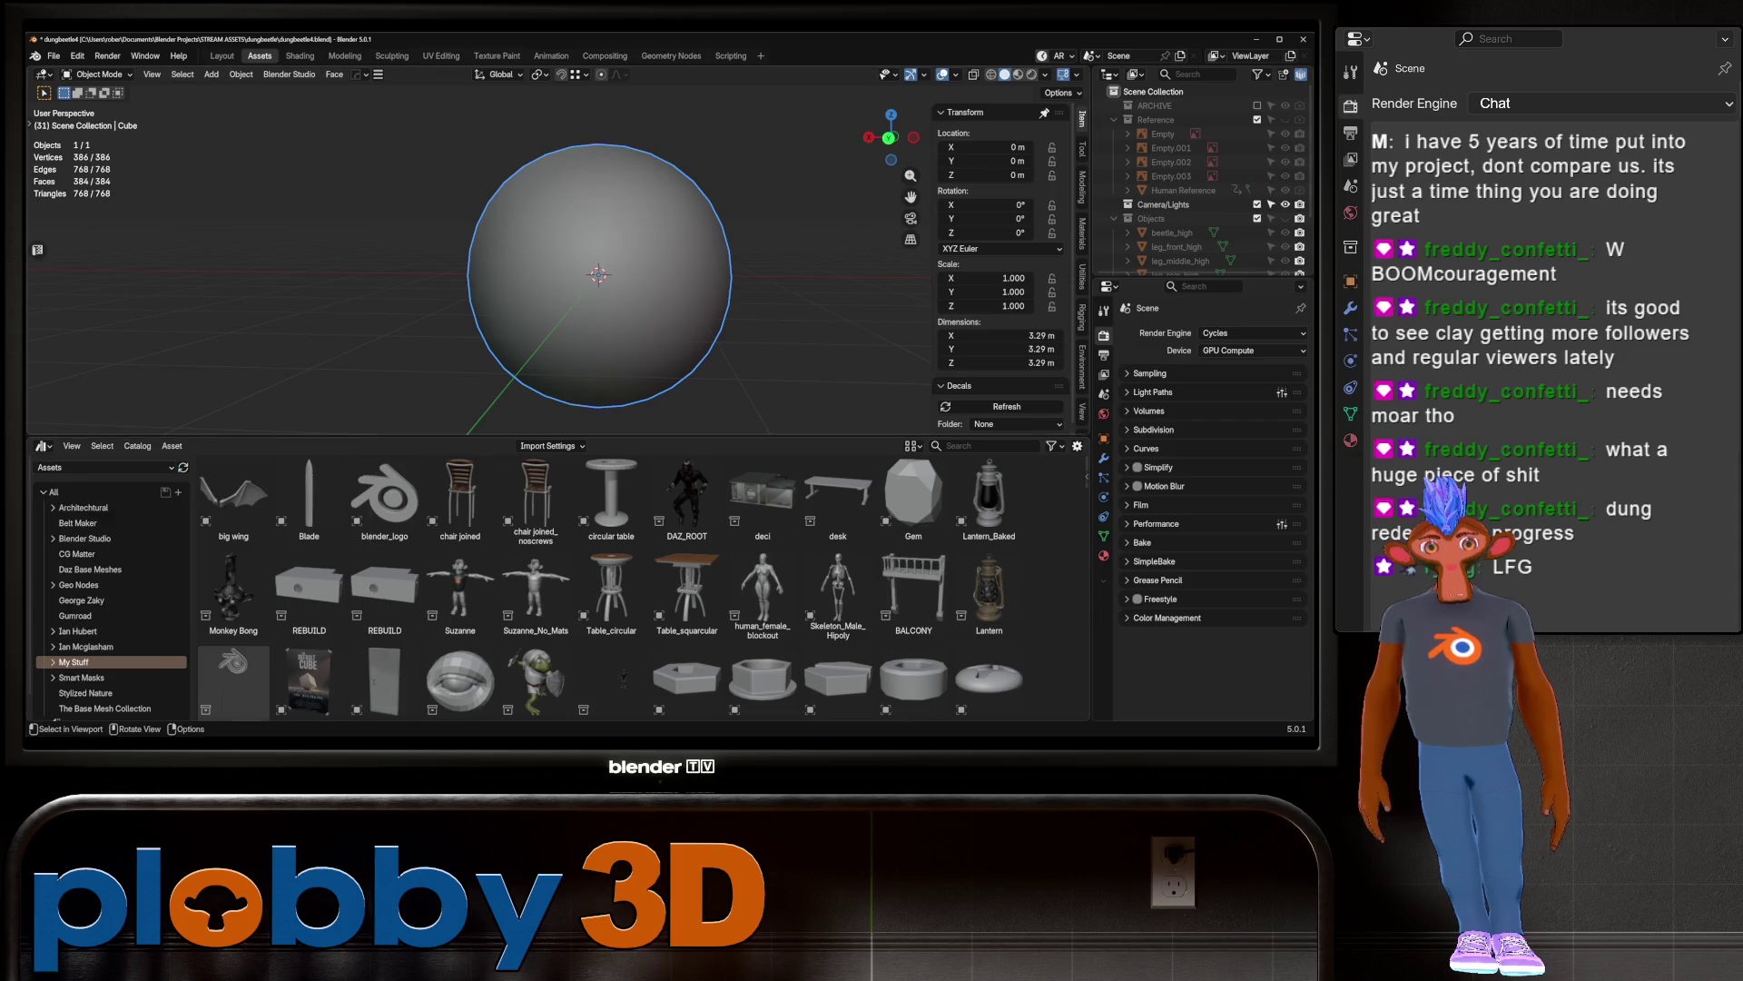
Step: Drag the Dirt material from My Stuff > Materials onto the sphere, then return to Layout
{"action": "left_click", "coordinate": [53, 662]}
{"action": "scroll", "coordinate": [109, 635], "scroll_direction": "down", "scroll_amount": 4}
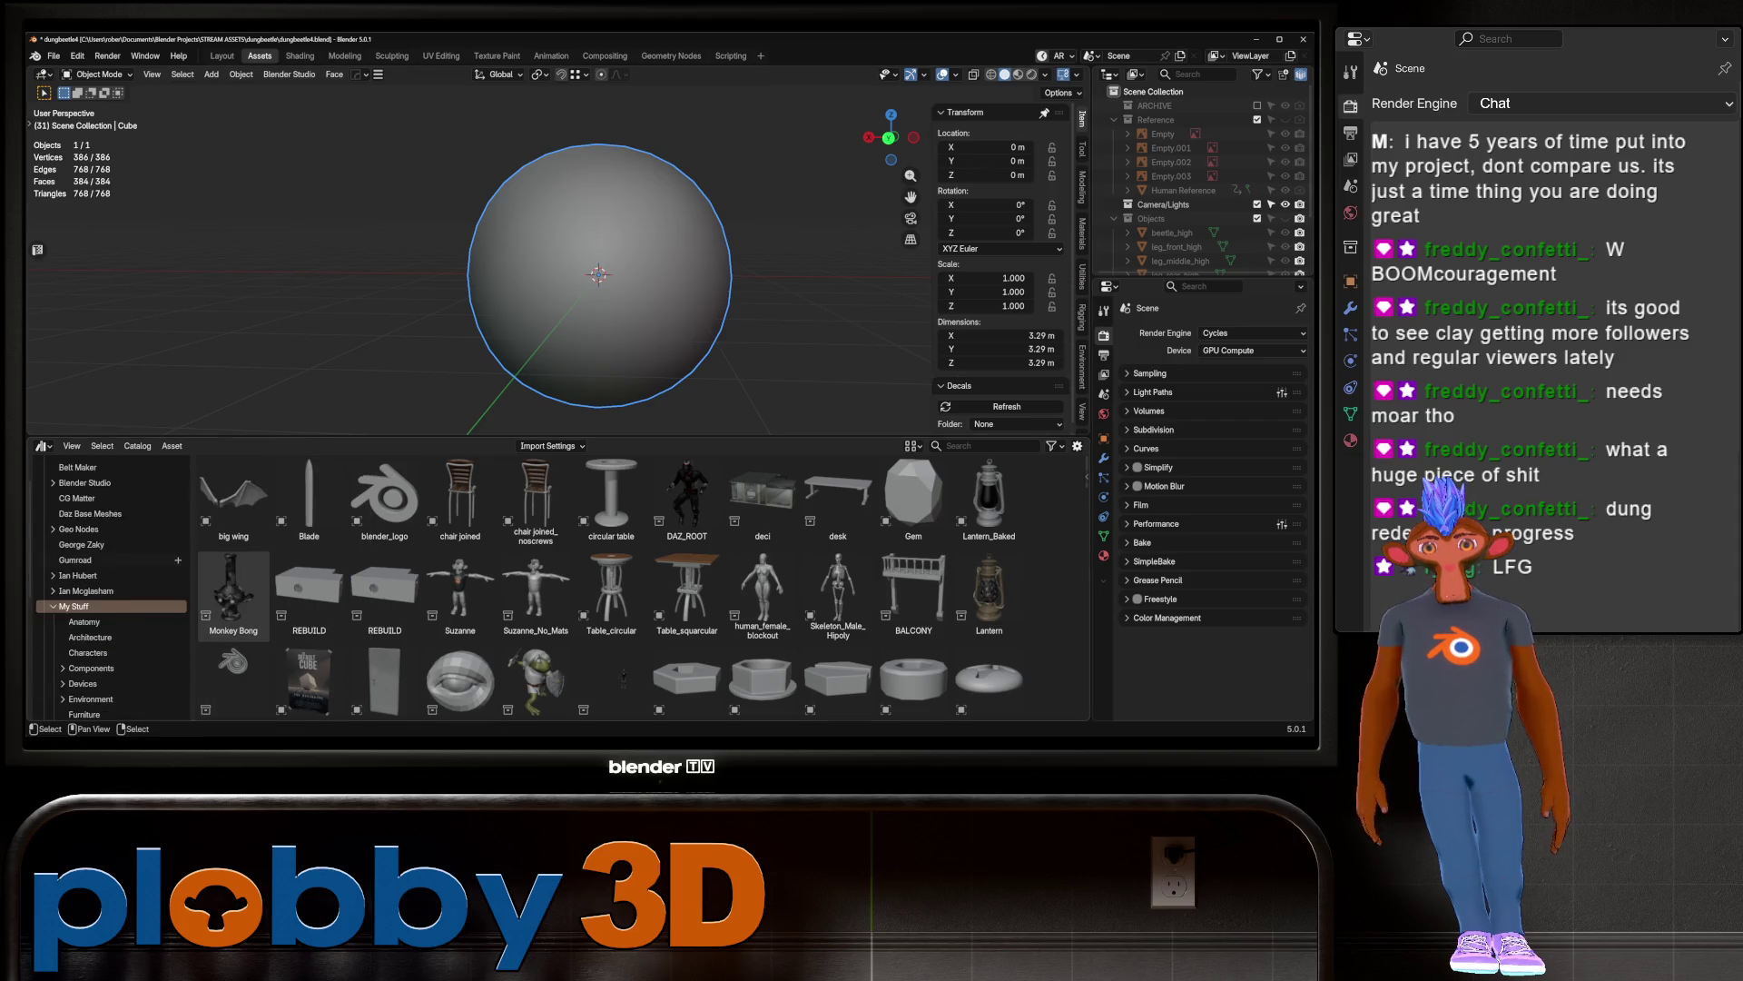
{"action": "scroll", "coordinate": [109, 590], "scroll_direction": "down", "scroll_amount": 5}
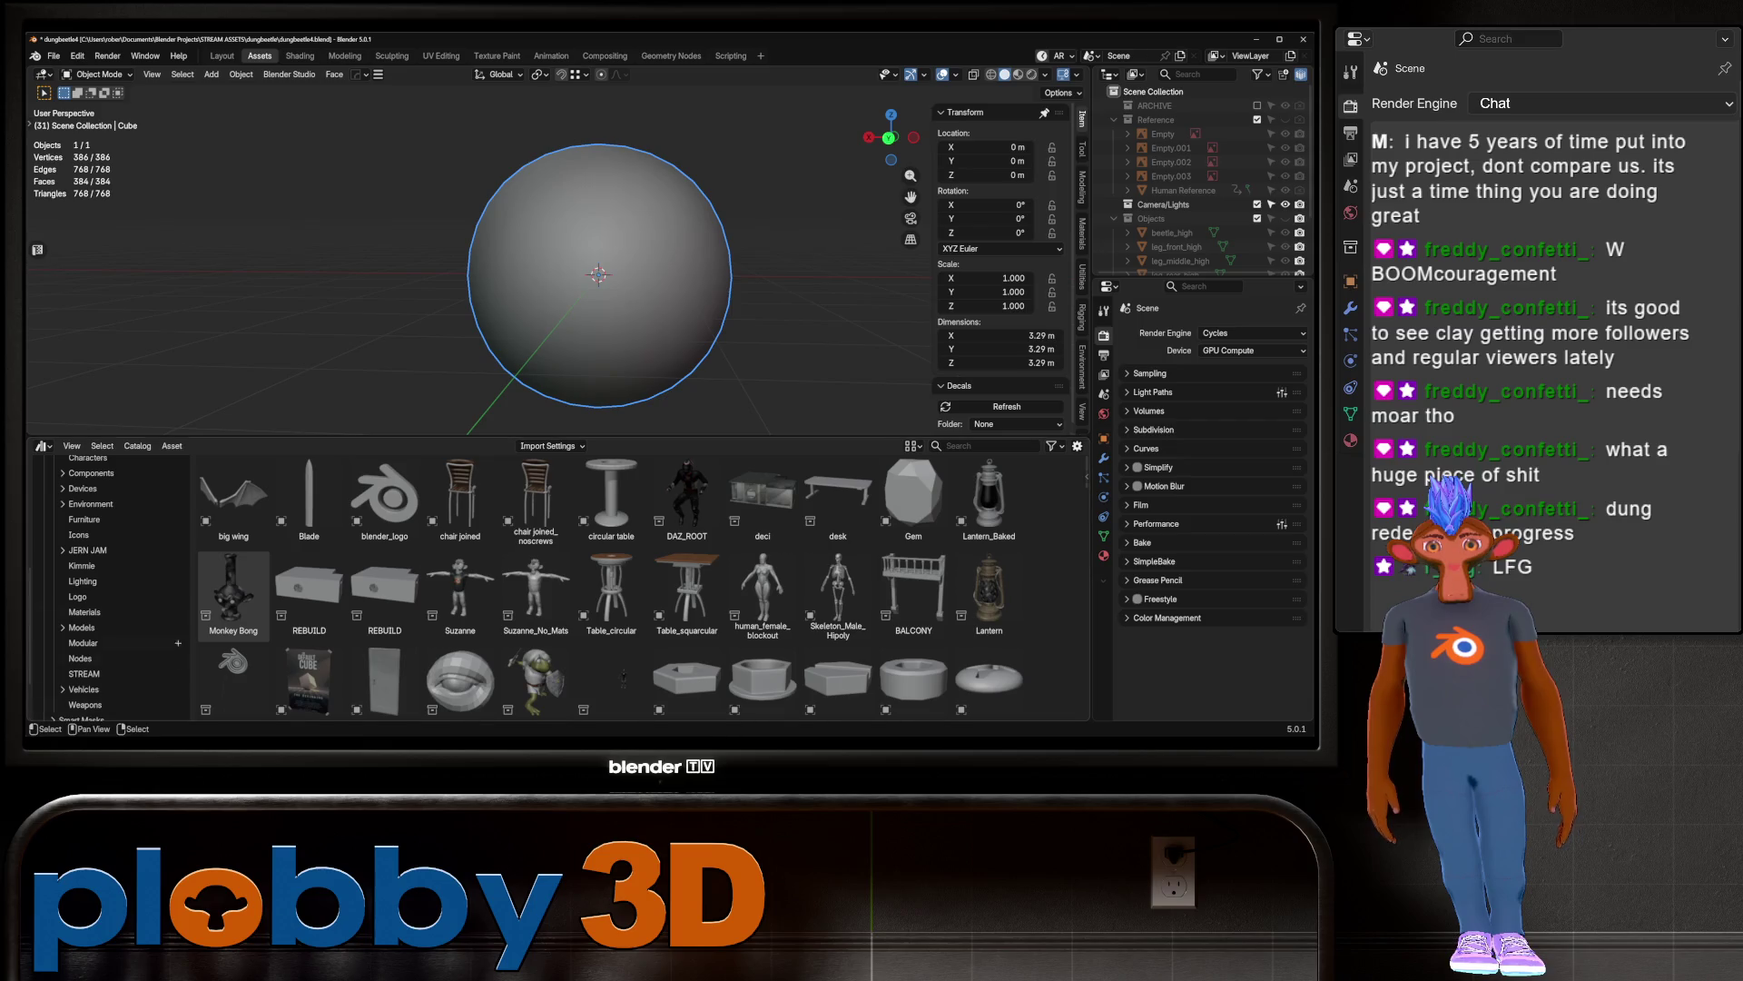
{"action": "left_click", "coordinate": [85, 612]}
{"action": "left_click_drag", "start_coordinate": [611, 499], "coordinate": [600, 299]}
{"action": "key", "text": "ctrl+Page_Up"}
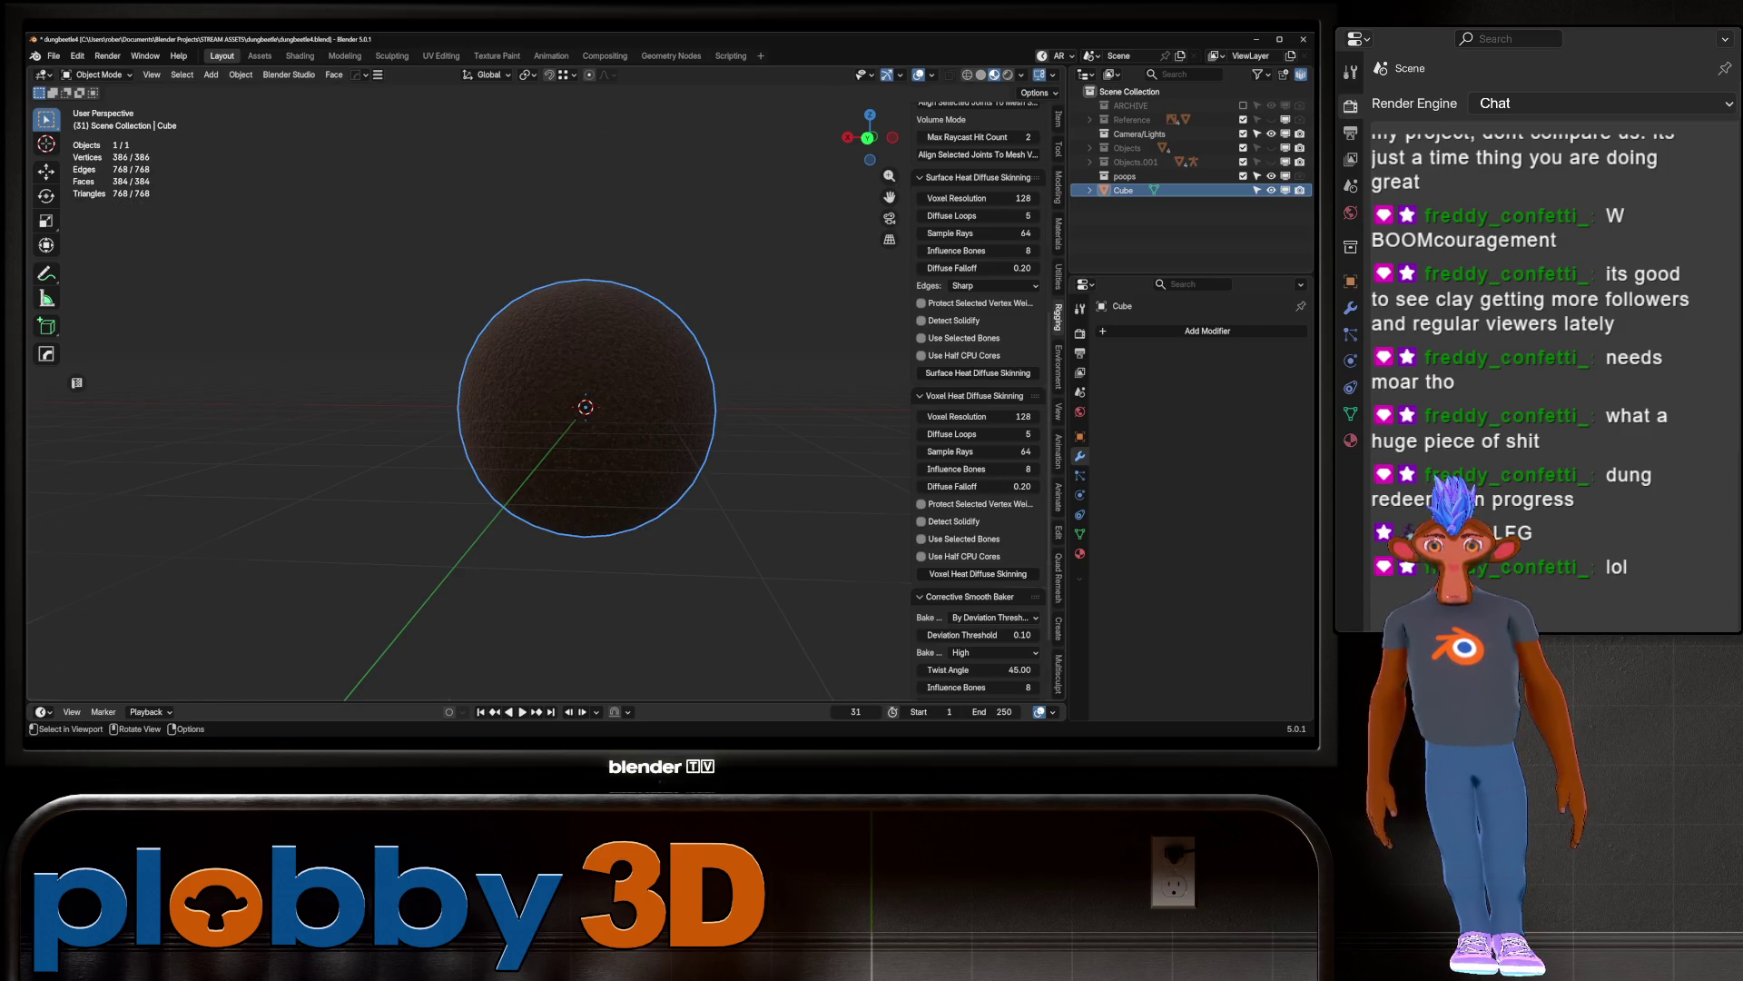
Step: Apply Rotation & Scale to the dirt ball, leaving its location unchanged
{"action": "scroll", "coordinate": [586, 406], "scroll_direction": "up", "scroll_amount": 3}
{"action": "mouse_move", "coordinate": [586, 407]}
{"action": "middle_mouse_down"}
{"action": "mouse_move", "coordinate": [627, 449]}
{"action": "mouse_move", "coordinate": [563, 417]}
{"action": "mouse_move", "coordinate": [531, 515]}
{"action": "mouse_move", "coordinate": [526, 486]}
{"action": "mouse_move", "coordinate": [551, 477]}
{"action": "middle_mouse_up"}
{"action": "scroll", "coordinate": [545, 436], "scroll_direction": "up", "scroll_amount": 3}
{"action": "scroll", "coordinate": [520, 498], "scroll_direction": "down", "scroll_amount": 4}
{"action": "scroll", "coordinate": [545, 474], "scroll_direction": "up", "scroll_amount": 1}
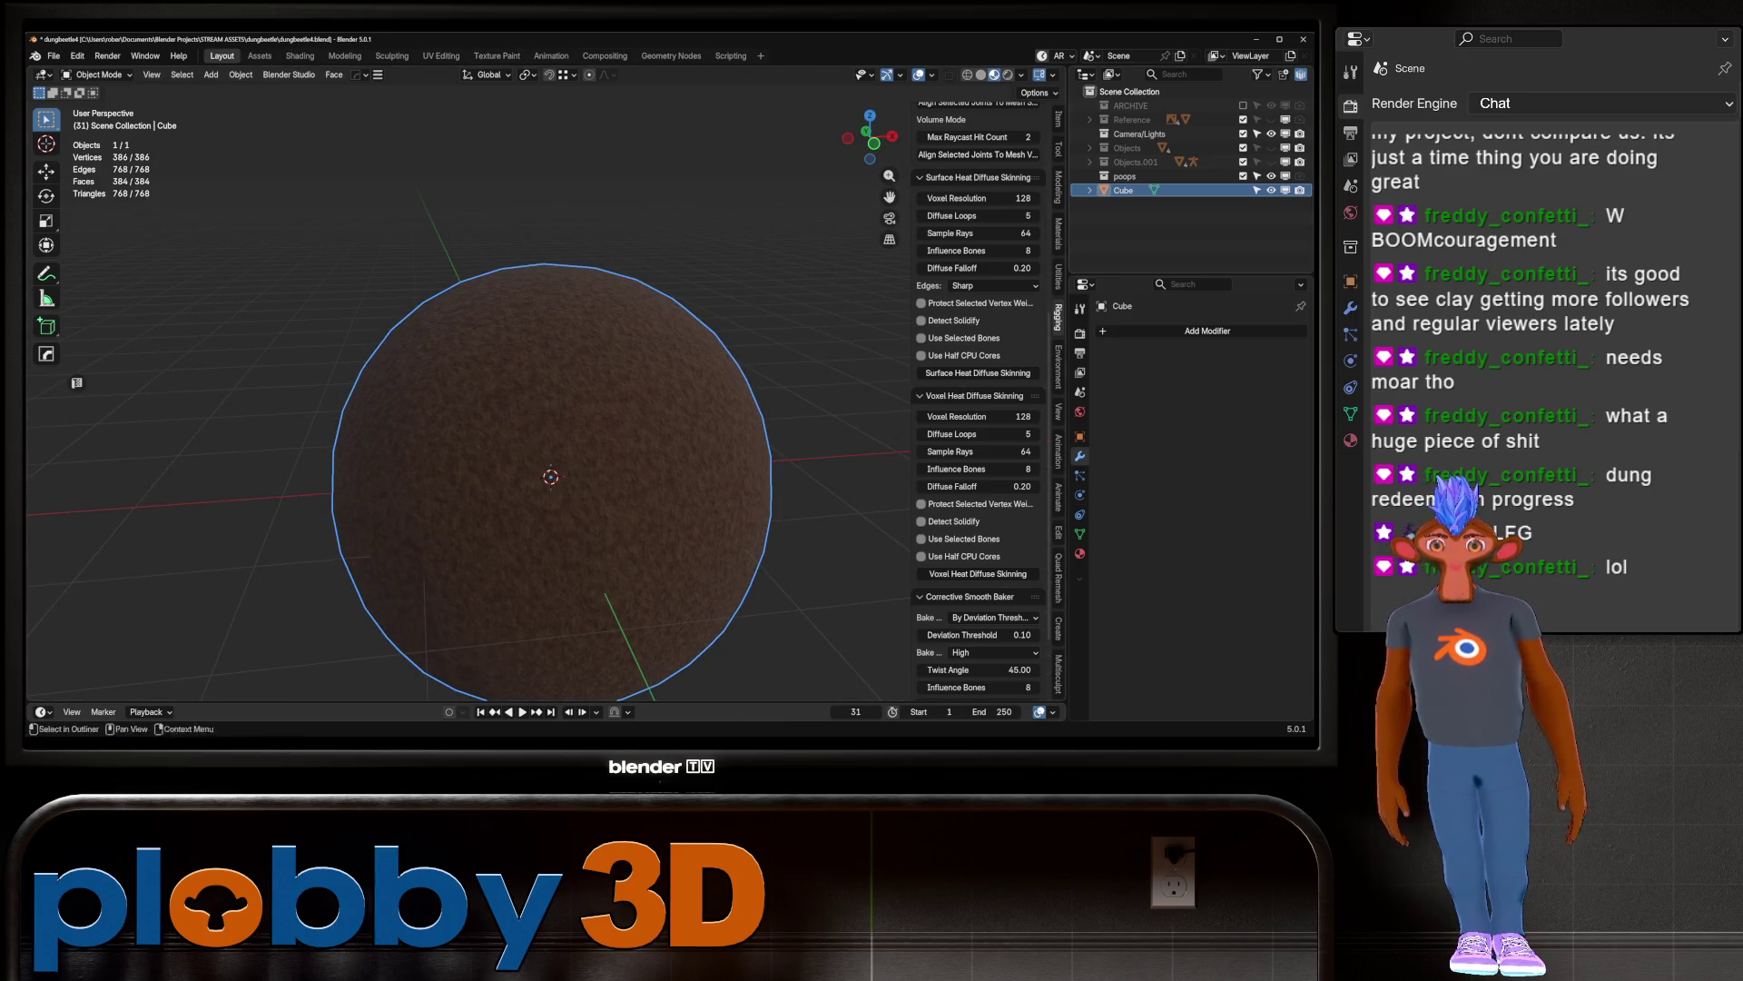
{"action": "key", "text": "ctrl+a"}
{"action": "left_click", "coordinate": [676, 392]}
{"action": "middle_click_drag", "start_coordinate": [676, 392], "coordinate": [890, 413]}
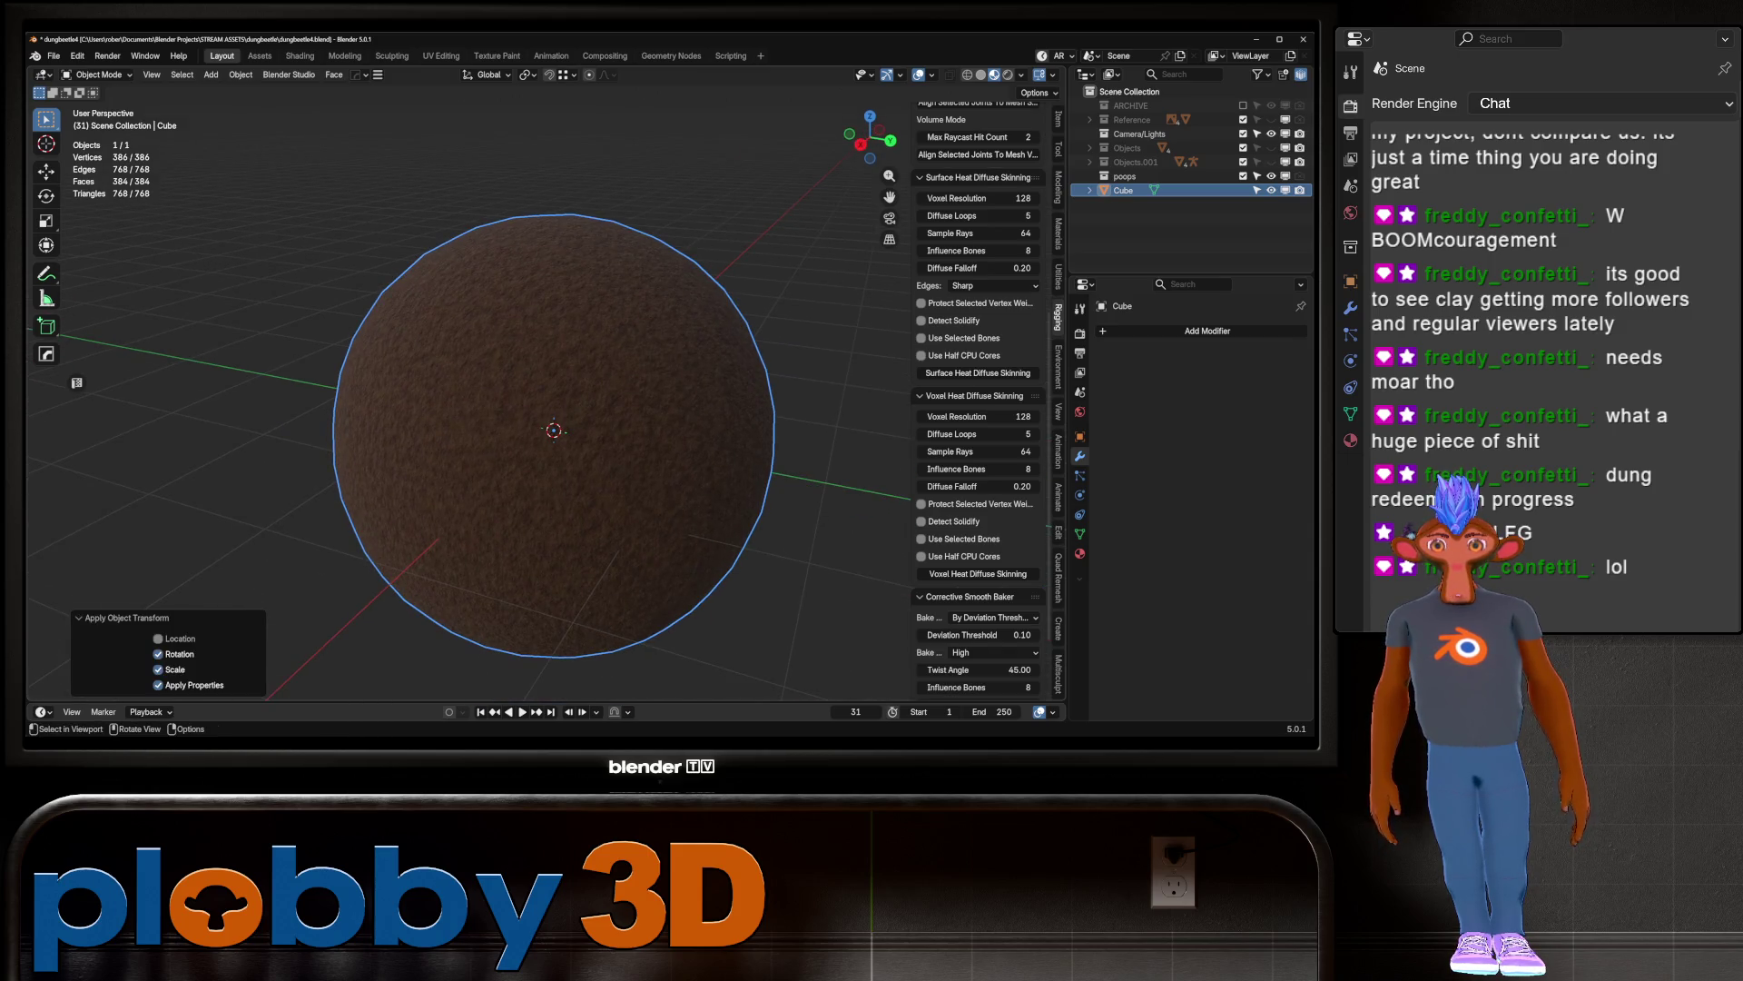
{"action": "middle_click_drag", "start_coordinate": [636, 426], "coordinate": [695, 428]}
Step: Save the blend file with Ctrl+S
{"action": "key", "text": "ctrl+s"}
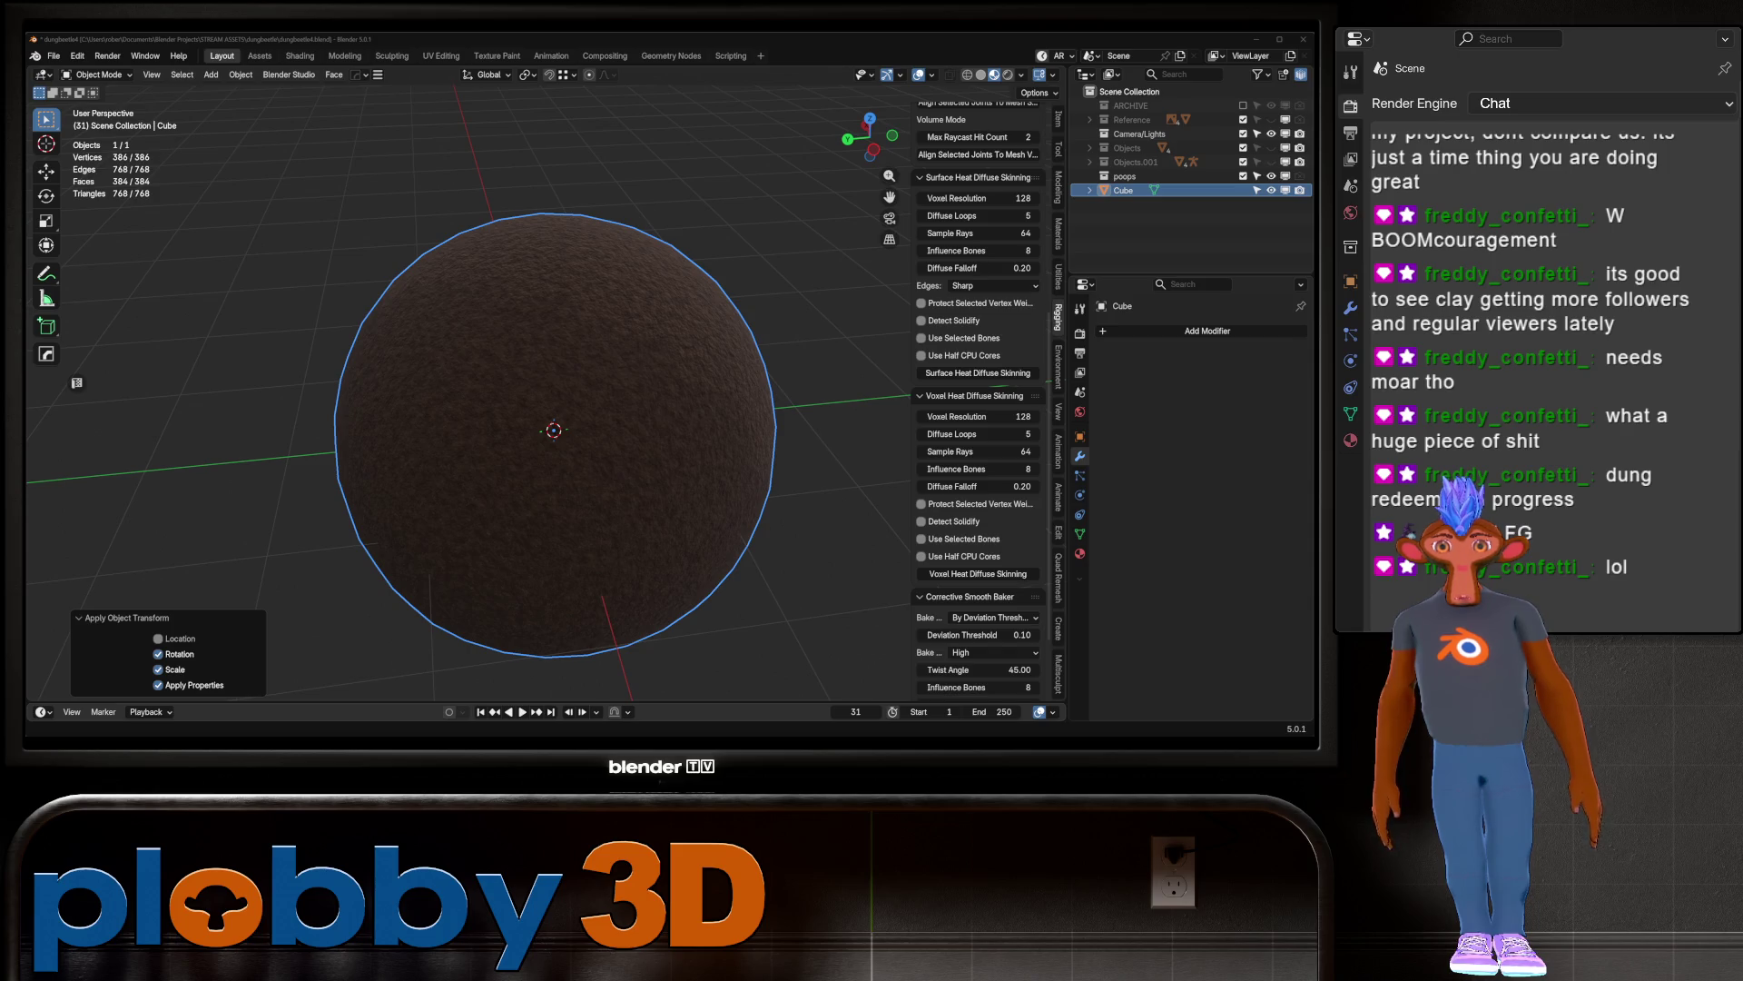
{"action": "mouse_move", "coordinate": [554, 427]}
{"action": "middle_mouse_down"}
{"action": "mouse_move", "coordinate": [518, 354]}
{"action": "mouse_move", "coordinate": [549, 427]}
{"action": "mouse_move", "coordinate": [545, 409]}
{"action": "middle_mouse_up"}
{"action": "scroll", "coordinate": [545, 408], "scroll_direction": "up", "scroll_amount": 6}
{"action": "scroll", "coordinate": [544, 409], "scroll_direction": "down", "scroll_amount": 5}
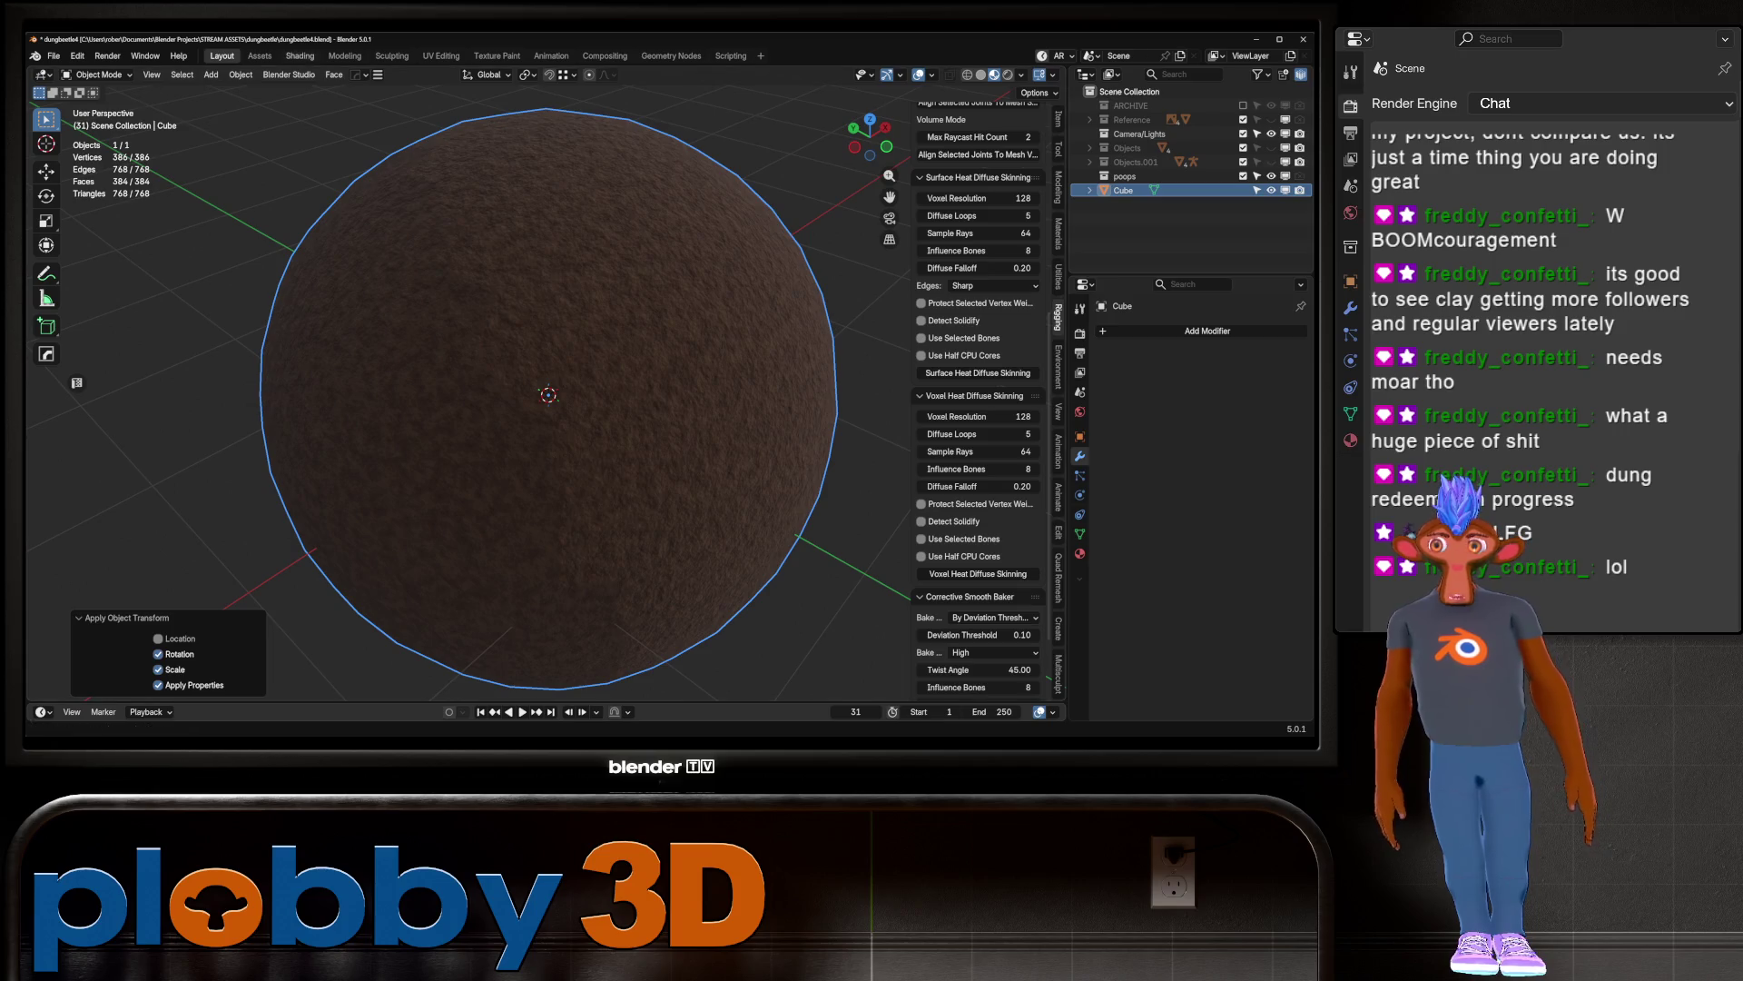
Step: In the Shading workspace, set the Dirt material node's Scale to 1.120
{"action": "left_click", "coordinate": [299, 55]}
{"action": "scroll", "coordinate": [562, 273], "scroll_direction": "up", "scroll_amount": 5}
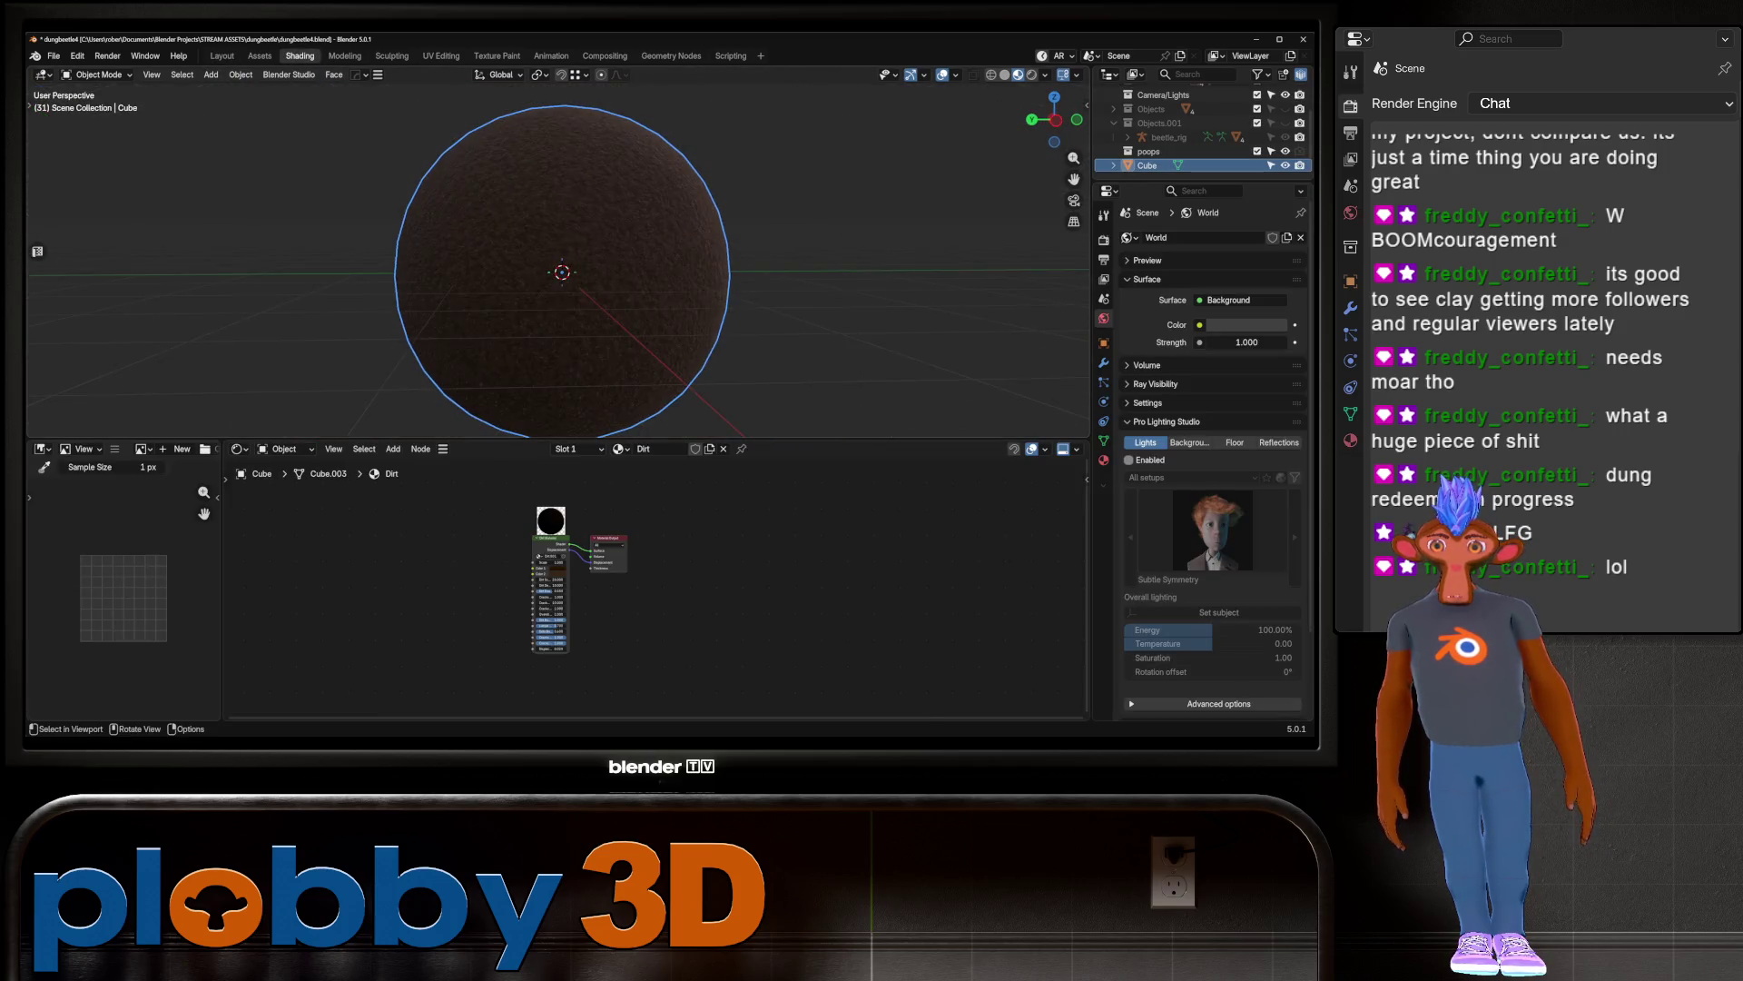
{"action": "scroll", "coordinate": [581, 581], "scroll_direction": "up", "scroll_amount": 1}
{"action": "scroll", "coordinate": [549, 581], "scroll_direction": "up", "scroll_amount": 1}
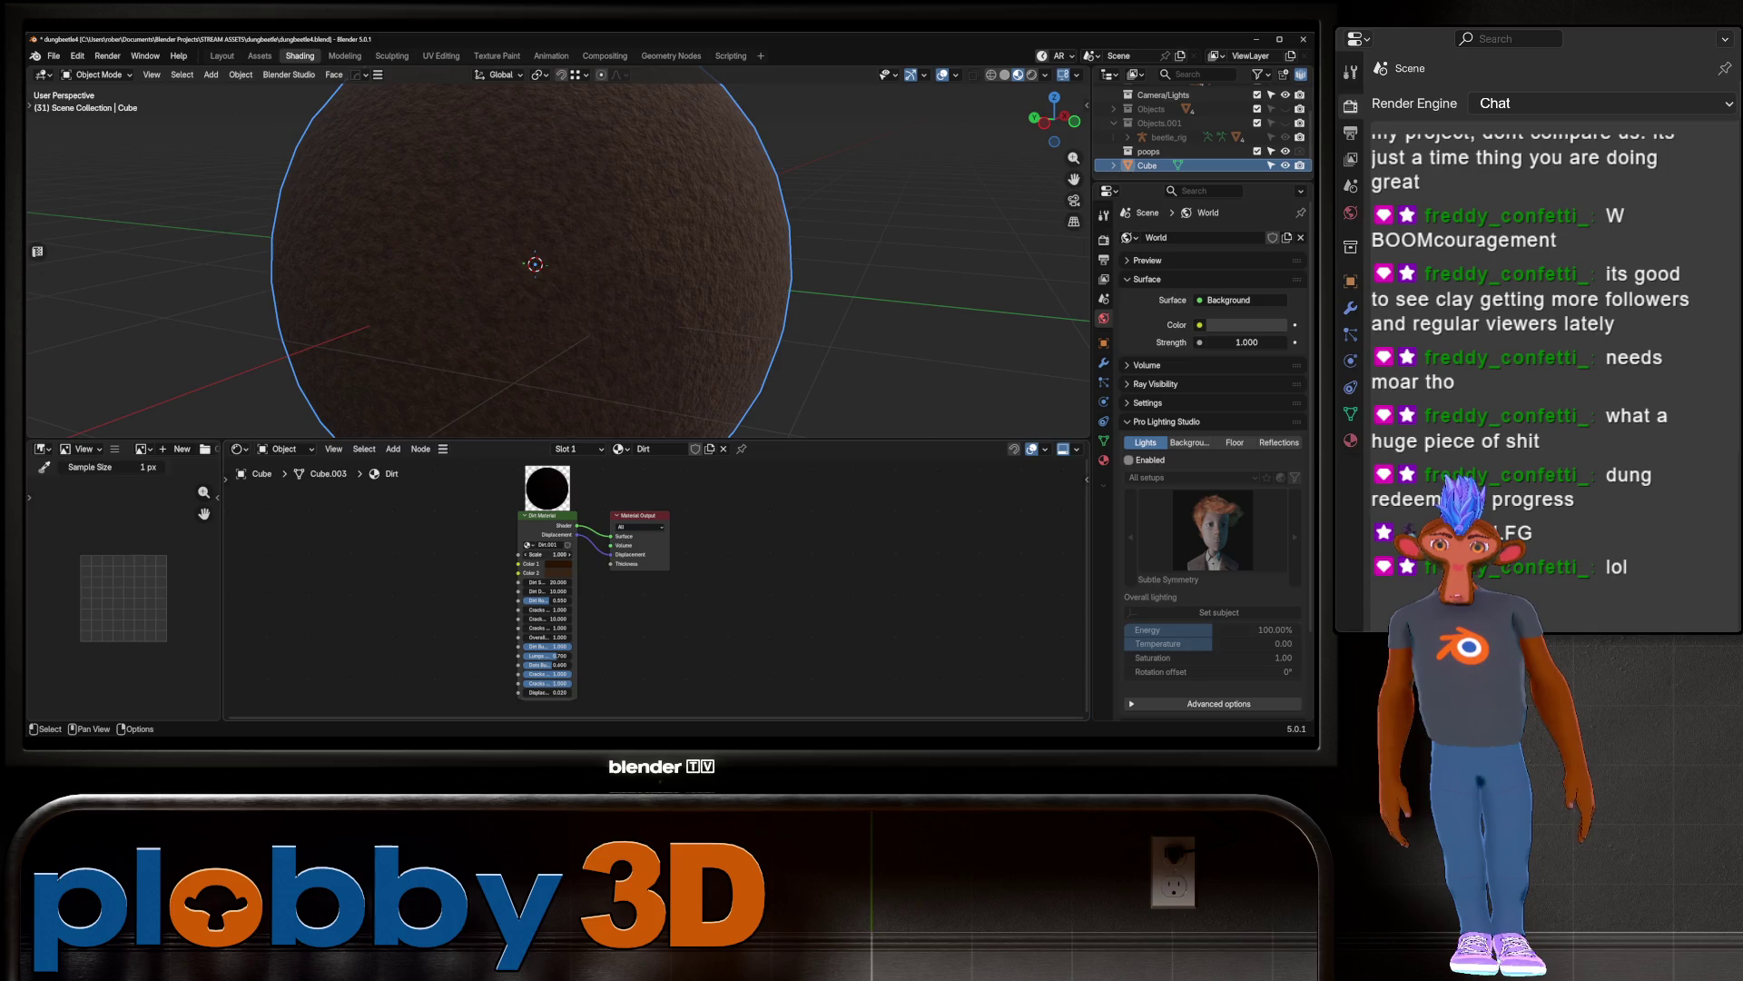
{"action": "left_click_drag", "start_coordinate": [548, 554], "coordinate": [547, 554]}
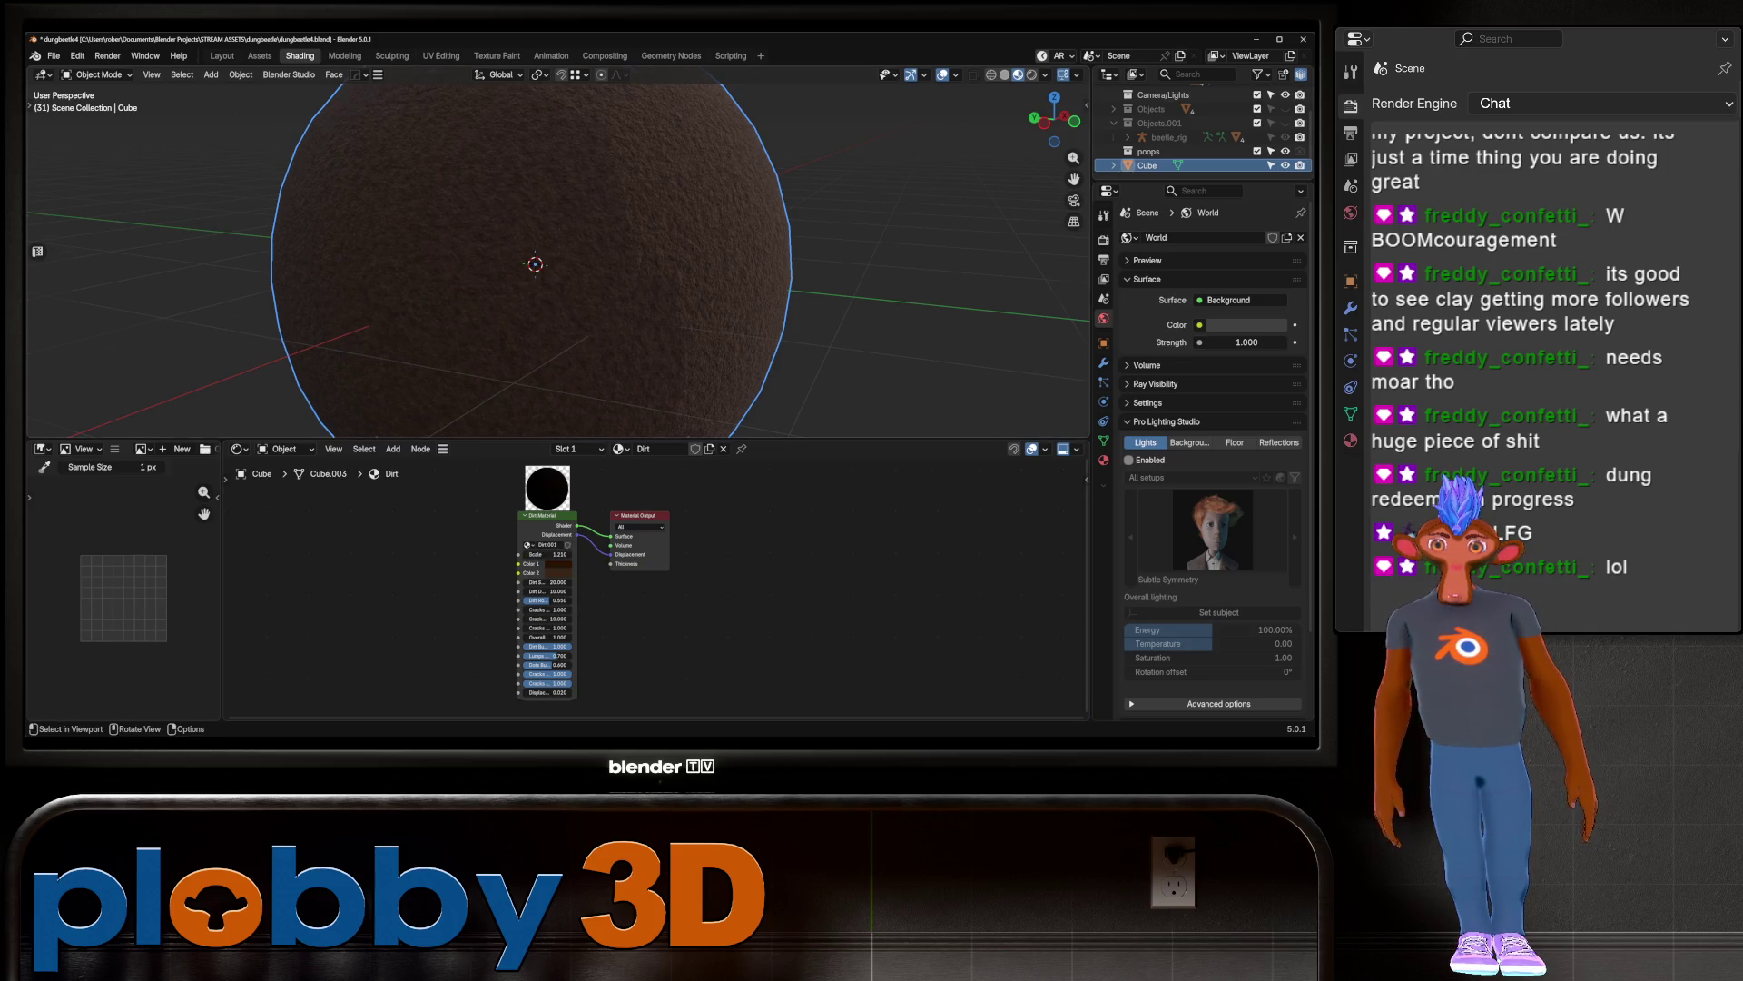
{"action": "double_click", "coordinate": [547, 545]}
{"action": "left_click", "coordinate": [547, 554]}
{"action": "left_click_drag", "start_coordinate": [548, 553], "coordinate": [548, 554]}
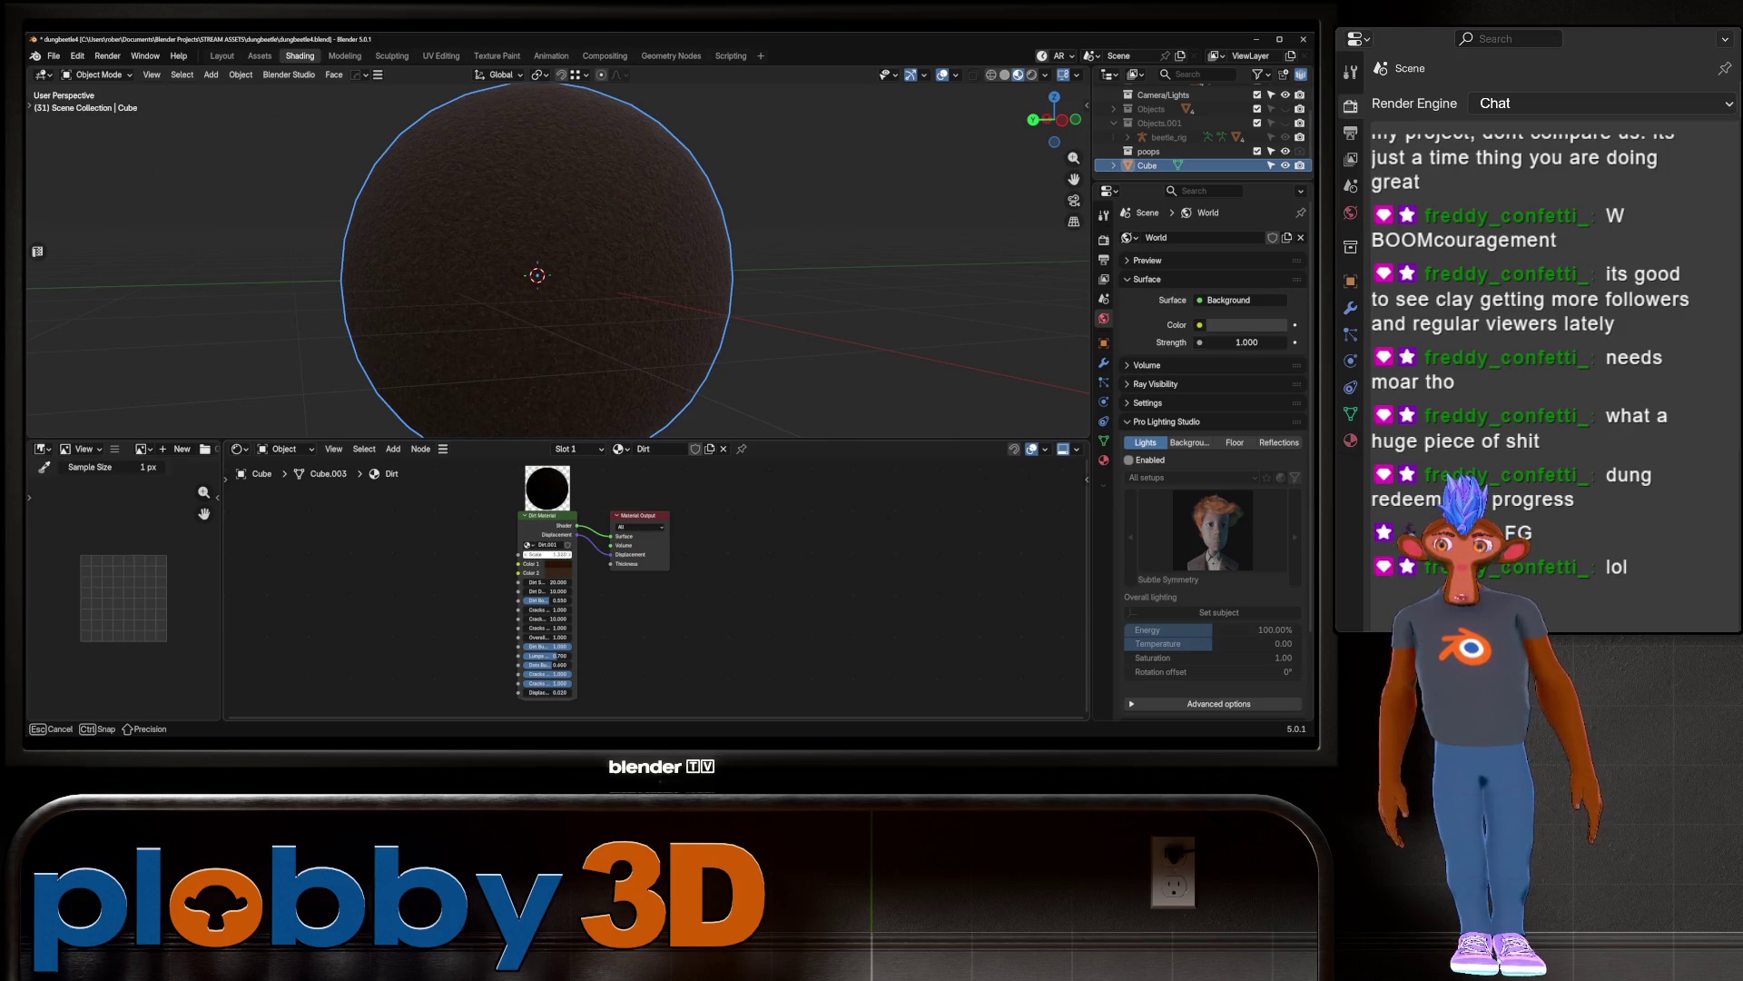
{"action": "left_click_drag", "start_coordinate": [548, 554], "coordinate": [548, 554]}
Step: Deselect the sphere and orbit around it to judge the new dirt texture
{"action": "key", "text": "alt+a"}
{"action": "scroll", "coordinate": [544, 273], "scroll_direction": "down", "scroll_amount": 2}
{"action": "middle_click_drag", "start_coordinate": [545, 272], "coordinate": [617, 263]}
{"action": "key", "text": "alt+Tab"}
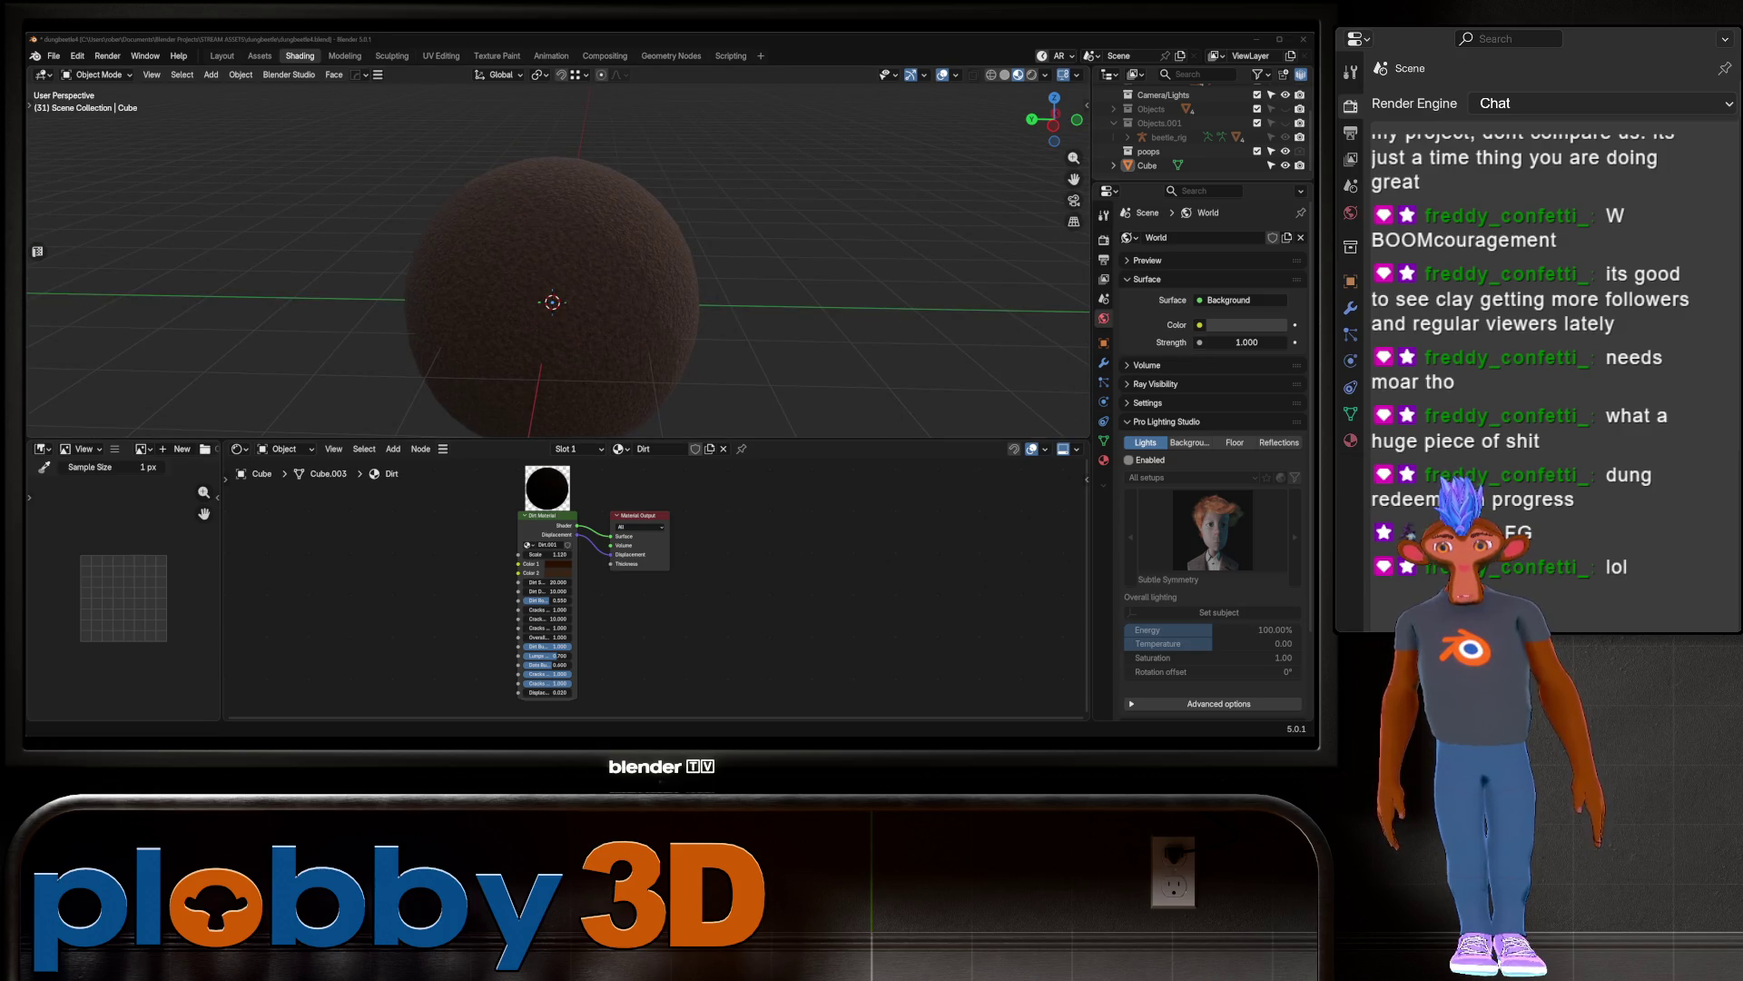
{"action": "scroll", "coordinate": [410, 533], "scroll_direction": "up", "scroll_amount": 1}
{"action": "scroll", "coordinate": [434, 340], "scroll_direction": "up", "scroll_amount": 3}
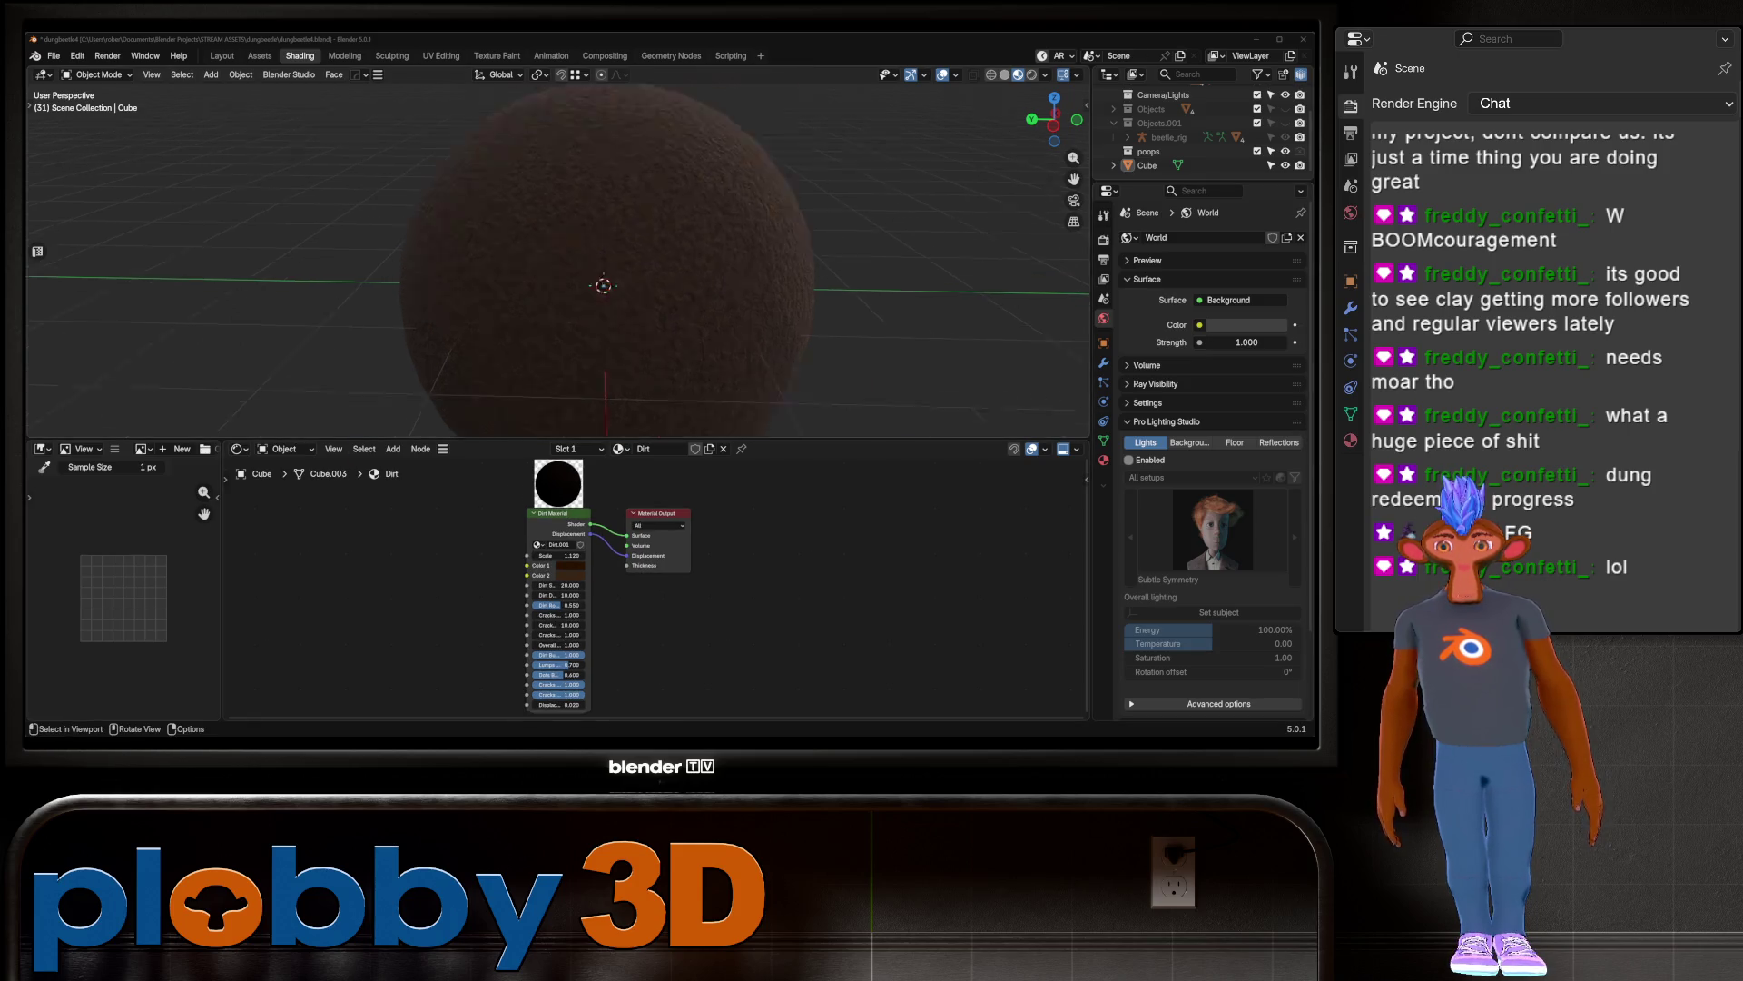
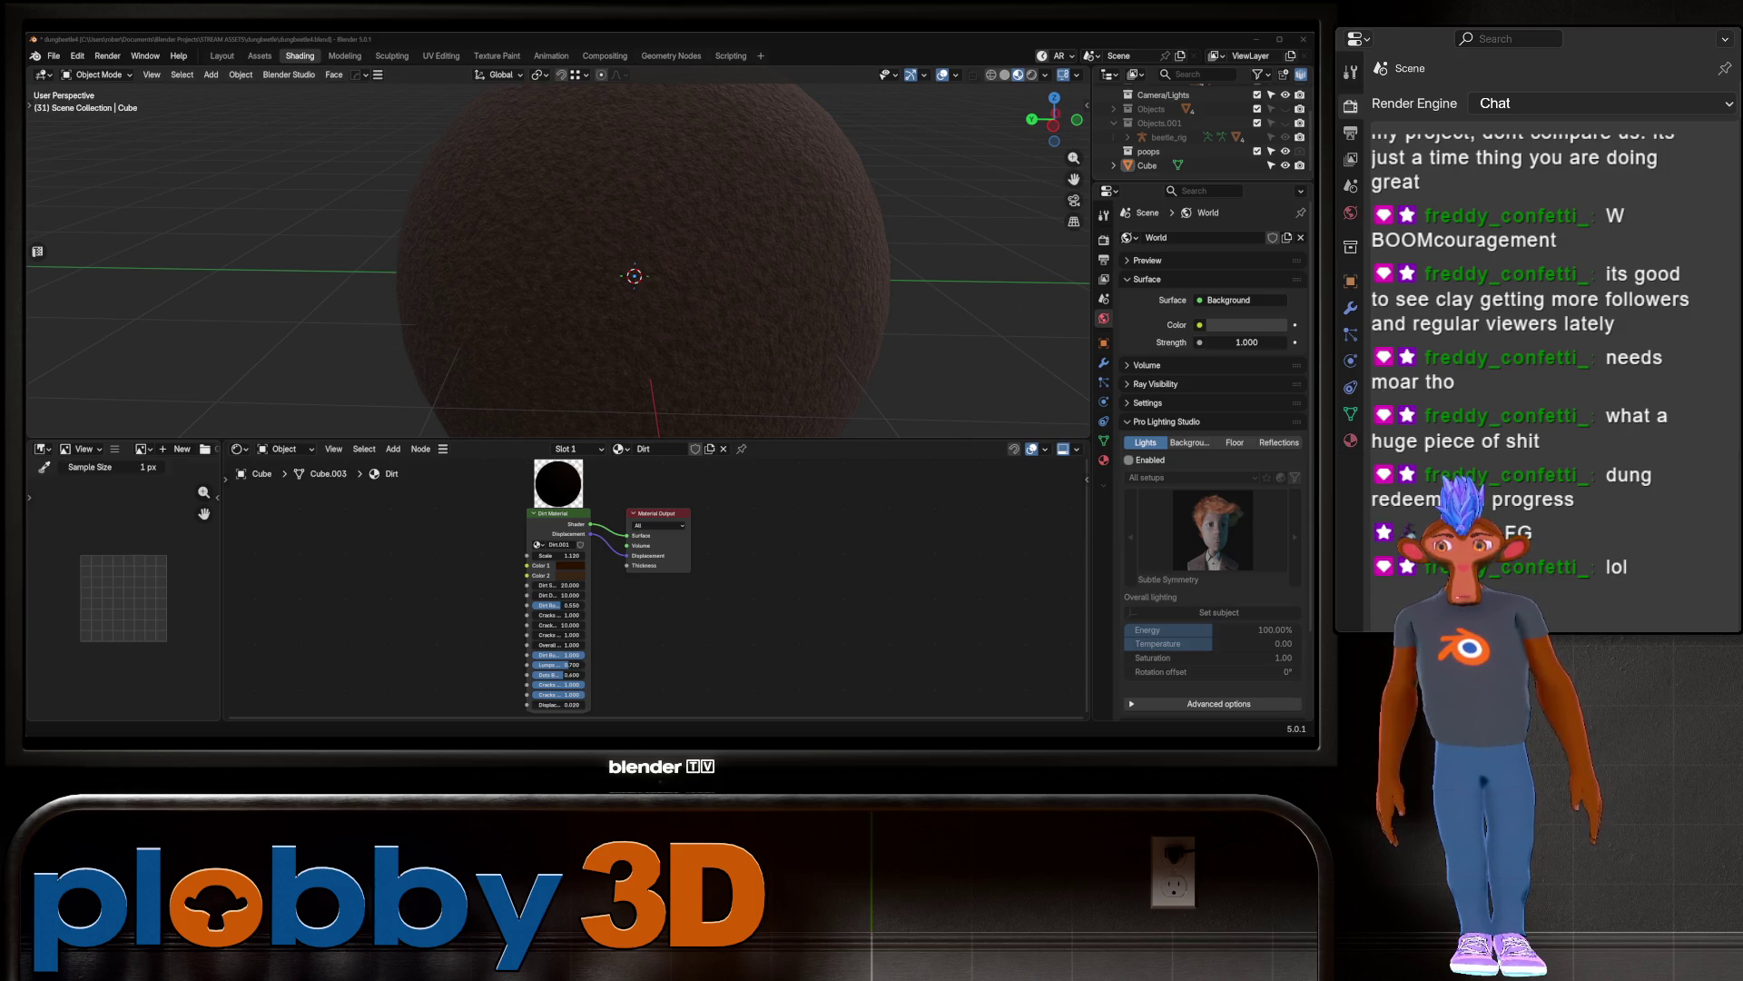
Step: Add the dung-beetle reference photo in front view and move it along X beside the sphere
{"action": "left_click", "coordinate": [672, 265]}
{"action": "key", "text": "KP_1"}
{"action": "key", "text": "shift+a"}
{"action": "mouse_move", "coordinate": [672, 266]}
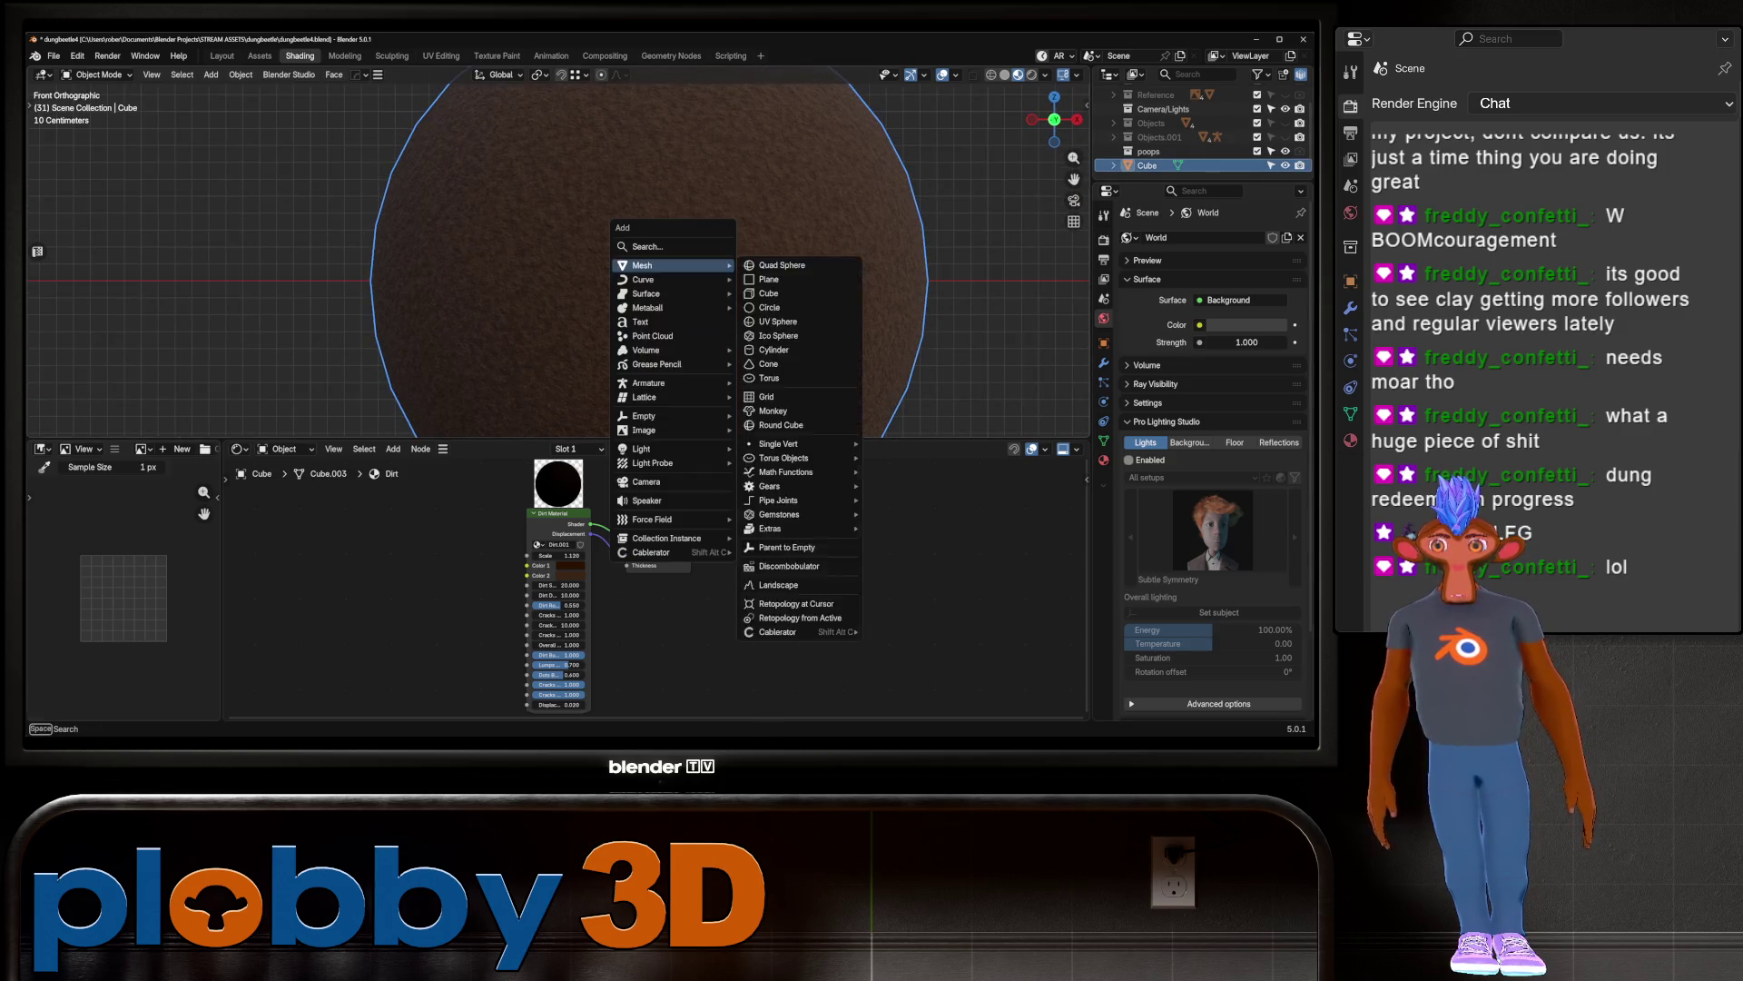
{"action": "mouse_move", "coordinate": [644, 429]}
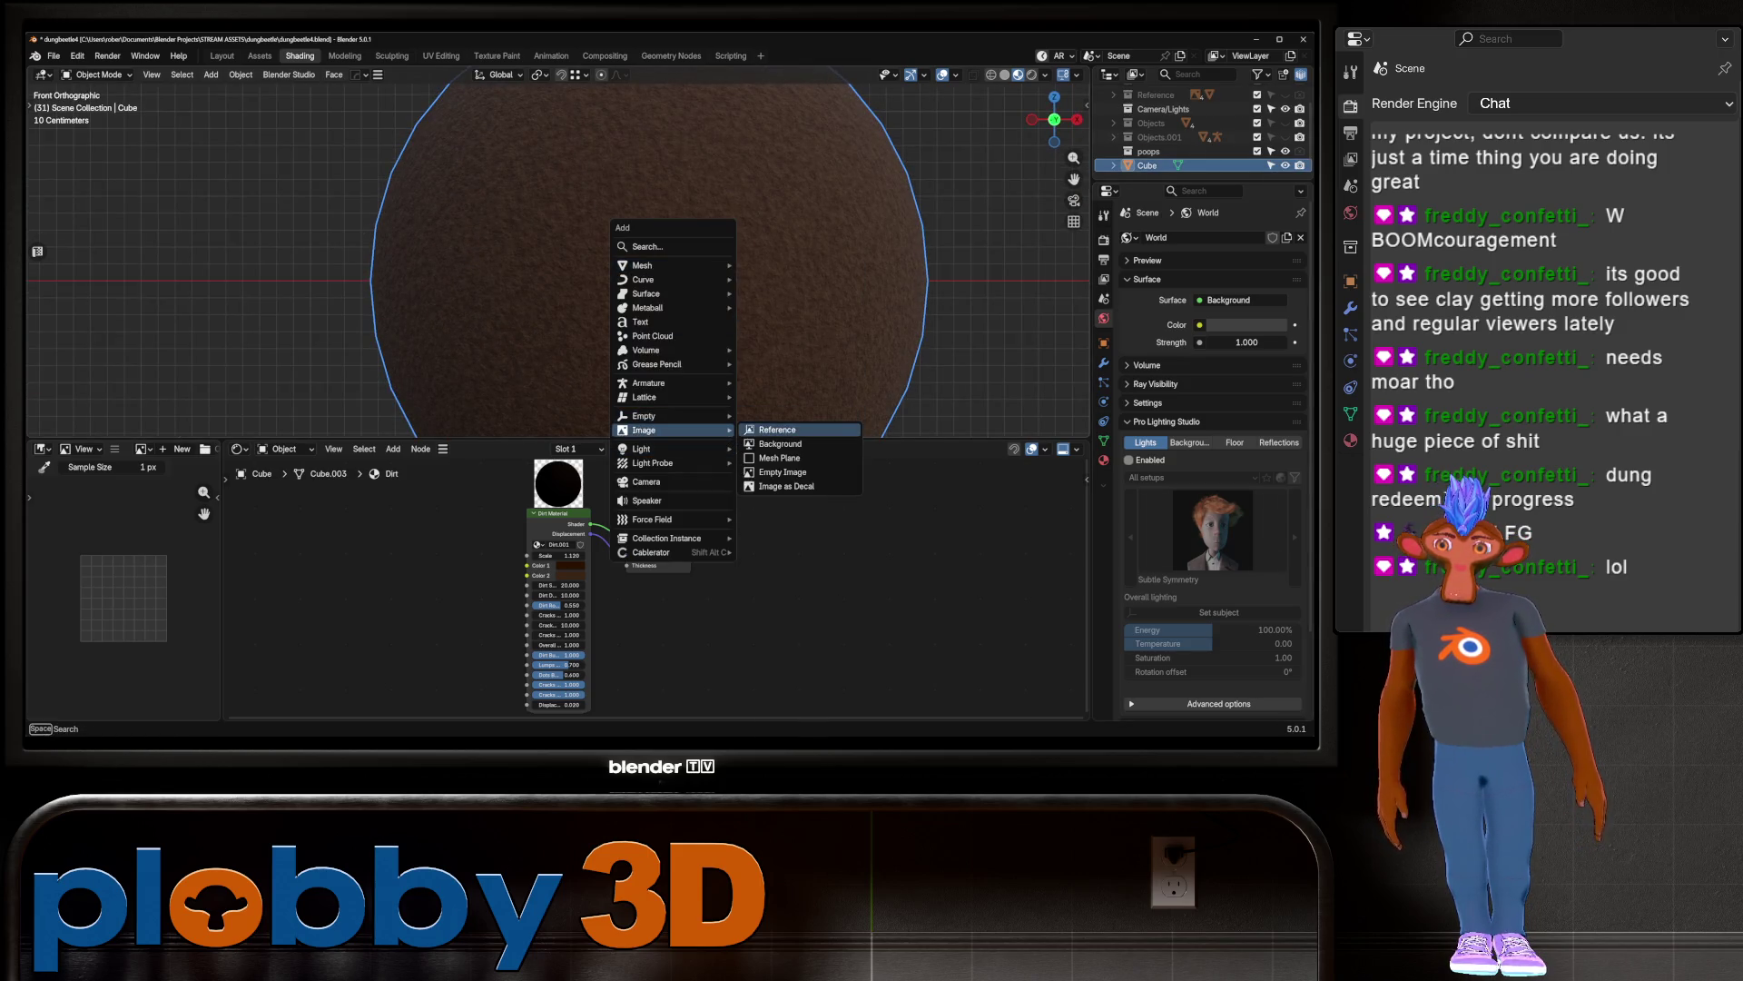
{"action": "key", "text": "Escape"}
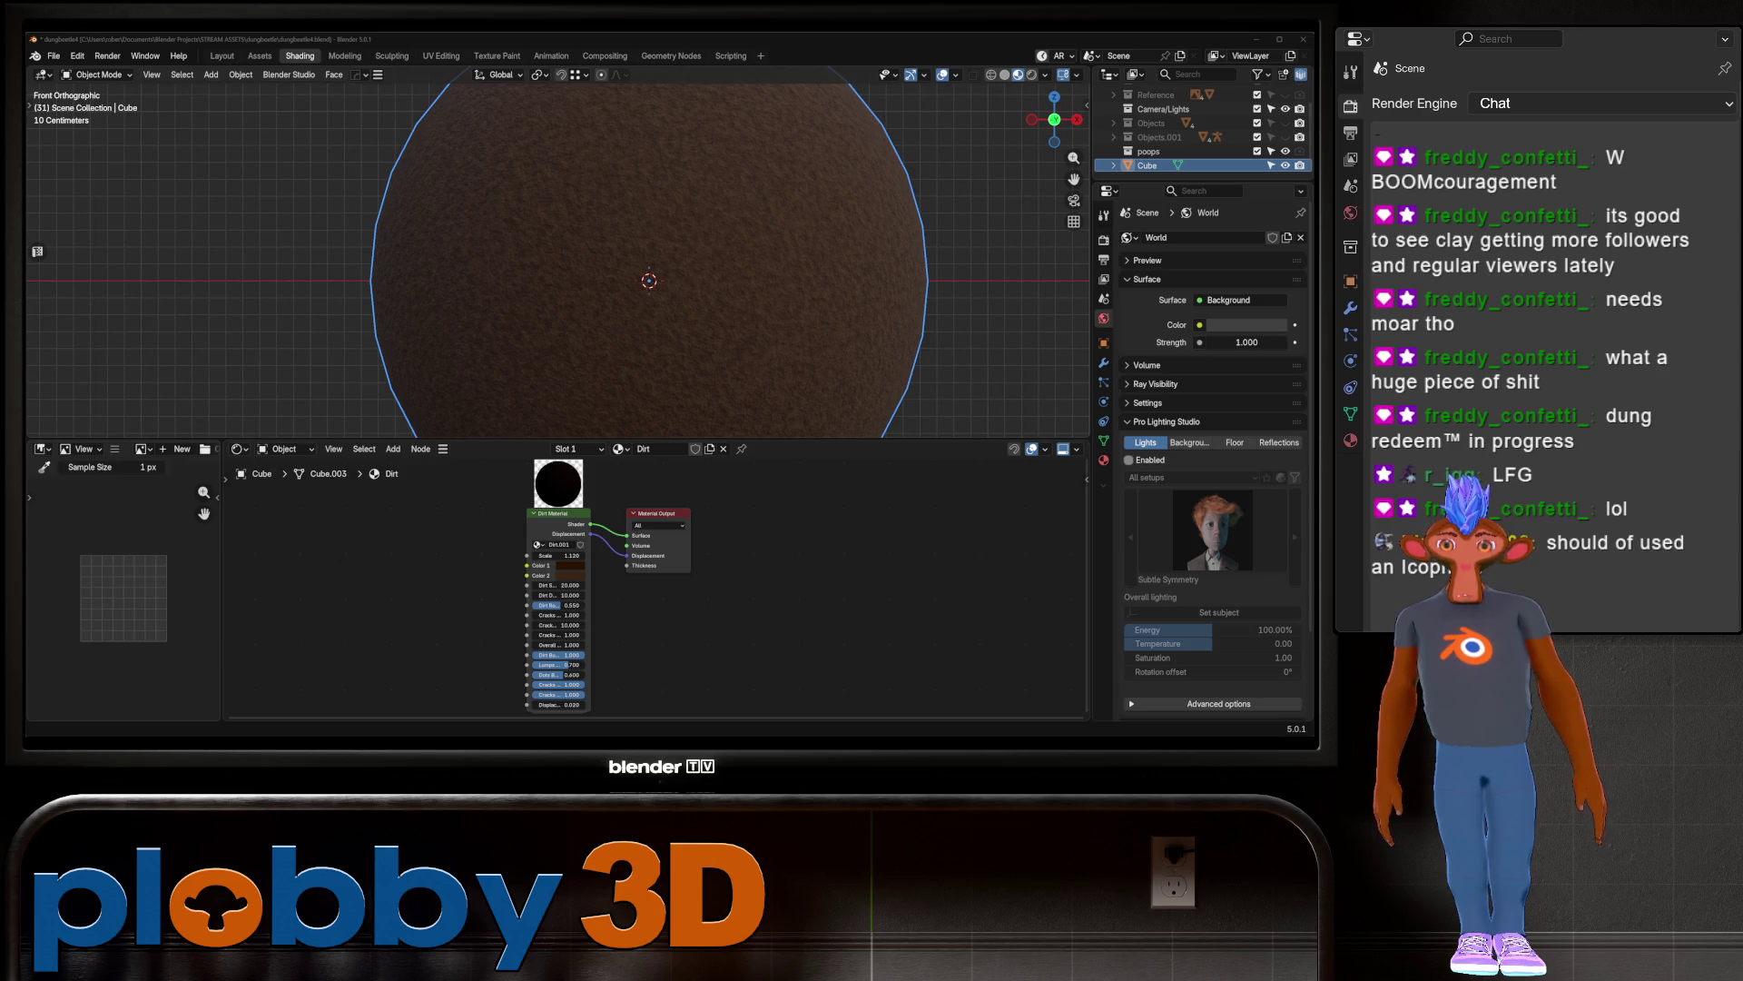
{"action": "scroll", "coordinate": [649, 254], "scroll_direction": "down", "scroll_amount": 5}
{"action": "key", "text": "g"}
{"action": "key", "text": "x"}
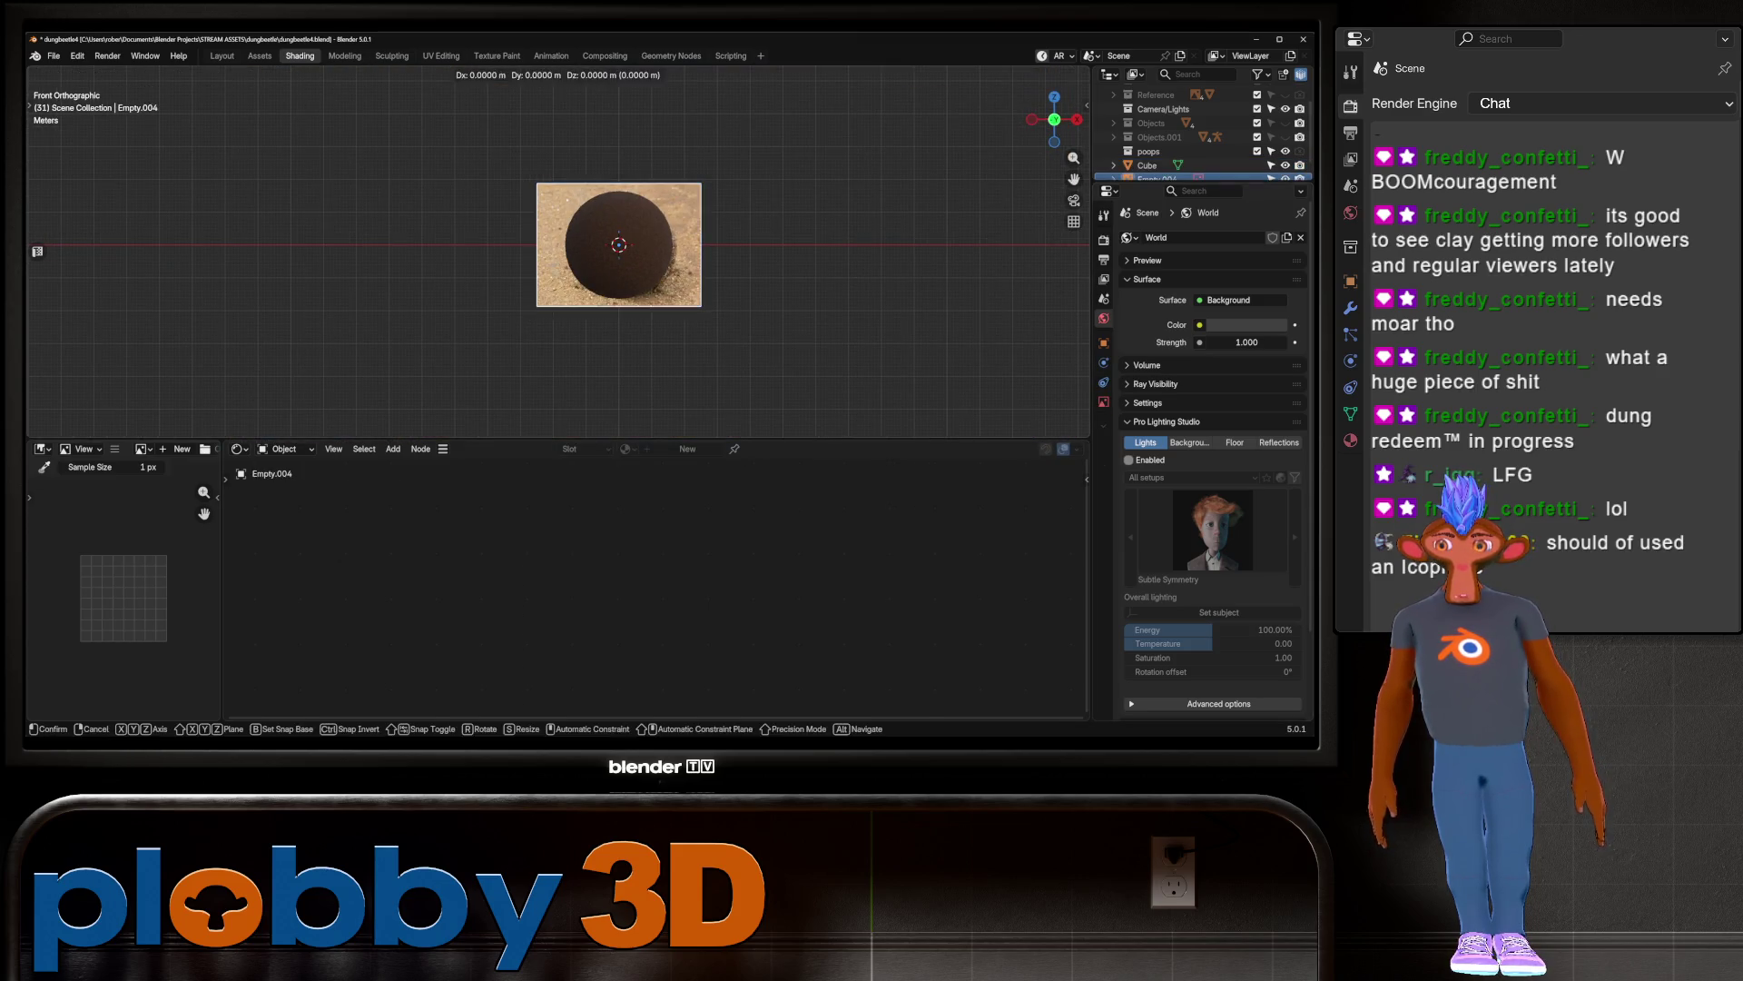
{"action": "key", "text": "Return"}
{"action": "scroll", "coordinate": [559, 254], "scroll_direction": "up", "scroll_amount": 7}
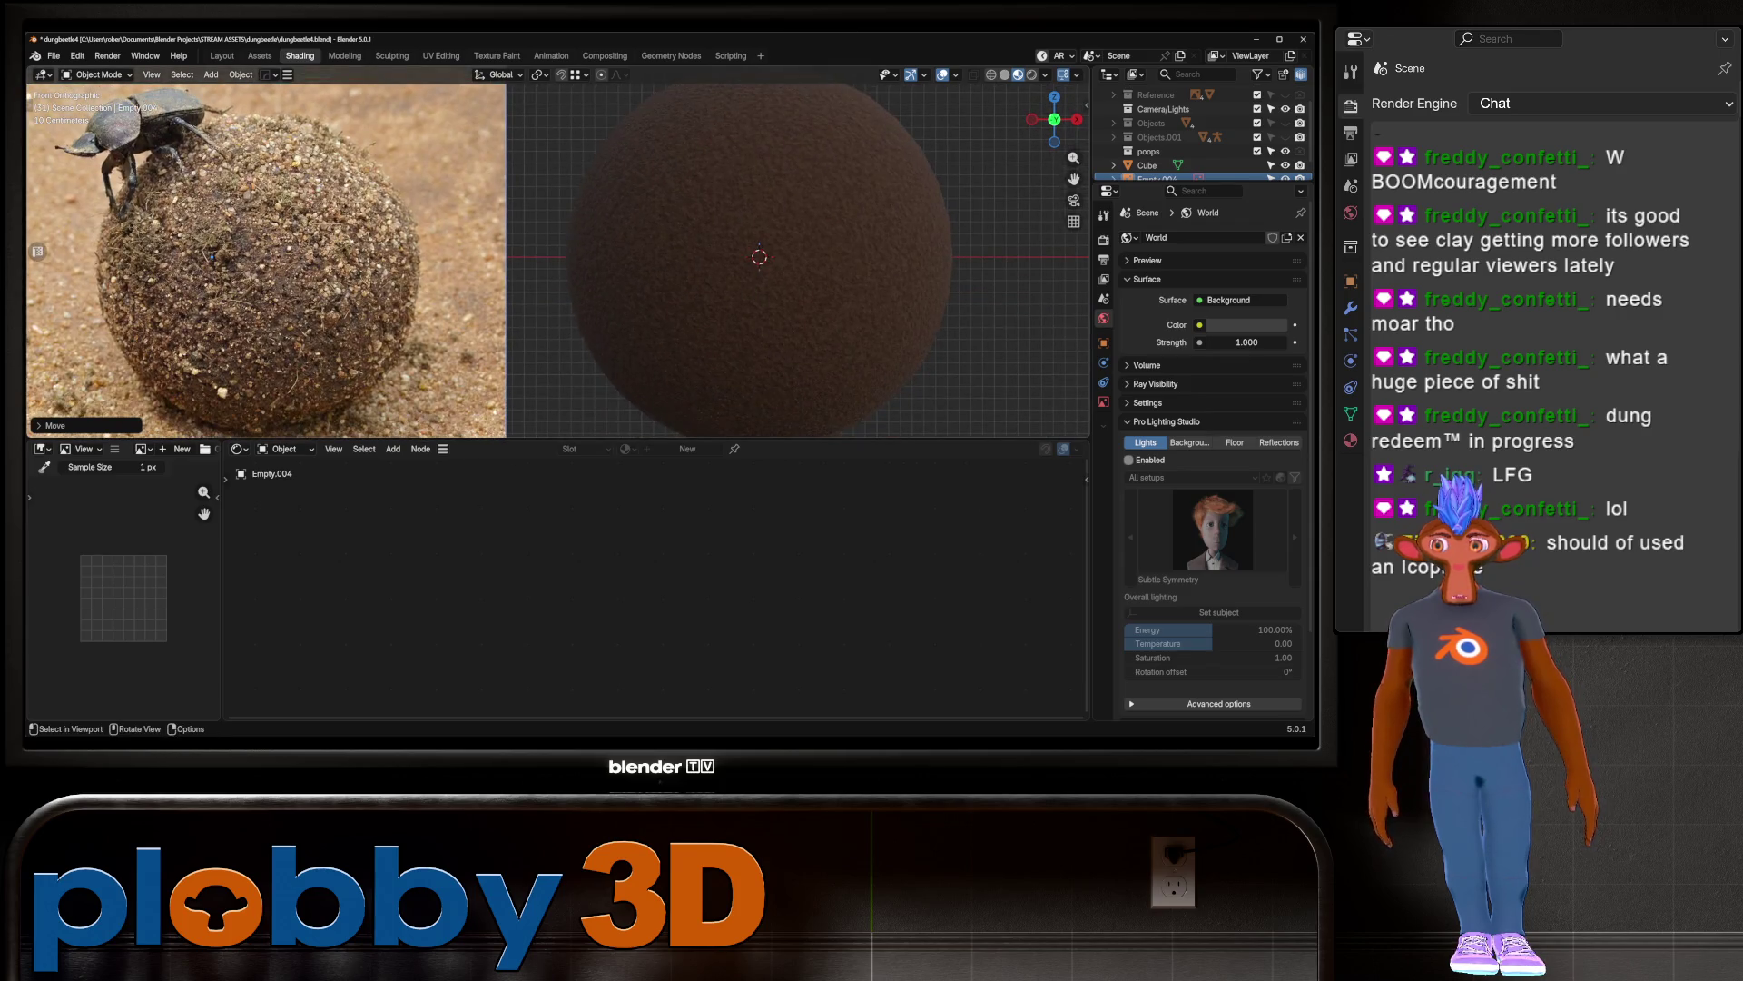
Step: Sample a light tan from the beetle photo for the Dirt material's Color 2
{"action": "left_click", "coordinate": [759, 256]}
{"action": "scroll", "coordinate": [790, 232], "scroll_direction": "up", "scroll_amount": 4}
{"action": "scroll", "coordinate": [790, 232], "scroll_direction": "down", "scroll_amount": 4}
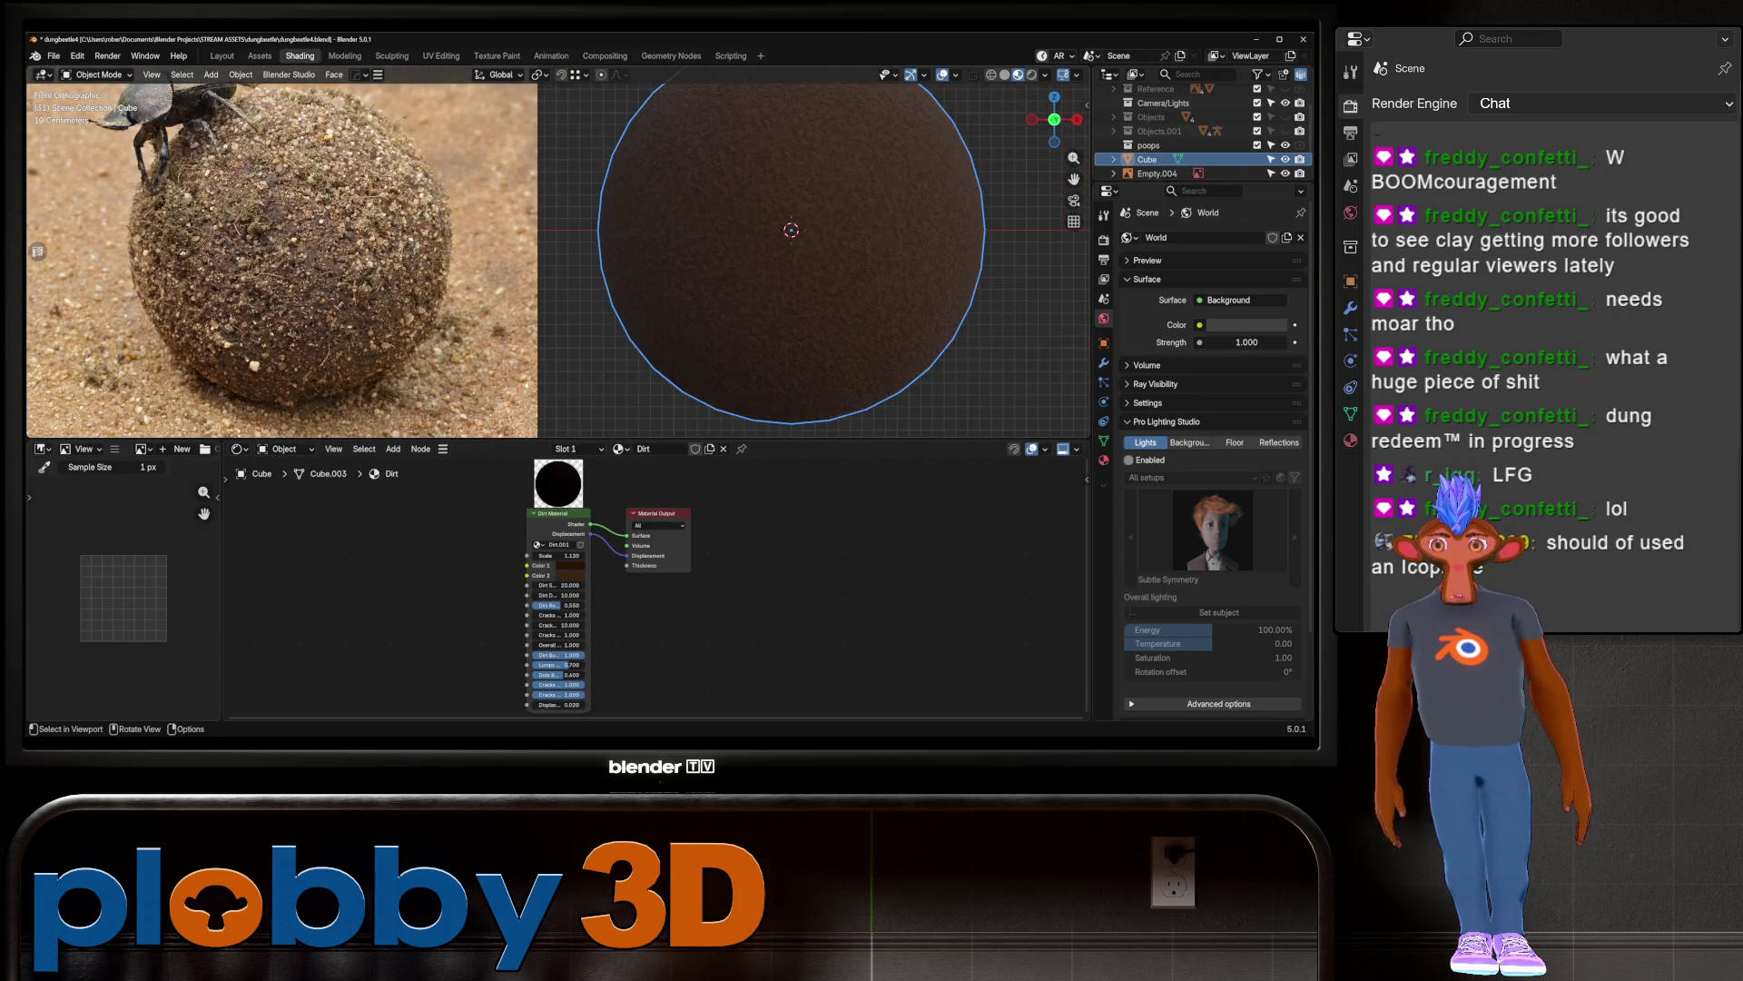
{"action": "scroll", "coordinate": [582, 590], "scroll_direction": "up", "scroll_amount": 2}
{"action": "scroll", "coordinate": [455, 479], "scroll_direction": "up", "scroll_amount": 2}
{"action": "scroll", "coordinate": [338, 354], "scroll_direction": "up", "scroll_amount": 4}
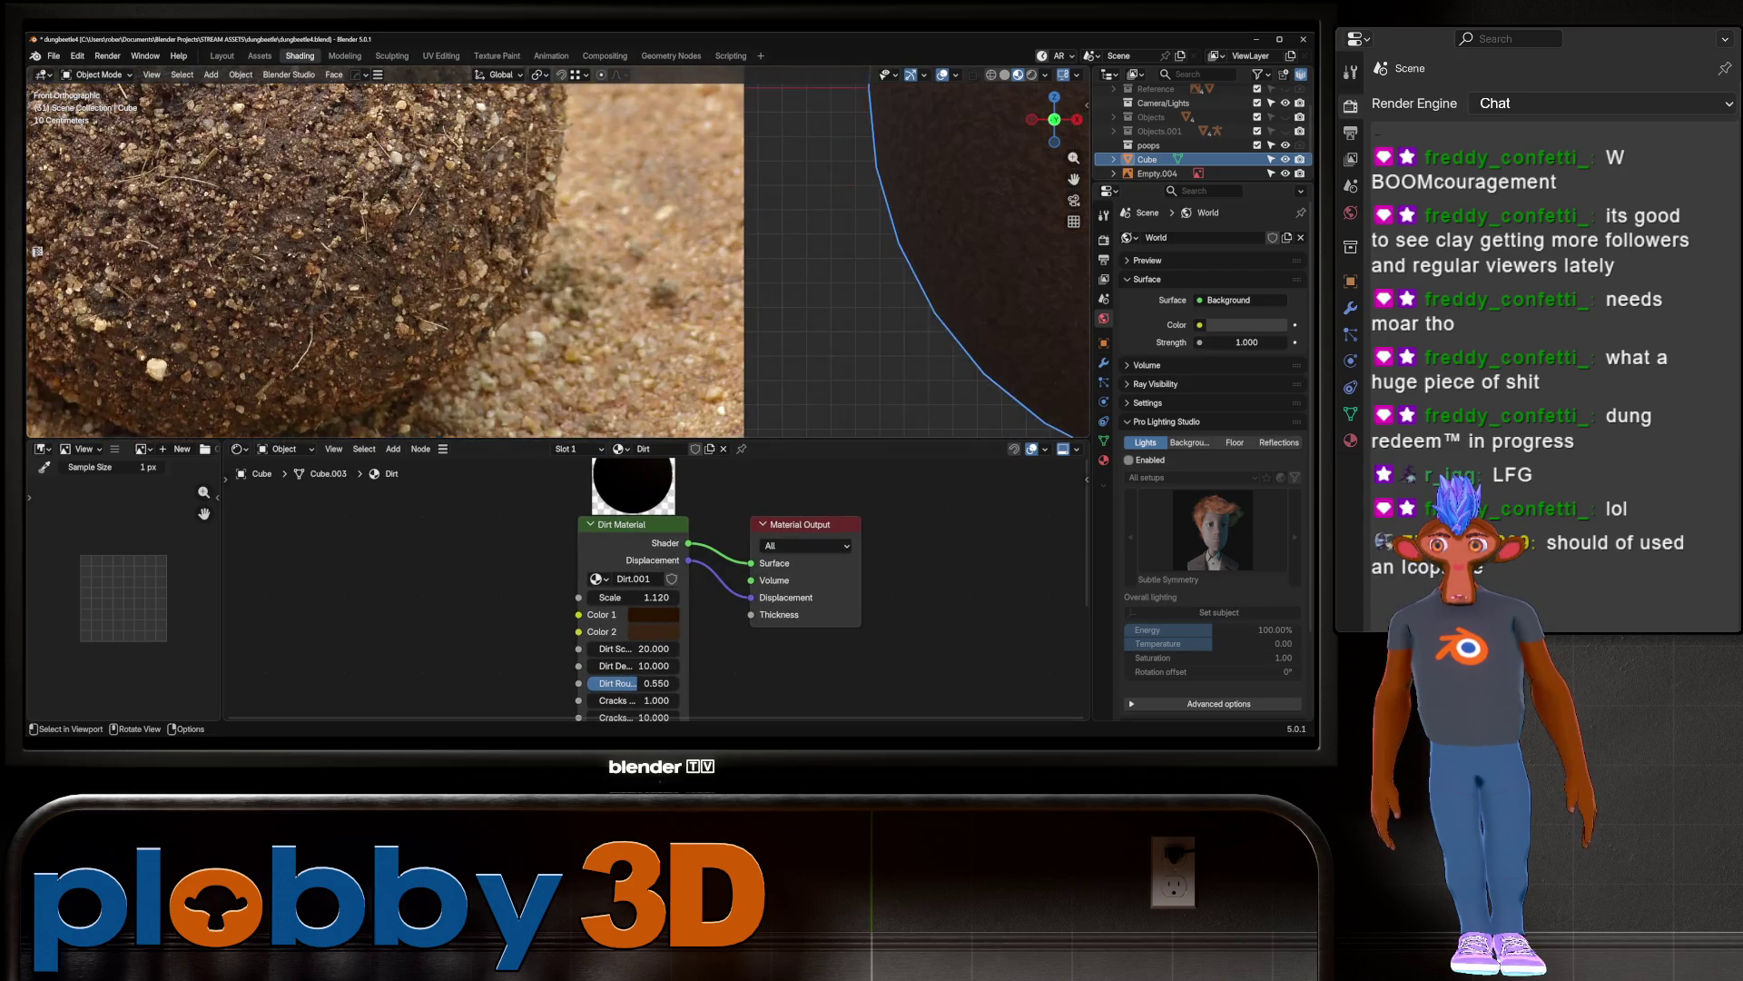
{"action": "scroll", "coordinate": [381, 255], "scroll_direction": "down", "scroll_amount": 4}
{"action": "scroll", "coordinate": [381, 255], "scroll_direction": "up", "scroll_amount": 5}
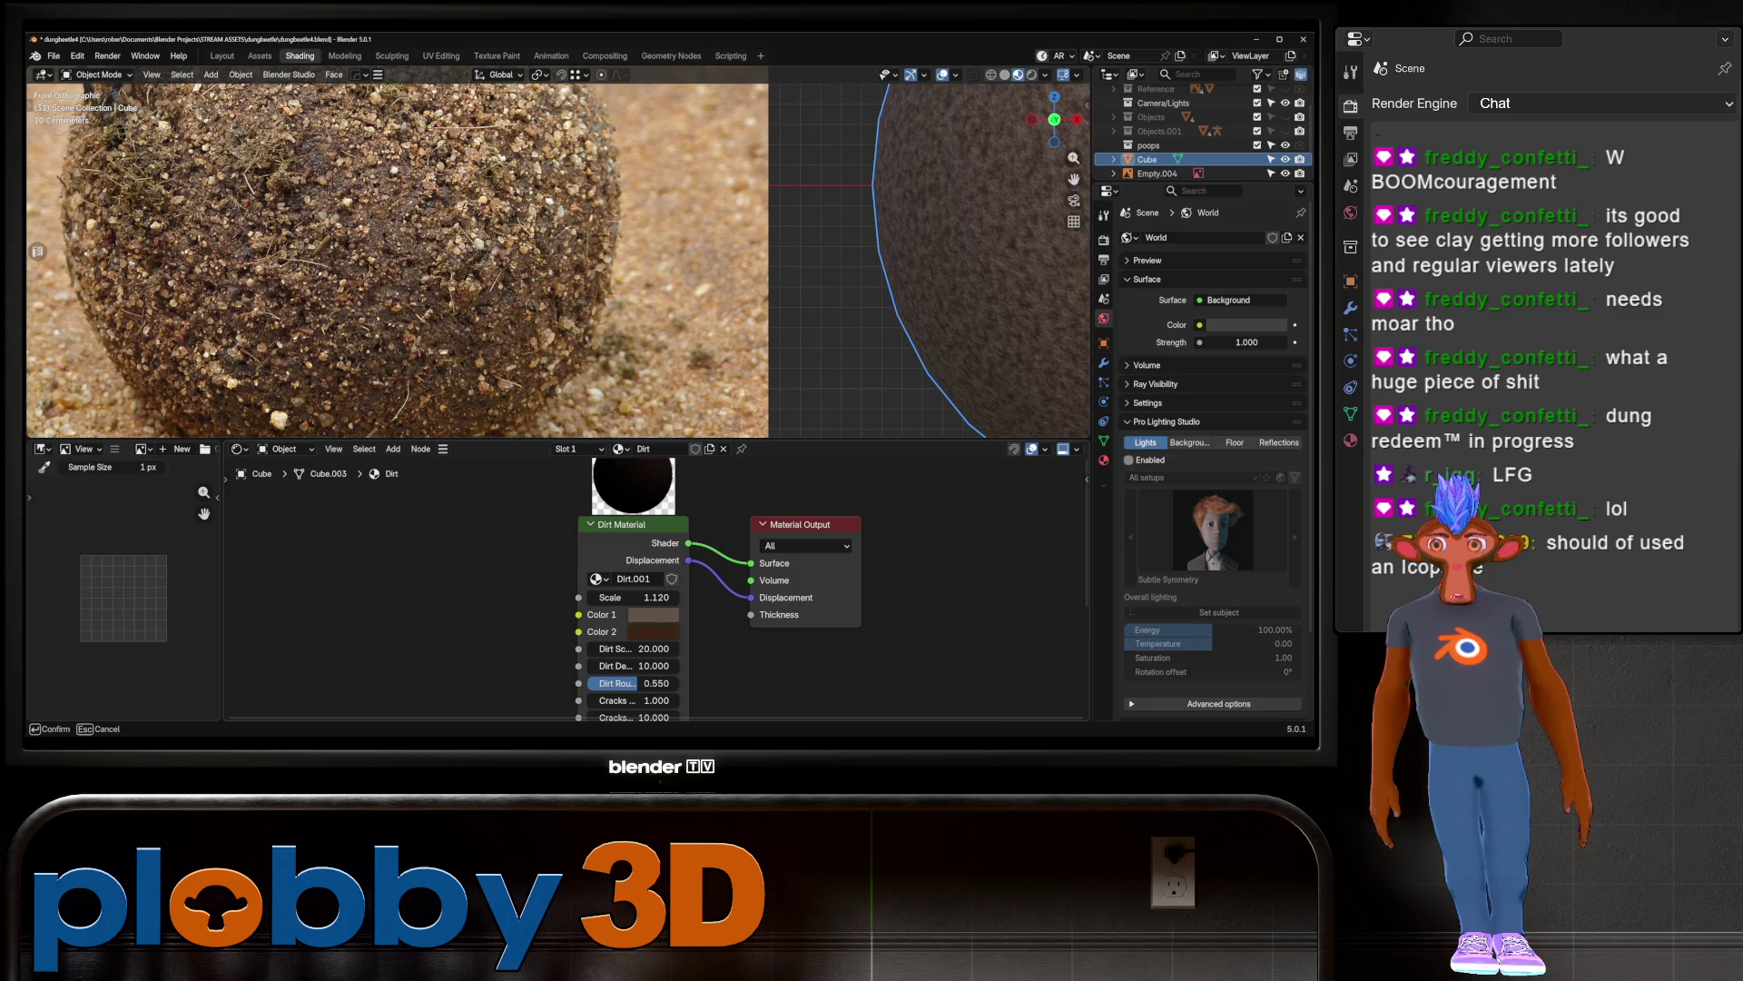
{"action": "left_click", "coordinate": [690, 227]}
{"action": "scroll", "coordinate": [545, 254], "scroll_direction": "down", "scroll_amount": 5}
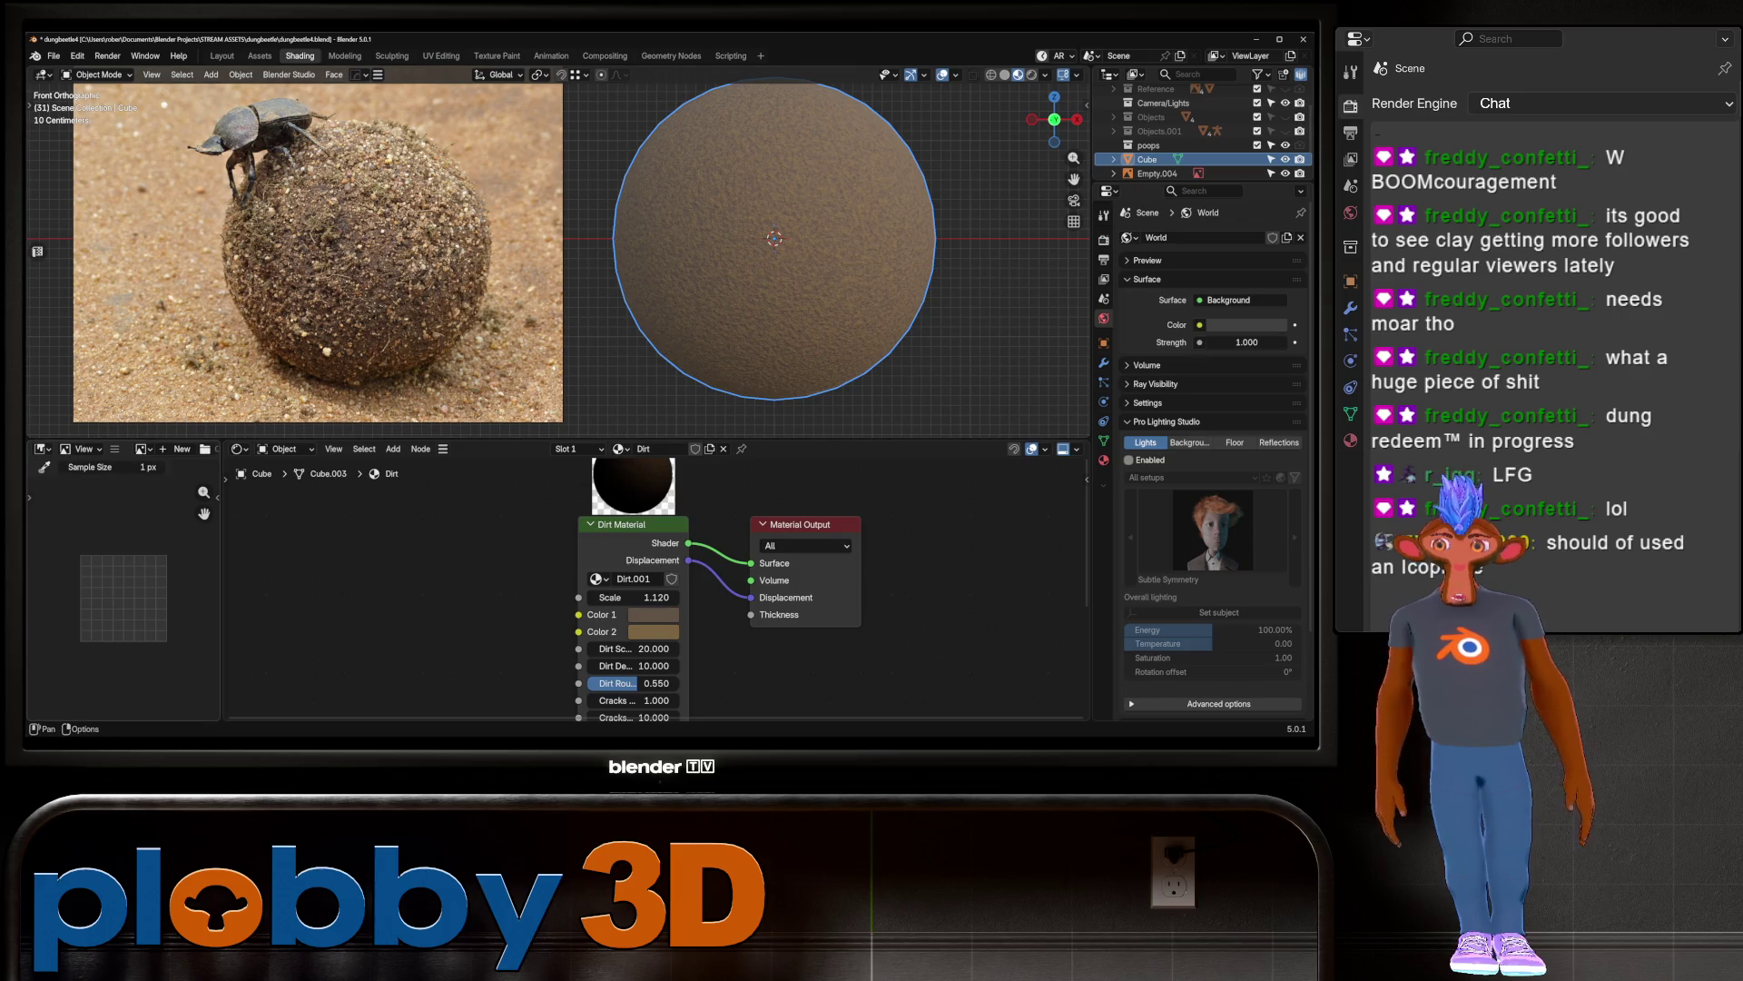
Step: Load the close-up dirt photo and sample browns from it for Color 1 and Color 2
{"action": "left_click", "coordinate": [142, 449]}
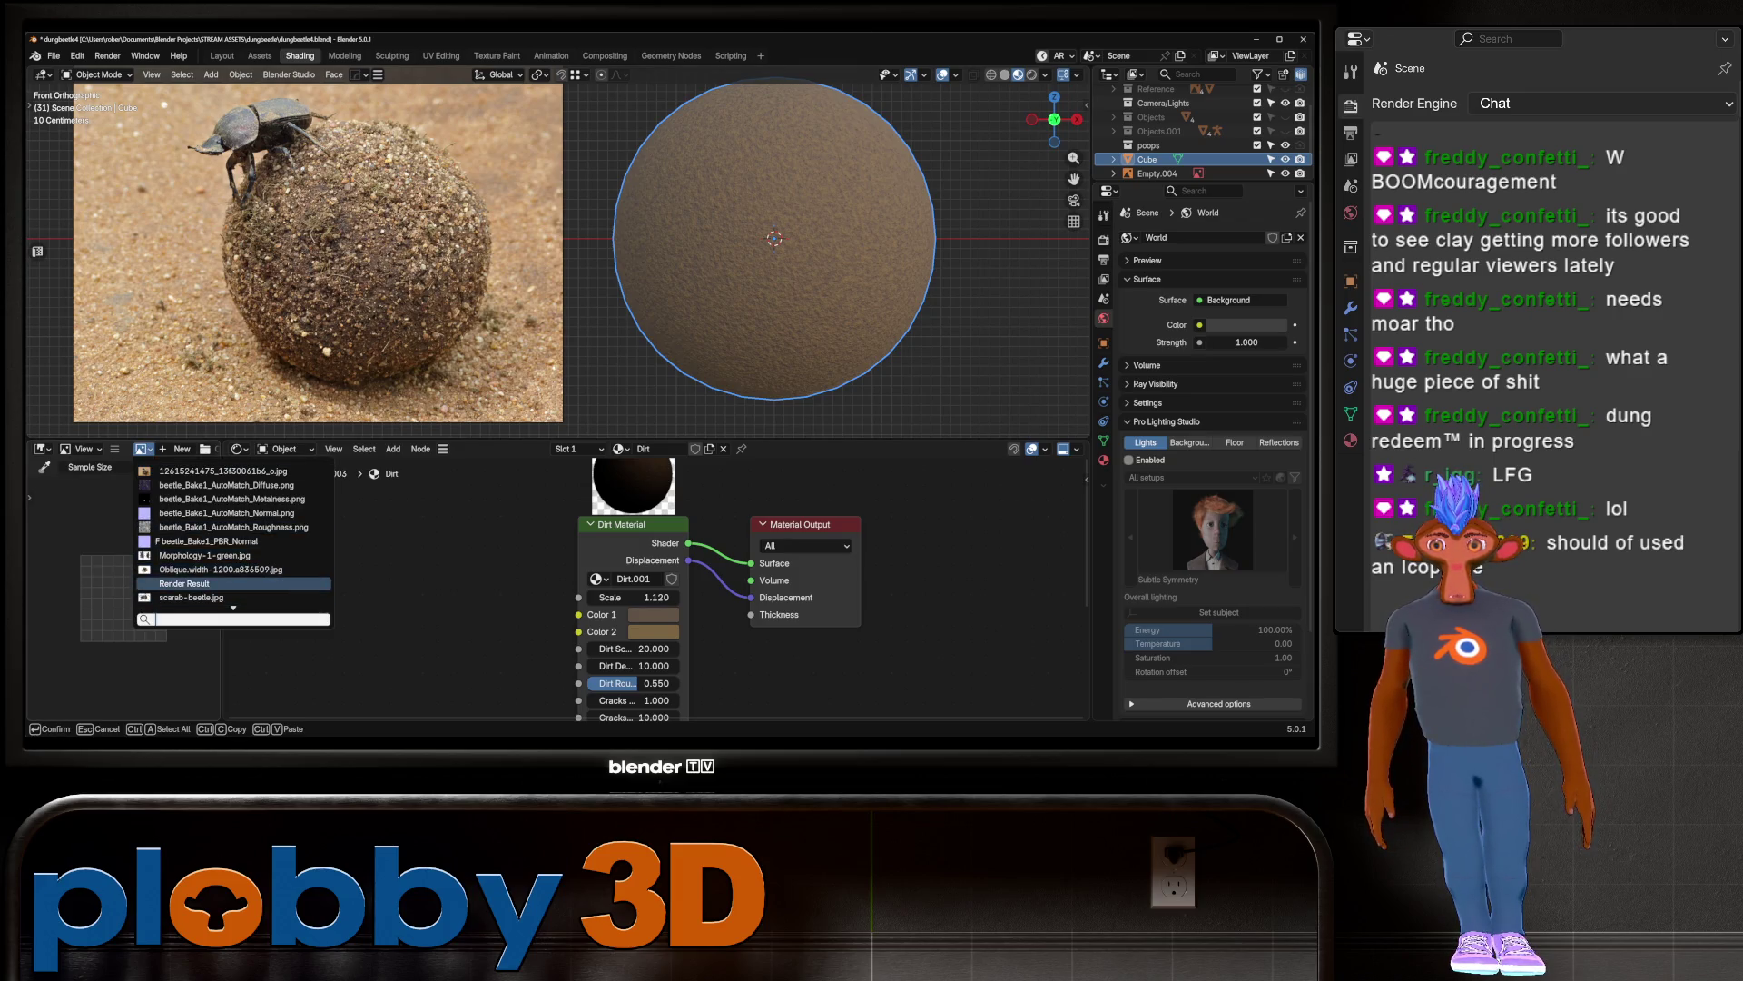
{"action": "left_click", "coordinate": [222, 470]}
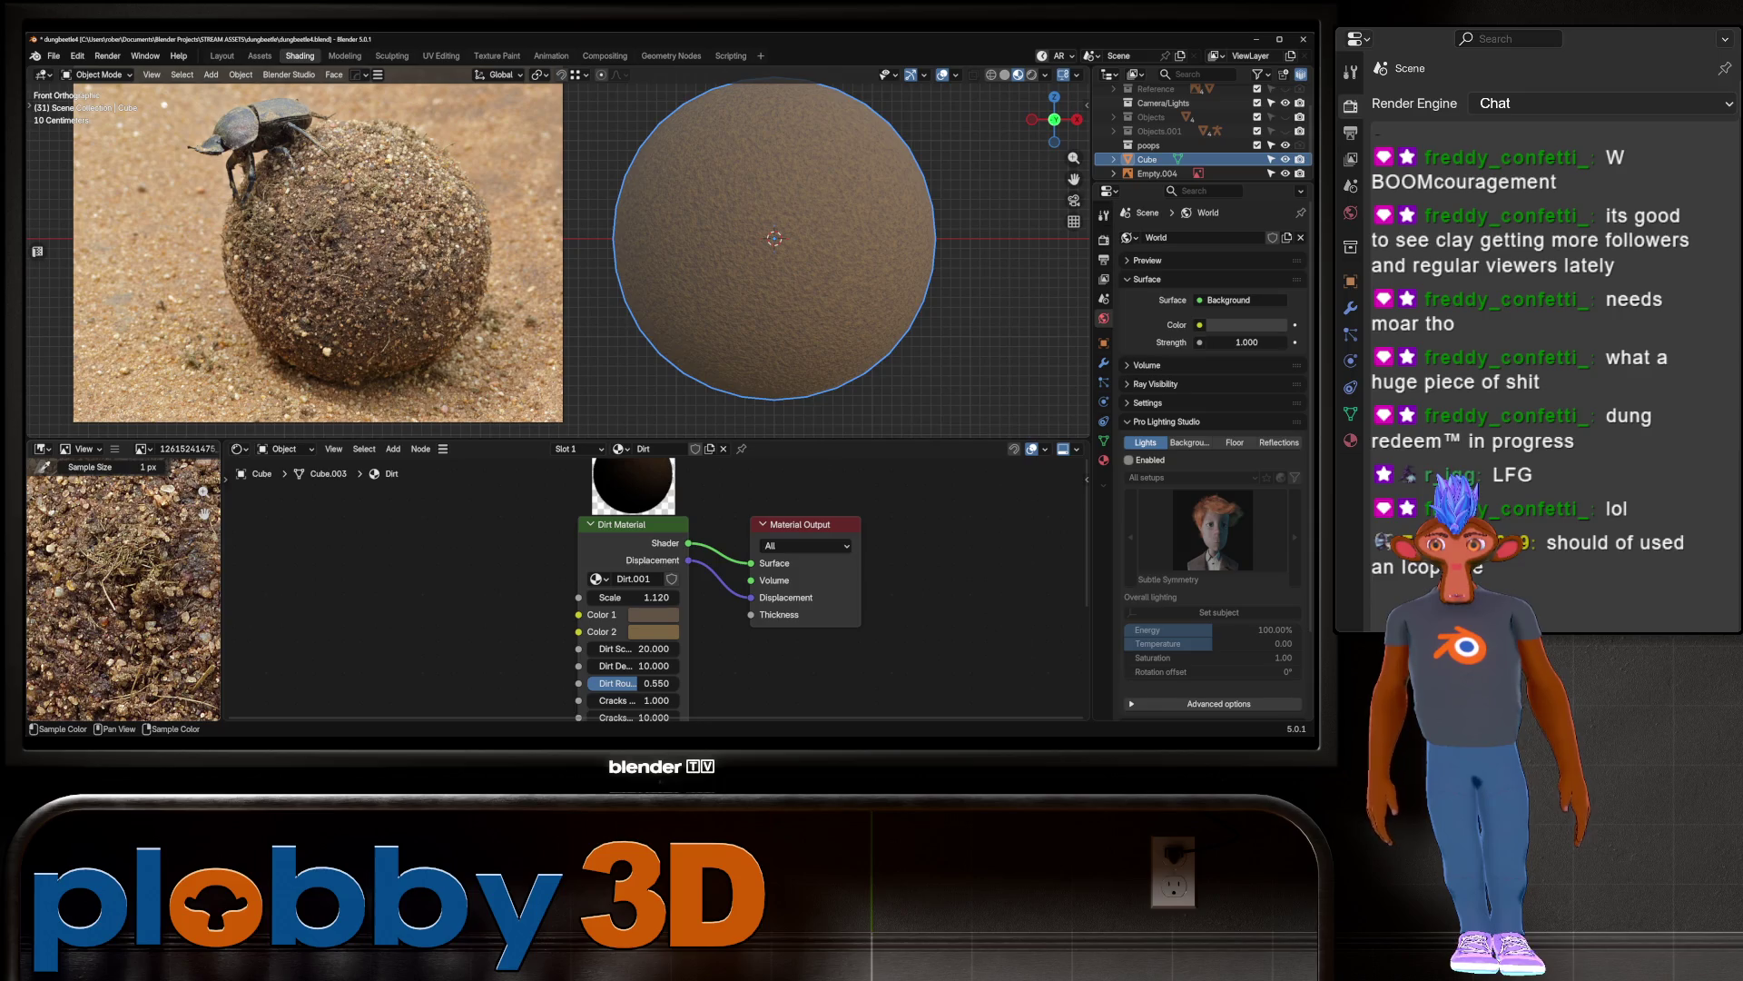
{"action": "left_click", "coordinate": [204, 513]}
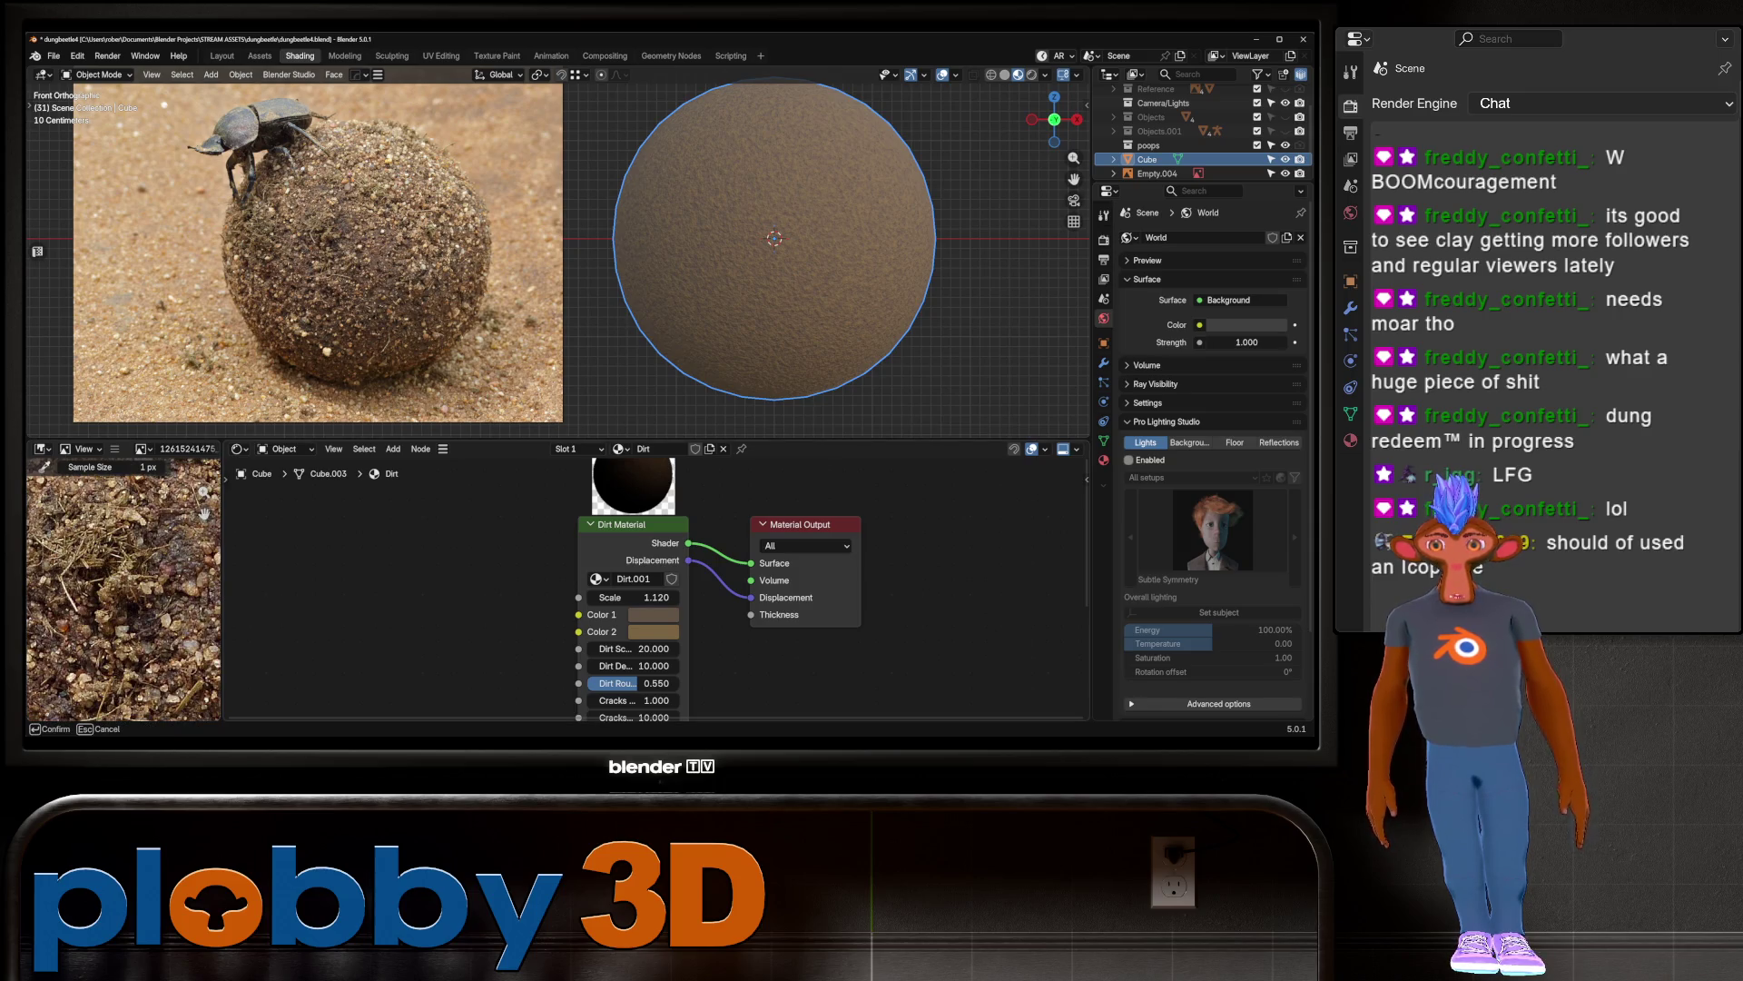
{"action": "left_click", "coordinate": [136, 590]}
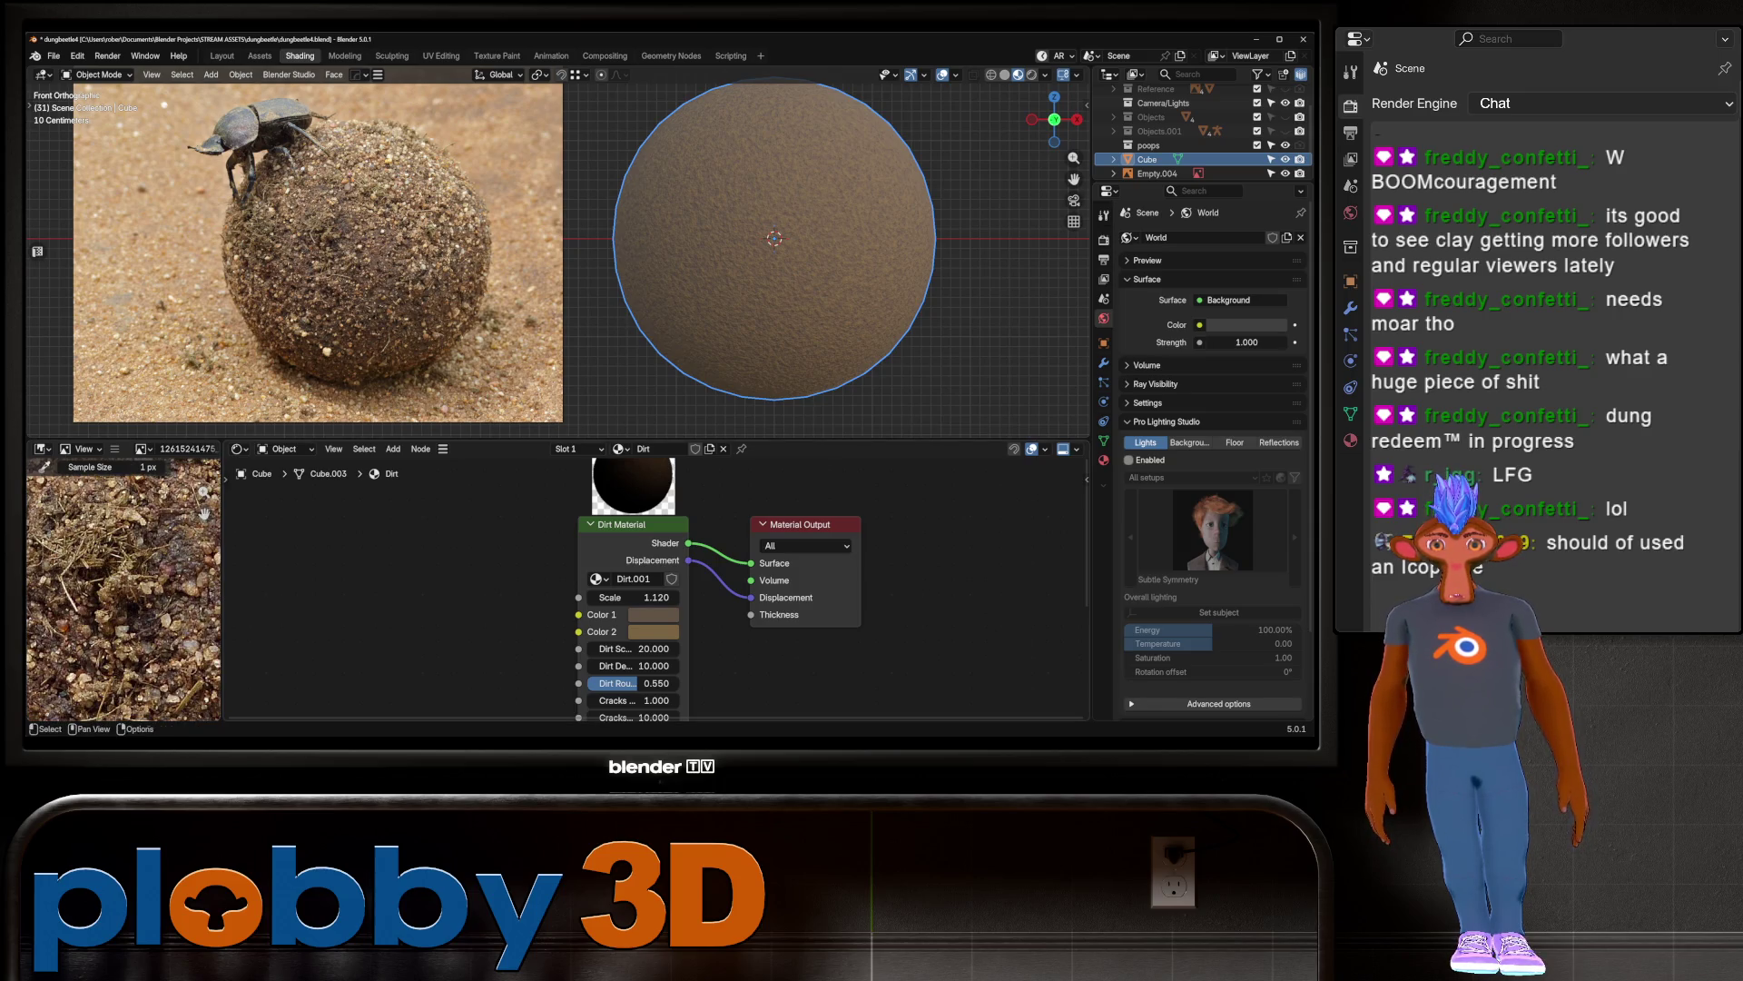
{"action": "left_click", "coordinate": [205, 513]}
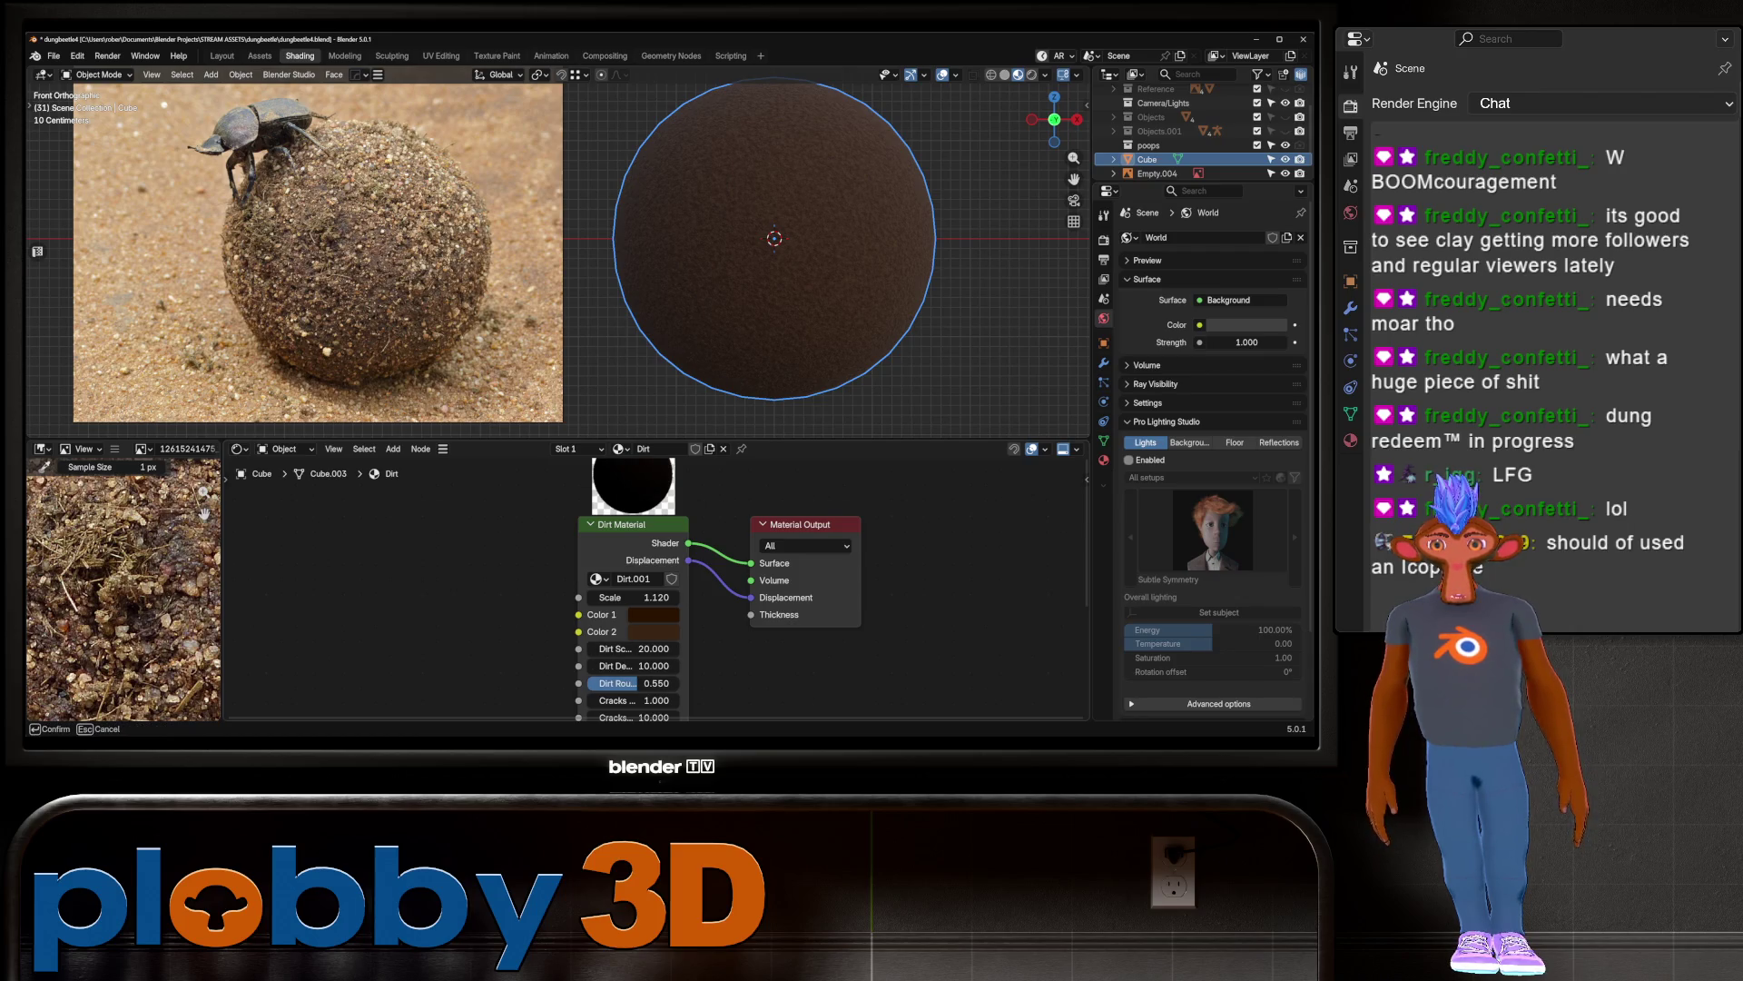
{"action": "left_click", "coordinate": [127, 590]}
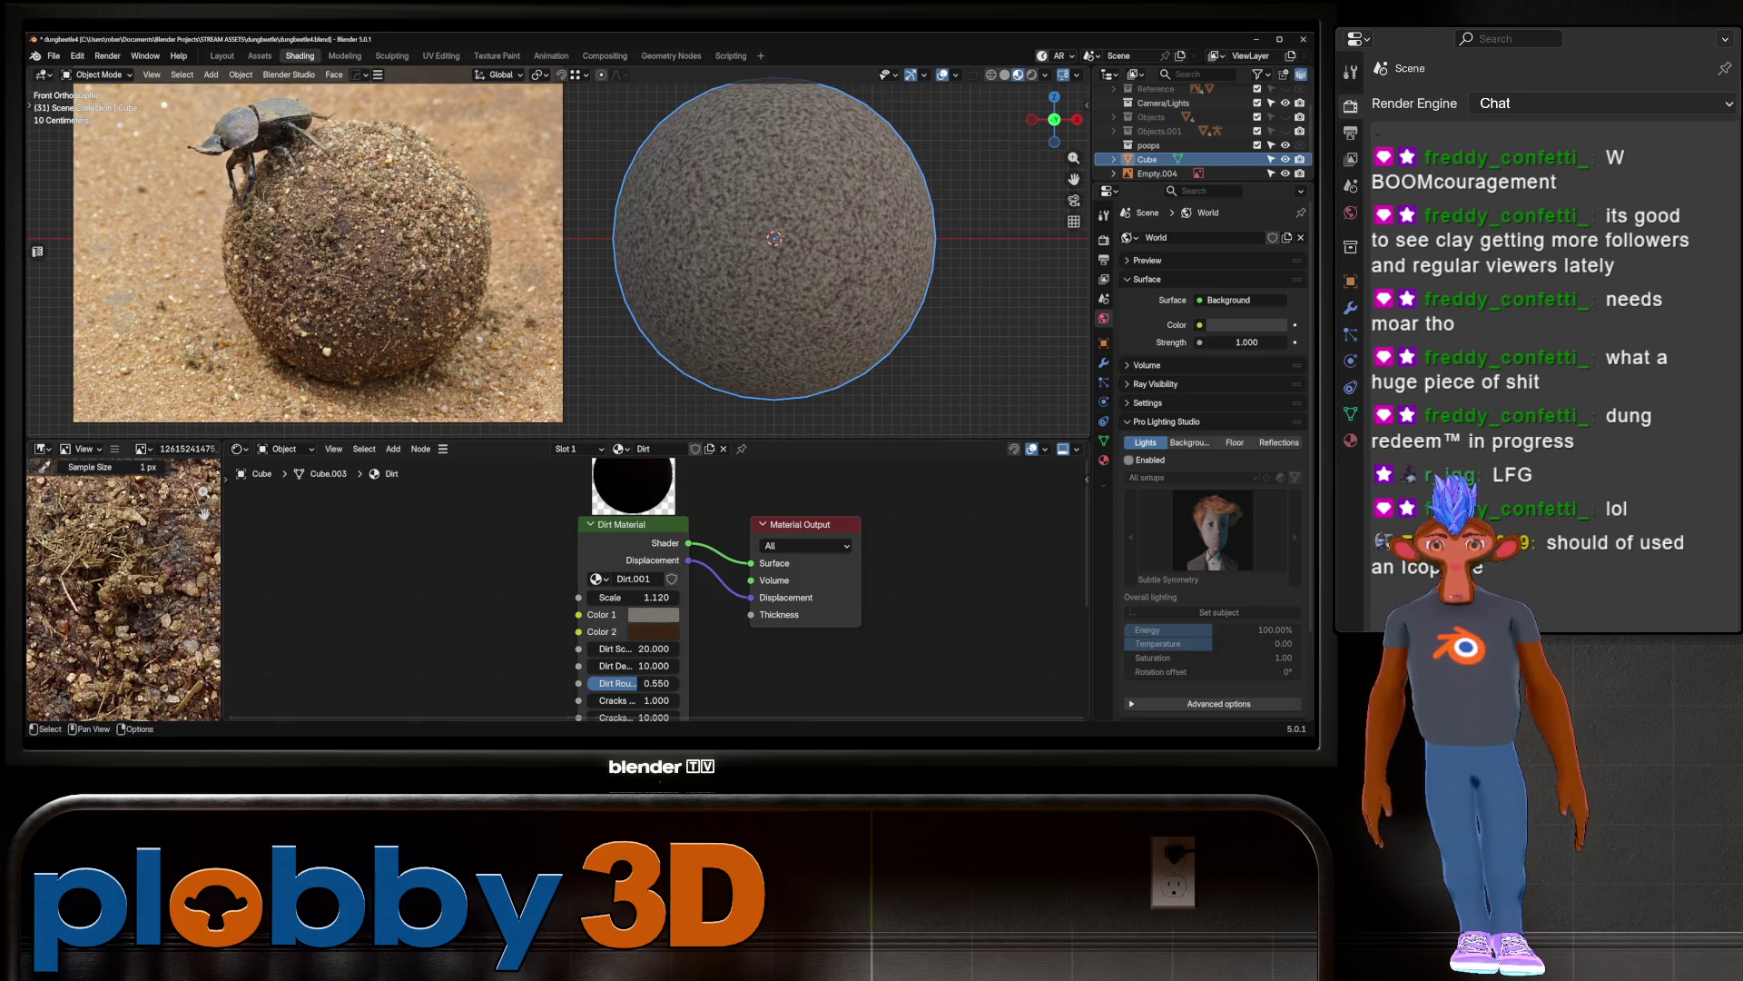
{"action": "left_click", "coordinate": [204, 514]}
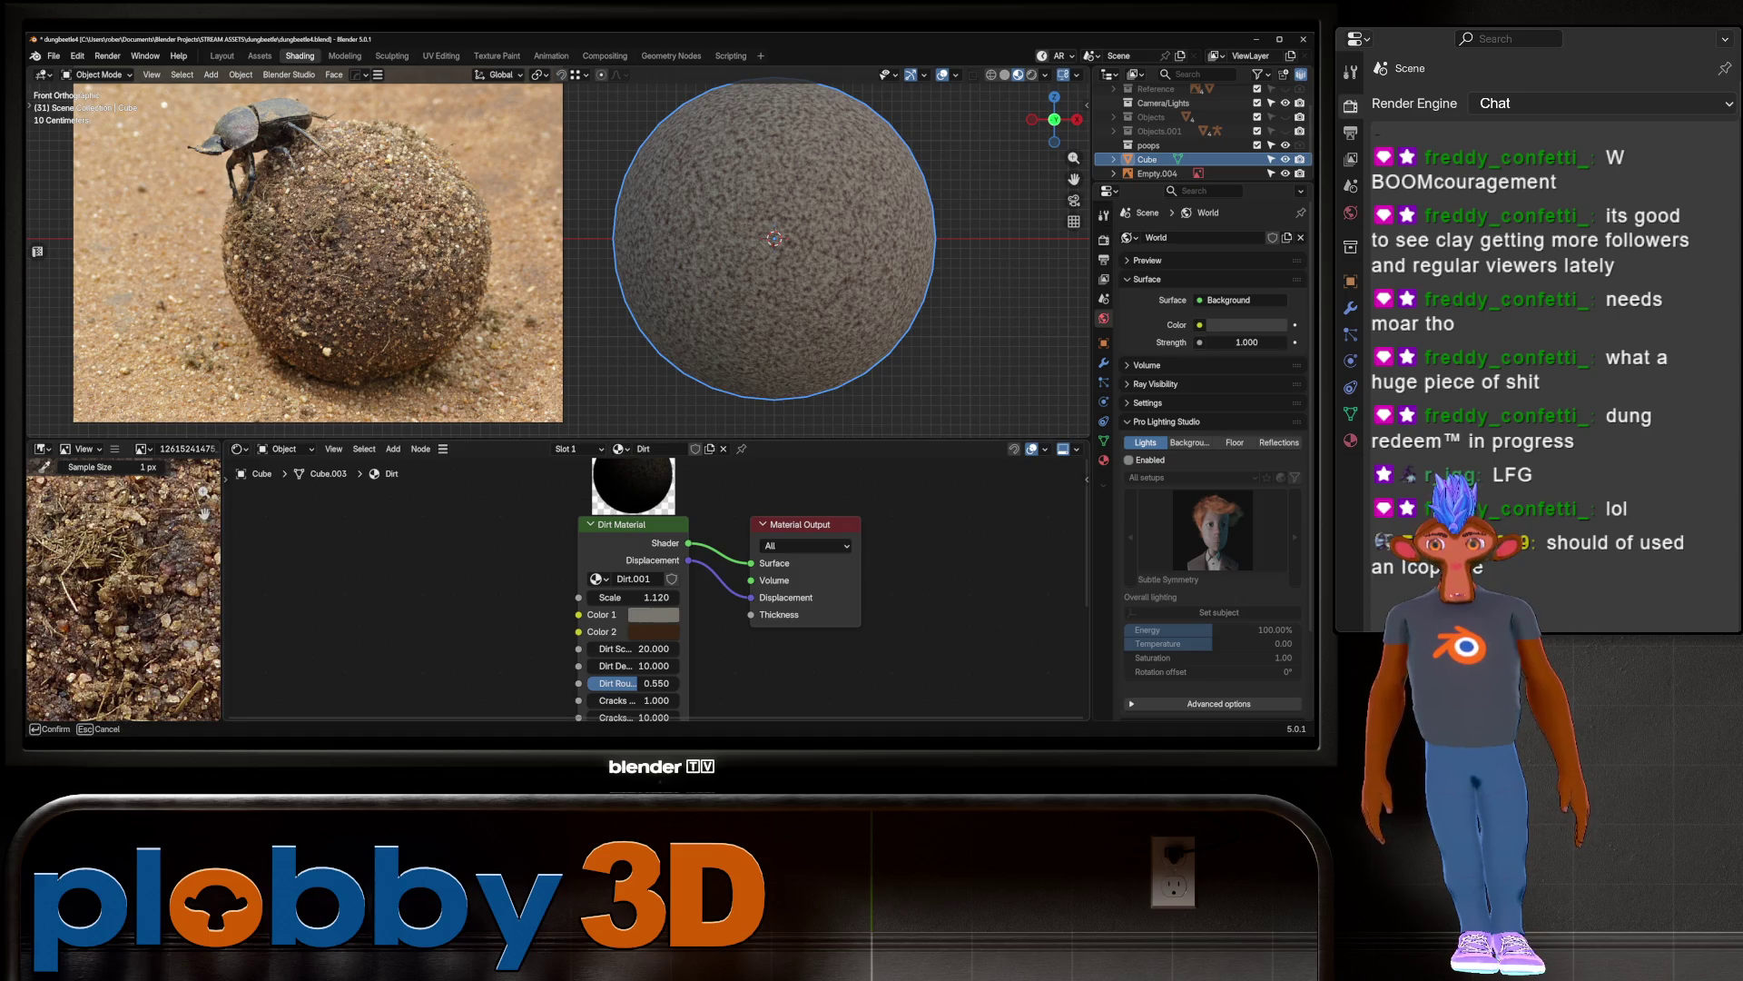
{"action": "left_click", "coordinate": [127, 590]}
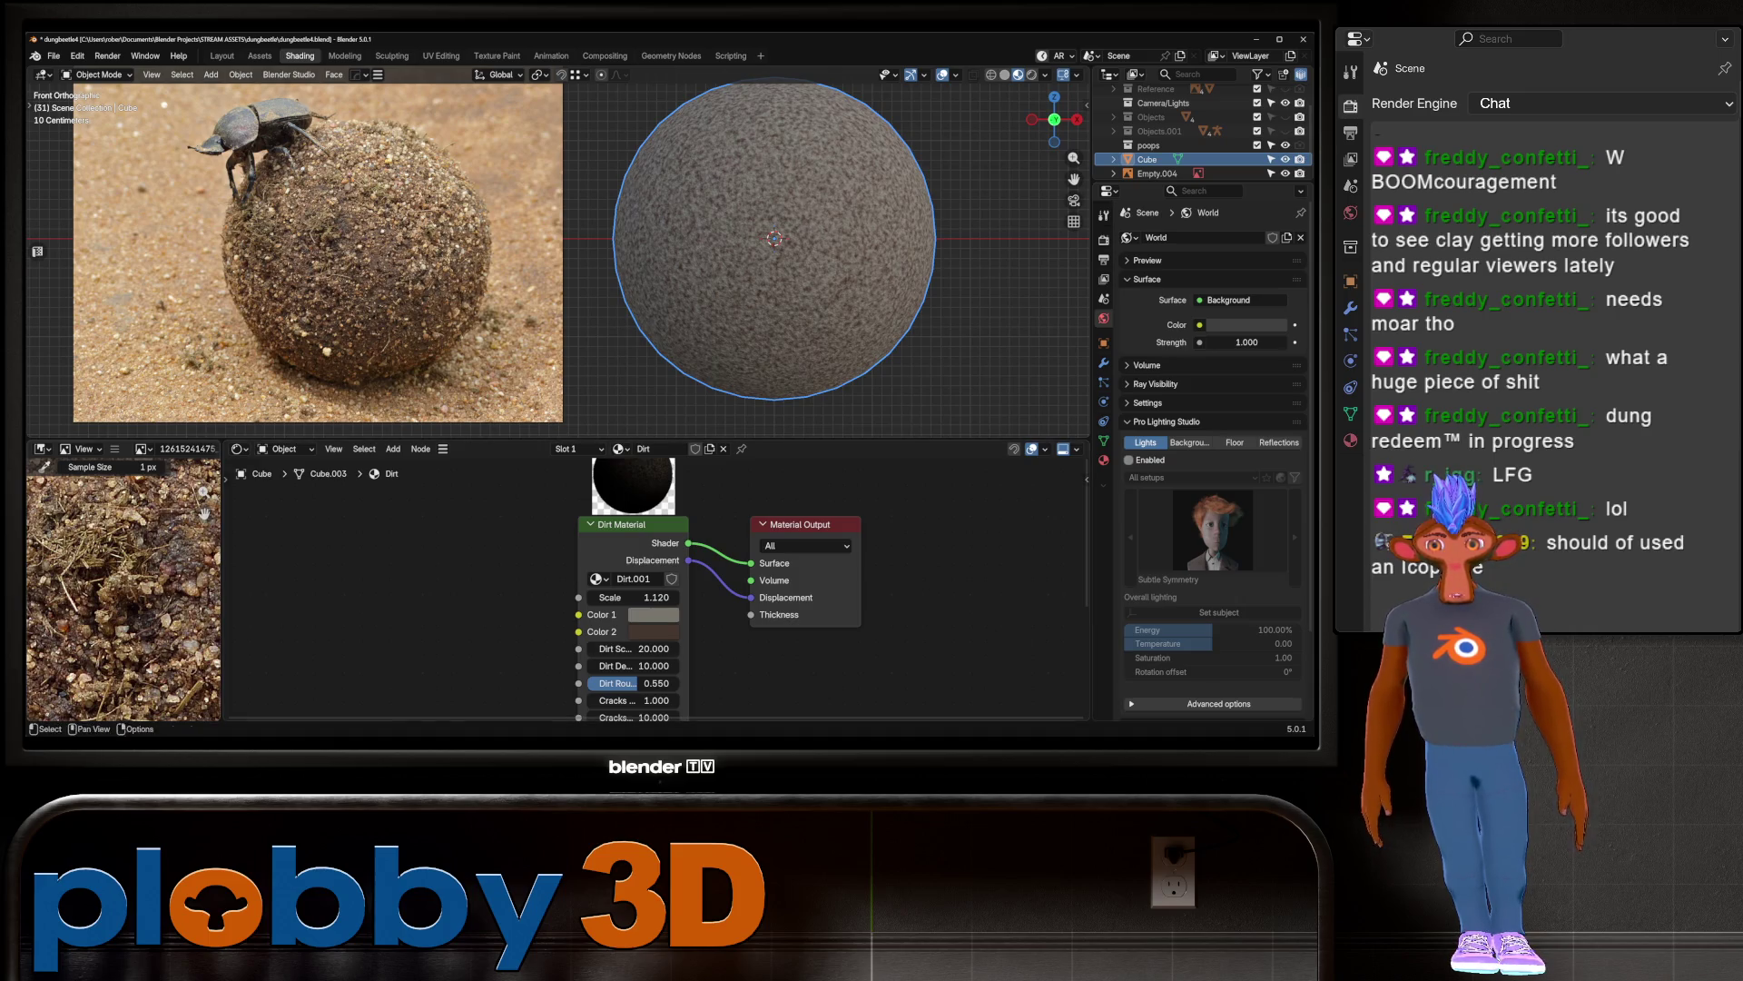
Step: Resample Color 1 from the photo and darken it to saturation 0.492, value 0.403
{"action": "key", "text": "e"}
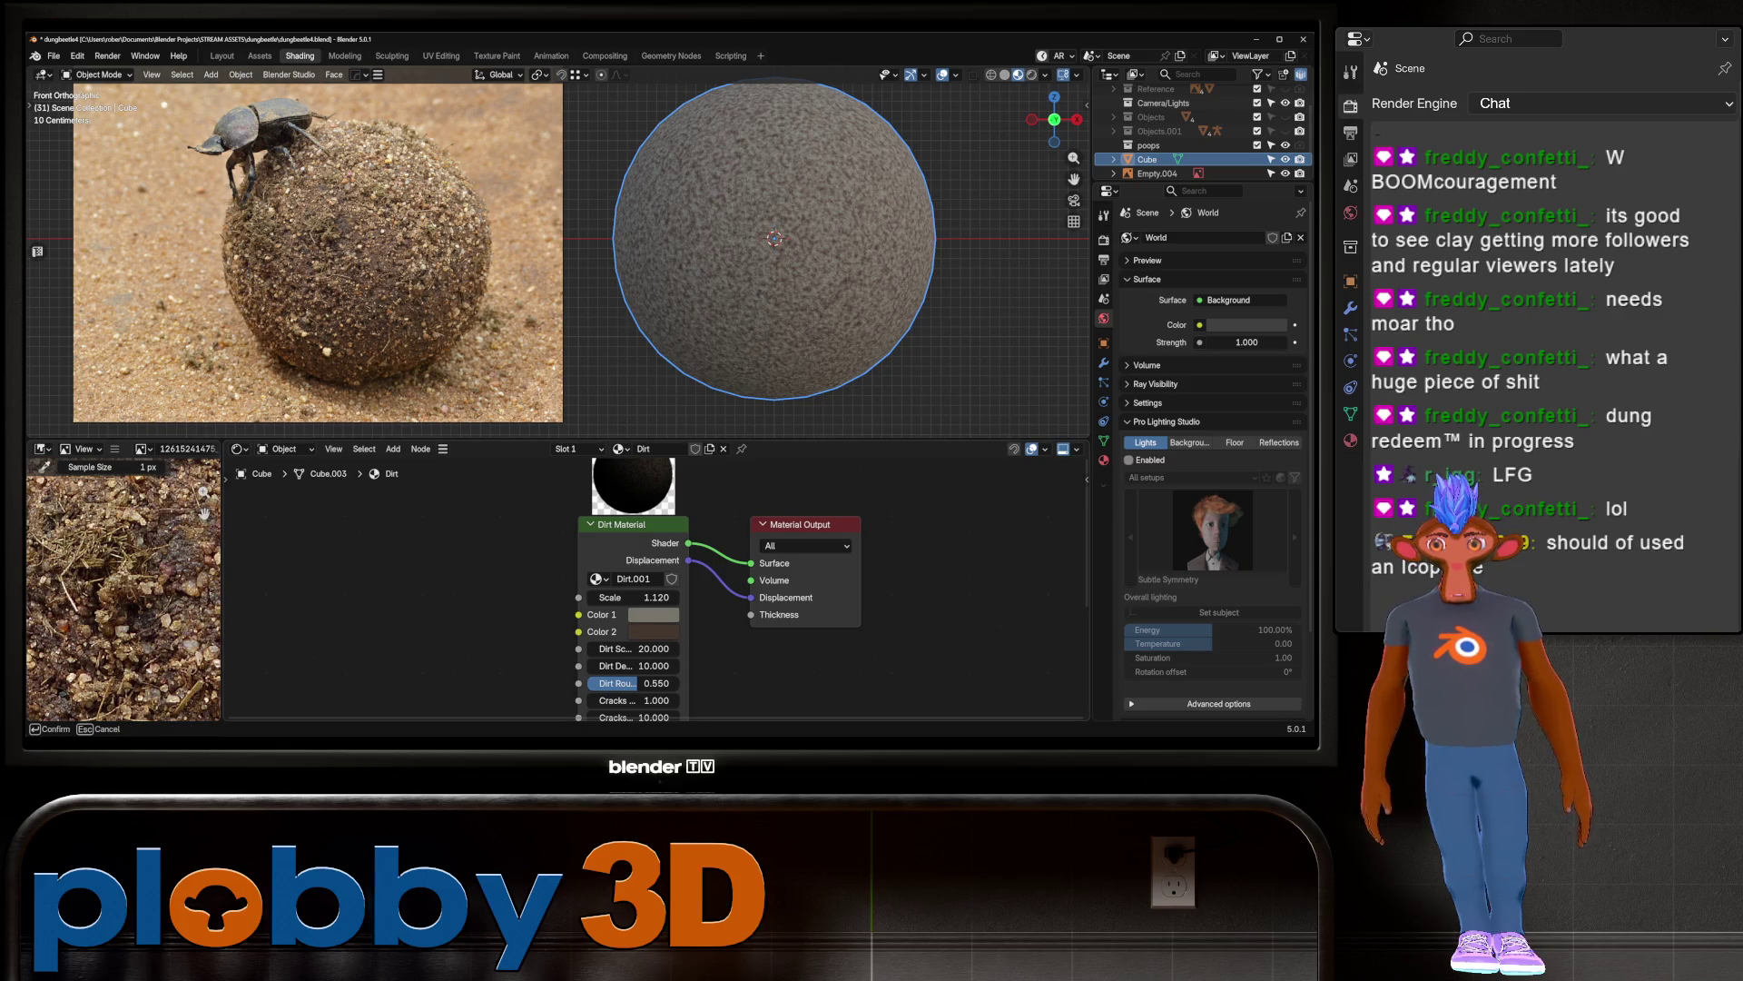
{"action": "left_click", "coordinate": [127, 590]}
{"action": "left_click", "coordinate": [654, 615]}
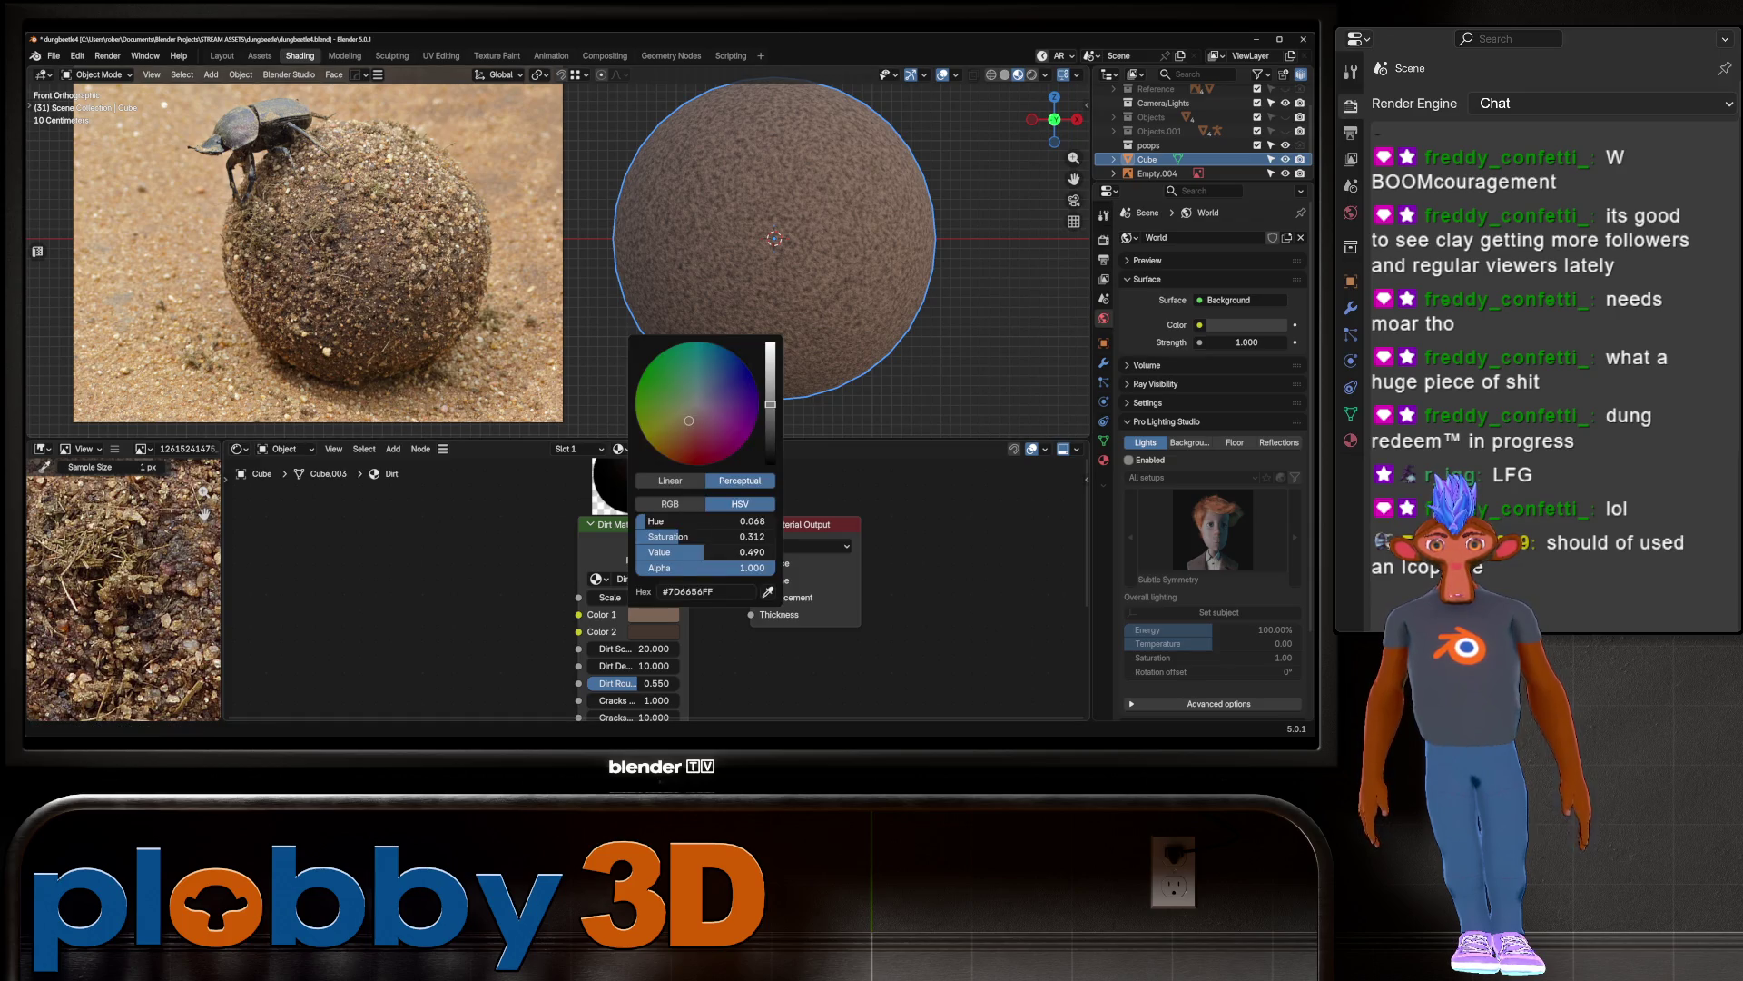
{"action": "mouse_move", "coordinate": [726, 551]}
{"action": "left_mouse_down"}
{"action": "mouse_move", "coordinate": [687, 551]}
{"action": "mouse_move", "coordinate": [715, 536]}
{"action": "left_mouse_up"}
{"action": "mouse_move", "coordinate": [545, 272]}
{"action": "middle_mouse_down"}
{"action": "mouse_move", "coordinate": [636, 236]}
{"action": "mouse_move", "coordinate": [599, 254]}
{"action": "middle_mouse_up"}
{"action": "scroll", "coordinate": [617, 182], "scroll_direction": "up", "scroll_amount": 10}
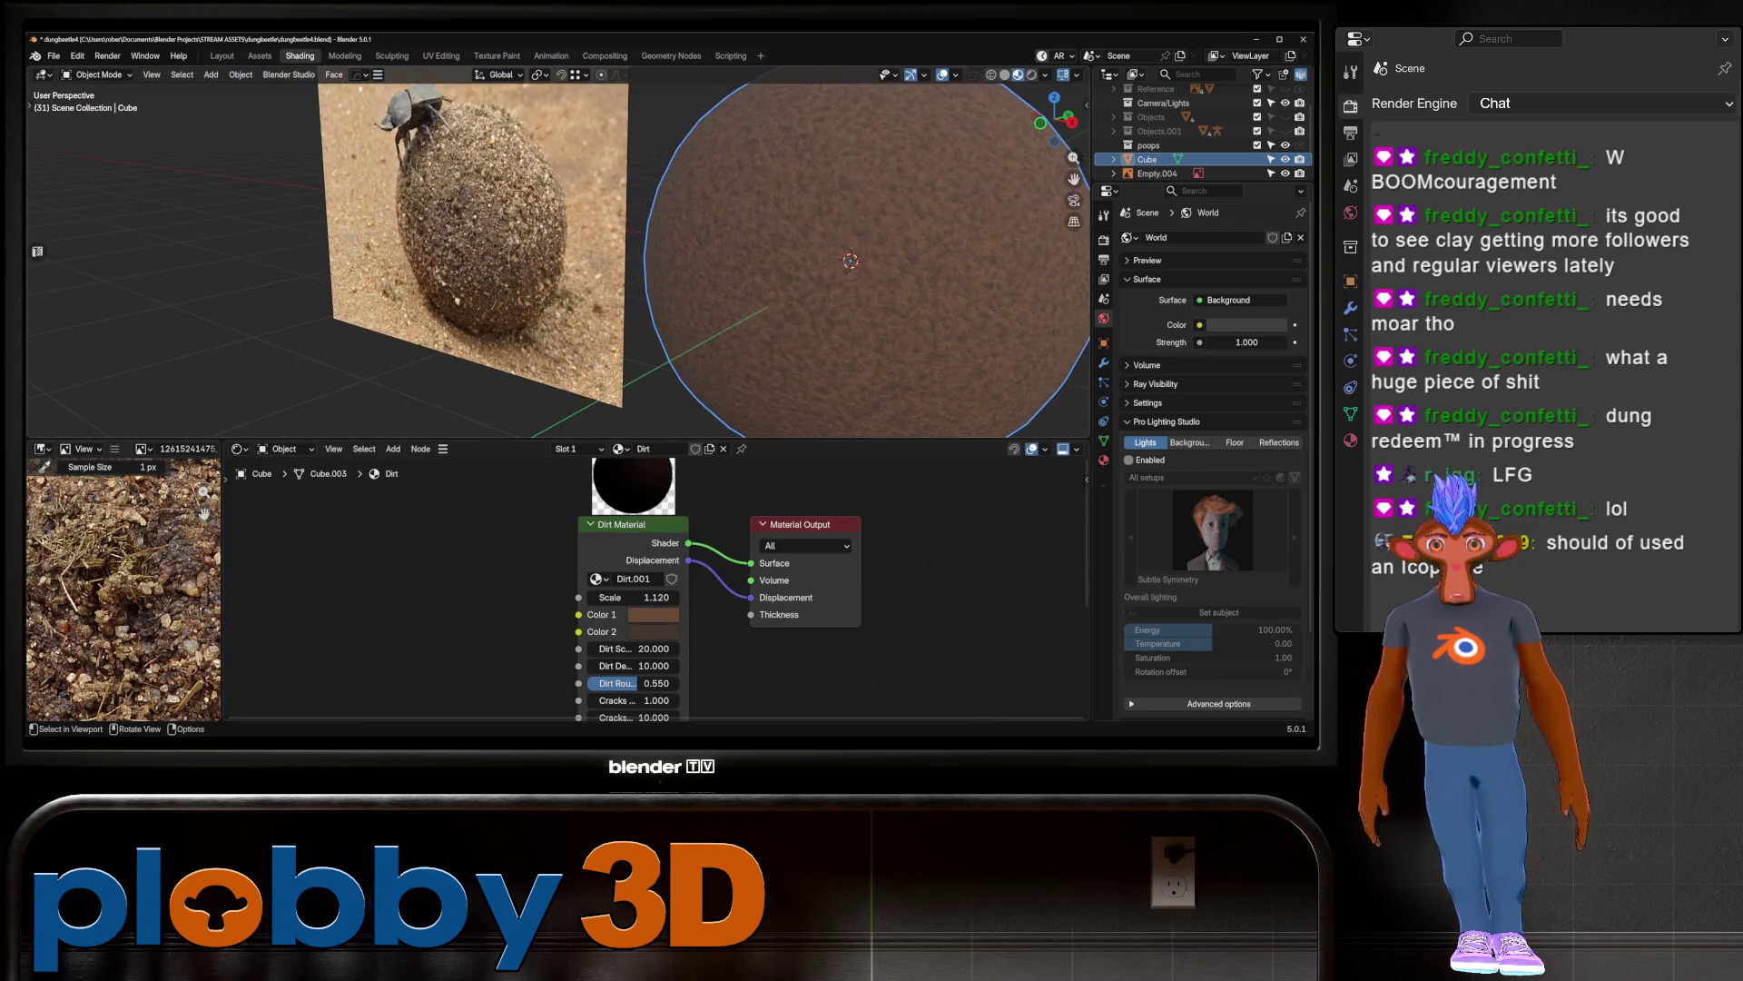
{"action": "scroll", "coordinate": [558, 255], "scroll_direction": "up", "scroll_amount": 3}
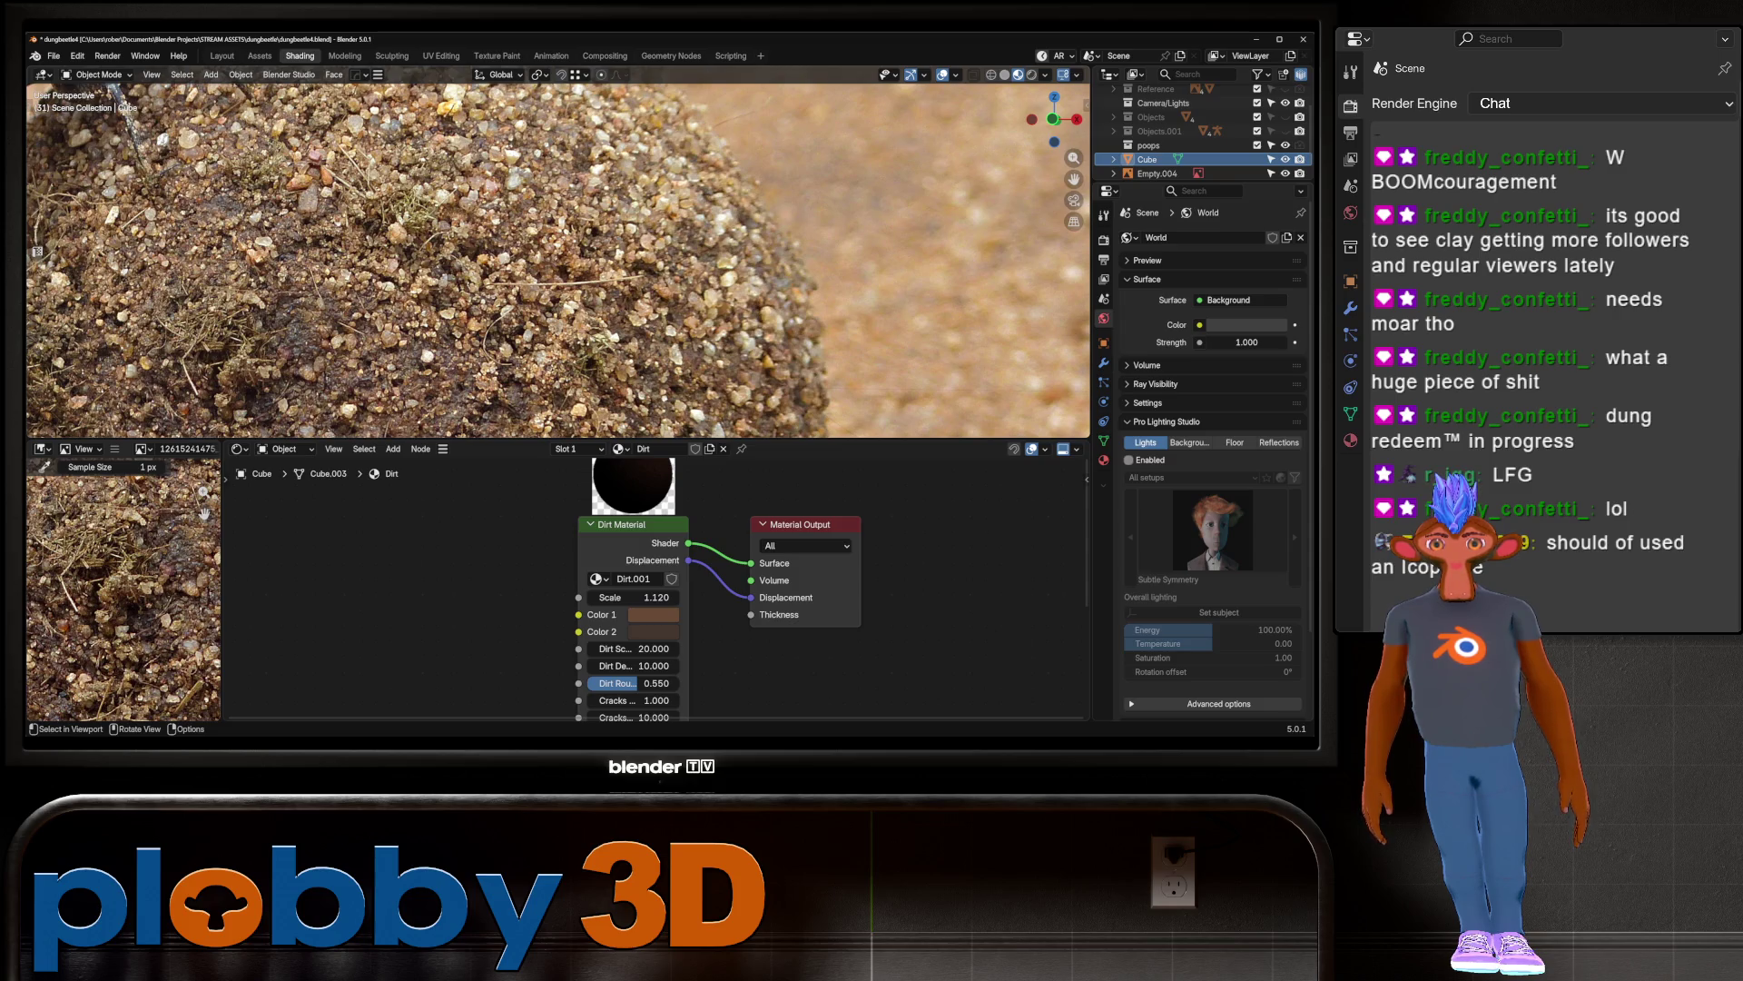
{"action": "scroll", "coordinate": [558, 254], "scroll_direction": "down", "scroll_amount": 10}
{"action": "middle_click_drag", "start_coordinate": [557, 254], "coordinate": [490, 258]}
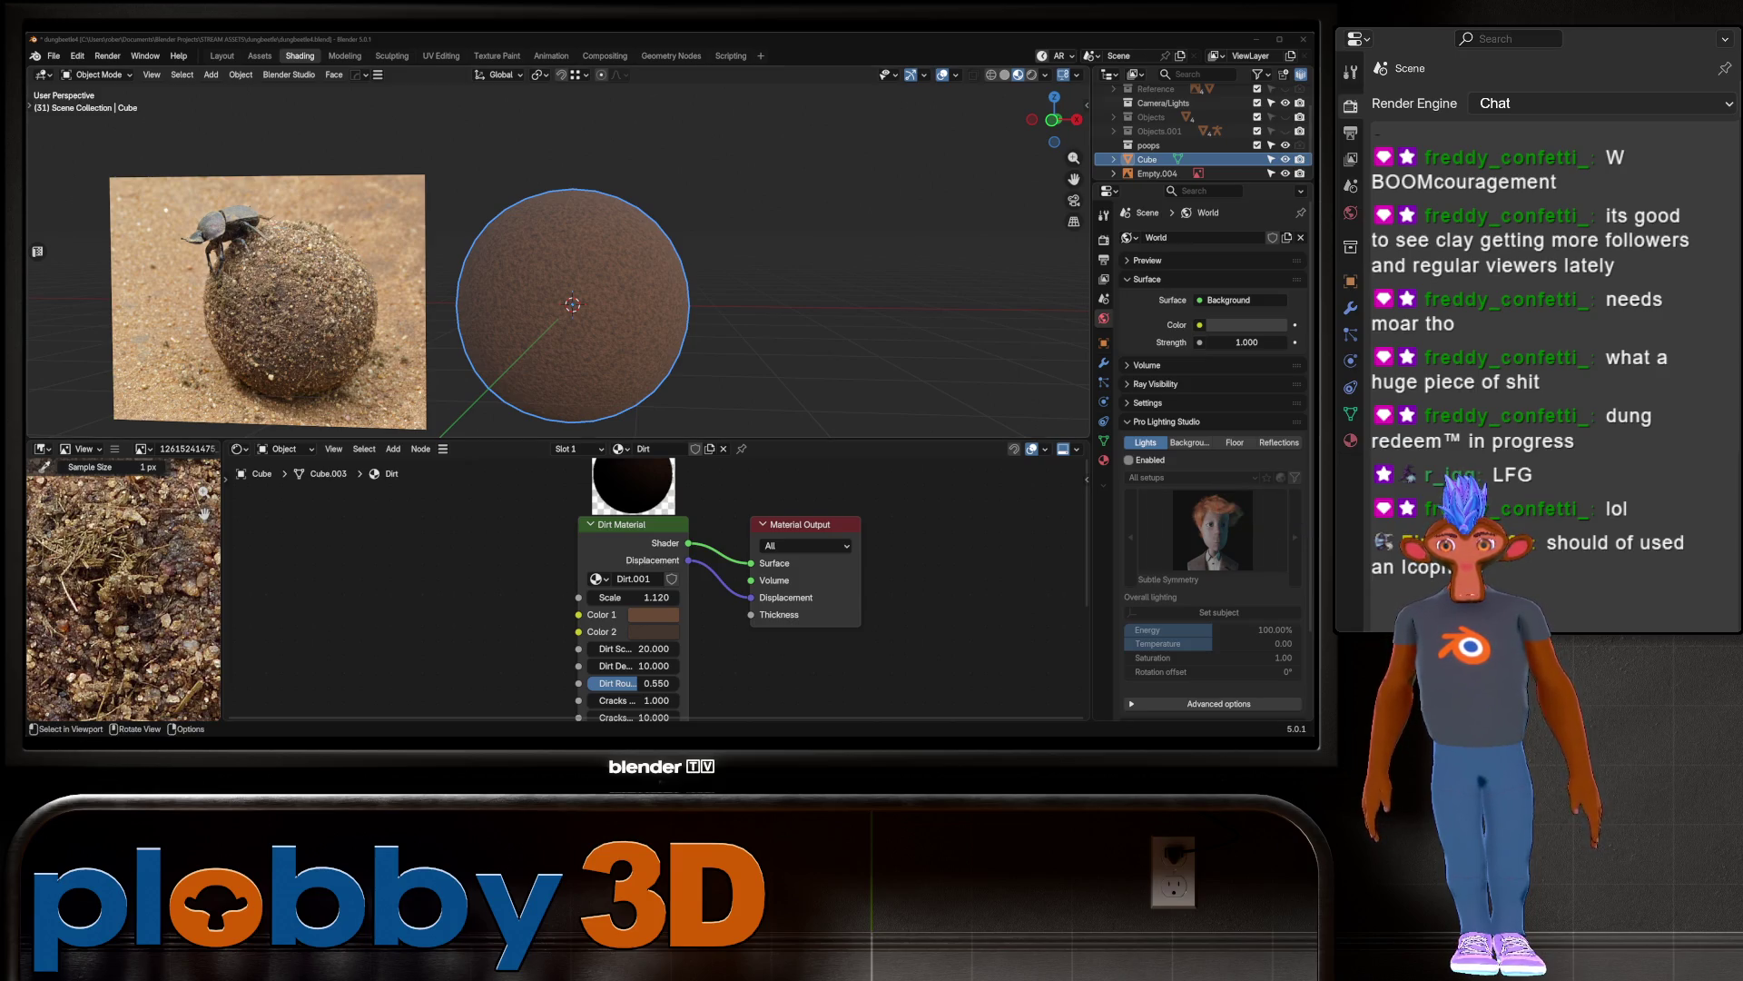
{"action": "scroll", "coordinate": [558, 273], "scroll_direction": "down", "scroll_amount": 2}
{"action": "scroll", "coordinate": [581, 290], "scroll_direction": "up", "scroll_amount": 3}
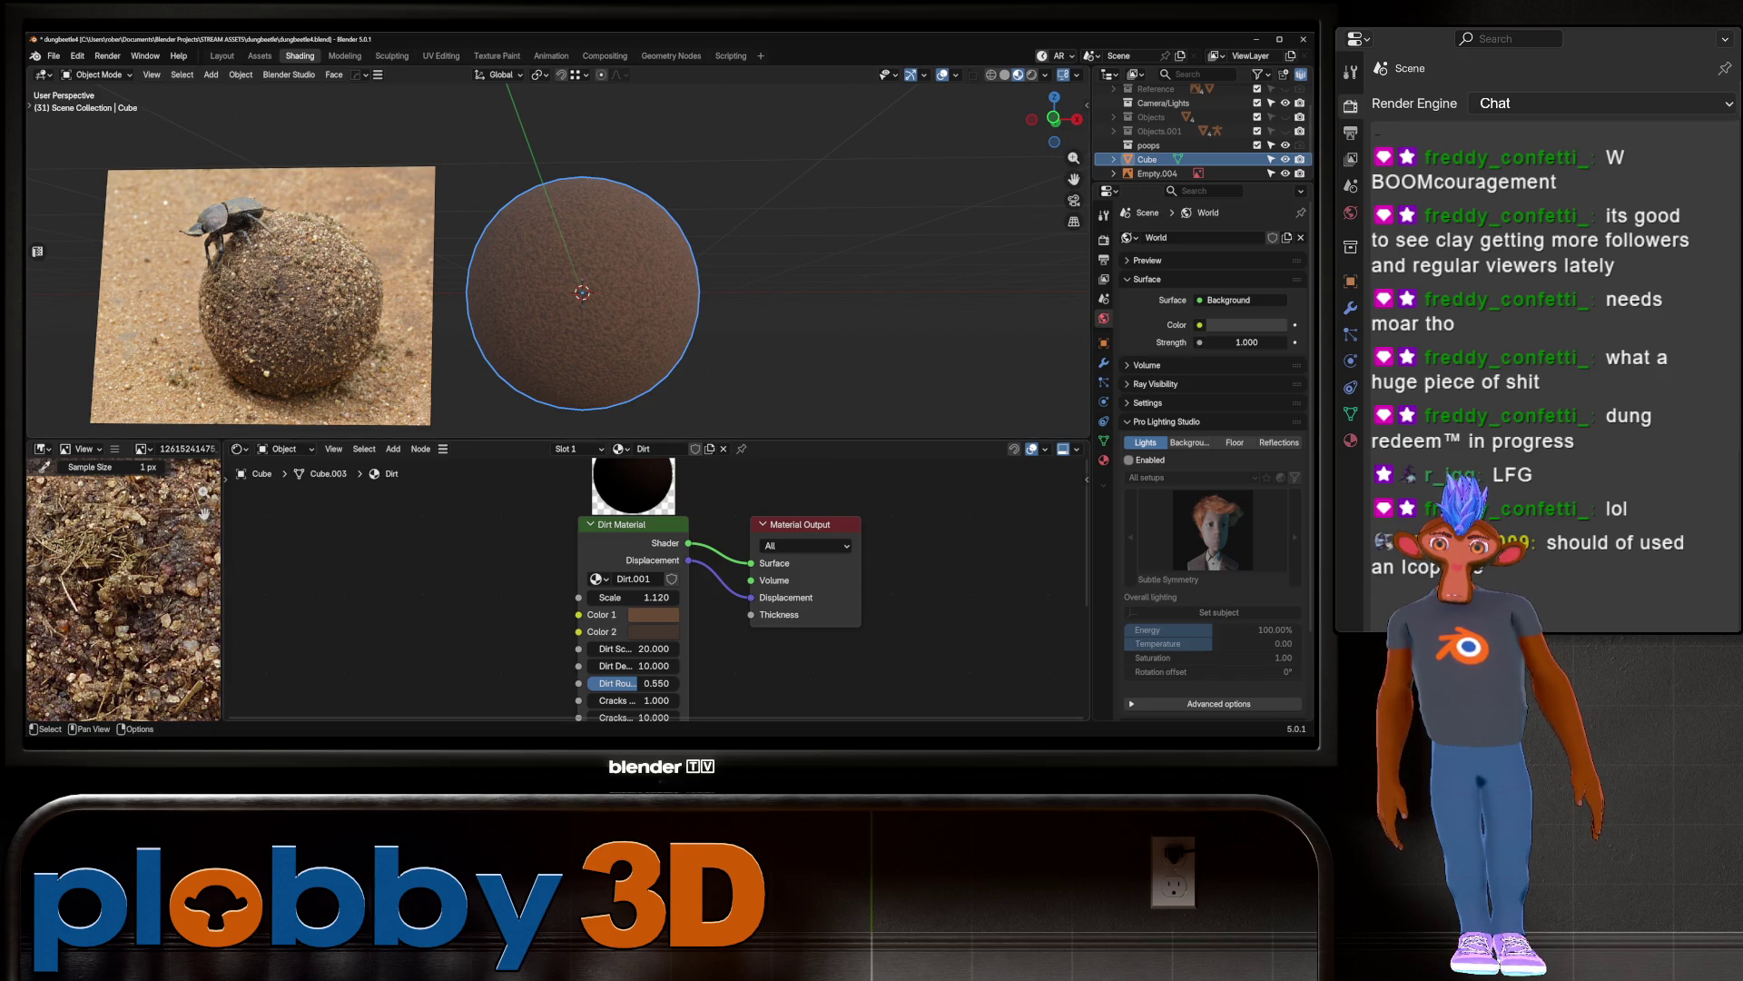
{"action": "scroll", "coordinate": [490, 554], "scroll_direction": "down", "scroll_amount": 3}
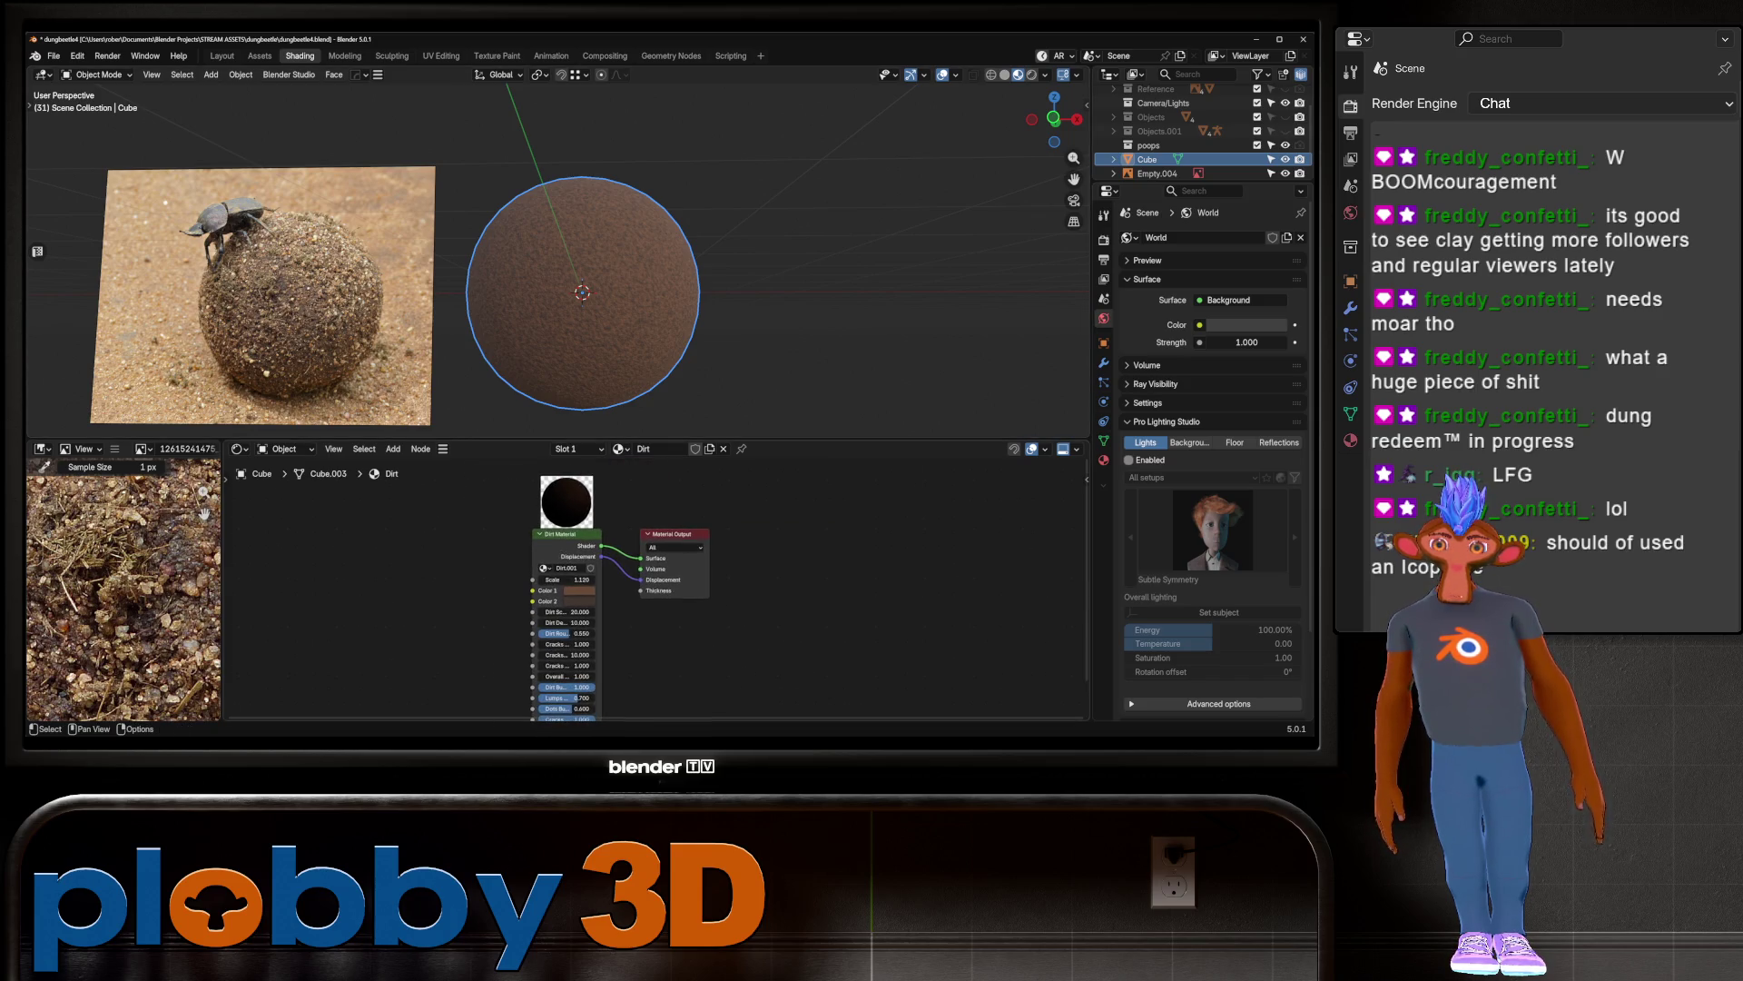
Step: Enter the Dirt.001 group, delete the unneeded black node and its neighbour, then exit
{"action": "key", "text": "Tab"}
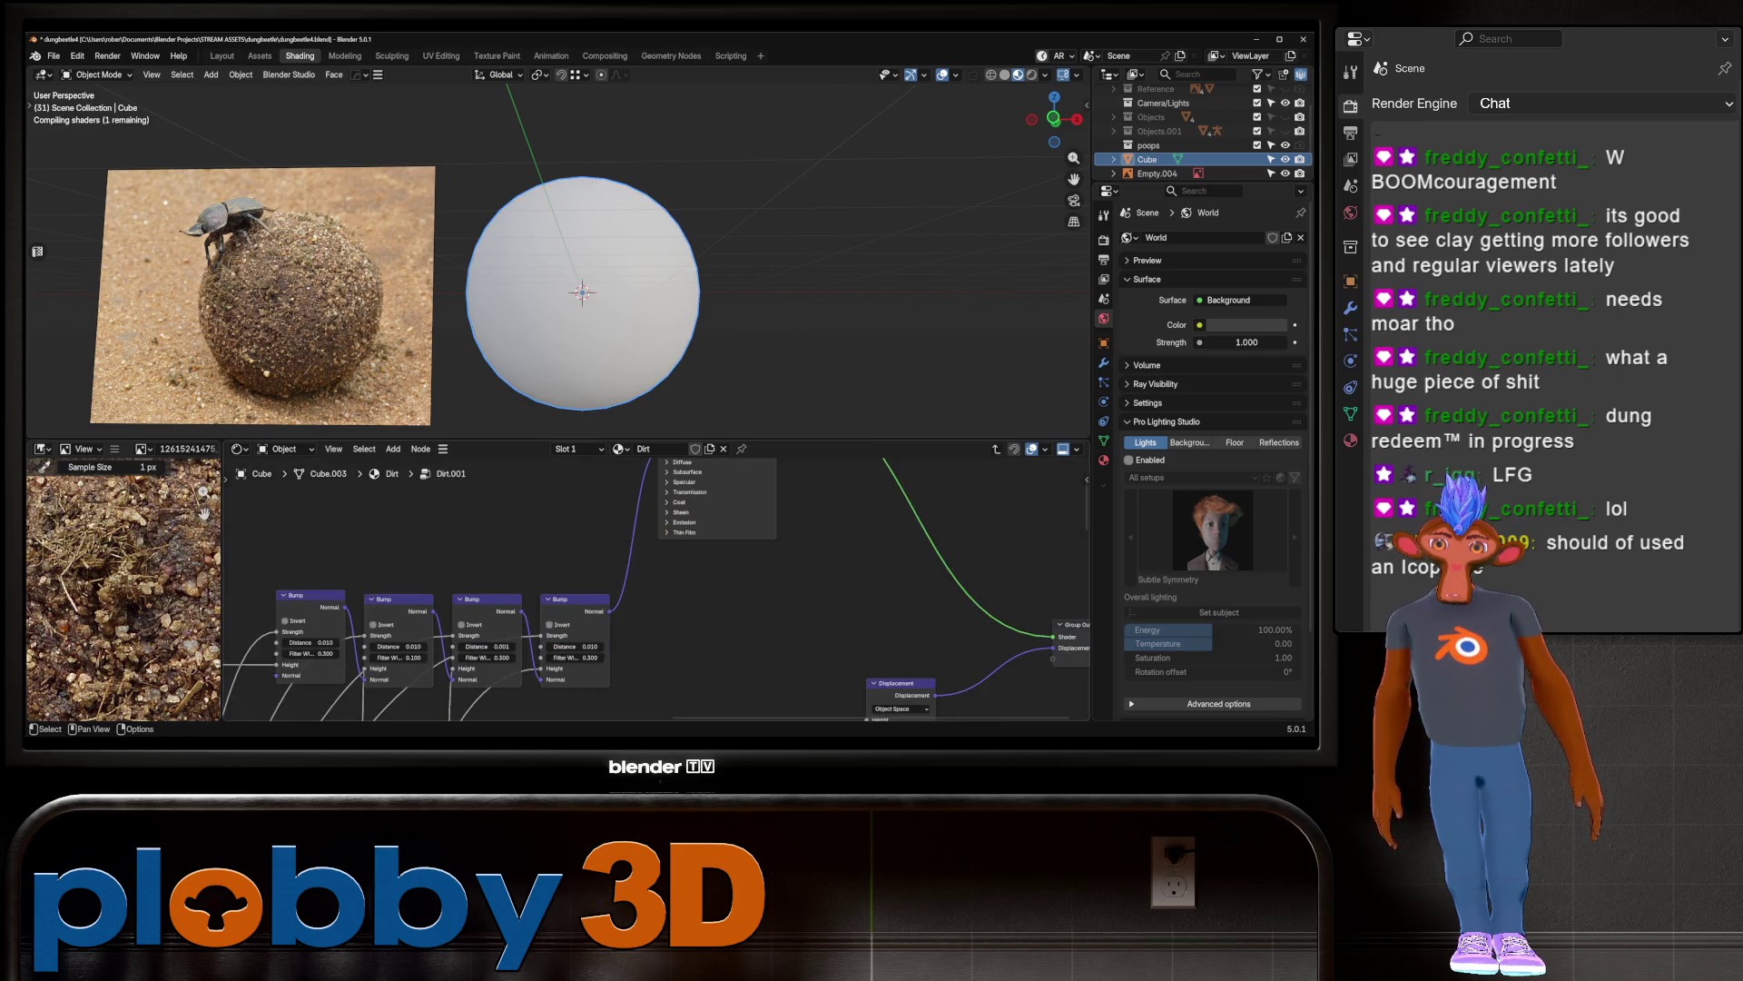
{"action": "scroll", "coordinate": [654, 590], "scroll_direction": "down", "scroll_amount": 4}
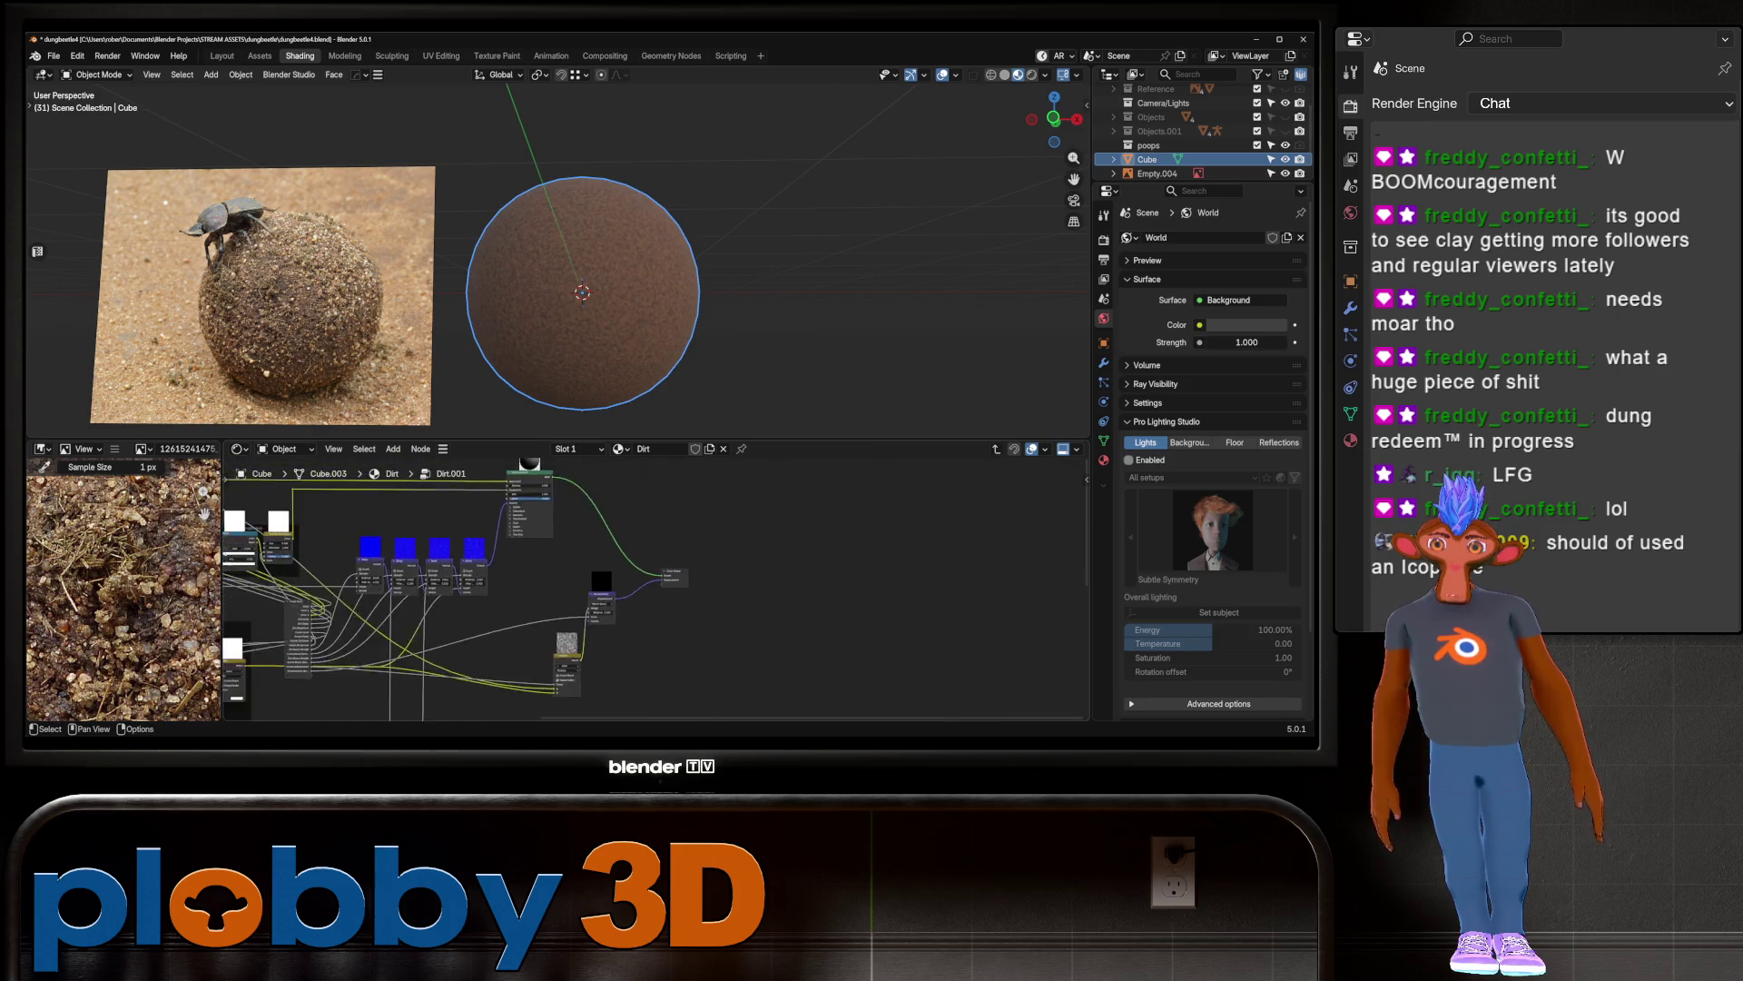
{"action": "middle_click_drag", "start_coordinate": [654, 636], "coordinate": [655, 567]}
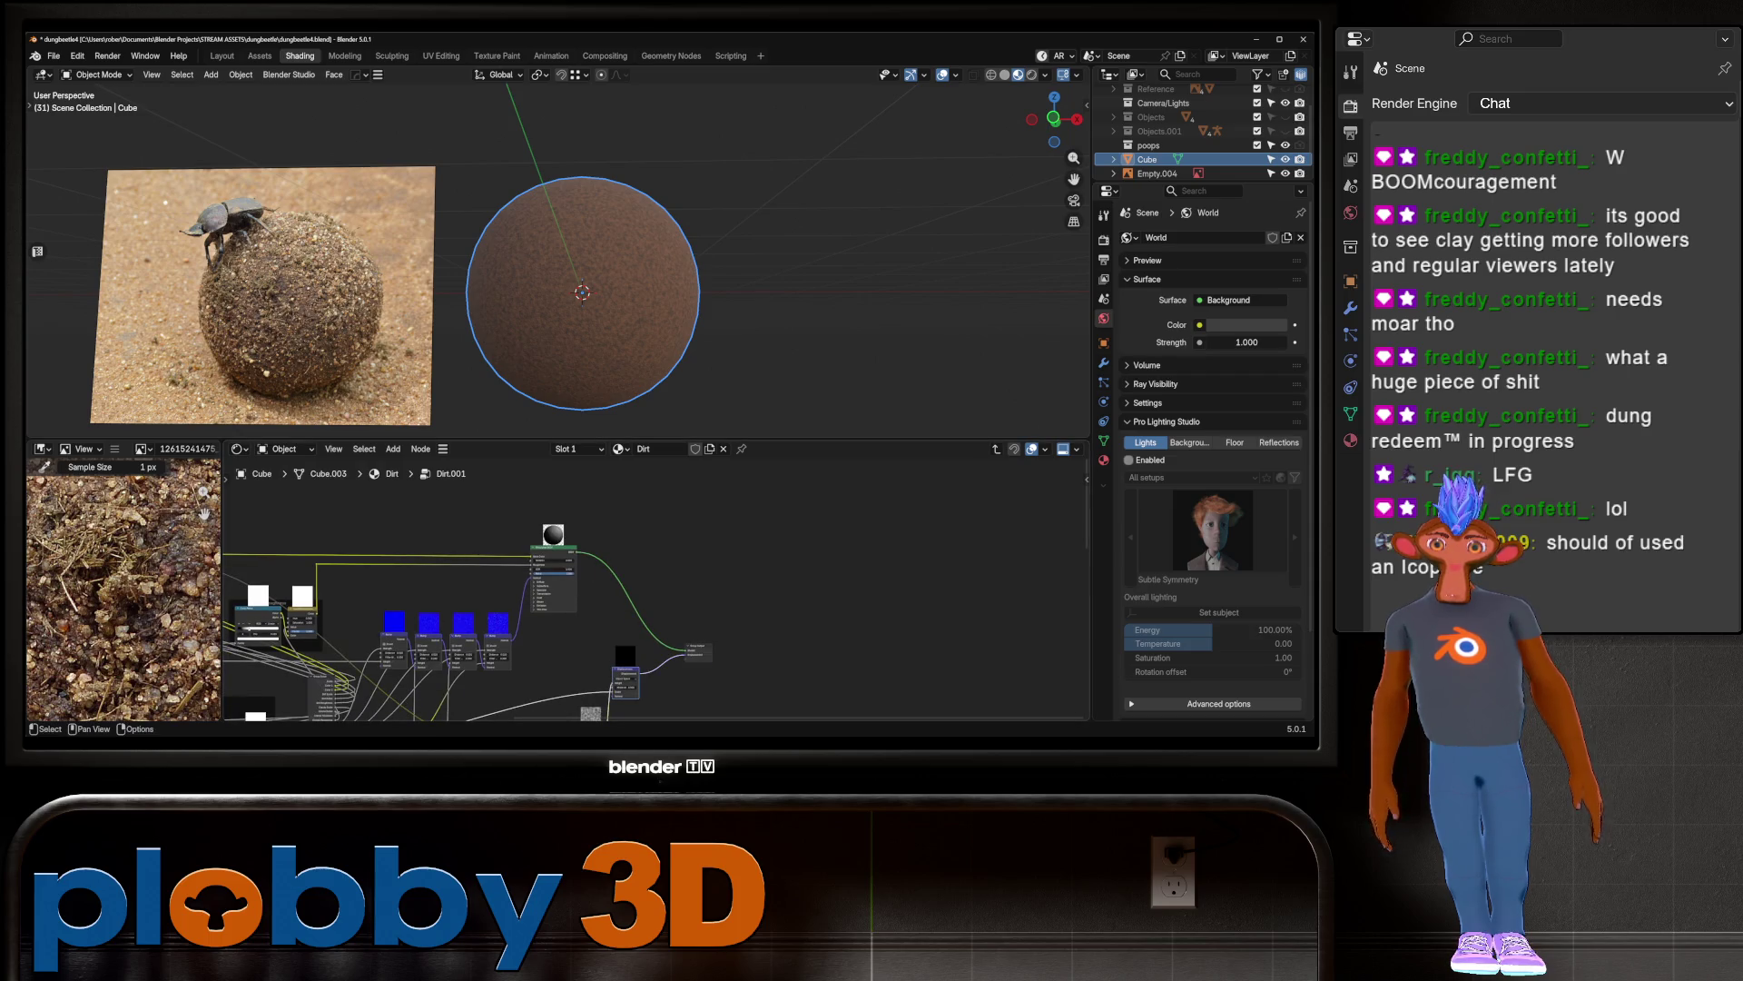
{"action": "key", "text": "Delete"}
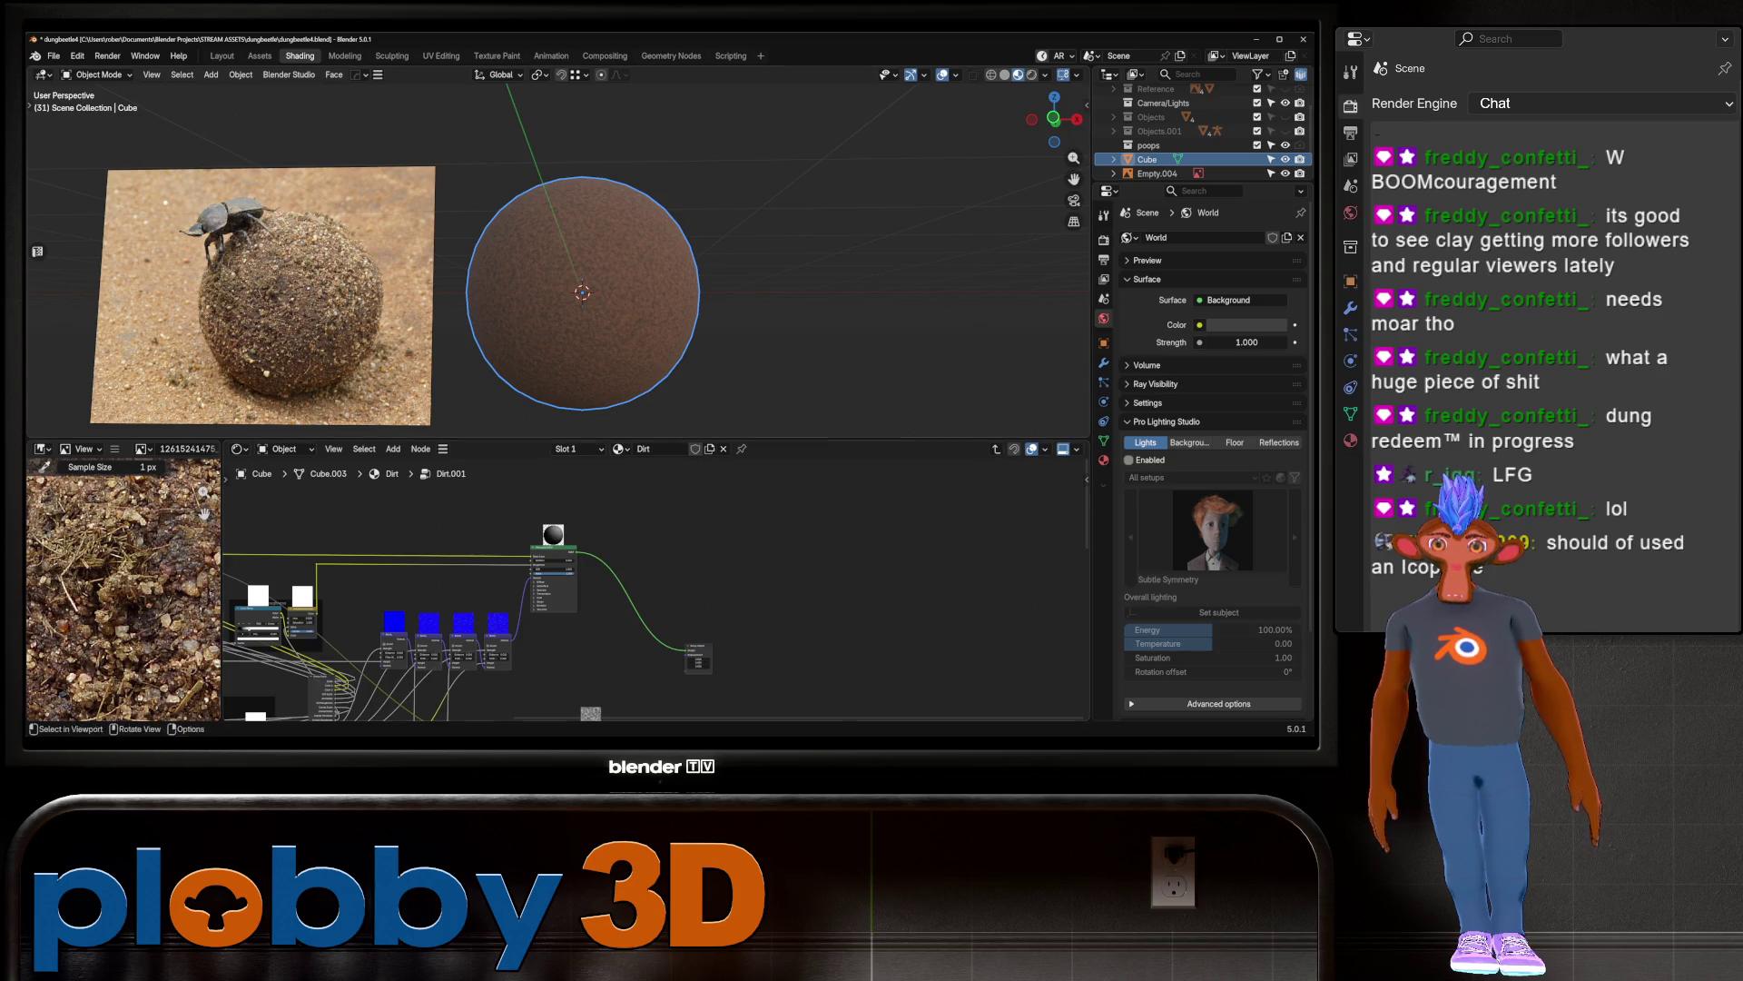
{"action": "key", "text": "Tab"}
{"action": "scroll", "coordinate": [560, 610], "scroll_direction": "up", "scroll_amount": 5}
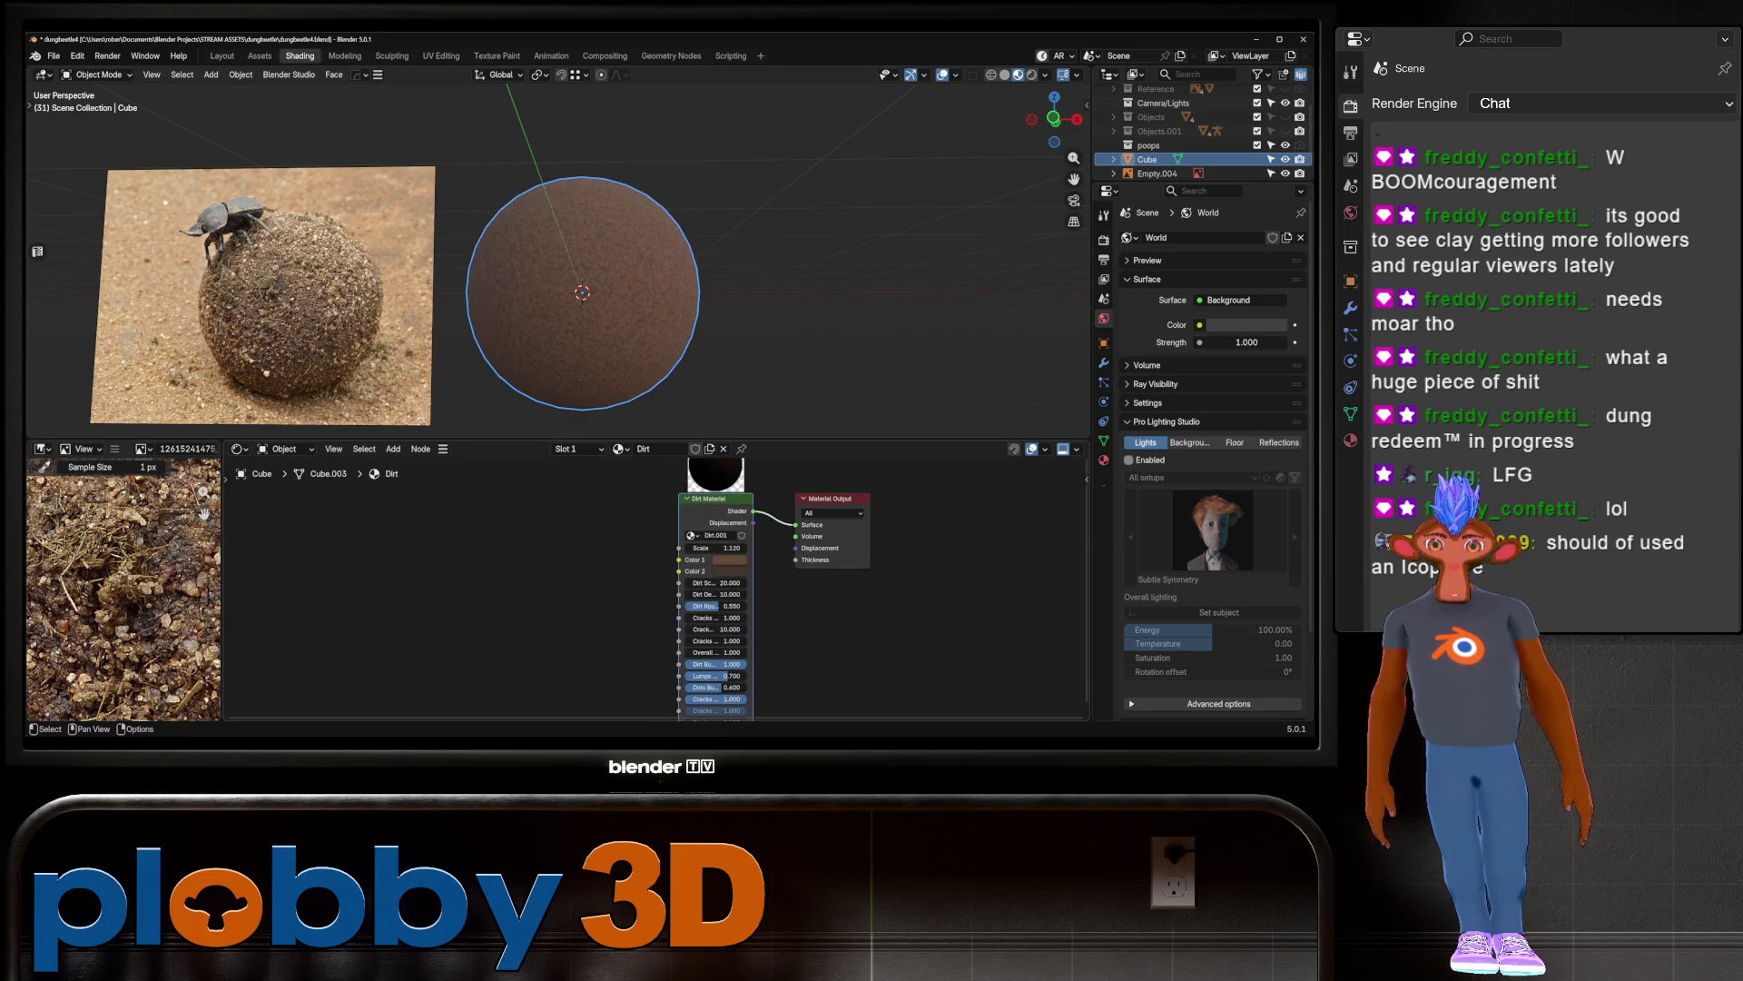
Step: Re-enter the Dirt.001 group and frame all of its nodes
{"action": "key", "text": "Tab"}
{"action": "scroll", "coordinate": [659, 607], "scroll_direction": "down", "scroll_amount": 4}
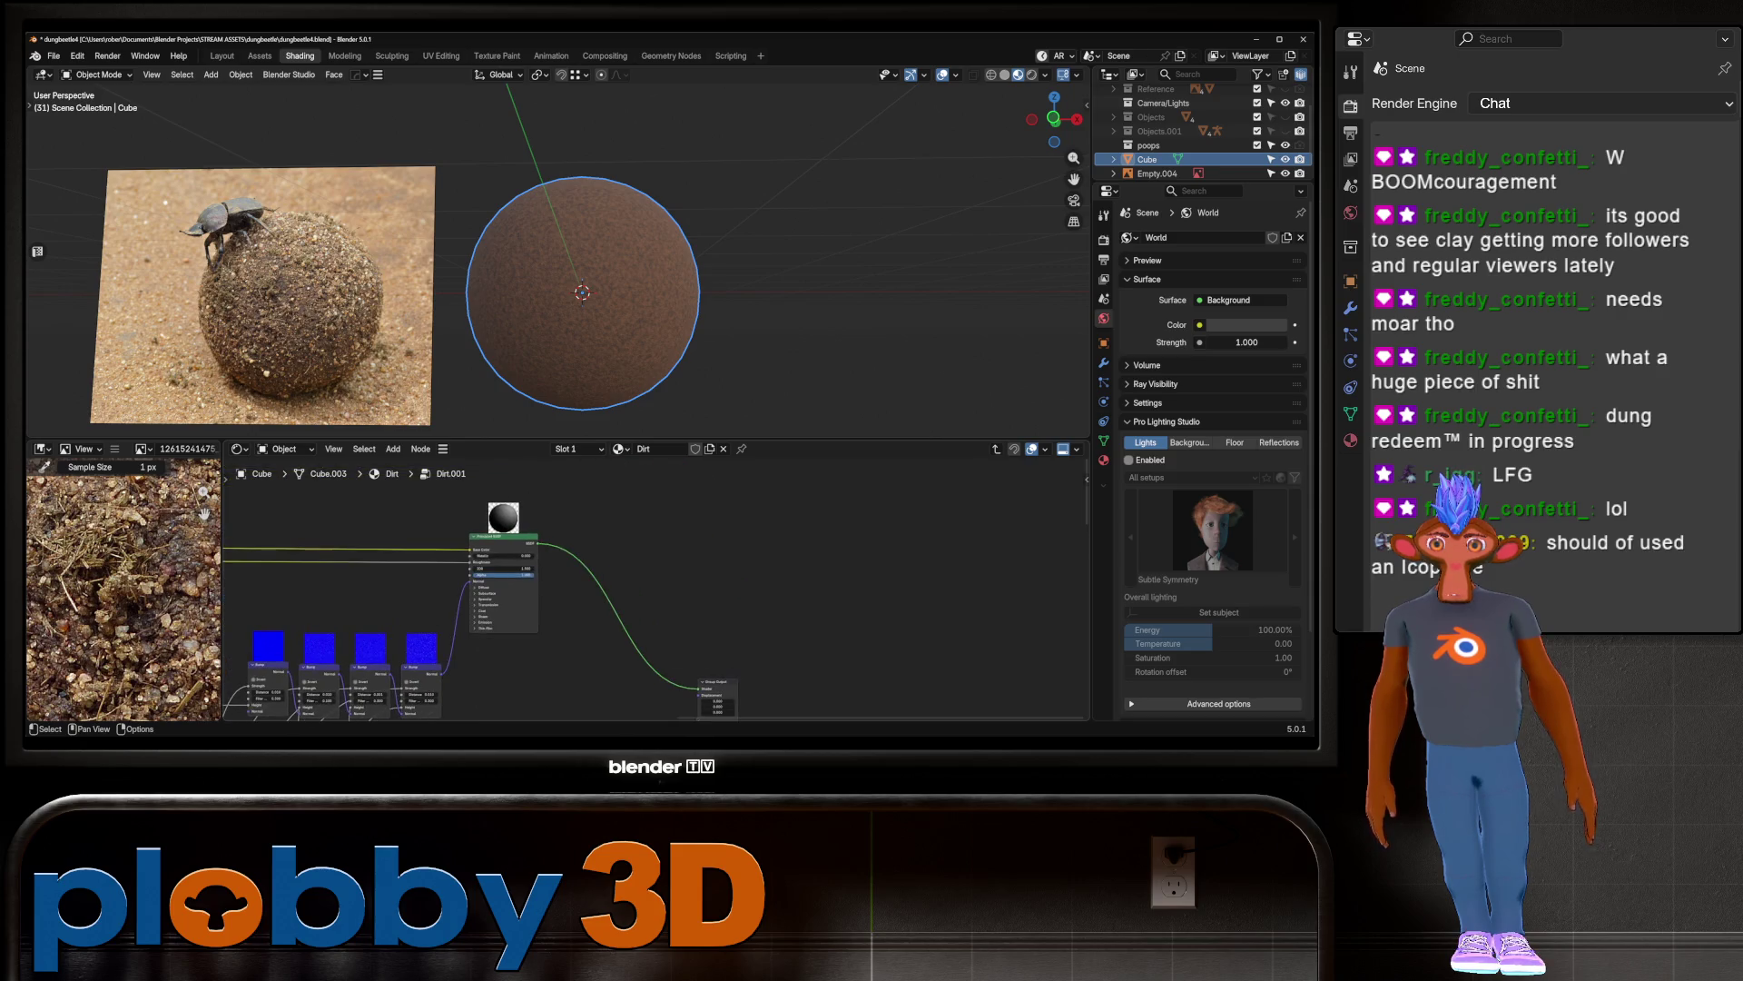
{"action": "key", "text": "Tab"}
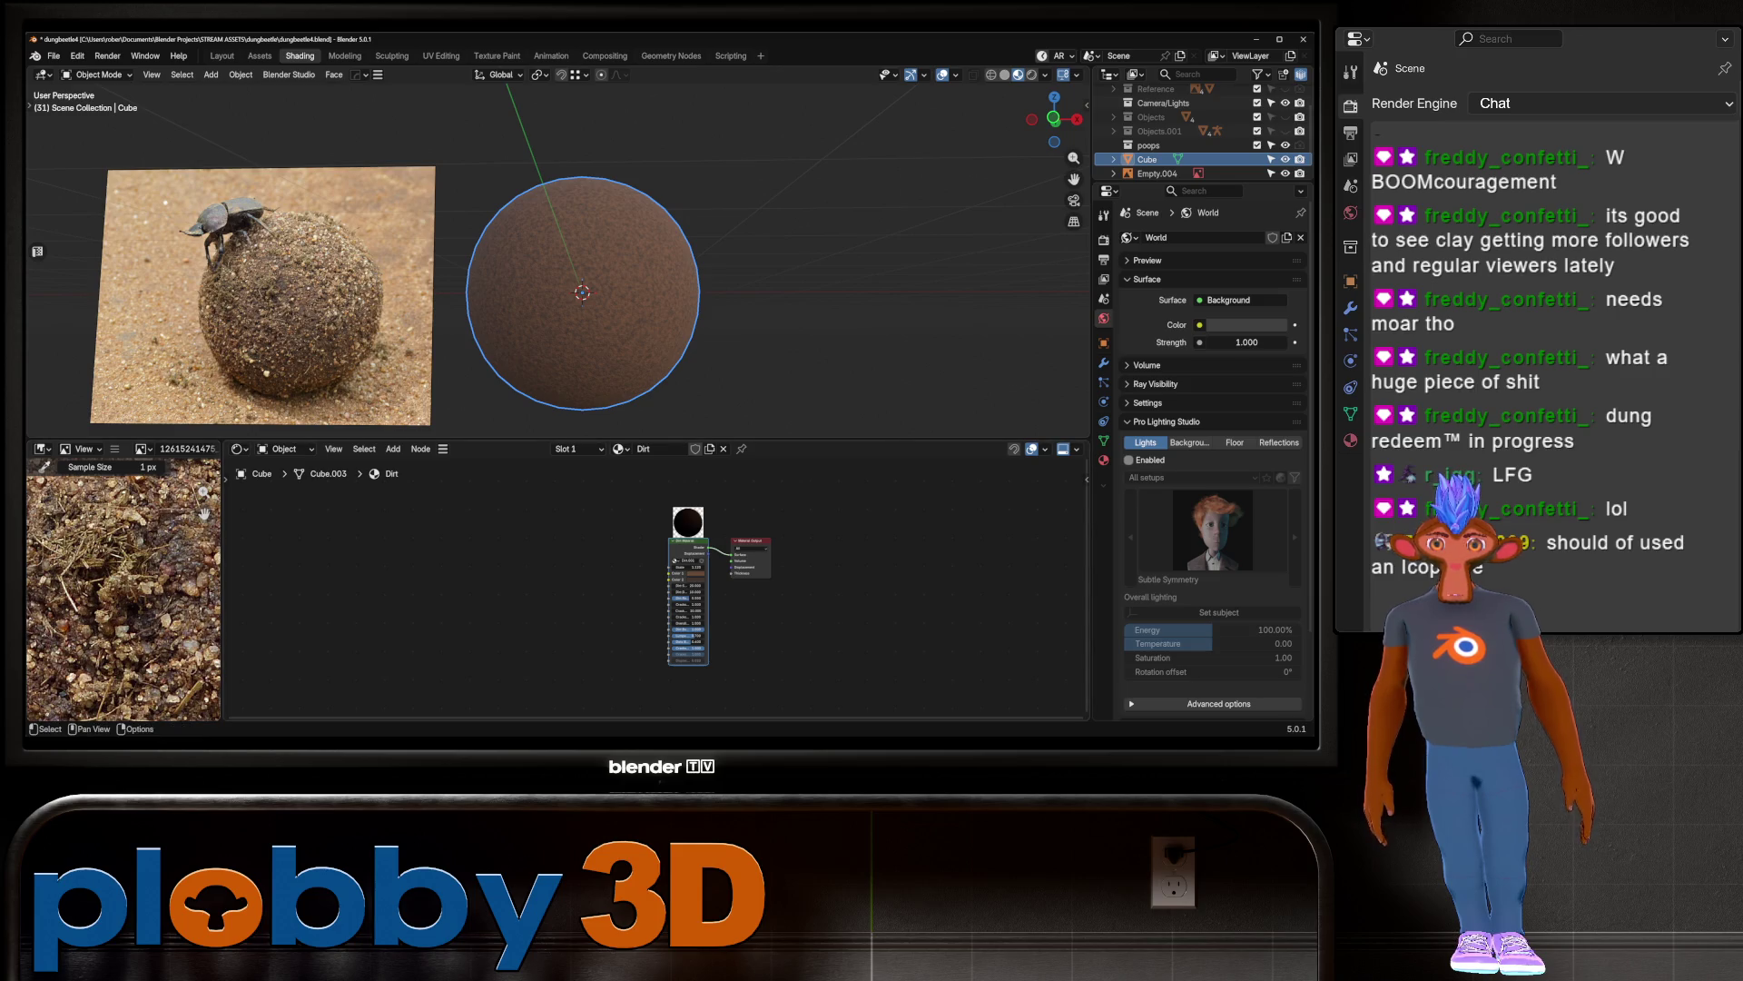
{"action": "scroll", "coordinate": [281, 264], "scroll_direction": "up", "scroll_amount": 6}
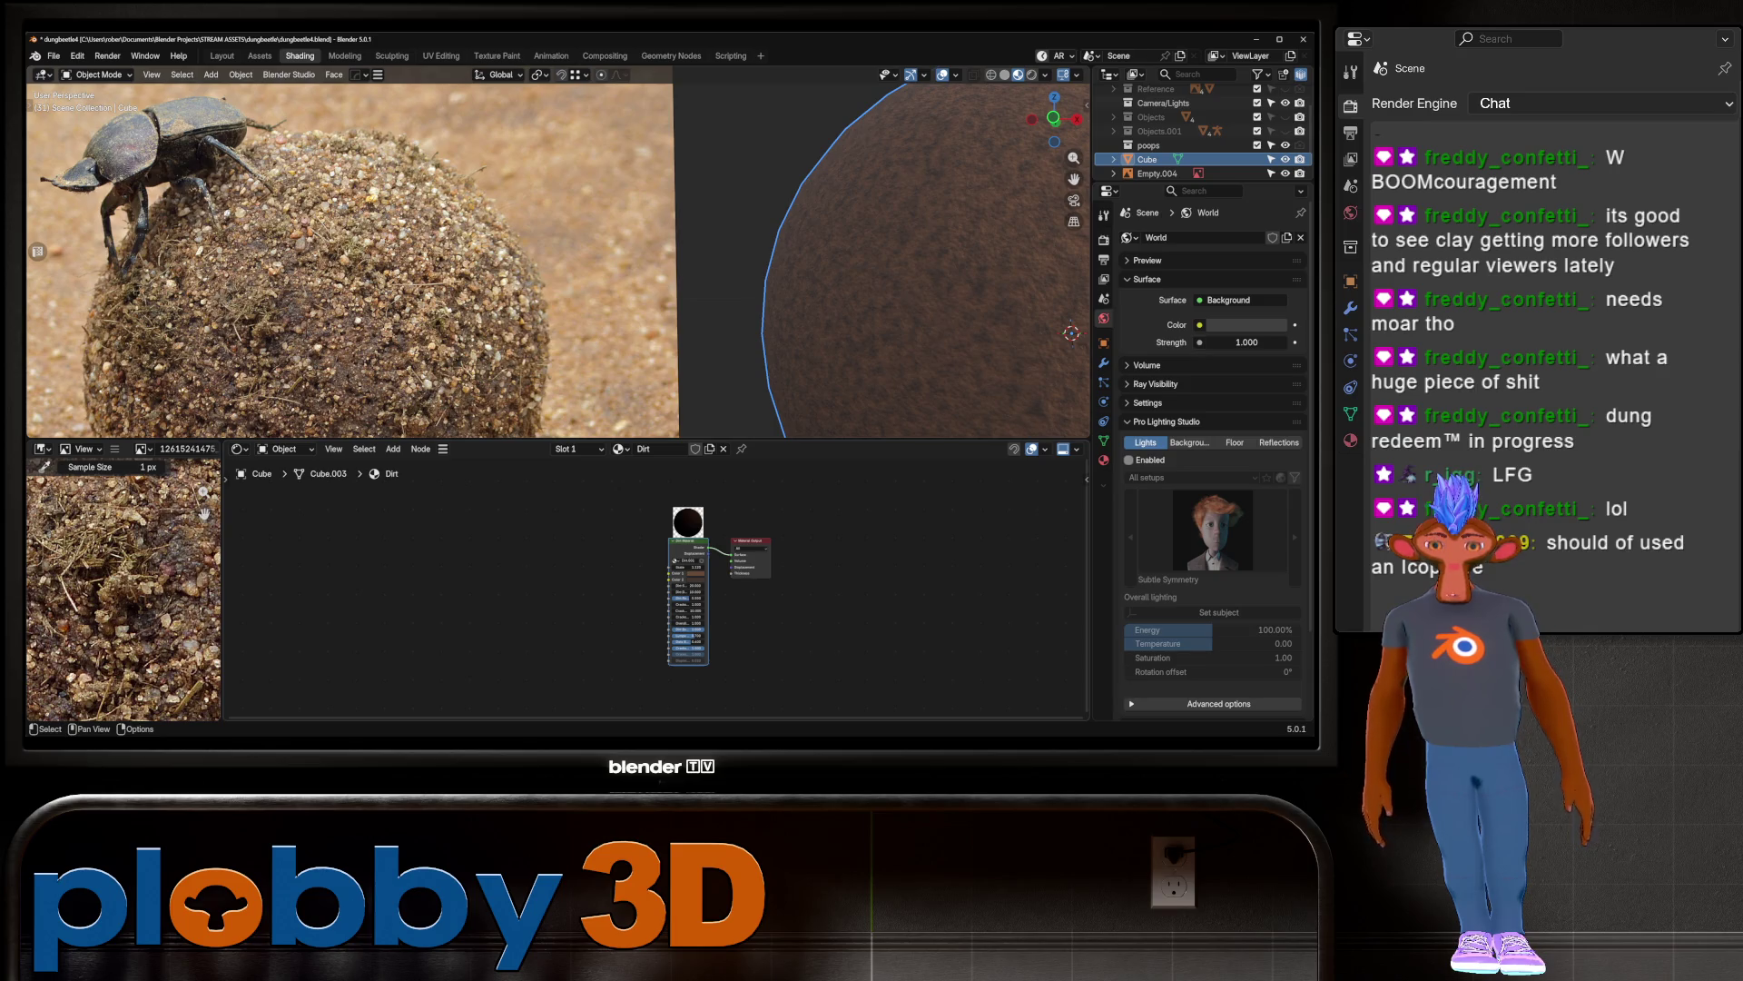
{"action": "key", "text": "Tab"}
{"action": "key", "text": "Home"}
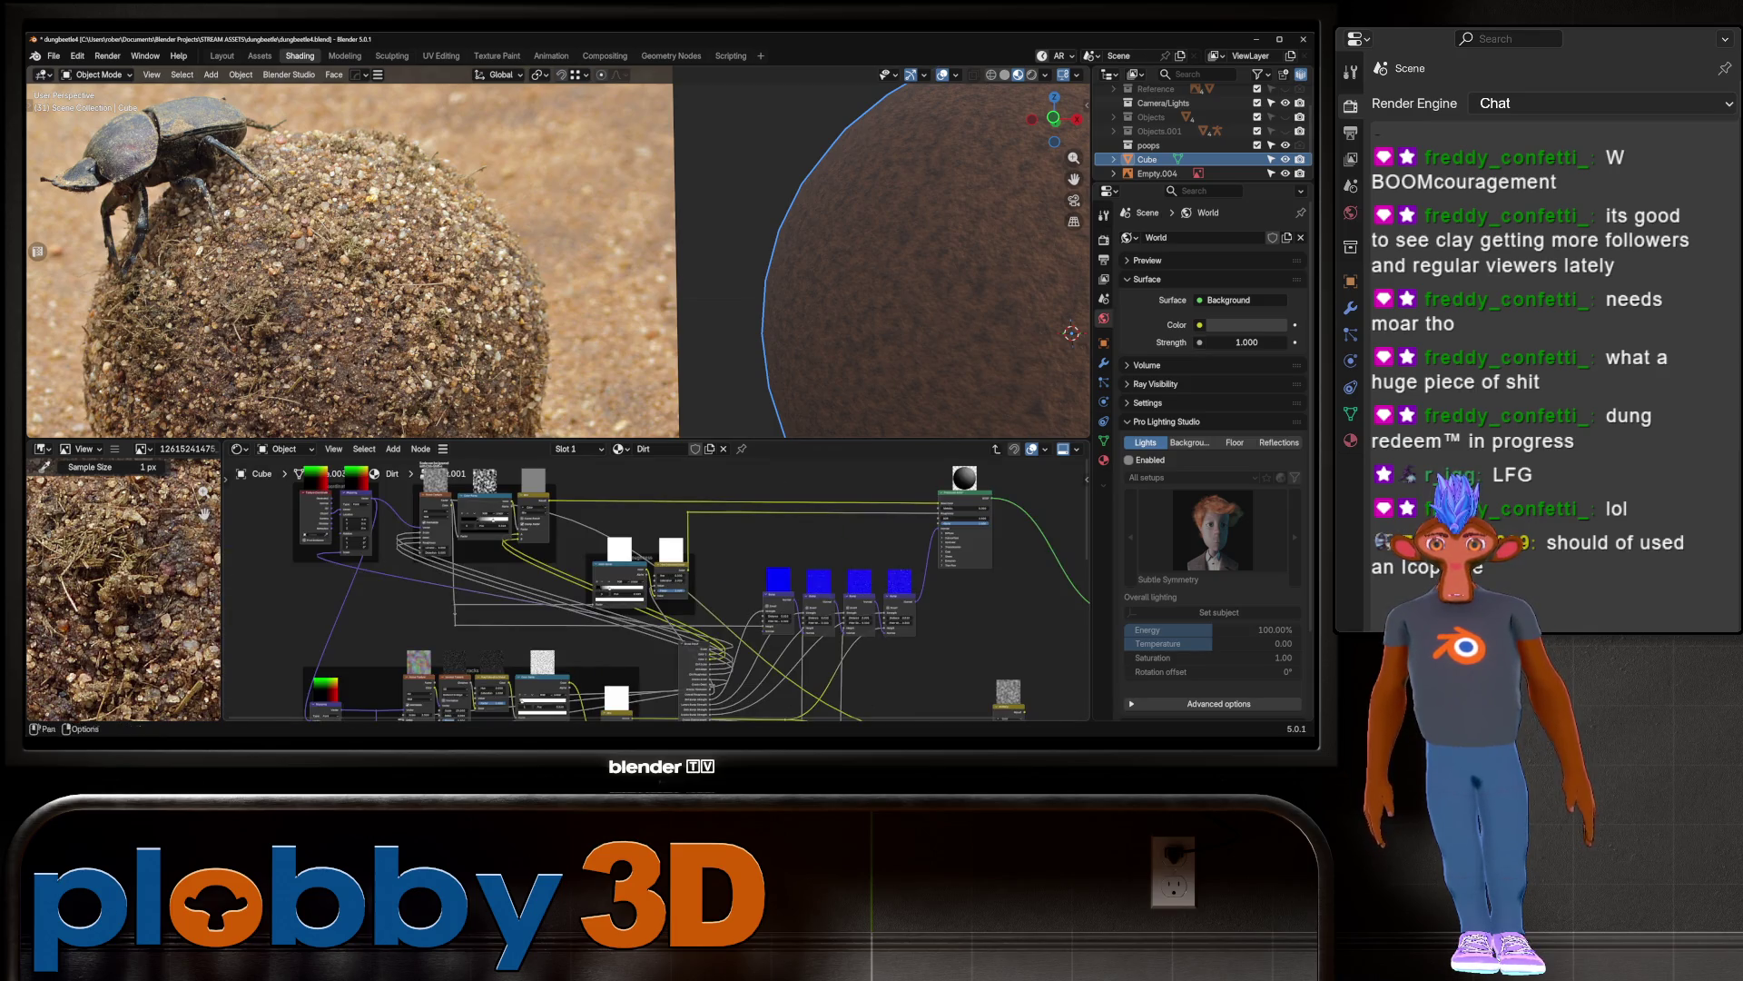
Step: Enlarge the node editor and survey the Dirt group's frames, framing the whole tree
{"action": "left_click_drag", "start_coordinate": [544, 439], "coordinate": [545, 289]}
{"action": "scroll", "coordinate": [545, 500], "scroll_direction": "down", "scroll_amount": 3}
{"action": "scroll", "coordinate": [653, 513], "scroll_direction": "up", "scroll_amount": 2}
{"action": "mouse_move", "coordinate": [653, 513]}
{"action": "middle_mouse_down"}
{"action": "mouse_move", "coordinate": [672, 336]}
{"action": "mouse_move", "coordinate": [805, 442]}
{"action": "middle_mouse_up"}
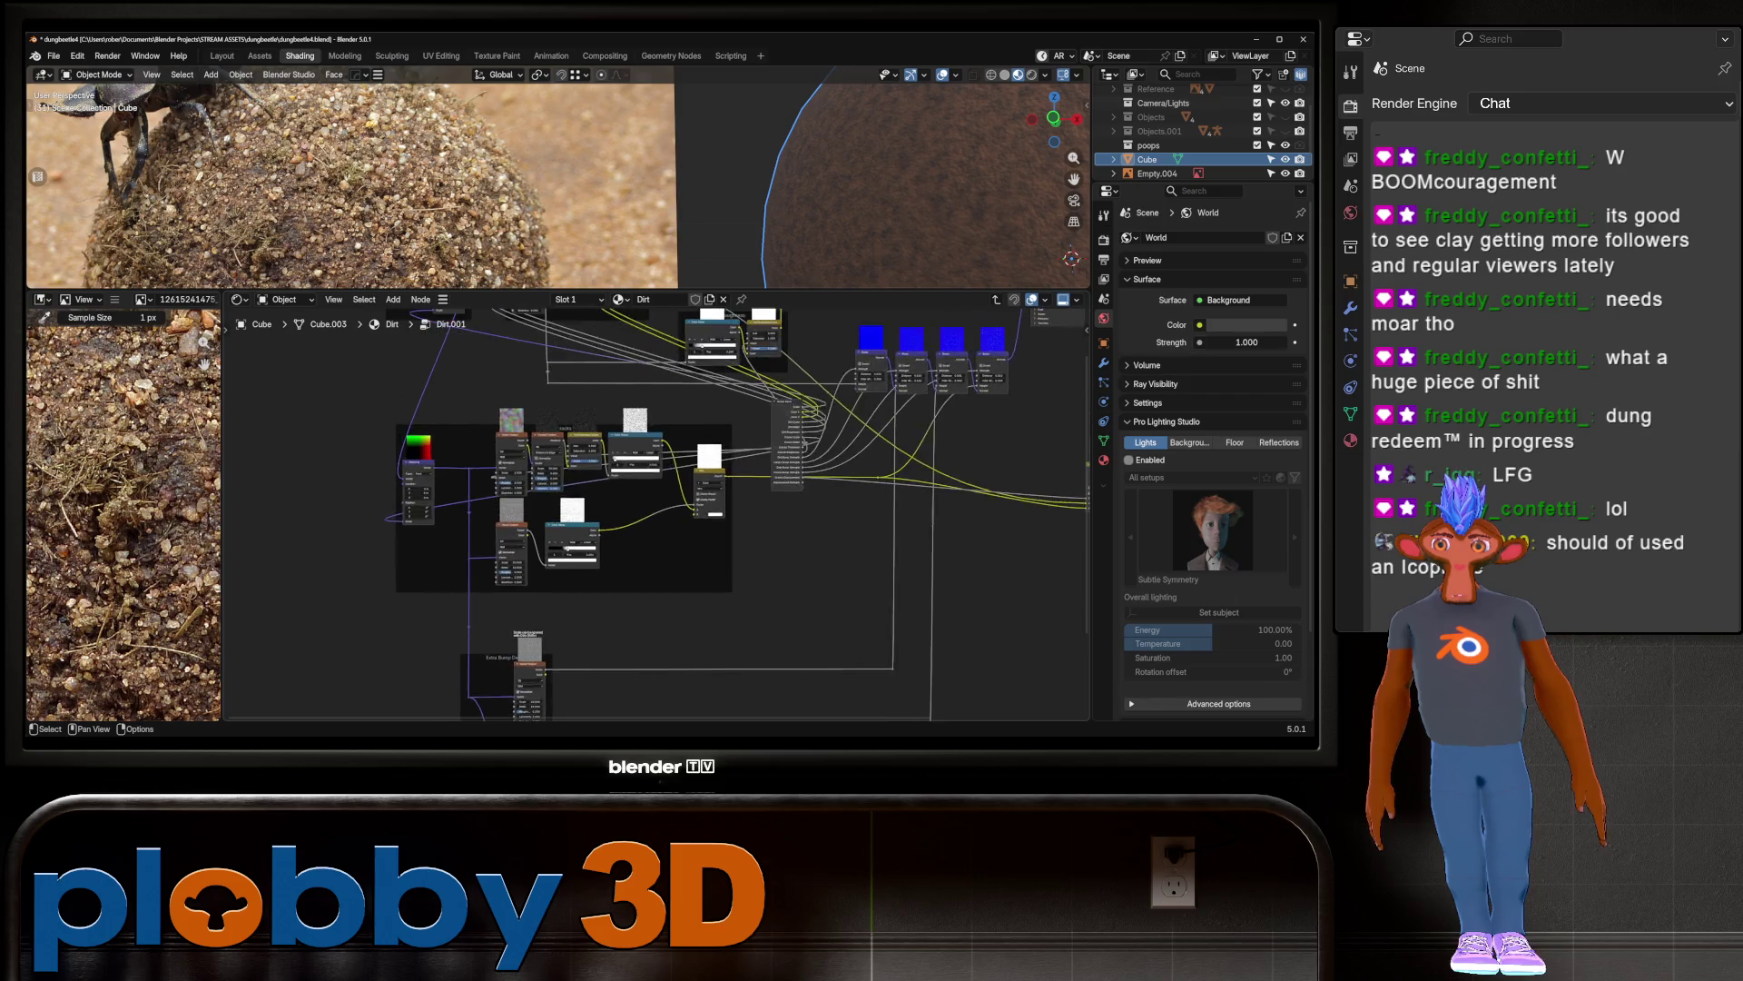
{"action": "scroll", "coordinate": [553, 561], "scroll_direction": "up", "scroll_amount": 1}
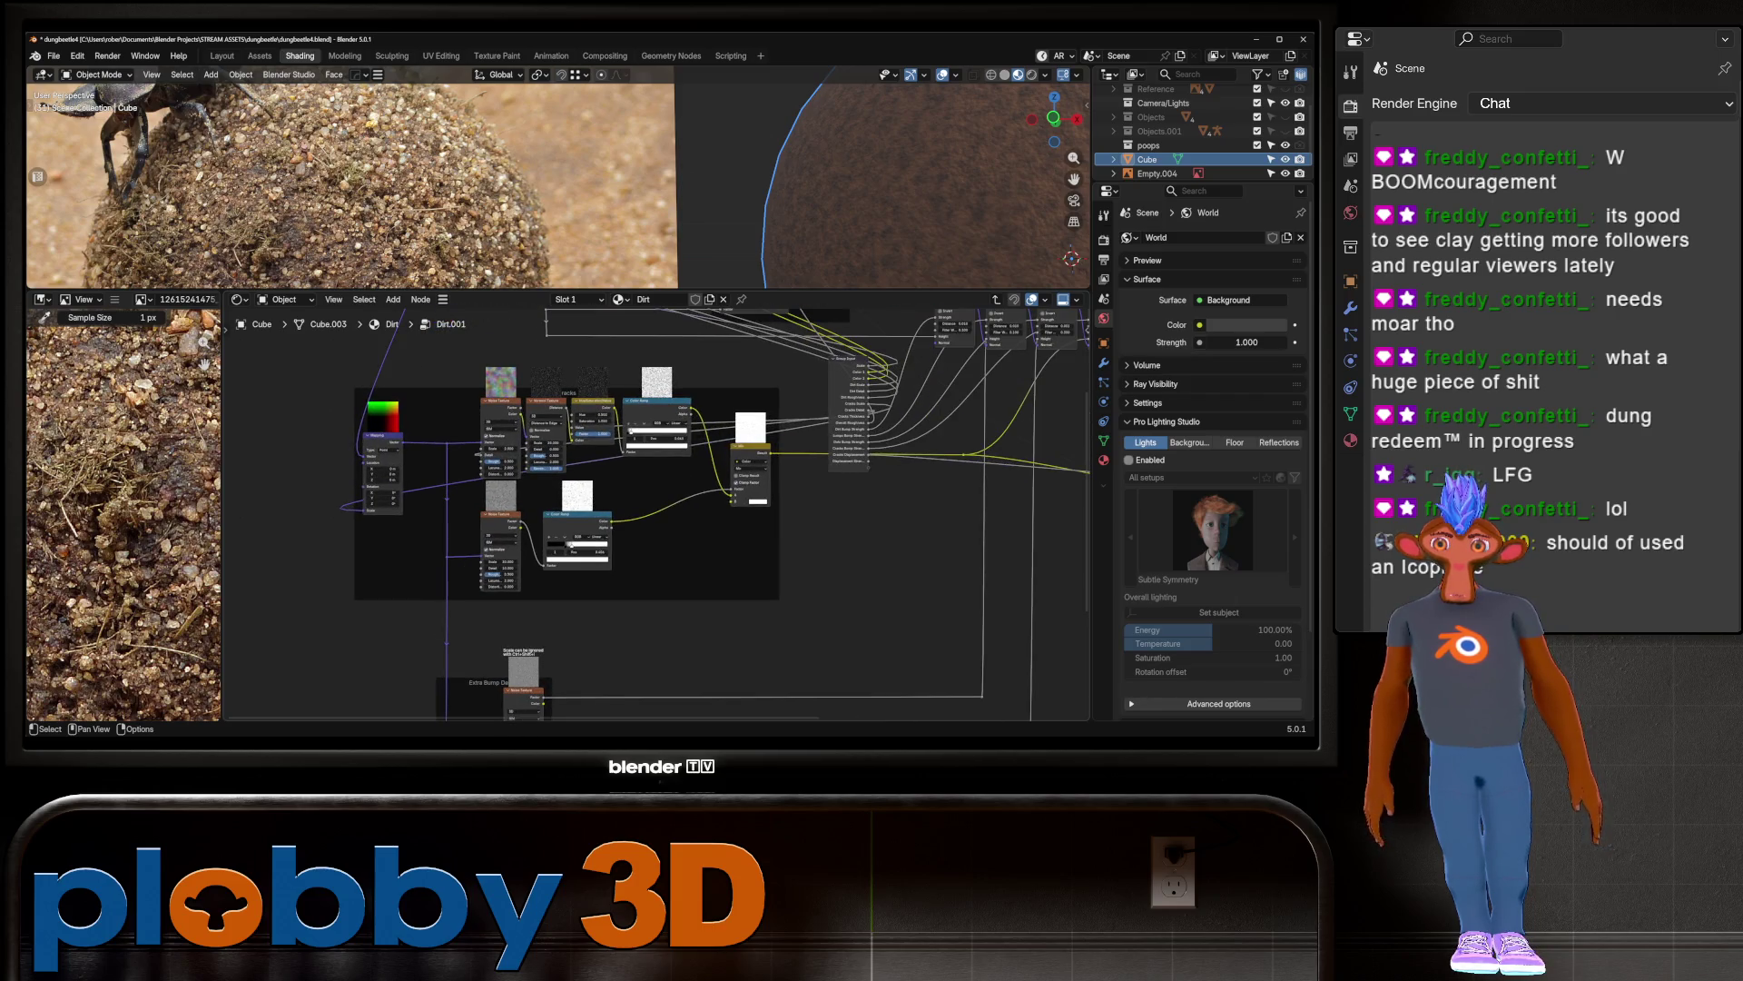
{"action": "middle_click_drag", "start_coordinate": [636, 436], "coordinate": [597, 627]}
{"action": "scroll", "coordinate": [264, 522], "scroll_direction": "down", "scroll_amount": 2}
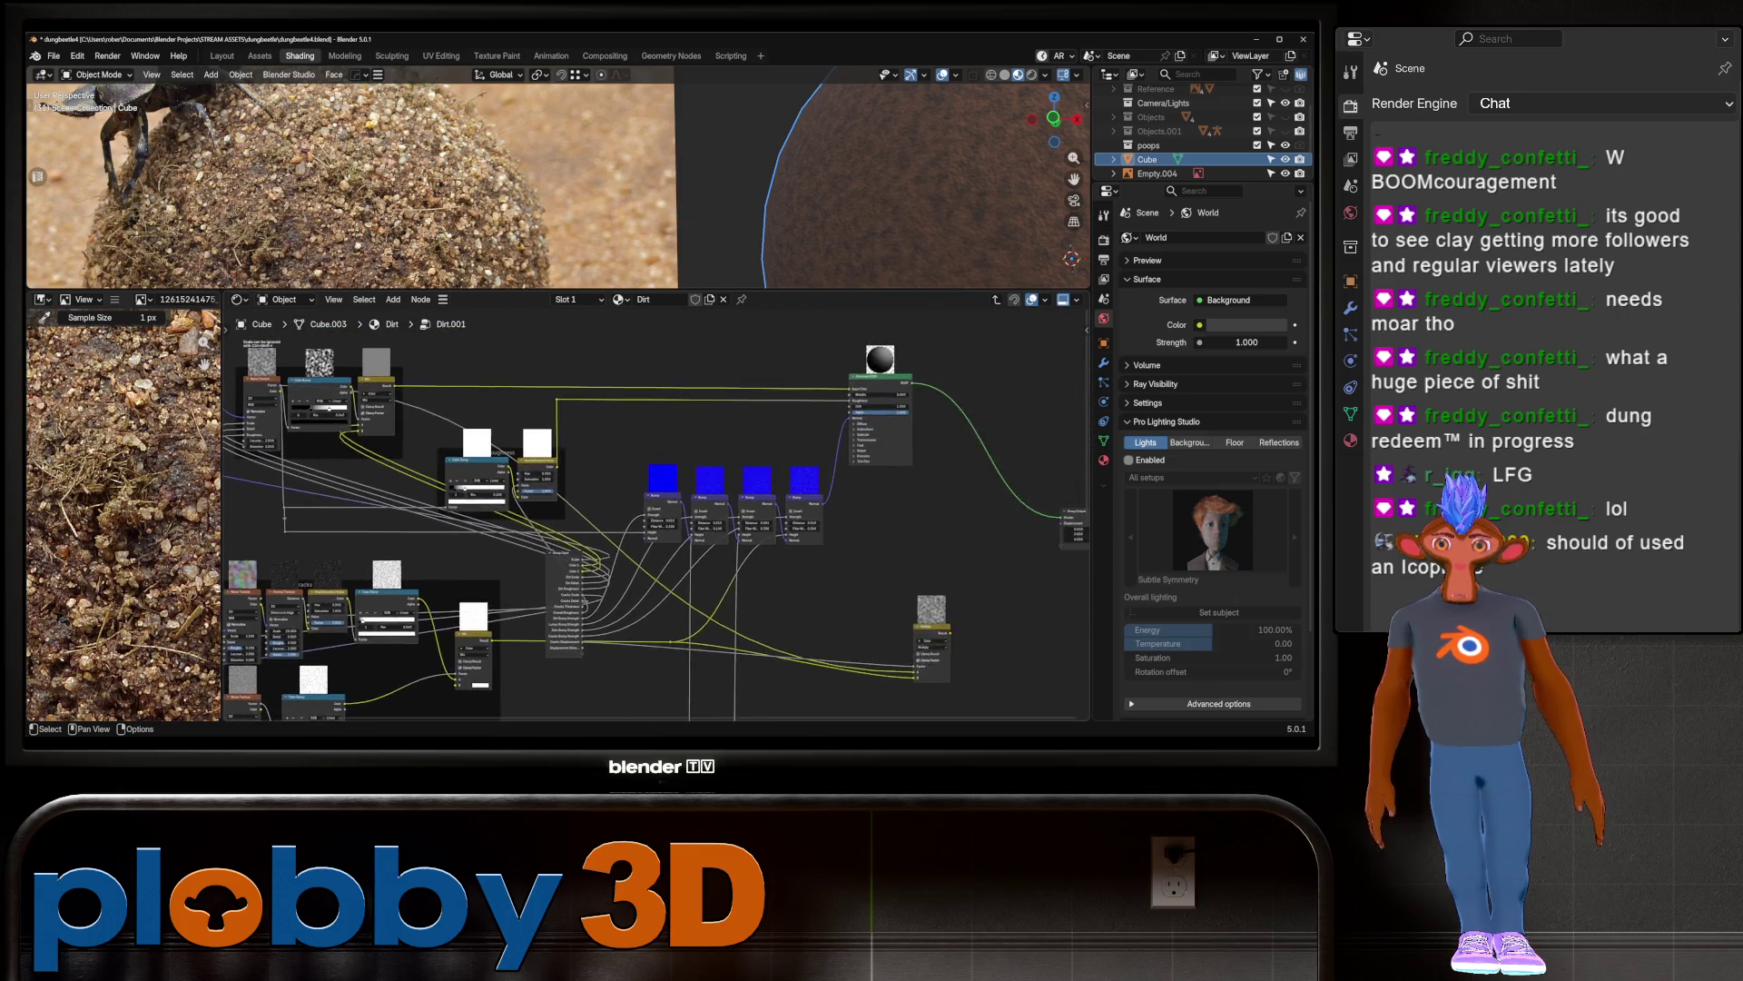
{"action": "middle_click_drag", "start_coordinate": [300, 536], "coordinate": [242, 419]}
{"action": "scroll", "coordinate": [272, 454], "scroll_direction": "up", "scroll_amount": 1}
{"action": "mouse_move", "coordinate": [613, 382]}
{"action": "middle_mouse_down"}
{"action": "mouse_move", "coordinate": [581, 572]}
{"action": "mouse_move", "coordinate": [408, 589]}
{"action": "mouse_move", "coordinate": [806, 520]}
{"action": "middle_mouse_up"}
{"action": "scroll", "coordinate": [554, 573], "scroll_direction": "up", "scroll_amount": 4}
{"action": "scroll", "coordinate": [654, 522], "scroll_direction": "down", "scroll_amount": 3}
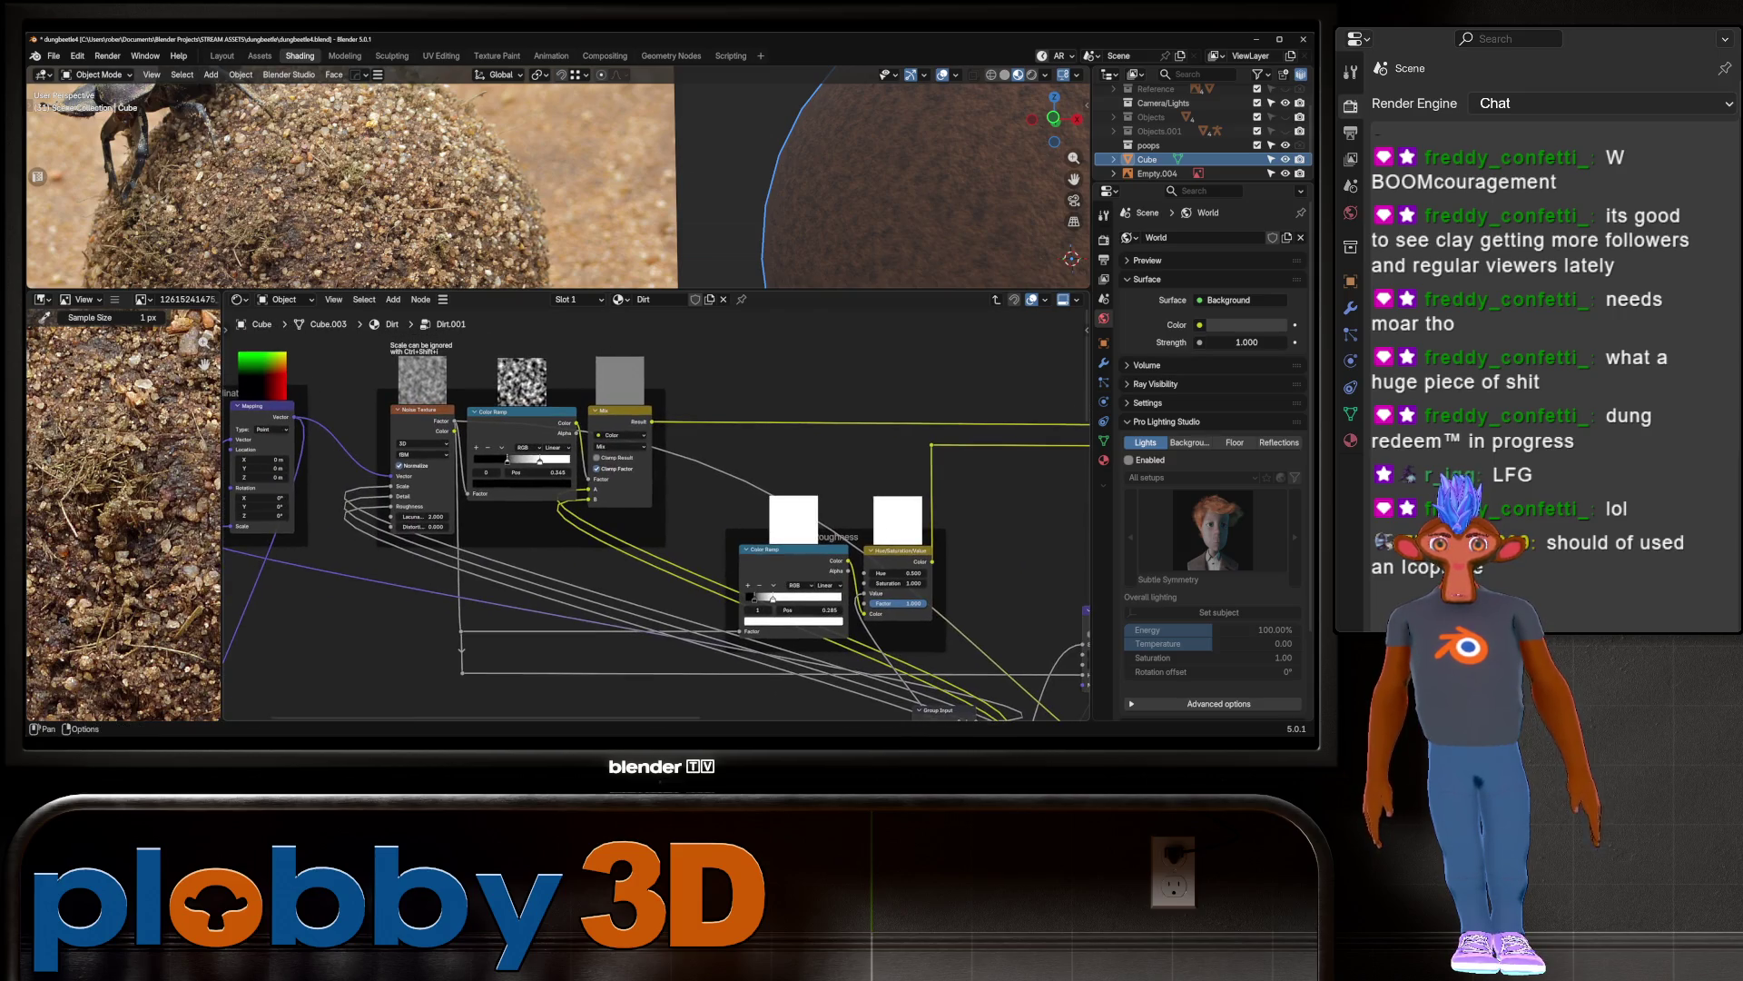
{"action": "scroll", "coordinate": [378, 498], "scroll_direction": "up", "scroll_amount": 3}
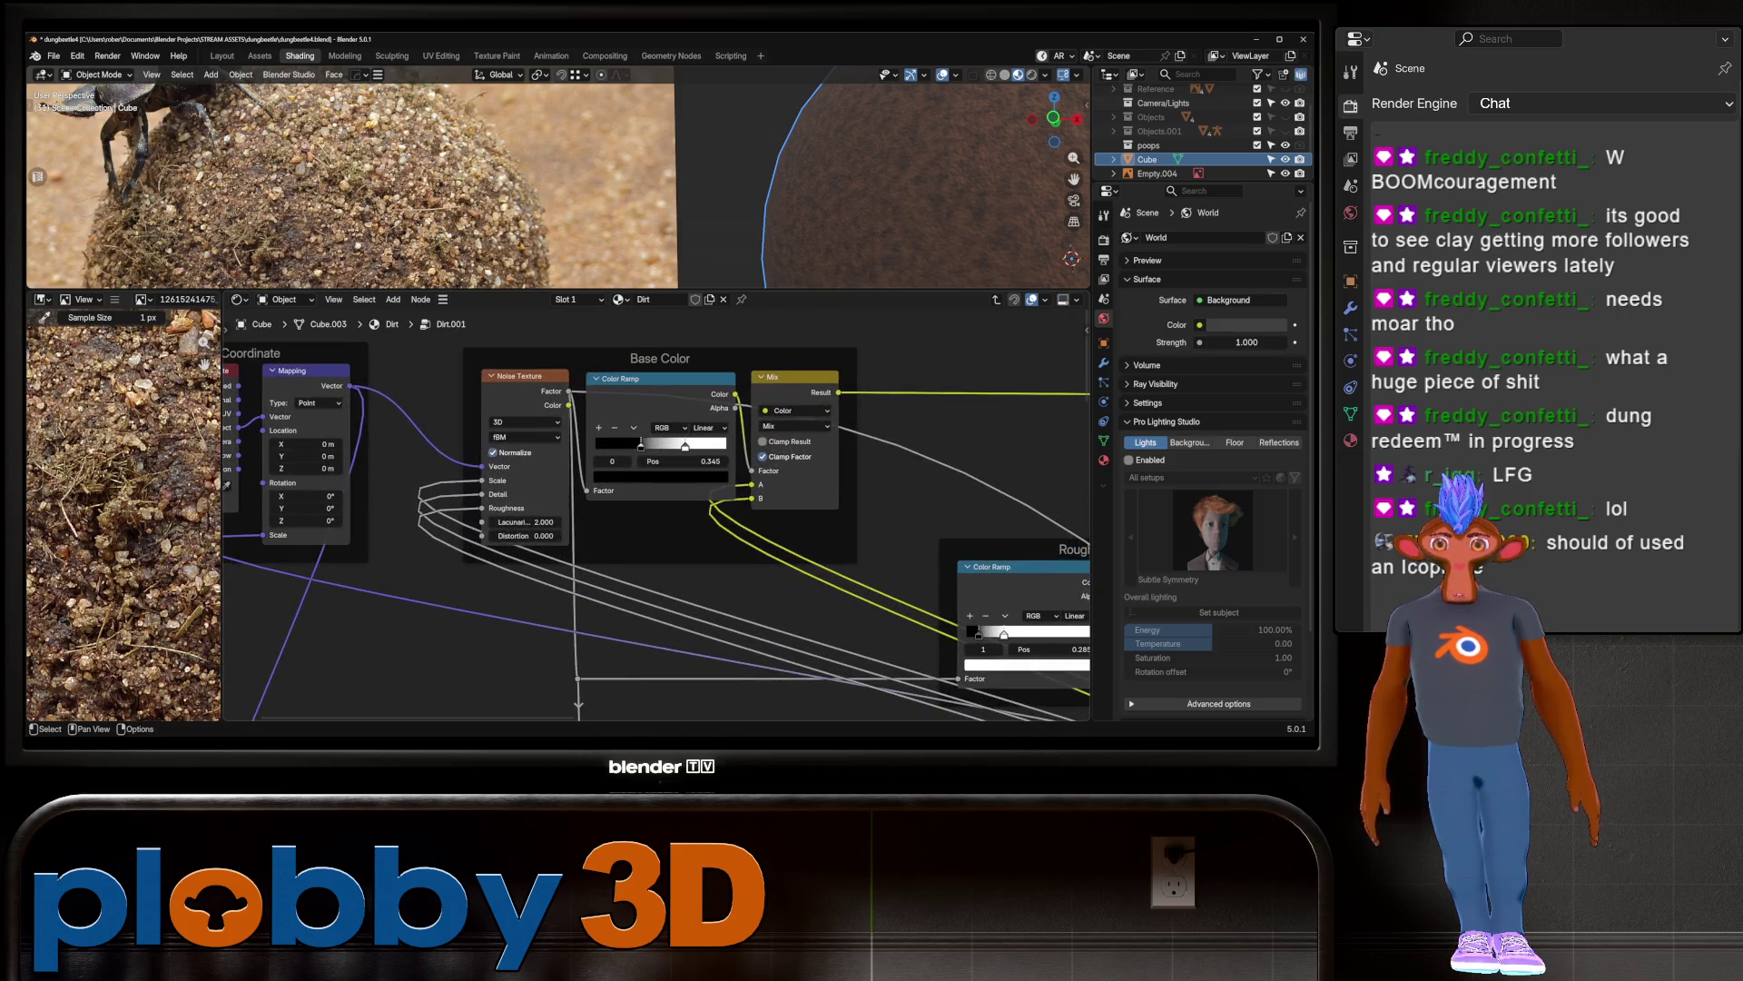
{"action": "scroll", "coordinate": [313, 471], "scroll_direction": "down", "scroll_amount": 3}
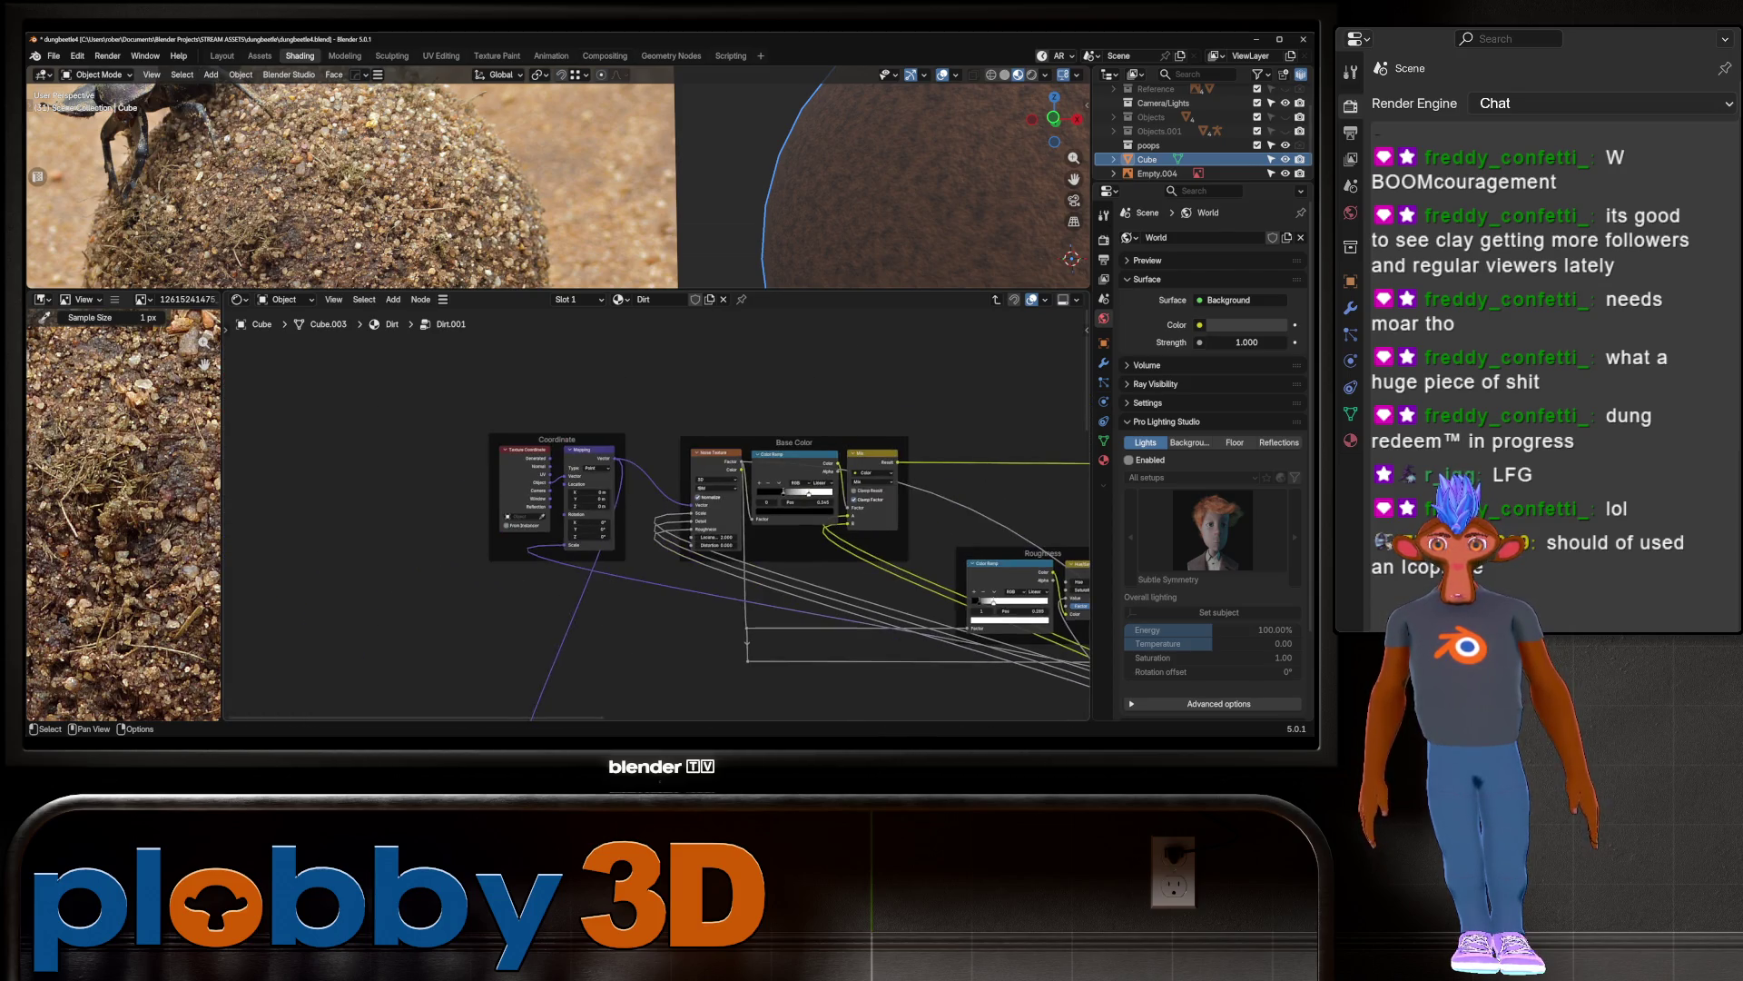
{"action": "scroll", "coordinate": [772, 545], "scroll_direction": "up", "scroll_amount": 4}
{"action": "scroll", "coordinate": [654, 513], "scroll_direction": "down", "scroll_amount": 3}
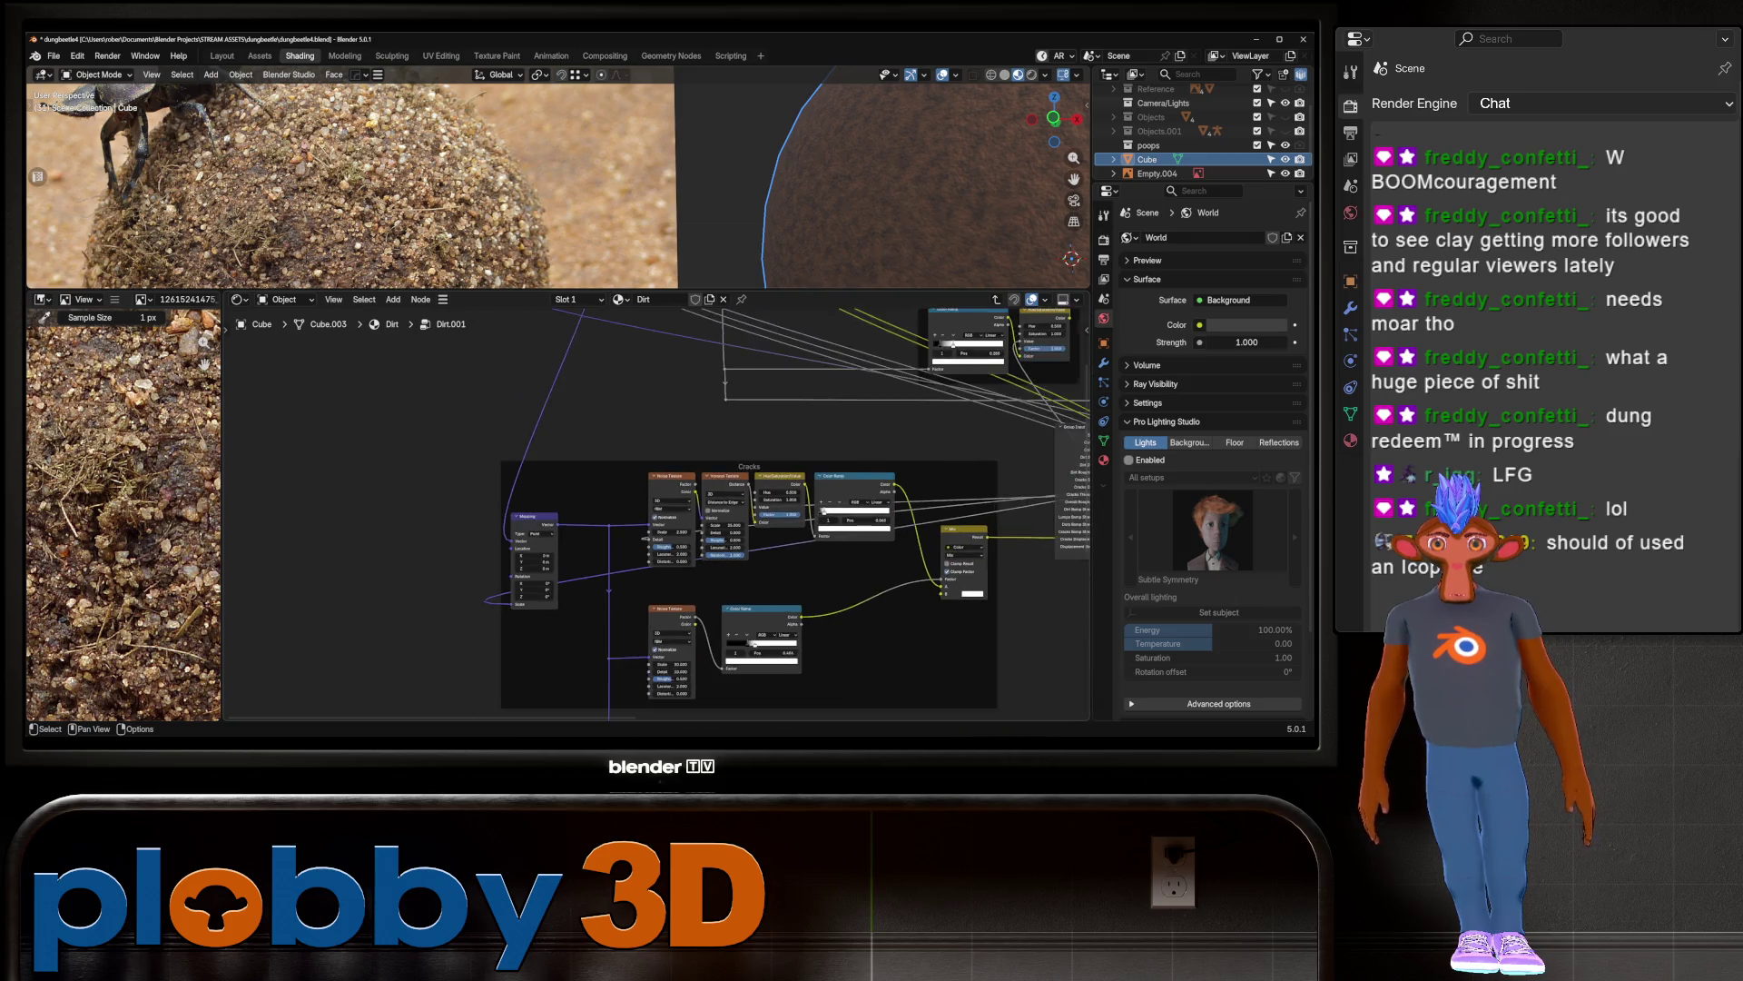
{"action": "key", "text": "Home"}
Step: Pan to the Cracks nodes and Group Input and add a Mix Color node ('mix col')
{"action": "scroll", "coordinate": [635, 508], "scroll_direction": "up", "scroll_amount": 3}
{"action": "scroll", "coordinate": [879, 623], "scroll_direction": "up", "scroll_amount": 1}
{"action": "right_click", "coordinate": [885, 622]}
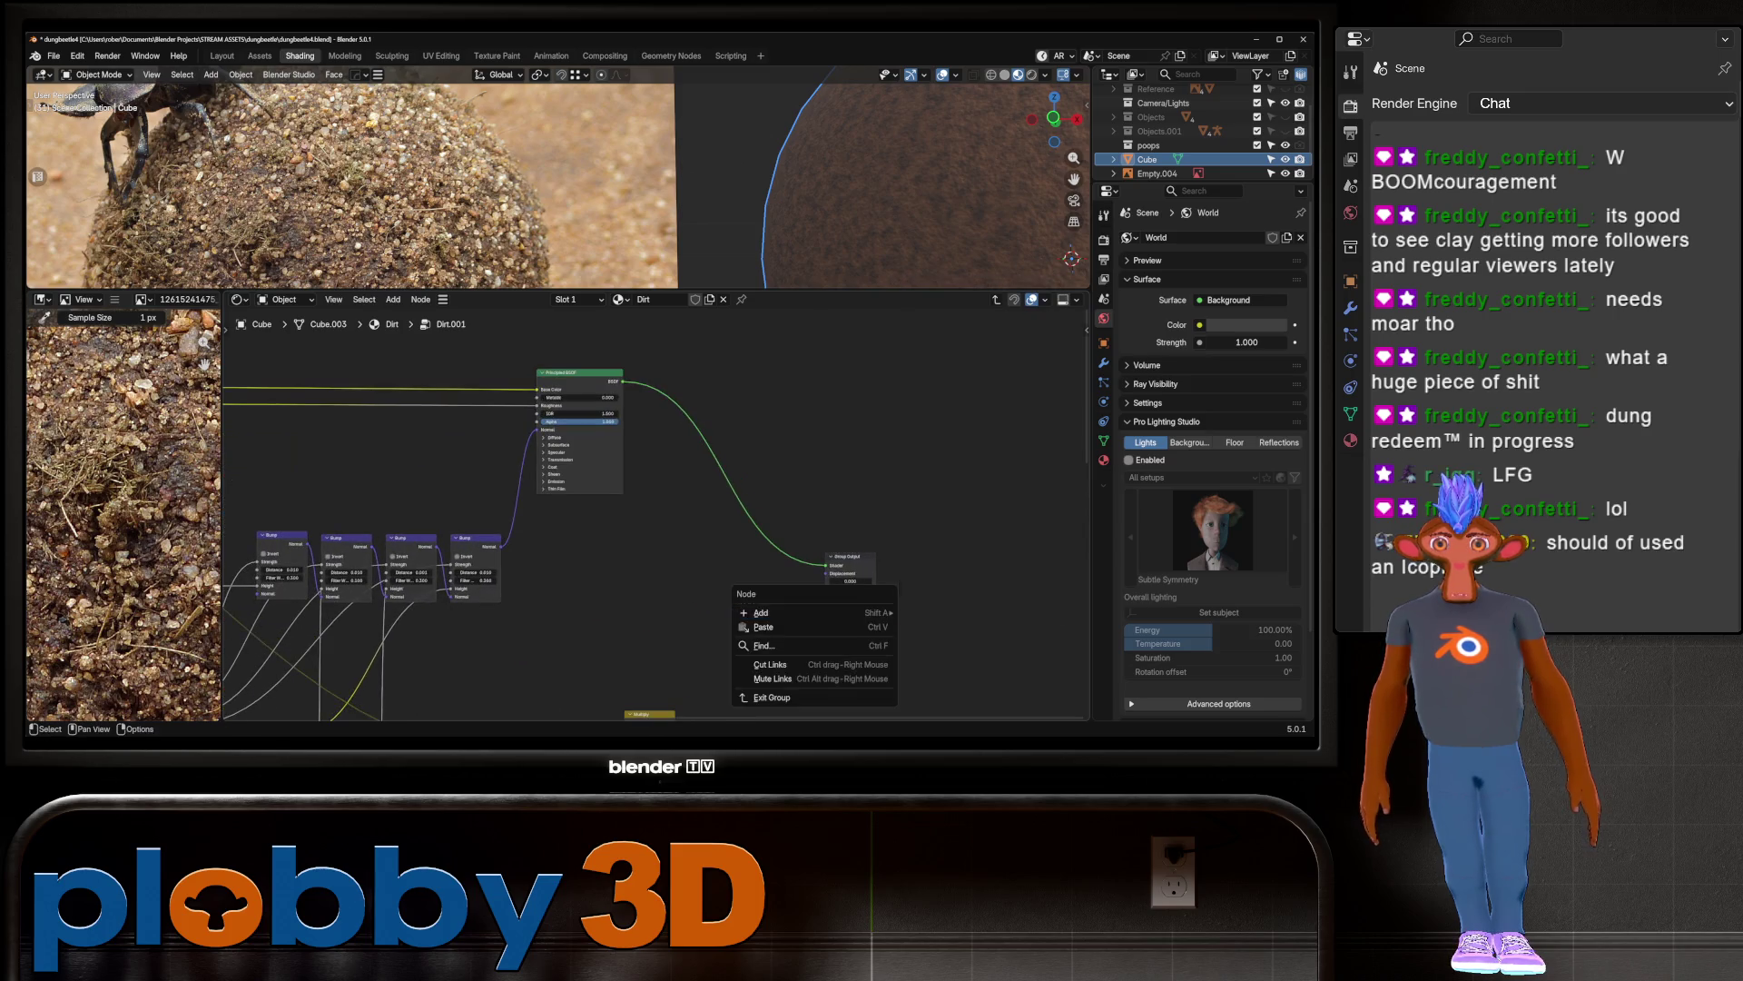
{"action": "middle_click_drag", "start_coordinate": [654, 509], "coordinate": [1007, 489]}
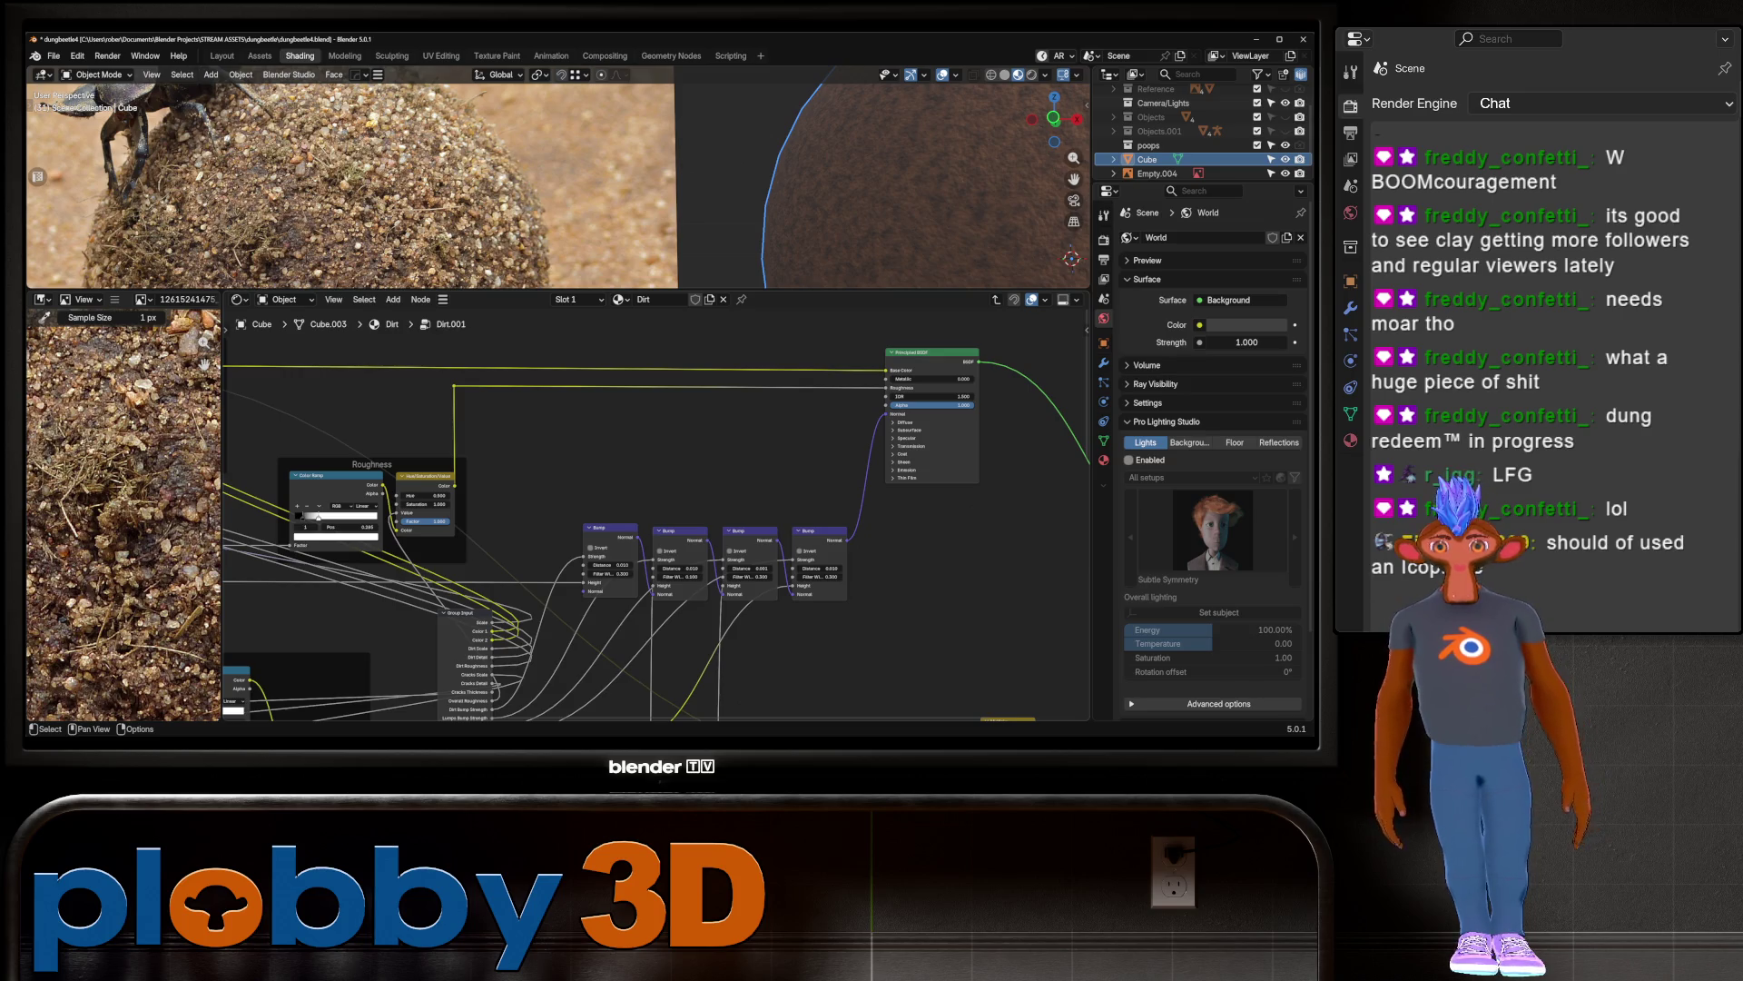
{"action": "middle_click_drag", "start_coordinate": [635, 508], "coordinate": [990, 526]}
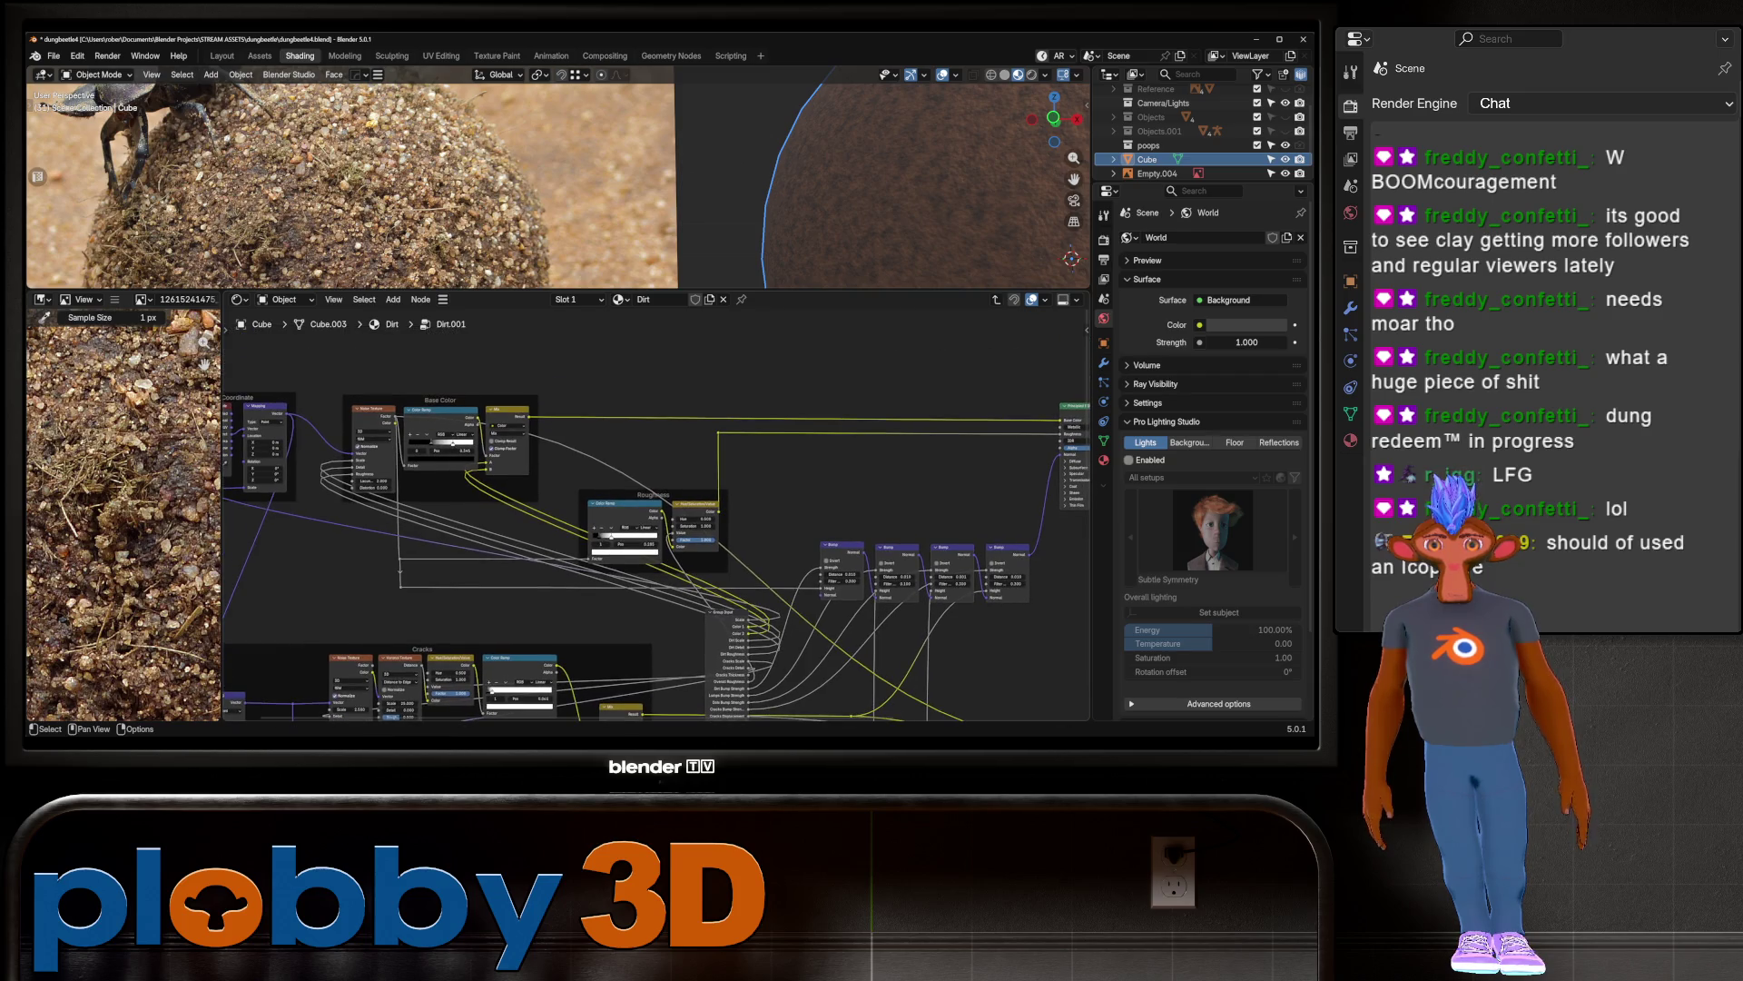
{"action": "scroll", "coordinate": [375, 426], "scroll_direction": "up", "scroll_amount": 2}
{"action": "mouse_move", "coordinate": [636, 508]}
{"action": "middle_mouse_down"}
{"action": "mouse_move", "coordinate": [494, 377]}
{"action": "mouse_move", "coordinate": [413, 450]}
{"action": "mouse_move", "coordinate": [340, 457]}
{"action": "mouse_move", "coordinate": [418, 567]}
{"action": "middle_mouse_up"}
{"action": "scroll", "coordinate": [495, 376], "scroll_direction": "down", "scroll_amount": 1}
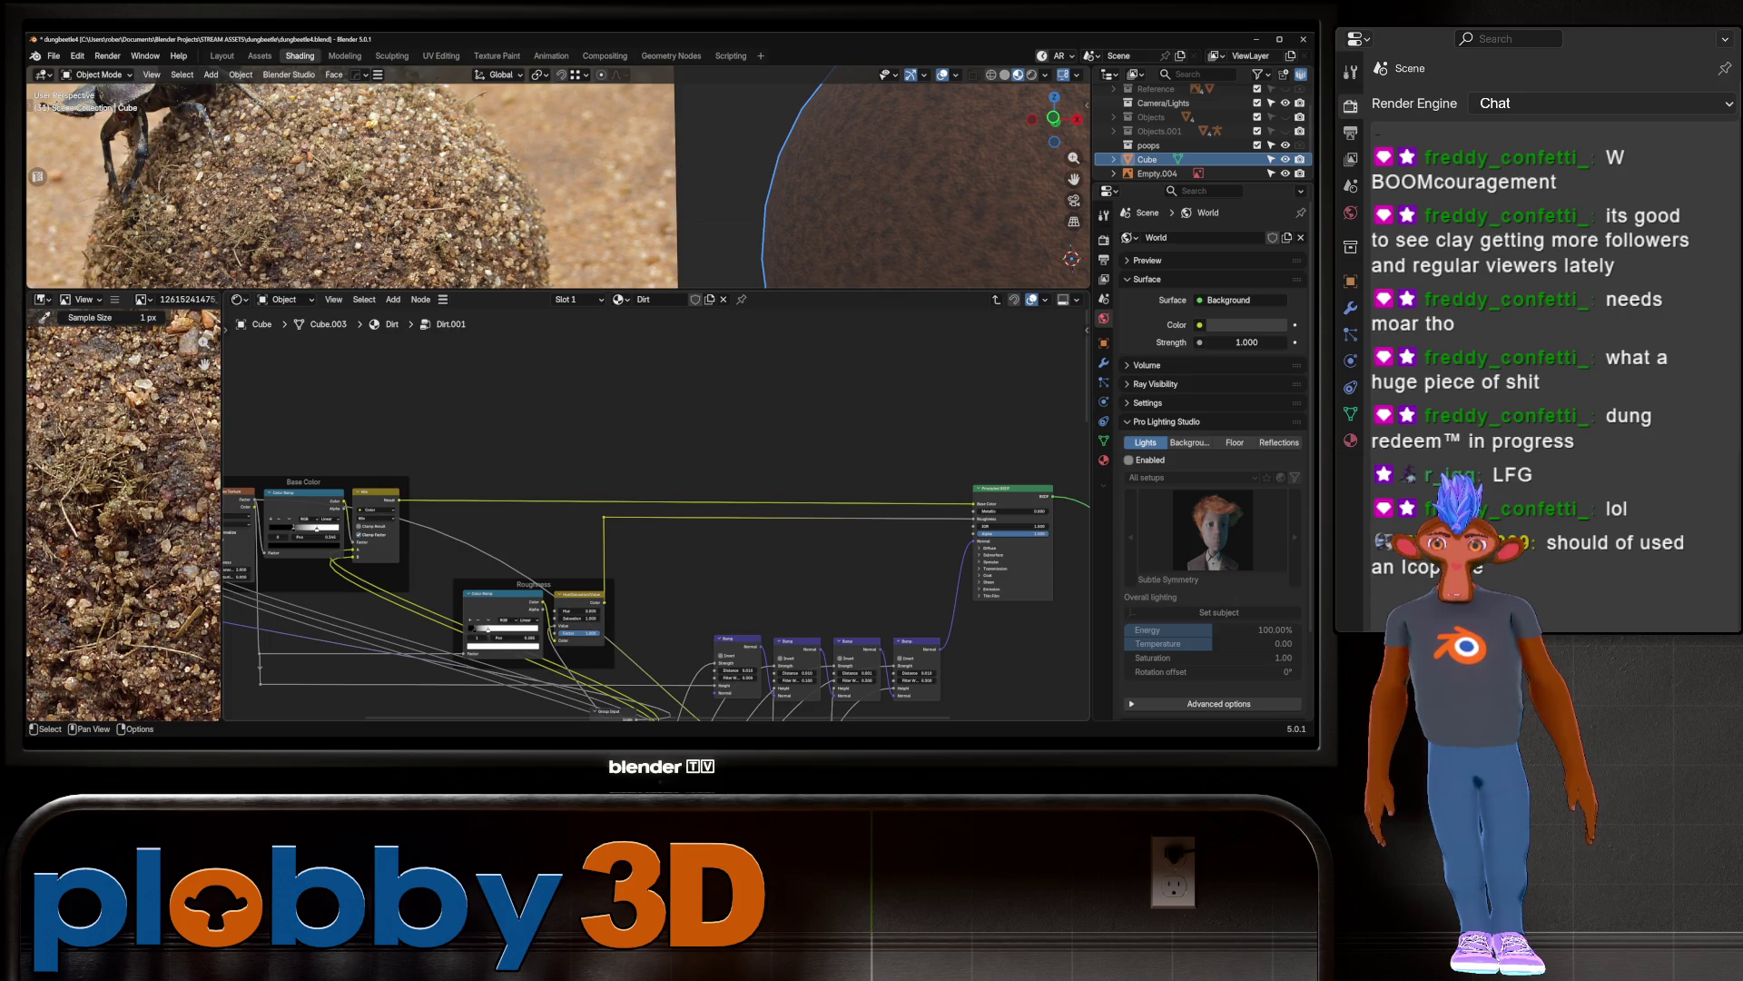
{"action": "key", "text": "shift+a"}
{"action": "type", "text": "mix col"}
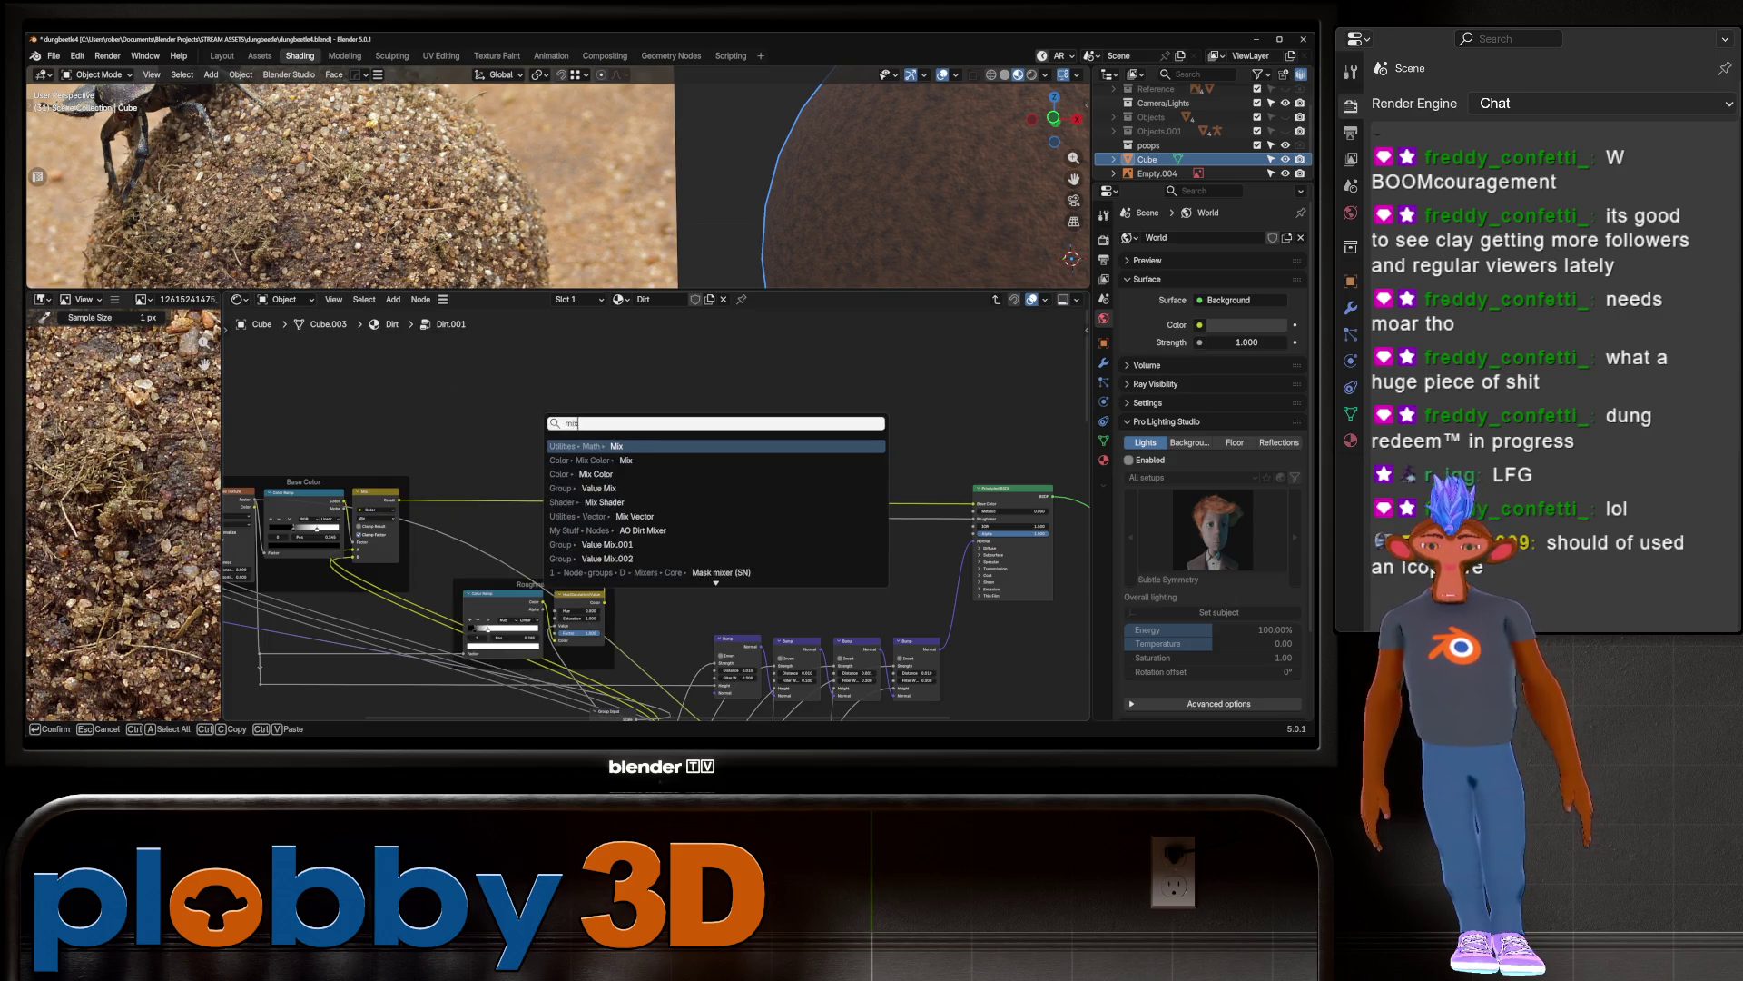
{"action": "key", "text": "Return"}
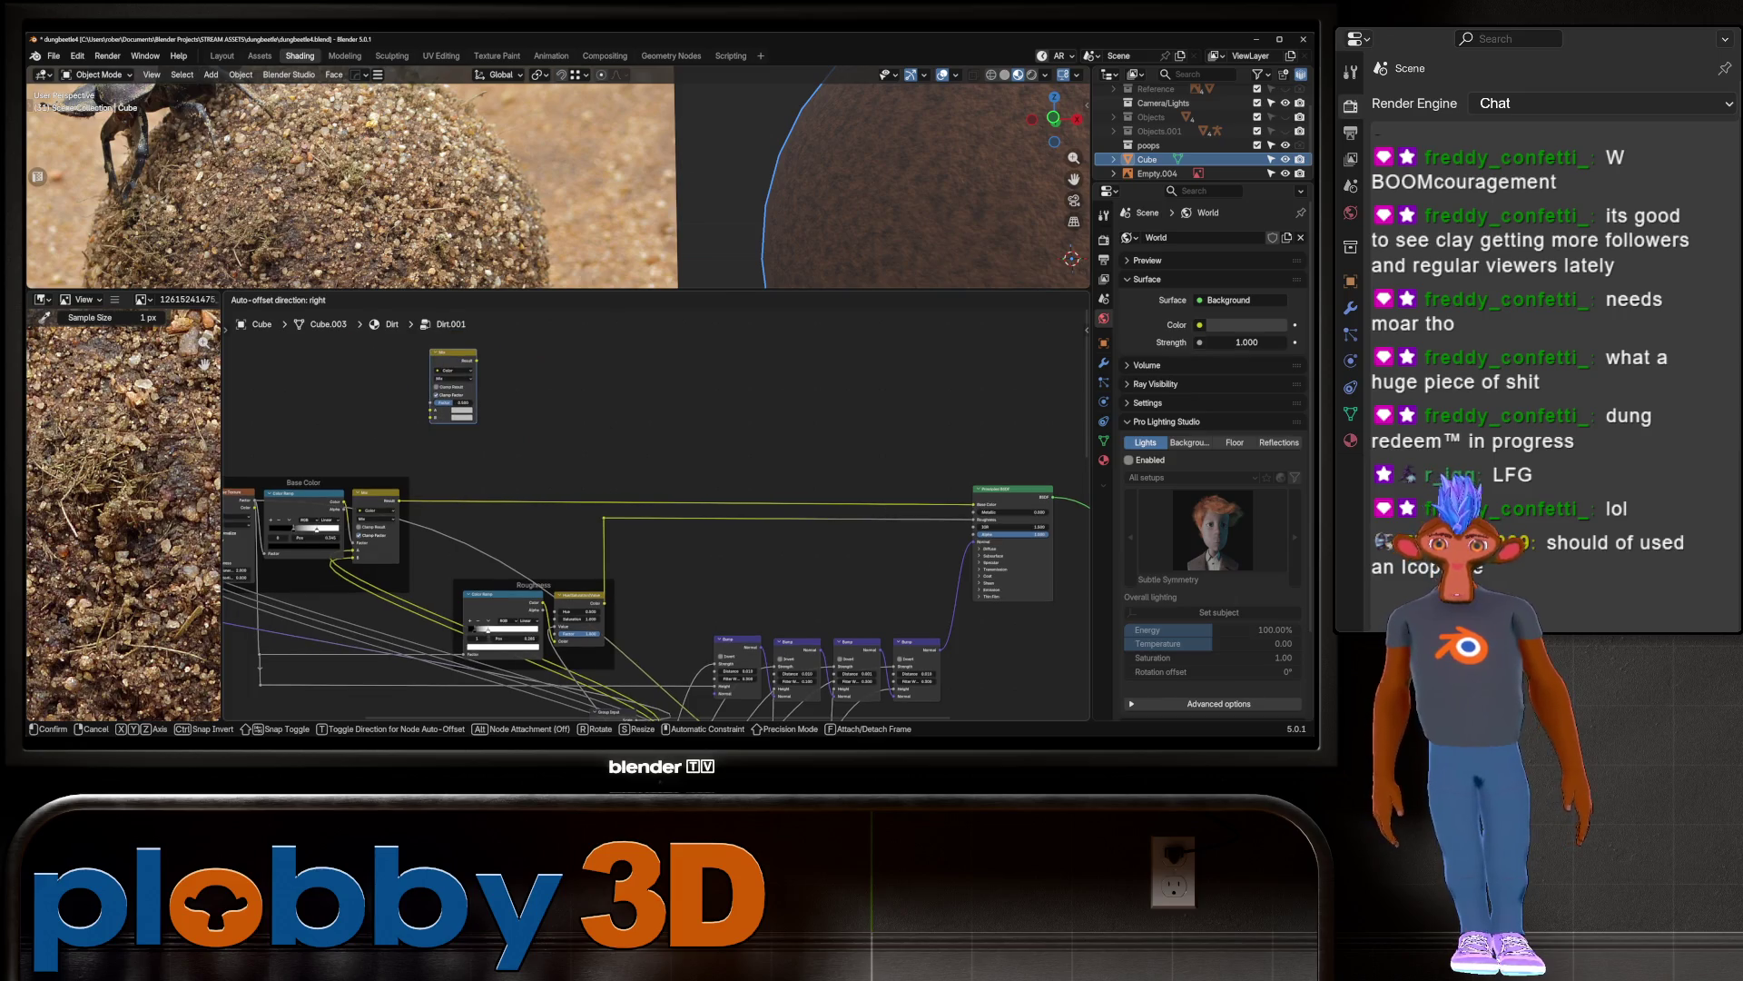
Step: Place the Mix node up-right and add a Color Ramp node to its left
{"action": "left_click", "coordinate": [452, 373]}
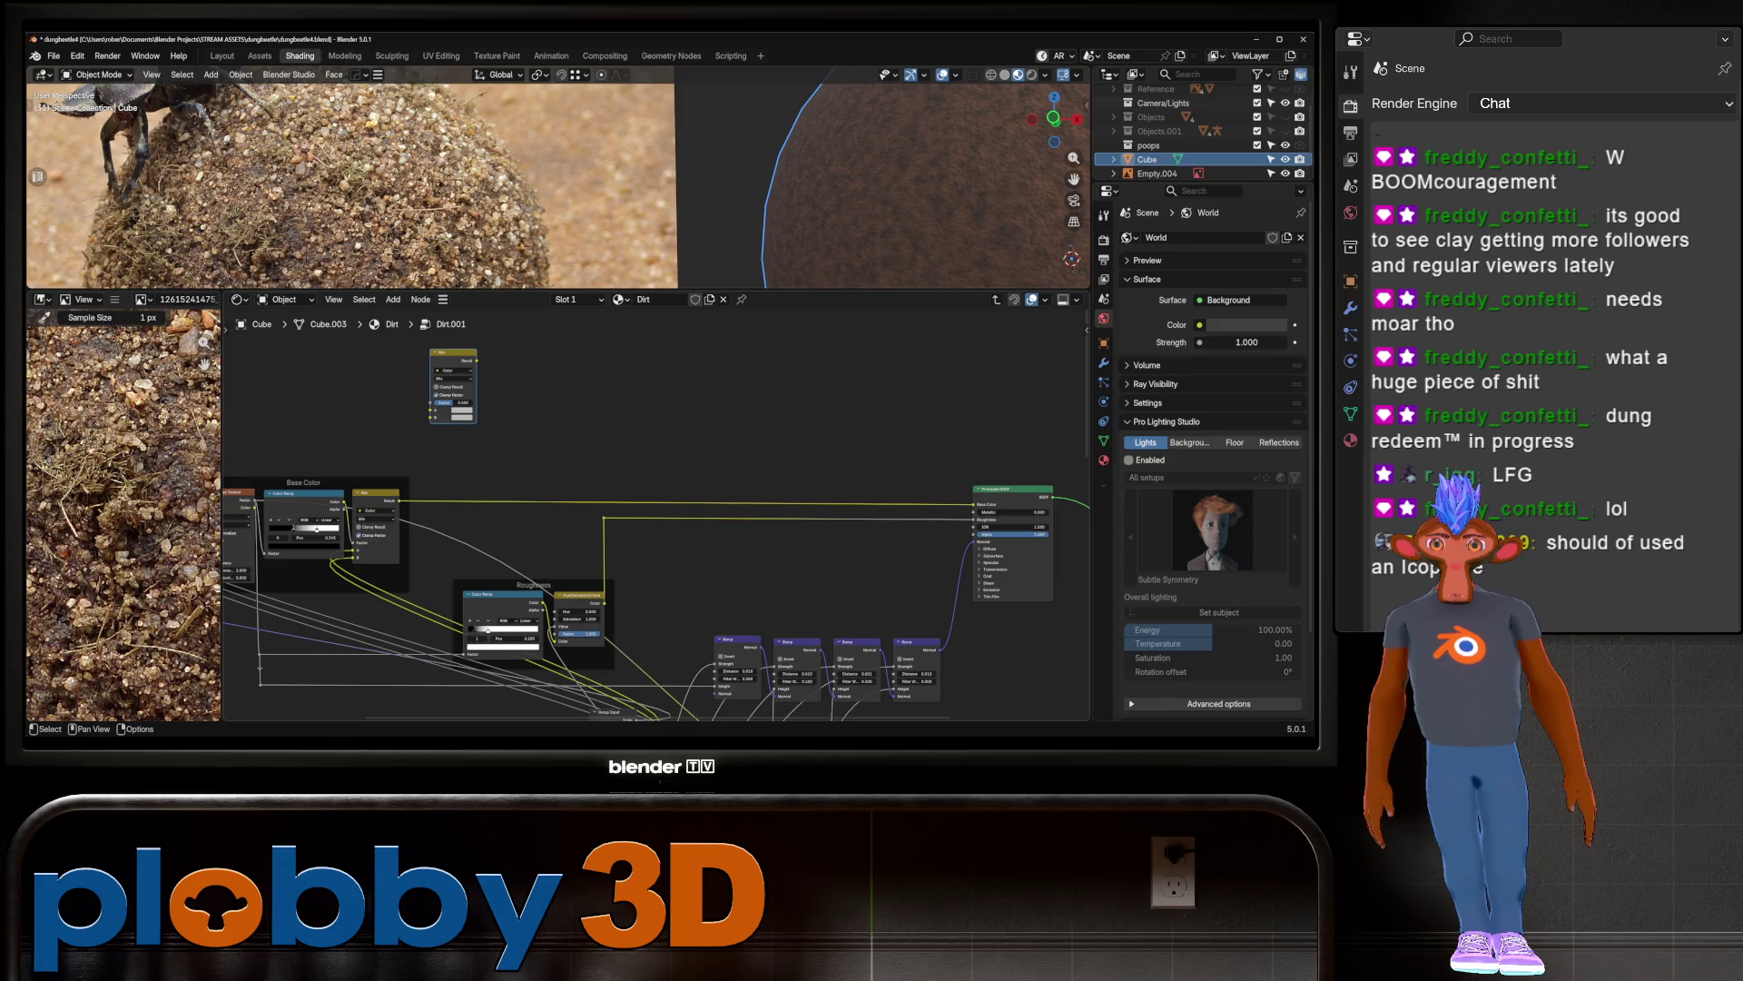
{"action": "left_click_drag", "start_coordinate": [452, 353], "coordinate": [664, 338]}
{"action": "key", "text": "shift+a"}
{"action": "type", "text": "color ramp"}
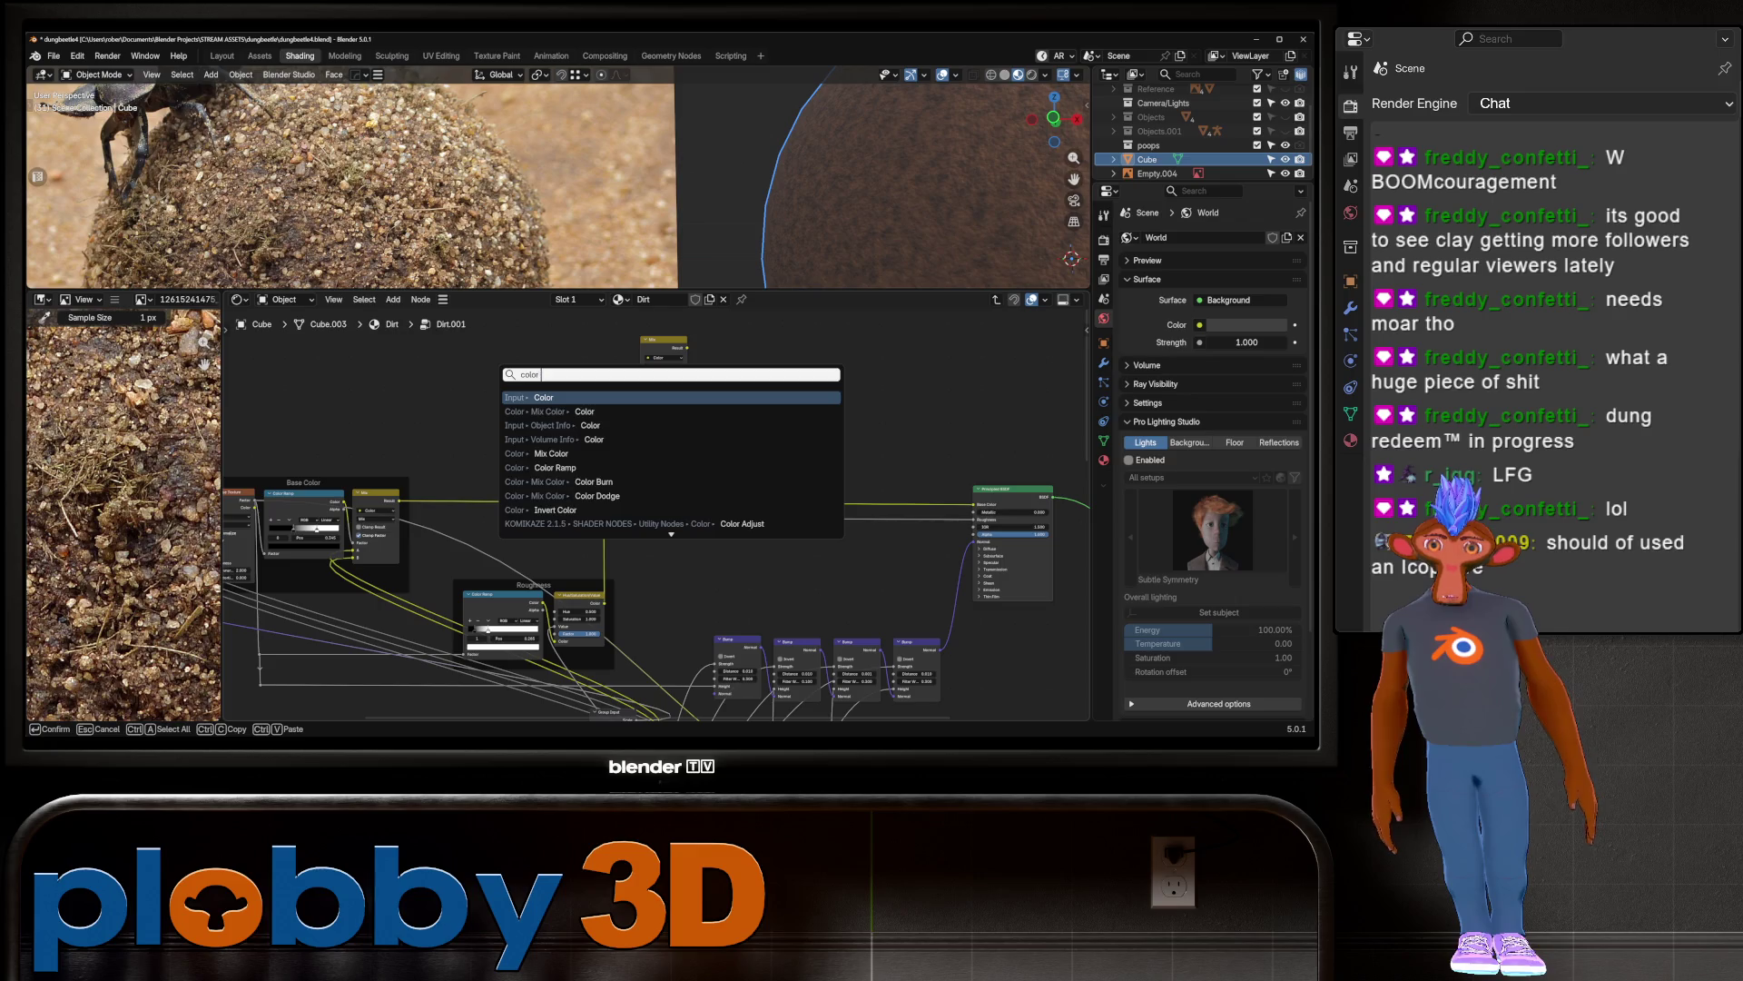
{"action": "key", "text": "Return"}
{"action": "left_click", "coordinate": [542, 382]}
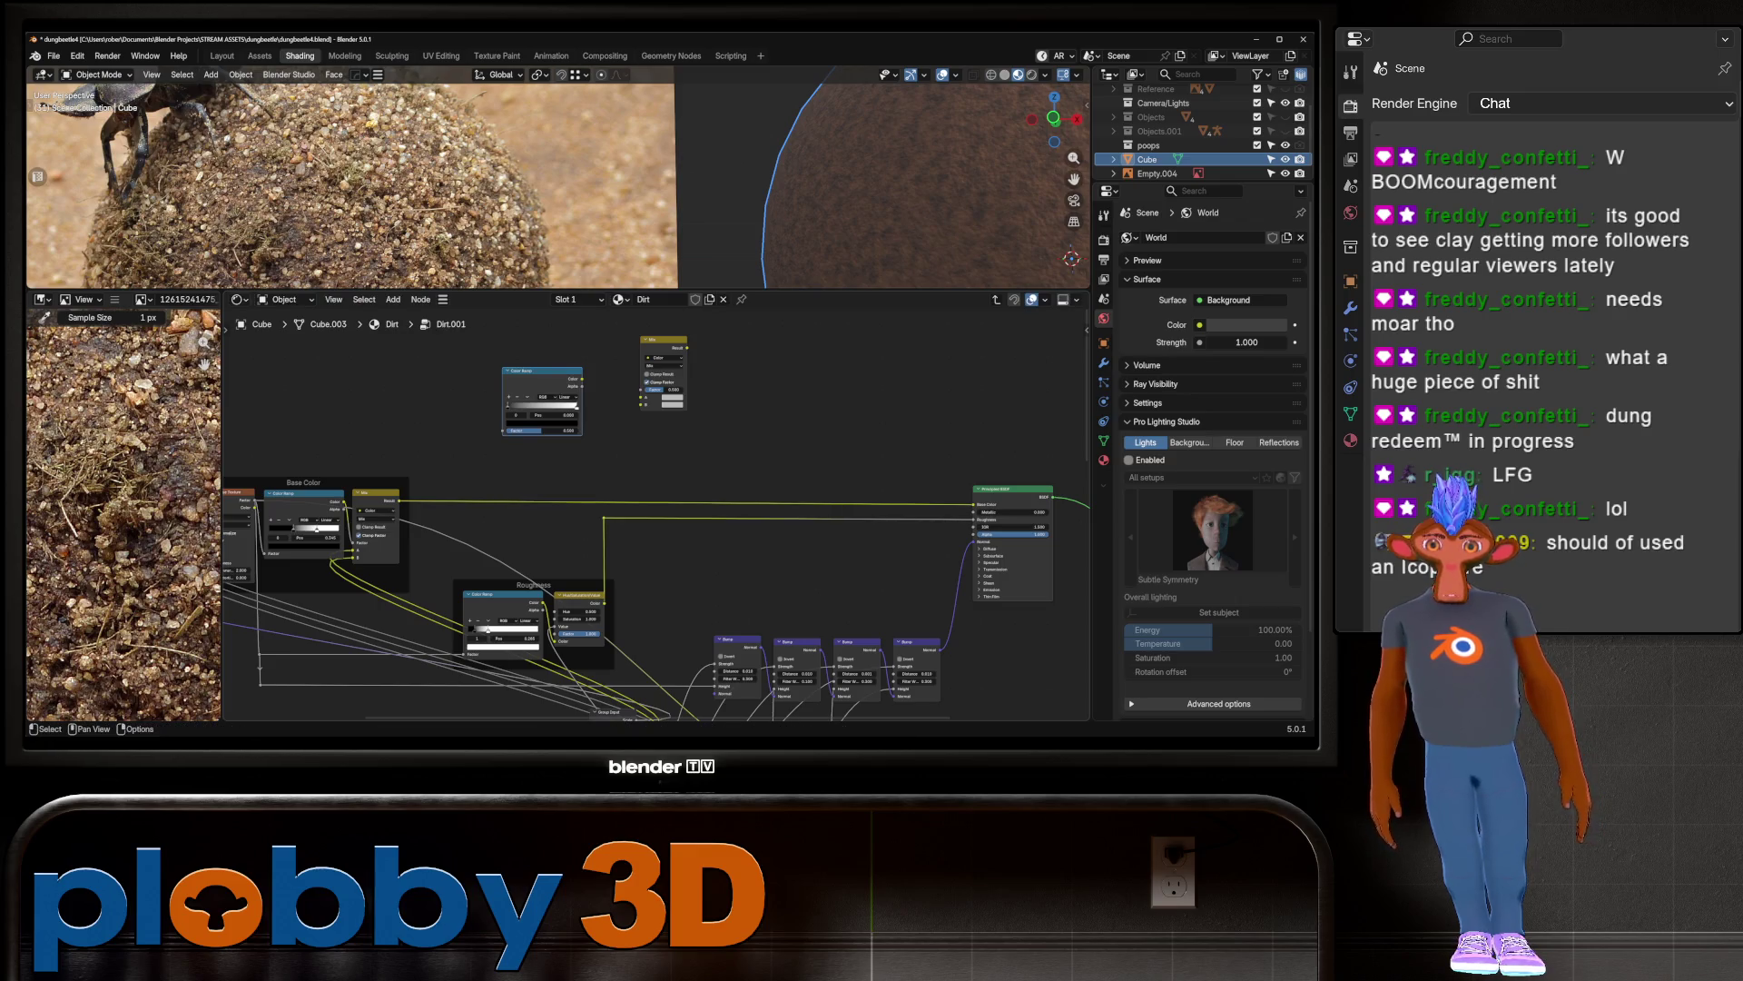
Step: Add a Voronoi Texture node beside the Color Ramp and Mix nodes
{"action": "key", "text": "shift+a"}
{"action": "type", "text": "voronoi"}
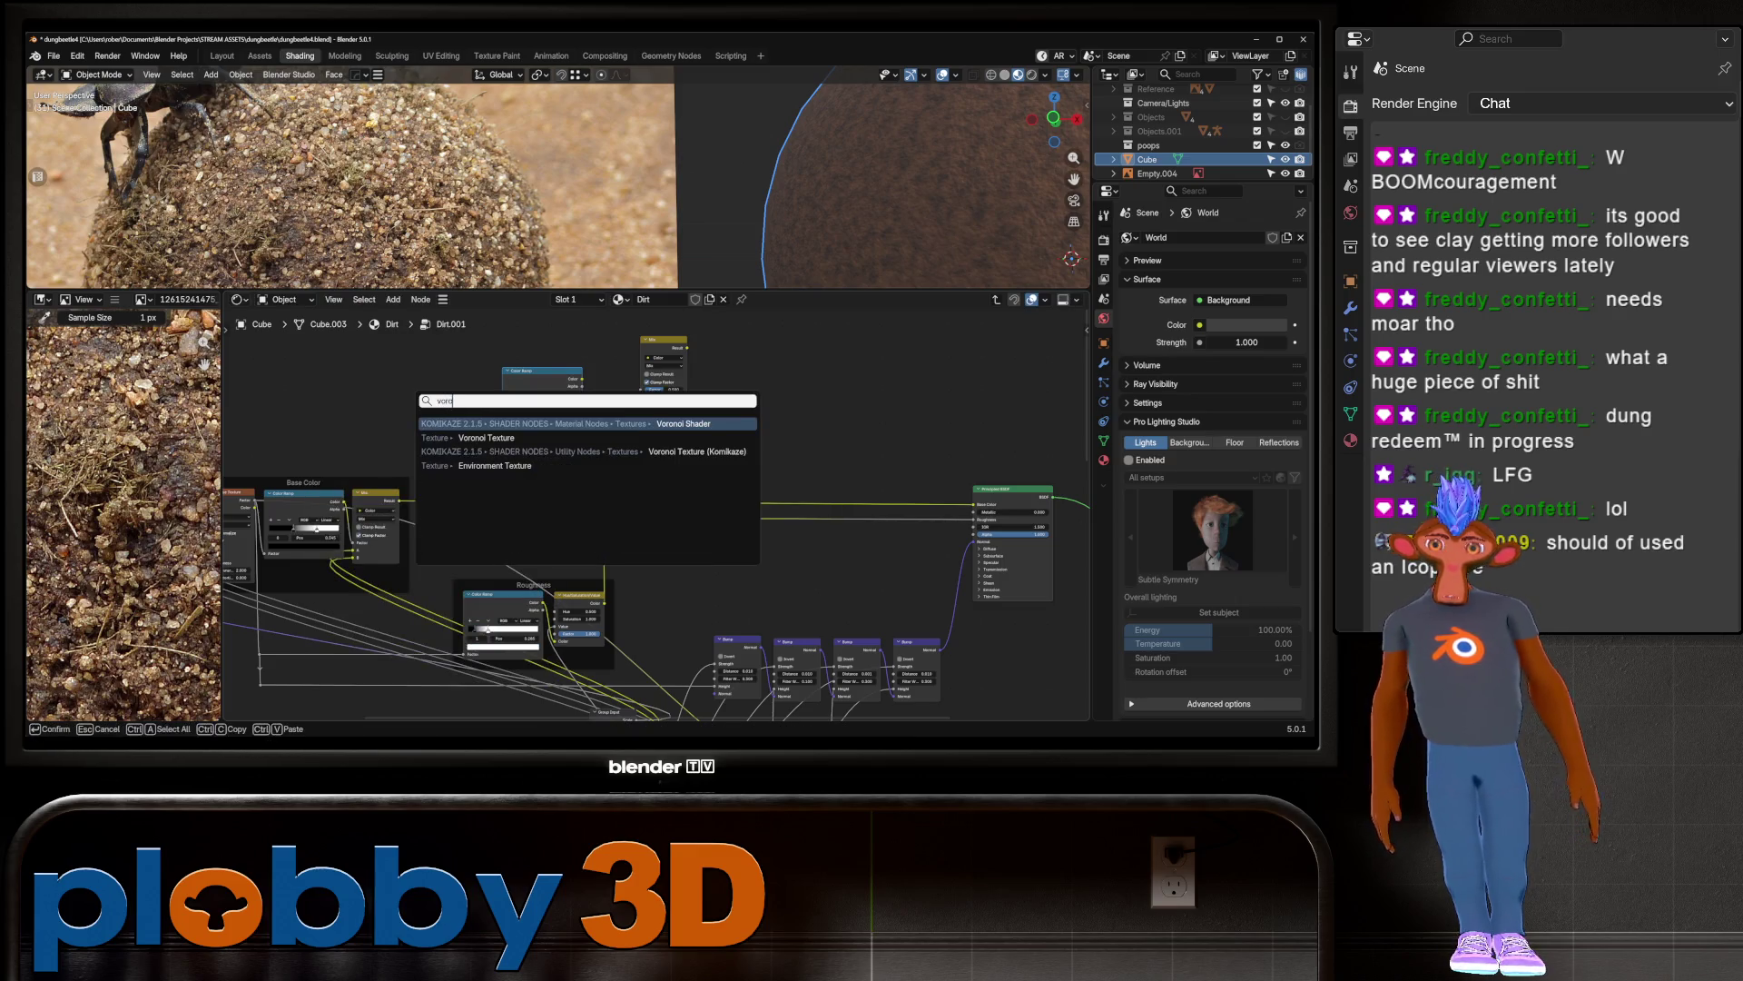
{"action": "key", "text": "Return"}
{"action": "left_click", "coordinate": [382, 344]}
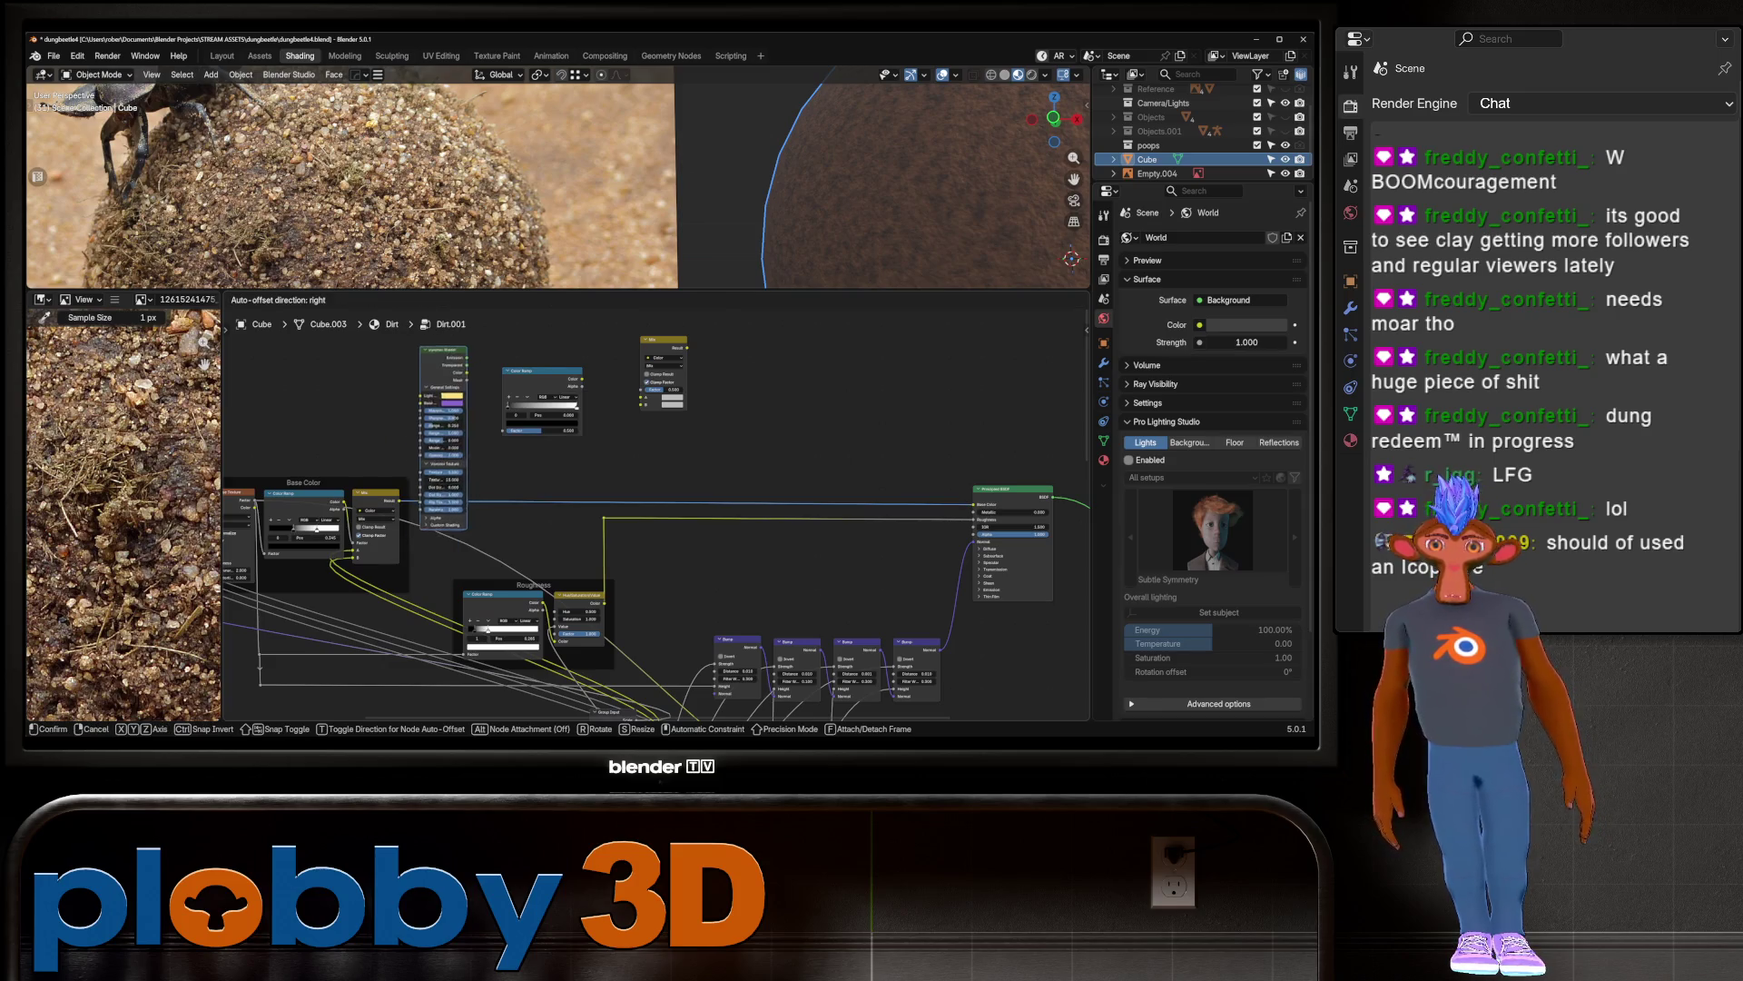
{"action": "key", "text": "shift+a"}
{"action": "type", "text": "voronoi"}
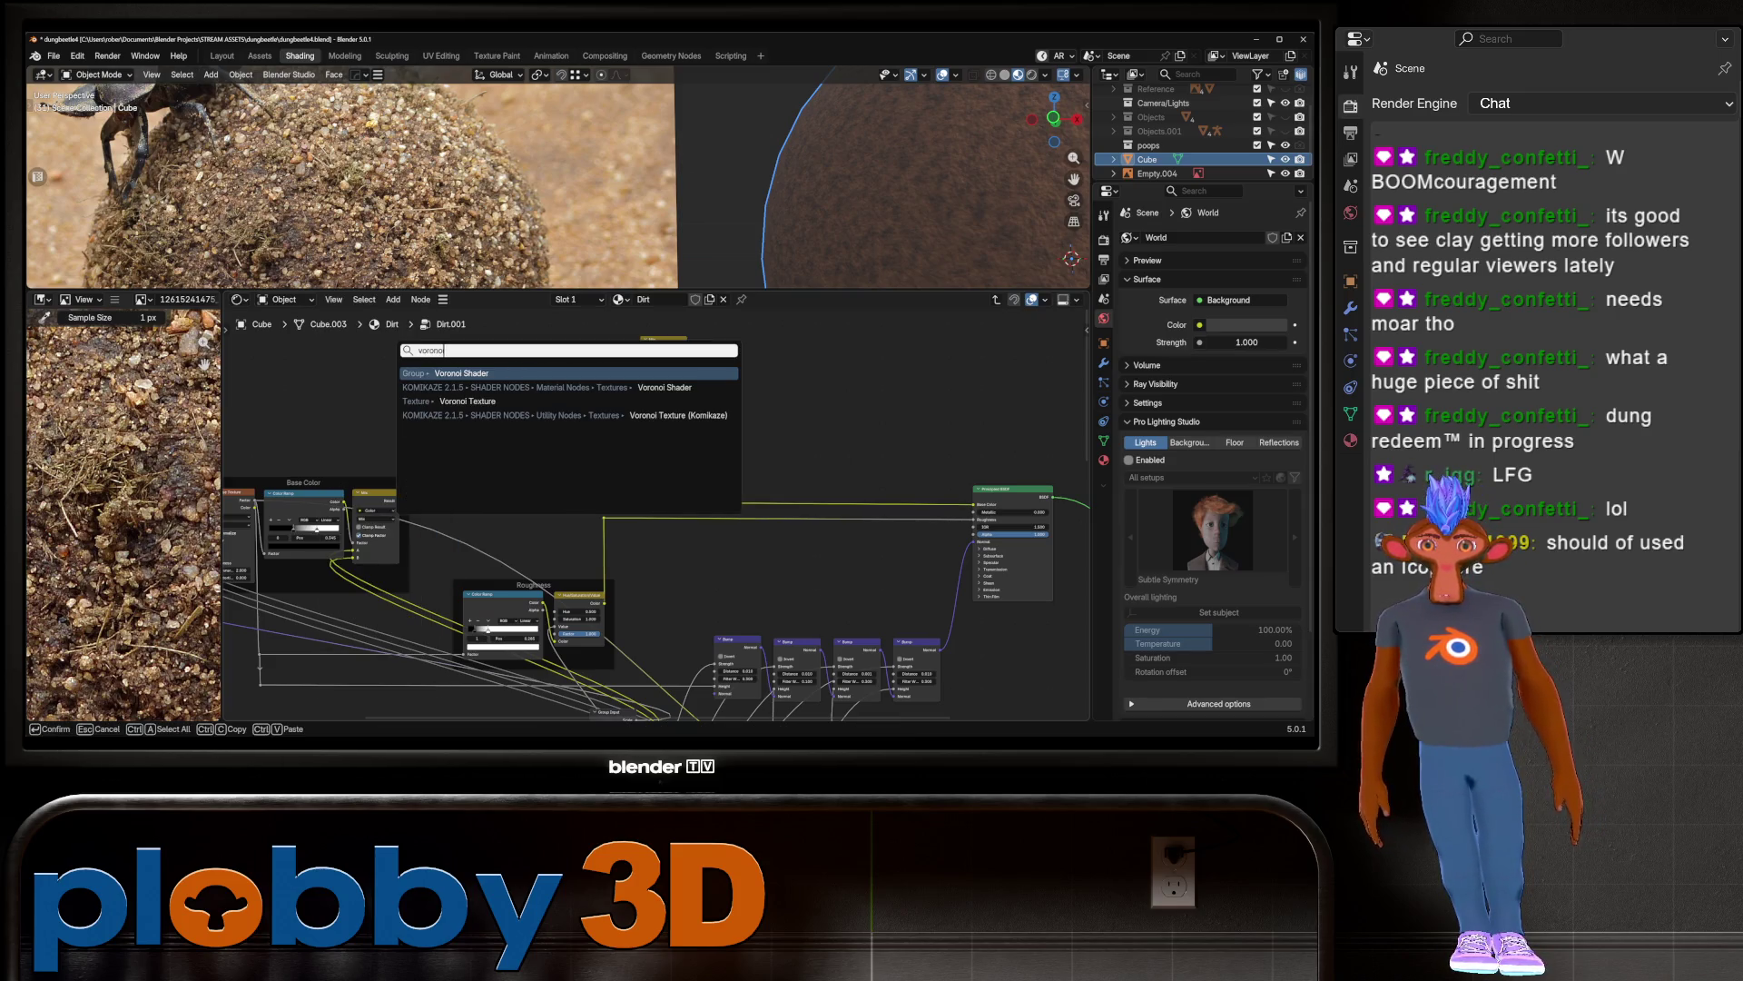
{"action": "key", "text": "Return"}
{"action": "key", "text": "Return"}
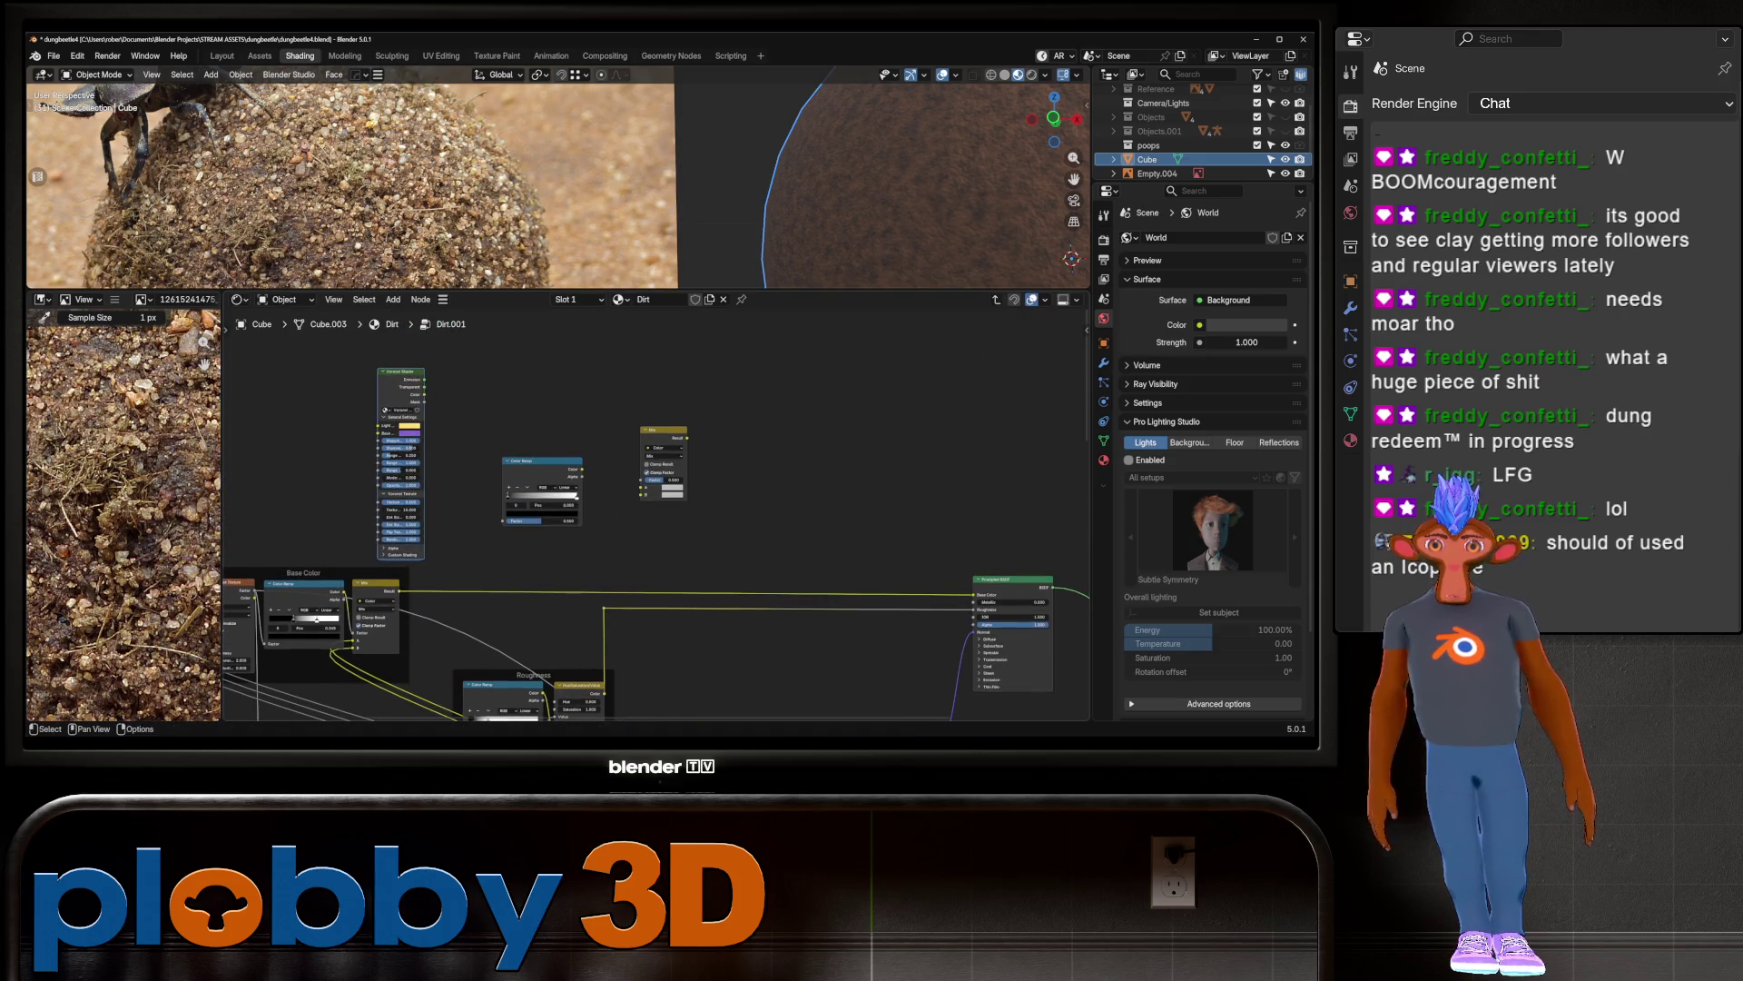
{"action": "scroll", "coordinate": [636, 509], "scroll_direction": "up", "scroll_amount": 2}
{"action": "key", "text": "x"}
{"action": "key", "text": "shift+a"}
{"action": "type", "text": "voronoi te"}
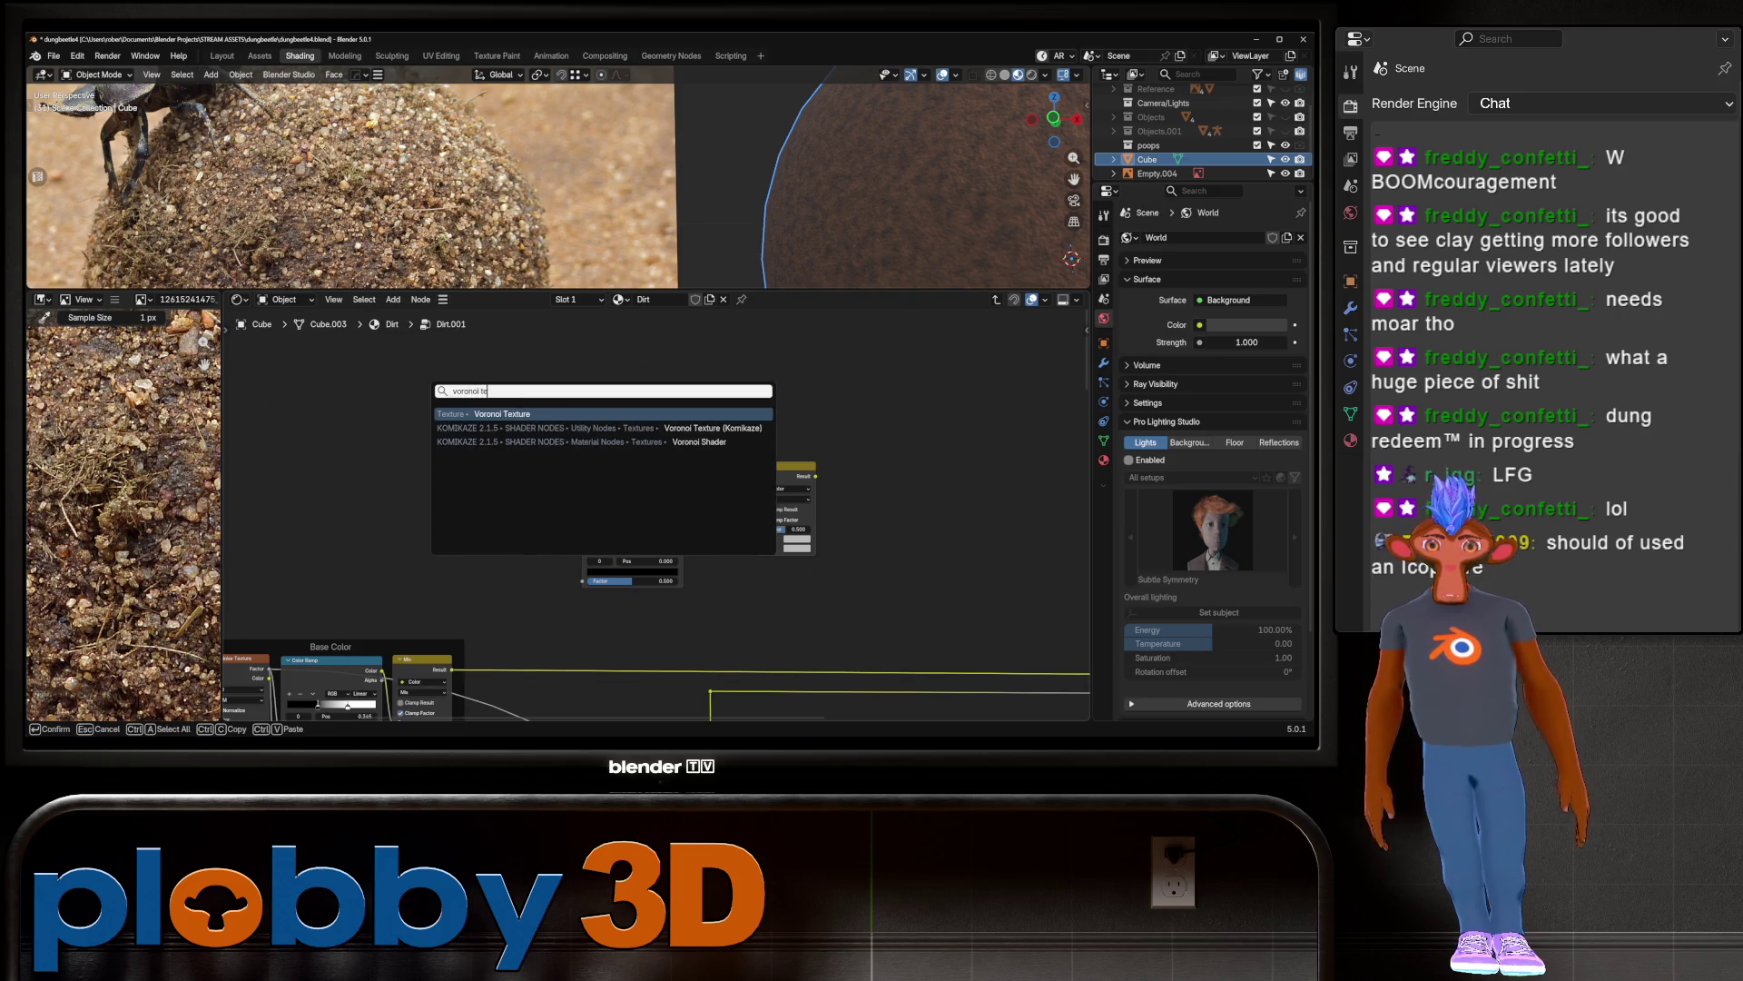
{"action": "key", "text": "Return"}
{"action": "key", "text": "Return"}
{"action": "scroll", "coordinate": [527, 499], "scroll_direction": "up", "scroll_amount": 1}
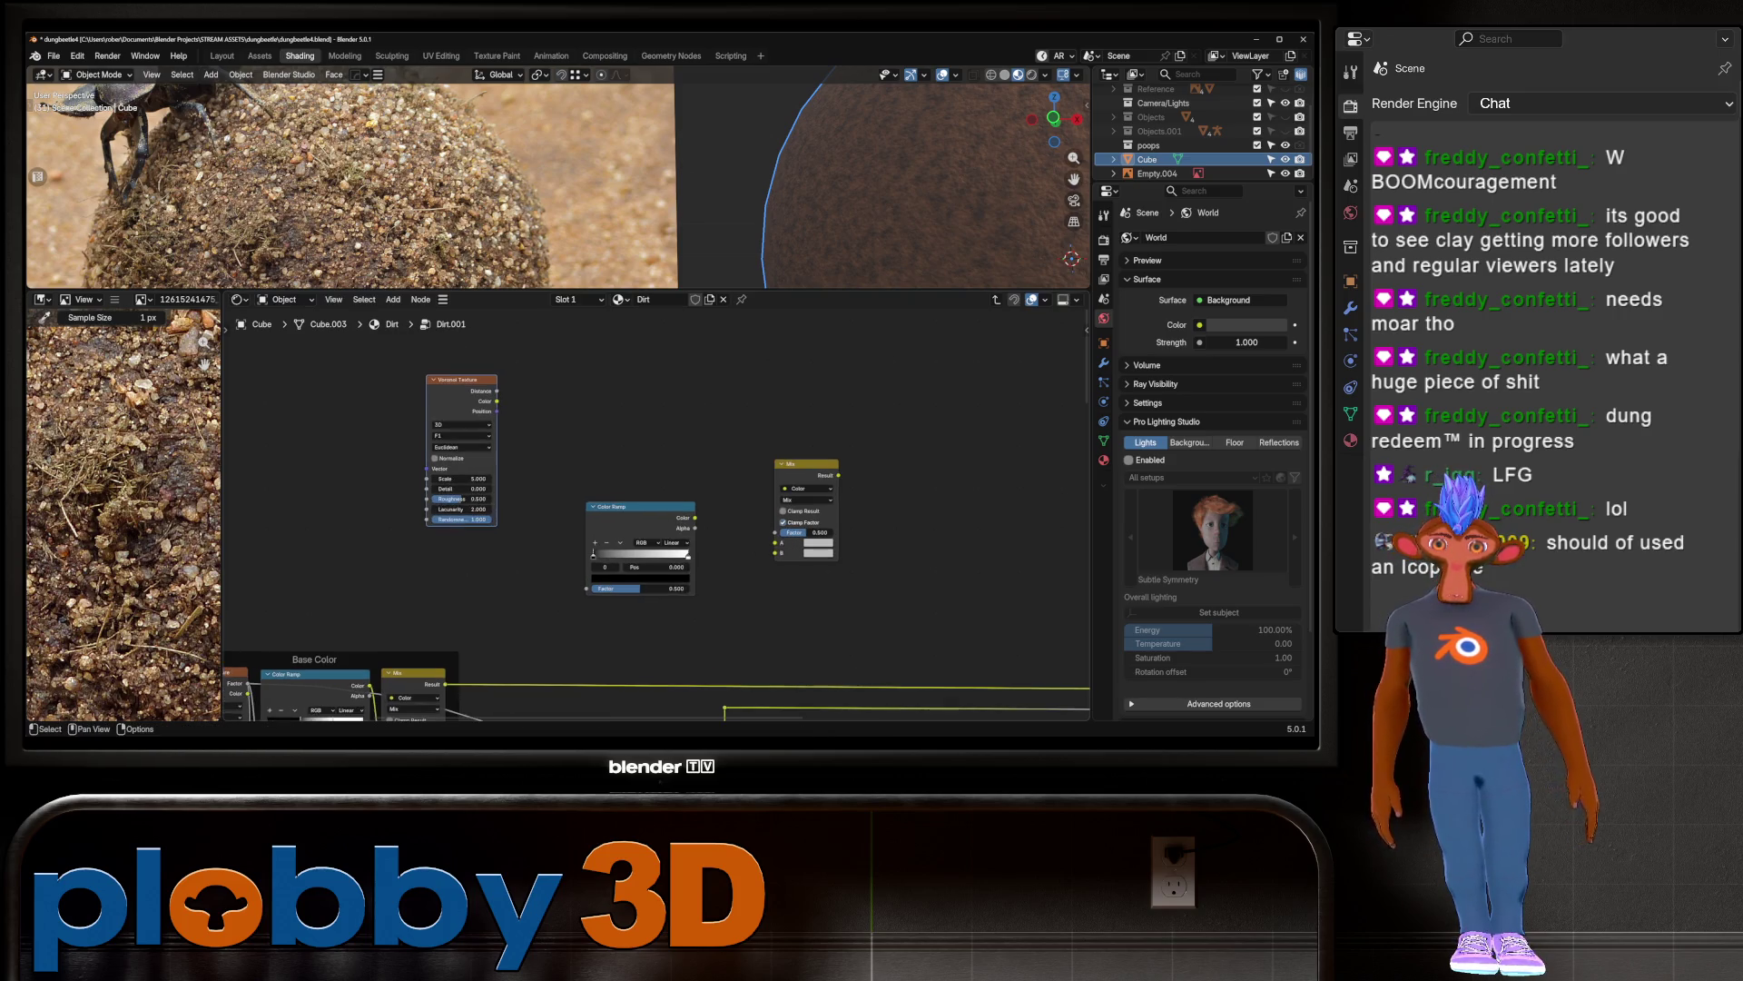
Step: Wire Texture Coordinate and Mapping into the Voronoi, and Voronoi Distance into the Color Ramp Factor
{"action": "key", "text": "ctrl+t"}
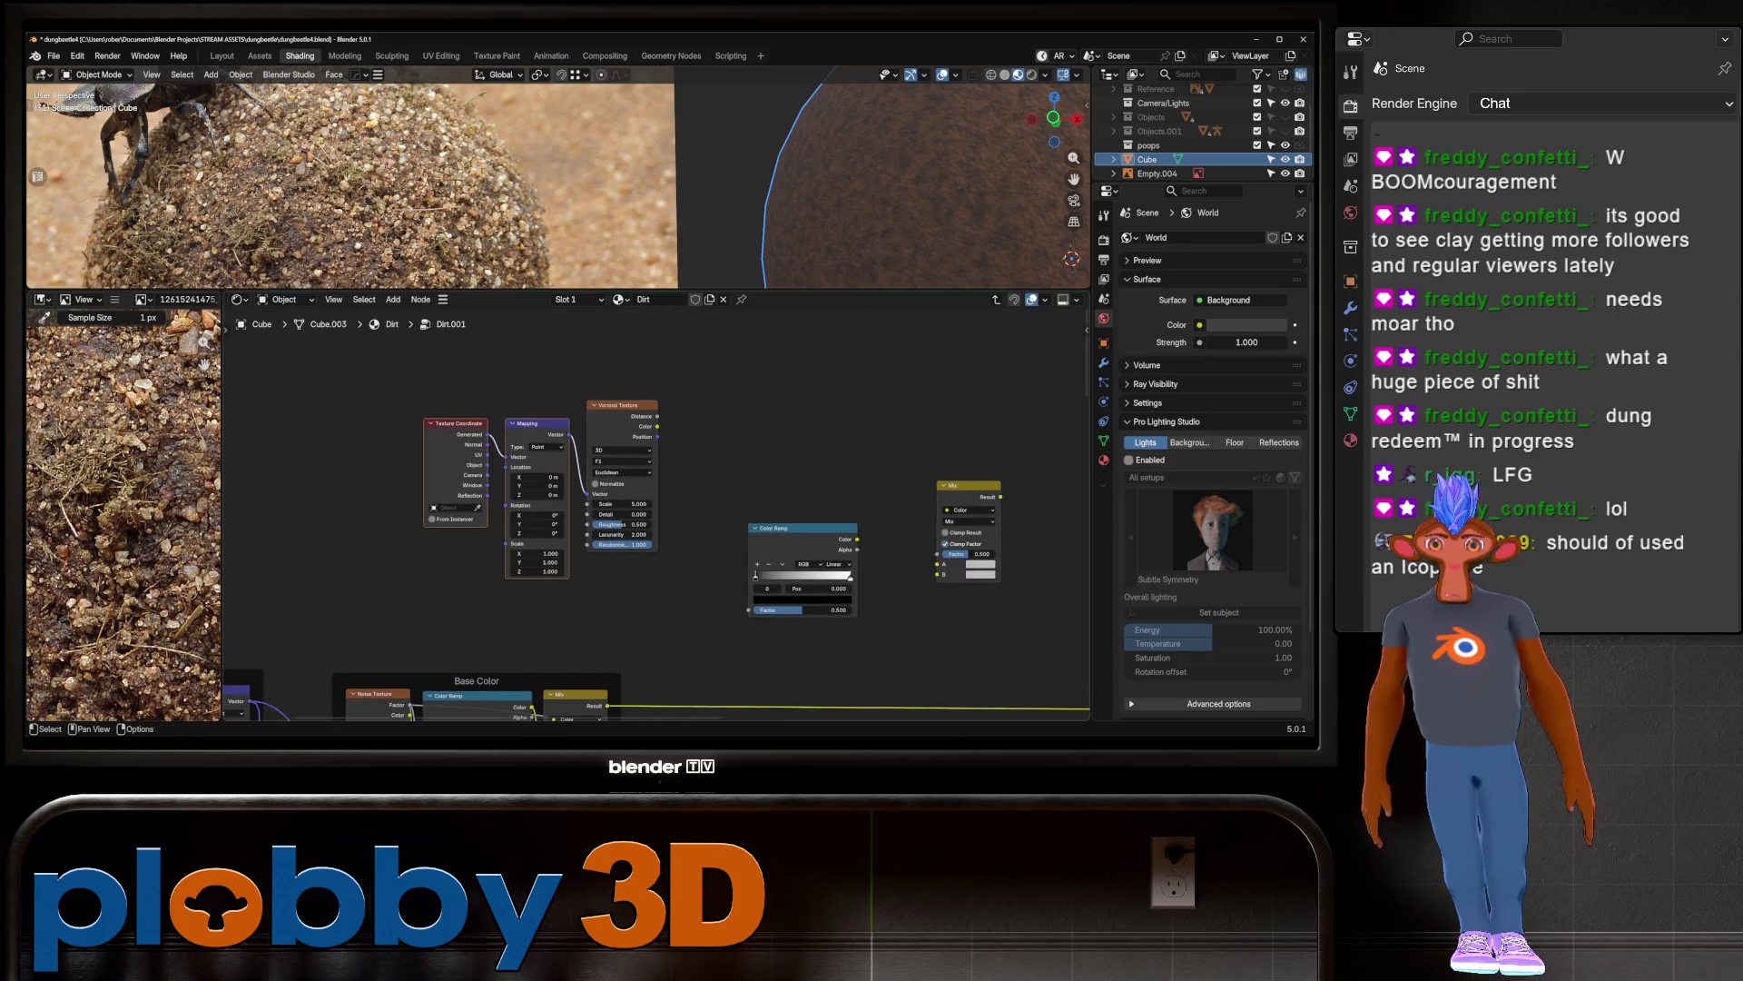
{"action": "mouse_move", "coordinate": [654, 508]}
{"action": "middle_mouse_down"}
{"action": "mouse_move", "coordinate": [400, 477]}
{"action": "mouse_move", "coordinate": [435, 483]}
{"action": "middle_mouse_up"}
{"action": "scroll", "coordinate": [655, 545], "scroll_direction": "down", "scroll_amount": 1, "text": "shift"}
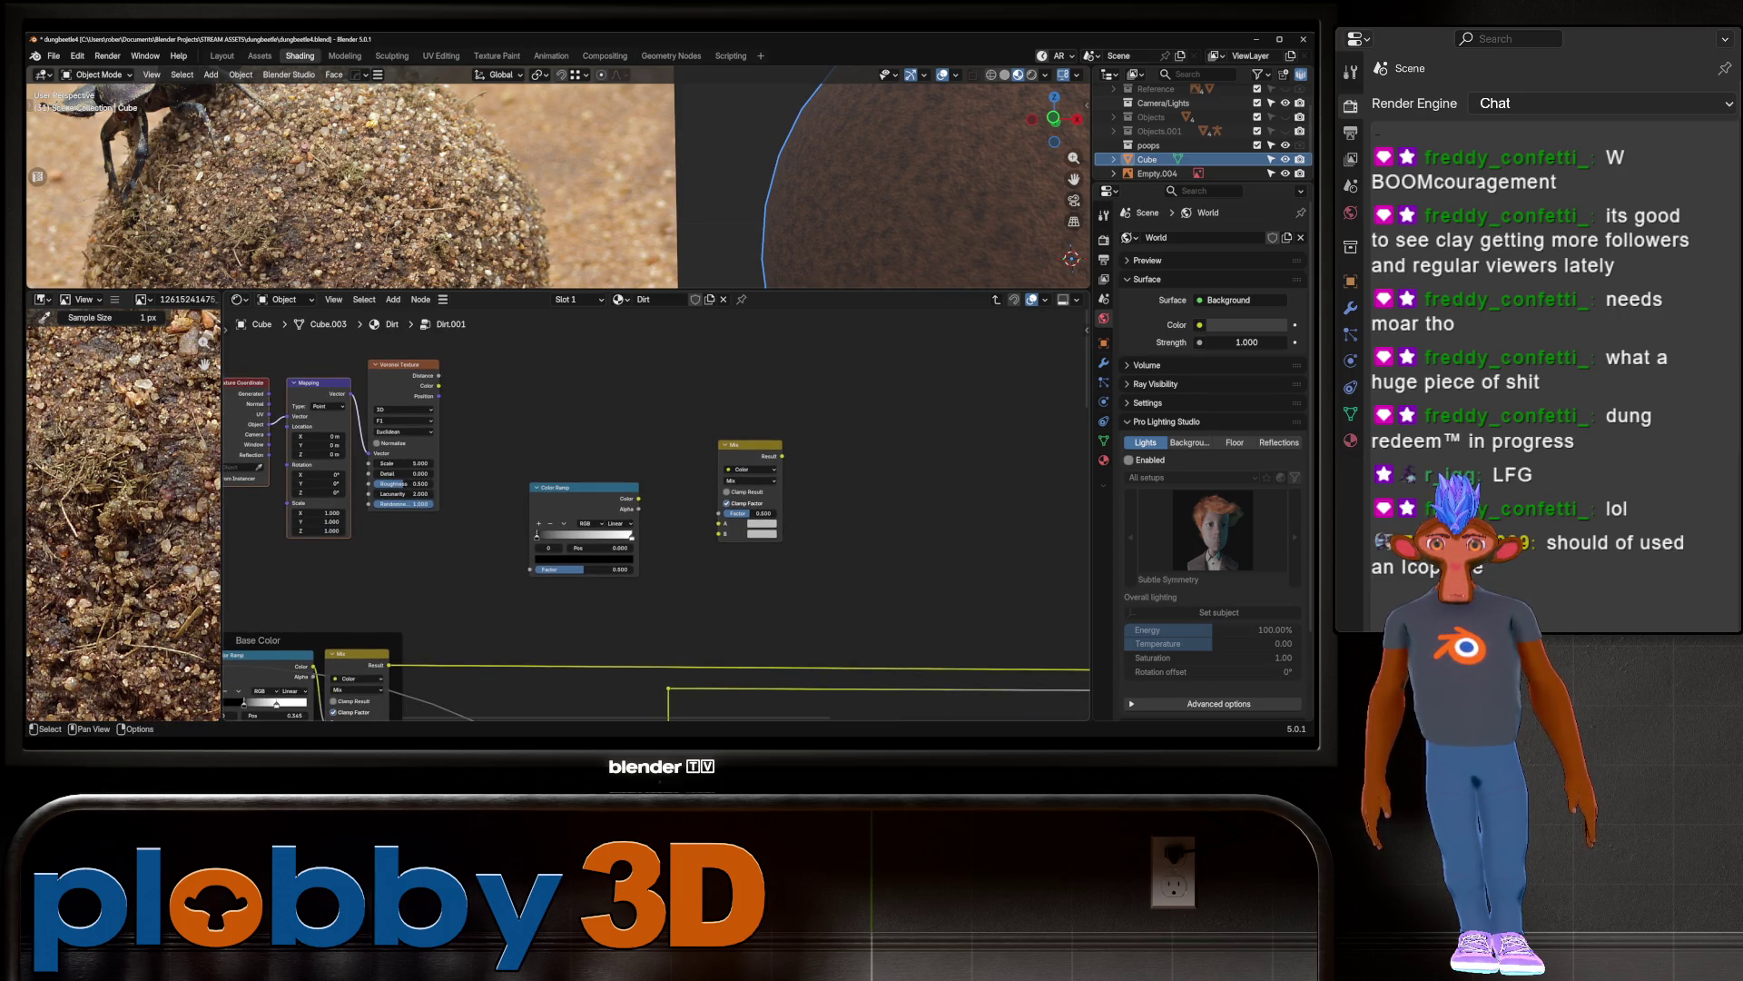
{"action": "left_click_drag", "start_coordinate": [438, 375], "coordinate": [531, 569]}
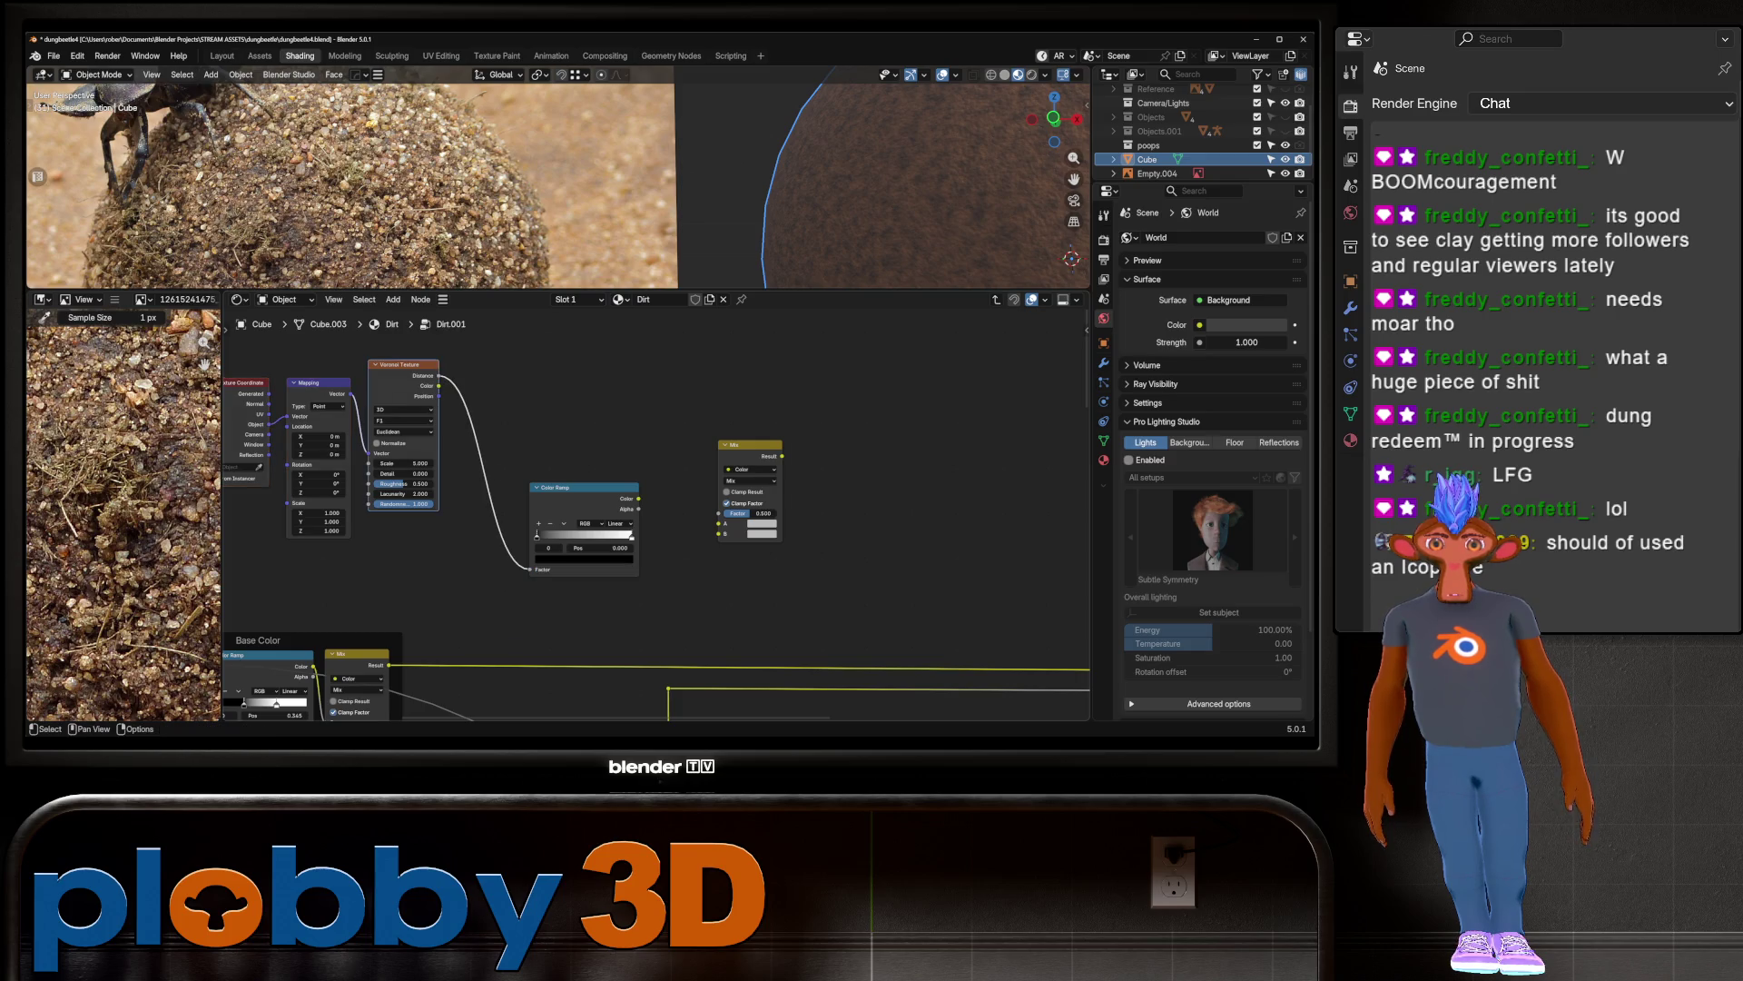
Step: Sample dirt colours from the reference image into the Color Ramp
{"action": "key", "text": "e"}
{"action": "left_click_drag", "start_coordinate": [54, 409], "coordinate": [181, 635]}
{"action": "scroll", "coordinate": [581, 508], "scroll_direction": "up", "scroll_amount": 2}
{"action": "left_click", "coordinate": [536, 505]}
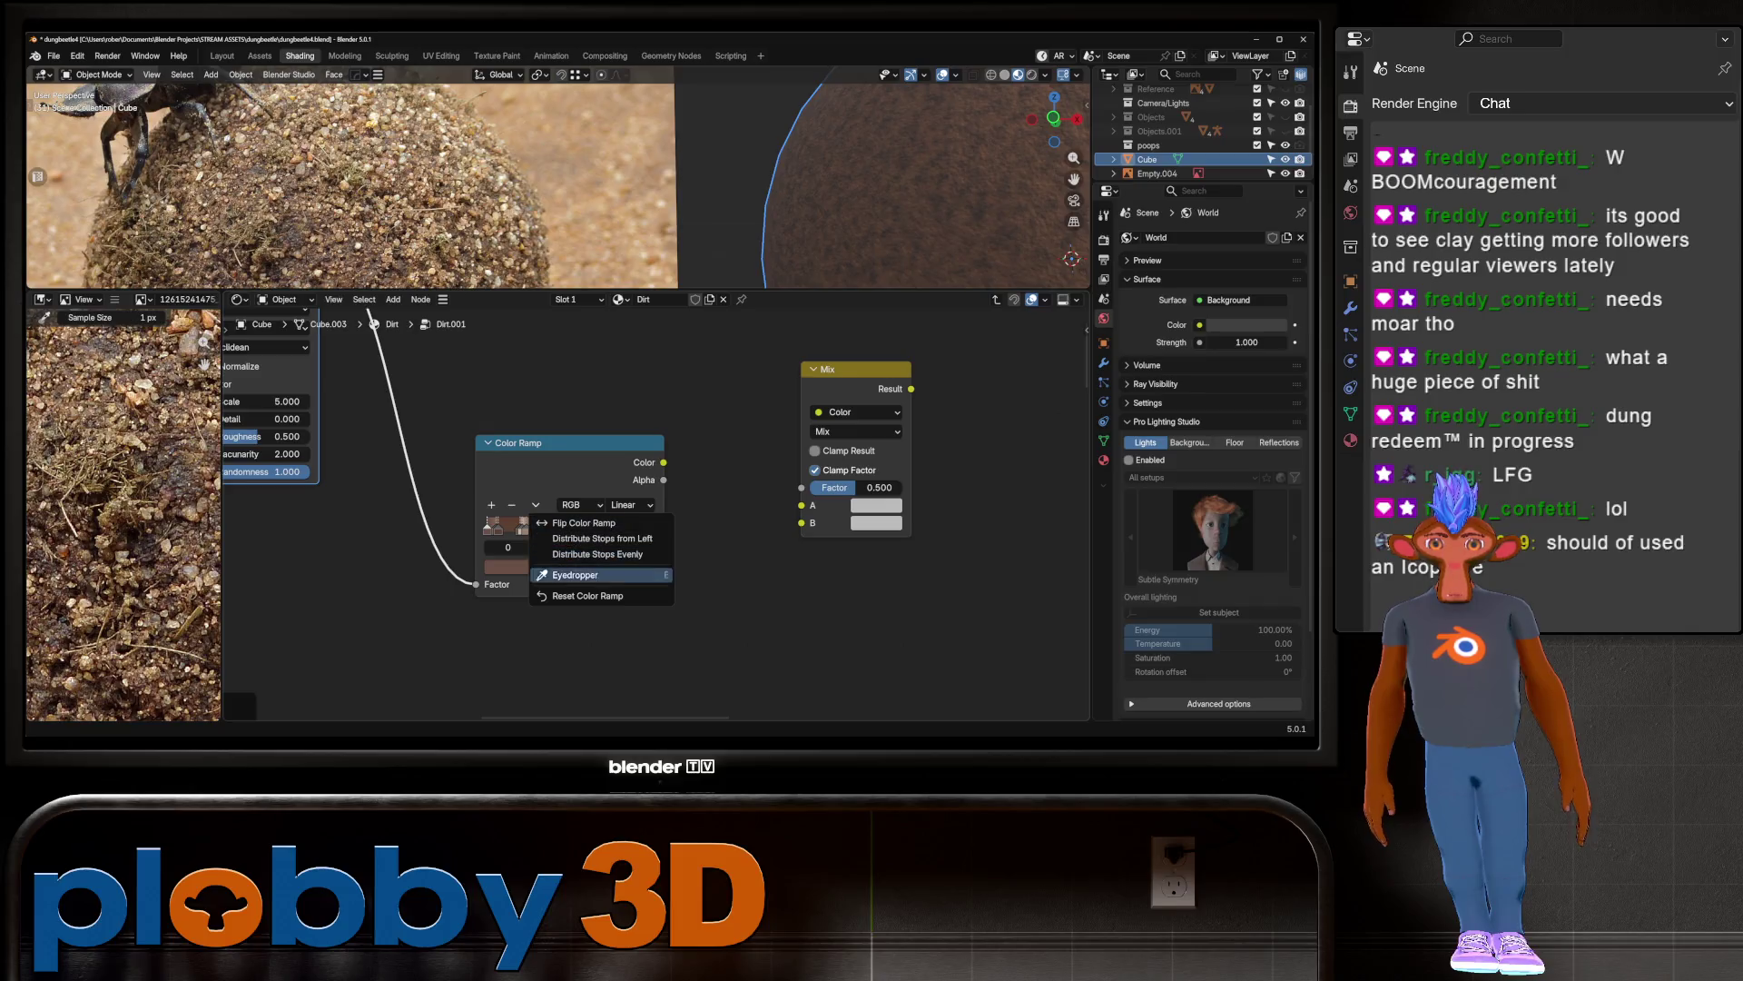
{"action": "left_click", "coordinate": [590, 539]}
{"action": "scroll", "coordinate": [549, 585], "scroll_direction": "up", "scroll_amount": 1}
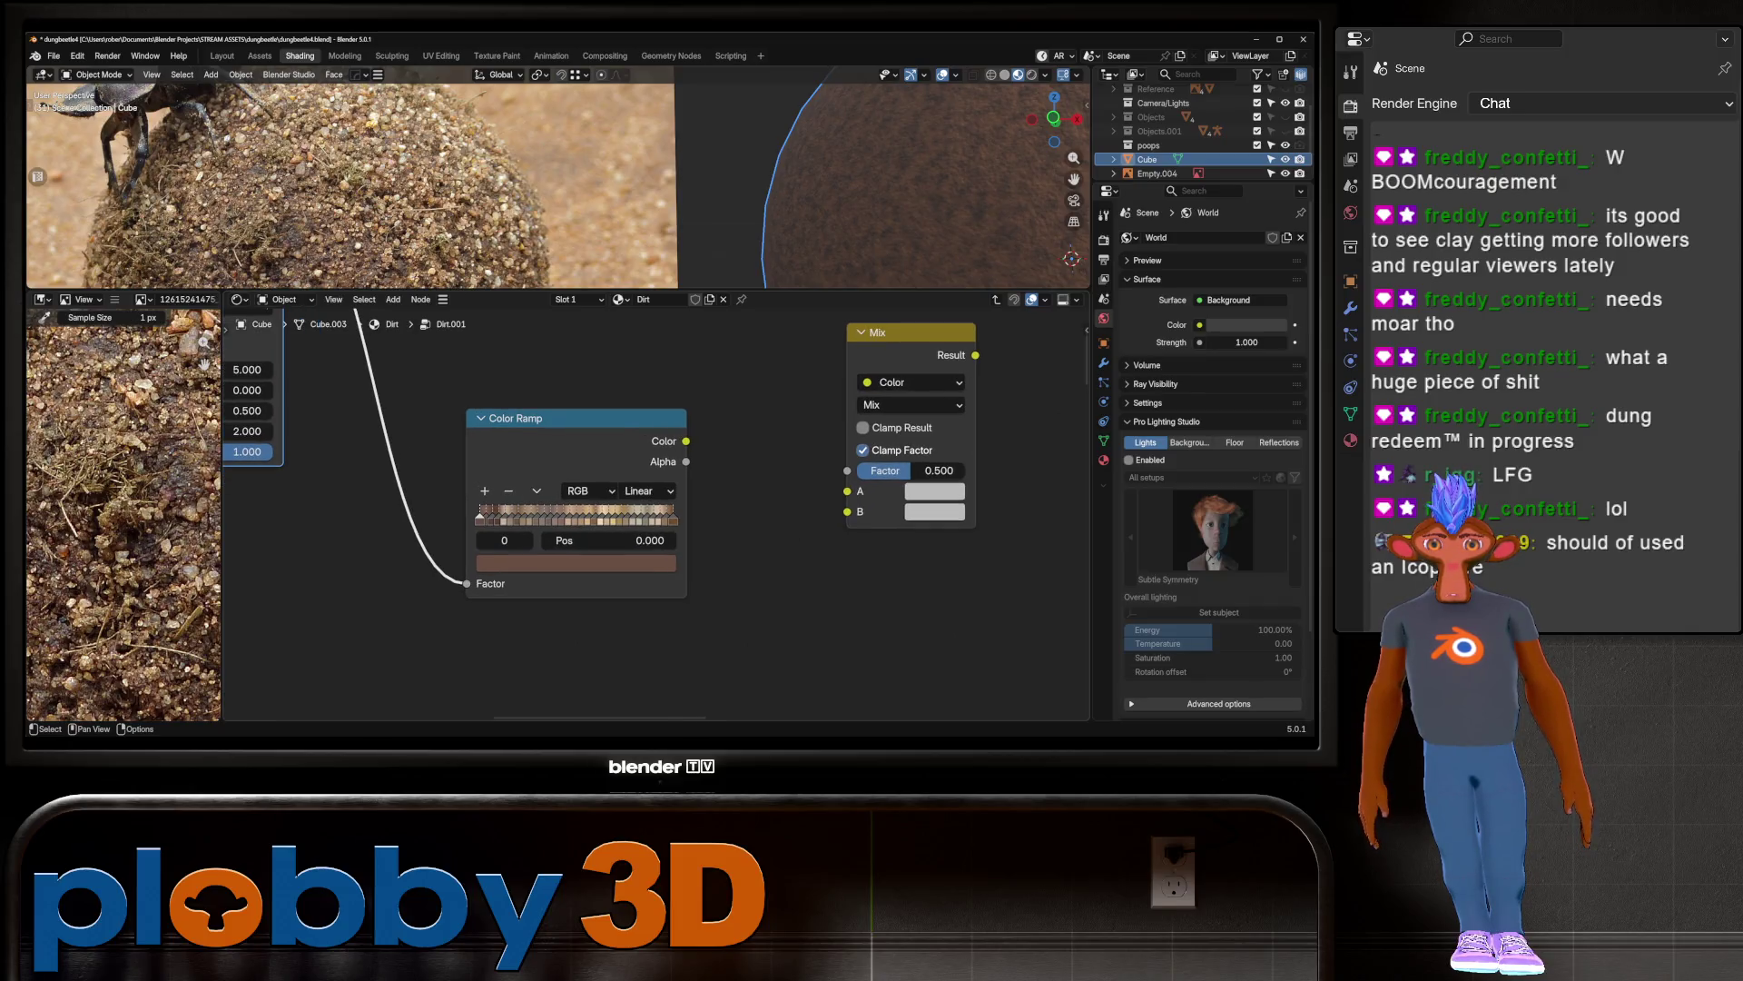
Step: Set the Color Ramp interpolation to Linear
{"action": "left_click", "coordinate": [641, 490]}
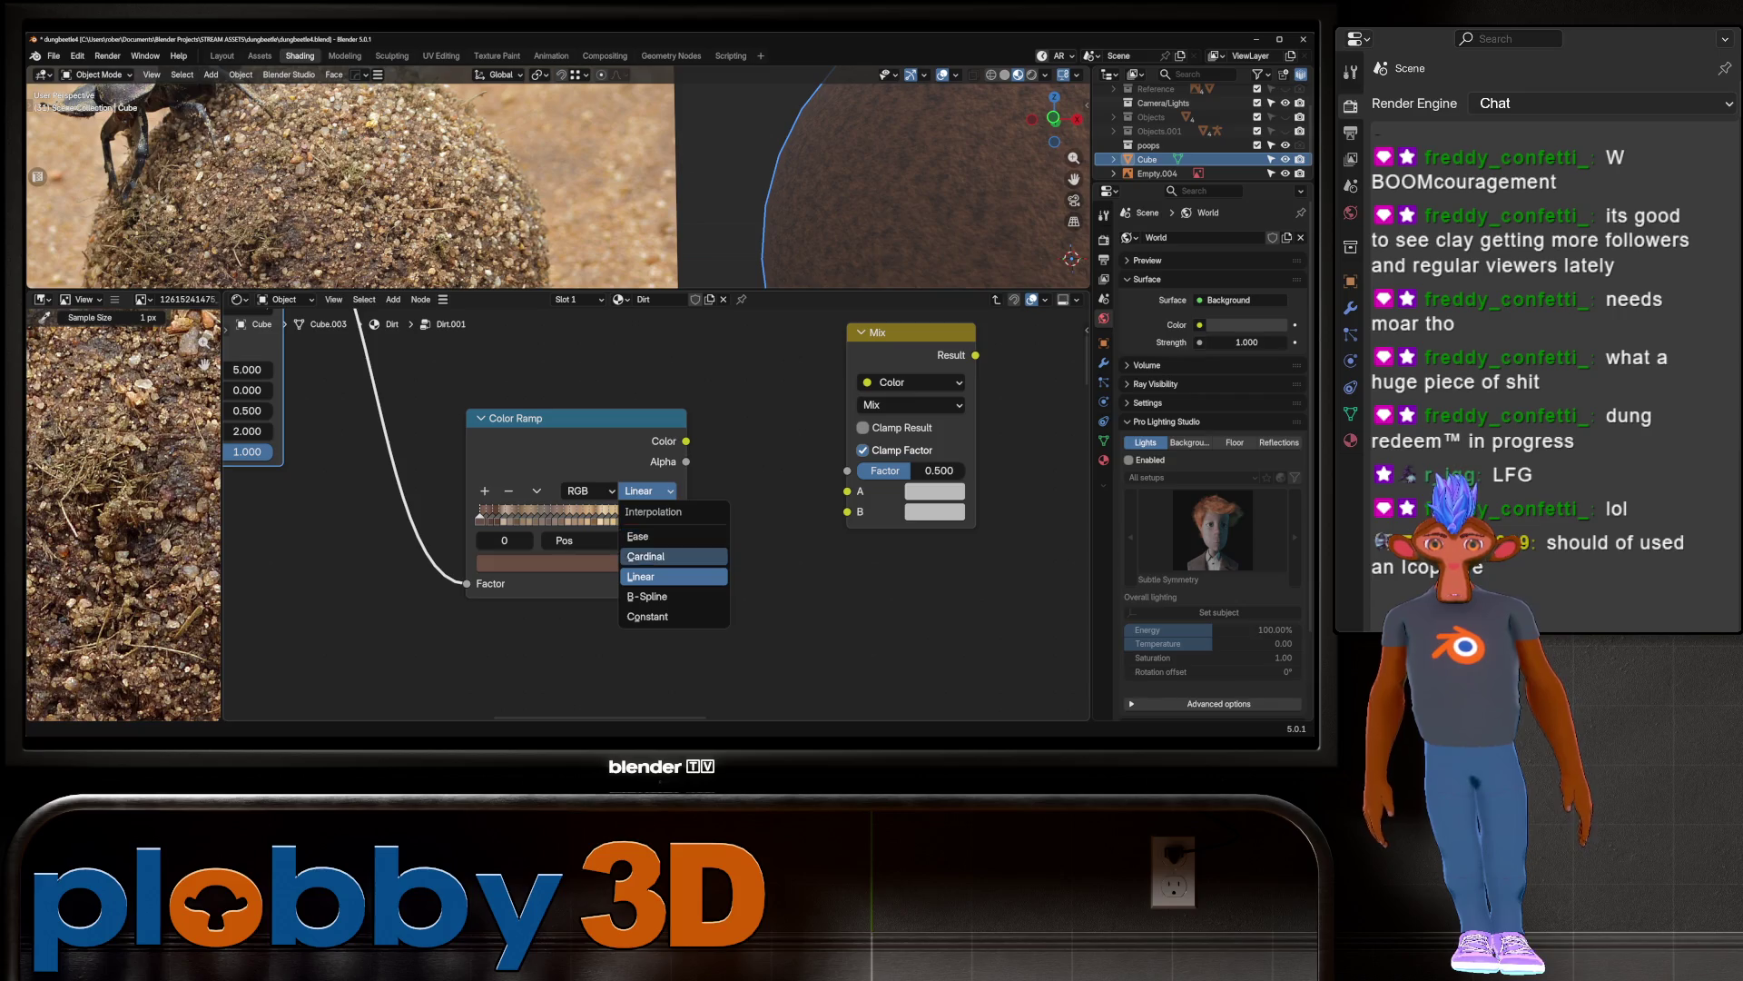
{"action": "left_click", "coordinate": [650, 551]}
{"action": "scroll", "coordinate": [466, 630], "scroll_direction": "down", "scroll_amount": 3}
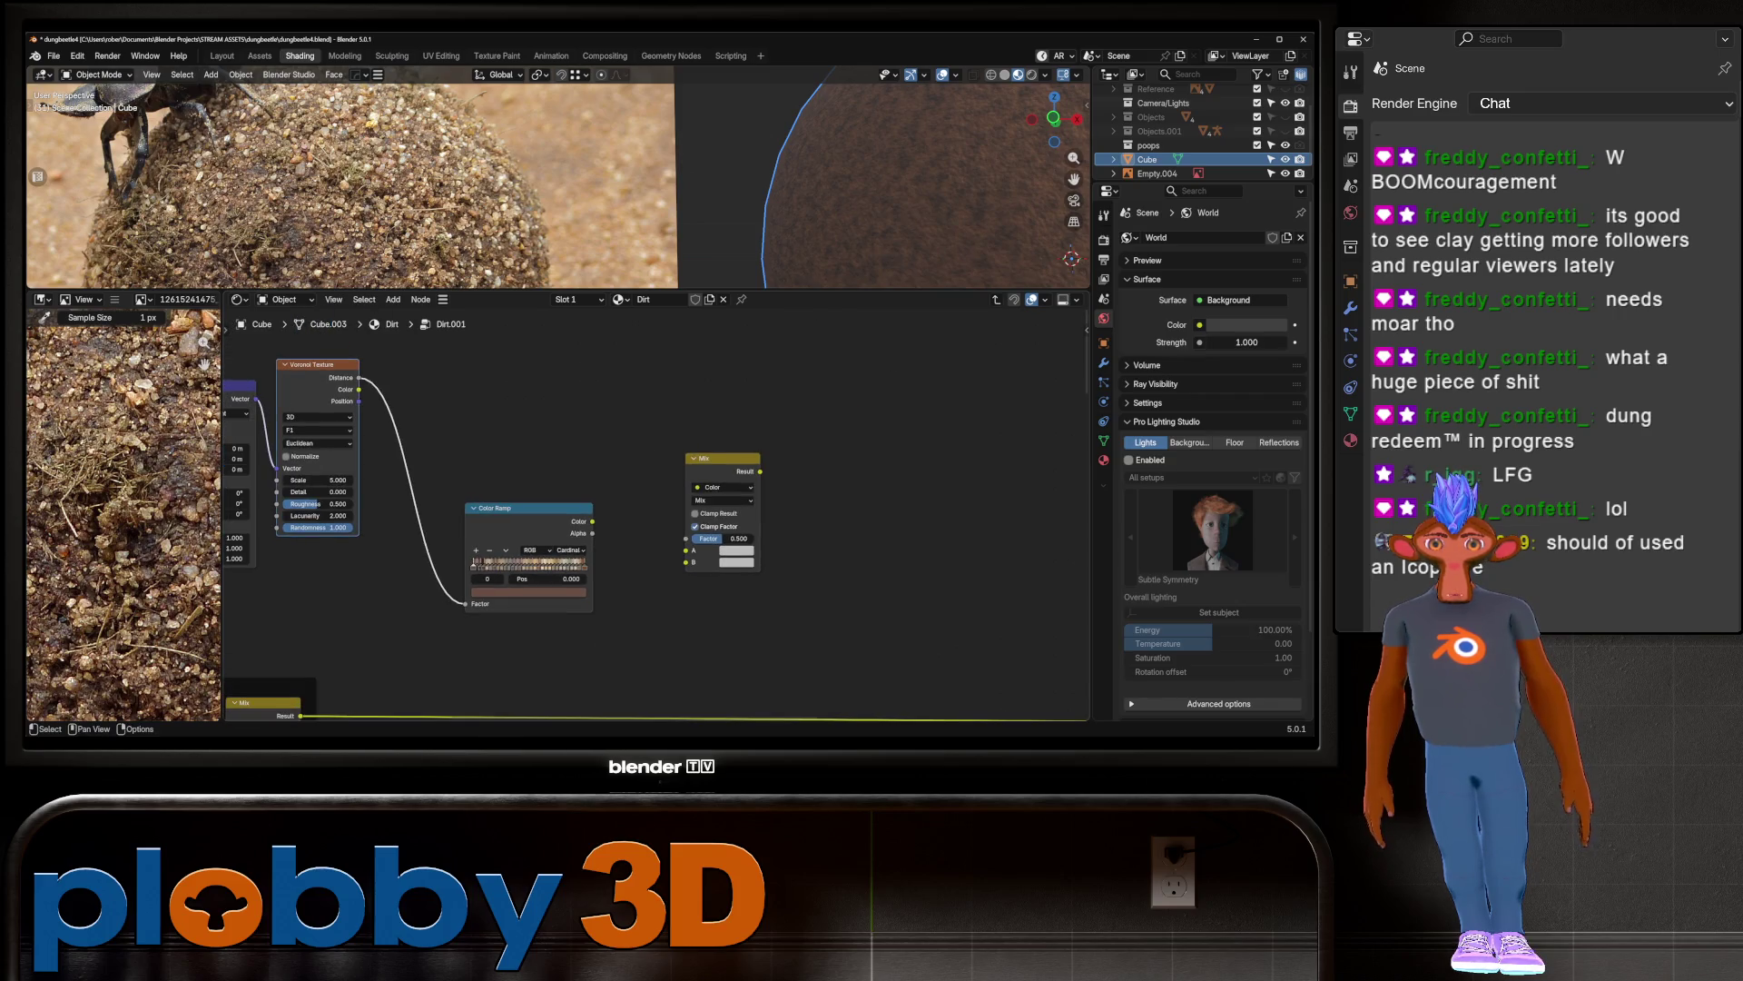
{"action": "left_click", "coordinate": [570, 550]}
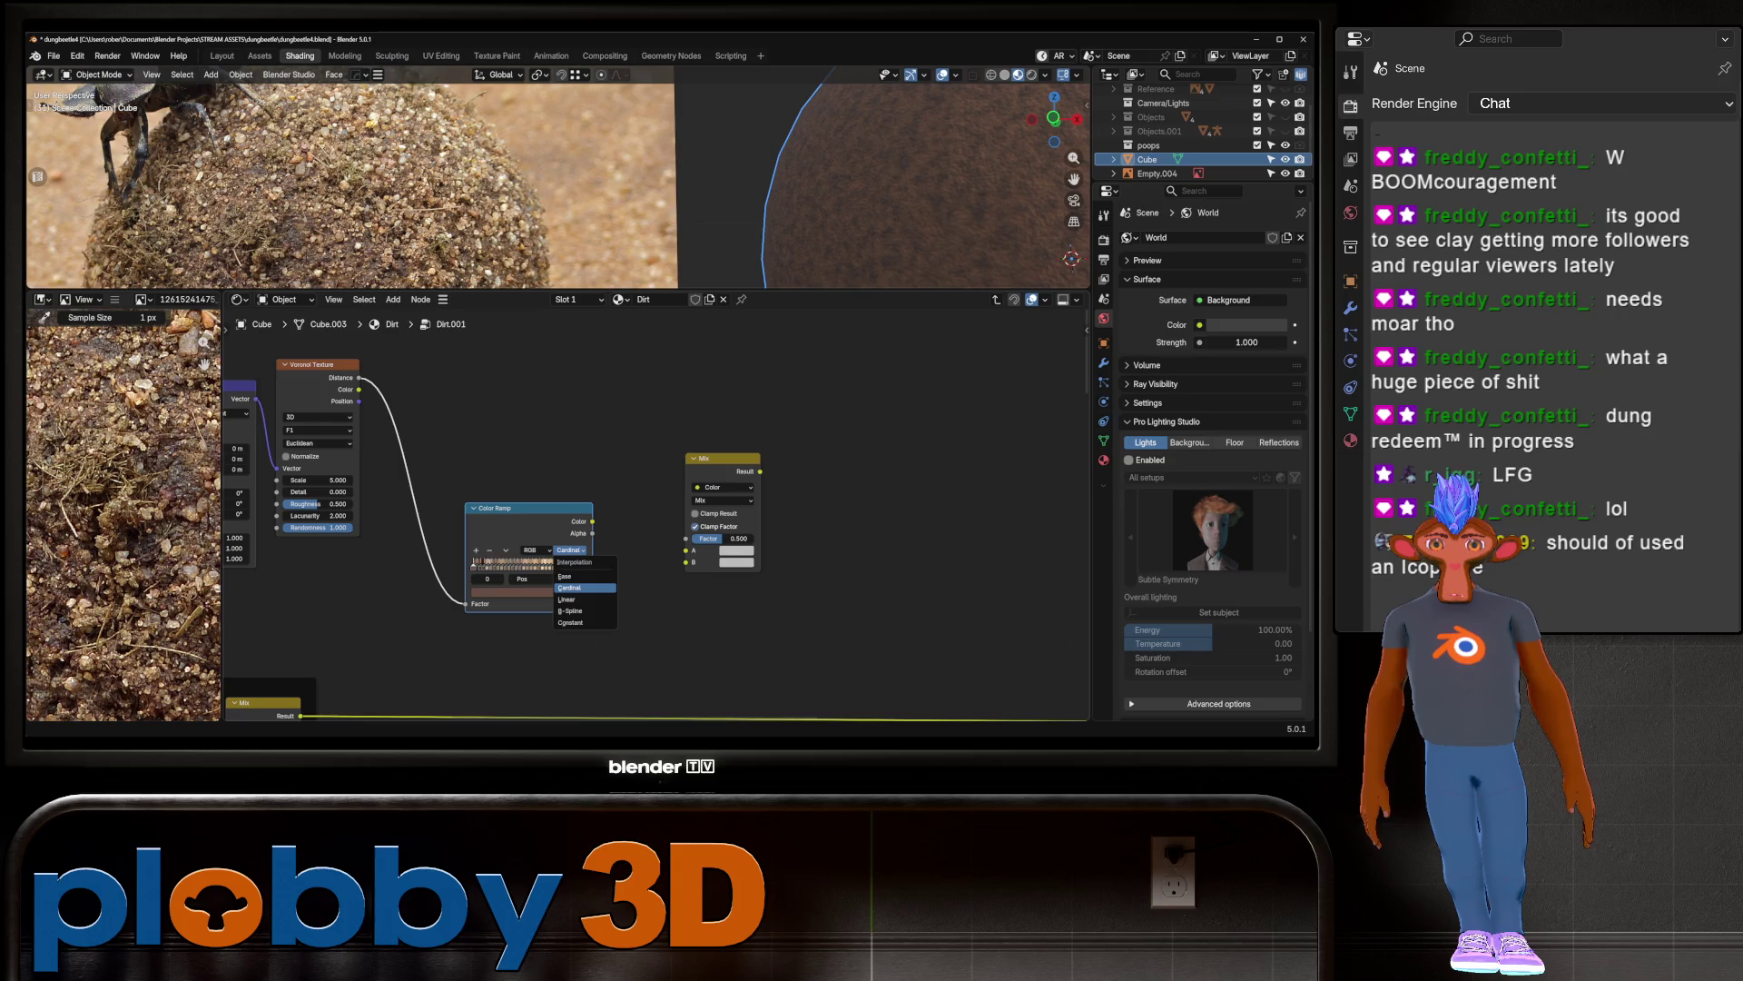
{"action": "left_click", "coordinate": [566, 600]}
{"action": "scroll", "coordinate": [655, 345], "scroll_direction": "down", "scroll_amount": 2}
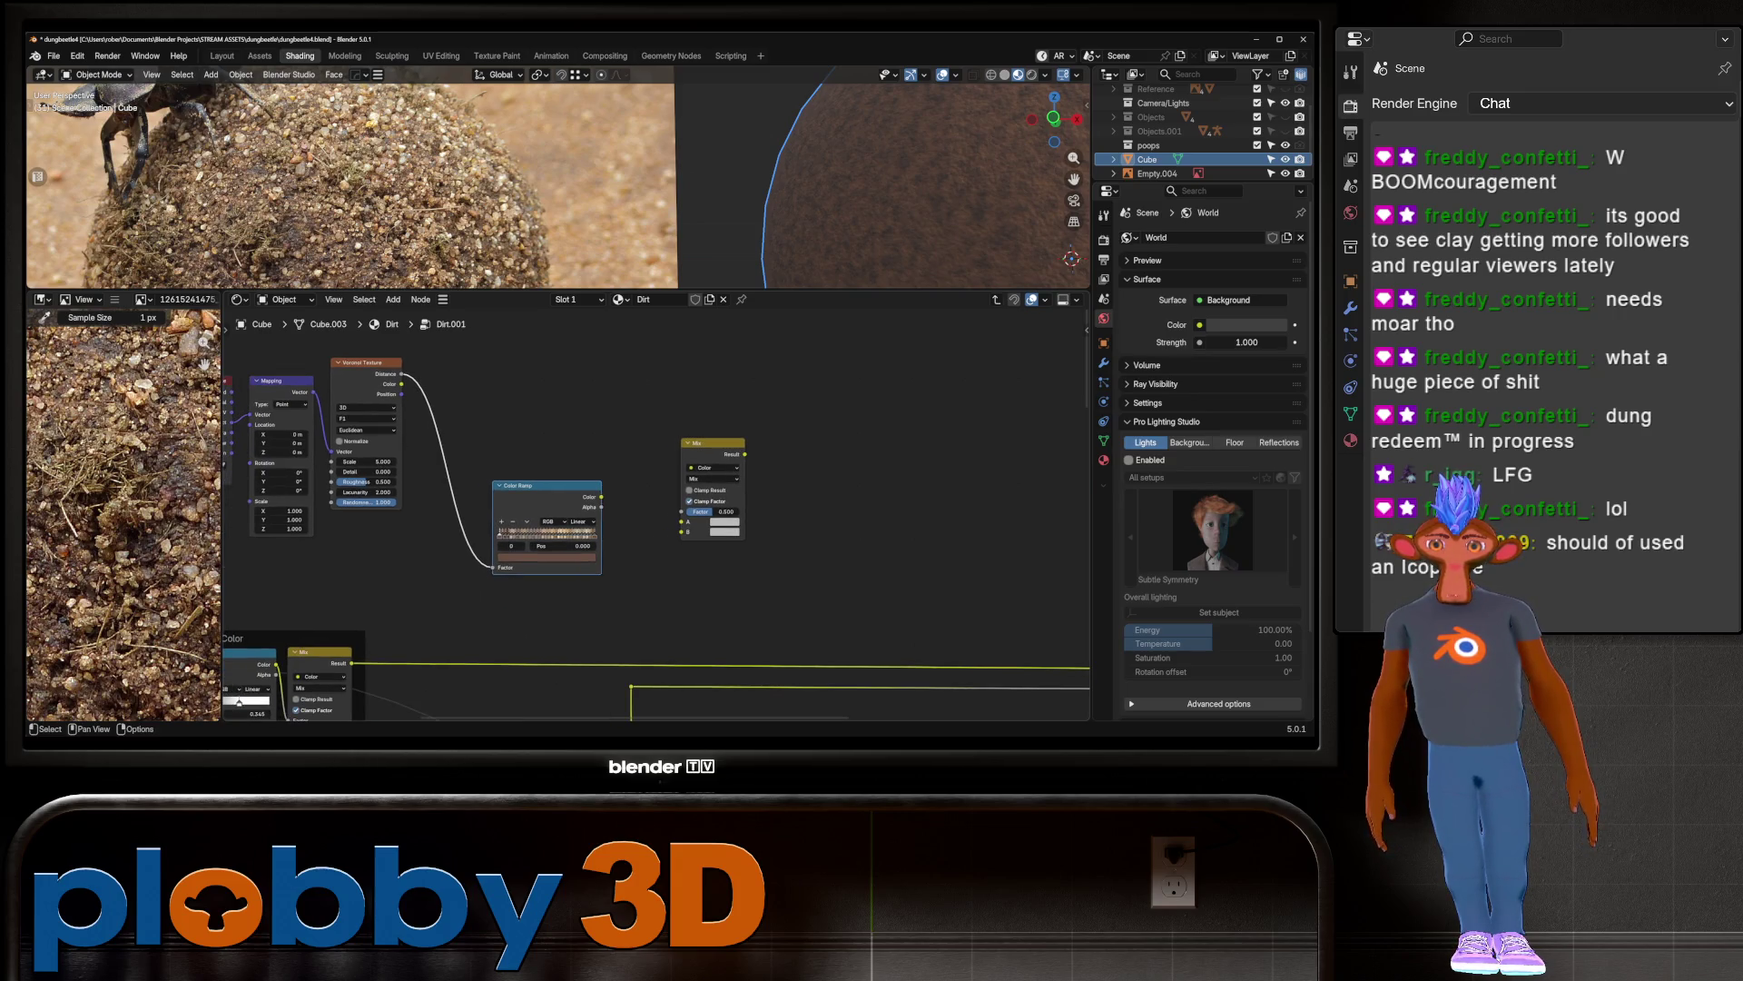
{"action": "scroll", "coordinate": [227, 534], "scroll_direction": "down", "scroll_amount": 2}
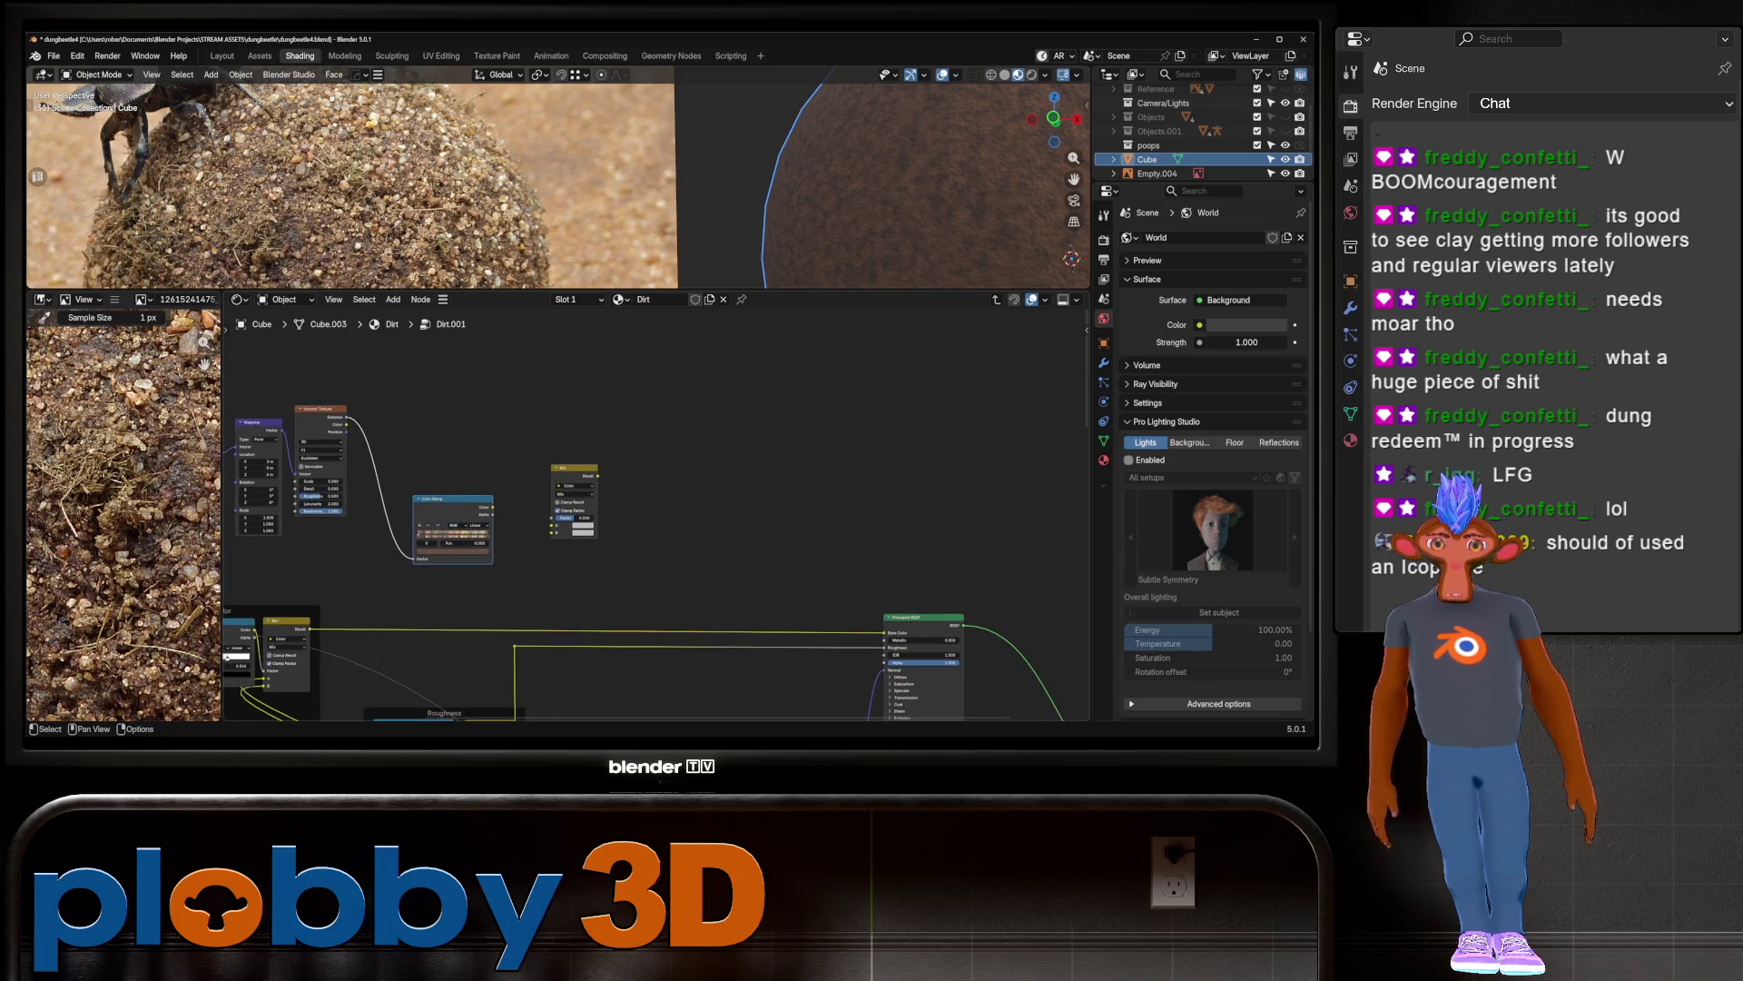
Step: Reroute the earlier colour into Mix input B and connect Voronoi Distance to Mix Factor
{"action": "right_click_drag", "start_coordinate": [472, 614], "coordinate": [472, 641], "text": "shift"}
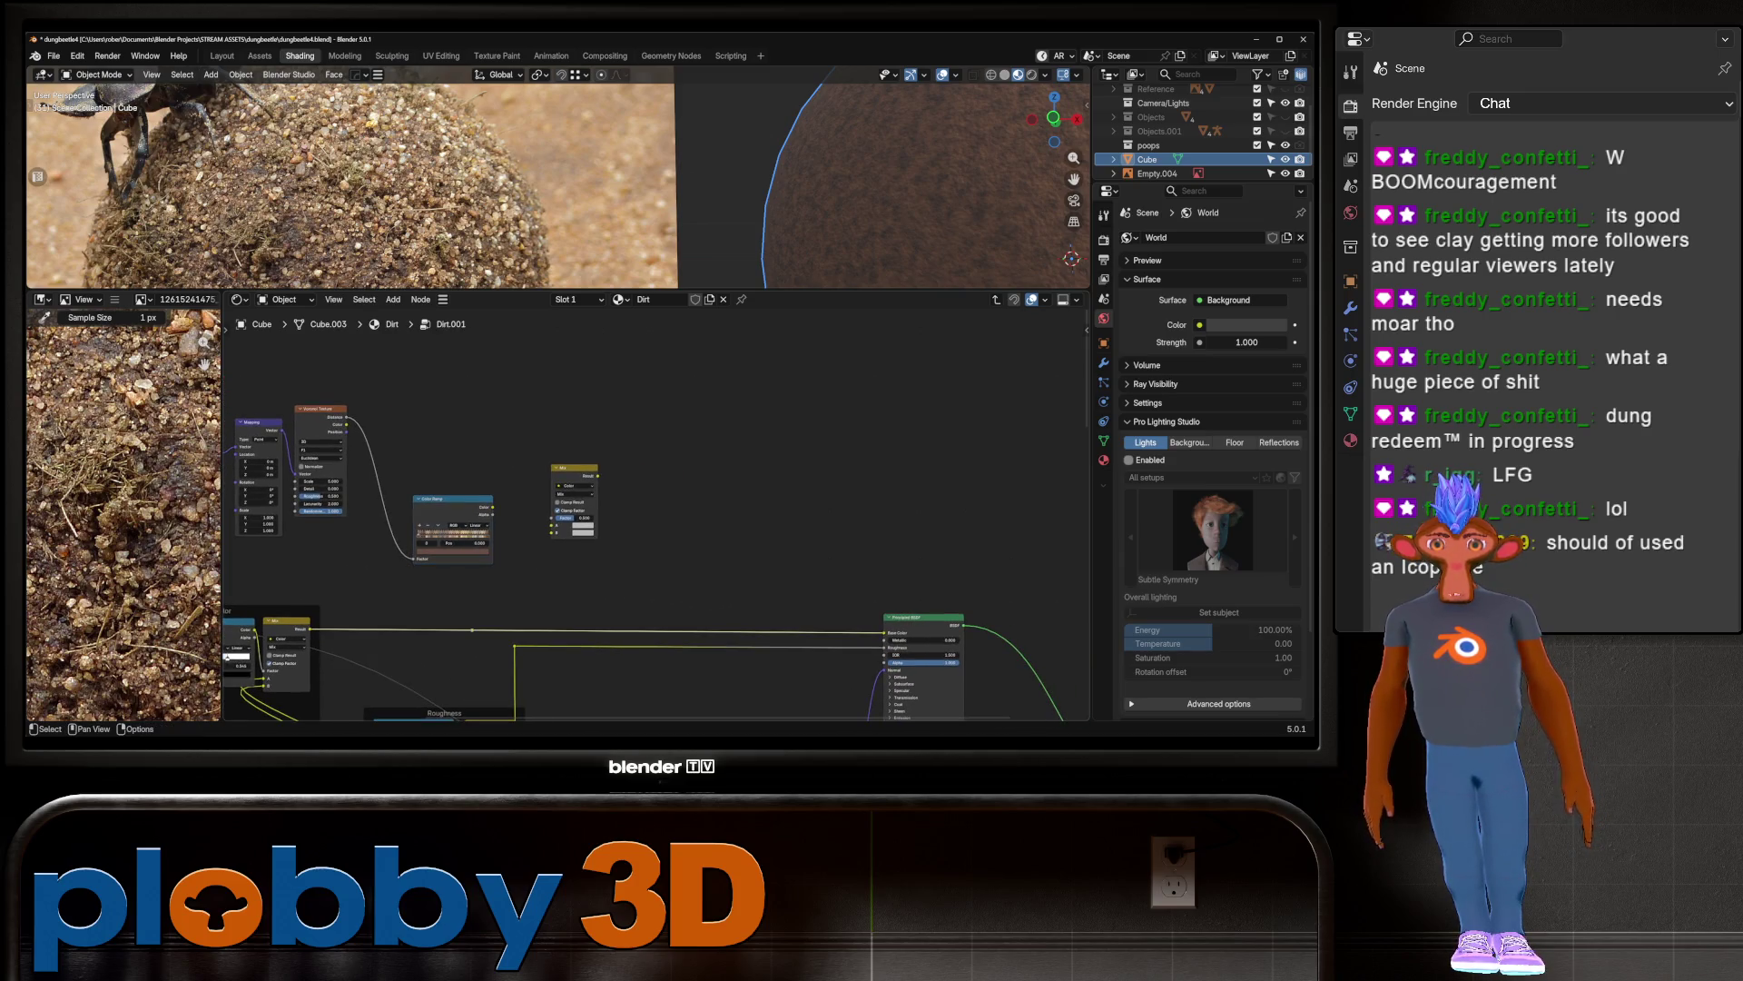
{"action": "left_click_drag", "start_coordinate": [472, 629], "coordinate": [554, 525]}
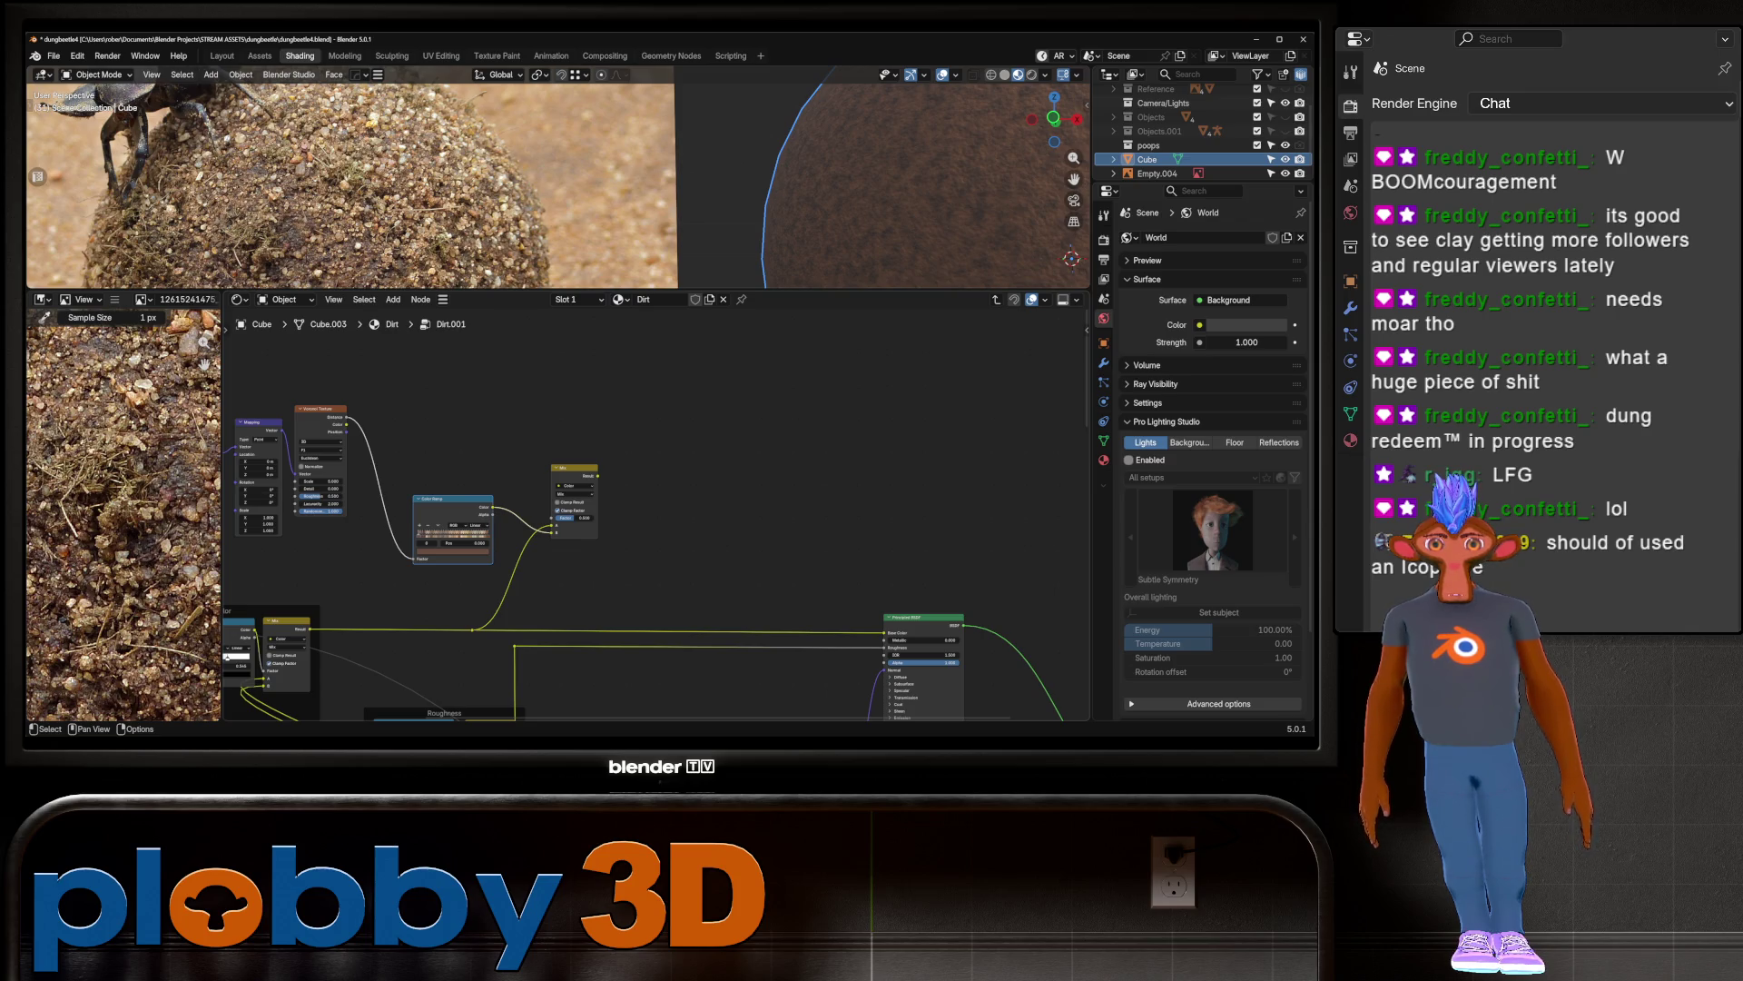
{"action": "mouse_move", "coordinate": [346, 417]}
{"action": "left_mouse_down"}
{"action": "mouse_move", "coordinate": [558, 518]}
{"action": "mouse_move", "coordinate": [885, 633]}
{"action": "left_mouse_up"}
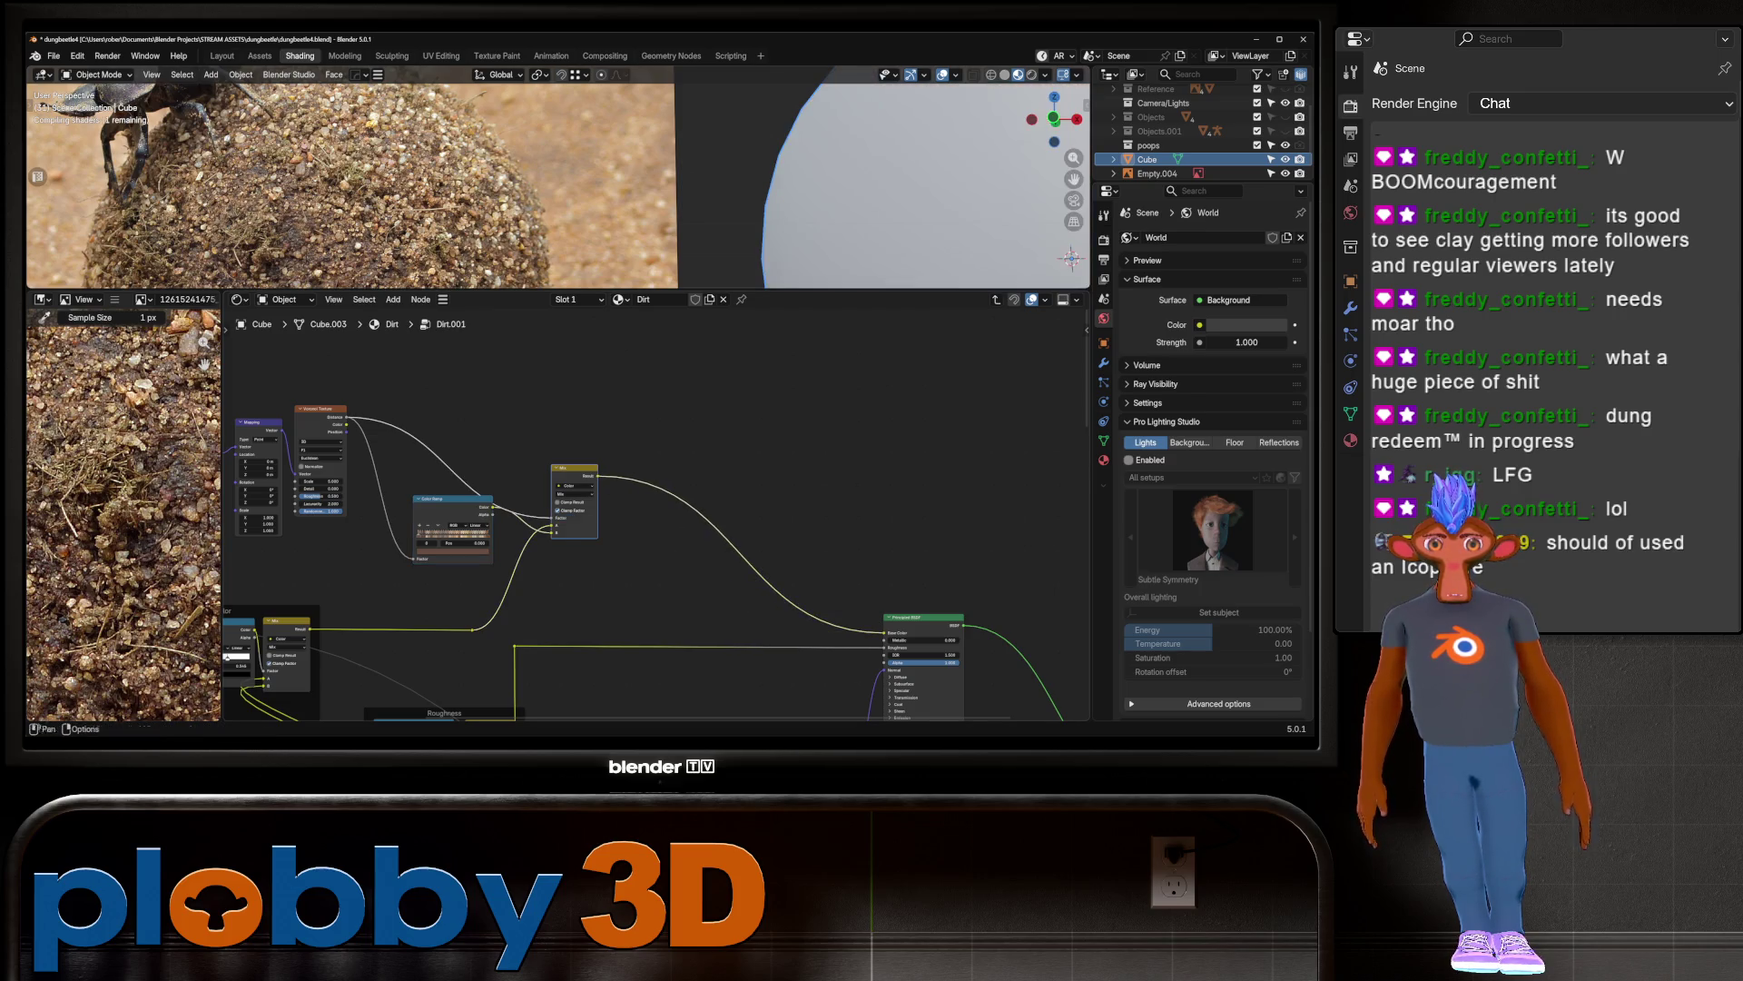
Step: Cut the duplicate link and move Voronoi Distance from the Color Ramp Factor to the Mix Factor
{"action": "scroll", "coordinate": [559, 177], "scroll_direction": "down", "scroll_amount": 5}
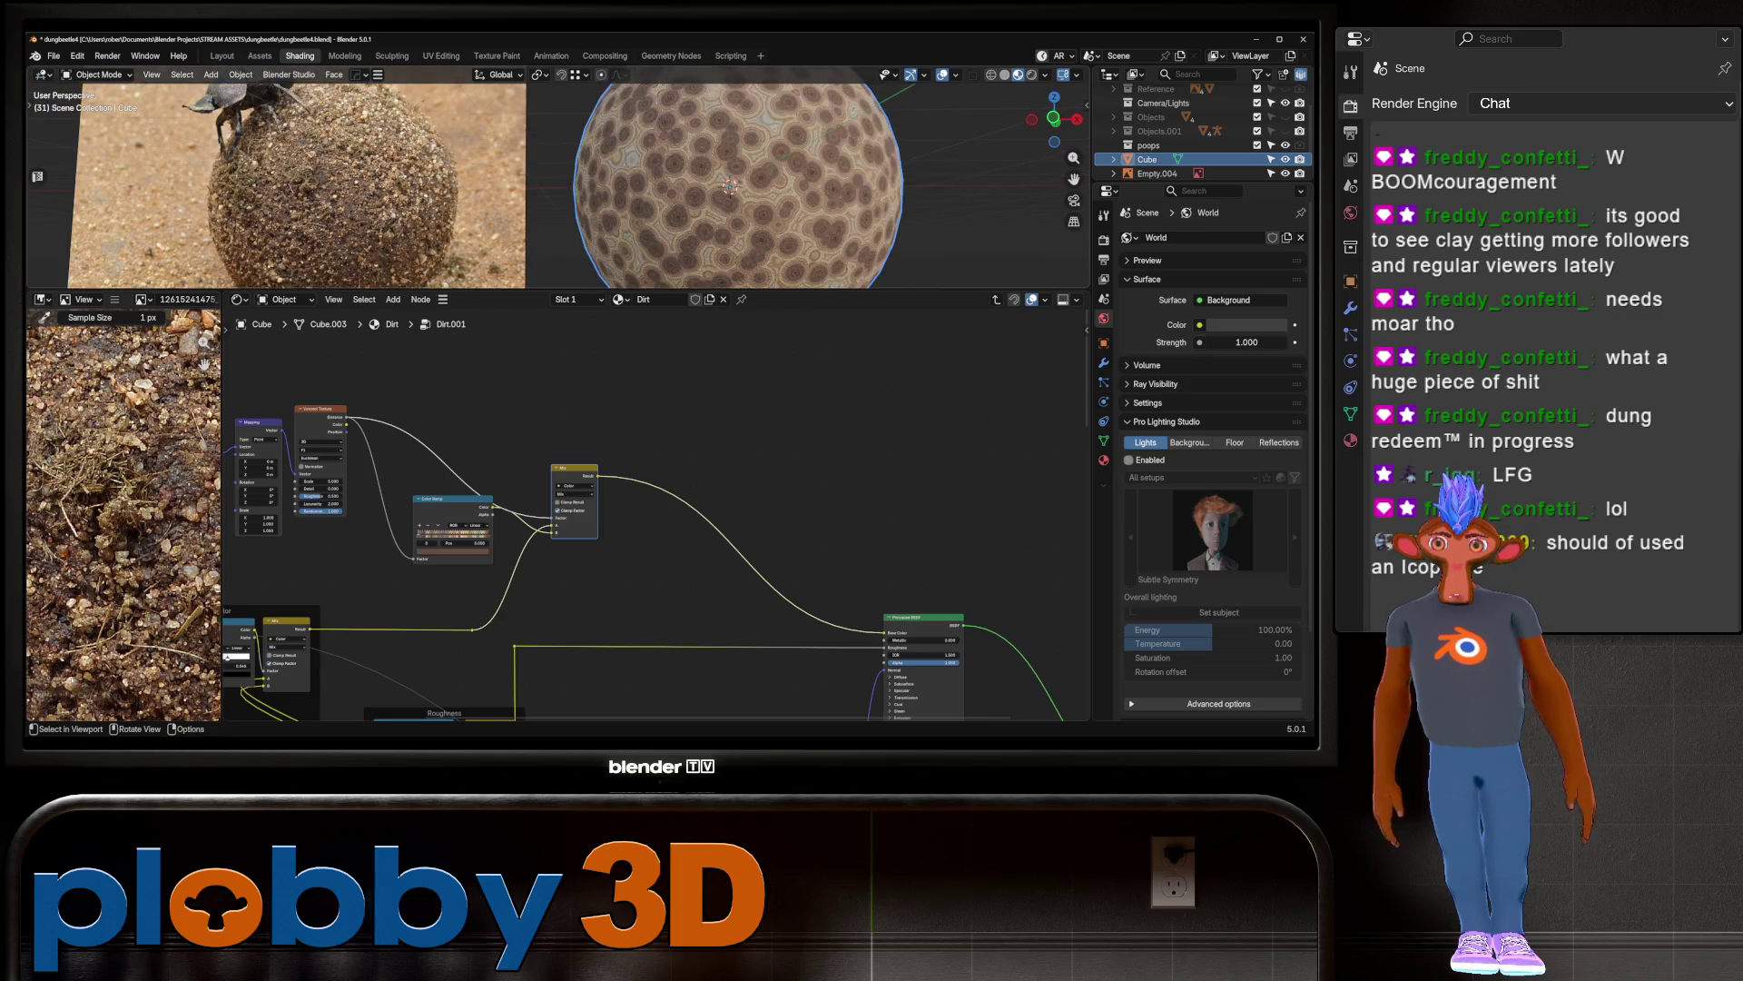
{"action": "scroll", "coordinate": [746, 190], "scroll_direction": "up", "scroll_amount": 5}
{"action": "scroll", "coordinate": [230, 502], "scroll_direction": "up", "scroll_amount": 2}
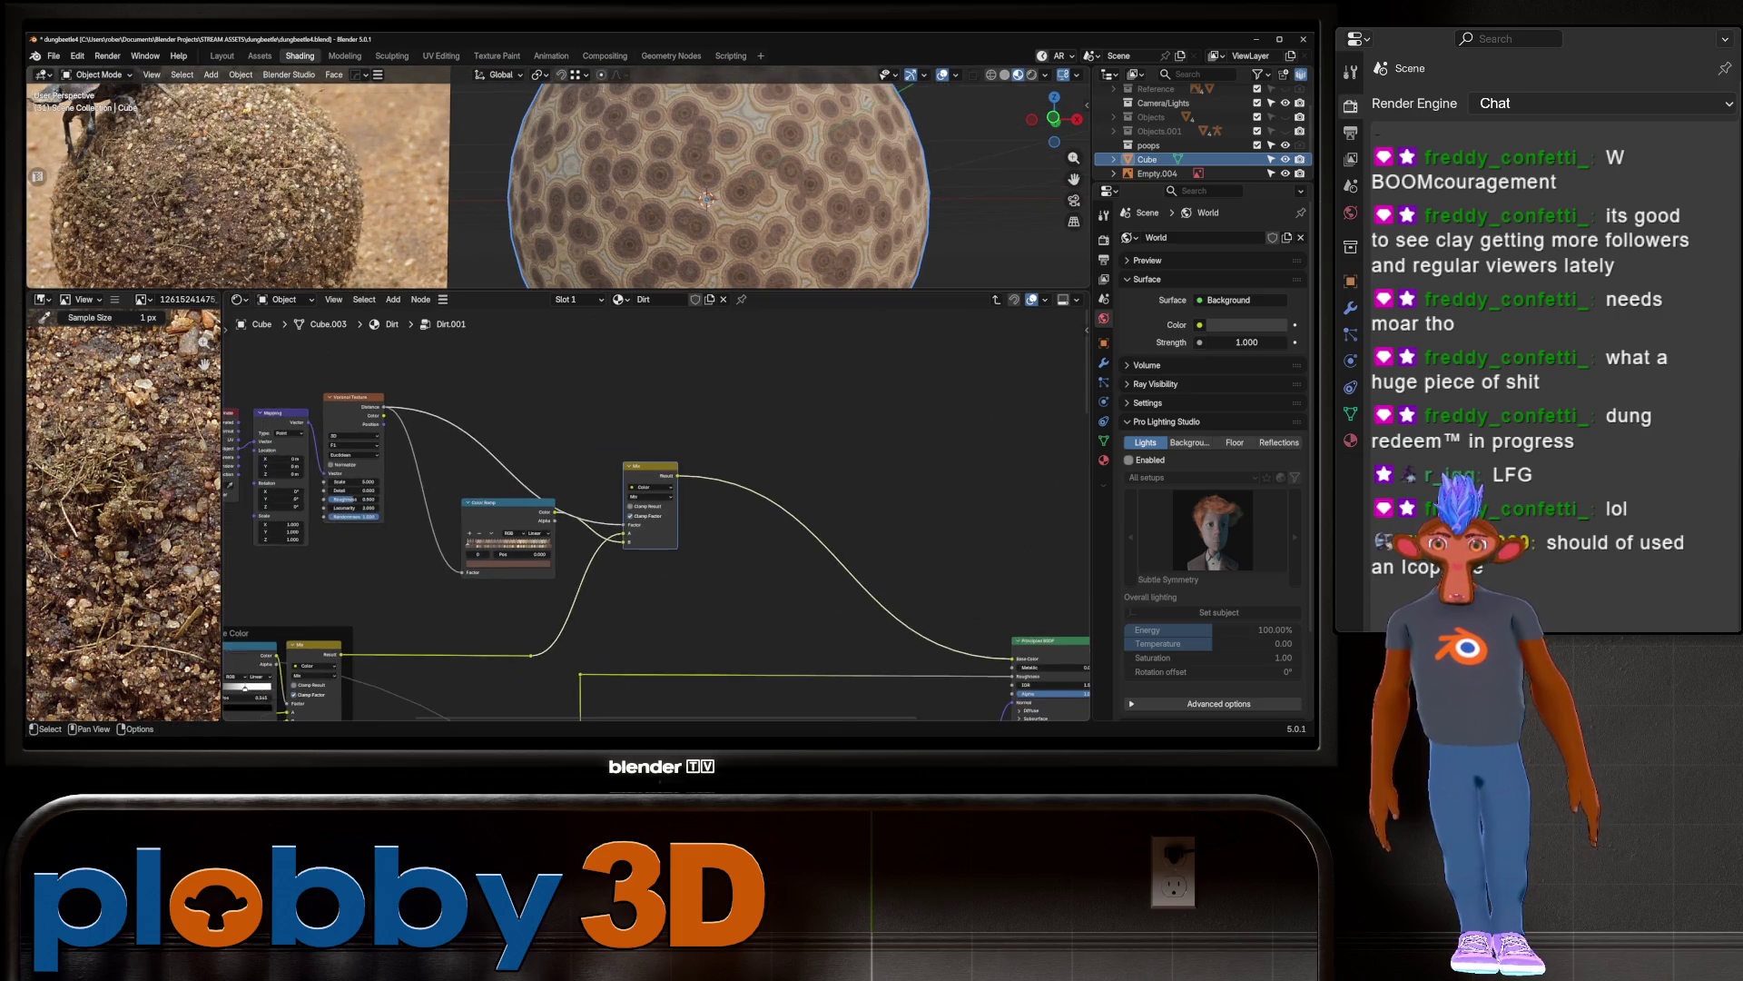
{"action": "middle_click_drag", "start_coordinate": [230, 502], "coordinate": [441, 541]}
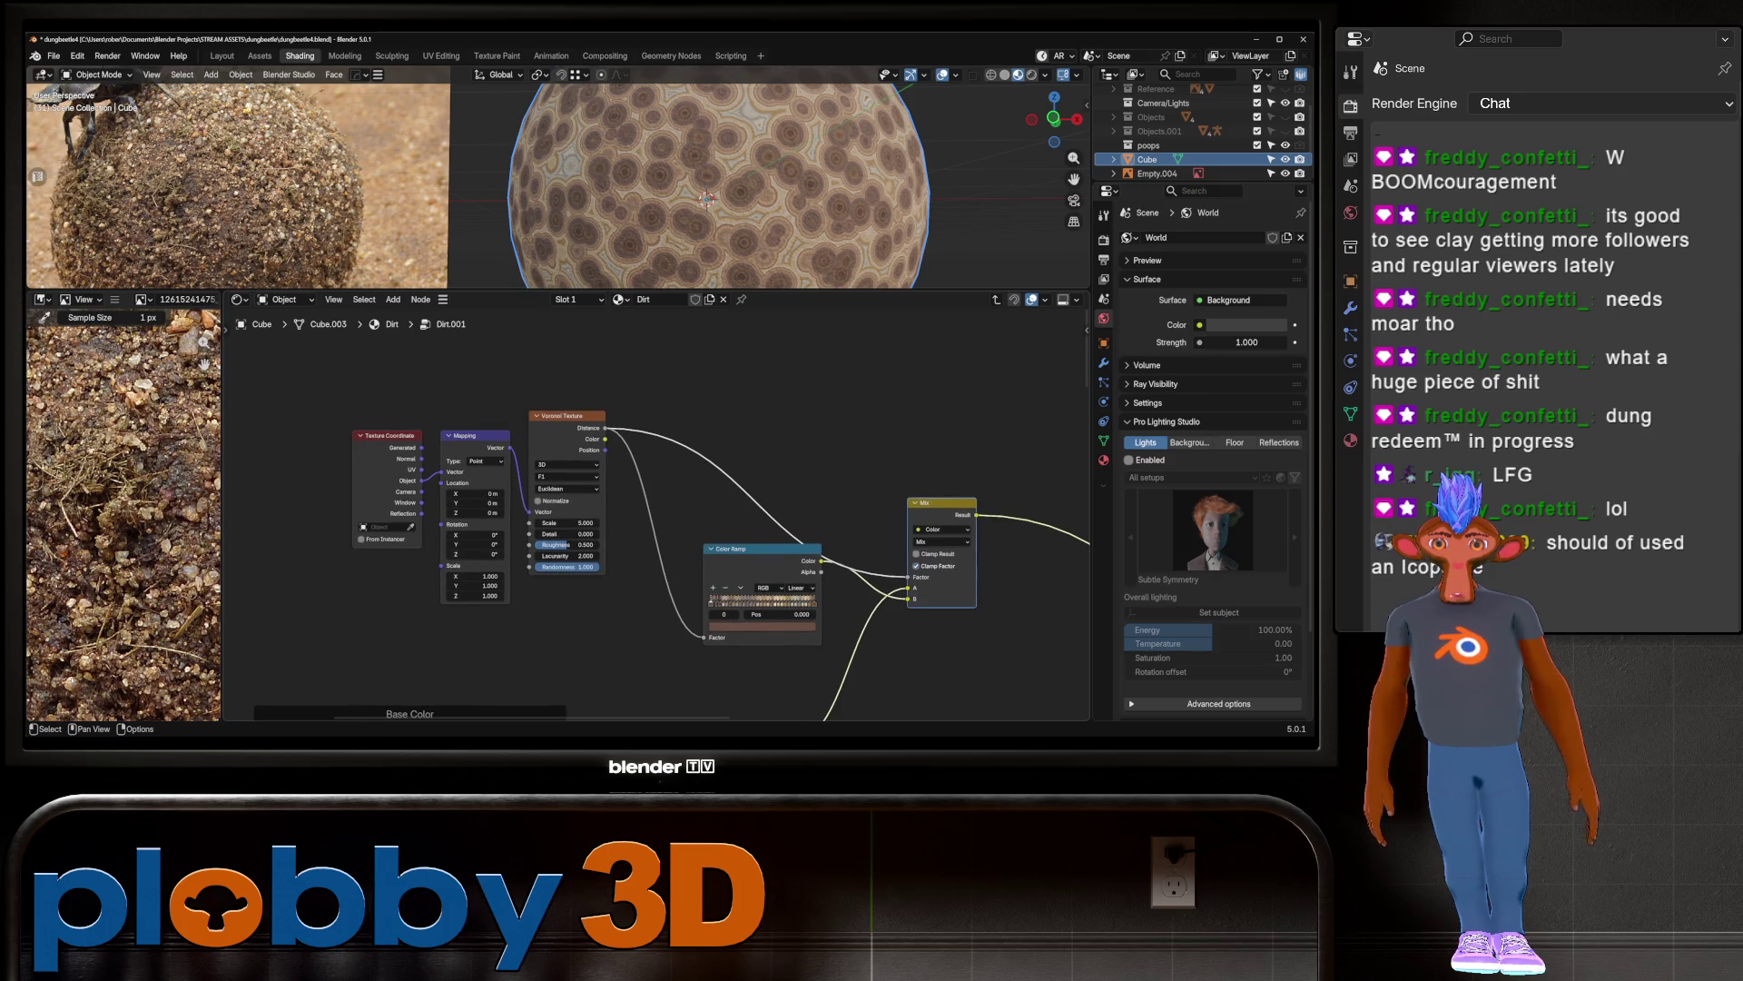
{"action": "scroll", "coordinate": [965, 581], "scroll_direction": "up", "scroll_amount": 3}
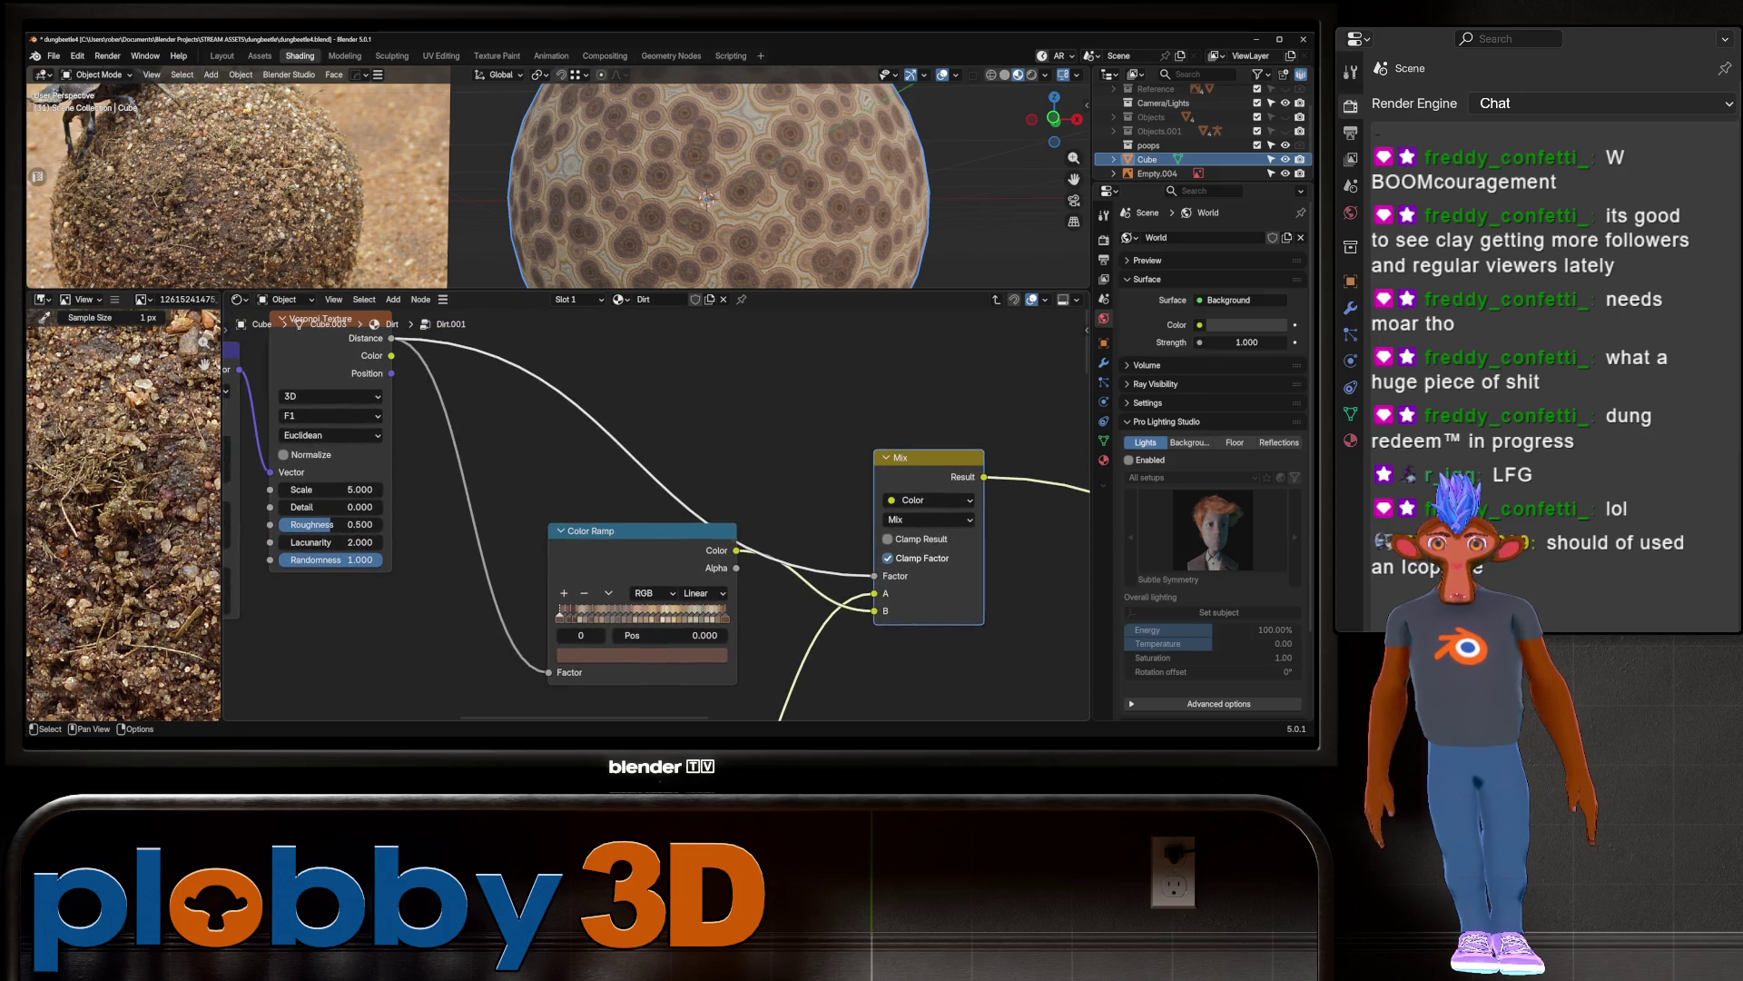
{"action": "scroll", "coordinate": [660, 181], "scroll_direction": "down", "scroll_amount": 2}
{"action": "right_click_drag", "start_coordinate": [617, 408], "coordinate": [581, 473], "text": "ctrl"}
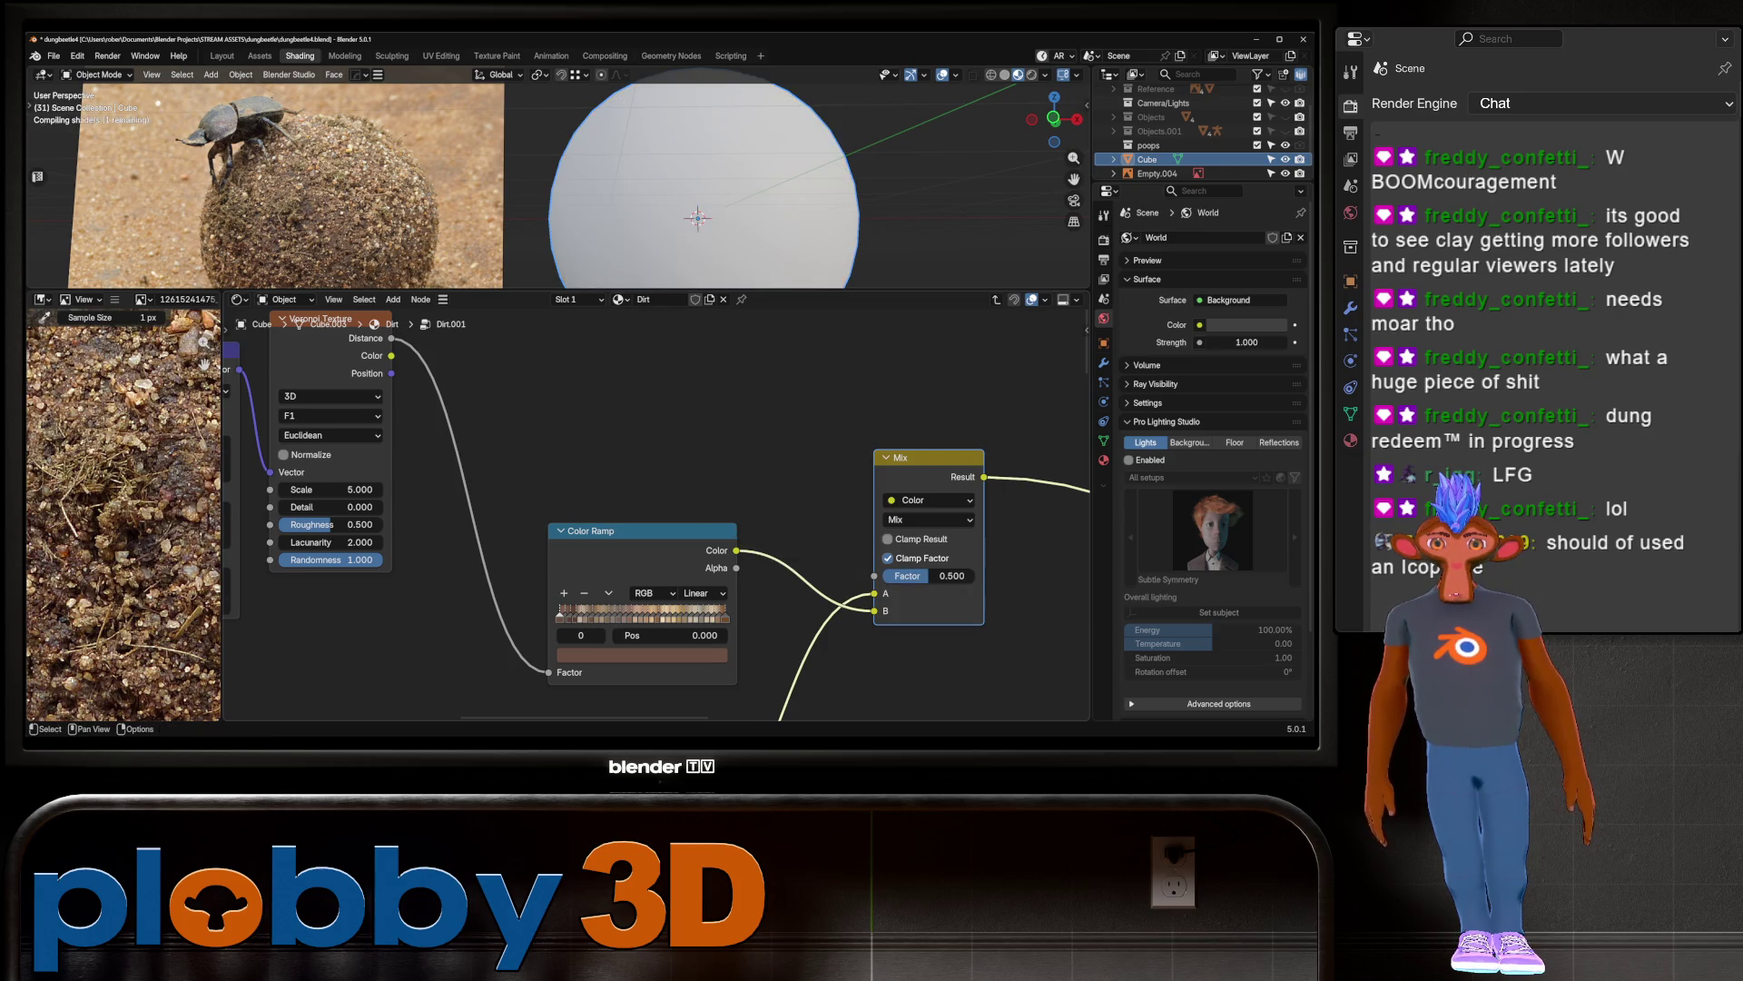
{"action": "mouse_move", "coordinate": [548, 672]}
{"action": "left_mouse_down"}
{"action": "mouse_move", "coordinate": [635, 618]}
{"action": "mouse_move", "coordinate": [858, 599]}
{"action": "mouse_move", "coordinate": [873, 576]}
{"action": "left_mouse_up"}
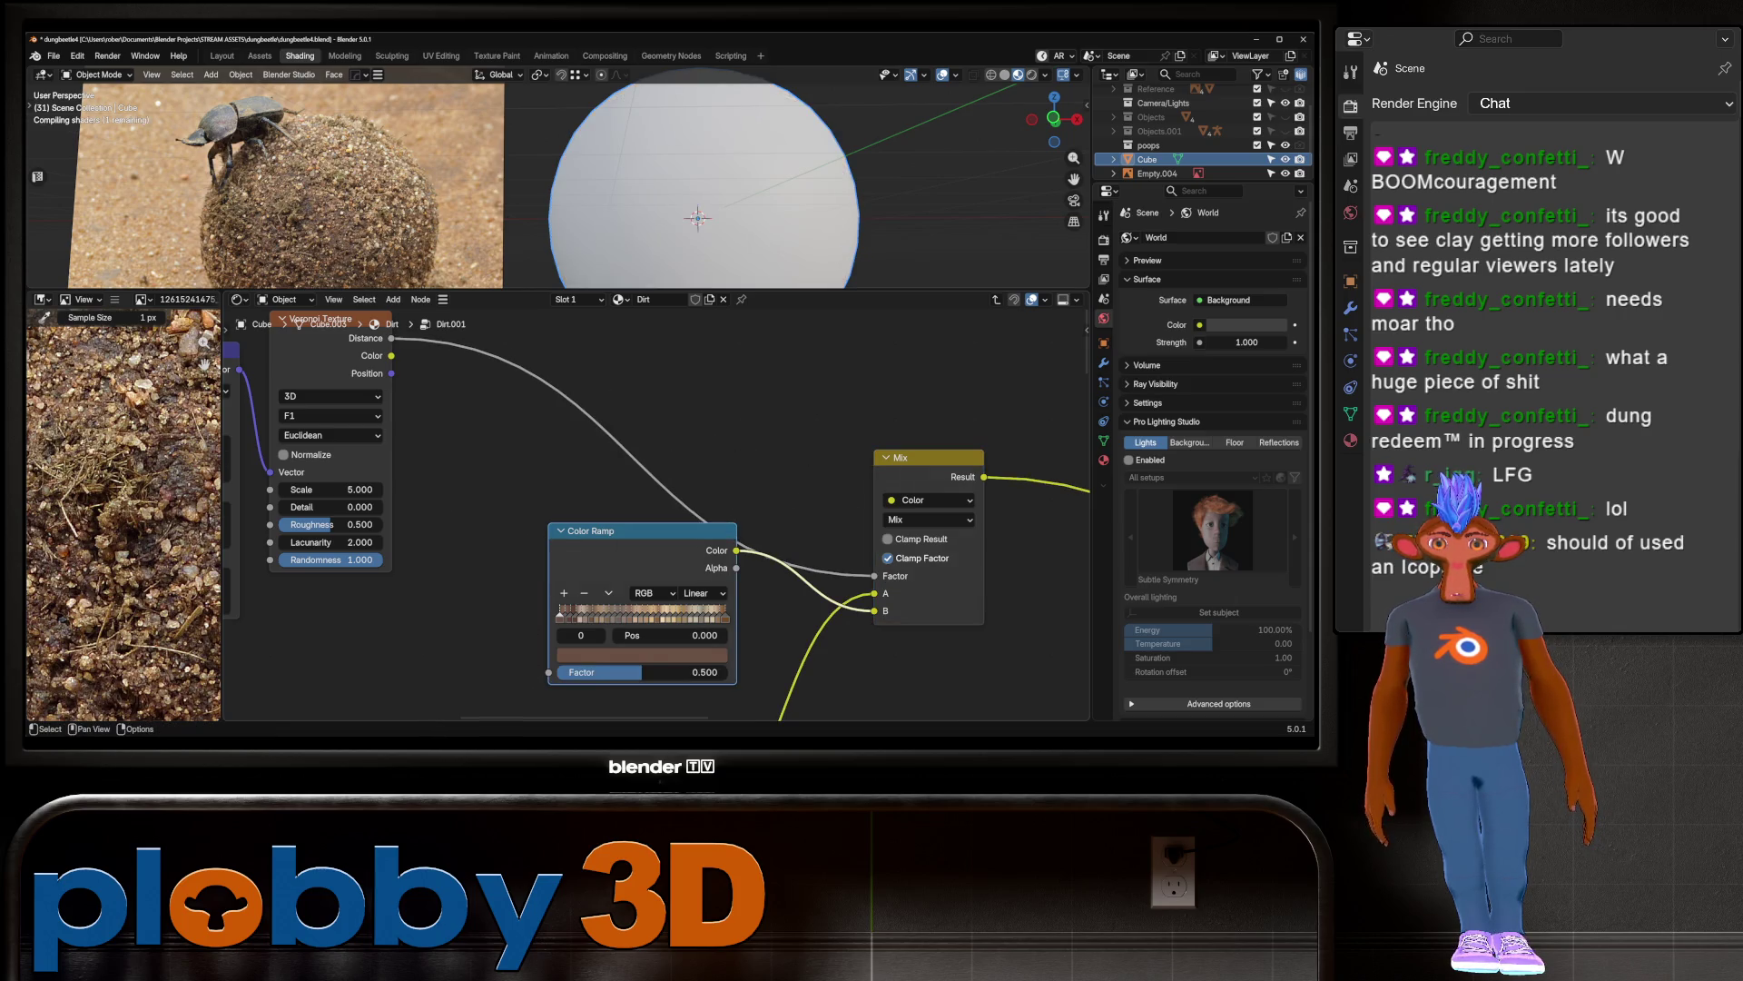
Step: Reconnect the Color Ramp output from Mix input A to input B
{"action": "middle_click_drag", "start_coordinate": [635, 181], "coordinate": [536, 182]}
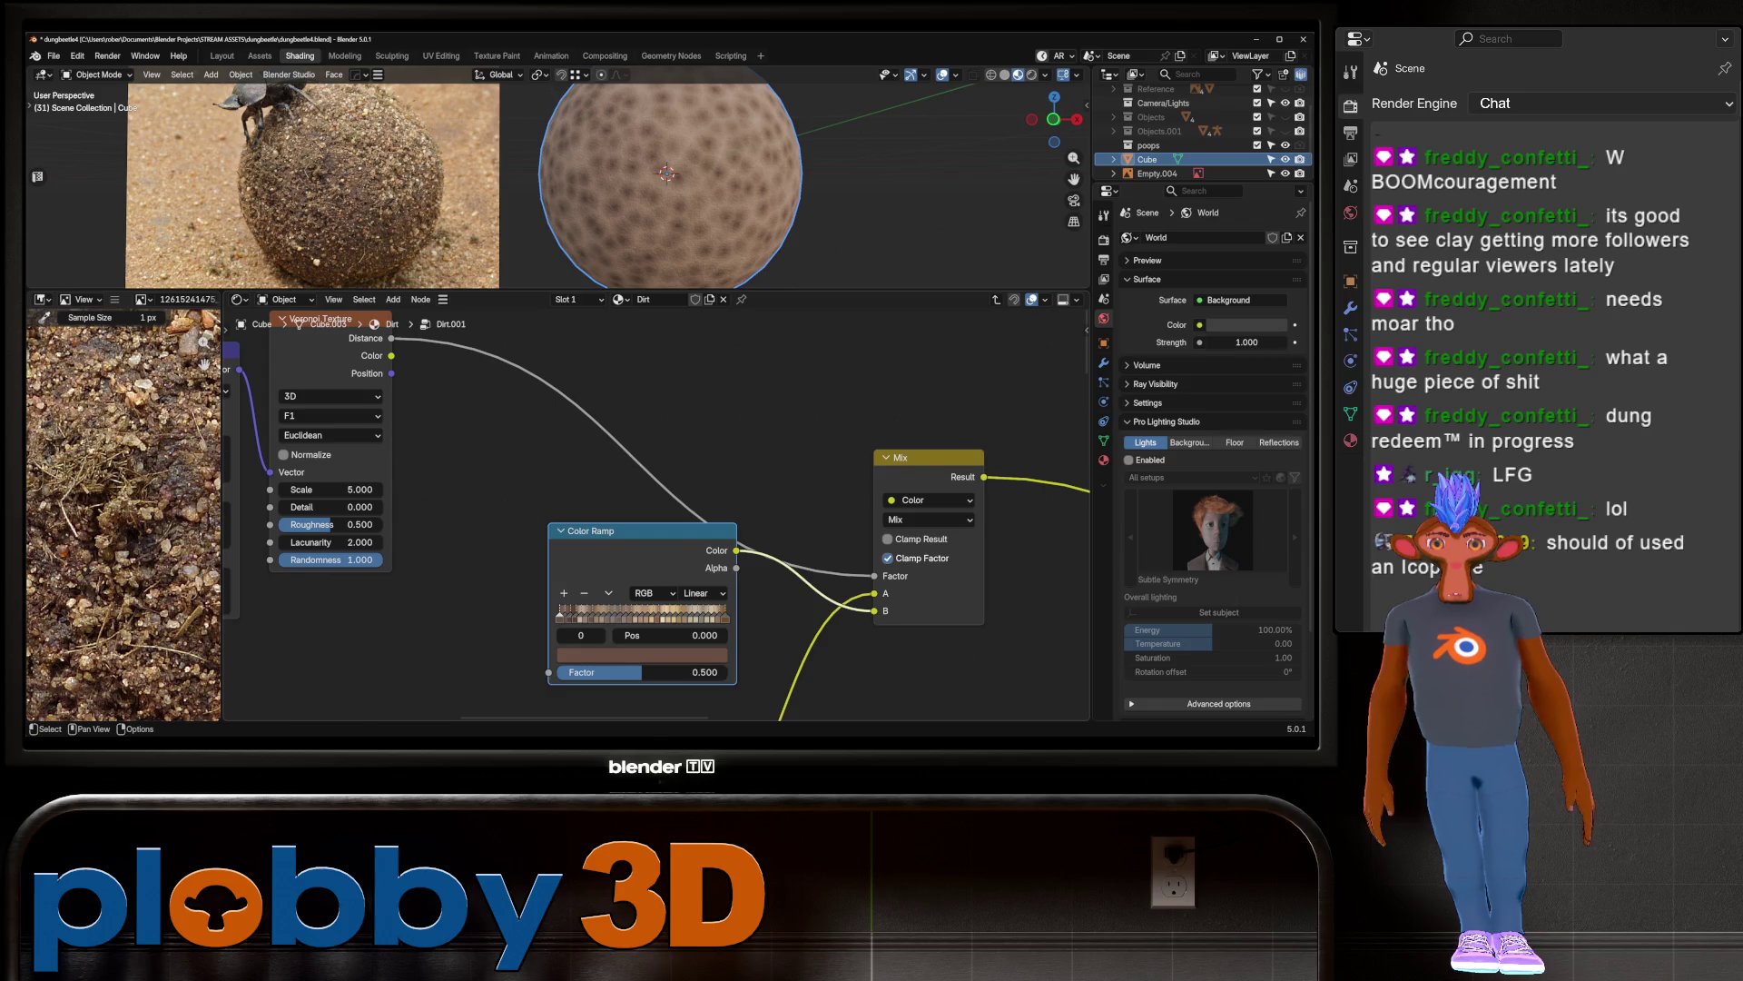
{"action": "left_click_drag", "start_coordinate": [635, 530], "coordinate": [570, 549]}
{"action": "left_click_drag", "start_coordinate": [874, 593], "coordinate": [874, 610]}
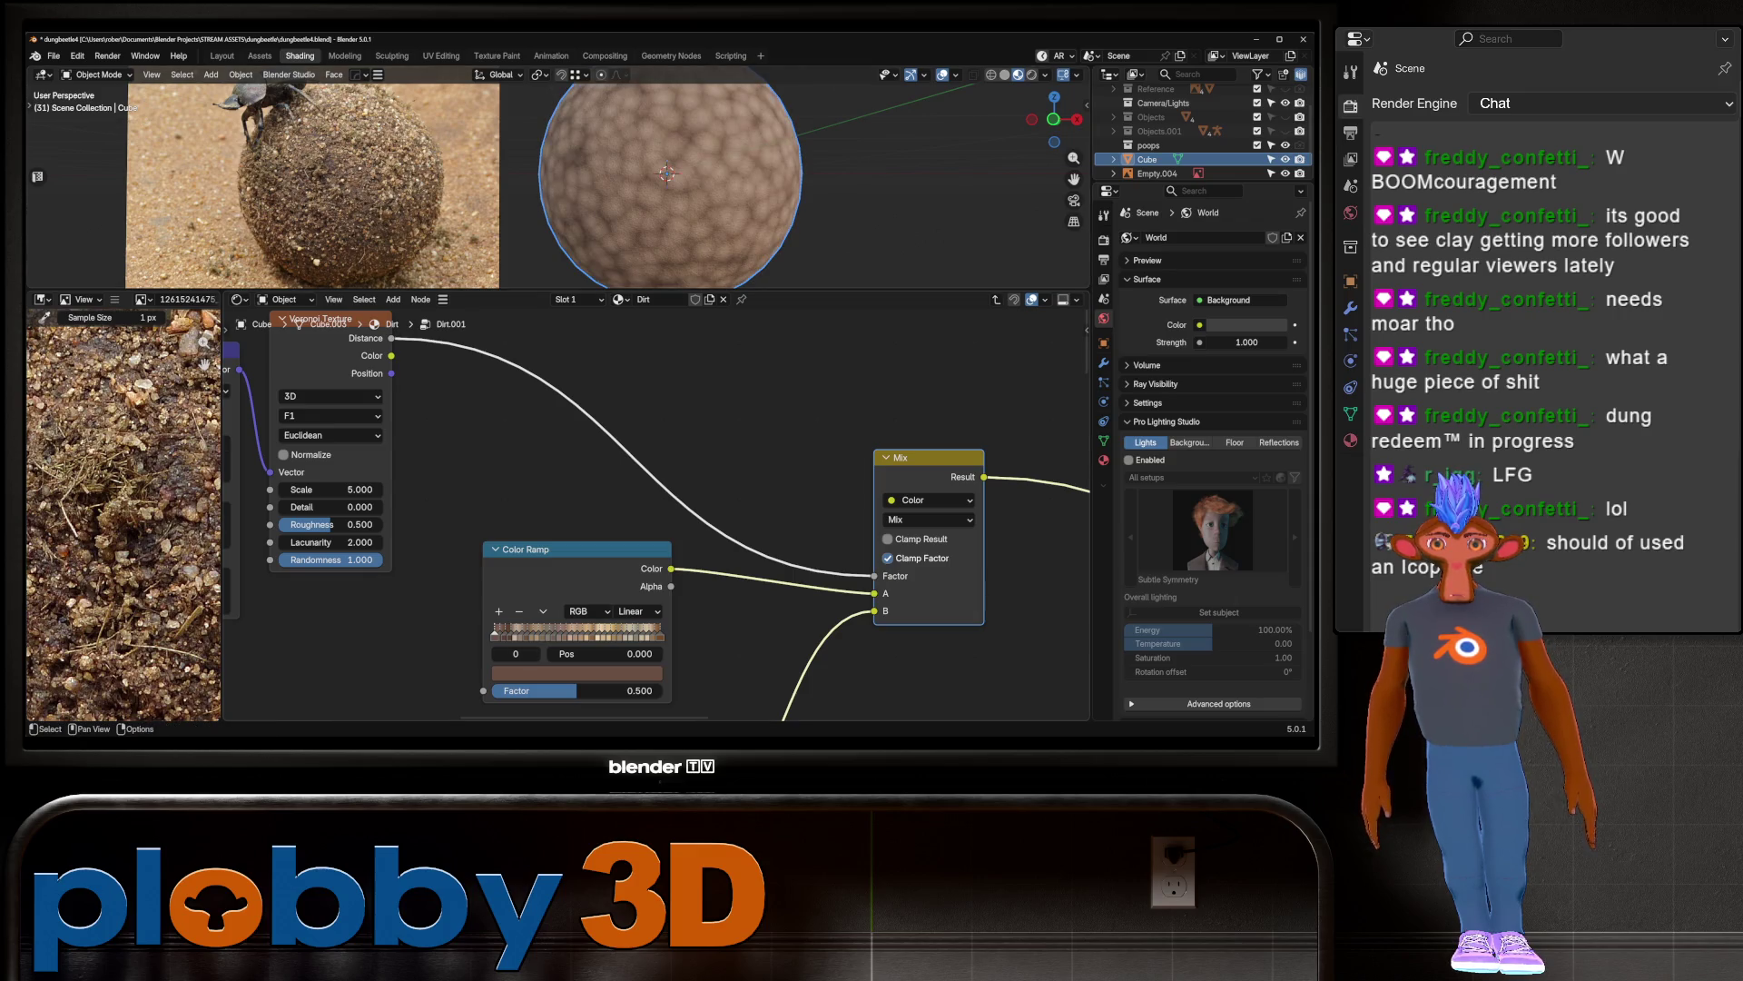
{"action": "middle_click_drag", "start_coordinate": [636, 454], "coordinate": [678, 478]}
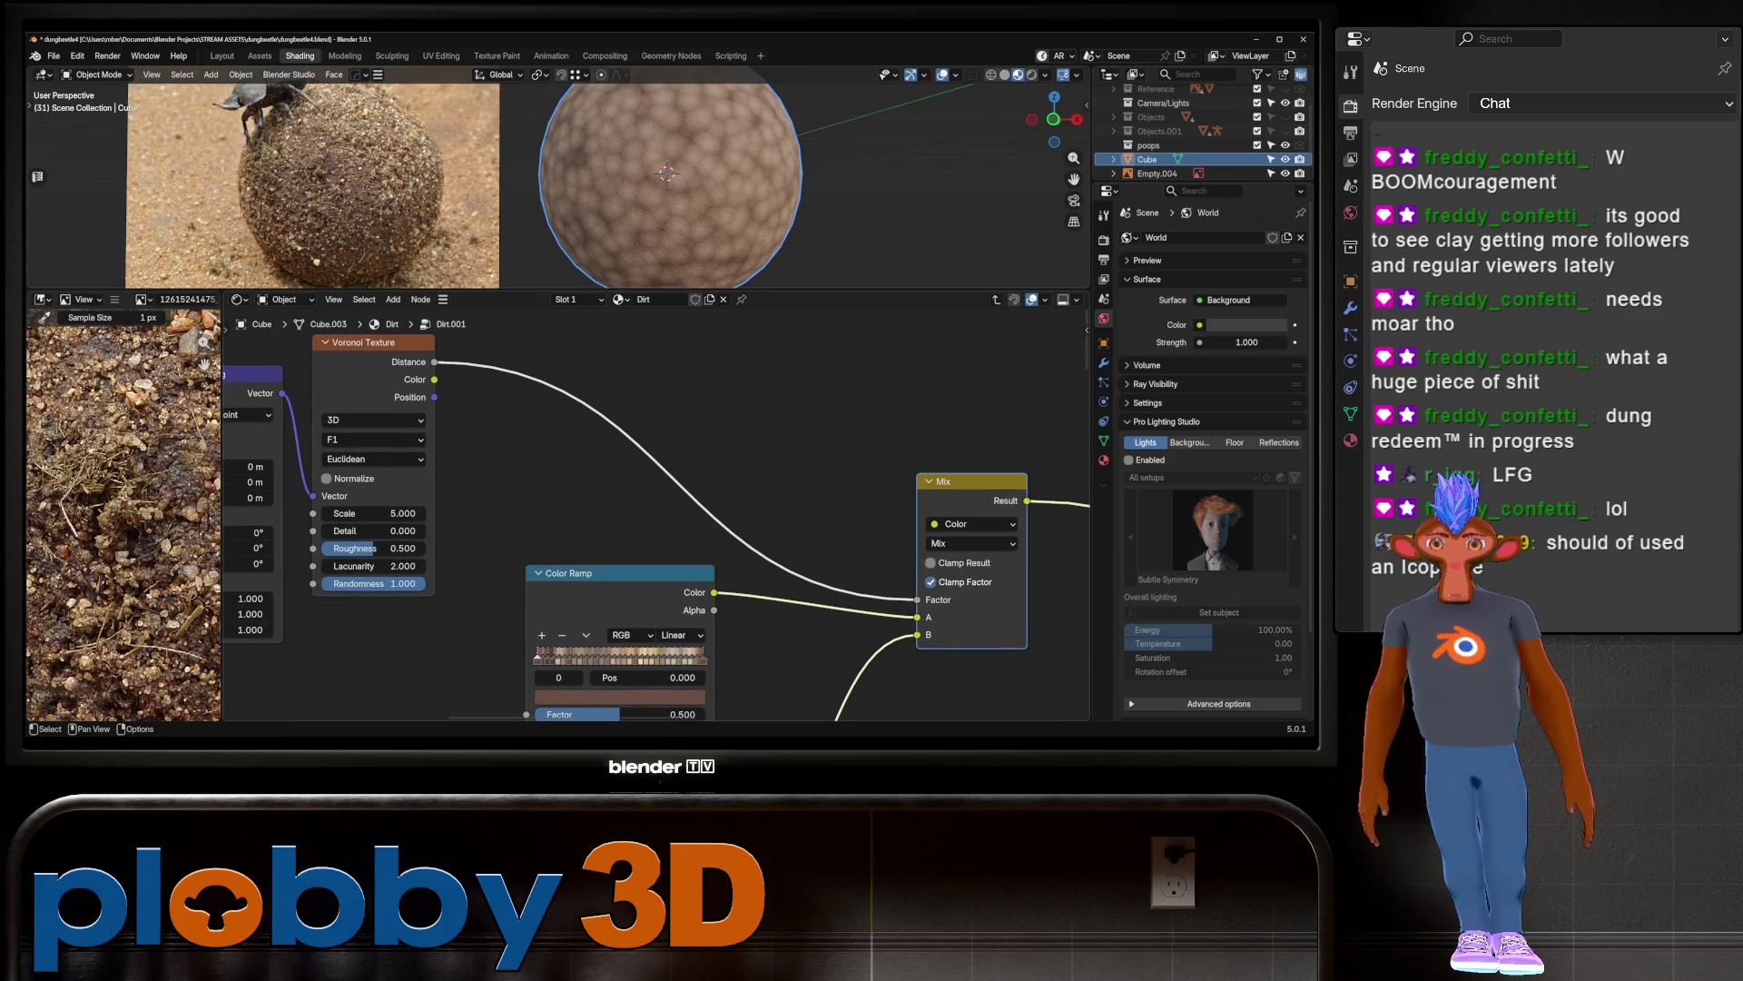
Step: Drop a new Color Ramp onto the Voronoi-to-Mix link with stops at 0.356 and 0.531
{"action": "key", "text": "shift+a"}
{"action": "type", "text": "color ramp"}
{"action": "key", "text": "Return"}
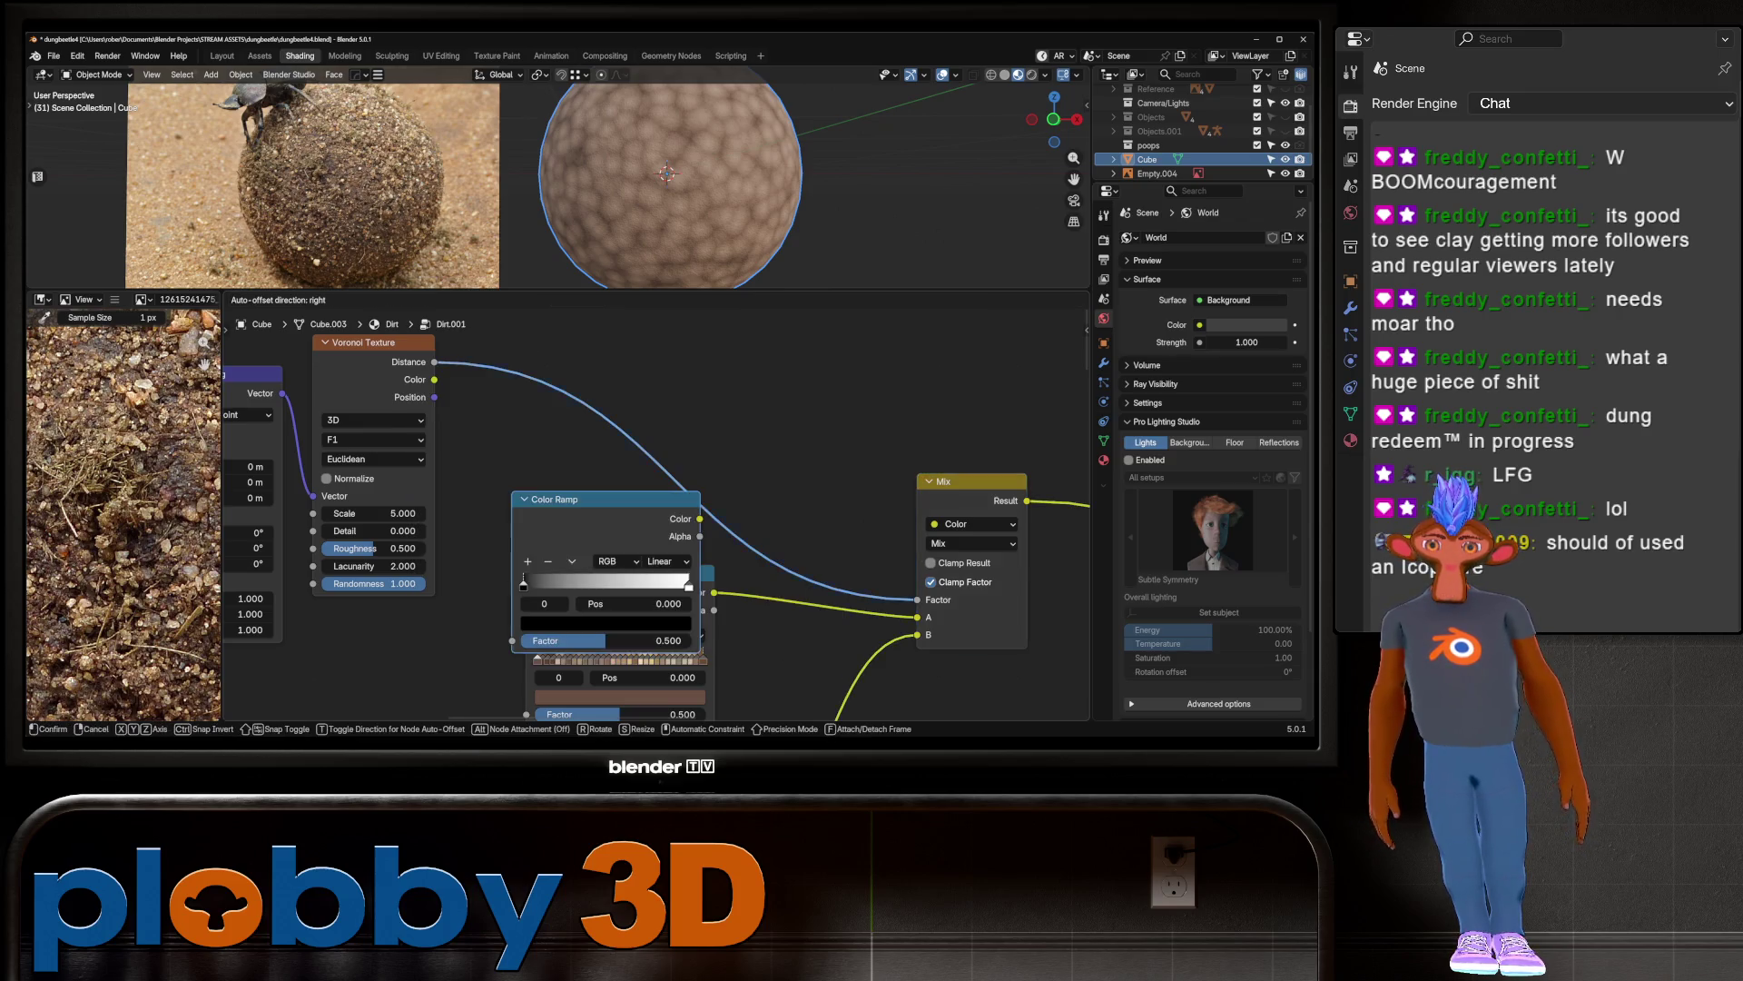
{"action": "key", "text": "Return"}
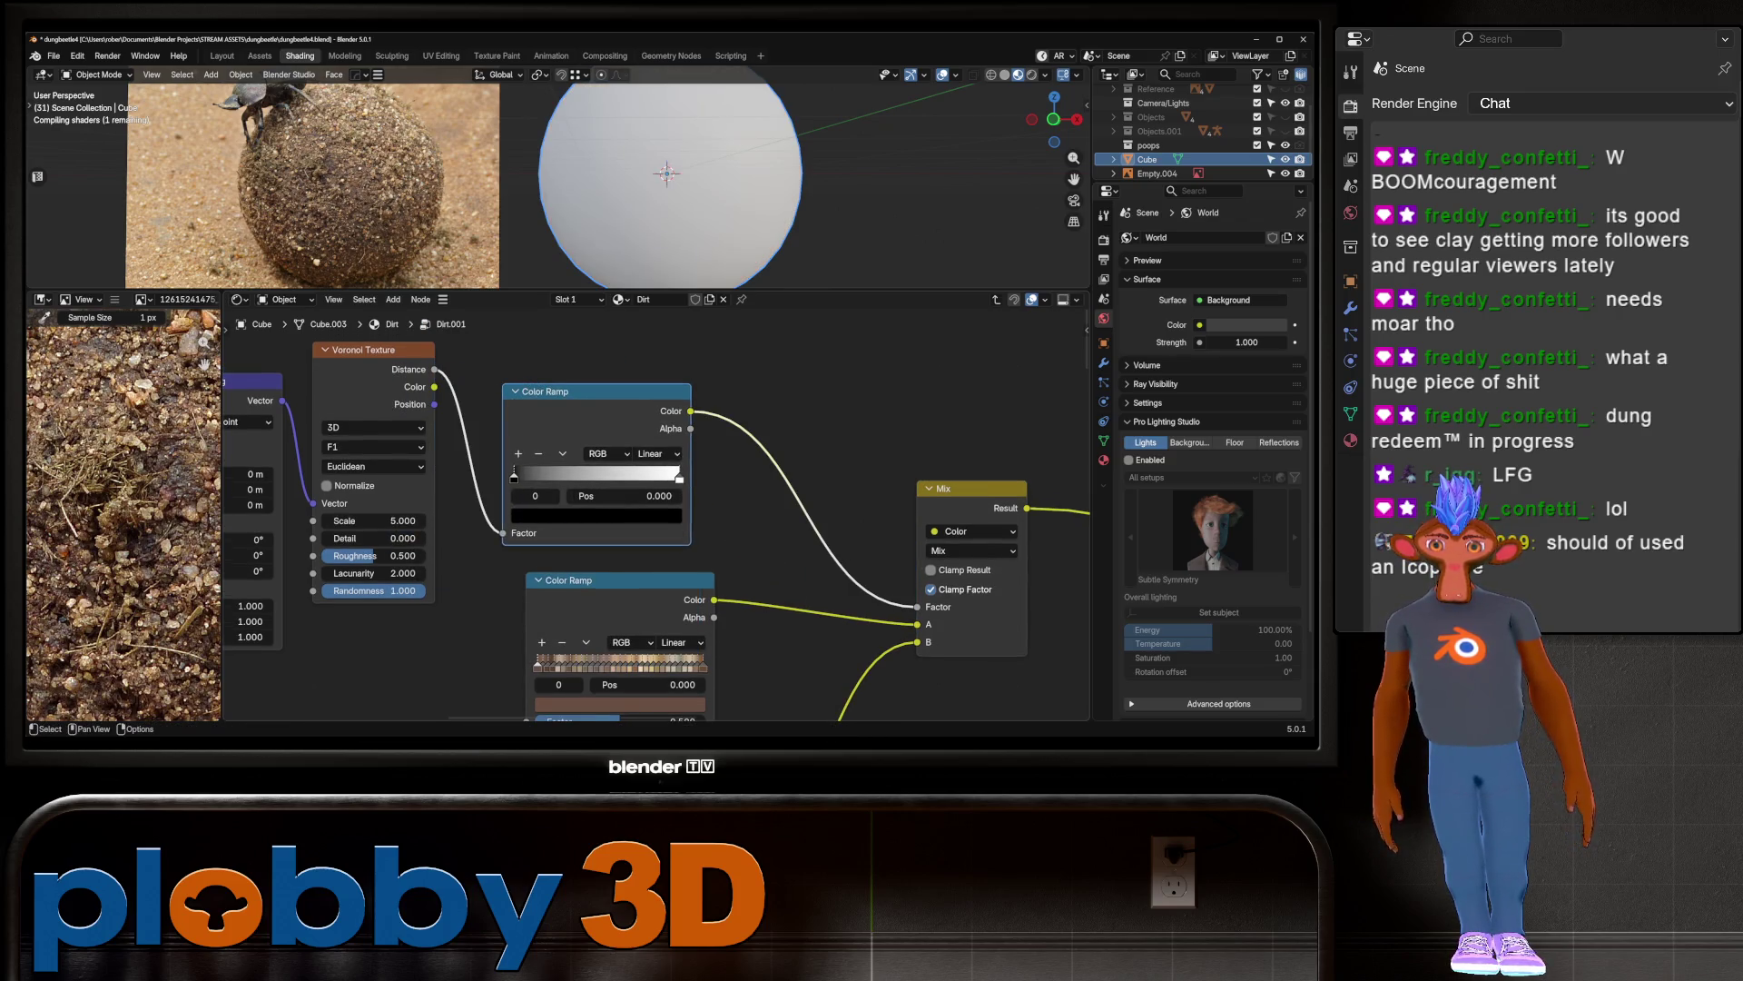
{"action": "left_click_drag", "start_coordinate": [514, 474], "coordinate": [572, 473]}
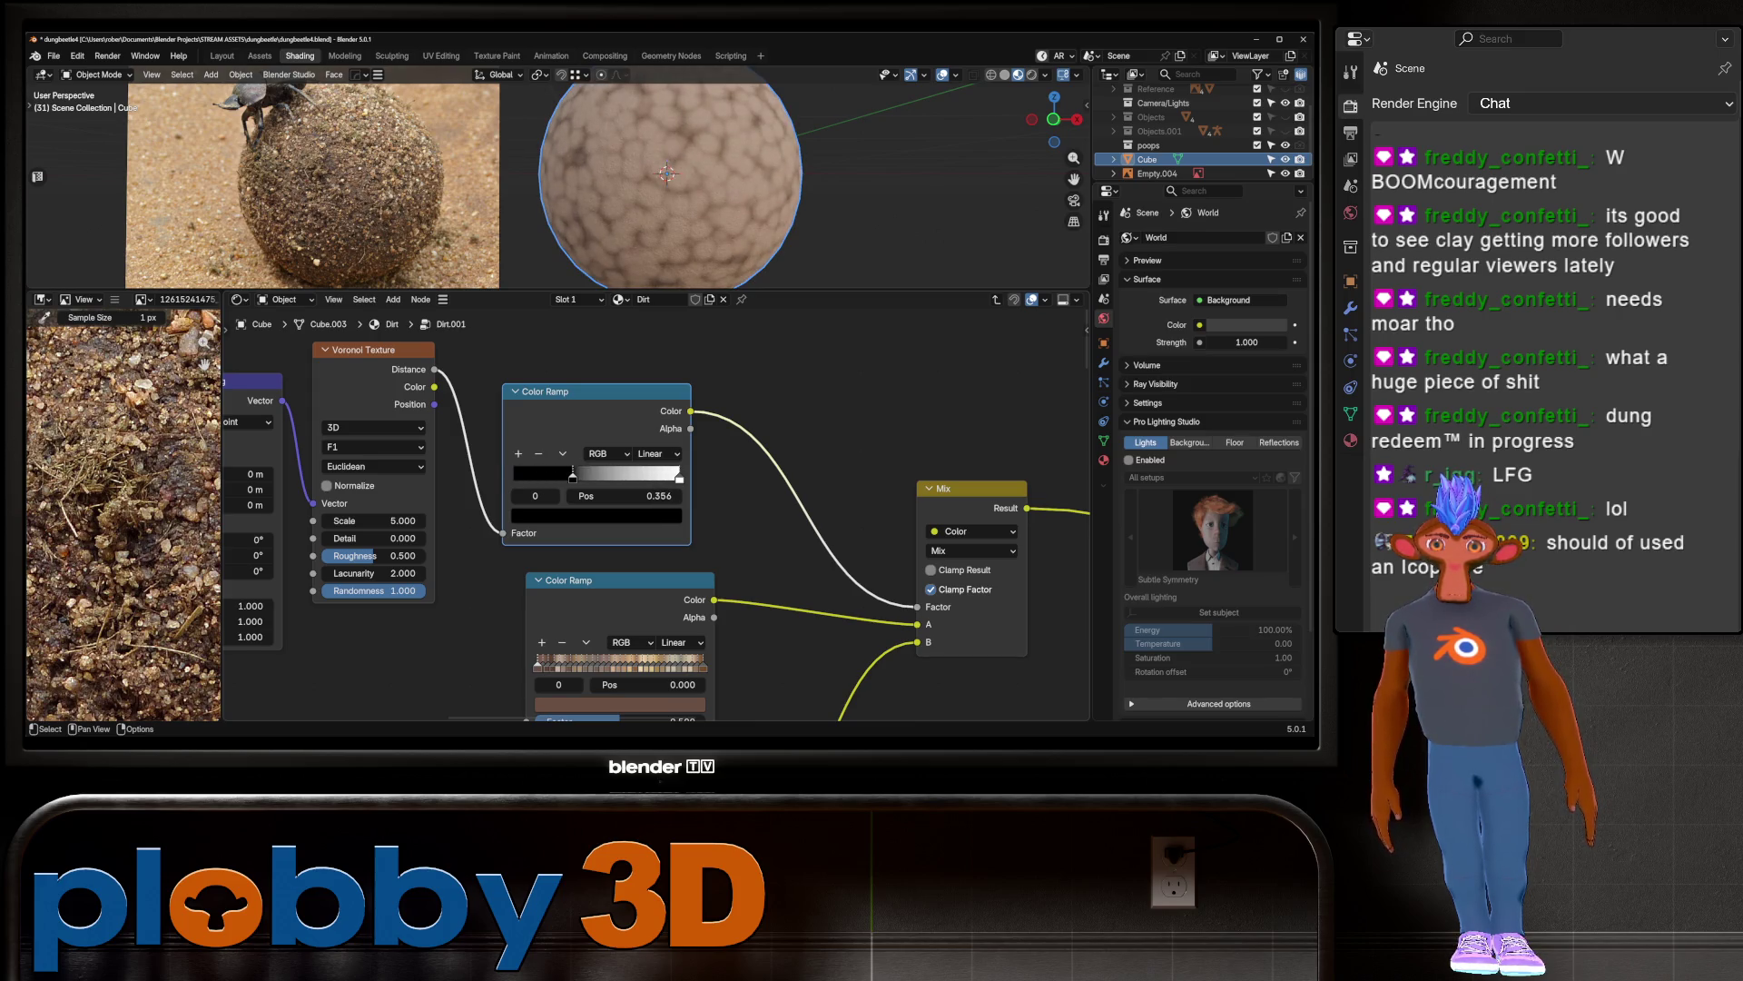
{"action": "left_click_drag", "start_coordinate": [680, 474], "coordinate": [602, 476]}
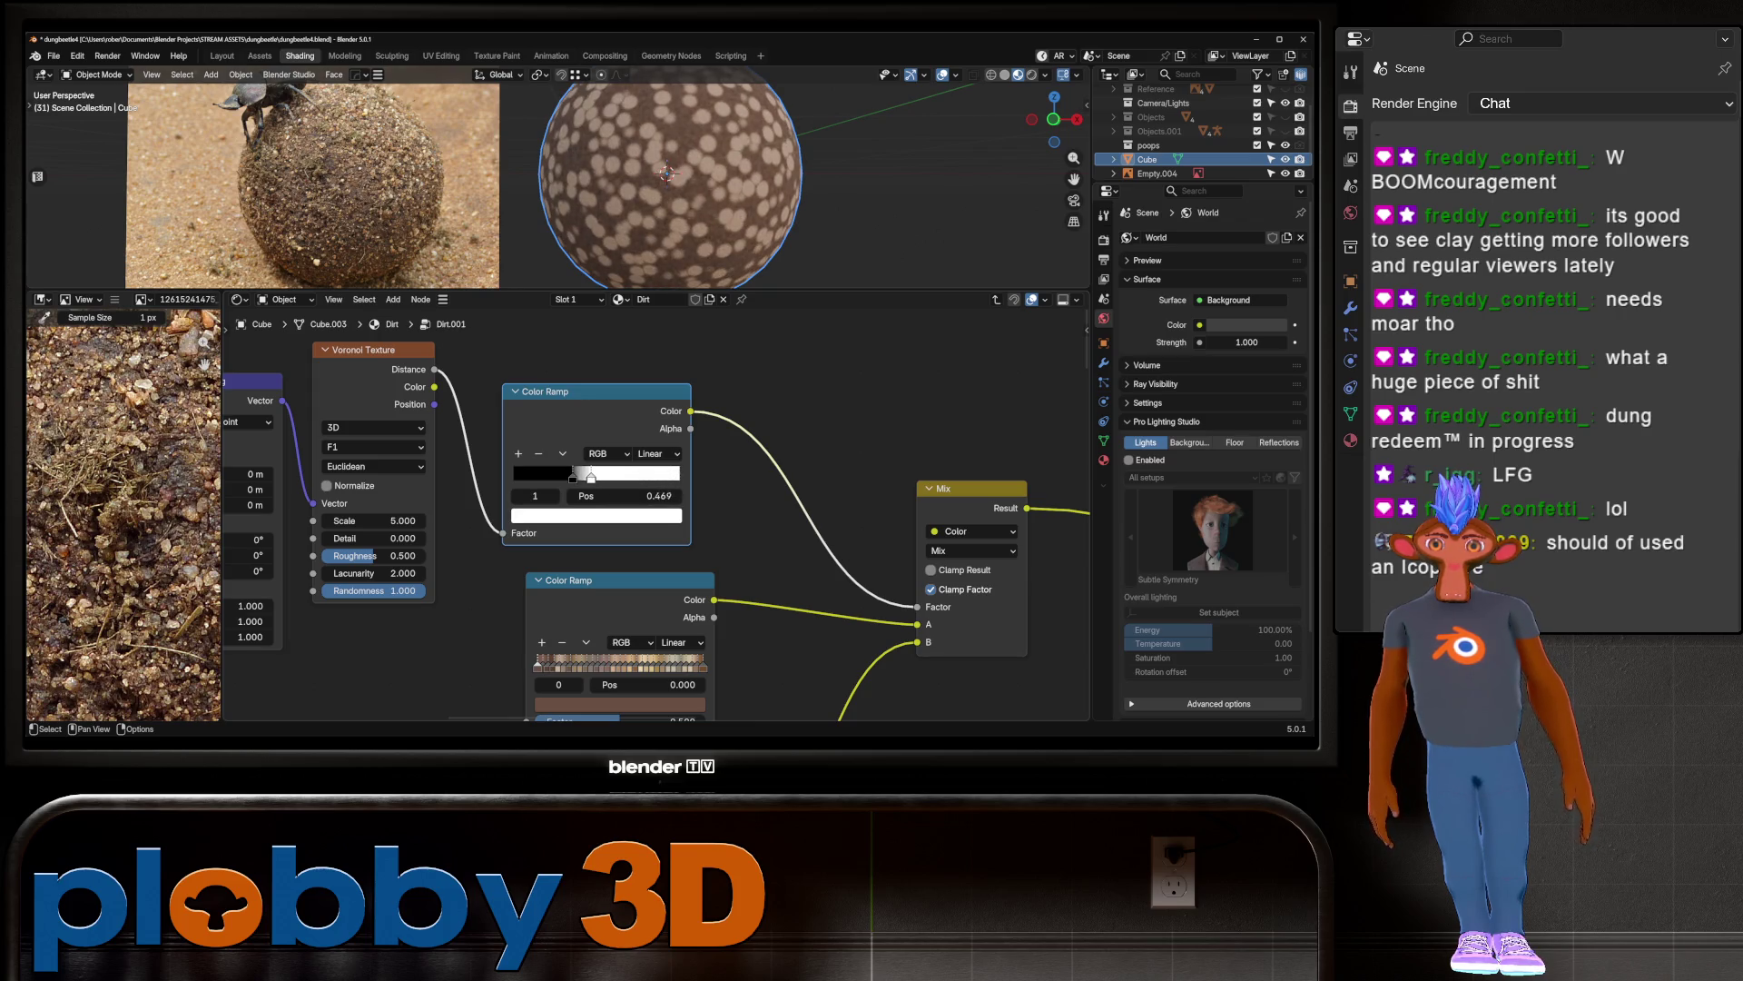
Step: Feed UV coordinates into the Mapping node and set Voronoi Scale to 53.3
{"action": "middle_click_drag", "start_coordinate": [602, 476], "coordinate": [879, 476]}
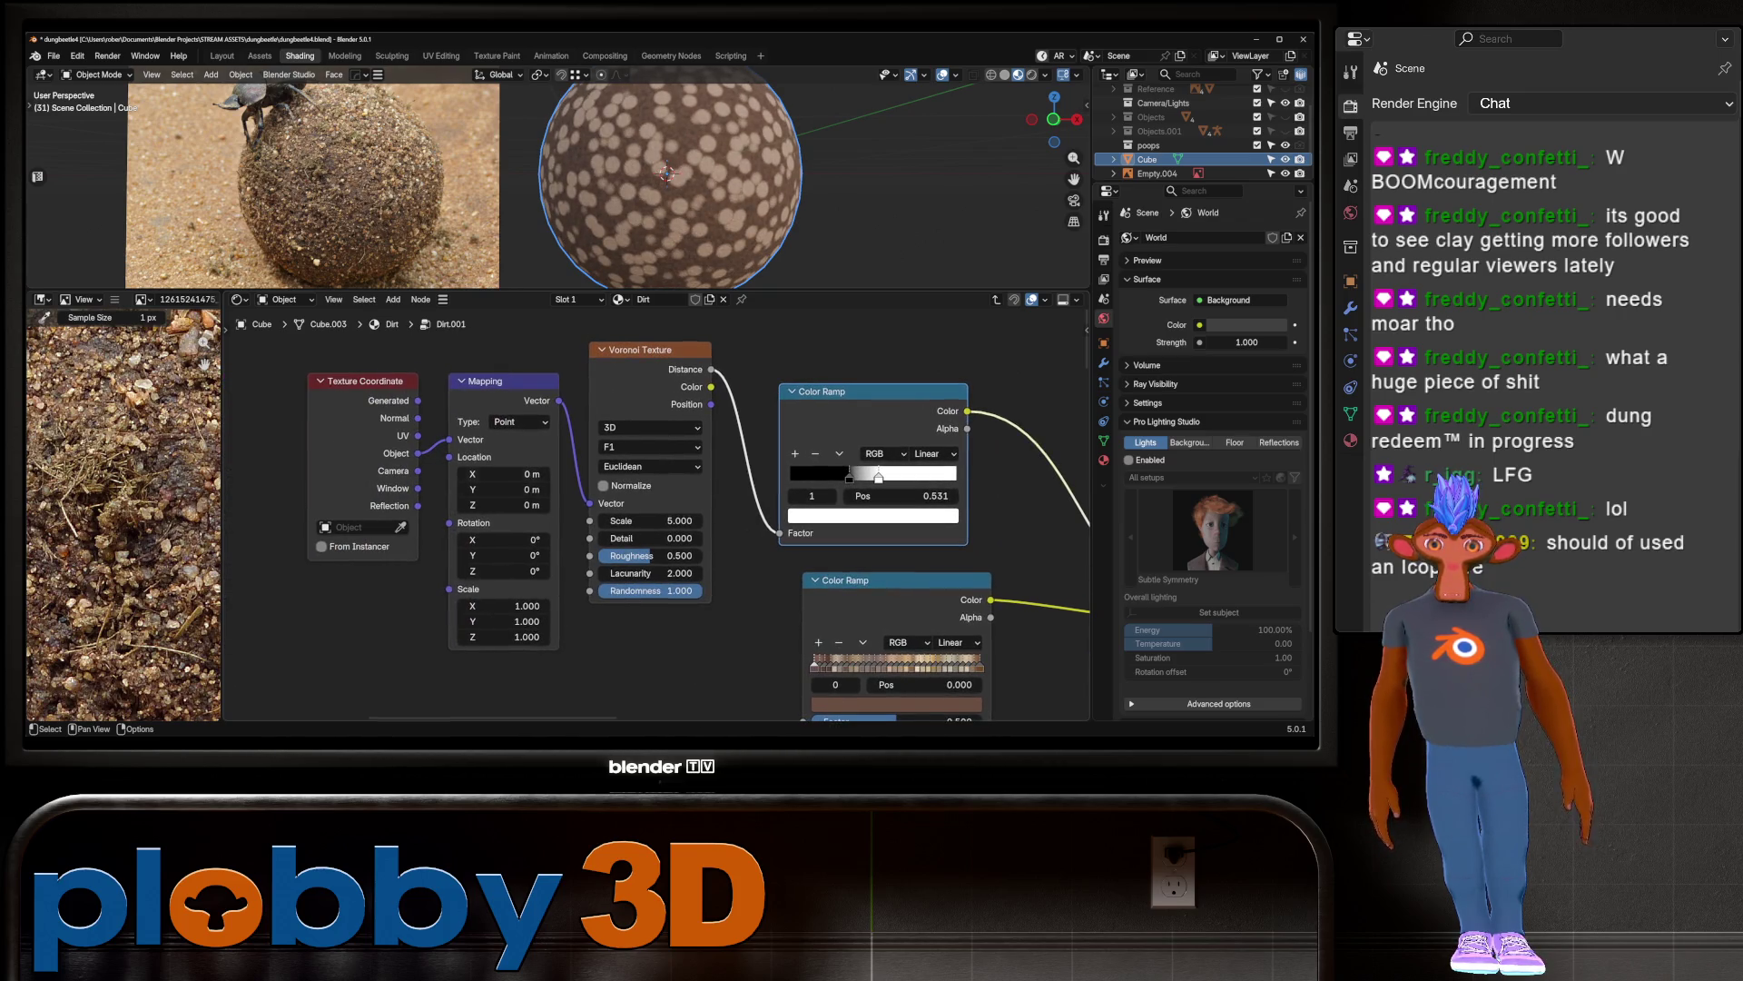
{"action": "left_click_drag", "start_coordinate": [418, 435], "coordinate": [449, 439]}
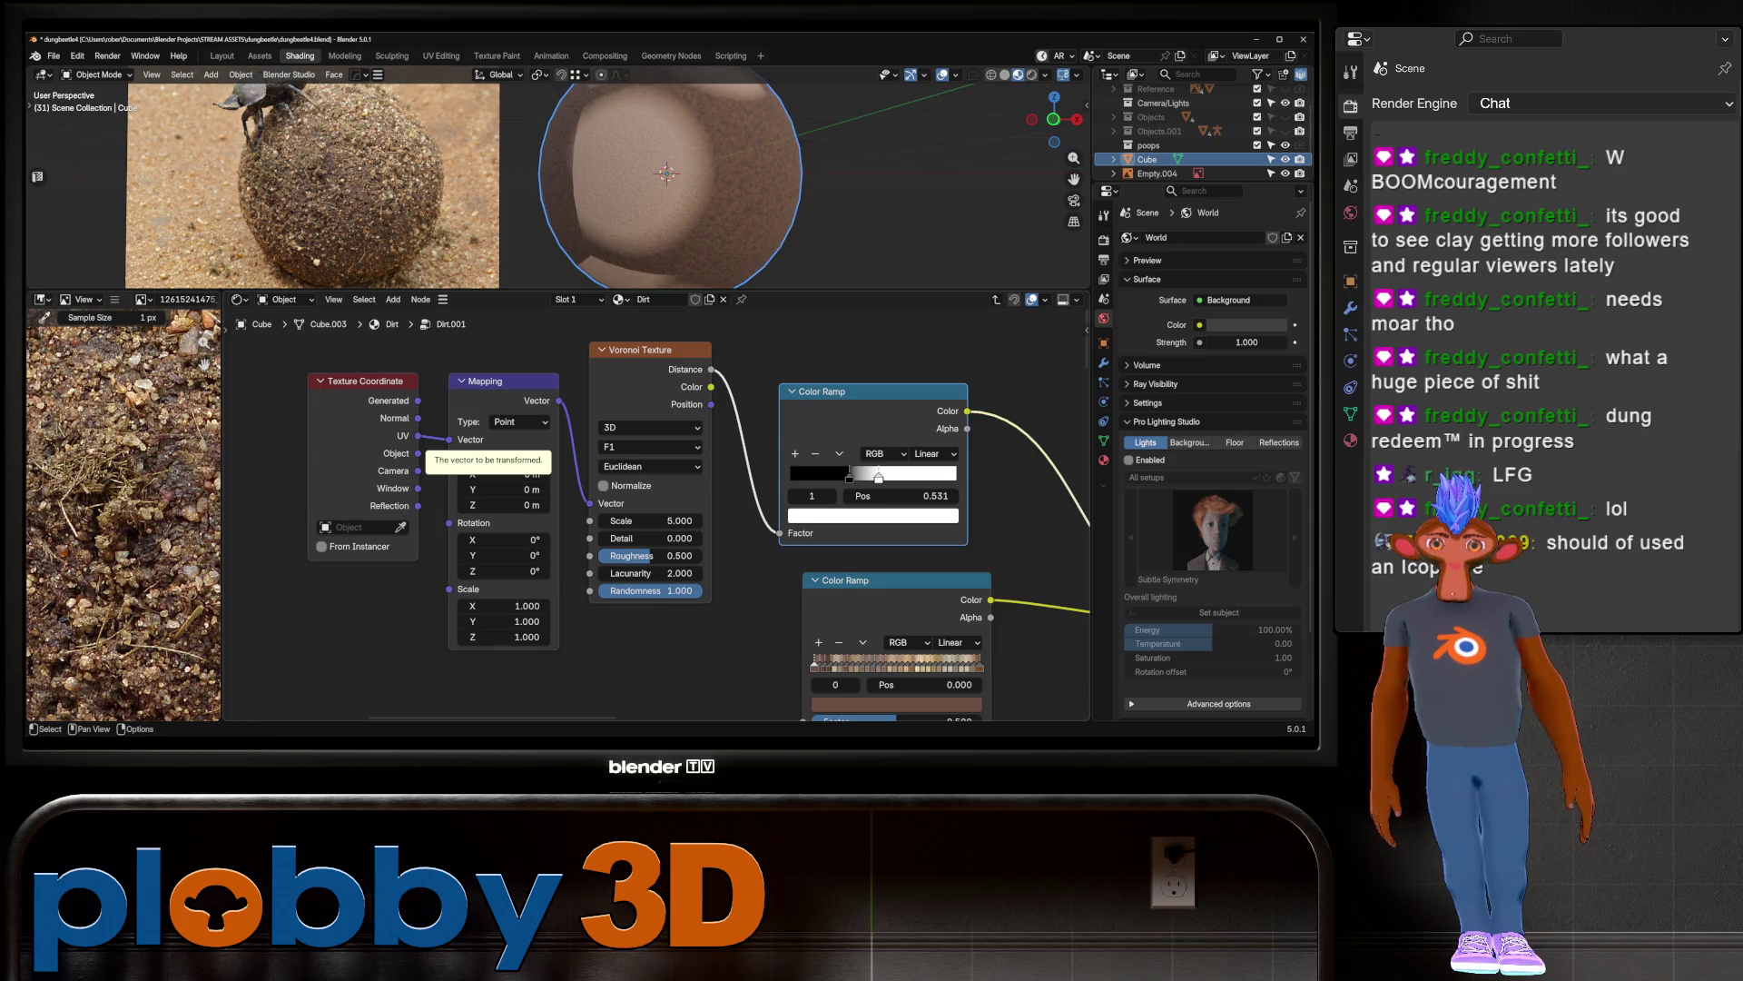
{"action": "scroll", "coordinate": [558, 177], "scroll_direction": "down", "scroll_amount": 3}
{"action": "mouse_move", "coordinate": [649, 520]}
{"action": "left_mouse_down"}
{"action": "mouse_move", "coordinate": [745, 520]}
{"action": "mouse_move", "coordinate": [717, 521]}
{"action": "left_mouse_up"}
{"action": "middle_click_drag", "start_coordinate": [818, 545], "coordinate": [563, 475]}
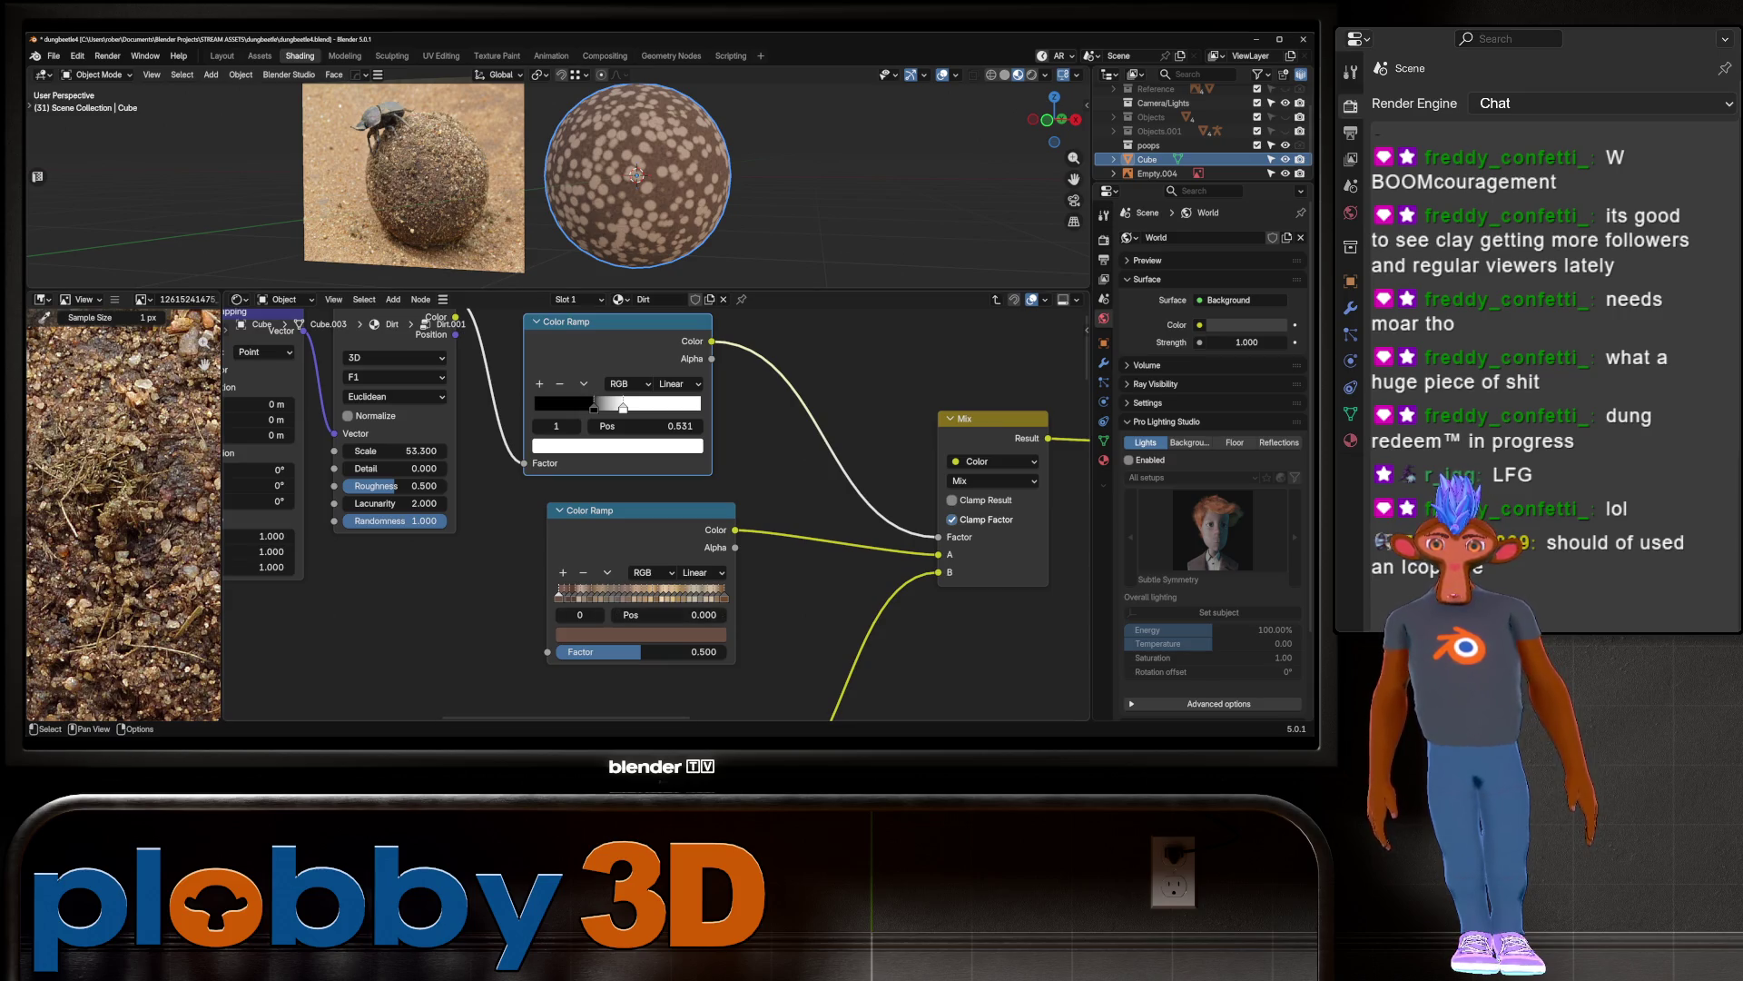
{"action": "scroll", "coordinate": [556, 540], "scroll_direction": "down", "scroll_amount": 1}
{"action": "left_click", "coordinate": [617, 518]}
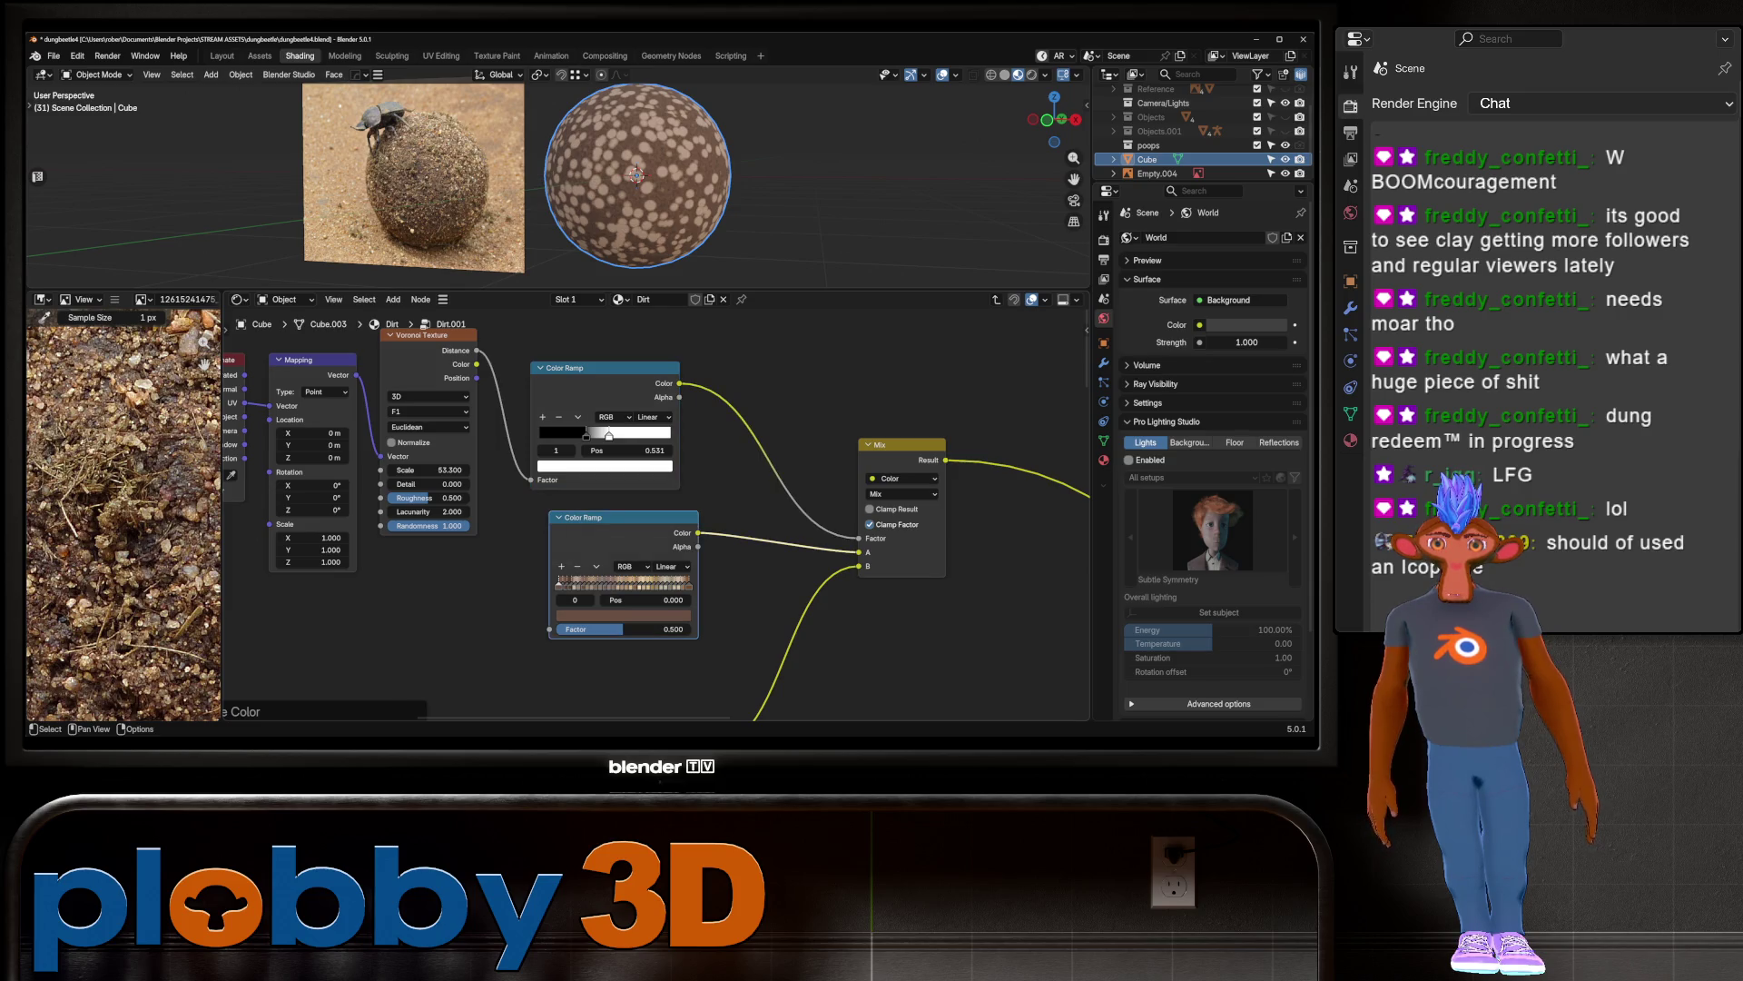
Step: Add an unlinked Noise Texture and connect its Factor to the lower Color Ramp Factor
{"action": "key", "text": "shift+a"}
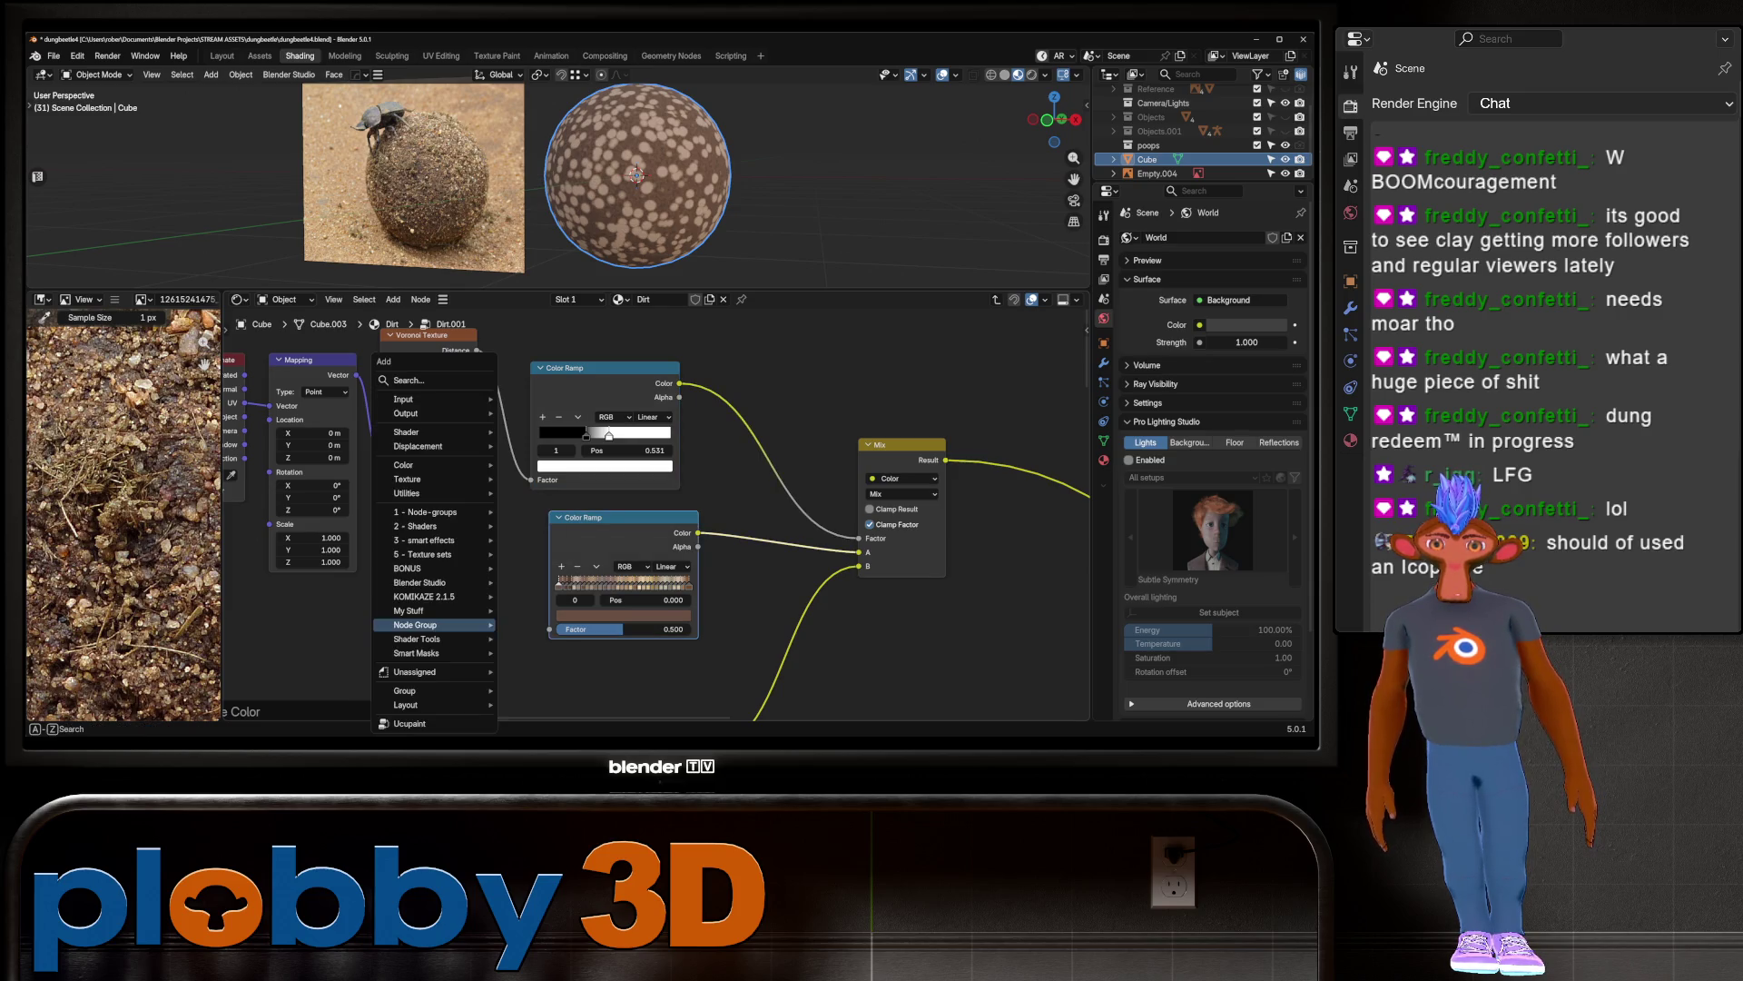
{"action": "type", "text": "NOISE"}
{"action": "key", "text": "Down"}
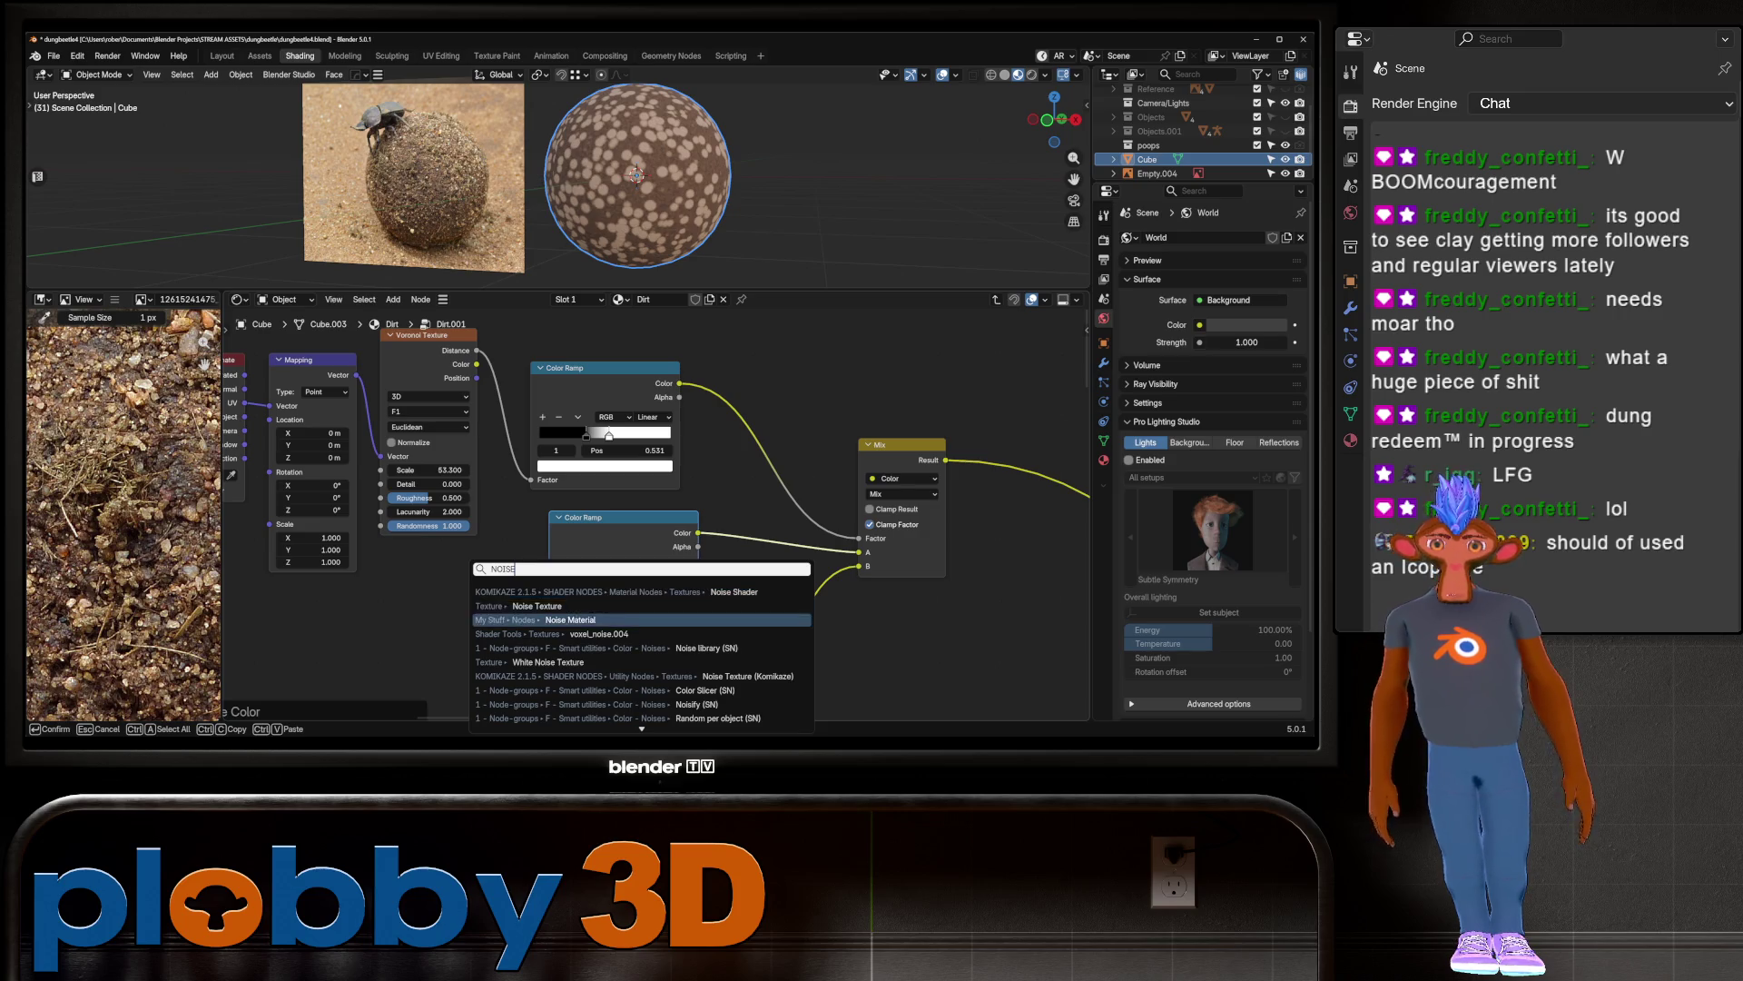
{"action": "key", "text": "Return"}
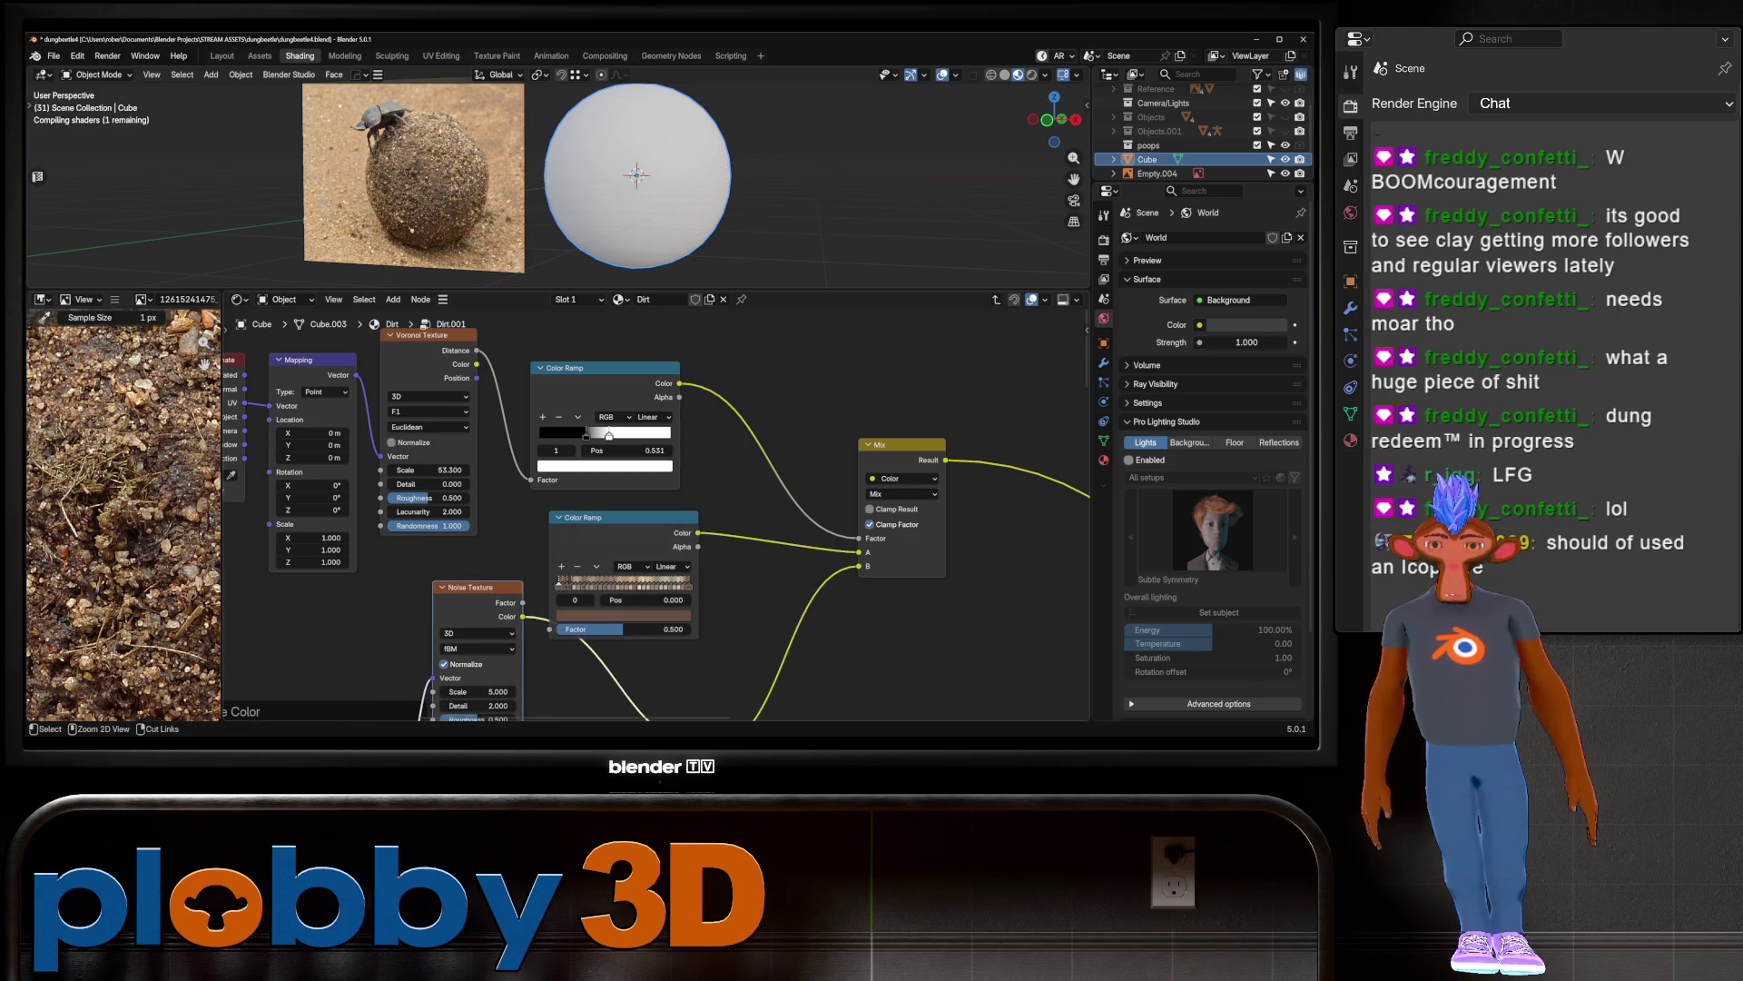
{"action": "key", "text": "ctrl+z"}
{"action": "key", "text": "shift+a"}
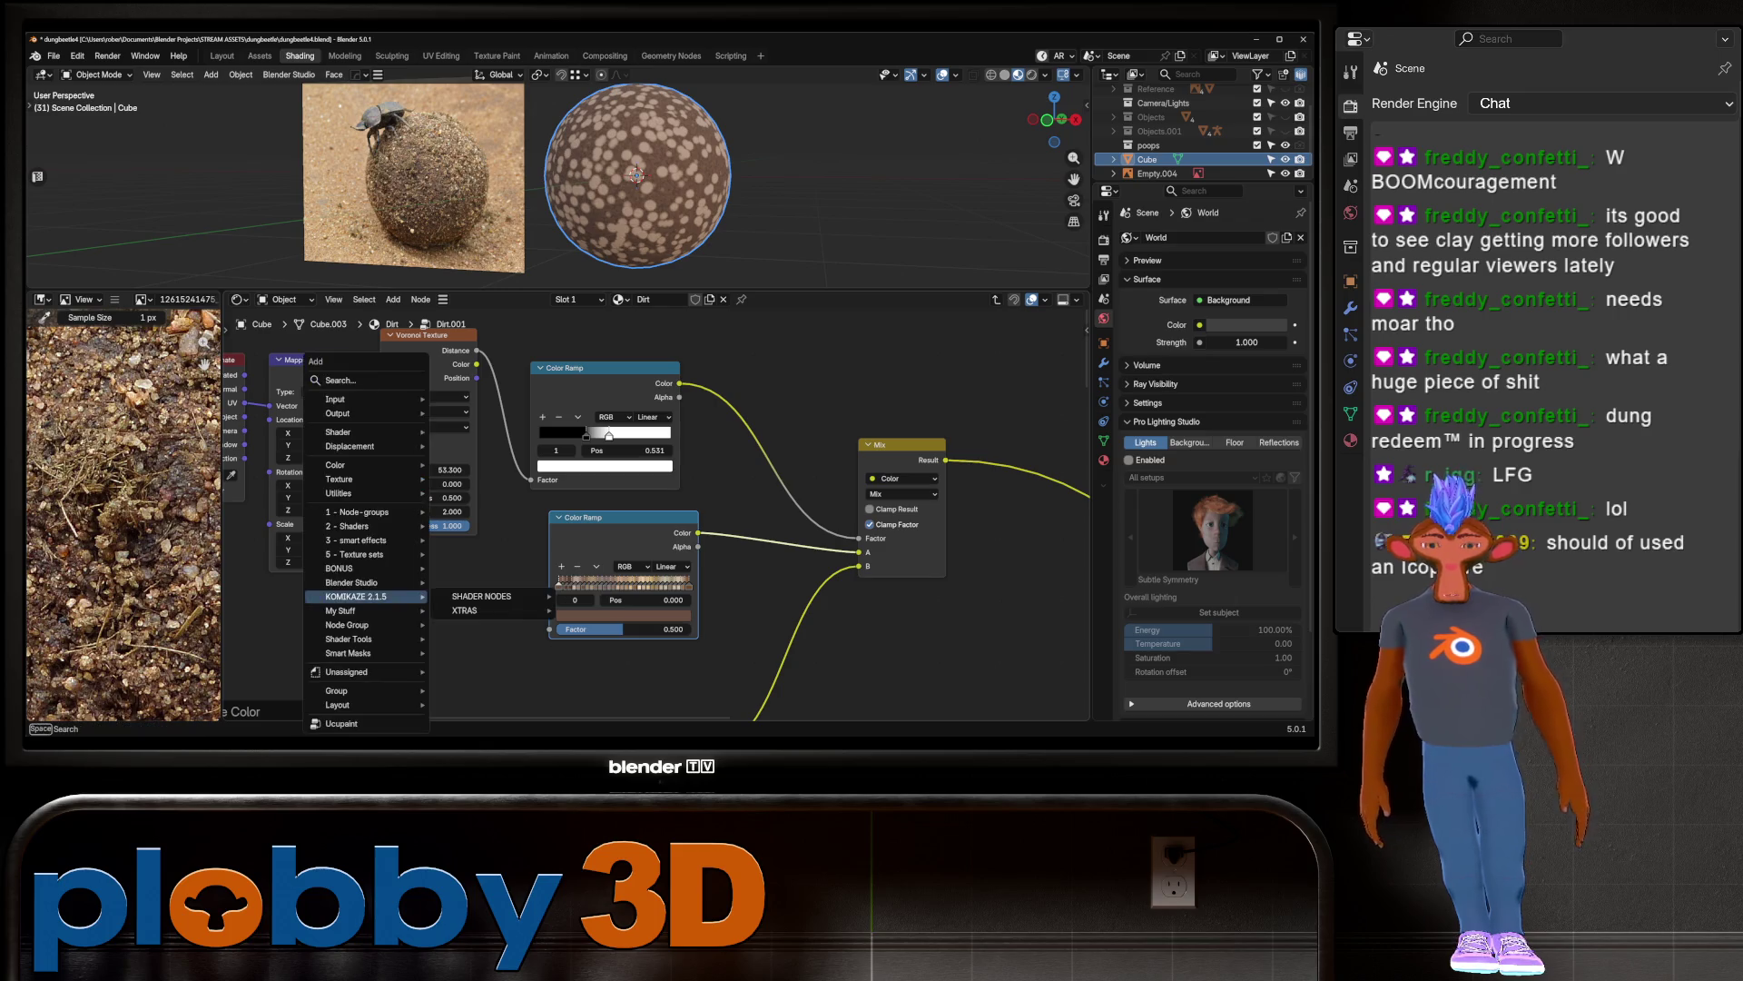
{"action": "type", "text": "NOISE"}
{"action": "key", "text": "Down"}
{"action": "key", "text": "Return"}
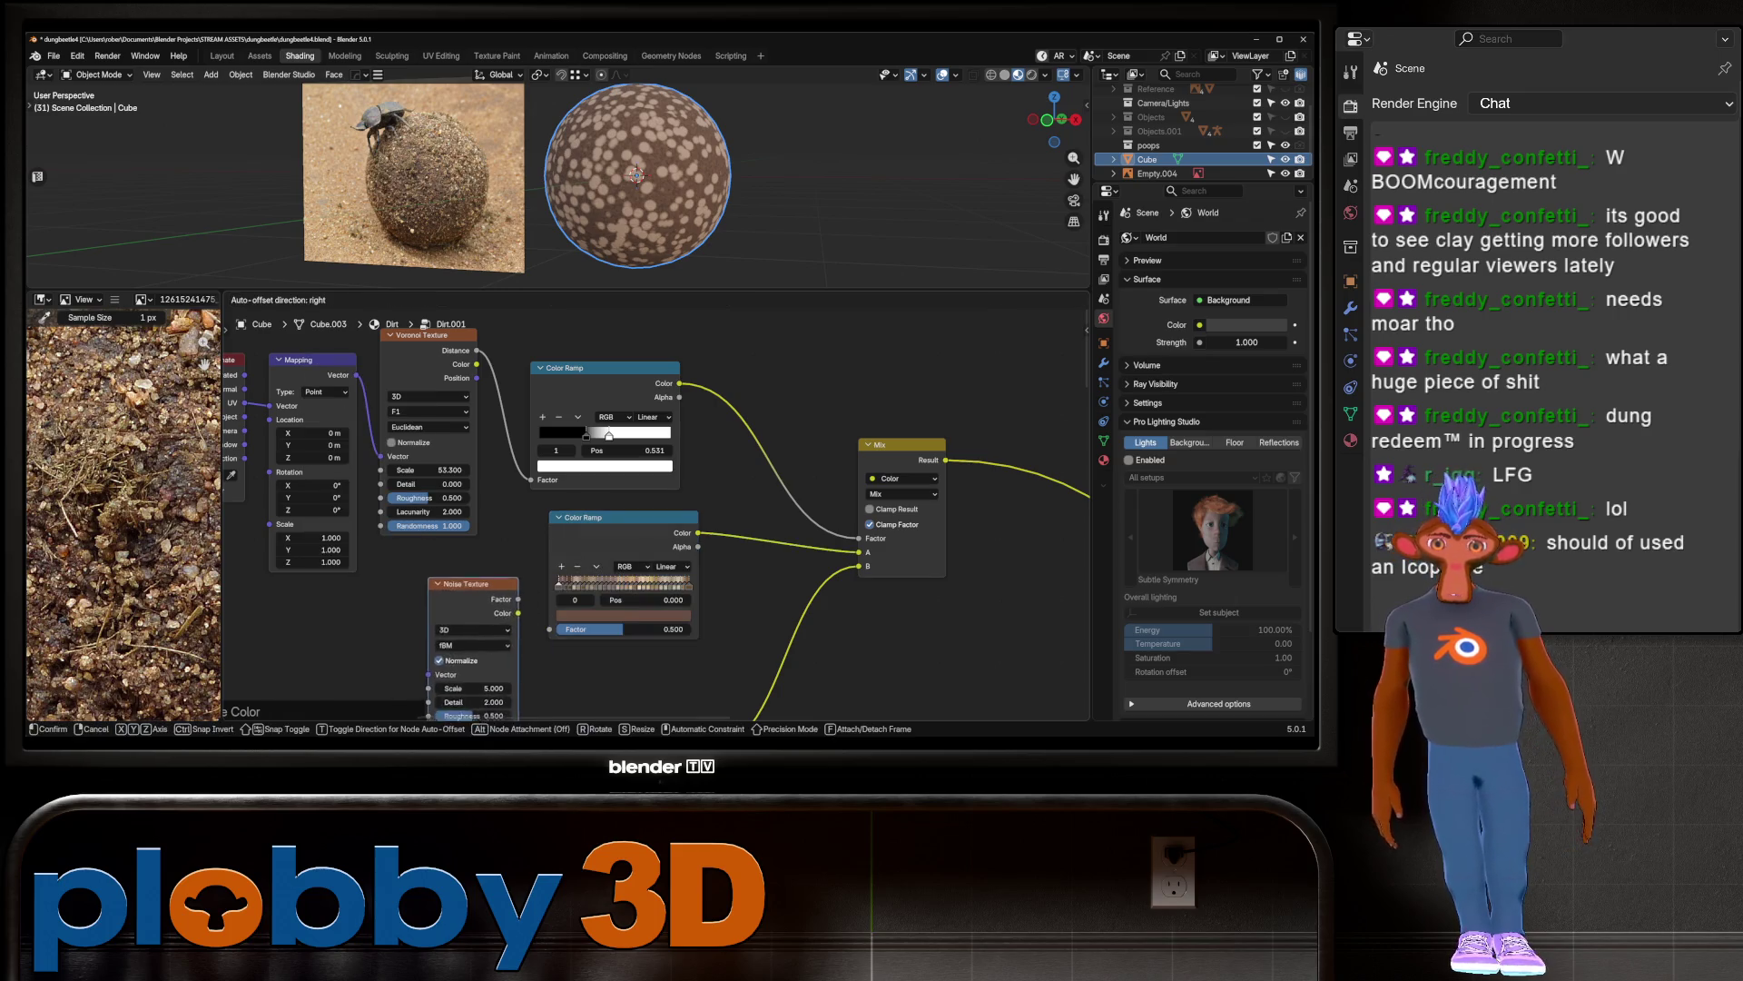
{"action": "left_click", "coordinate": [718, 400]}
{"action": "scroll", "coordinate": [494, 523], "scroll_direction": "down", "scroll_amount": 2}
{"action": "mouse_move", "coordinate": [603, 365]}
{"action": "left_mouse_down"}
{"action": "mouse_move", "coordinate": [640, 481]}
{"action": "mouse_move", "coordinate": [530, 670]}
{"action": "left_mouse_up"}
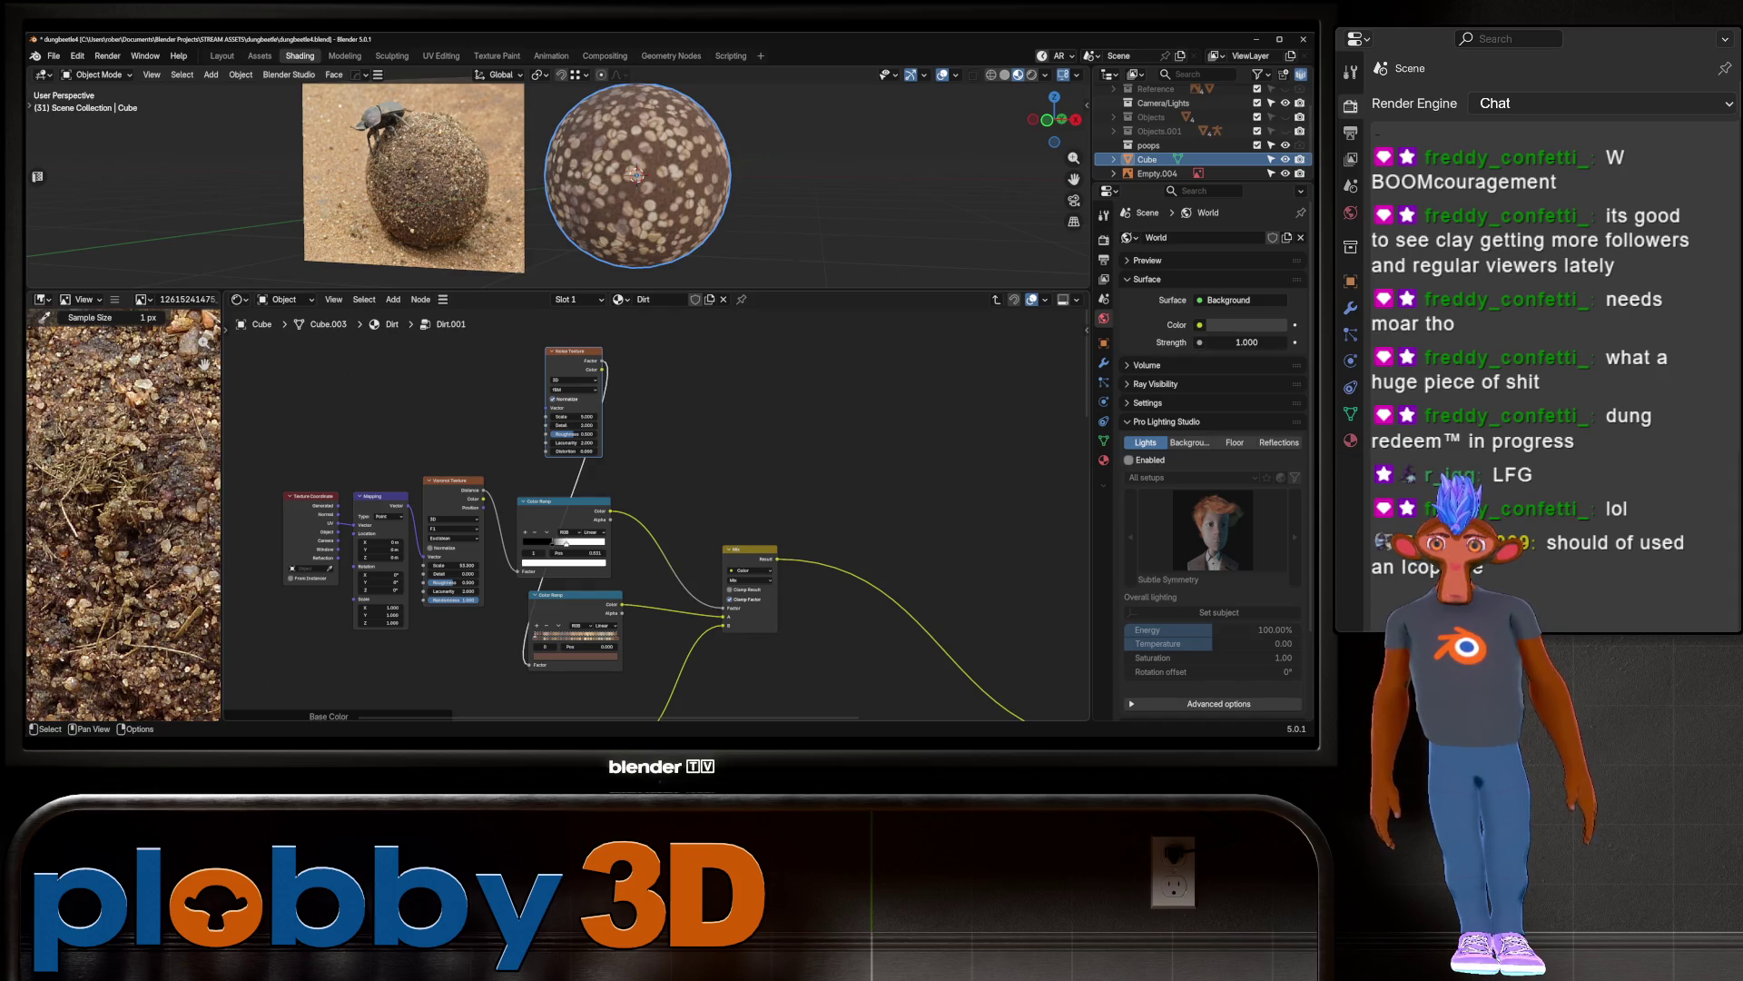
Step: Add Texture Coordinate and Mapping nodes for the Noise Texture with Ctrl+T
{"action": "key", "text": "ctrl+t"}
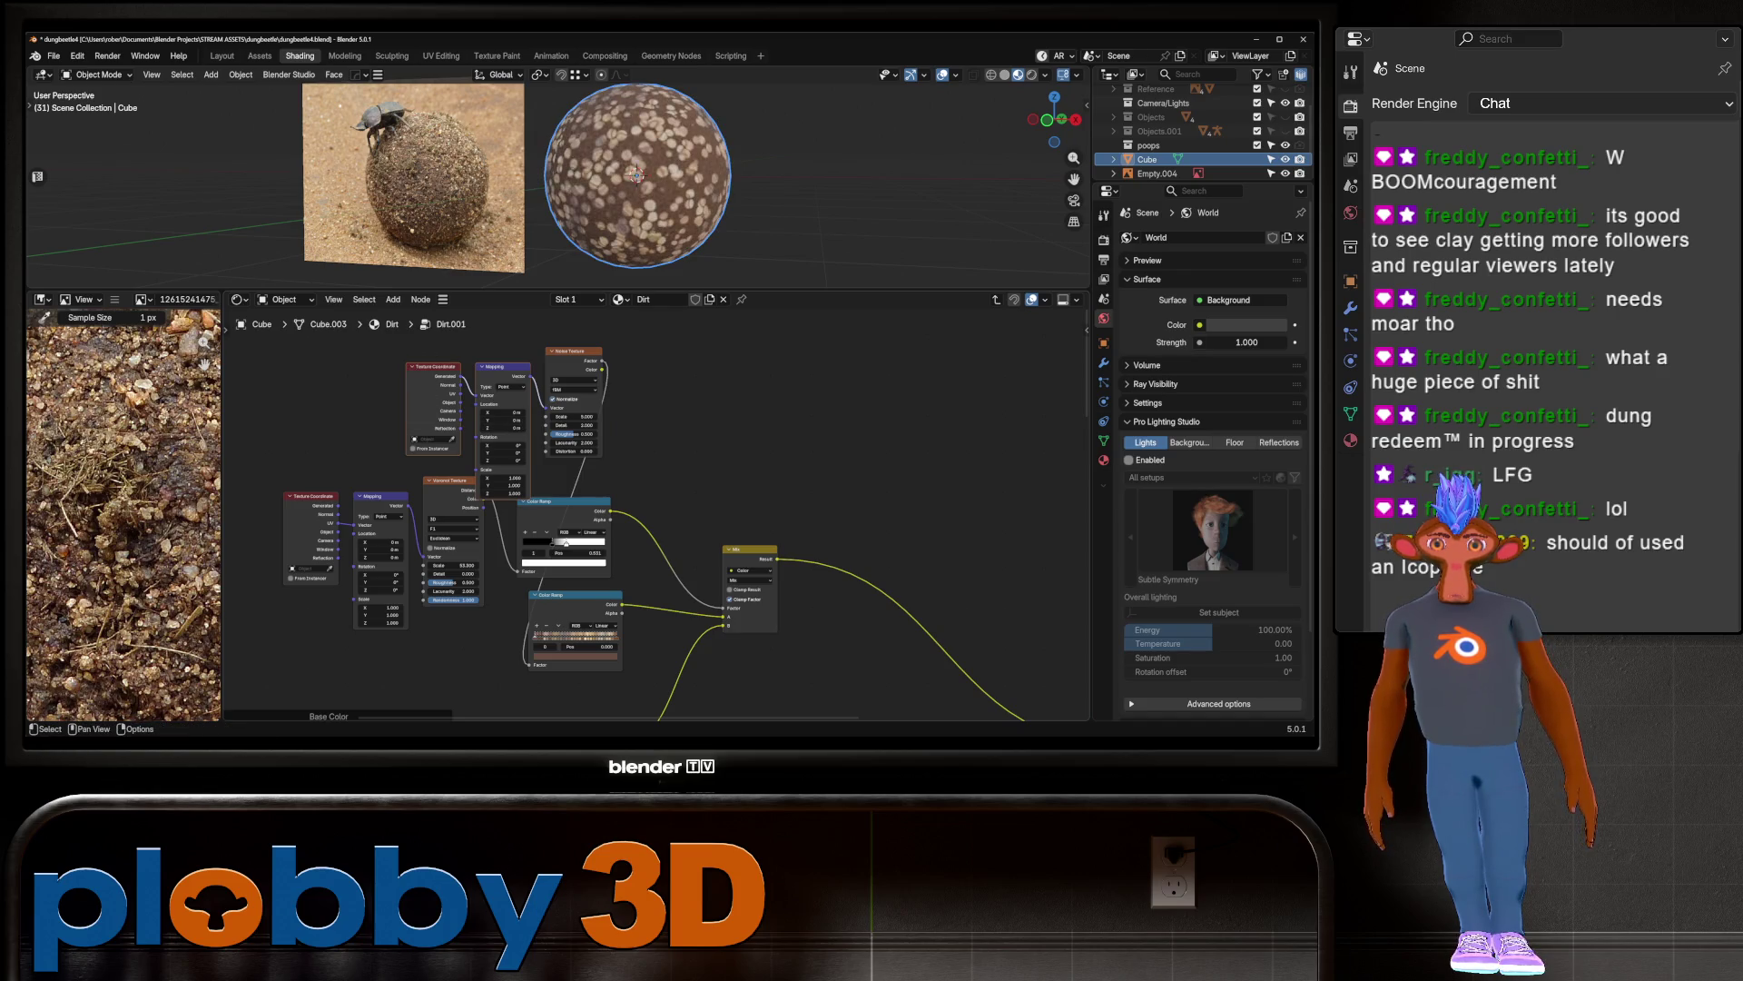
{"action": "key", "text": "shift+a"}
{"action": "key", "text": "Escape"}
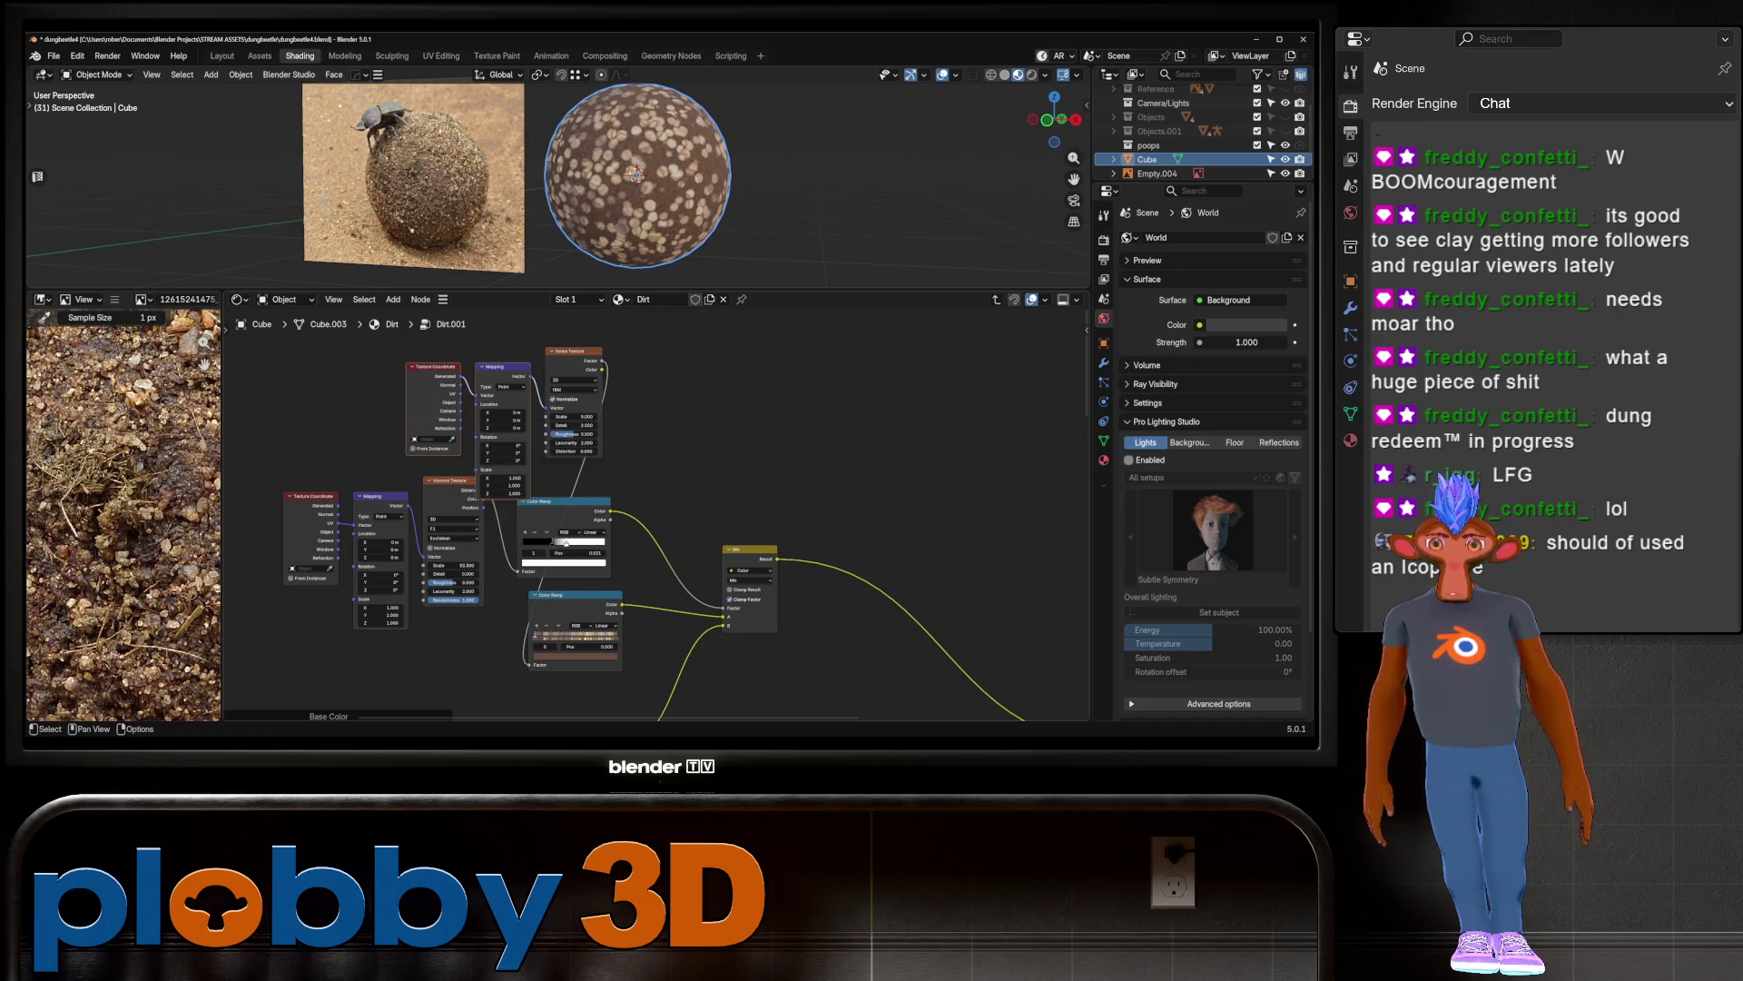
{"action": "mouse_move", "coordinate": [397, 355]}
{"action": "left_mouse_down"}
{"action": "mouse_move", "coordinate": [541, 443]}
{"action": "mouse_move", "coordinate": [389, 356]}
{"action": "left_mouse_up"}
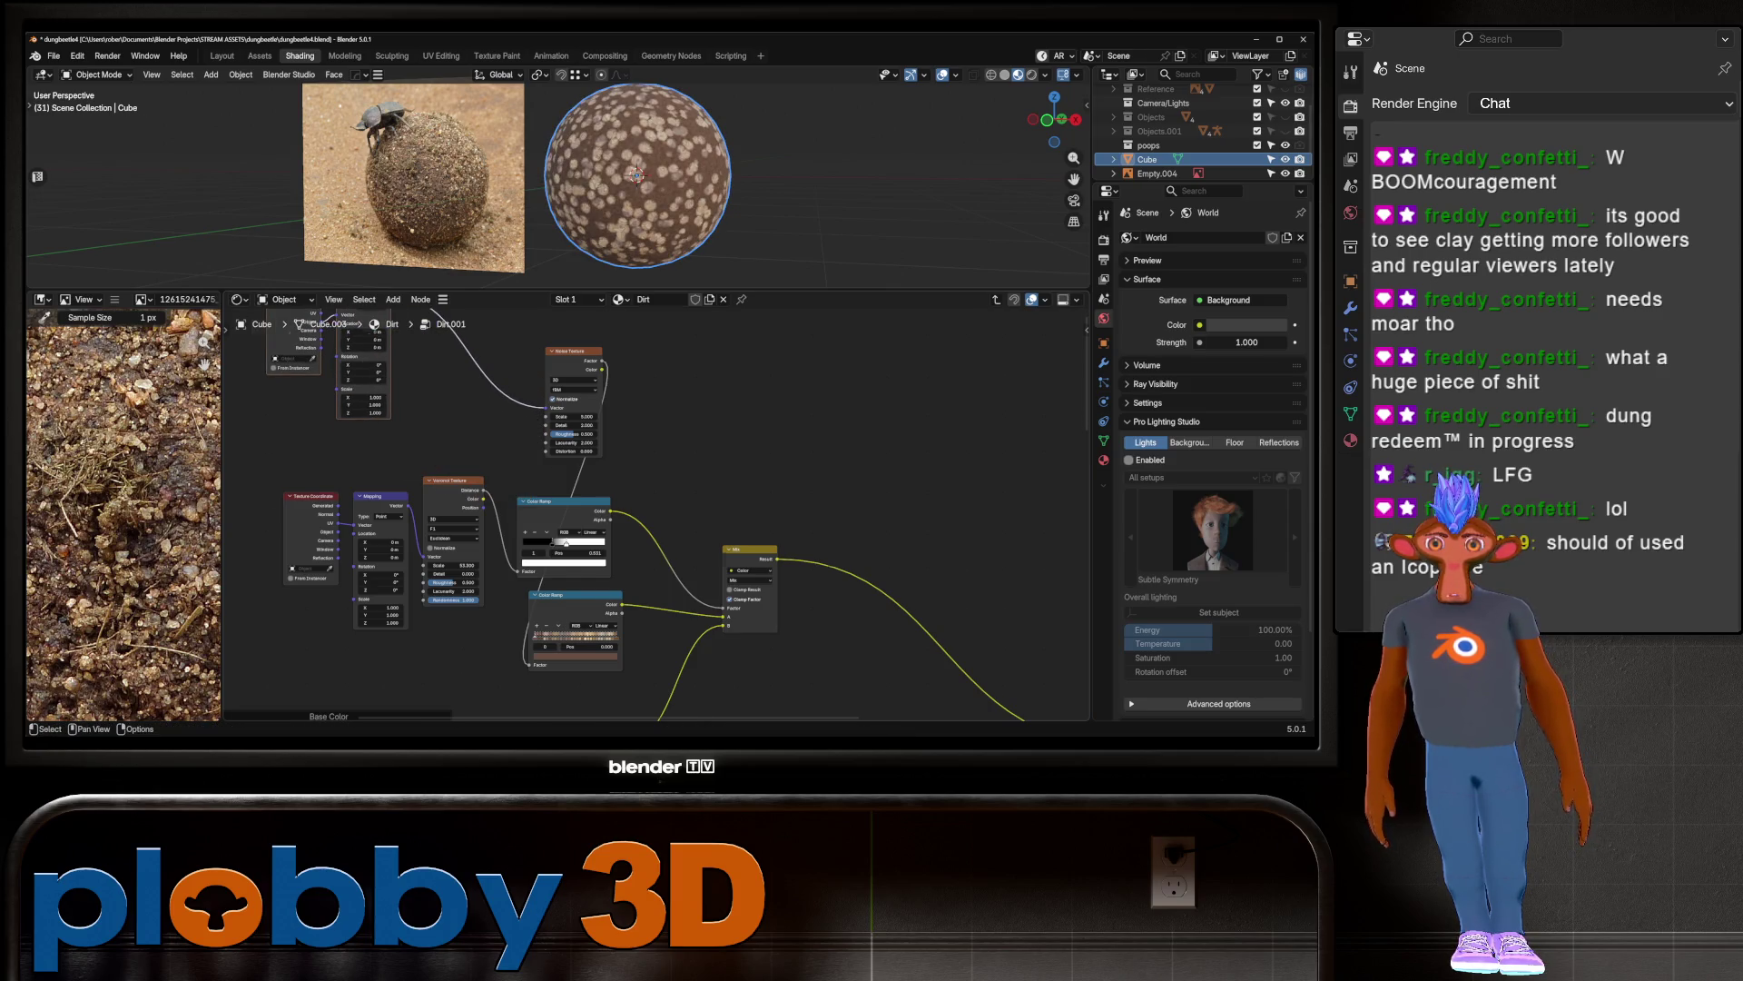
Step: Change the Noise Texture's scale and set its detail to 1.670
{"action": "scroll", "coordinate": [636, 472], "scroll_direction": "up", "scroll_amount": 2}
{"action": "mouse_move", "coordinate": [697, 503]}
{"action": "left_mouse_down"}
{"action": "mouse_move", "coordinate": [672, 503]}
{"action": "mouse_move", "coordinate": [722, 503]}
{"action": "mouse_move", "coordinate": [713, 515]}
{"action": "left_mouse_up"}
{"action": "middle_click_drag", "start_coordinate": [713, 514], "coordinate": [740, 388]}
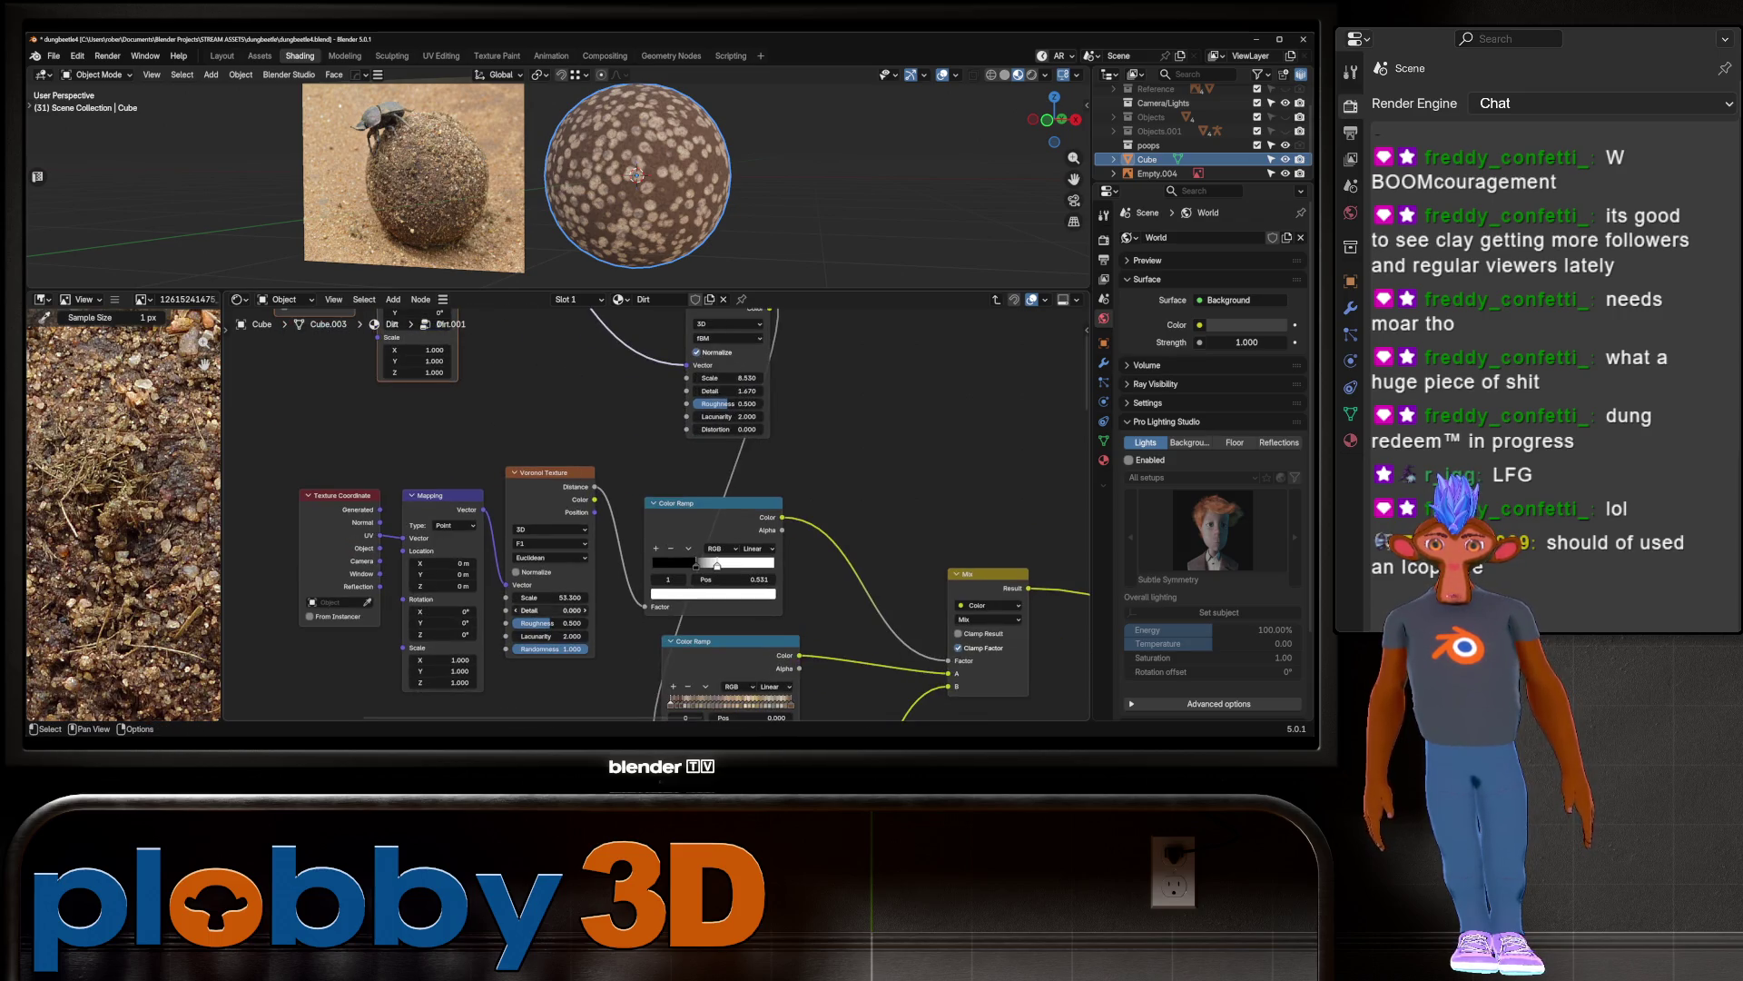
{"action": "left_click", "coordinate": [551, 557]}
Step: Try Voronoi Manhattan and Chebychev metrics, keep 3D, then try Smooth F1 with Minkowski
{"action": "left_click", "coordinate": [551, 597]}
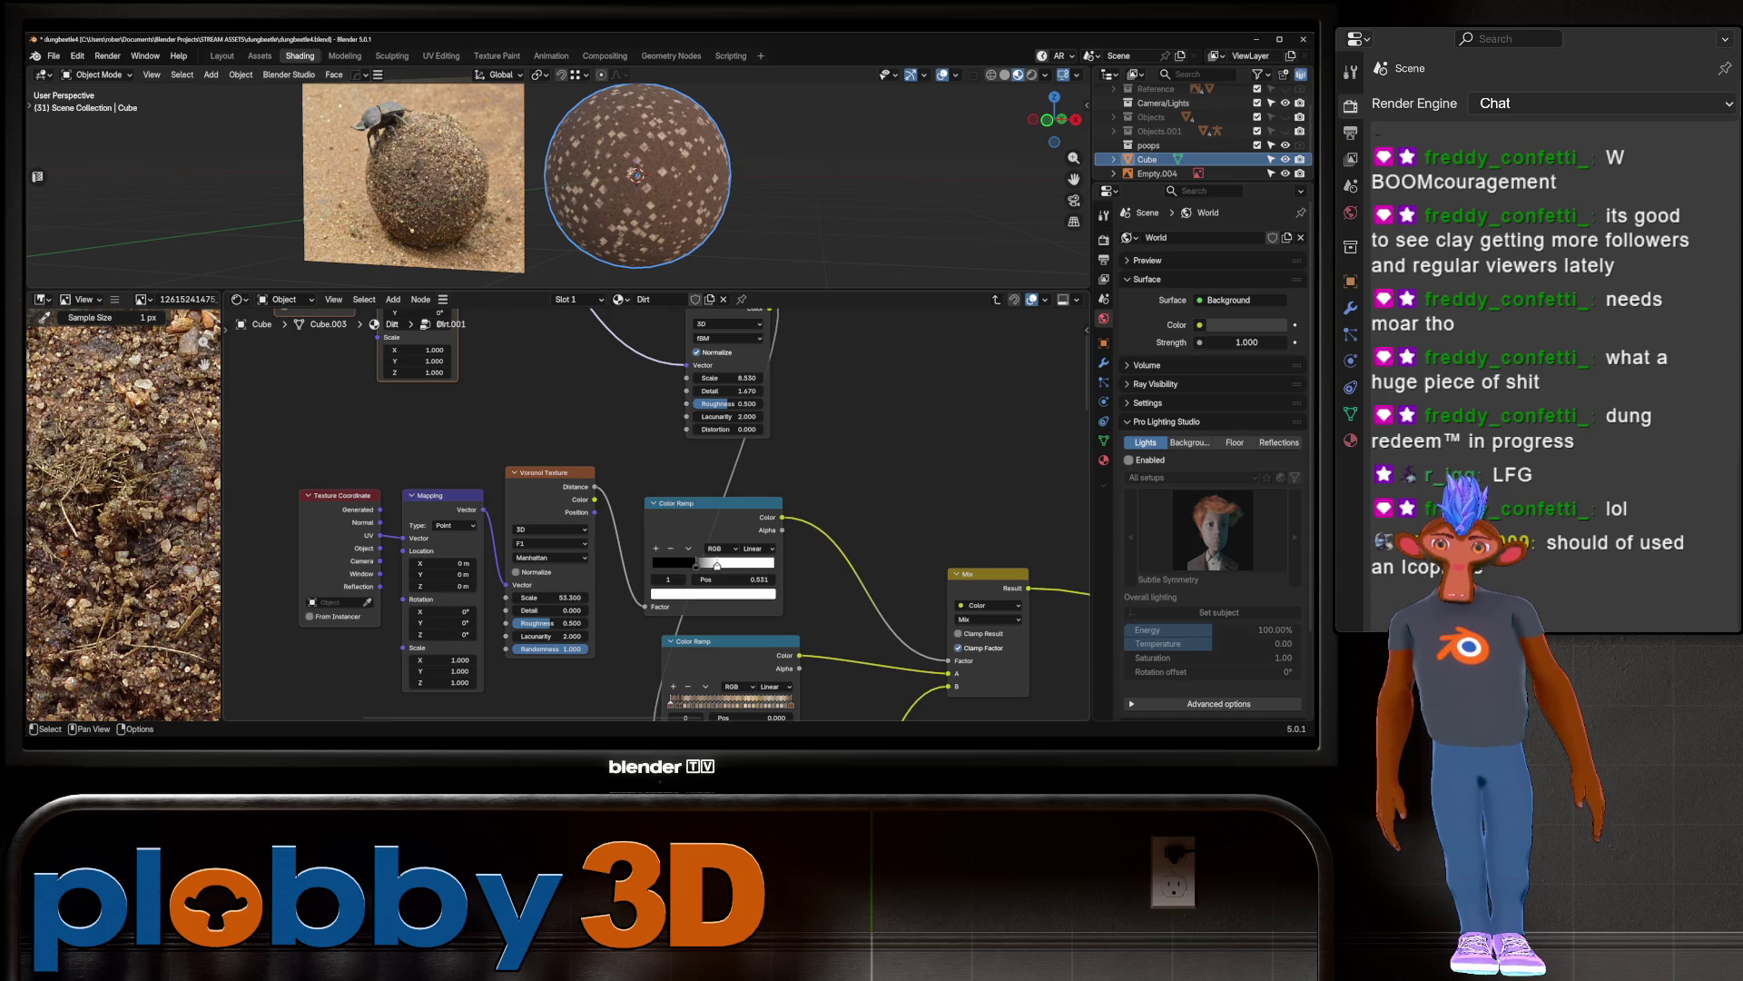
{"action": "left_click", "coordinate": [546, 557]}
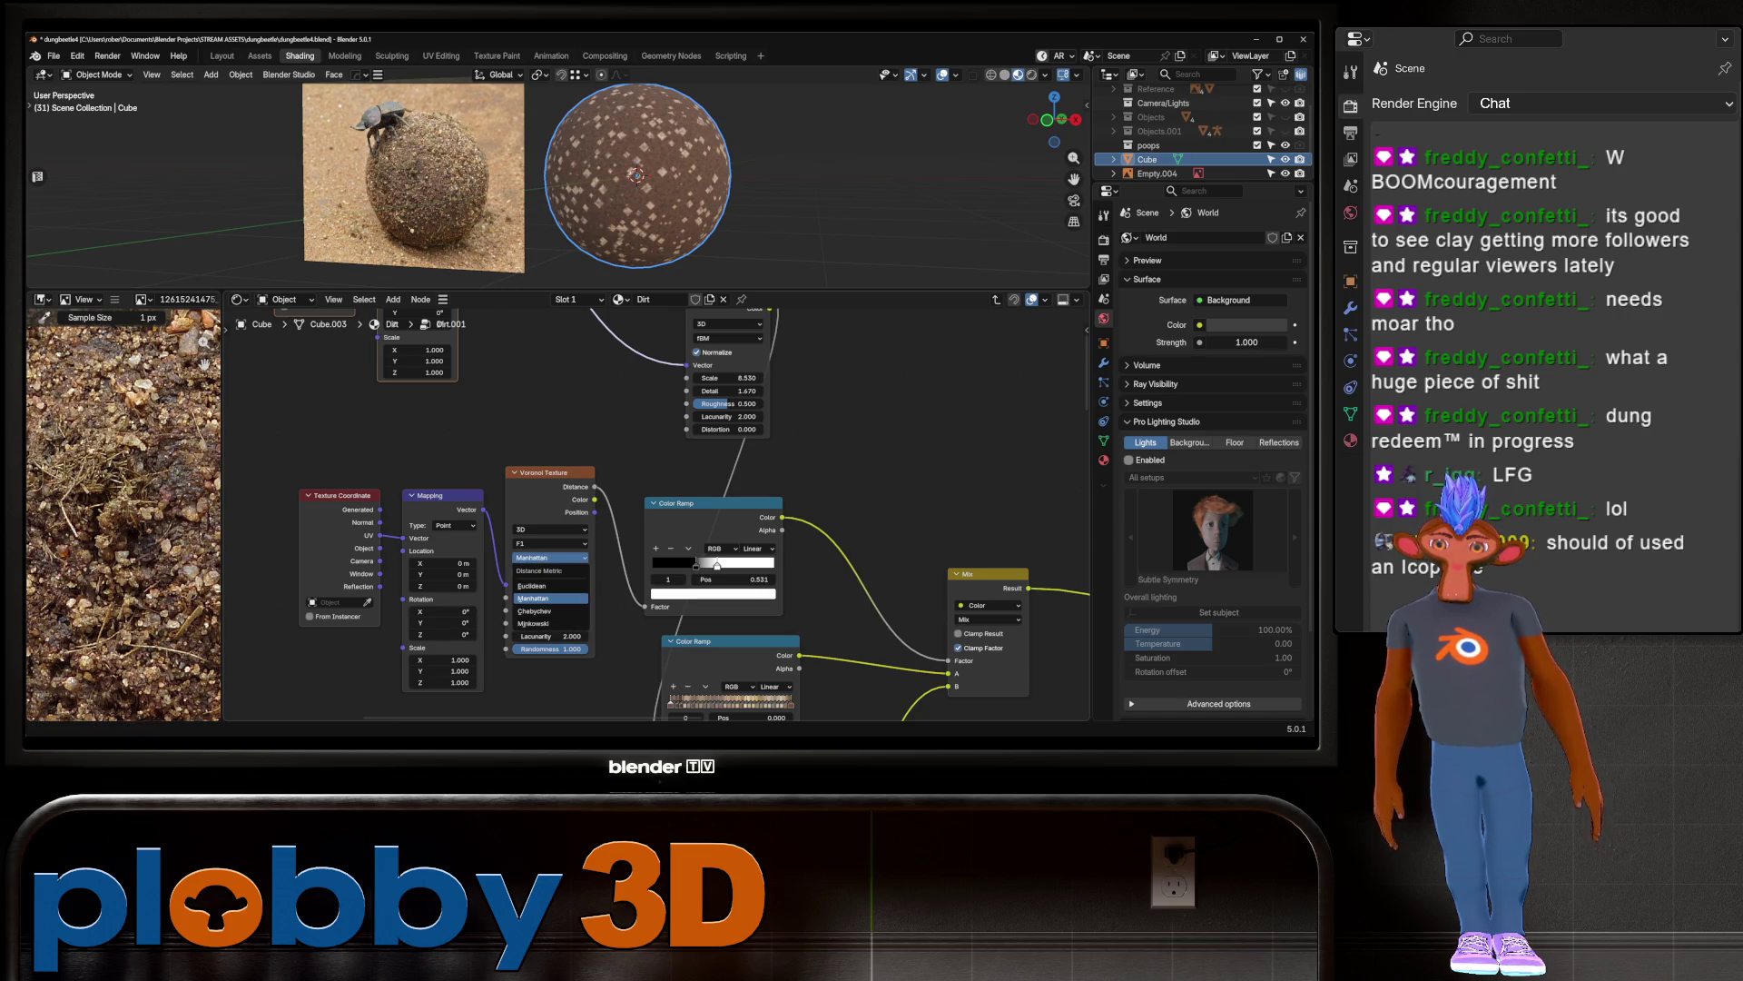
{"action": "left_click", "coordinate": [536, 611]}
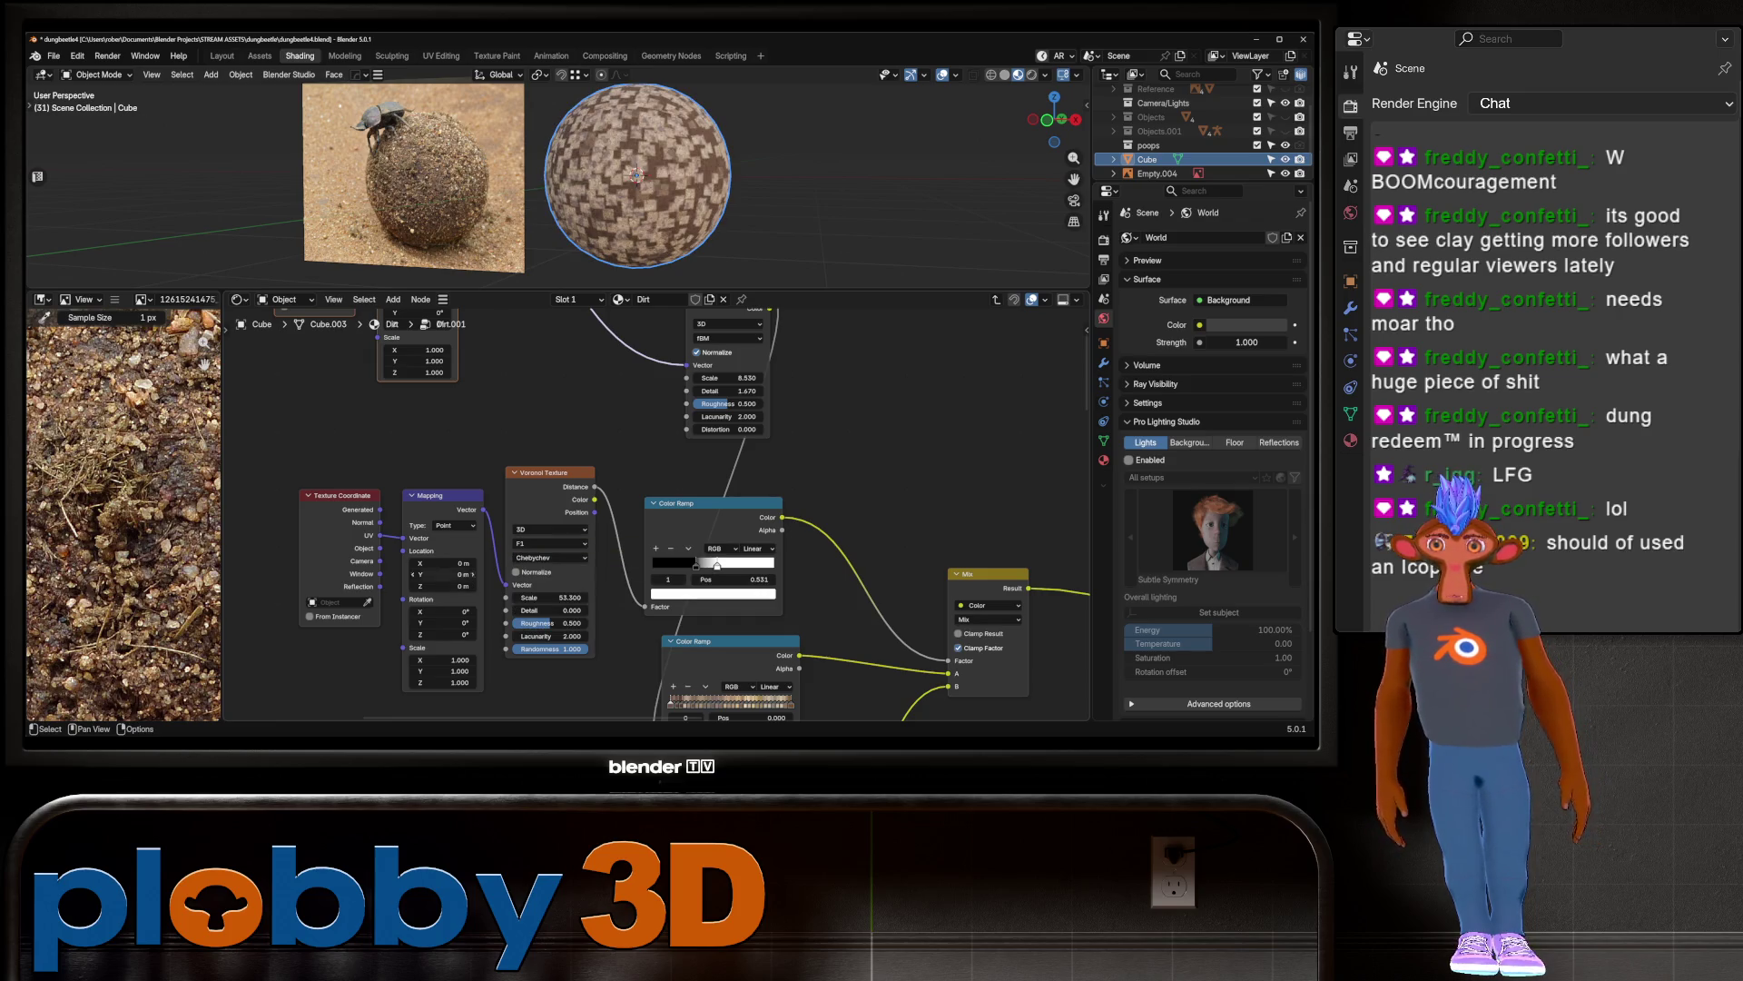
{"action": "left_click", "coordinate": [549, 528]}
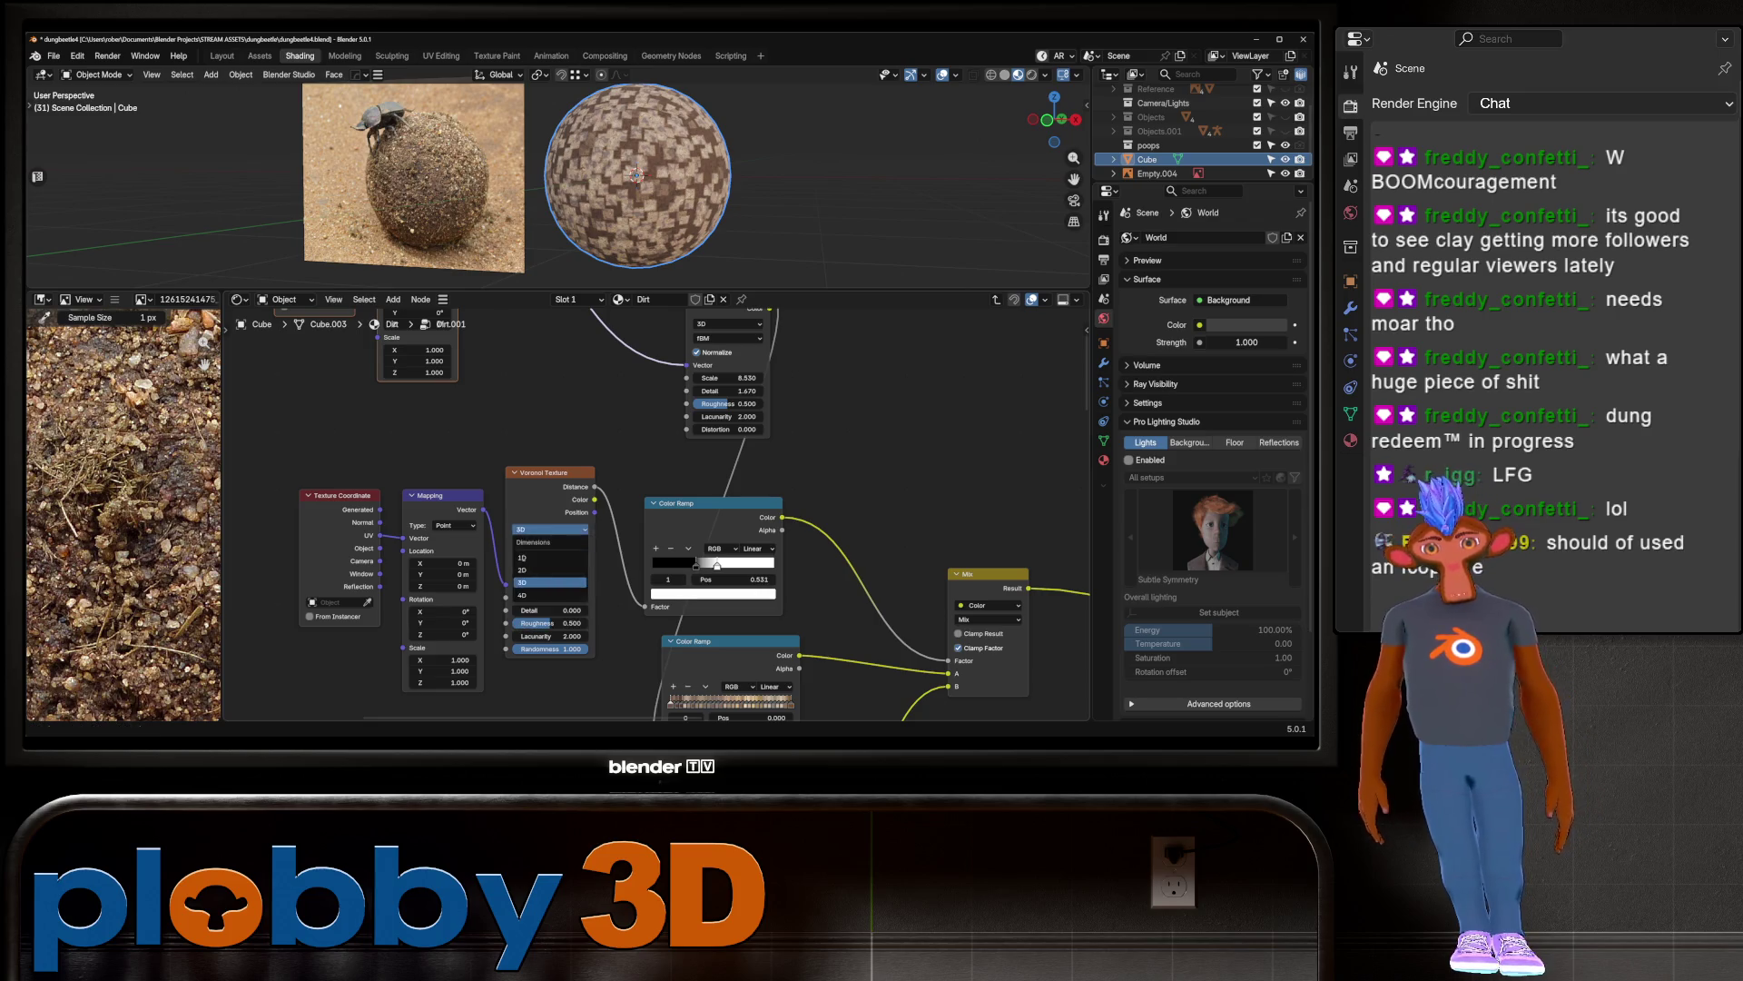
{"action": "left_click", "coordinate": [549, 582]}
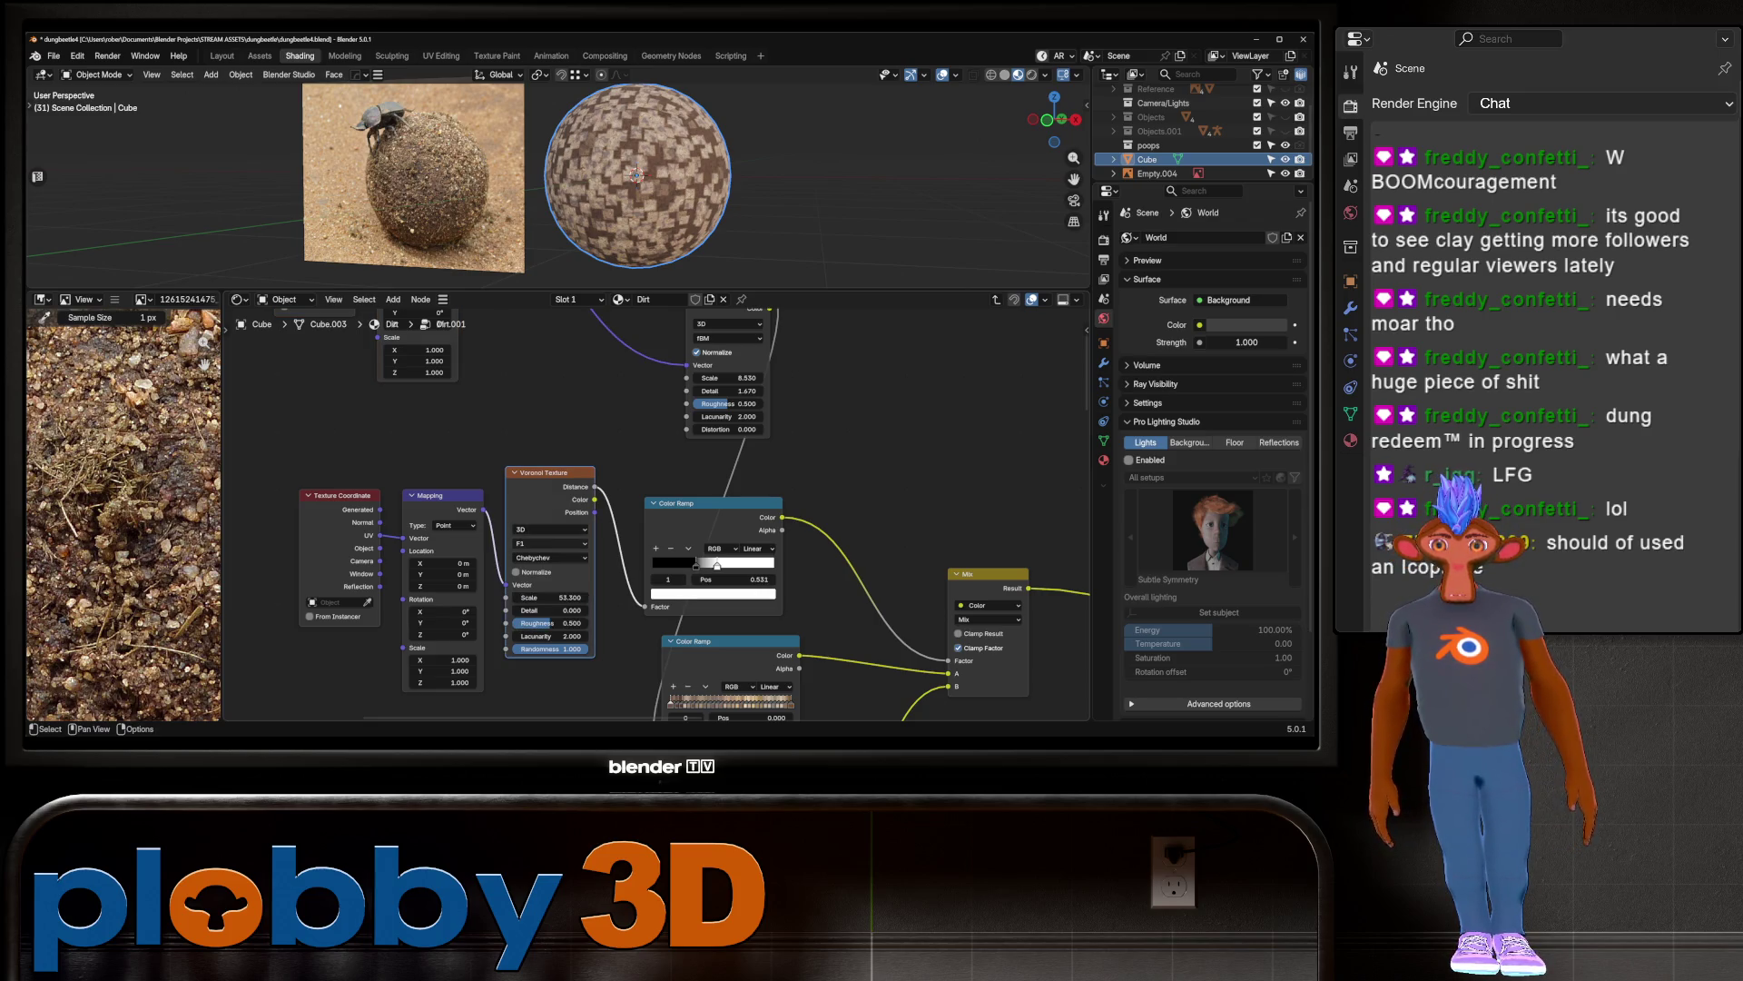
{"action": "left_click", "coordinate": [549, 543]}
{"action": "left_click", "coordinate": [555, 596]}
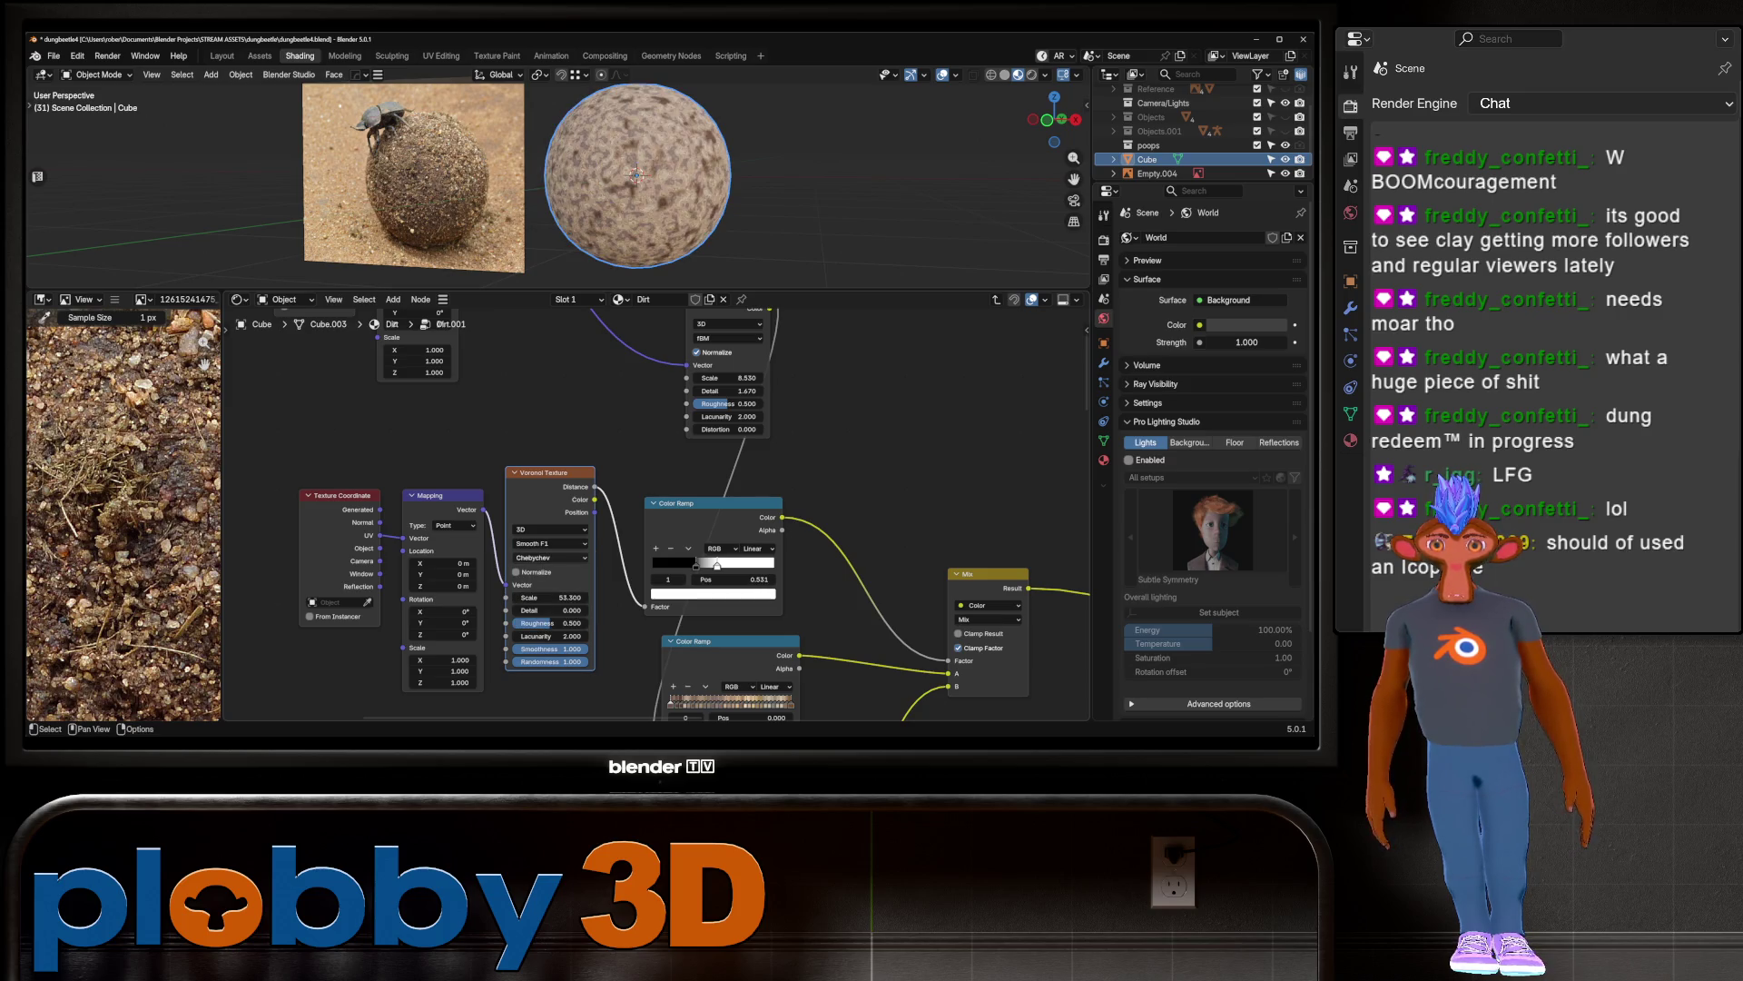
{"action": "left_click", "coordinate": [549, 557]}
{"action": "left_click", "coordinate": [533, 623]}
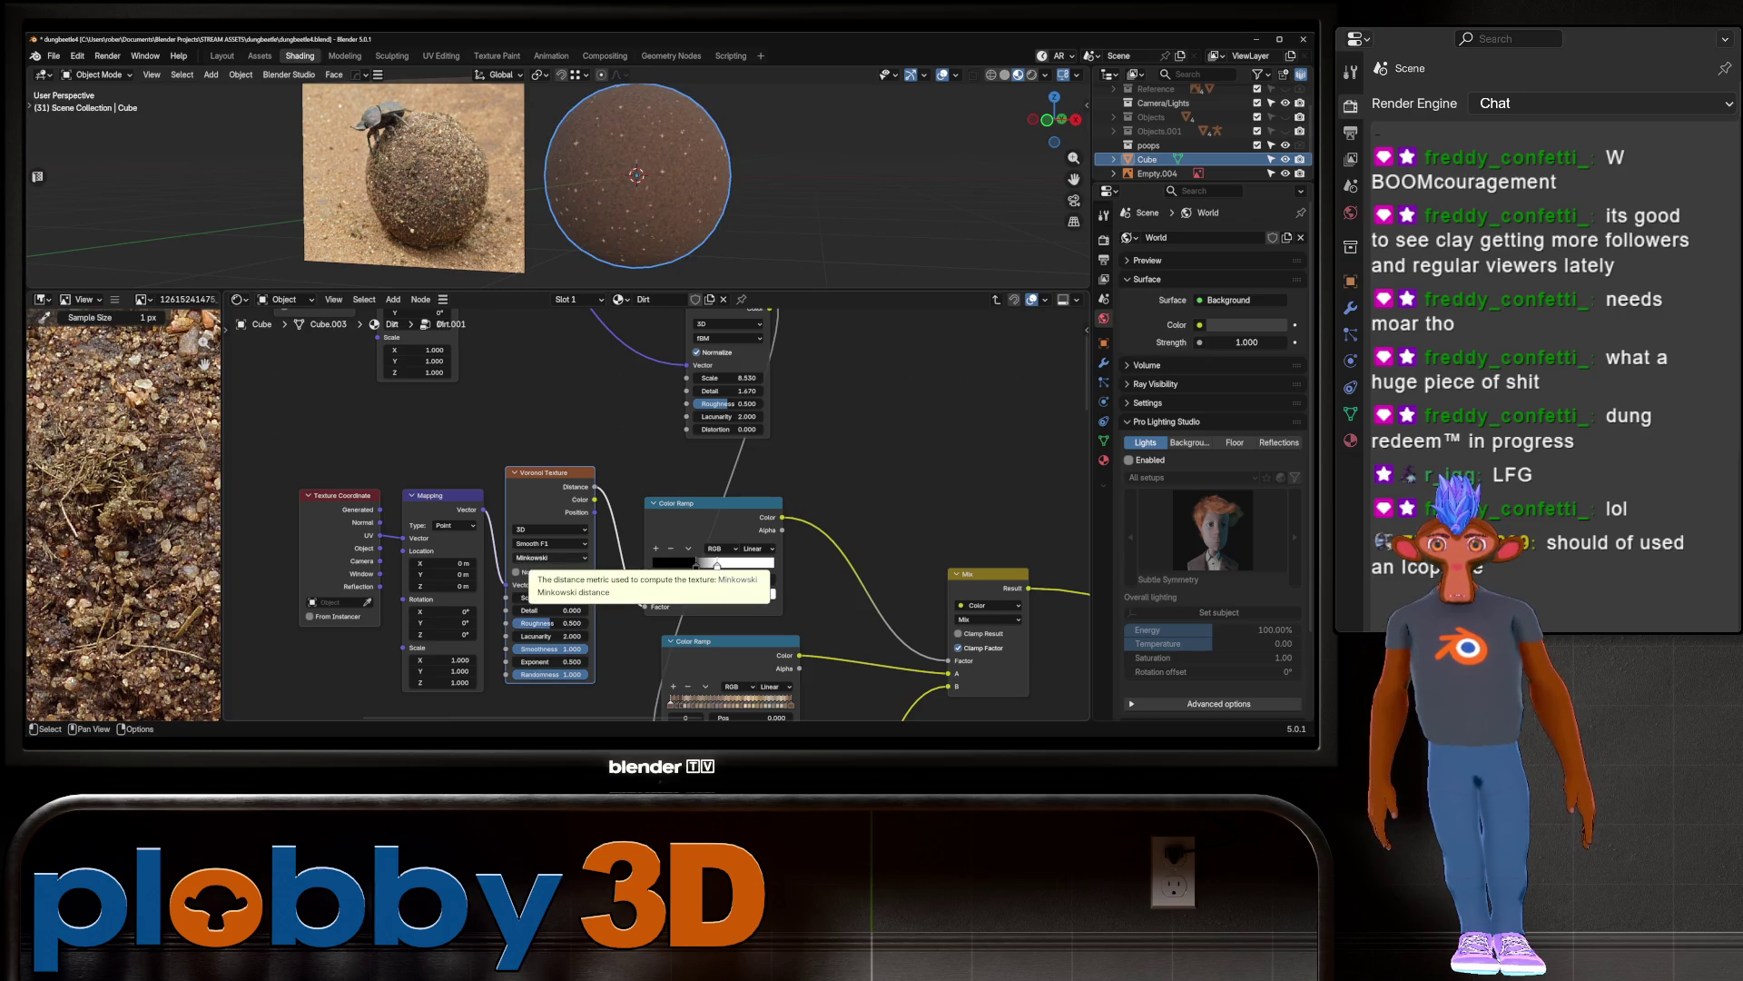
Step: Return the Voronoi to Euclidean with Distance to Edge, raising its scale to about 38
{"action": "left_click_drag", "start_coordinate": [549, 597], "coordinate": [517, 598]}
{"action": "left_click", "coordinate": [545, 558]}
{"action": "left_click", "coordinate": [532, 585]}
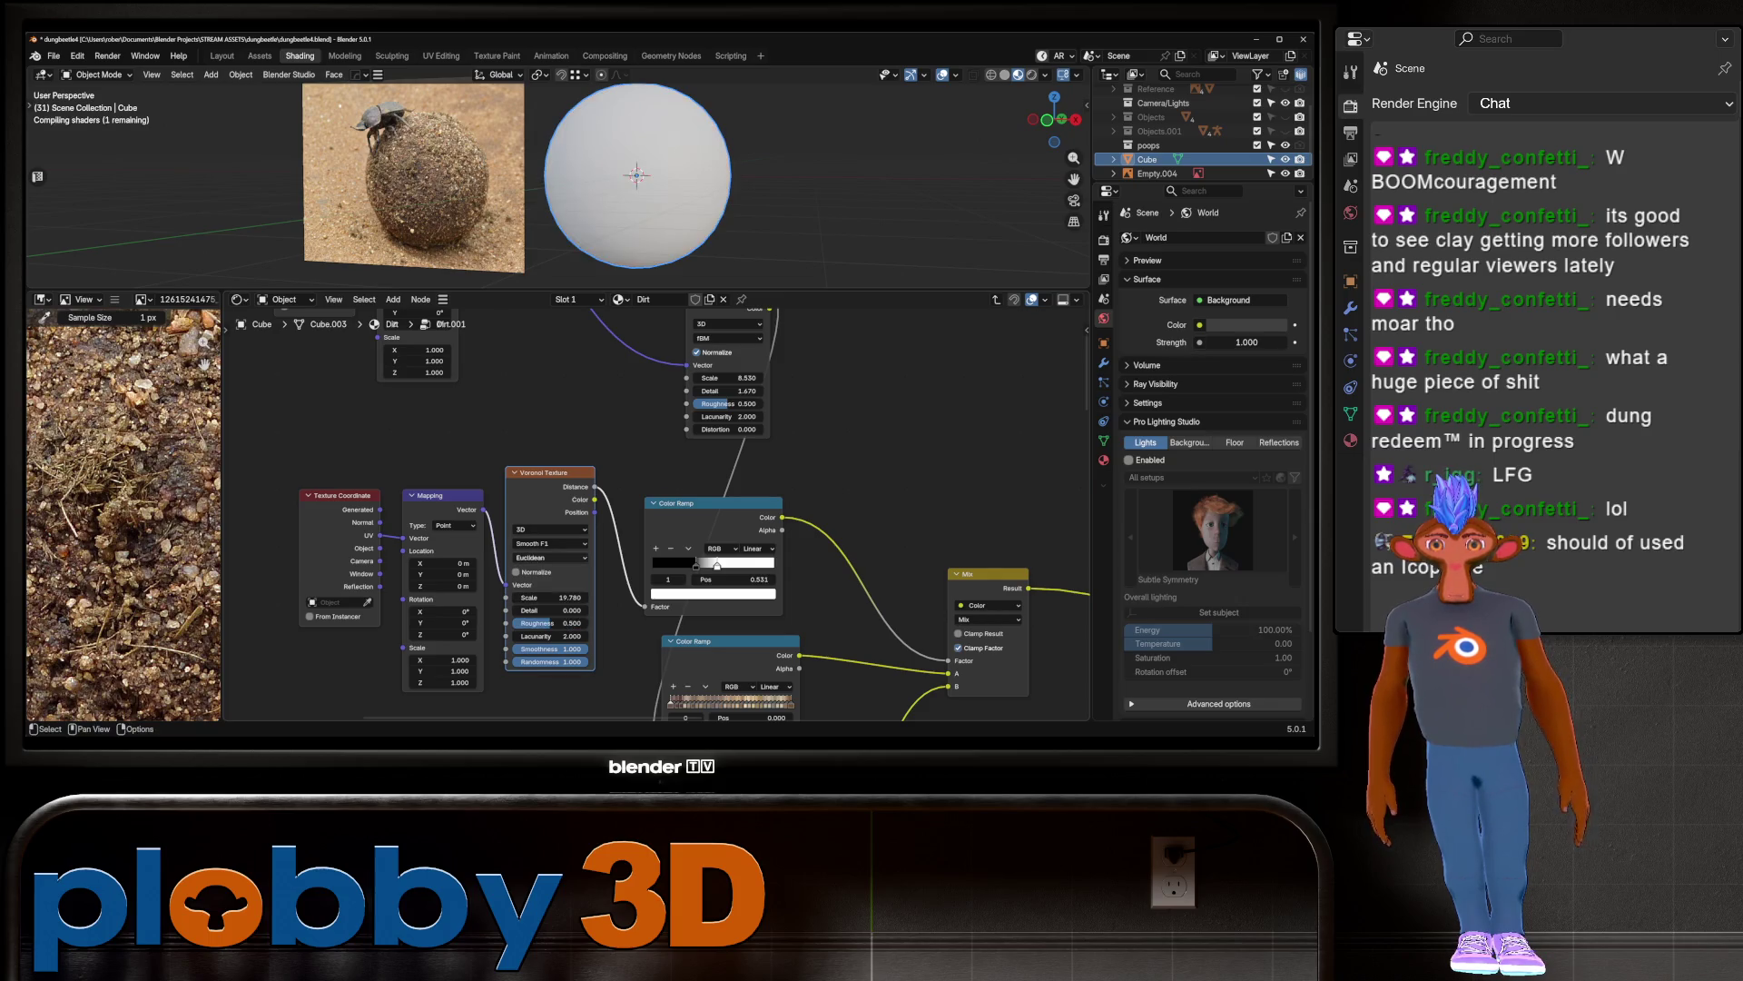
{"action": "left_click_drag", "start_coordinate": [545, 598], "coordinate": [635, 597]}
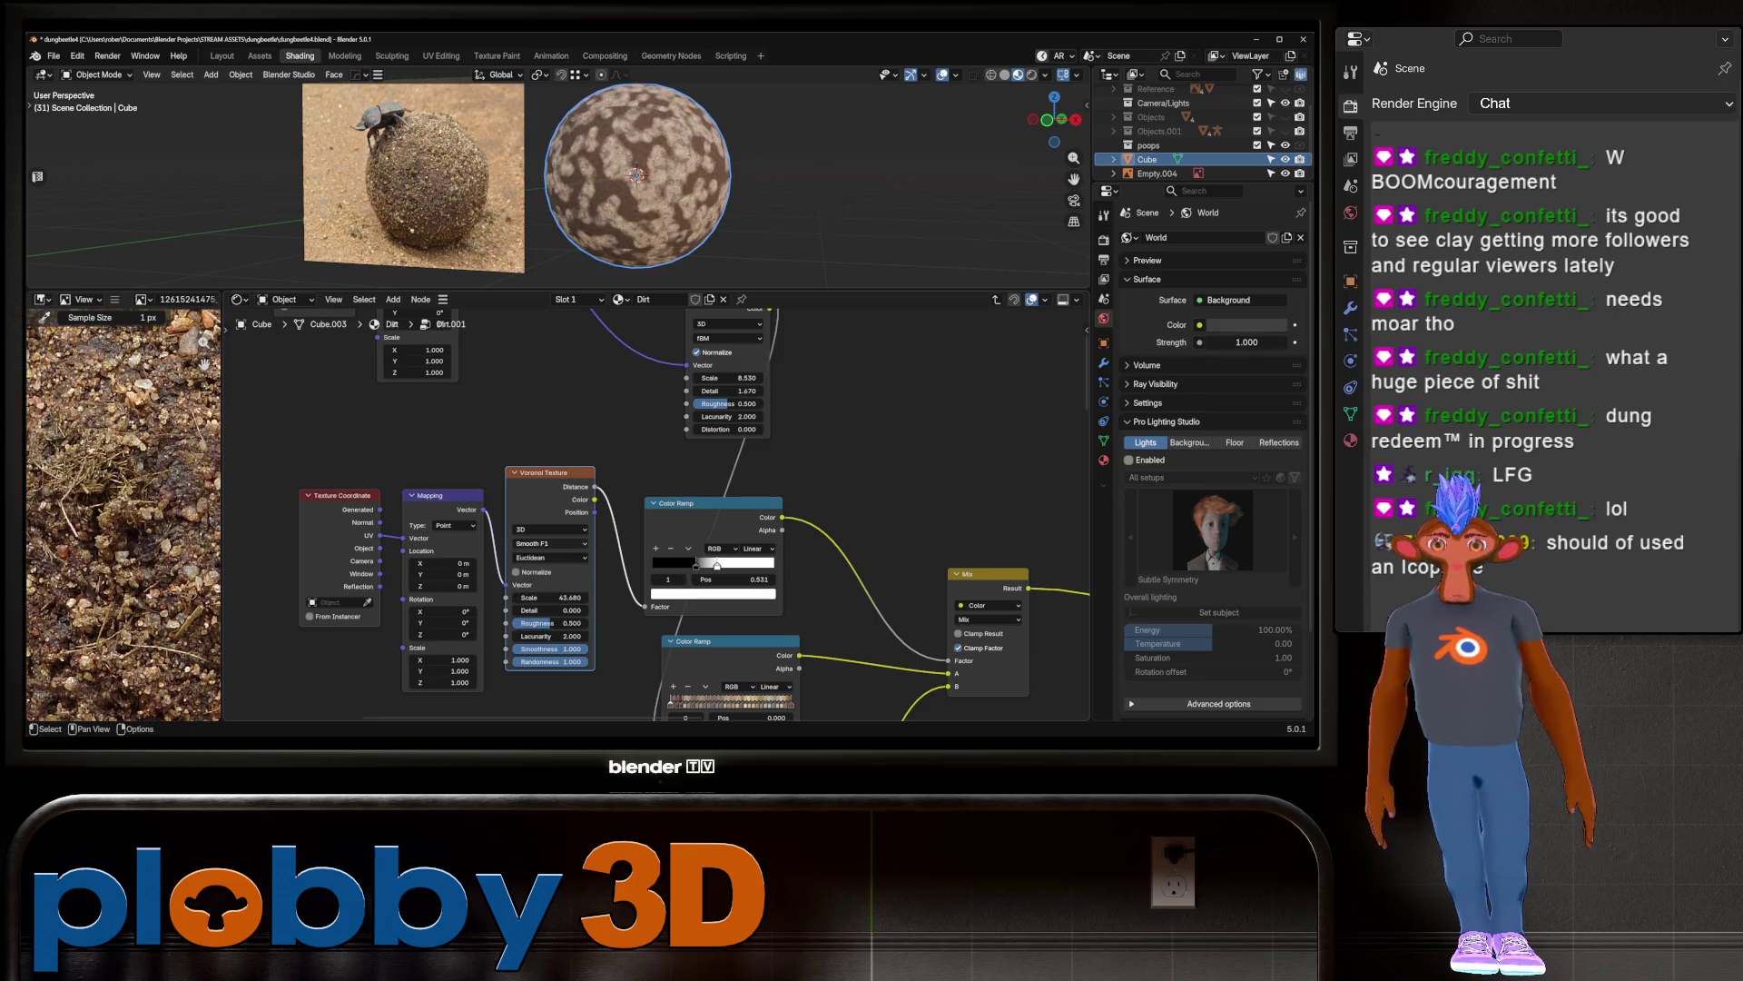
{"action": "left_click", "coordinate": [549, 543]}
{"action": "left_click", "coordinate": [545, 610]}
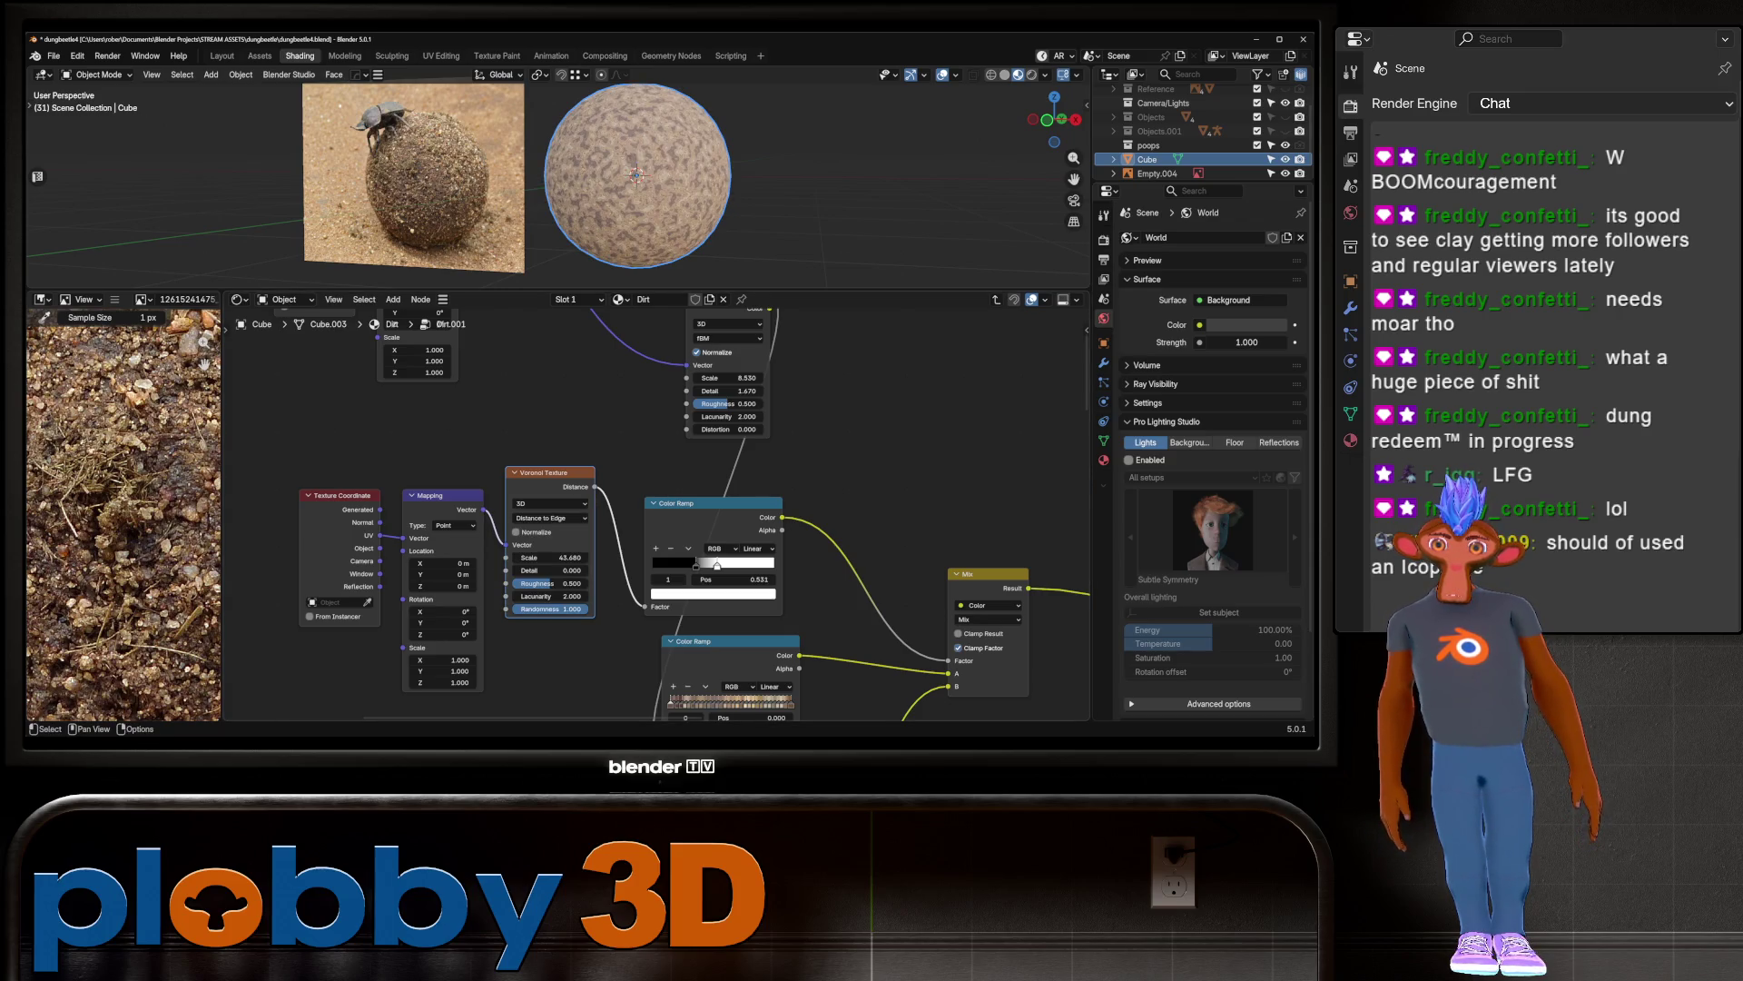
Step: Drop the Voronoi scale toward 5.240 and select the lower Color Ramp
{"action": "scroll", "coordinate": [536, 595], "scroll_direction": "up", "scroll_amount": 1}
{"action": "mouse_move", "coordinate": [554, 551]}
{"action": "left_mouse_down"}
{"action": "mouse_move", "coordinate": [532, 551]}
{"action": "mouse_move", "coordinate": [550, 550]}
{"action": "left_mouse_up"}
{"action": "scroll", "coordinate": [554, 550], "scroll_direction": "down", "scroll_amount": 1}
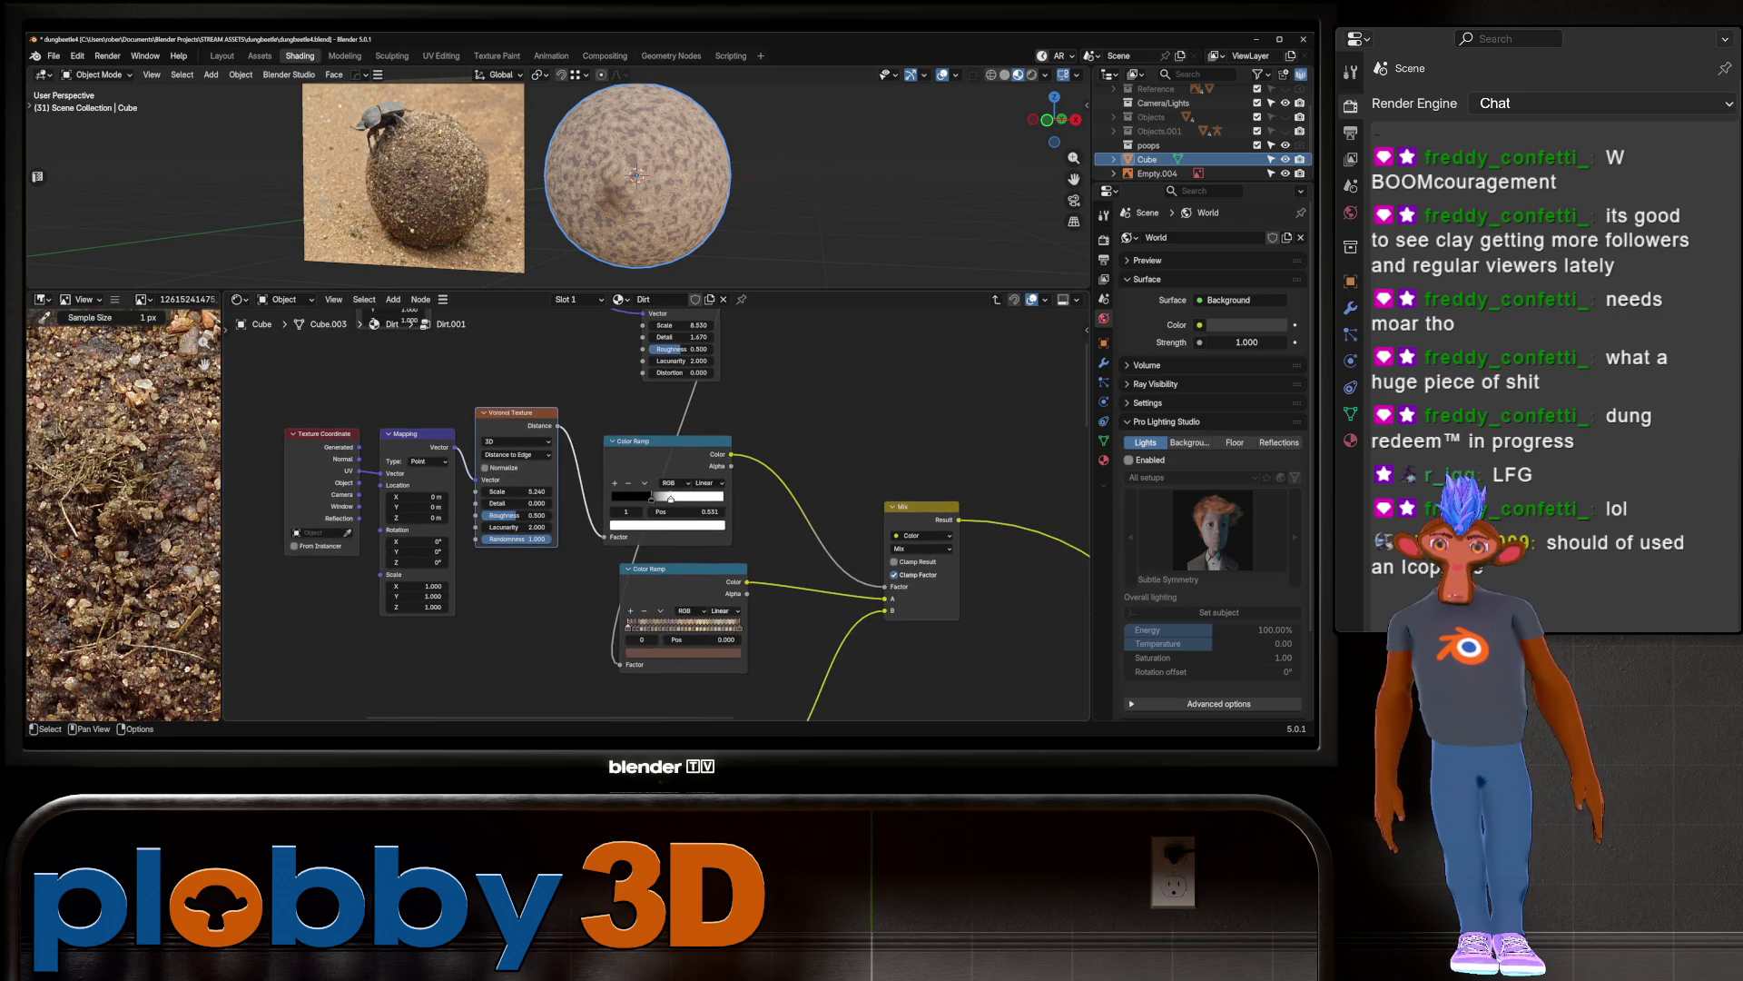
{"action": "left_click", "coordinate": [672, 570]}
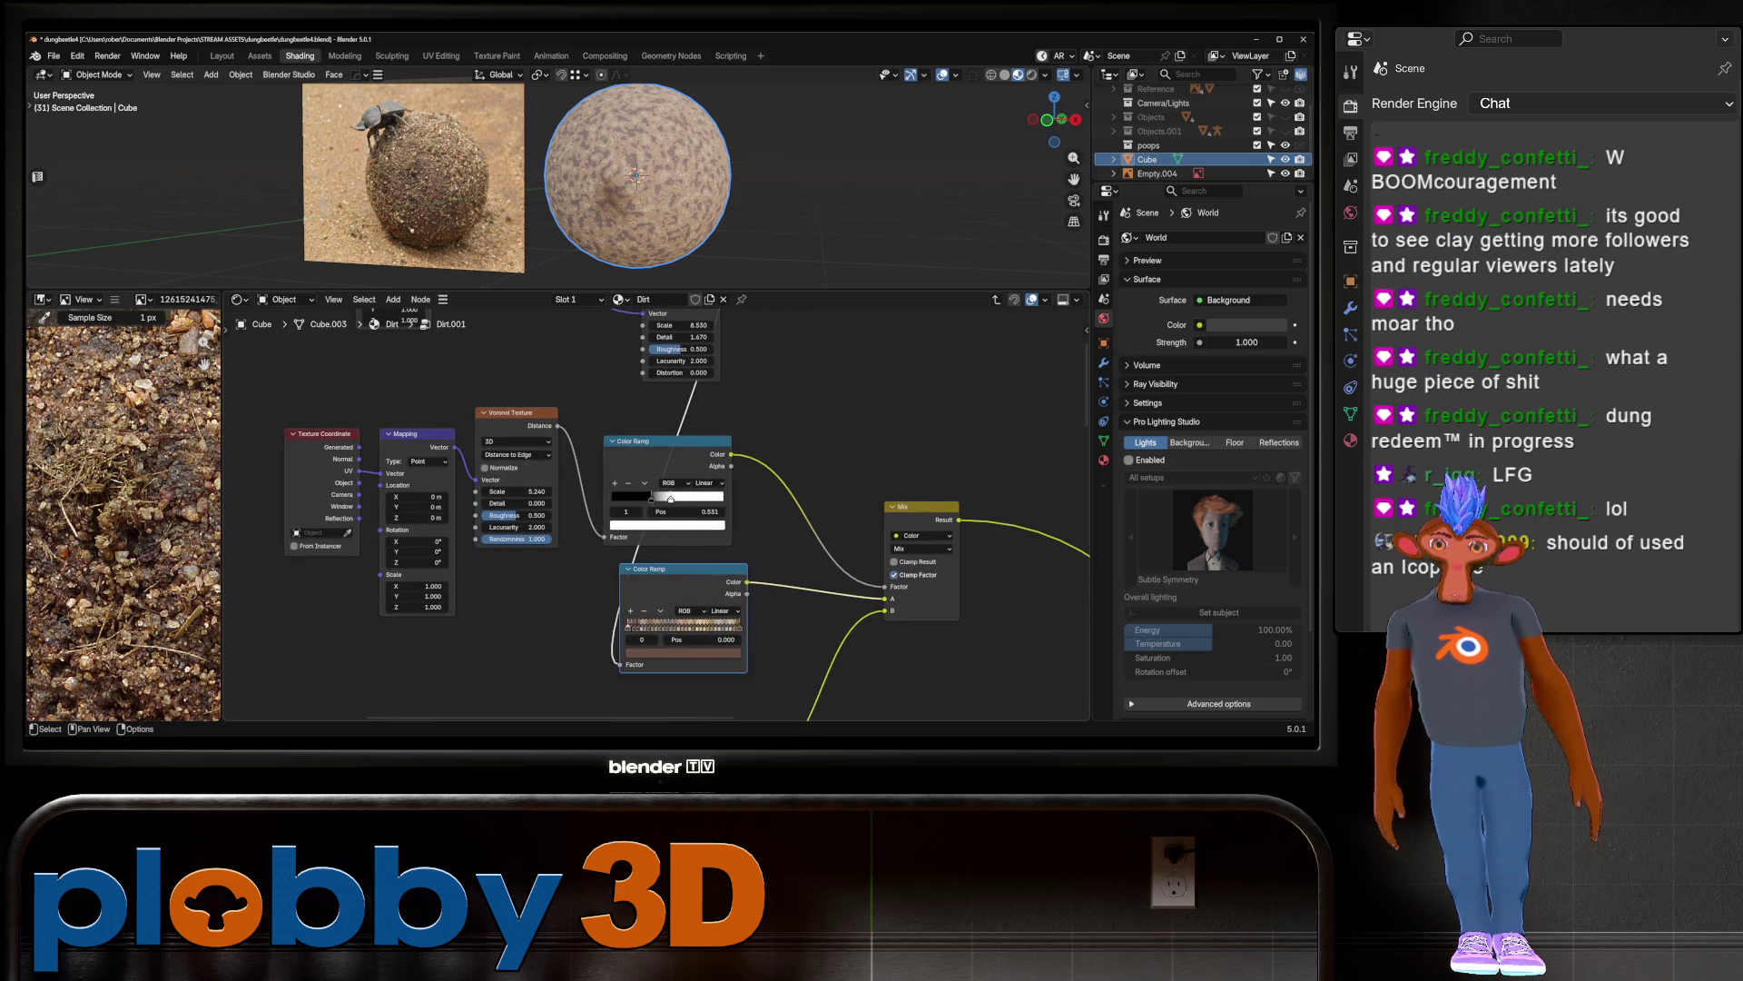
Step: Move the lower ramp's stops to 0.033 and 0.433, undoing a trial shift to 0.600
{"action": "left_click_drag", "start_coordinate": [628, 625], "coordinate": [632, 626]}
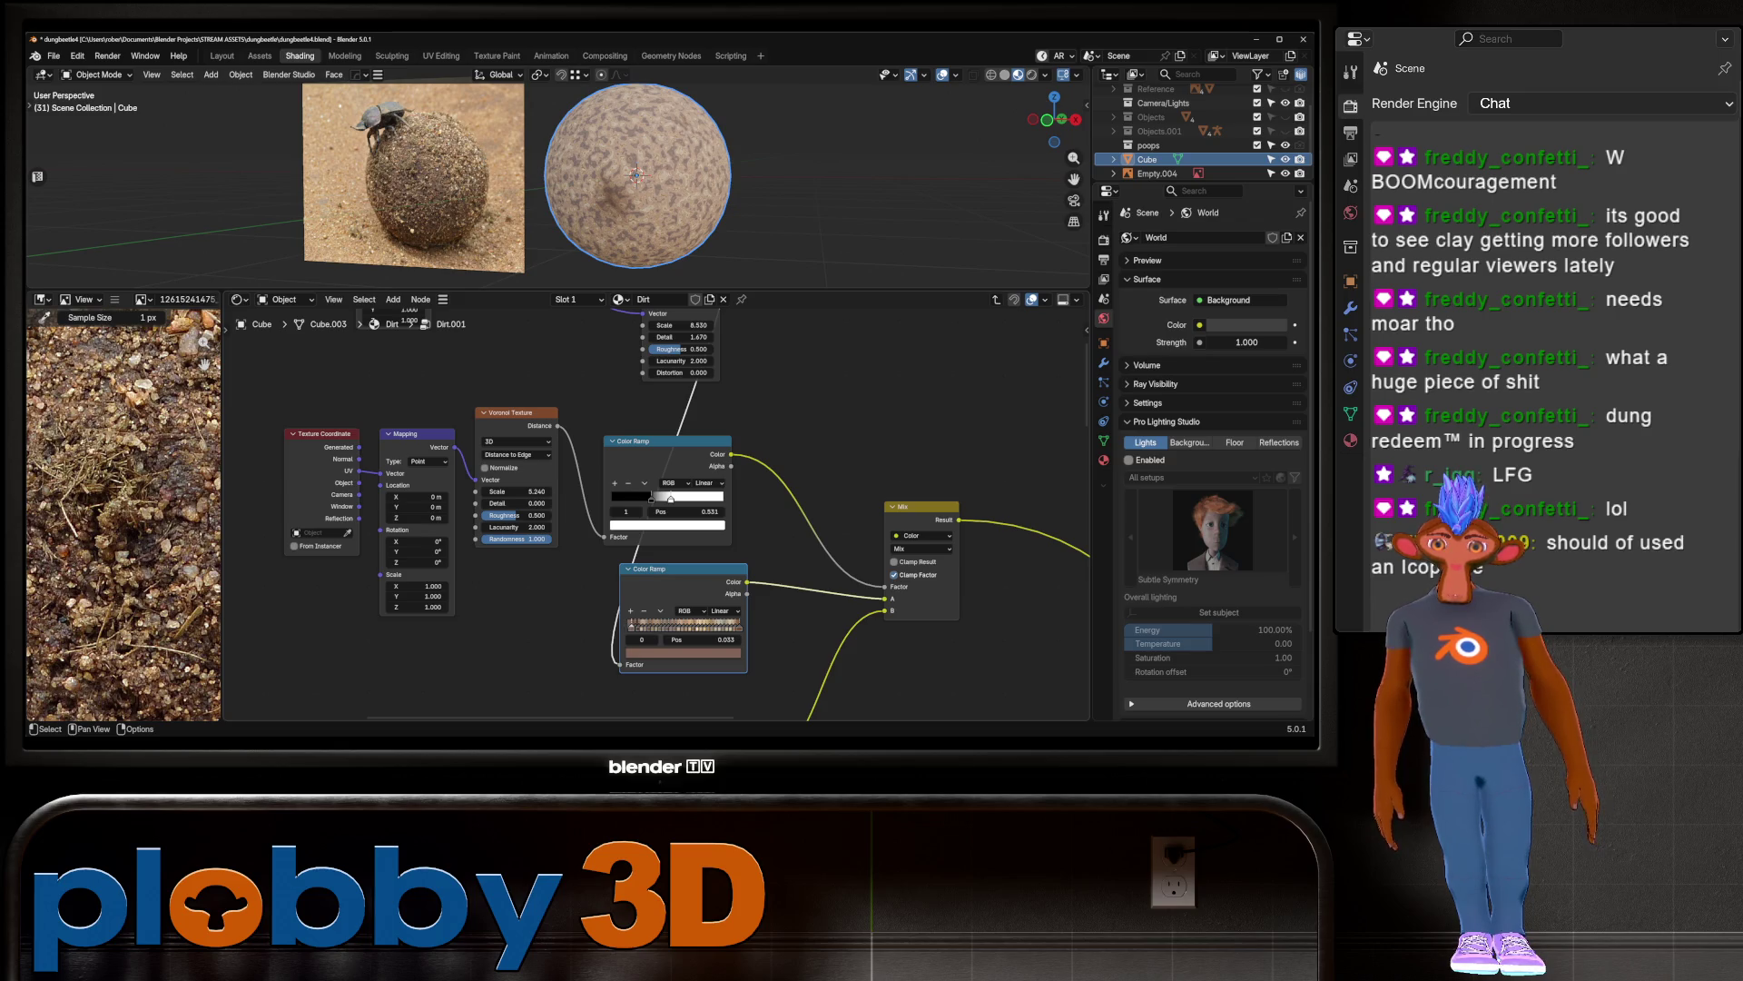
{"action": "left_click", "coordinate": [653, 626]}
{"action": "left_click", "coordinate": [661, 626]}
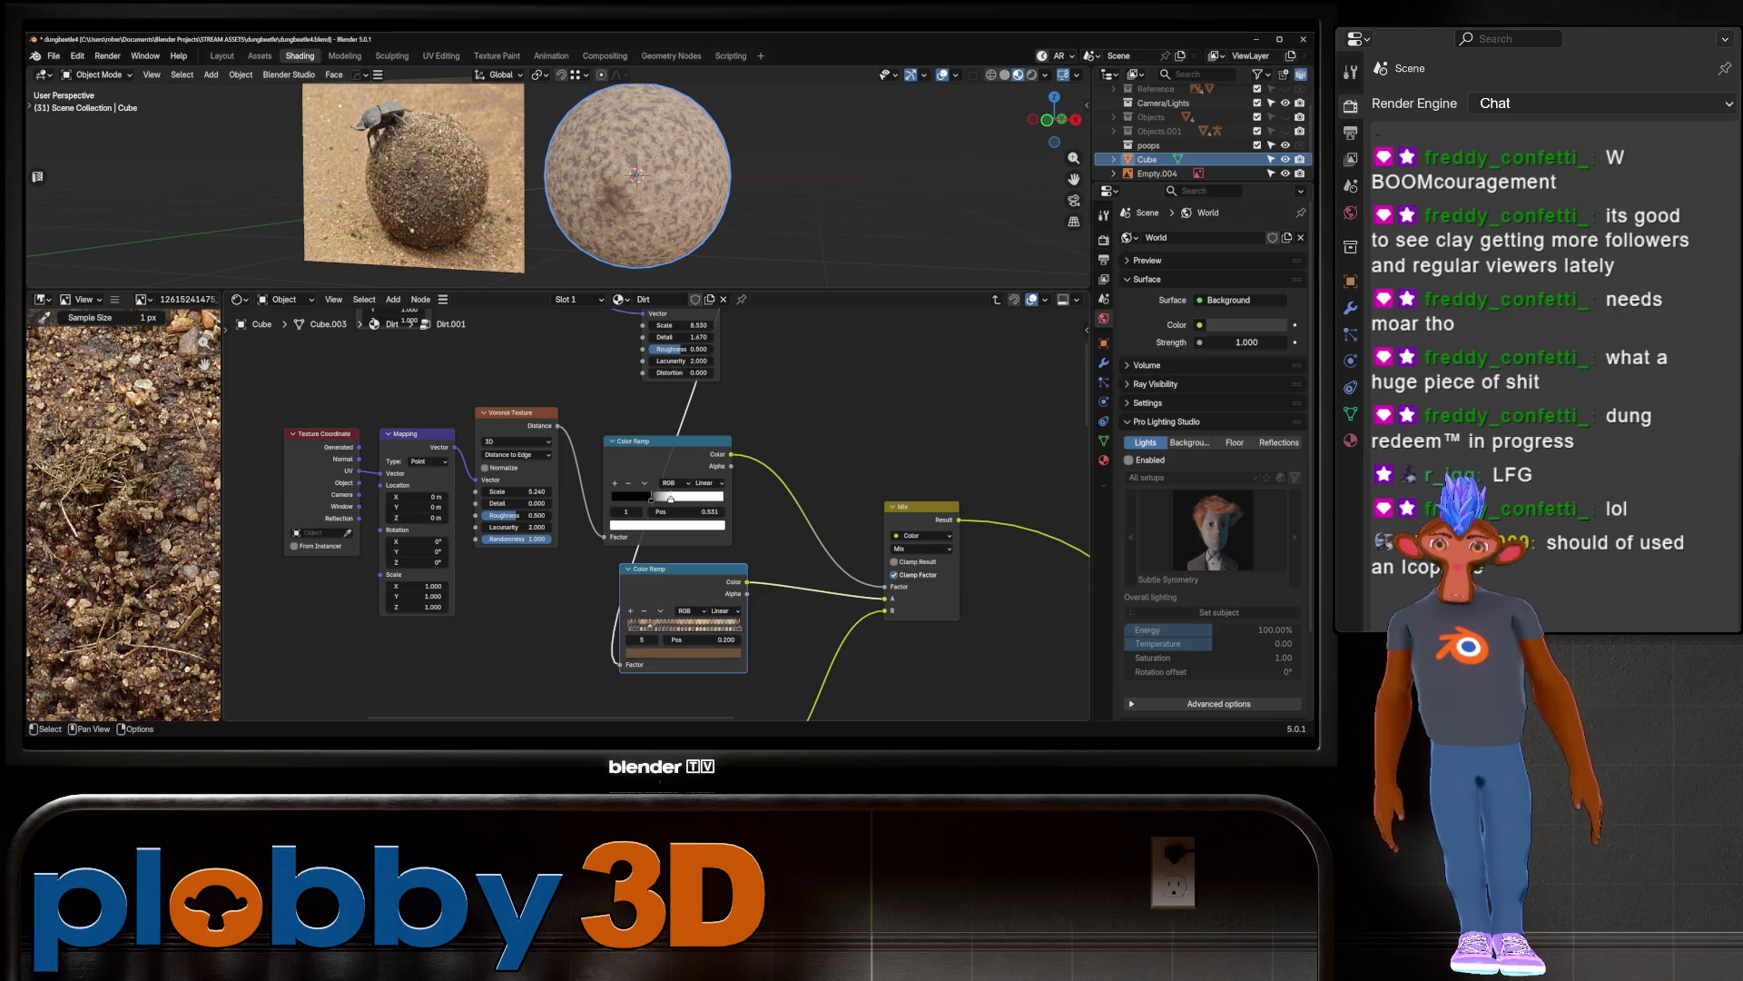
{"action": "left_click", "coordinate": [672, 625]}
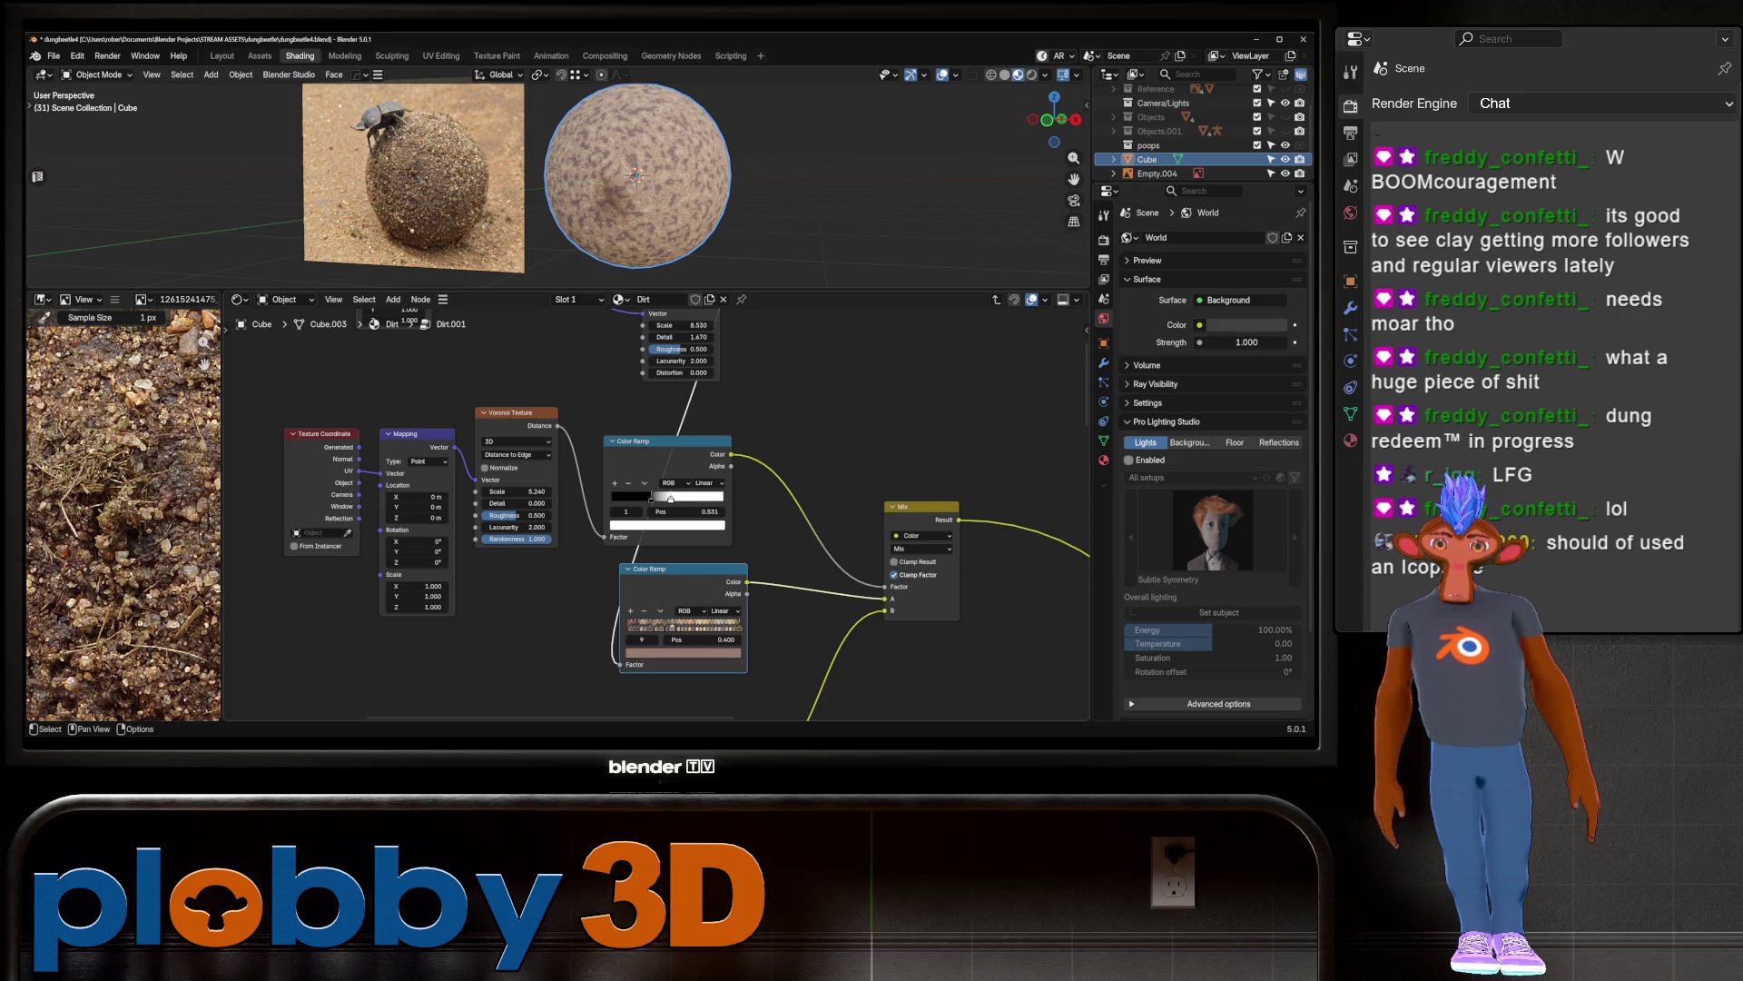
{"action": "left_click_drag", "start_coordinate": [673, 626], "coordinate": [676, 625]}
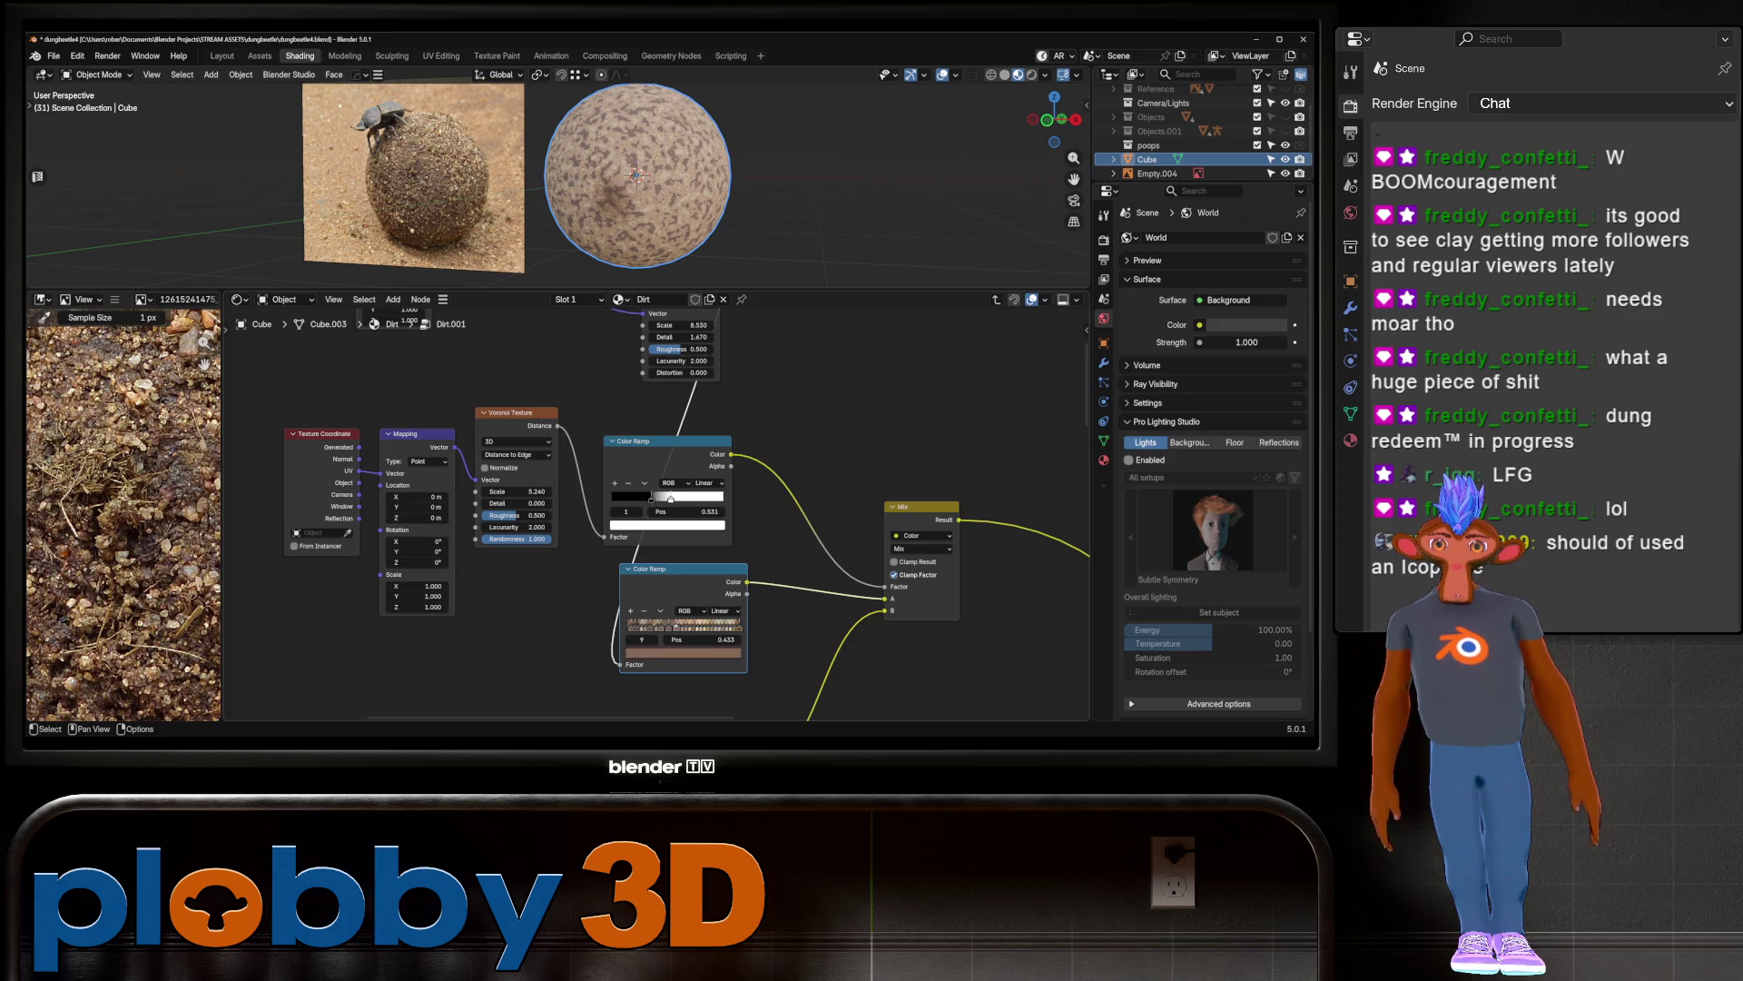
{"action": "left_click", "coordinate": [692, 625]}
{"action": "left_click", "coordinate": [688, 625]}
{"action": "left_click_drag", "start_coordinate": [688, 626], "coordinate": [696, 625]}
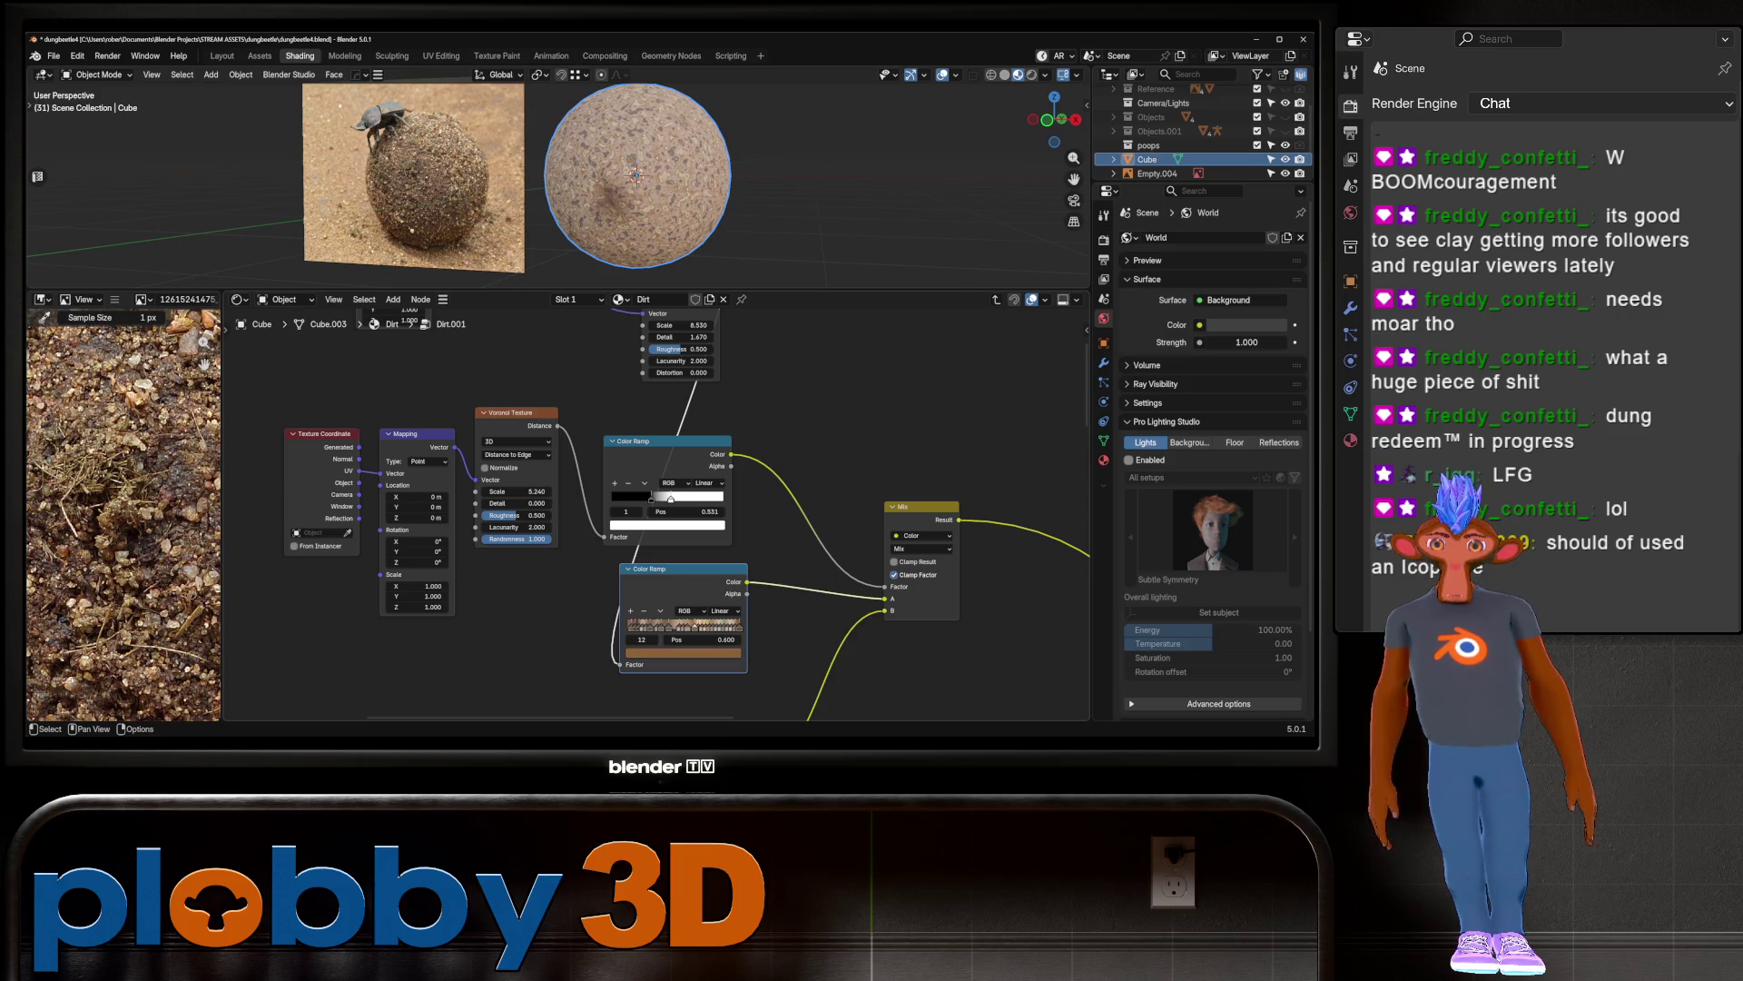
{"action": "key", "text": "ctrl+z"}
{"action": "left_click", "coordinate": [703, 626]}
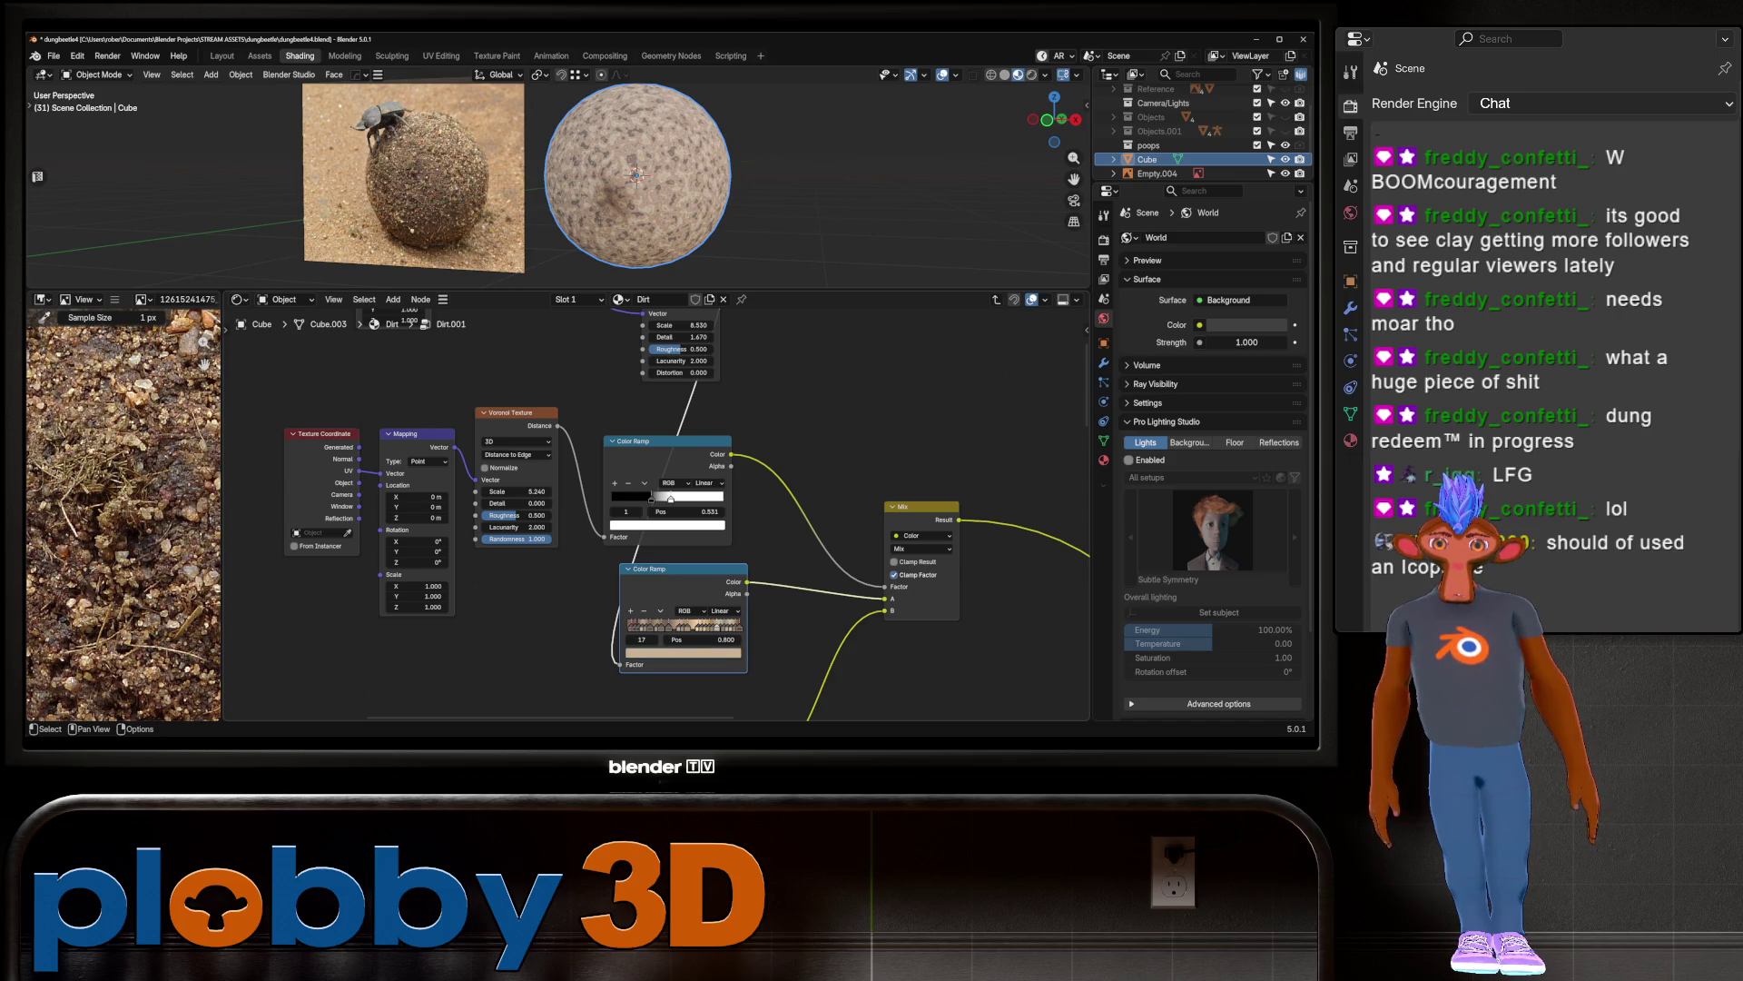
{"action": "left_click", "coordinate": [714, 626]}
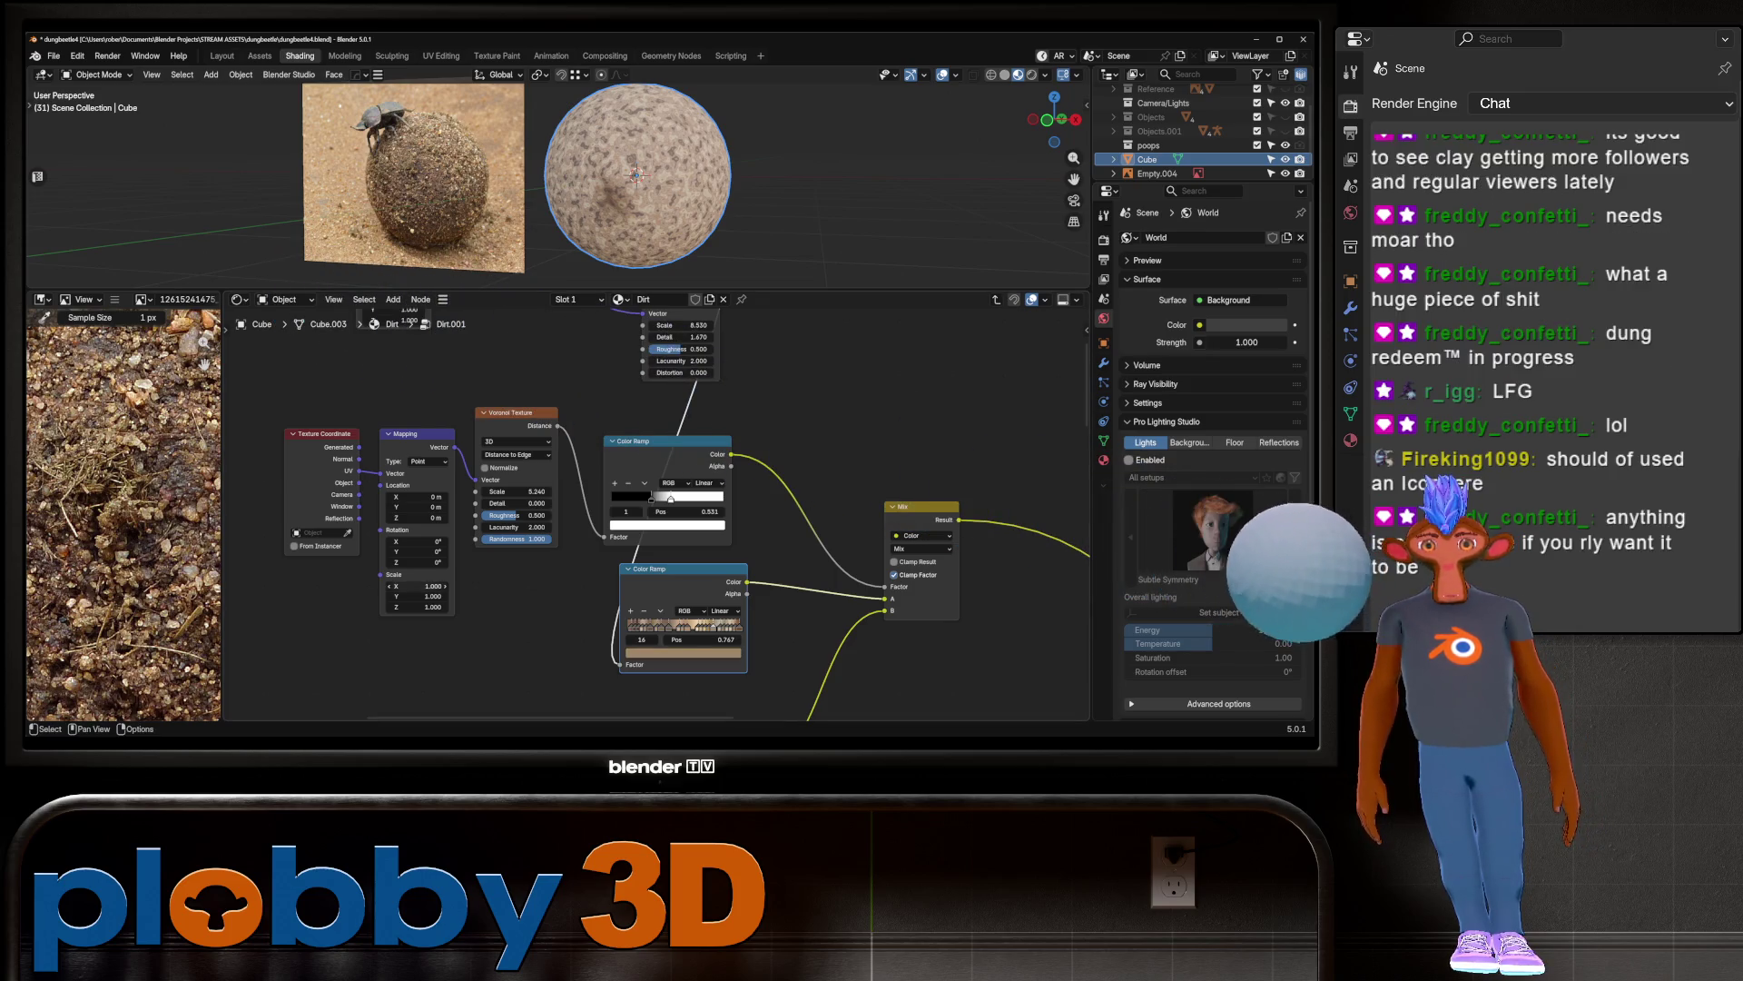
Step: Distribute the lower ramp's stops evenly, move the upper white stop to 0.297, Voronoi scale 3.500
{"action": "left_click", "coordinate": [660, 610]}
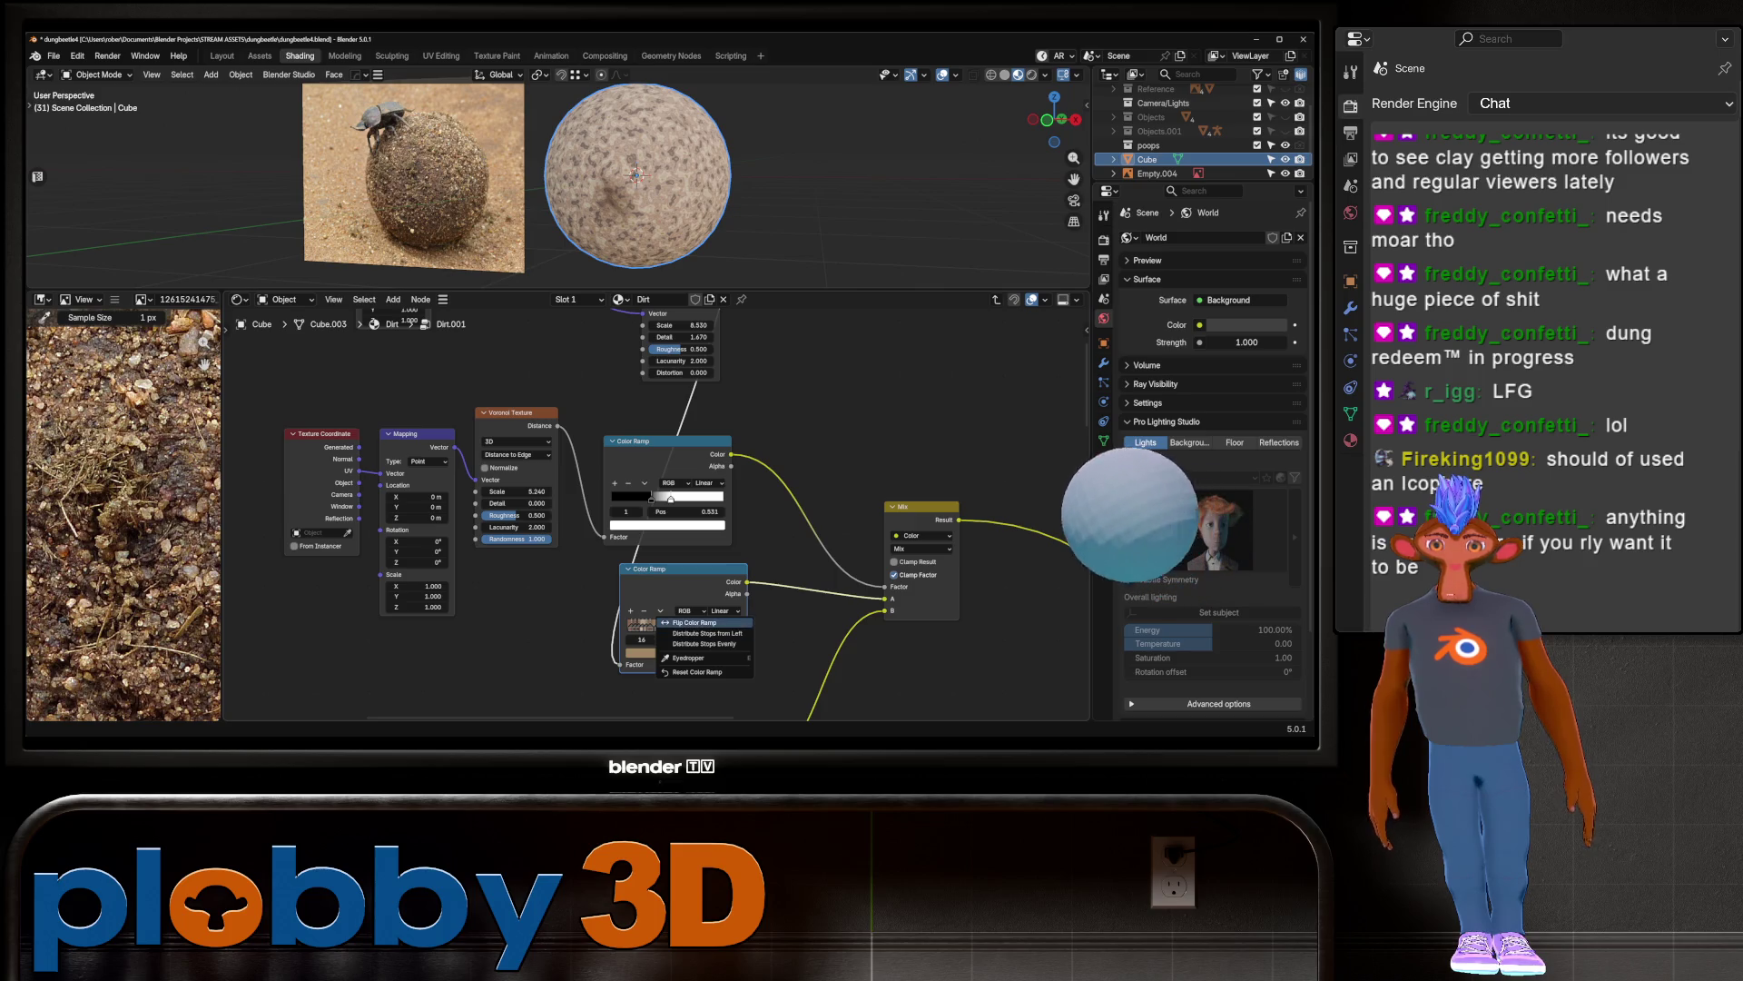
{"action": "left_click", "coordinate": [707, 633]}
{"action": "middle_click_drag", "start_coordinate": [653, 545], "coordinate": [596, 547]}
{"action": "left_click_drag", "start_coordinate": [593, 500], "coordinate": [571, 501]}
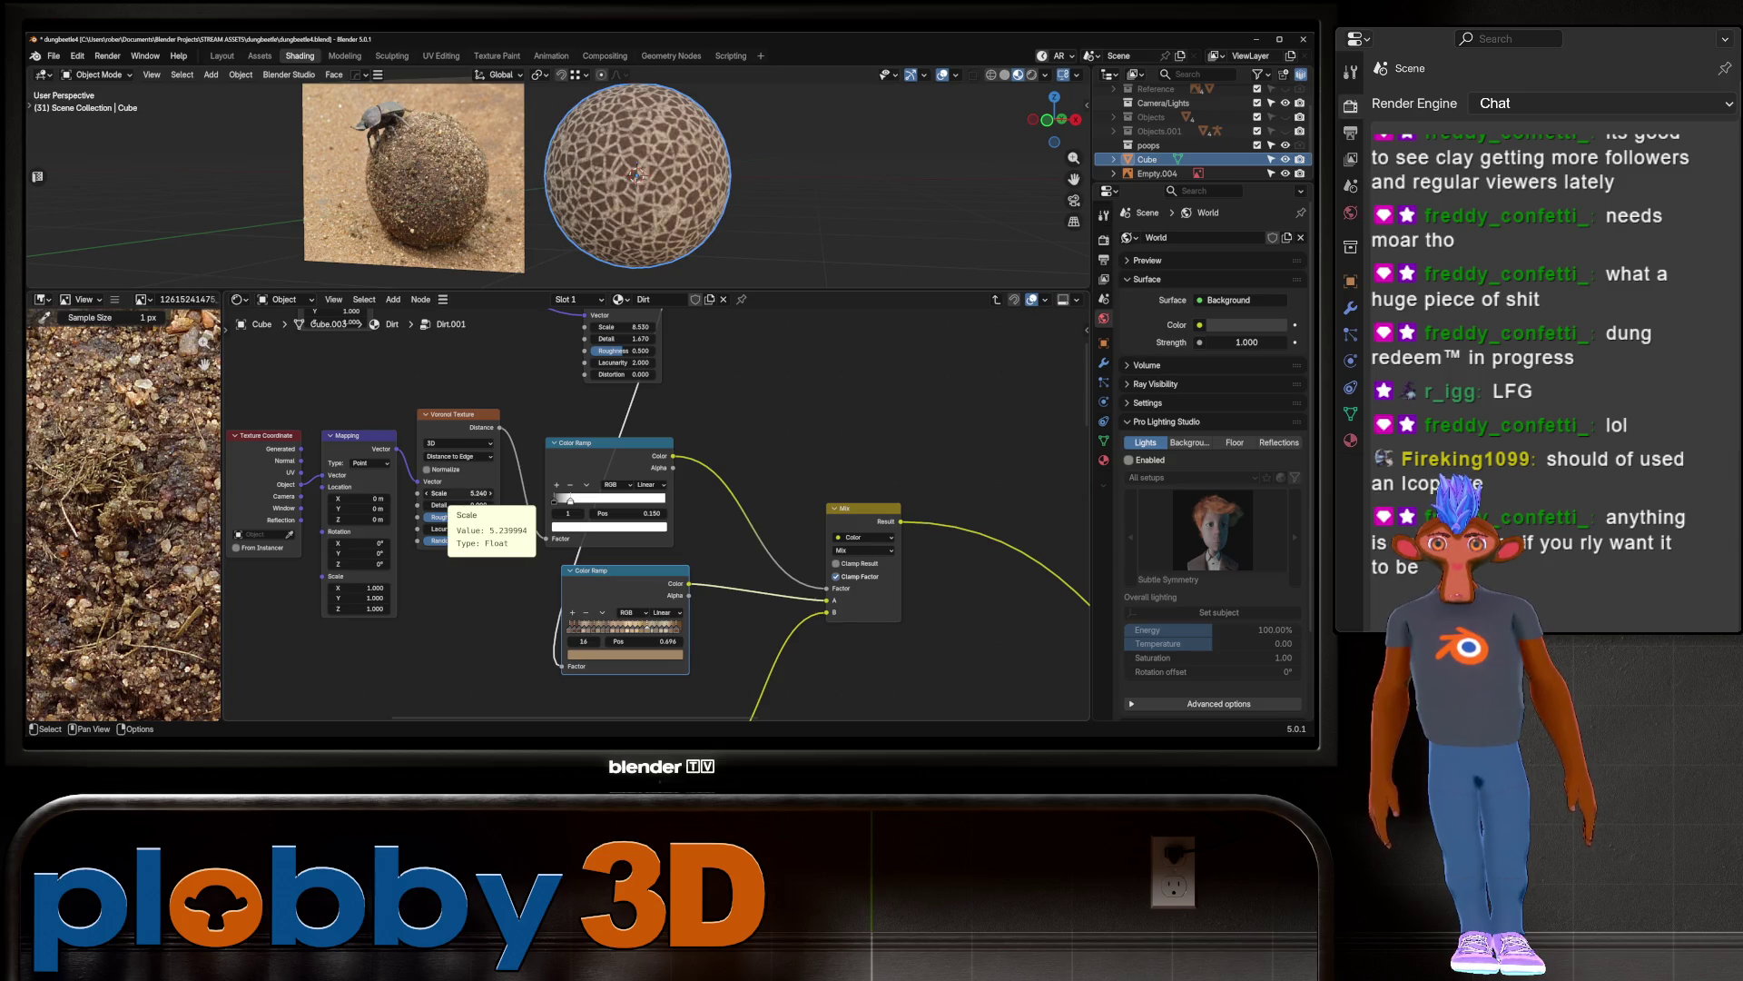
{"action": "left_click_drag", "start_coordinate": [459, 494], "coordinate": [391, 495]}
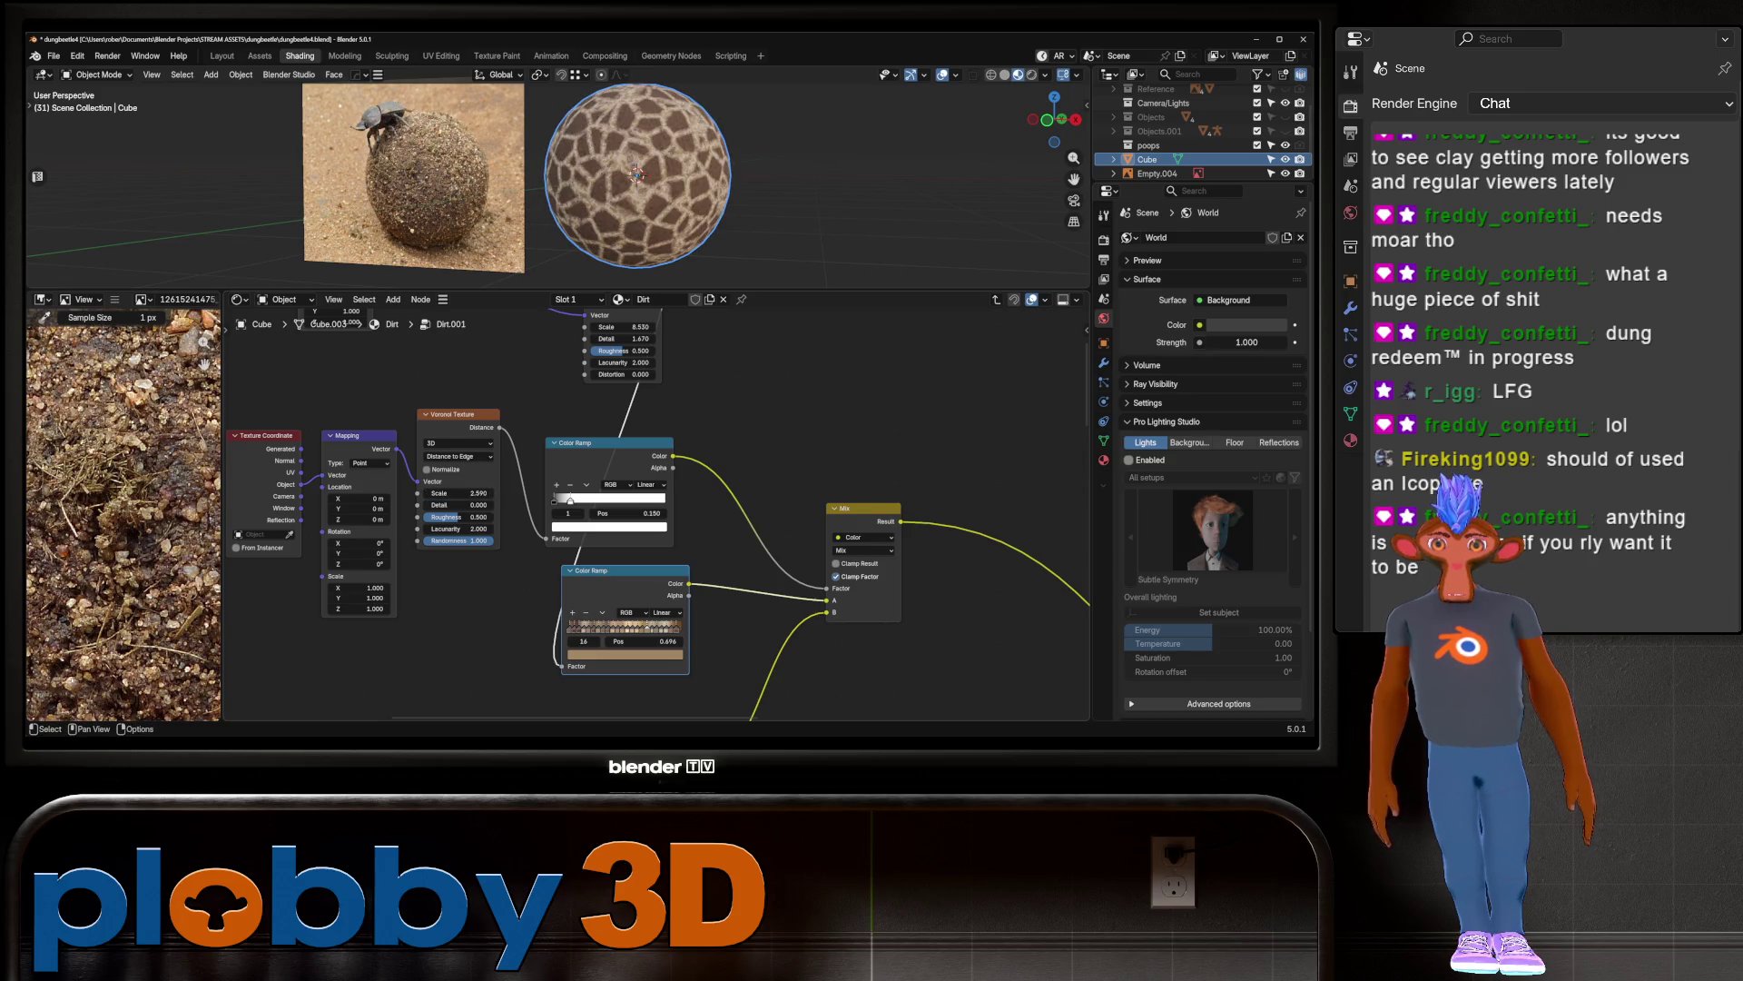
Step: Flip the upper colour ramp, reposition its black stop and raise Voronoi lacunarity to 2.650
{"action": "left_click", "coordinate": [646, 484]}
{"action": "left_click", "coordinate": [586, 484]}
{"action": "left_click", "coordinate": [643, 497]}
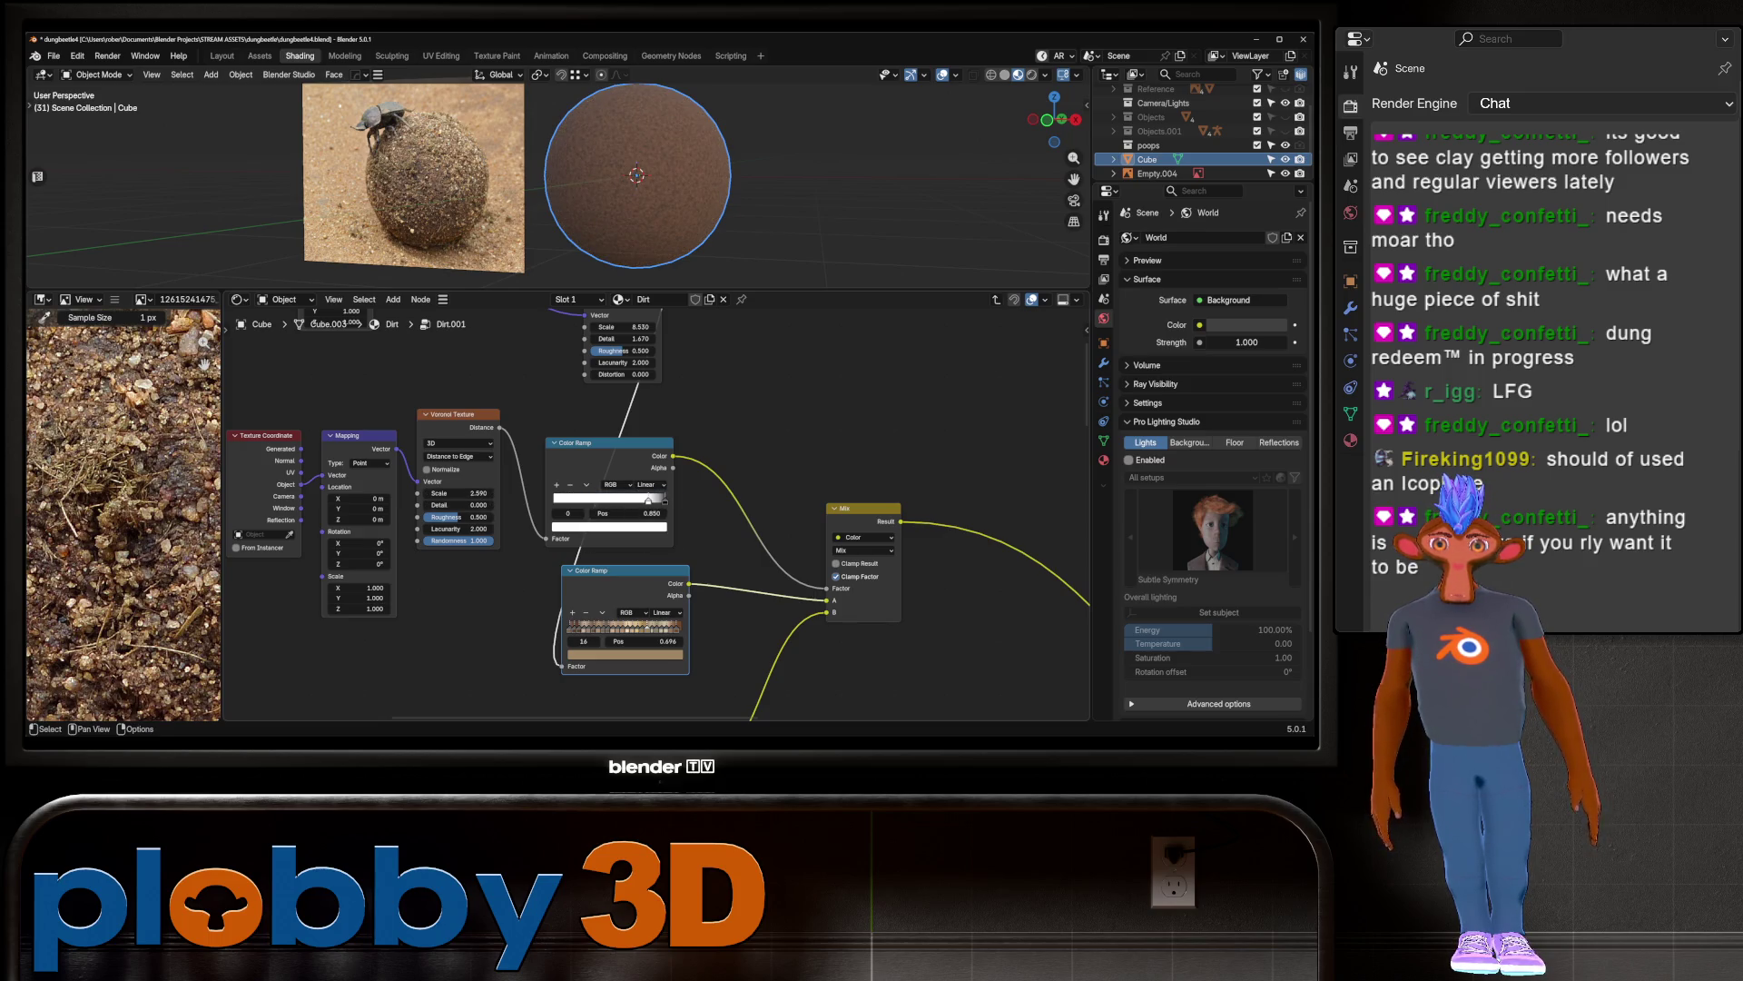
{"action": "mouse_move", "coordinate": [648, 499]}
{"action": "left_mouse_down"}
{"action": "mouse_move", "coordinate": [559, 500]}
{"action": "mouse_move", "coordinate": [604, 501]}
{"action": "left_mouse_up"}
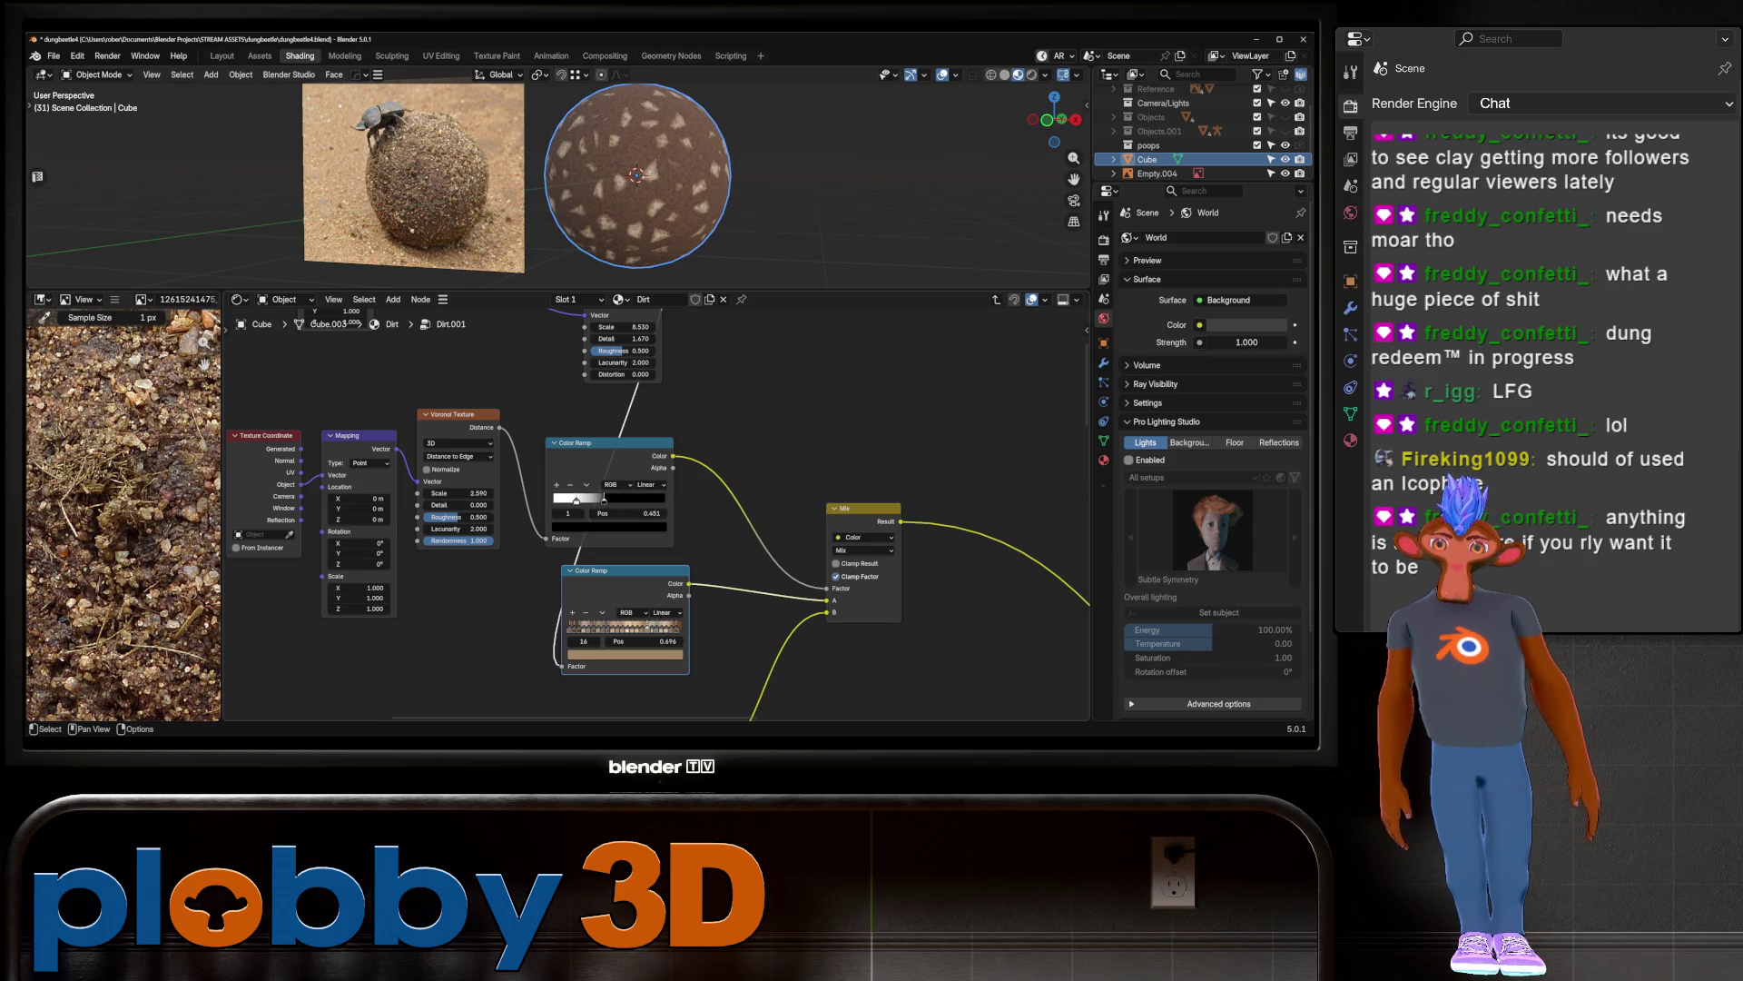
{"action": "mouse_move", "coordinate": [459, 528]}
{"action": "left_mouse_down"}
{"action": "mouse_move", "coordinate": [495, 529]}
{"action": "mouse_move", "coordinate": [465, 493]}
{"action": "mouse_move", "coordinate": [799, 493]}
{"action": "mouse_move", "coordinate": [577, 501]}
{"action": "left_mouse_up"}
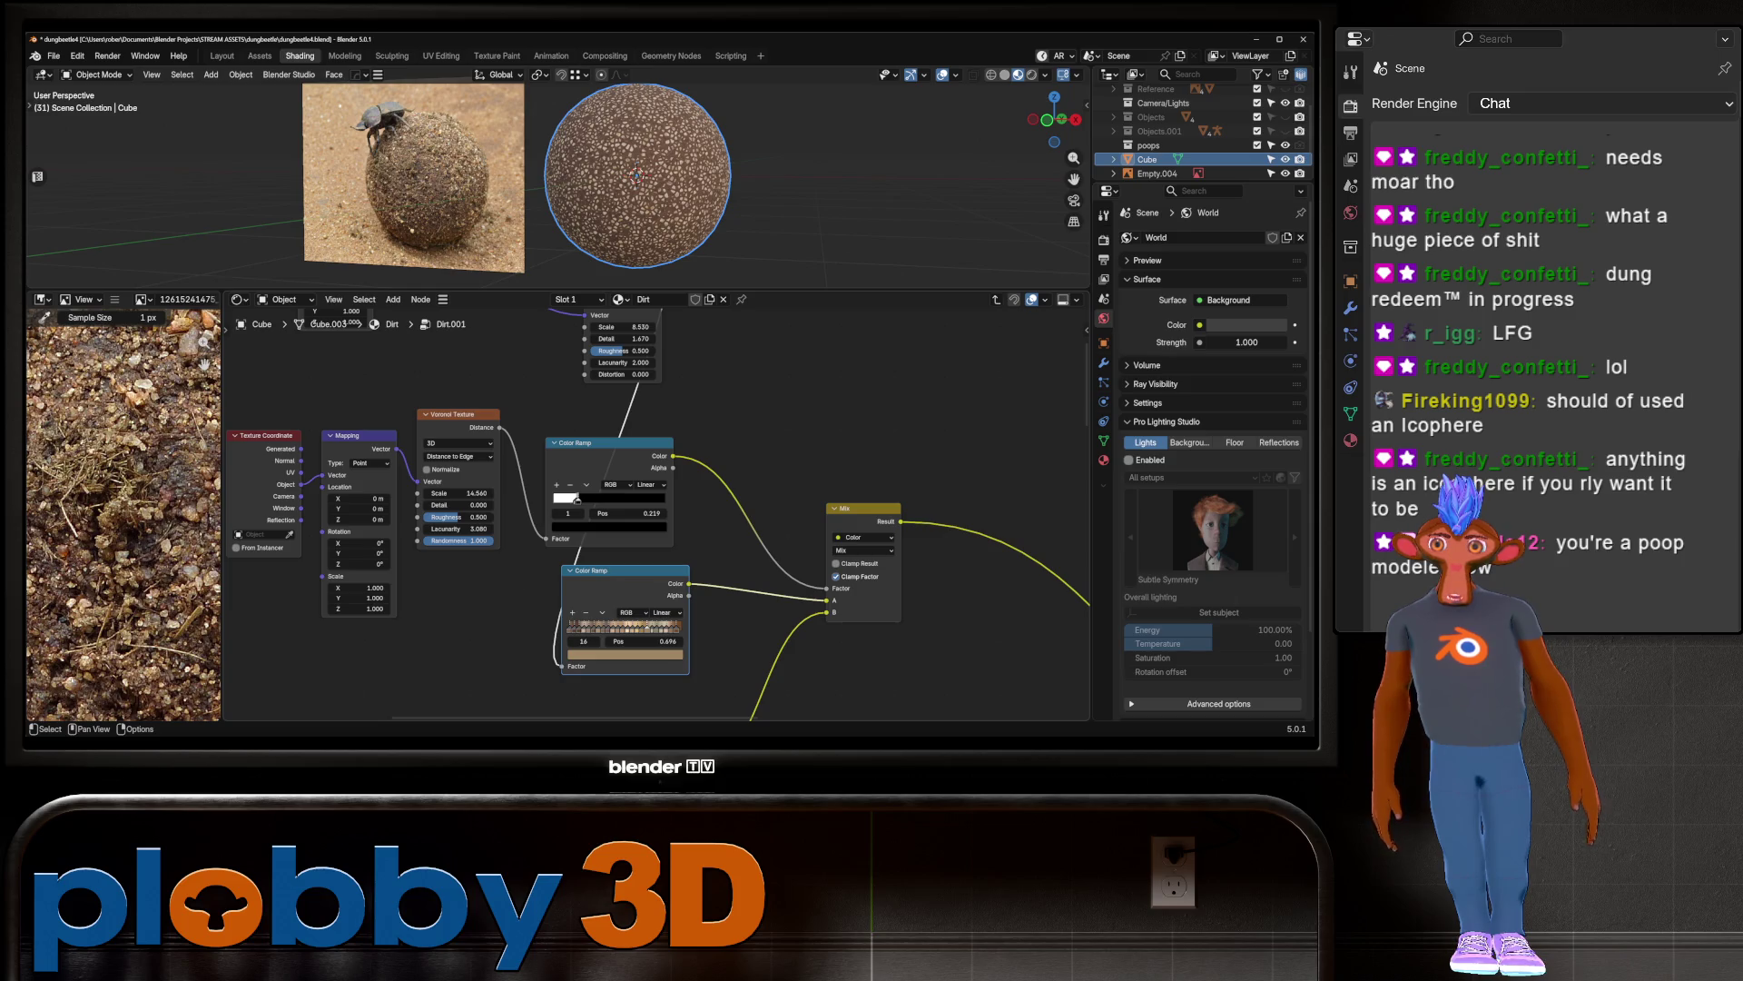
{"action": "left_click", "coordinate": [576, 501]}
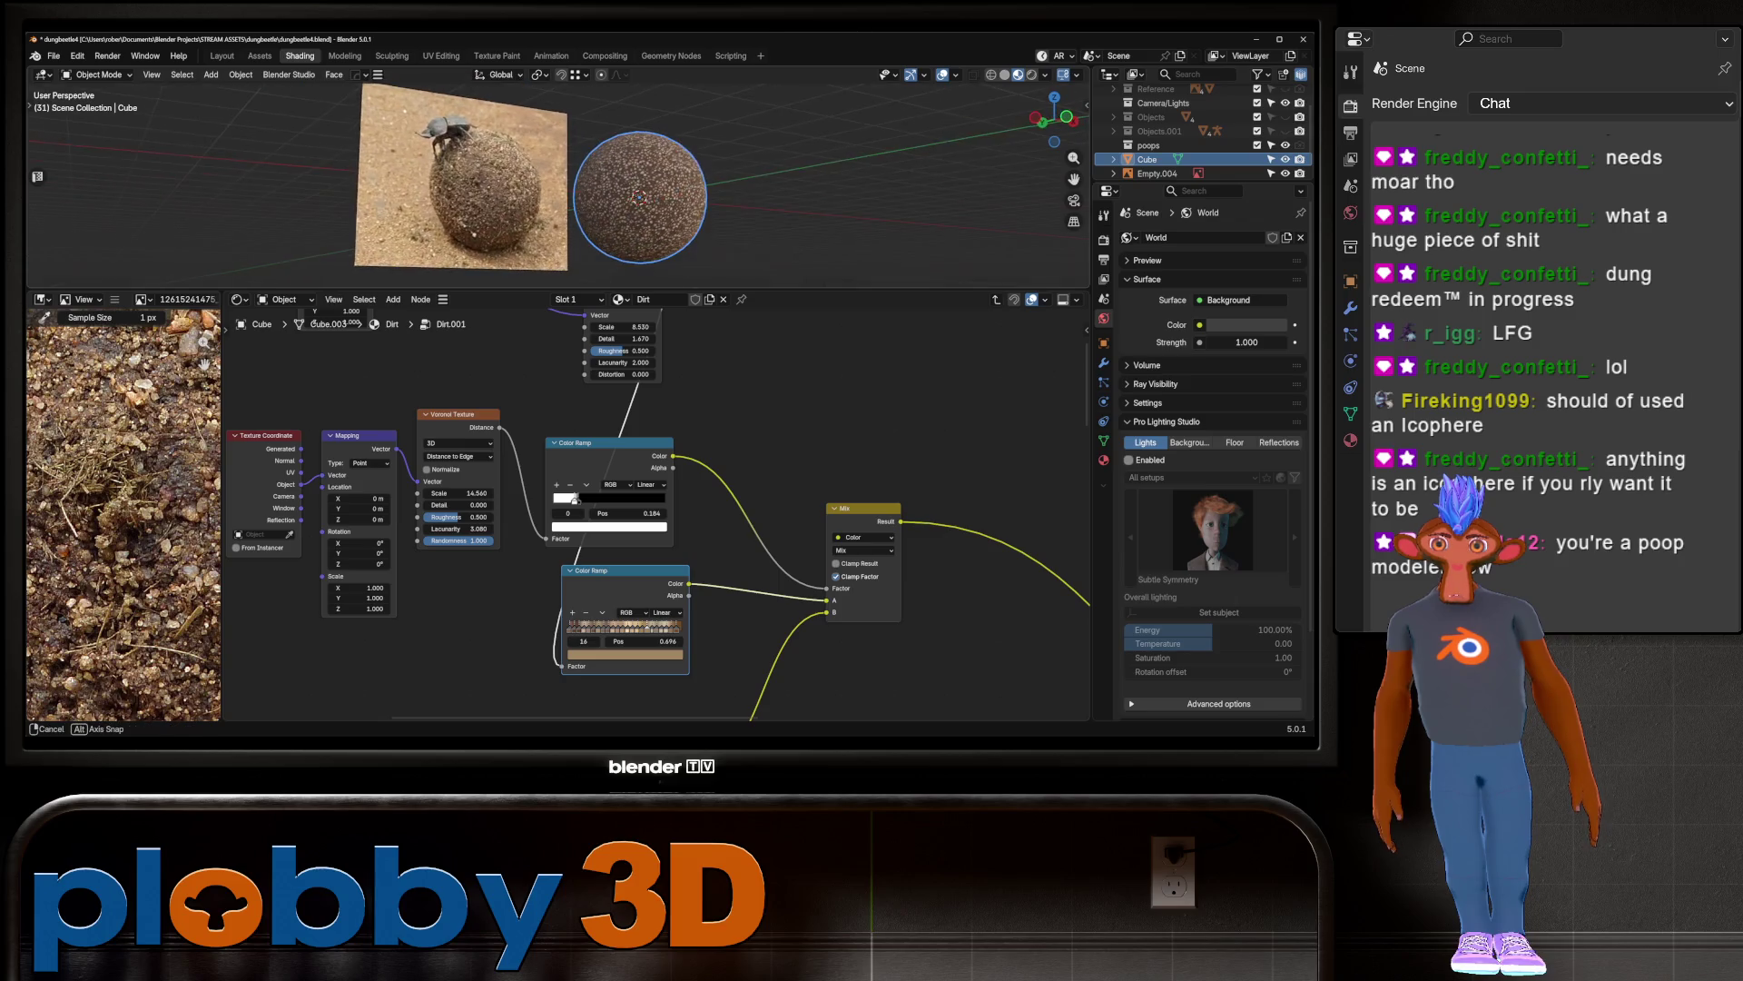
Step: Lower the Voronoi randomness to about 0.77 and compare the sphere with the reference photo
{"action": "mouse_move", "coordinate": [636, 182]}
{"action": "middle_mouse_down"}
{"action": "mouse_move", "coordinate": [690, 172]}
{"action": "mouse_move", "coordinate": [617, 177]}
{"action": "middle_mouse_up"}
{"action": "mouse_move", "coordinate": [459, 540]}
{"action": "left_mouse_down"}
{"action": "mouse_move", "coordinate": [417, 540]}
{"action": "mouse_move", "coordinate": [467, 540]}
{"action": "left_mouse_up"}
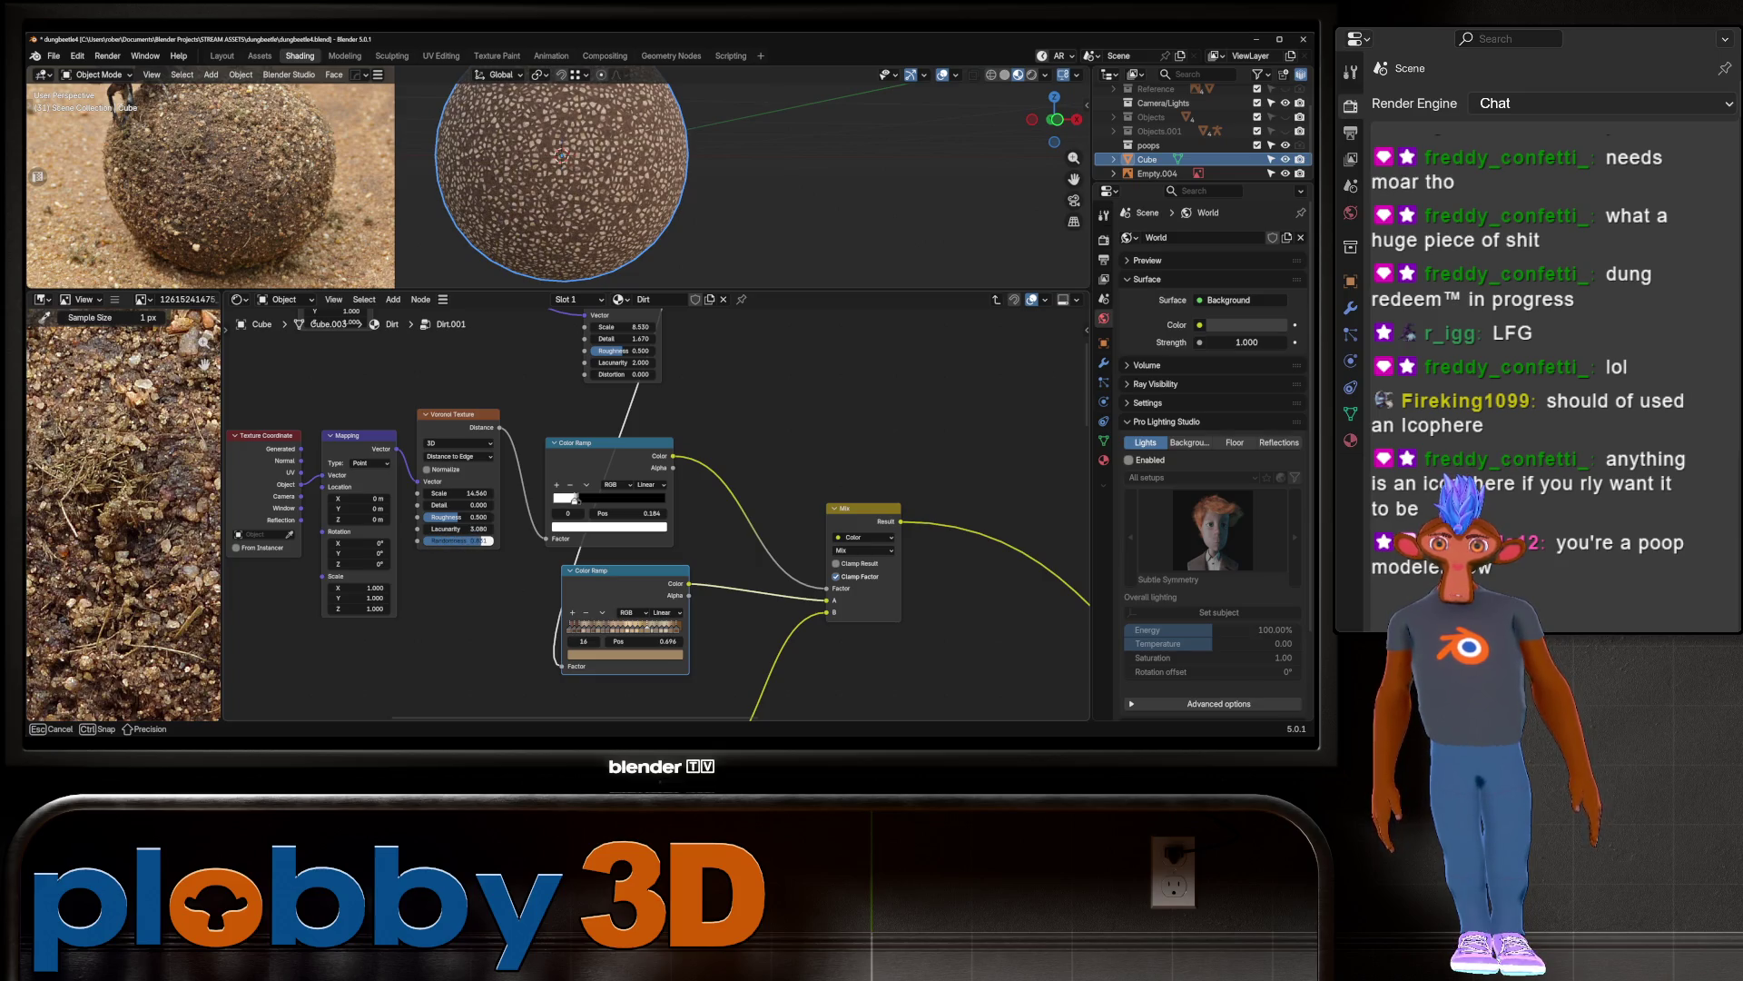
{"action": "scroll", "coordinate": [558, 182], "scroll_direction": "down", "scroll_amount": 4}
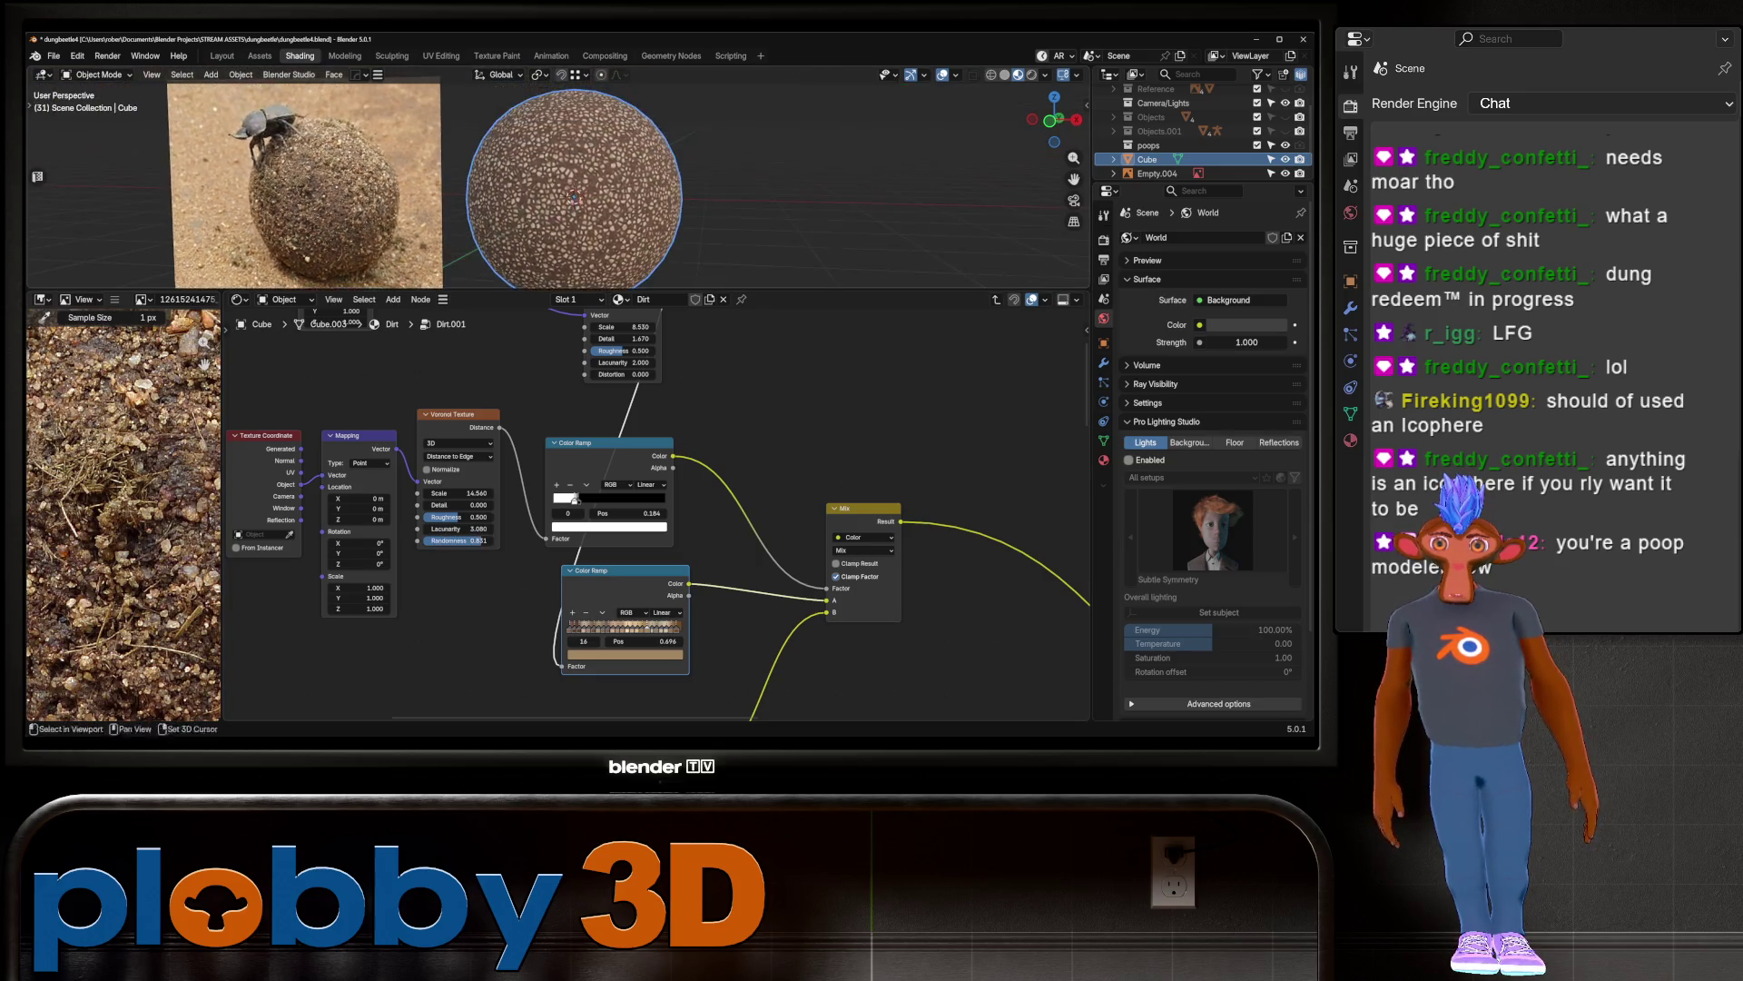
{"action": "middle_click_drag", "start_coordinate": [568, 189], "coordinate": [504, 189]}
{"action": "scroll", "coordinate": [575, 497], "scroll_direction": "up", "scroll_amount": 3}
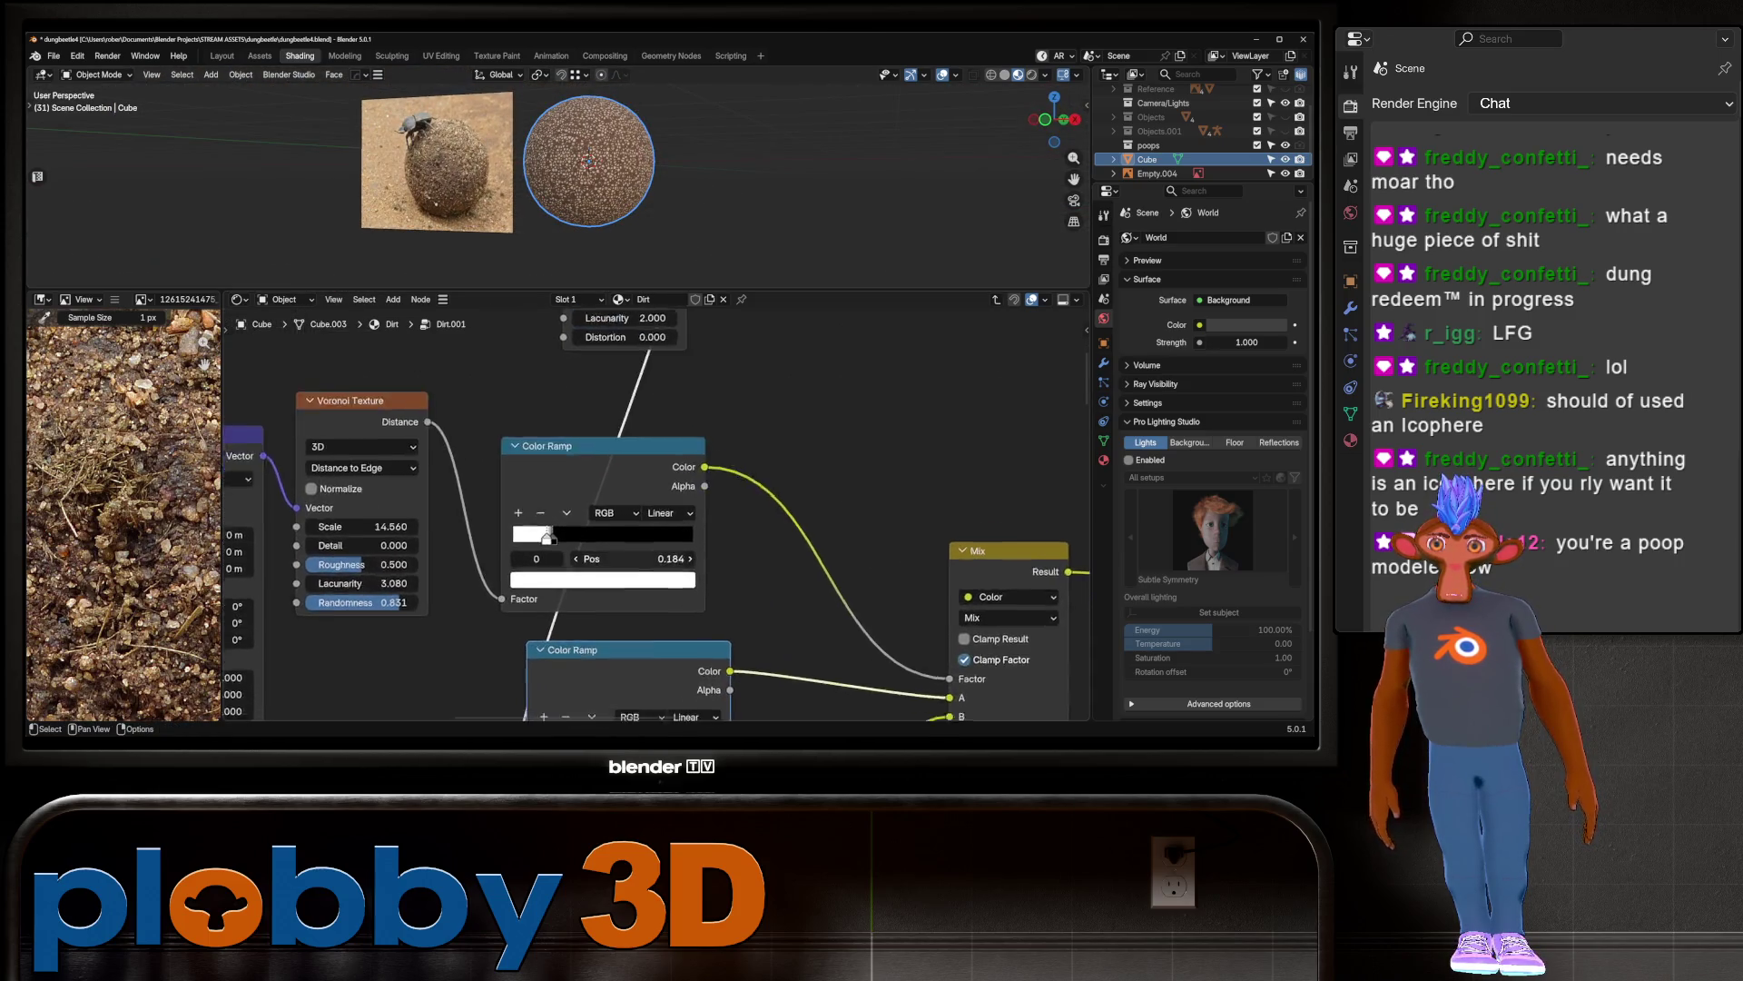
{"action": "scroll", "coordinate": [627, 514], "scroll_direction": "down", "scroll_amount": 5}
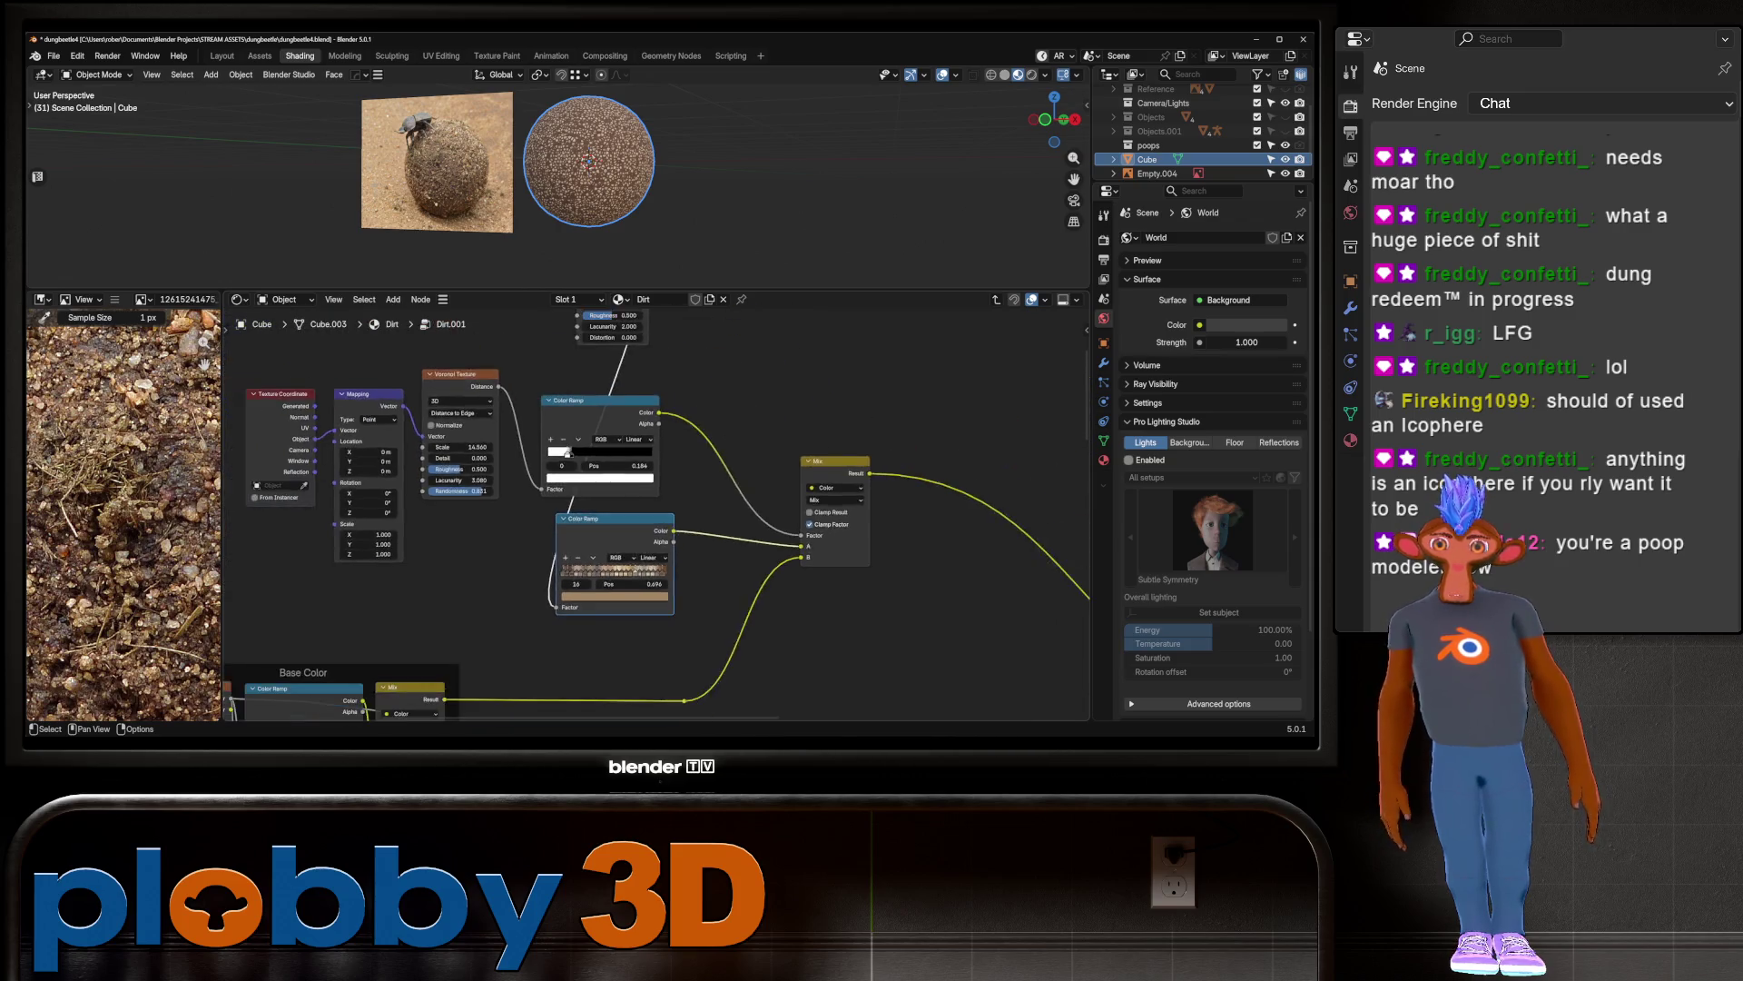
{"action": "middle_click_drag", "start_coordinate": [627, 515], "coordinate": [570, 580]}
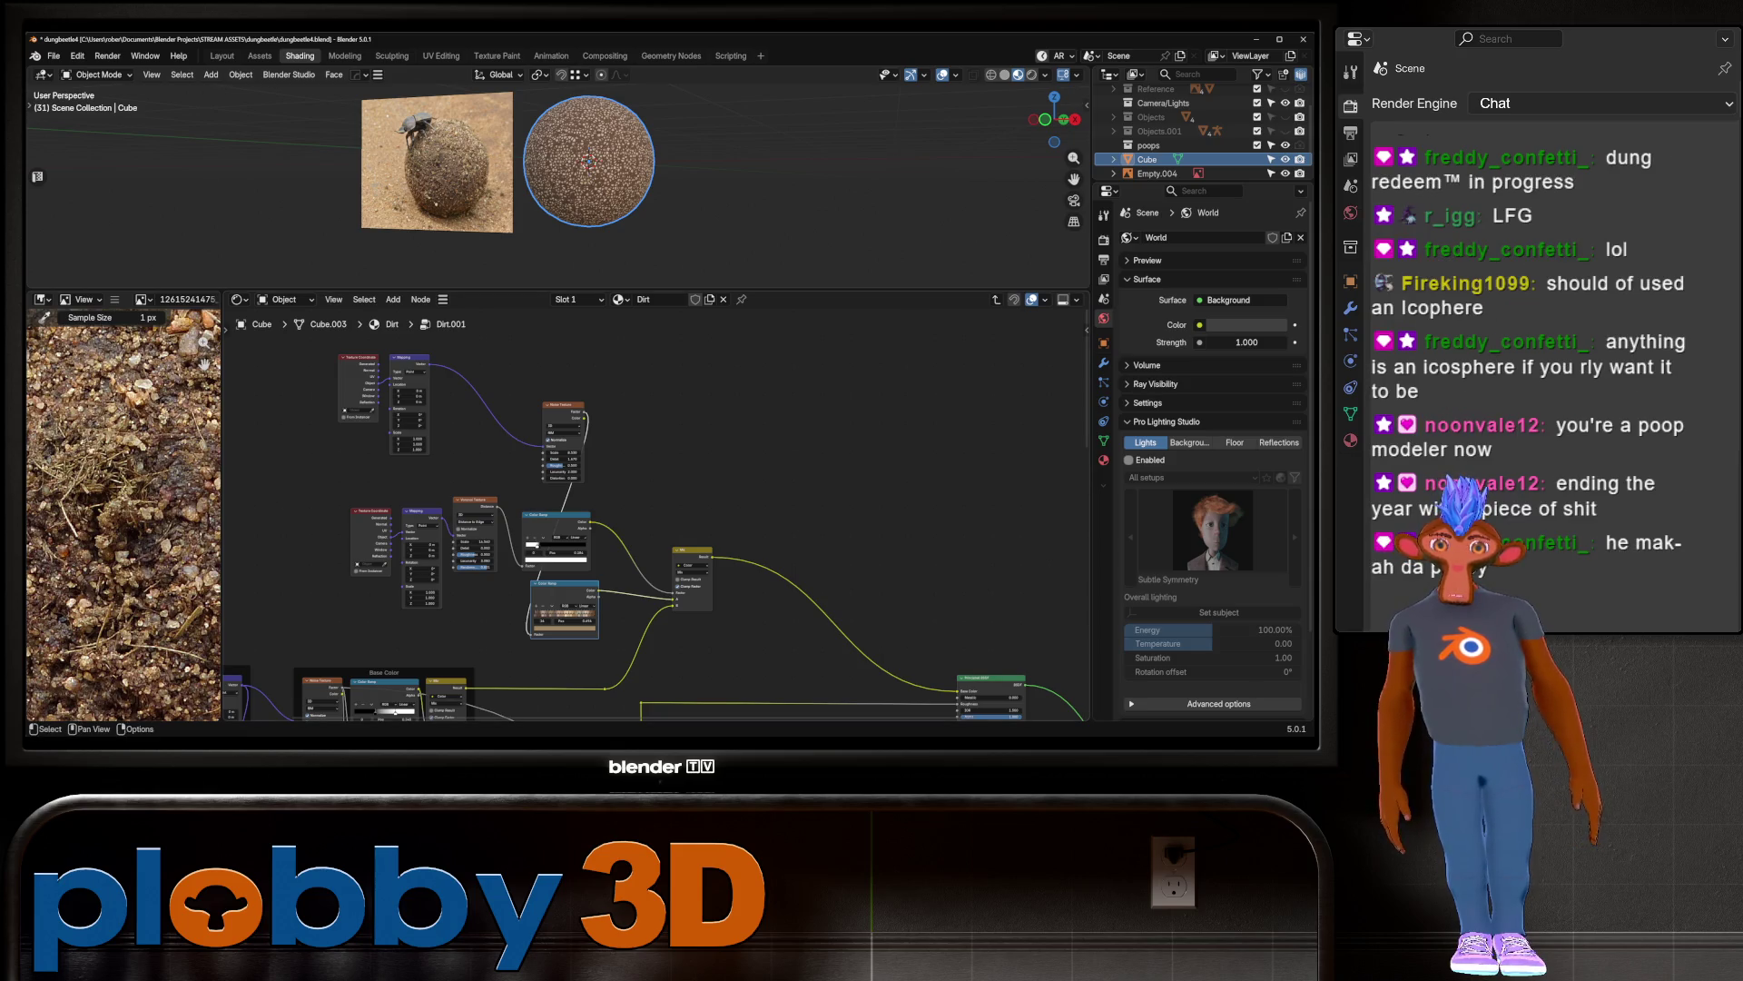
{"action": "left_click", "coordinate": [692, 550]}
Step: Duplicate the Mix node and feed the first Mix result into the copy
{"action": "key", "text": "shift+d"}
{"action": "left_click", "coordinate": [805, 491]}
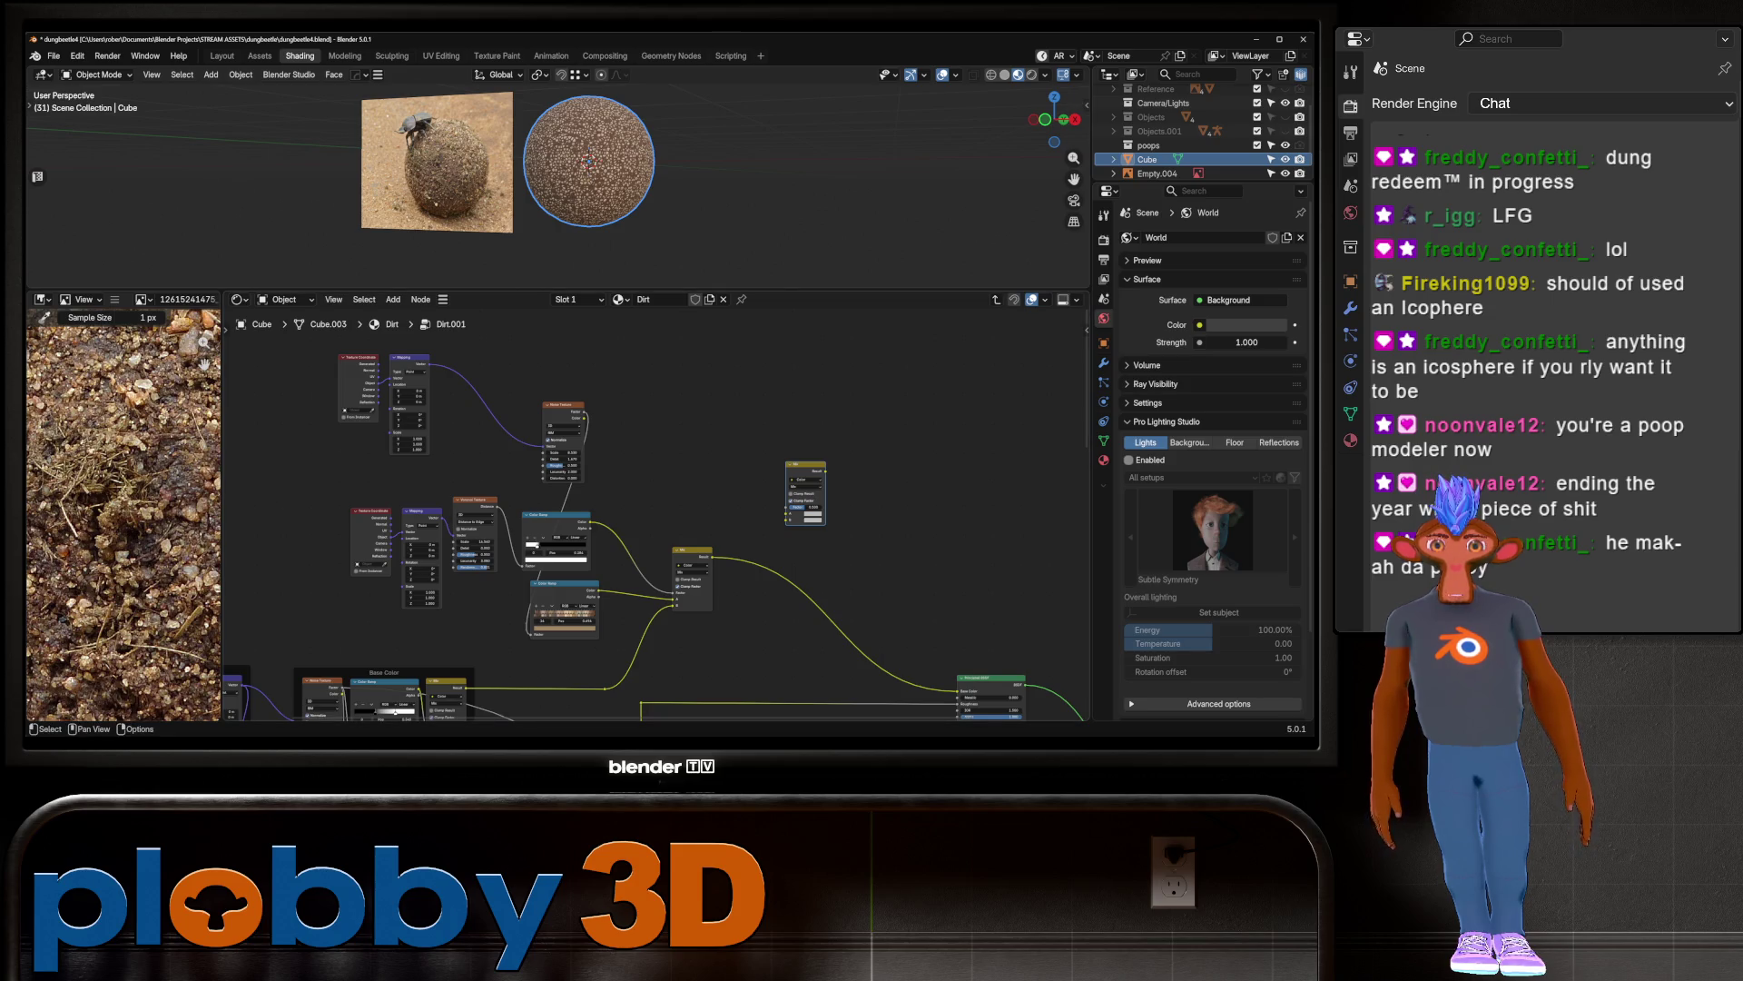
{"action": "middle_click_drag", "start_coordinate": [636, 499], "coordinate": [543, 518]}
{"action": "scroll", "coordinate": [348, 601], "scroll_direction": "up", "scroll_amount": 2}
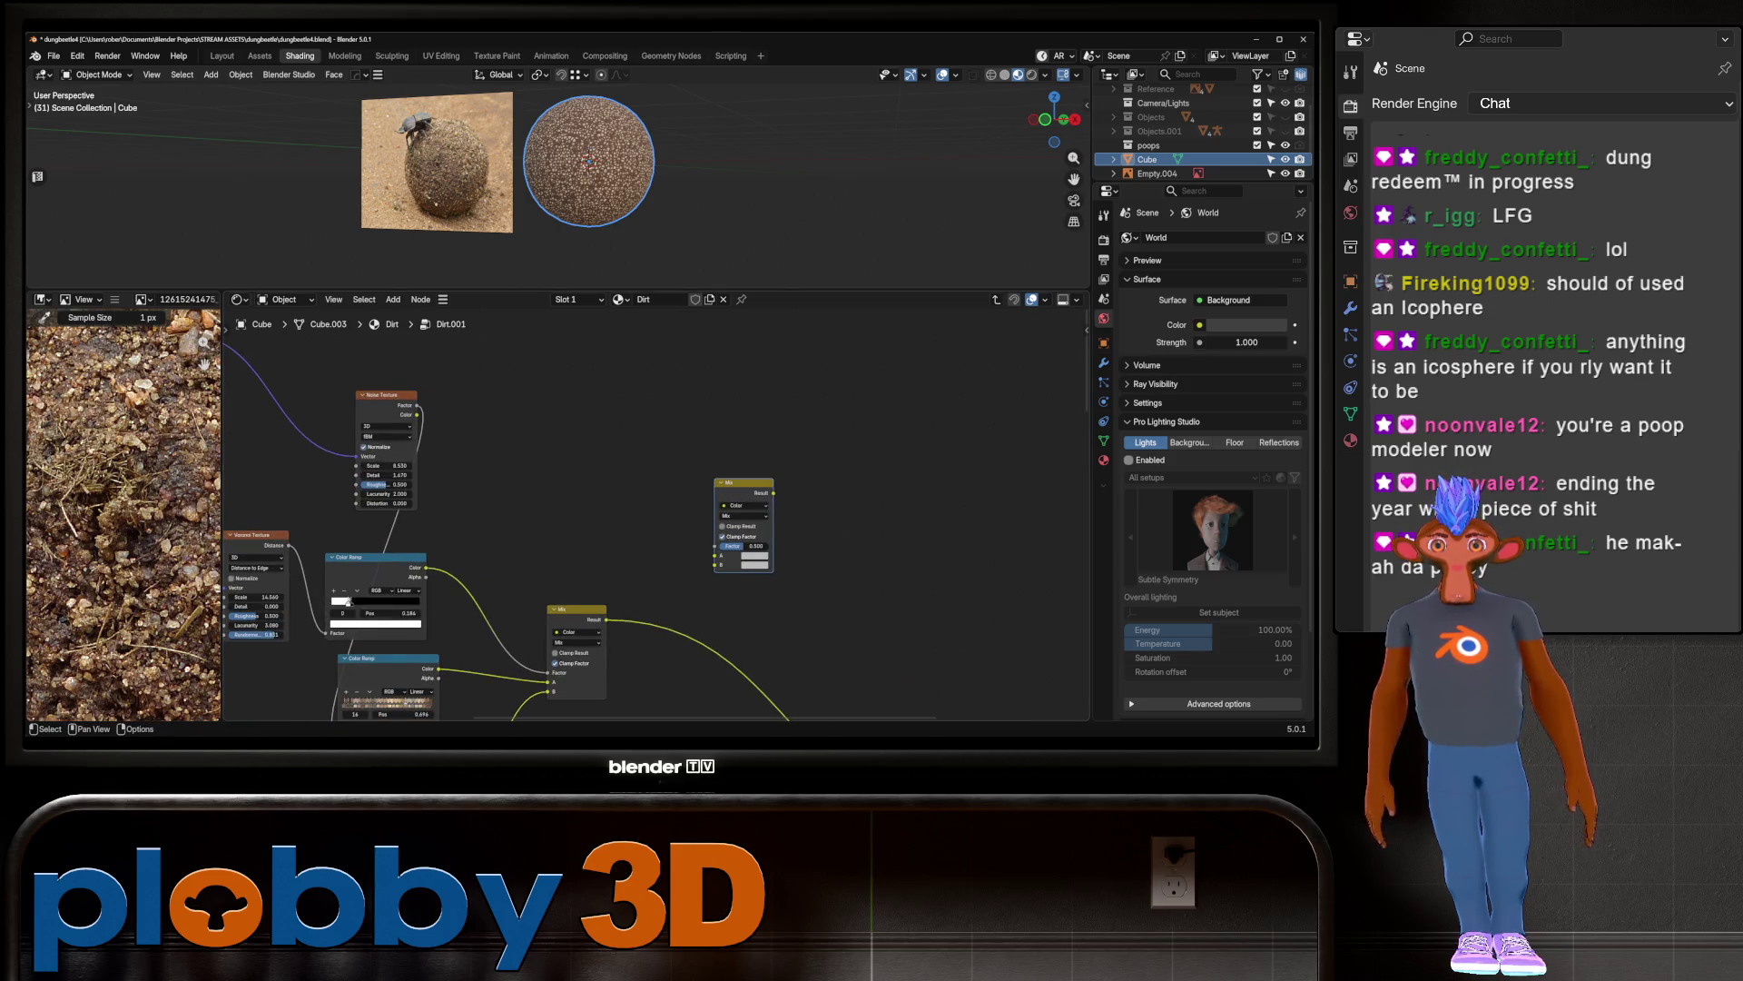
{"action": "middle_click_drag", "start_coordinate": [348, 601], "coordinate": [296, 534]}
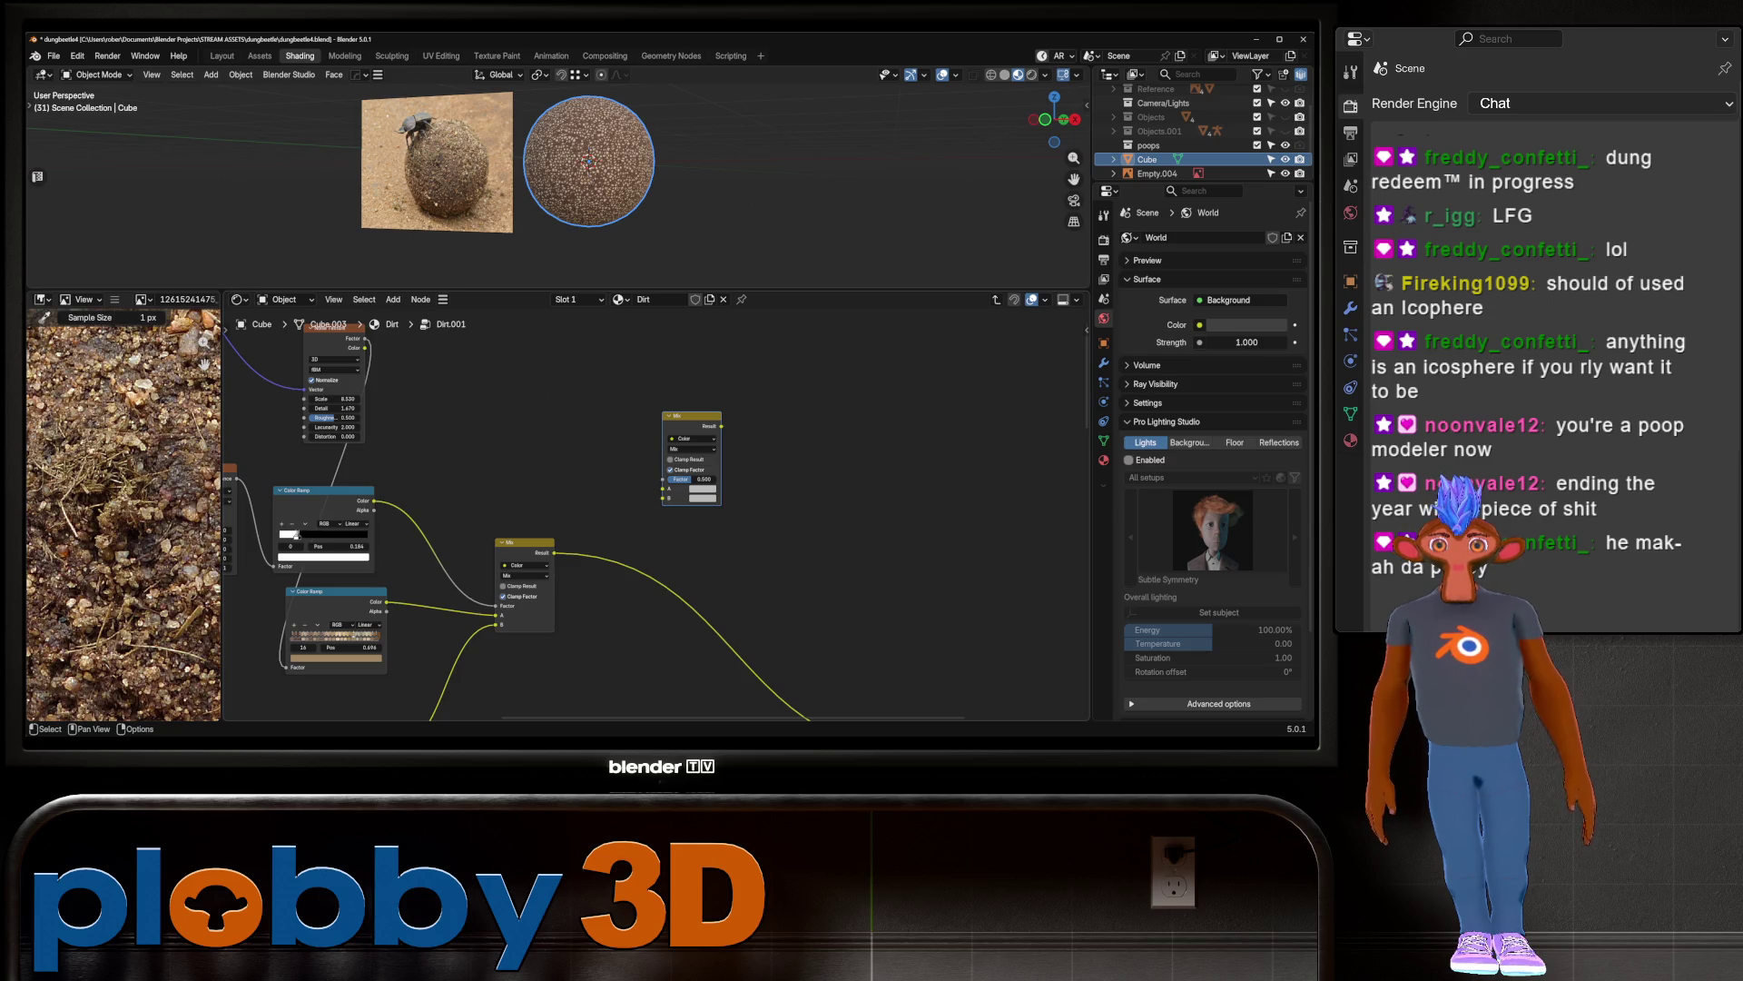
{"action": "left_click_drag", "start_coordinate": [554, 552], "coordinate": [664, 491]}
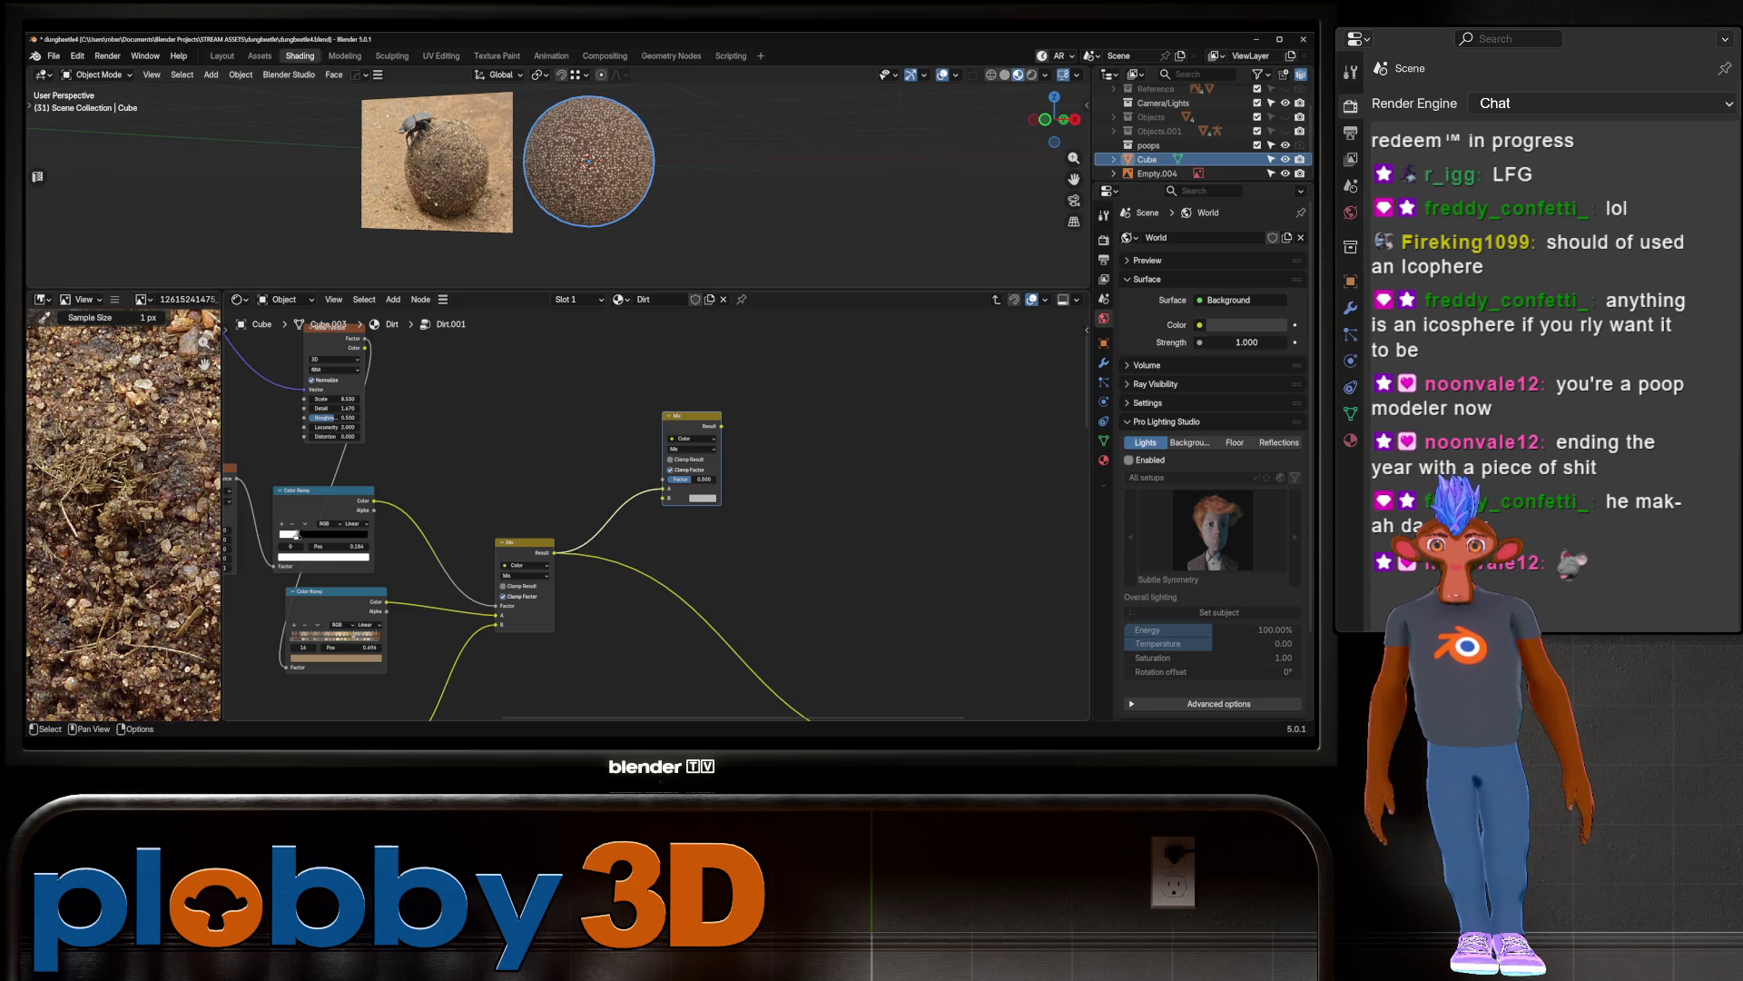
Step: Add a Noise Texture node and move the new Mix node further right
{"action": "key", "text": "shift+a"}
{"action": "type", "text": "NOIS"}
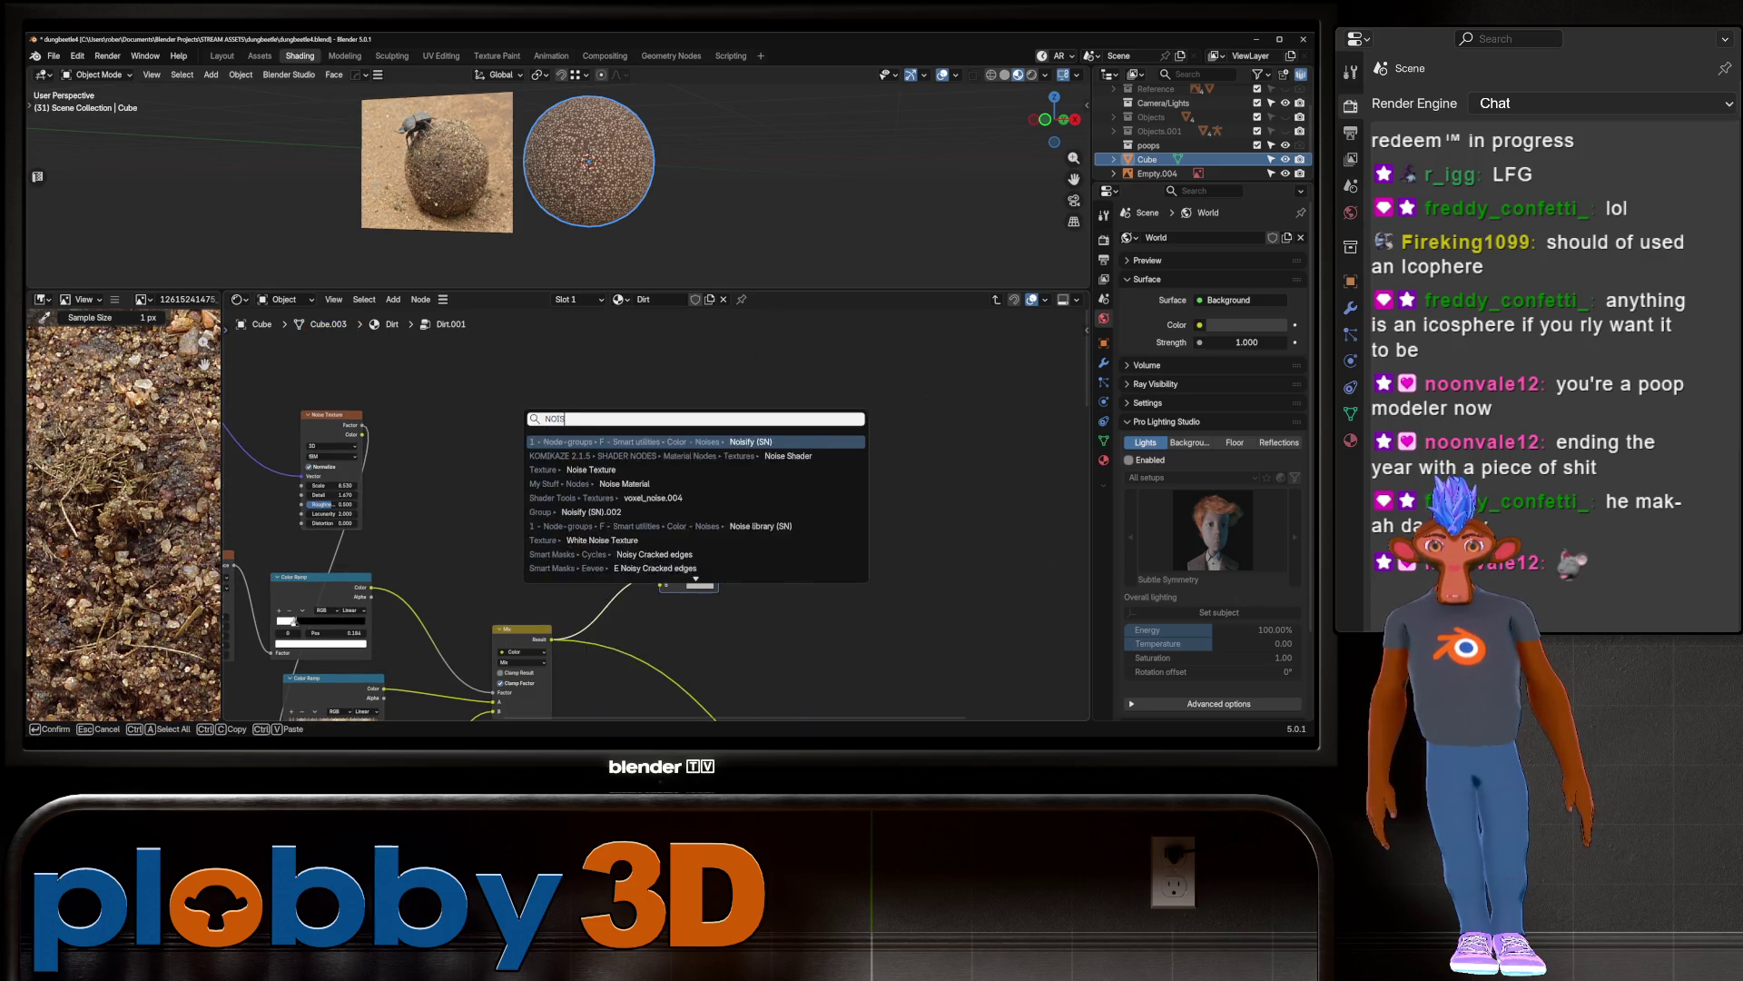
{"action": "type", "text": "E TEXT"}
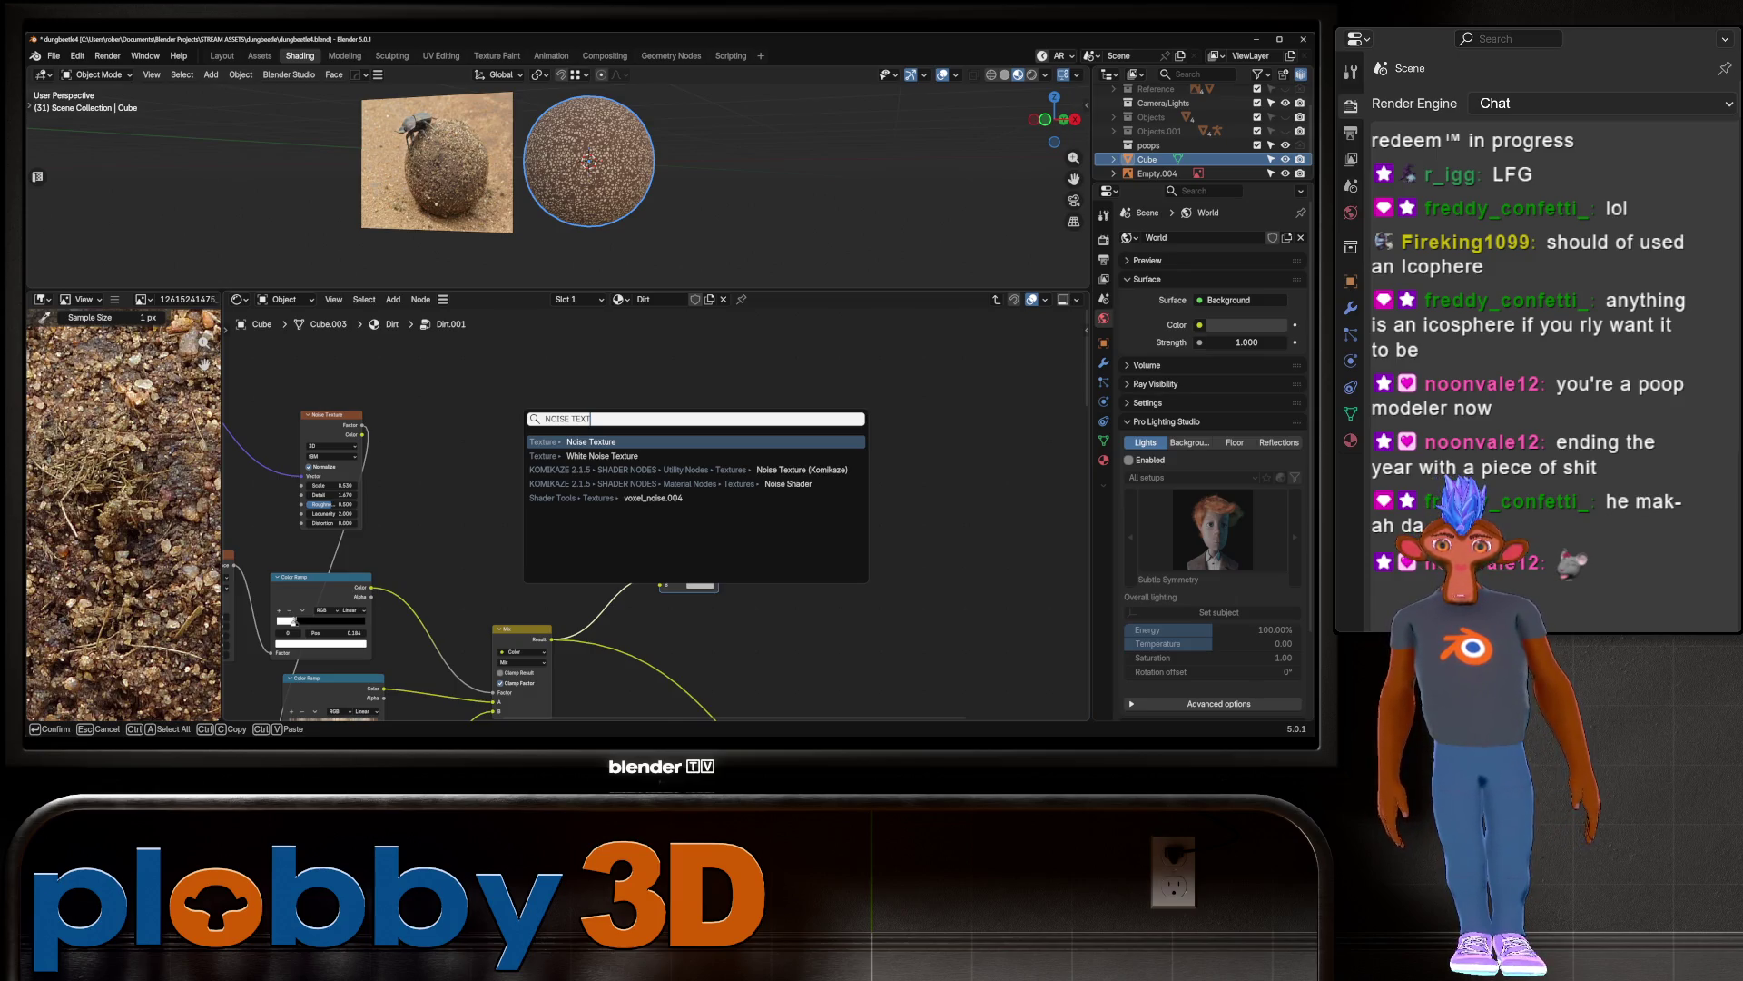
{"action": "key", "text": "Return"}
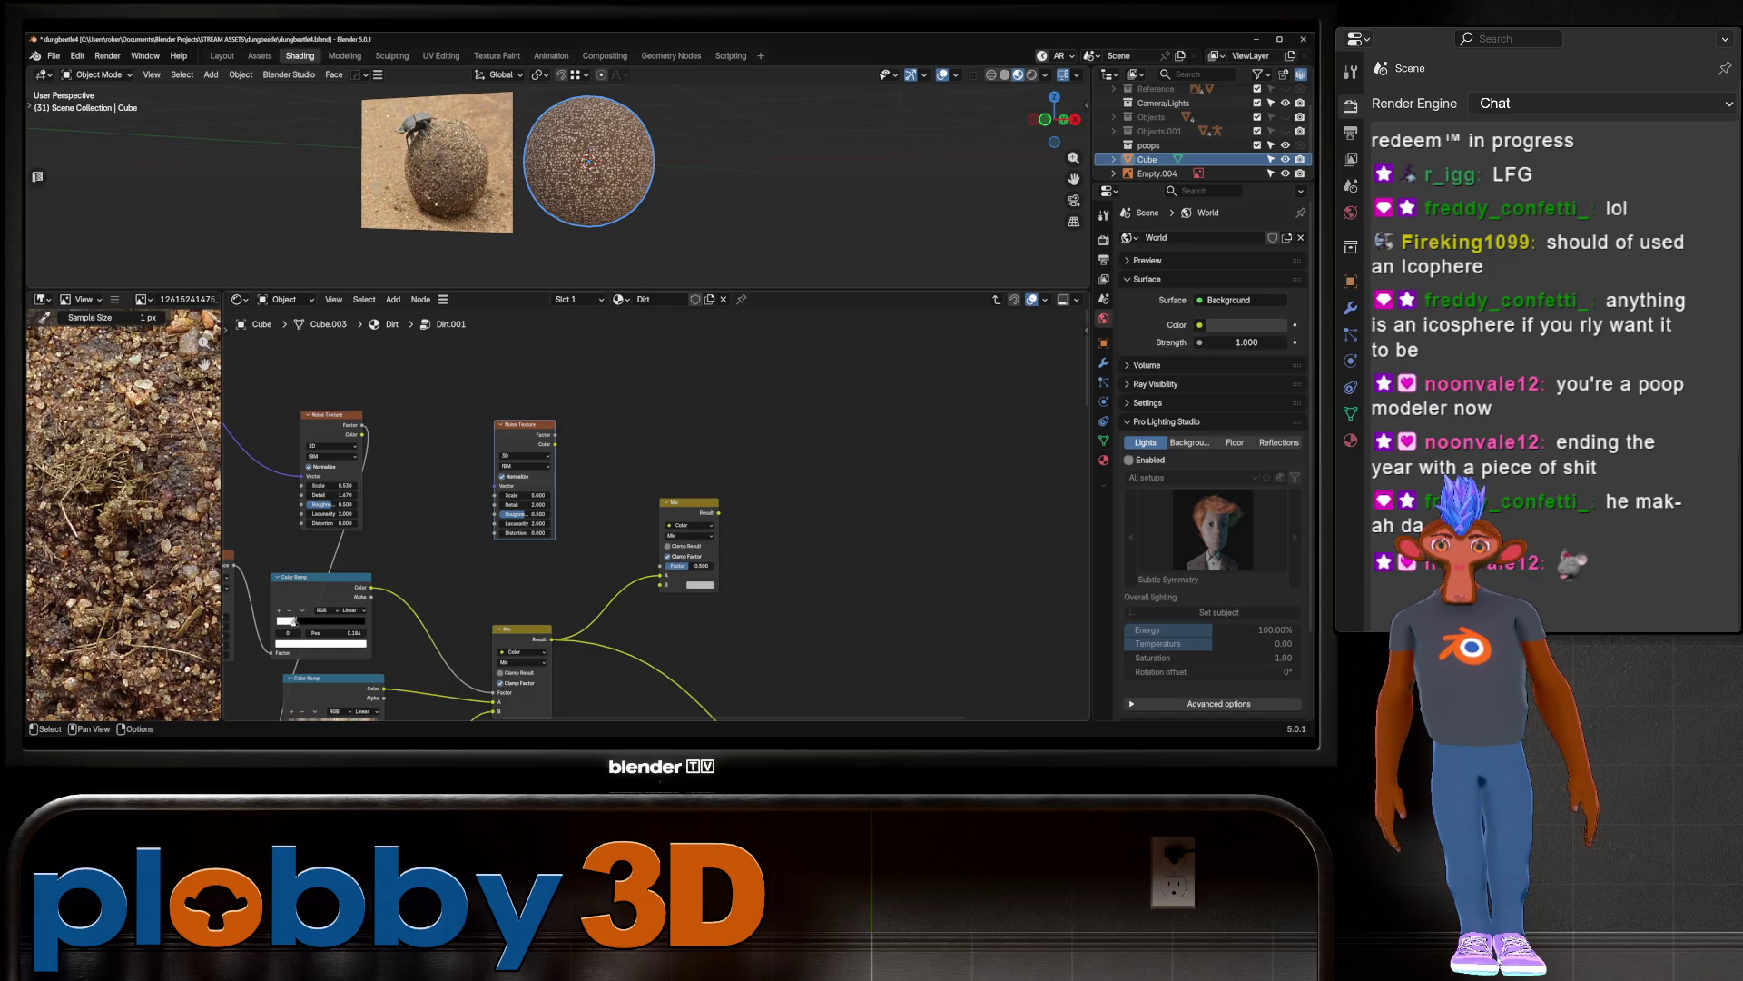
{"action": "left_click_drag", "start_coordinate": [688, 503], "coordinate": [780, 494]}
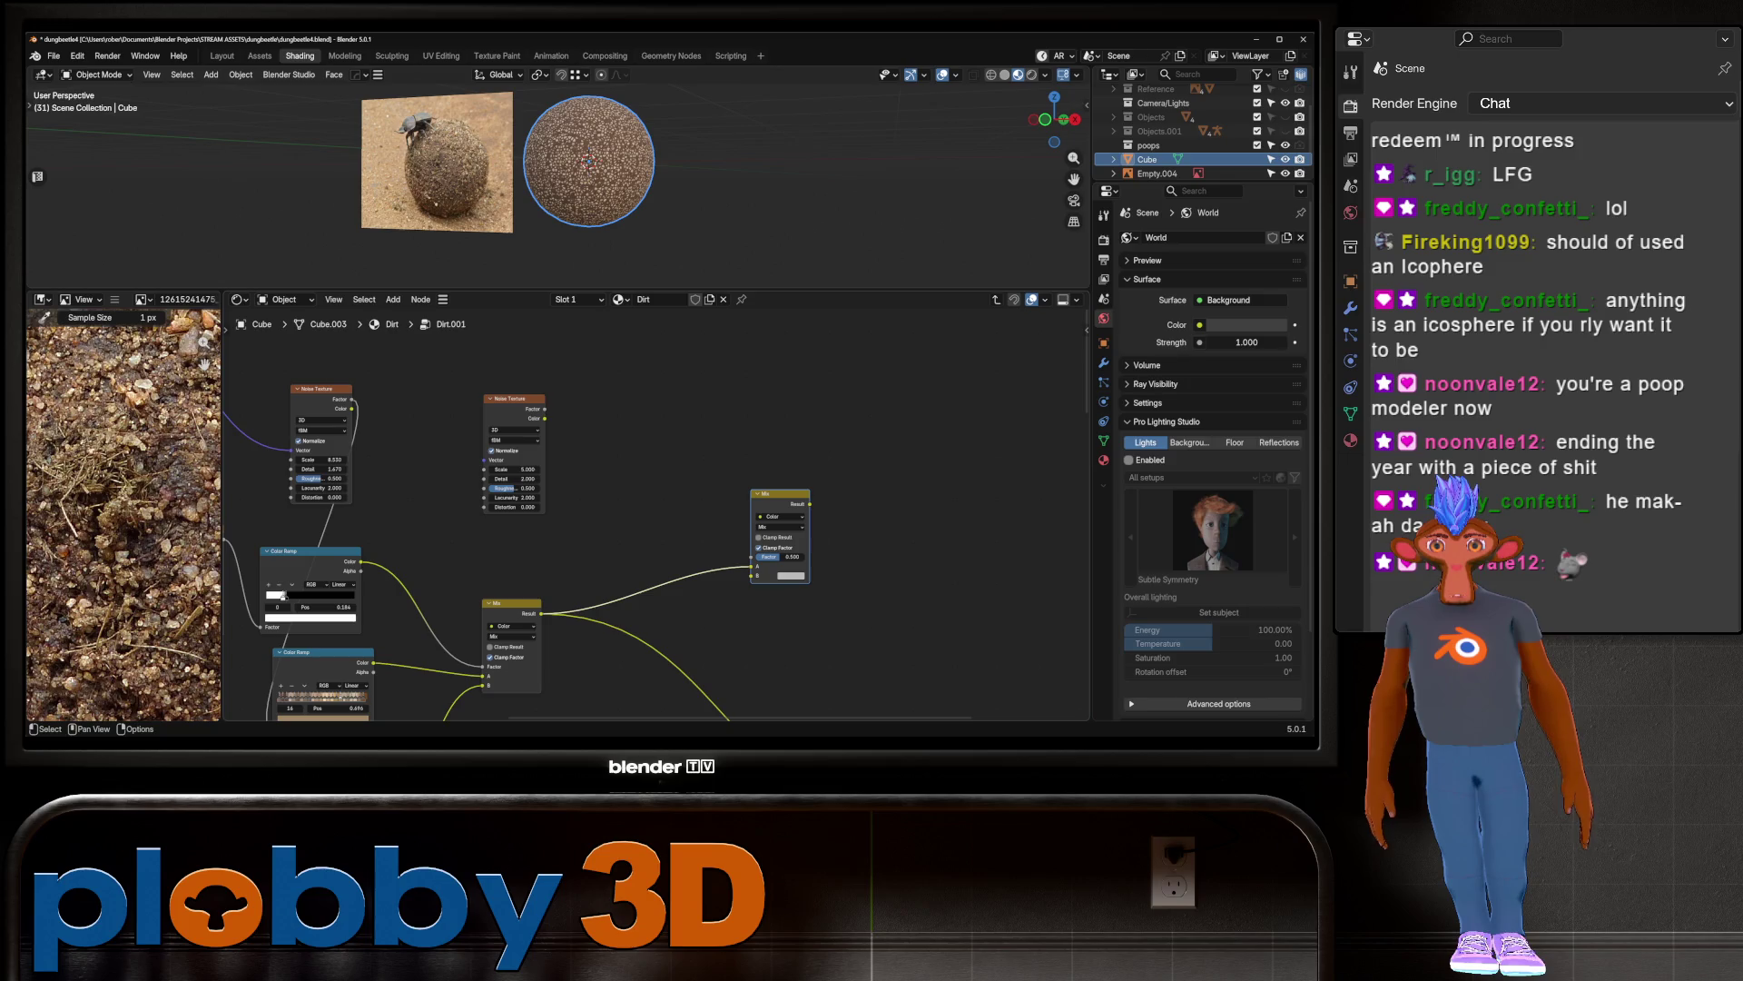
Step: Copy the lower Color Ramp and reset the copy to black and white
{"action": "left_click", "coordinate": [322, 652]}
{"action": "key", "text": "ctrl+c"}
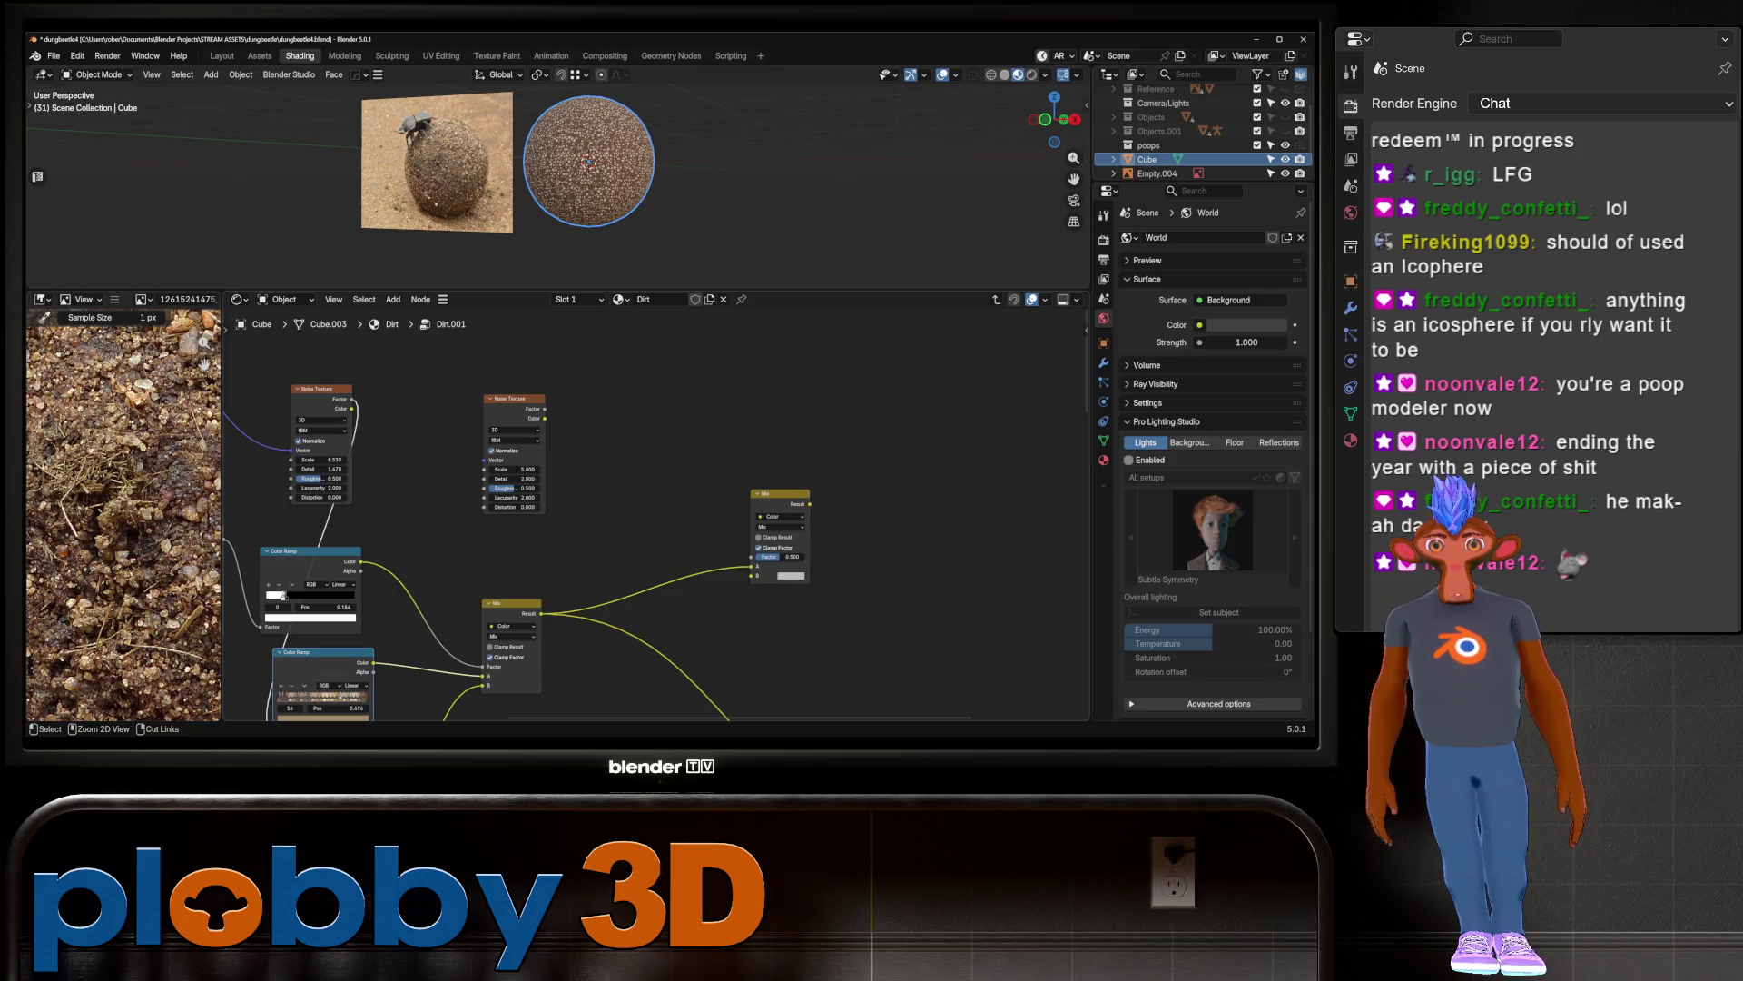
{"action": "key", "text": "ctrl+v"}
{"action": "left_click_drag", "start_coordinate": [513, 397], "coordinate": [484, 395]}
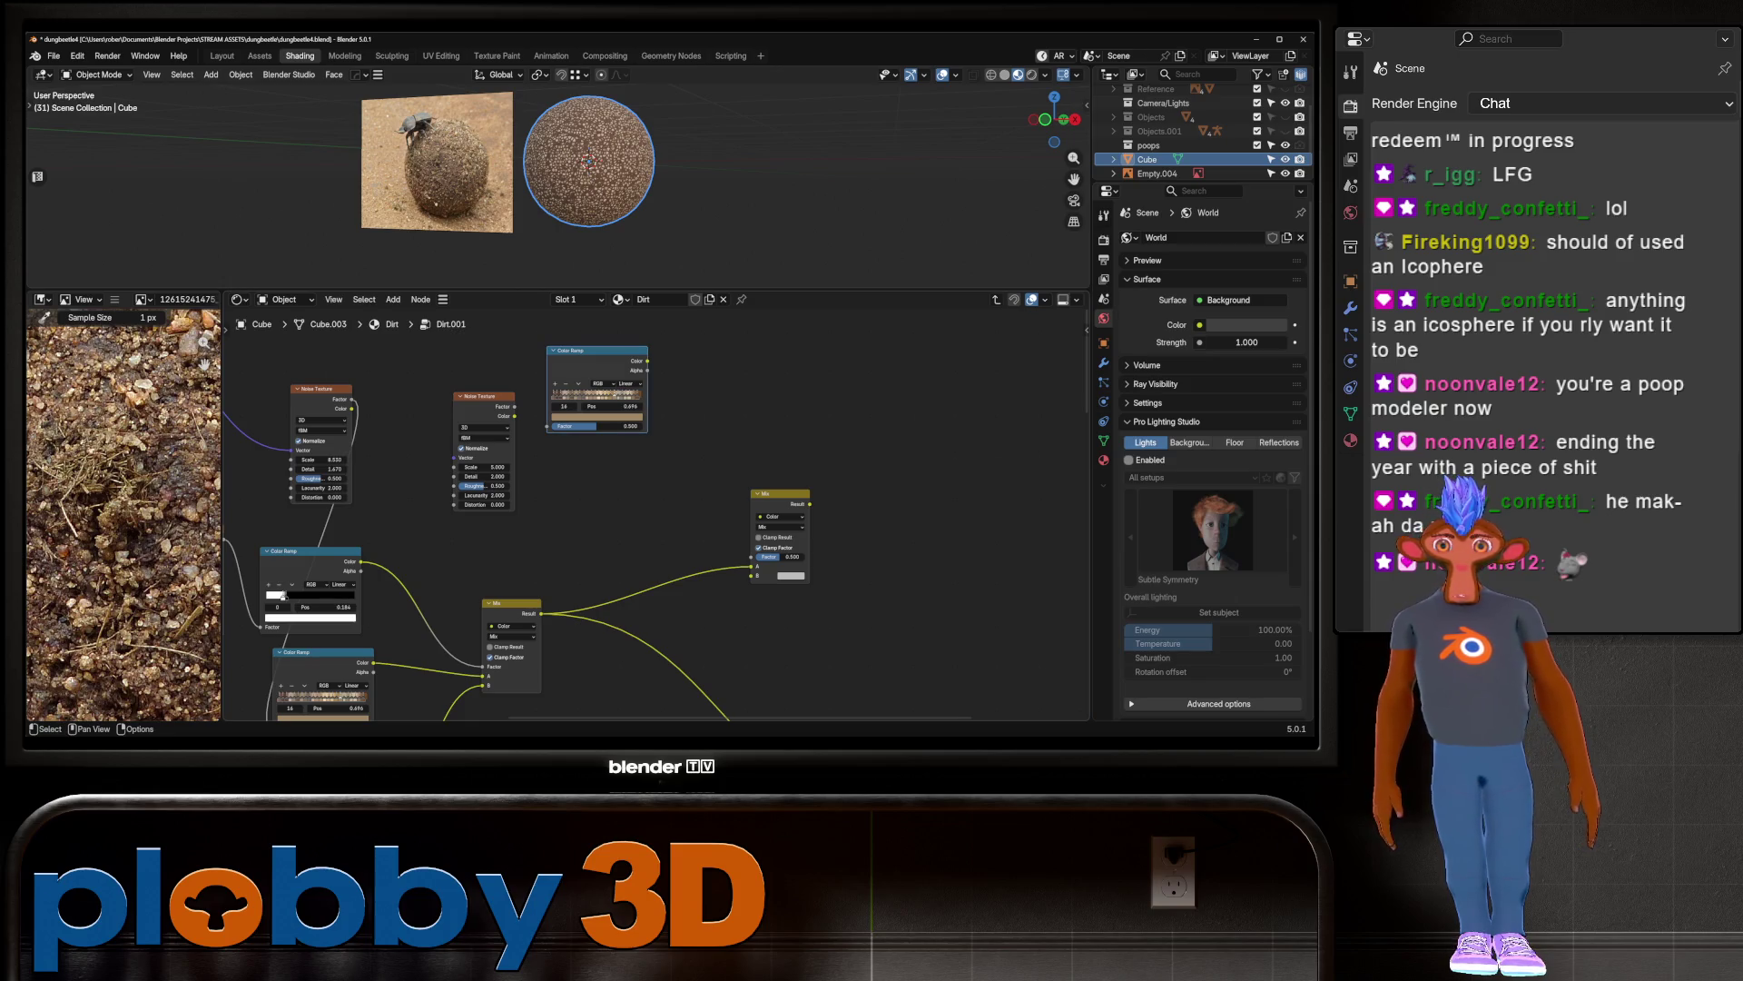
{"action": "key", "text": "BackSpace"}
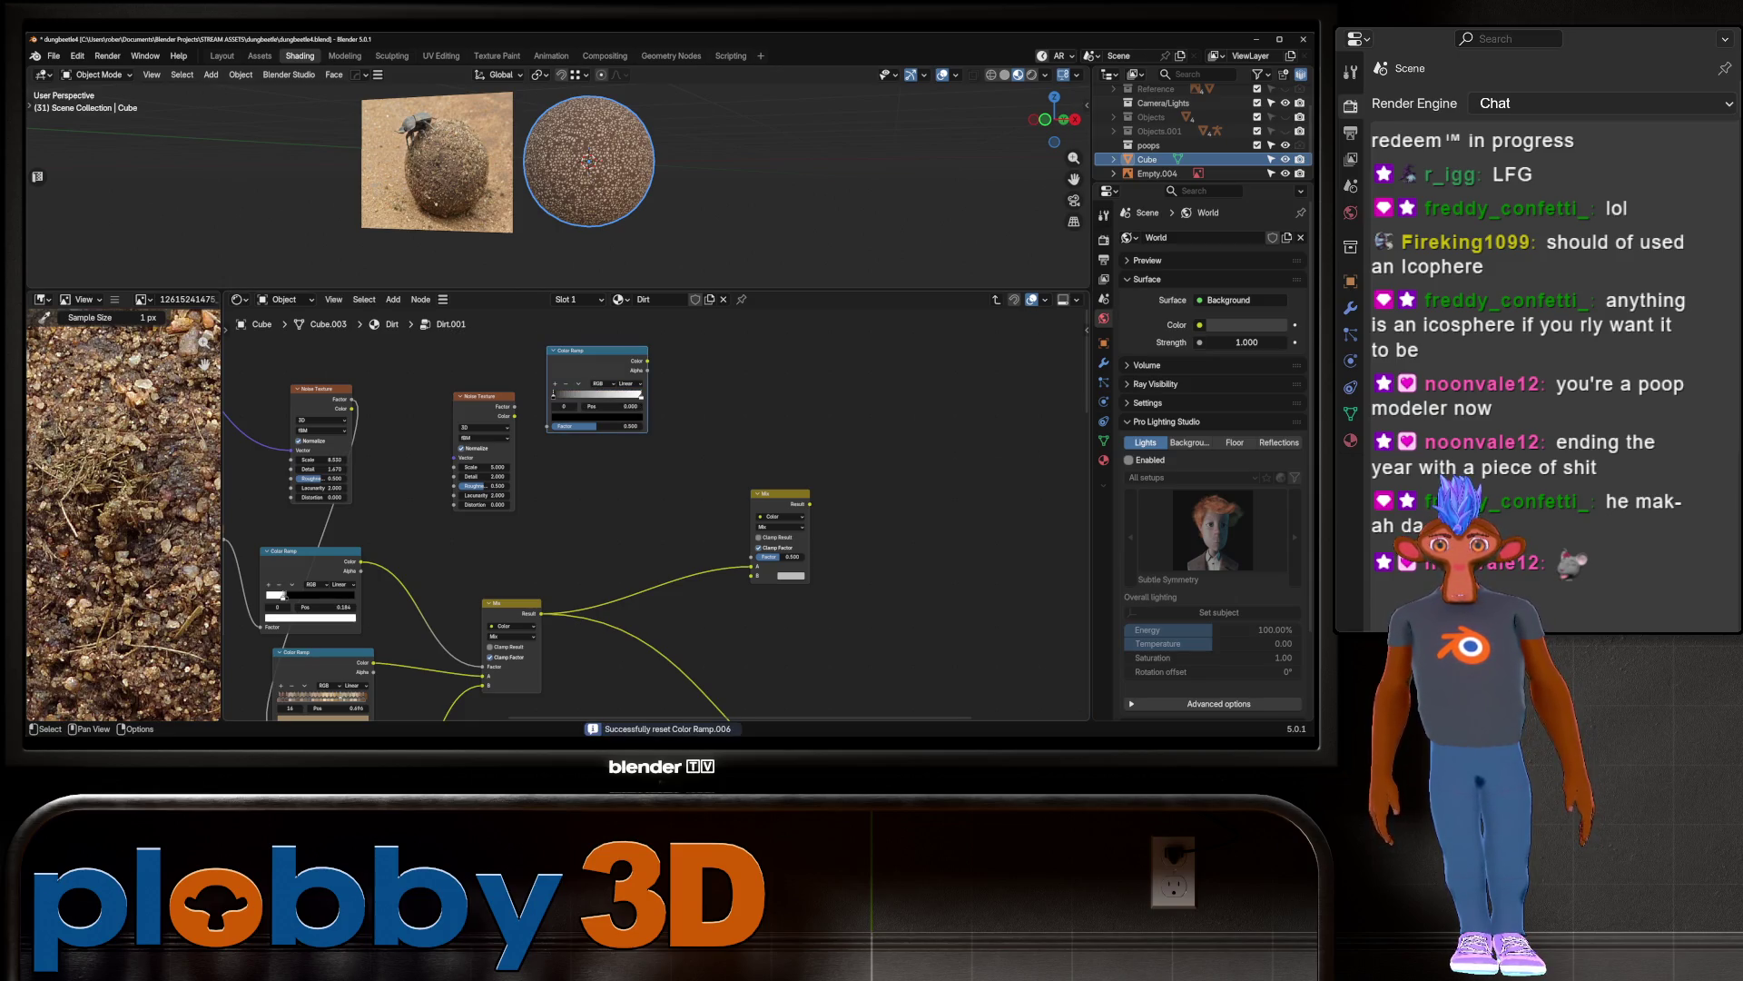
{"action": "scroll", "coordinate": [490, 358], "scroll_direction": "up", "scroll_amount": 2}
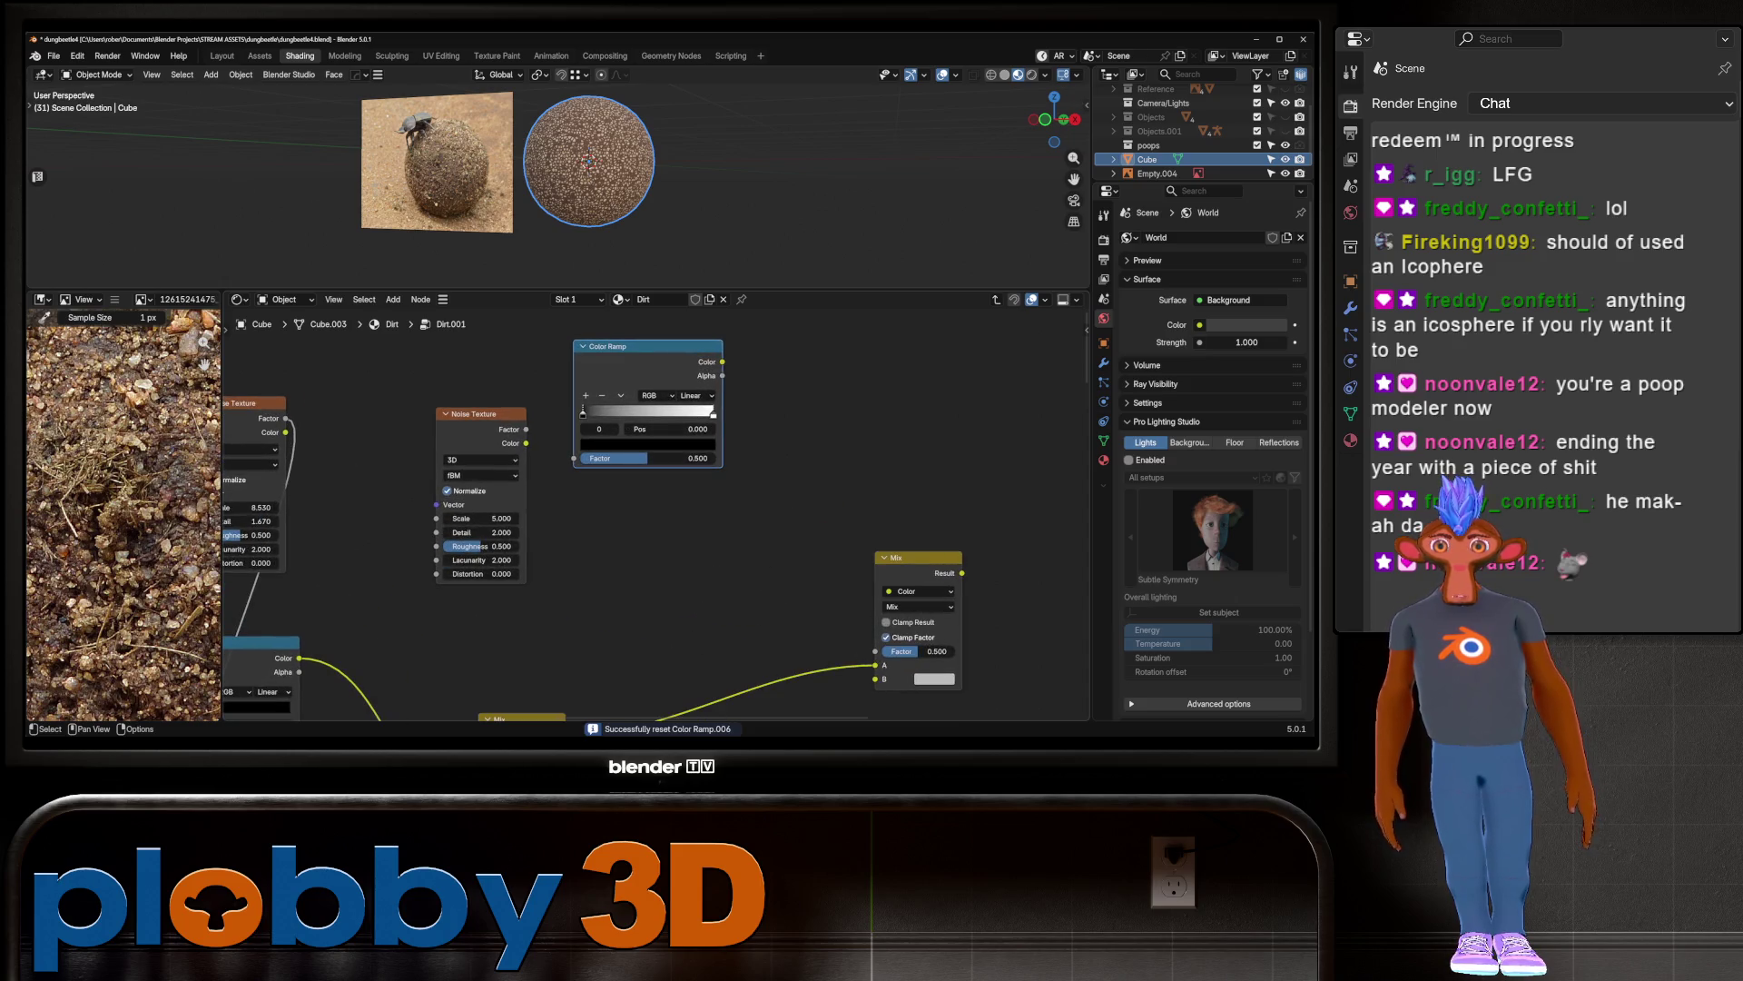
Step: Colour the new ramp's first stop bright green and its end stop pale yellow-green
{"action": "left_click", "coordinate": [636, 444]}
{"action": "mouse_move", "coordinate": [635, 395]}
{"action": "left_mouse_down"}
{"action": "mouse_move", "coordinate": [697, 395]}
{"action": "mouse_move", "coordinate": [627, 395]}
{"action": "left_mouse_up"}
{"action": "left_click", "coordinate": [586, 273]}
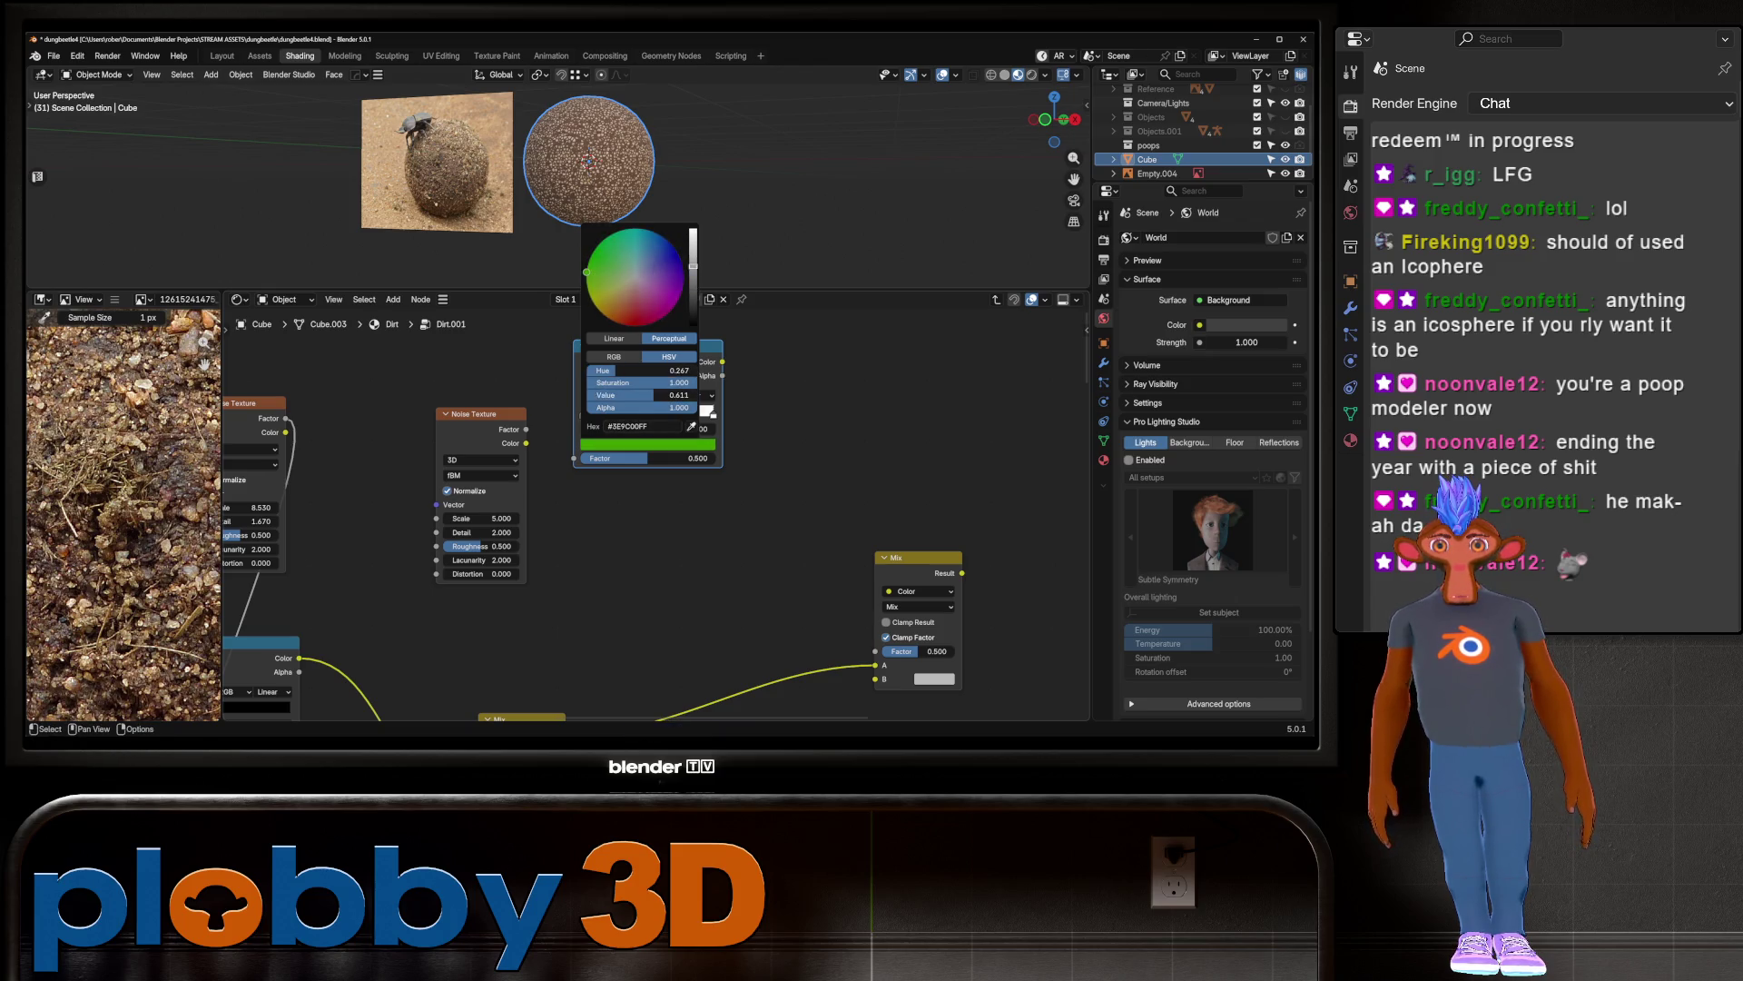
{"action": "scroll", "coordinate": [422, 145], "scroll_direction": "up", "scroll_amount": 8}
{"action": "scroll", "coordinate": [422, 146], "scroll_direction": "down", "scroll_amount": 5}
{"action": "middle_click_drag", "start_coordinate": [421, 145], "coordinate": [281, 198], "text": "shift"}
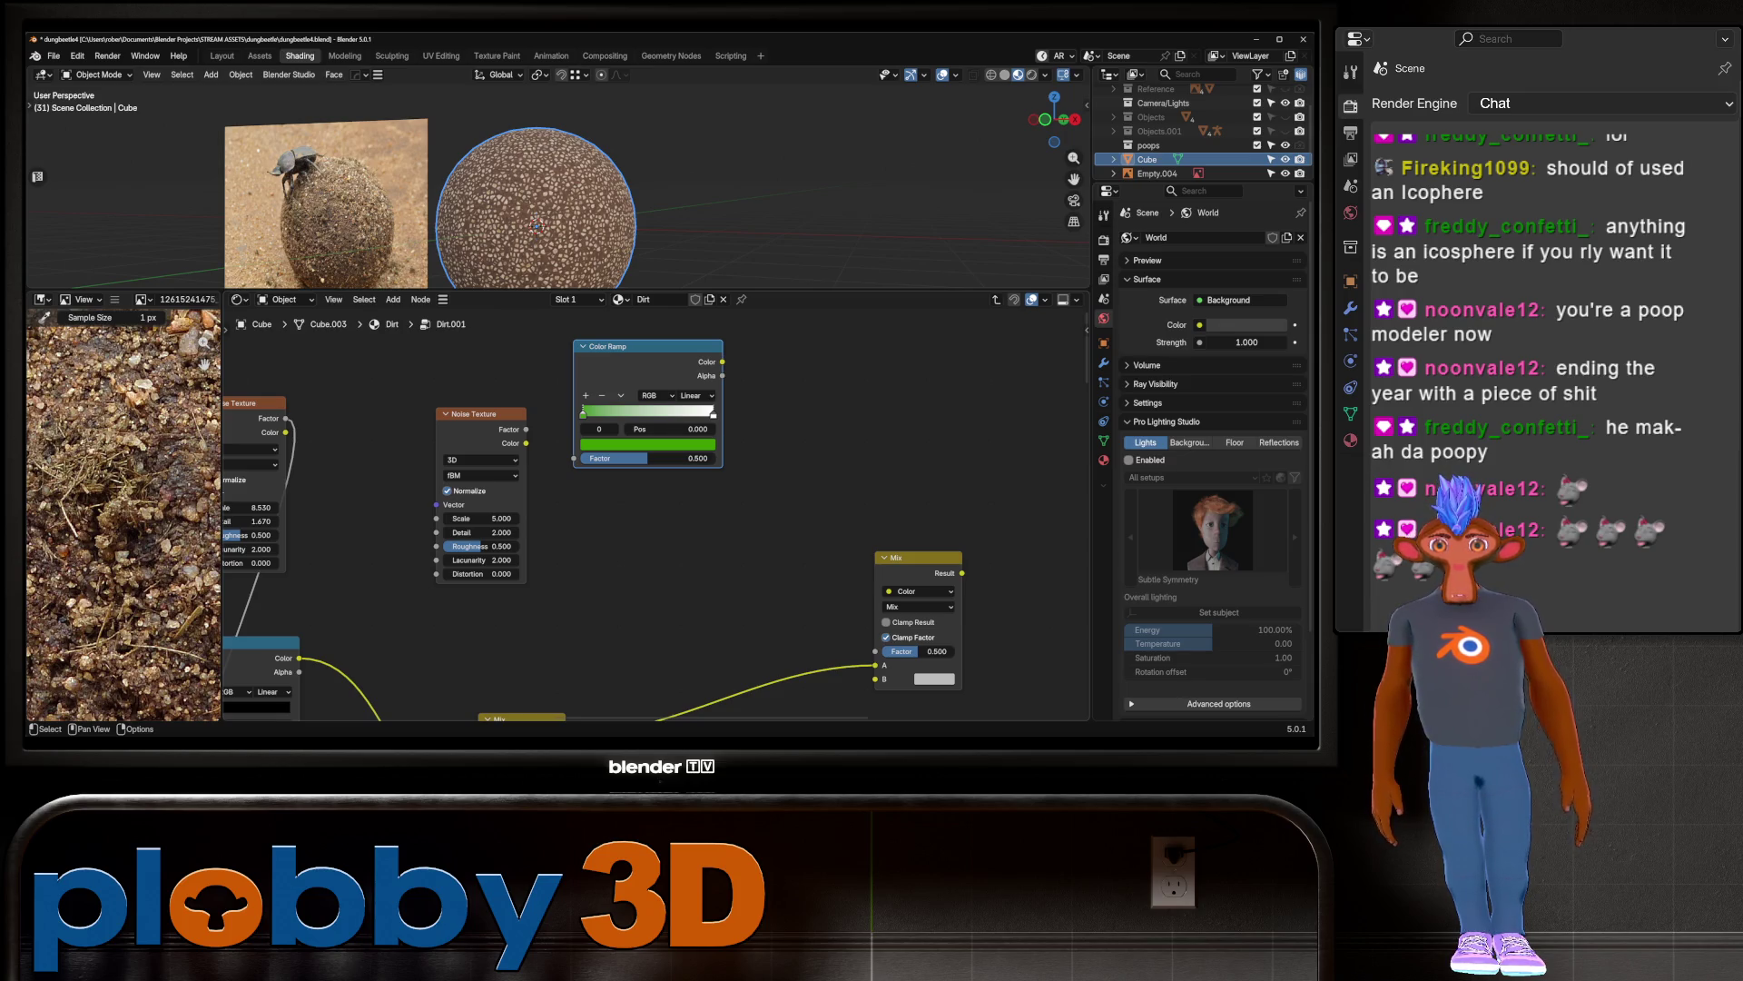
{"action": "left_click", "coordinate": [713, 414]}
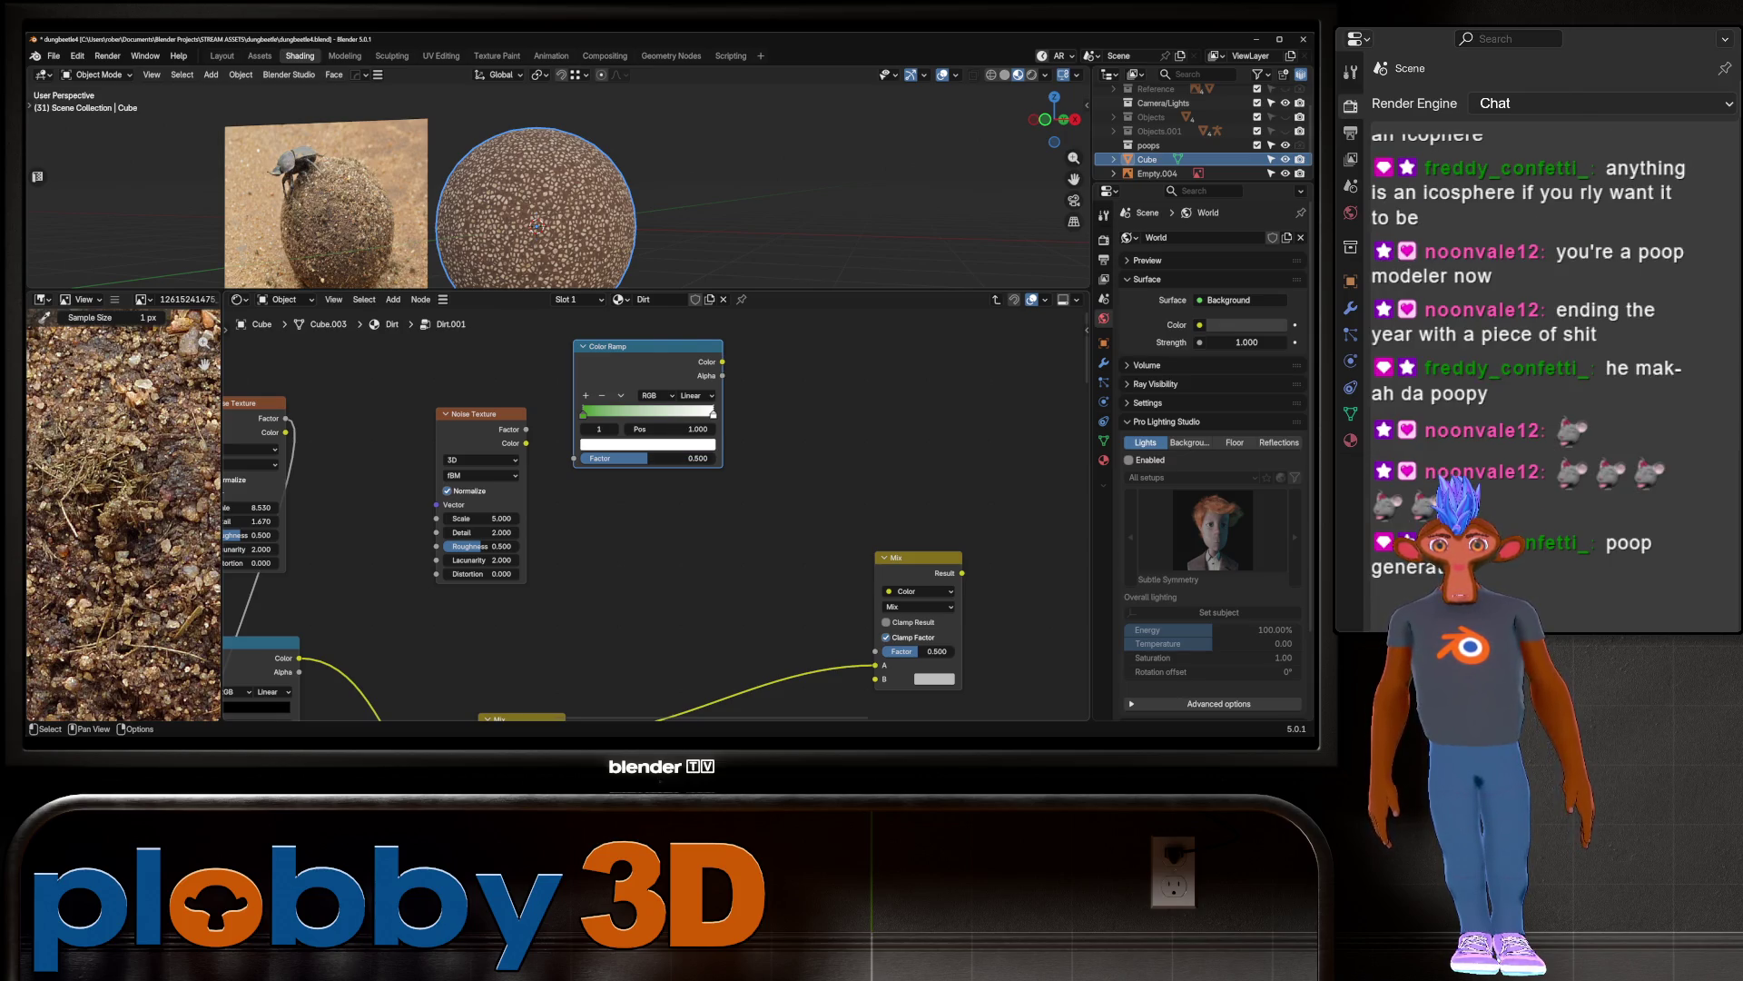
{"action": "left_click", "coordinate": [647, 444]}
{"action": "left_click_drag", "start_coordinate": [622, 288], "coordinate": [623, 291]}
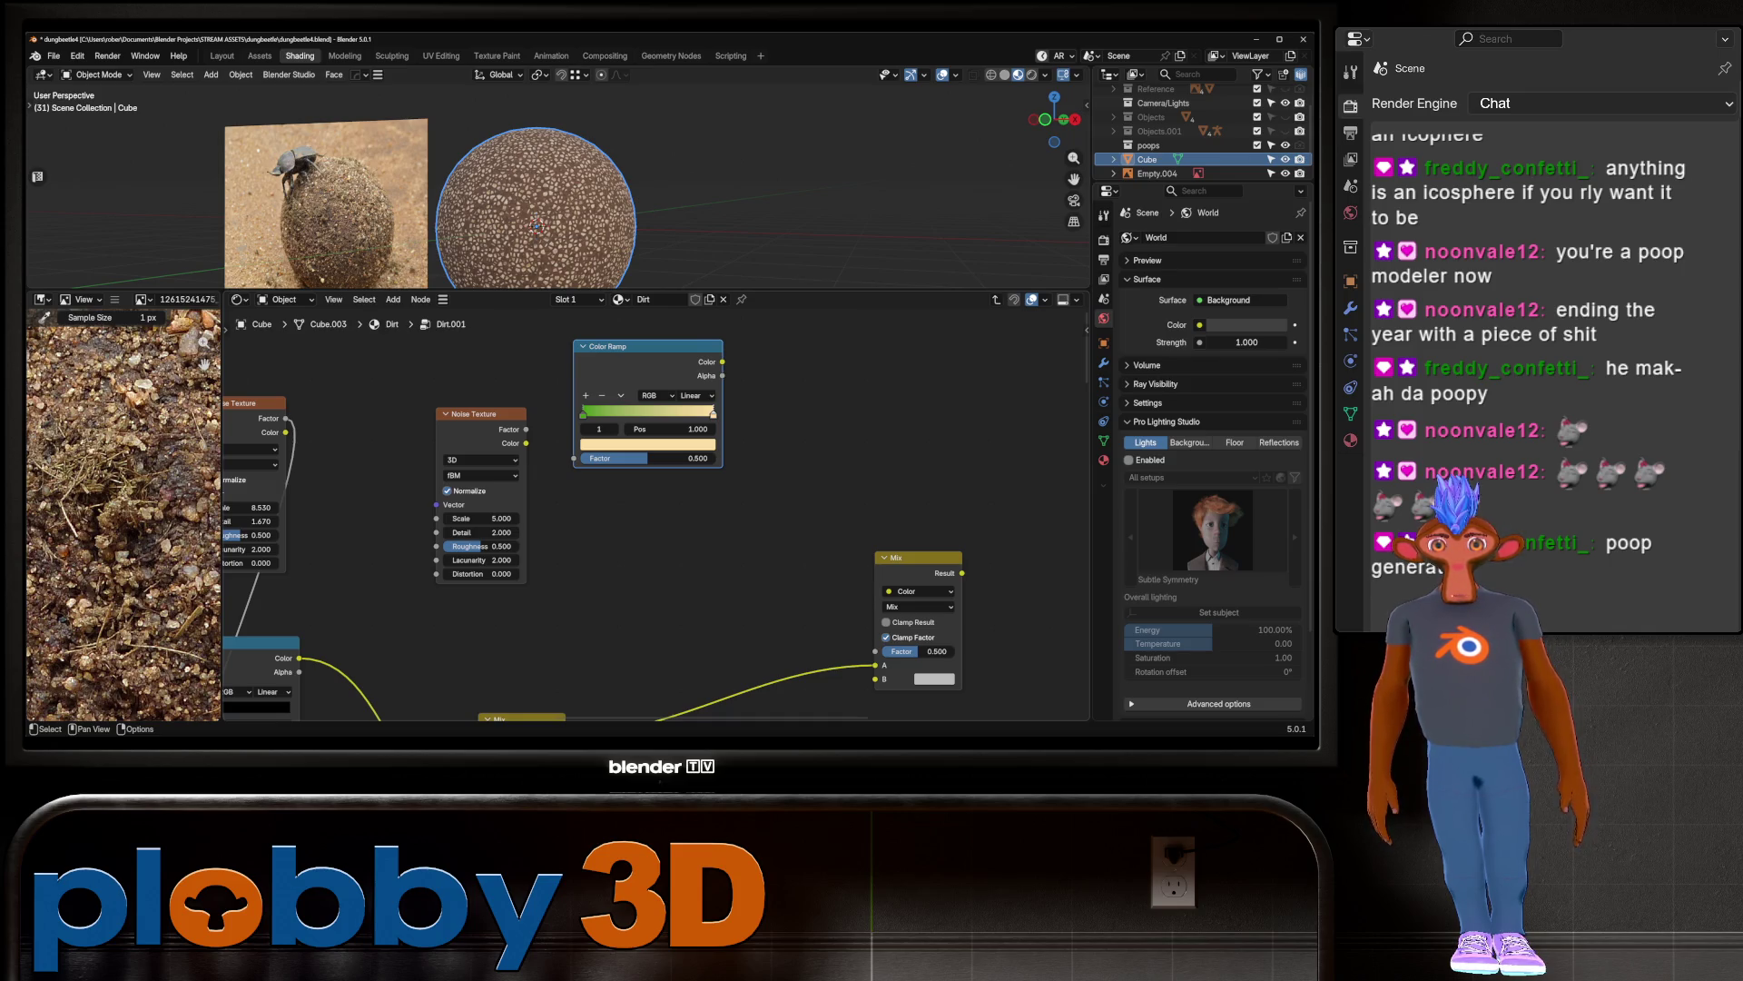
{"action": "left_click", "coordinate": [647, 444]}
{"action": "left_click", "coordinate": [618, 279]}
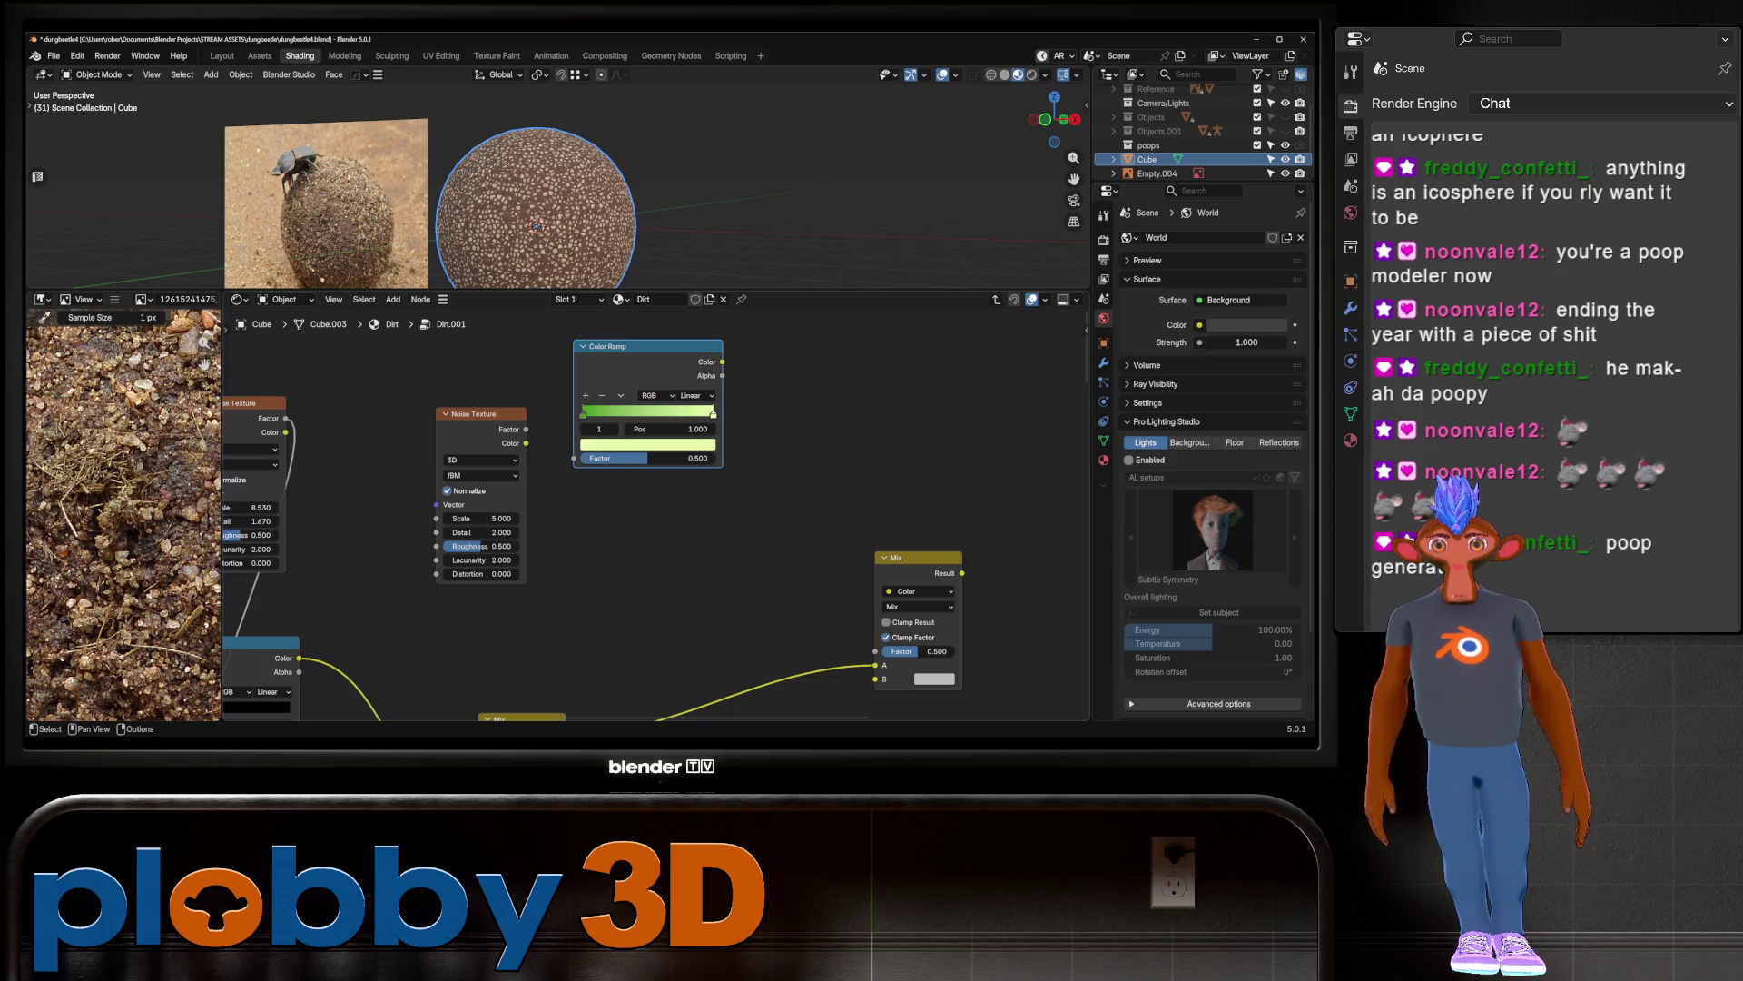
Step: Link Ramp Color to Mix B, Noise Factor to Mix Factor, Mix Result to Base Color
{"action": "mouse_move", "coordinate": [723, 361]}
{"action": "left_mouse_down"}
{"action": "mouse_move", "coordinate": [840, 543]}
{"action": "mouse_move", "coordinate": [875, 678]}
{"action": "left_mouse_up"}
{"action": "left_click_drag", "start_coordinate": [526, 429], "coordinate": [875, 651]}
{"action": "mouse_move", "coordinate": [875, 651]}
{"action": "middle_mouse_down"}
{"action": "mouse_move", "coordinate": [349, 483]}
{"action": "mouse_move", "coordinate": [462, 483]}
{"action": "middle_mouse_up"}
{"action": "left_click_drag", "start_coordinate": [531, 399], "coordinate": [618, 683]}
{"action": "mouse_move", "coordinate": [581, 508]}
{"action": "middle_mouse_down"}
{"action": "mouse_move", "coordinate": [712, 678]}
{"action": "mouse_move", "coordinate": [813, 676]}
{"action": "middle_mouse_up"}
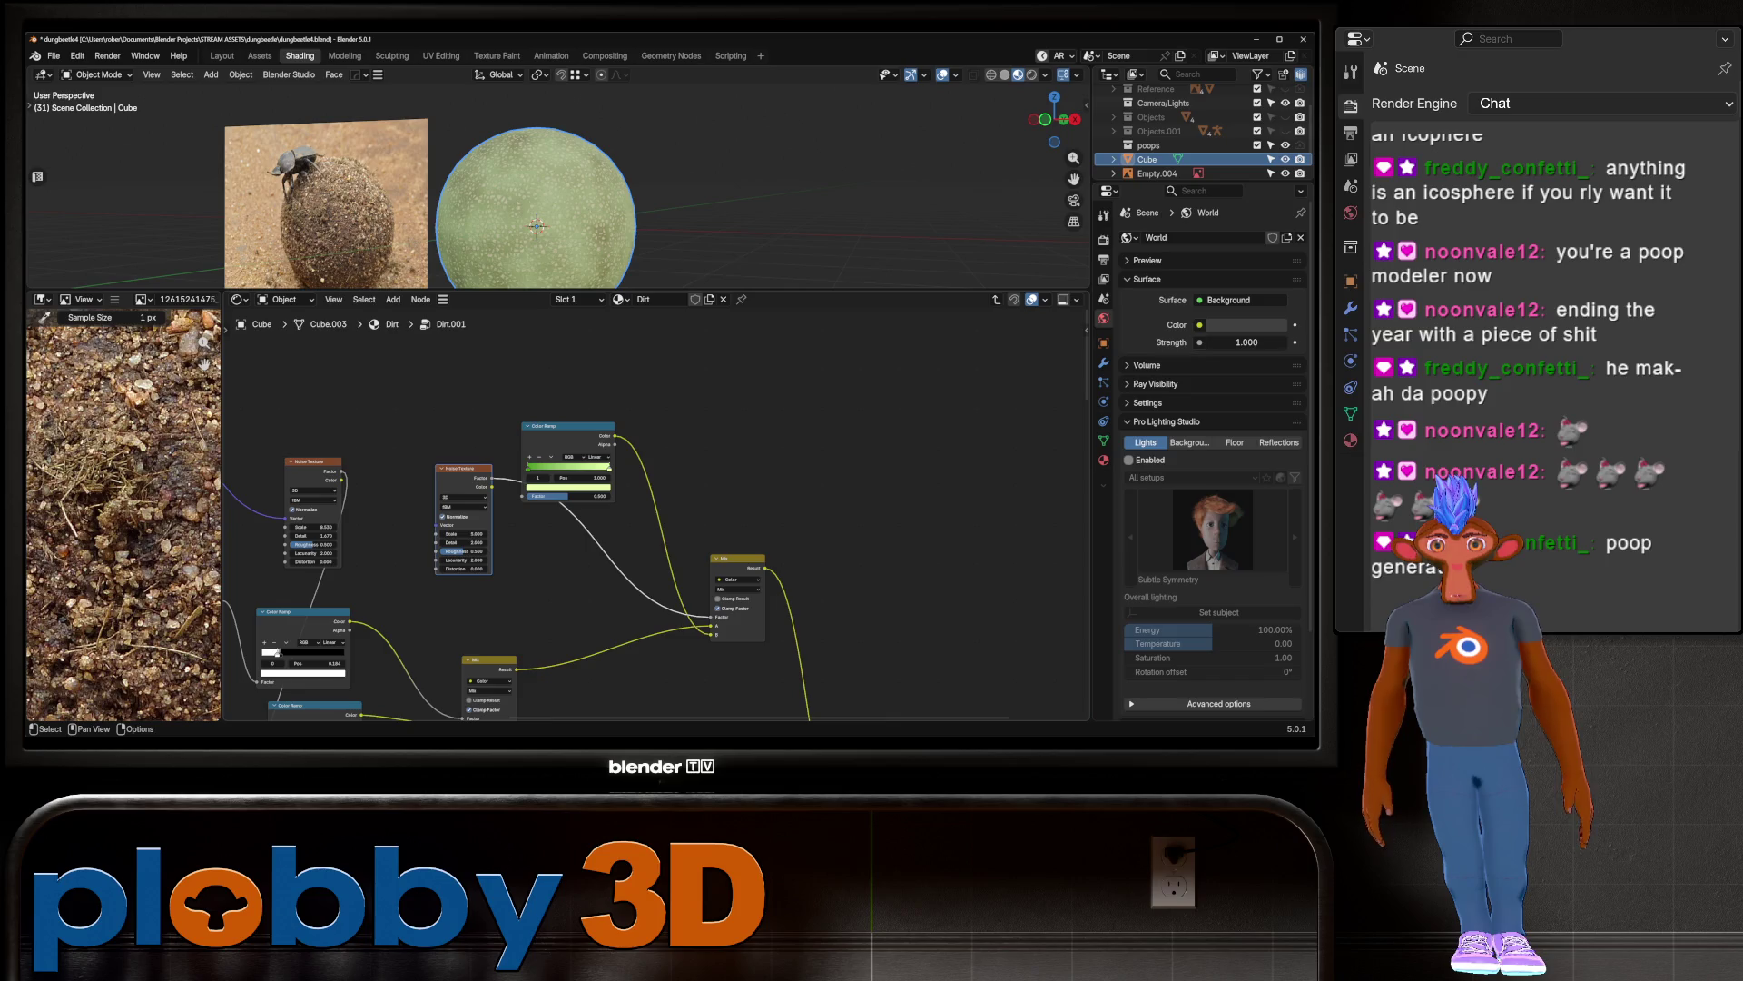
Step: Insert a duplicated, reset black-to-white Color Ramp between the noise and the Mix Factor
{"action": "left_click_drag", "start_coordinate": [463, 469], "coordinate": [427, 468]}
{"action": "left_click_drag", "start_coordinate": [567, 425], "coordinate": [653, 392]}
{"action": "key", "text": "shift+d"}
{"action": "left_click", "coordinate": [506, 414]}
{"action": "mouse_move", "coordinate": [506, 378]}
{"action": "left_mouse_down"}
{"action": "mouse_move", "coordinate": [517, 471]}
{"action": "mouse_move", "coordinate": [497, 512]}
{"action": "mouse_move", "coordinate": [528, 513]}
{"action": "left_mouse_up"}
Step: Slide the mask ramp's black stop to 0.649 and move the noise and ramp nodes up-right
{"action": "left_click_drag", "start_coordinate": [427, 543], "coordinate": [445, 543]}
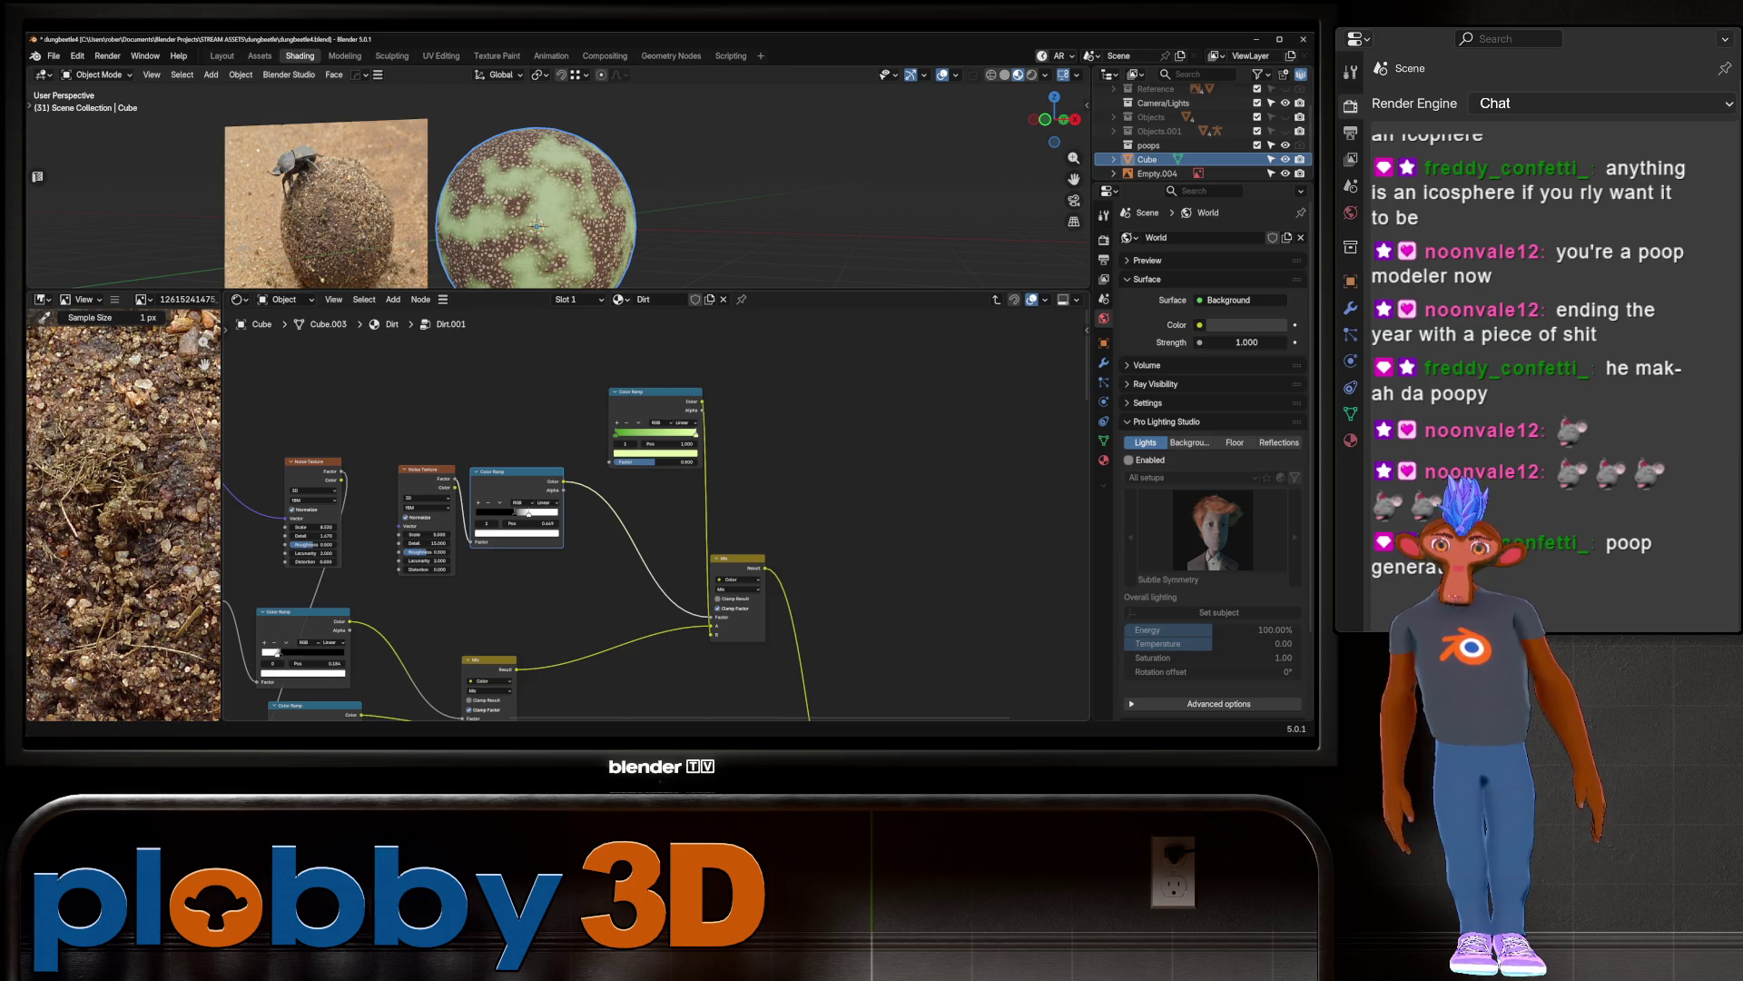
{"action": "scroll", "coordinate": [528, 513], "scroll_direction": "up", "scroll_amount": 1}
{"action": "mouse_move", "coordinate": [295, 419]}
{"action": "left_mouse_down"}
{"action": "mouse_move", "coordinate": [589, 695]}
{"action": "mouse_move", "coordinate": [586, 535]}
{"action": "left_mouse_up"}
{"action": "left_click_drag", "start_coordinate": [319, 457], "coordinate": [540, 623]}
Step: Confirm the node placement and shift the green ramp stop to a saturated yellow-green (#D4FF53)
{"action": "key", "text": "g"}
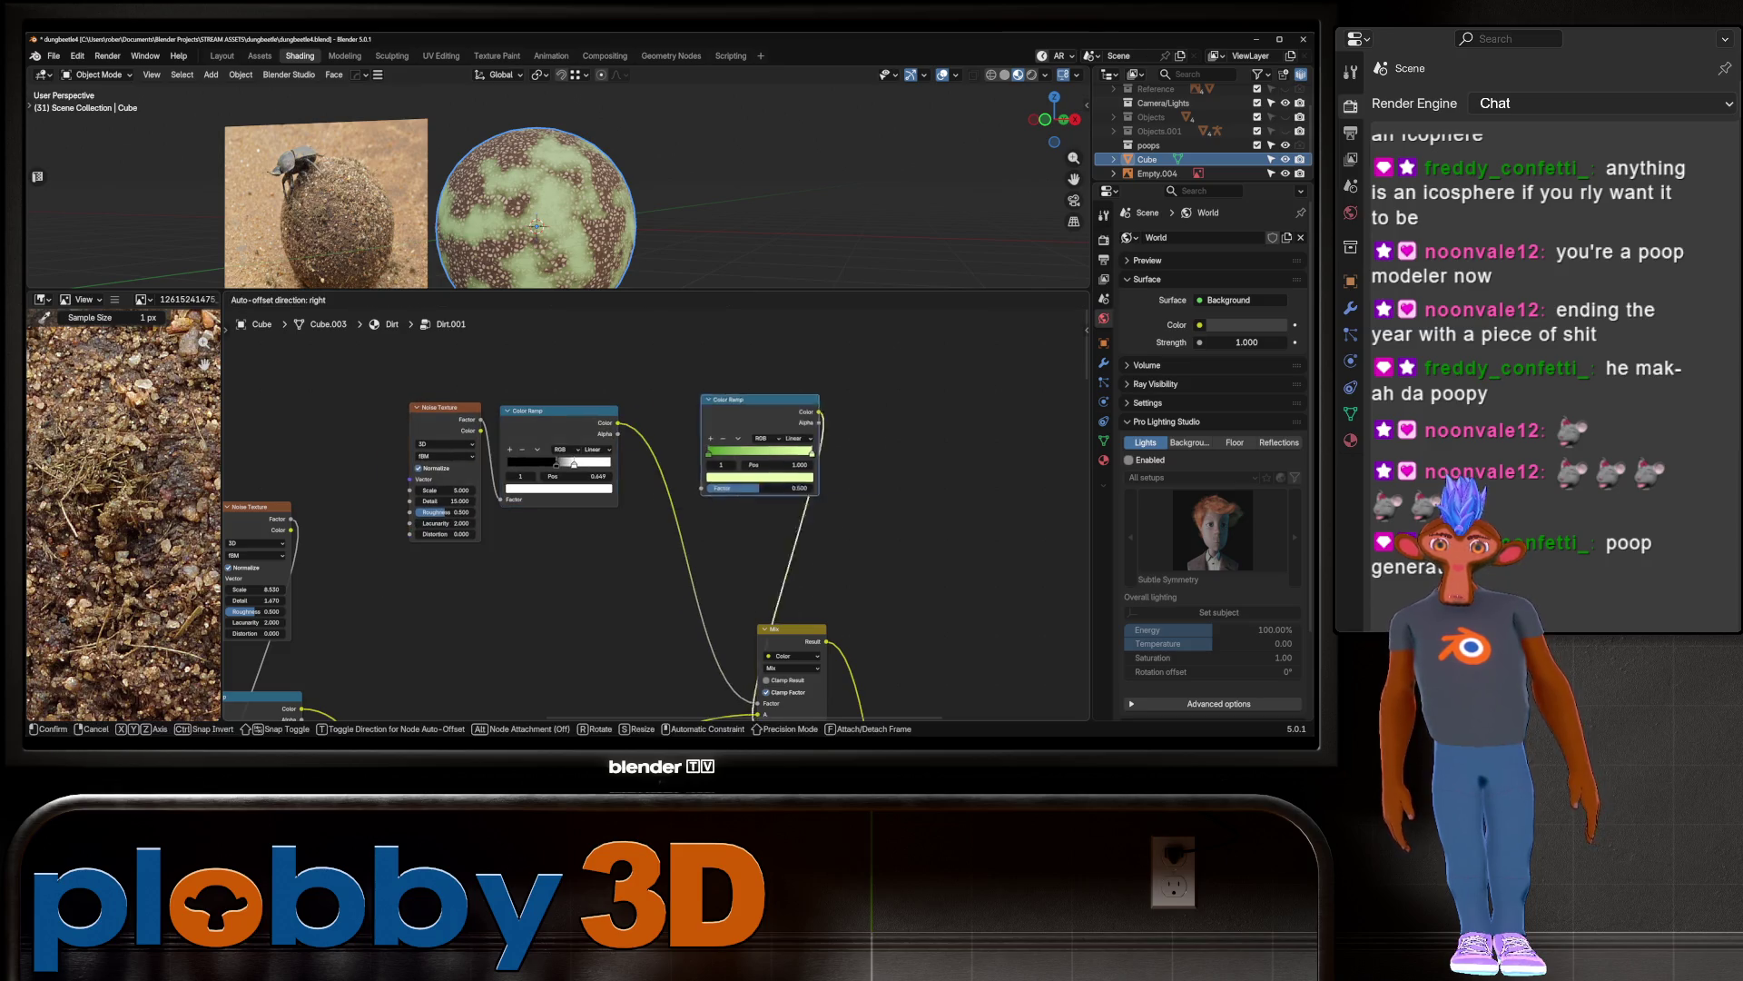
{"action": "key", "text": "Return"}
{"action": "scroll", "coordinate": [842, 427], "scroll_direction": "up", "scroll_amount": 2}
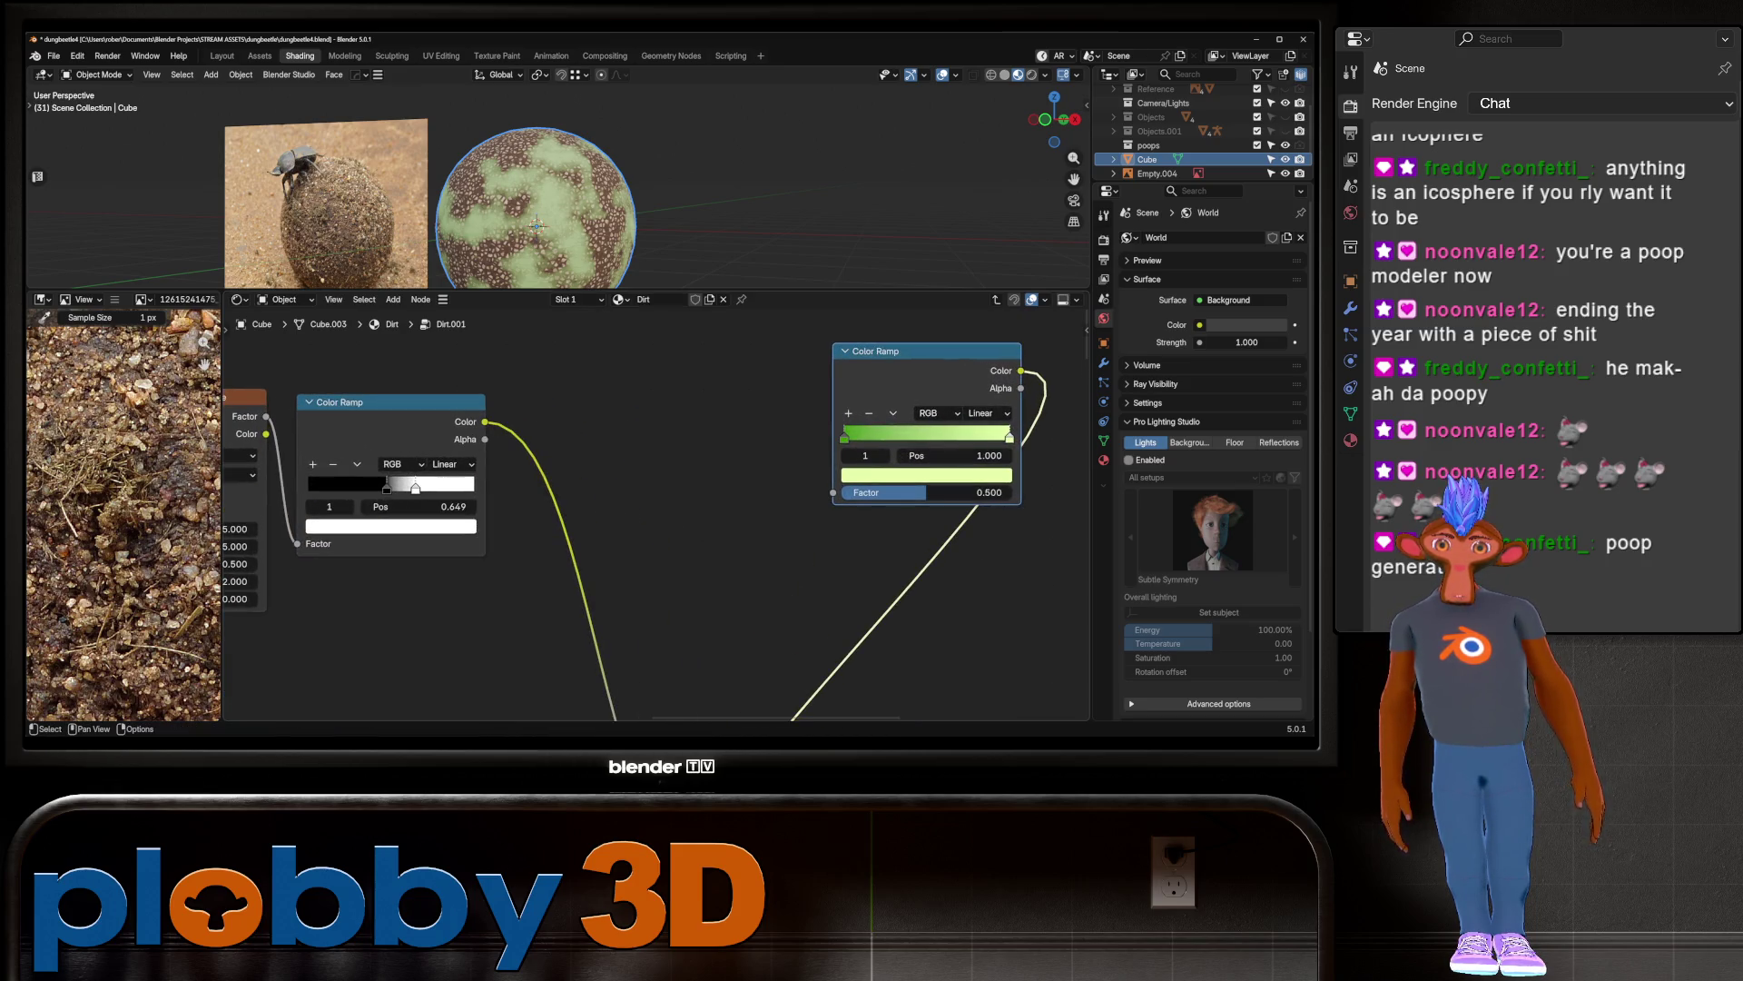
{"action": "left_click", "coordinate": [917, 474]}
{"action": "left_click_drag", "start_coordinate": [849, 257], "coordinate": [888, 284]}
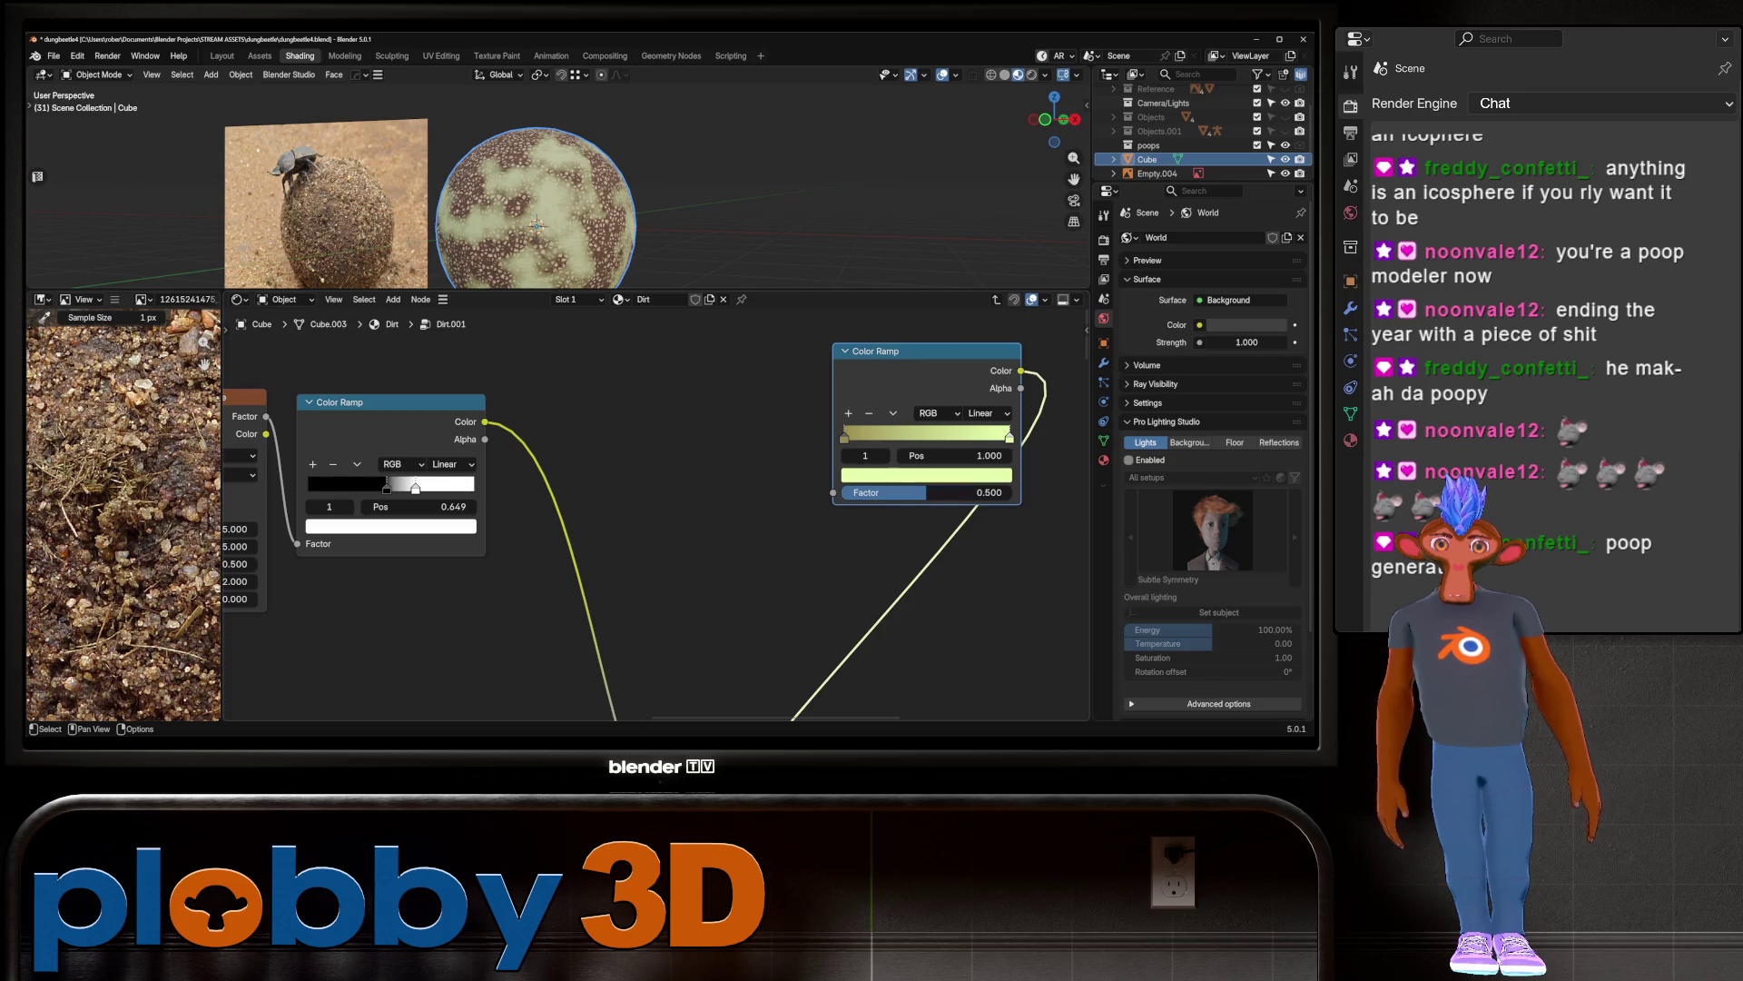
{"action": "left_click", "coordinate": [935, 474]}
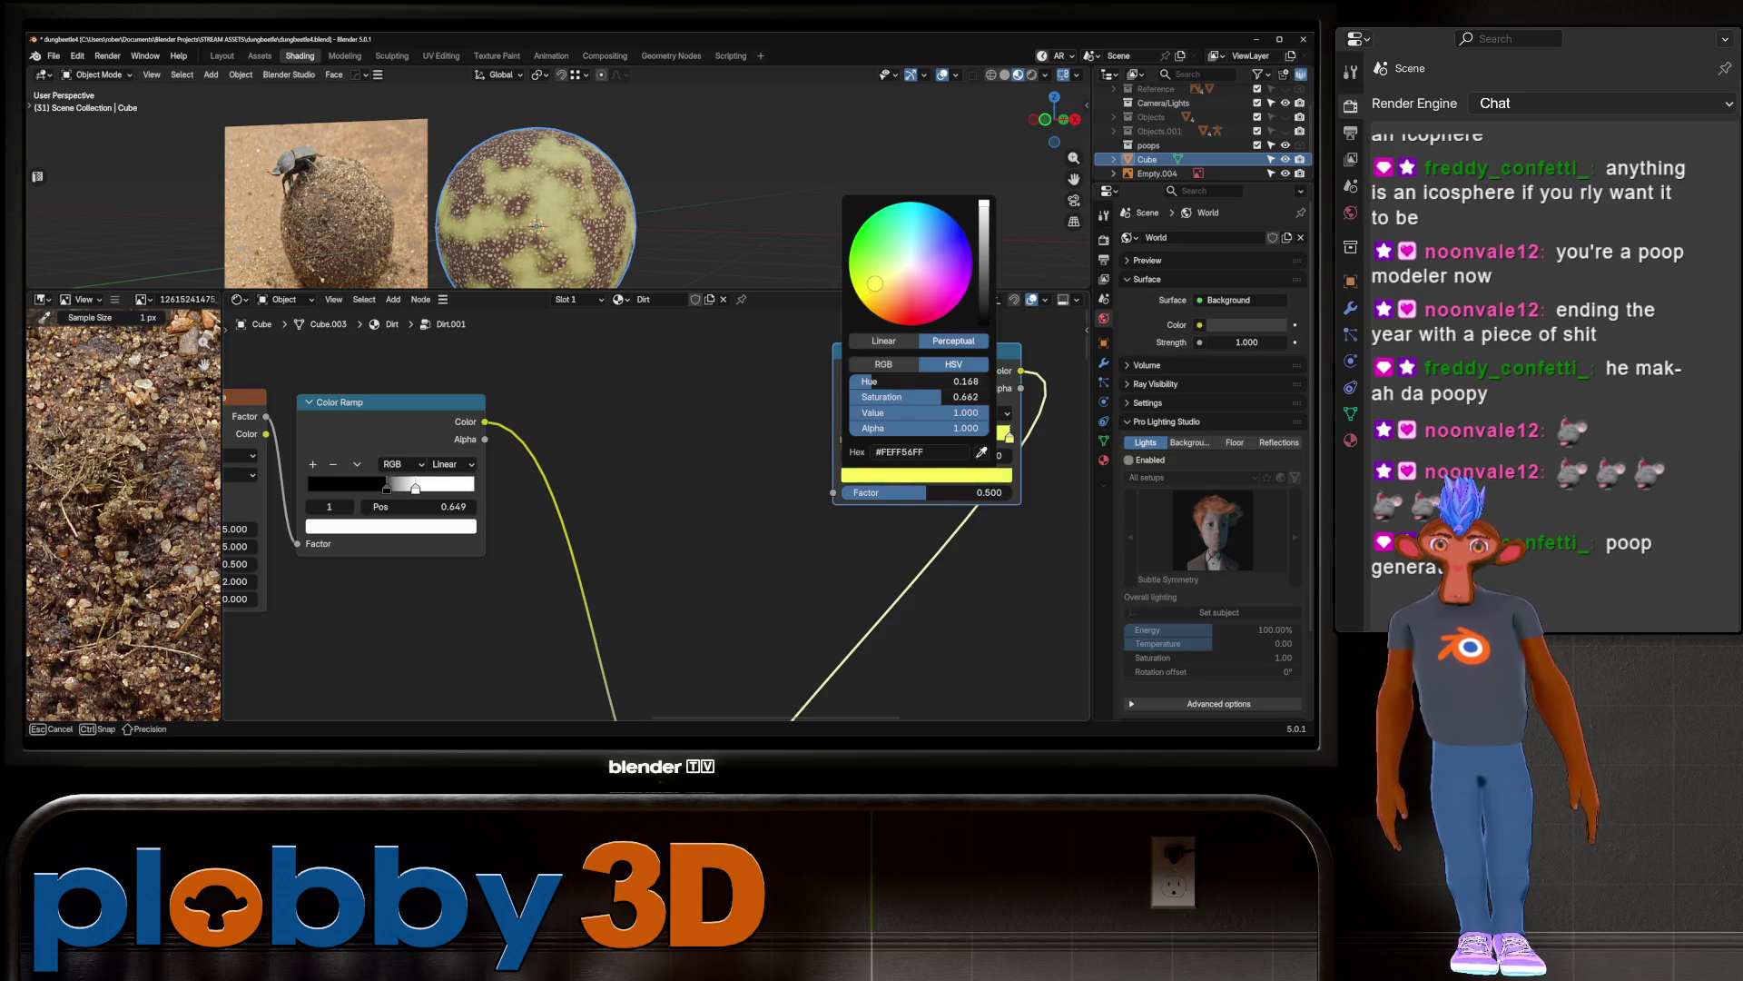
{"action": "left_click_drag", "start_coordinate": [890, 267], "coordinate": [870, 275]}
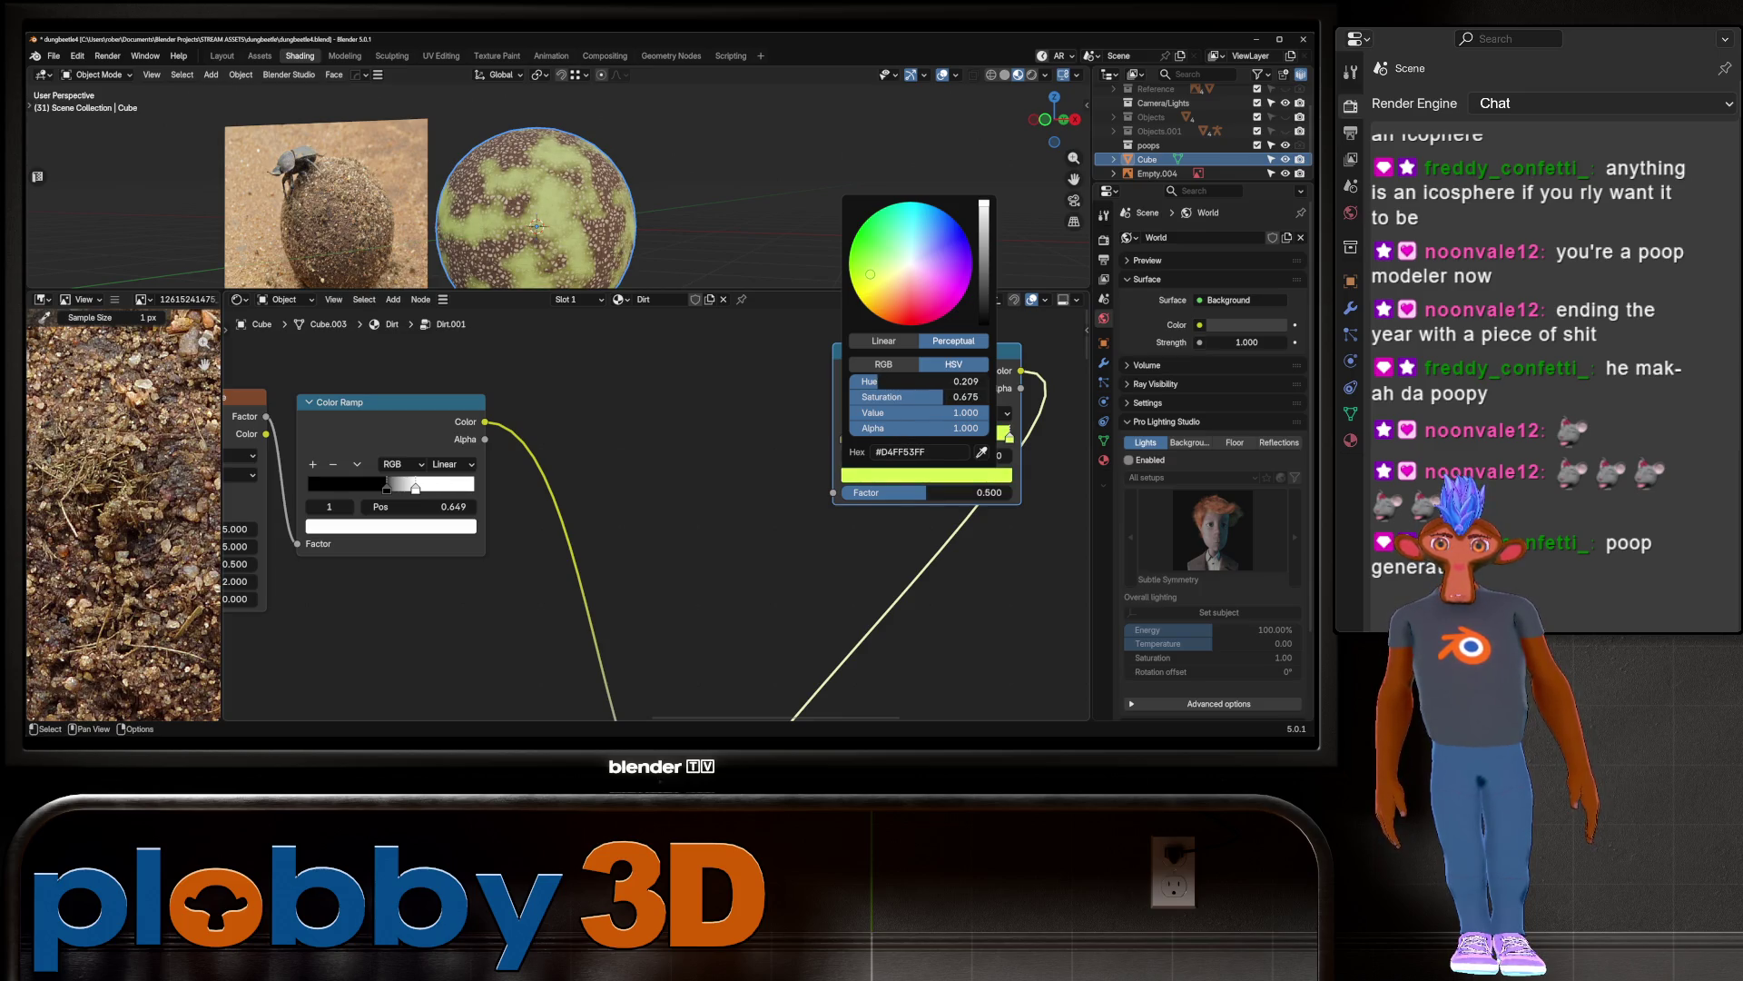
Step: Move the ramp's left stop to 0.334 and raise the Noise Texture roughness for finer grain
{"action": "scroll", "coordinate": [227, 518], "scroll_direction": "down", "scroll_amount": 1}
{"action": "scroll", "coordinate": [558, 177], "scroll_direction": "up", "scroll_amount": 3}
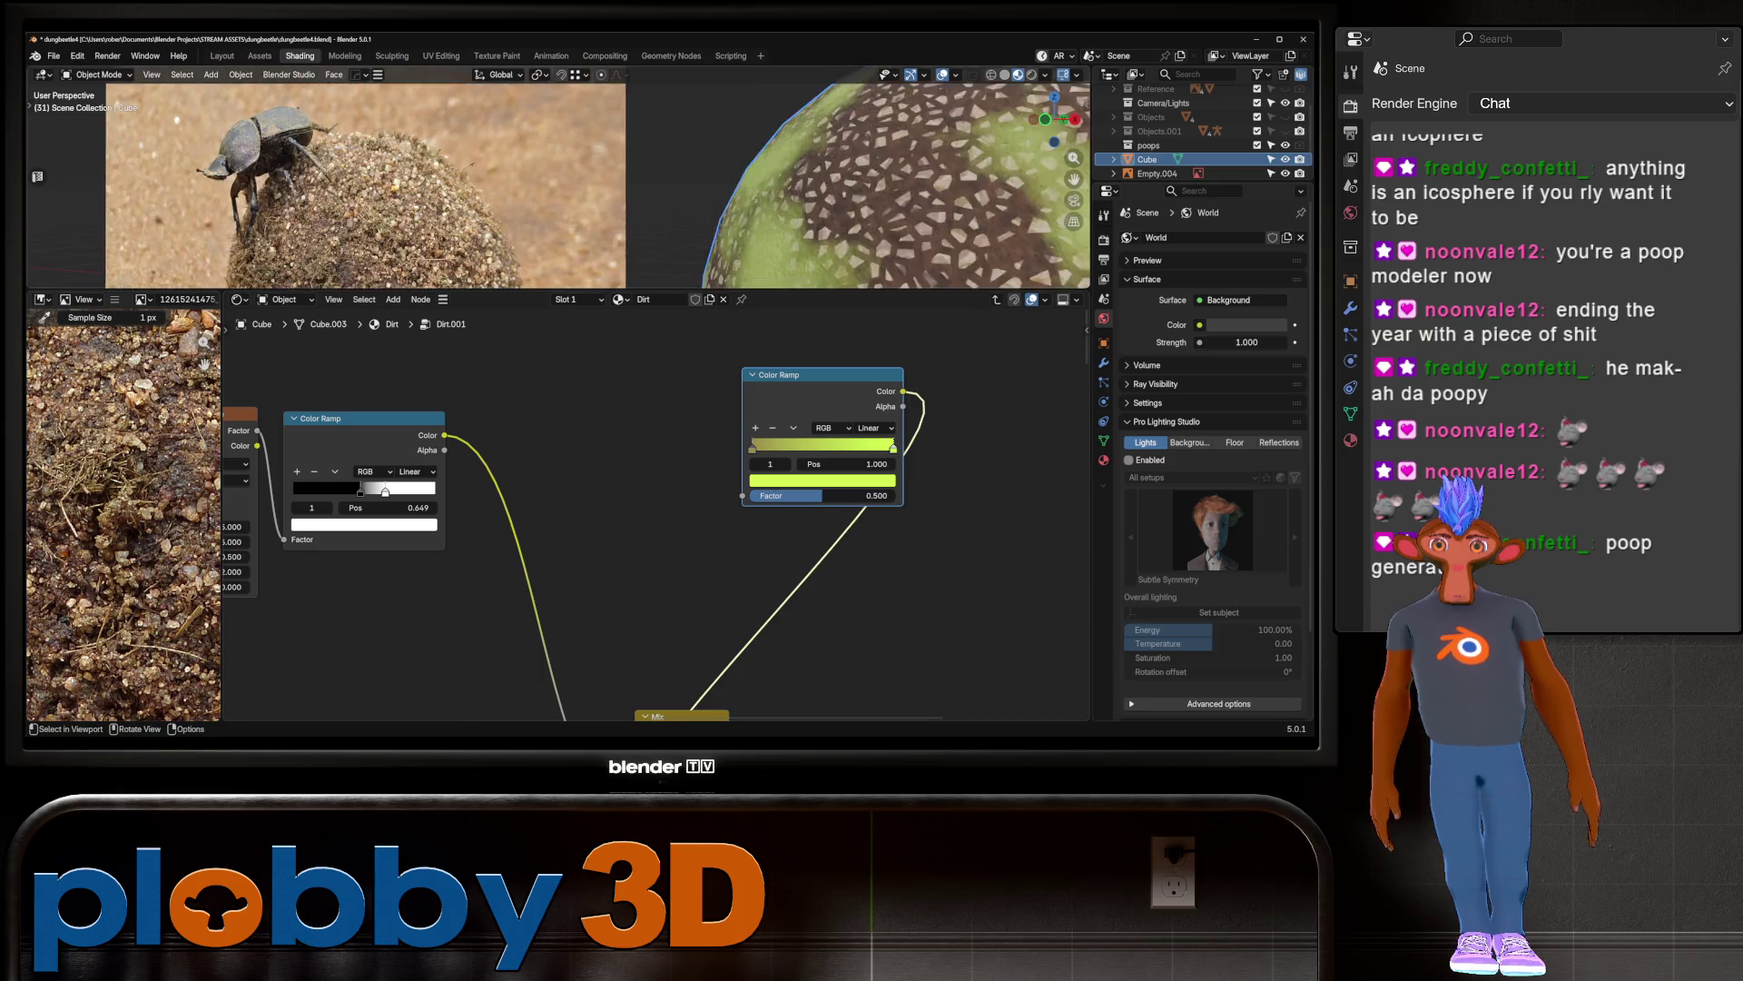
{"action": "scroll", "coordinate": [349, 150], "scroll_direction": "down", "scroll_amount": 3}
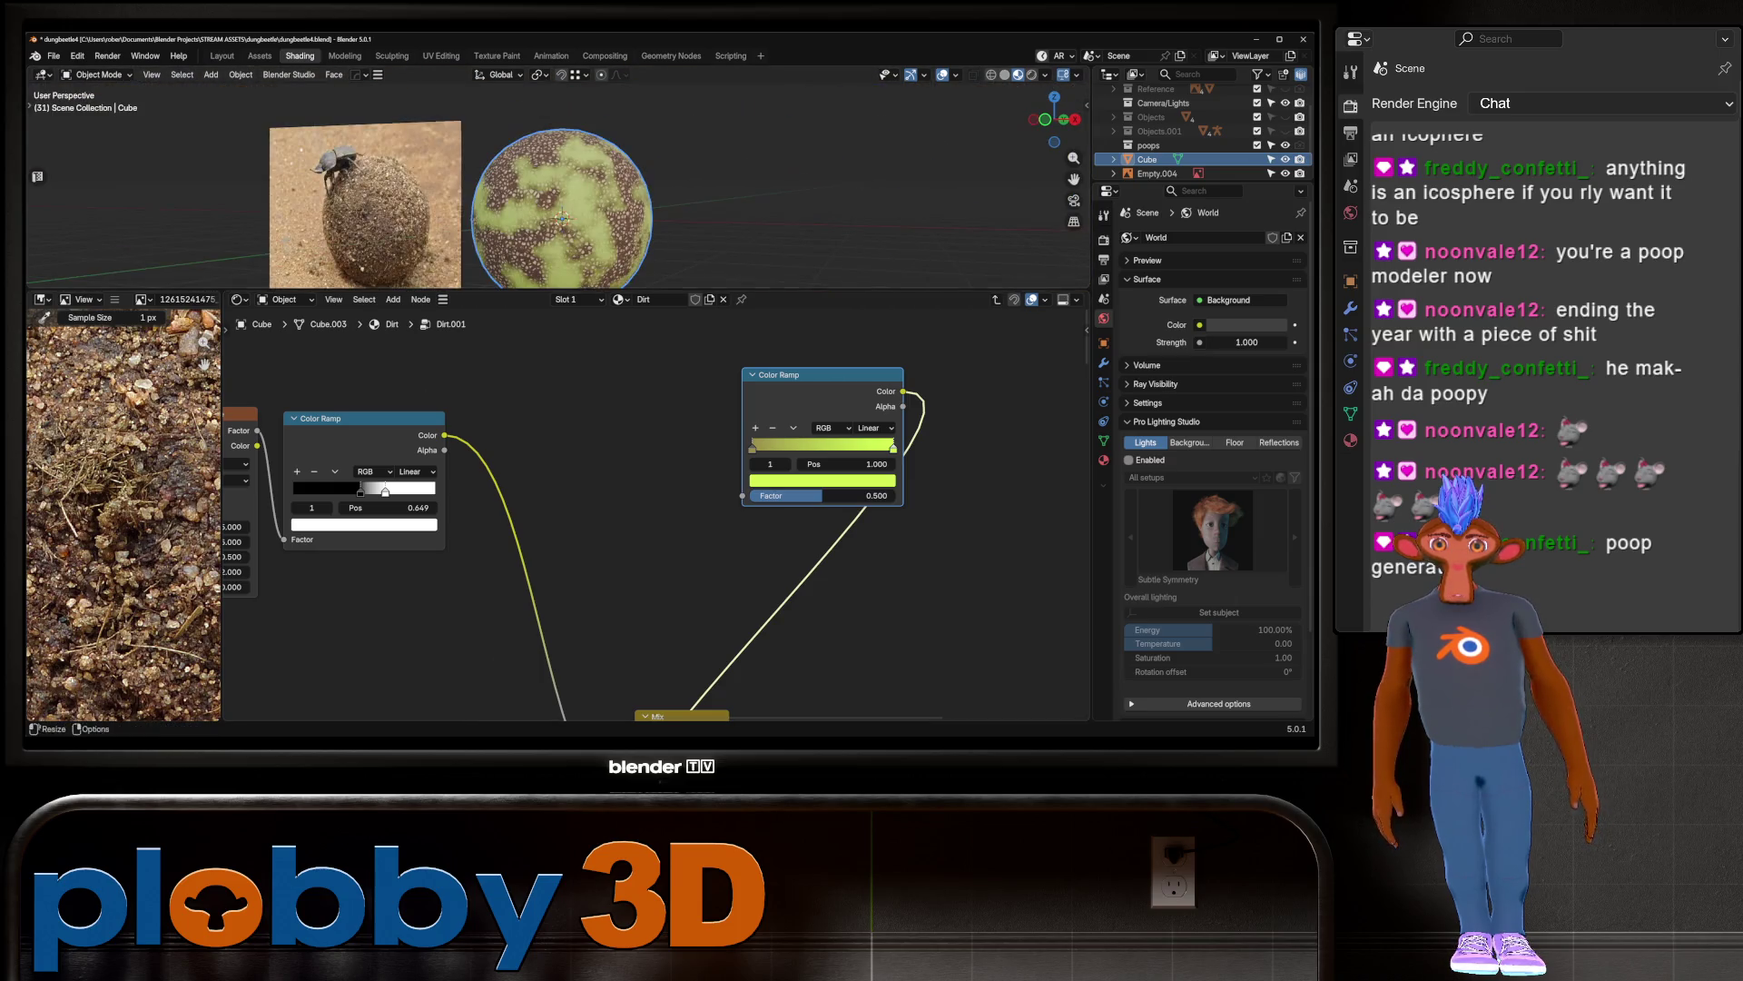
{"action": "scroll", "coordinate": [631, 495], "scroll_direction": "down", "scroll_amount": 1}
{"action": "left_click_drag", "start_coordinate": [728, 455], "coordinate": [803, 456]}
{"action": "scroll", "coordinate": [803, 456], "scroll_direction": "down", "scroll_amount": 1}
{"action": "left_click_drag", "start_coordinate": [781, 392], "coordinate": [678, 389]}
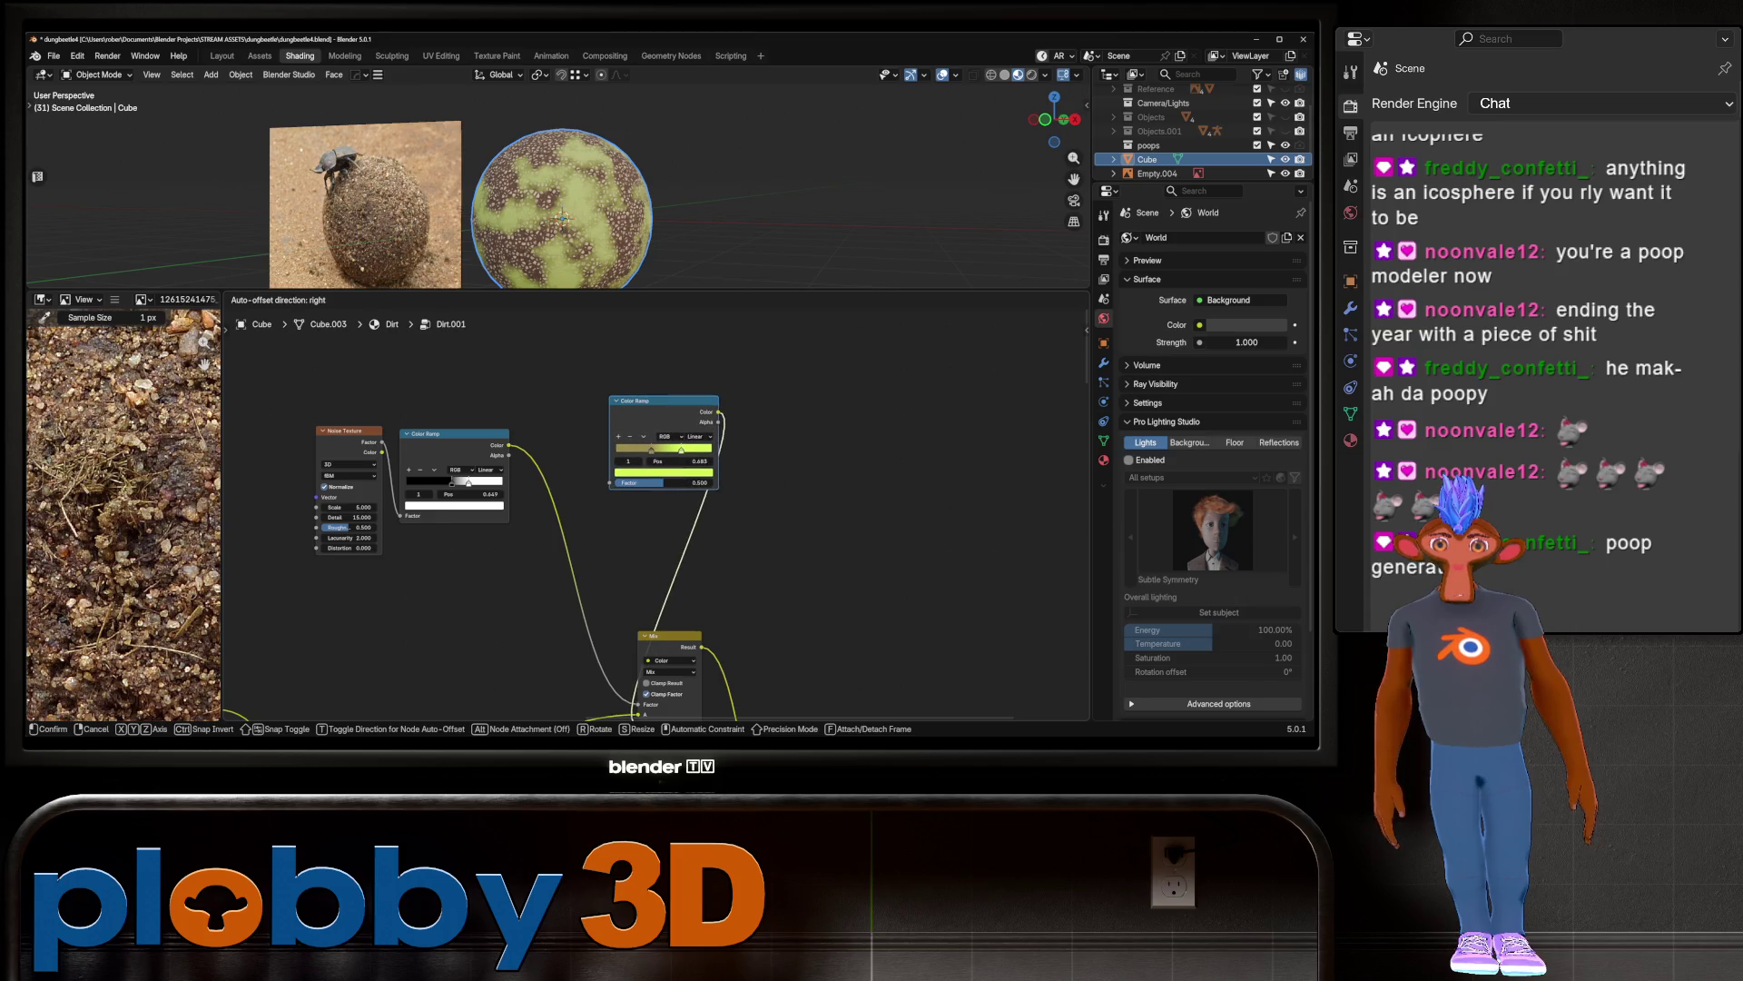
{"action": "middle_click_drag", "start_coordinate": [635, 508], "coordinate": [697, 439]}
{"action": "mouse_move", "coordinate": [400, 455]}
{"action": "left_mouse_down"}
{"action": "mouse_move", "coordinate": [431, 455]}
{"action": "mouse_move", "coordinate": [405, 434]}
{"action": "mouse_move", "coordinate": [419, 434]}
{"action": "left_mouse_up"}
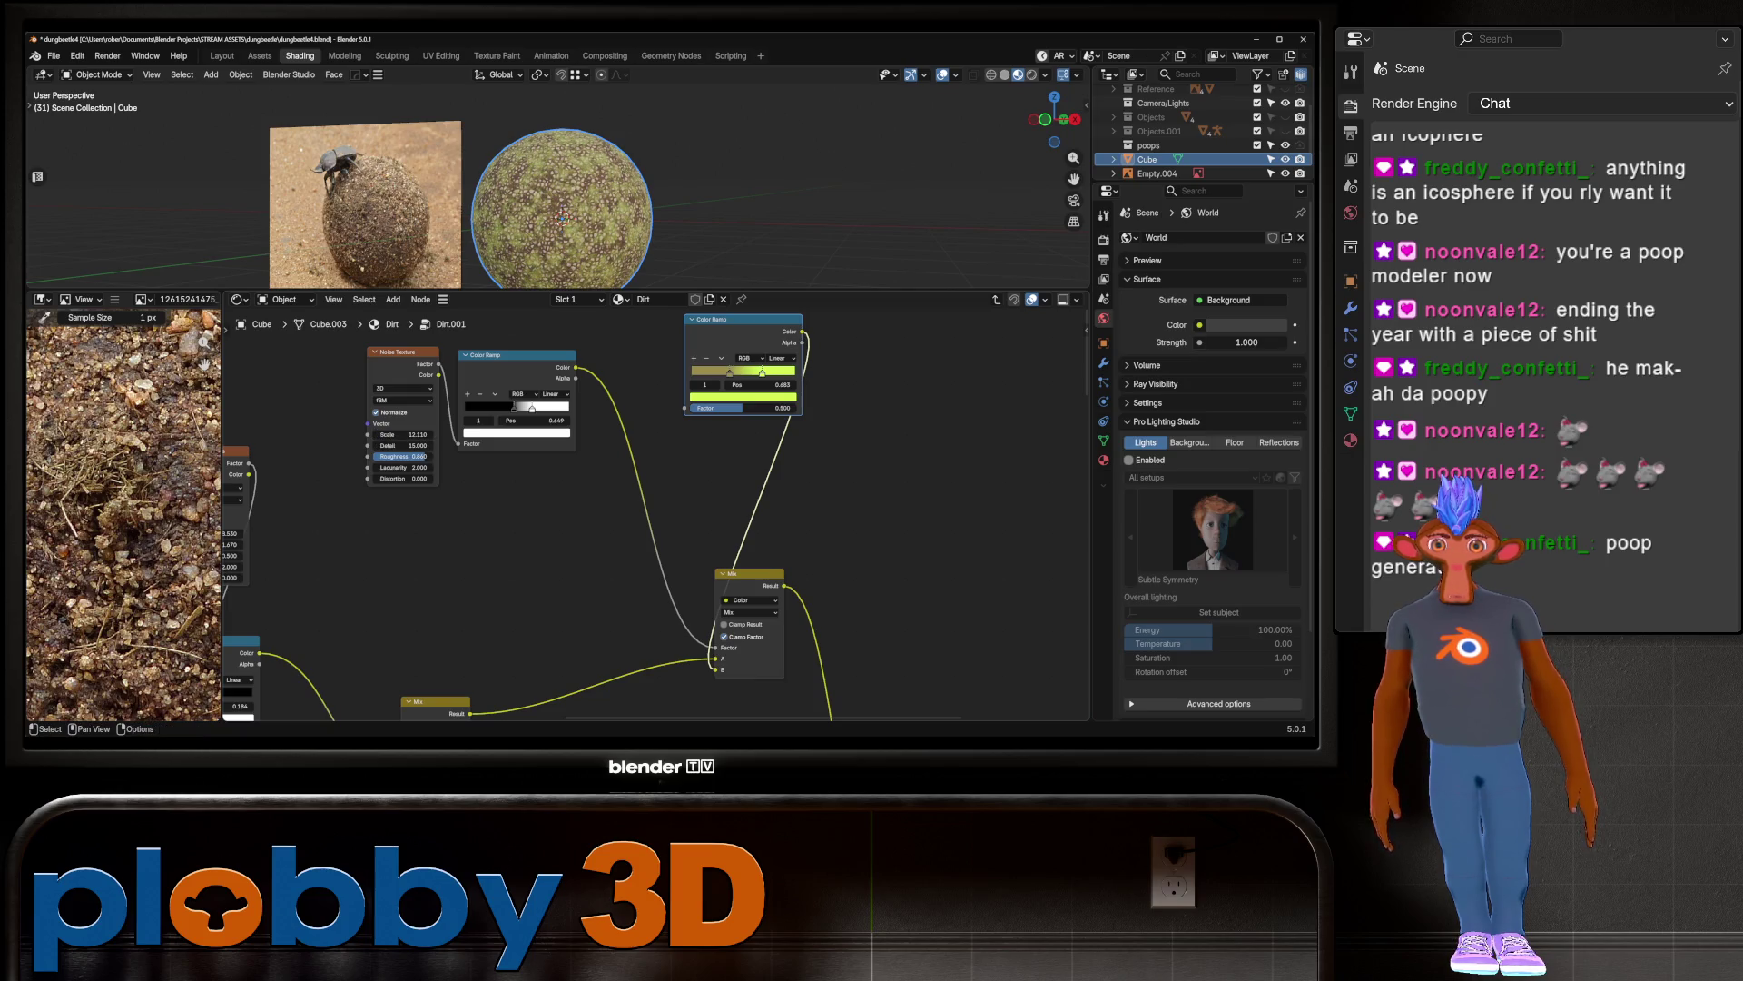
Step: Lower the Noise Texture Roughness, set Distortion to 1.500 and adjust its Scale
{"action": "scroll", "coordinate": [420, 434], "scroll_direction": "down", "scroll_amount": 1}
{"action": "mouse_move", "coordinate": [419, 434]}
{"action": "middle_mouse_down"}
{"action": "mouse_move", "coordinate": [419, 461]}
{"action": "mouse_move", "coordinate": [314, 385]}
{"action": "middle_mouse_up"}
{"action": "scroll", "coordinate": [314, 385], "scroll_direction": "up", "scroll_amount": 3}
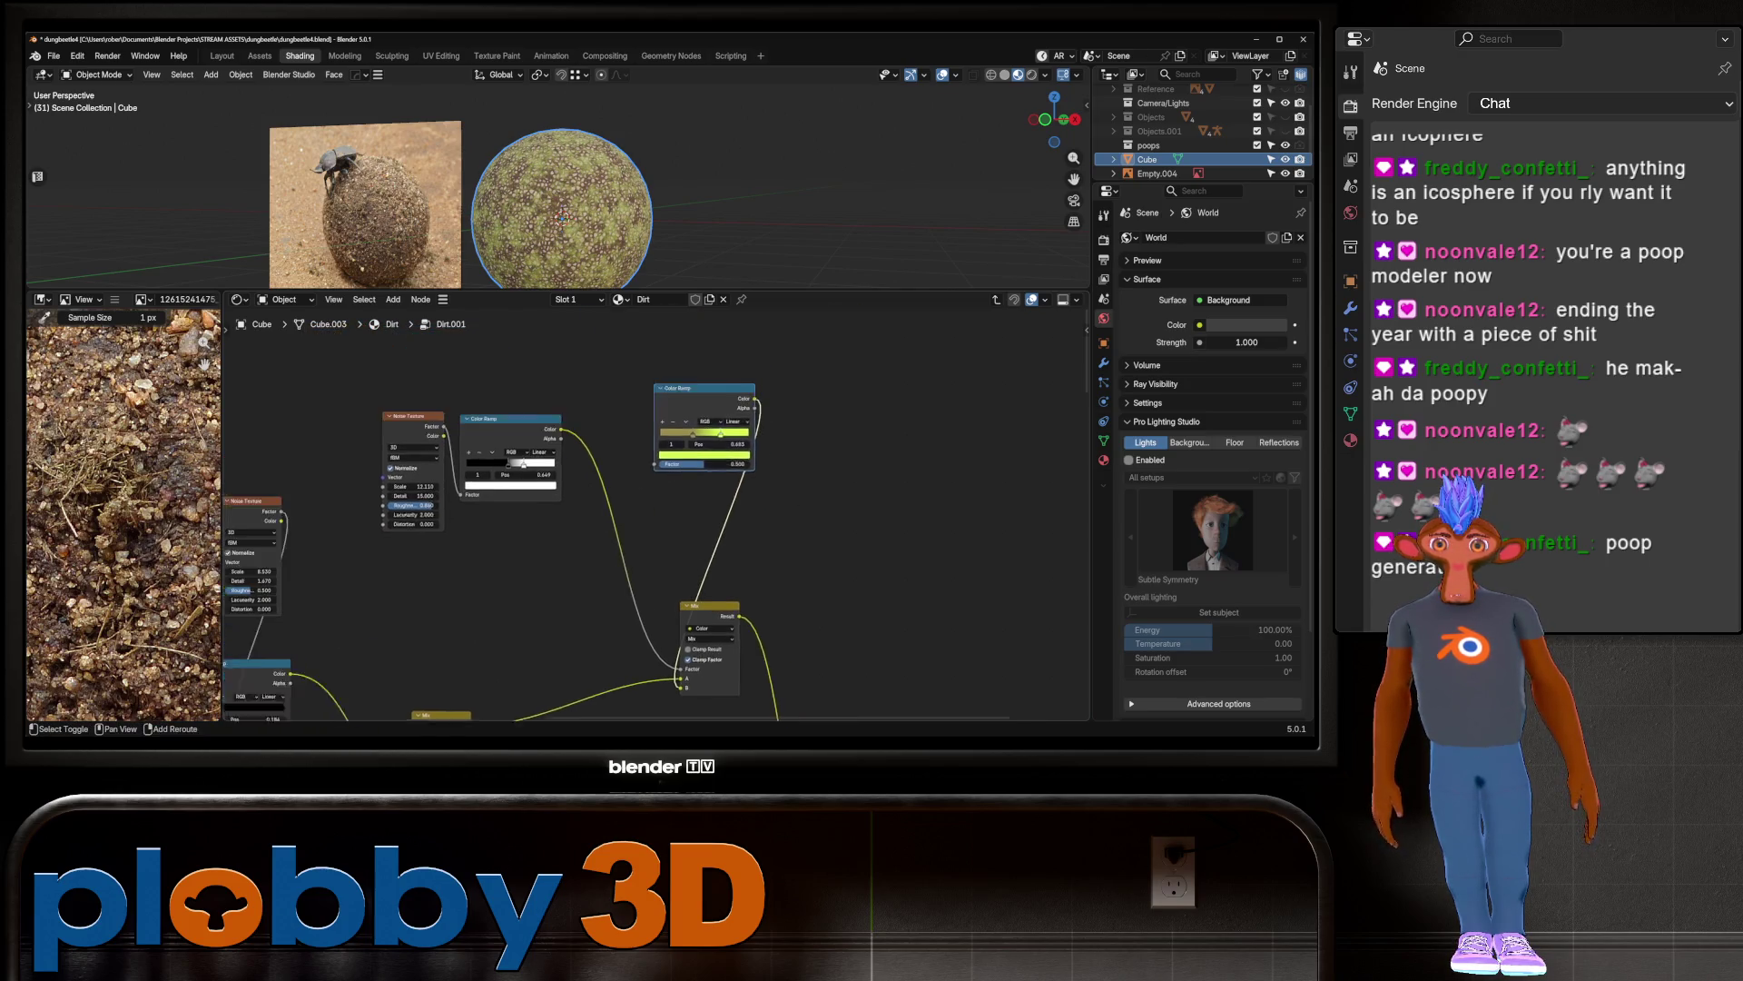
{"action": "mouse_move", "coordinate": [390, 523]}
{"action": "left_mouse_down"}
{"action": "mouse_move", "coordinate": [376, 523]}
{"action": "mouse_move", "coordinate": [390, 490]}
{"action": "mouse_move", "coordinate": [413, 491]}
{"action": "left_mouse_up"}
{"action": "scroll", "coordinate": [362, 568], "scroll_direction": "up", "scroll_amount": 1}
{"action": "left_click_drag", "start_coordinate": [368, 552], "coordinate": [406, 552]}
{"action": "scroll", "coordinate": [375, 520], "scroll_direction": "up", "scroll_amount": 1}
{"action": "left_click_drag", "start_coordinate": [382, 451], "coordinate": [368, 451]}
{"action": "scroll", "coordinate": [636, 509], "scroll_direction": "down", "scroll_amount": 3}
{"action": "scroll", "coordinate": [727, 454], "scroll_direction": "up", "scroll_amount": 2}
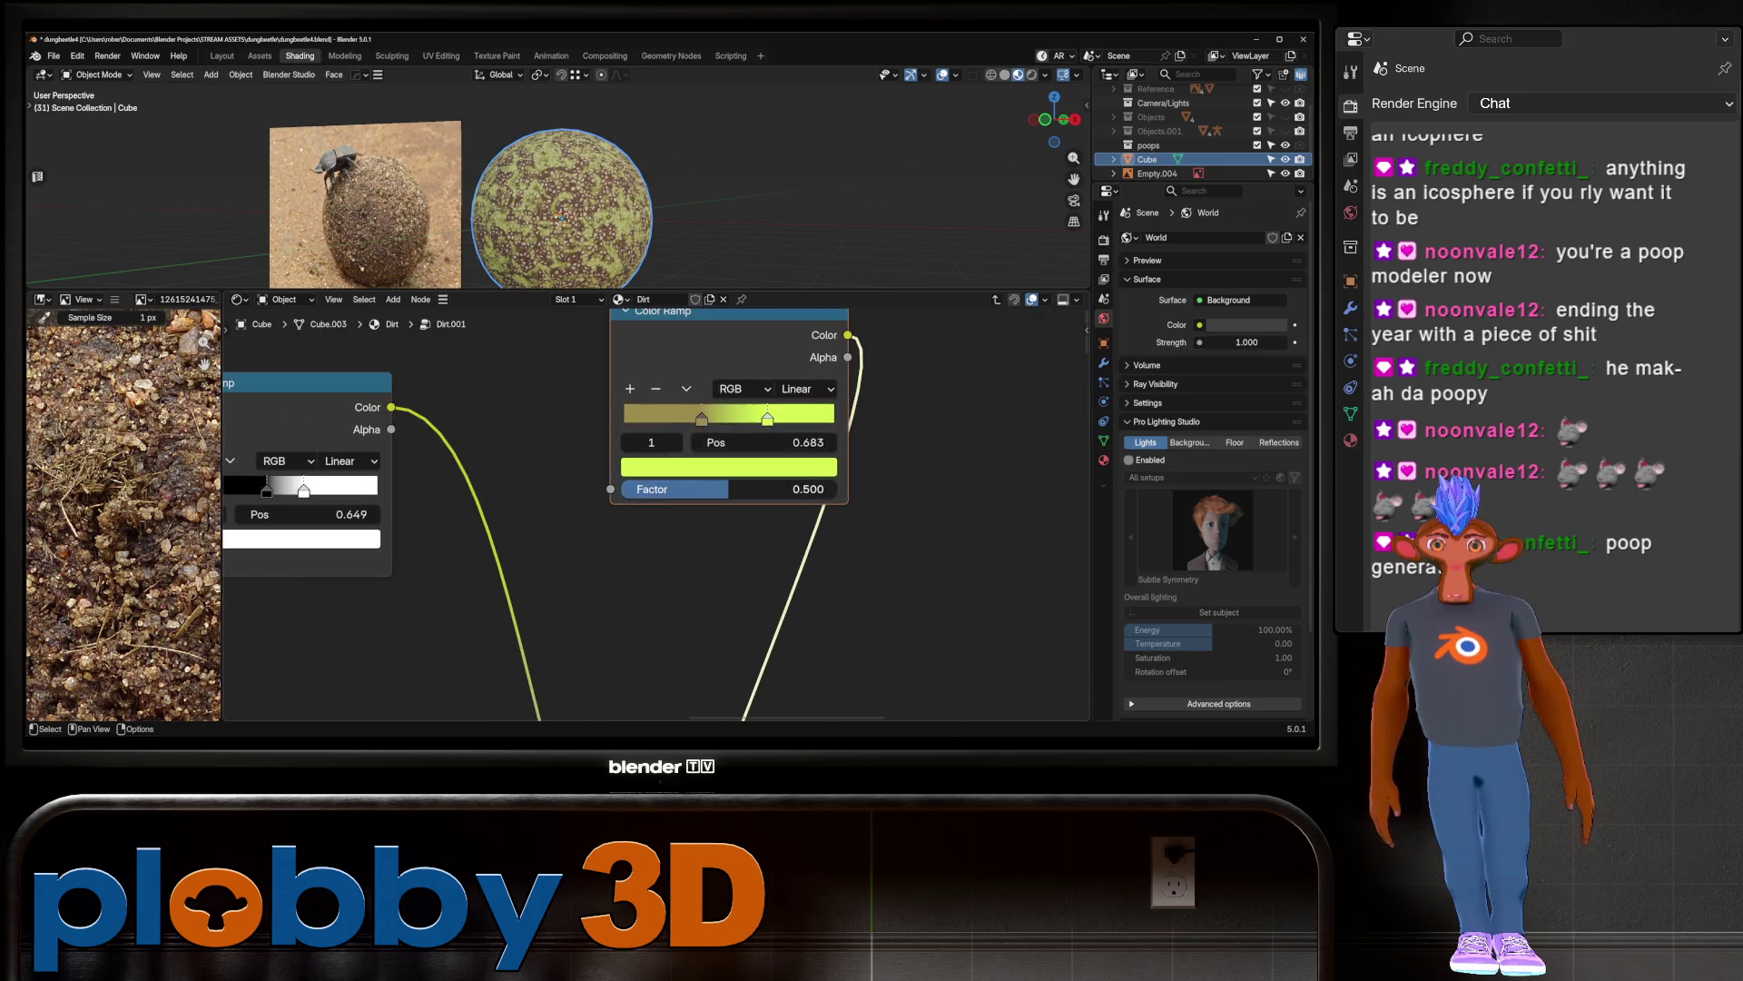
Step: Darken the yellow Color Ramp stop's colour to olive
{"action": "key", "text": "e"}
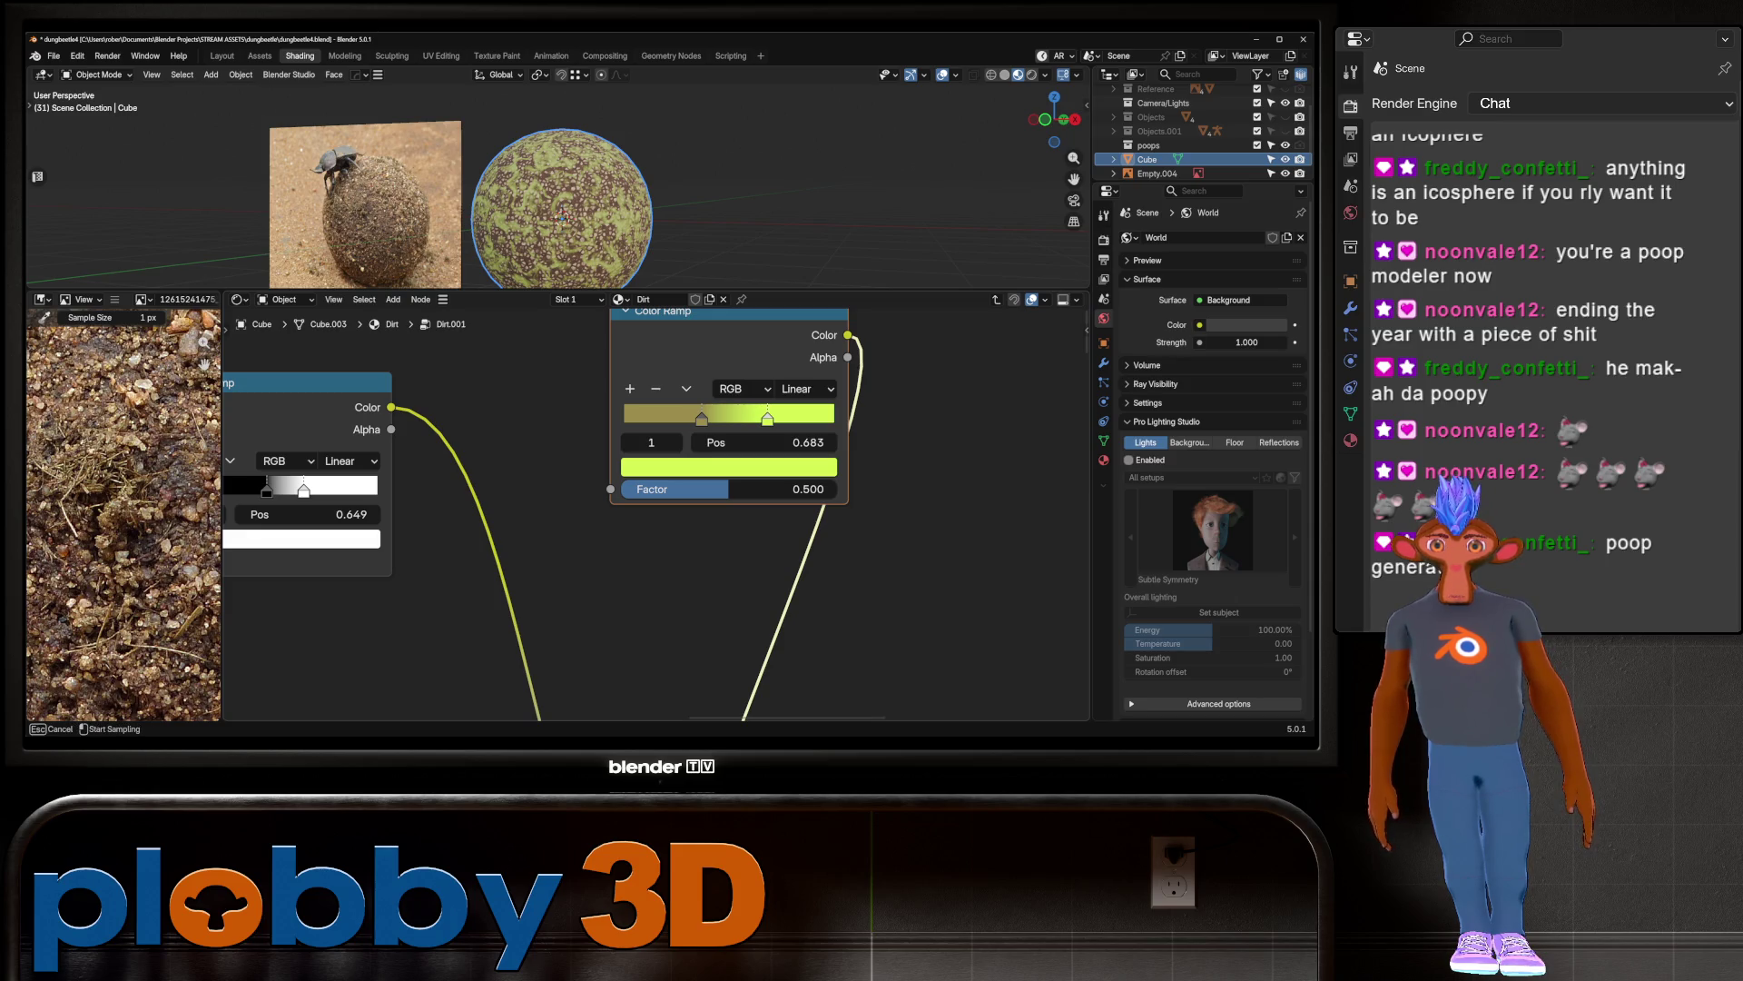
{"action": "key", "text": "Escape"}
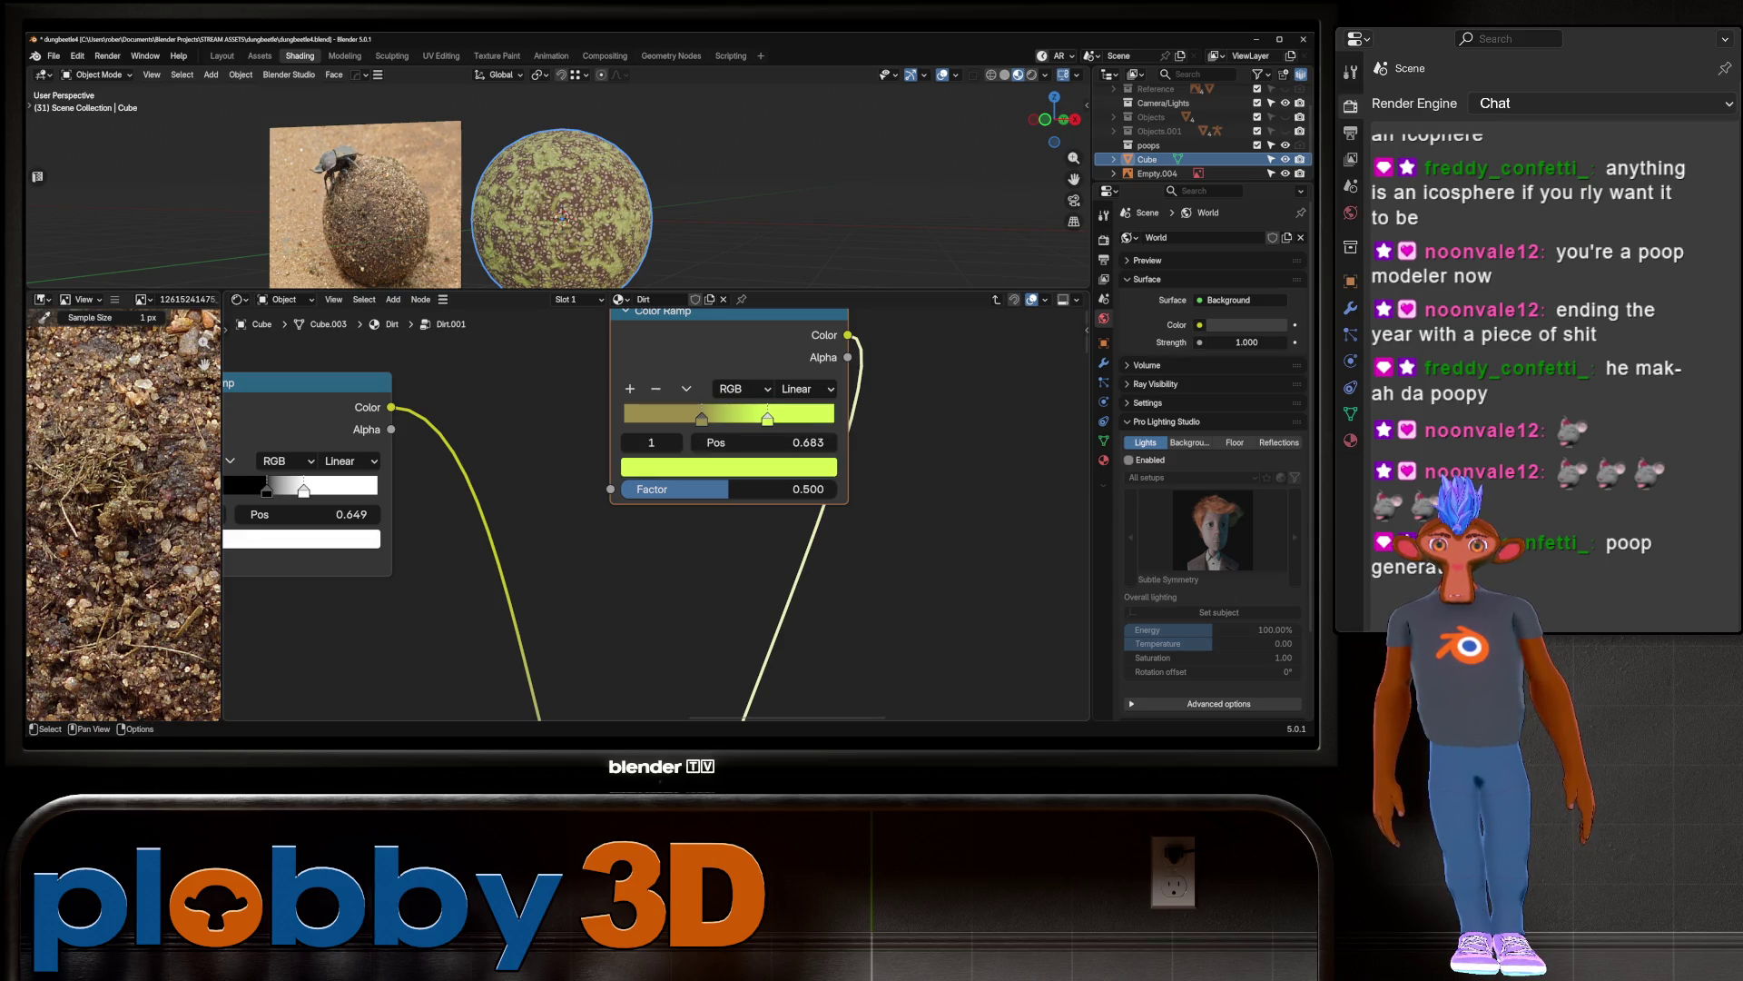
{"action": "left_click", "coordinate": [728, 466]}
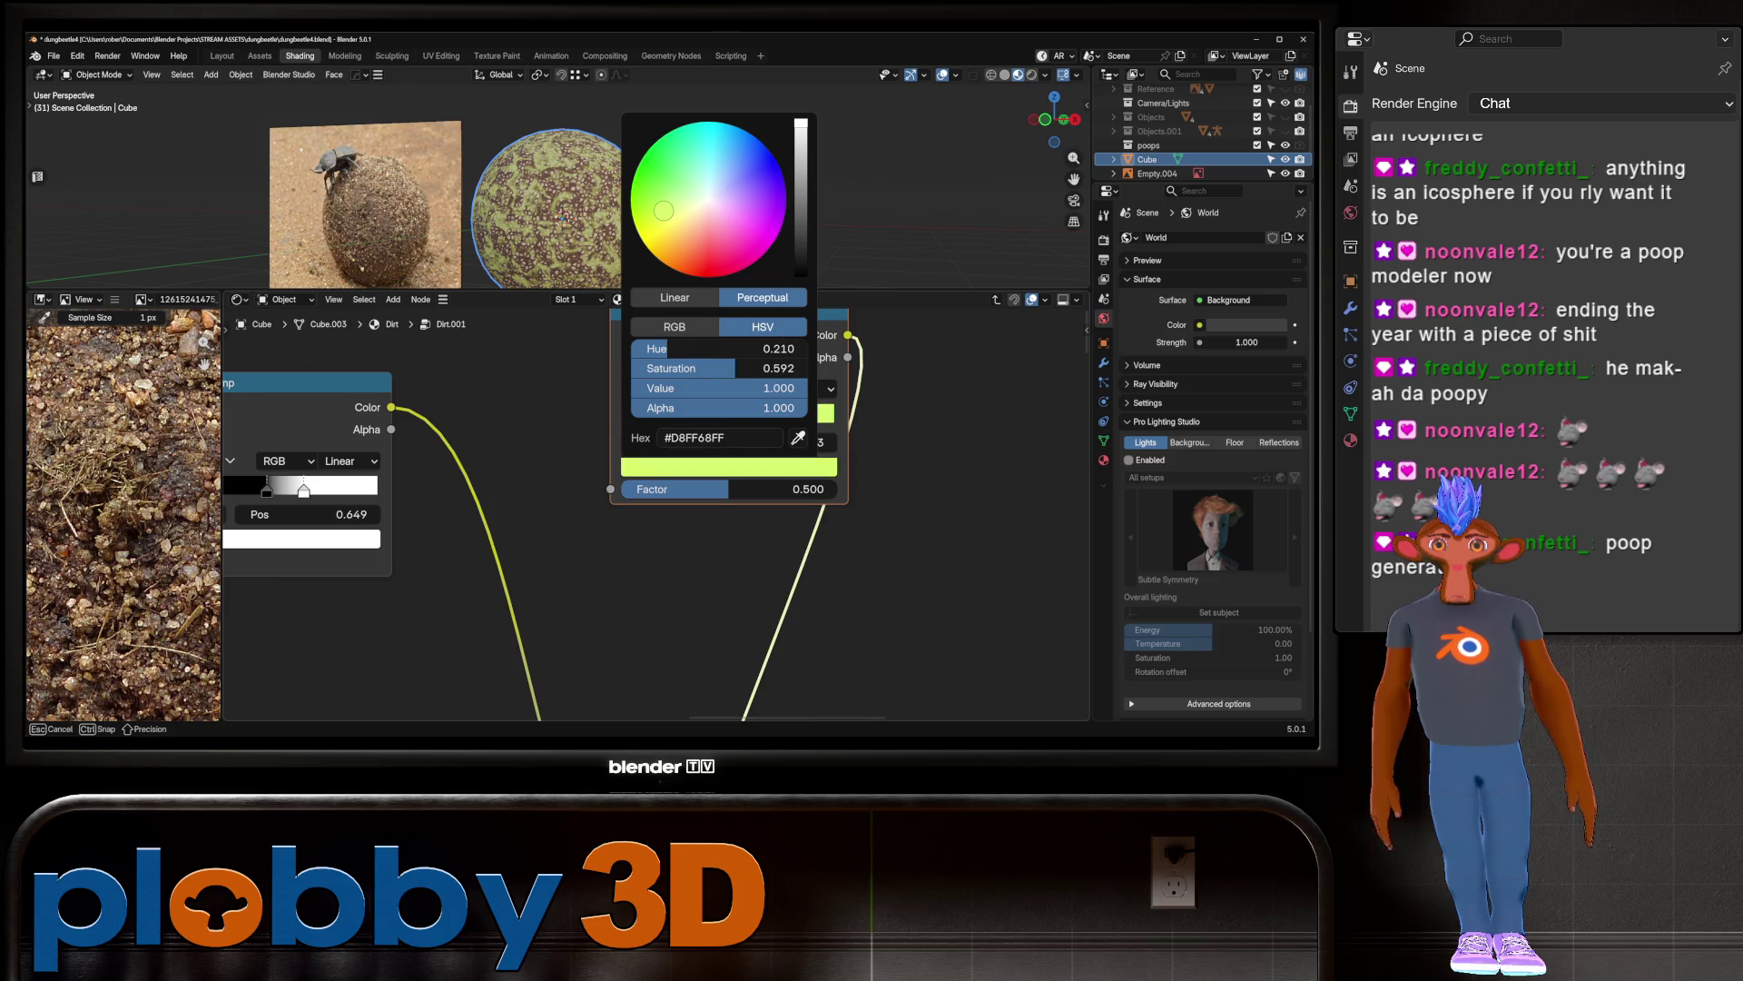
{"action": "mouse_move", "coordinate": [726, 388]}
{"action": "left_mouse_down"}
{"action": "mouse_move", "coordinate": [640, 388]}
{"action": "mouse_move", "coordinate": [661, 388]}
{"action": "left_mouse_up"}
Step: Slide the black-to-white ramp's white stop to 0.664
{"action": "key", "text": "KP_Decimal"}
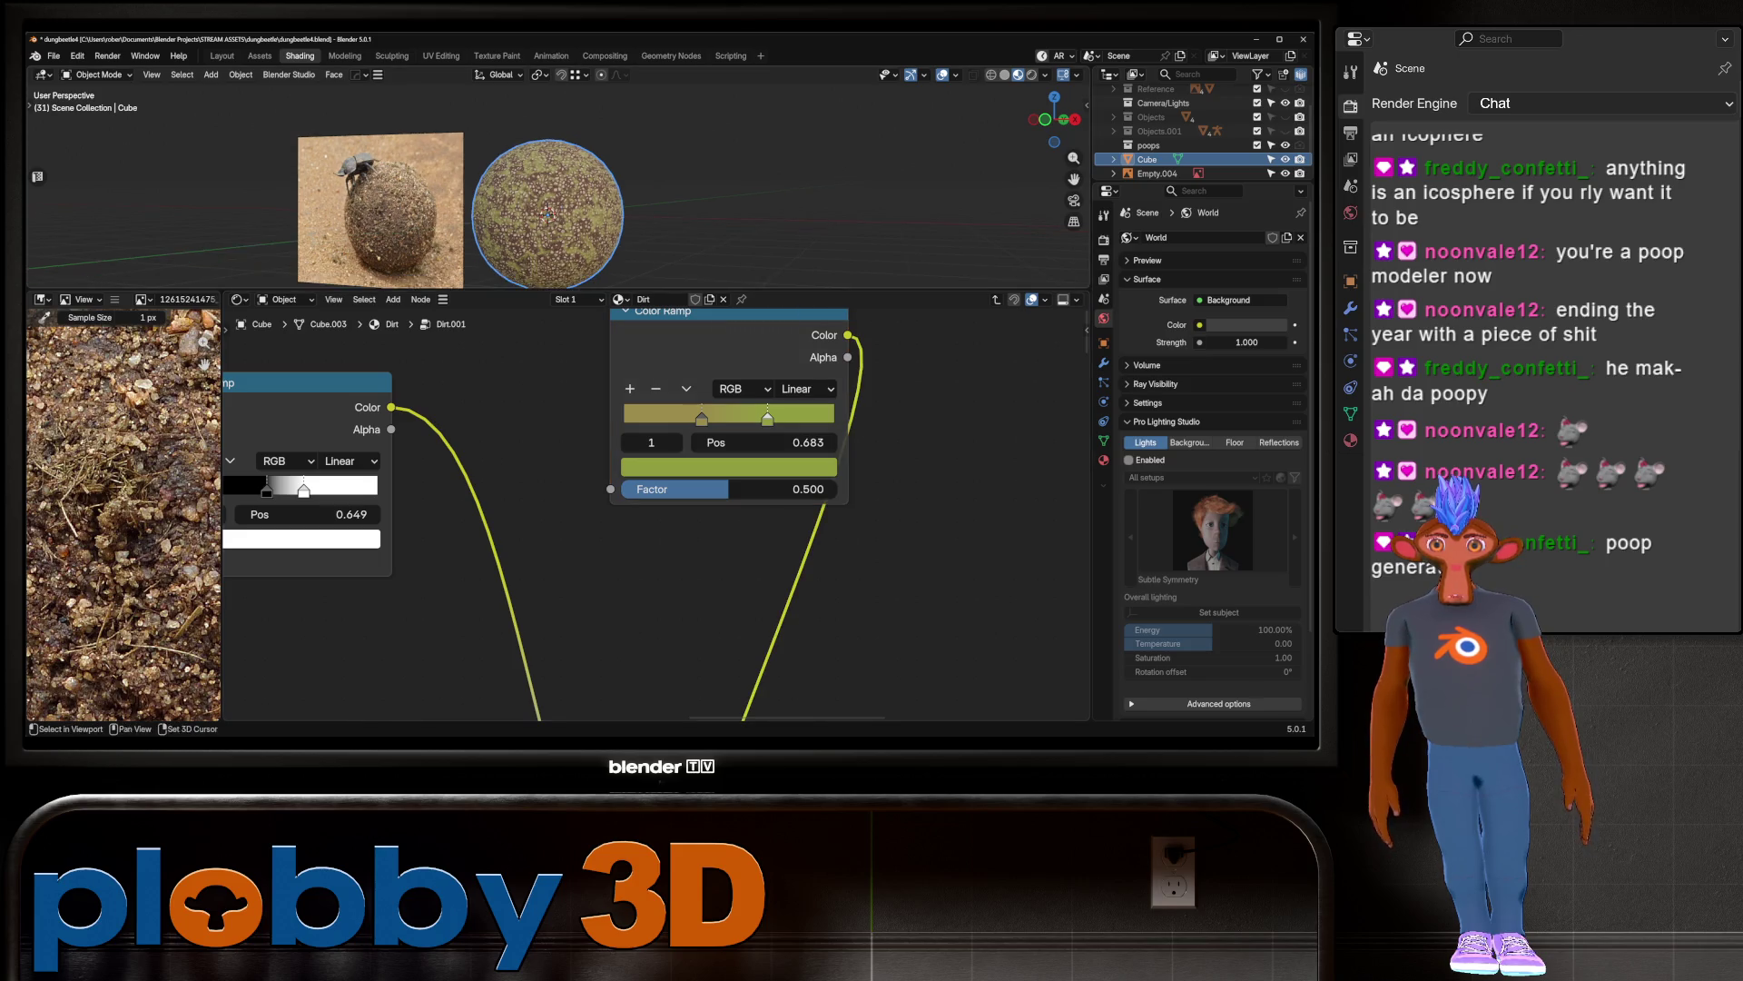
{"action": "middle_click_drag", "start_coordinate": [636, 454], "coordinate": [773, 573]}
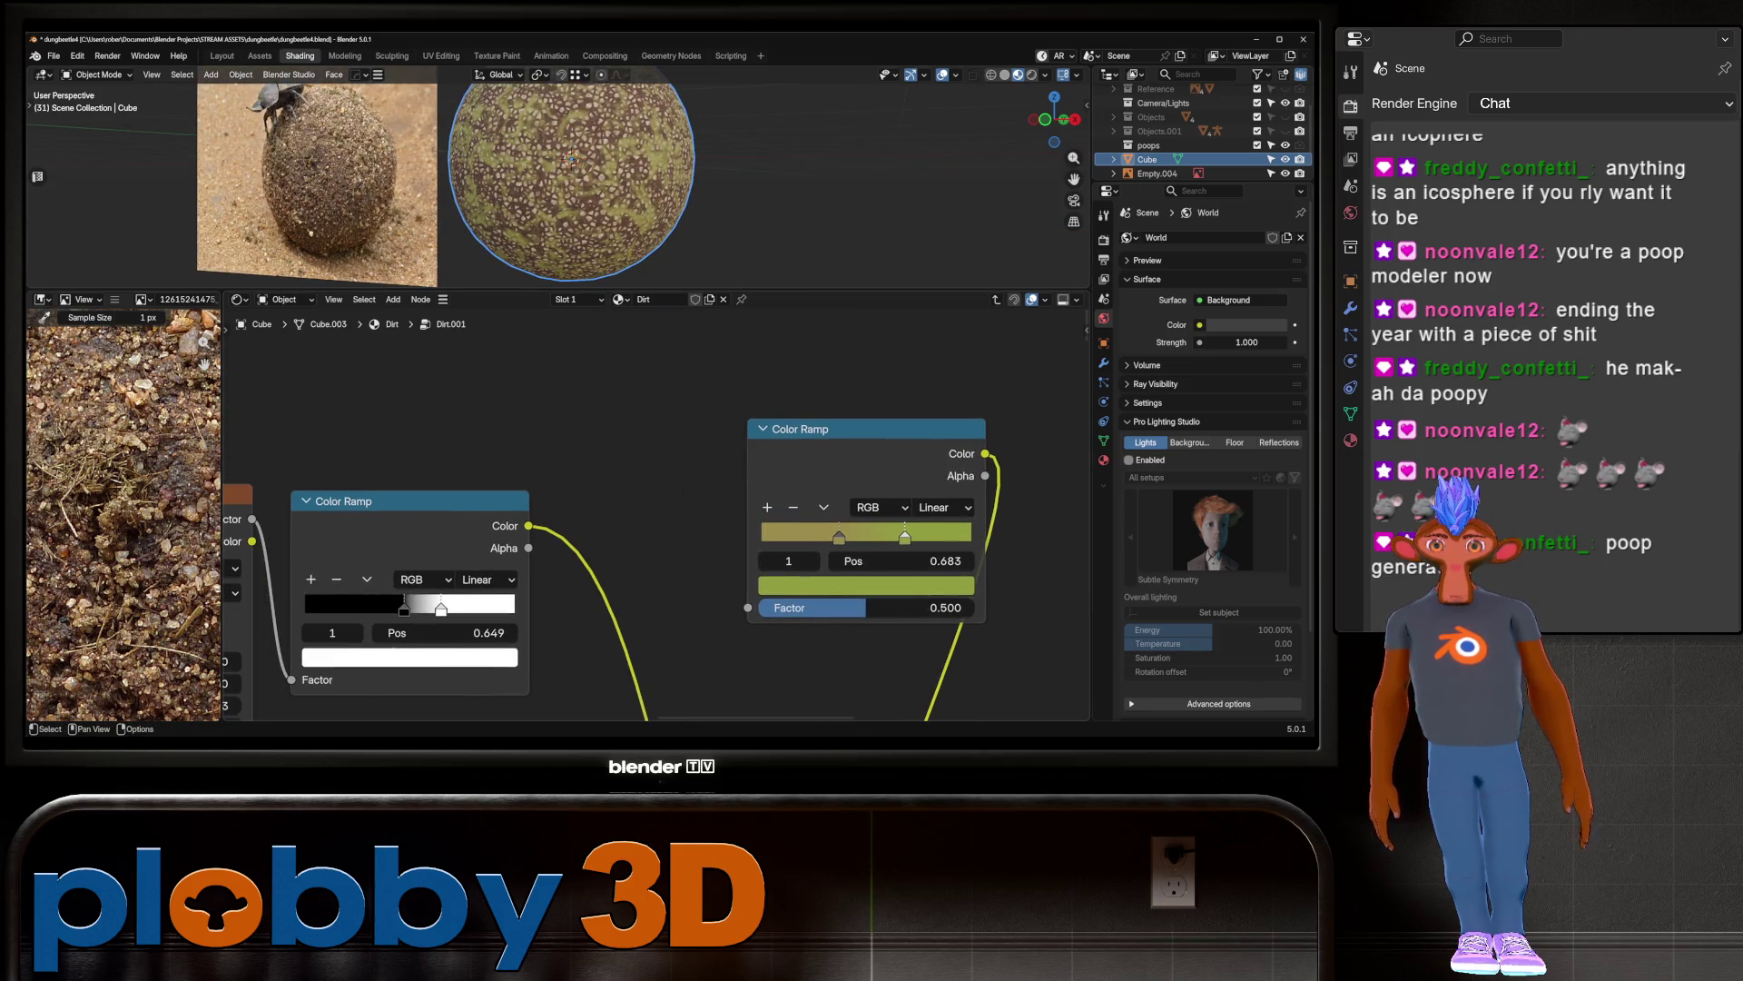
{"action": "mouse_move", "coordinate": [441, 607]}
{"action": "left_mouse_down"}
{"action": "mouse_move", "coordinate": [499, 608]}
{"action": "mouse_move", "coordinate": [393, 608]}
{"action": "mouse_move", "coordinate": [473, 608]}
{"action": "mouse_move", "coordinate": [427, 609]}
{"action": "mouse_move", "coordinate": [444, 609]}
{"action": "left_mouse_up"}
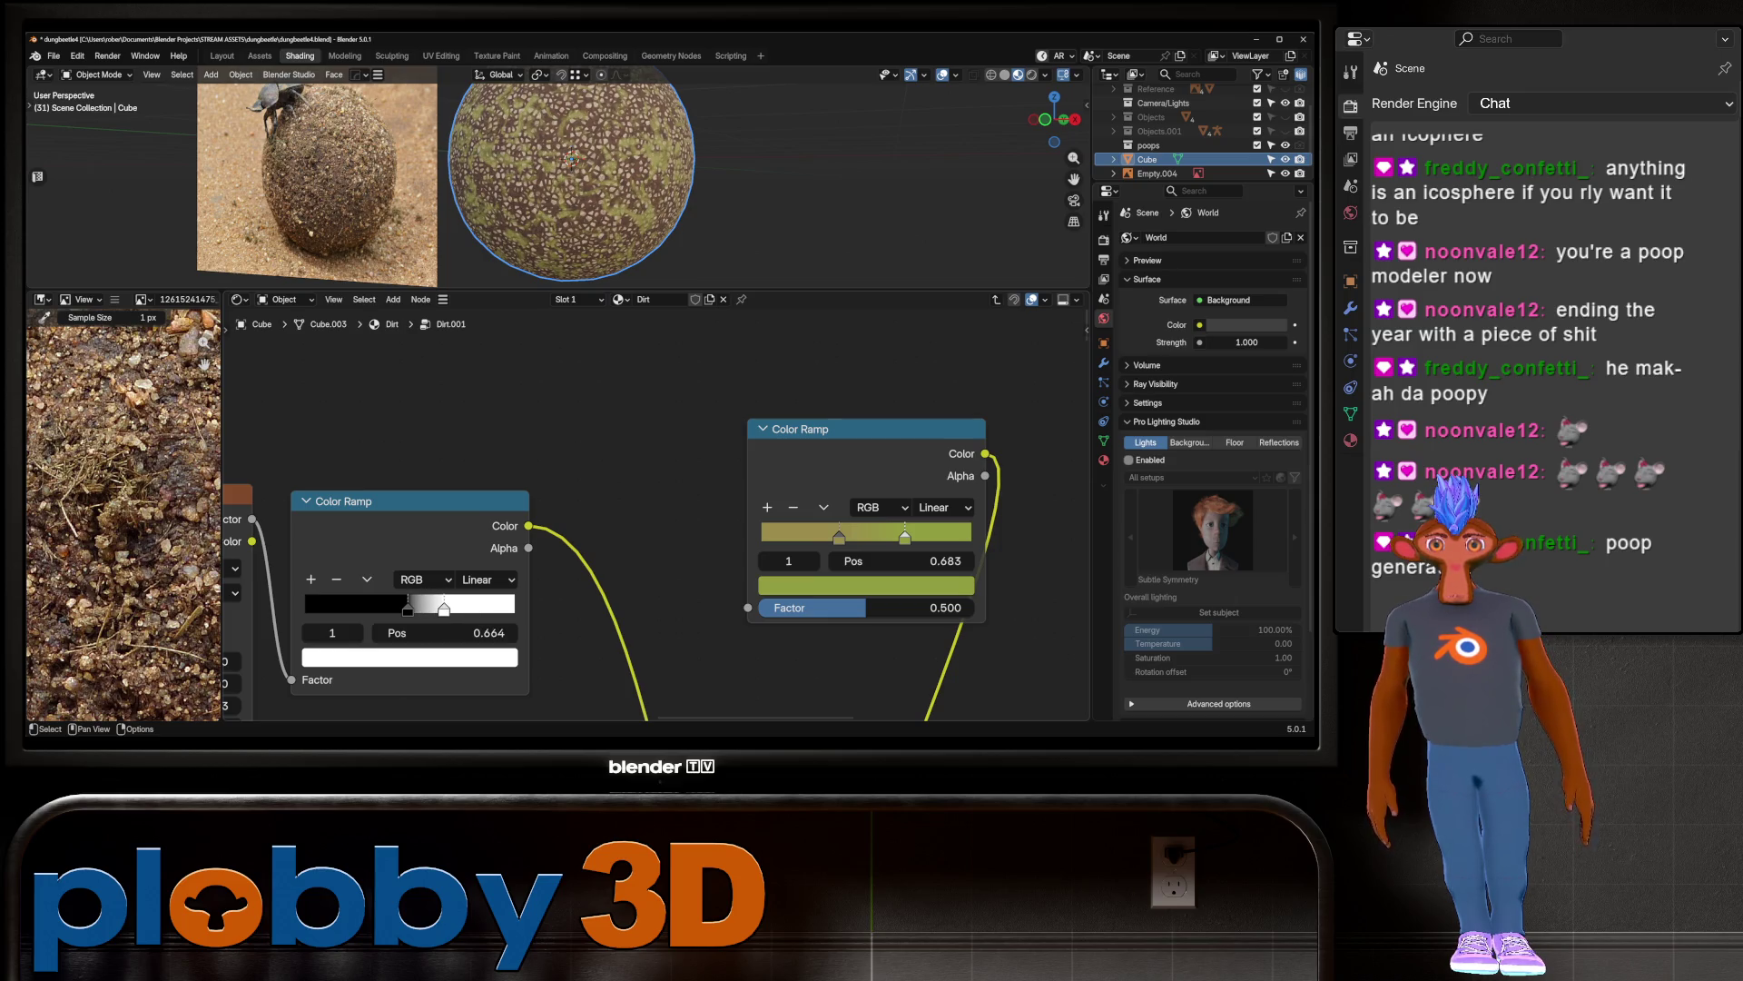
Step: Raise the Noise Texture Roughness to 0.842
{"action": "scroll", "coordinate": [758, 206], "scroll_direction": "down", "scroll_amount": 1}
{"action": "middle_click_drag", "start_coordinate": [245, 672], "coordinate": [413, 635]}
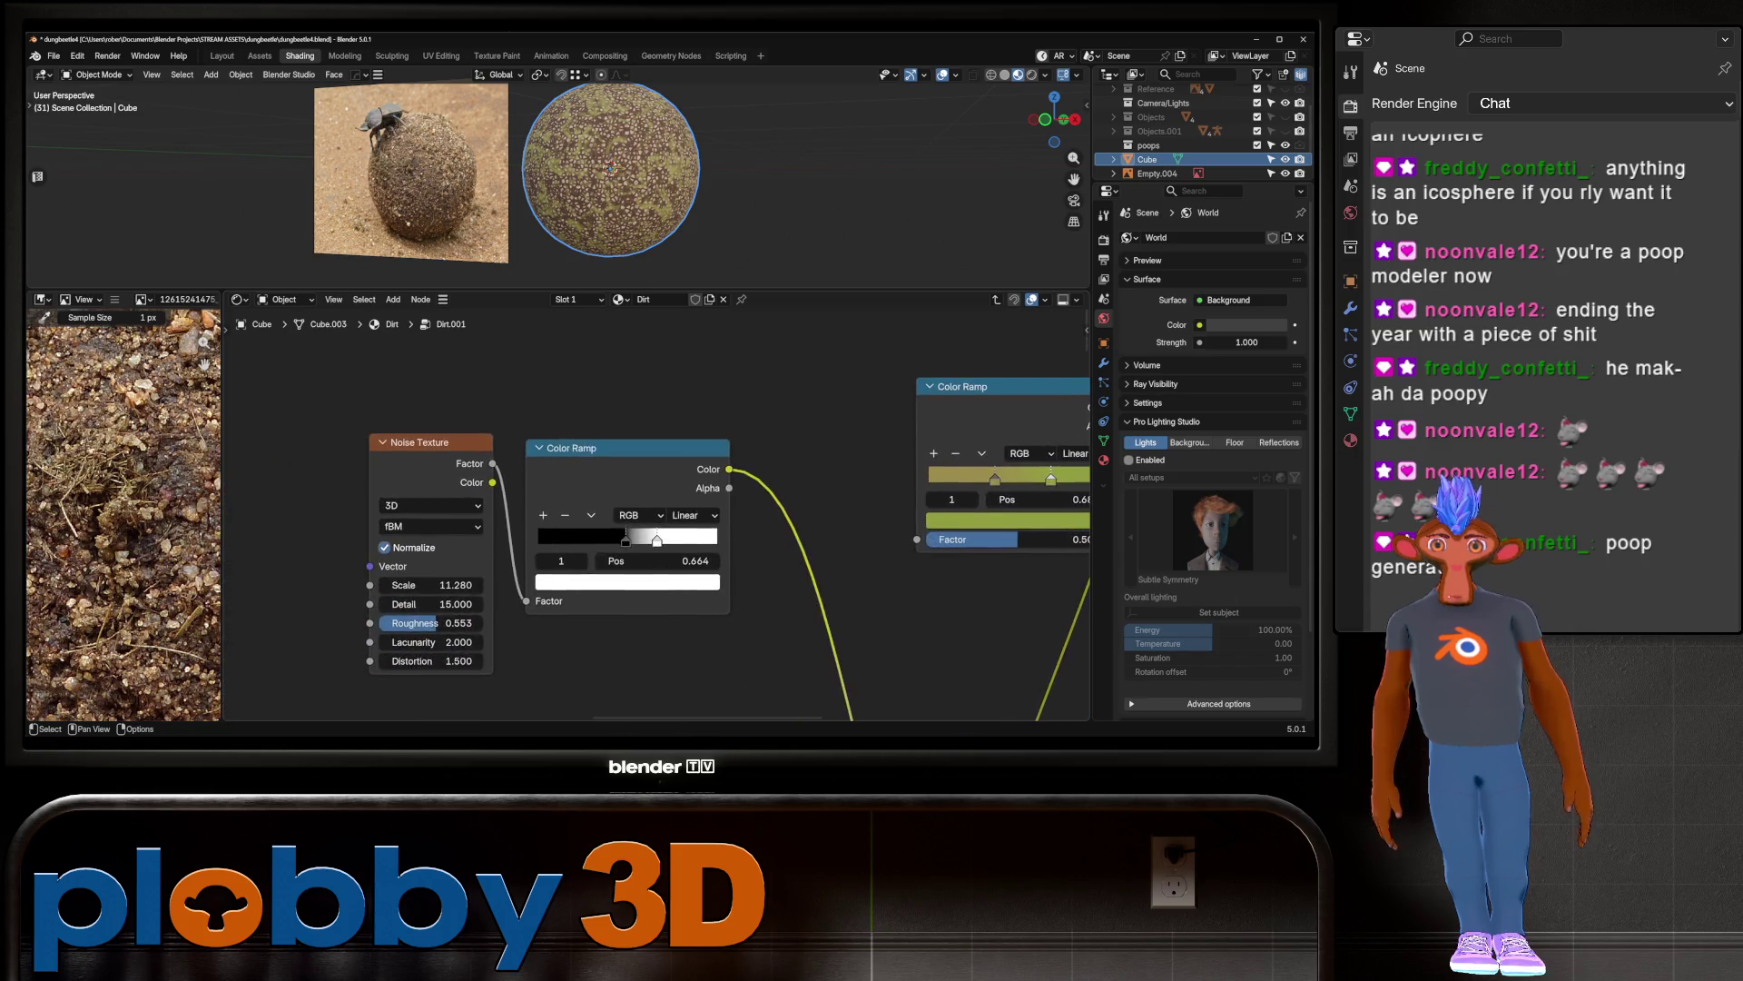
{"action": "scroll", "coordinate": [413, 635], "scroll_direction": "up", "scroll_amount": 4}
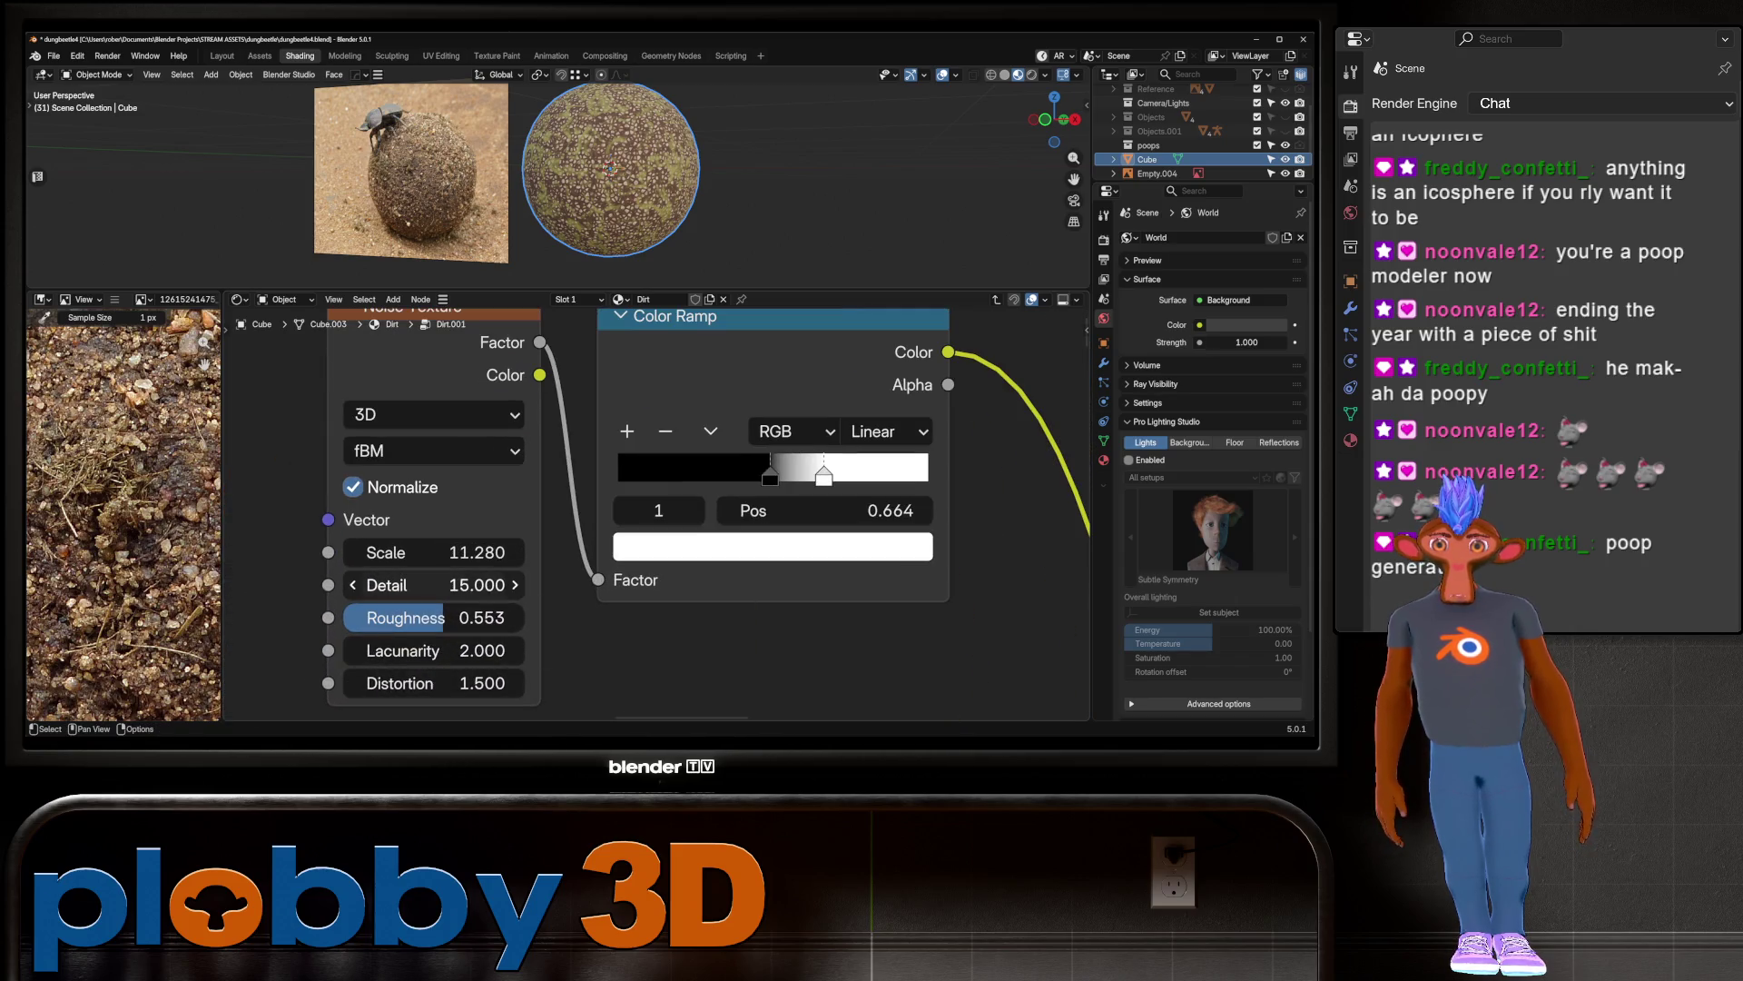
{"action": "left_click_drag", "start_coordinate": [426, 618], "coordinate": [477, 618]}
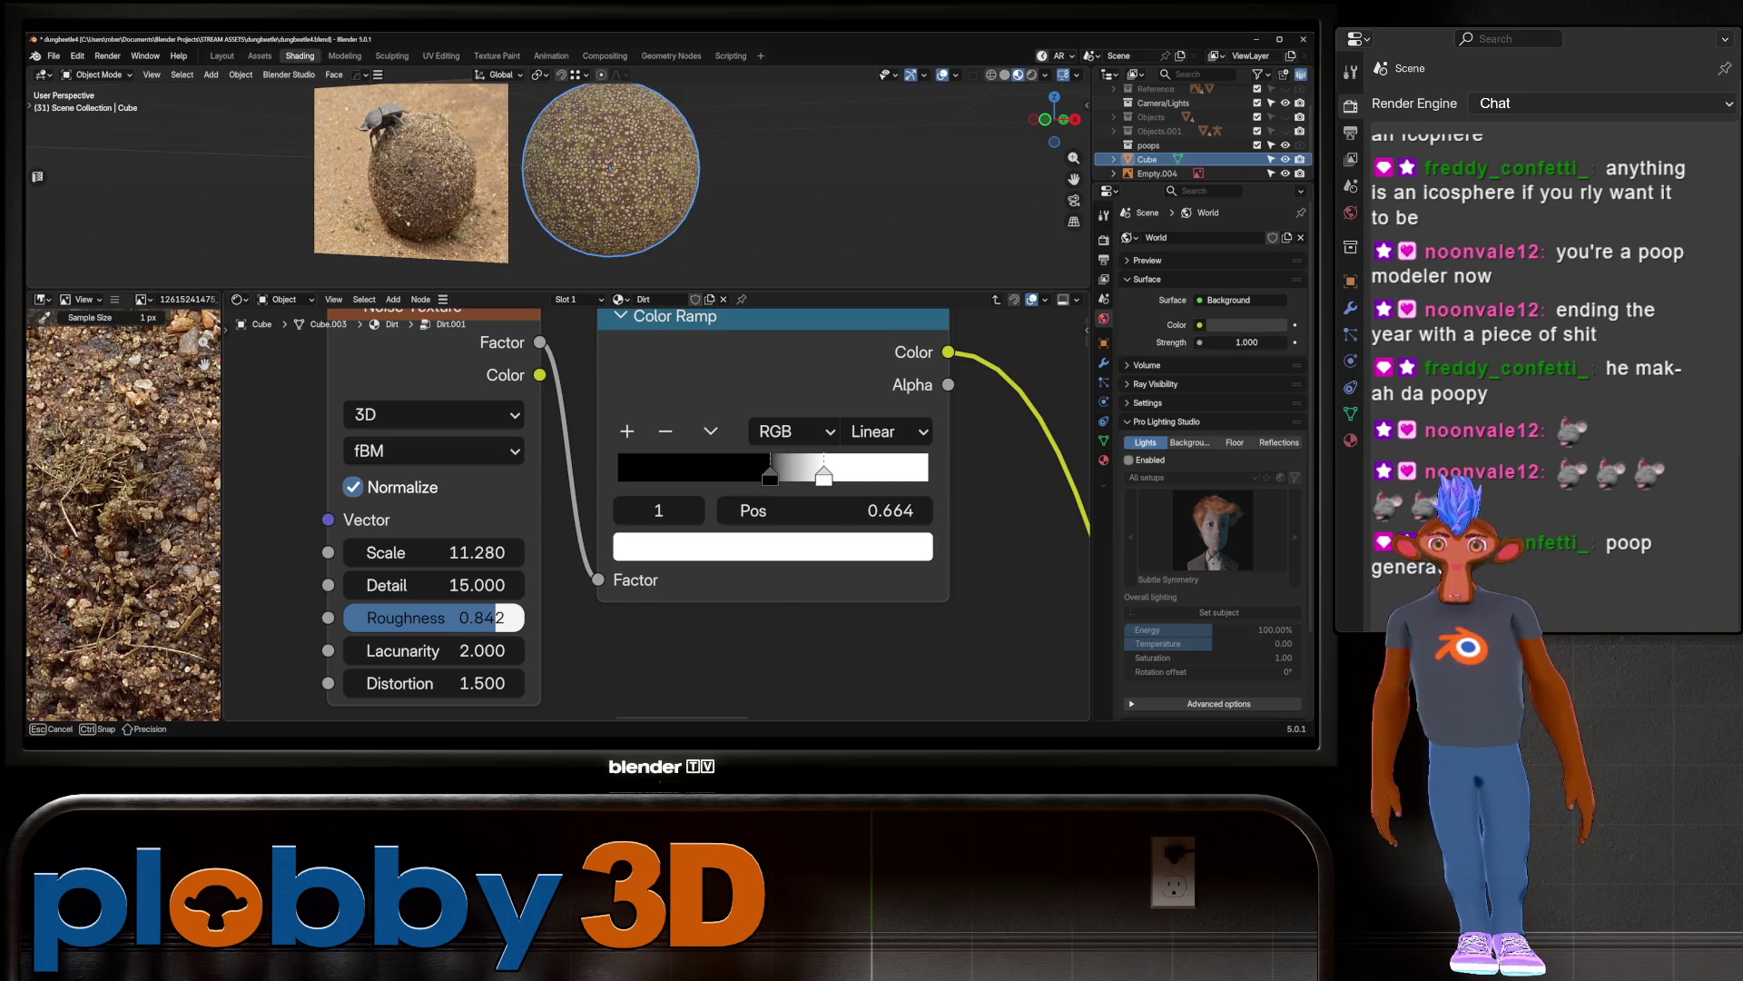
{"action": "scroll", "coordinate": [614, 170], "scroll_direction": "up", "scroll_amount": 5}
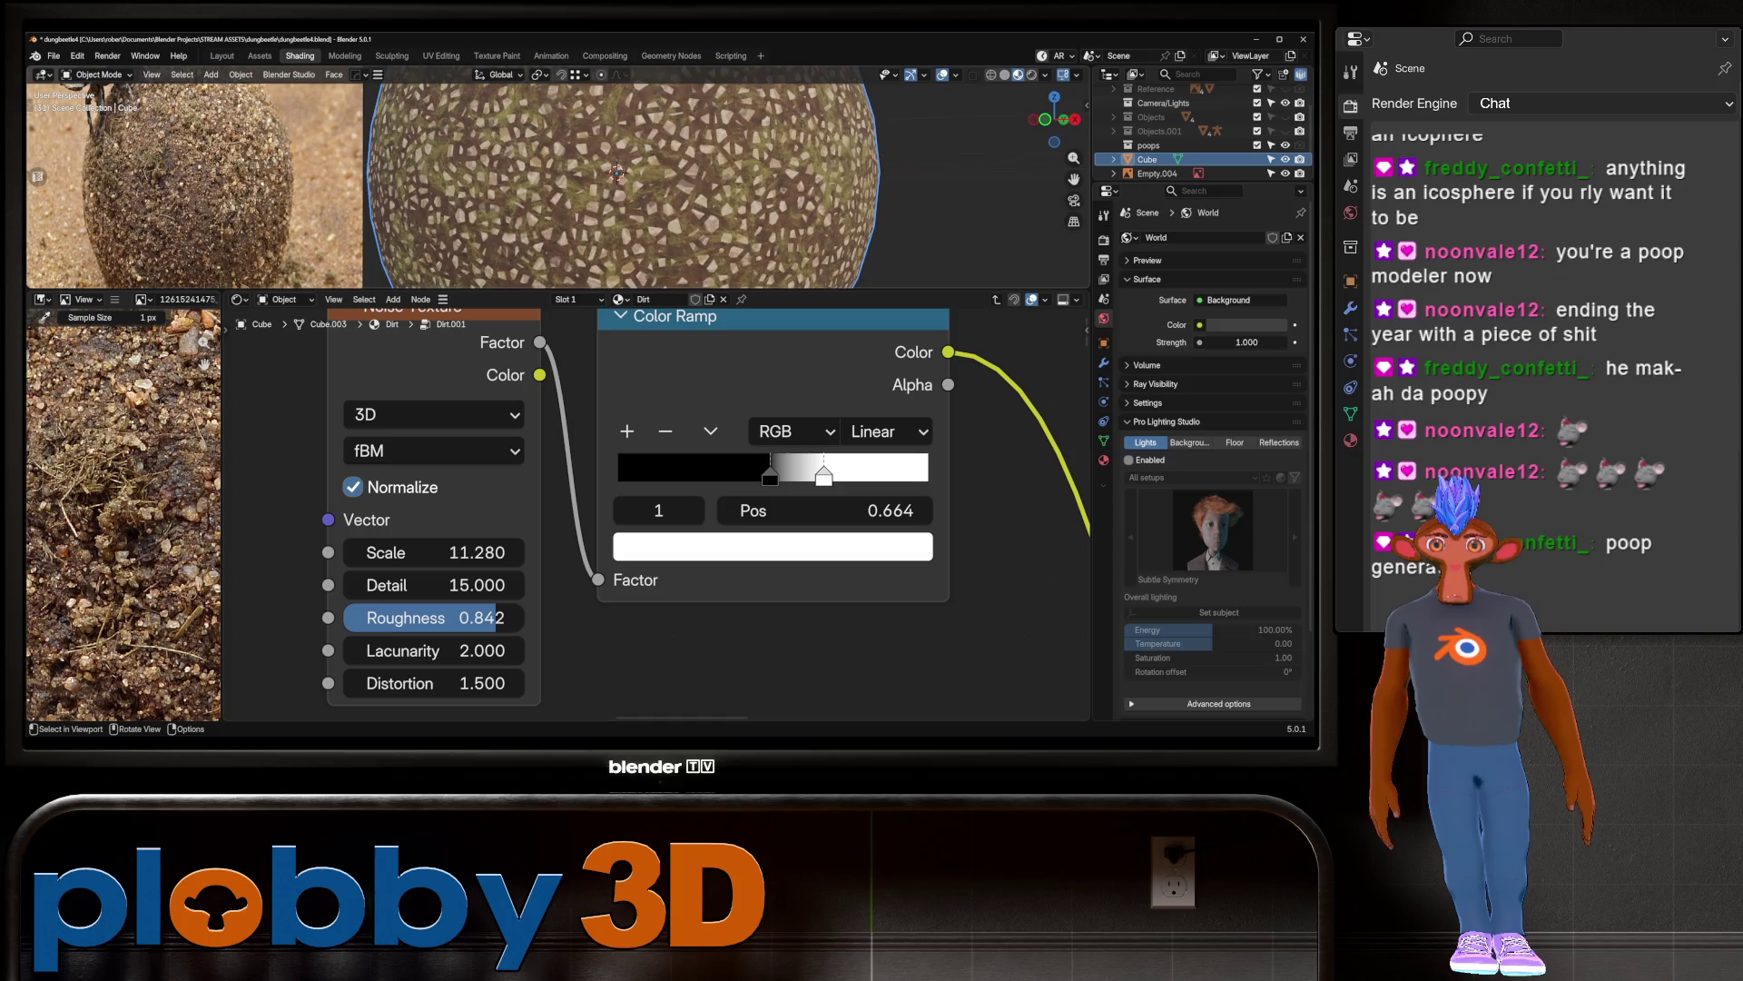
{"action": "scroll", "coordinate": [618, 181], "scroll_direction": "down", "scroll_amount": 5}
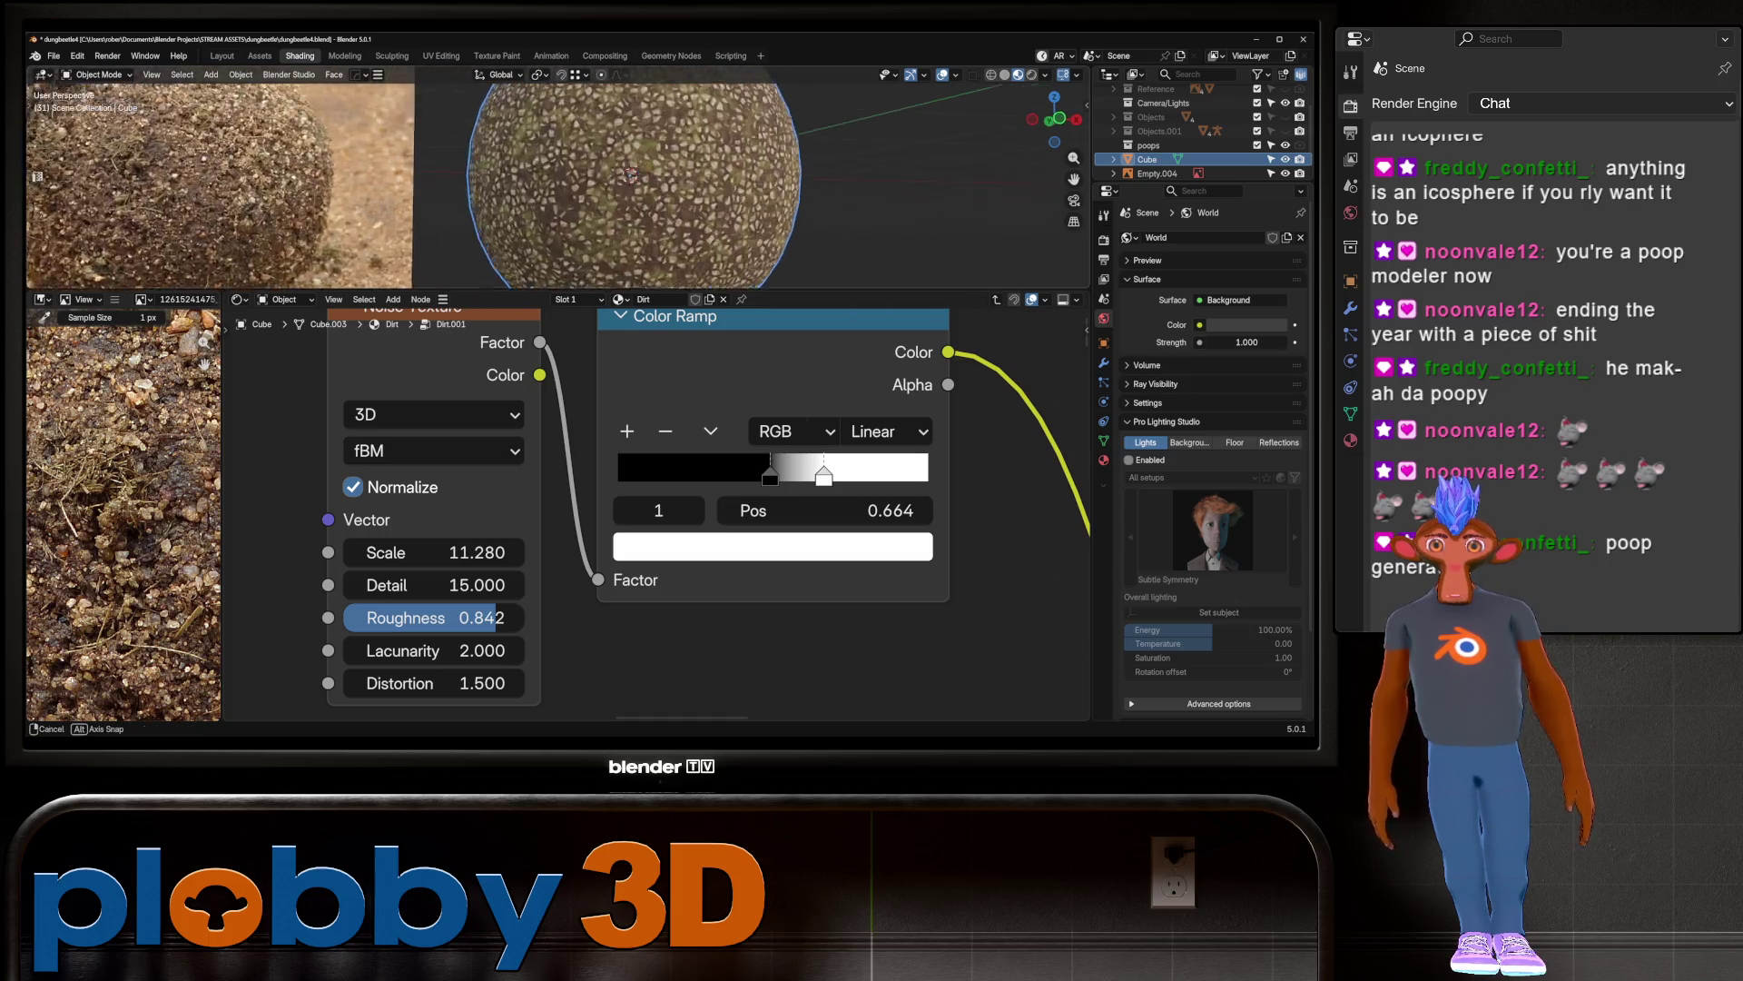
{"action": "scroll", "coordinate": [617, 181], "scroll_direction": "down", "scroll_amount": 5}
{"action": "scroll", "coordinate": [654, 518], "scroll_direction": "down", "scroll_amount": 6}
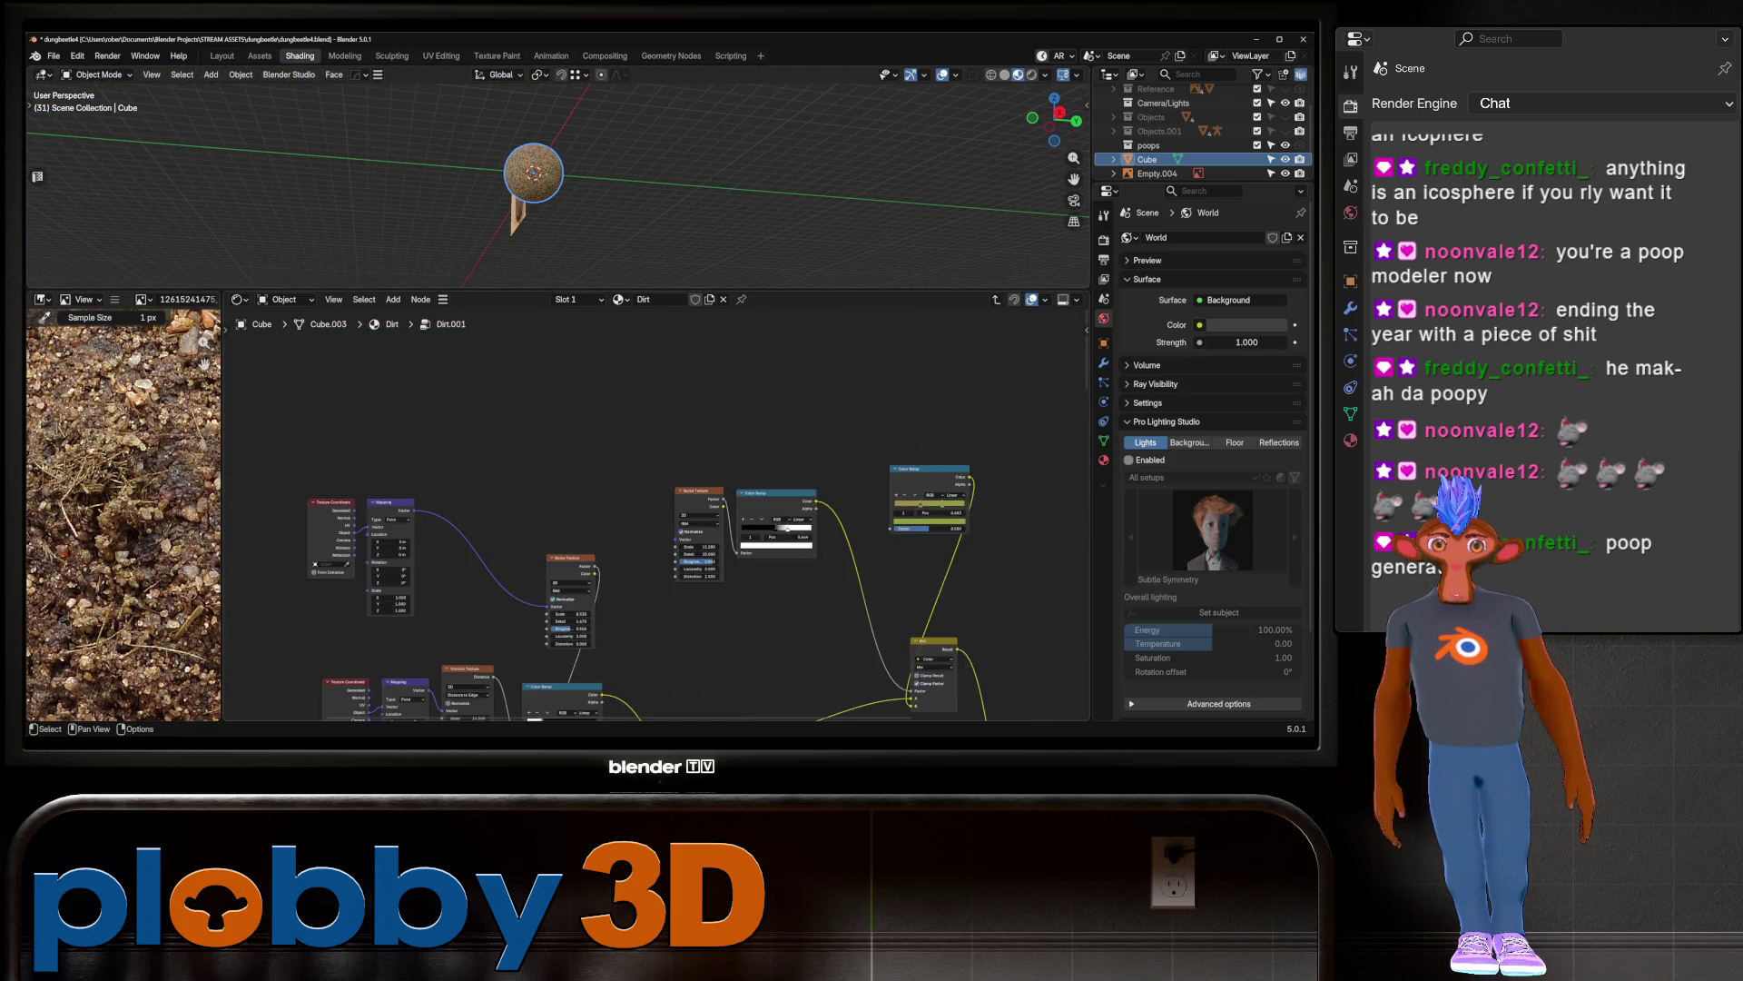
Step: Move the Principled BSDF and Group Output nodes up and right to make room
{"action": "scroll", "coordinate": [545, 581], "scroll_direction": "up", "scroll_amount": 2}
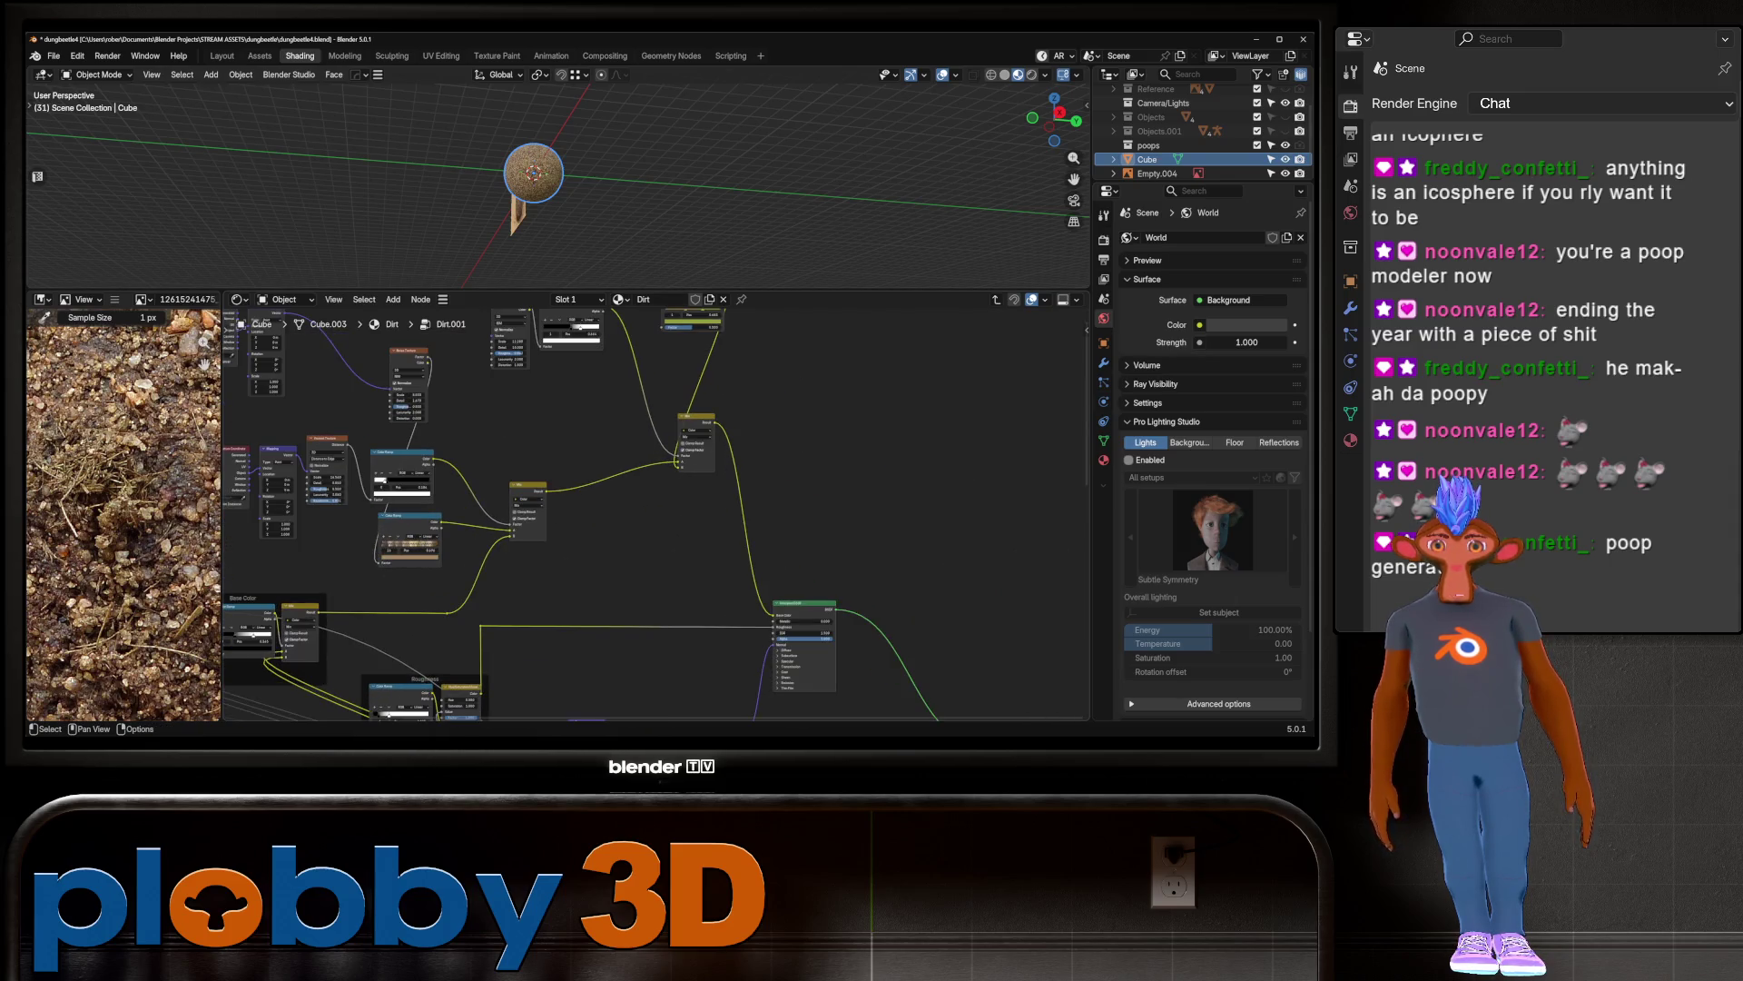
{"action": "scroll", "coordinate": [654, 513], "scroll_direction": "down", "scroll_amount": 2}
{"action": "scroll", "coordinate": [817, 545], "scroll_direction": "up", "scroll_amount": 2}
{"action": "left_click_drag", "start_coordinate": [596, 433], "coordinate": [890, 673]}
{"action": "left_click_drag", "start_coordinate": [608, 471], "coordinate": [797, 407]}
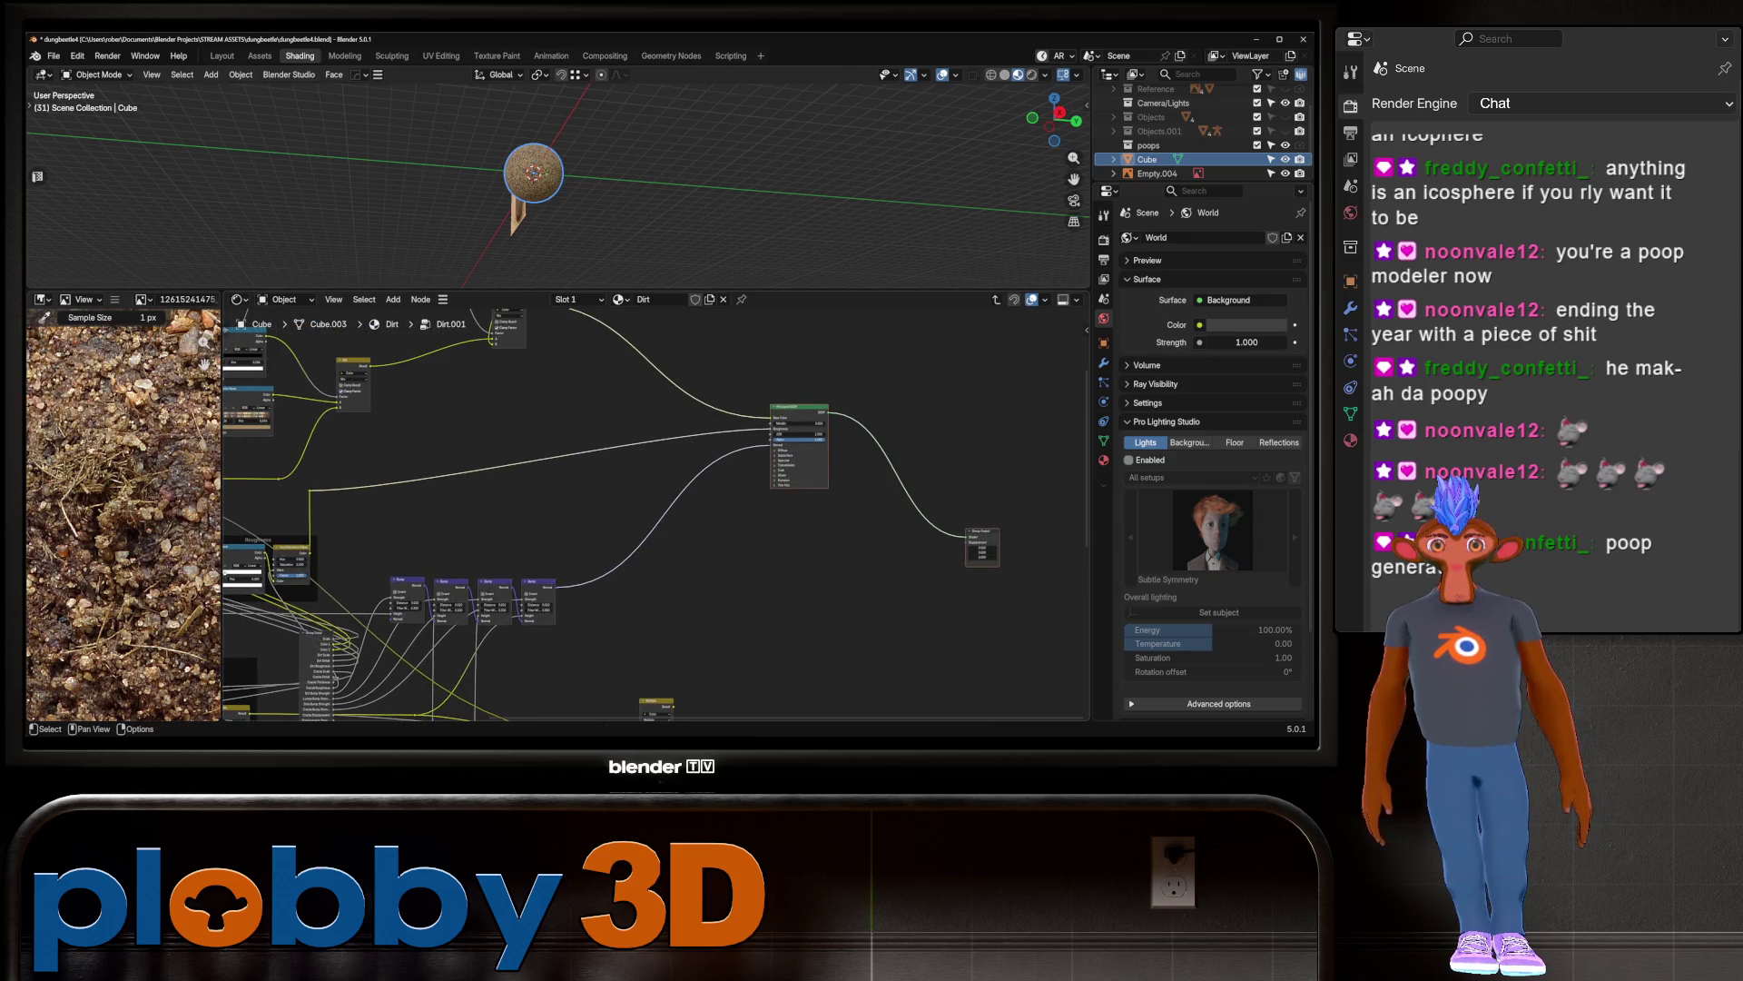
Step: Add a Bump node by searching 'BUMP' and connect a texture output into it
{"action": "key", "text": "shift+a"}
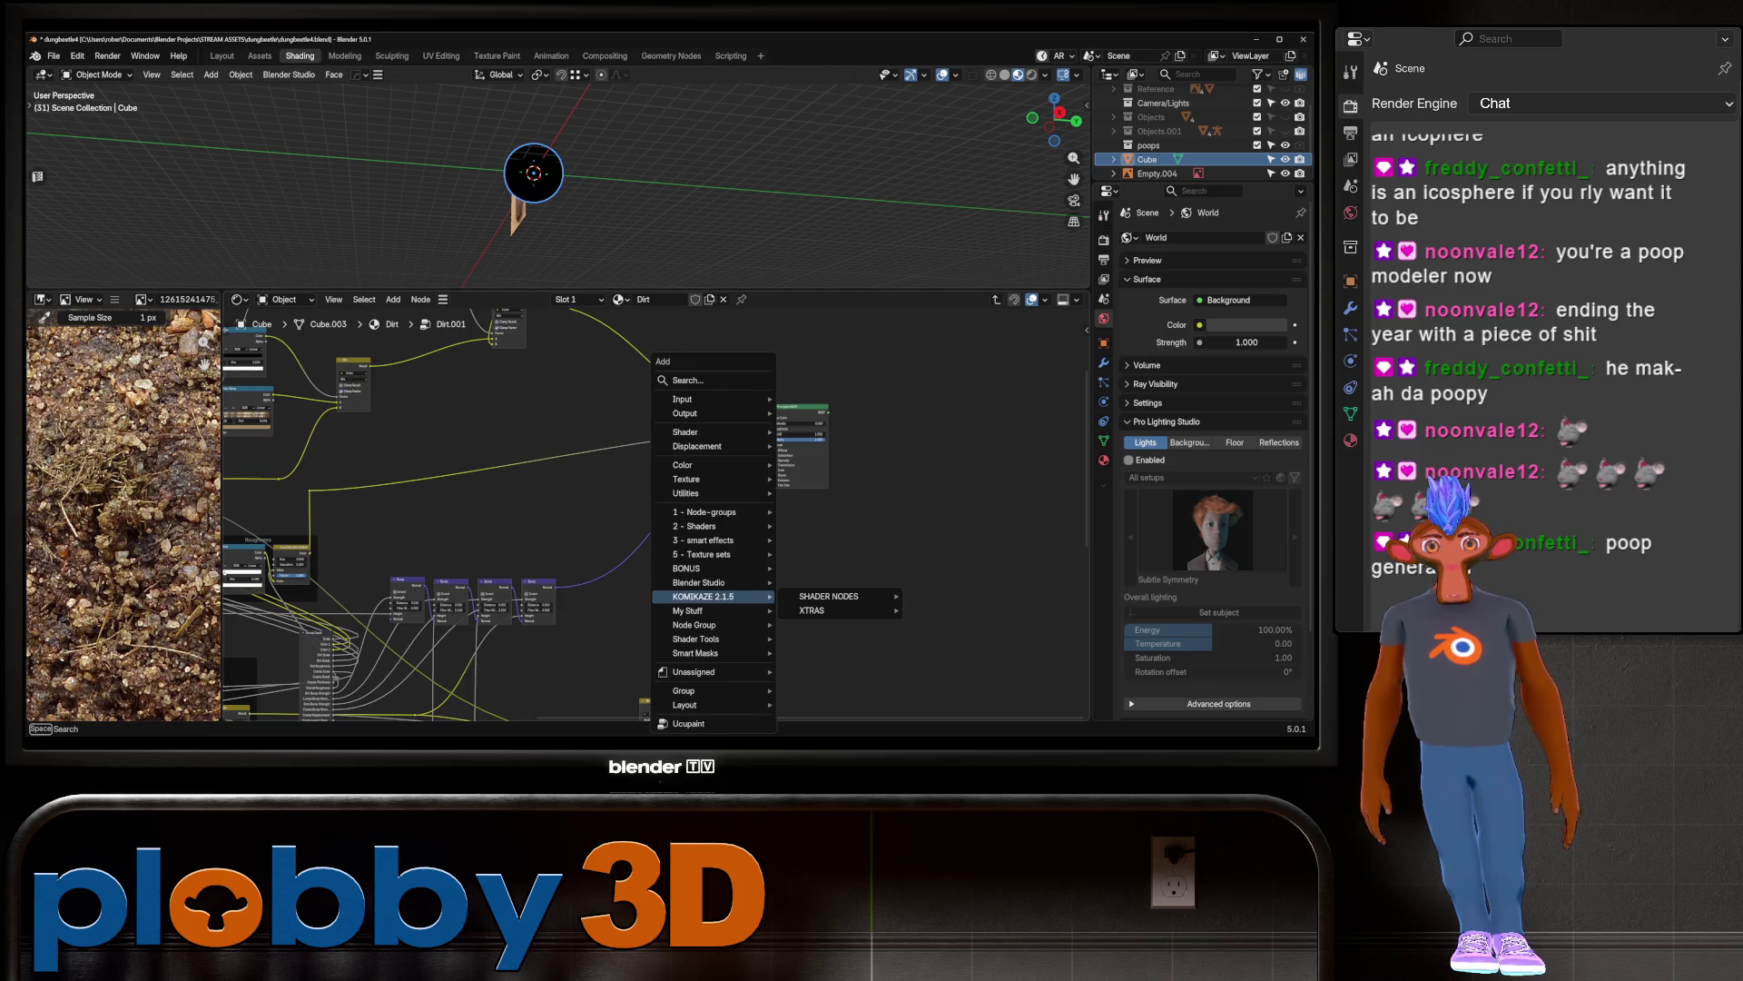
{"action": "key", "text": "Escape"}
{"action": "key", "text": "ctrl+z"}
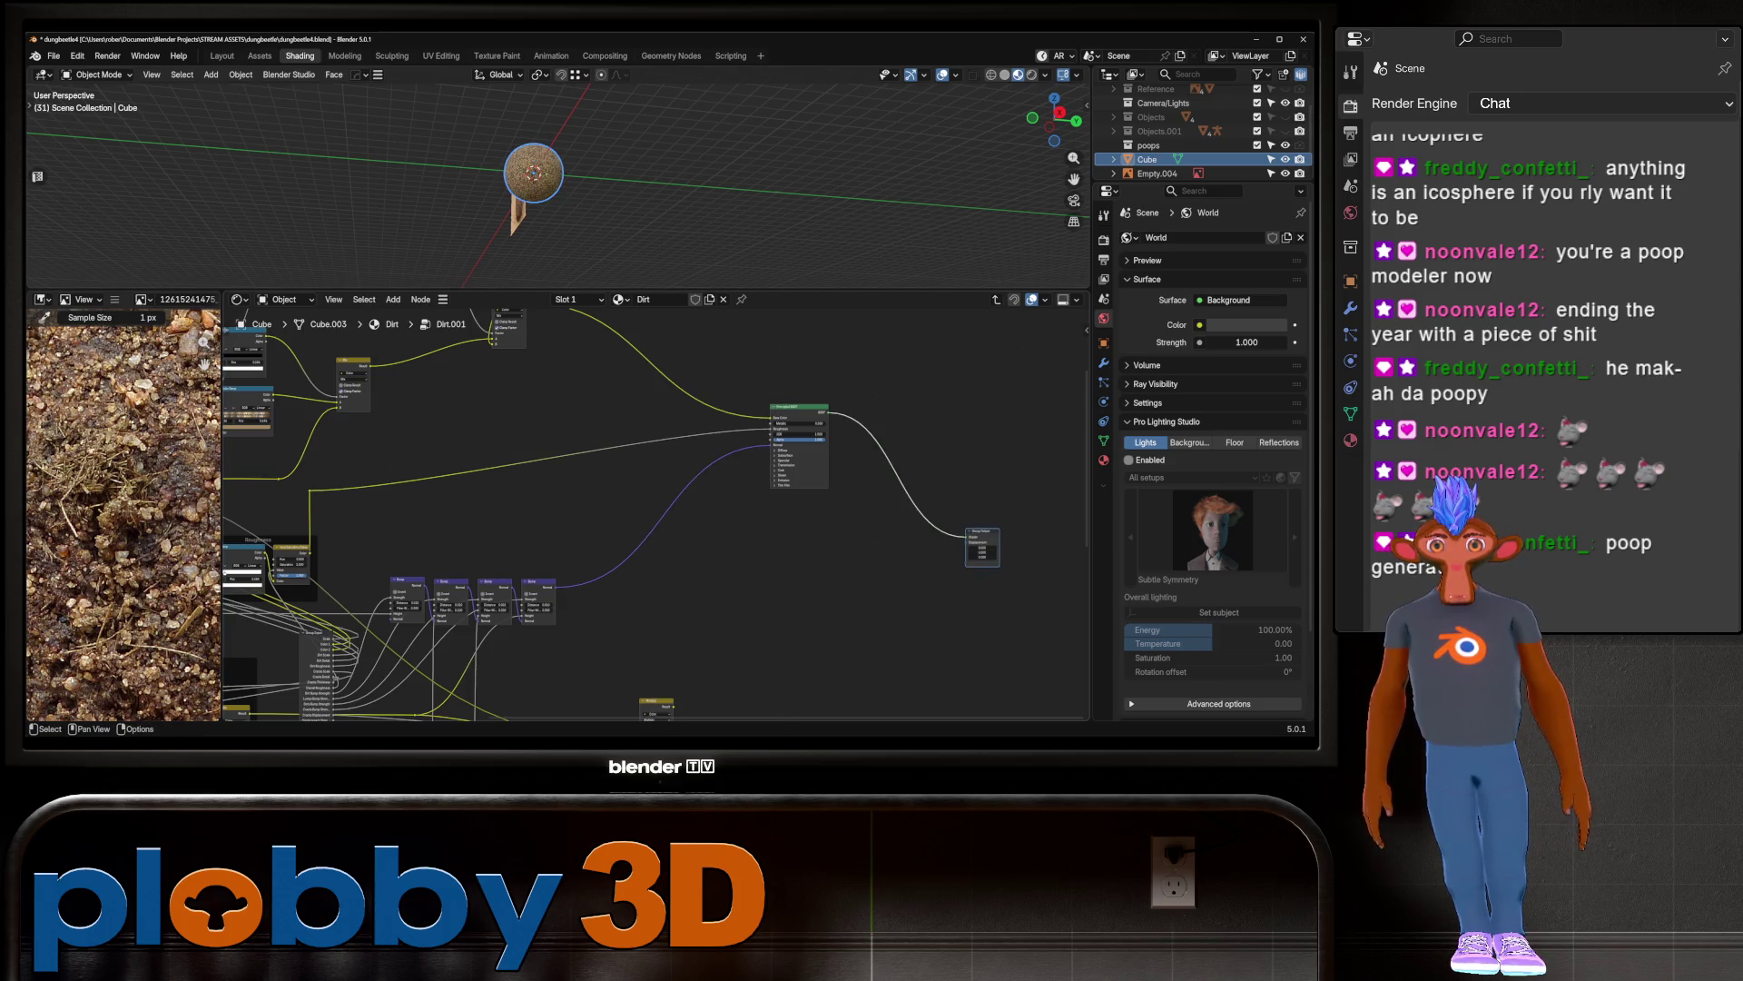
{"action": "key", "text": "shift+a"}
{"action": "type", "text": "BUMP"}
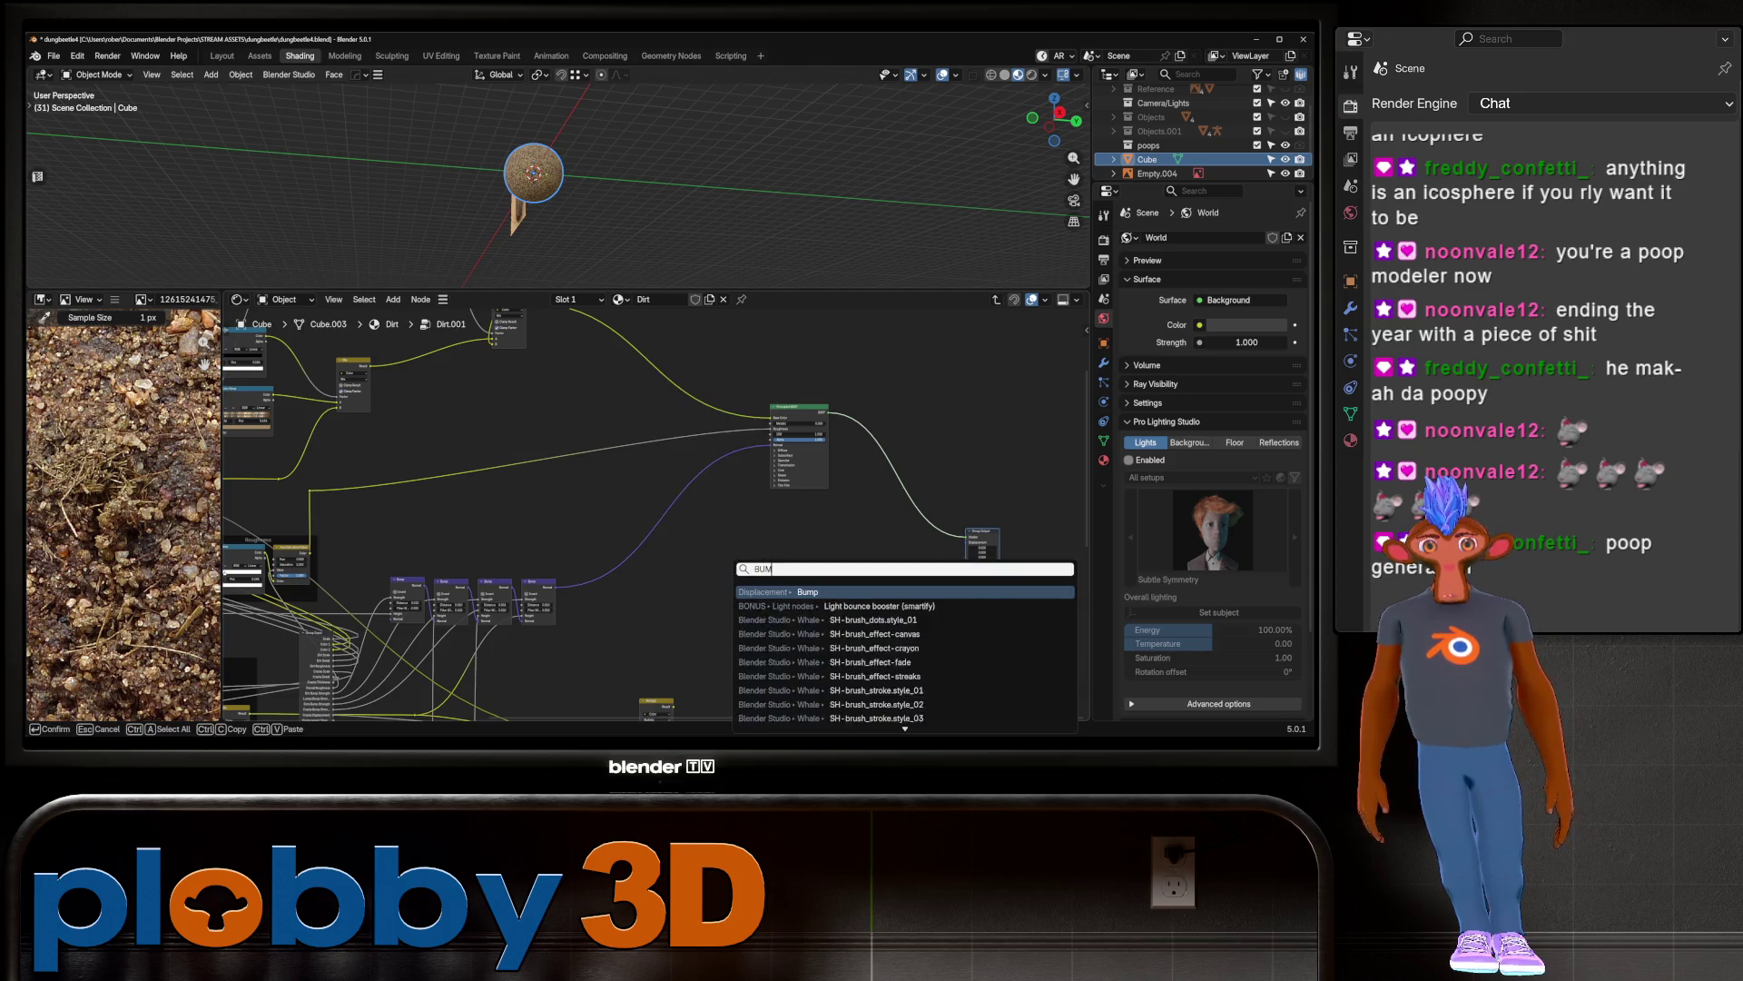
{"action": "key", "text": "Return"}
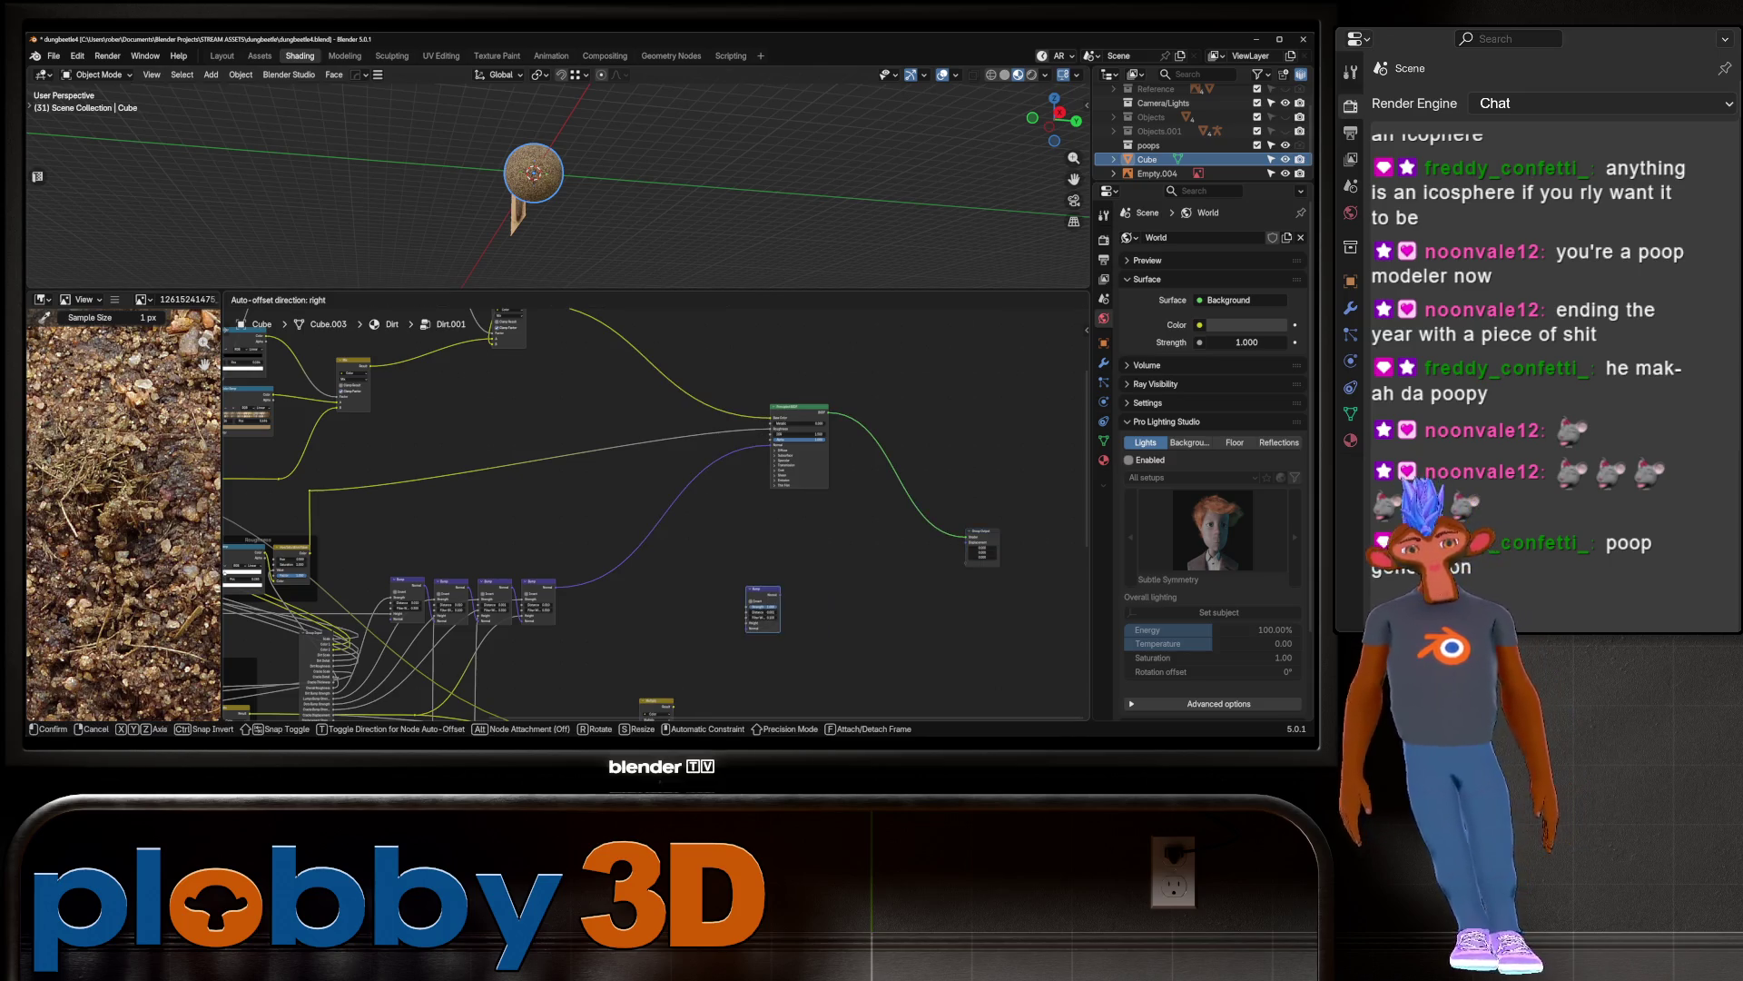
{"action": "left_click", "coordinate": [668, 608]}
{"action": "scroll", "coordinate": [667, 608], "scroll_direction": "down", "scroll_amount": 3}
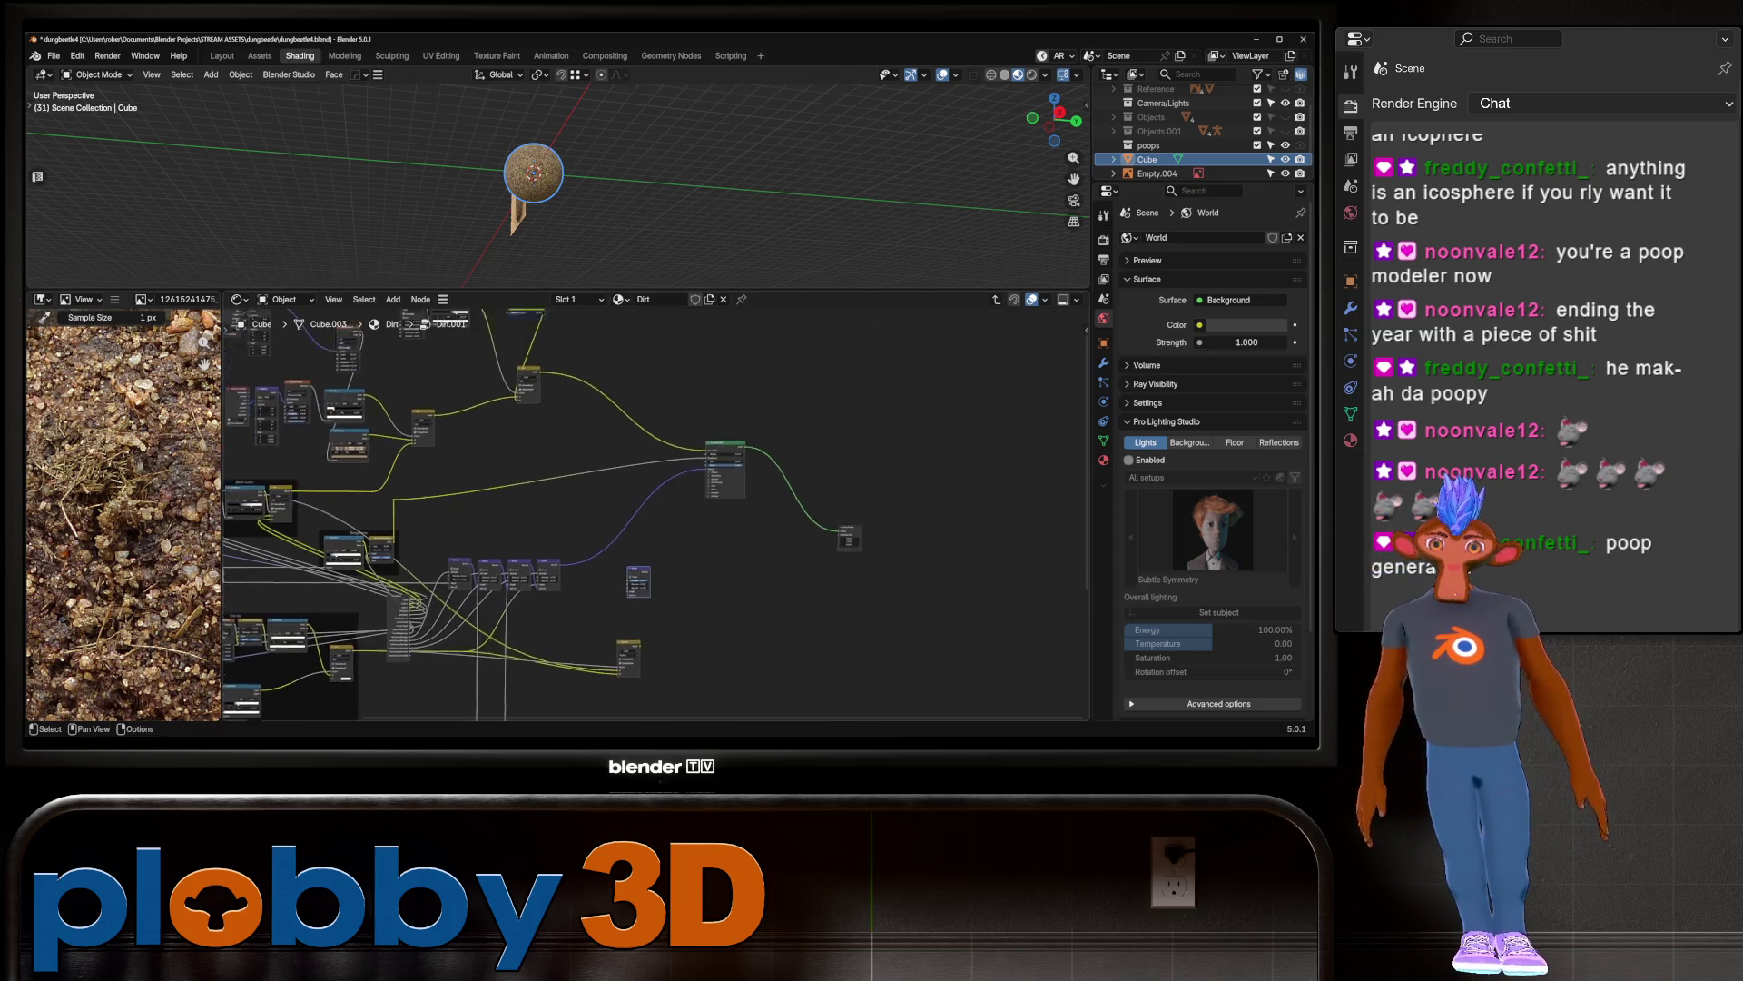
{"action": "middle_click_drag", "start_coordinate": [668, 609], "coordinate": [657, 581]}
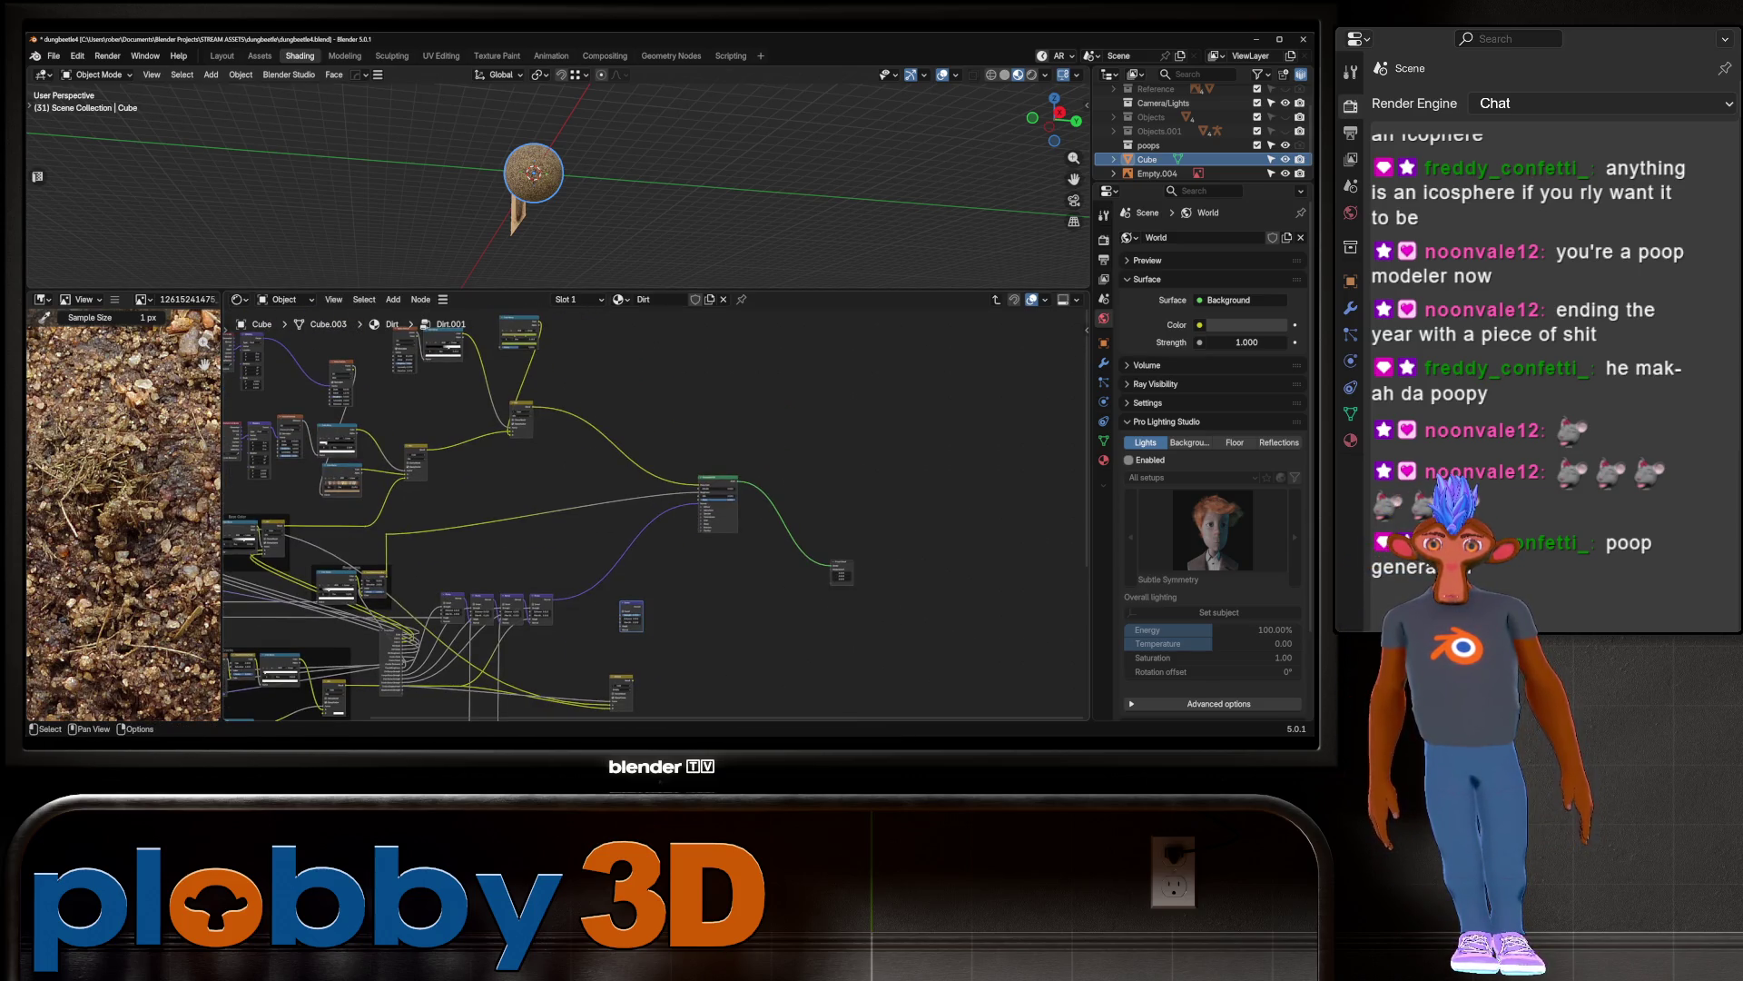
{"action": "left_click_drag", "start_coordinate": [427, 454], "coordinate": [621, 624]}
Step: Duplicate the Bump node and chain the Bump nodes into the shader's normal input
{"action": "key", "text": "shift+d"}
{"action": "left_click", "coordinate": [685, 611]}
{"action": "scroll", "coordinate": [502, 559], "scroll_direction": "down", "scroll_amount": 1}
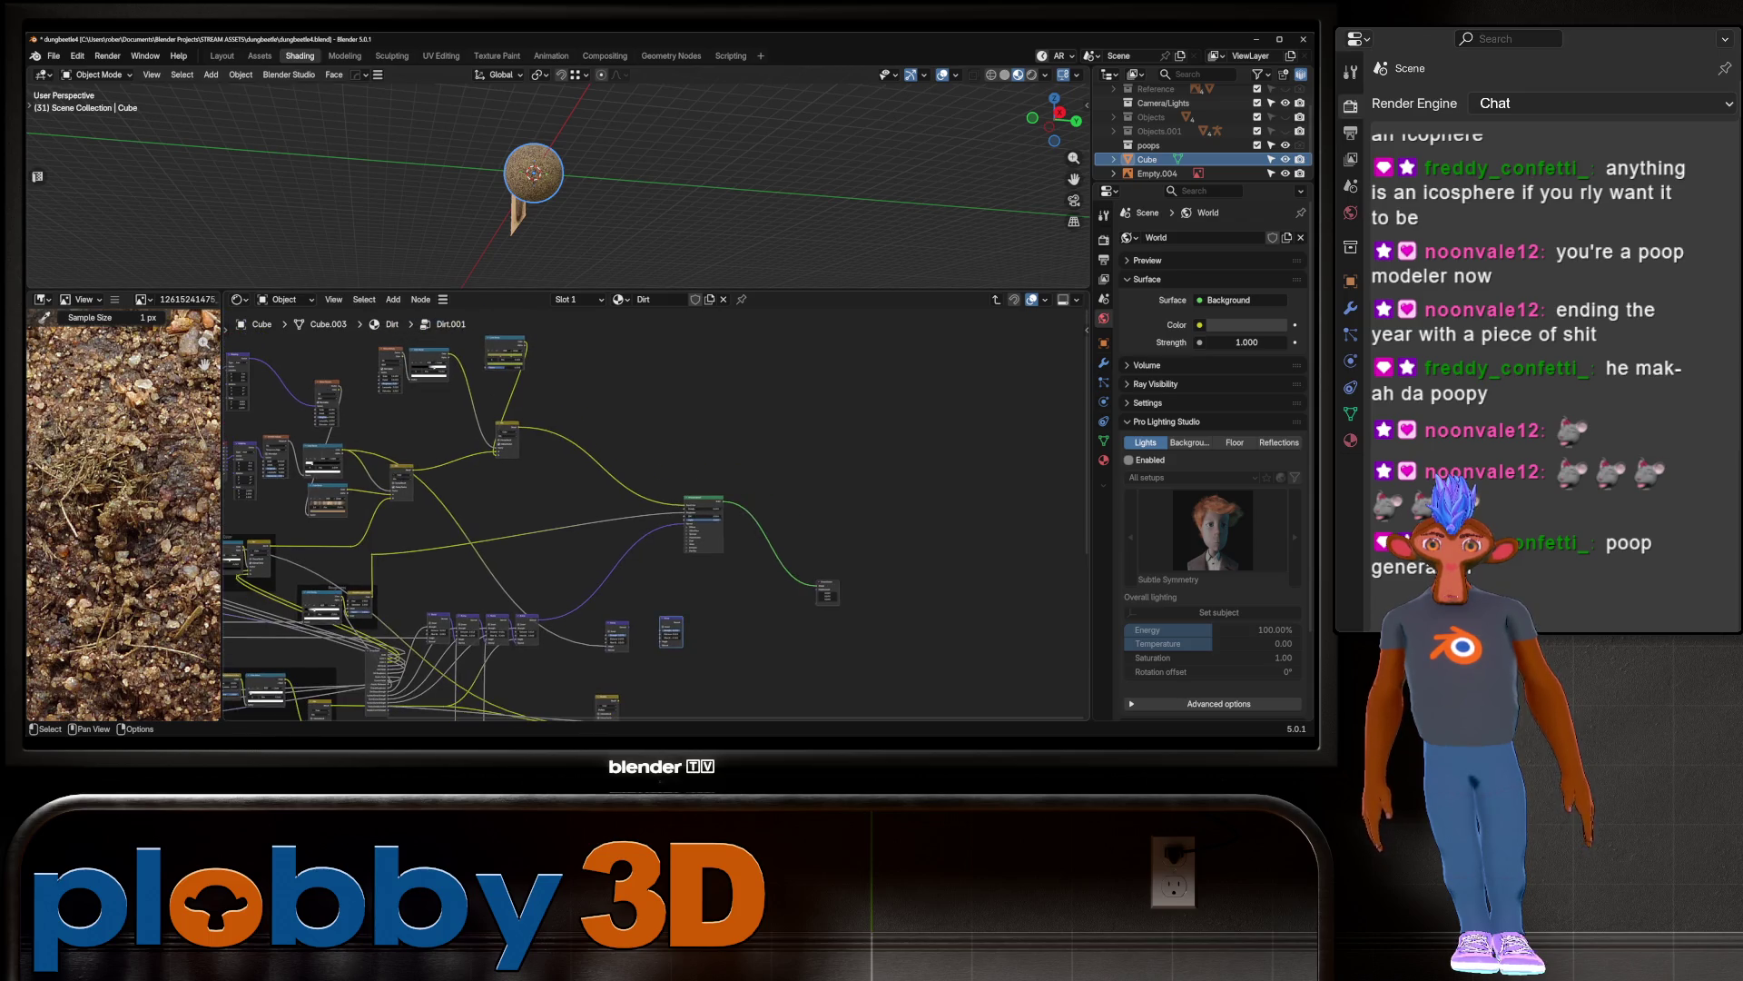
{"action": "left_click_drag", "start_coordinate": [499, 427], "coordinate": [661, 626]}
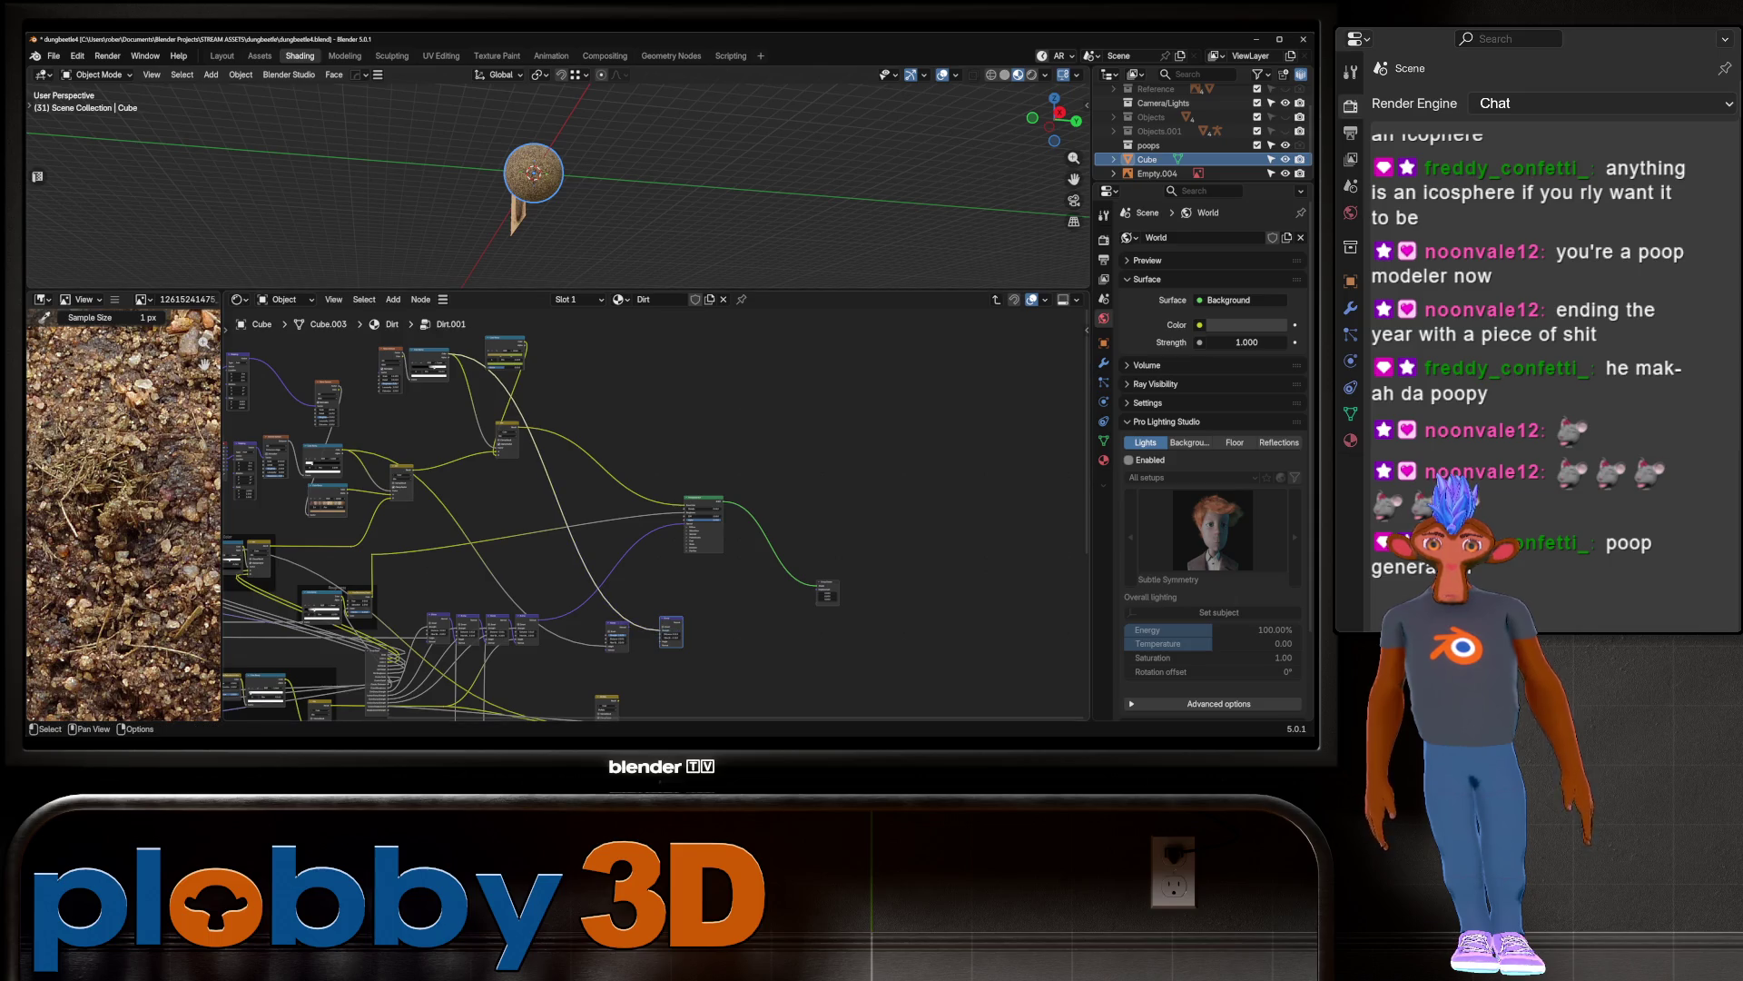
{"action": "scroll", "coordinate": [615, 642], "scroll_direction": "up", "scroll_amount": 2}
{"action": "mouse_move", "coordinate": [709, 473]}
{"action": "left_mouse_down"}
{"action": "mouse_move", "coordinate": [545, 590]}
{"action": "mouse_move", "coordinate": [601, 647]}
{"action": "left_mouse_up"}
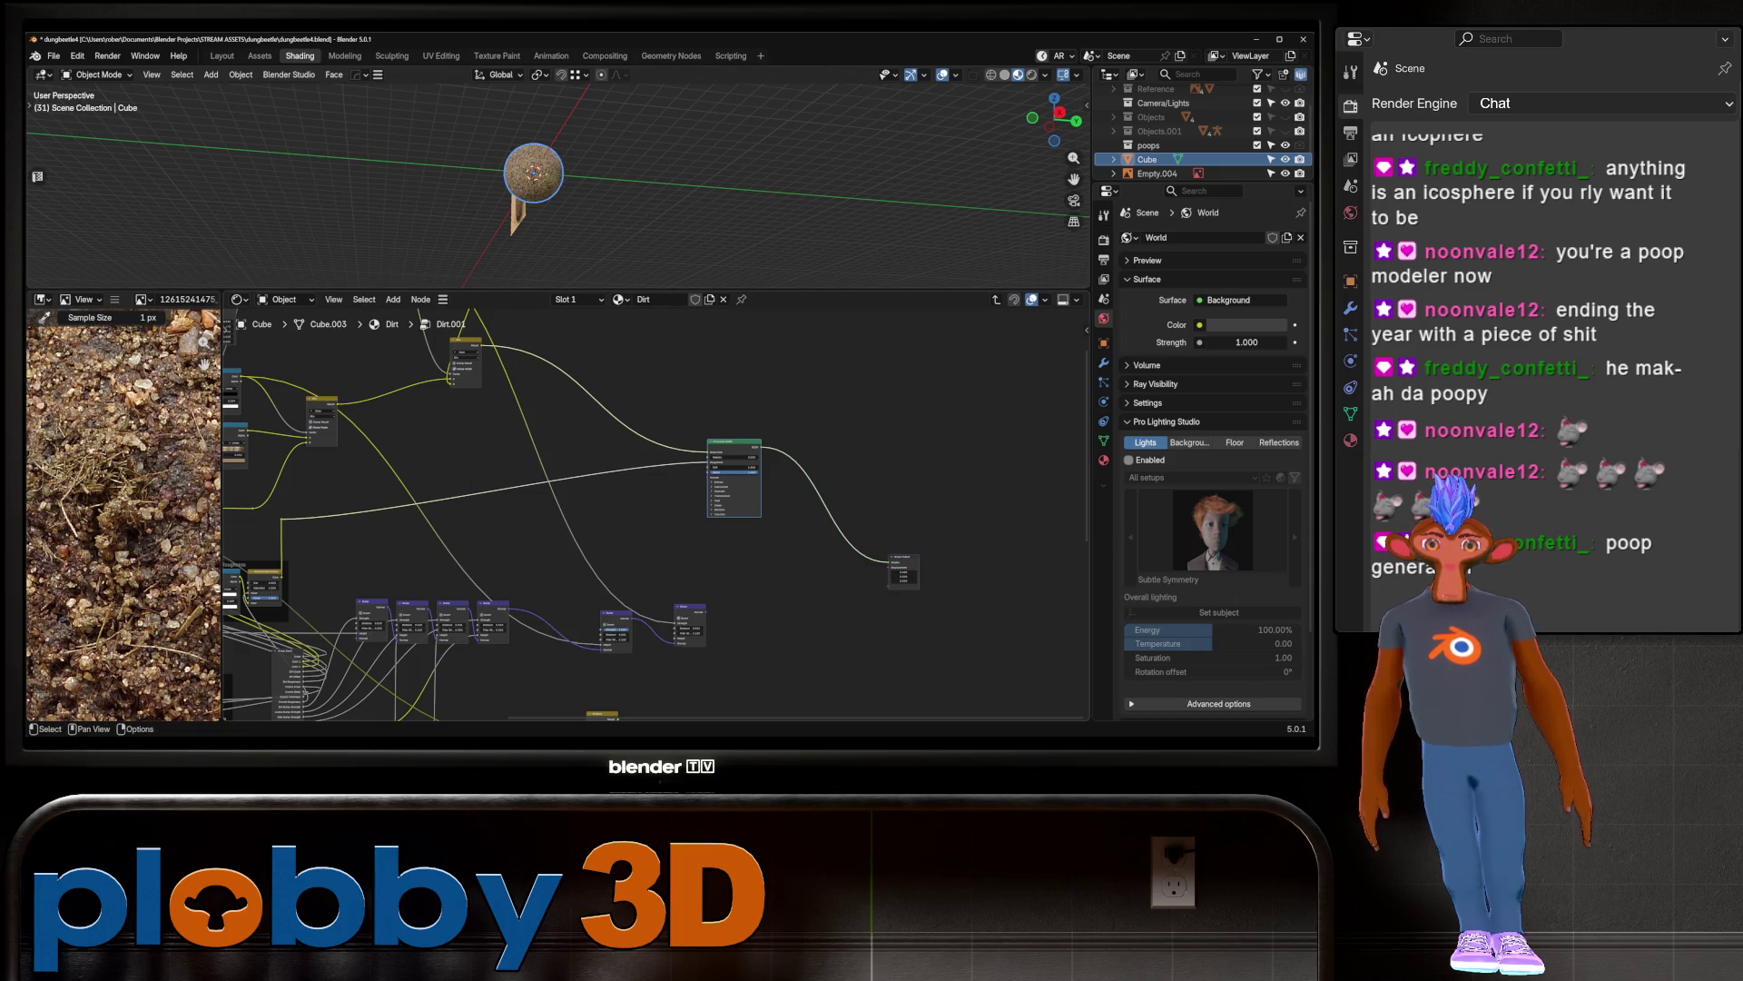
{"action": "left_click_drag", "start_coordinate": [705, 614], "coordinate": [708, 473]}
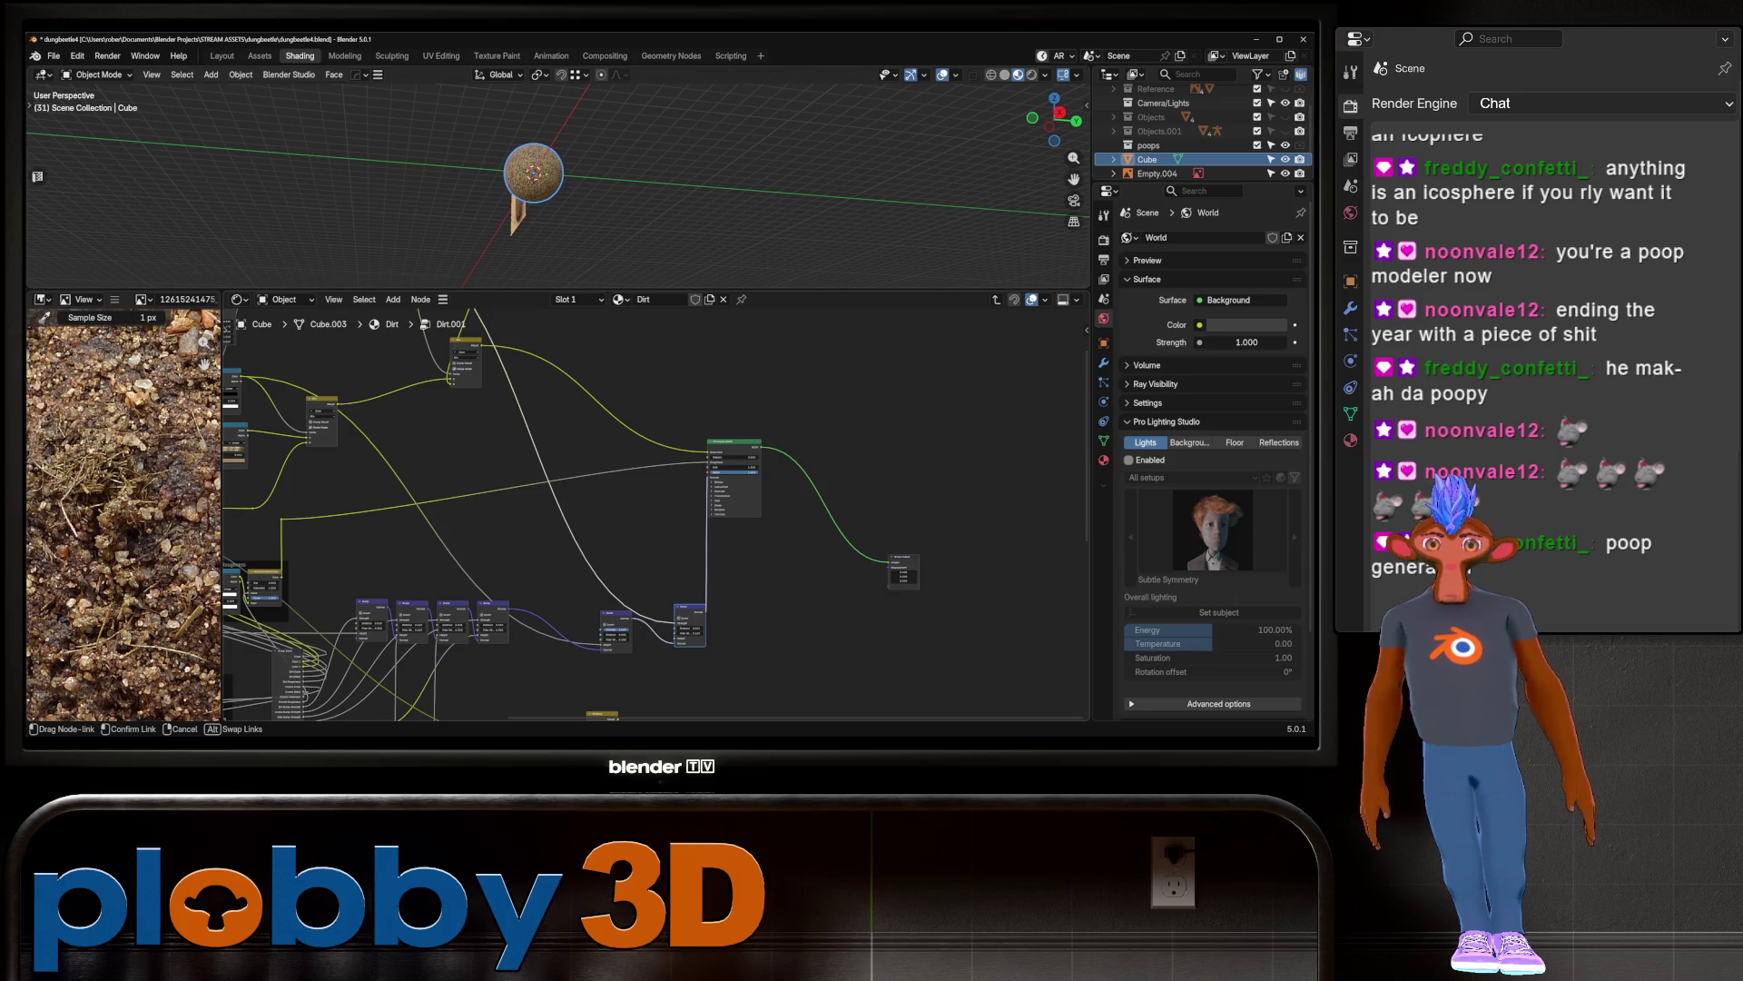
Step: Set the first Bump Distance to 10.951 and invert the middle Bump with Distance 0
{"action": "scroll", "coordinate": [529, 157], "scroll_direction": "up", "scroll_amount": 5}
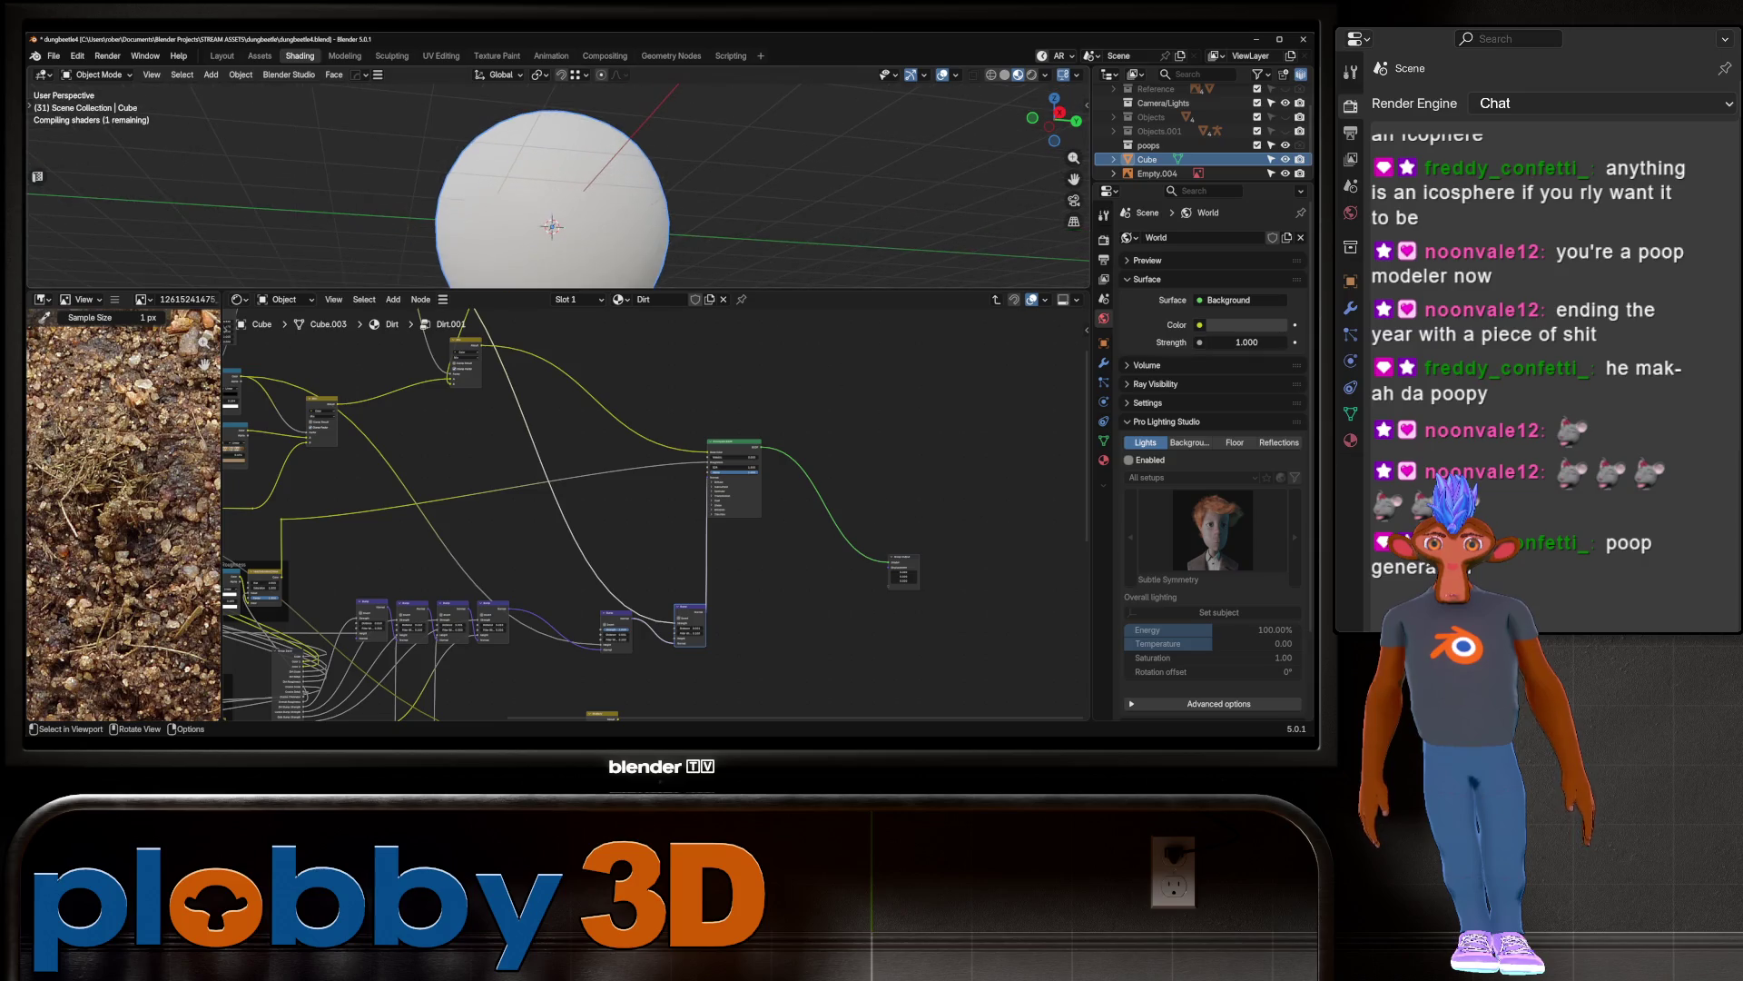
{"action": "middle_click_drag", "start_coordinate": [553, 226], "coordinate": [570, 196]}
{"action": "scroll", "coordinate": [640, 656], "scroll_direction": "up", "scroll_amount": 6}
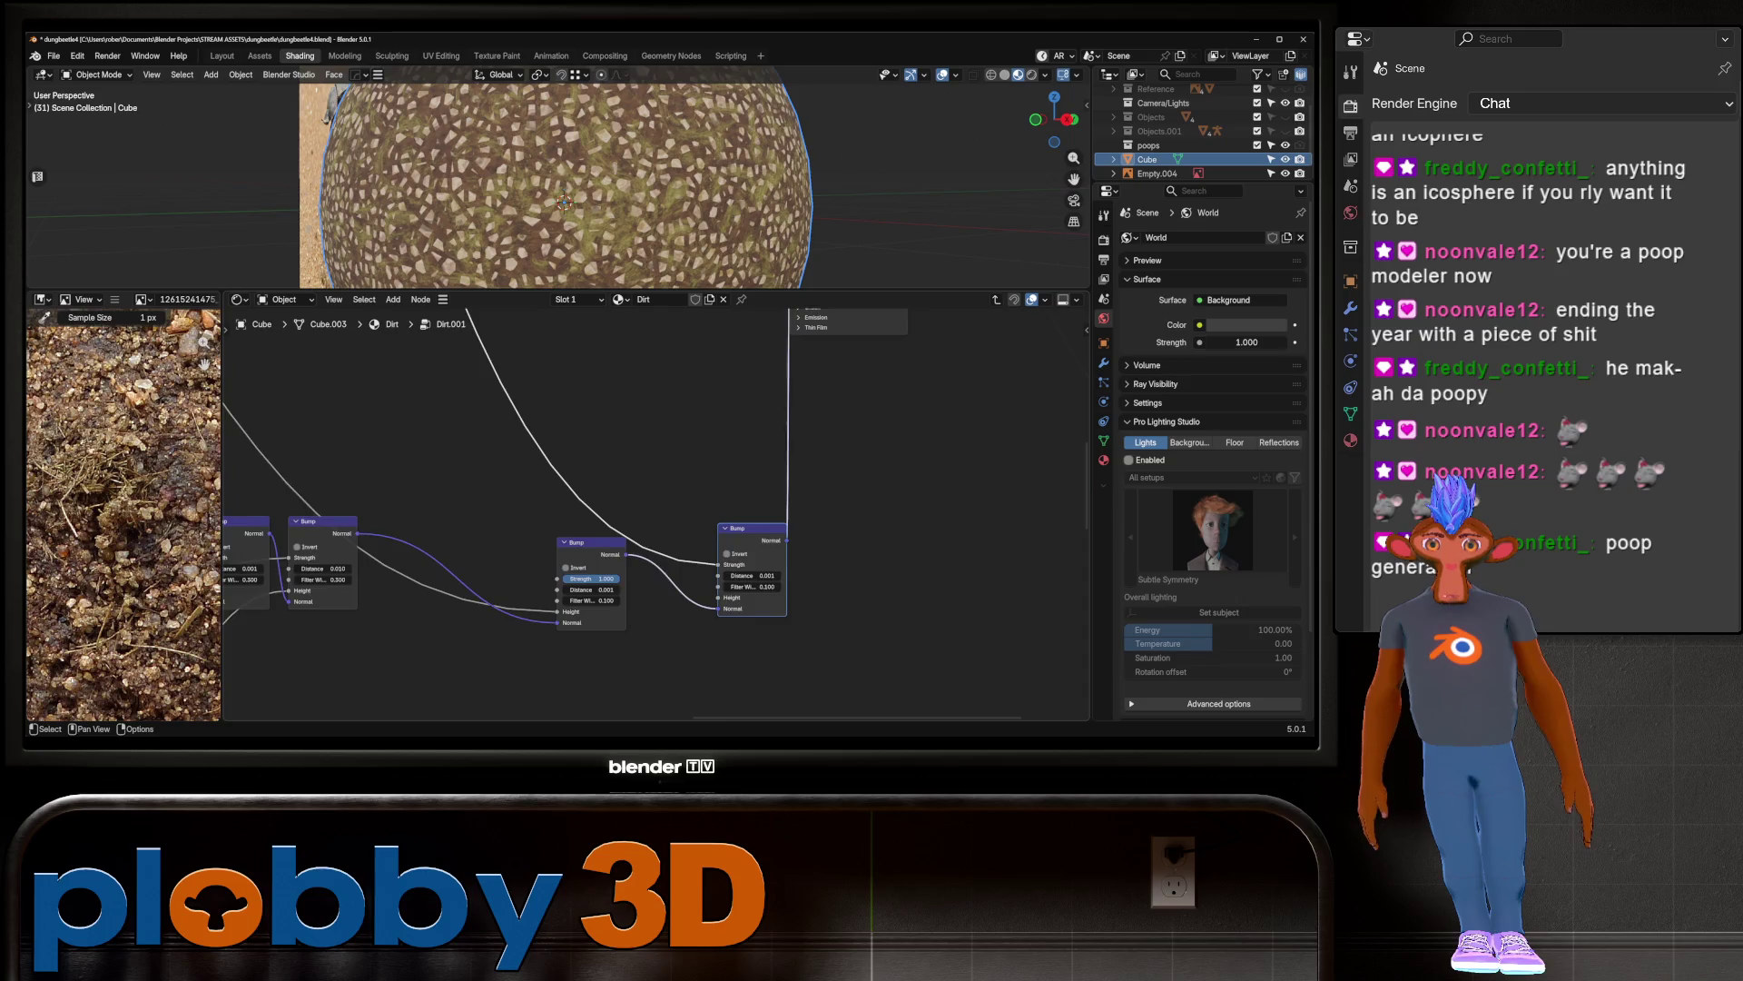
{"action": "mouse_move", "coordinate": [572, 583]}
{"action": "left_mouse_down"}
{"action": "mouse_move", "coordinate": [635, 583]}
{"action": "mouse_move", "coordinate": [608, 583]}
{"action": "left_mouse_up"}
{"action": "left_click", "coordinate": [581, 613], "text": "ctrl+shift"}
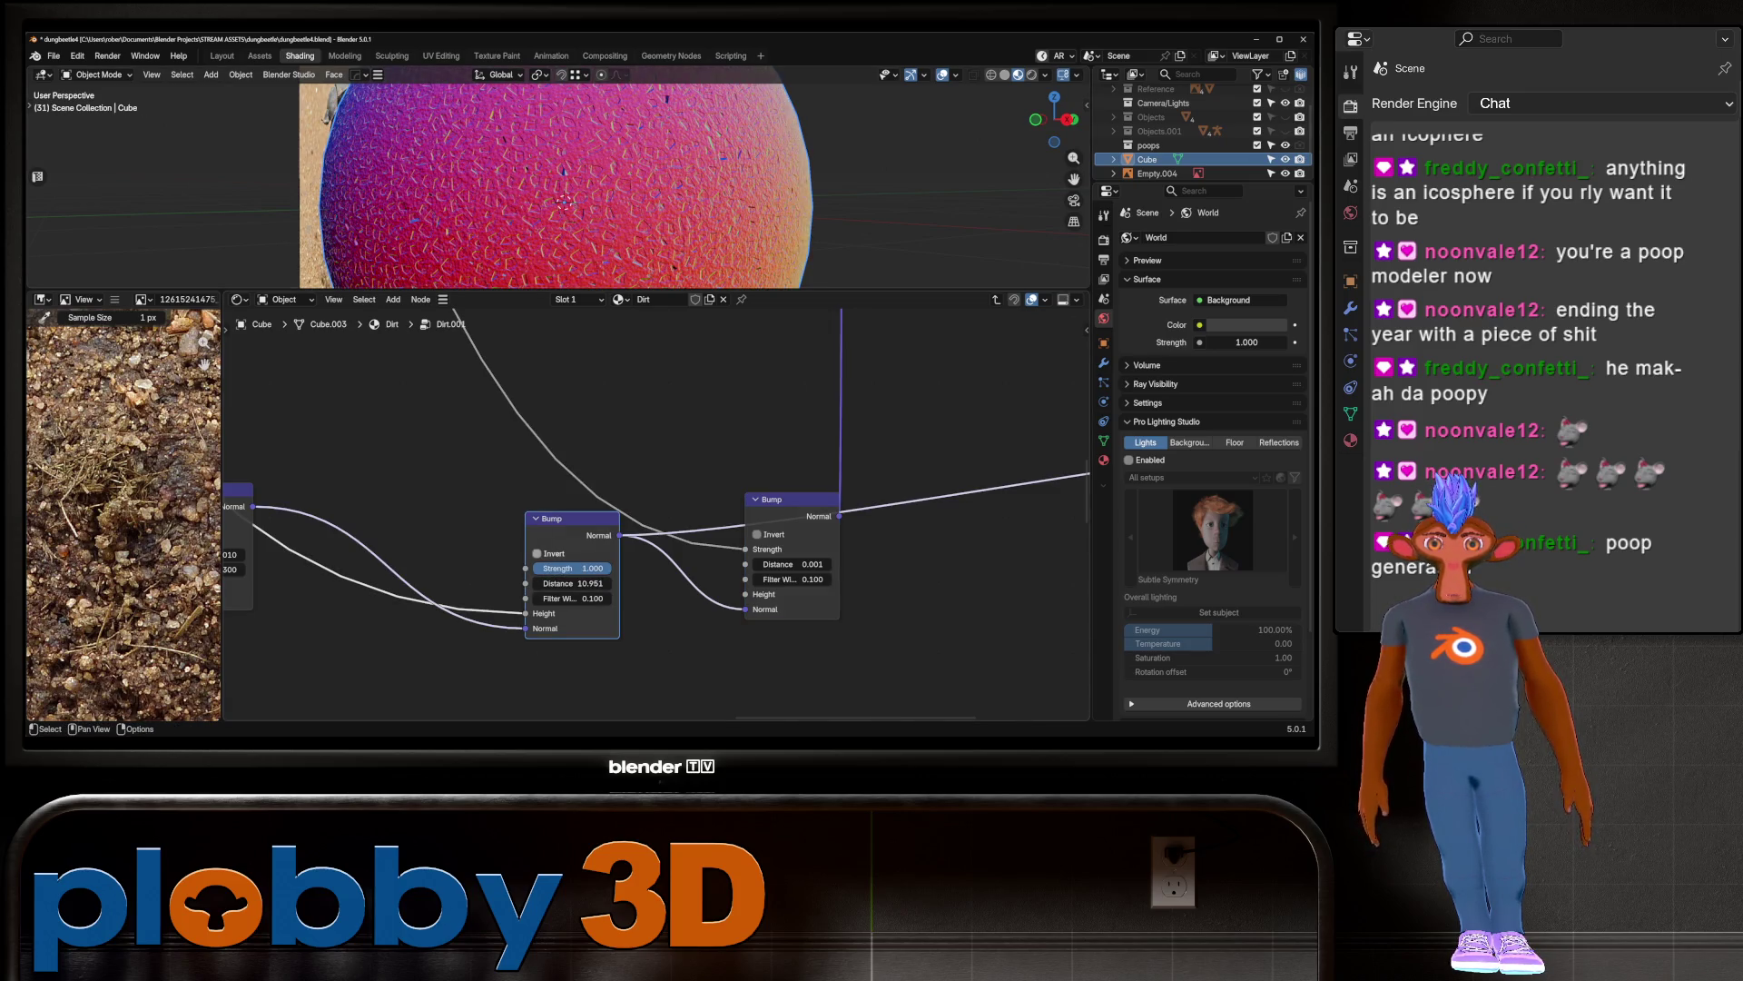
{"action": "scroll", "coordinate": [501, 550], "scroll_direction": "down", "scroll_amount": 1}
{"action": "middle_click_drag", "start_coordinate": [581, 182], "coordinate": [690, 168]}
{"action": "left_click", "coordinate": [530, 553]}
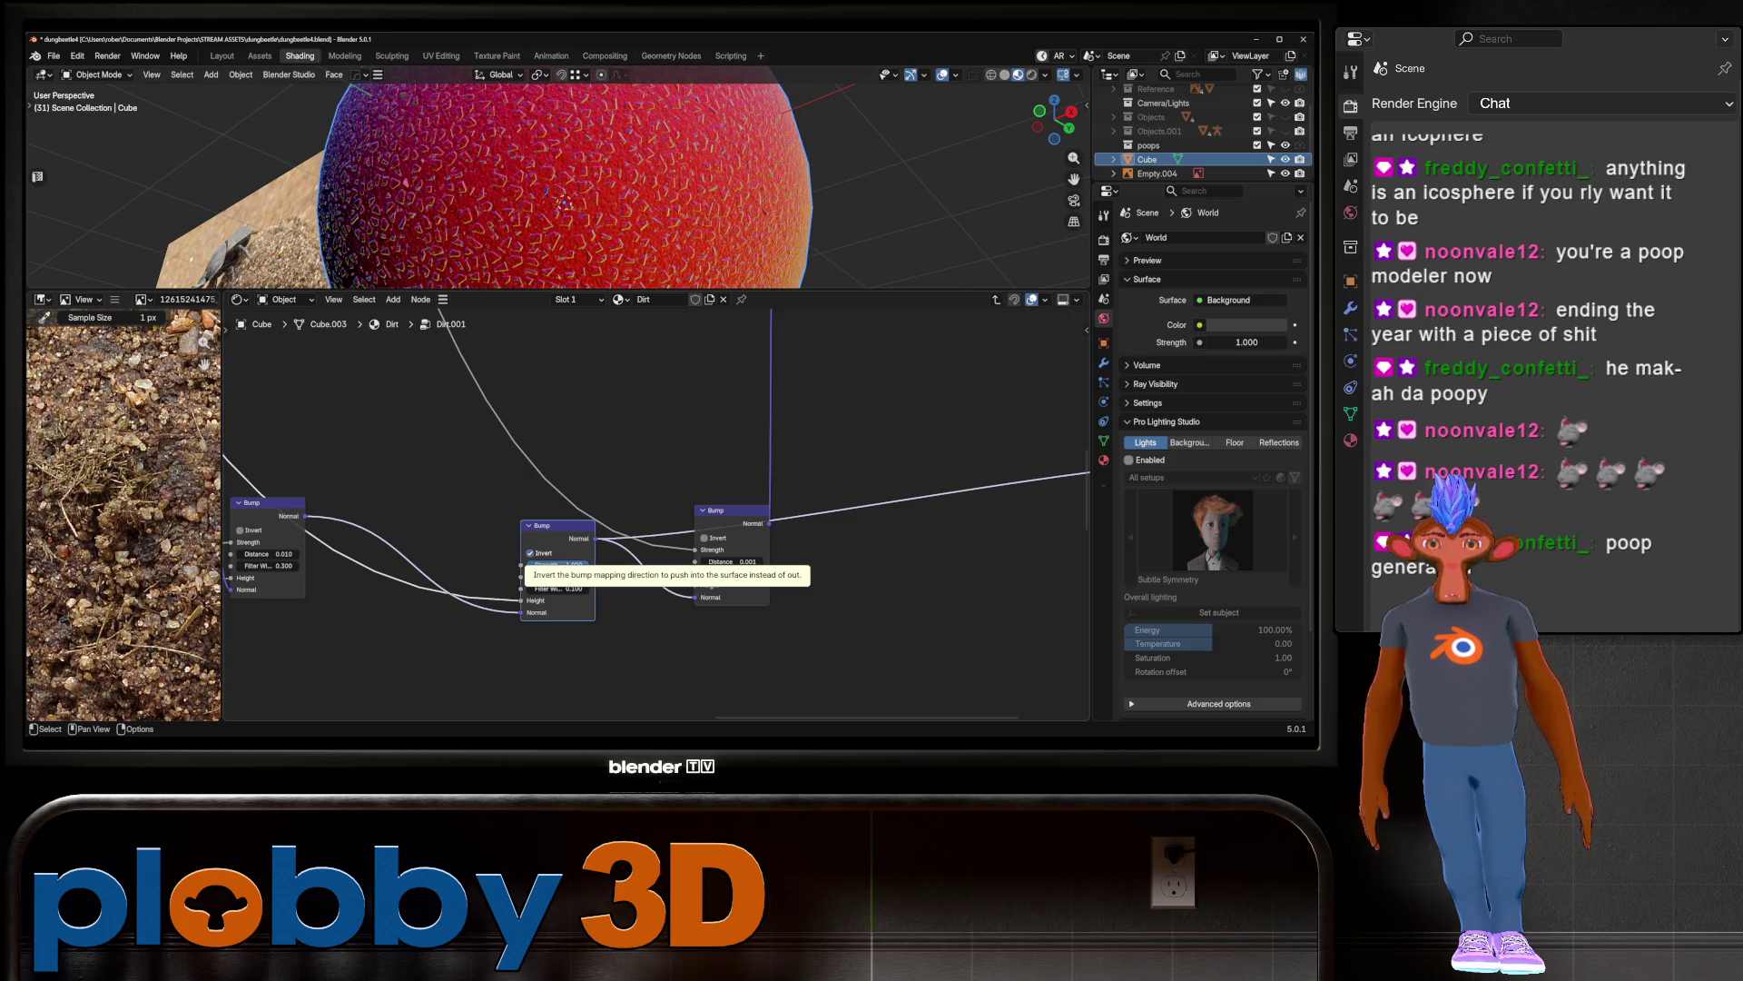
{"action": "middle_click_drag", "start_coordinate": [563, 200], "coordinate": [599, 191]}
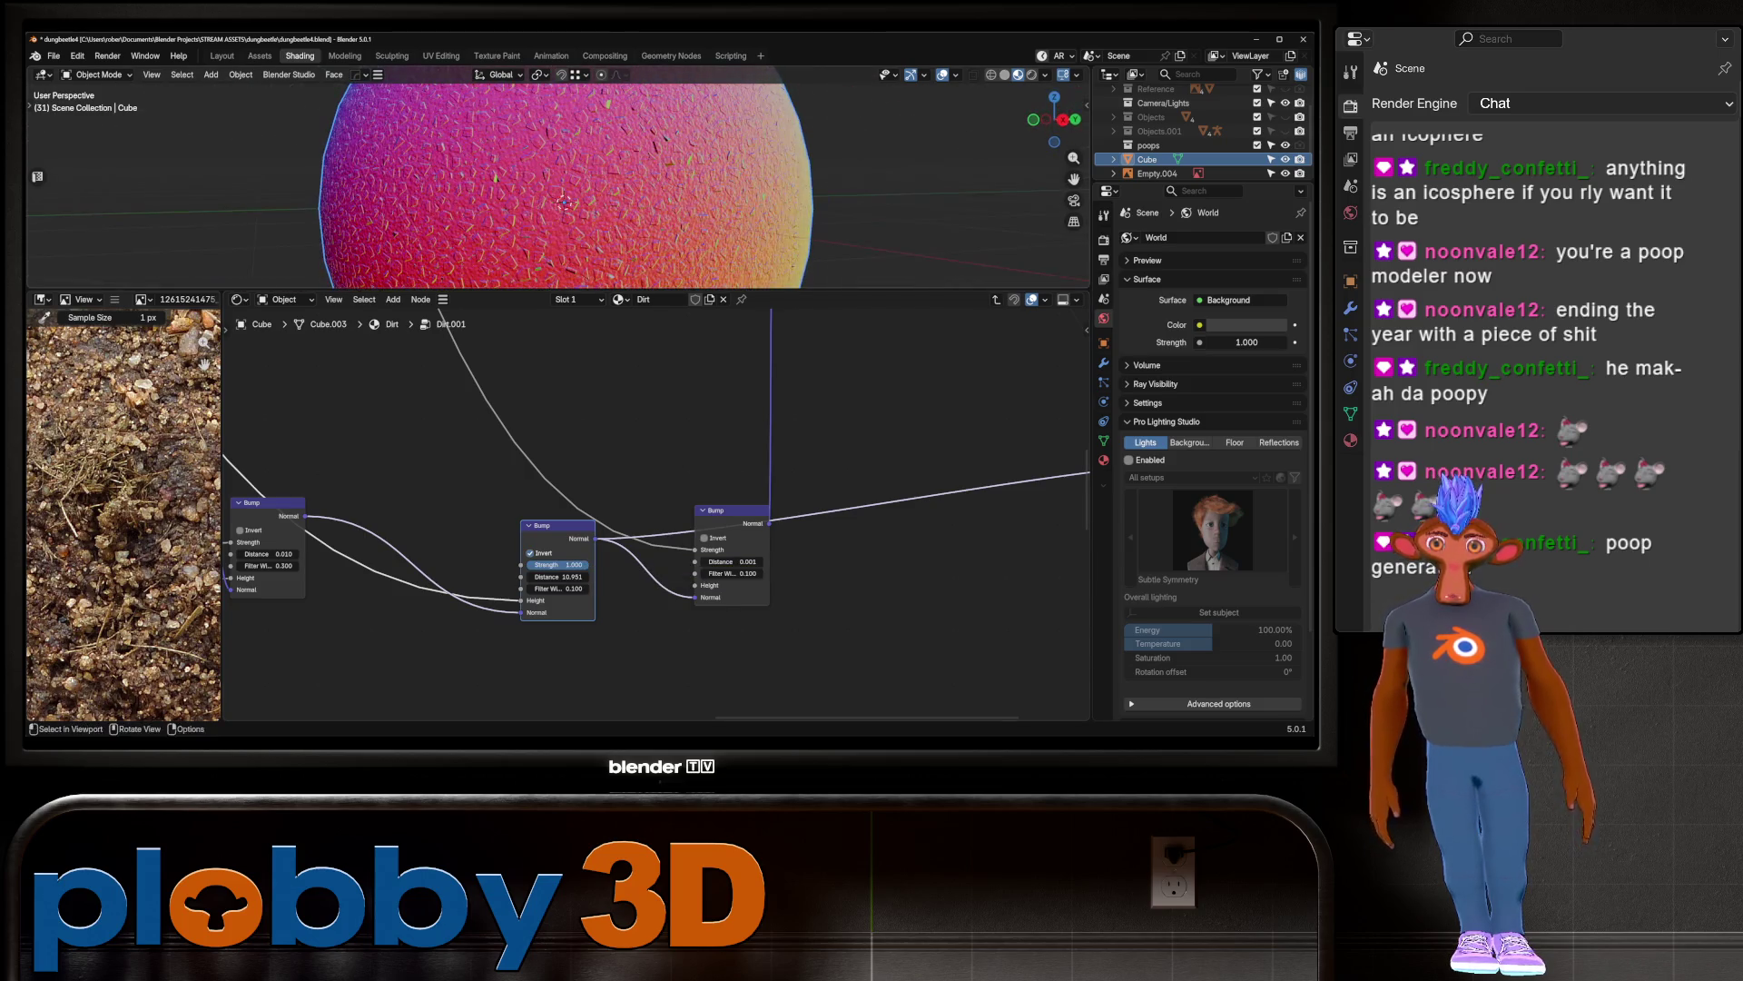
{"action": "mouse_move", "coordinate": [558, 576]}
{"action": "left_mouse_down"}
{"action": "mouse_move", "coordinate": [481, 576]}
{"action": "mouse_move", "coordinate": [581, 565]}
{"action": "left_mouse_up"}
Step: Remove the extra Principled BSDF preview link and return to the top-level Dirt material
{"action": "scroll", "coordinate": [418, 624], "scroll_direction": "down", "scroll_amount": 3}
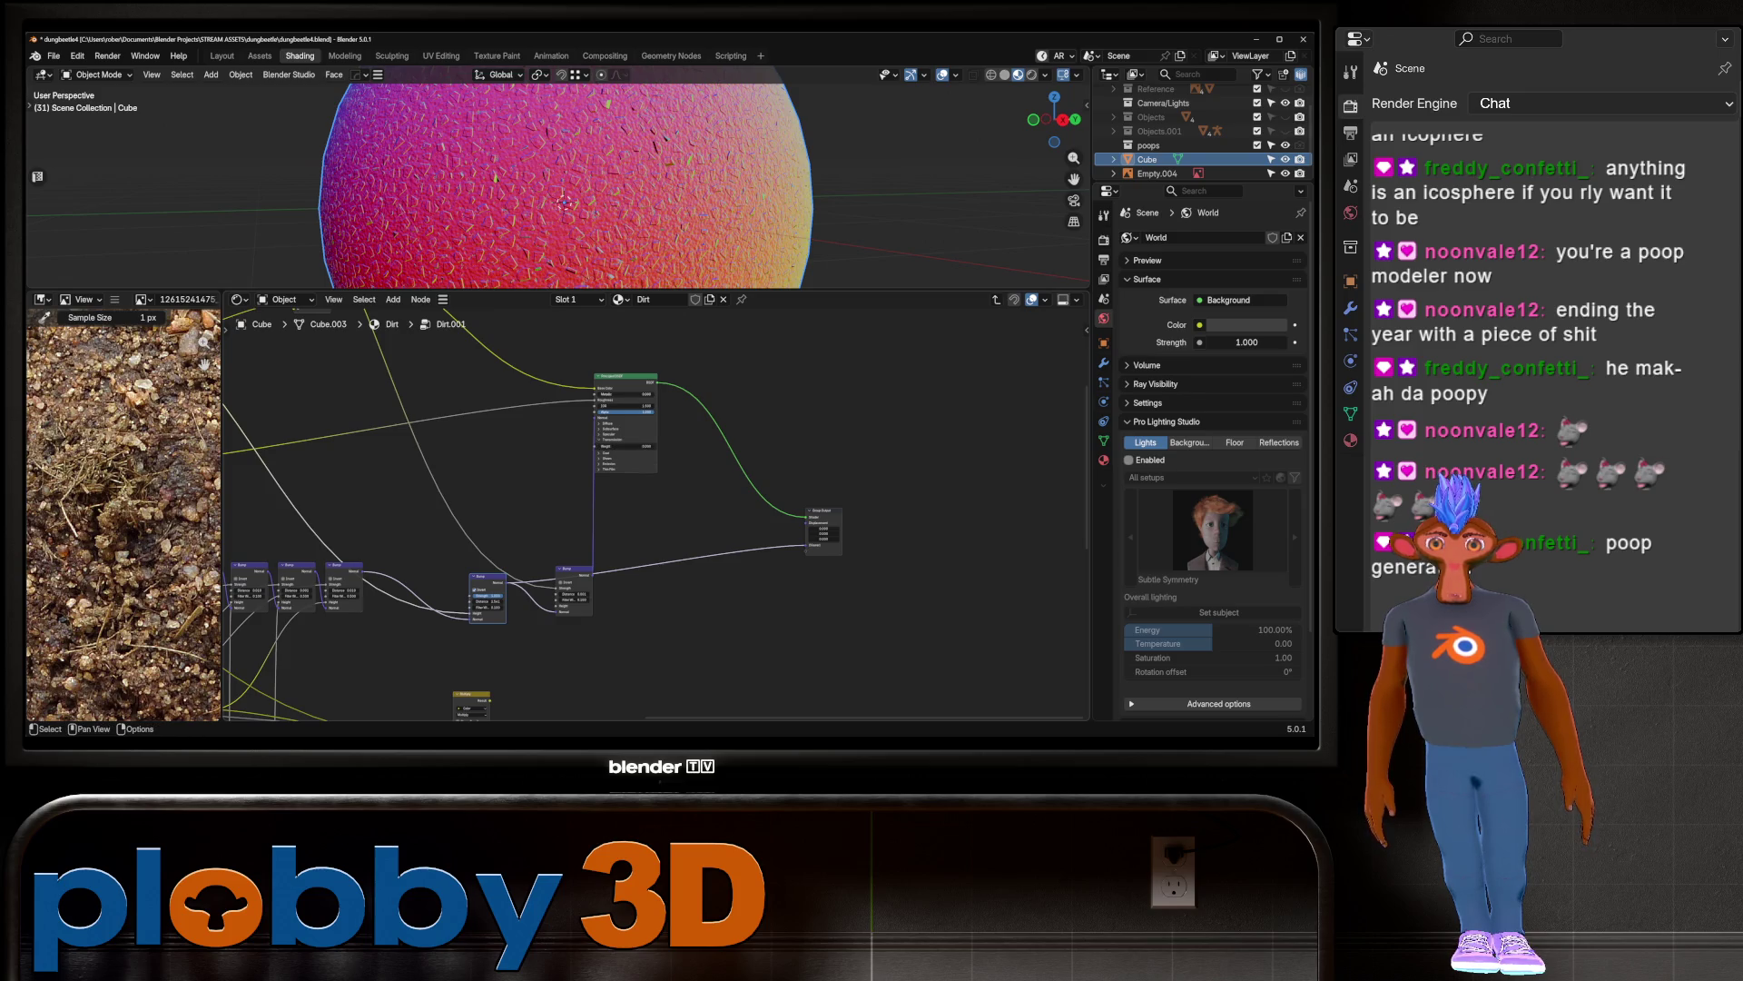
{"action": "left_click", "coordinate": [627, 406], "text": "ctrl+shift"}
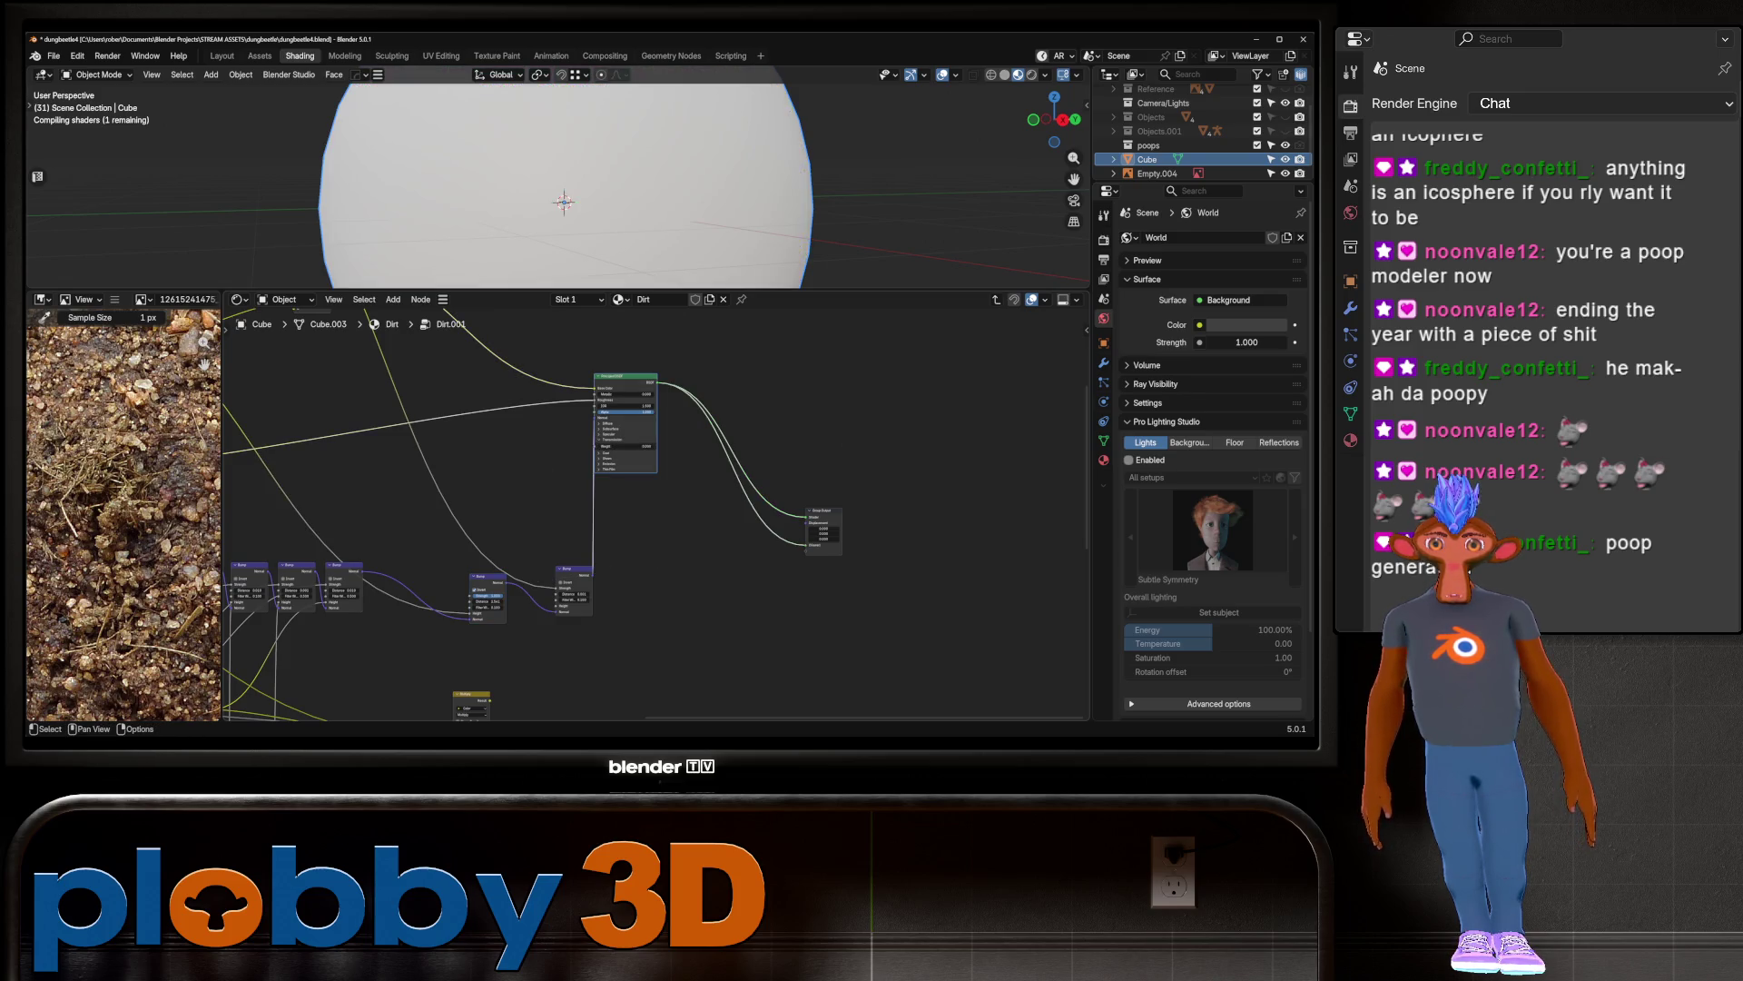
{"action": "left_click", "coordinate": [626, 406], "text": "ctrl+shift"}
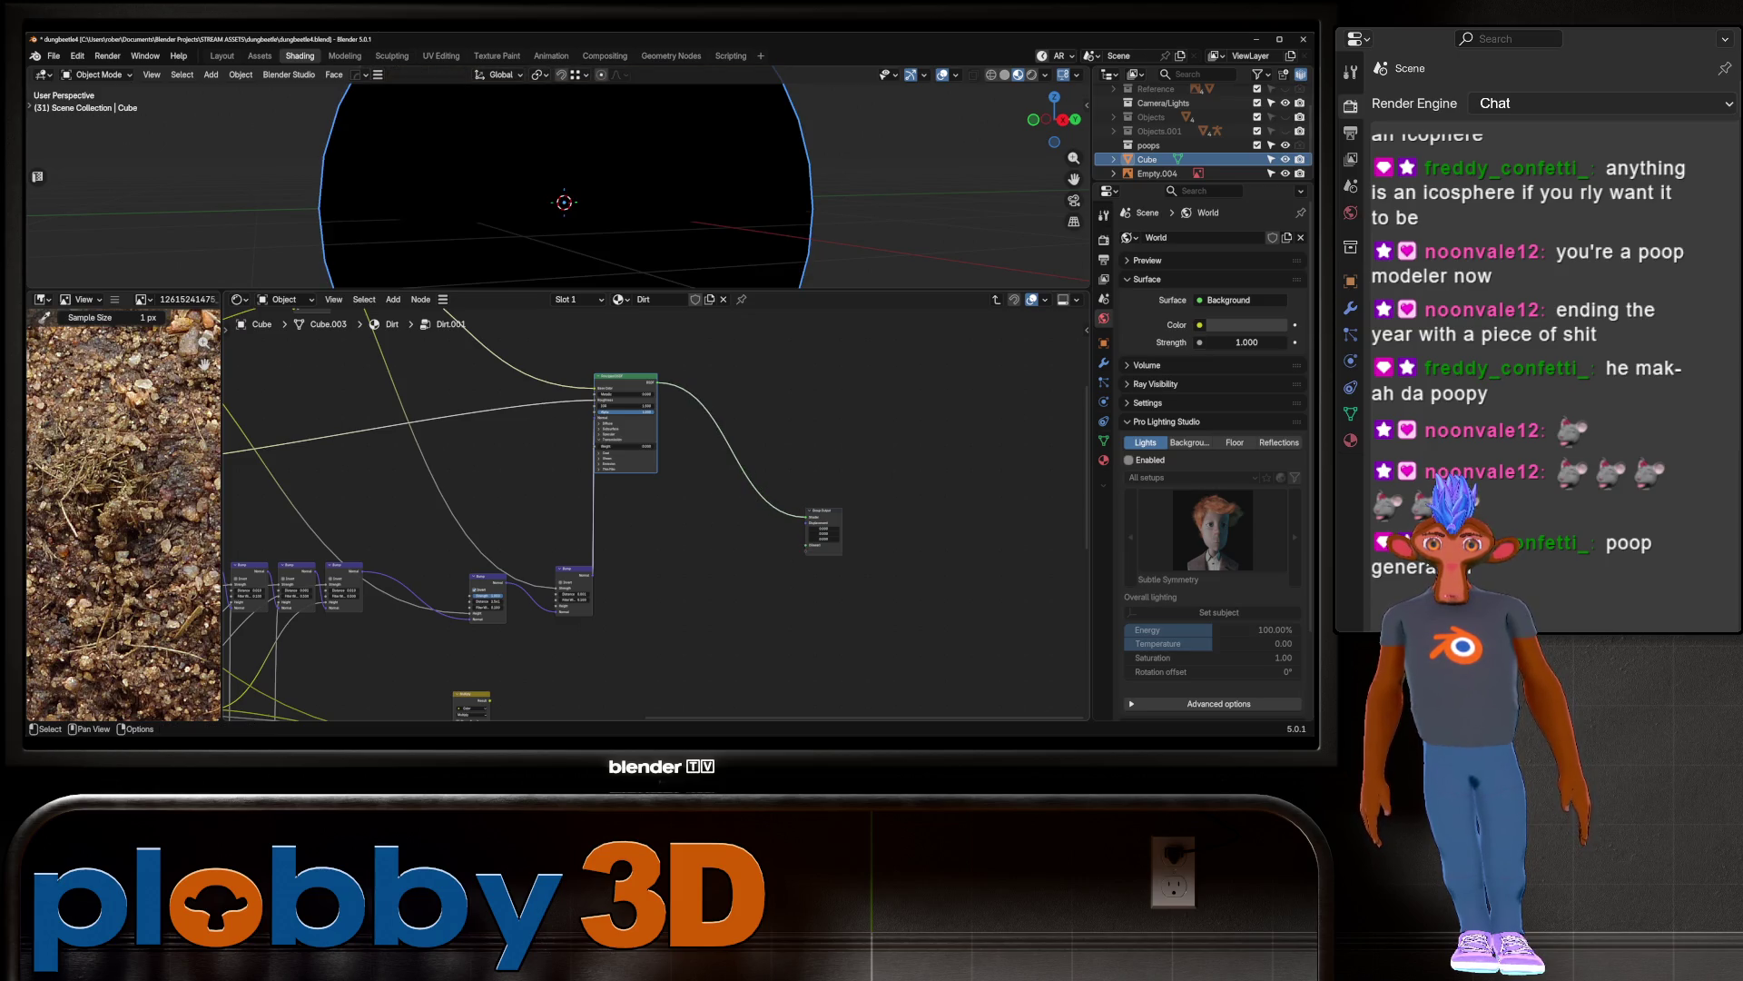
{"action": "key", "text": "Tab"}
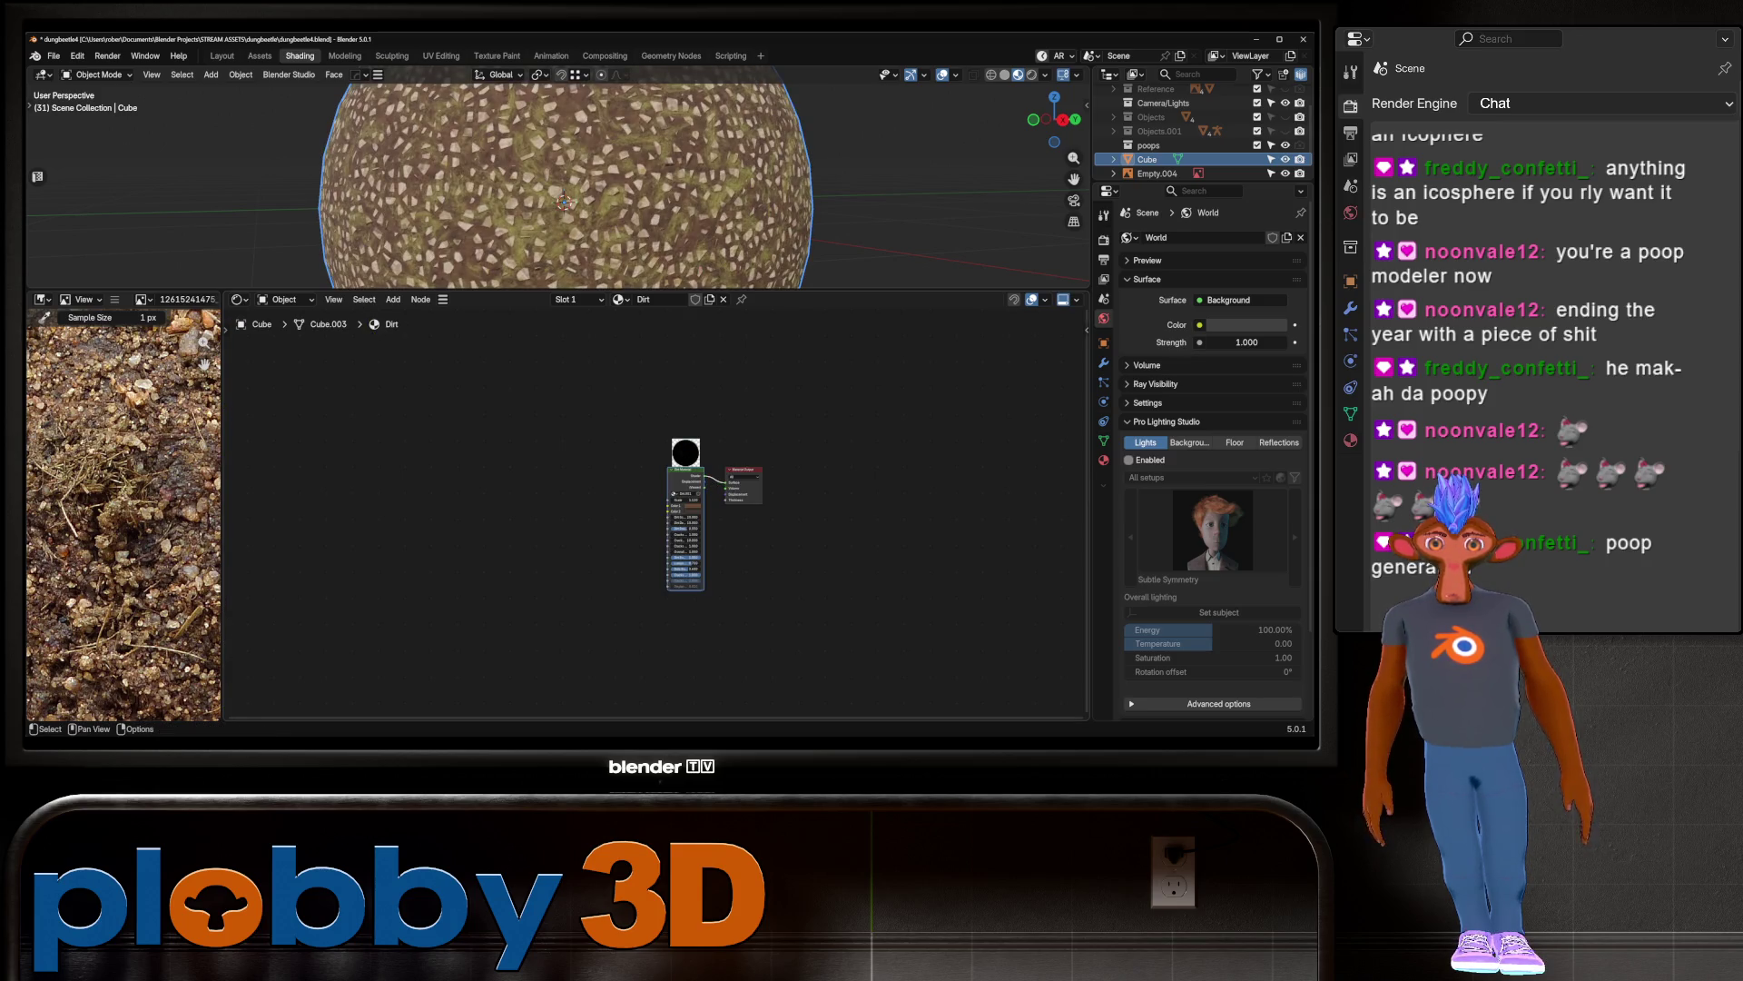
Step: Re-enter the Dirt.001 group and preview the right Bump node's normal on the sphere
{"action": "mouse_move", "coordinate": [563, 182]}
{"action": "middle_mouse_down"}
{"action": "mouse_move", "coordinate": [454, 181]}
{"action": "mouse_move", "coordinate": [508, 209]}
{"action": "mouse_move", "coordinate": [454, 208]}
{"action": "mouse_move", "coordinate": [472, 204]}
{"action": "middle_mouse_up"}
{"action": "scroll", "coordinate": [509, 209], "scroll_direction": "down", "scroll_amount": 5}
{"action": "scroll", "coordinate": [472, 205], "scroll_direction": "down", "scroll_amount": 2}
{"action": "scroll", "coordinate": [472, 205], "scroll_direction": "up", "scroll_amount": 6}
{"action": "scroll", "coordinate": [536, 172], "scroll_direction": "up", "scroll_amount": 5}
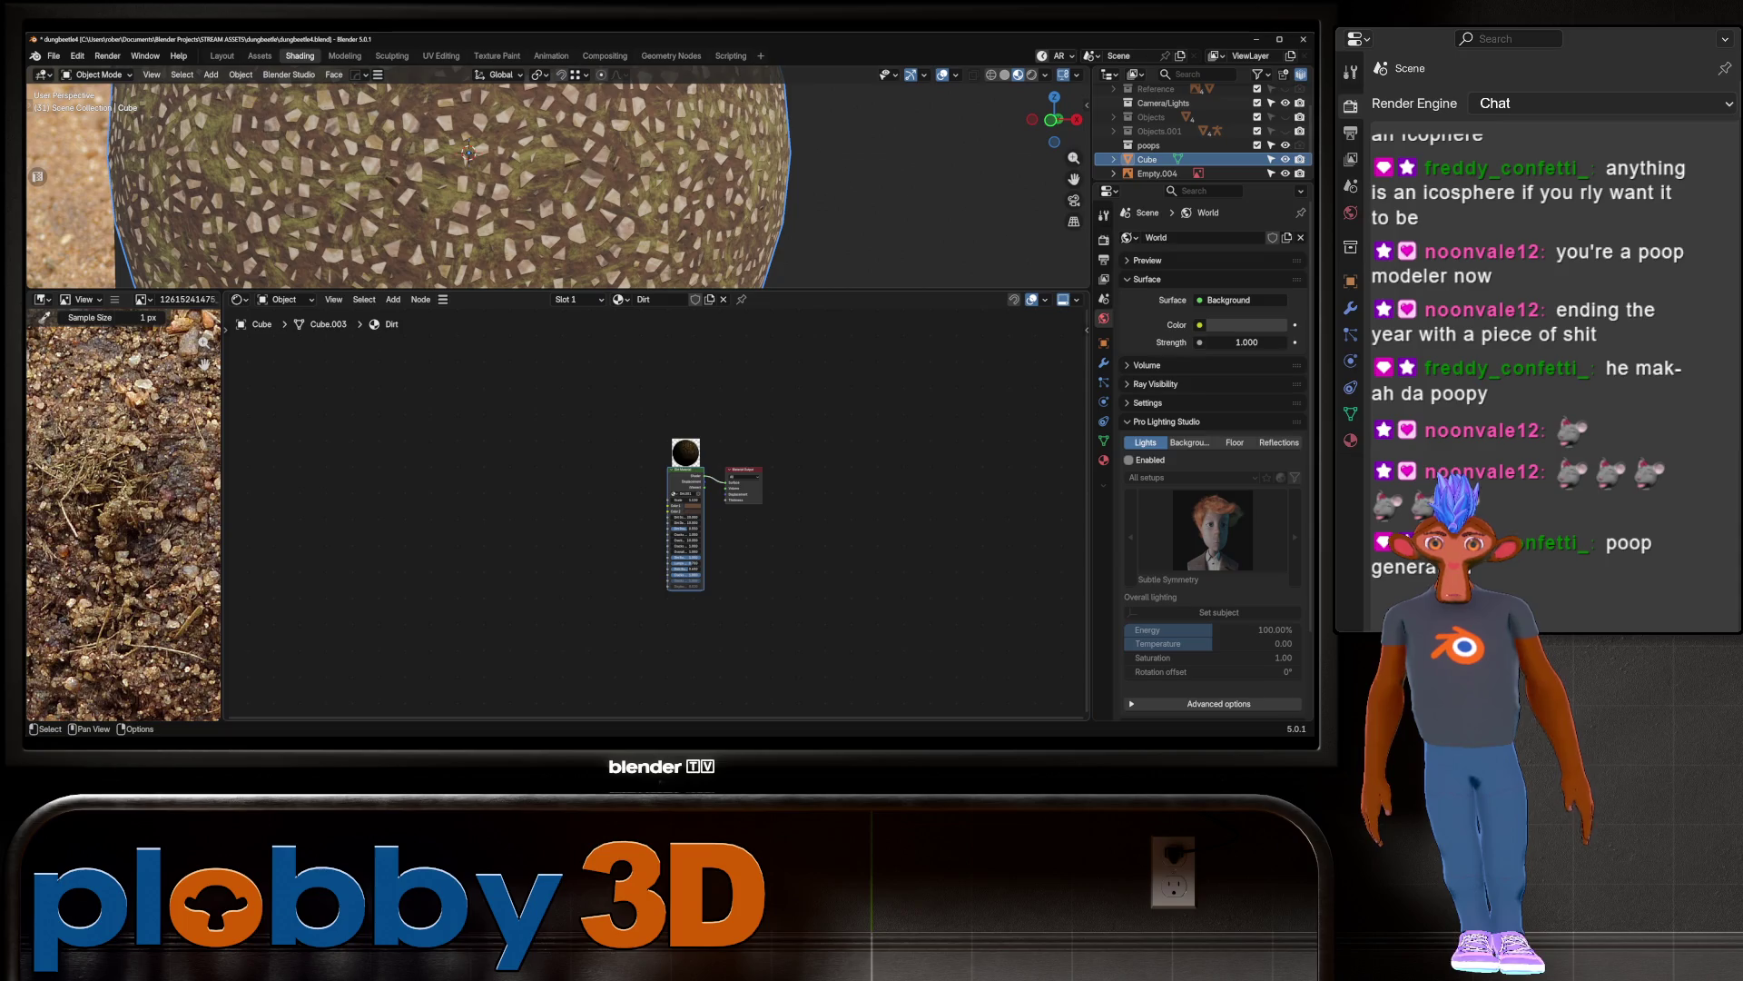
{"action": "key", "text": "Tab"}
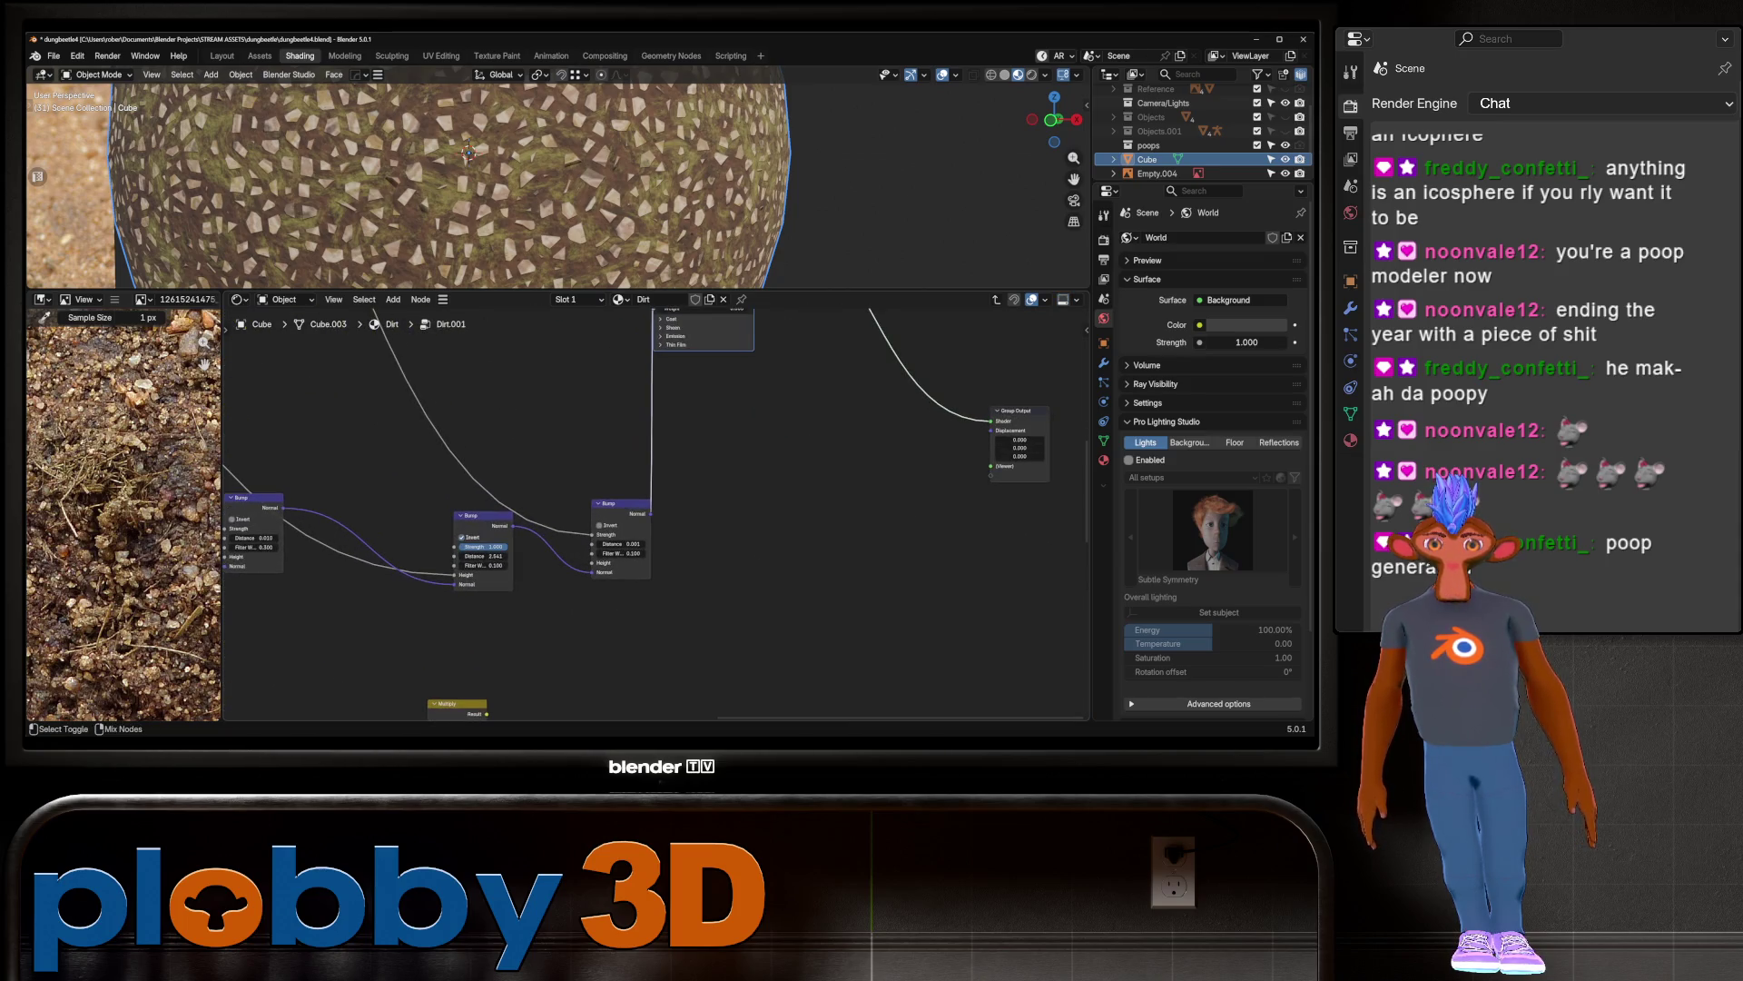
{"action": "left_click", "coordinate": [621, 536], "text": "ctrl+shift"}
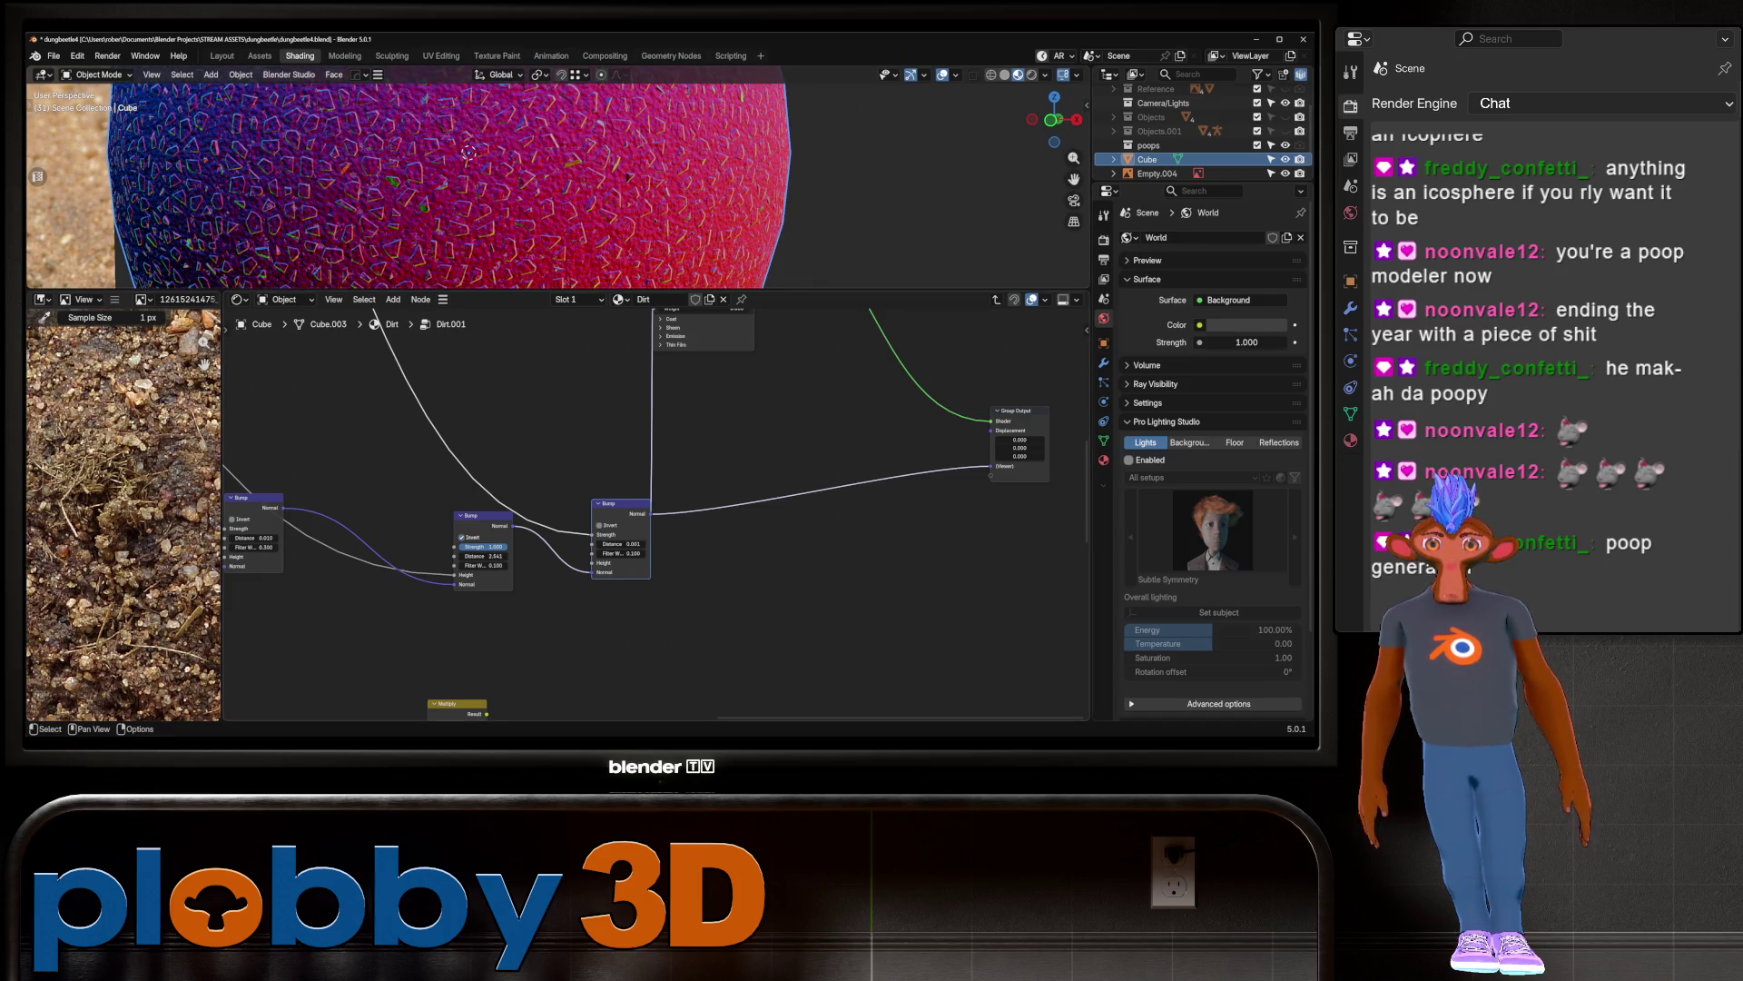
Step: Unlink the middle-to-right Bump normal and reroute the upper height link into the middle Bump
{"action": "left_click_drag", "start_coordinate": [592, 573], "coordinate": [545, 599]}
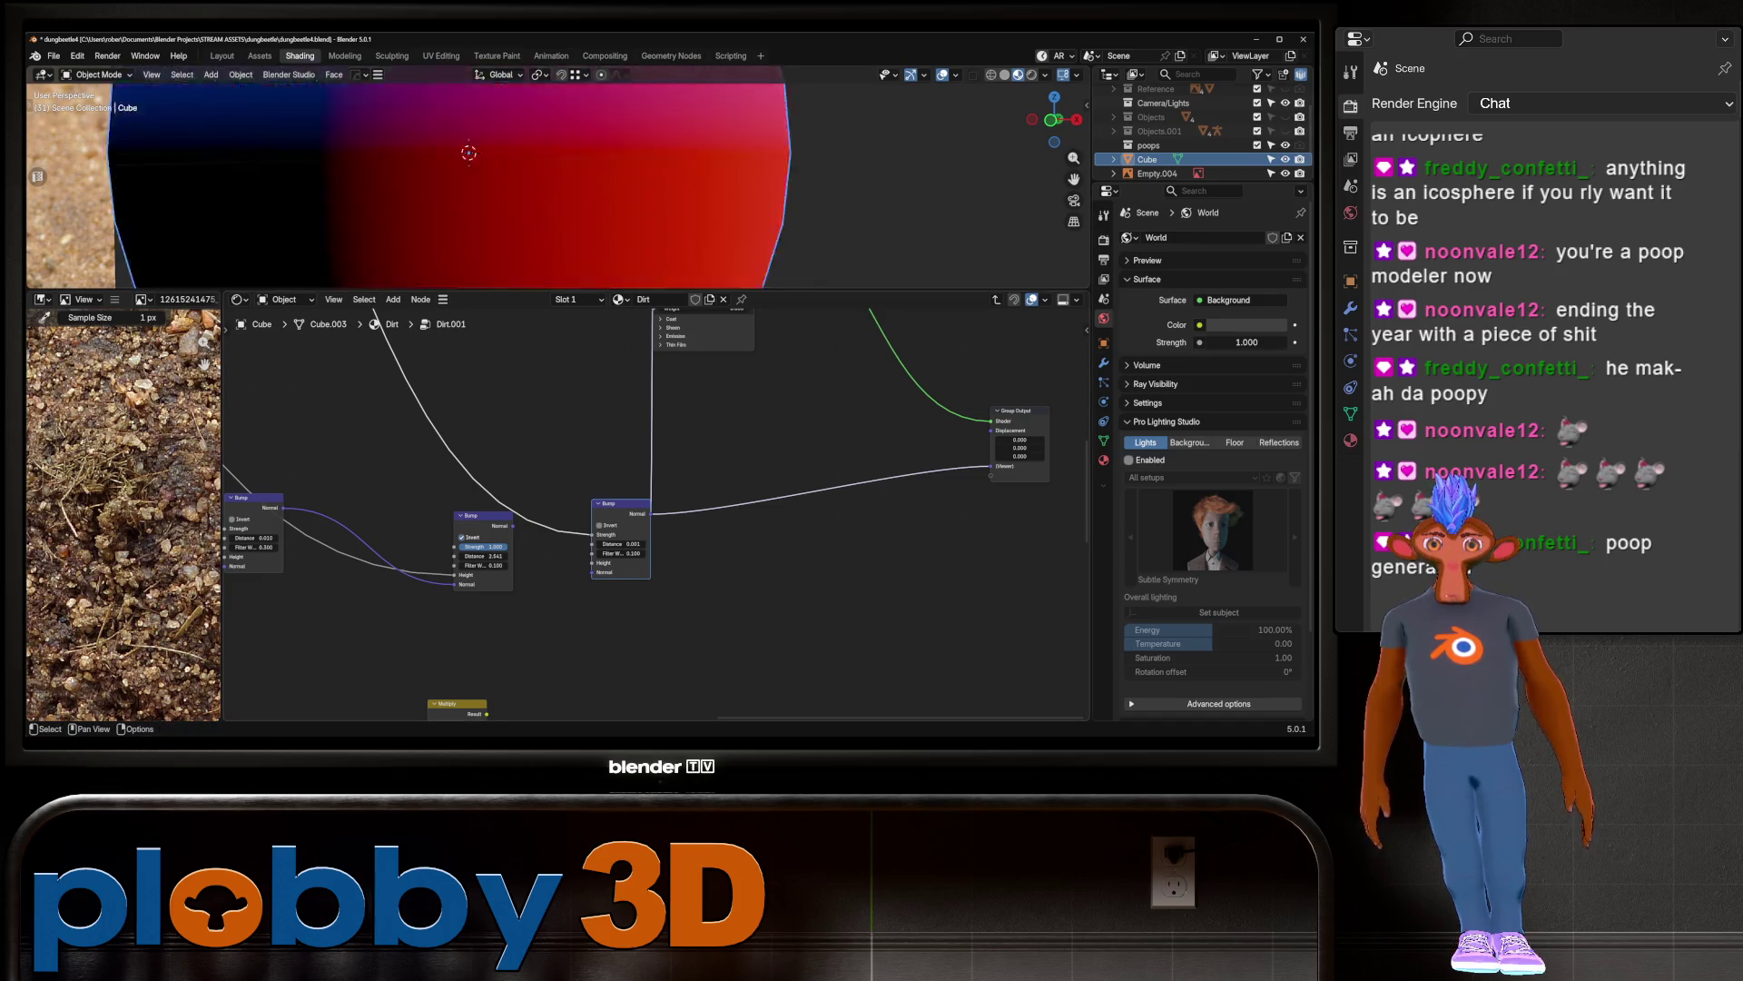
{"action": "scroll", "coordinate": [545, 181], "scroll_direction": "down", "scroll_amount": 5}
{"action": "scroll", "coordinate": [558, 424], "scroll_direction": "down", "scroll_amount": 2}
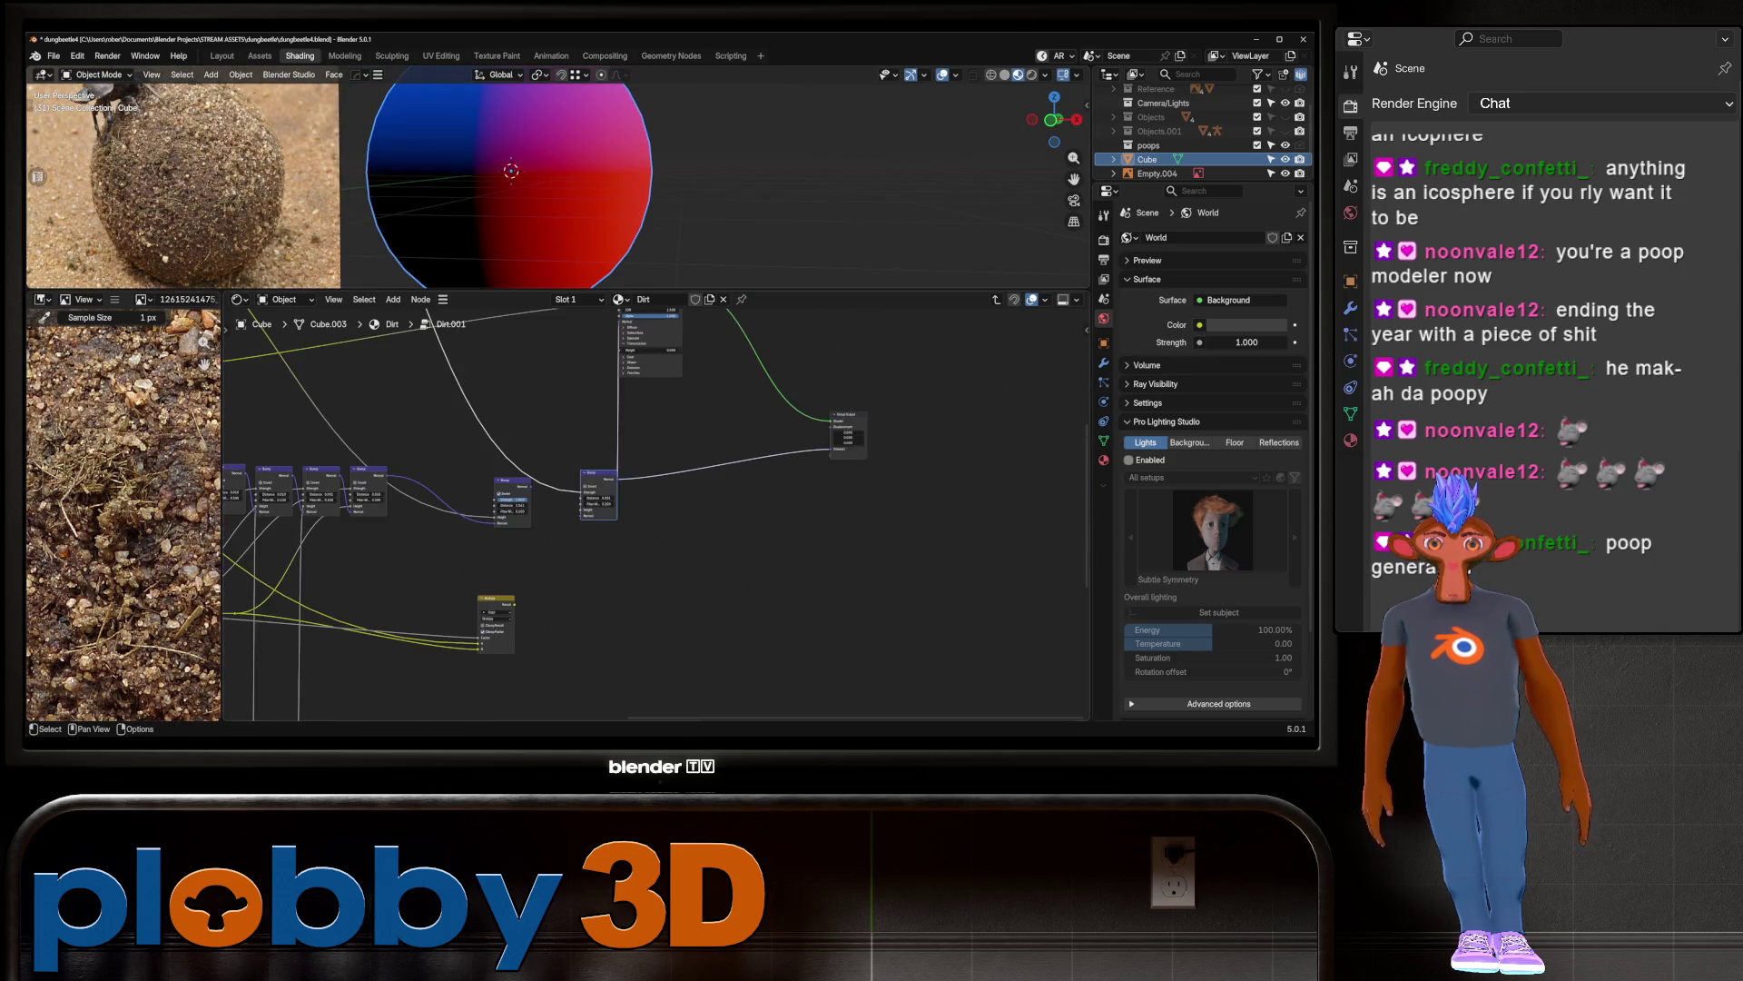
{"action": "left_click_drag", "start_coordinate": [581, 509], "coordinate": [496, 517]}
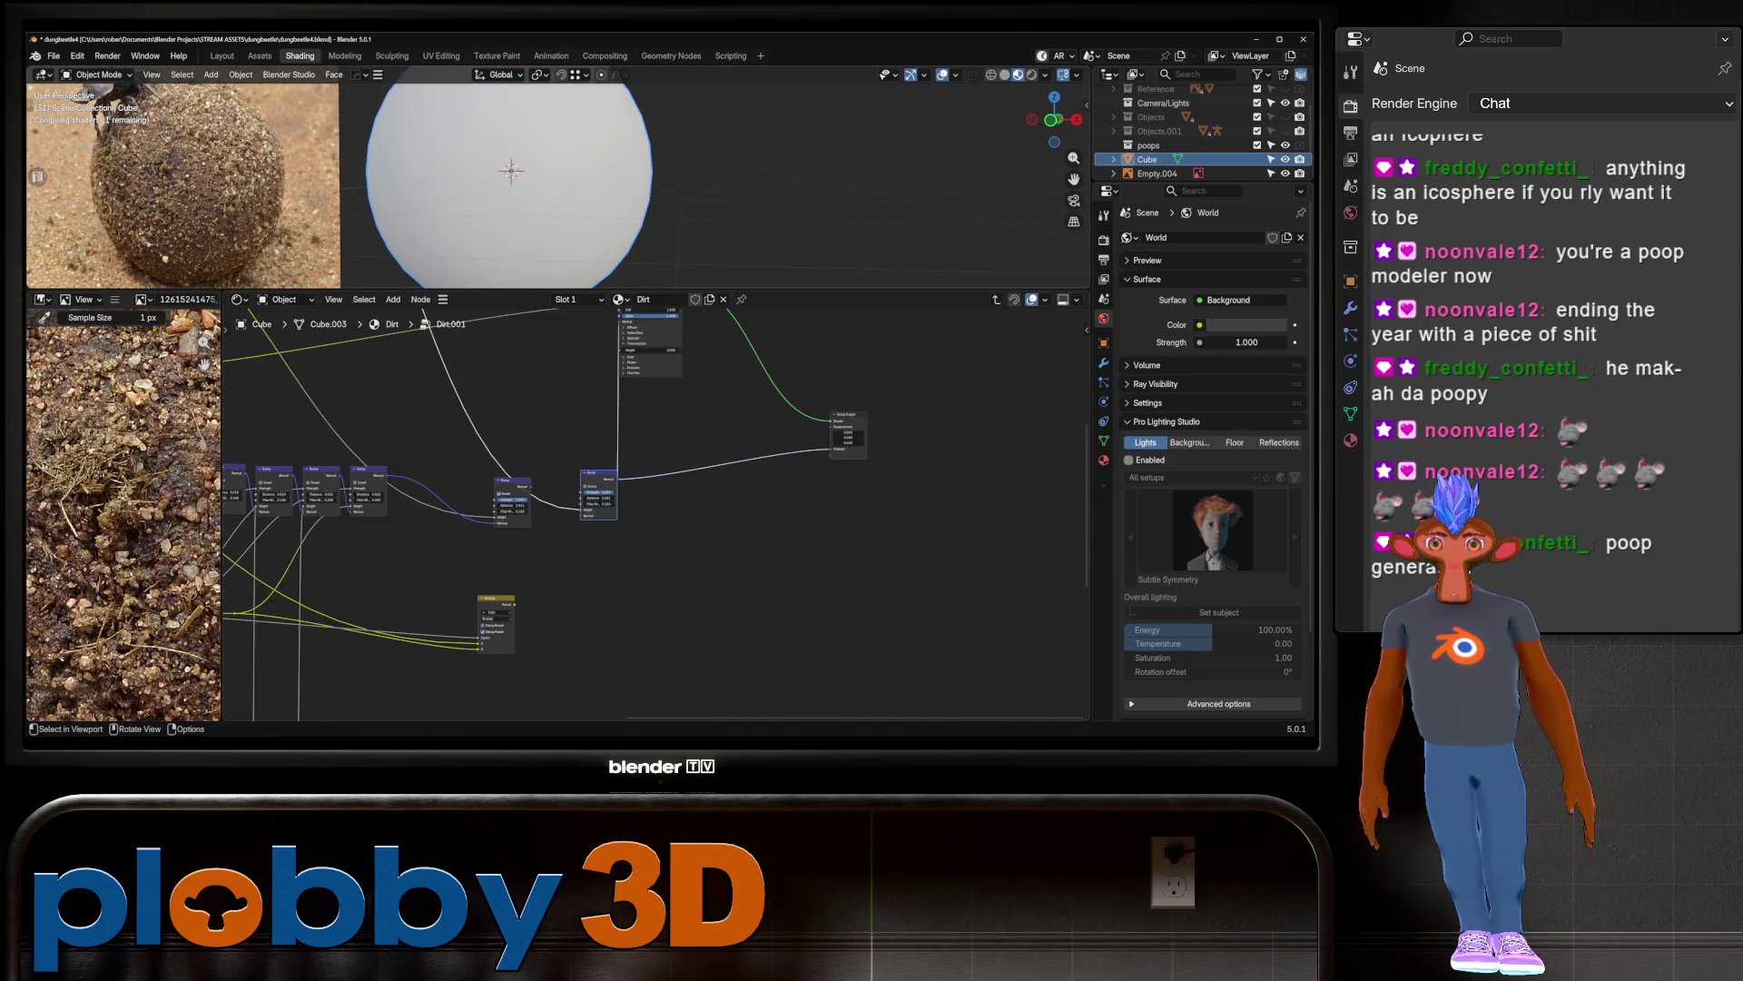
{"action": "scroll", "coordinate": [508, 182], "scroll_direction": "up", "scroll_amount": 3}
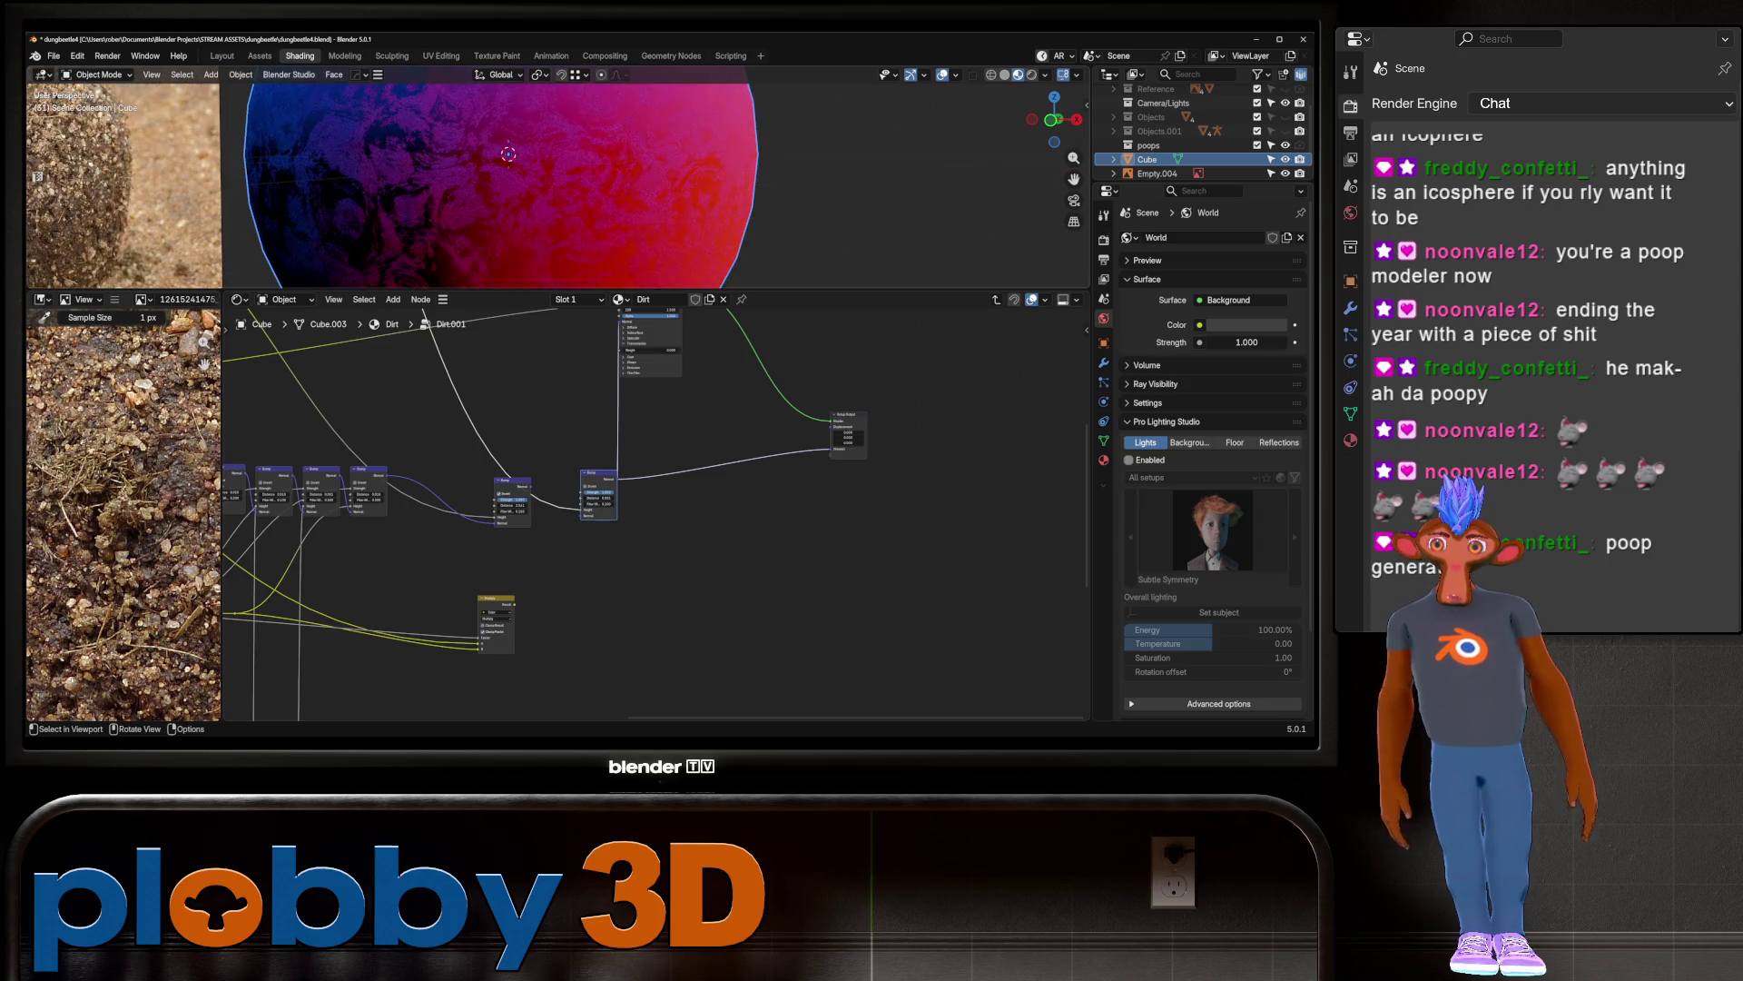
{"action": "scroll", "coordinate": [545, 181], "scroll_direction": "down", "scroll_amount": 4}
{"action": "middle_click_drag", "start_coordinate": [545, 181], "coordinate": [518, 221]}
{"action": "scroll", "coordinate": [604, 690], "scroll_direction": "down", "scroll_amount": 3}
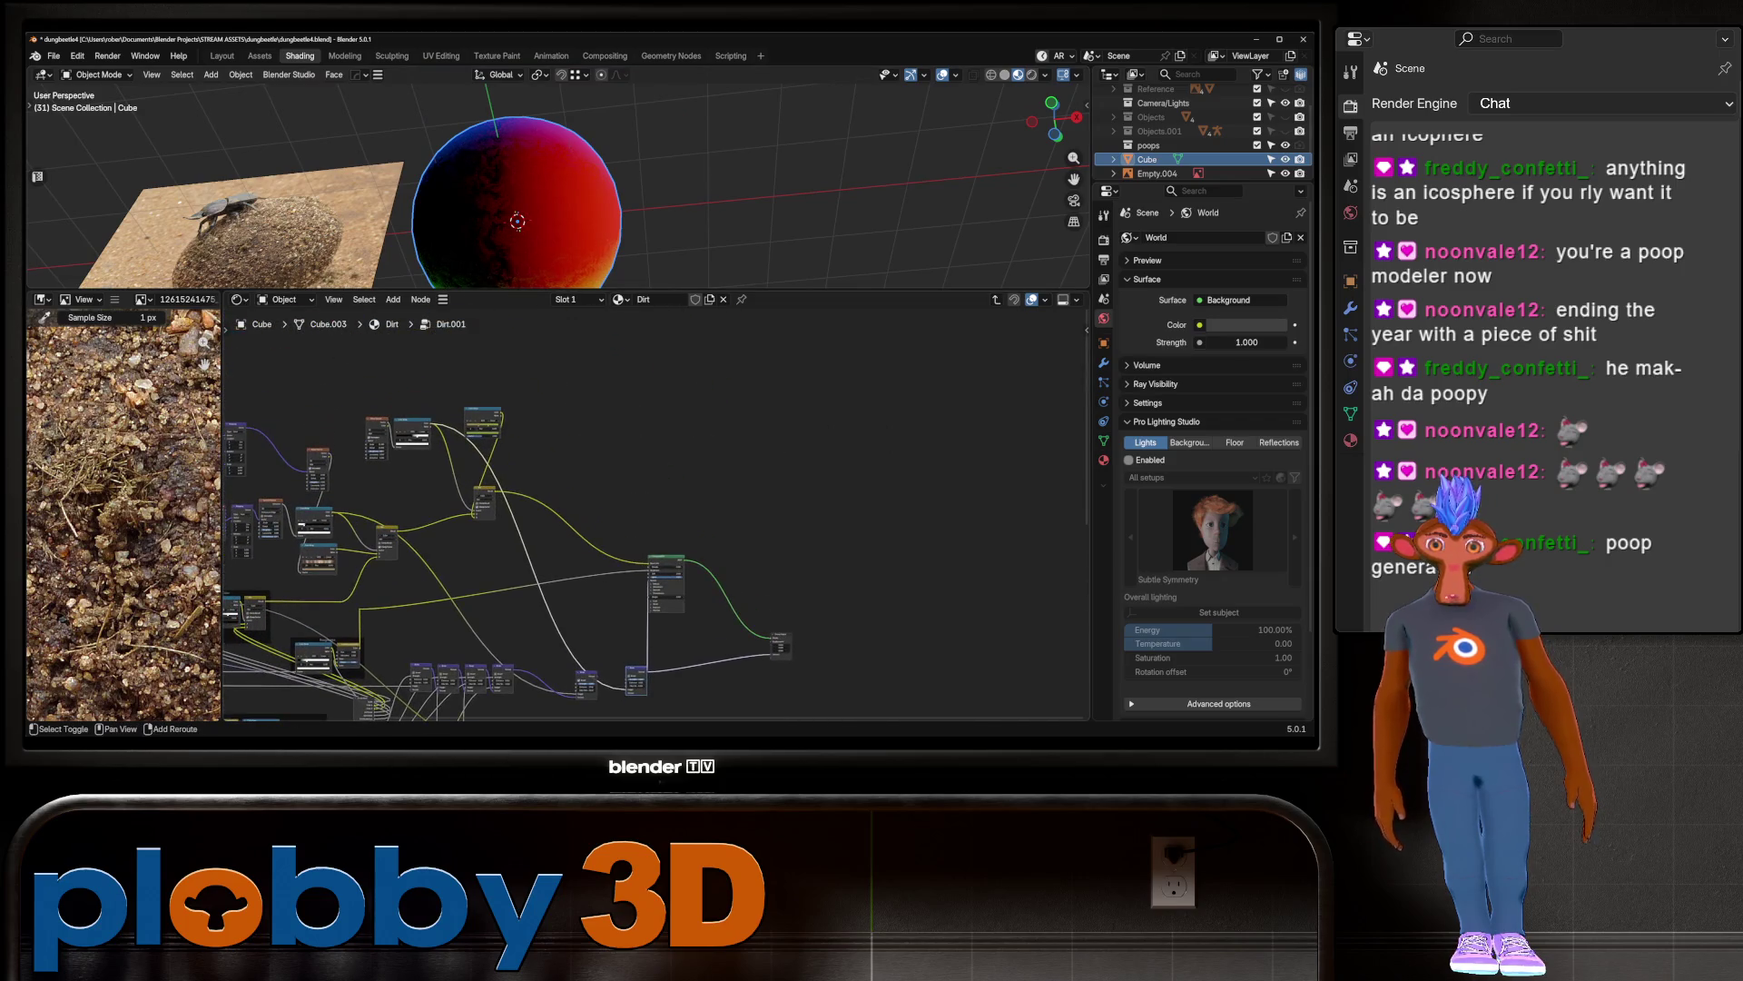
{"action": "scroll", "coordinate": [611, 631], "scroll_direction": "up", "scroll_amount": 3}
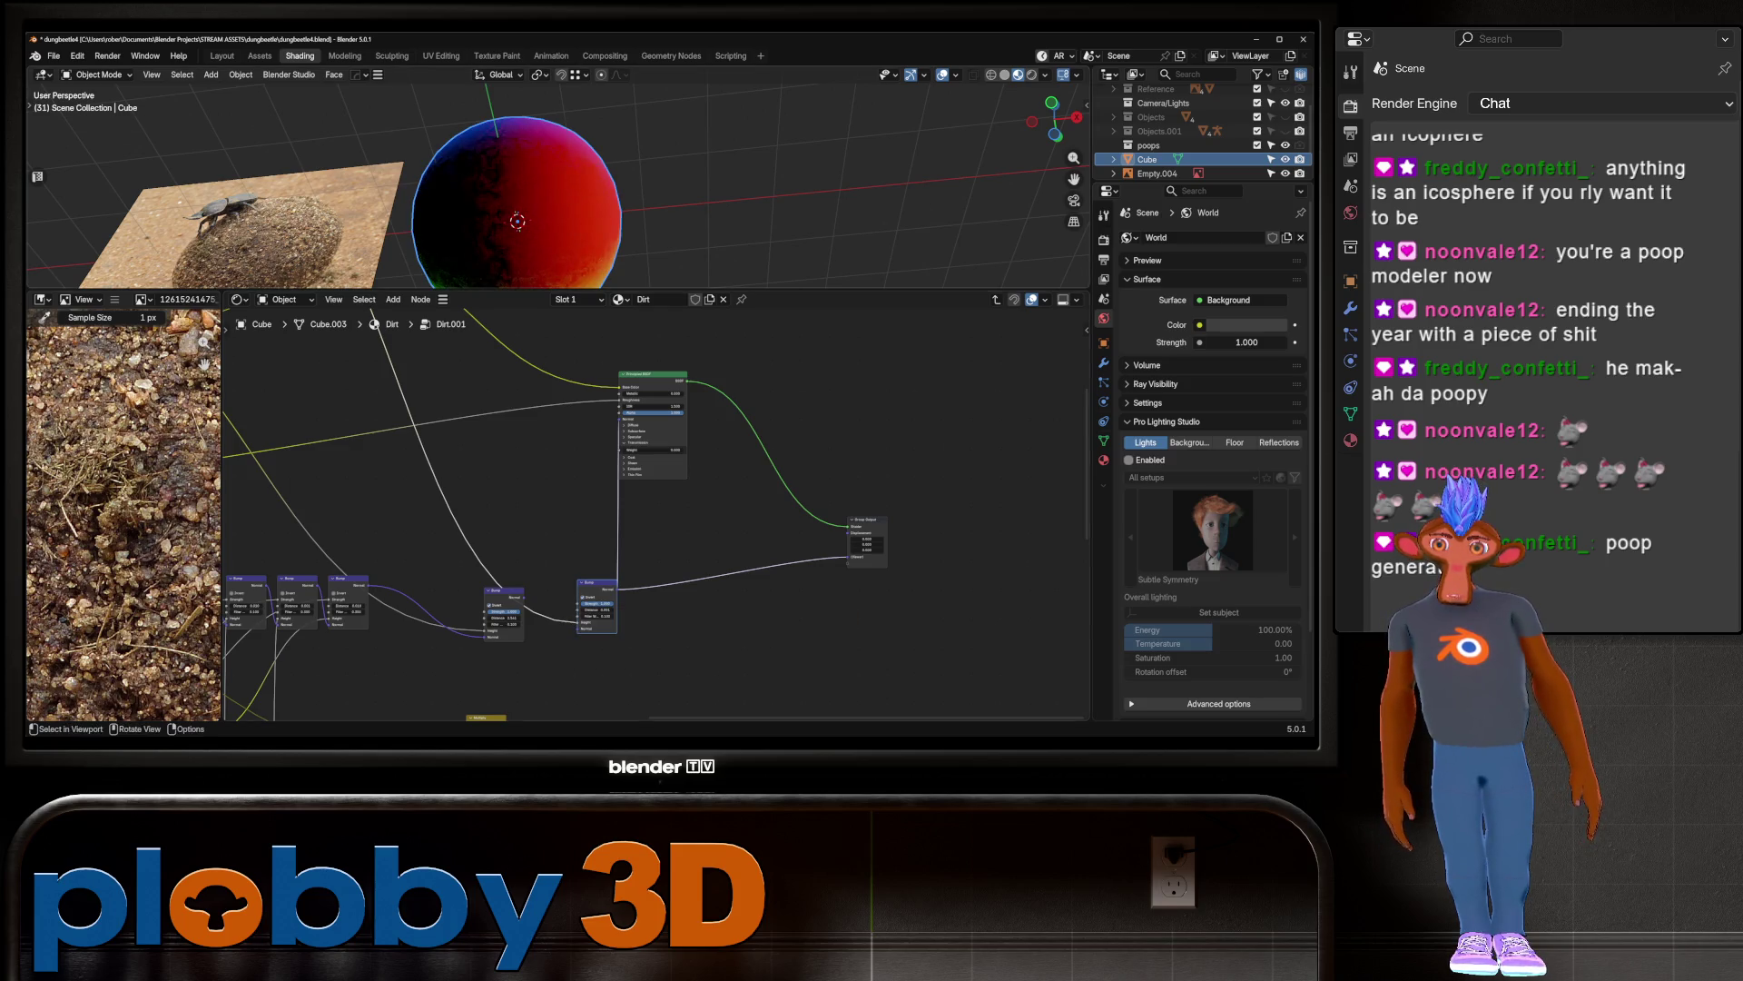
Step: Preview the full Principled BSDF shading again and select the Bump node feeding it
{"action": "scroll", "coordinate": [518, 220], "scroll_direction": "up", "scroll_amount": 6}
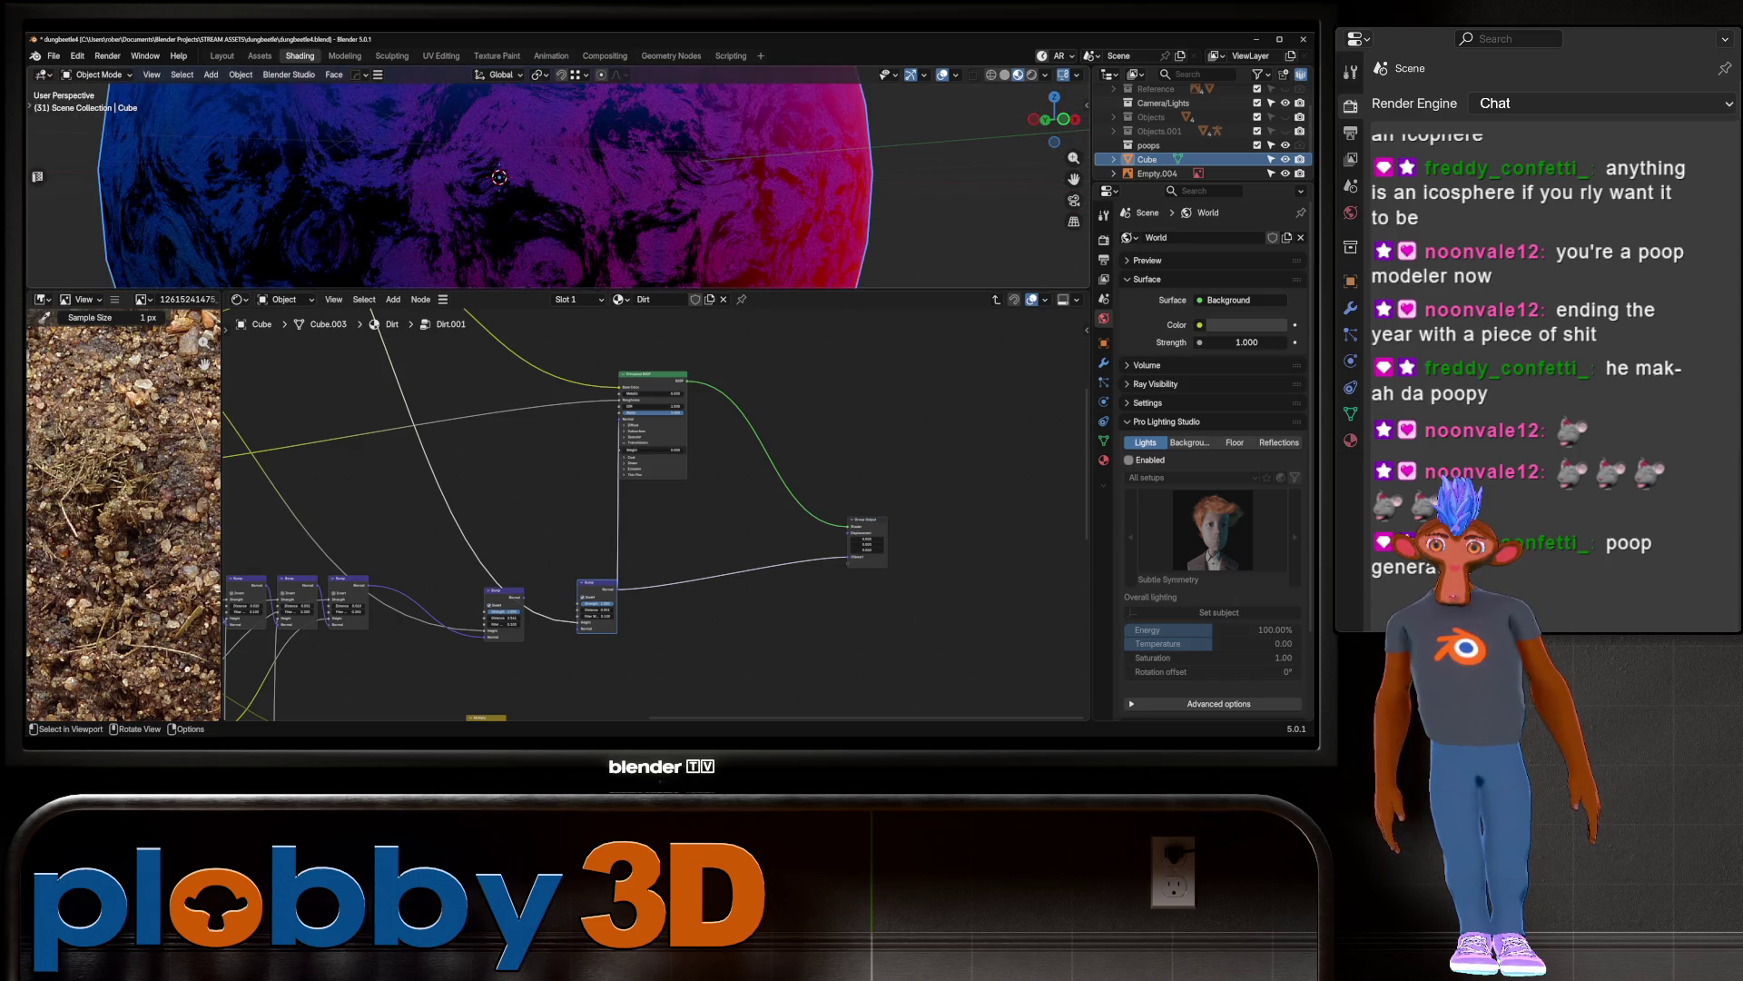
{"action": "middle_click_drag", "start_coordinate": [500, 182], "coordinate": [518, 209]}
{"action": "scroll", "coordinate": [513, 182], "scroll_direction": "down", "scroll_amount": 3}
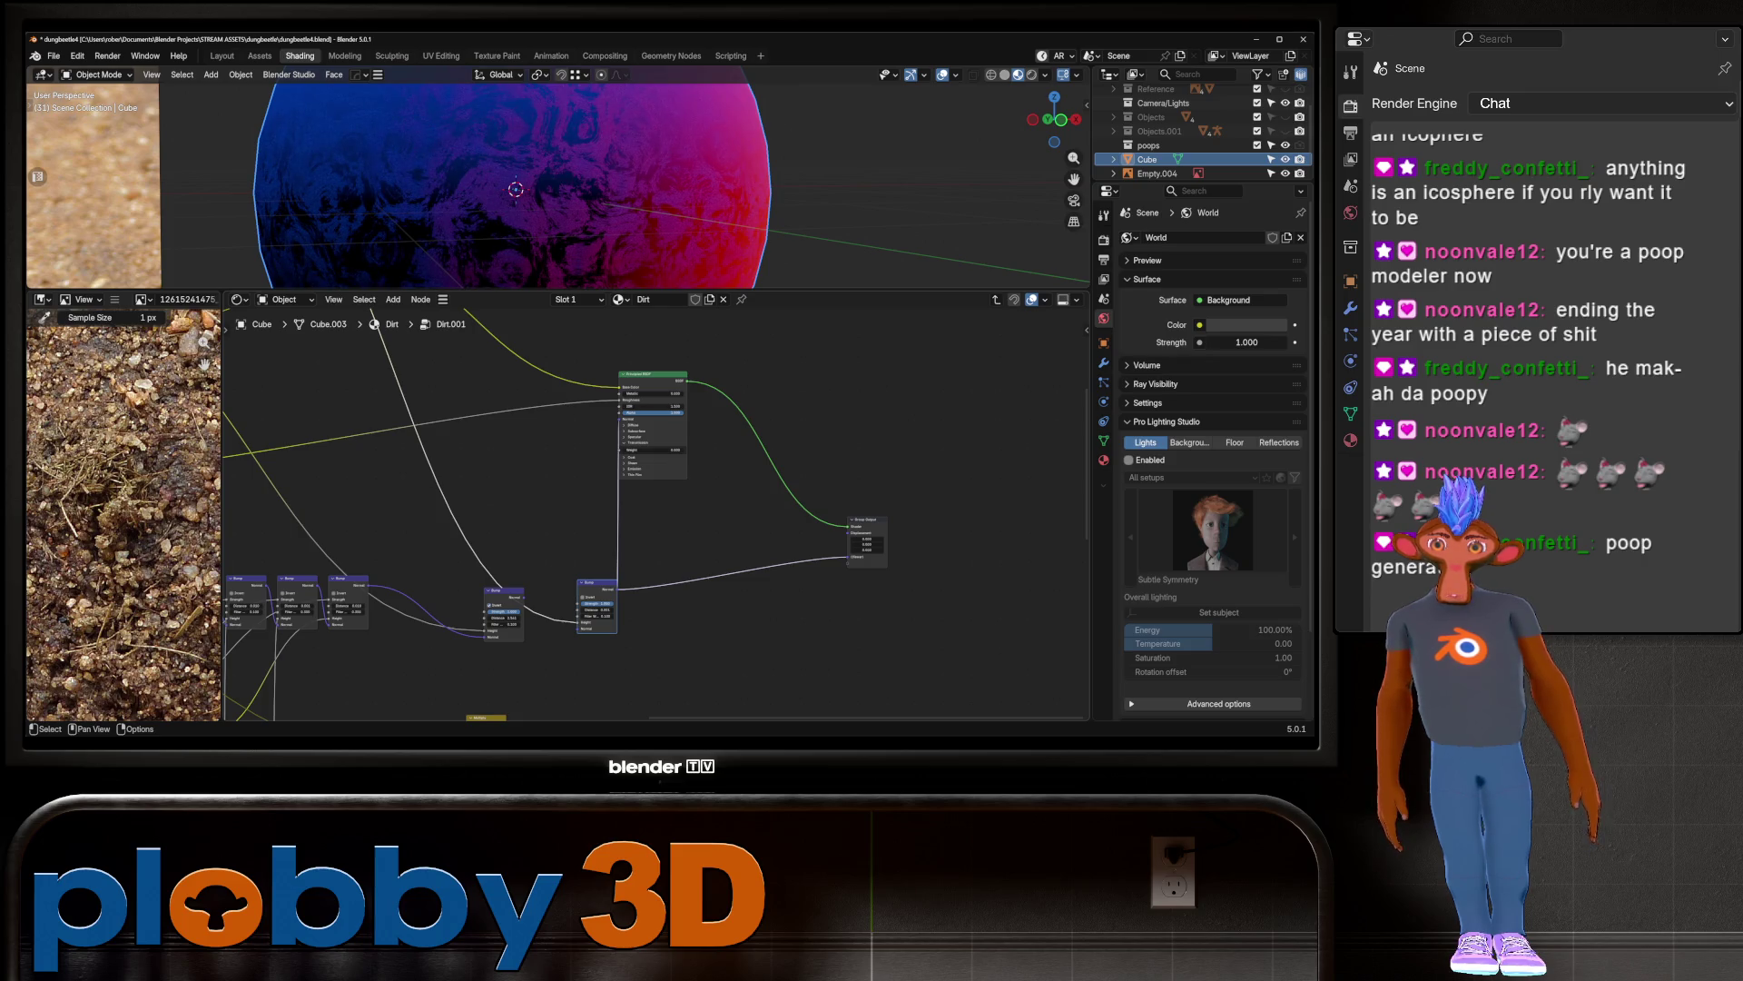
{"action": "left_click", "coordinate": [652, 427], "text": "ctrl+shift"}
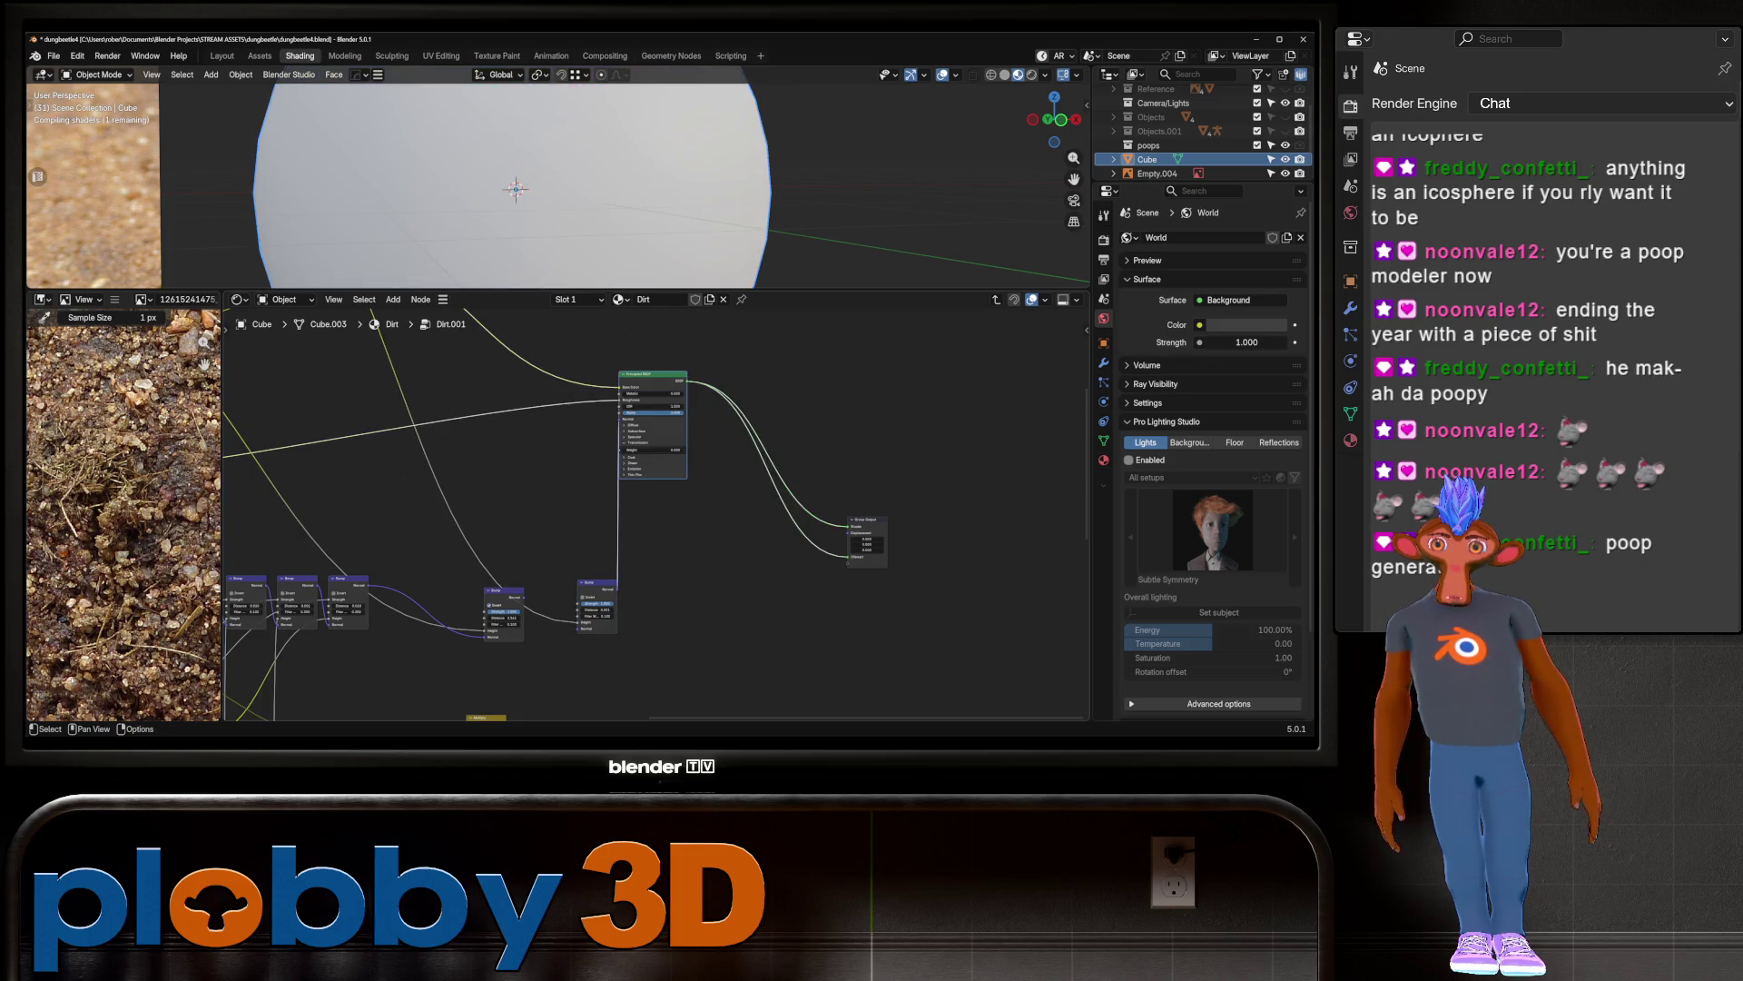
{"action": "left_click", "coordinate": [505, 601], "text": "ctrl+shift"}
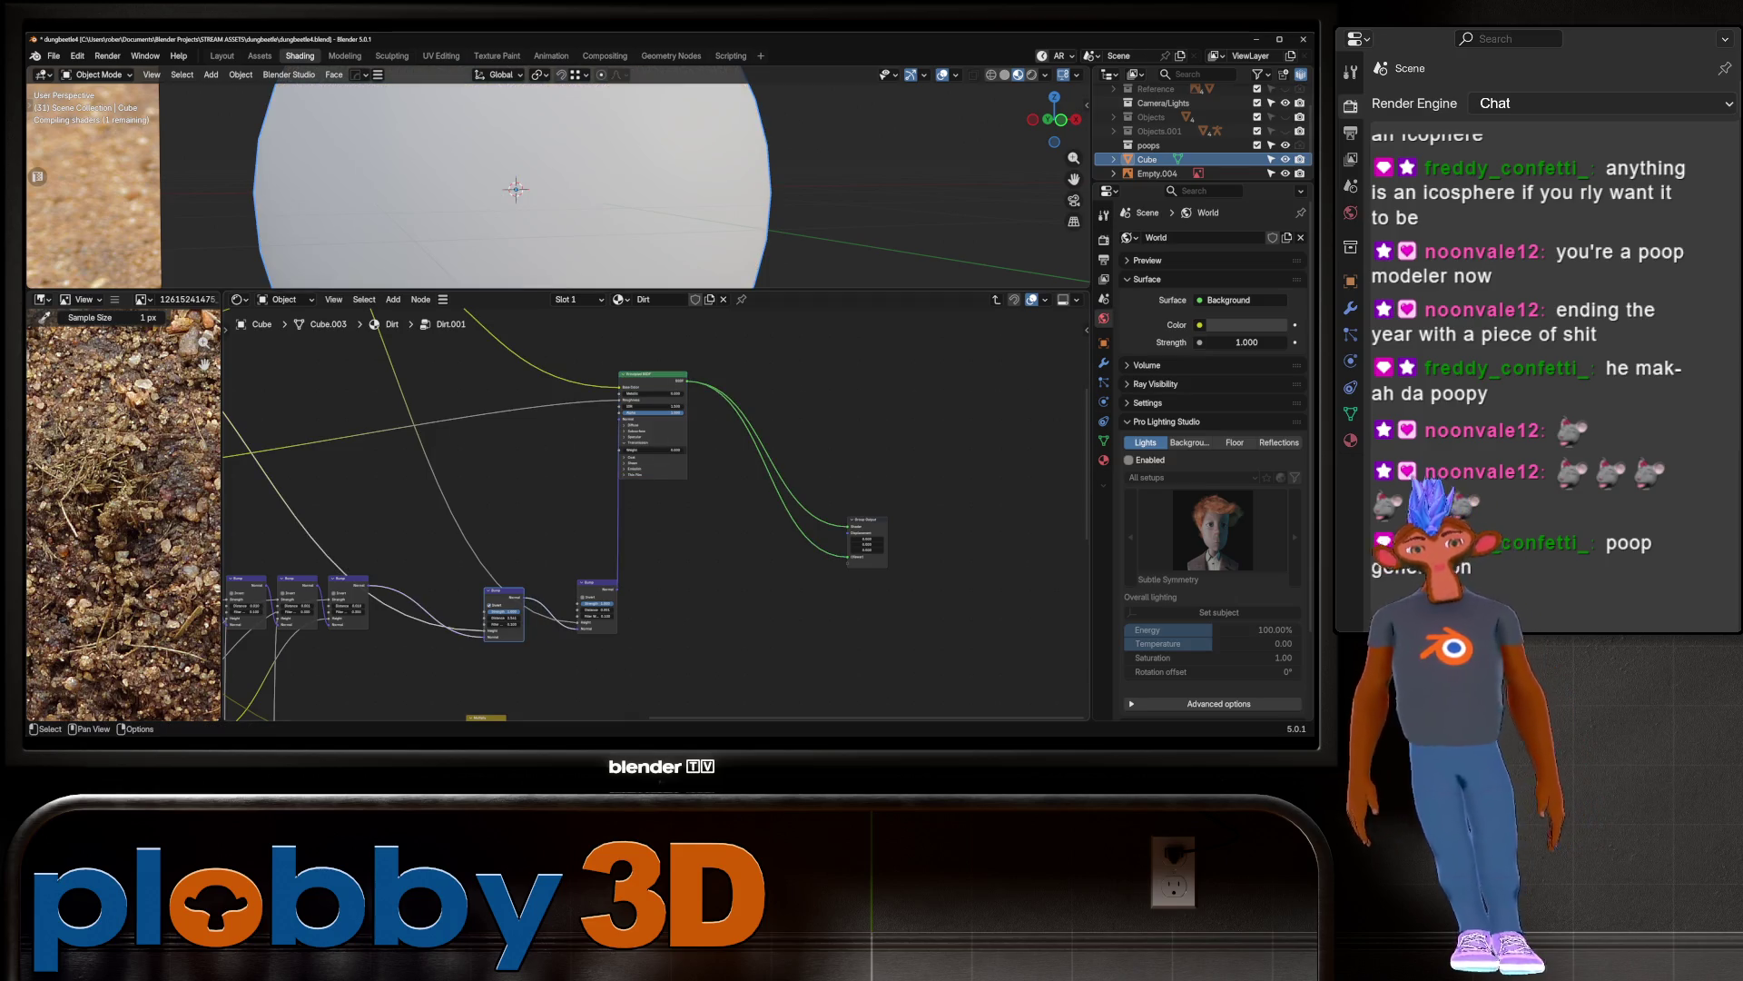
Step: Orbit and zoom the viewport to show the sphere beside the reference photo
{"action": "middle_click_drag", "start_coordinate": [516, 190], "coordinate": [482, 166]}
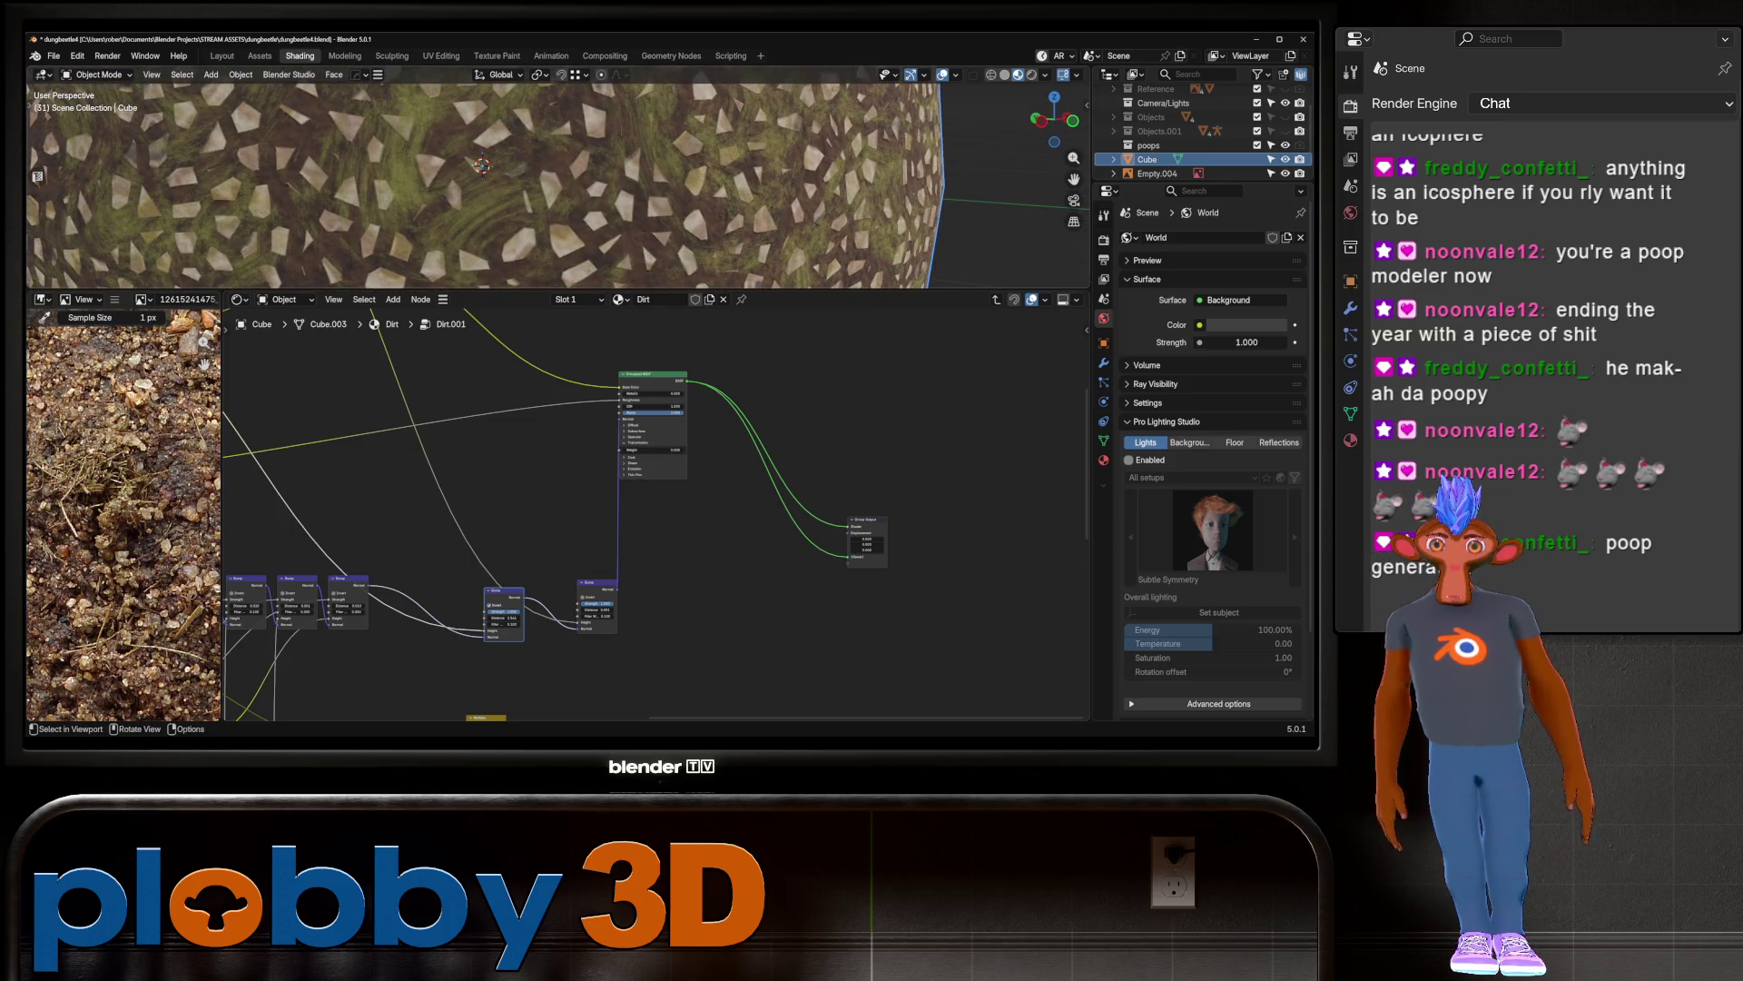
{"action": "scroll", "coordinate": [557, 177], "scroll_direction": "down", "scroll_amount": 5}
{"action": "mouse_move", "coordinate": [558, 181]}
{"action": "middle_mouse_down"}
{"action": "mouse_move", "coordinate": [508, 173]}
{"action": "mouse_move", "coordinate": [564, 116]}
{"action": "middle_mouse_up"}
{"action": "scroll", "coordinate": [542, 172], "scroll_direction": "down", "scroll_amount": 3}
{"action": "scroll", "coordinate": [545, 181], "scroll_direction": "down", "scroll_amount": 4}
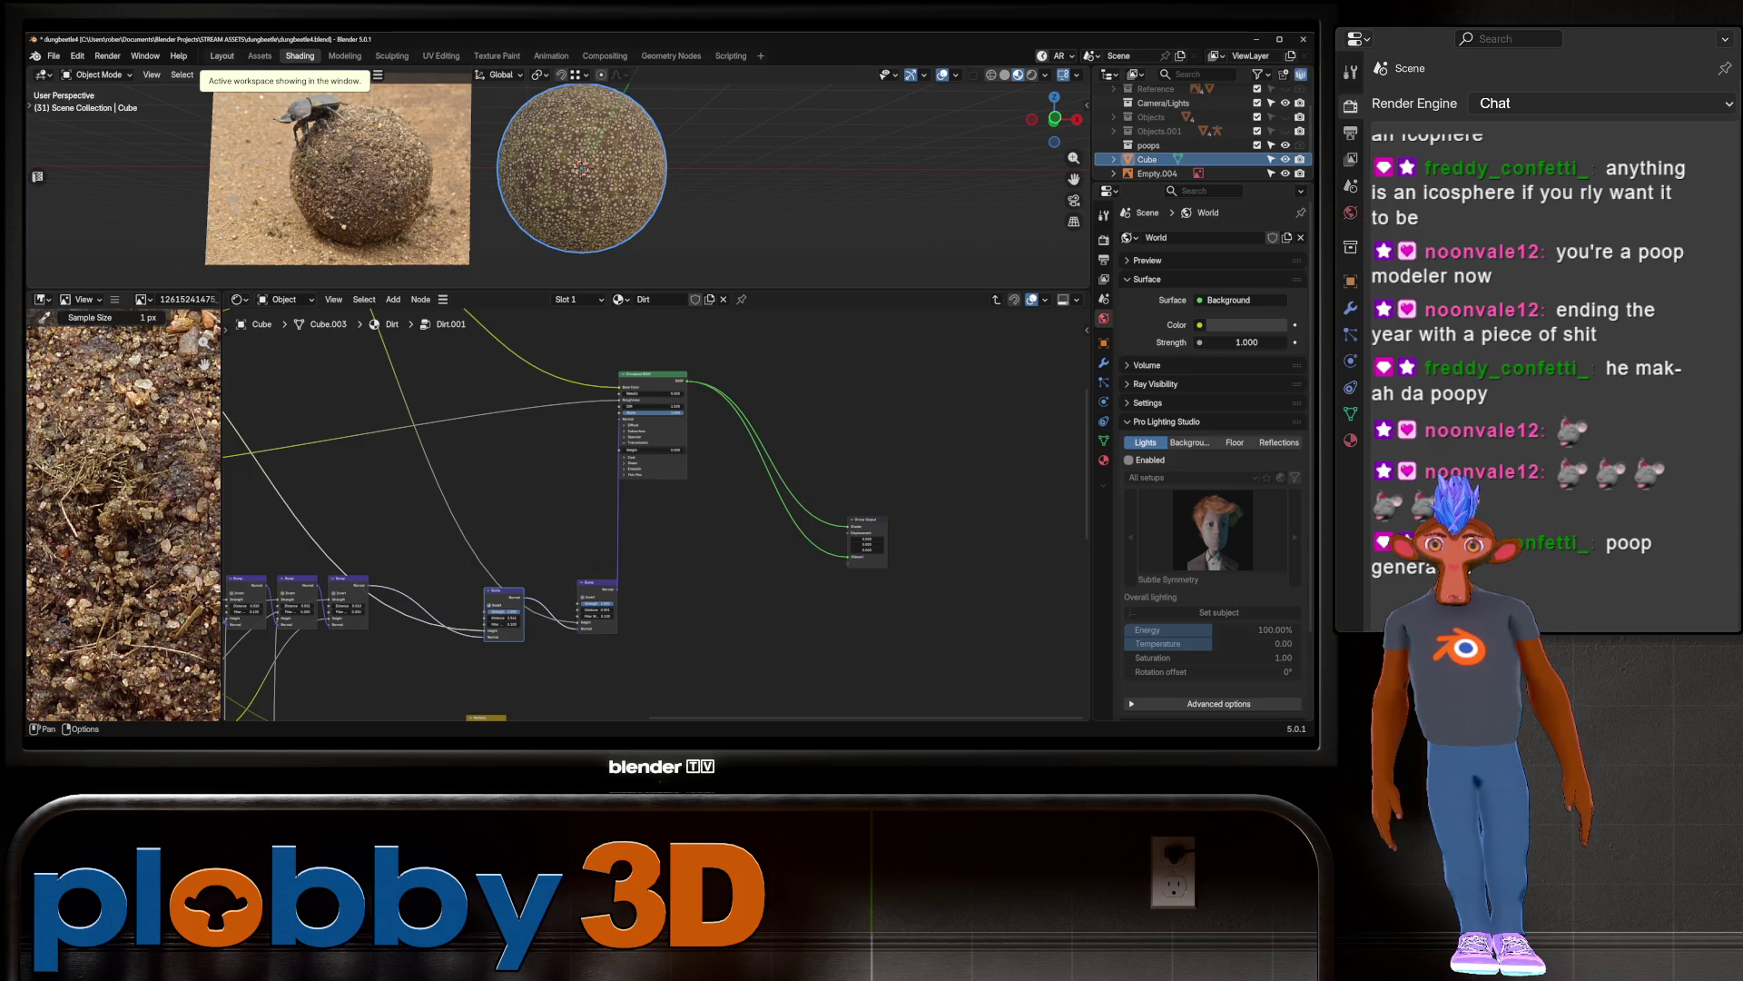
{"action": "left_click", "coordinate": [107, 56]}
Step: Pan and zoom the node editor onto the two Color Ramp nodes and the Mix node
{"action": "middle_click_drag", "start_coordinate": [545, 436], "coordinate": [797, 667]}
{"action": "scroll", "coordinate": [596, 423], "scroll_direction": "up", "scroll_amount": 3}
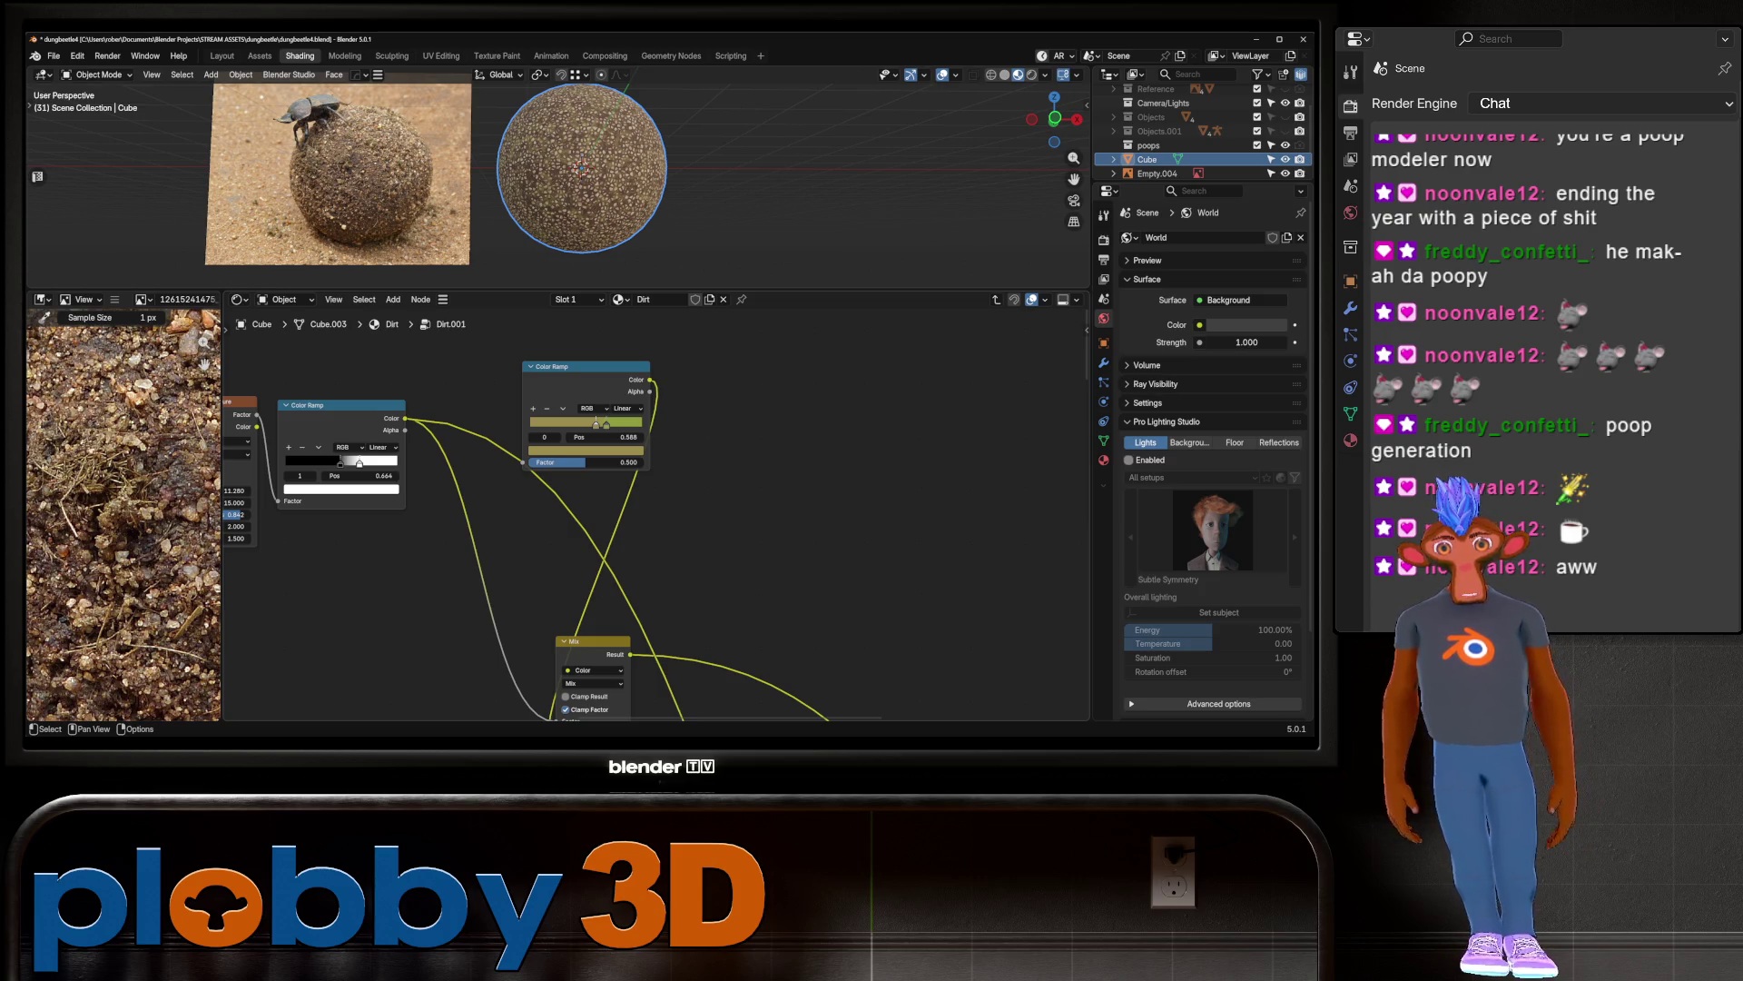
Step: Move the Color Ramp stops: white to 0.588 and black to 0.547
{"action": "mouse_move", "coordinate": [339, 463]}
{"action": "left_mouse_down"}
{"action": "mouse_move", "coordinate": [357, 463]}
{"action": "mouse_move", "coordinate": [340, 463]}
{"action": "left_mouse_up"}
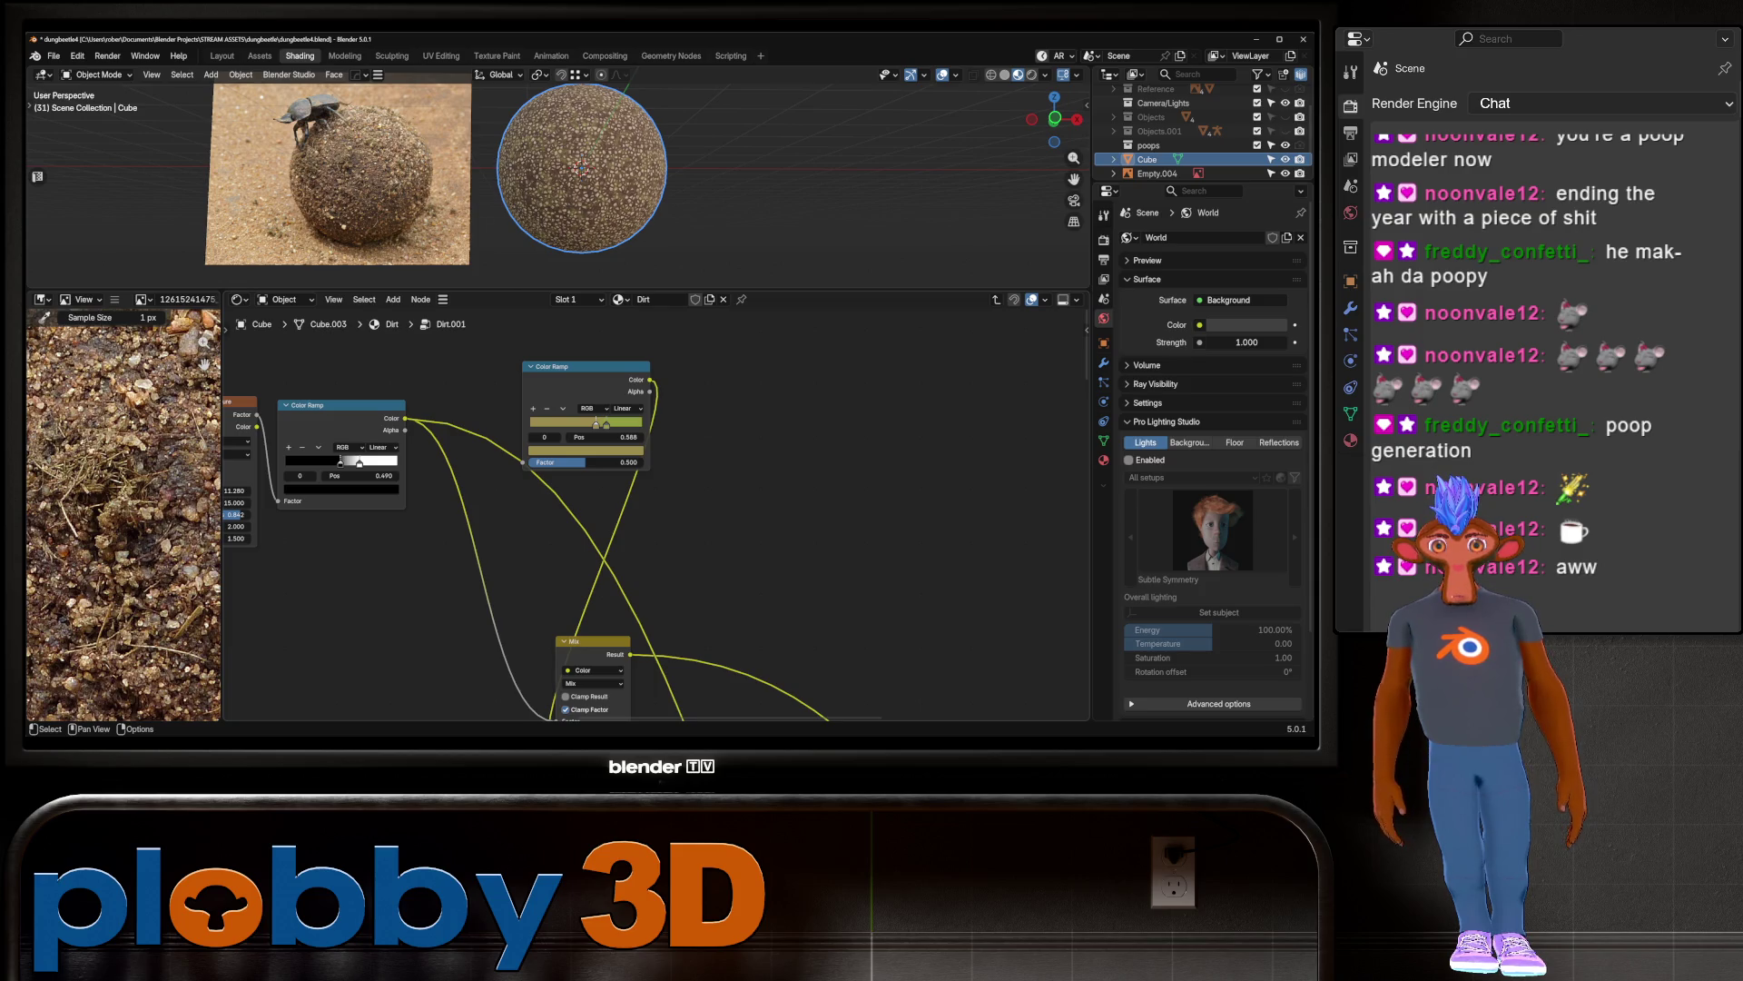
{"action": "scroll", "coordinate": [363, 449], "scroll_direction": "up", "scroll_amount": 3}
{"action": "scroll", "coordinate": [590, 191], "scroll_direction": "up", "scroll_amount": 4}
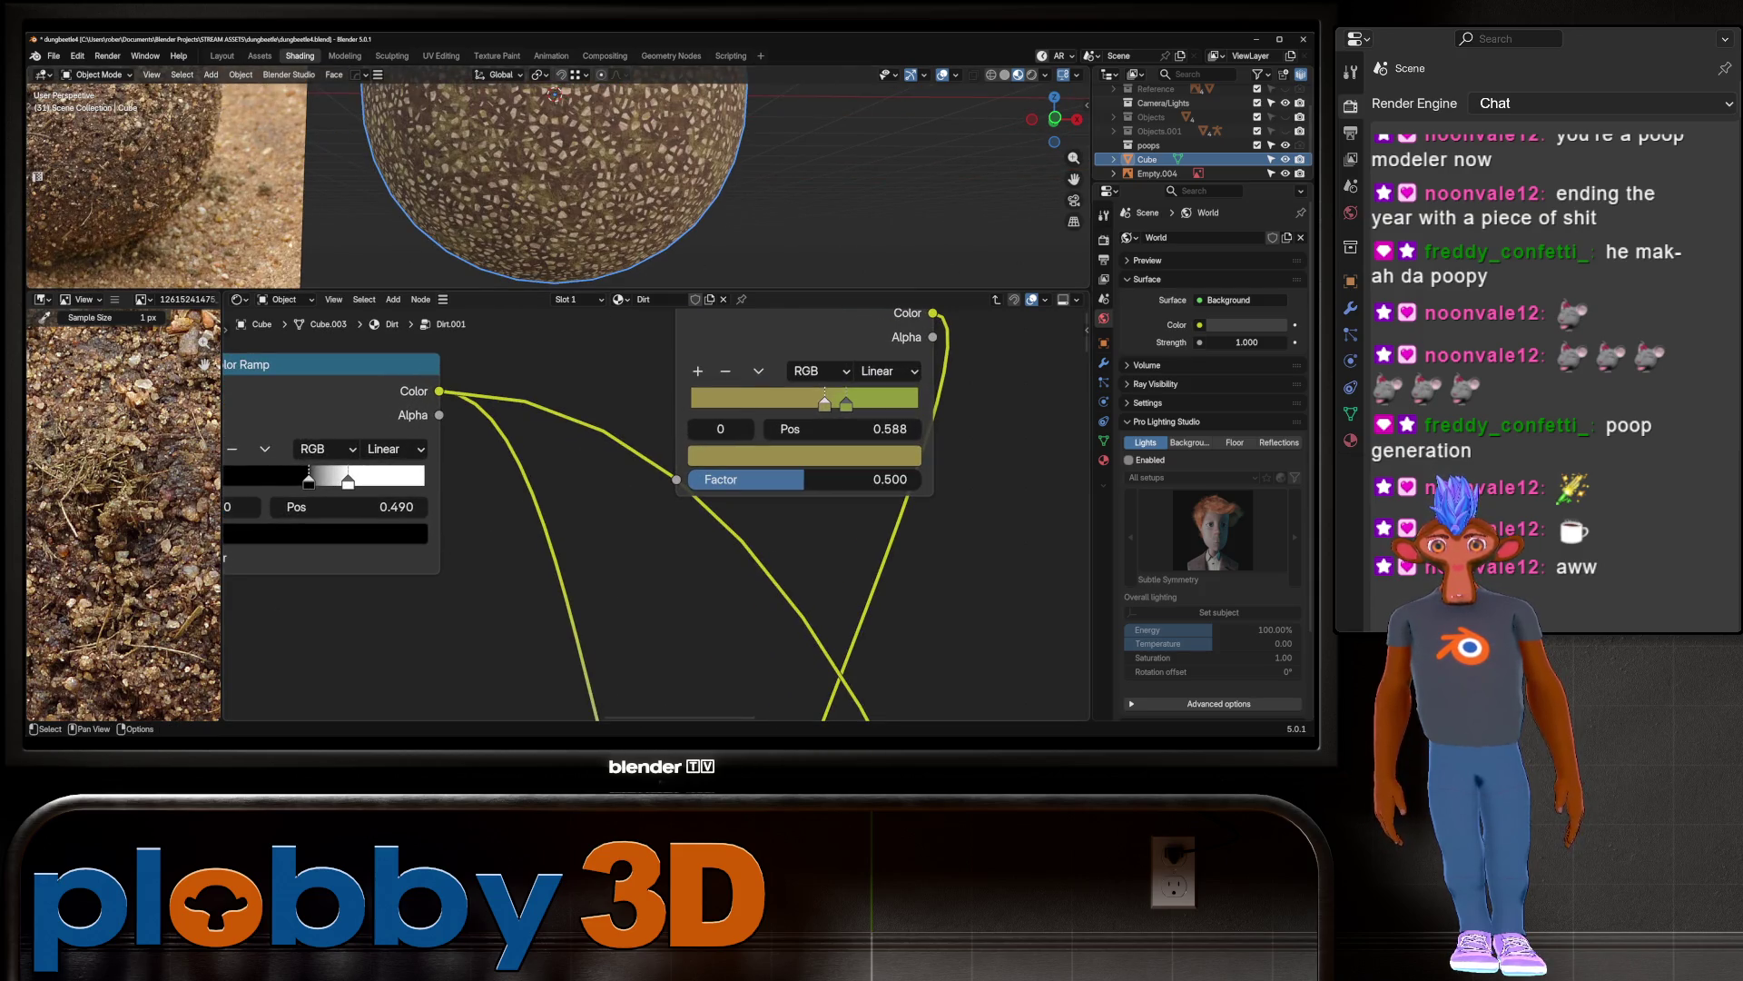
{"action": "left_click_drag", "start_coordinate": [348, 479], "coordinate": [330, 480]}
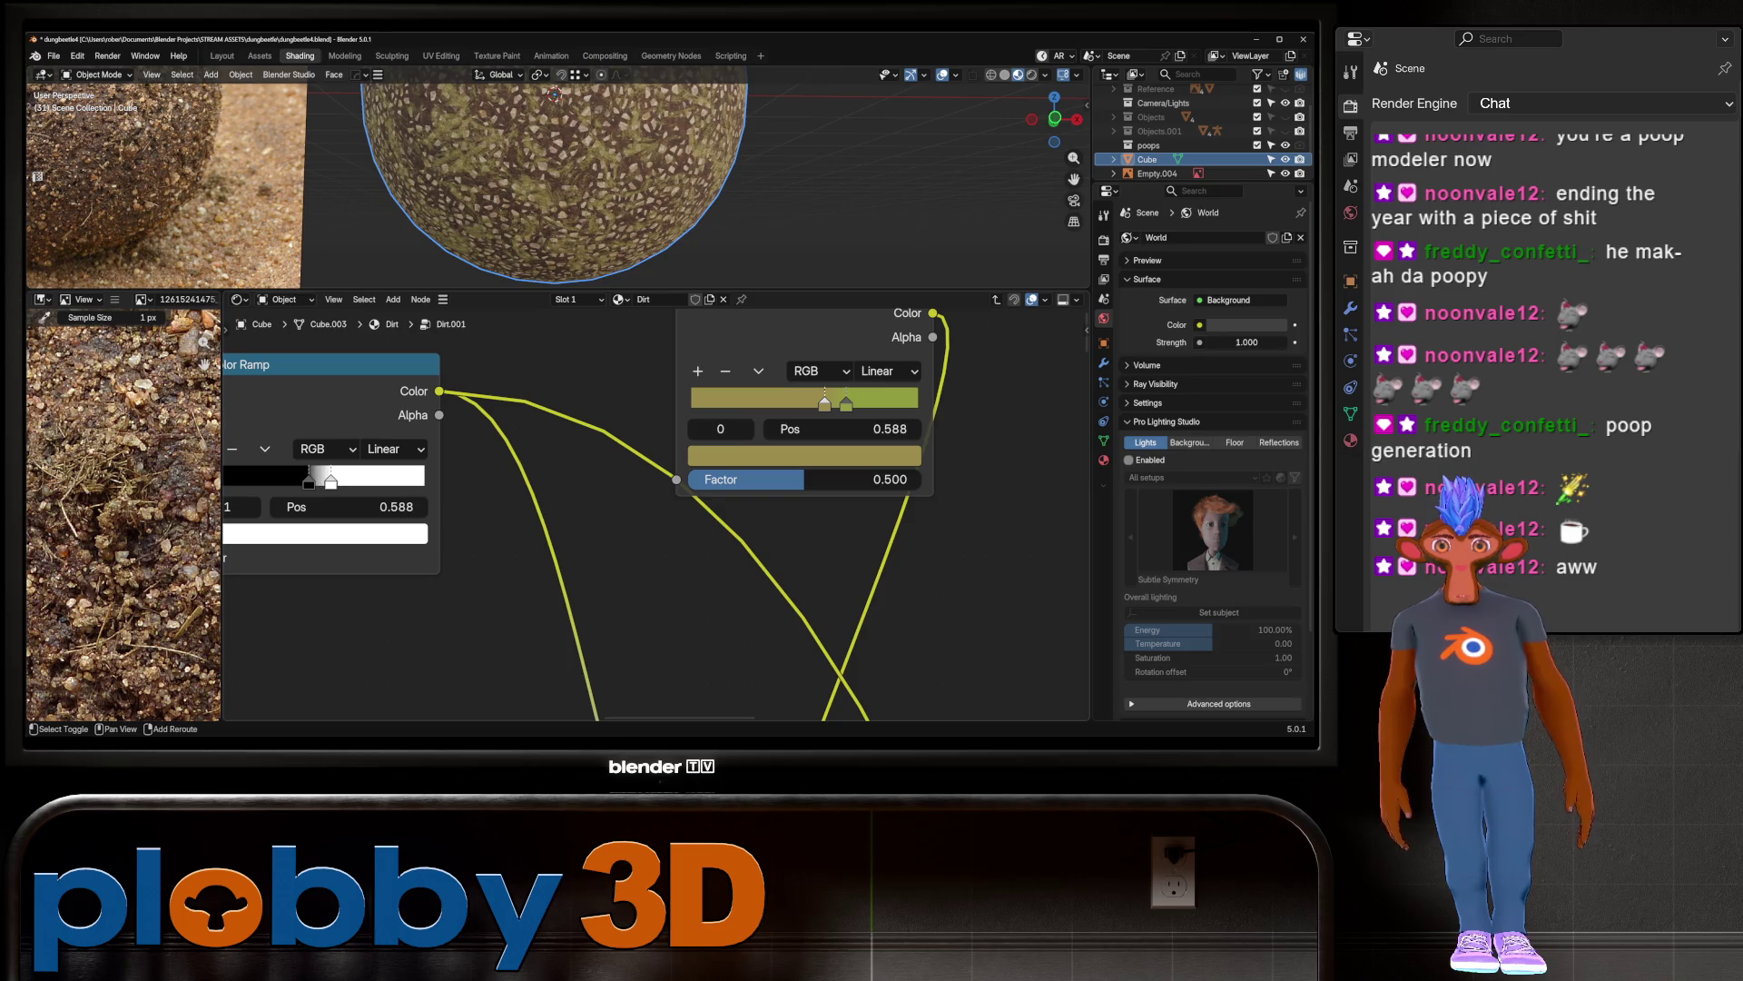
{"action": "scroll", "coordinate": [554, 182], "scroll_direction": "down", "scroll_amount": 5}
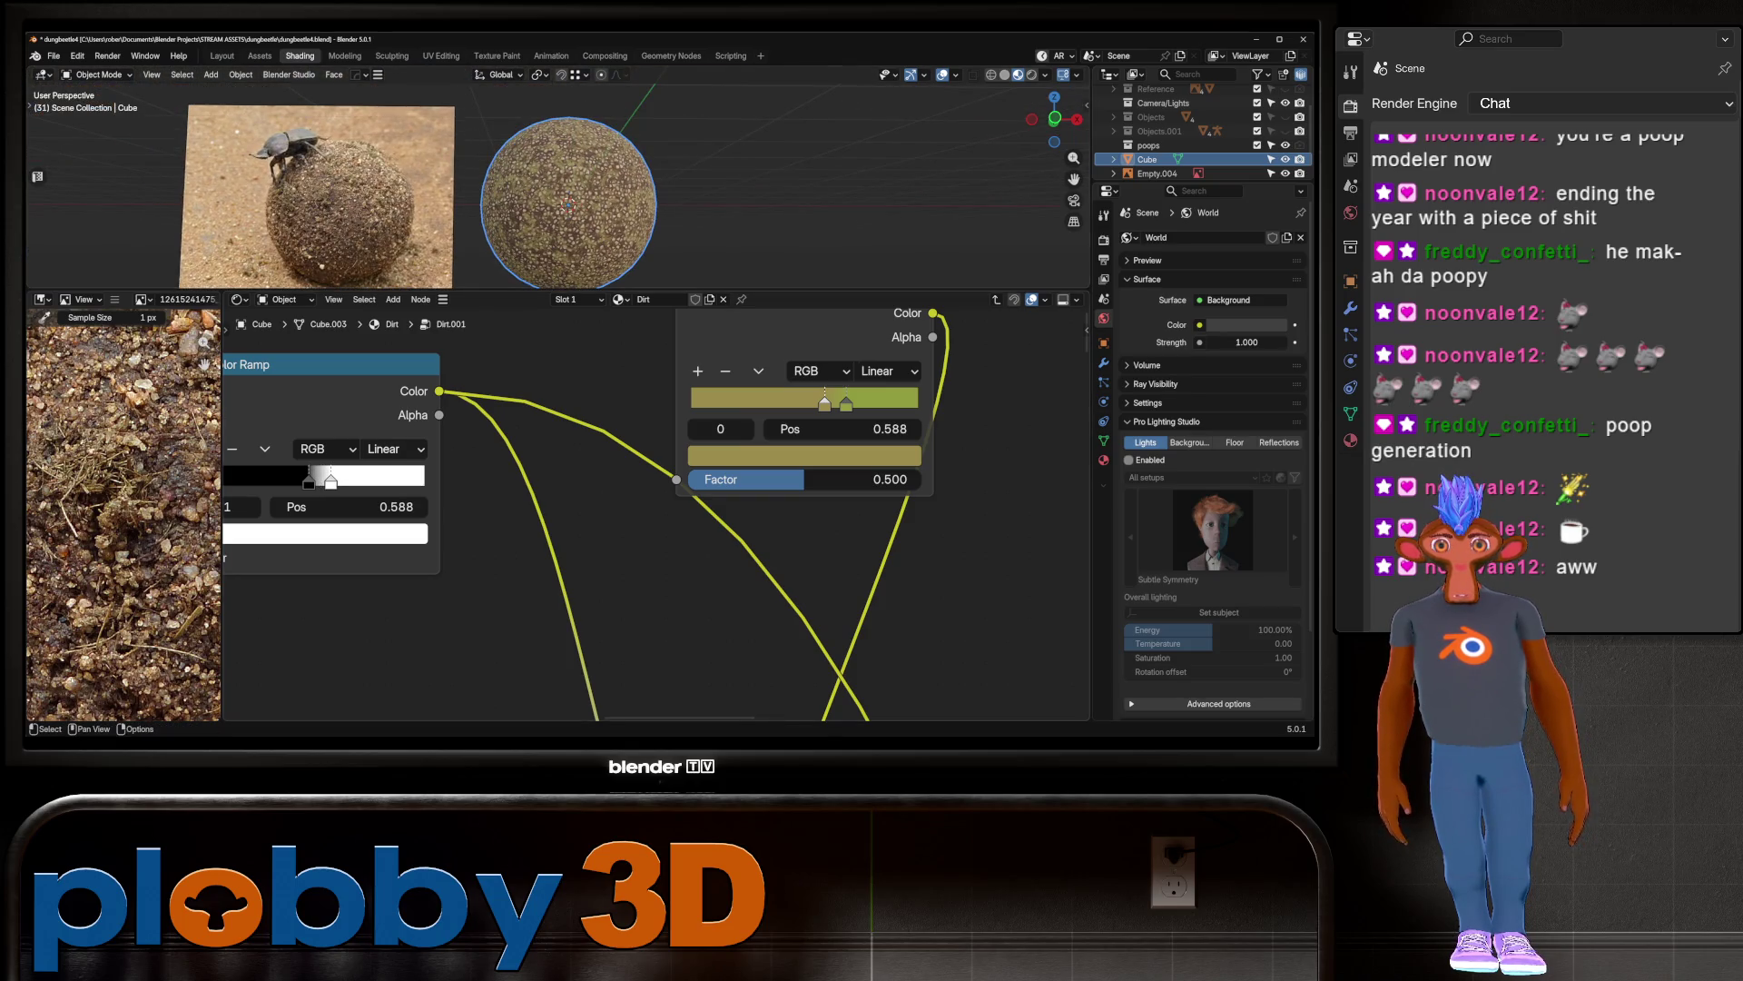
{"action": "left_click_drag", "start_coordinate": [309, 481], "coordinate": [323, 481]}
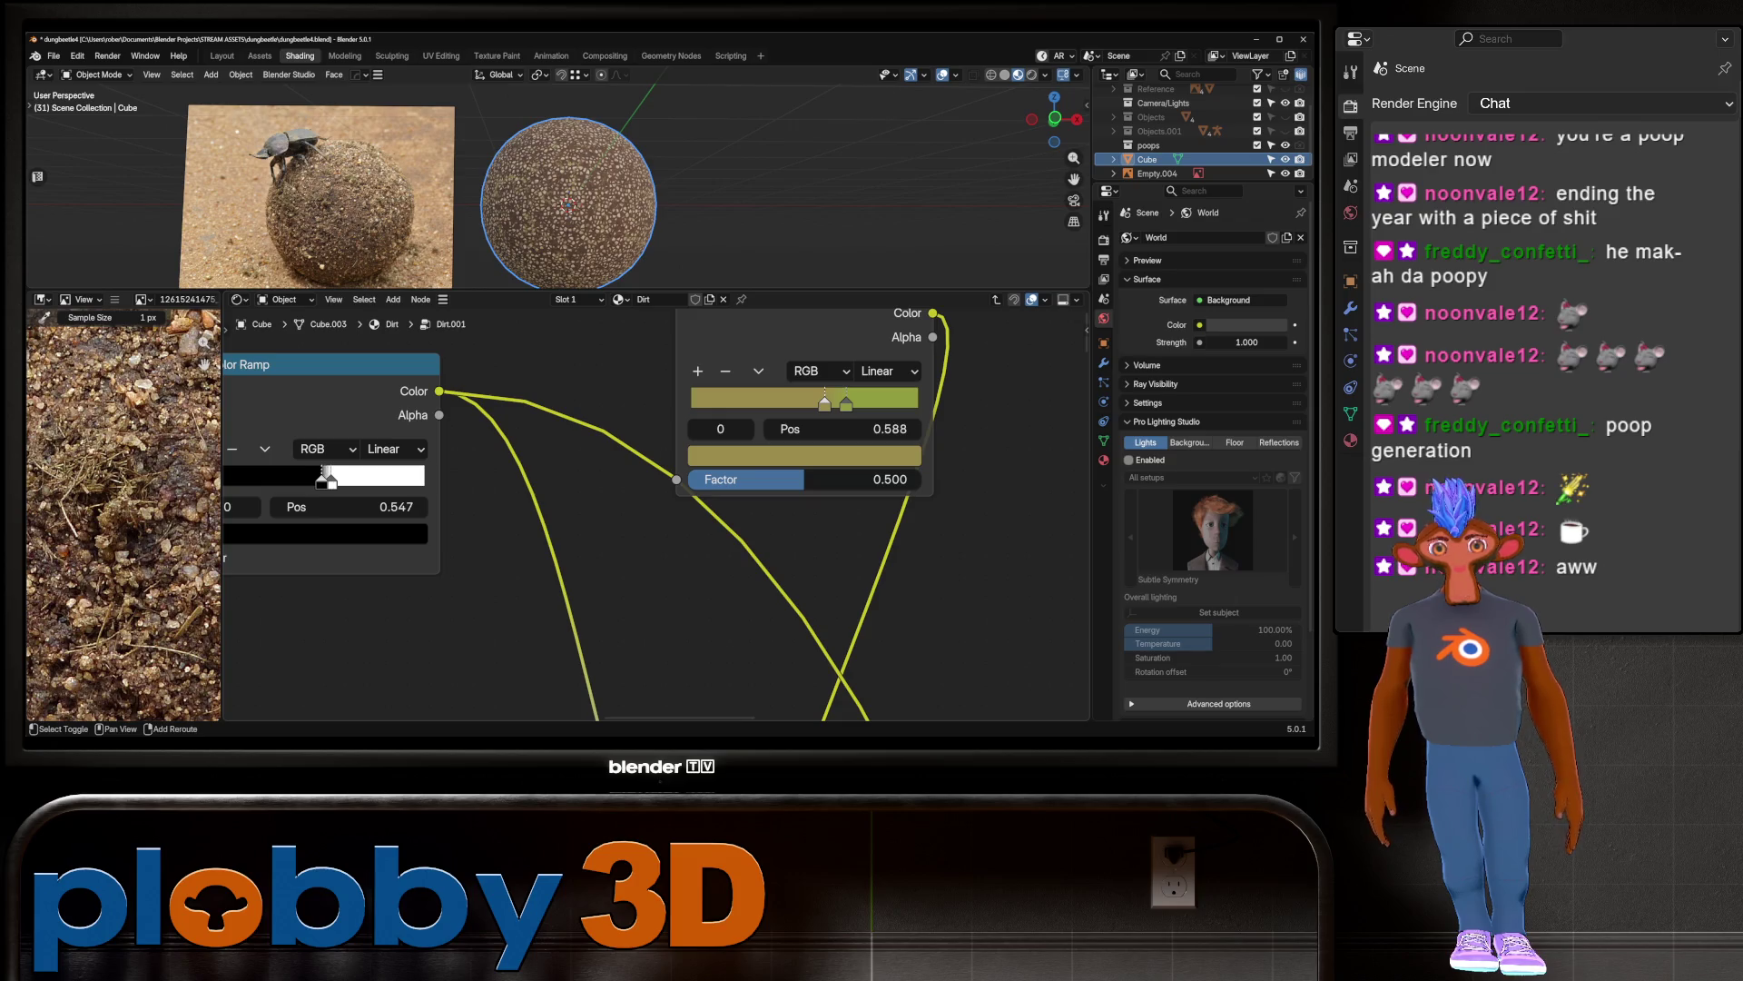
Step: Orbit and zoom in to inspect the sphere's surface up close
{"action": "middle_click_drag", "start_coordinate": [554, 182], "coordinate": [581, 172]}
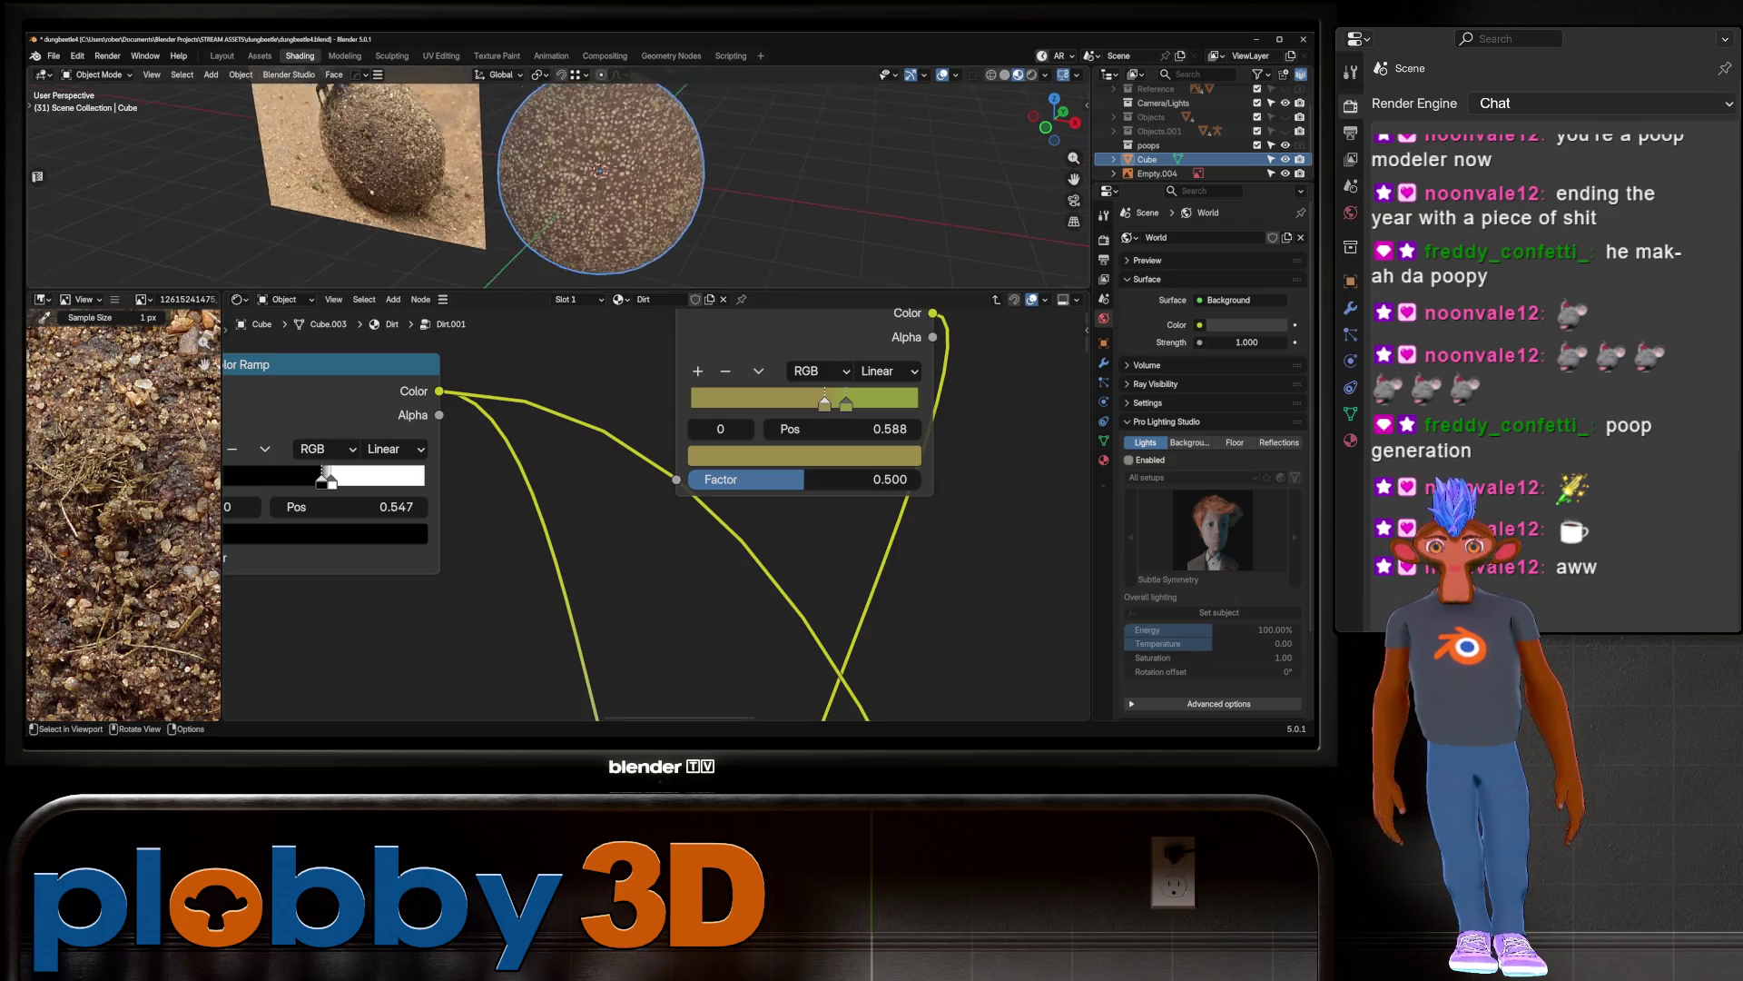
{"action": "scroll", "coordinate": [581, 173], "scroll_direction": "up", "scroll_amount": 4}
{"action": "scroll", "coordinate": [581, 172], "scroll_direction": "up", "scroll_amount": 2}
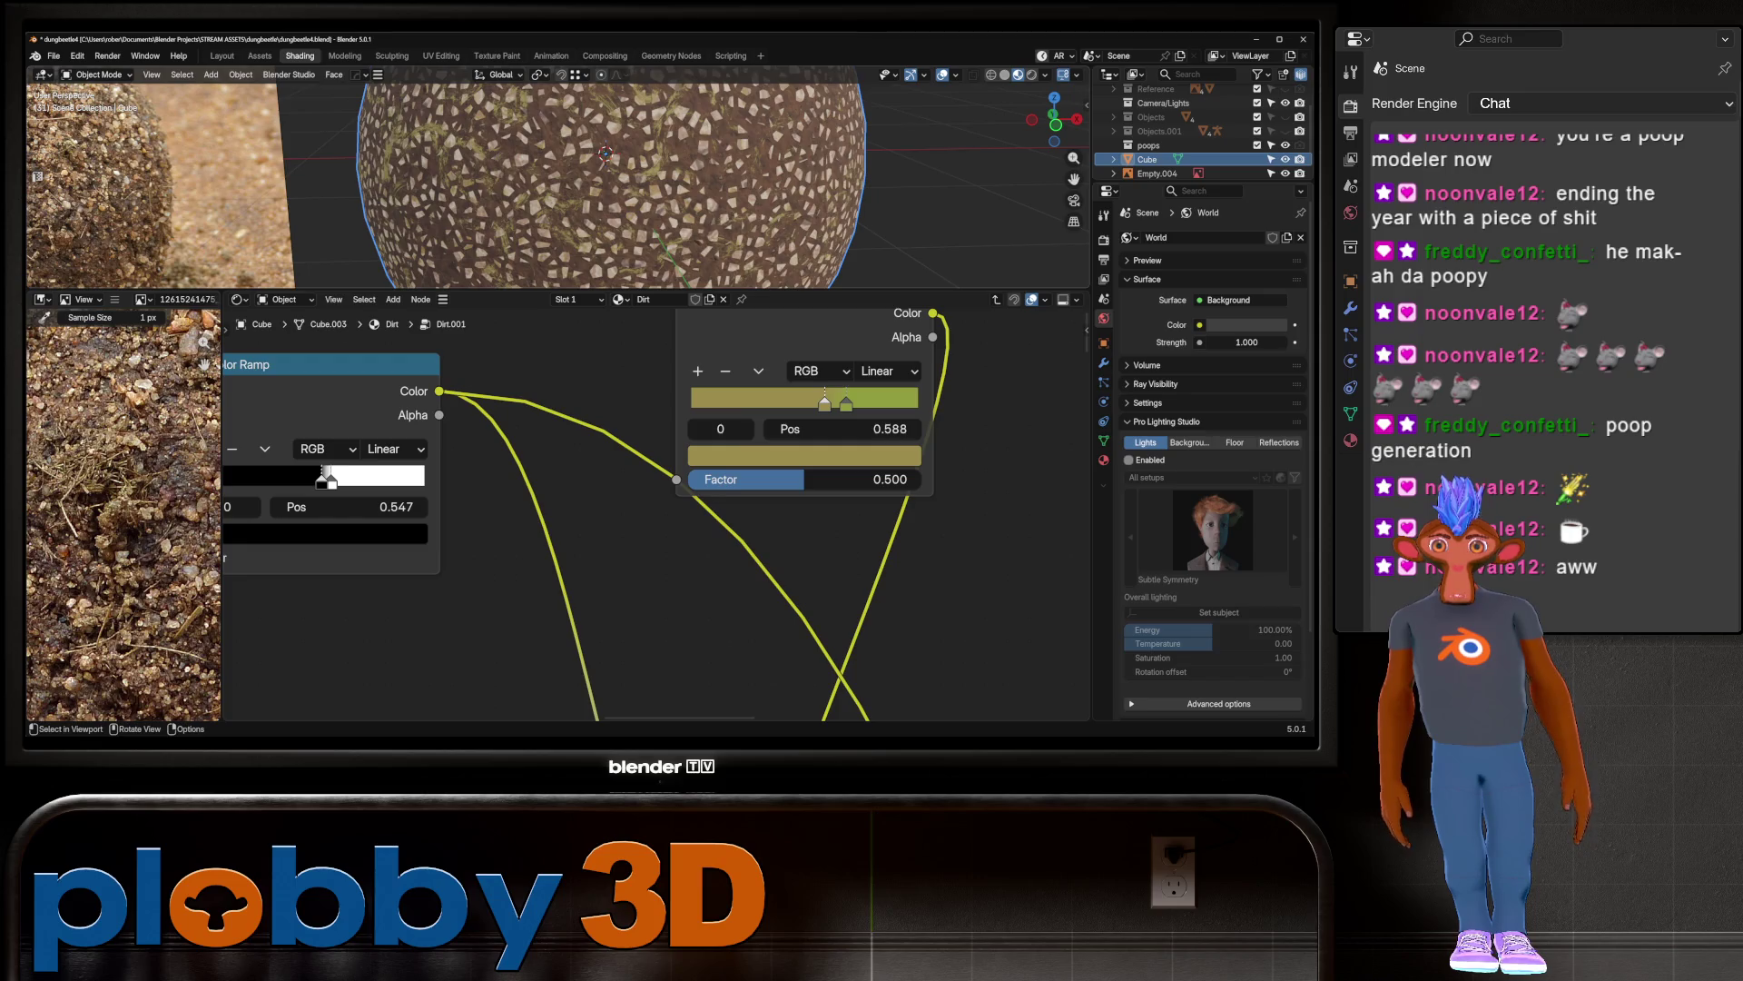
{"action": "scroll", "coordinate": [545, 177], "scroll_direction": "down", "scroll_amount": 2}
{"action": "scroll", "coordinate": [545, 177], "scroll_direction": "up", "scroll_amount": 5}
{"action": "mouse_move", "coordinate": [545, 177]}
{"action": "middle_mouse_down"}
{"action": "mouse_move", "coordinate": [581, 177]}
{"action": "mouse_move", "coordinate": [517, 177]}
{"action": "middle_mouse_up"}
{"action": "scroll", "coordinate": [554, 177], "scroll_direction": "down", "scroll_amount": 5}
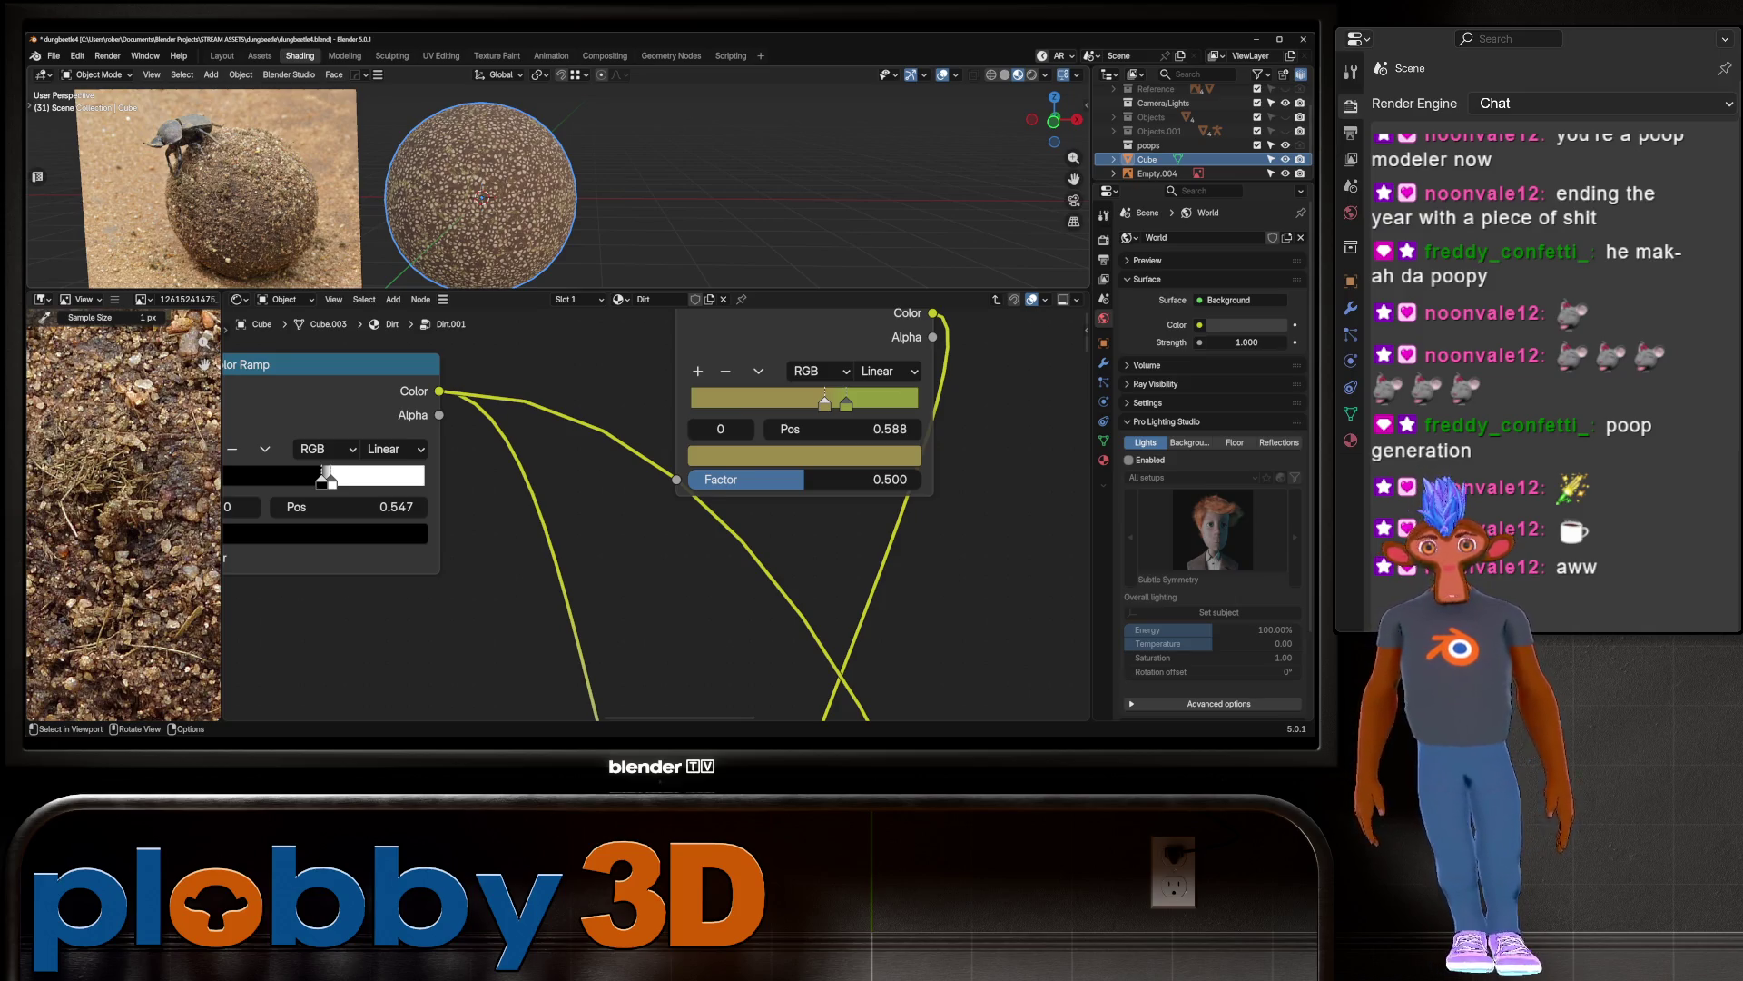
{"action": "scroll", "coordinate": [444, 127], "scroll_direction": "up", "scroll_amount": 4}
{"action": "scroll", "coordinate": [445, 127], "scroll_direction": "down", "scroll_amount": 3}
{"action": "scroll", "coordinate": [445, 127], "scroll_direction": "up", "scroll_amount": 2}
{"action": "scroll", "coordinate": [509, 181], "scroll_direction": "up", "scroll_amount": 3}
{"action": "scroll", "coordinate": [509, 181], "scroll_direction": "down", "scroll_amount": 2}
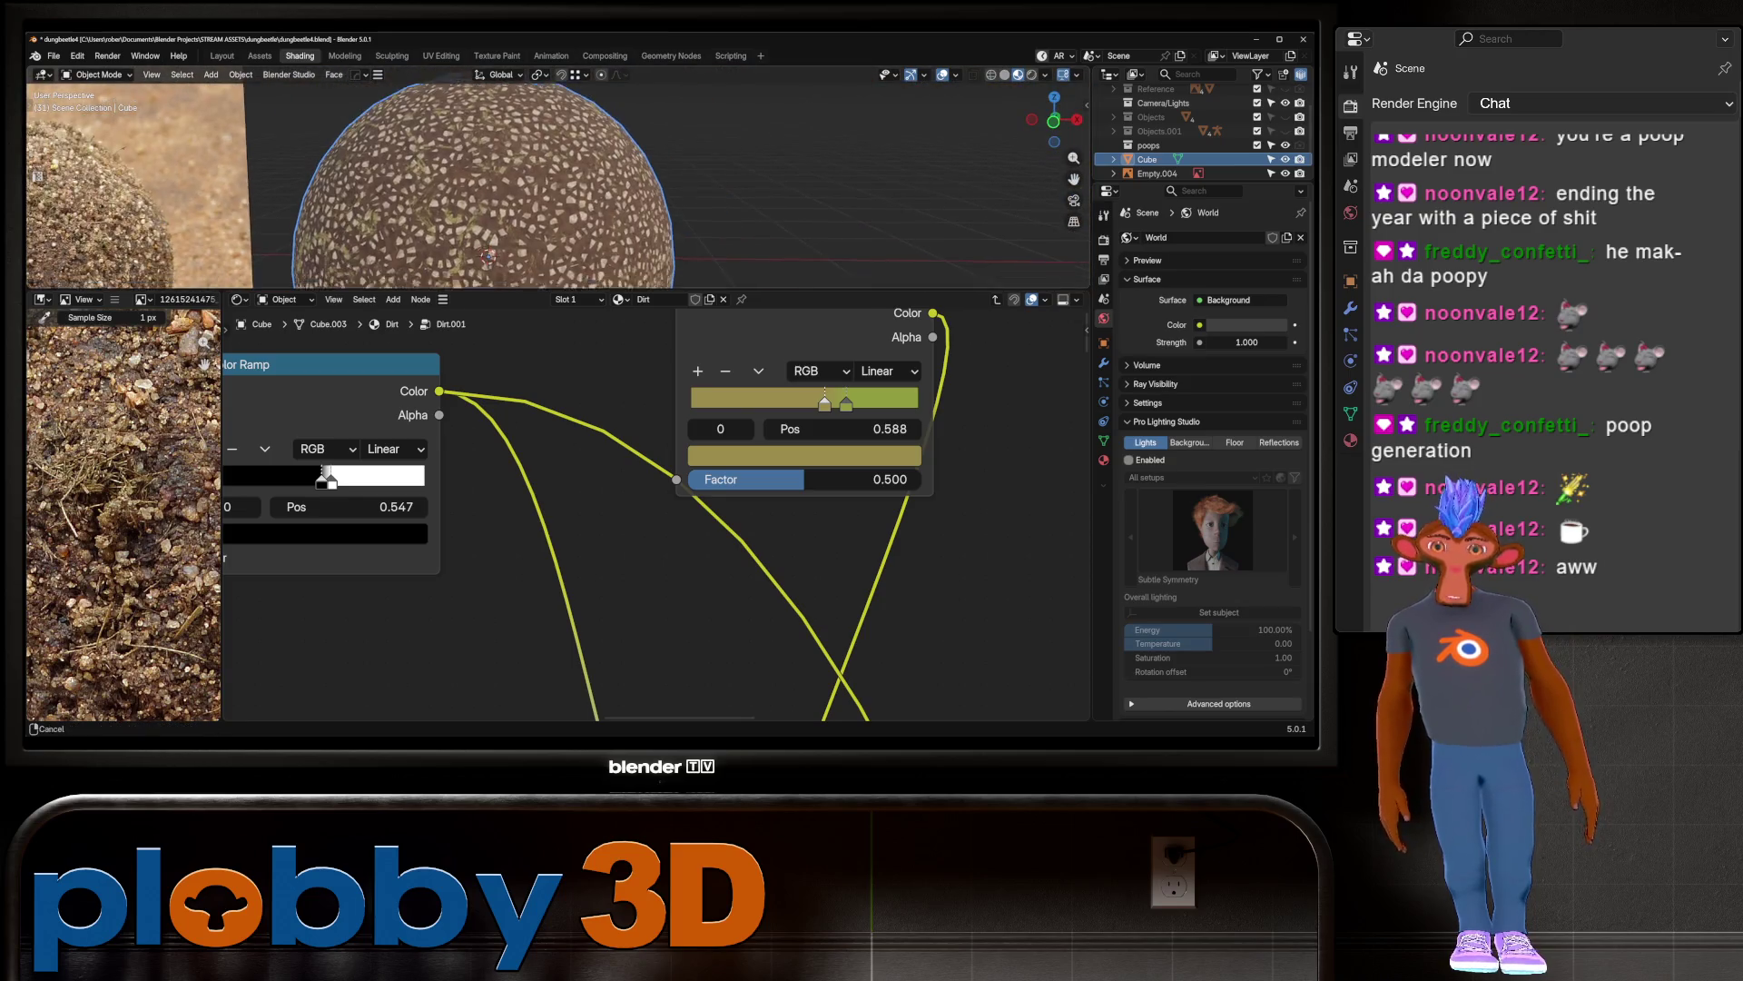
{"action": "scroll", "coordinate": [509, 181], "scroll_direction": "up", "scroll_amount": 2}
{"action": "scroll", "coordinate": [389, 495], "scroll_direction": "down", "scroll_amount": 3}
Step: Raise the Noise Texture Lacunarity to 2.660 and save the blend file
{"action": "middle_click_drag", "start_coordinate": [388, 495], "coordinate": [661, 386]}
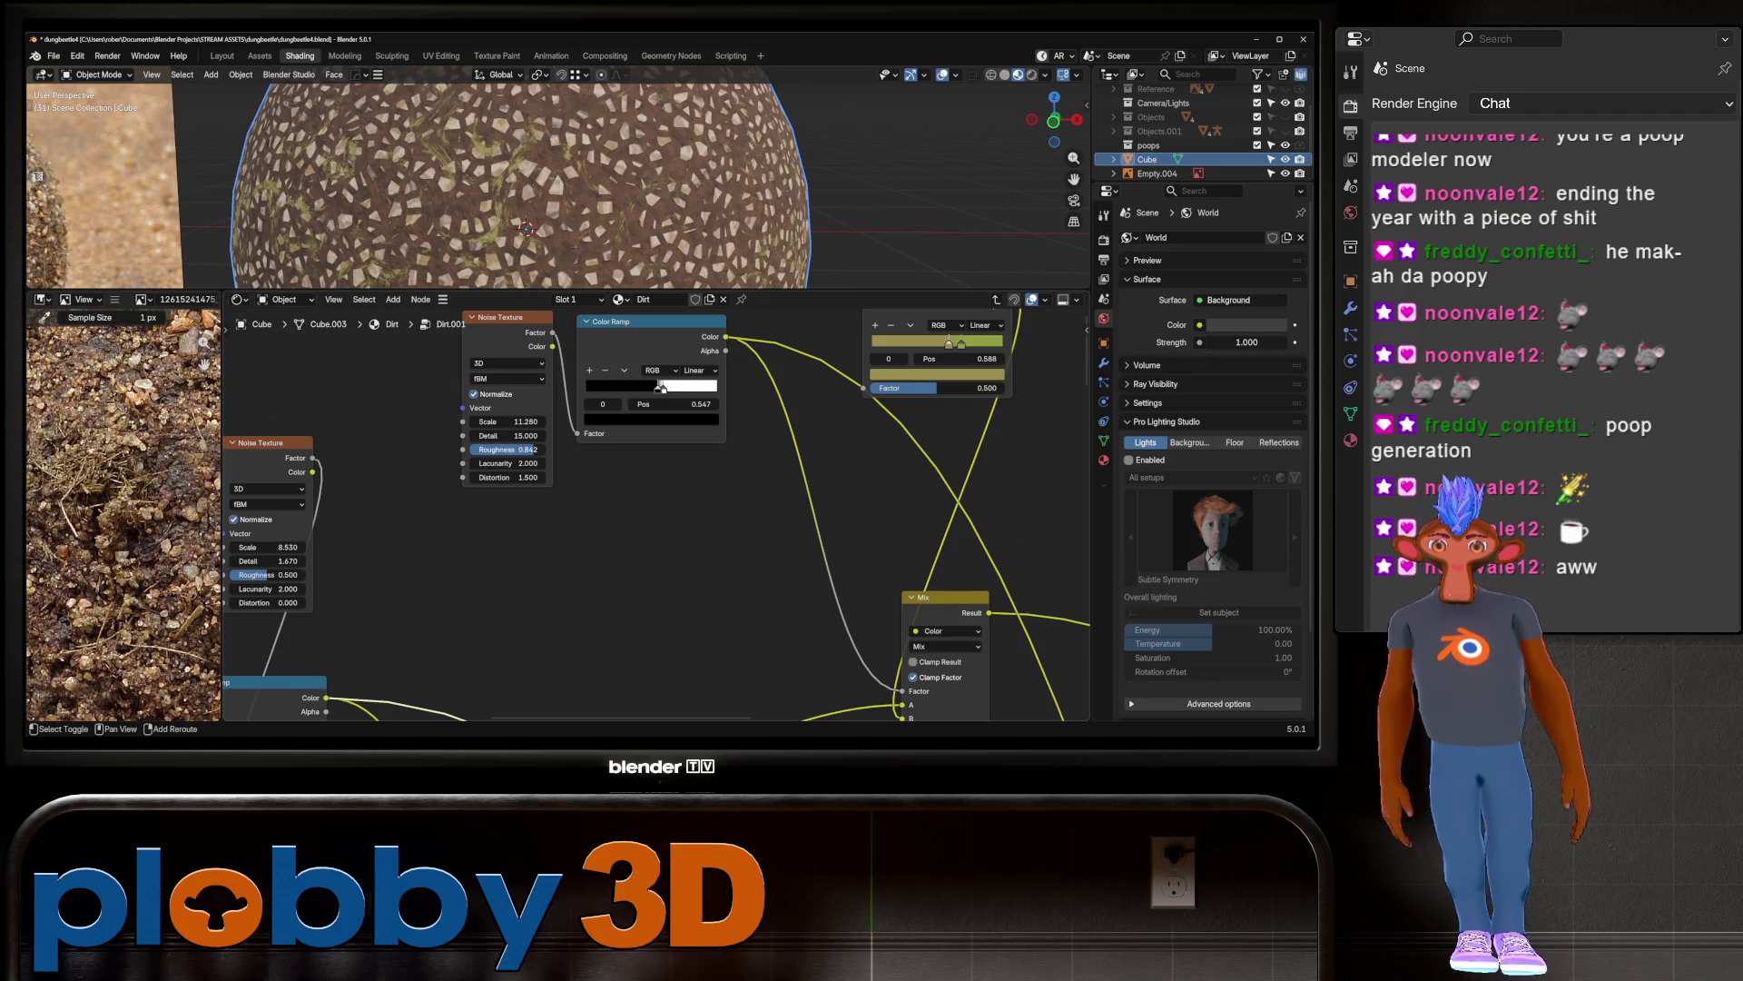
{"action": "left_click_drag", "start_coordinate": [505, 464], "coordinate": [545, 464]}
{"action": "scroll", "coordinate": [468, 153], "scroll_direction": "down", "scroll_amount": 8}
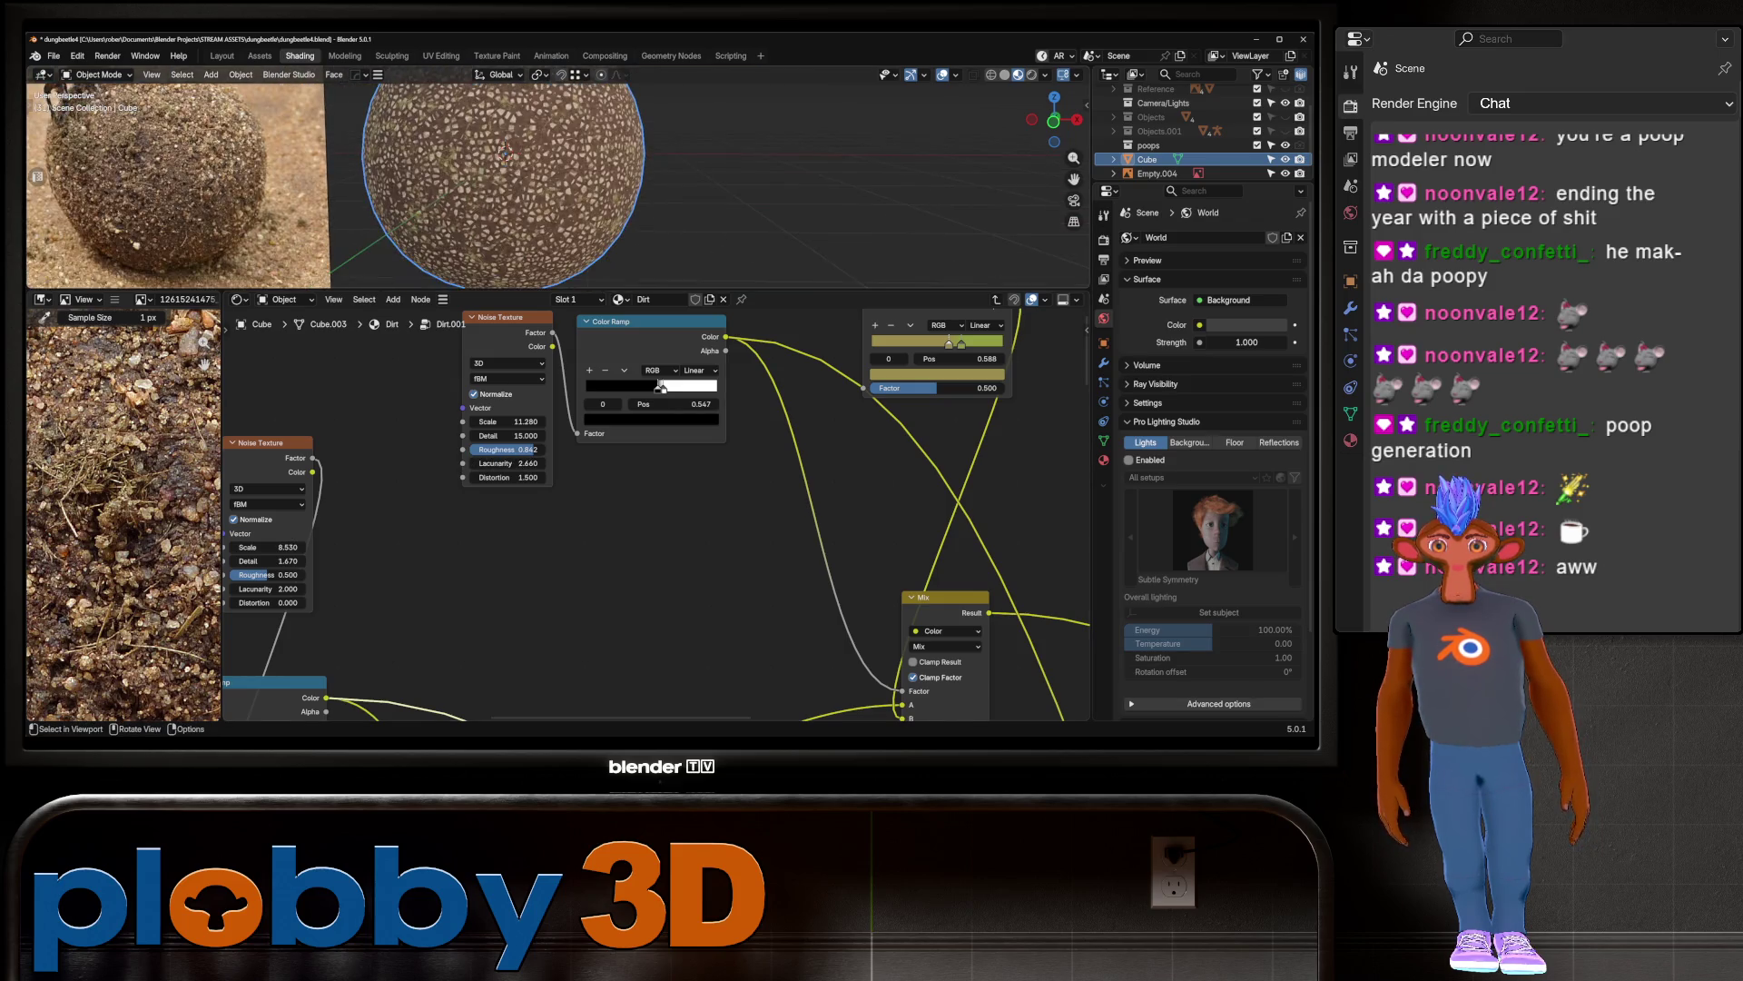
{"action": "key", "text": "ctrl+s"}
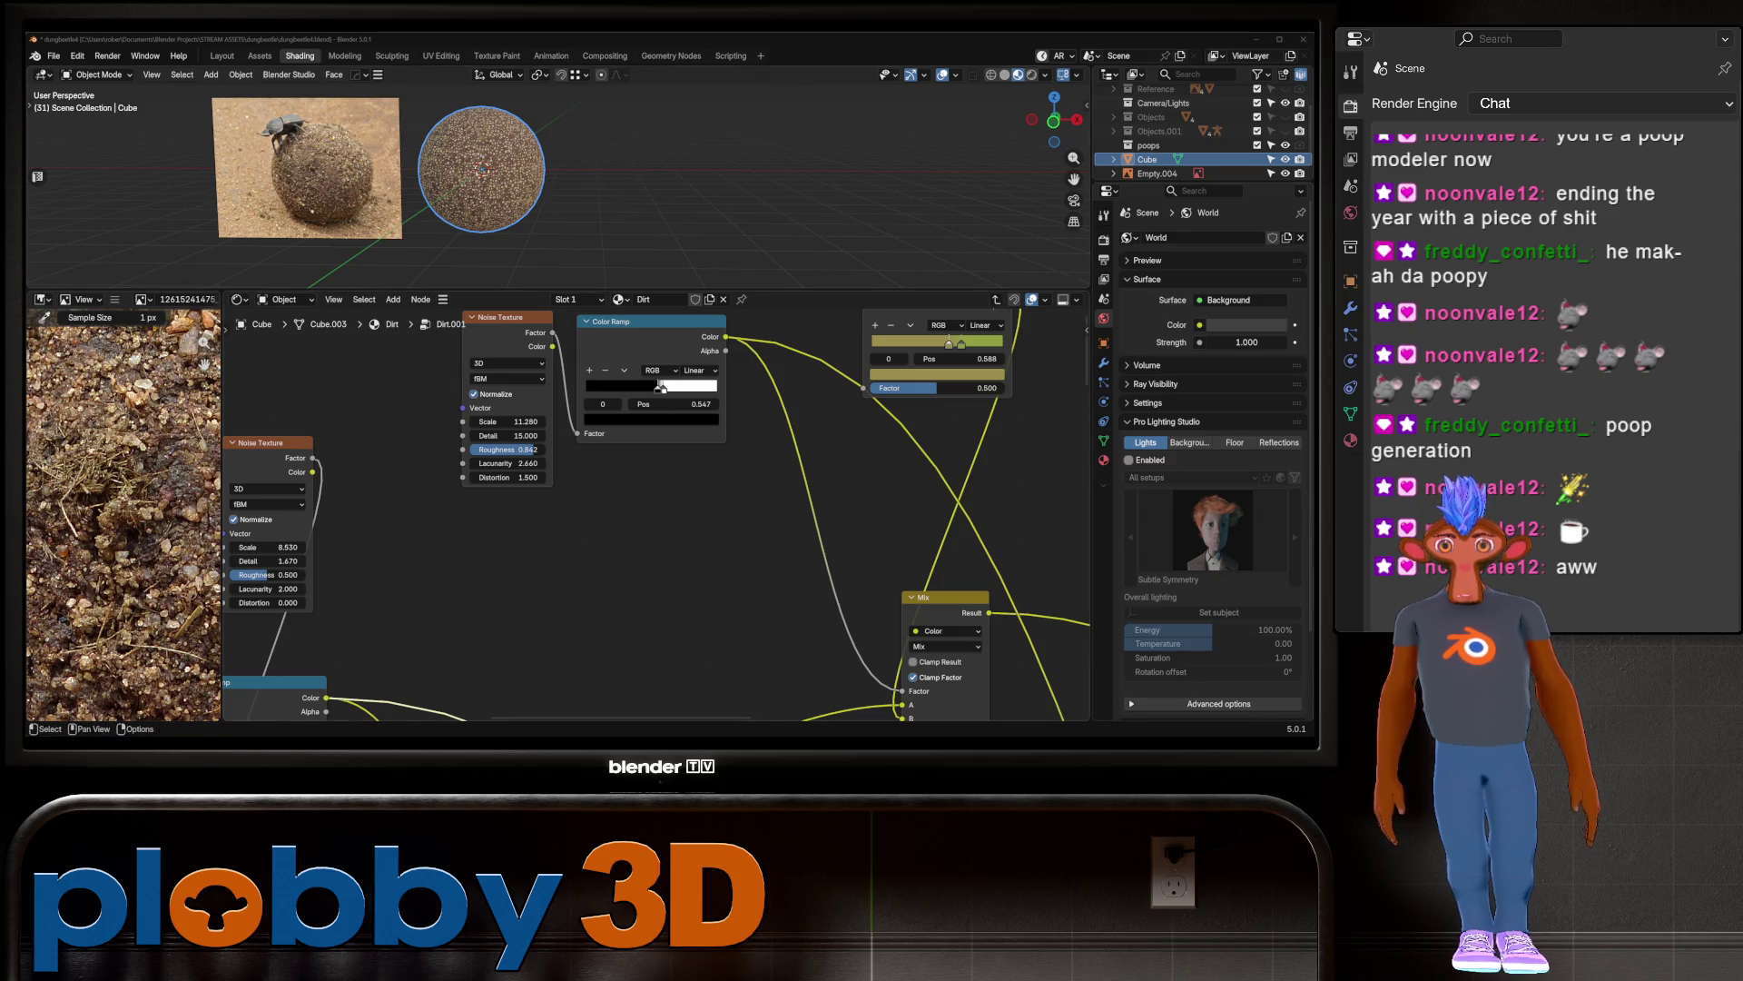
Step: Raise the Voronoi Texture Detail from 0 to about 0.990 at Scale 14.560
{"action": "scroll", "coordinate": [463, 168], "scroll_direction": "up", "scroll_amount": 6}
{"action": "scroll", "coordinate": [463, 168], "scroll_direction": "down", "scroll_amount": 2}
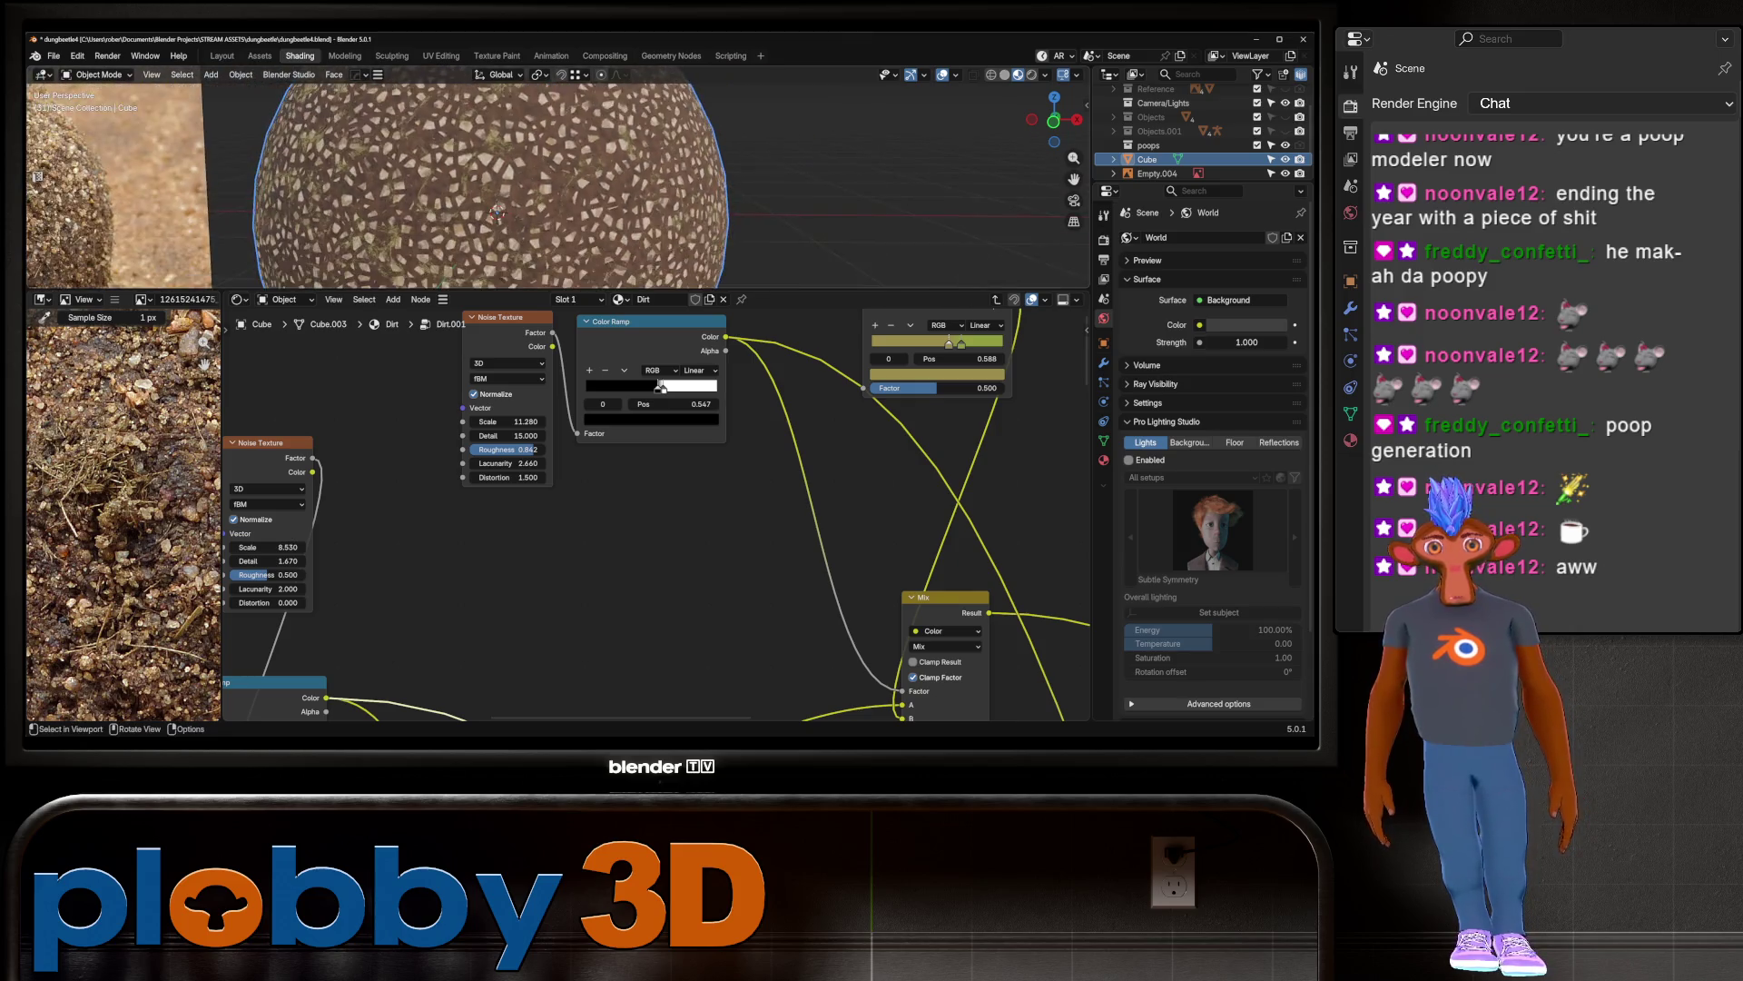
{"action": "left_click_drag", "start_coordinate": [508, 435], "coordinate": [511, 435]}
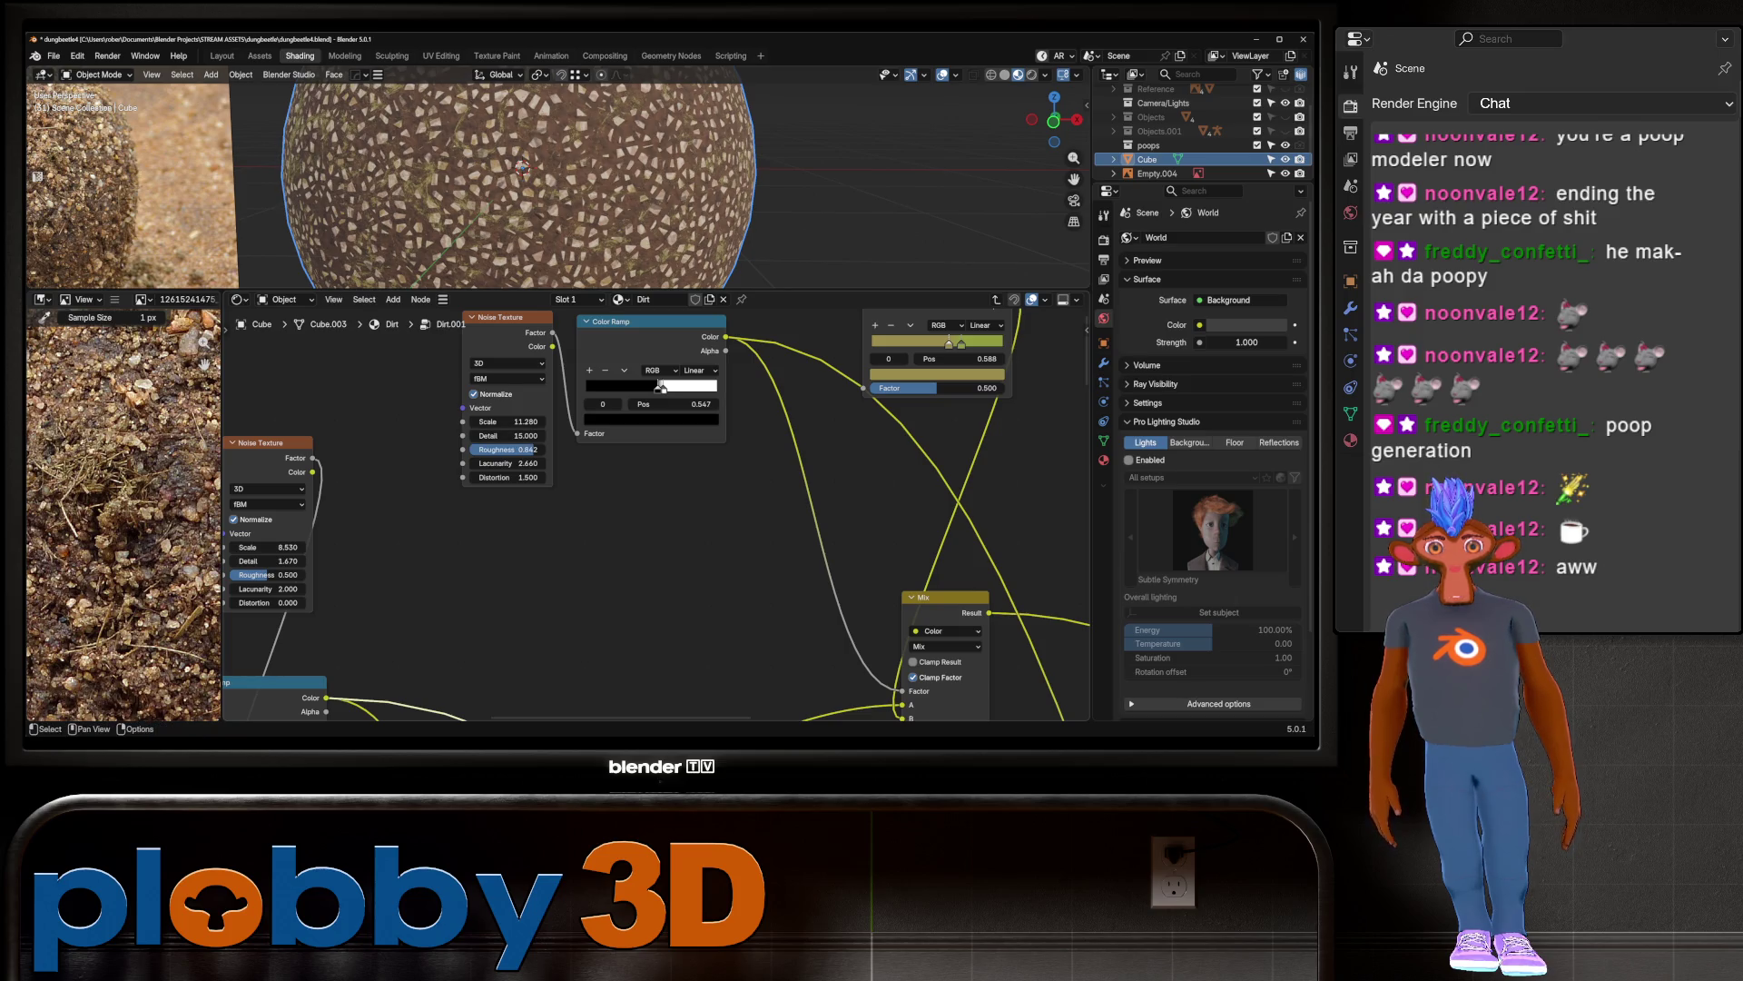
{"action": "scroll", "coordinate": [608, 327], "scroll_direction": "down", "scroll_amount": 2}
{"action": "scroll", "coordinate": [654, 373], "scroll_direction": "down", "scroll_amount": 1}
{"action": "mouse_move", "coordinate": [653, 373]}
{"action": "middle_mouse_down"}
{"action": "mouse_move", "coordinate": [805, 367]}
{"action": "mouse_move", "coordinate": [667, 497]}
{"action": "mouse_move", "coordinate": [799, 336]}
{"action": "middle_mouse_up"}
{"action": "scroll", "coordinate": [668, 497], "scroll_direction": "up", "scroll_amount": 1}
{"action": "scroll", "coordinate": [464, 633], "scroll_direction": "up", "scroll_amount": 2}
{"action": "middle_click_drag", "start_coordinate": [465, 633], "coordinate": [641, 524]}
{"action": "scroll", "coordinate": [641, 524], "scroll_direction": "up", "scroll_amount": 1}
{"action": "left_click_drag", "start_coordinate": [482, 531], "coordinate": [536, 531]}
{"action": "left_click_drag", "start_coordinate": [490, 515], "coordinate": [445, 515]}
Step: Undo the Scale change, lower Voronoi Roughness to 0.264 and nudge Detail to 1.020
{"action": "key", "text": "ctrl+z"}
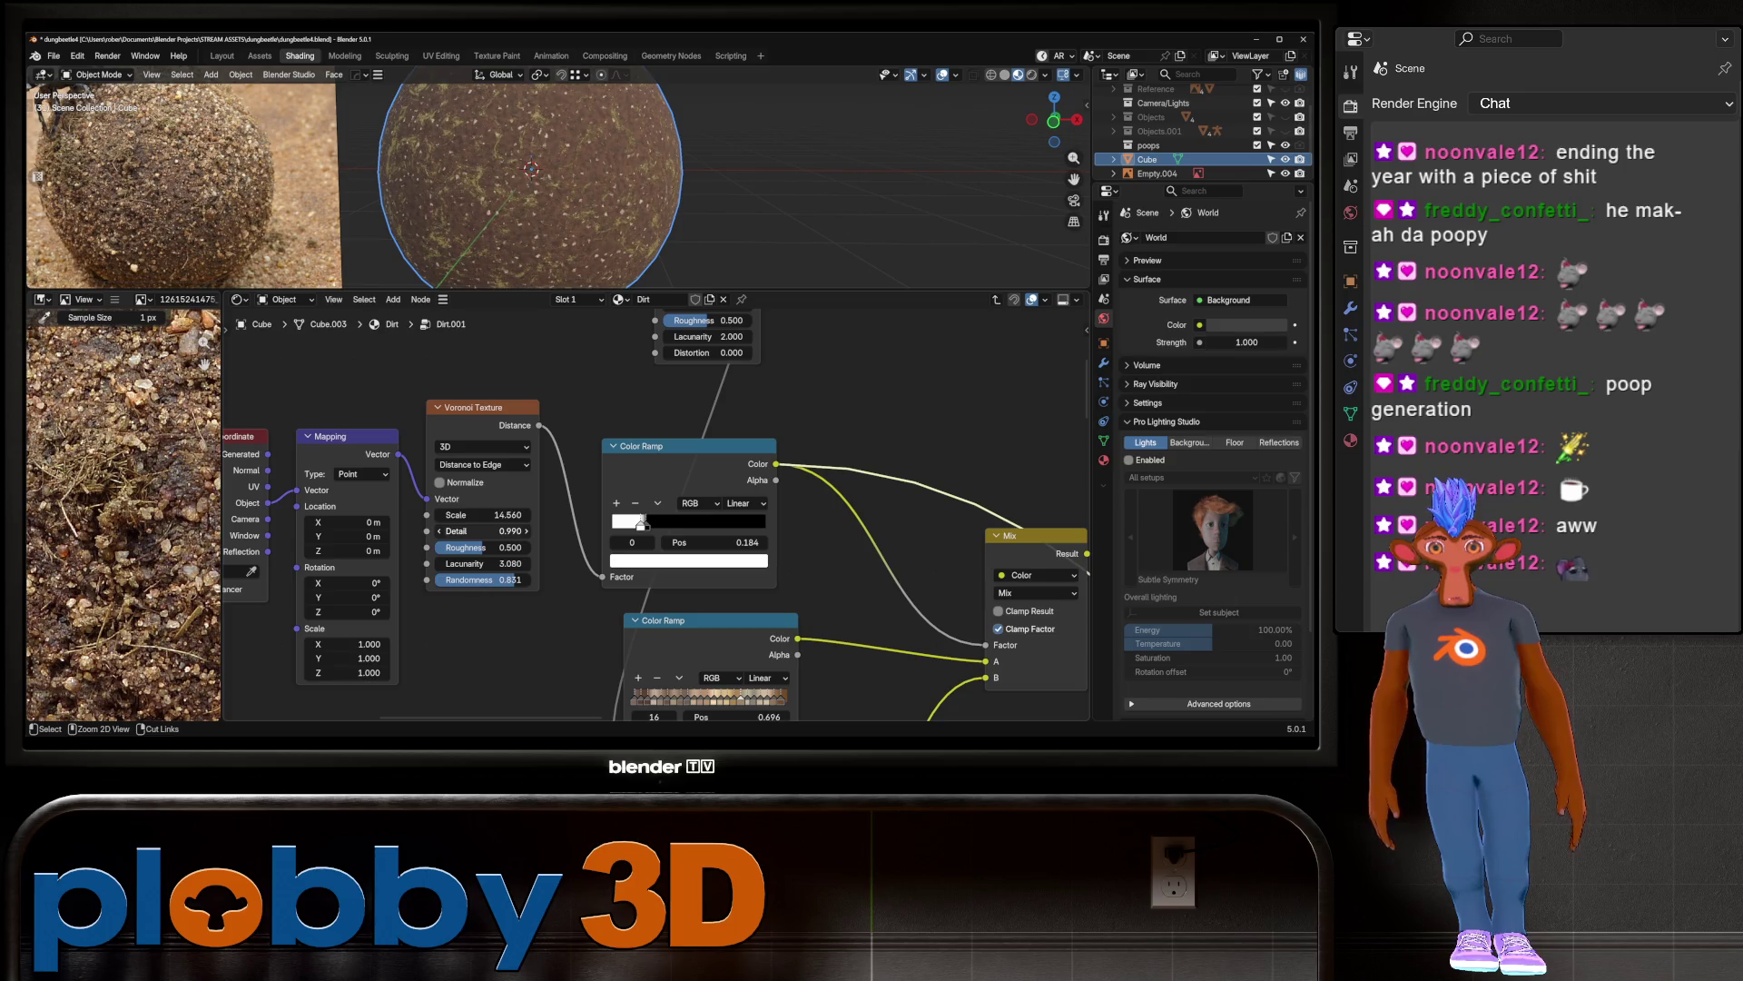
{"action": "left_click", "coordinate": [481, 531]}
{"action": "key", "text": "Return"}
{"action": "mouse_move", "coordinate": [508, 547]}
{"action": "left_mouse_down"}
{"action": "mouse_move", "coordinate": [450, 548]}
{"action": "mouse_move", "coordinate": [474, 548]}
{"action": "left_mouse_up"}
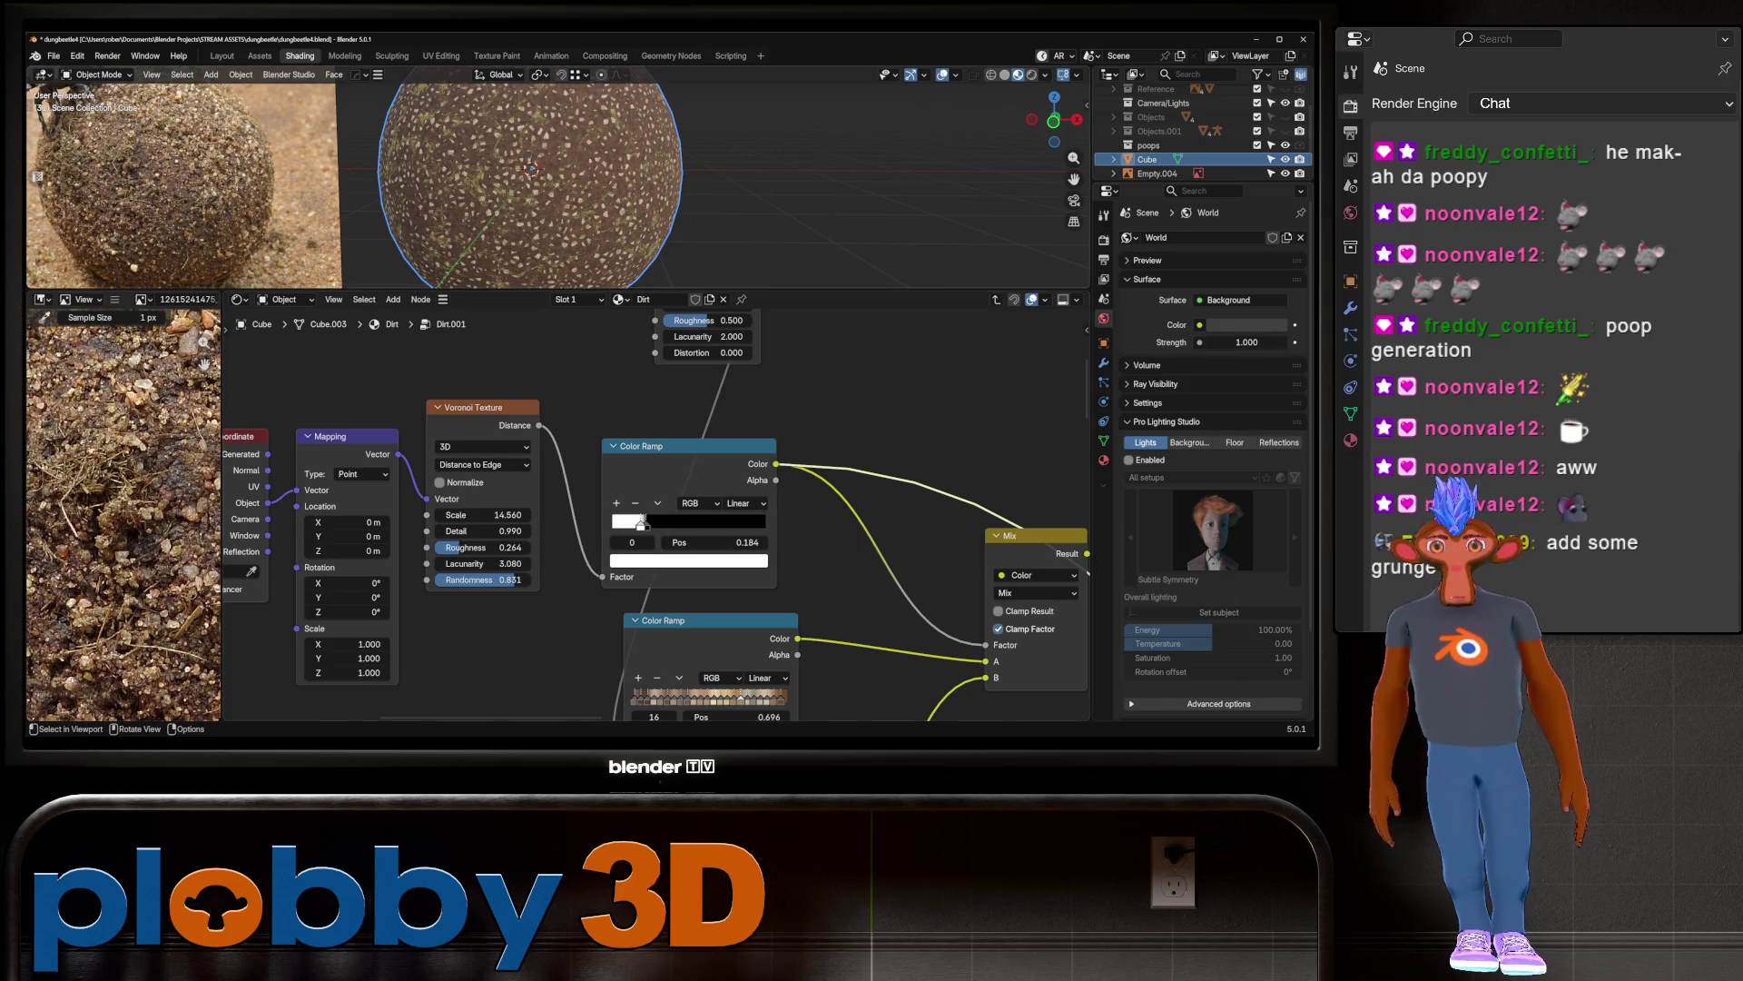
{"action": "left_click_drag", "start_coordinate": [481, 532], "coordinate": [491, 531]}
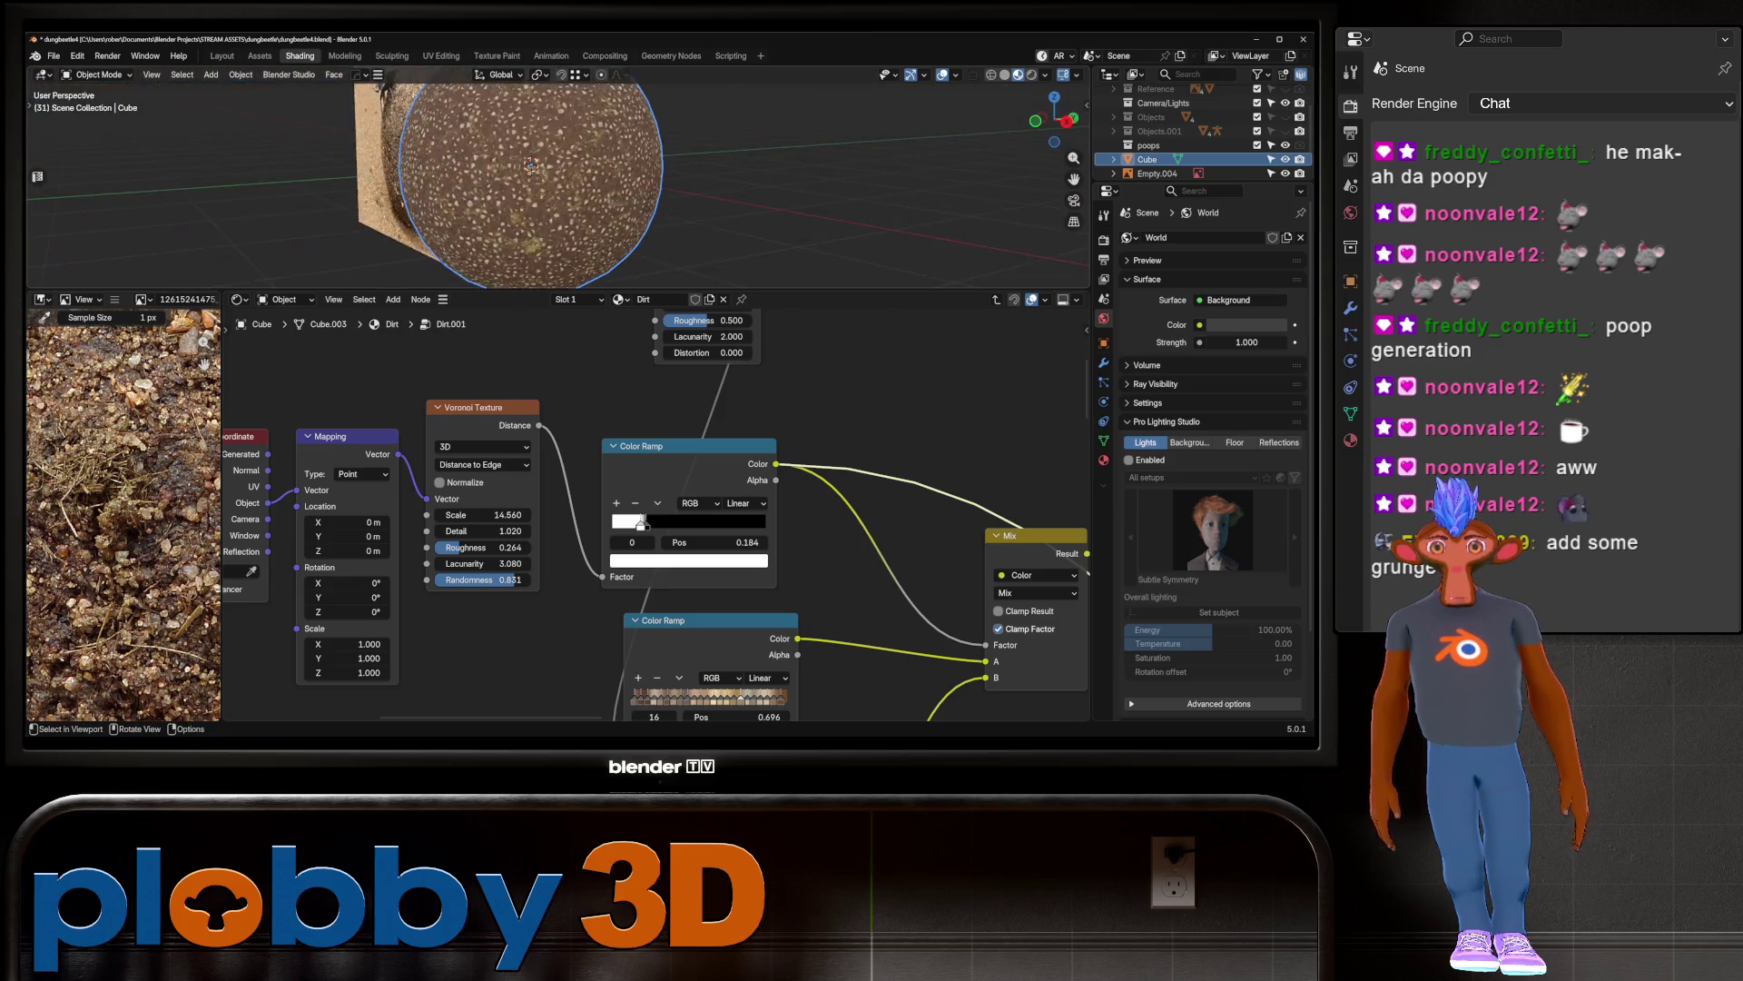
{"action": "scroll", "coordinate": [544, 182], "scroll_direction": "up", "scroll_amount": 5}
{"action": "scroll", "coordinate": [636, 508], "scroll_direction": "down", "scroll_amount": 3}
{"action": "key", "text": "Tab"}
{"action": "scroll", "coordinate": [677, 409], "scroll_direction": "up", "scroll_amount": 5}
Step: Adjust the cracks scale and thickness, and set Overall Roughness to 1.7
{"action": "left_click_drag", "start_coordinate": [672, 545], "coordinate": [772, 546]}
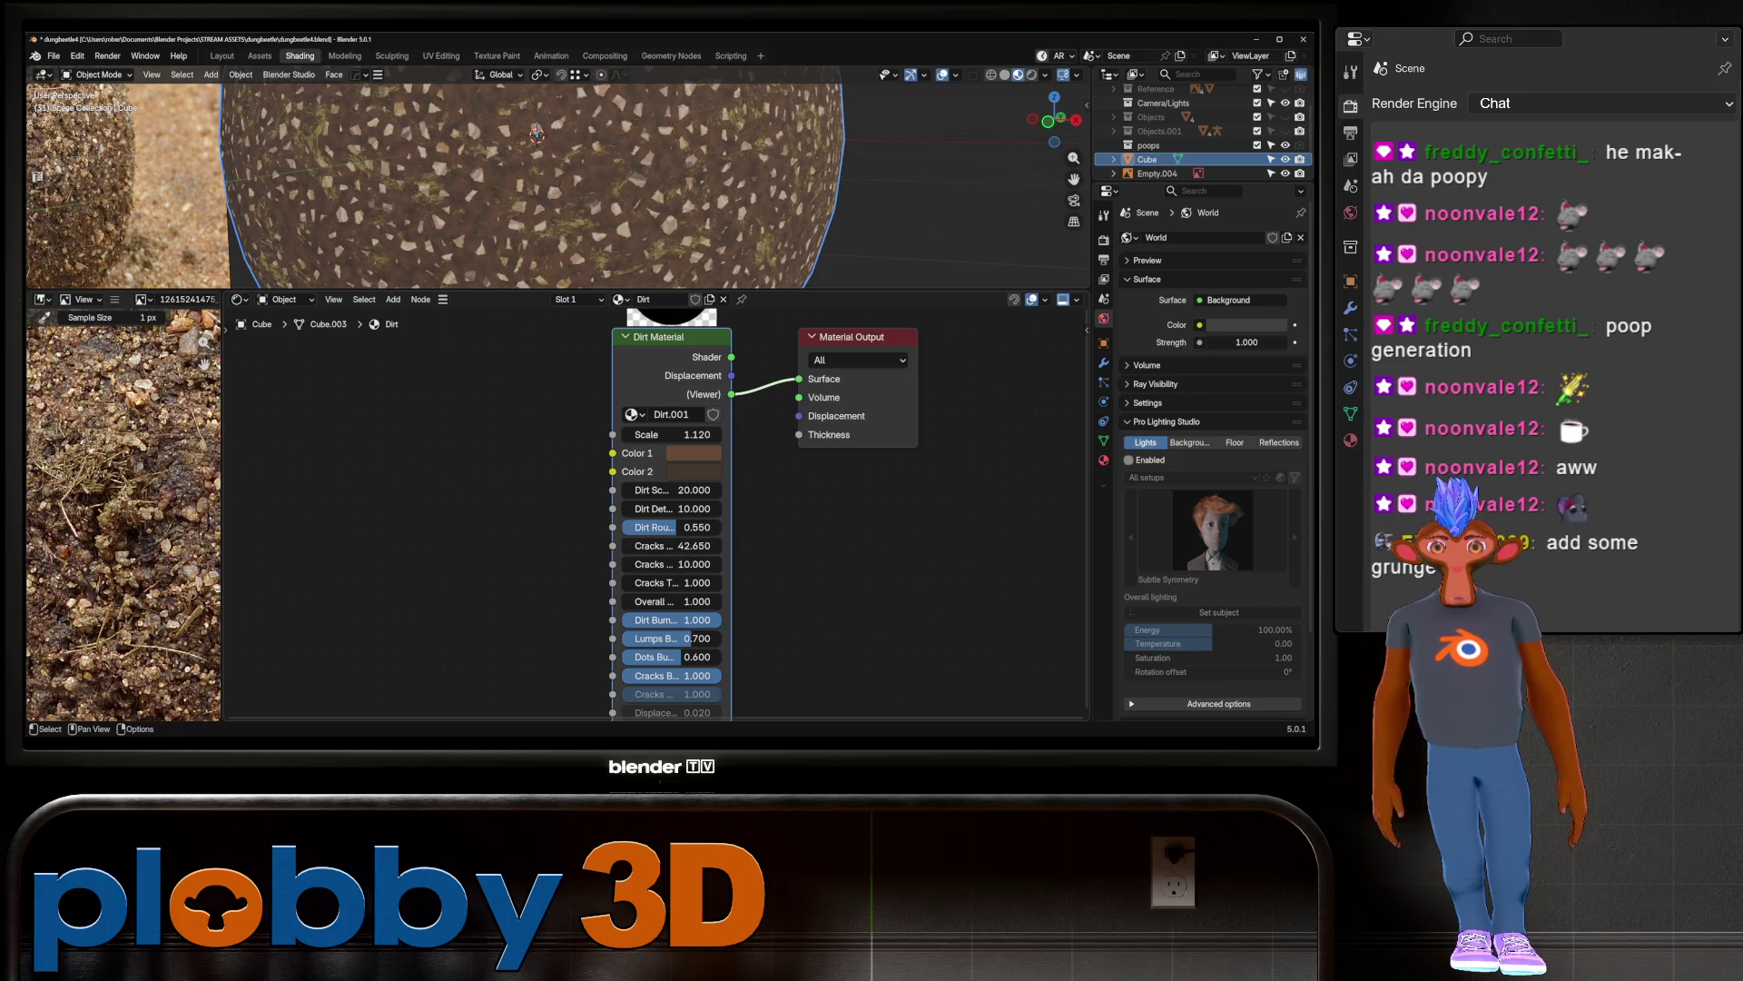
{"action": "scroll", "coordinate": [682, 461], "scroll_direction": "up", "scroll_amount": 5}
{"action": "mouse_move", "coordinate": [647, 519]}
{"action": "left_mouse_down"}
{"action": "mouse_move", "coordinate": [663, 519]}
{"action": "mouse_move", "coordinate": [627, 519]}
{"action": "mouse_move", "coordinate": [626, 483]}
{"action": "mouse_move", "coordinate": [599, 483]}
{"action": "left_mouse_up"}
{"action": "scroll", "coordinate": [545, 182], "scroll_direction": "down", "scroll_amount": 5}
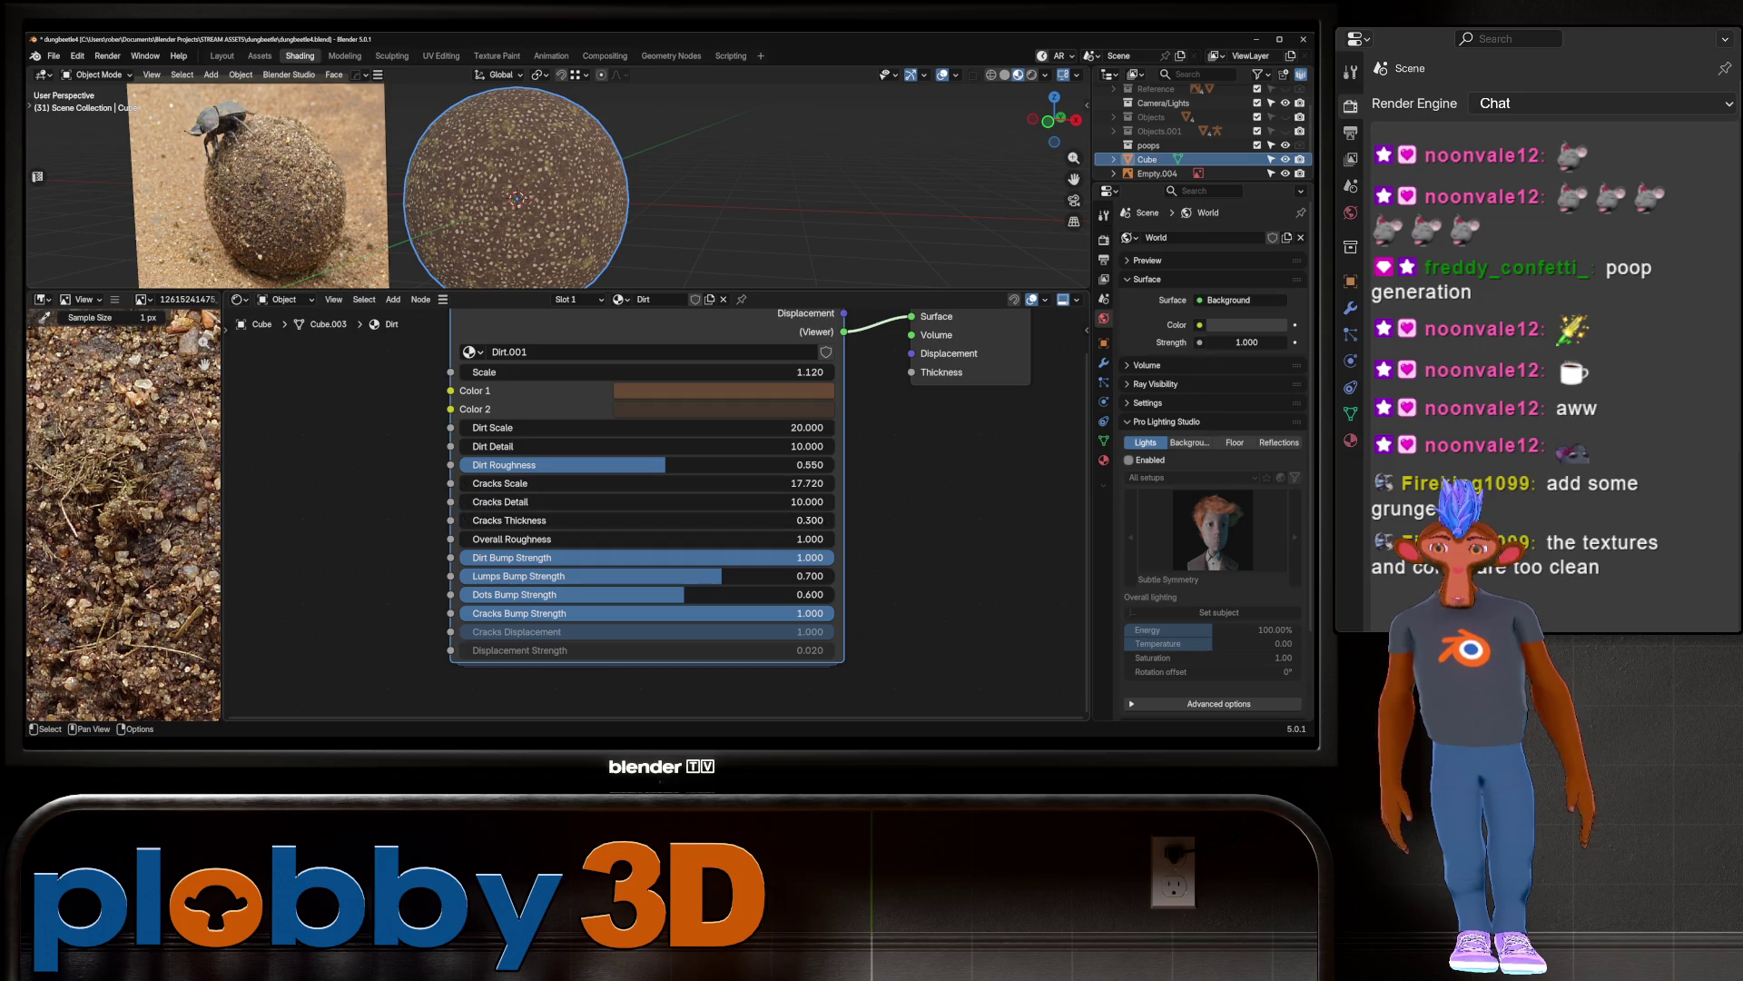
{"action": "left_click", "coordinate": [536, 539]}
{"action": "type", "text": "1.7"}
{"action": "key", "text": "Return"}
Step: Thicken the dirt cracks further and lower Dirt Scale for bigger dirt clumps
{"action": "mouse_move", "coordinate": [484, 199]}
{"action": "middle_mouse_down", "text": "ctrl"}
{"action": "mouse_move", "coordinate": [485, 118]}
{"action": "mouse_move", "coordinate": [485, 209]}
{"action": "middle_mouse_up", "text": "ctrl"}
{"action": "mouse_move", "coordinate": [545, 520]}
{"action": "left_mouse_down"}
{"action": "mouse_move", "coordinate": [636, 520]}
{"action": "mouse_move", "coordinate": [641, 483]}
{"action": "mouse_move", "coordinate": [681, 483]}
{"action": "left_mouse_up"}
{"action": "scroll", "coordinate": [545, 191], "scroll_direction": "down", "scroll_amount": 8}
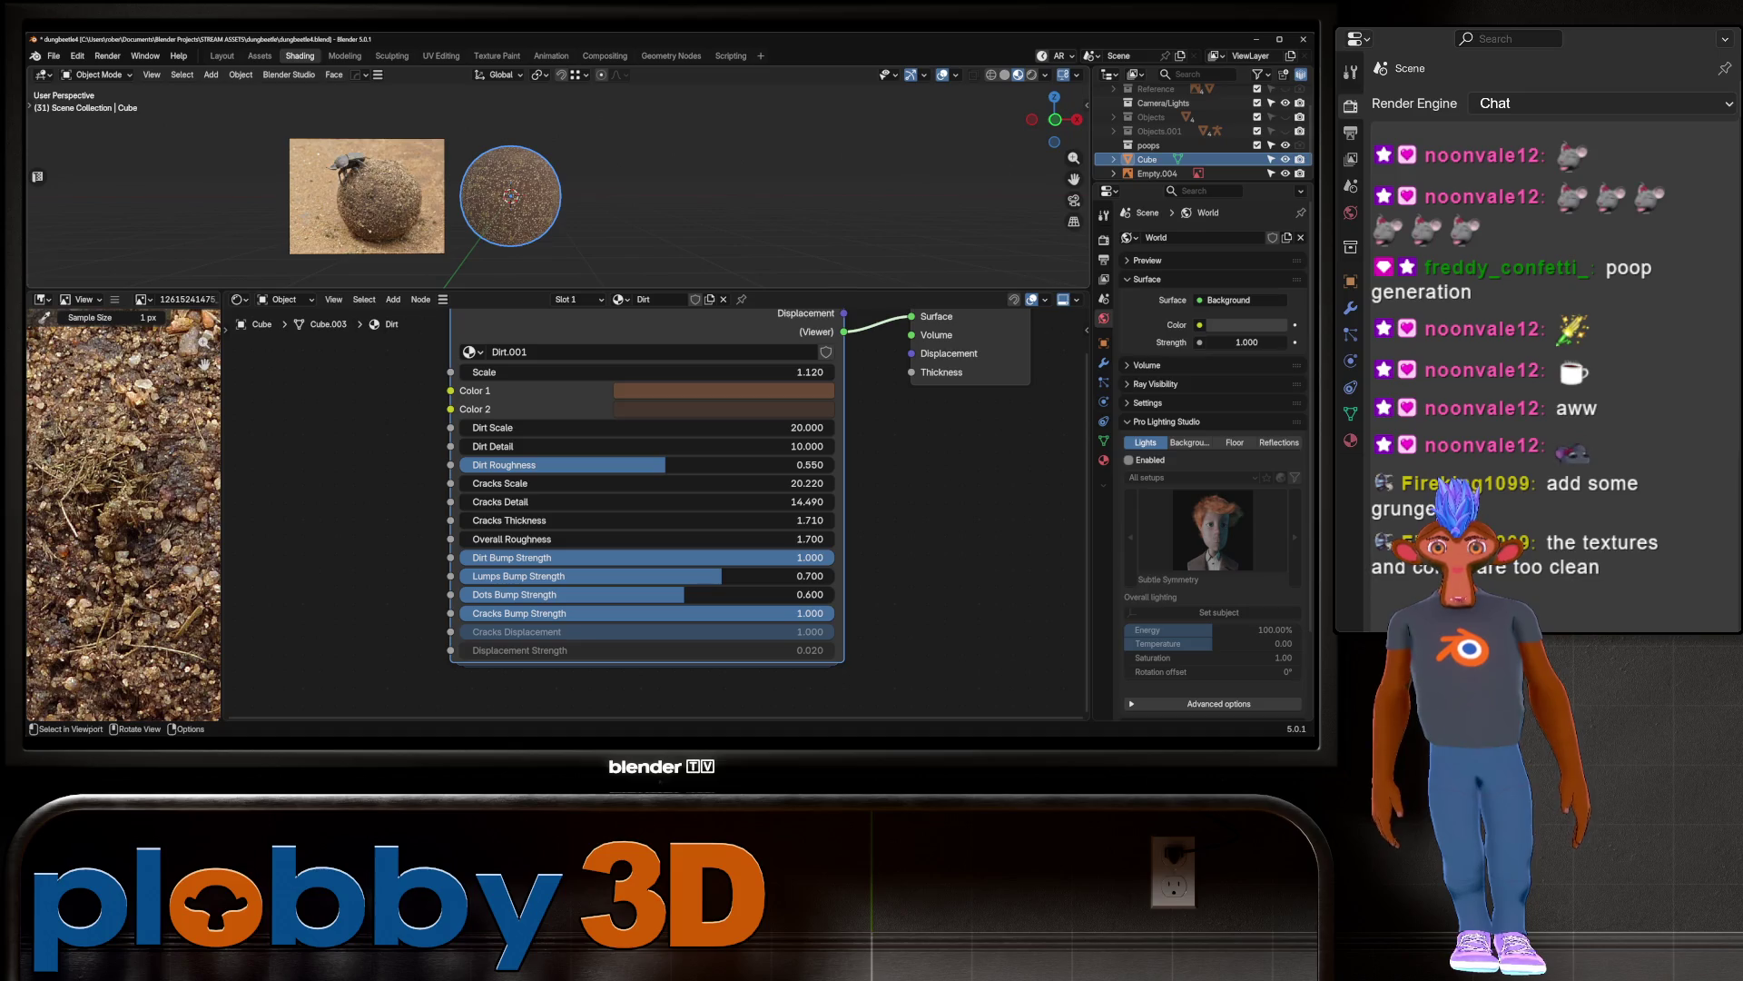
{"action": "scroll", "coordinate": [544, 181], "scroll_direction": "up", "scroll_amount": 8}
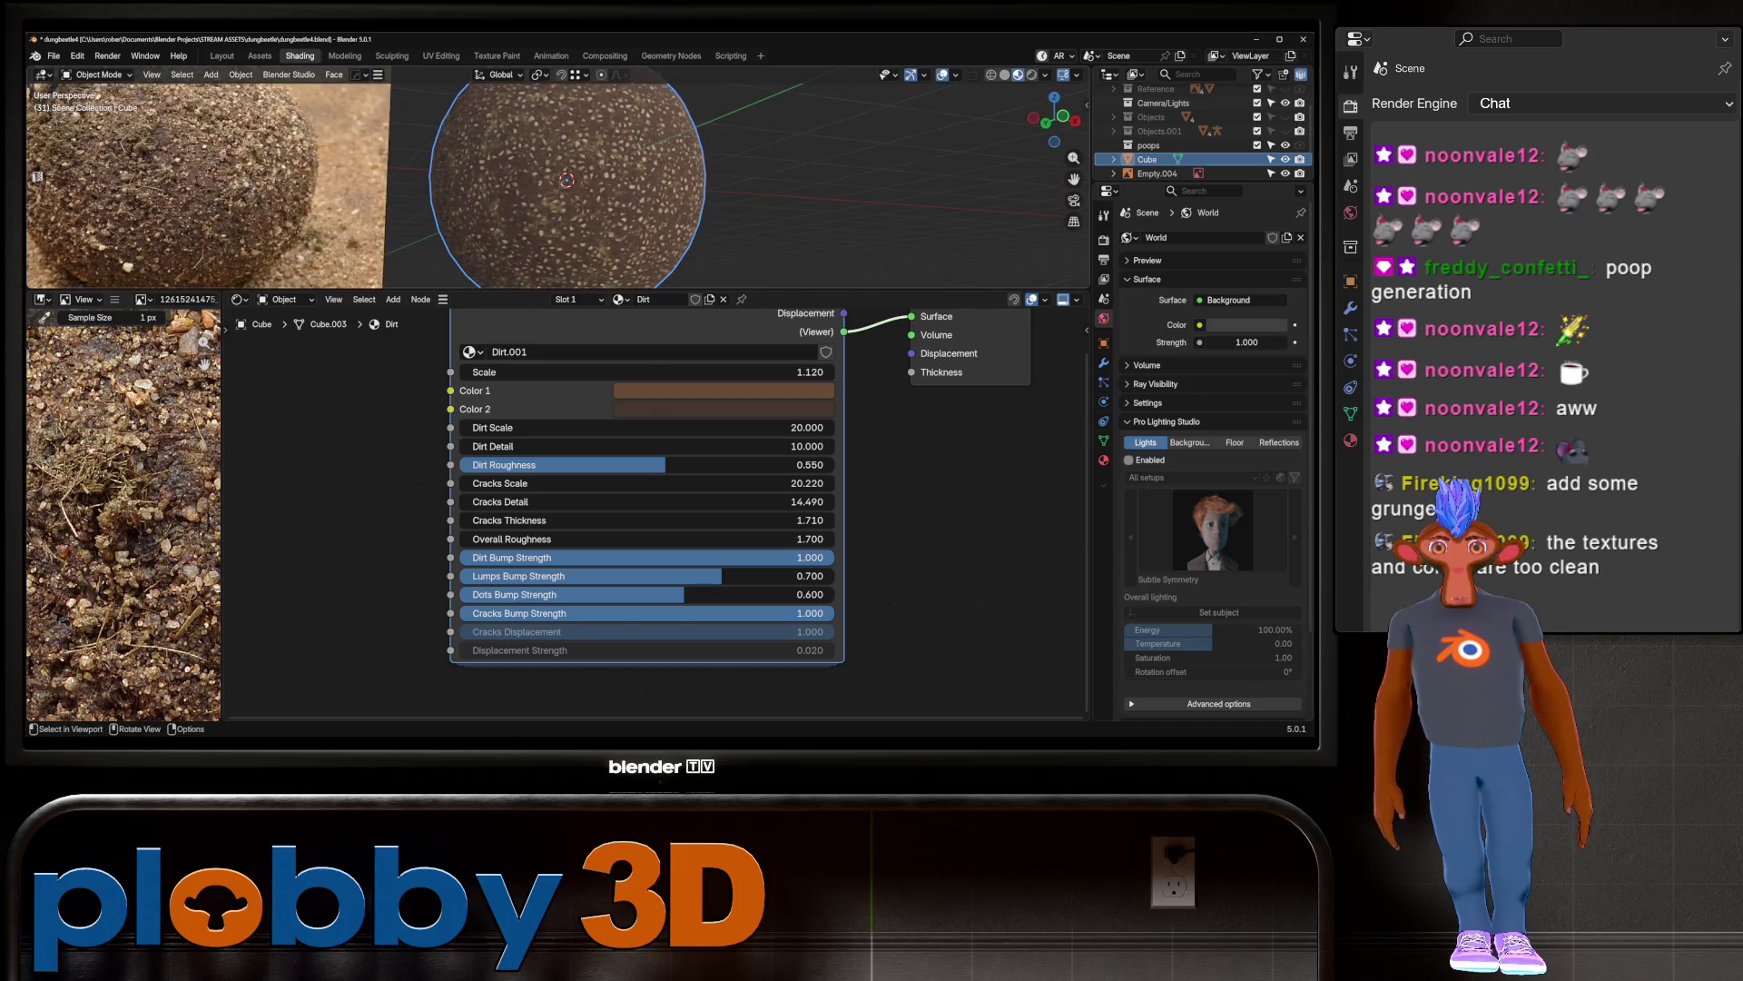
{"action": "scroll", "coordinate": [567, 181], "scroll_direction": "up", "scroll_amount": 10}
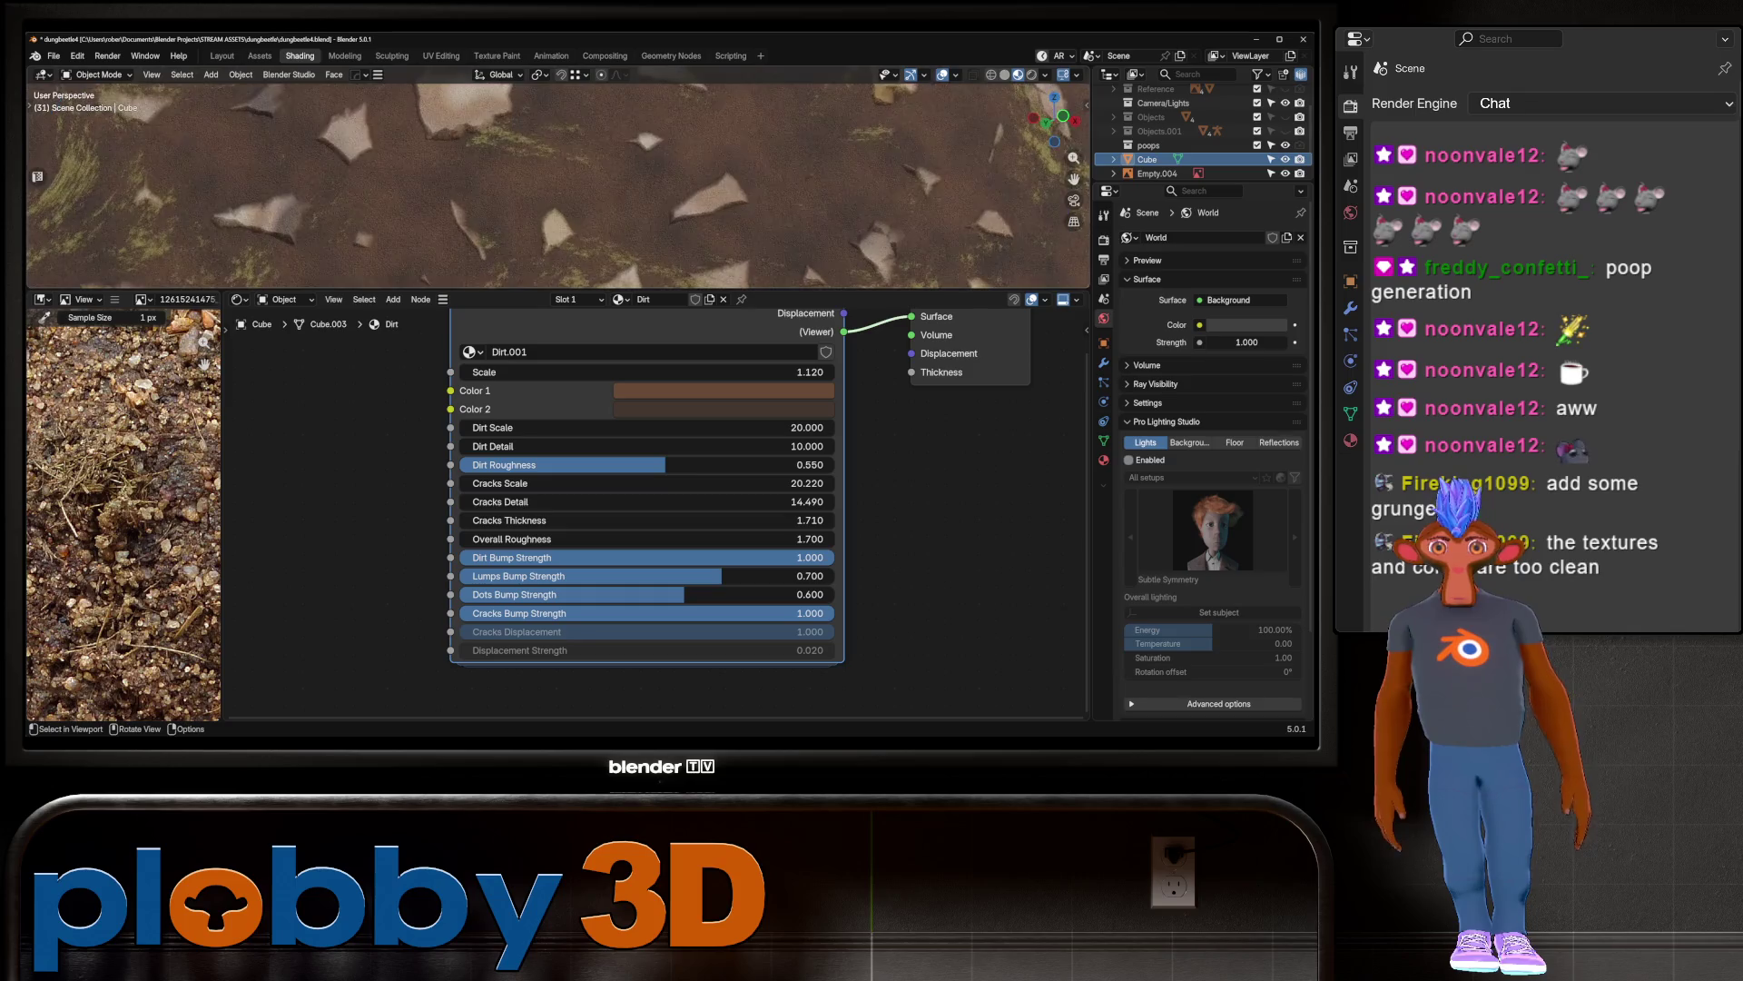
{"action": "scroll", "coordinate": [545, 181], "scroll_direction": "down", "scroll_amount": 2}
{"action": "left_click_drag", "start_coordinate": [645, 427], "coordinate": [516, 427]}
{"action": "scroll", "coordinate": [545, 181], "scroll_direction": "down", "scroll_amount": 6}
Step: Keep Dirt Detail at 10.000, raise Dirt Roughness slightly and lower Cracks Scale to 7.600
{"action": "left_click", "coordinate": [647, 446]}
{"action": "key", "text": "Return"}
{"action": "mouse_move", "coordinate": [647, 464]}
{"action": "left_mouse_down"}
{"action": "mouse_move", "coordinate": [687, 464]}
{"action": "mouse_move", "coordinate": [608, 483]}
{"action": "mouse_move", "coordinate": [627, 483]}
{"action": "left_mouse_up"}
{"action": "middle_click_drag", "start_coordinate": [646, 483], "coordinate": [484, 508]}
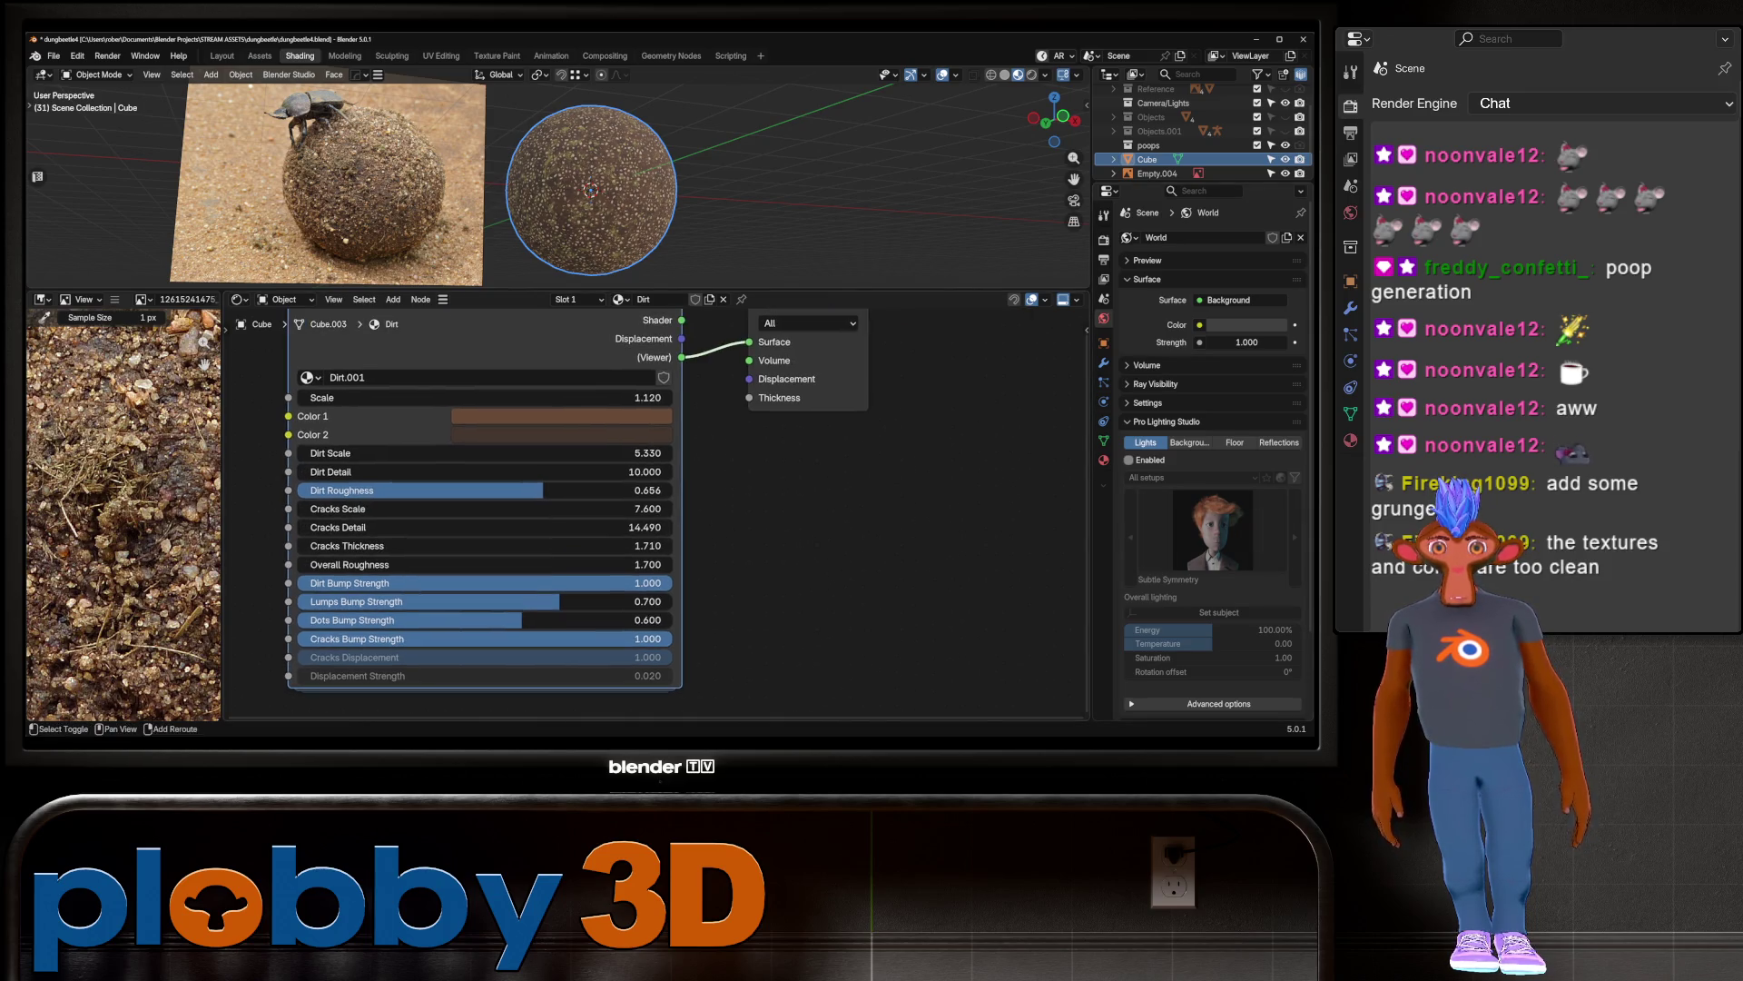
Step: Connect the Dirt Material's Displacement to the Material Output and inspect the textured sphere
{"action": "middle_click_drag", "start_coordinate": [545, 454], "coordinate": [497, 560]}
{"action": "left_click_drag", "start_coordinate": [633, 444], "coordinate": [701, 484]}
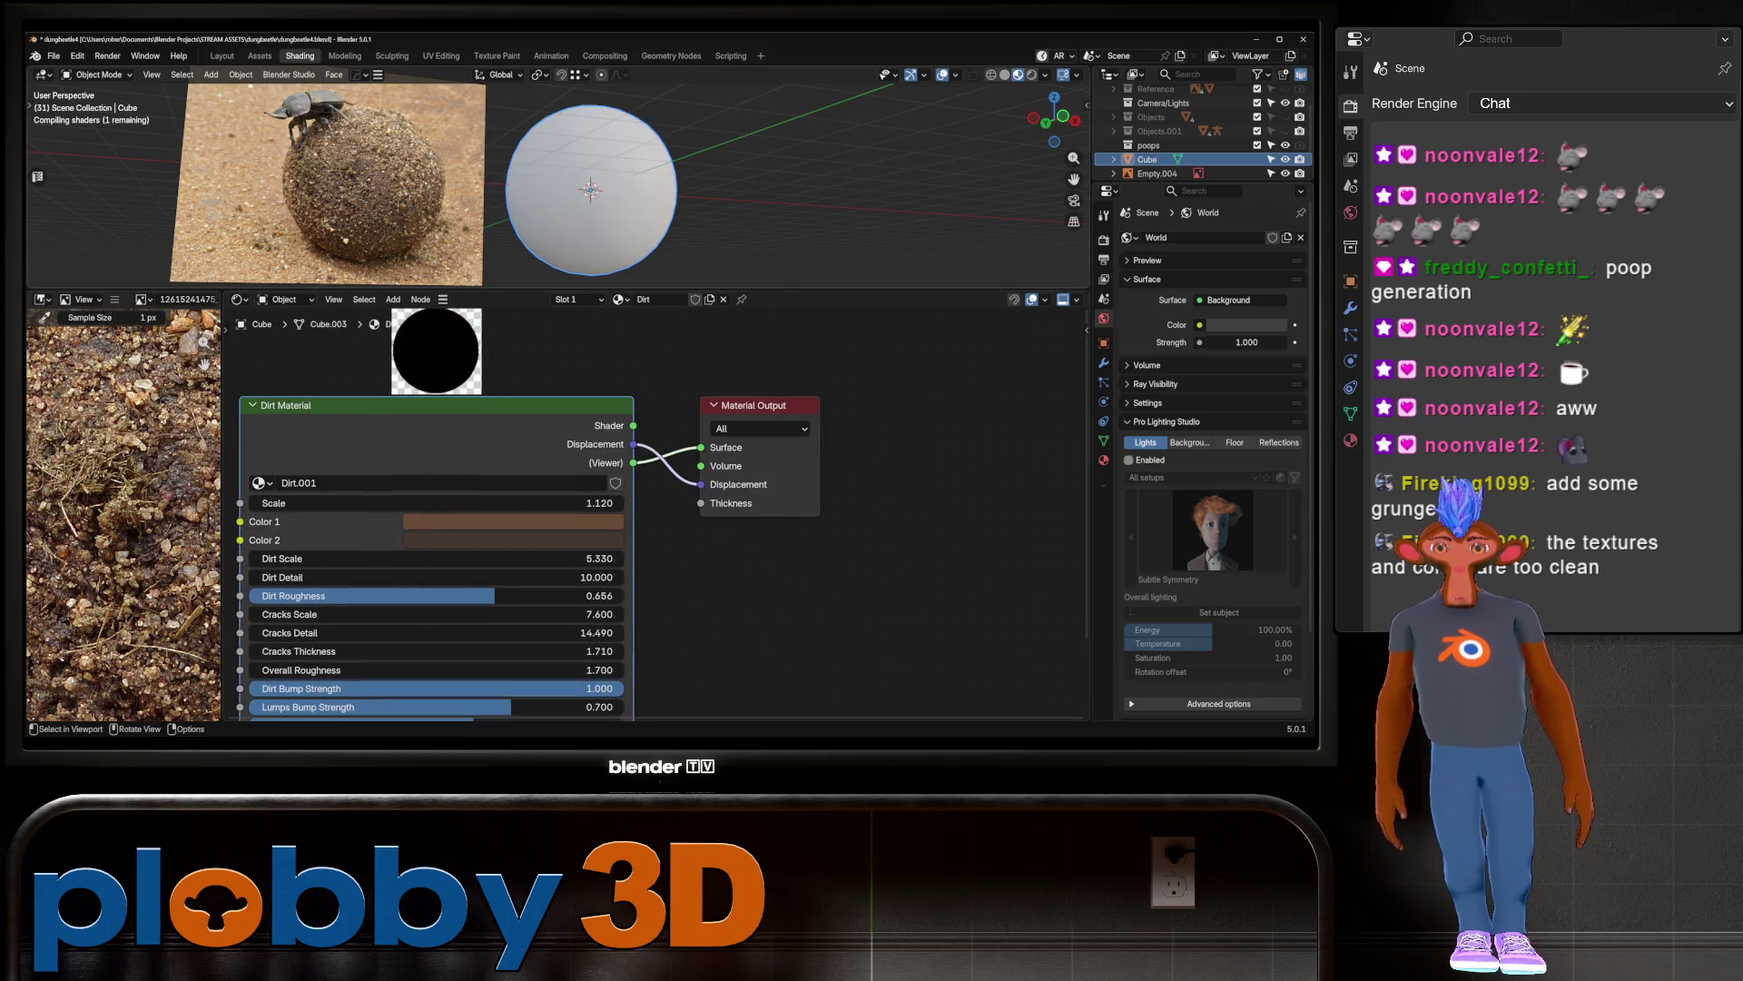
{"action": "middle_click_drag", "start_coordinate": [591, 209], "coordinate": [599, 159], "text": "ctrl"}
{"action": "left_click_drag", "start_coordinate": [436, 614], "coordinate": [527, 614]}
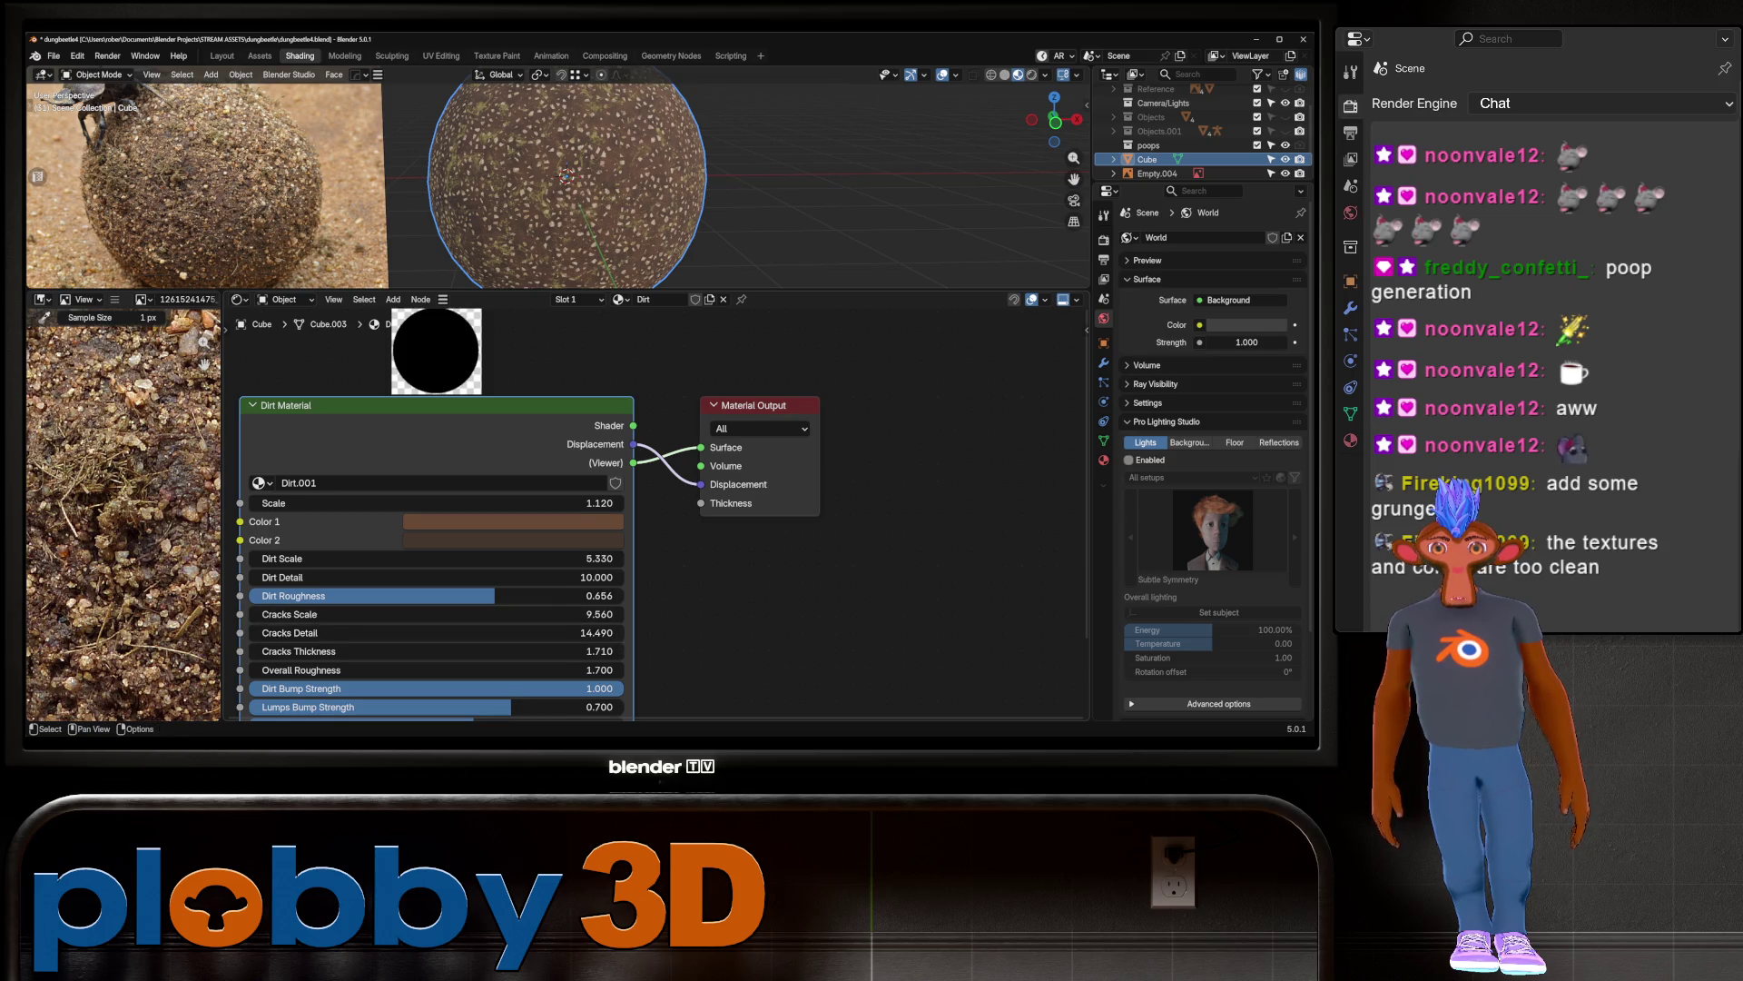
Step: Set cracks displacement to 0.926, Overall Roughness to 0.770 and Dirt Bump Strength to 0.982
{"action": "middle_click_drag", "start_coordinate": [527, 614], "coordinate": [645, 483]}
{"action": "scroll", "coordinate": [644, 483], "scroll_direction": "up", "scroll_amount": 1}
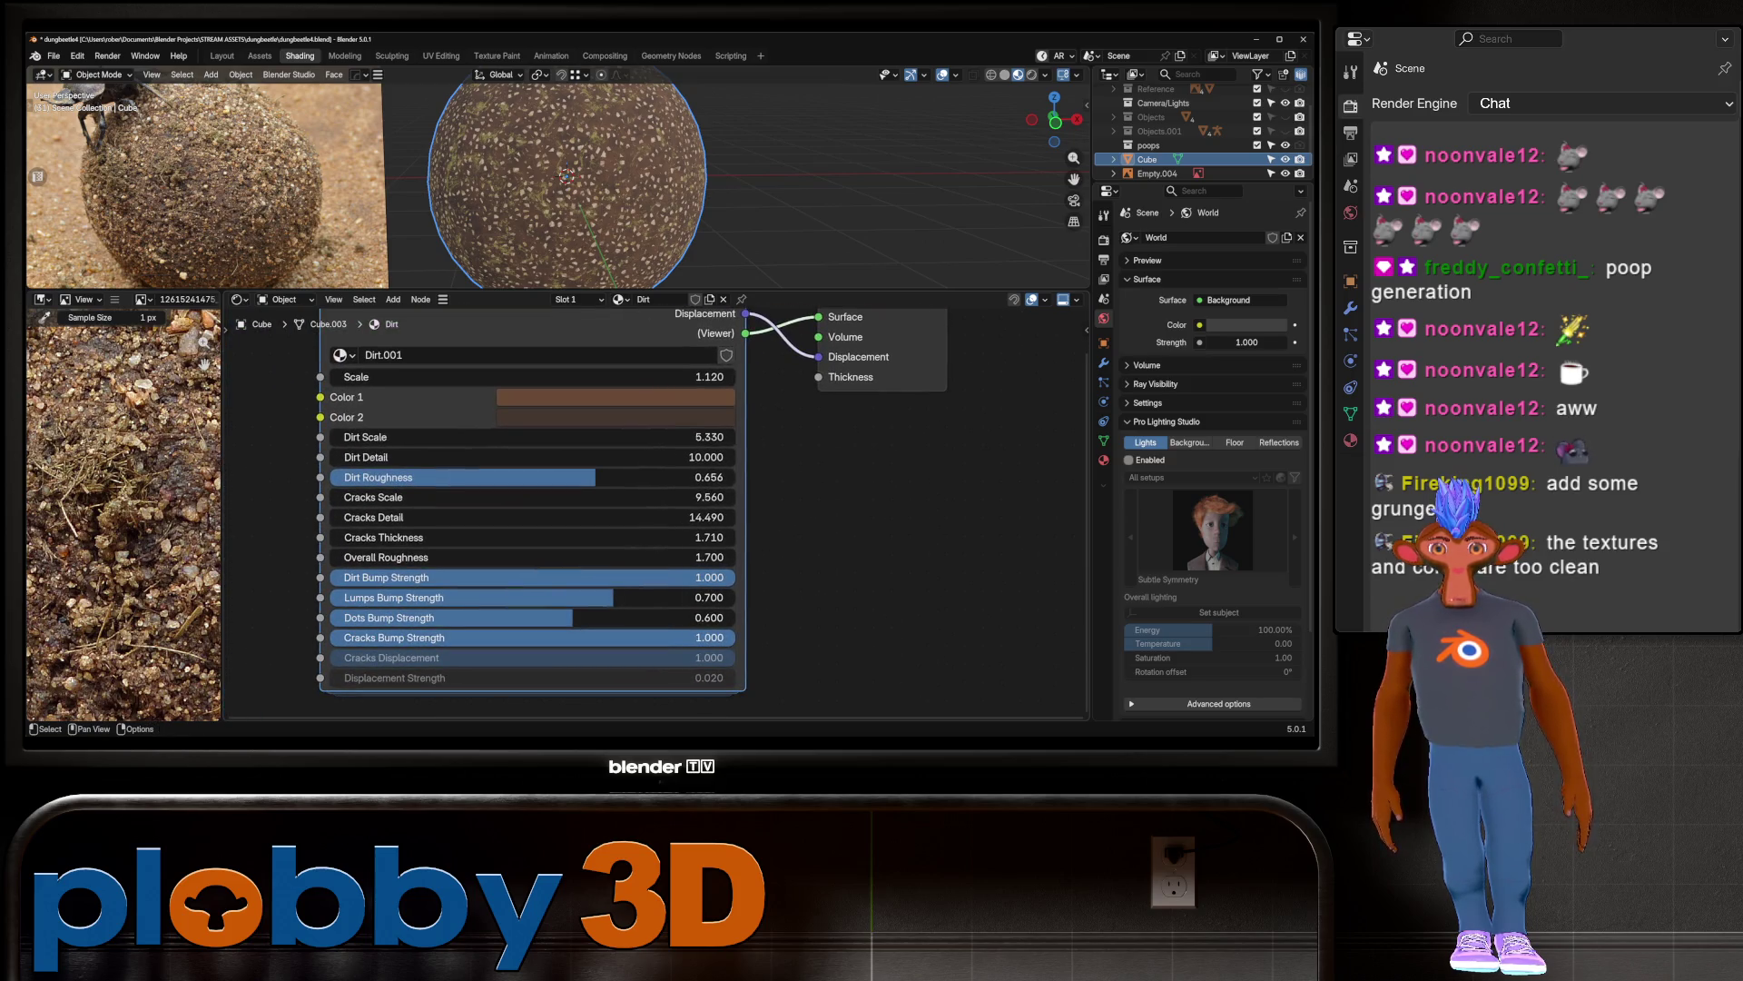
{"action": "left_click_drag", "start_coordinate": [526, 658], "coordinate": [527, 658]}
{"action": "mouse_move", "coordinate": [612, 657]}
{"action": "left_mouse_down"}
{"action": "mouse_move", "coordinate": [705, 657]}
{"action": "mouse_move", "coordinate": [468, 640]}
{"action": "mouse_move", "coordinate": [792, 640]}
{"action": "left_mouse_up"}
{"action": "mouse_move", "coordinate": [581, 560]}
{"action": "left_mouse_down"}
{"action": "mouse_move", "coordinate": [508, 560]}
{"action": "mouse_move", "coordinate": [545, 561]}
{"action": "left_mouse_up"}
{"action": "mouse_move", "coordinate": [635, 181]}
{"action": "middle_mouse_down"}
{"action": "mouse_move", "coordinate": [545, 182]}
{"action": "mouse_move", "coordinate": [563, 184]}
{"action": "mouse_move", "coordinate": [496, 227]}
{"action": "mouse_move", "coordinate": [572, 213]}
{"action": "middle_mouse_up"}
{"action": "left_click_drag", "start_coordinate": [599, 580], "coordinate": [584, 581]}
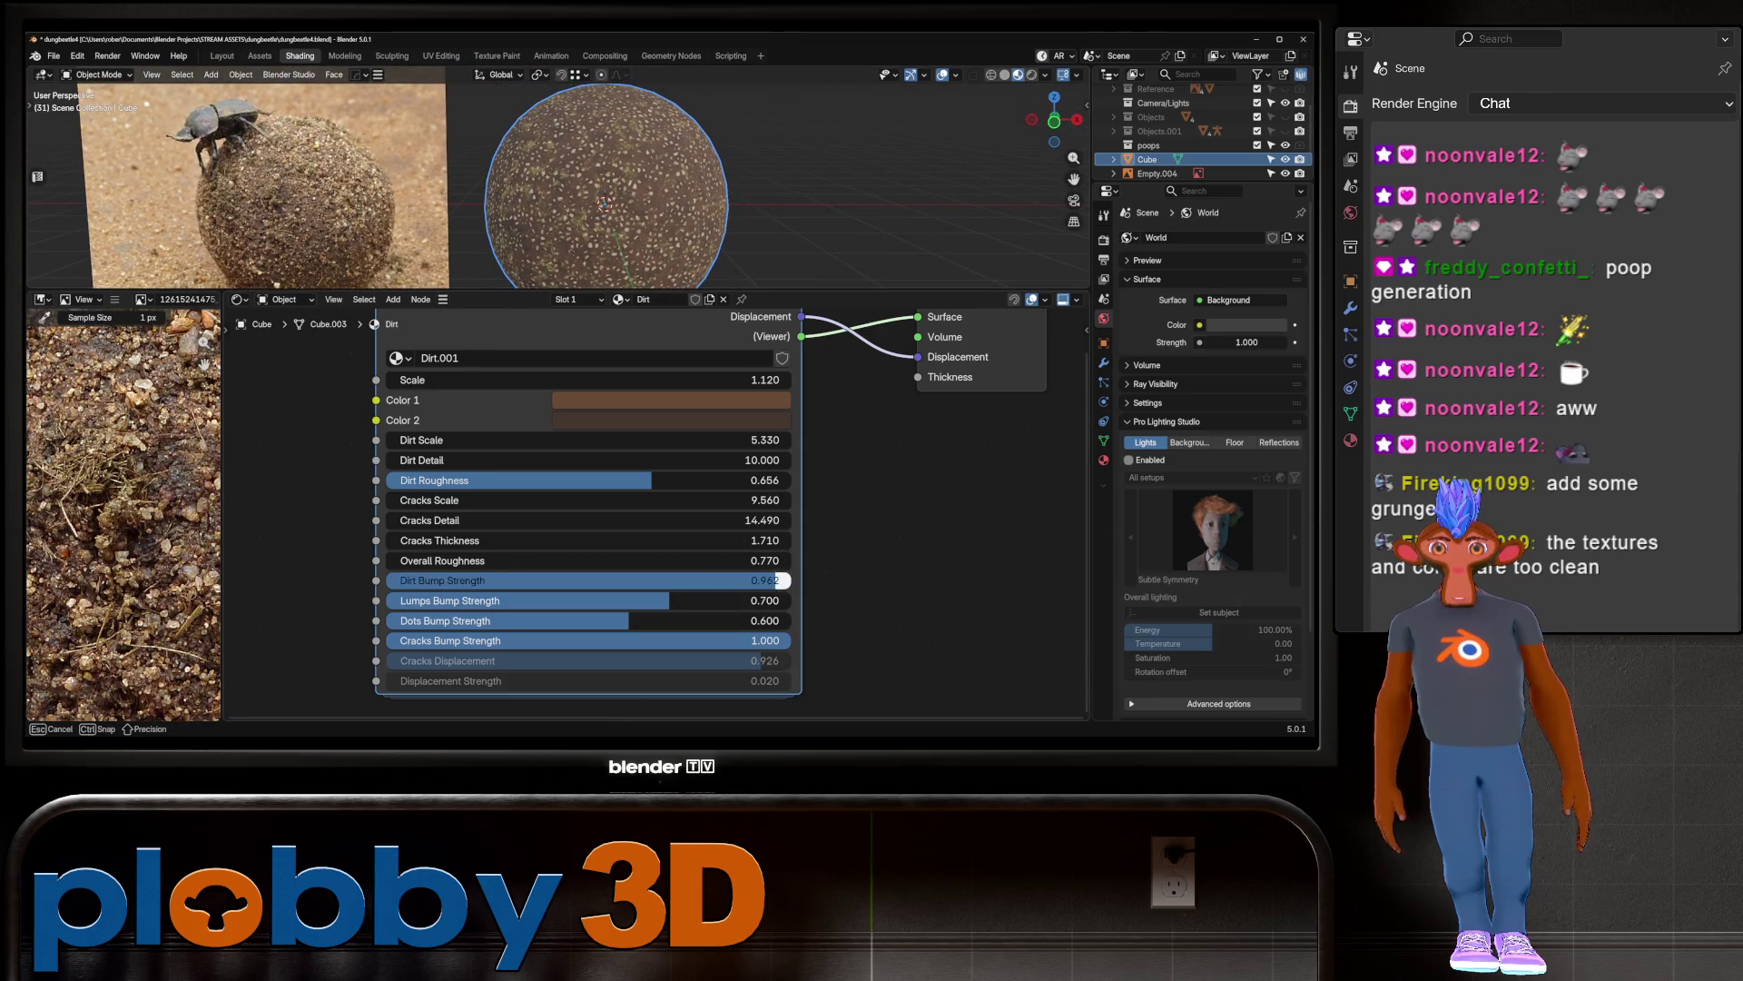
{"action": "mouse_move", "coordinate": [716, 580]}
{"action": "left_mouse_down"}
{"action": "mouse_move", "coordinate": [479, 580]}
{"action": "mouse_move", "coordinate": [784, 580]}
{"action": "left_mouse_up"}
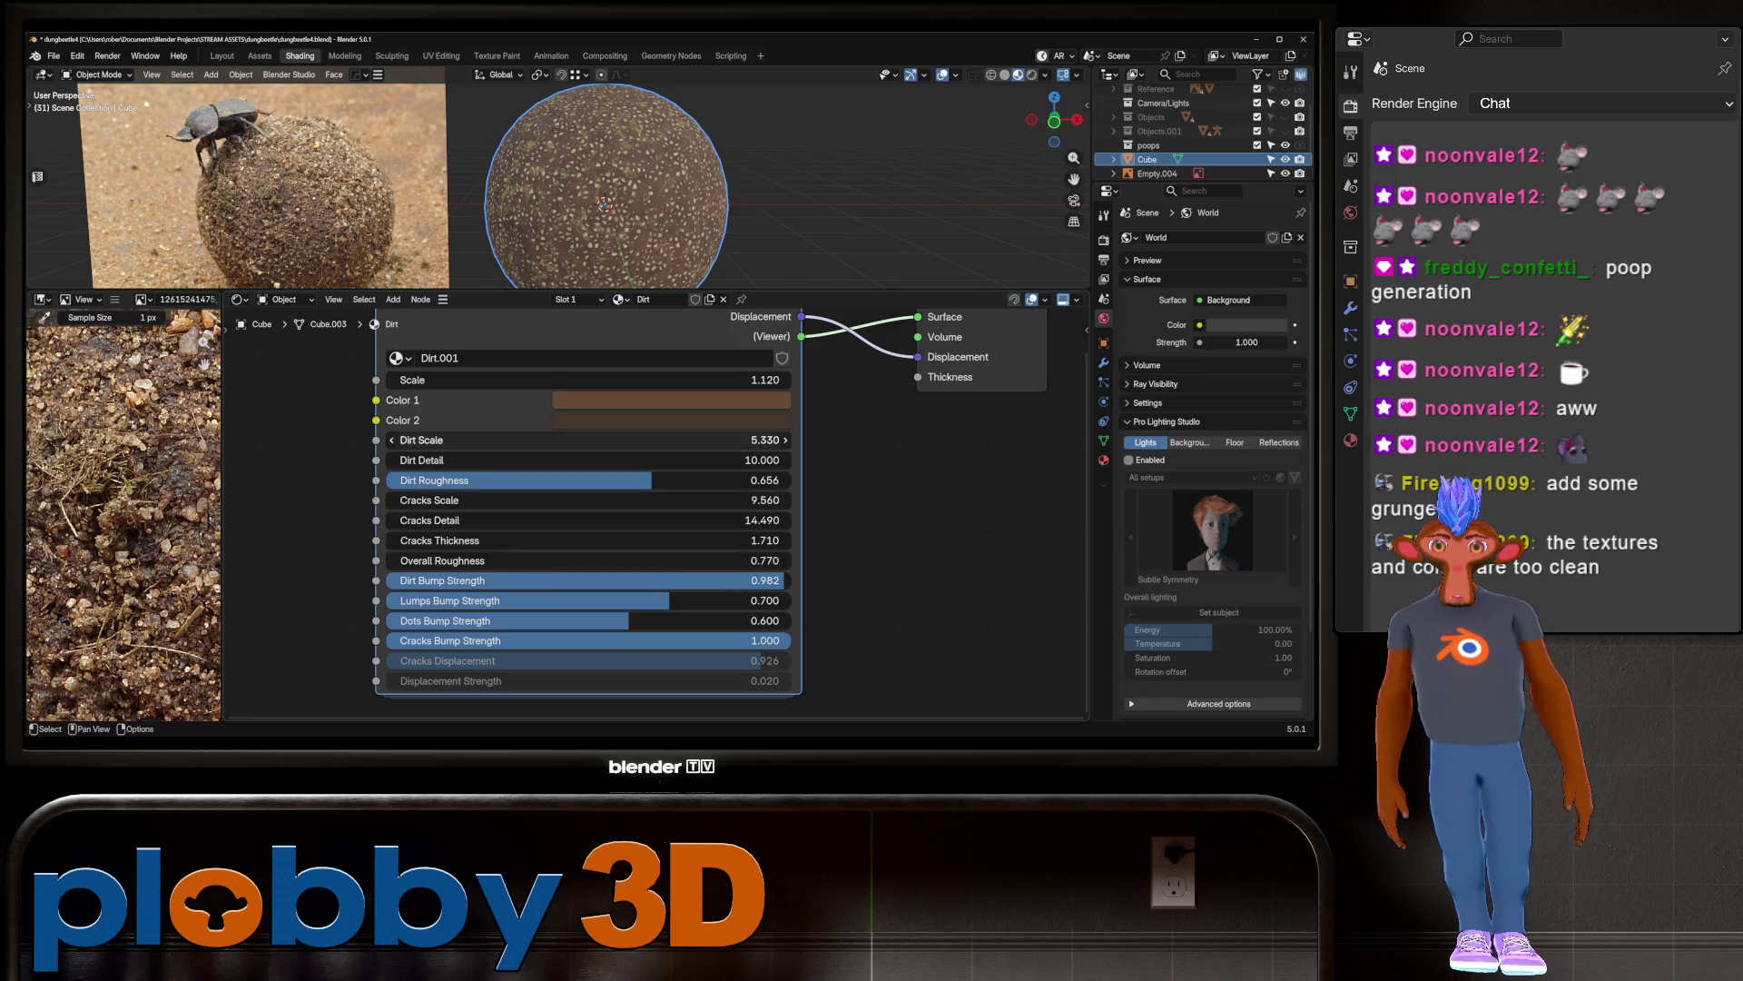
{"action": "key", "text": "Tab"}
Step: Nudge the first Bump node left and pan across the group's Bump nodes to the Principled BSDF
{"action": "scroll", "coordinate": [445, 324], "scroll_direction": "up", "scroll_amount": 5}
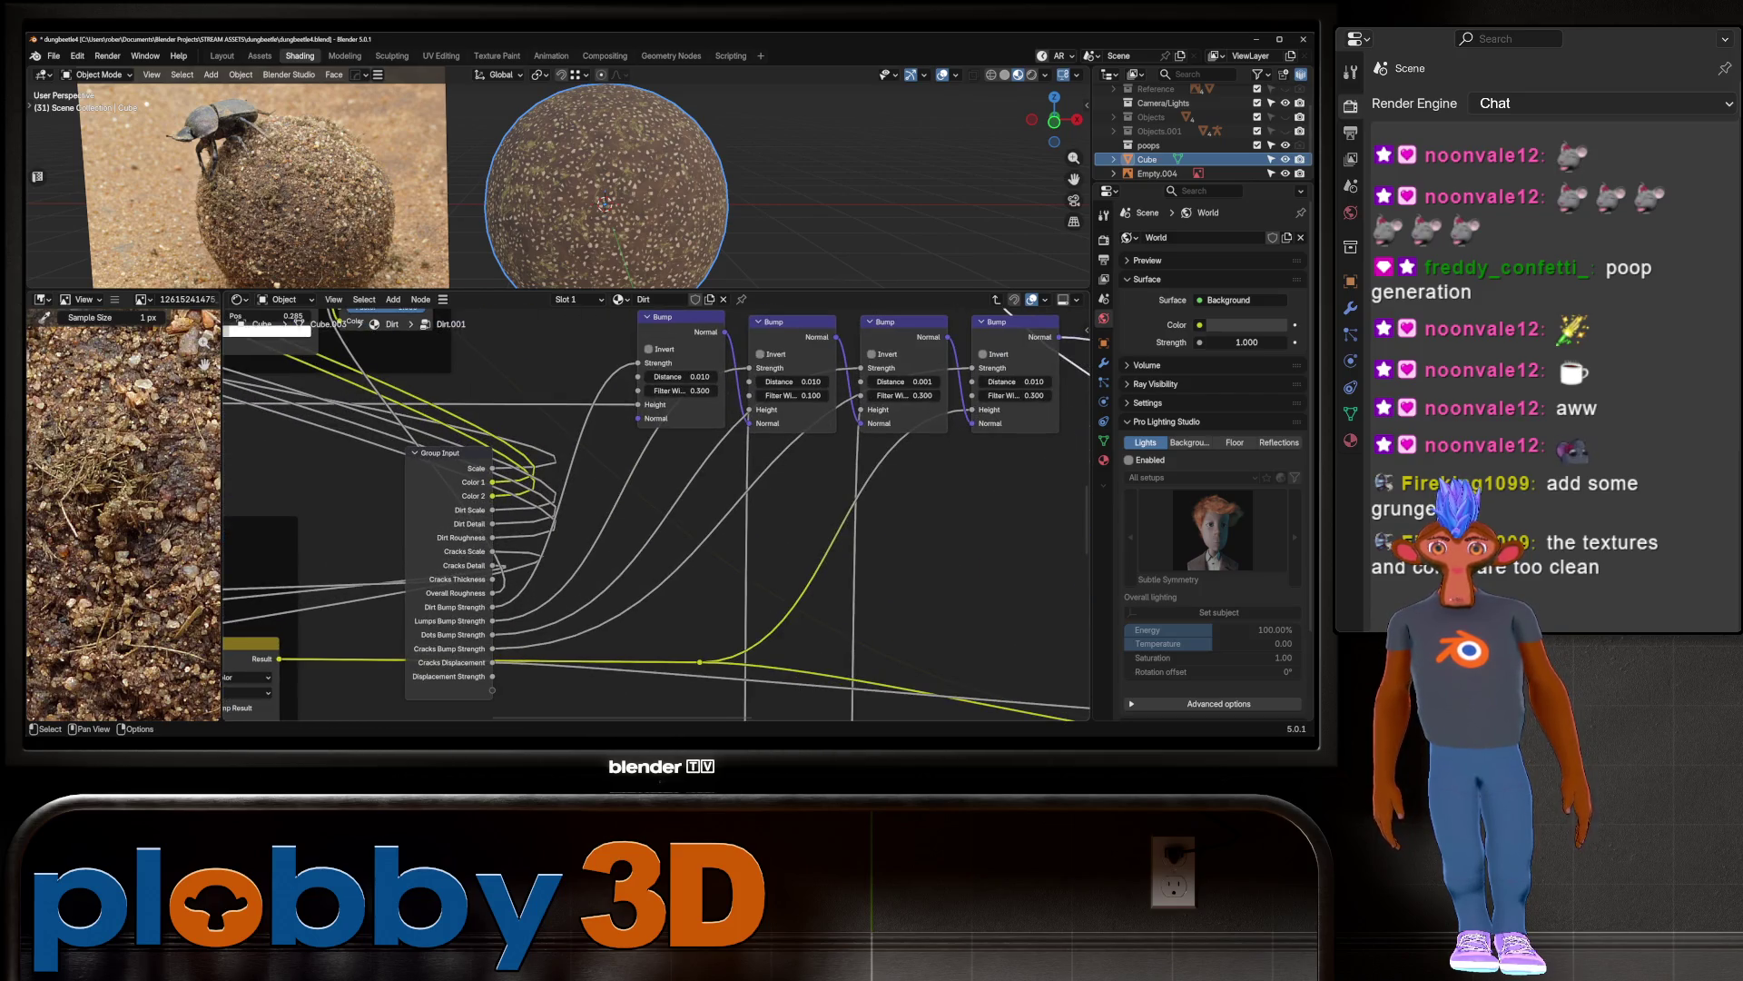
{"action": "left_click_drag", "start_coordinate": [681, 317], "coordinate": [633, 323]}
{"action": "middle_click_drag", "start_coordinate": [654, 508], "coordinate": [535, 490]}
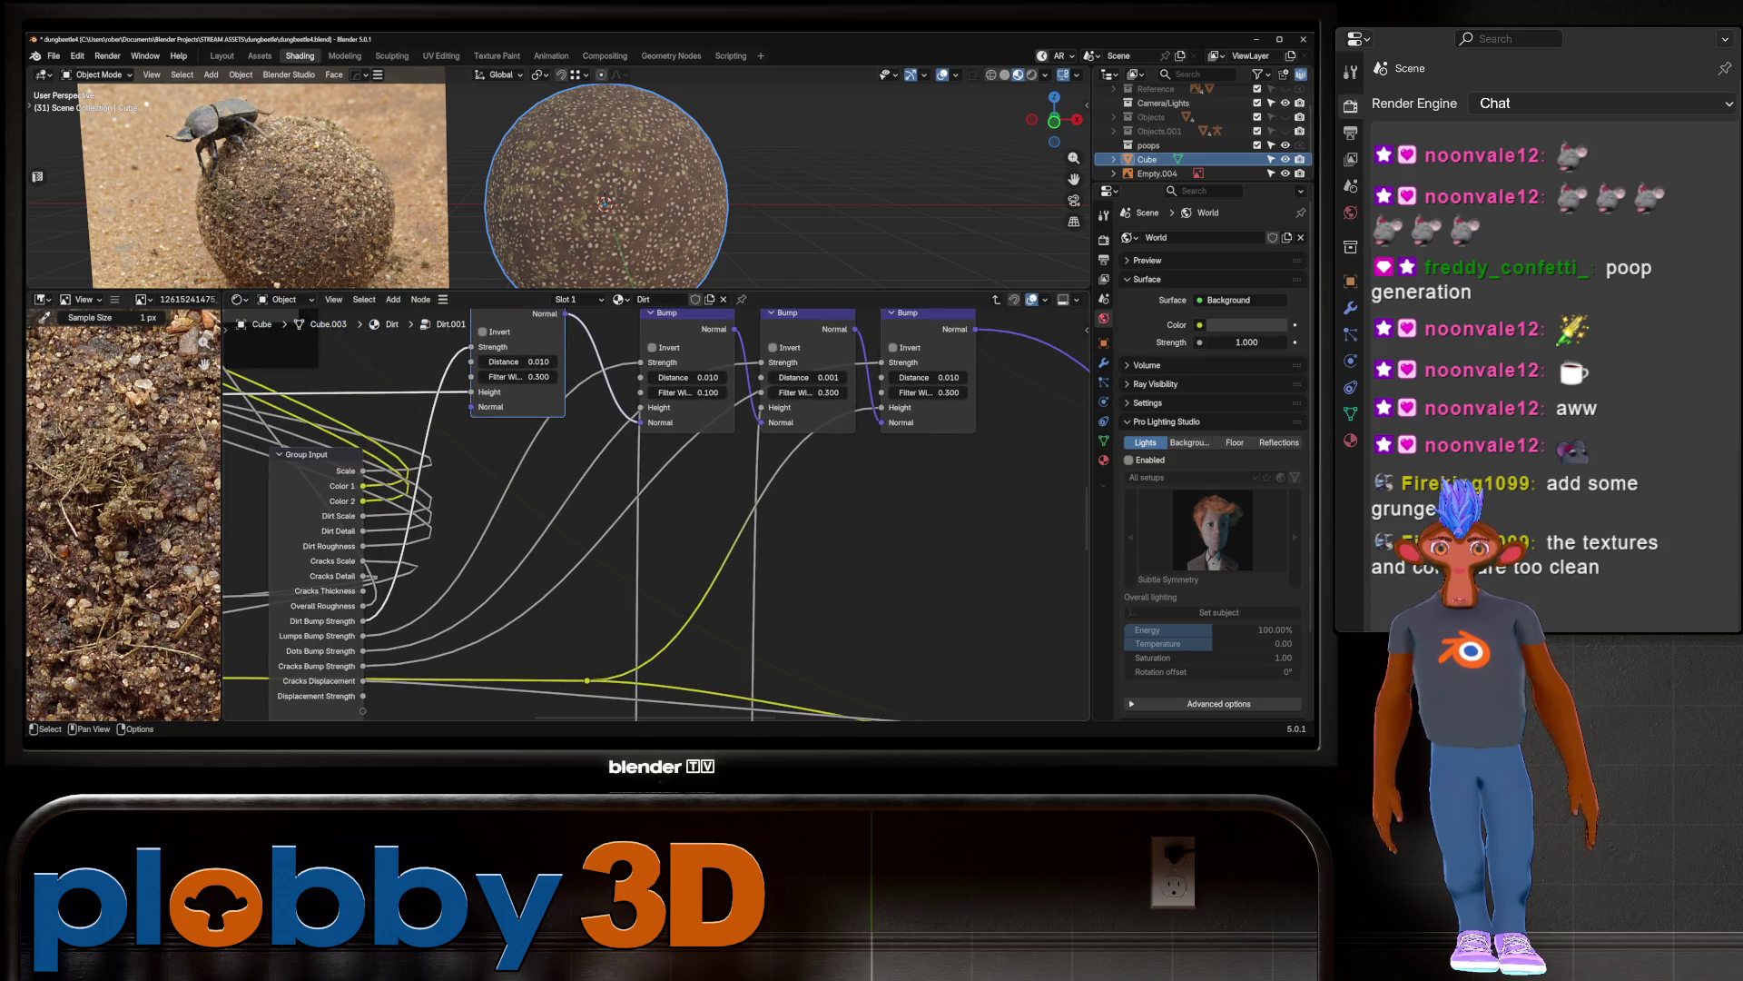
{"action": "mouse_move", "coordinate": [818, 508]}
{"action": "middle_mouse_down"}
{"action": "mouse_move", "coordinate": [672, 518]}
{"action": "mouse_move", "coordinate": [408, 581]}
{"action": "middle_mouse_up"}
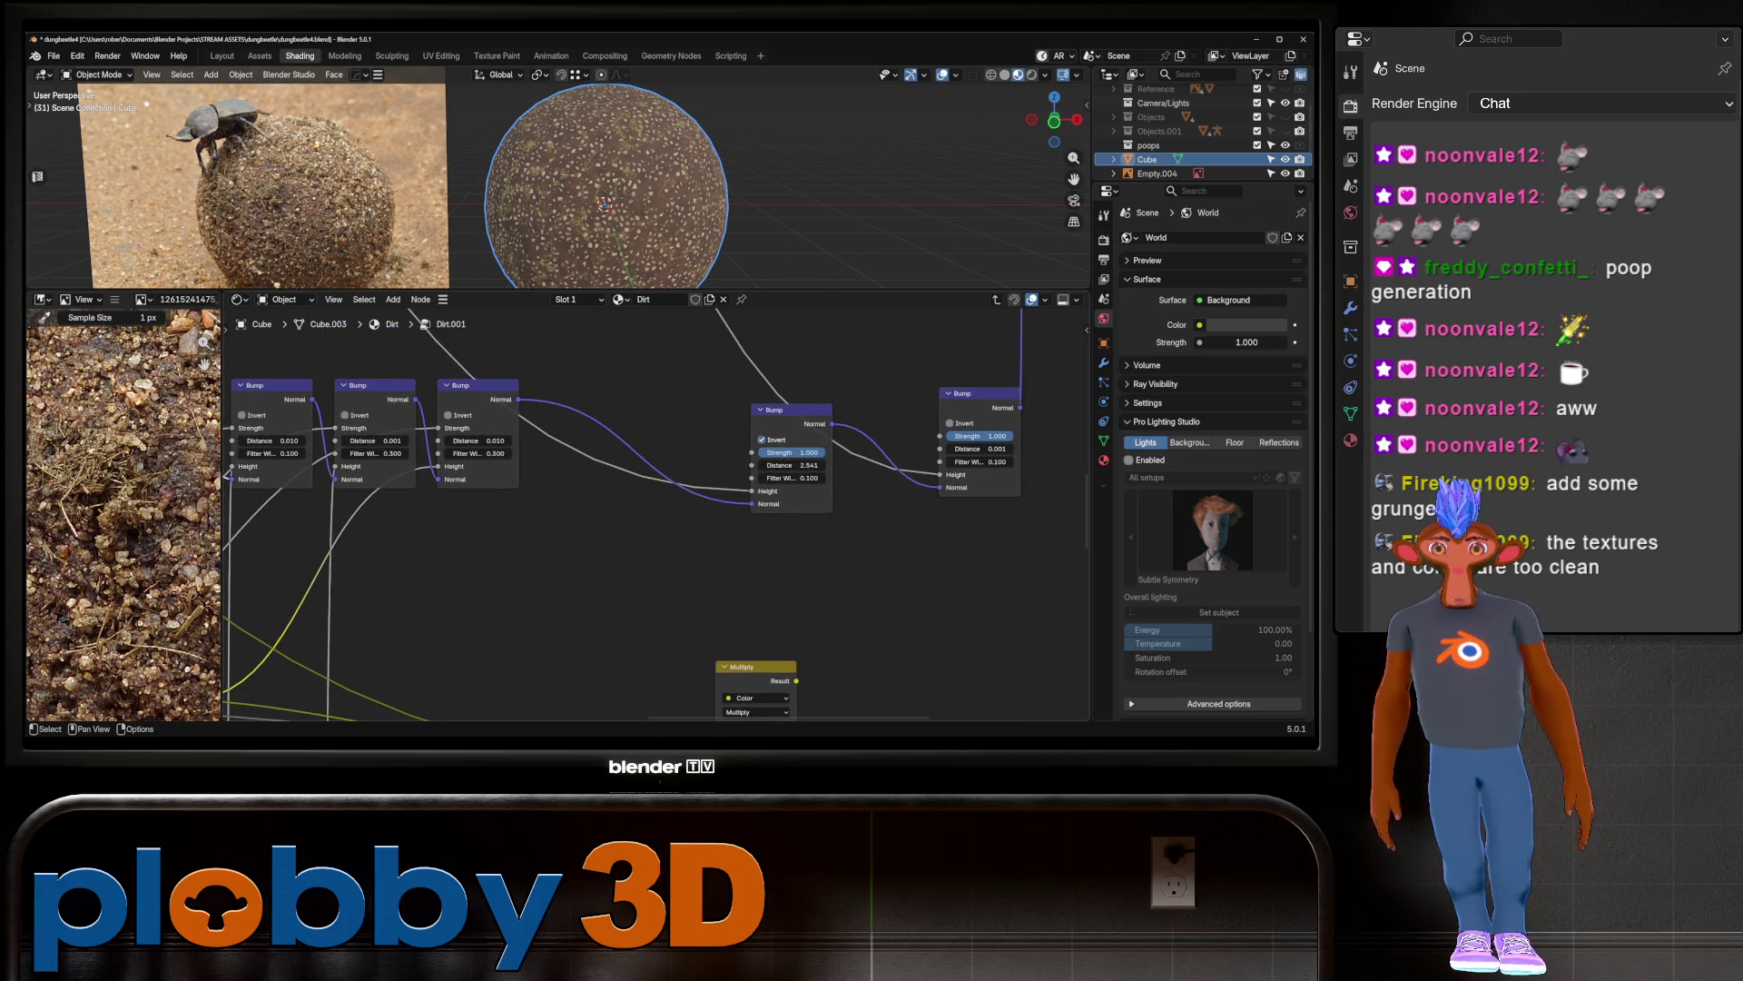
{"action": "middle_click_drag", "start_coordinate": [726, 409], "coordinate": [445, 667]}
{"action": "middle_click_drag", "start_coordinate": [654, 591], "coordinate": [627, 436]}
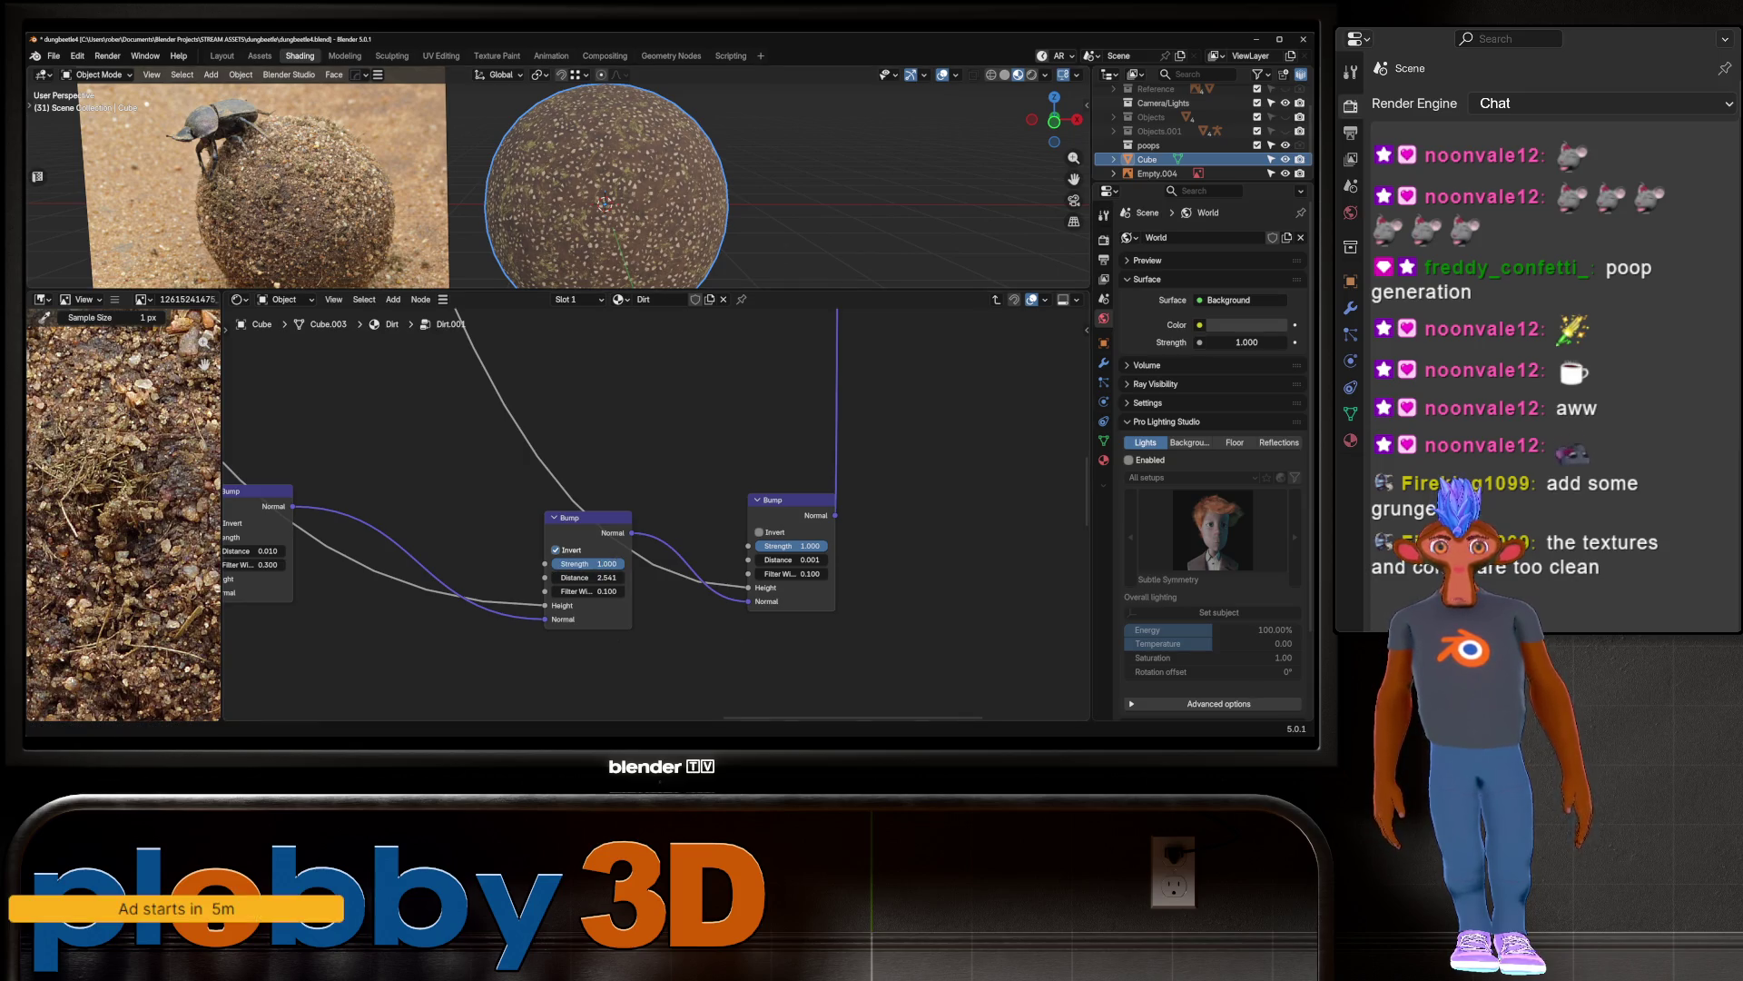
Step: Switch the viewport to Rendered shading and add a scaled-up Area light
{"action": "key", "text": "z"}
{"action": "key", "text": "shift+a"}
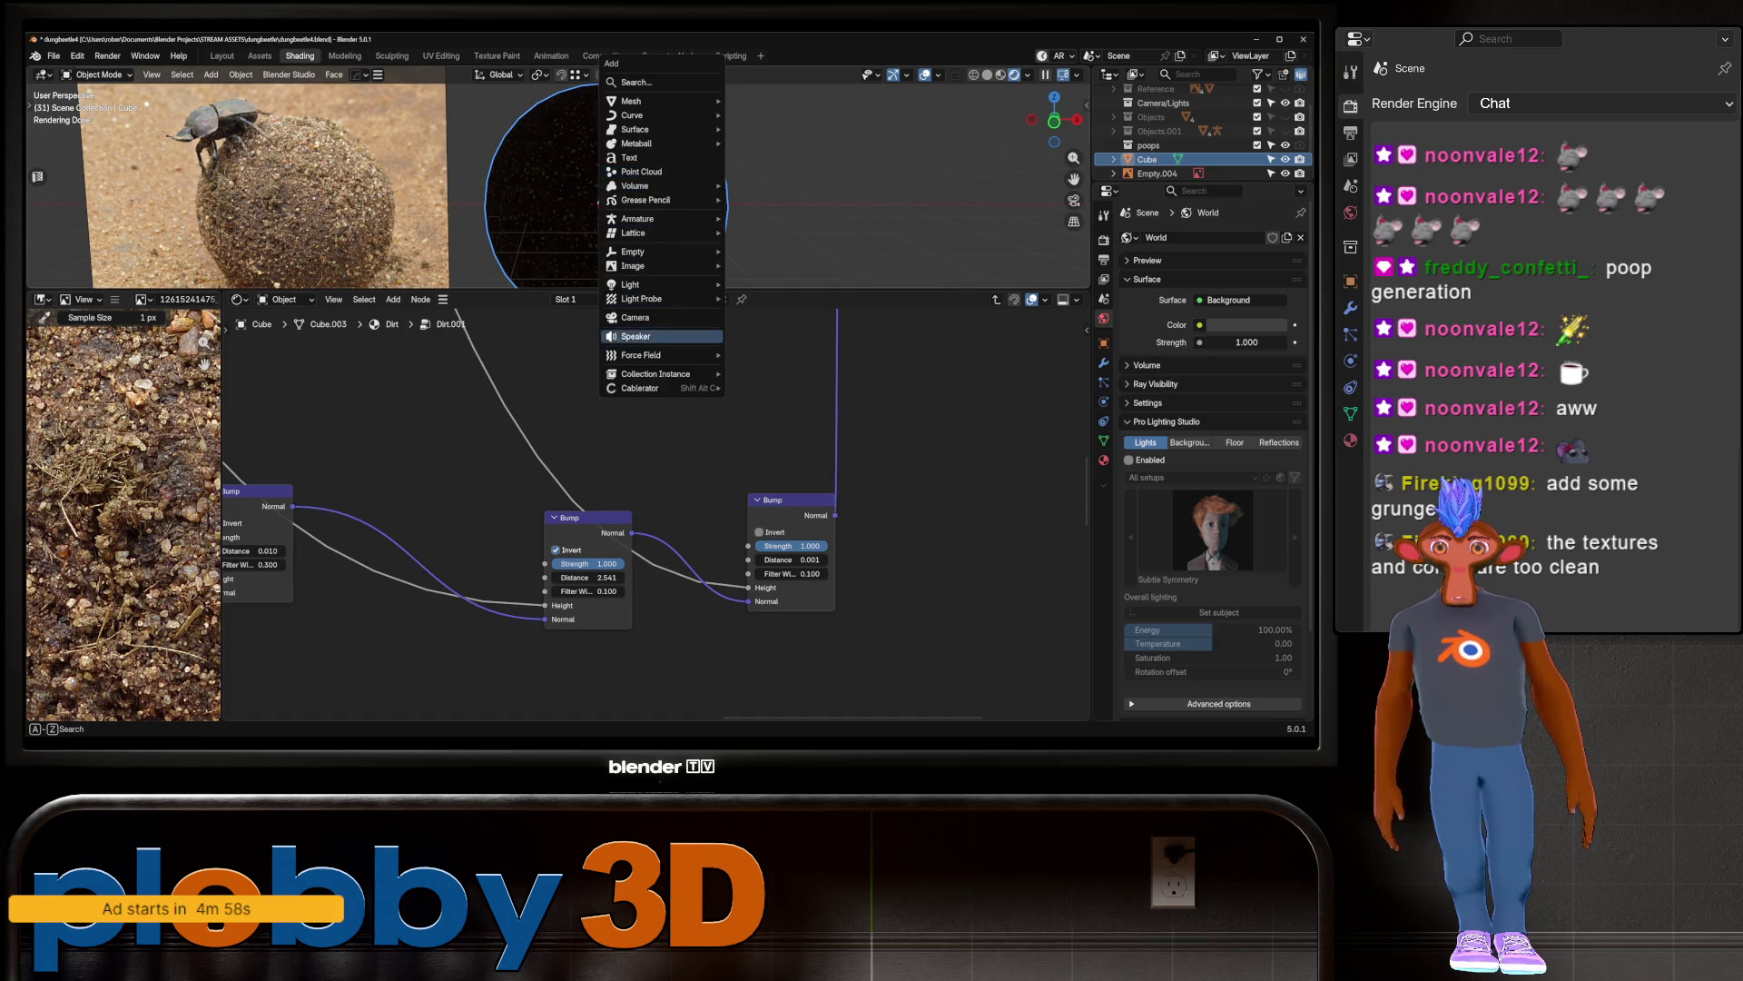
{"action": "mouse_move", "coordinate": [663, 266]}
{"action": "key", "text": "Escape"}
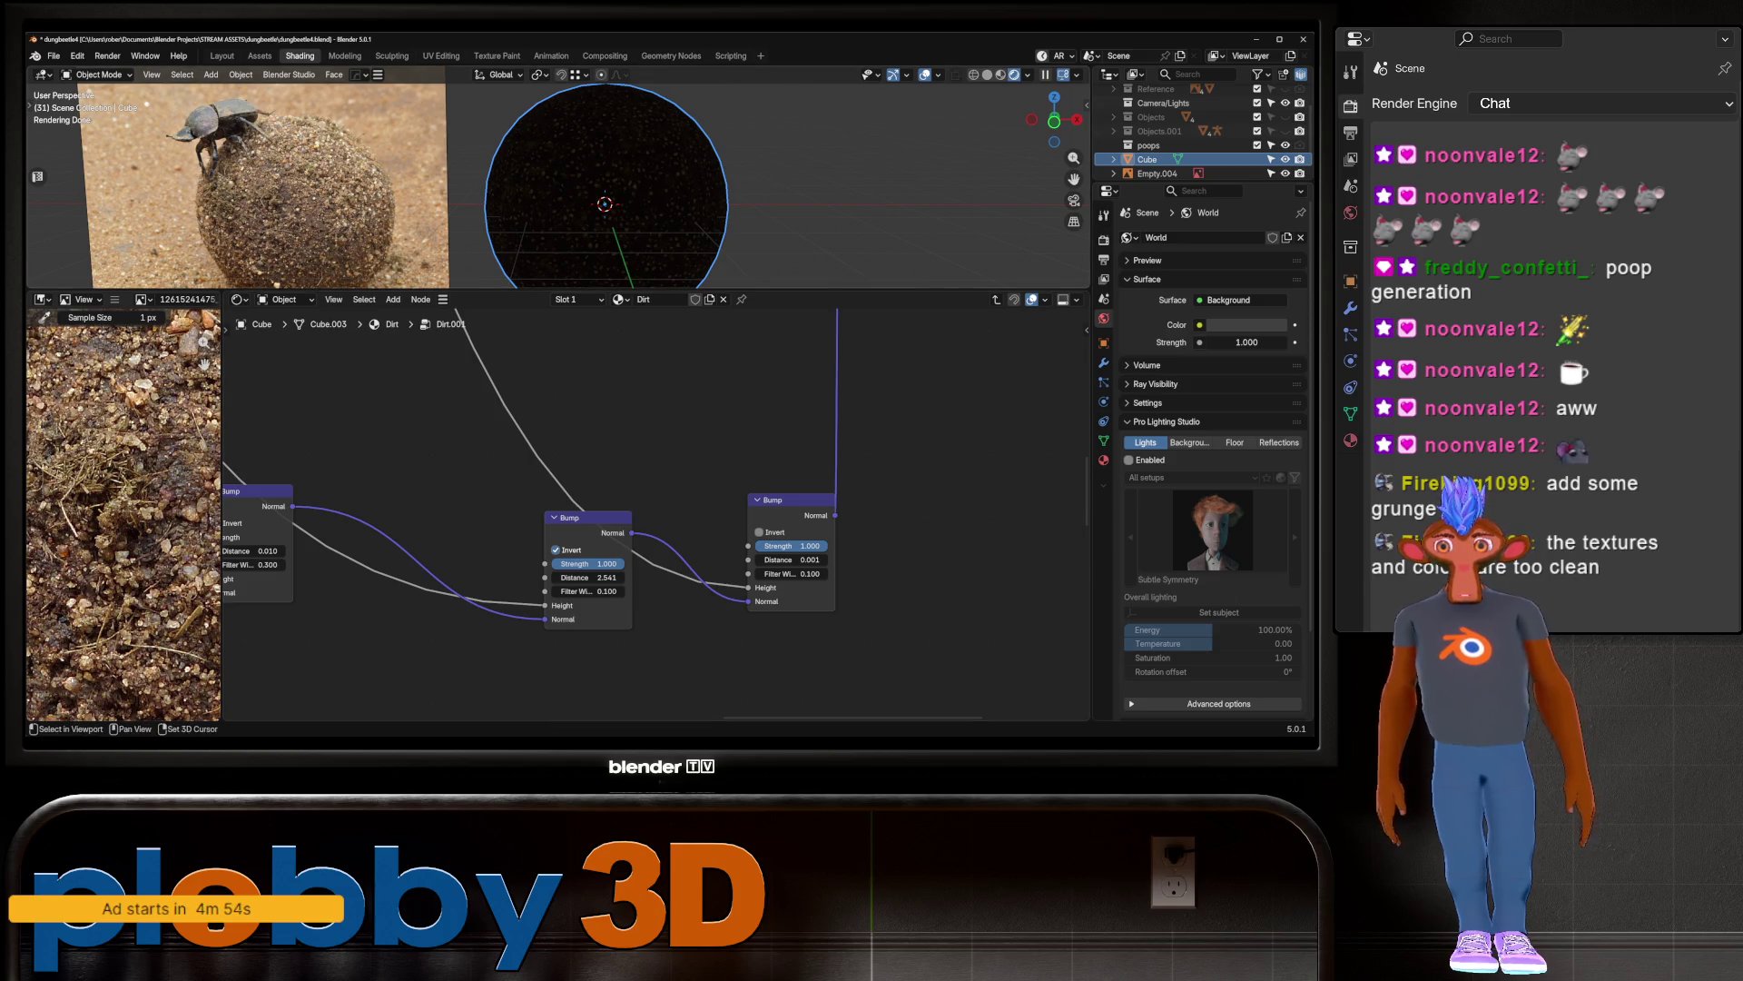
{"action": "key", "text": "shift+a"}
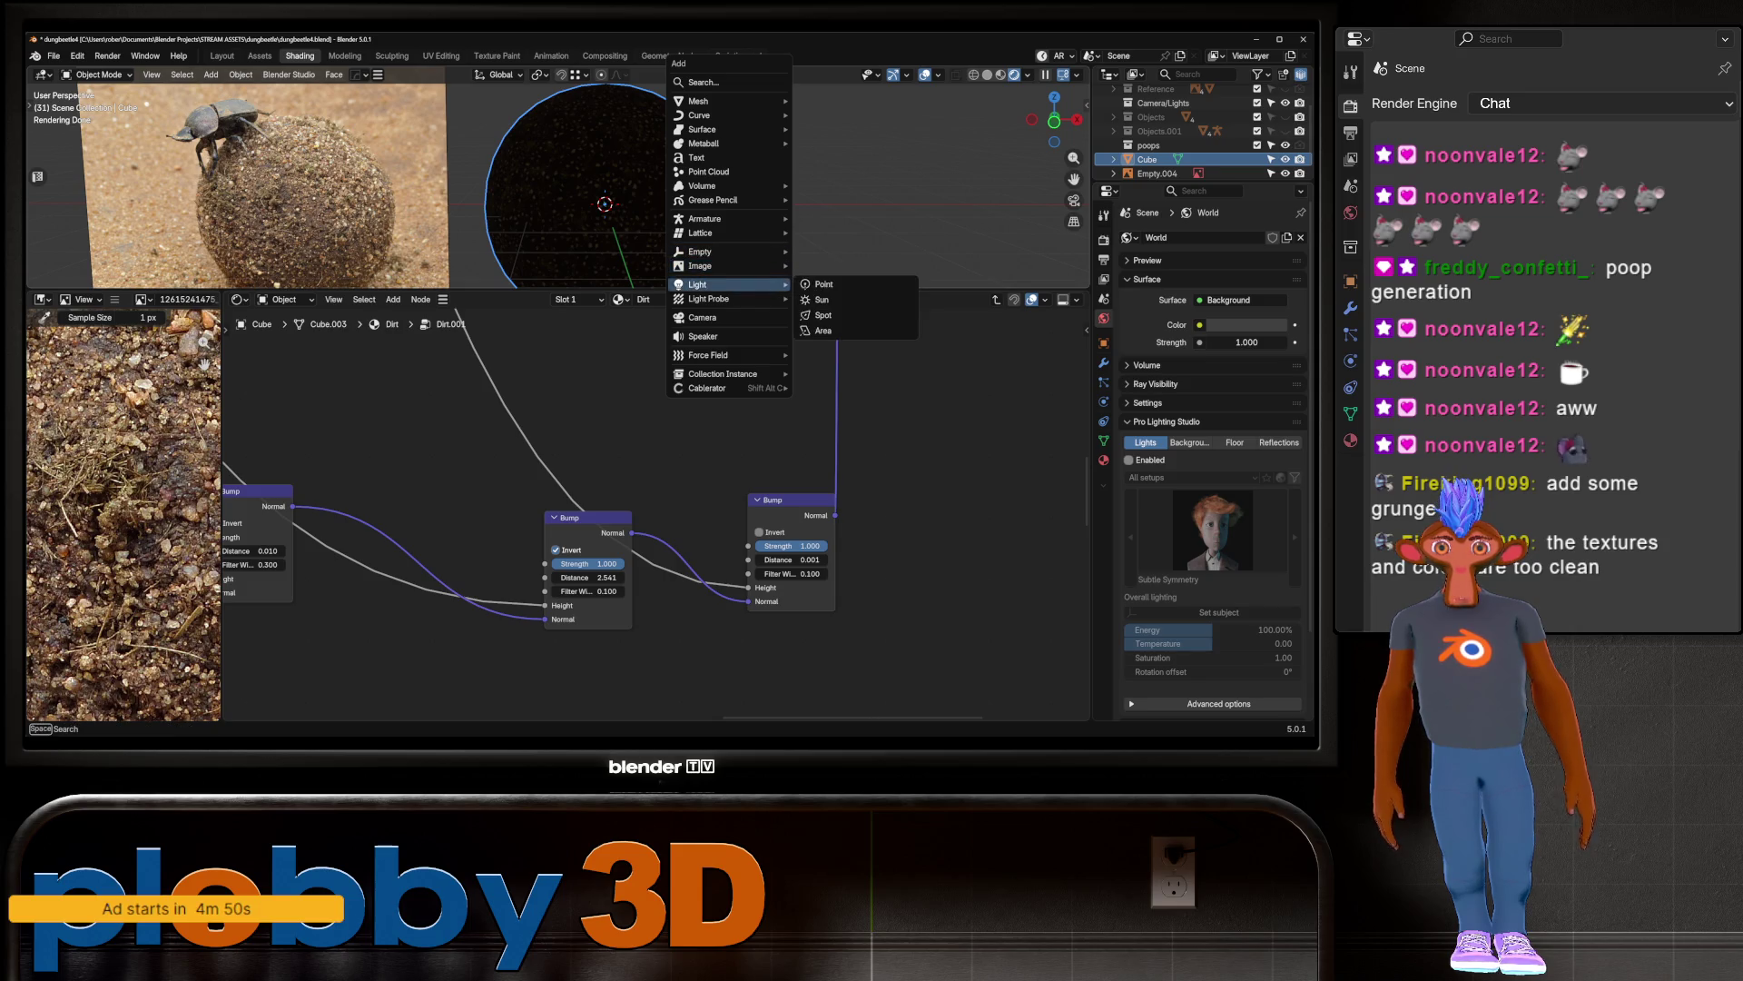
{"action": "left_click", "coordinate": [835, 331]}
{"action": "scroll", "coordinate": [672, 191], "scroll_direction": "down", "scroll_amount": 6}
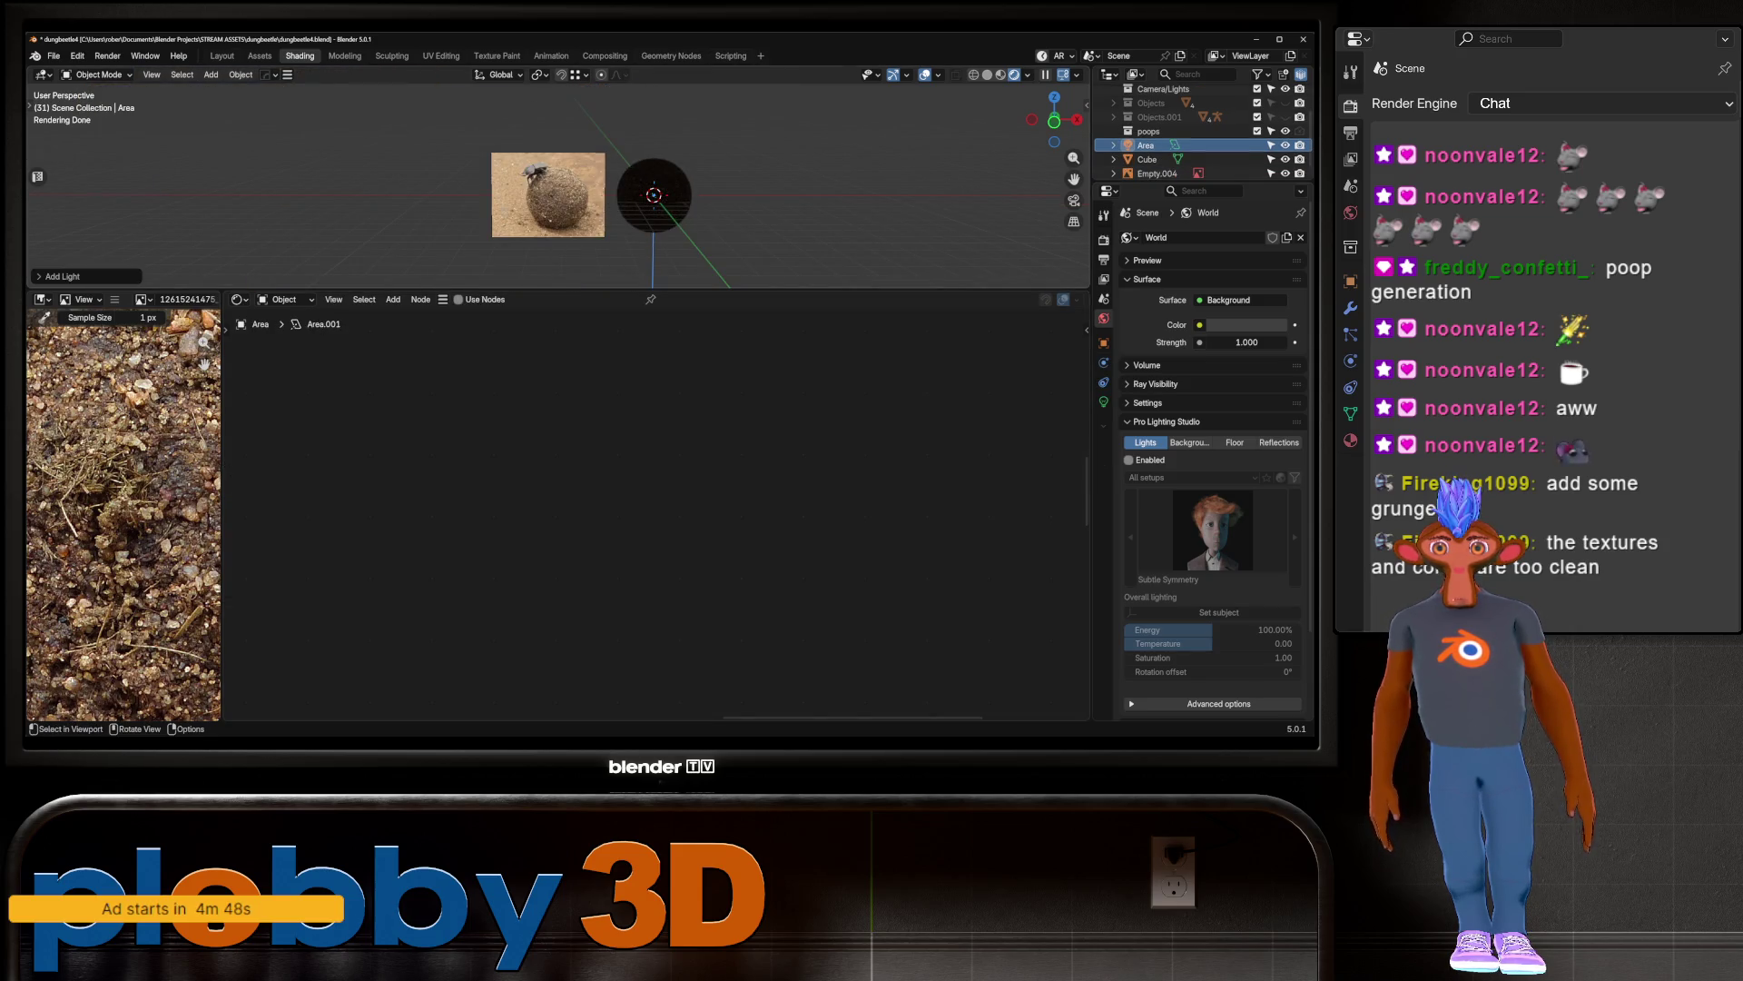
{"action": "key", "text": "s"}
{"action": "key", "text": "Return"}
Step: Lower the Area light's Power to about 533.1 W and reselect the dirt sphere
{"action": "scroll", "coordinate": [559, 182], "scroll_direction": "up", "scroll_amount": 3}
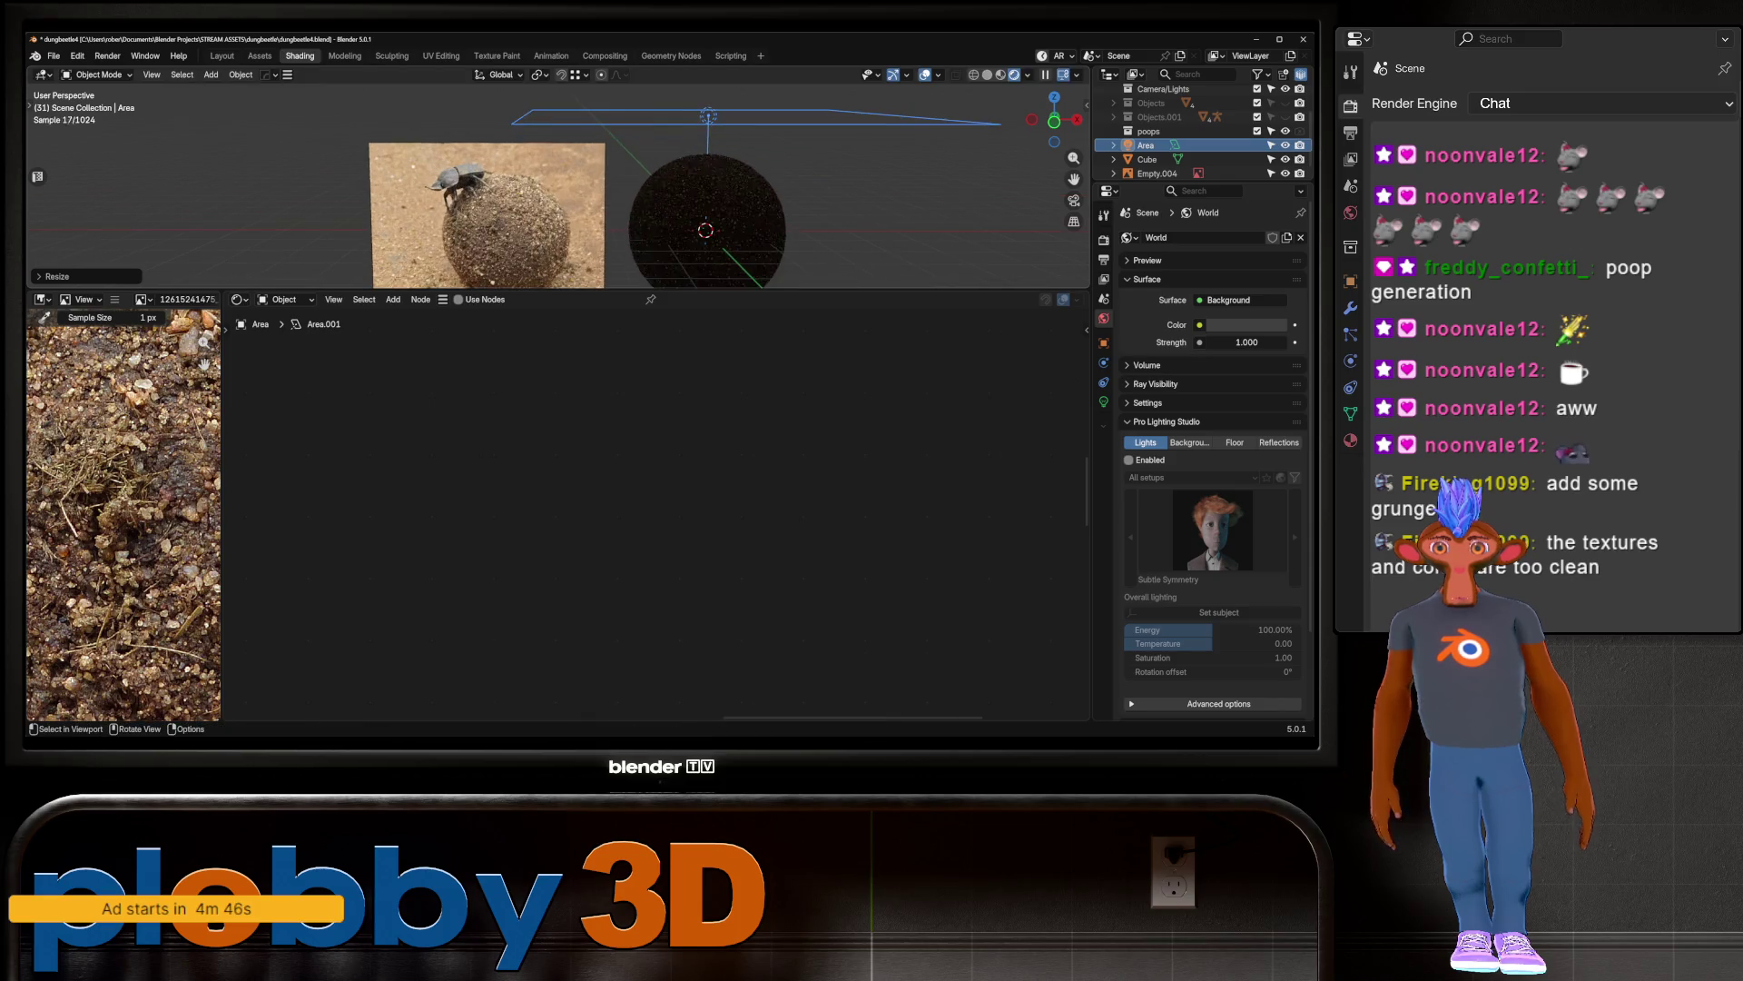
{"action": "left_click", "coordinate": [1103, 401]}
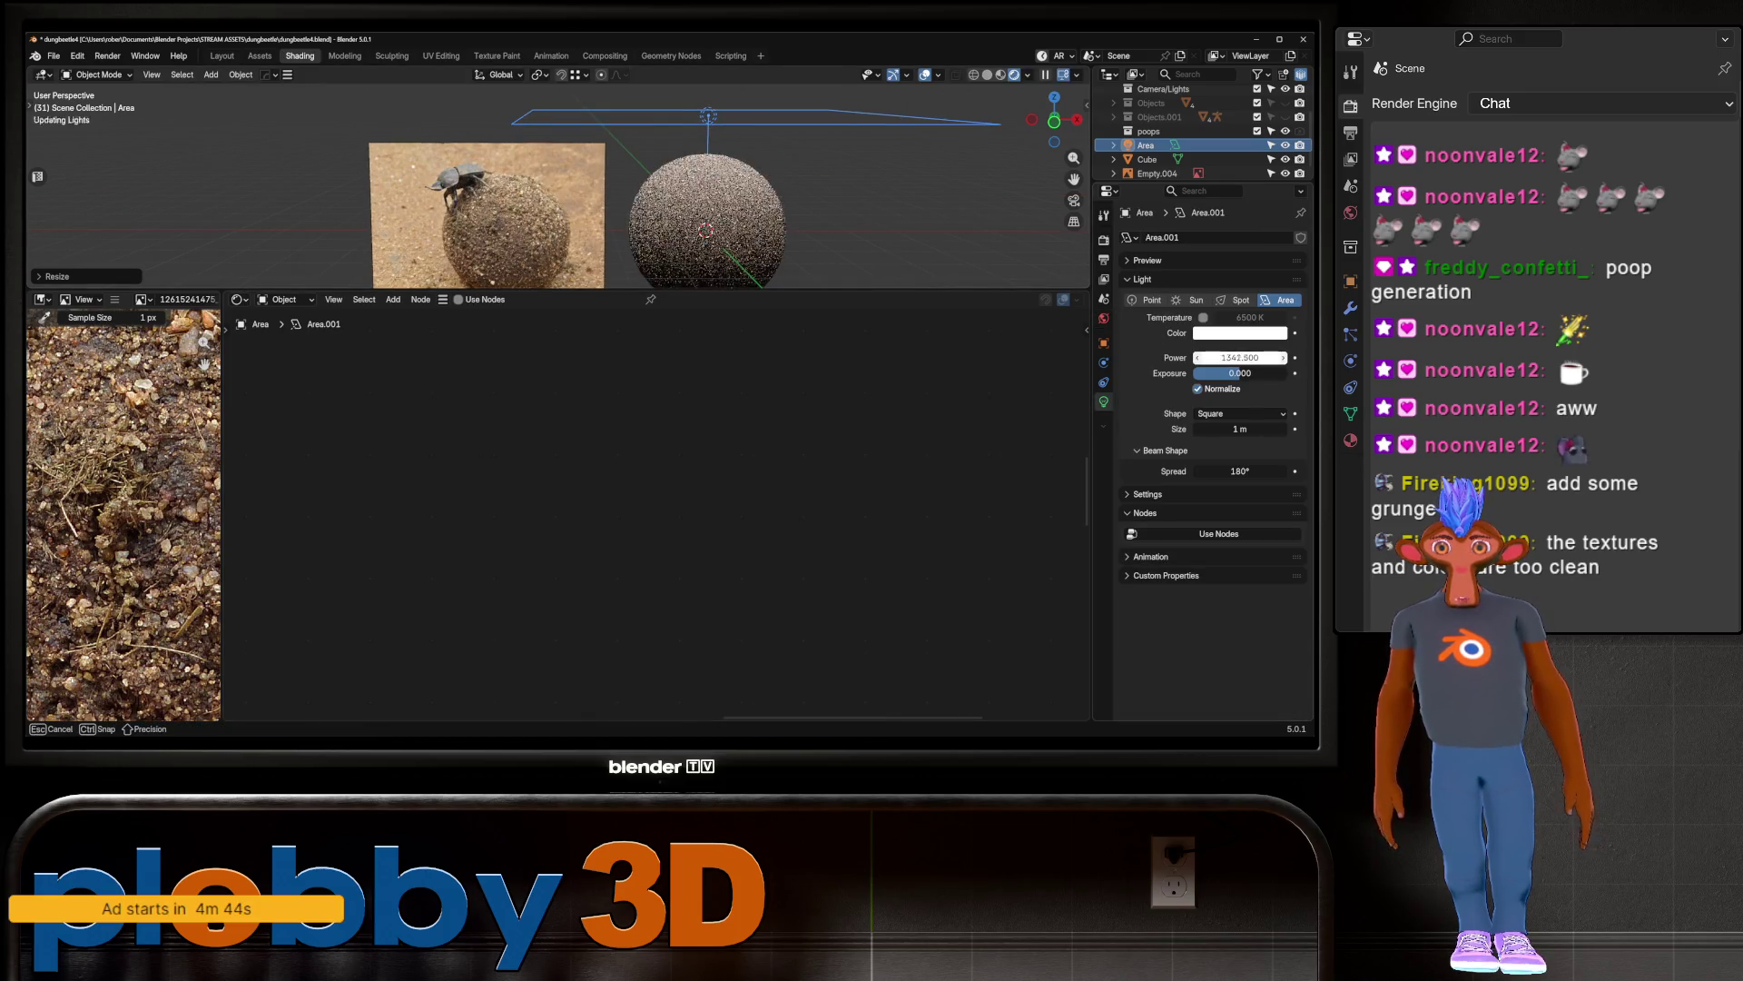
{"action": "scroll", "coordinate": [558, 181], "scroll_direction": "up", "scroll_amount": 4}
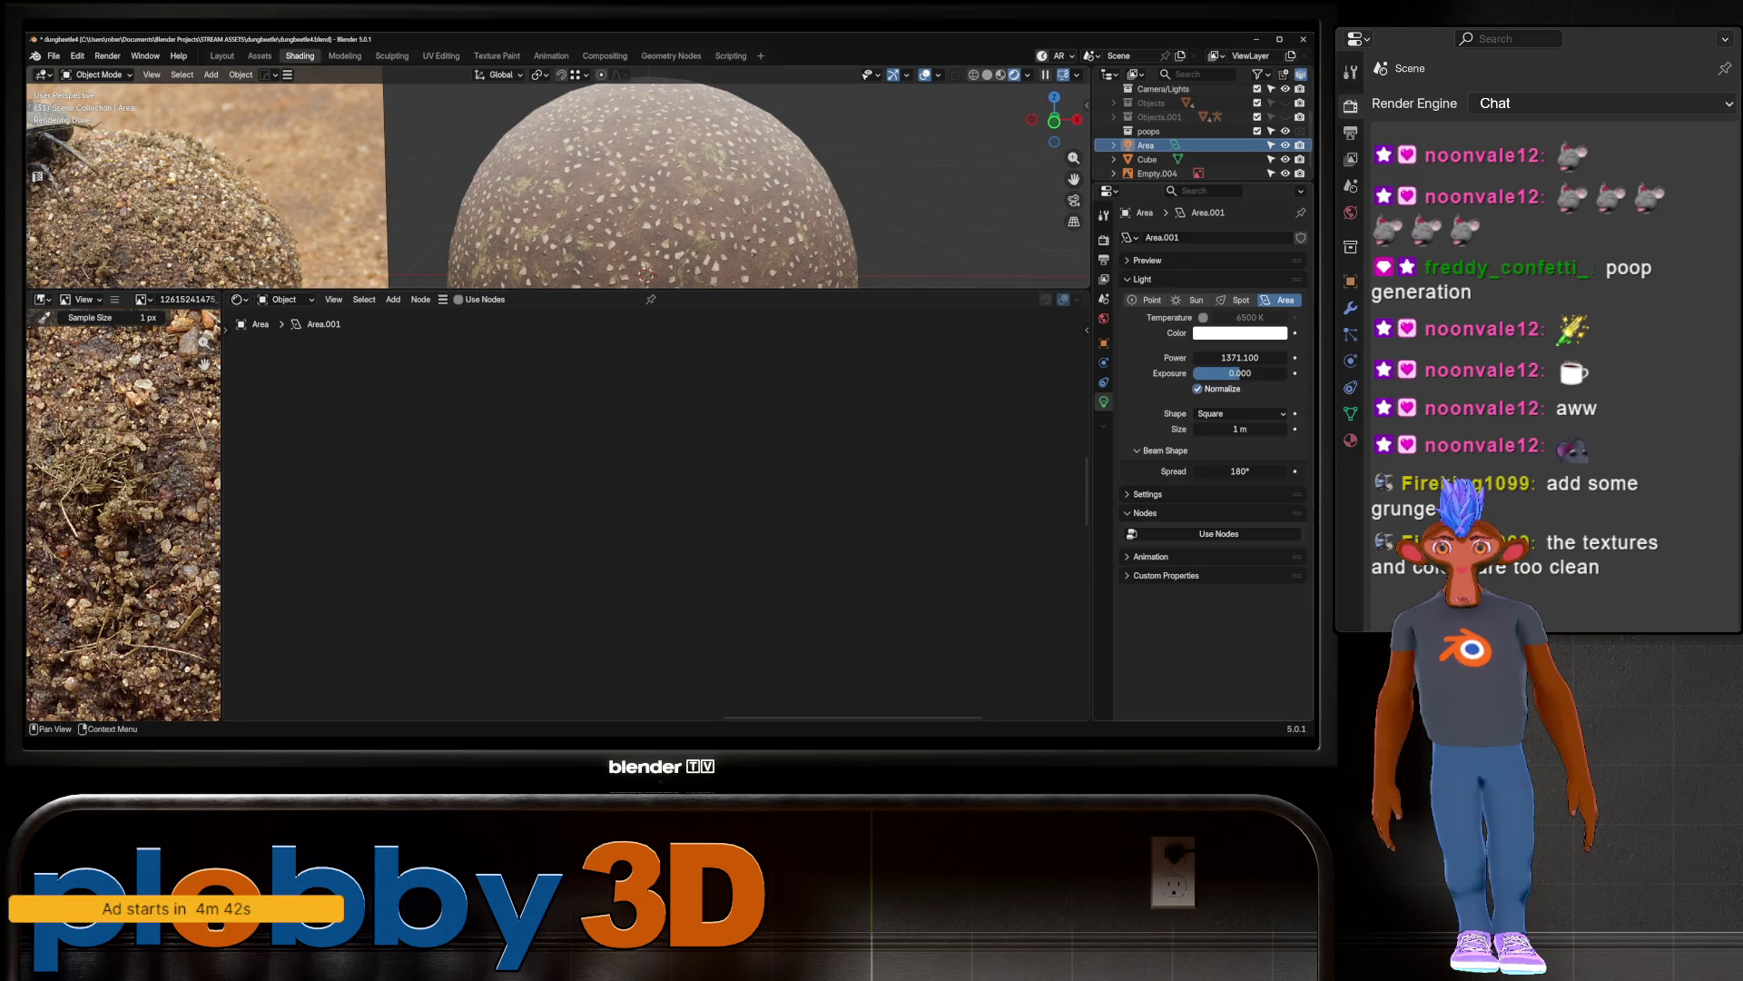
{"action": "left_click_drag", "start_coordinate": [1240, 357], "coordinate": [1153, 356]}
{"action": "scroll", "coordinate": [636, 209], "scroll_direction": "down", "scroll_amount": 3}
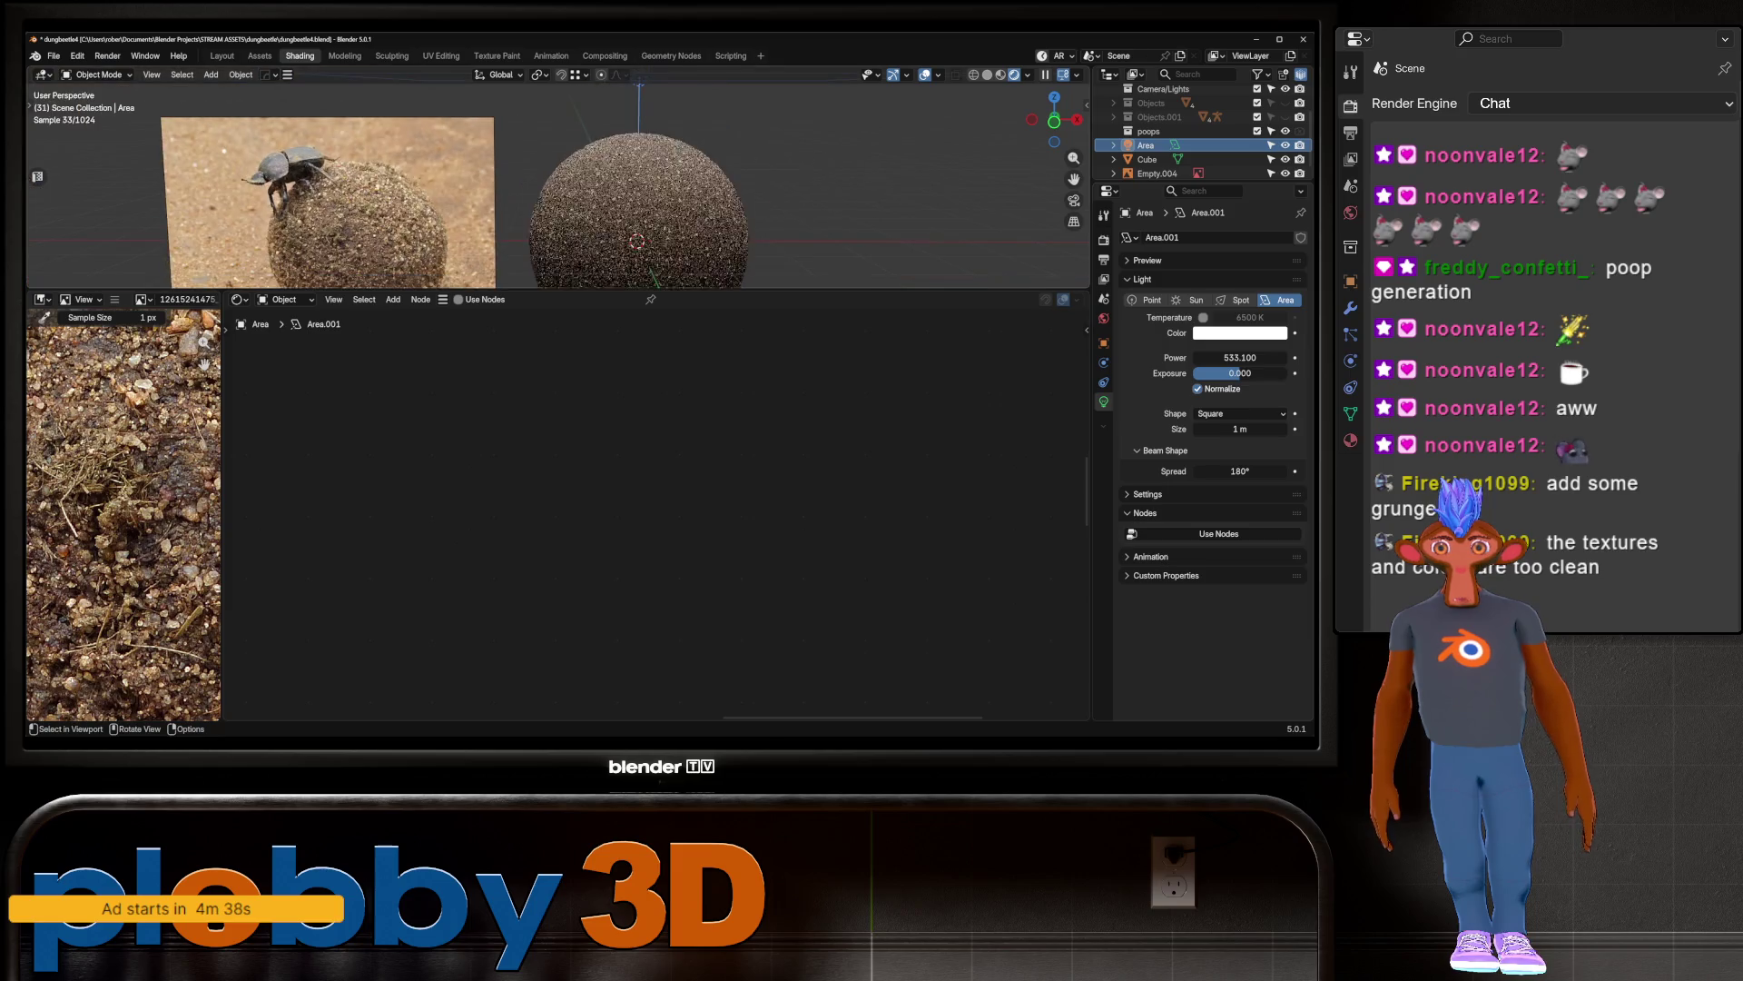
{"action": "left_click", "coordinate": [636, 208]}
{"action": "scroll", "coordinate": [479, 238], "scroll_direction": "up", "scroll_amount": 4}
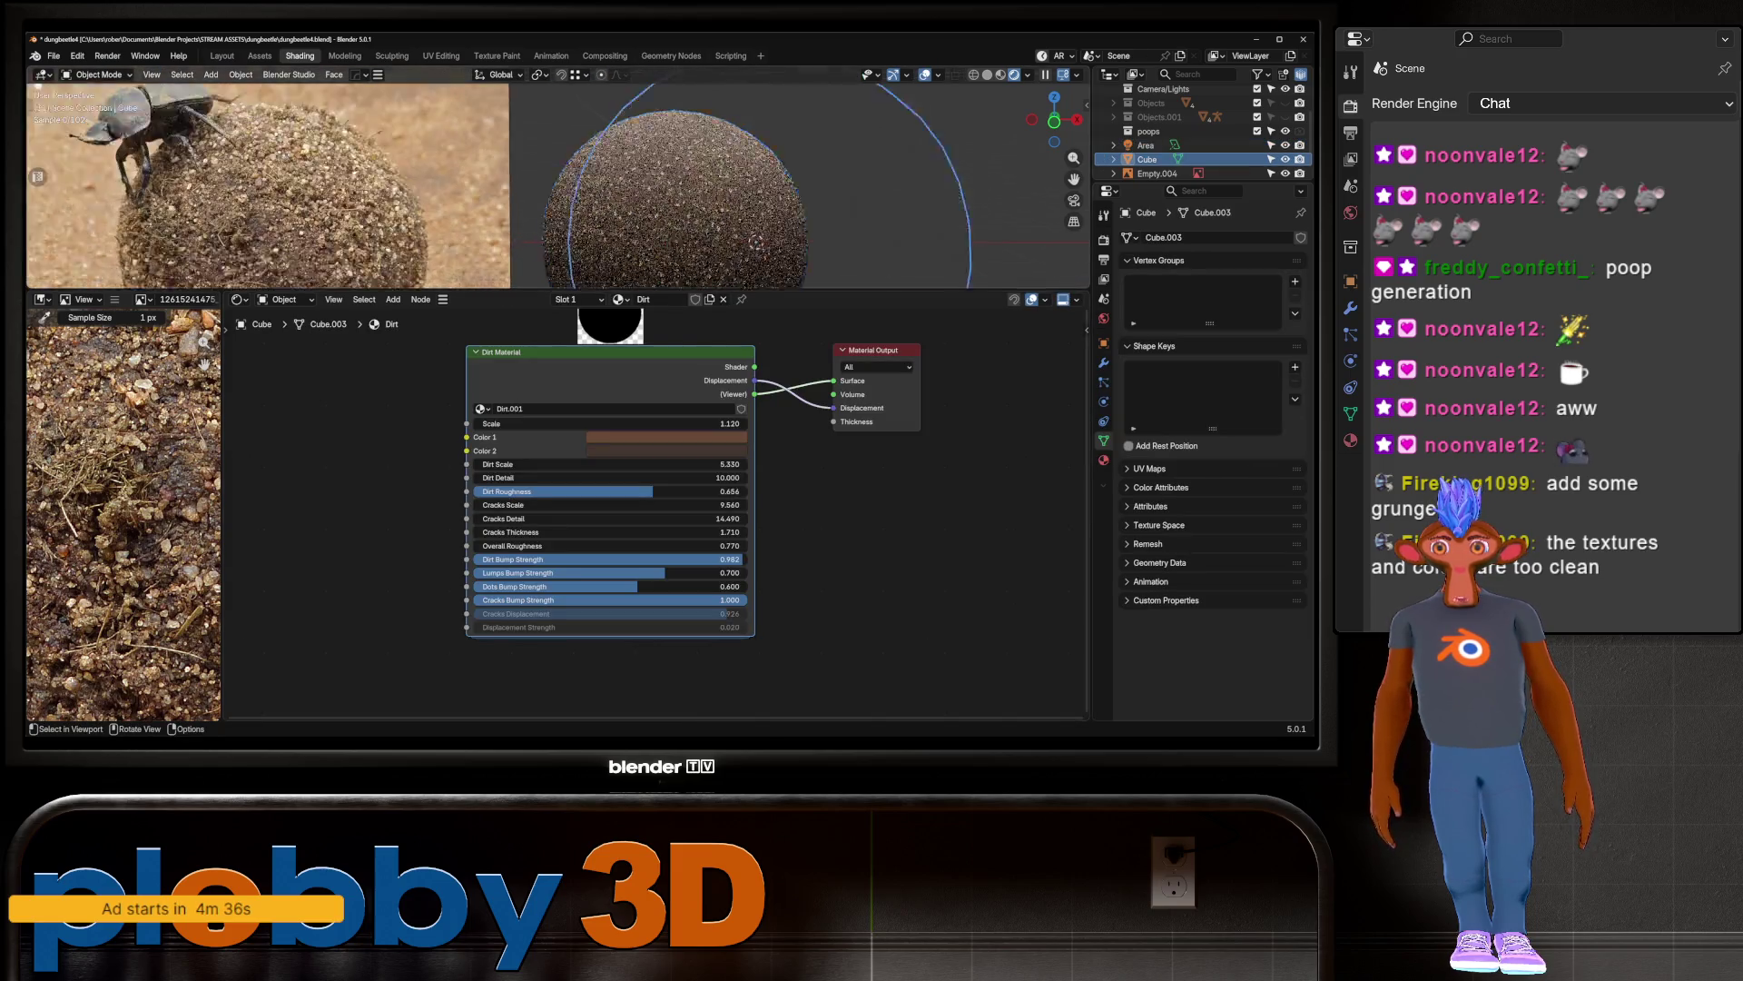
Step: Lower cracks scale and detail, make the cracks thinner, and drop Dirt Scale to 3.830
{"action": "middle_click_drag", "start_coordinate": [618, 508], "coordinate": [410, 549]}
{"action": "mouse_move", "coordinate": [409, 544]}
{"action": "left_mouse_down"}
{"action": "mouse_move", "coordinate": [345, 545]}
{"action": "mouse_move", "coordinate": [854, 545]}
{"action": "mouse_move", "coordinate": [553, 545]}
{"action": "left_mouse_up"}
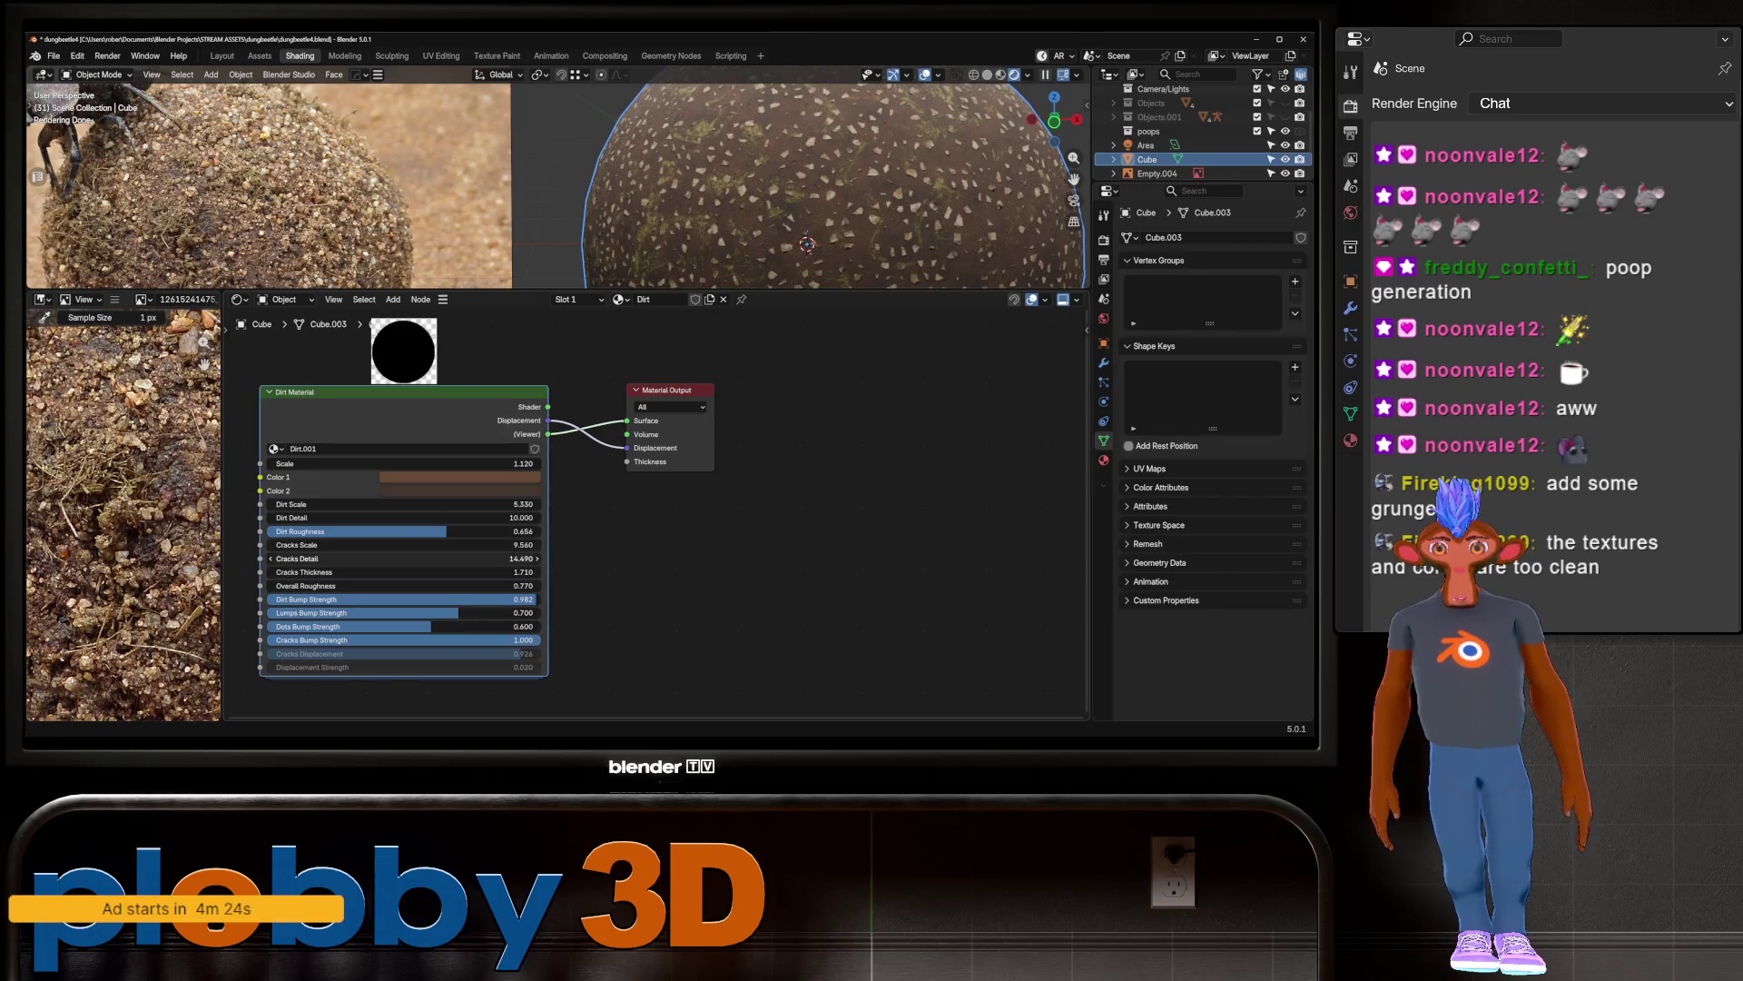
{"action": "left_click_drag", "start_coordinate": [404, 558], "coordinate": [291, 572]}
{"action": "middle_click_drag", "start_coordinate": [272, 182], "coordinate": [382, 200]}
{"action": "scroll", "coordinate": [382, 199], "scroll_direction": "up", "scroll_amount": 5}
{"action": "scroll", "coordinate": [558, 187], "scroll_direction": "up", "scroll_amount": 2}
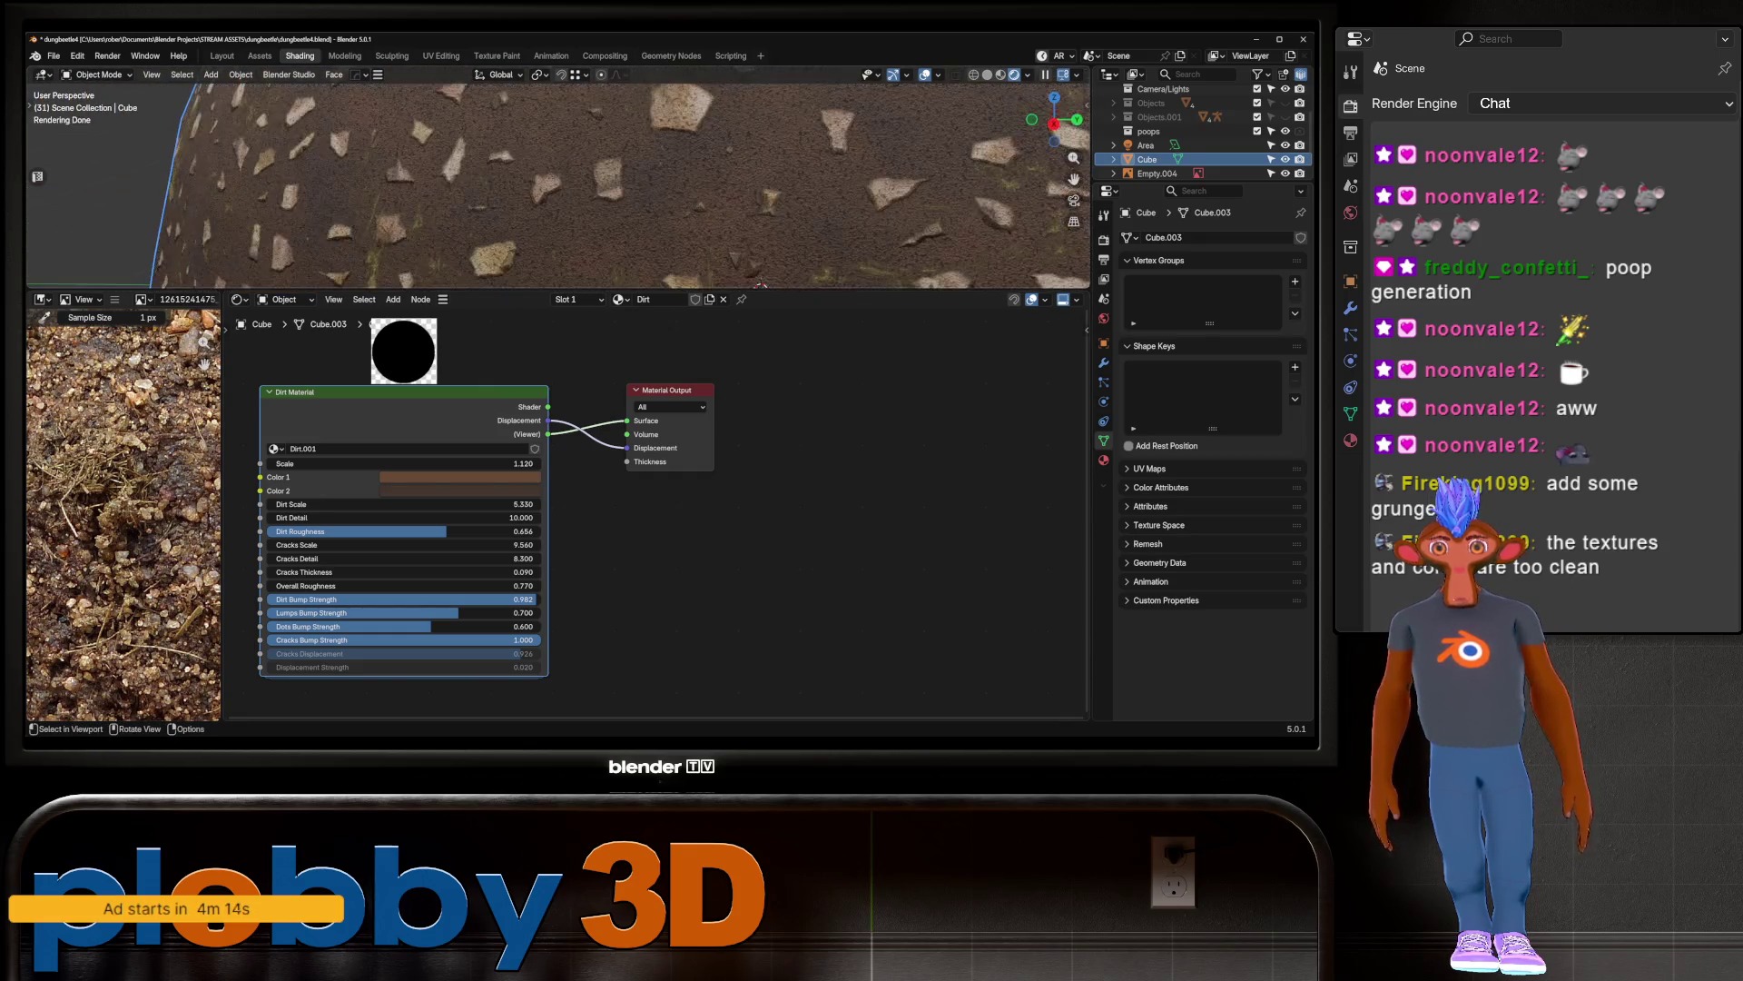
{"action": "scroll", "coordinate": [558, 186], "scroll_direction": "up", "scroll_amount": 3}
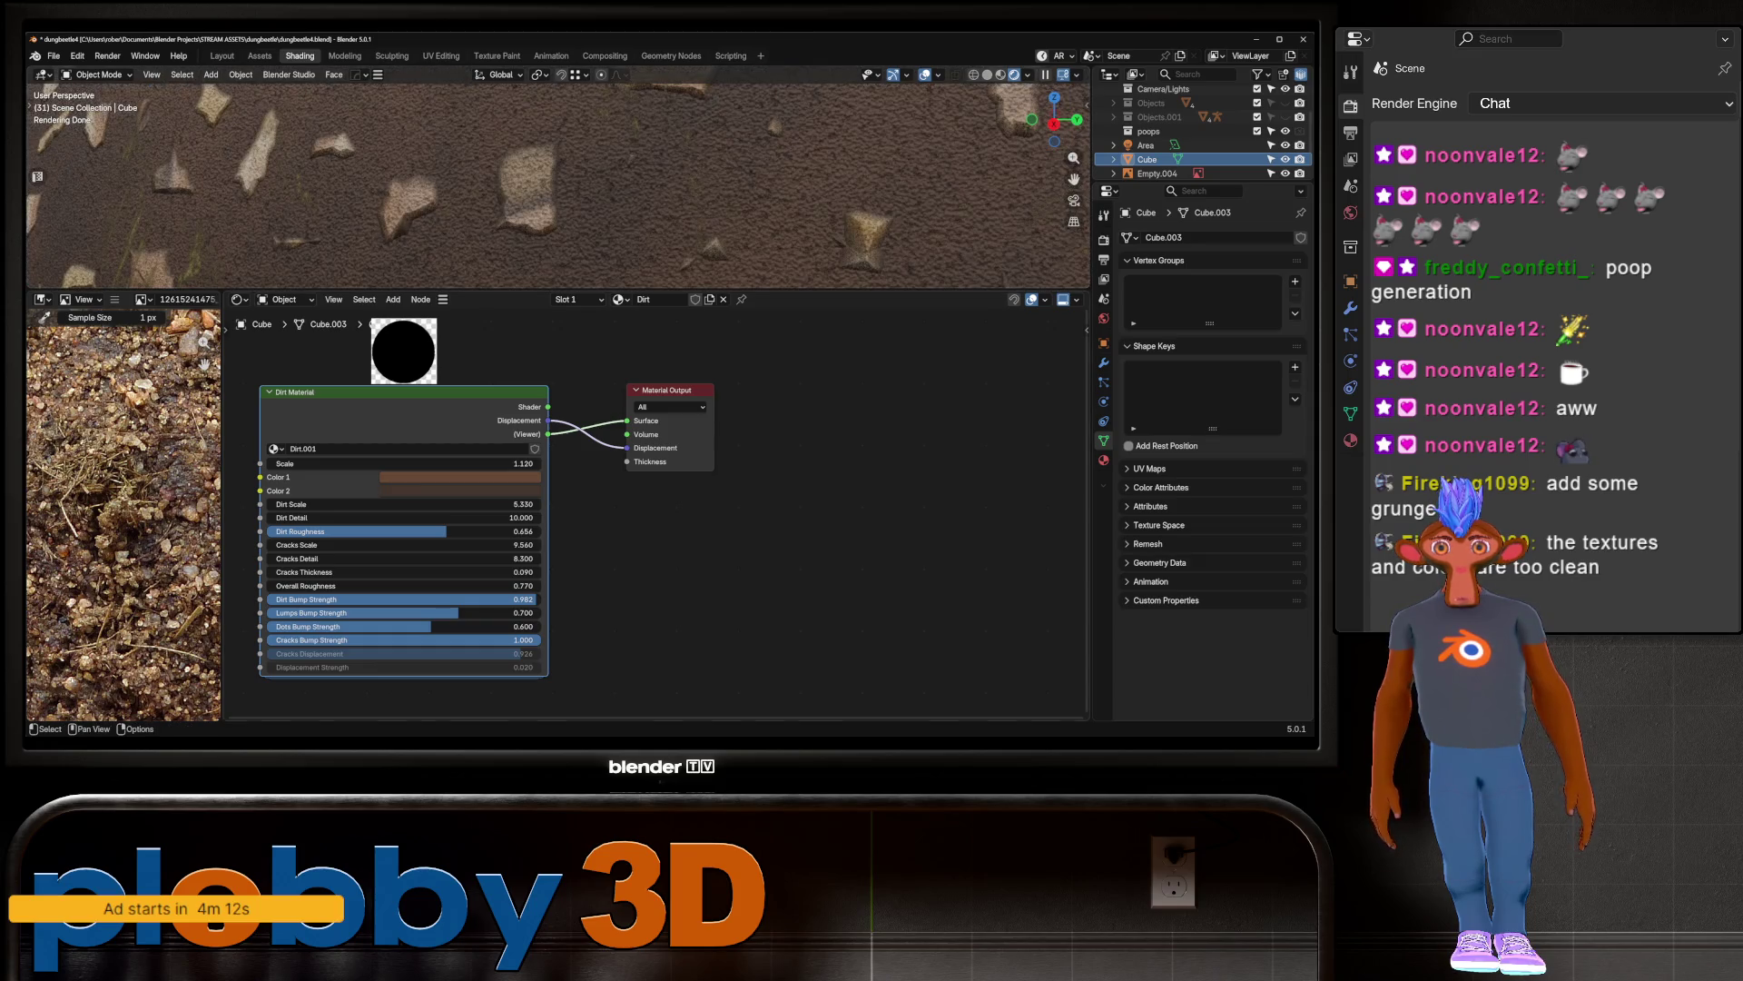
{"action": "mouse_move", "coordinate": [409, 503]}
{"action": "left_mouse_down"}
{"action": "mouse_move", "coordinate": [363, 504]}
{"action": "mouse_move", "coordinate": [404, 504]}
{"action": "mouse_move", "coordinate": [431, 463]}
{"action": "mouse_move", "coordinate": [404, 463]}
{"action": "left_mouse_up"}
{"action": "scroll", "coordinate": [559, 187], "scroll_direction": "down", "scroll_amount": 4}
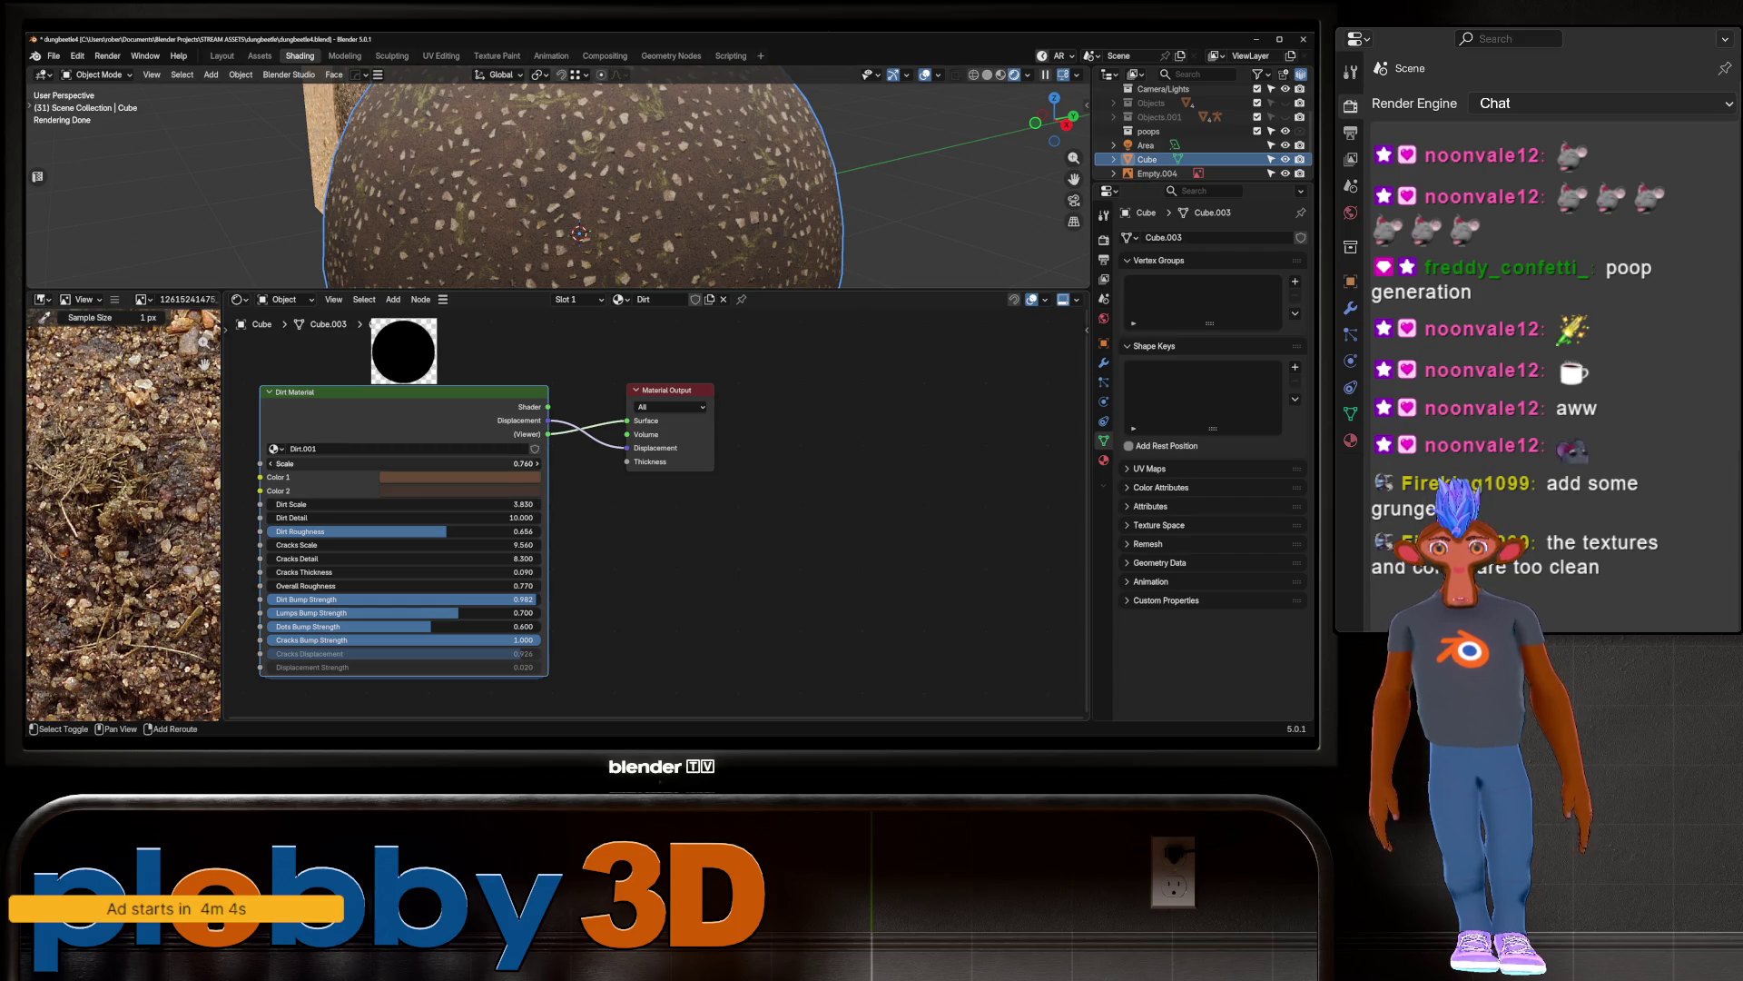
Step: Set the pattern Scale to 0.130 and Cracks Scale to 3.940
{"action": "left_click_drag", "start_coordinate": [404, 463], "coordinate": [404, 463]}
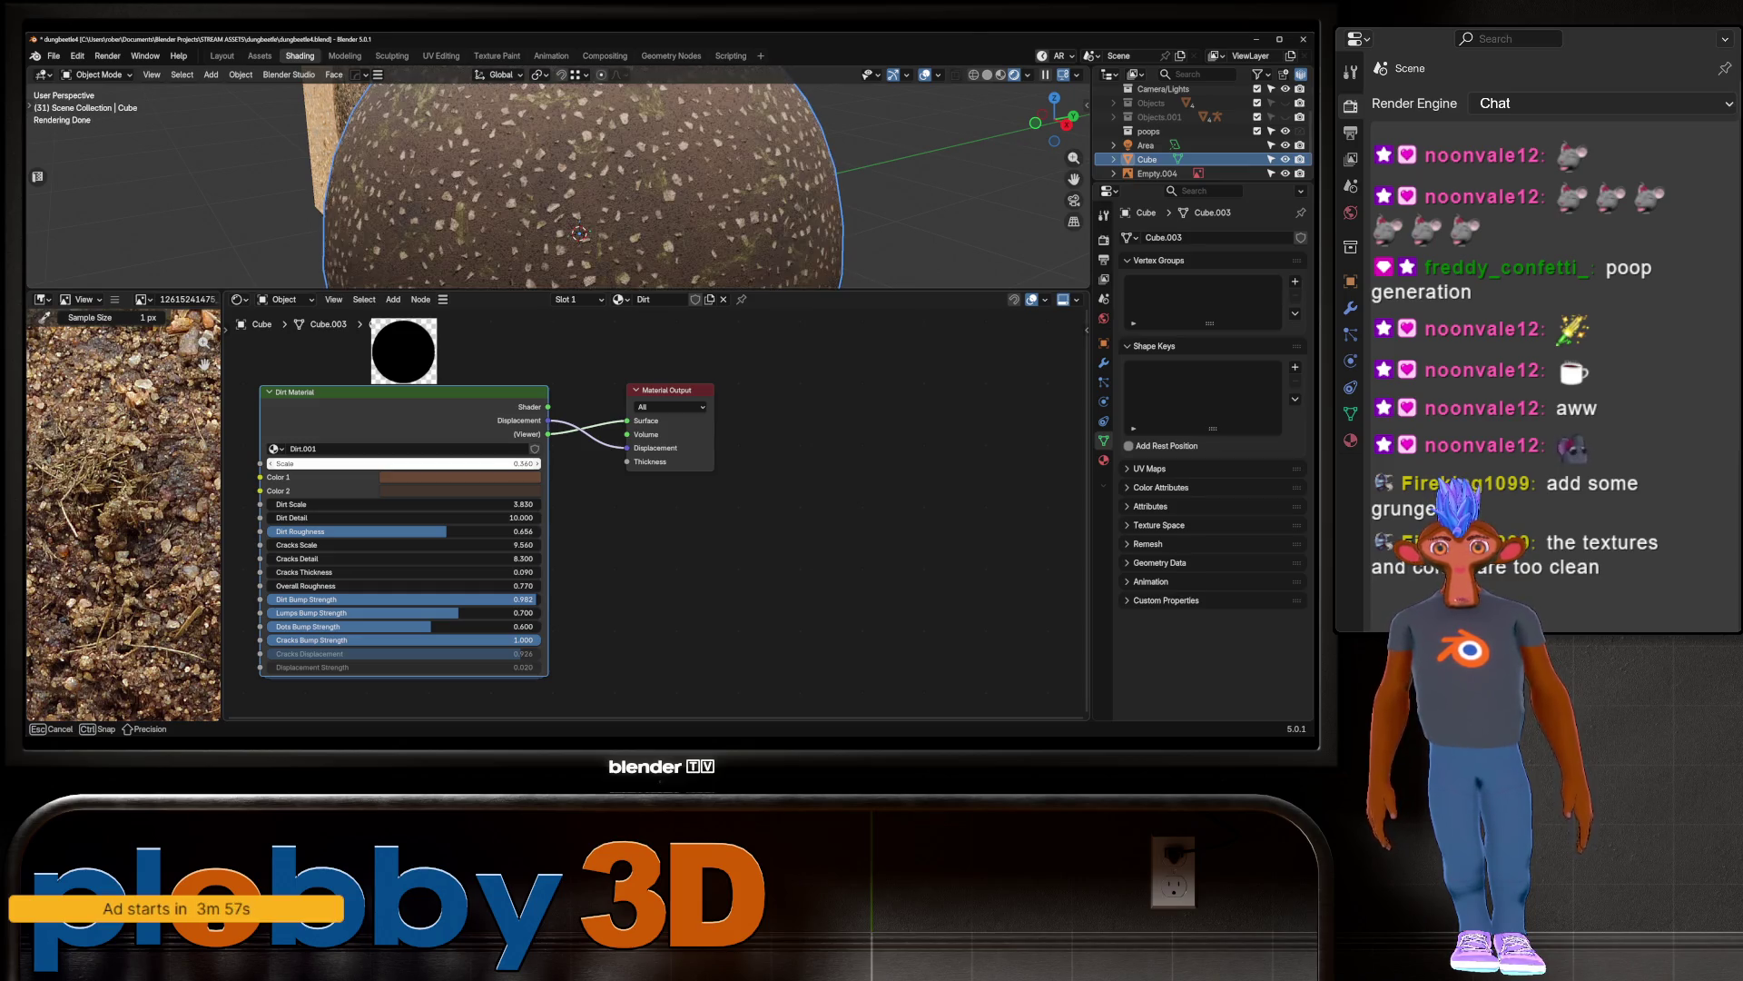
{"action": "left_click_drag", "start_coordinate": [404, 463], "coordinate": [404, 463]}
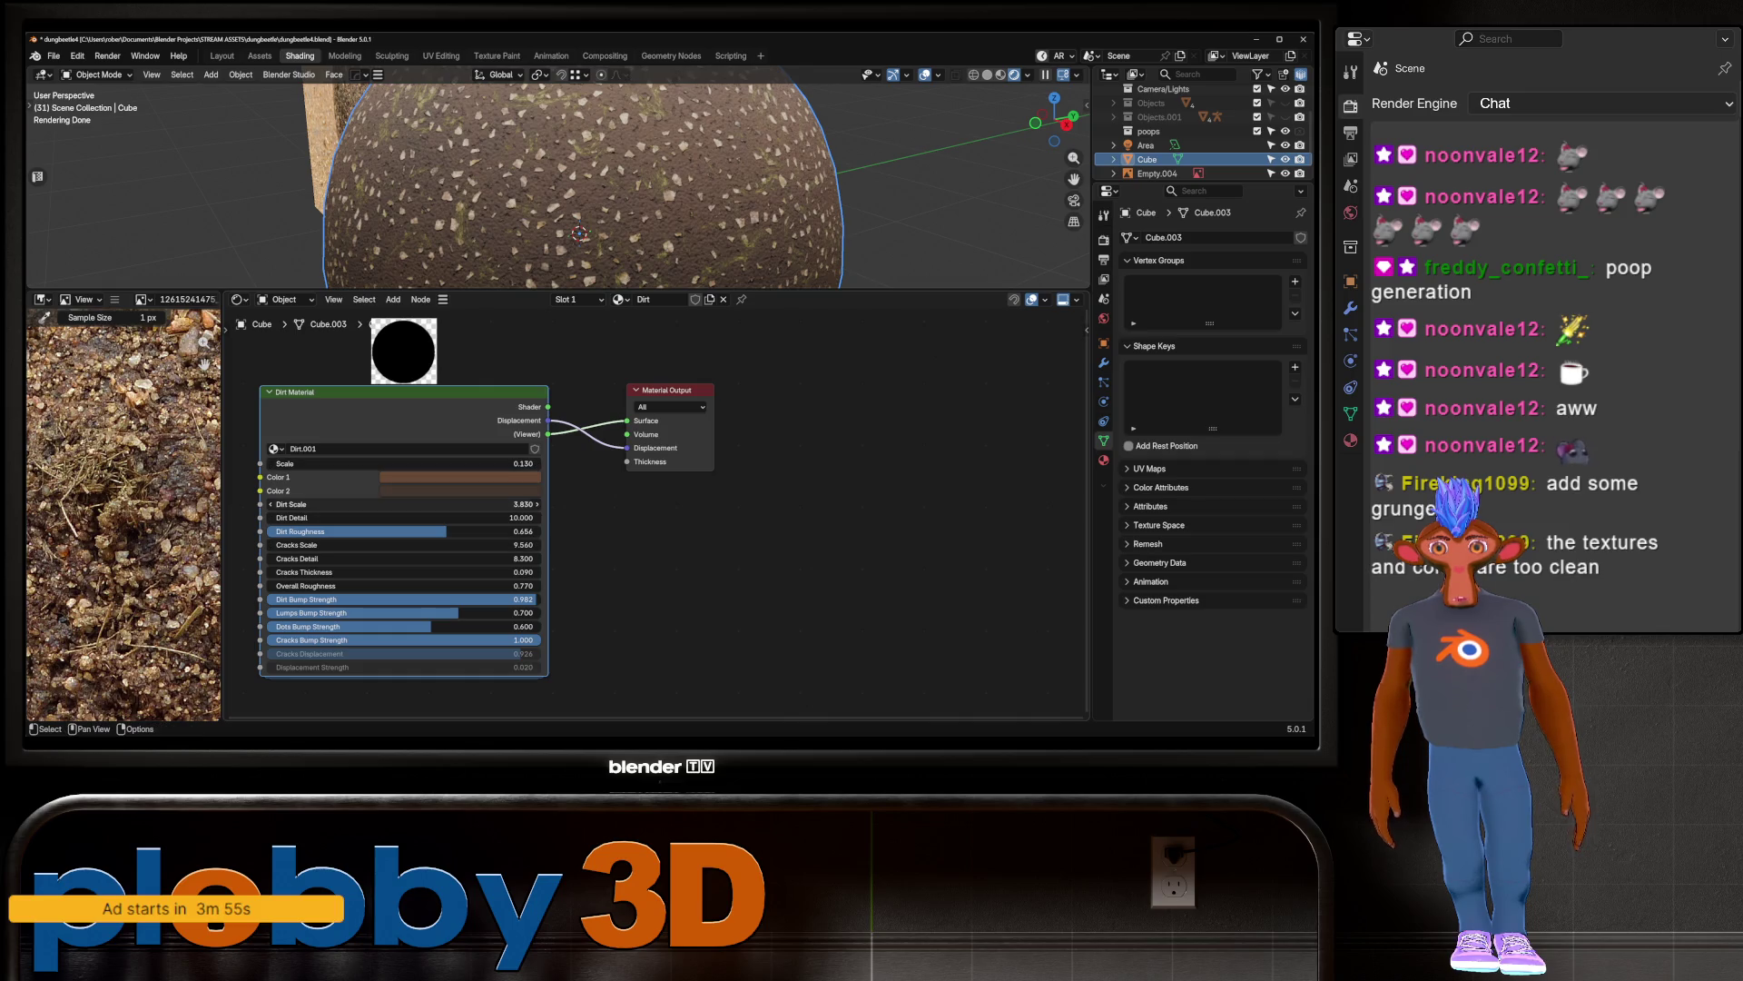
{"action": "left_click_drag", "start_coordinate": [404, 545], "coordinate": [436, 545]}
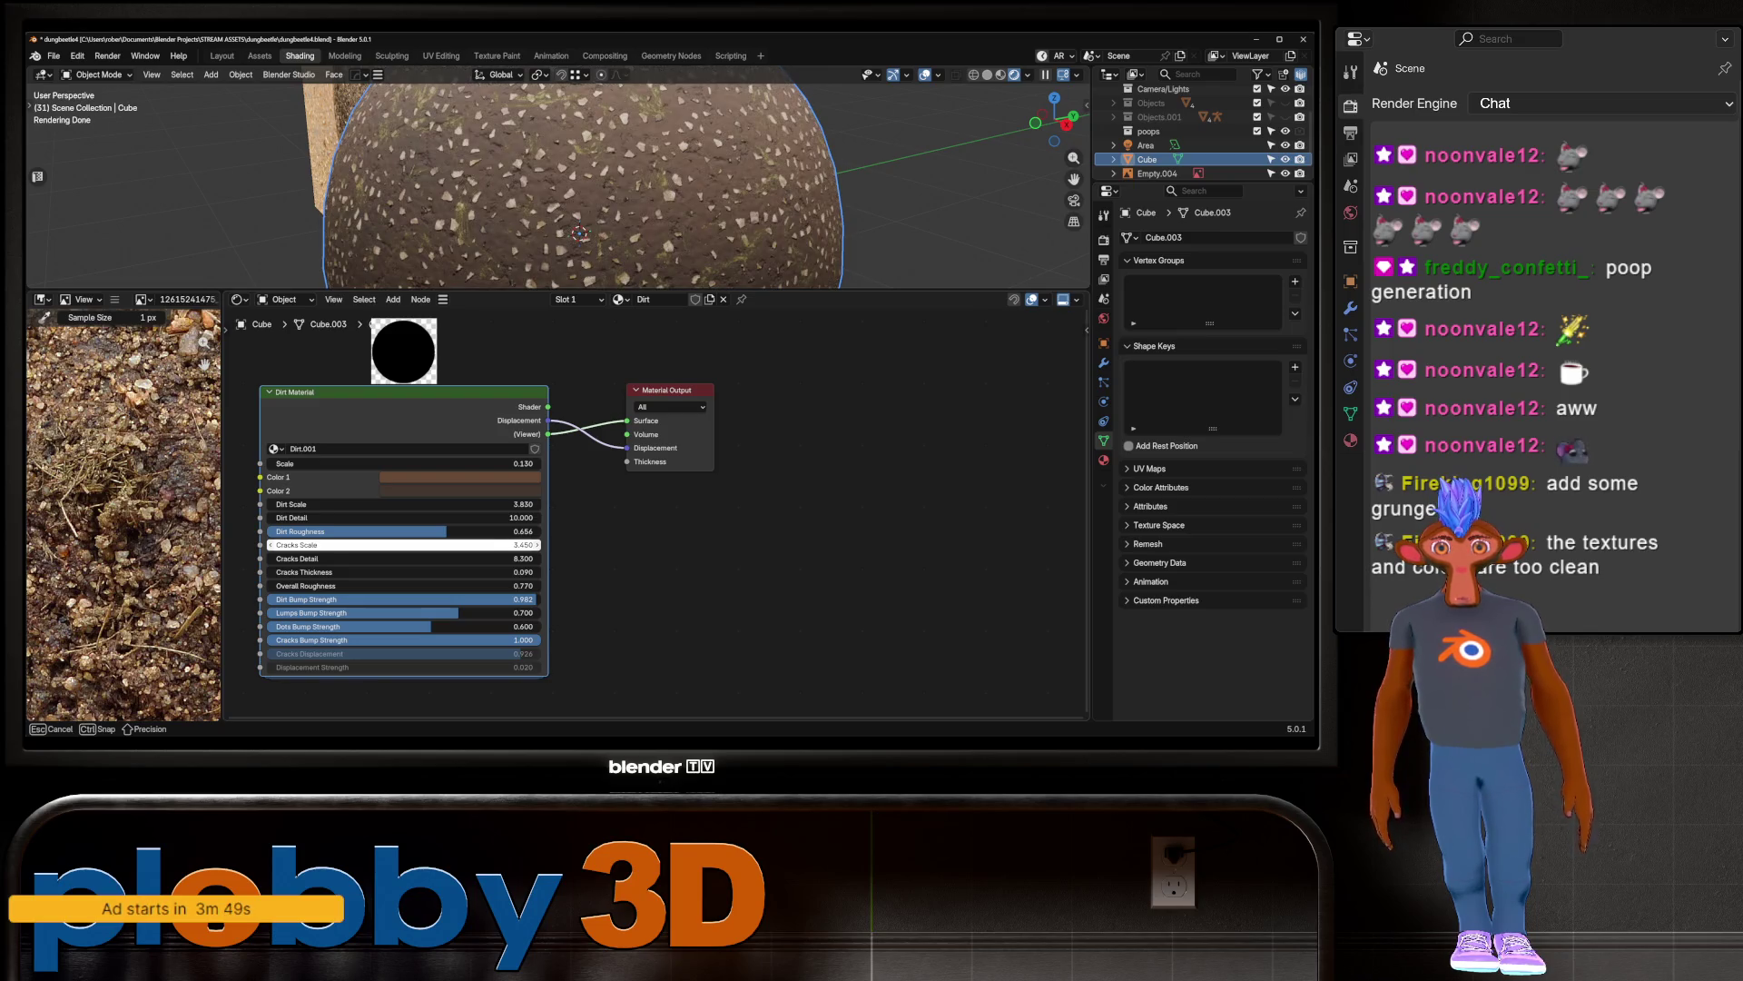
{"action": "left_click_drag", "start_coordinate": [436, 545], "coordinate": [436, 545]}
{"action": "scroll", "coordinate": [578, 181], "scroll_direction": "down", "scroll_amount": 2}
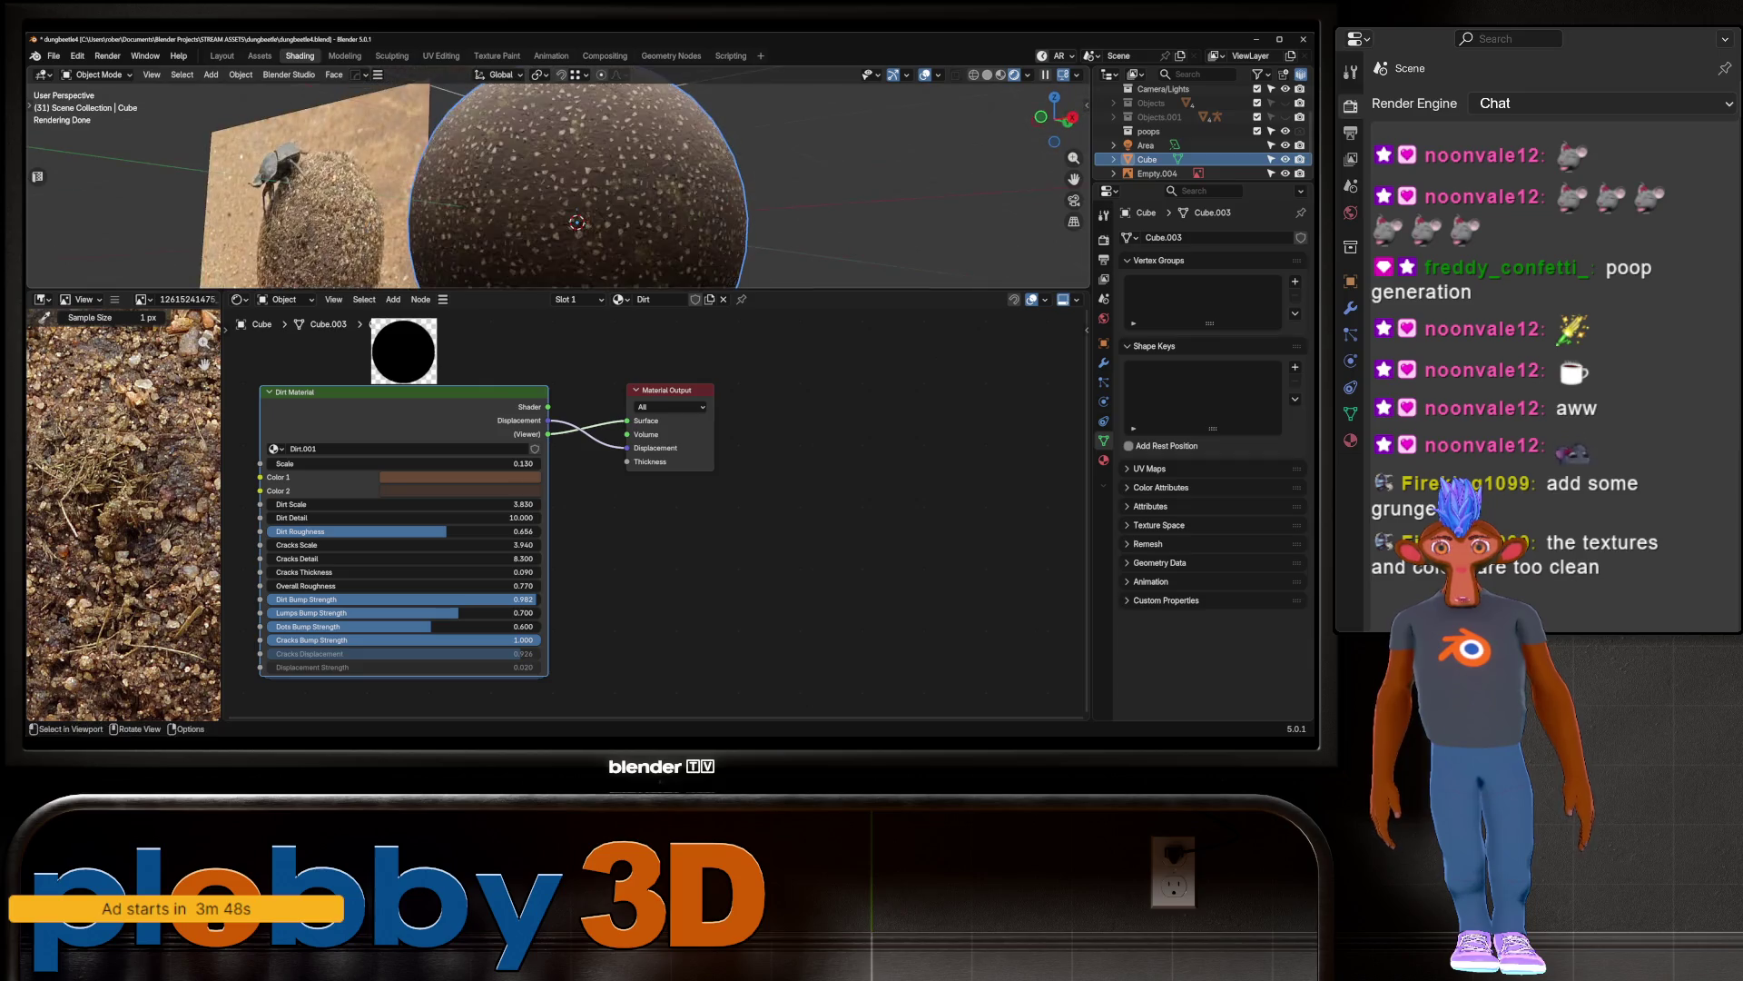
{"action": "scroll", "coordinate": [559, 186], "scroll_direction": "up", "scroll_amount": 4}
{"action": "scroll", "coordinate": [338, 544], "scroll_direction": "up", "scroll_amount": 1}
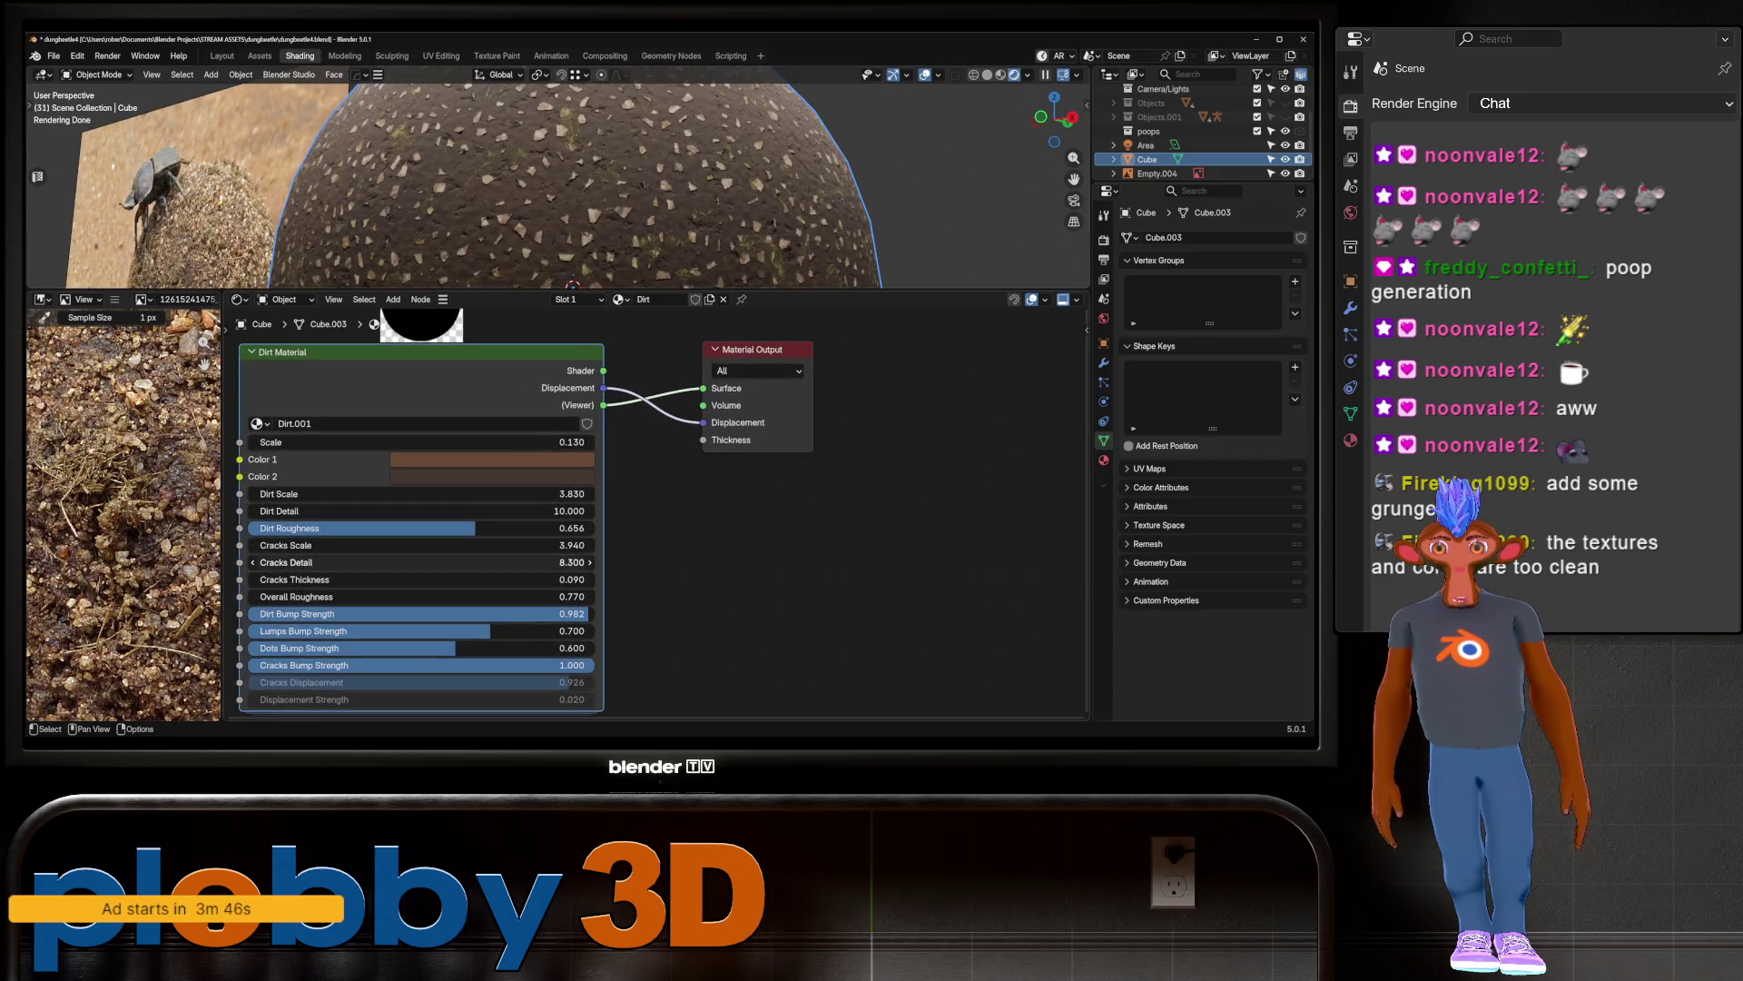
Step: Set Dirt Roughness 0.836, Overall Roughness 0.420 and Cracks Thickness 0.140
{"action": "left_click_drag", "start_coordinate": [427, 528], "coordinate": [536, 528]}
{"action": "mouse_move", "coordinate": [536, 596]}
{"action": "left_mouse_down"}
{"action": "mouse_move", "coordinate": [599, 596]}
{"action": "mouse_move", "coordinate": [515, 597]}
{"action": "left_mouse_up"}
{"action": "scroll", "coordinate": [545, 181], "scroll_direction": "down", "scroll_amount": 3}
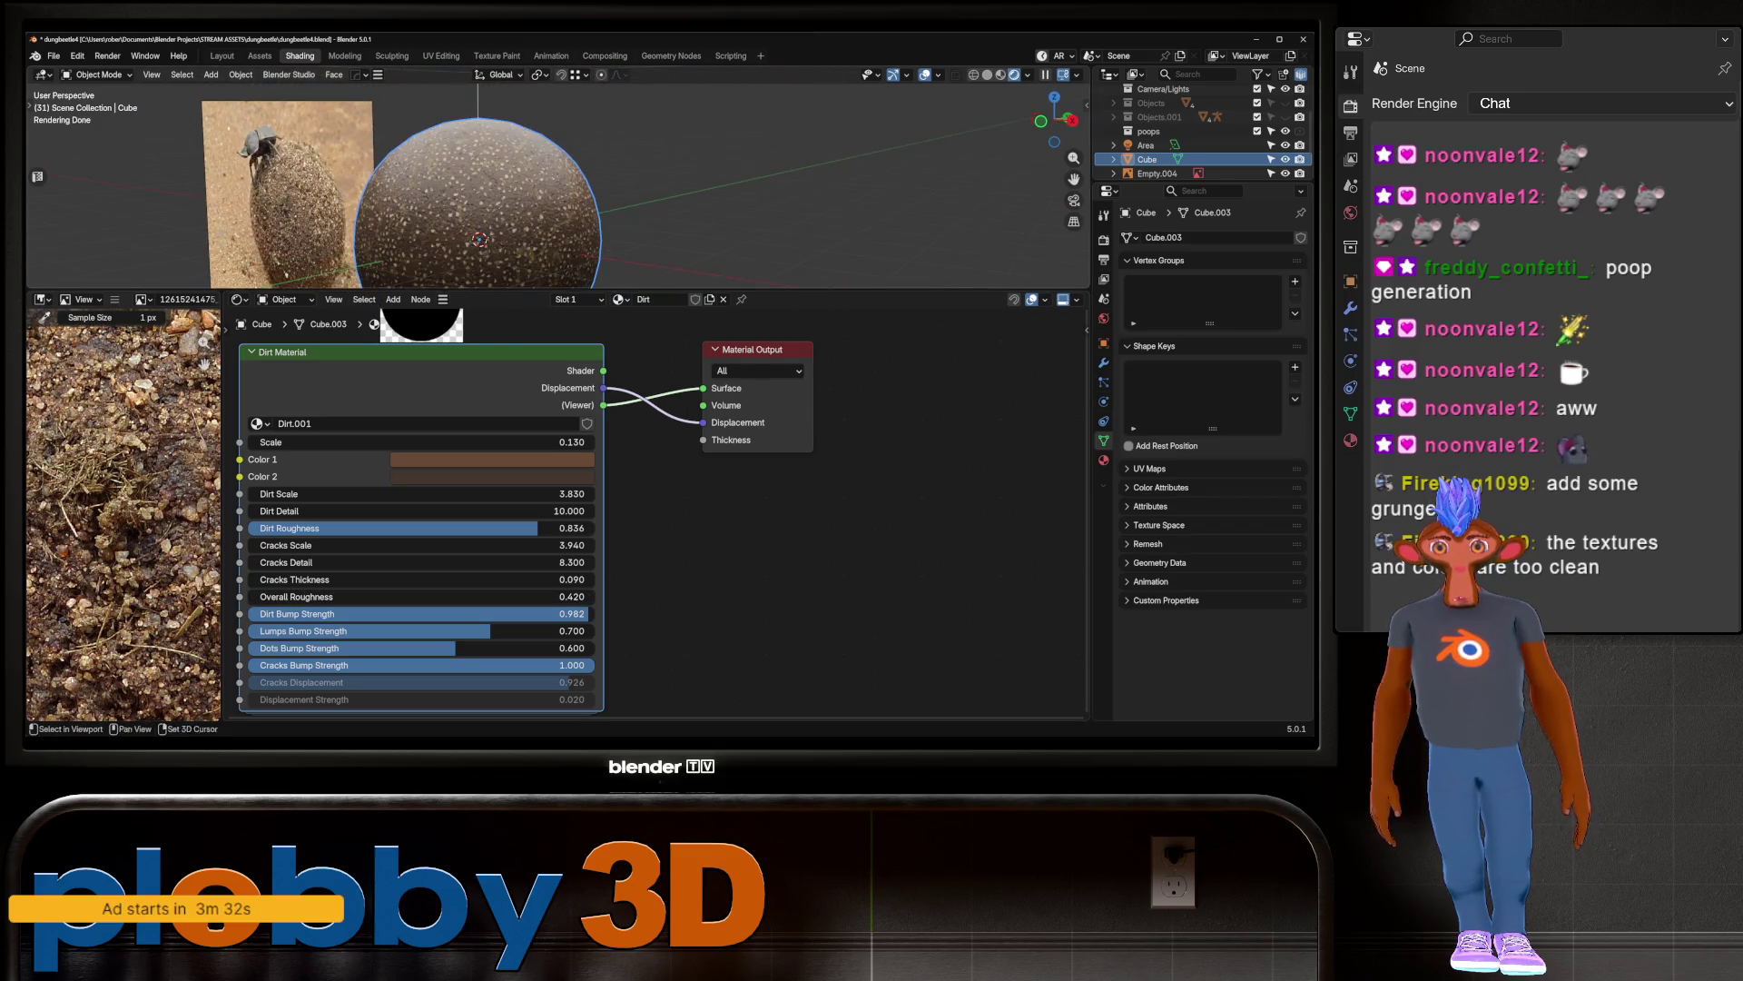
{"action": "scroll", "coordinate": [300, 635], "scroll_direction": "up", "scroll_amount": 2}
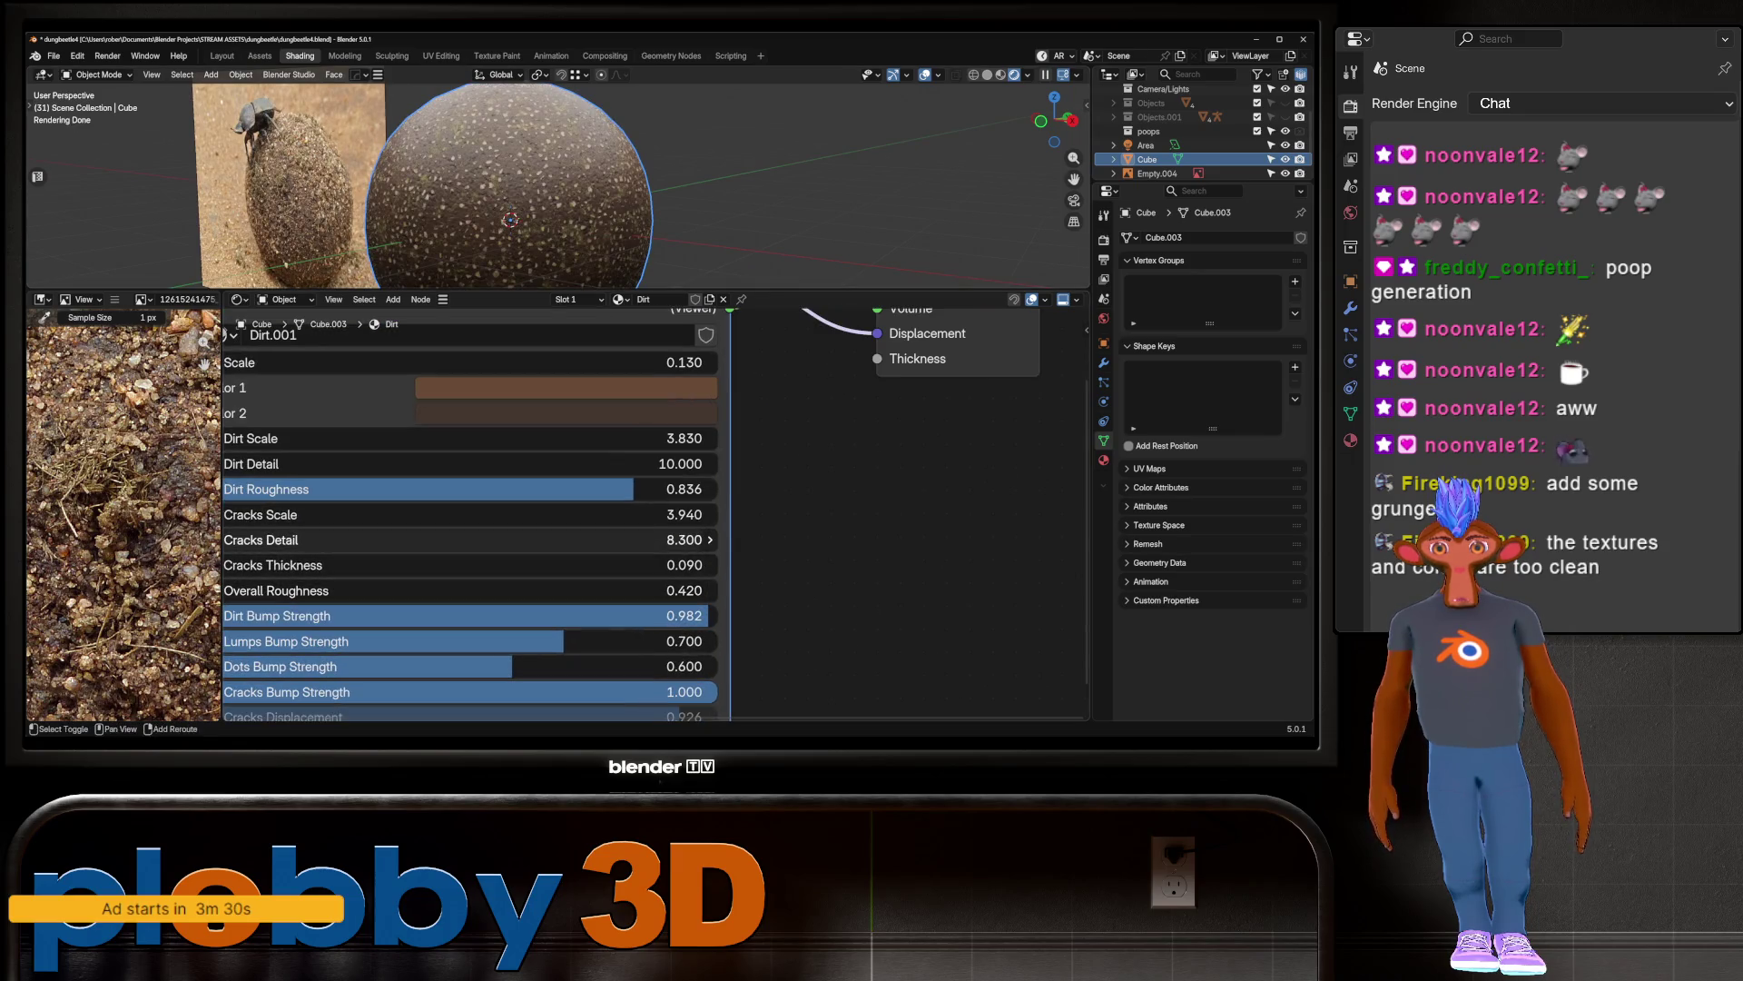
{"action": "scroll", "coordinate": [300, 635], "scroll_direction": "left", "scroll_amount": 2}
{"action": "left_click_drag", "start_coordinate": [518, 552], "coordinate": [518, 552]}
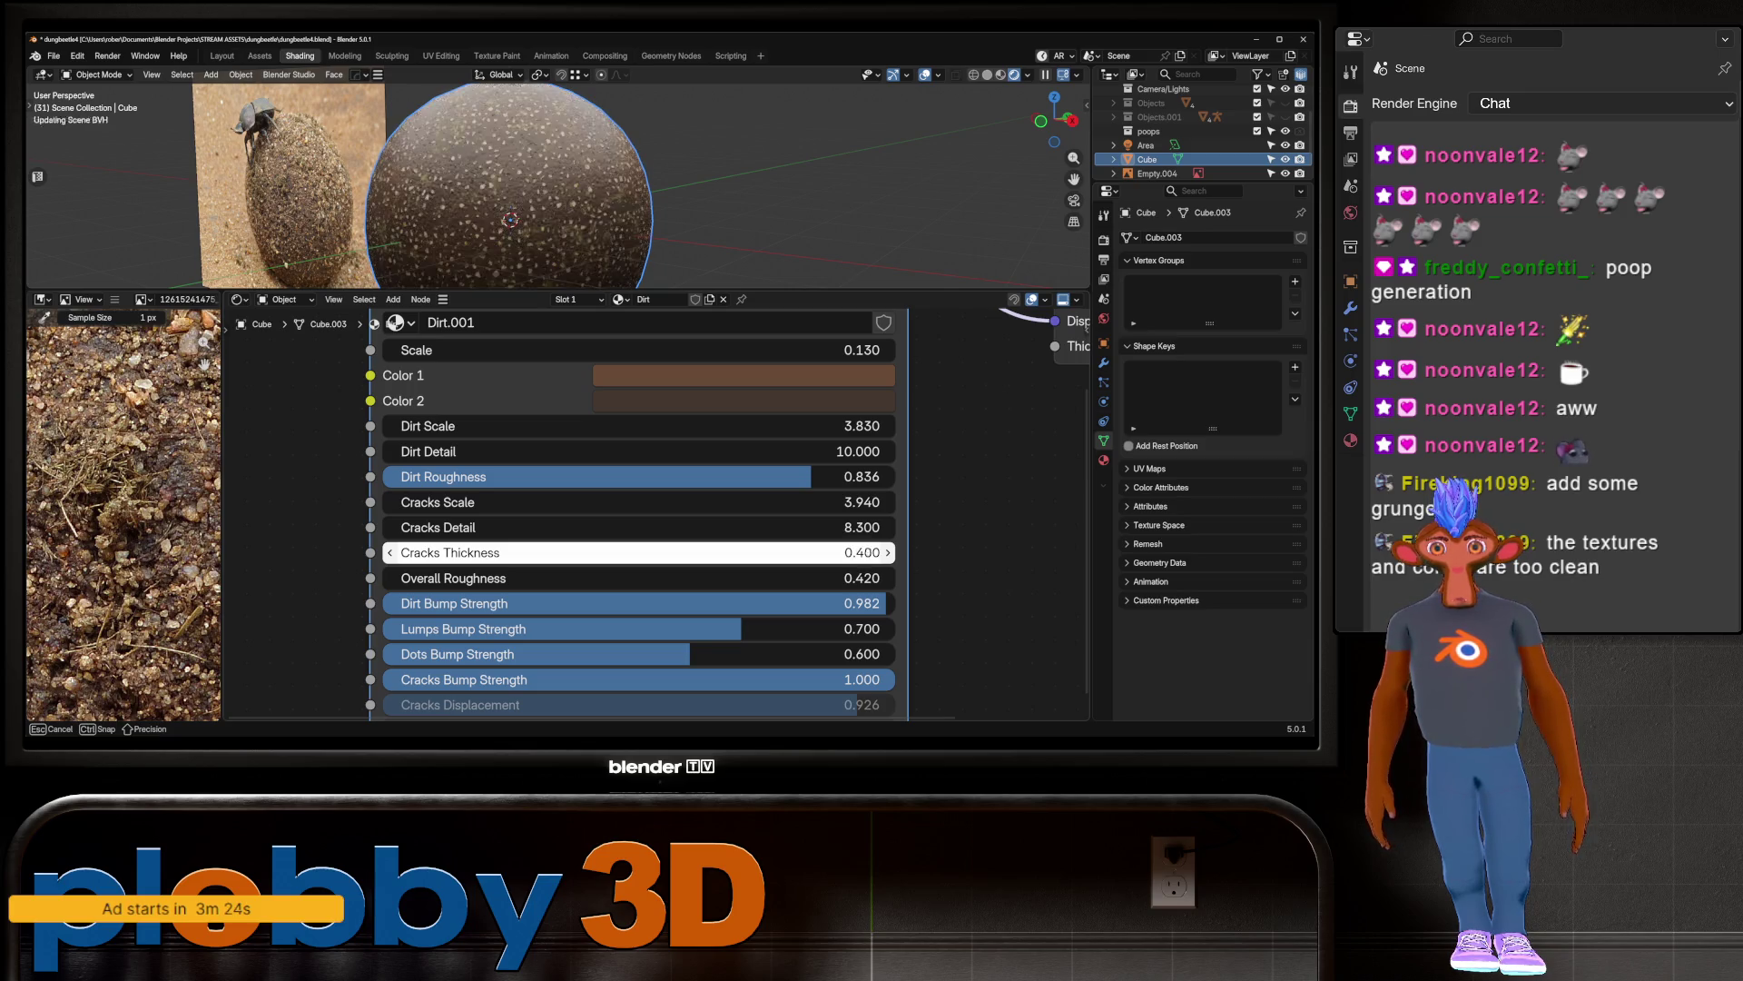
{"action": "left_click_drag", "start_coordinate": [518, 552], "coordinate": [518, 552]}
Step: Raise Dirt, Lumps, Dots and Cracks Bump Strength to 1.000, framing the sphere and nodes
{"action": "scroll", "coordinate": [509, 218], "scroll_direction": "up", "scroll_amount": 4}
{"action": "scroll", "coordinate": [508, 218], "scroll_direction": "up", "scroll_amount": 3}
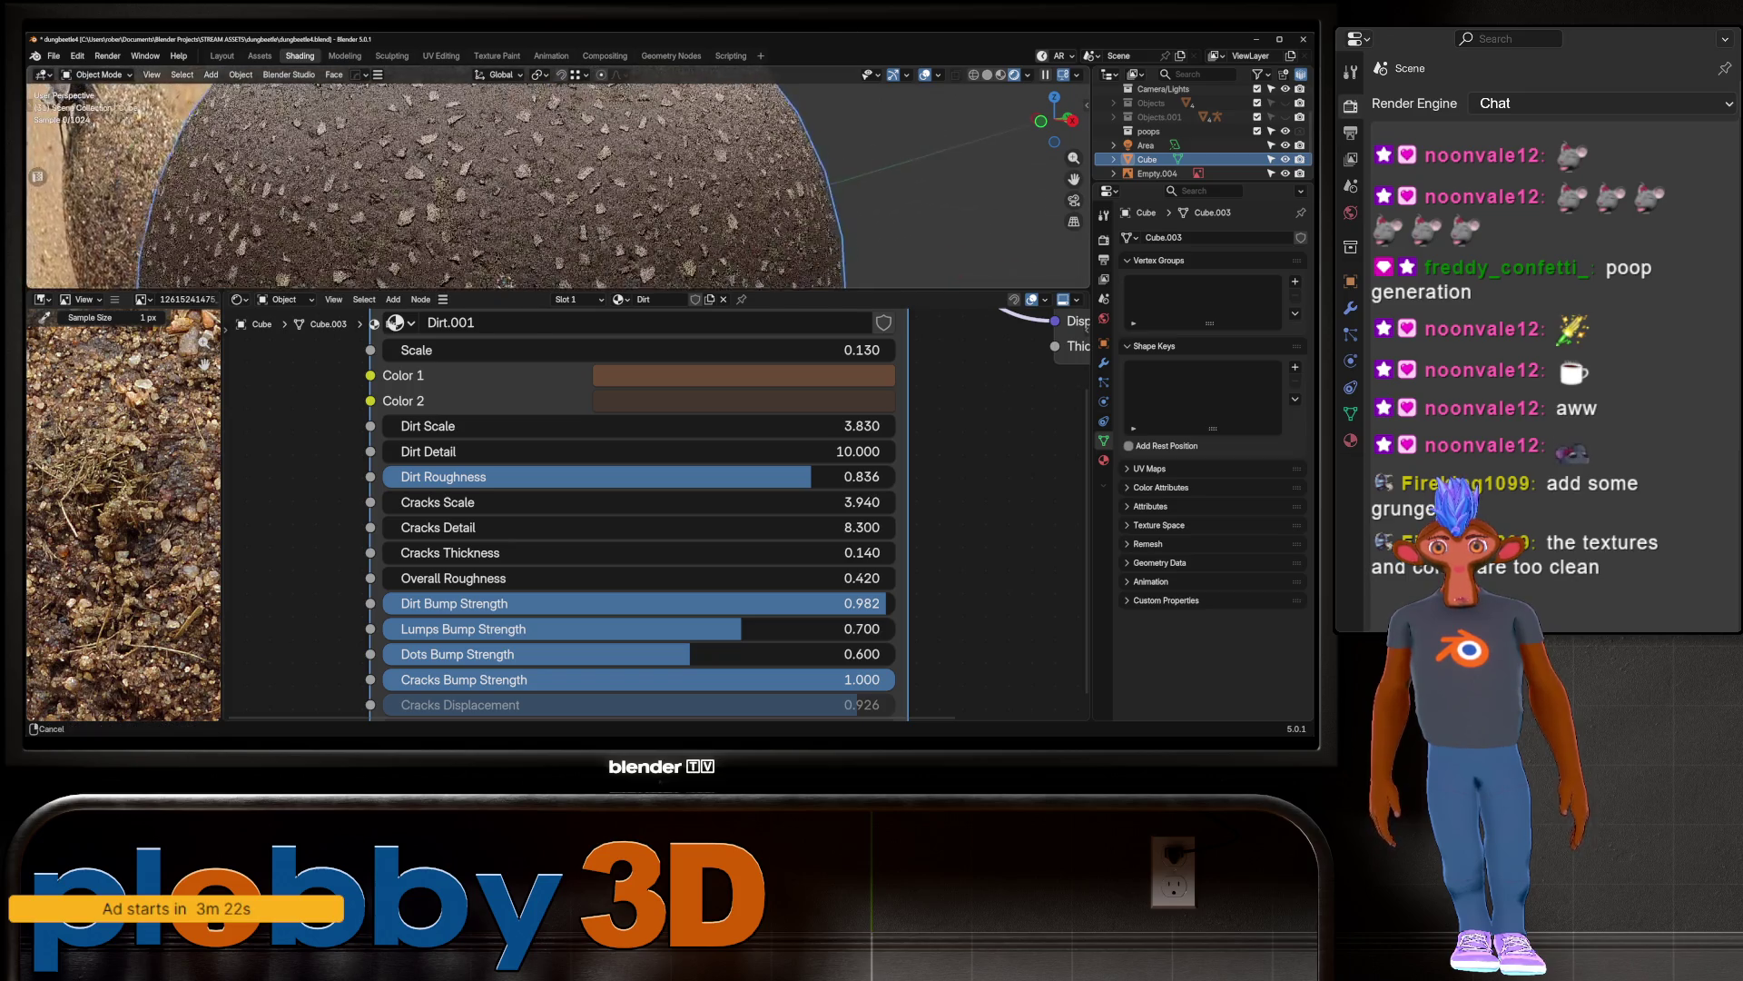
{"action": "scroll", "coordinate": [636, 508], "scroll_direction": "down", "scroll_amount": 2}
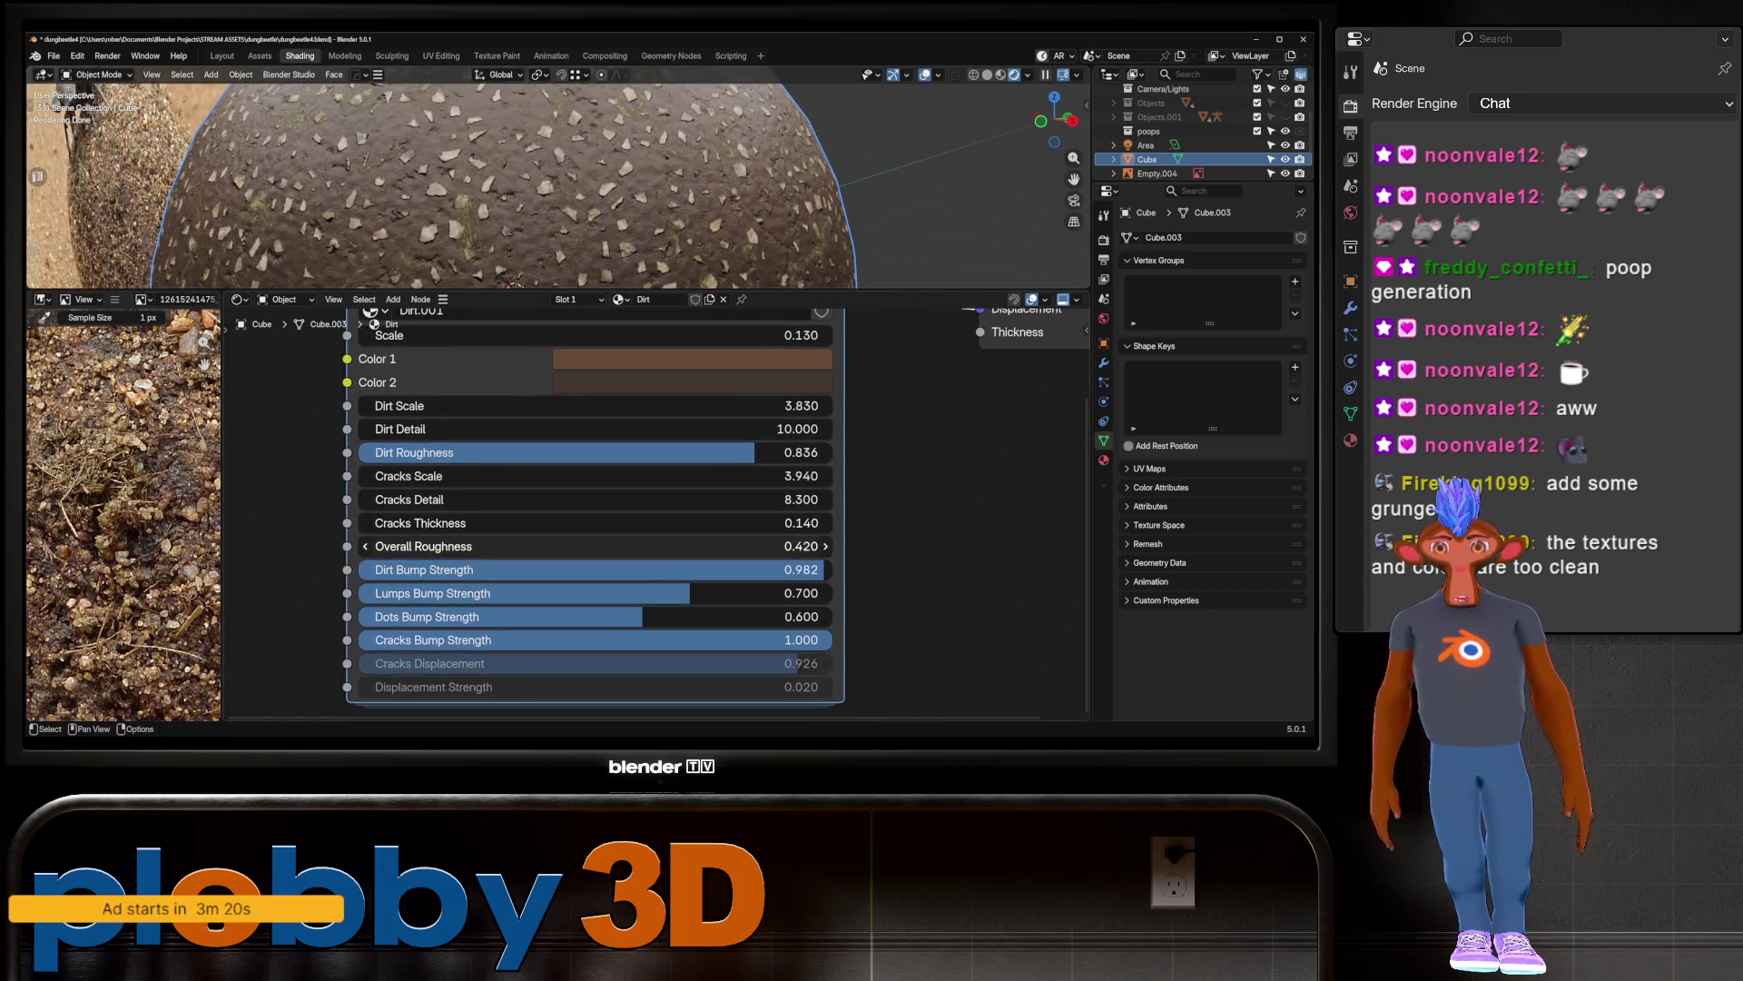
{"action": "left_click_drag", "start_coordinate": [590, 569], "coordinate": [735, 593]}
{"action": "key", "text": "KP_Decimal"}
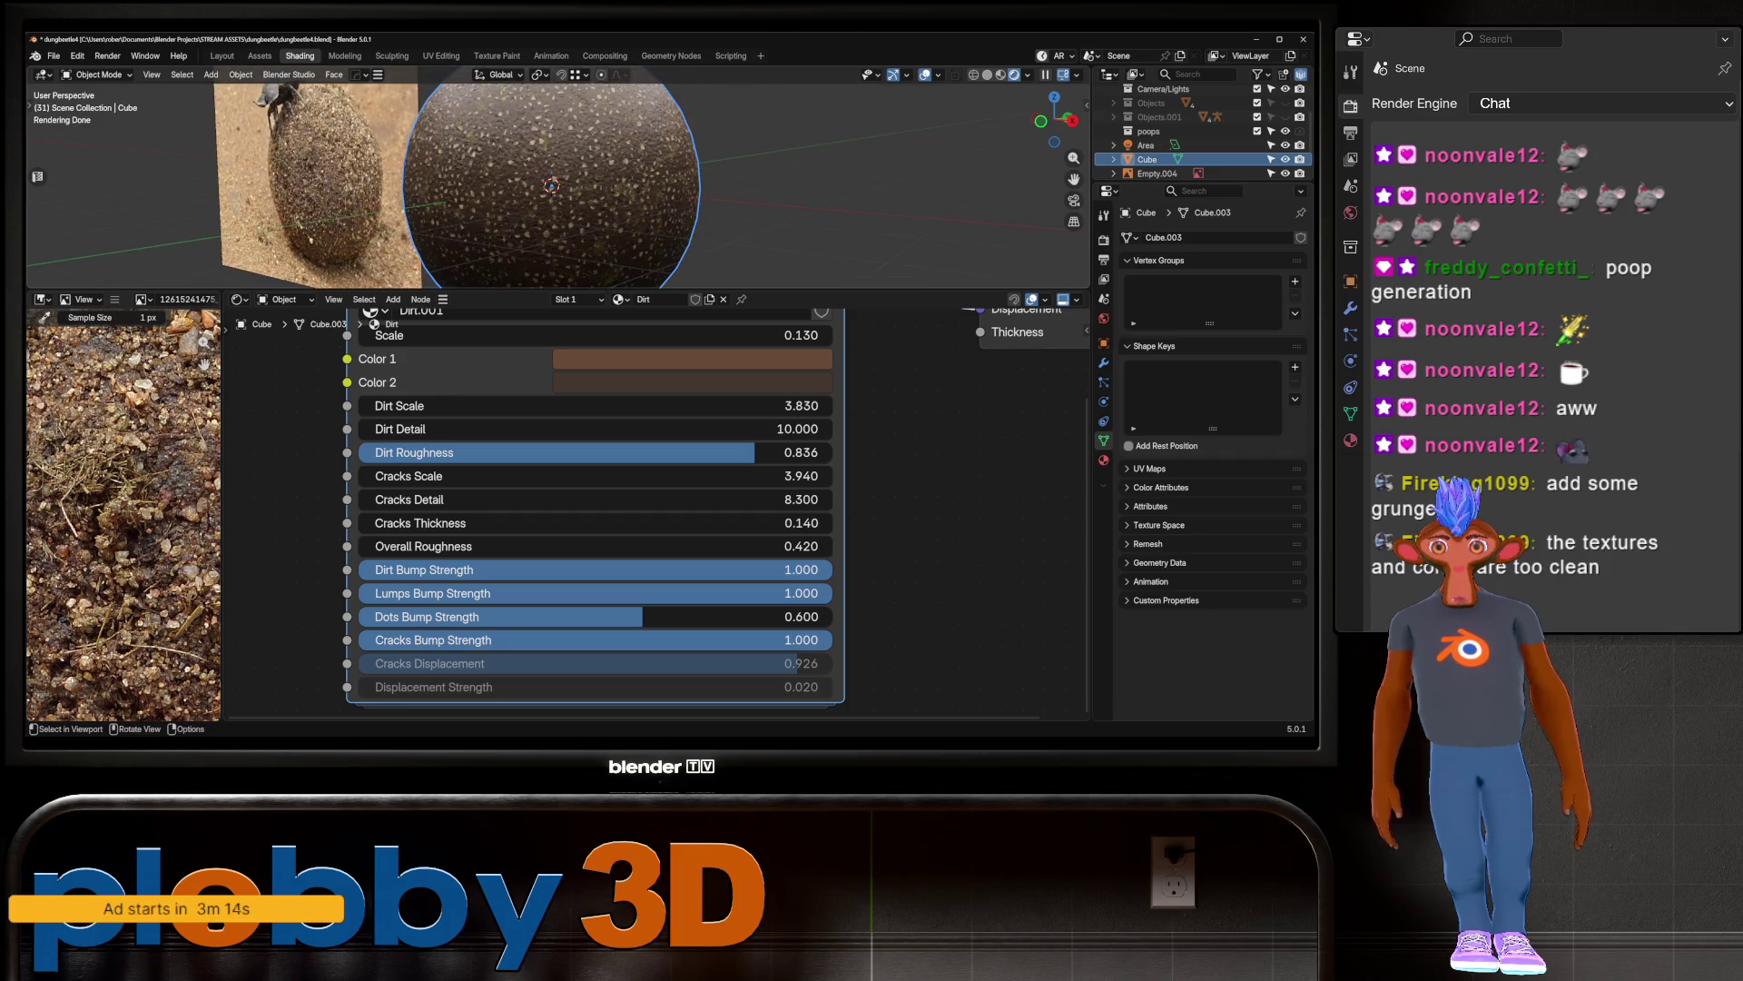
{"action": "left_click_drag", "start_coordinate": [635, 616], "coordinate": [831, 616]}
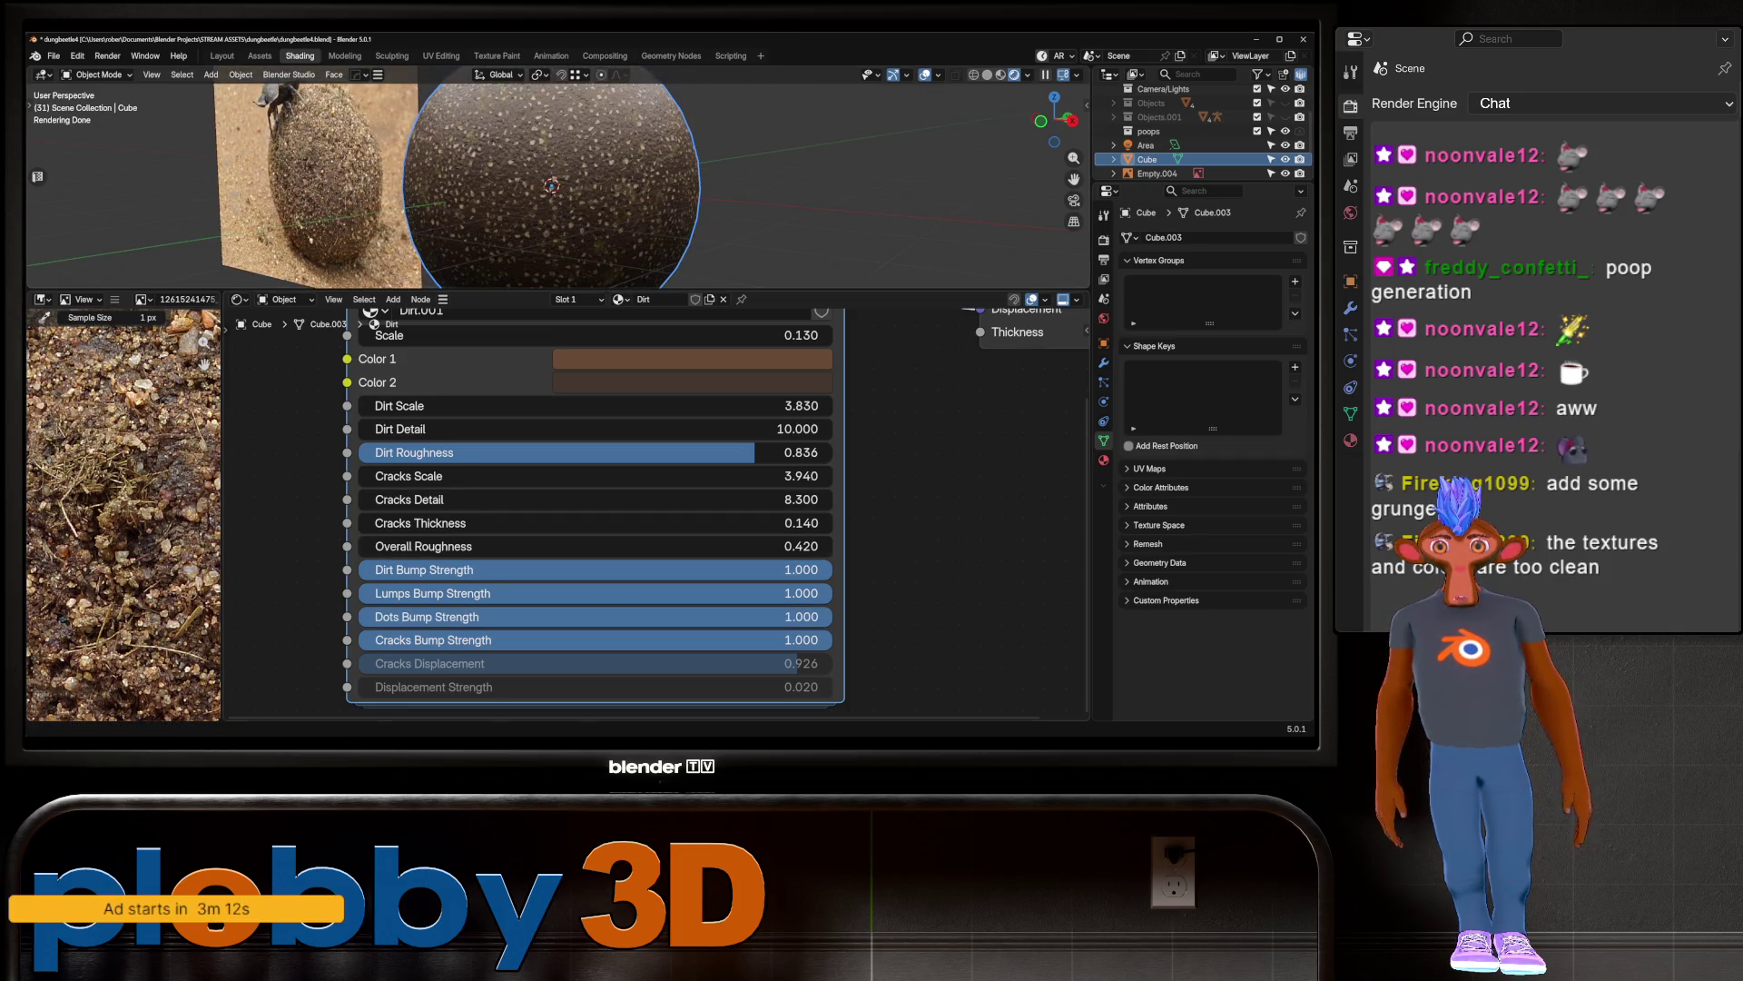
{"action": "left_click_drag", "start_coordinate": [636, 640], "coordinate": [831, 640]}
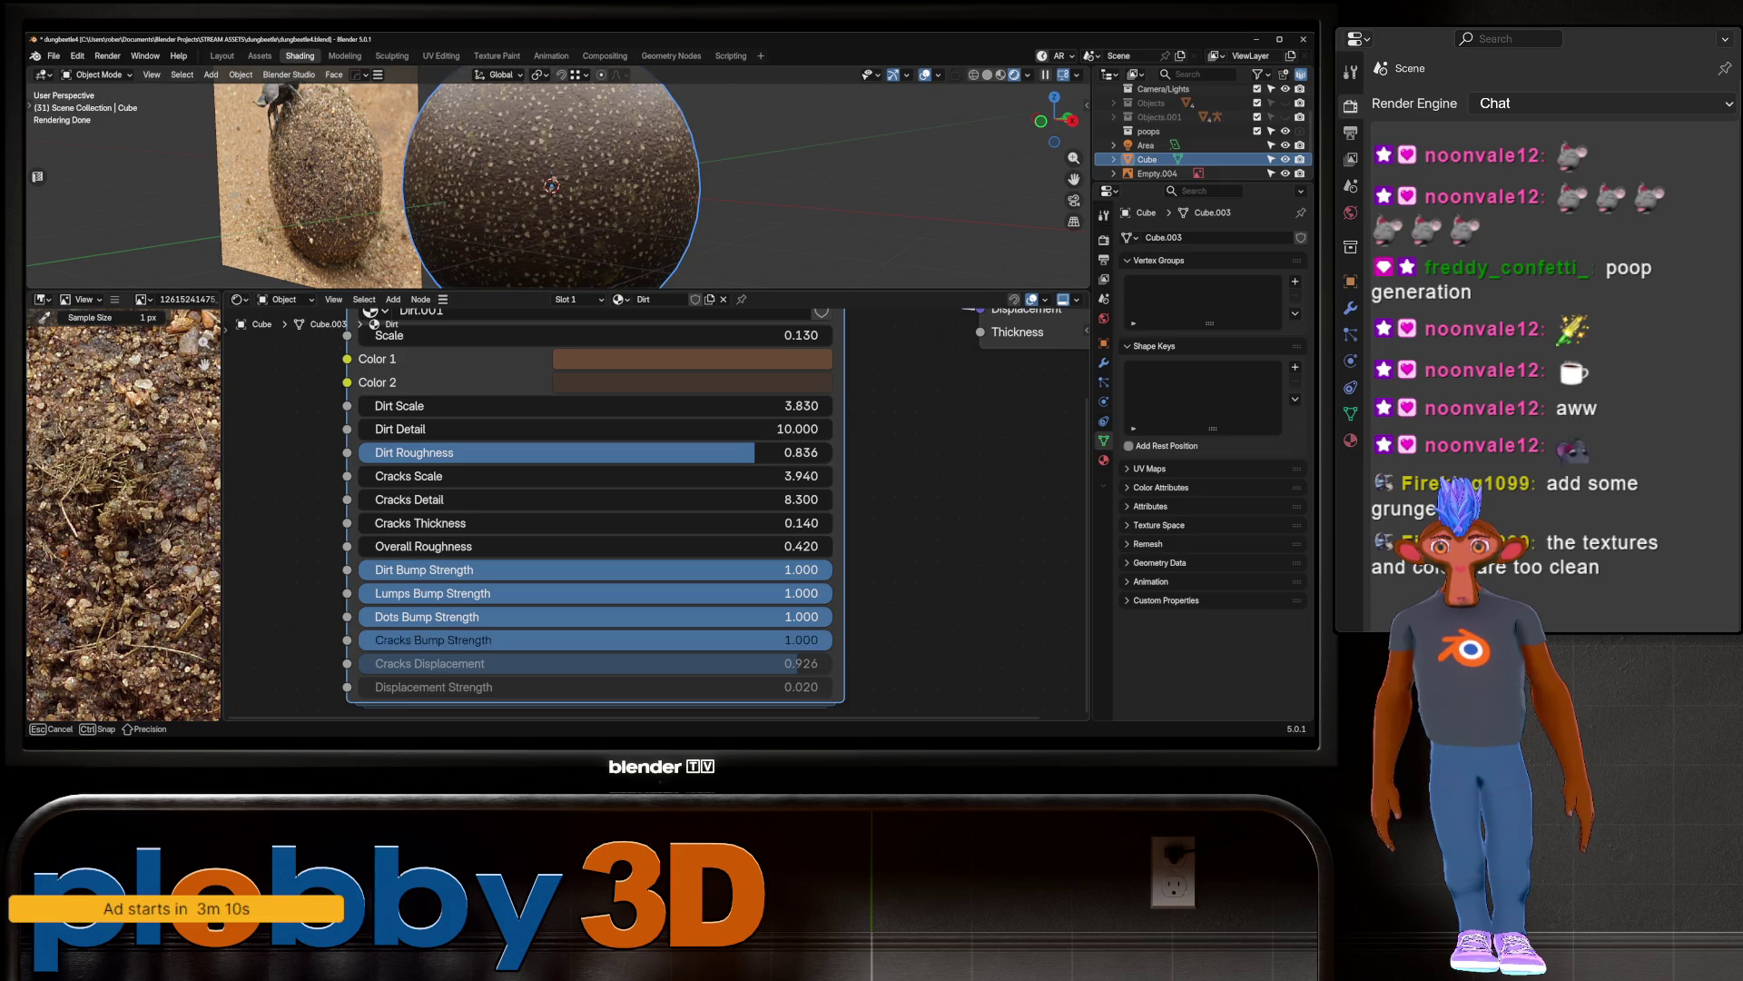
{"action": "key", "text": "Home"}
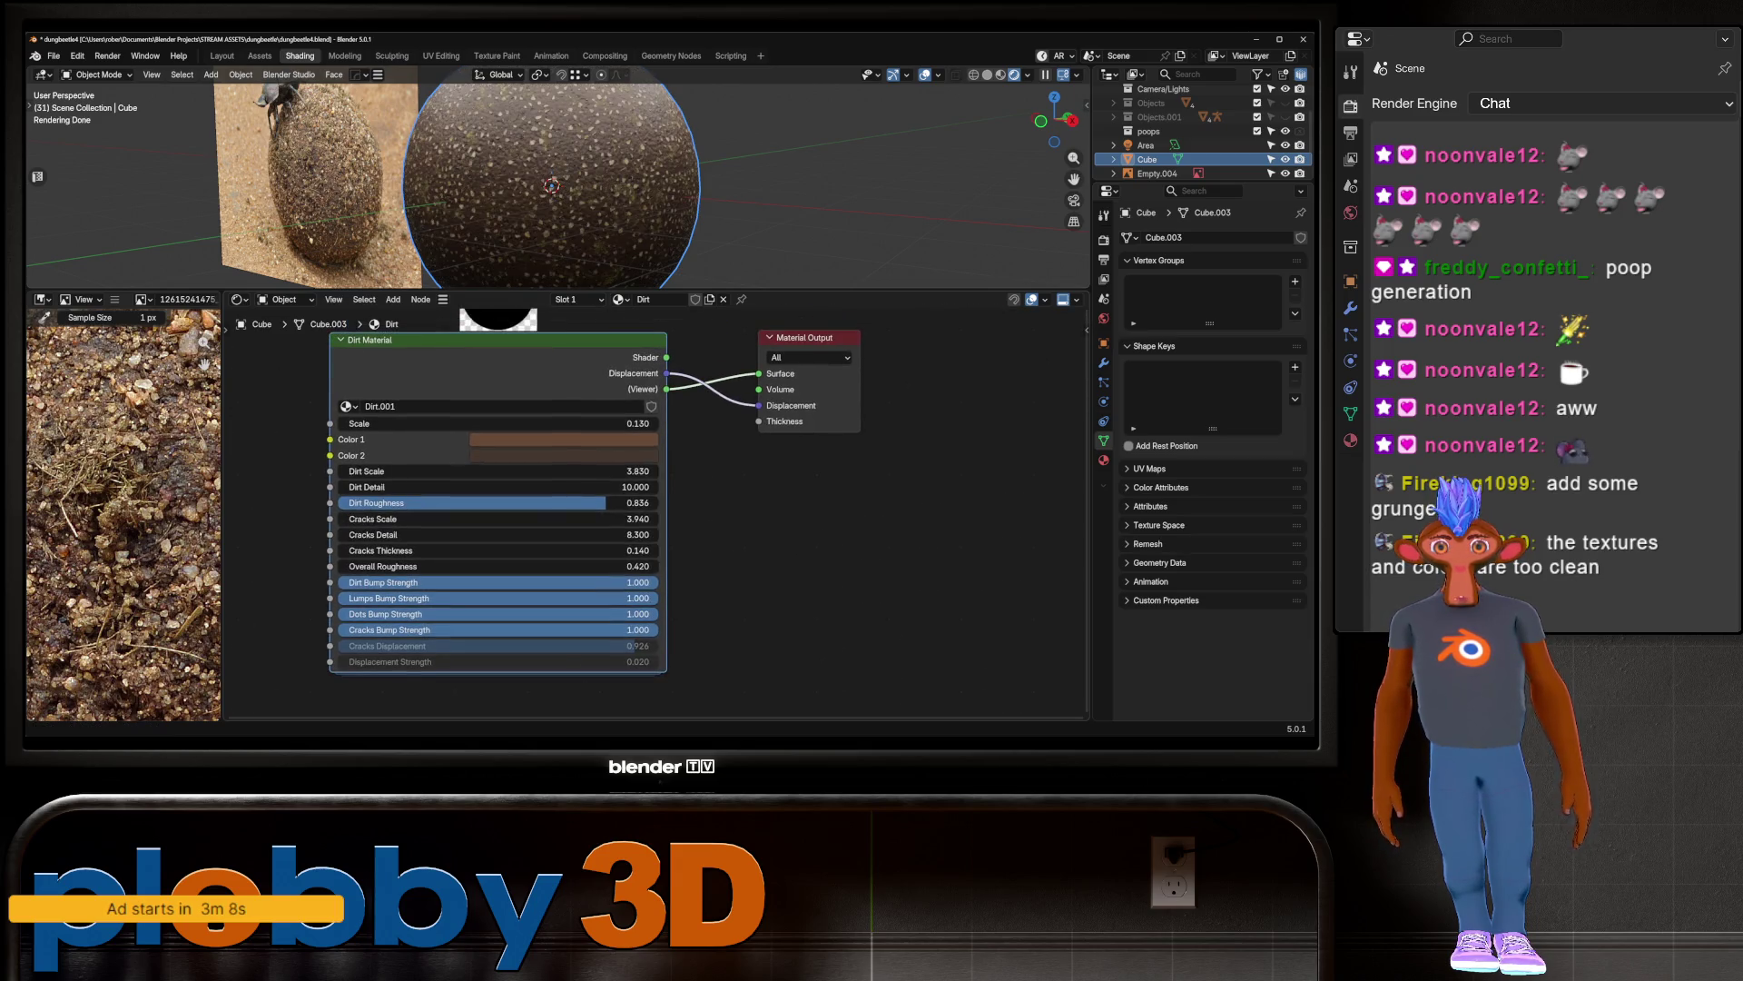
{"action": "key", "text": "Tab"}
Step: Add a Displacement node fed by the Multiply node's Result, found by searching 'disp'
{"action": "key", "text": "Home"}
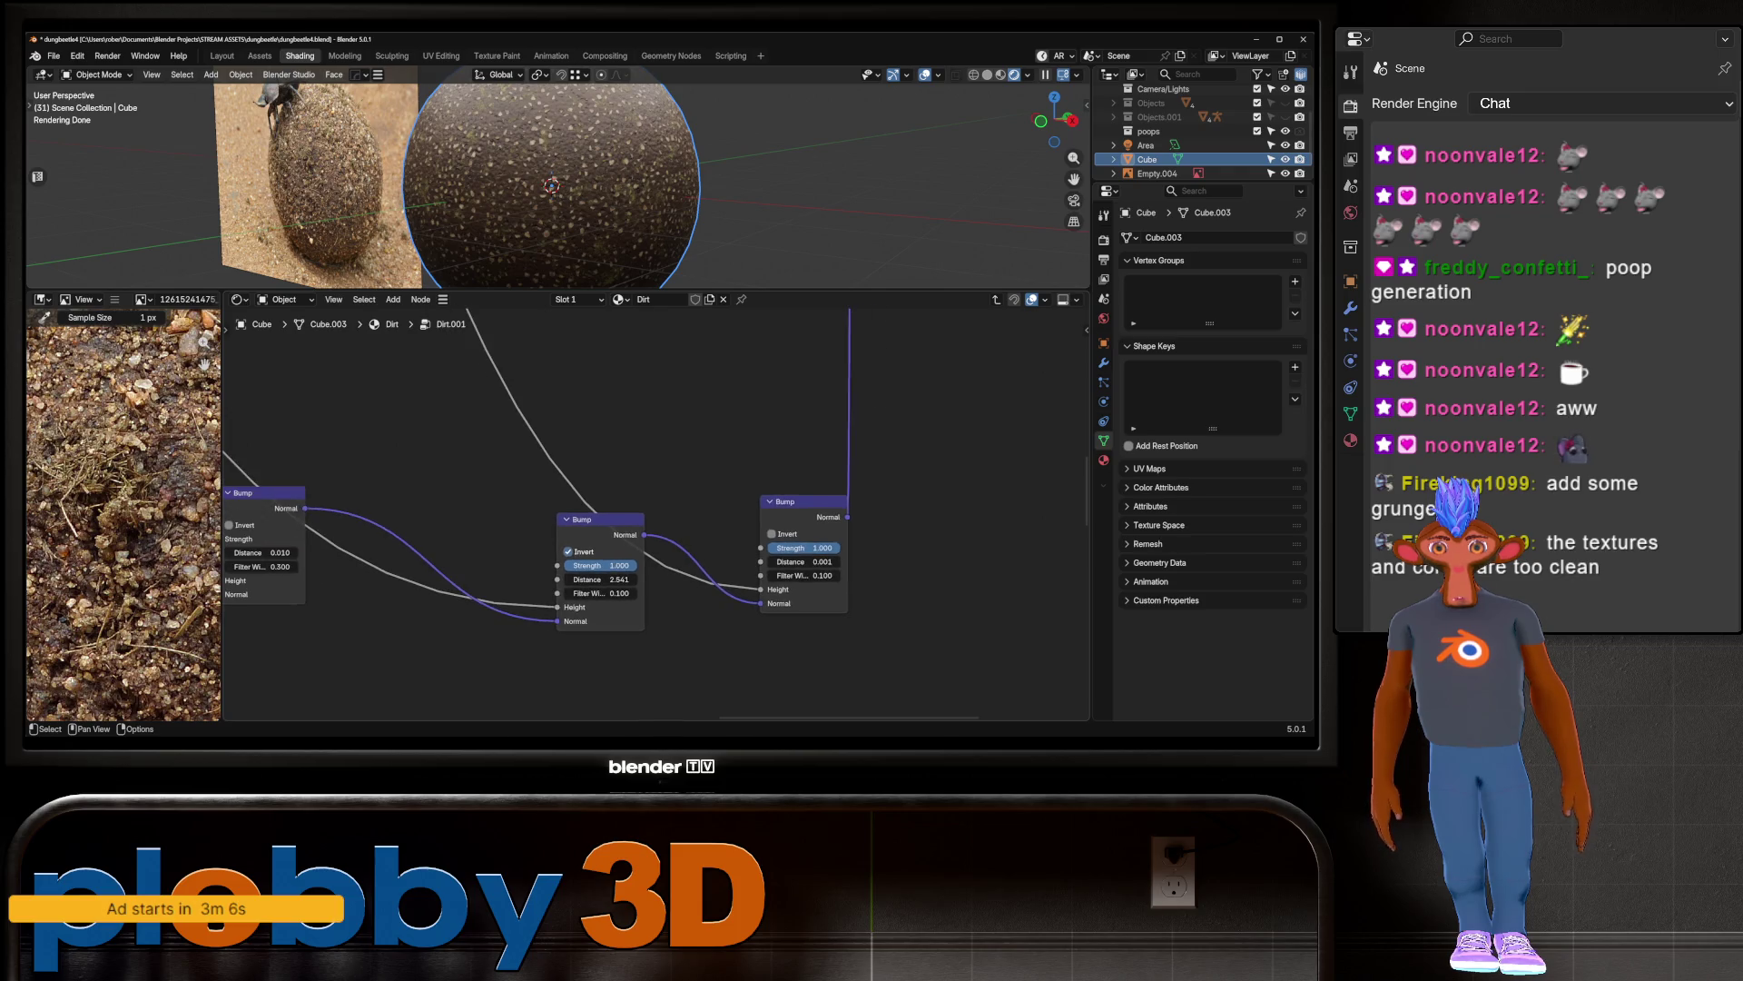
{"action": "scroll", "coordinate": [835, 391], "scroll_direction": "down", "scroll_amount": 3}
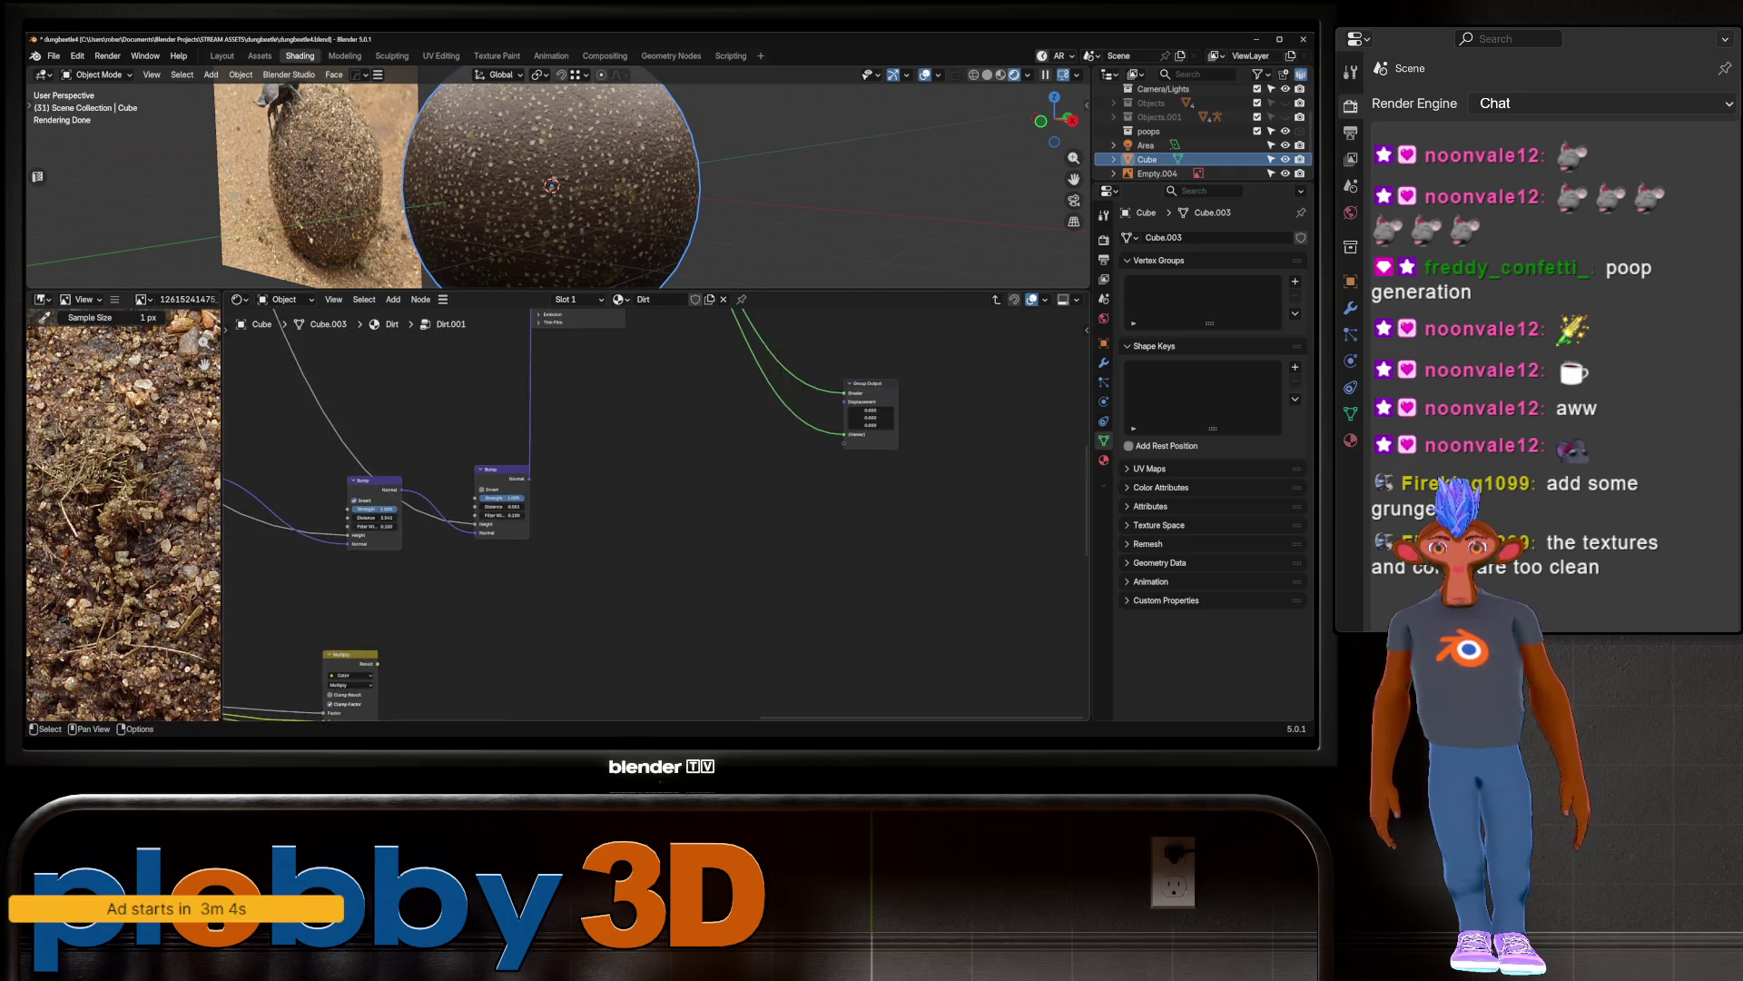
{"action": "scroll", "coordinate": [769, 572], "scroll_direction": "up", "scroll_amount": 4}
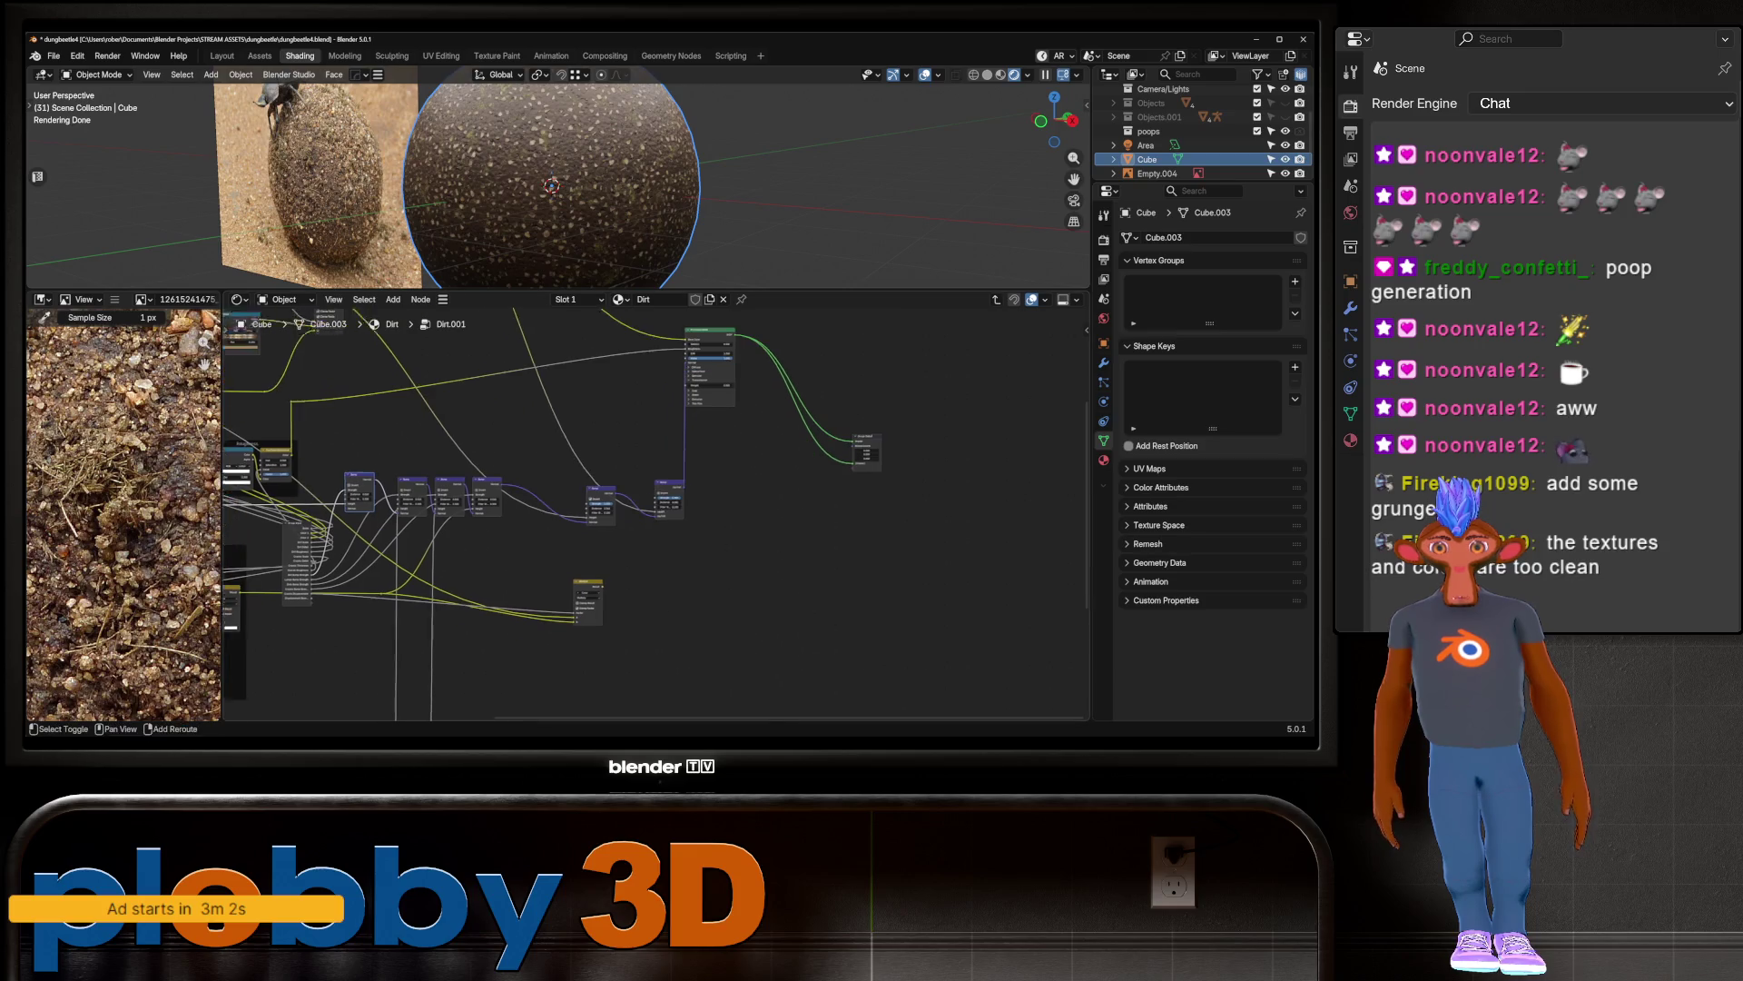
{"action": "middle_click_drag", "start_coordinate": [363, 545], "coordinate": [1081, 448]}
{"action": "scroll", "coordinate": [337, 397], "scroll_direction": "down", "scroll_amount": 2}
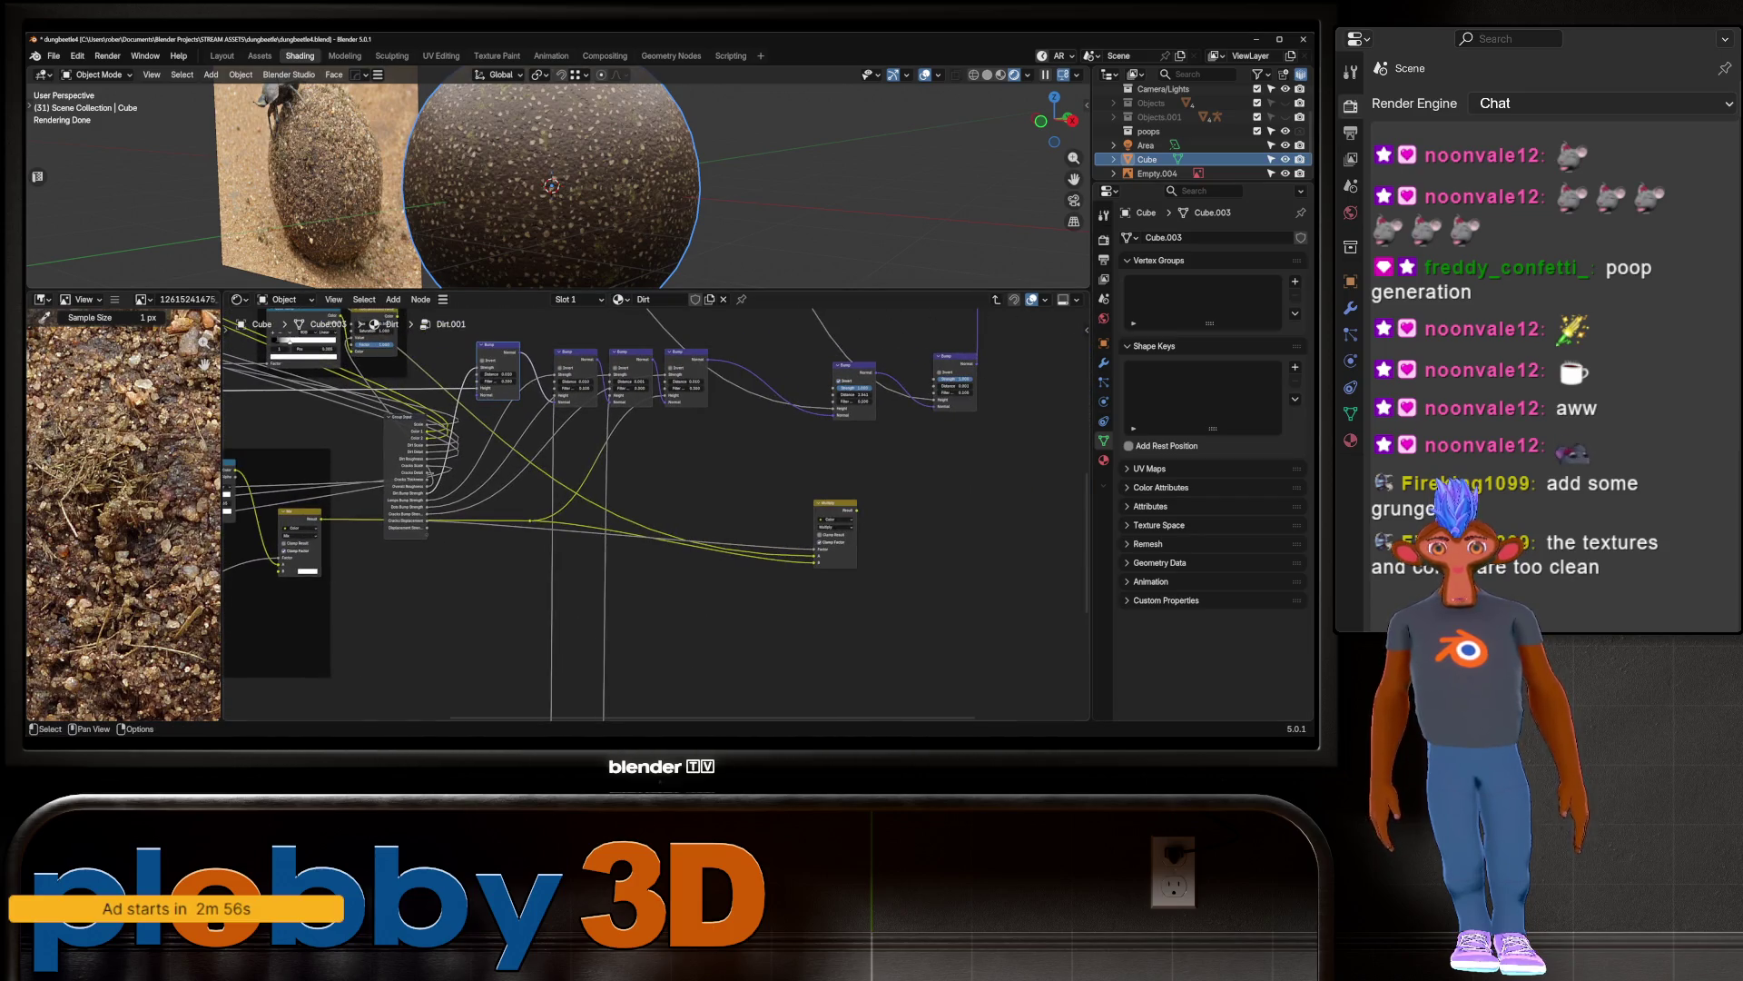
{"action": "key", "text": "KP_Decimal"}
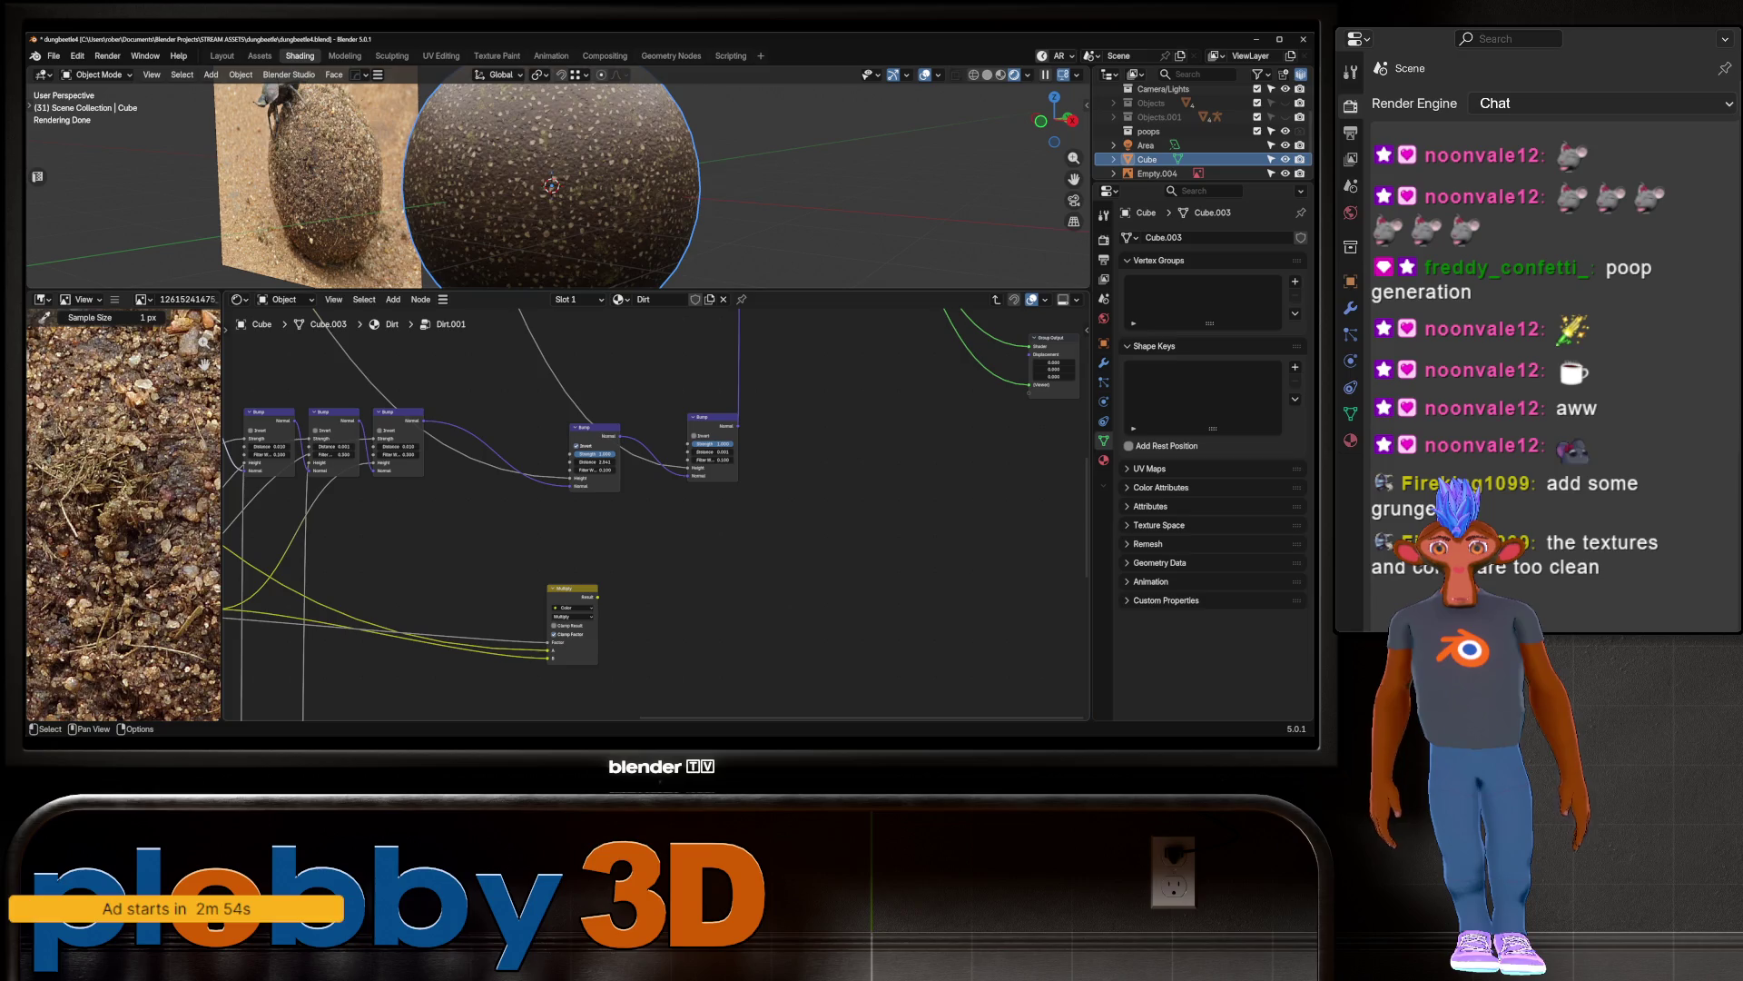
{"action": "left_click_drag", "start_coordinate": [599, 597], "coordinate": [917, 549]}
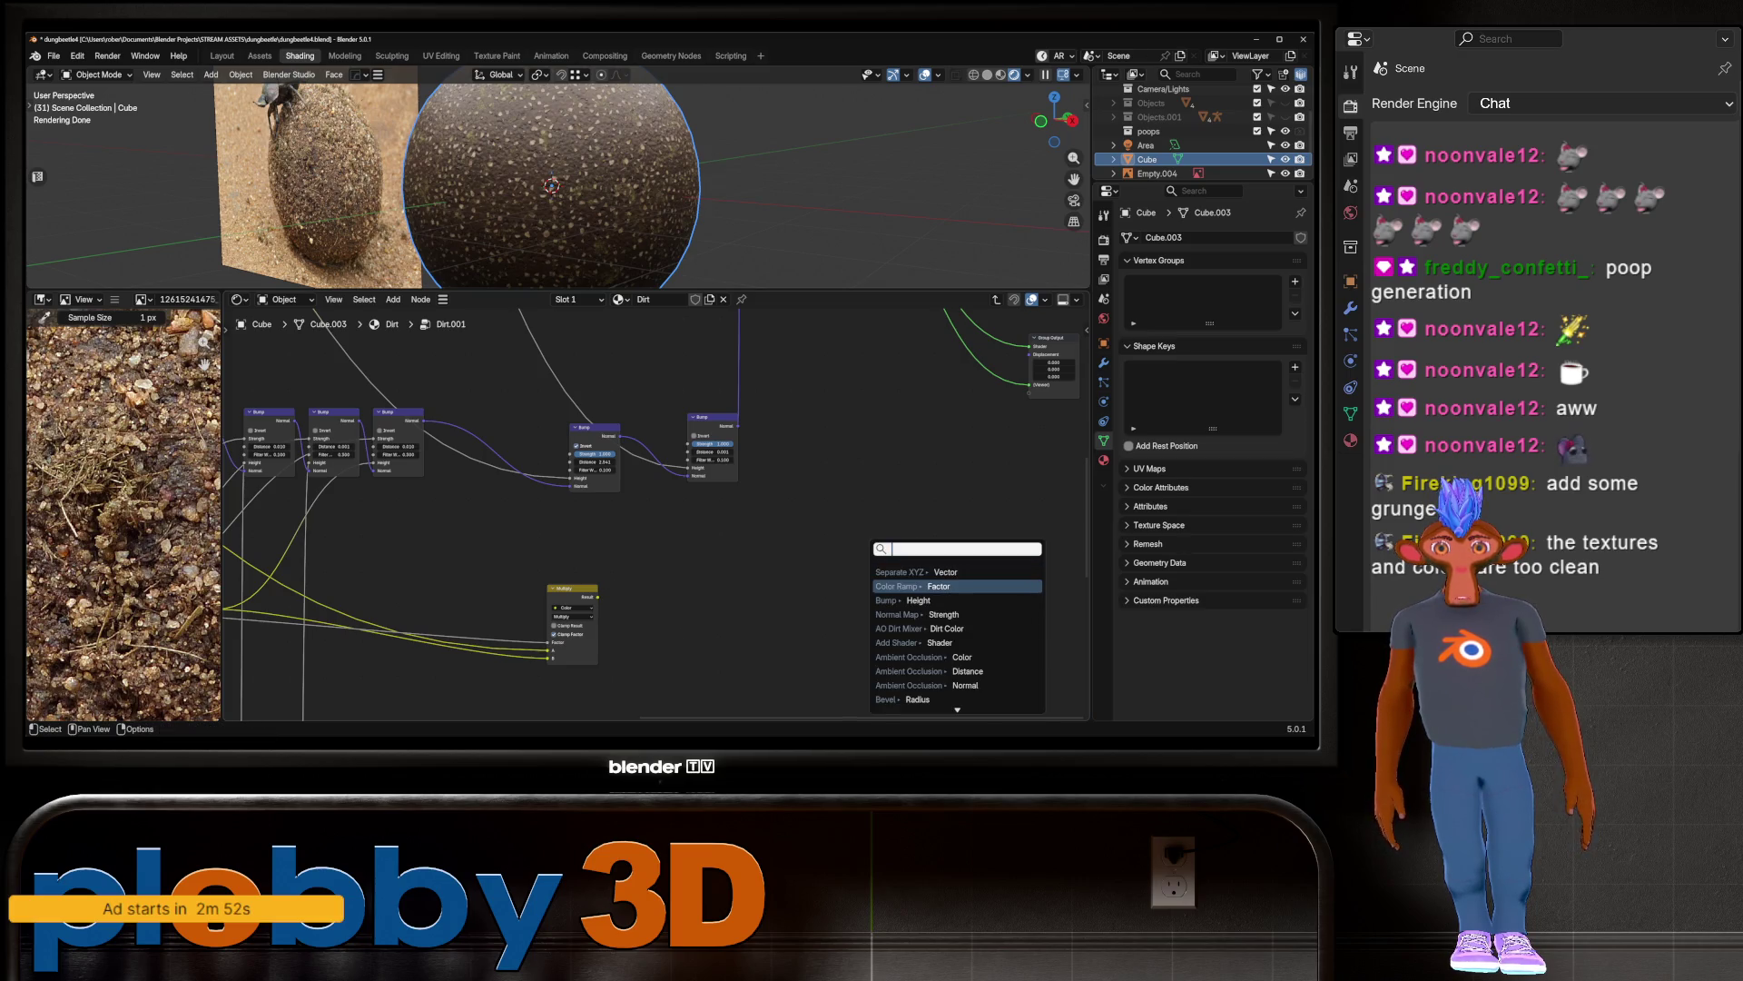
{"action": "key", "text": "Up"}
{"action": "type", "text": "disp"}
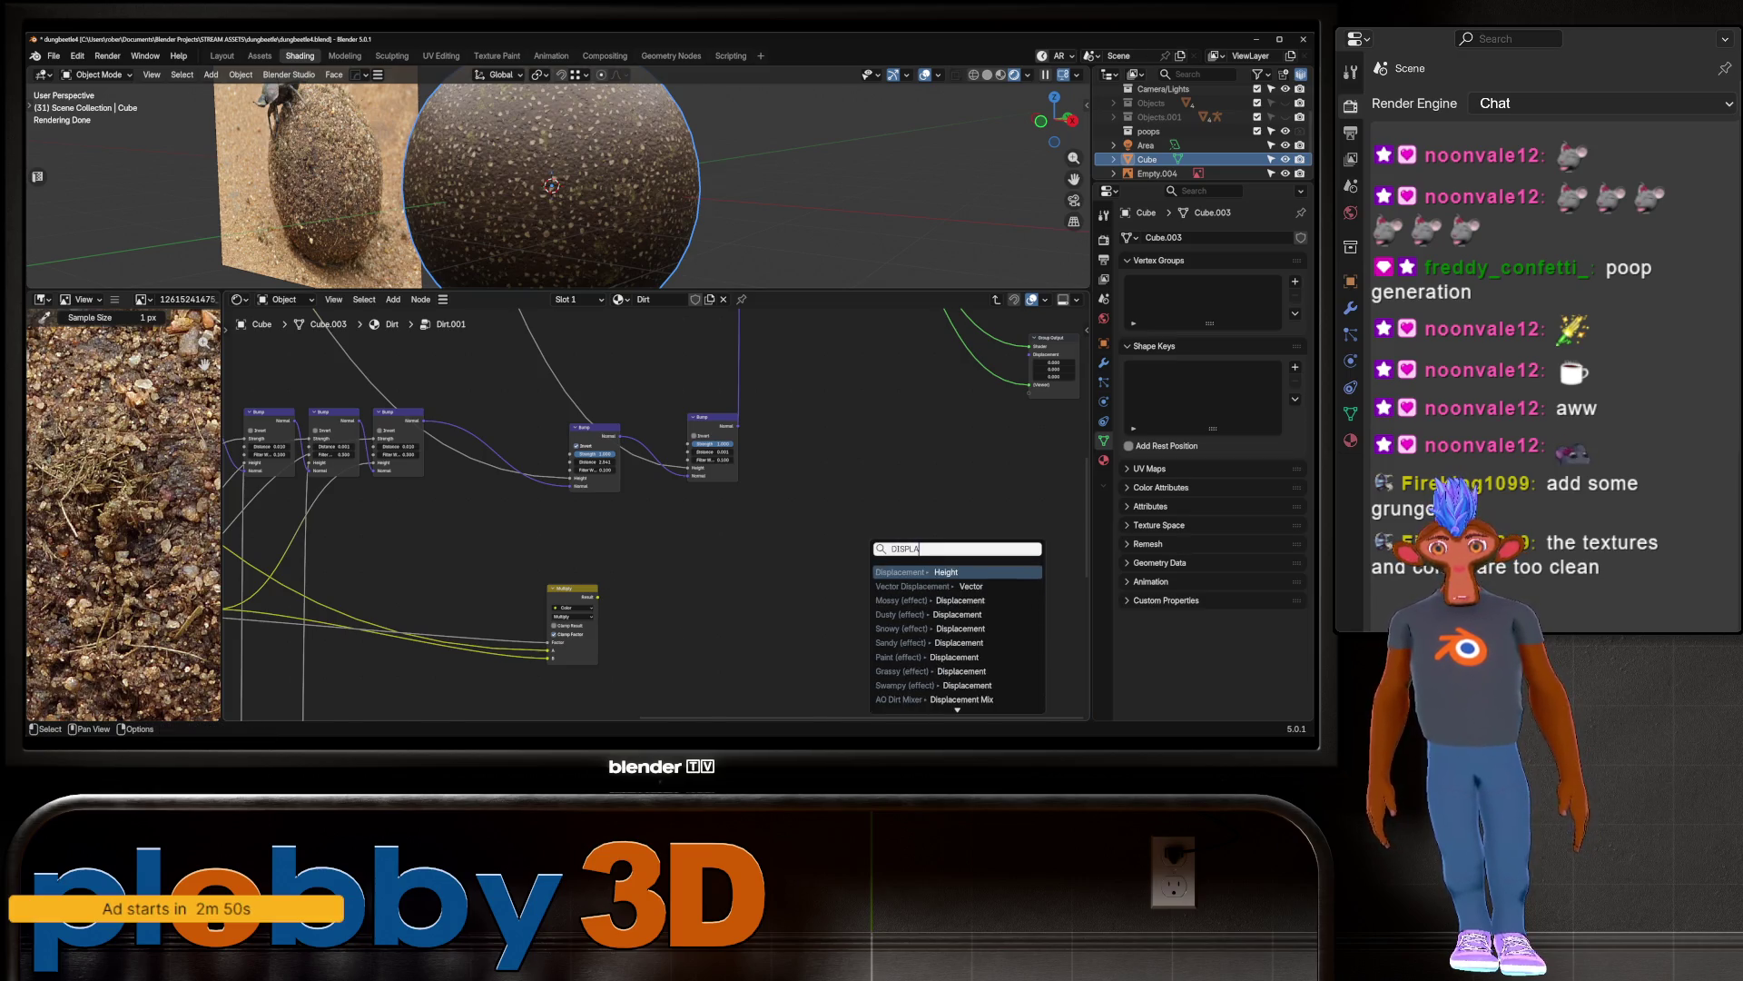
{"action": "key", "text": "Return"}
Step: Link the Displacement node to the group's Displacement output and return to the top-level tree
{"action": "middle_click_drag", "start_coordinate": [908, 545], "coordinate": [577, 567]}
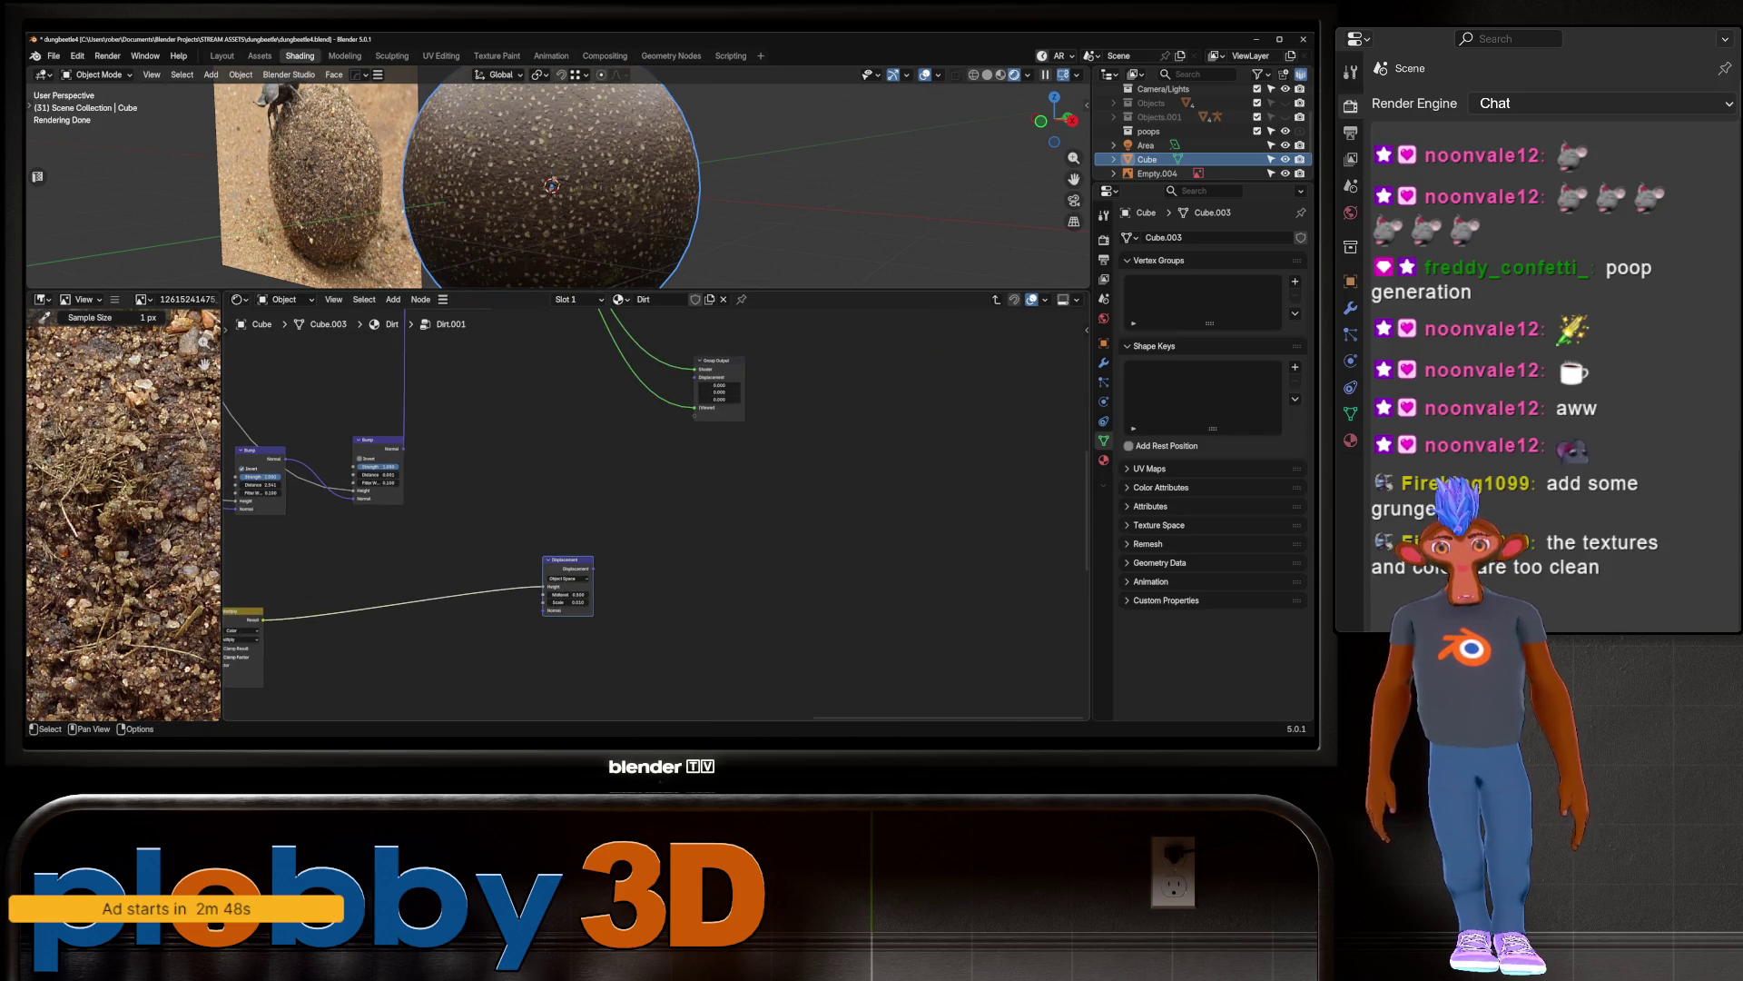
{"action": "left_click_drag", "start_coordinate": [696, 378], "coordinate": [696, 378]}
{"action": "middle_click_drag", "start_coordinate": [636, 182], "coordinate": [545, 195]}
{"action": "scroll", "coordinate": [554, 181], "scroll_direction": "up", "scroll_amount": 2}
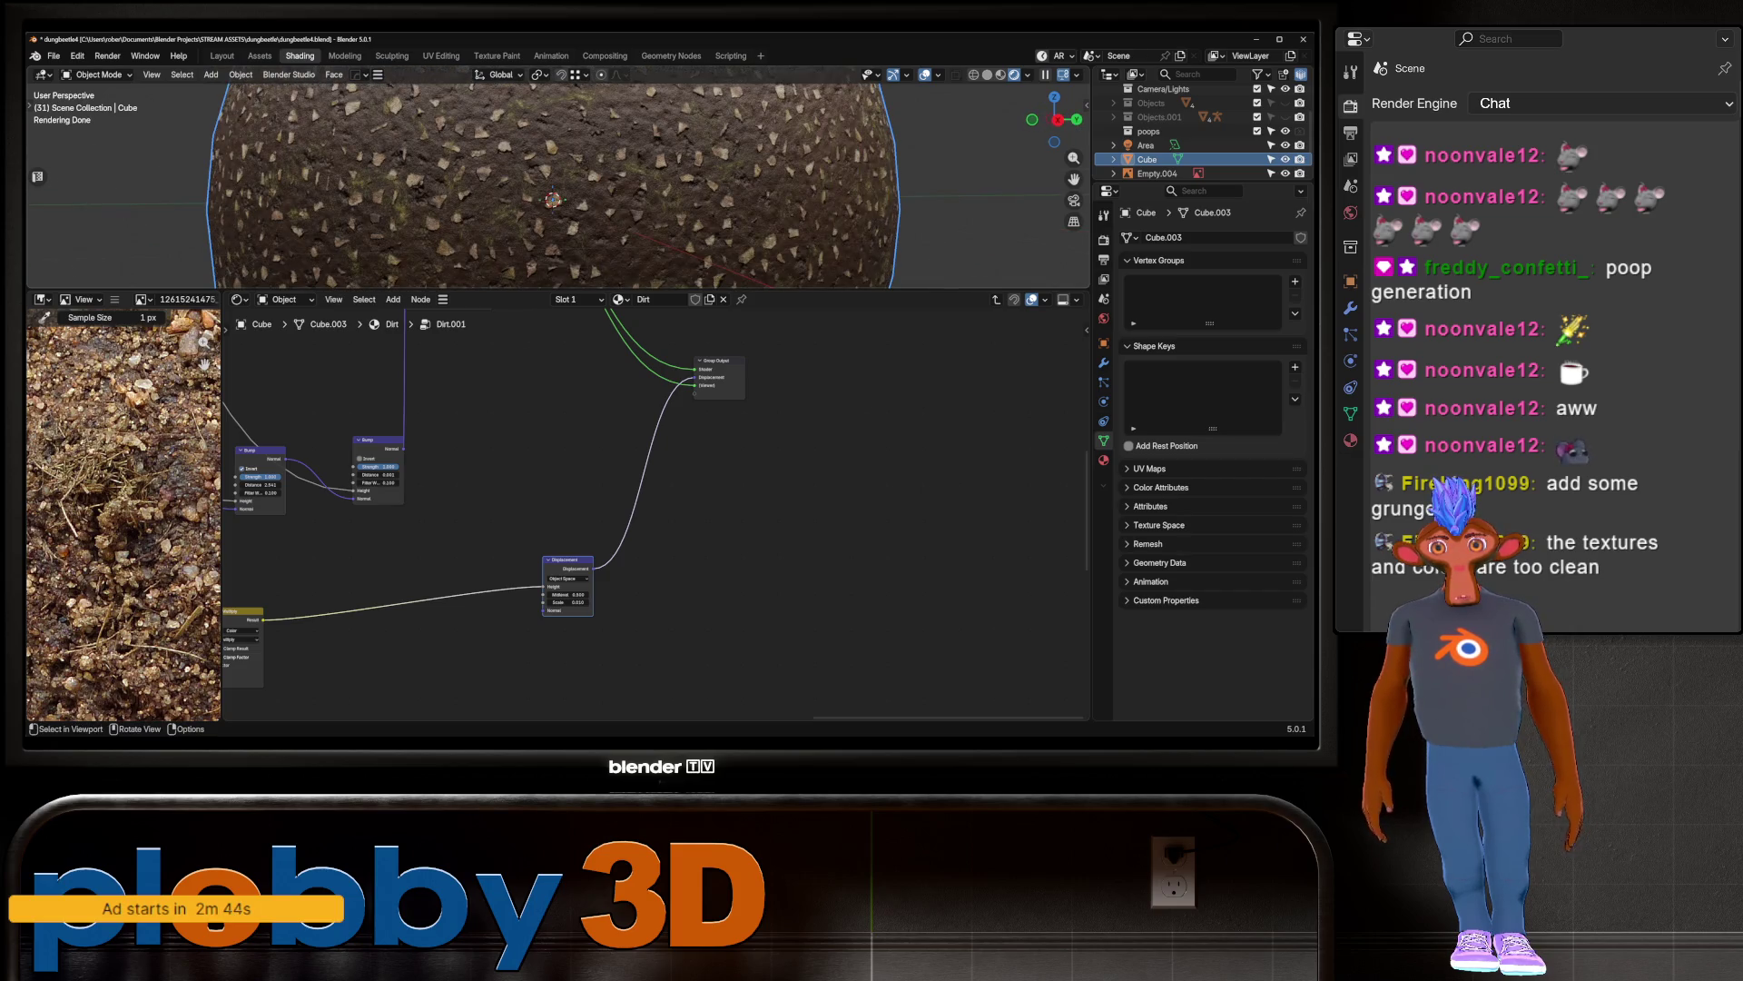
{"action": "key", "text": "Tab"}
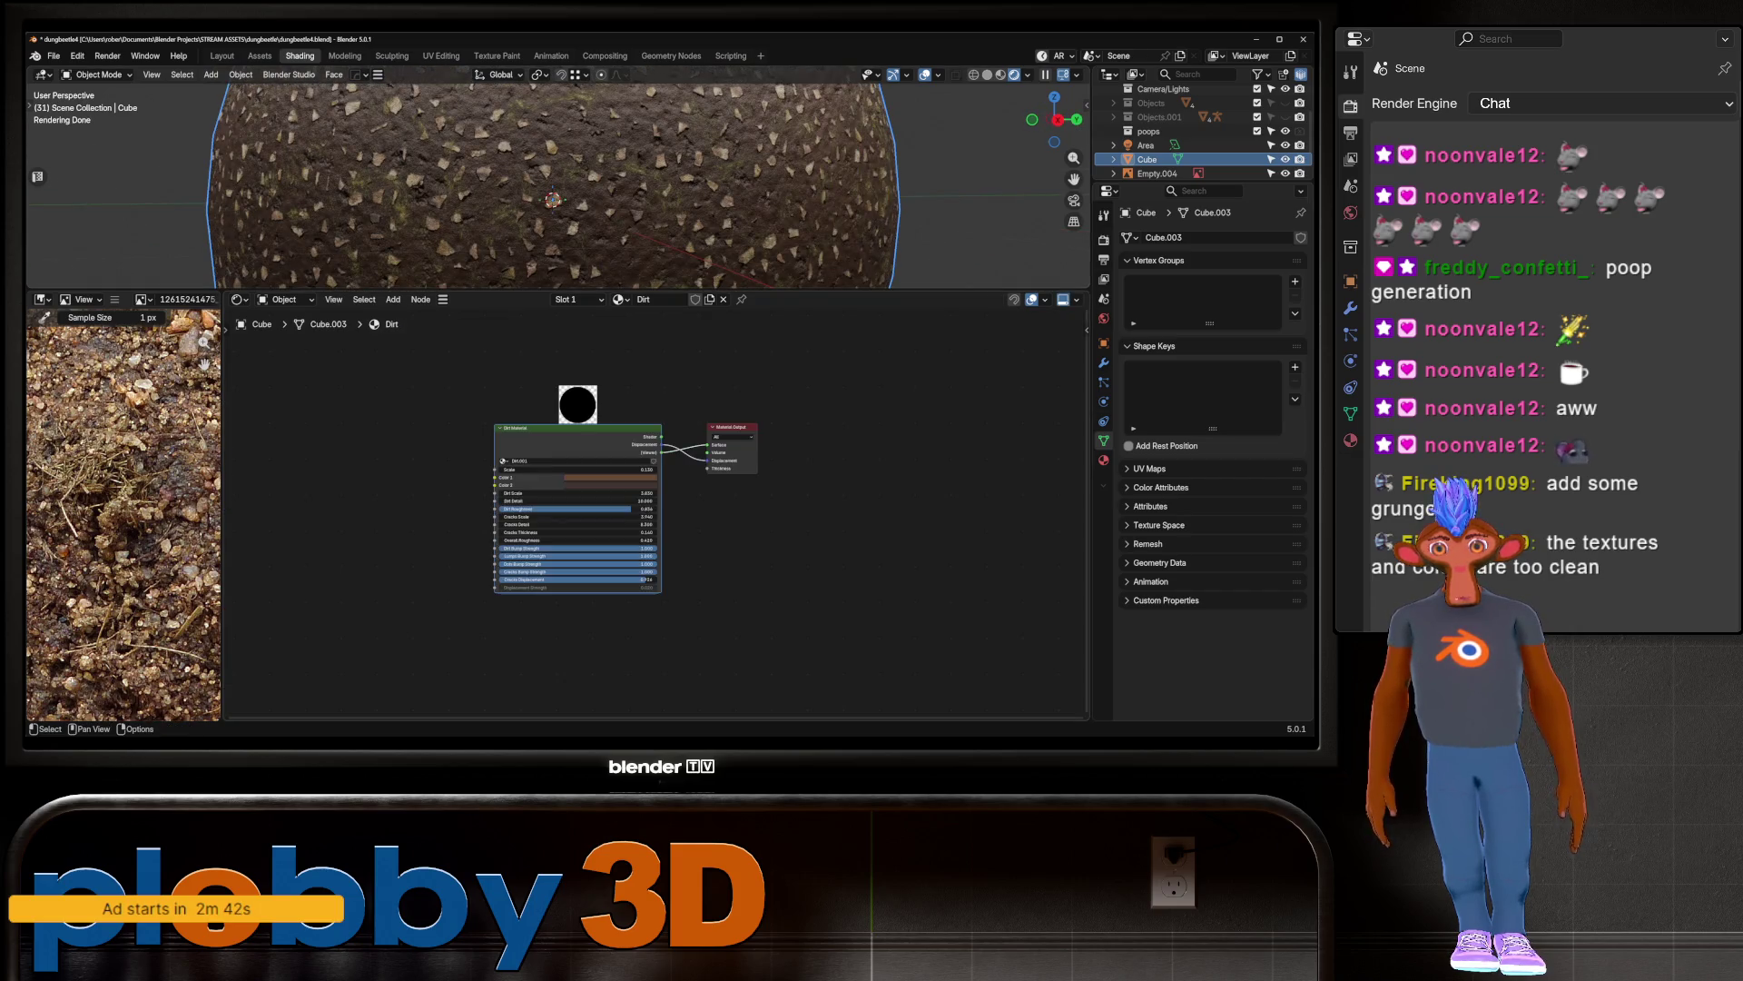
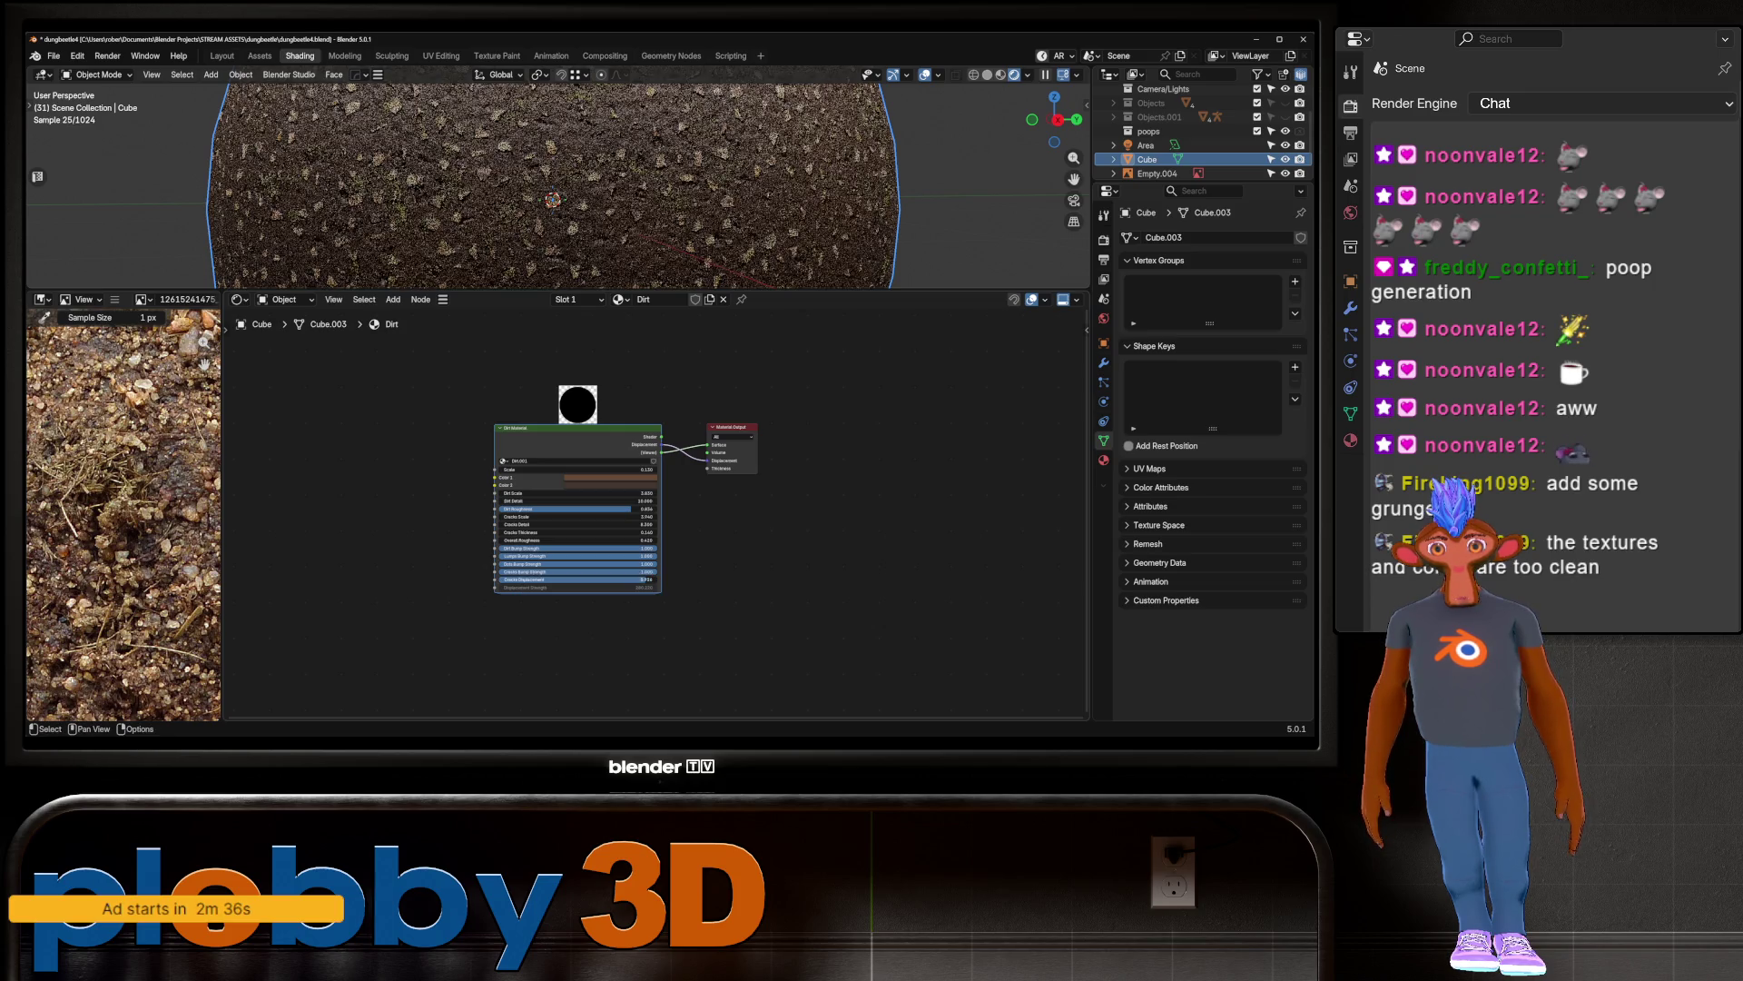
Step: Inside the Dirt.001 group, set the displacement Scale to 0.430 and shade the sphere smooth
{"action": "left_click_drag", "start_coordinate": [649, 579], "coordinate": [676, 579]}
{"action": "scroll", "coordinate": [522, 581], "scroll_direction": "up", "scroll_amount": 3}
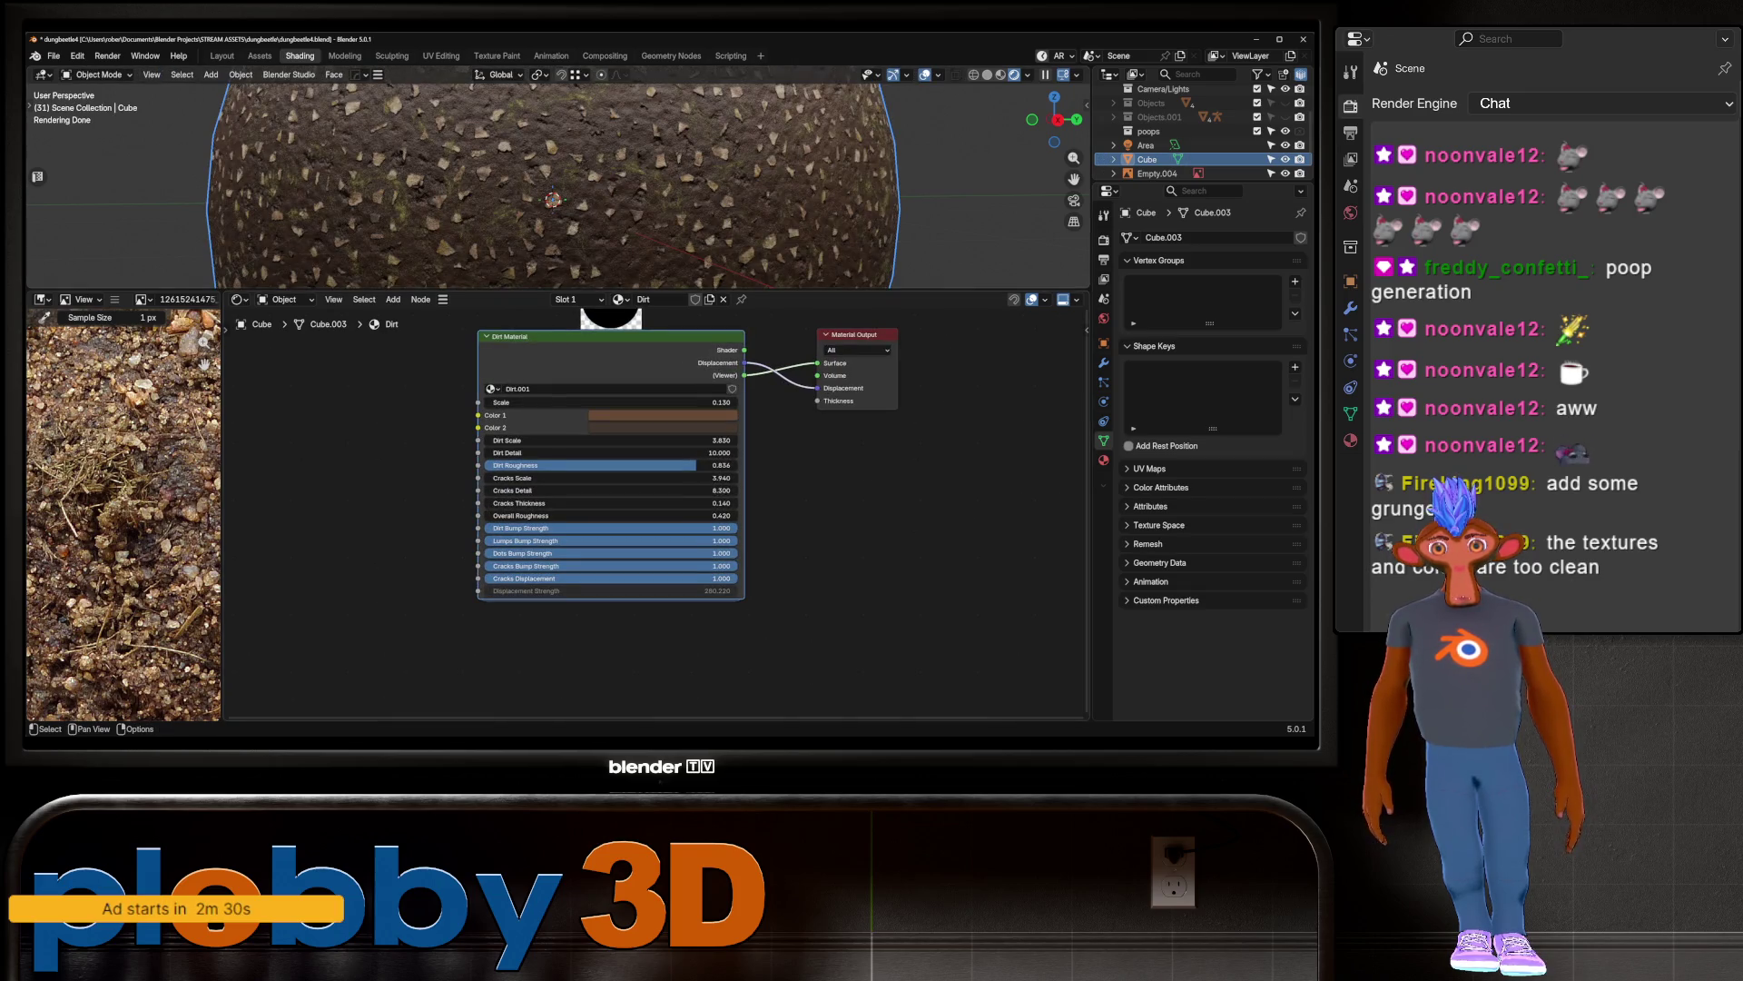
{"action": "key", "text": "Tab"}
{"action": "scroll", "coordinate": [493, 649], "scroll_direction": "up", "scroll_amount": 1}
{"action": "mouse_move", "coordinate": [518, 655]}
{"action": "left_mouse_down"}
{"action": "mouse_move", "coordinate": [590, 655]}
{"action": "mouse_move", "coordinate": [531, 655]}
{"action": "left_mouse_up"}
{"action": "right_click", "coordinate": [490, 258]}
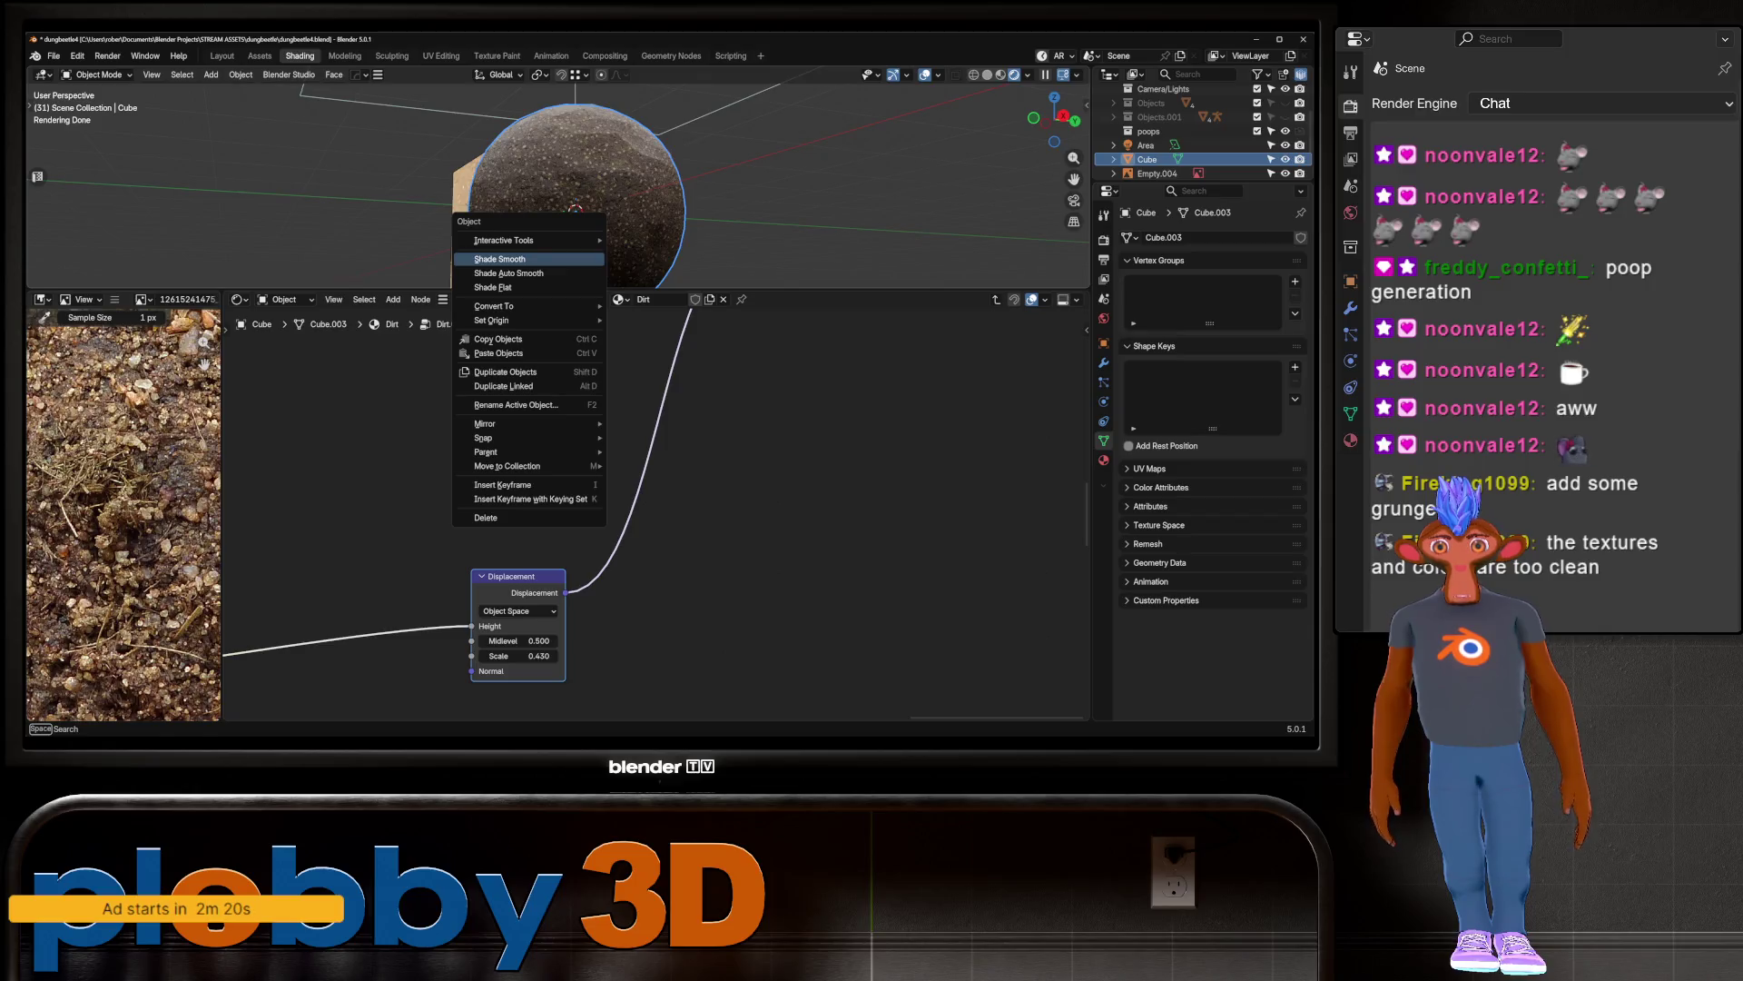
{"action": "left_click", "coordinate": [491, 259]}
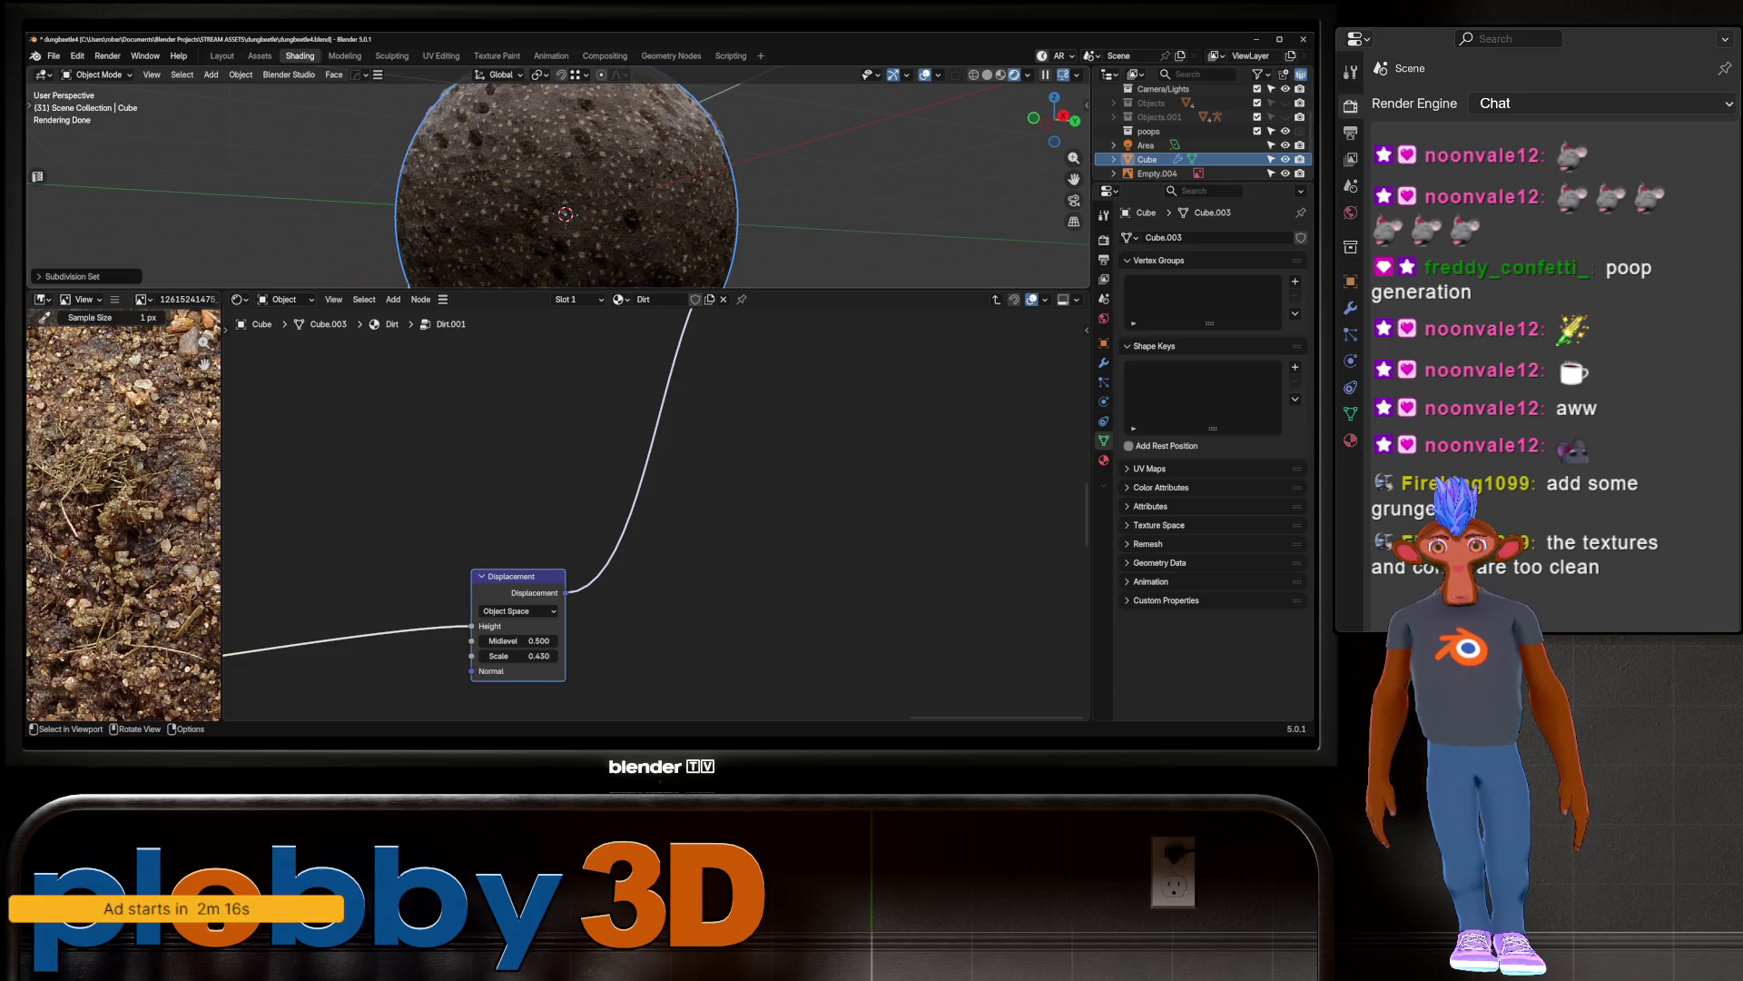
Step: Compare the sphere with the reference and lower the displacement Scale to 0.080
{"action": "middle_click_drag", "start_coordinate": [545, 200], "coordinate": [645, 195]}
{"action": "scroll", "coordinate": [645, 196], "scroll_direction": "up", "scroll_amount": 5}
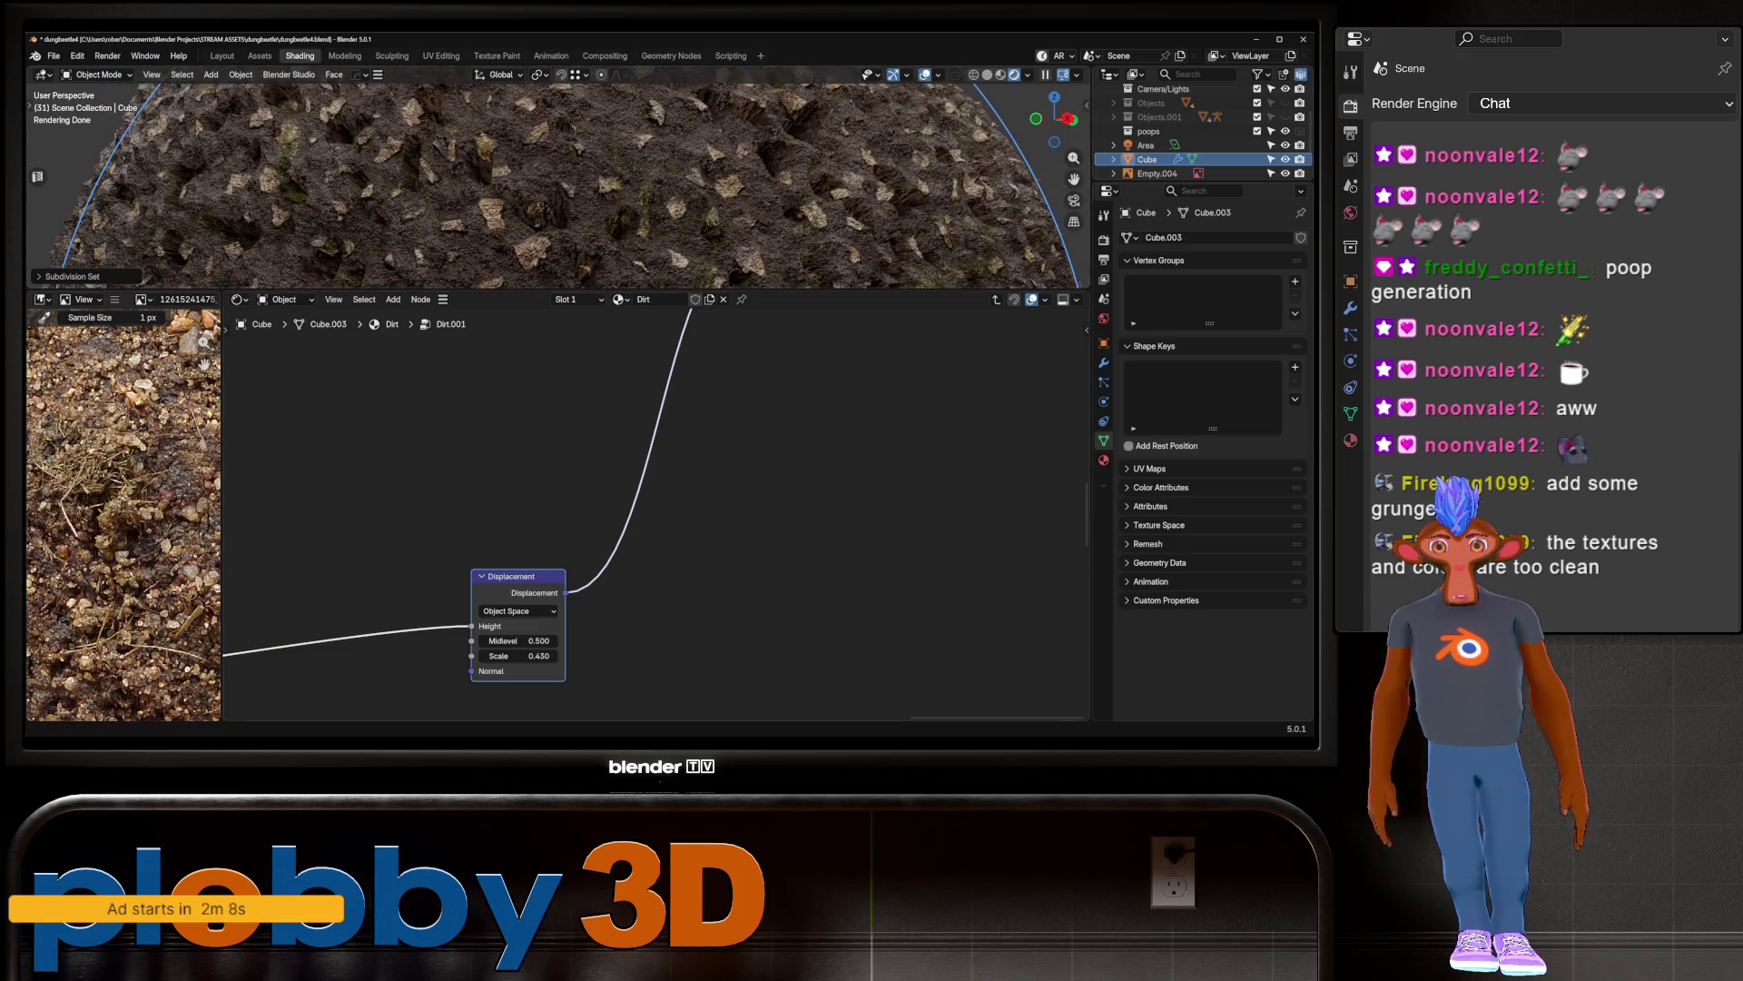
{"action": "left_click_drag", "start_coordinate": [527, 656], "coordinate": [450, 656]}
{"action": "scroll", "coordinate": [563, 182], "scroll_direction": "down", "scroll_amount": 8}
{"action": "scroll", "coordinate": [563, 182], "scroll_direction": "up", "scroll_amount": 8}
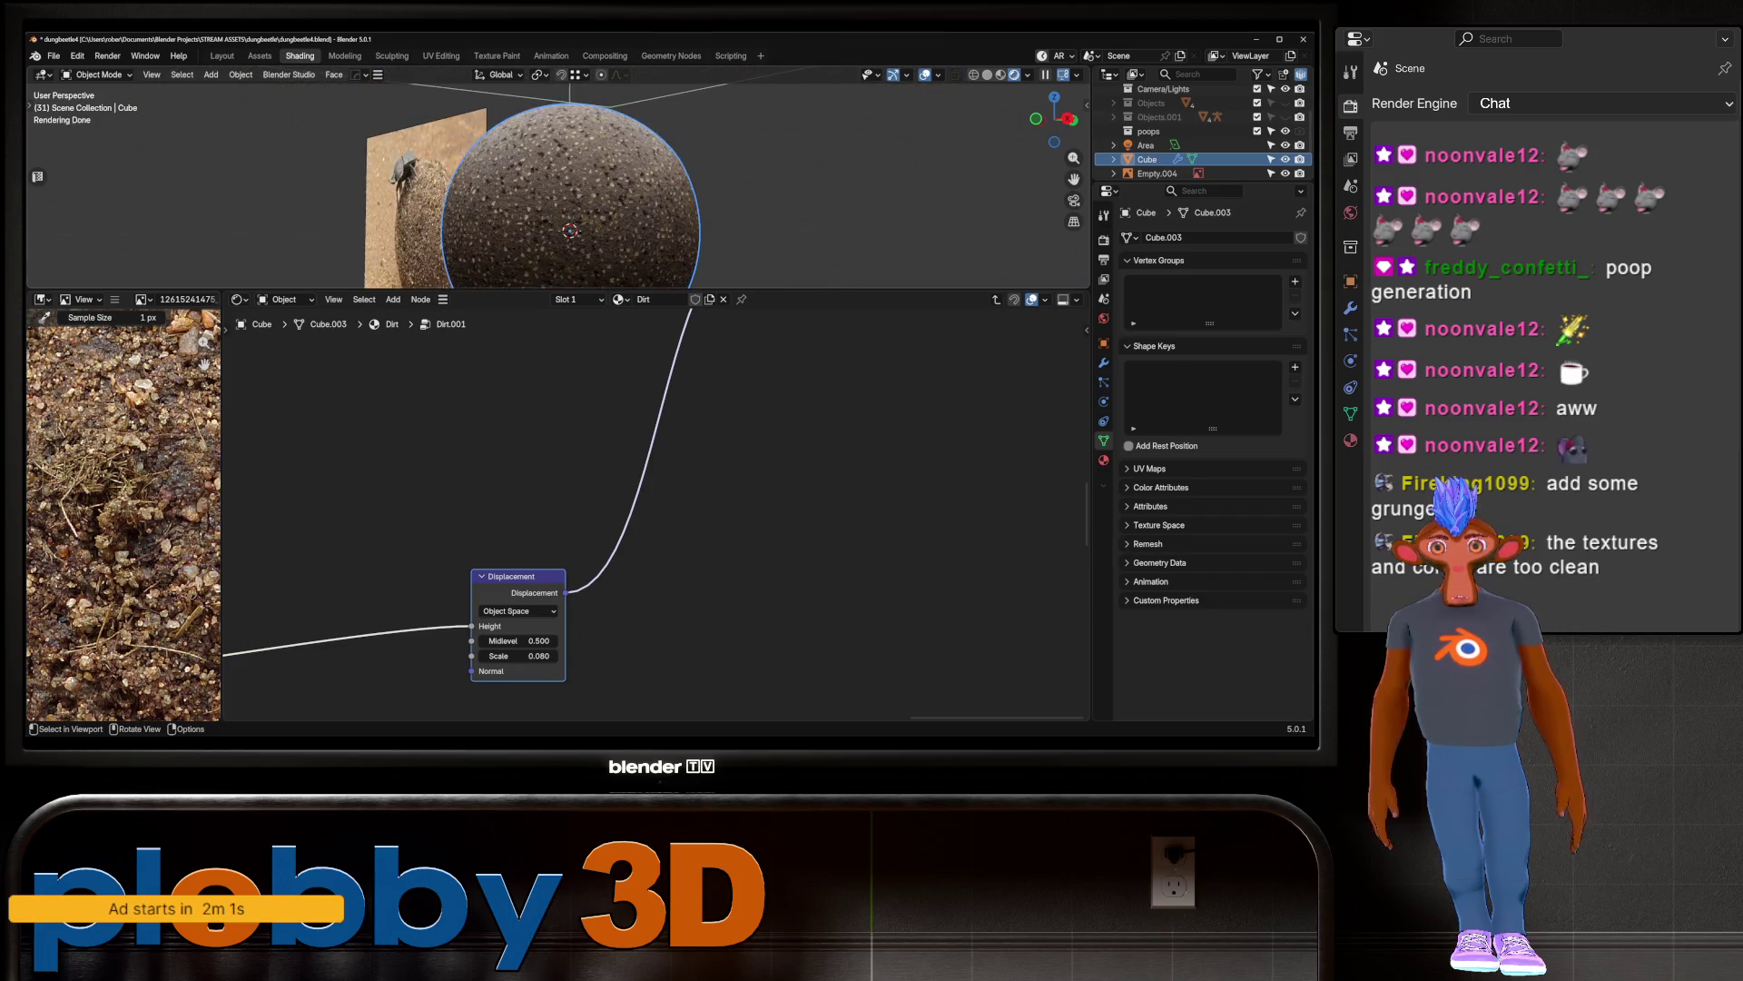
{"action": "key", "text": "Home"}
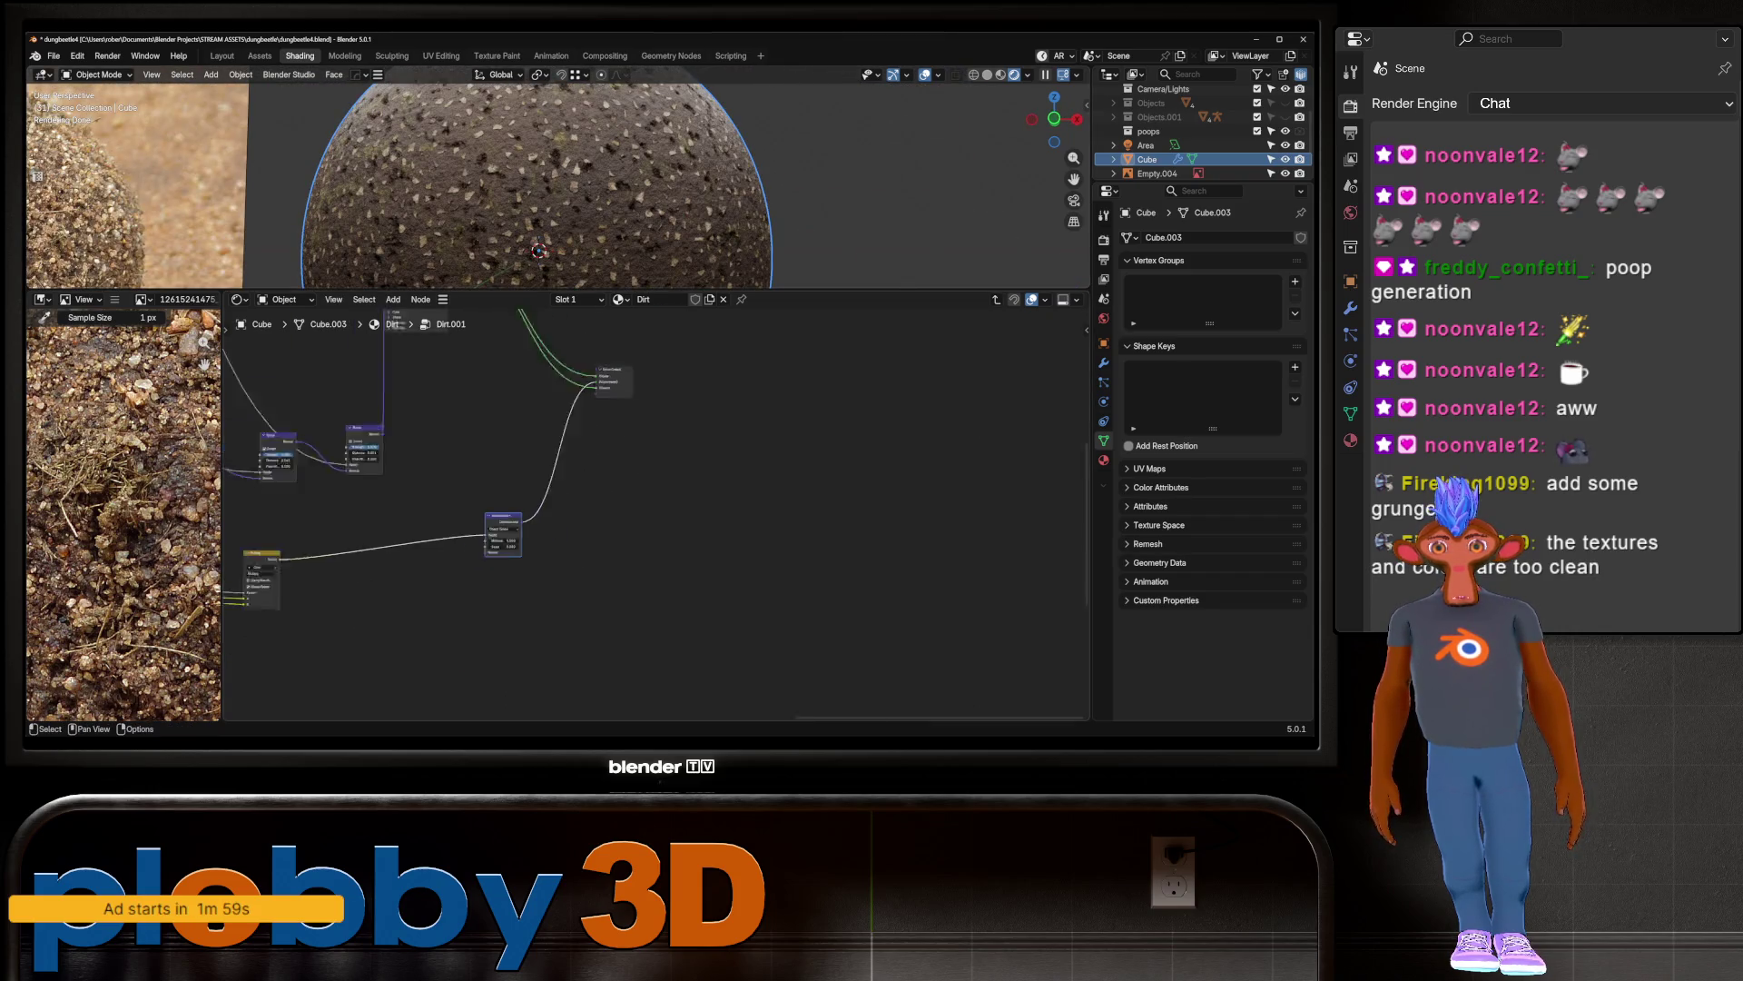
Step: On the Dirt material, lower Cracks Thickness and Cracks Detail and set Cracks Scale to 1.750
{"action": "key", "text": "Tab"}
{"action": "scroll", "coordinate": [644, 534], "scroll_direction": "up", "scroll_amount": 4}
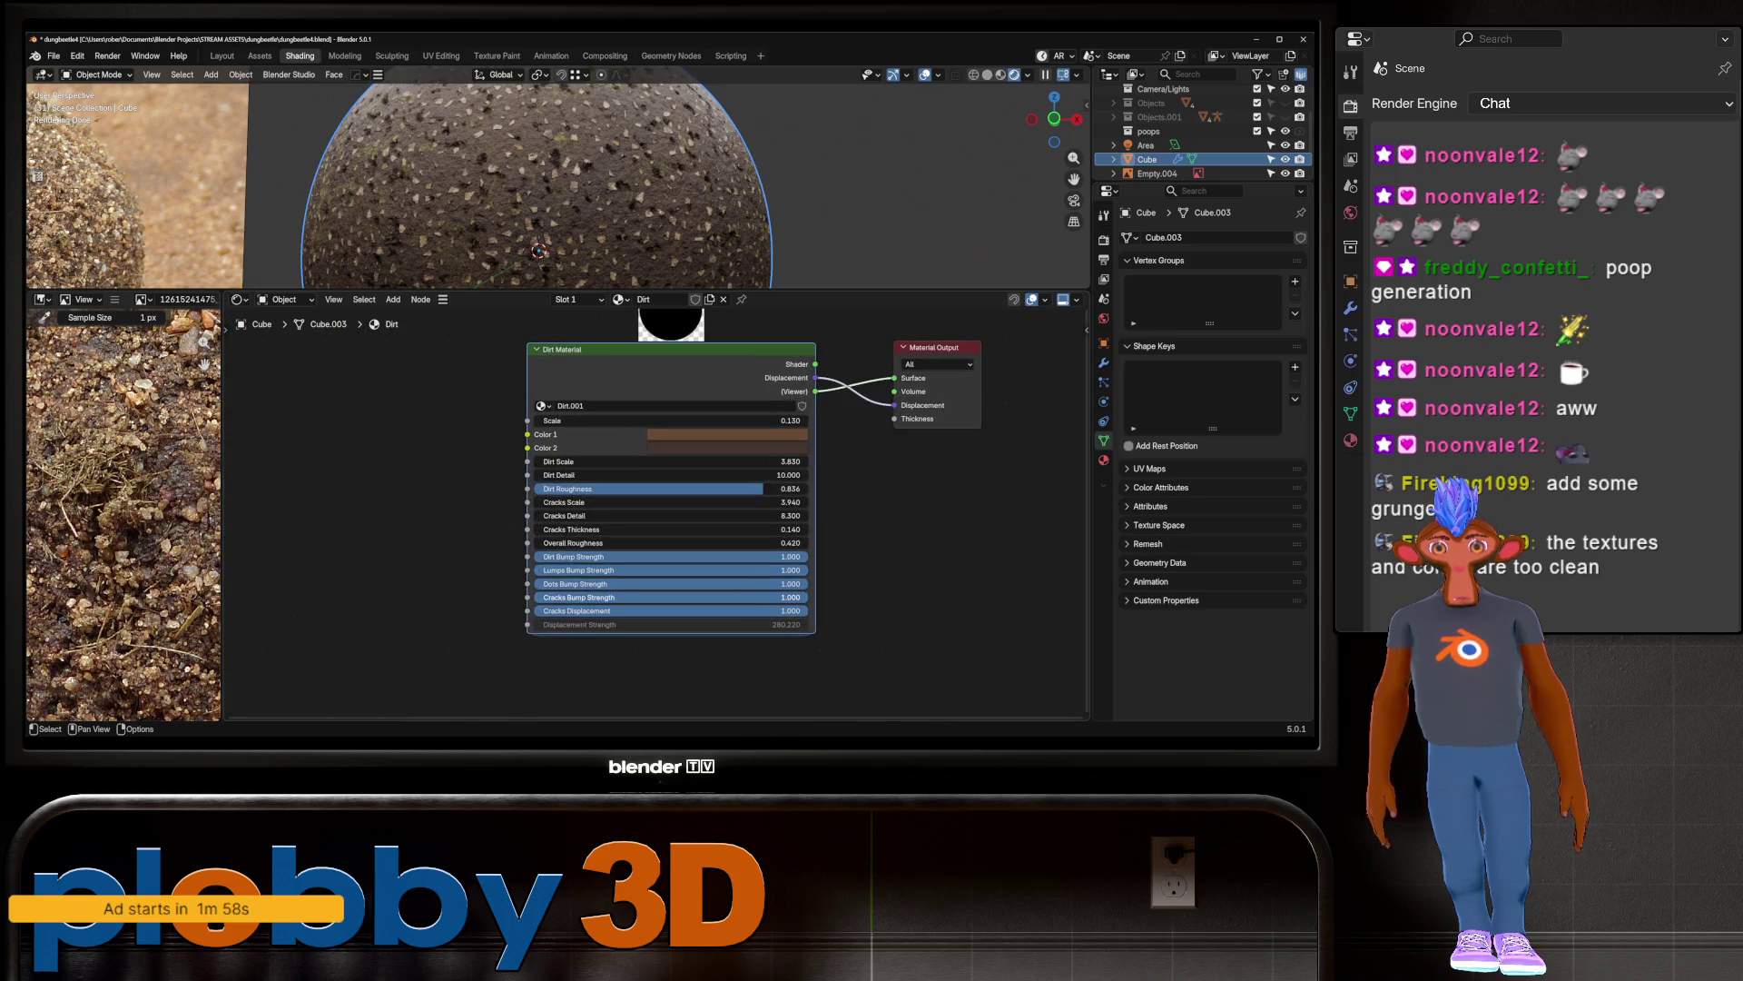
{"action": "left_click_drag", "start_coordinate": [672, 529], "coordinate": [587, 530]}
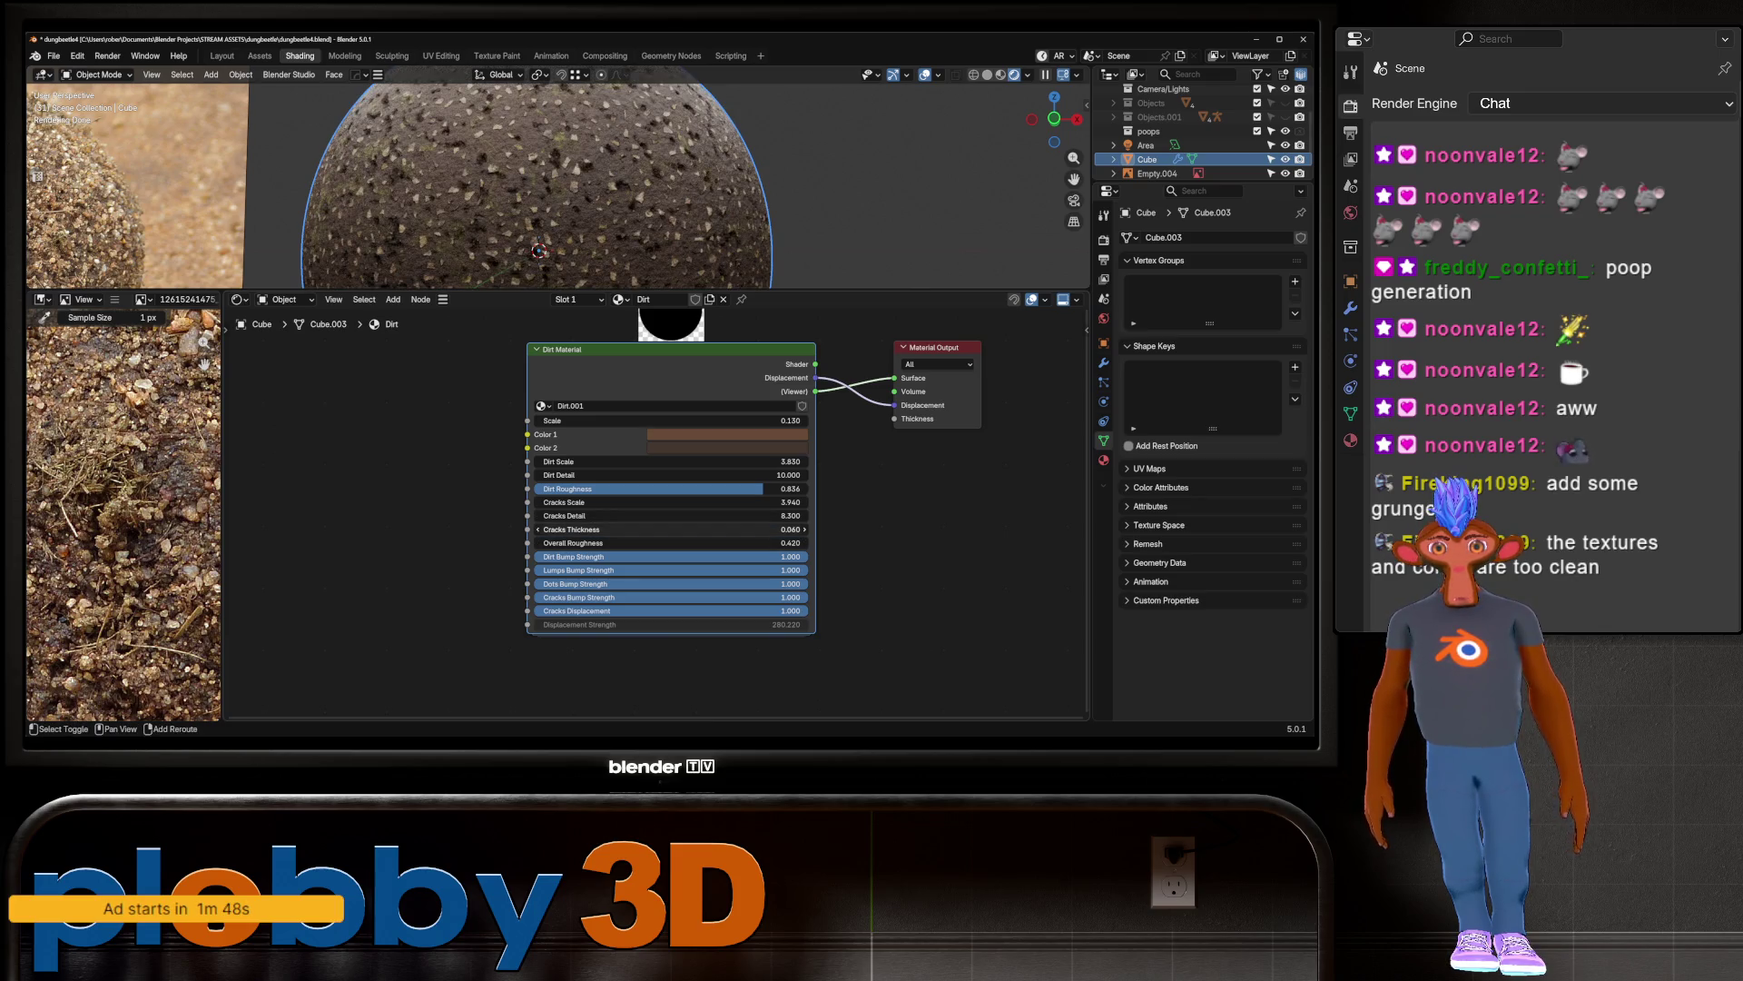
{"action": "mouse_move", "coordinate": [590, 515]}
{"action": "left_mouse_down"}
{"action": "mouse_move", "coordinate": [572, 529]}
{"action": "mouse_move", "coordinate": [599, 502]}
{"action": "mouse_move", "coordinate": [694, 503]}
{"action": "mouse_move", "coordinate": [474, 502]}
{"action": "left_mouse_up"}
{"action": "middle_click_drag", "start_coordinate": [545, 182], "coordinate": [581, 190]}
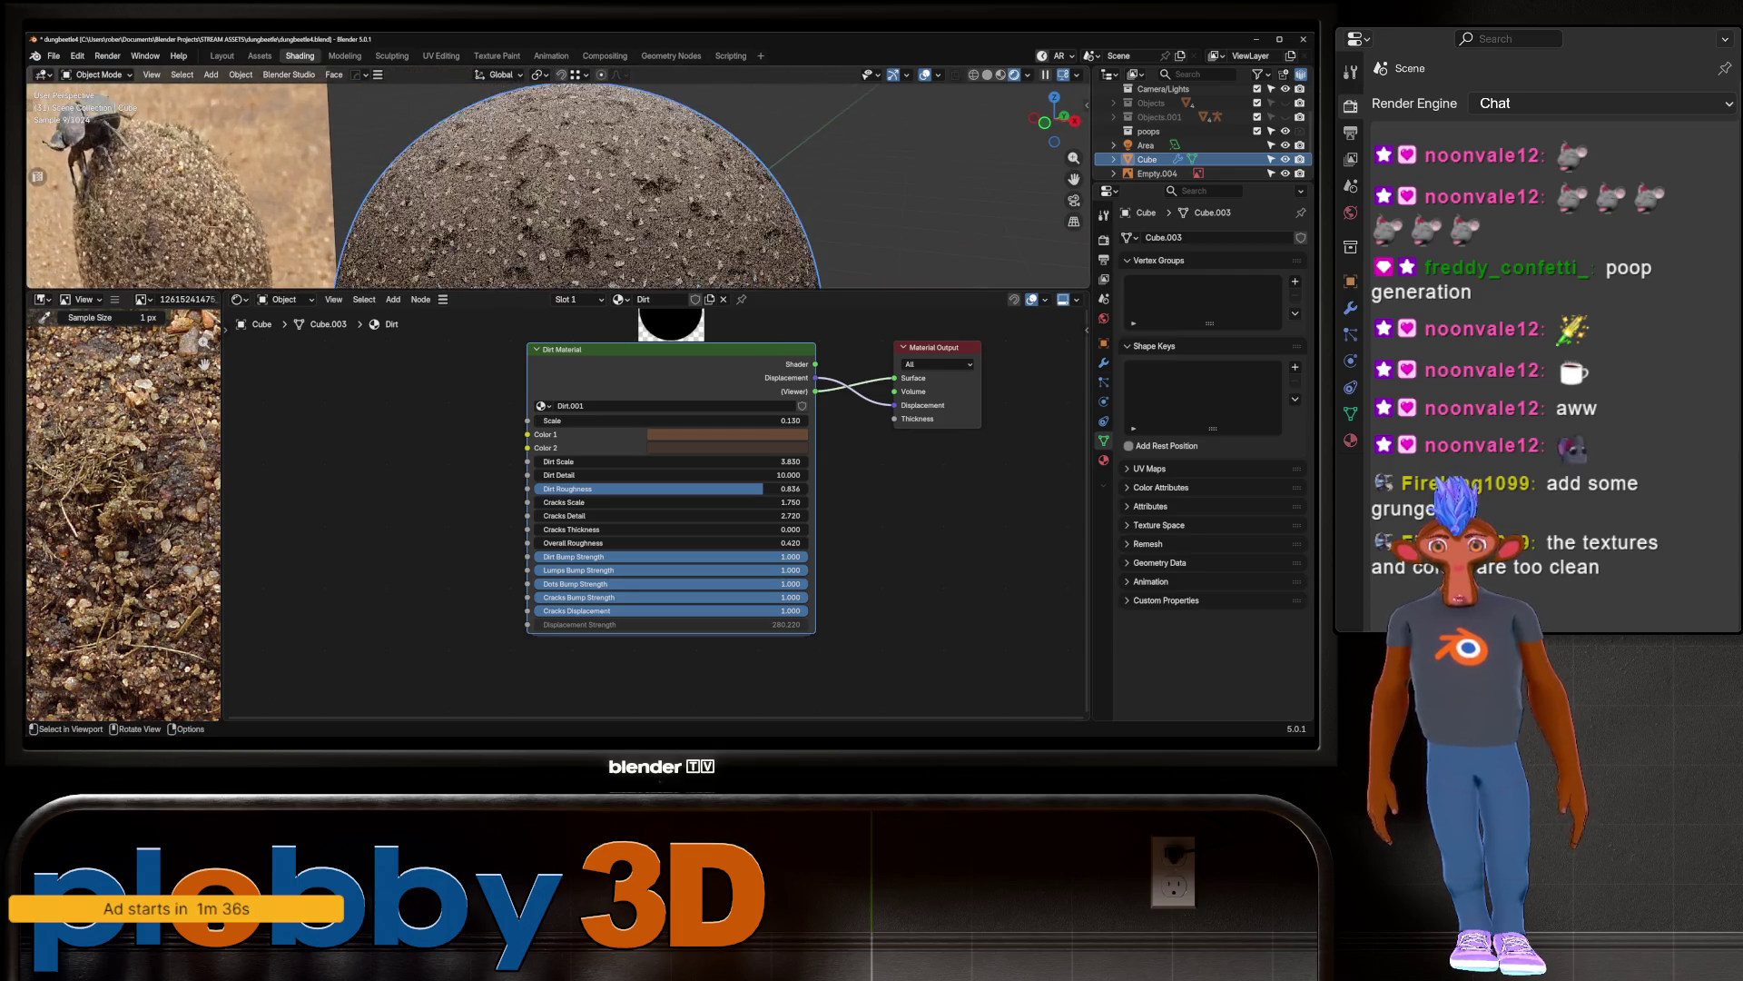
Step: Settle on Cracks Thickness 0.060, Cracks Detail 14.010 and Cracks Scale 1.110
{"action": "left_click_drag", "start_coordinate": [635, 529], "coordinate": [658, 530]}
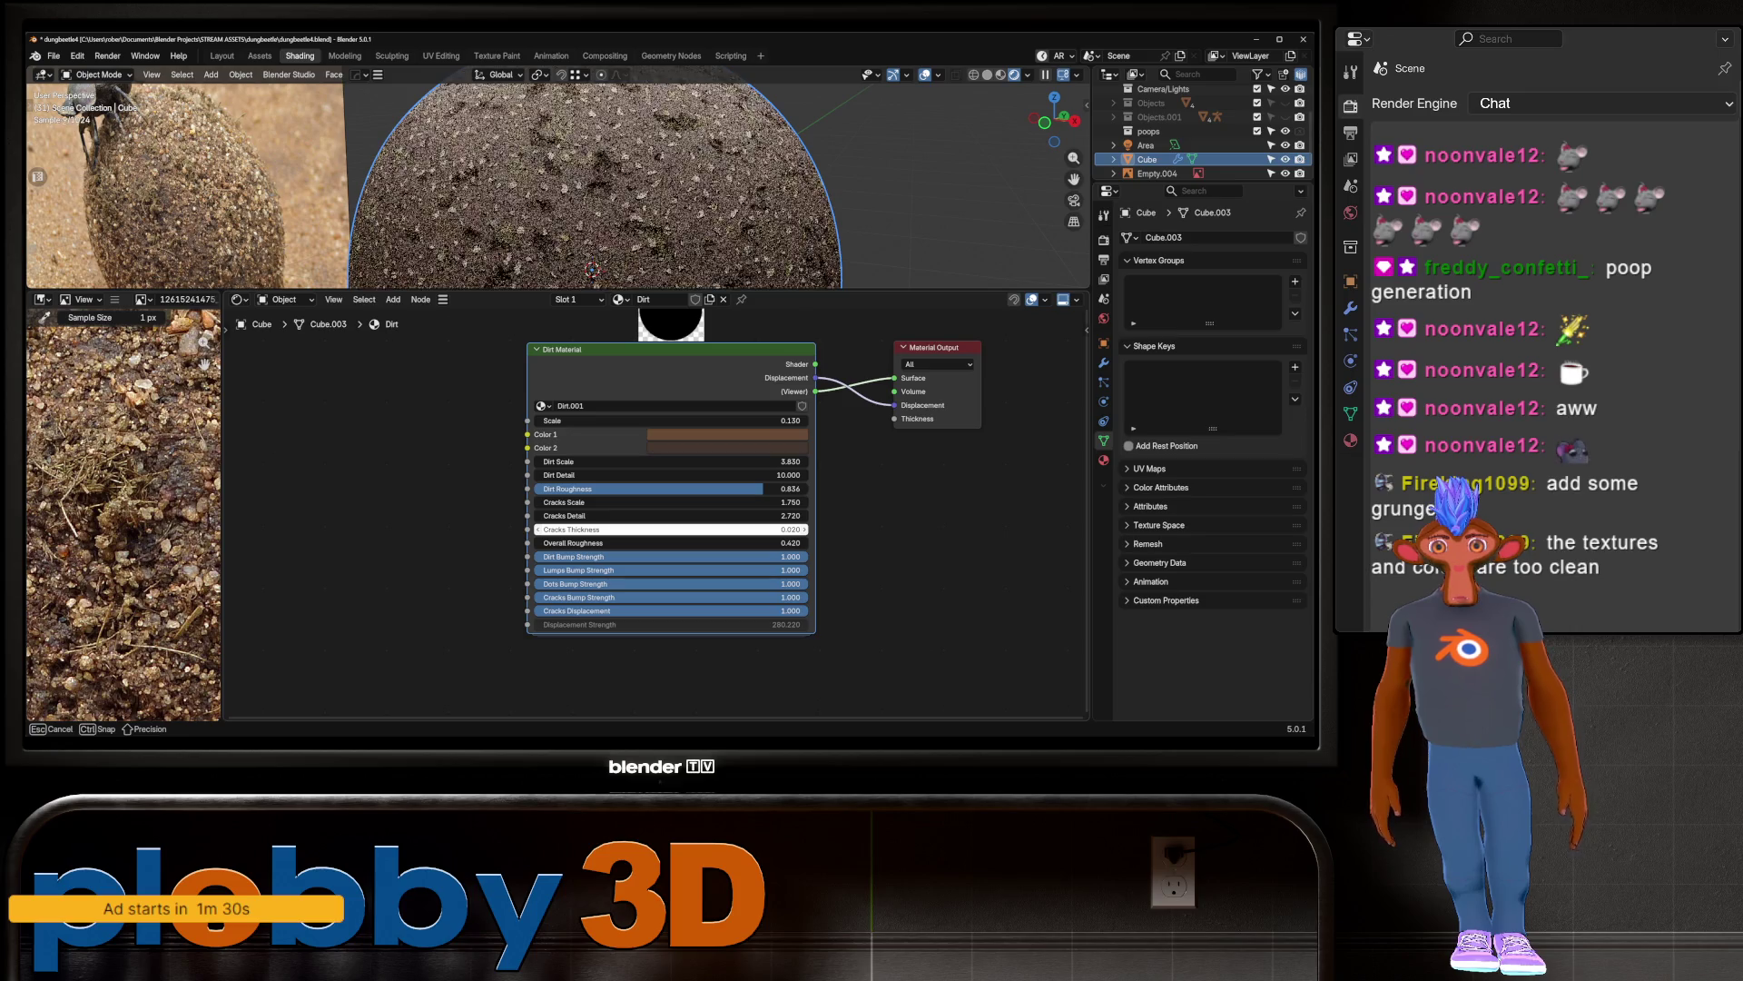
{"action": "left_click_drag", "start_coordinate": [654, 530], "coordinate": [640, 530]}
{"action": "left_click_drag", "start_coordinate": [635, 516], "coordinate": [586, 502]}
{"action": "scroll", "coordinate": [591, 209], "scroll_direction": "down", "scroll_amount": 3}
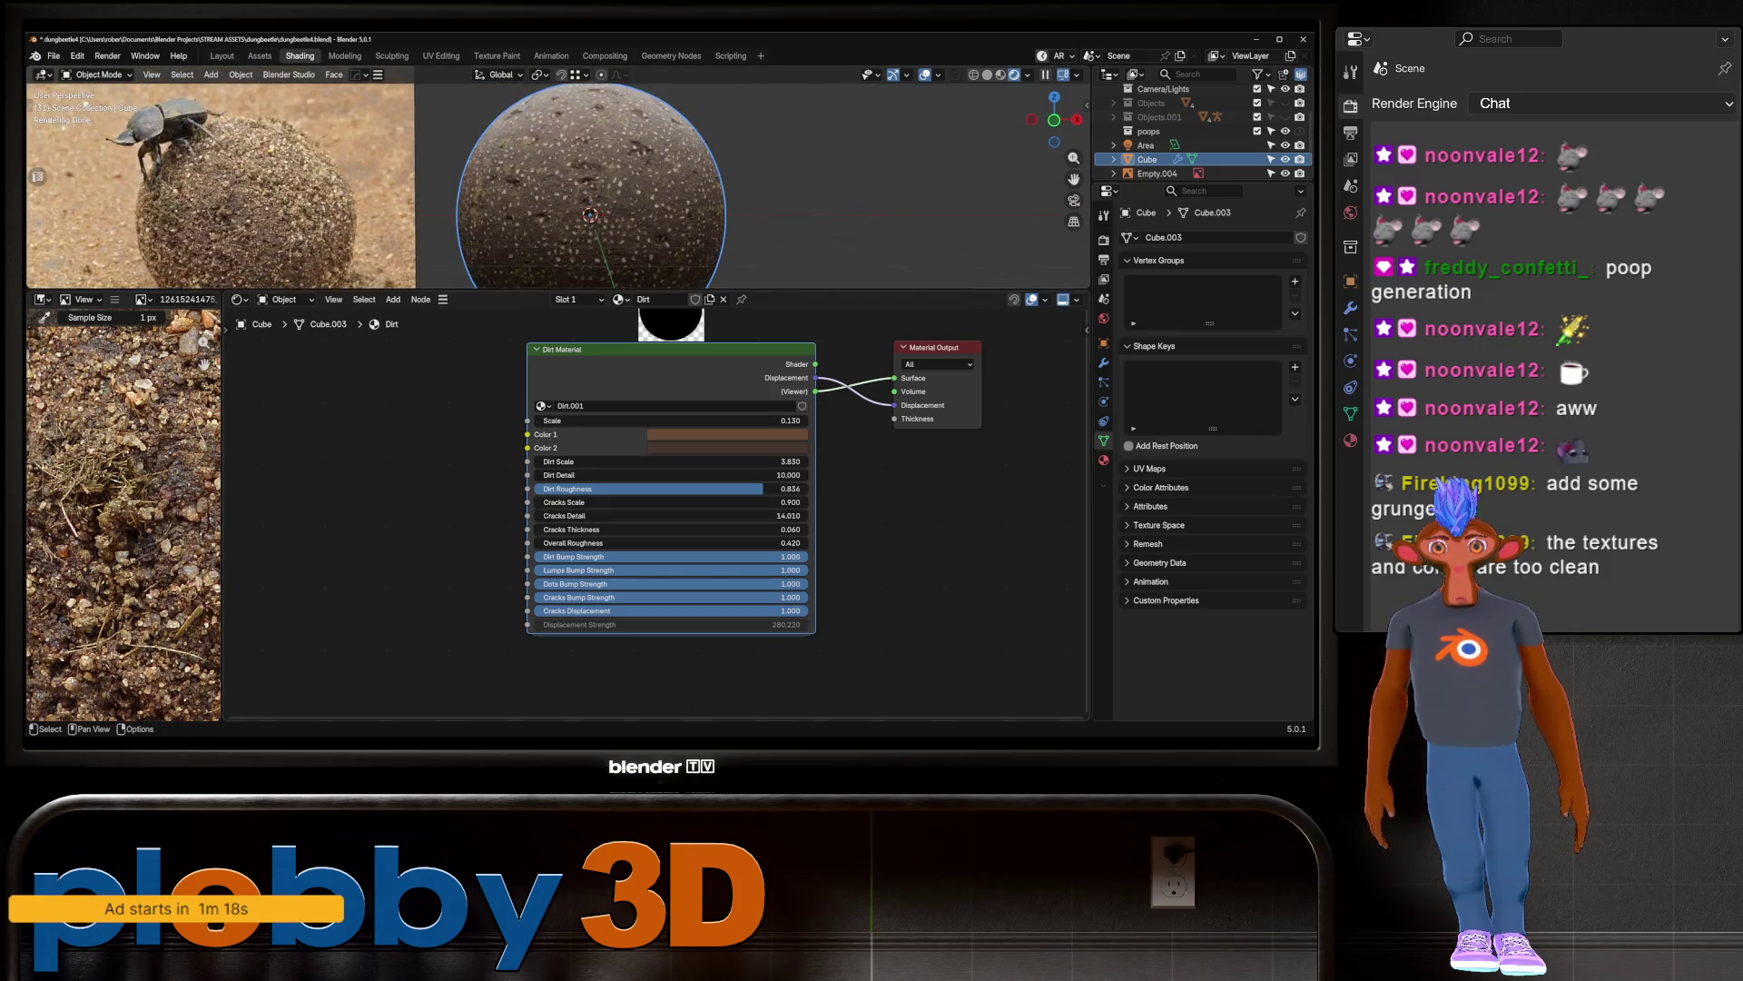
{"action": "left_click_drag", "start_coordinate": [636, 502], "coordinate": [645, 502]}
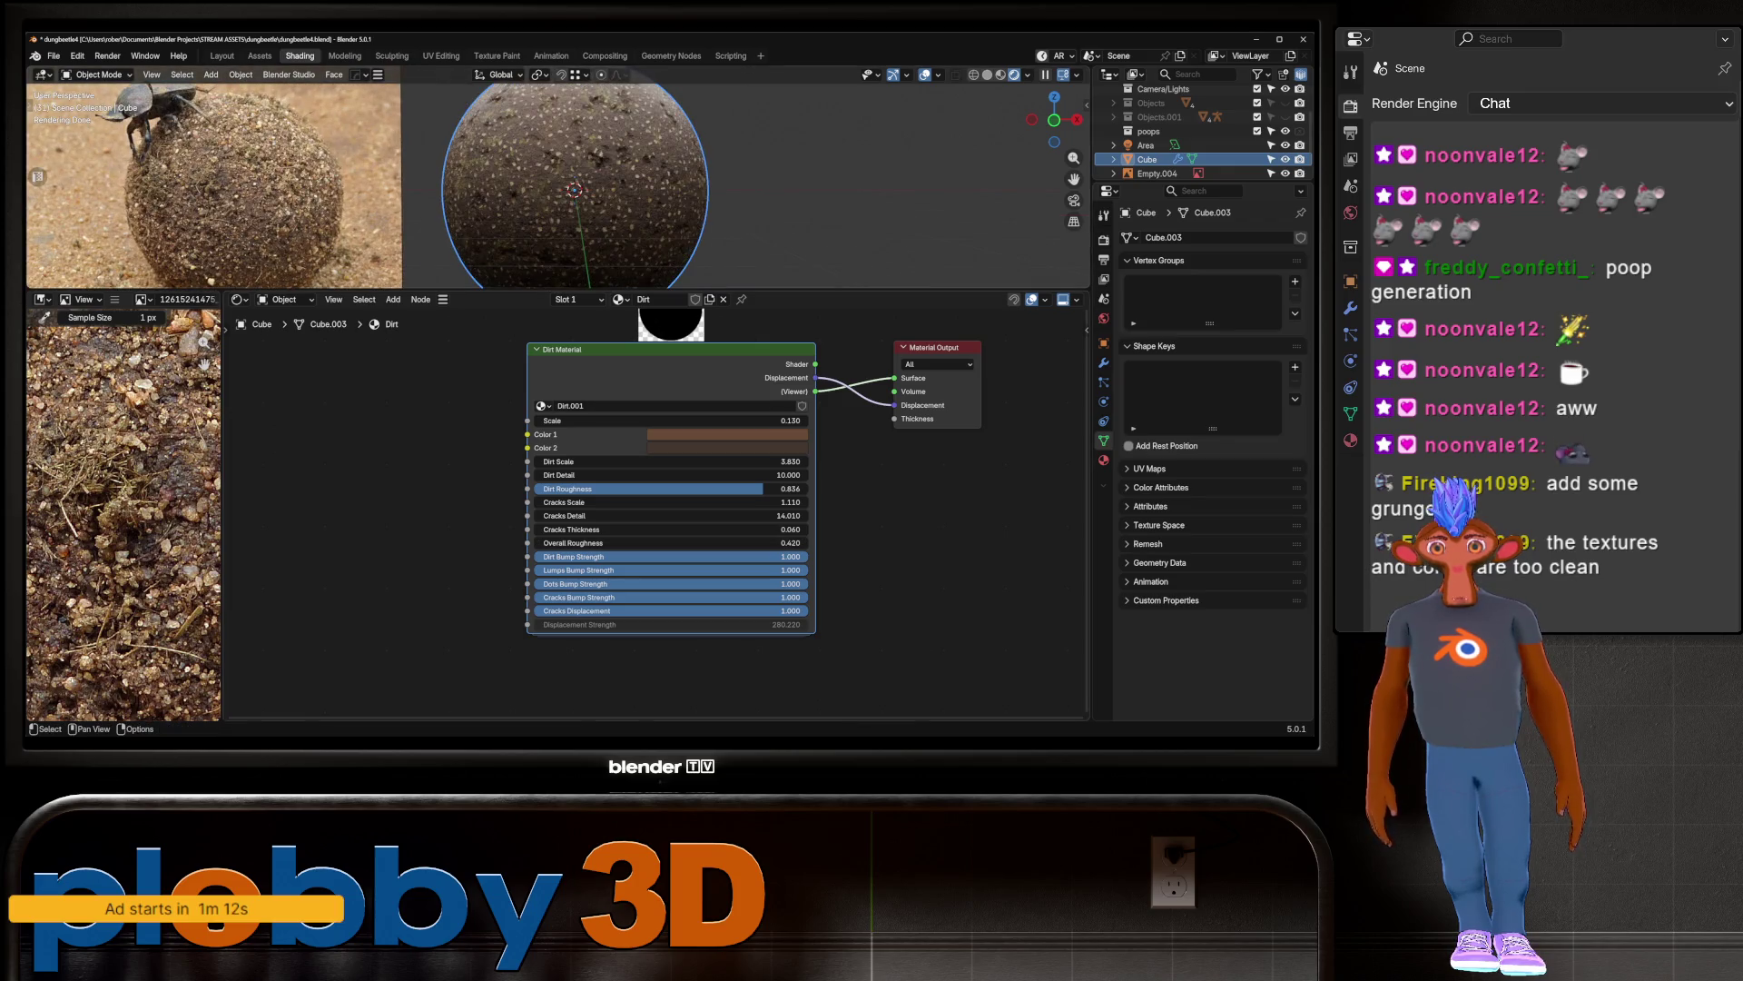
{"action": "key", "text": "Tab"}
{"action": "mouse_move", "coordinate": [636, 509]}
{"action": "middle_mouse_down"}
{"action": "mouse_move", "coordinate": [636, 535]}
{"action": "mouse_move", "coordinate": [672, 472]}
{"action": "mouse_move", "coordinate": [635, 473]}
{"action": "mouse_move", "coordinate": [690, 518]}
{"action": "middle_mouse_up"}
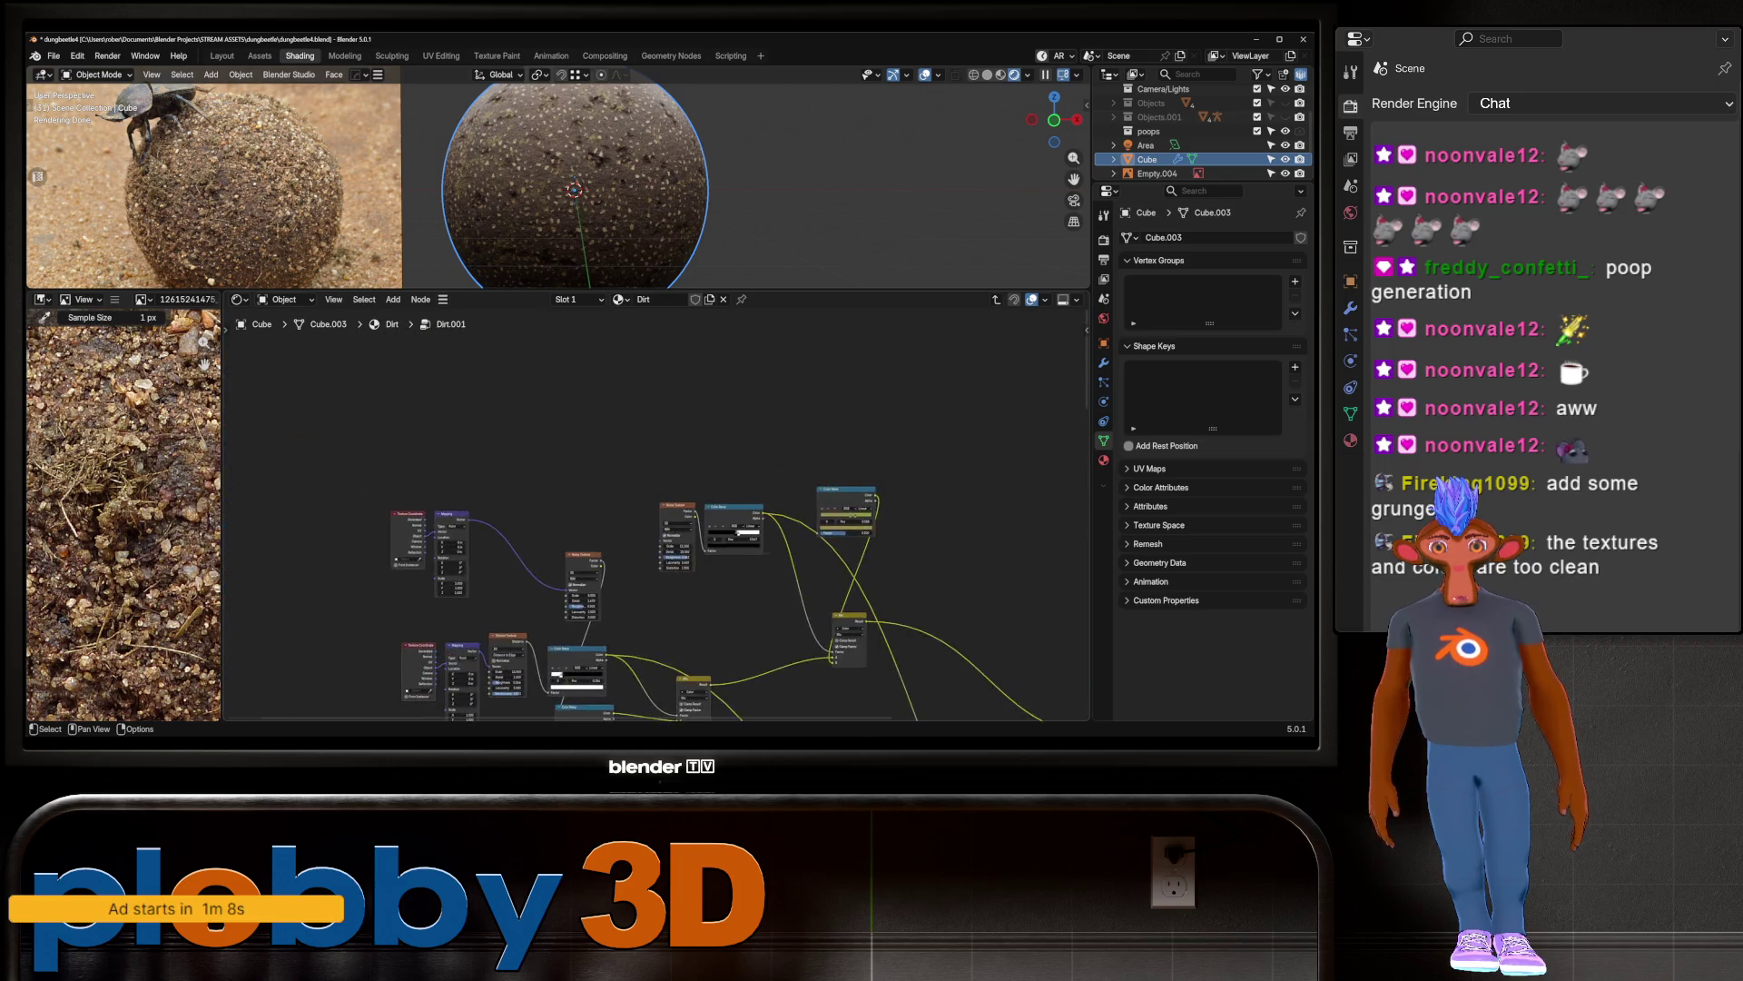
Step: Lower the pebble Voronoi Scale to about 12 and set its Roughness to 0.011
{"action": "scroll", "coordinate": [595, 590], "scroll_direction": "up", "scroll_amount": 5}
{"action": "mouse_move", "coordinate": [563, 596]}
{"action": "middle_mouse_down"}
{"action": "mouse_move", "coordinate": [676, 490]}
{"action": "mouse_move", "coordinate": [779, 432]}
{"action": "middle_mouse_up"}
{"action": "mouse_move", "coordinate": [581, 641]}
{"action": "left_mouse_down"}
{"action": "mouse_move", "coordinate": [506, 641]}
{"action": "mouse_move", "coordinate": [572, 671]}
{"action": "mouse_move", "coordinate": [548, 671]}
{"action": "left_mouse_up"}
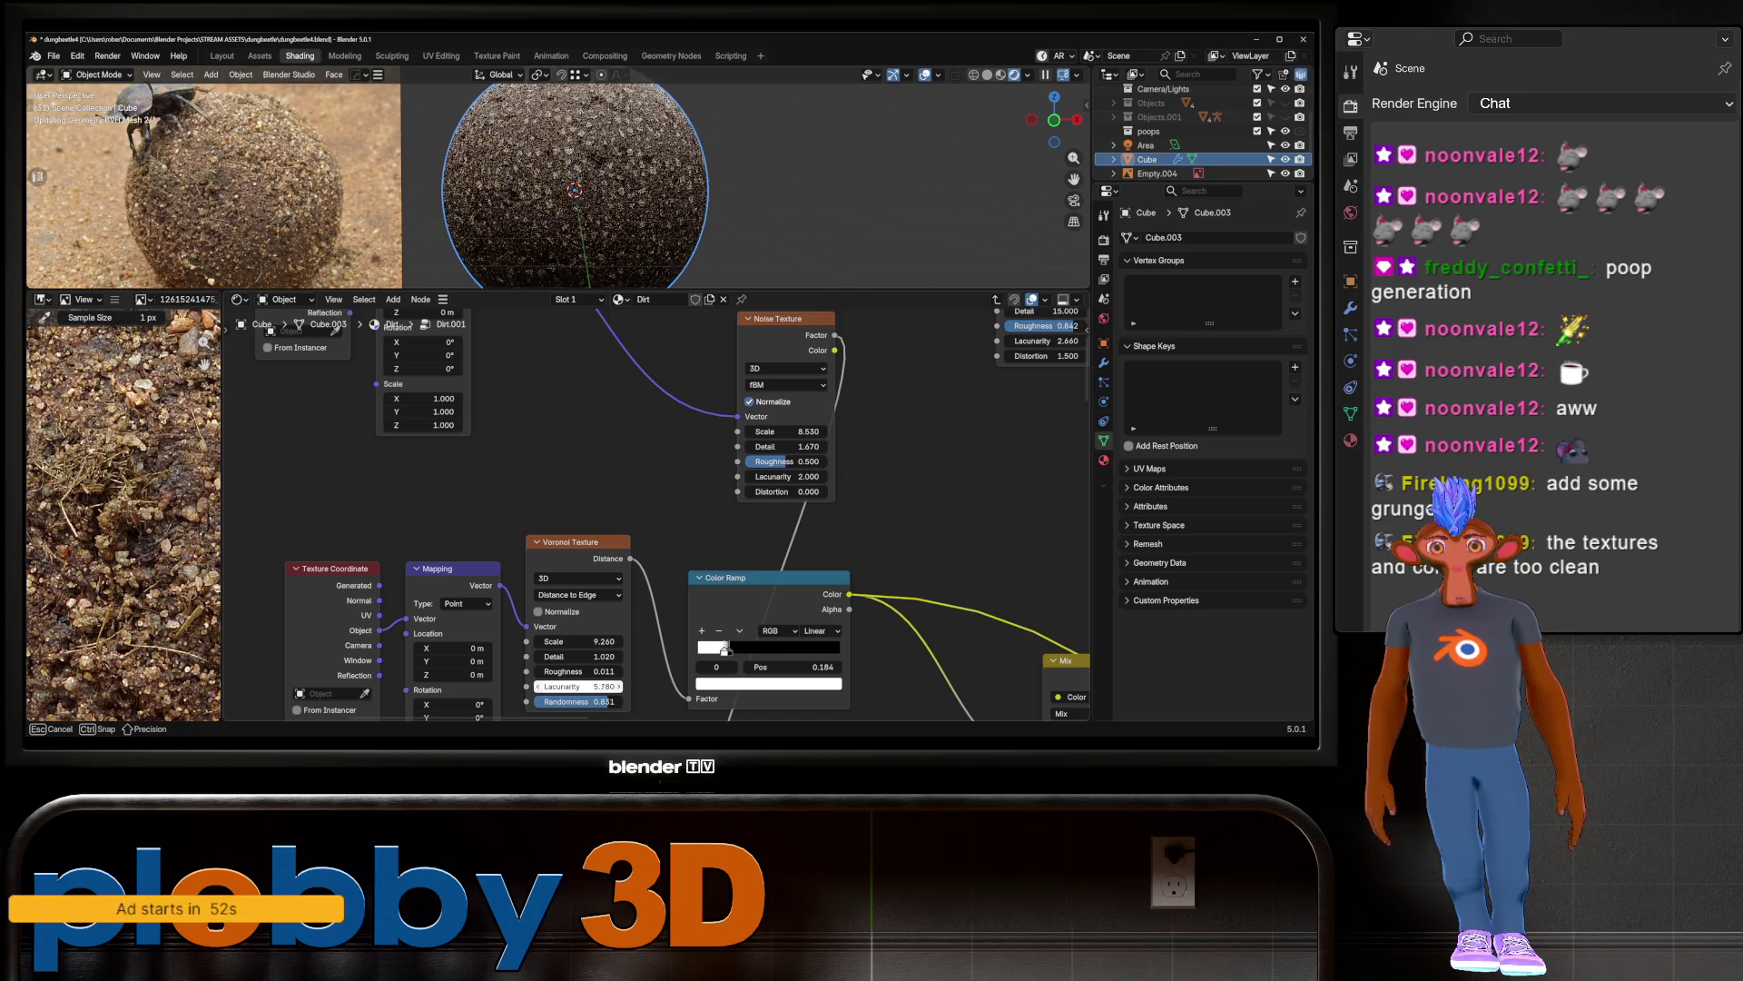
{"action": "left_click_drag", "start_coordinate": [544, 671], "coordinate": [544, 671]}
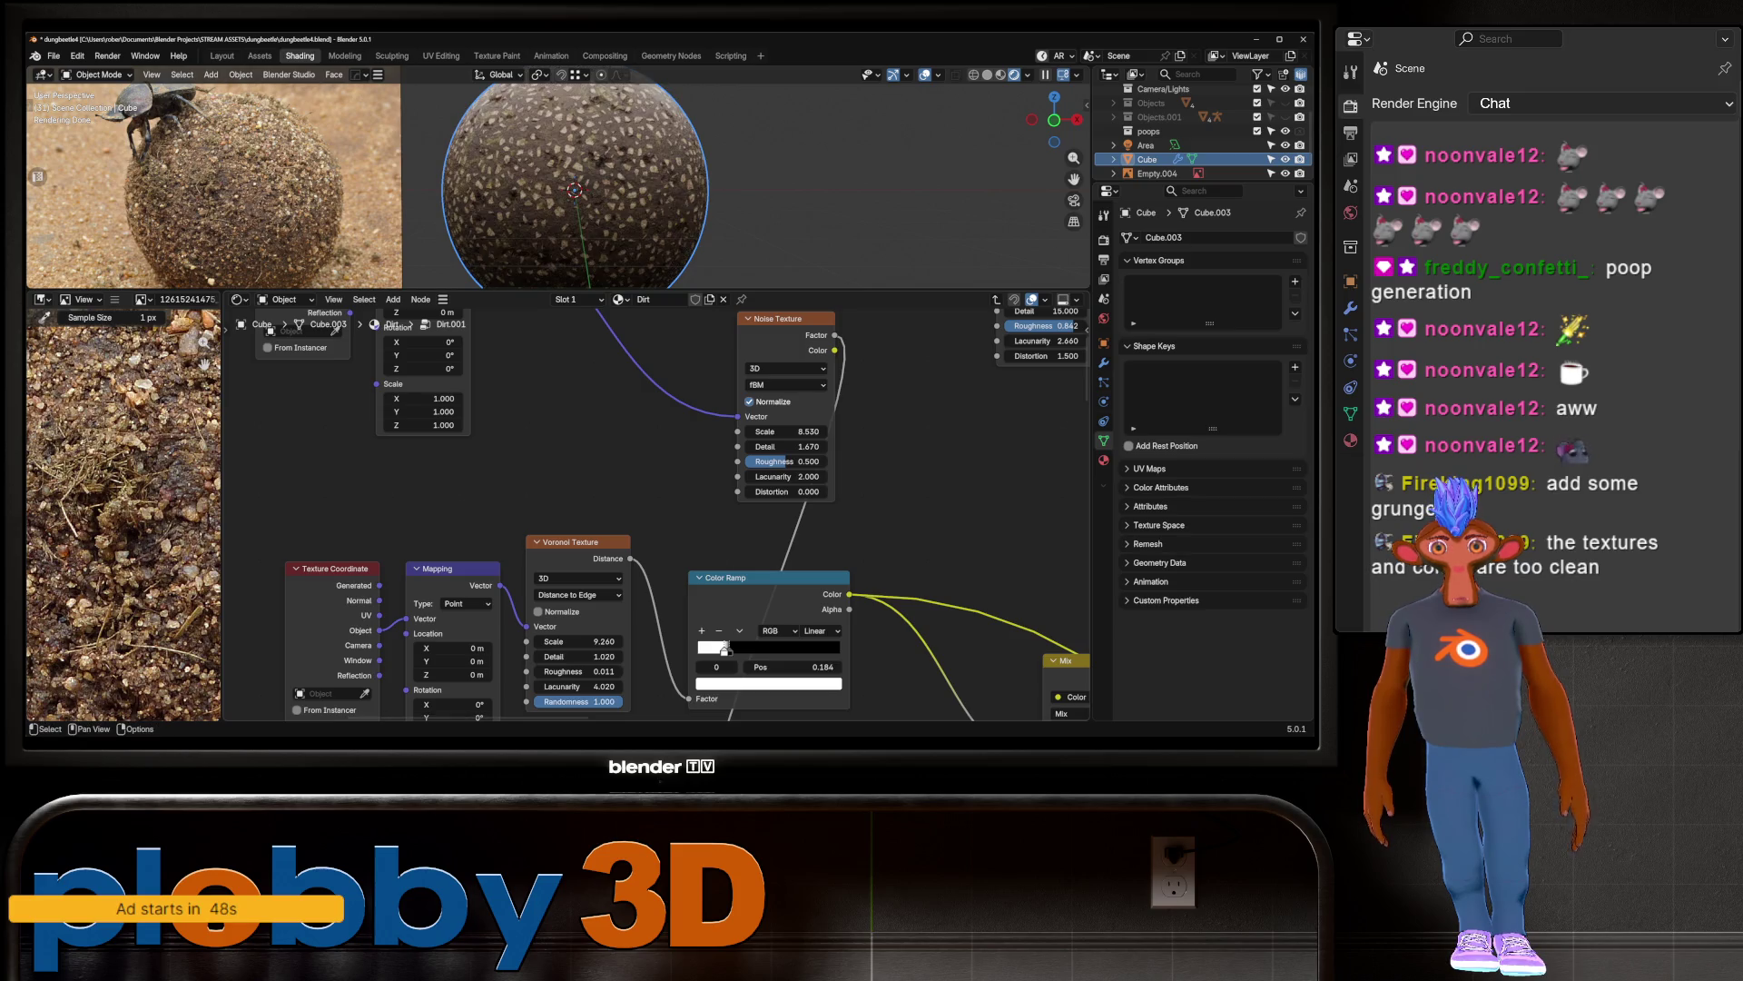
{"action": "left_click_drag", "start_coordinate": [578, 641], "coordinate": [565, 641]}
Step: Orbit the sphere and pan the node view to check the larger pebbles
{"action": "scroll", "coordinate": [581, 181], "scroll_direction": "down", "scroll_amount": 5}
{"action": "mouse_move", "coordinate": [582, 181]}
{"action": "middle_mouse_down"}
{"action": "mouse_move", "coordinate": [614, 87]}
{"action": "mouse_move", "coordinate": [590, 209]}
{"action": "middle_mouse_up"}
{"action": "scroll", "coordinate": [581, 182], "scroll_direction": "up", "scroll_amount": 5}
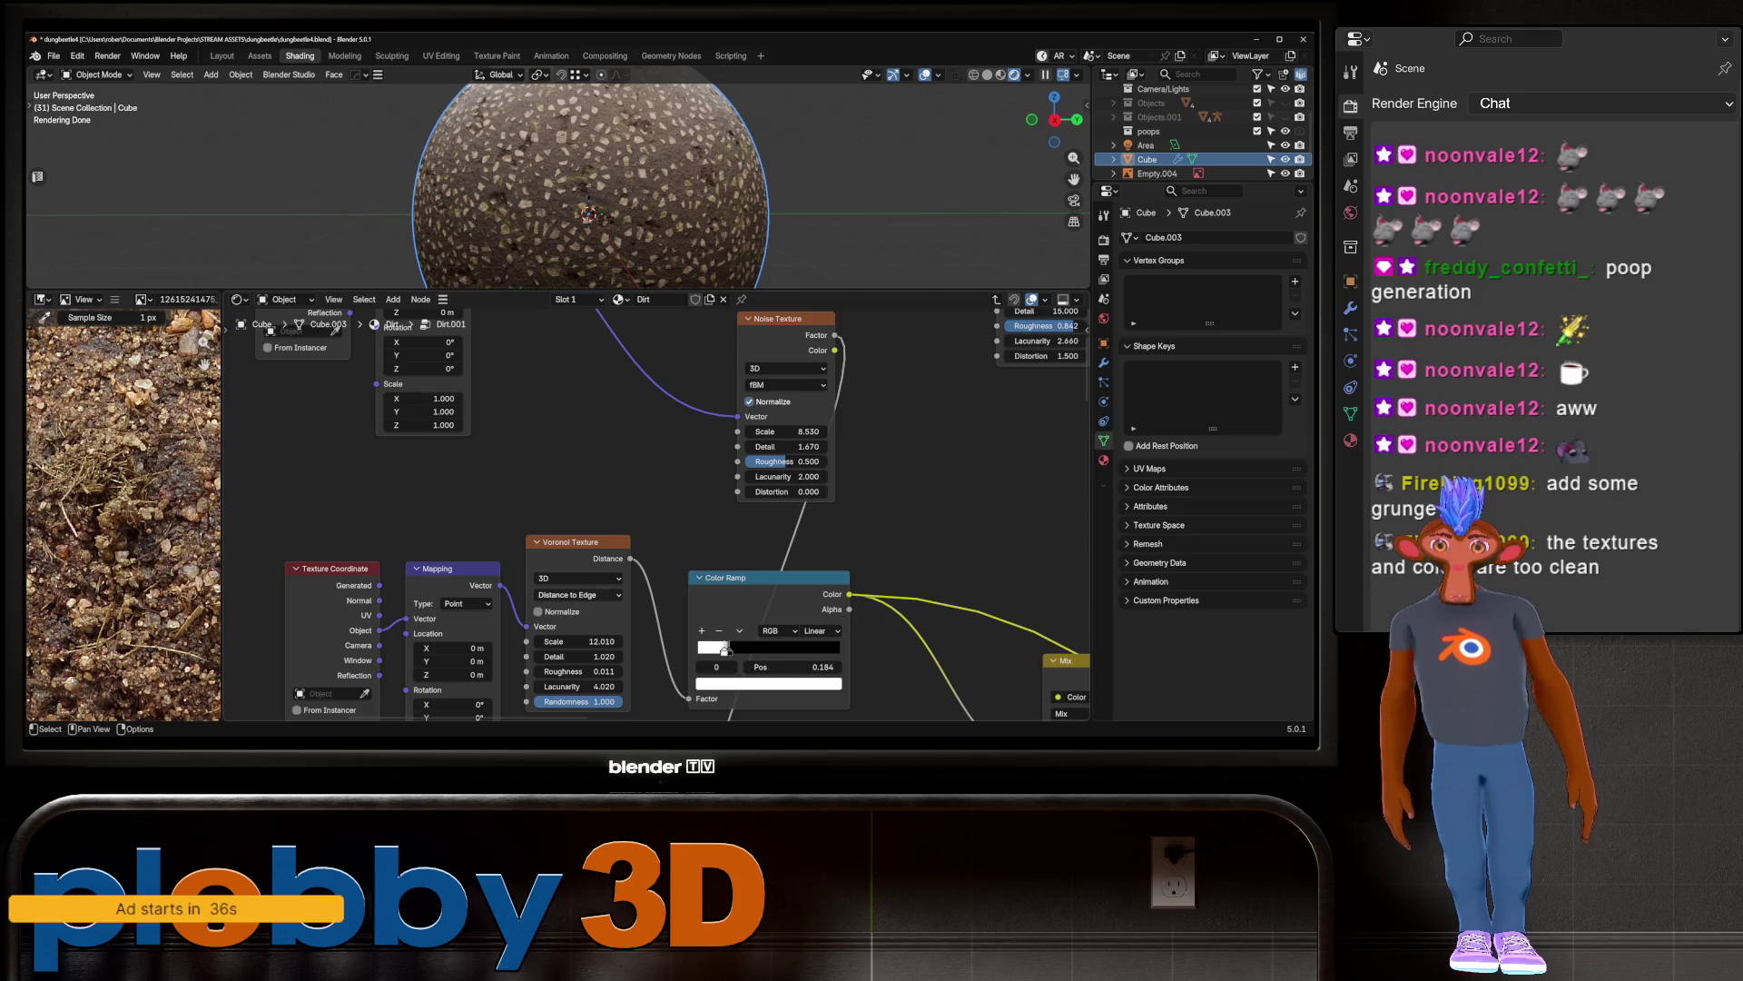
{"action": "scroll", "coordinate": [725, 650], "scroll_direction": "down", "scroll_amount": 10}
{"action": "scroll", "coordinate": [427, 627], "scroll_direction": "up", "scroll_amount": 10}
{"action": "middle_click_drag", "start_coordinate": [426, 627], "coordinate": [654, 636]}
{"action": "scroll", "coordinate": [442, 625], "scroll_direction": "down", "scroll_amount": 3}
{"action": "scroll", "coordinate": [654, 515], "scroll_direction": "up", "scroll_amount": 2}
Step: Draw a new node link near the Bump, Mix and Displacement nodes in Dirt.001
{"action": "mouse_move", "coordinate": [654, 515]}
{"action": "middle_mouse_down"}
{"action": "mouse_move", "coordinate": [563, 536]}
{"action": "mouse_move", "coordinate": [854, 600]}
{"action": "middle_mouse_up"}
{"action": "scroll", "coordinate": [654, 515], "scroll_direction": "down", "scroll_amount": 2}
{"action": "middle_click_drag", "start_coordinate": [653, 515], "coordinate": [727, 635]}
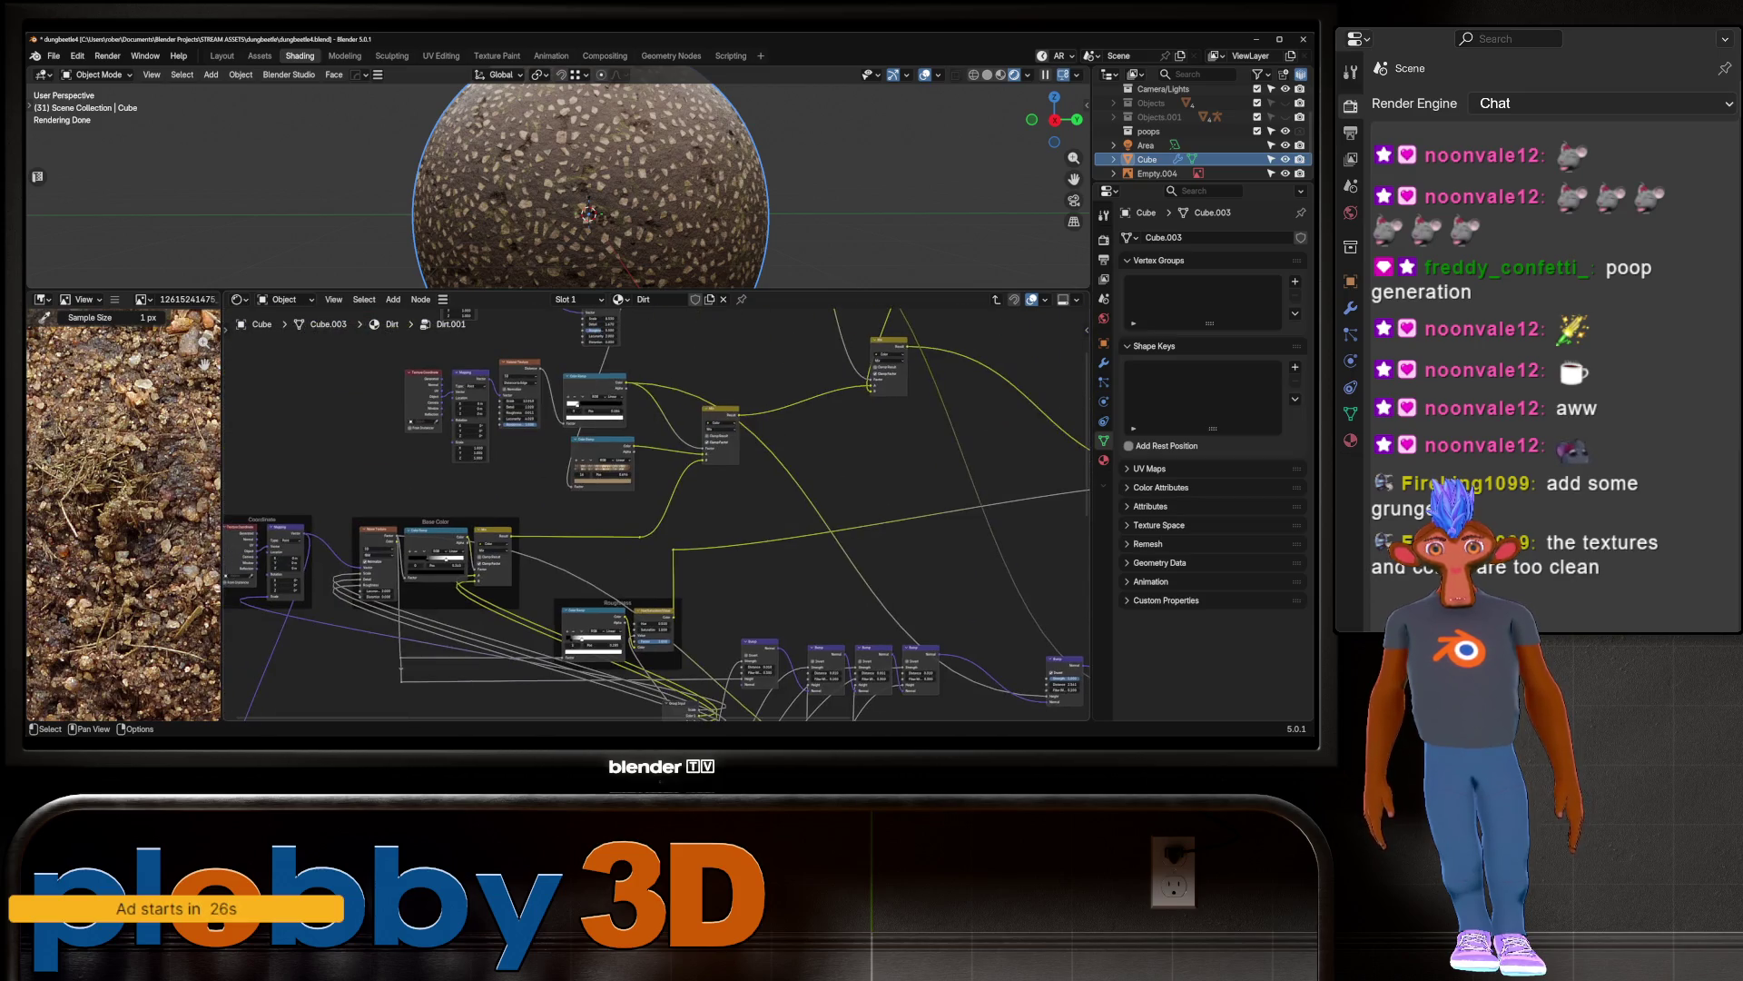
{"action": "middle_click_drag", "start_coordinate": [653, 515], "coordinate": [654, 547]}
{"action": "scroll", "coordinate": [654, 515], "scroll_direction": "down", "scroll_amount": 3}
{"action": "scroll", "coordinate": [409, 409], "scroll_direction": "up", "scroll_amount": 2}
{"action": "middle_click_drag", "start_coordinate": [408, 409], "coordinate": [454, 436]}
{"action": "scroll", "coordinate": [520, 491], "scroll_direction": "up", "scroll_amount": 2}
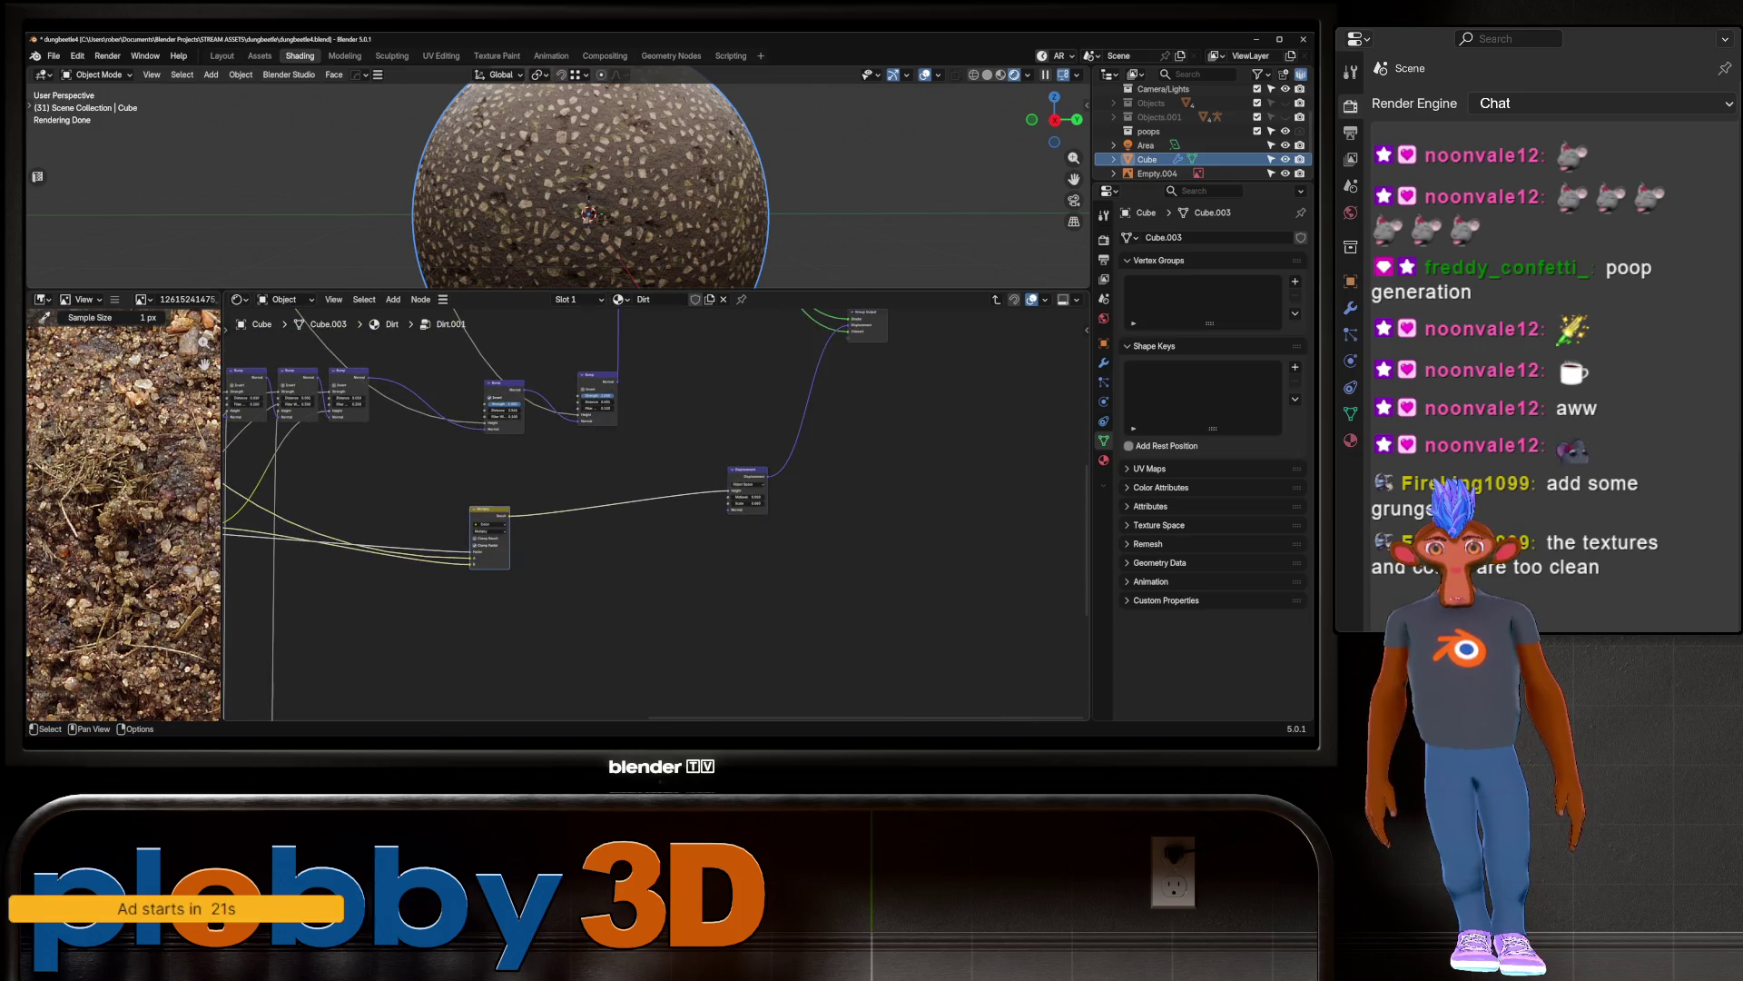
{"action": "scroll", "coordinate": [654, 515], "scroll_direction": "down", "scroll_amount": 4}
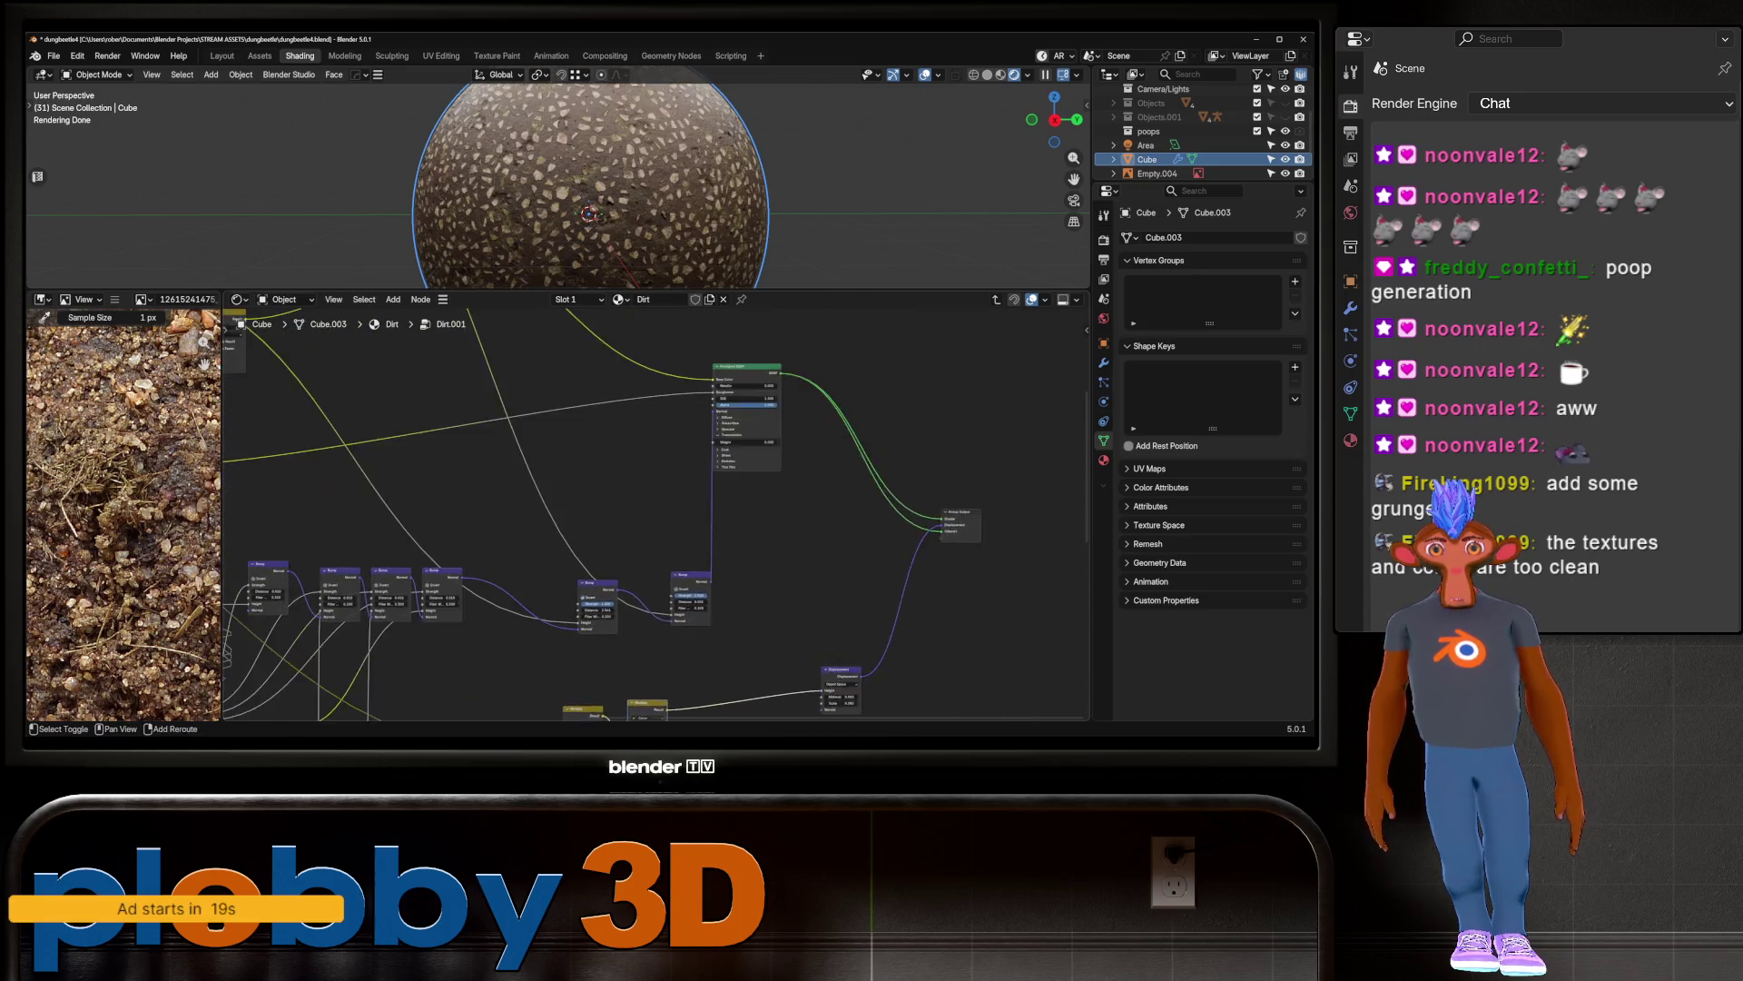
{"action": "scroll", "coordinate": [364, 473], "scroll_direction": "up", "scroll_amount": 6}
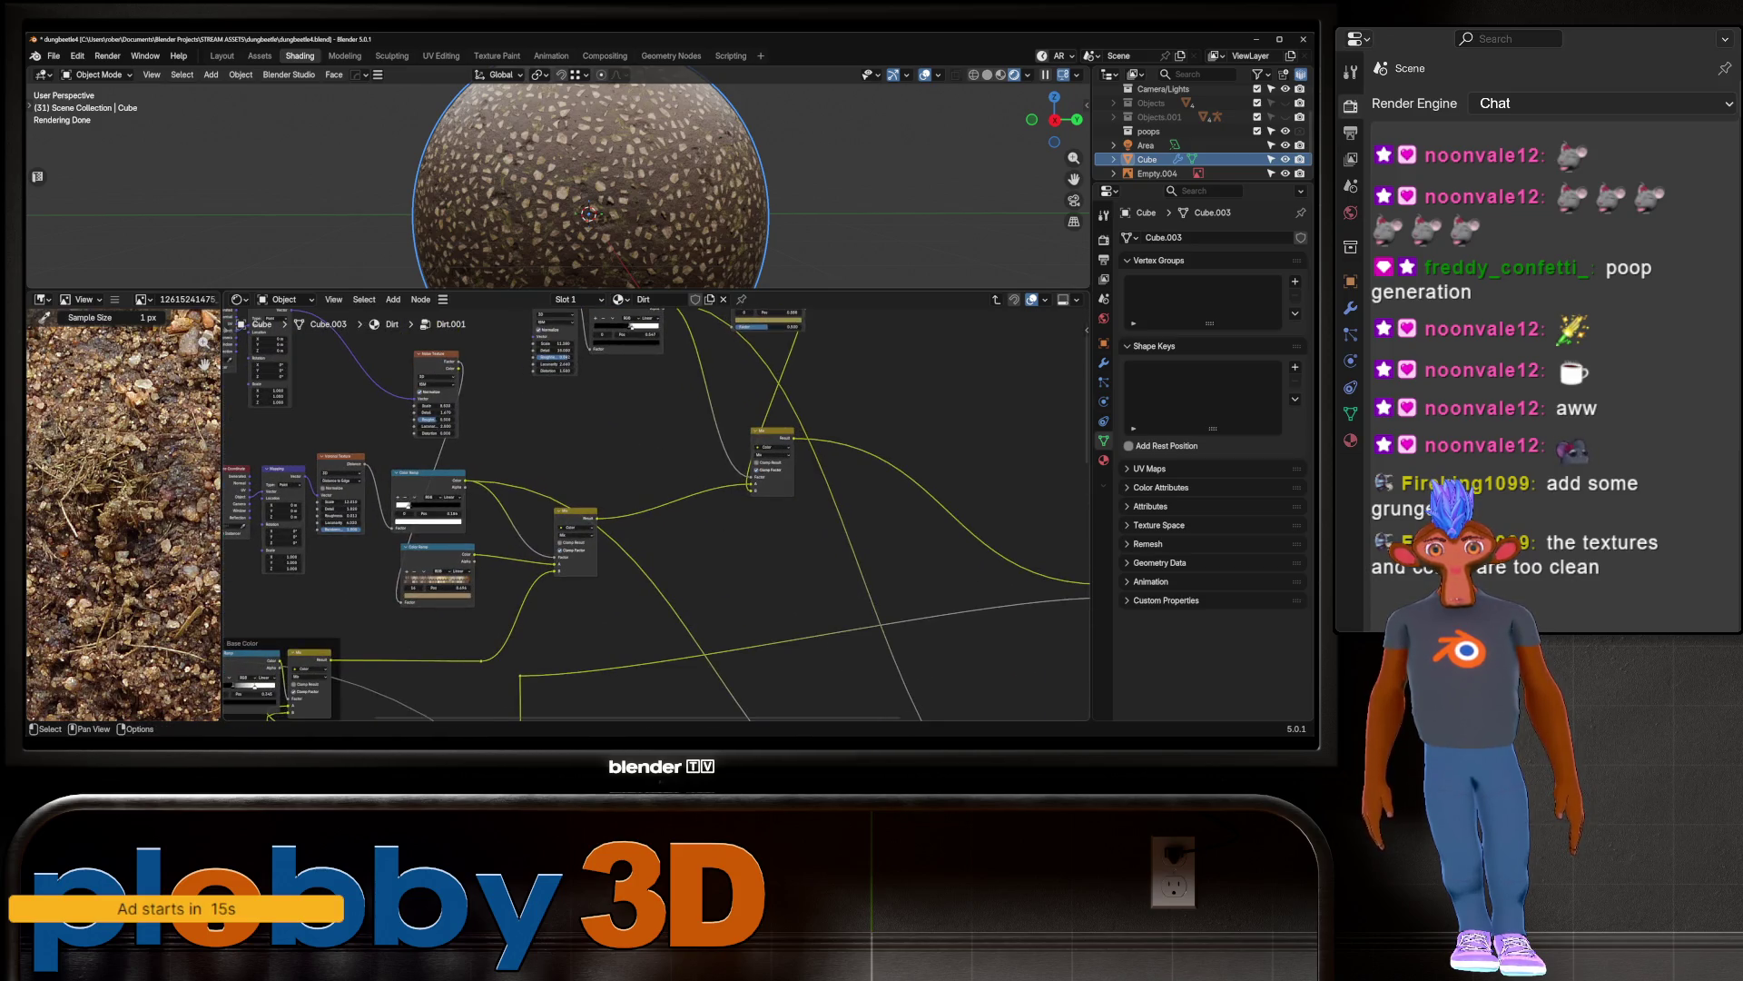
{"action": "mouse_move", "coordinate": [595, 517]}
{"action": "left_mouse_down"}
{"action": "mouse_move", "coordinate": [636, 717]}
{"action": "mouse_move", "coordinate": [636, 314]}
{"action": "mouse_move", "coordinate": [636, 717]}
{"action": "mouse_move", "coordinate": [539, 563]}
{"action": "left_mouse_up"}
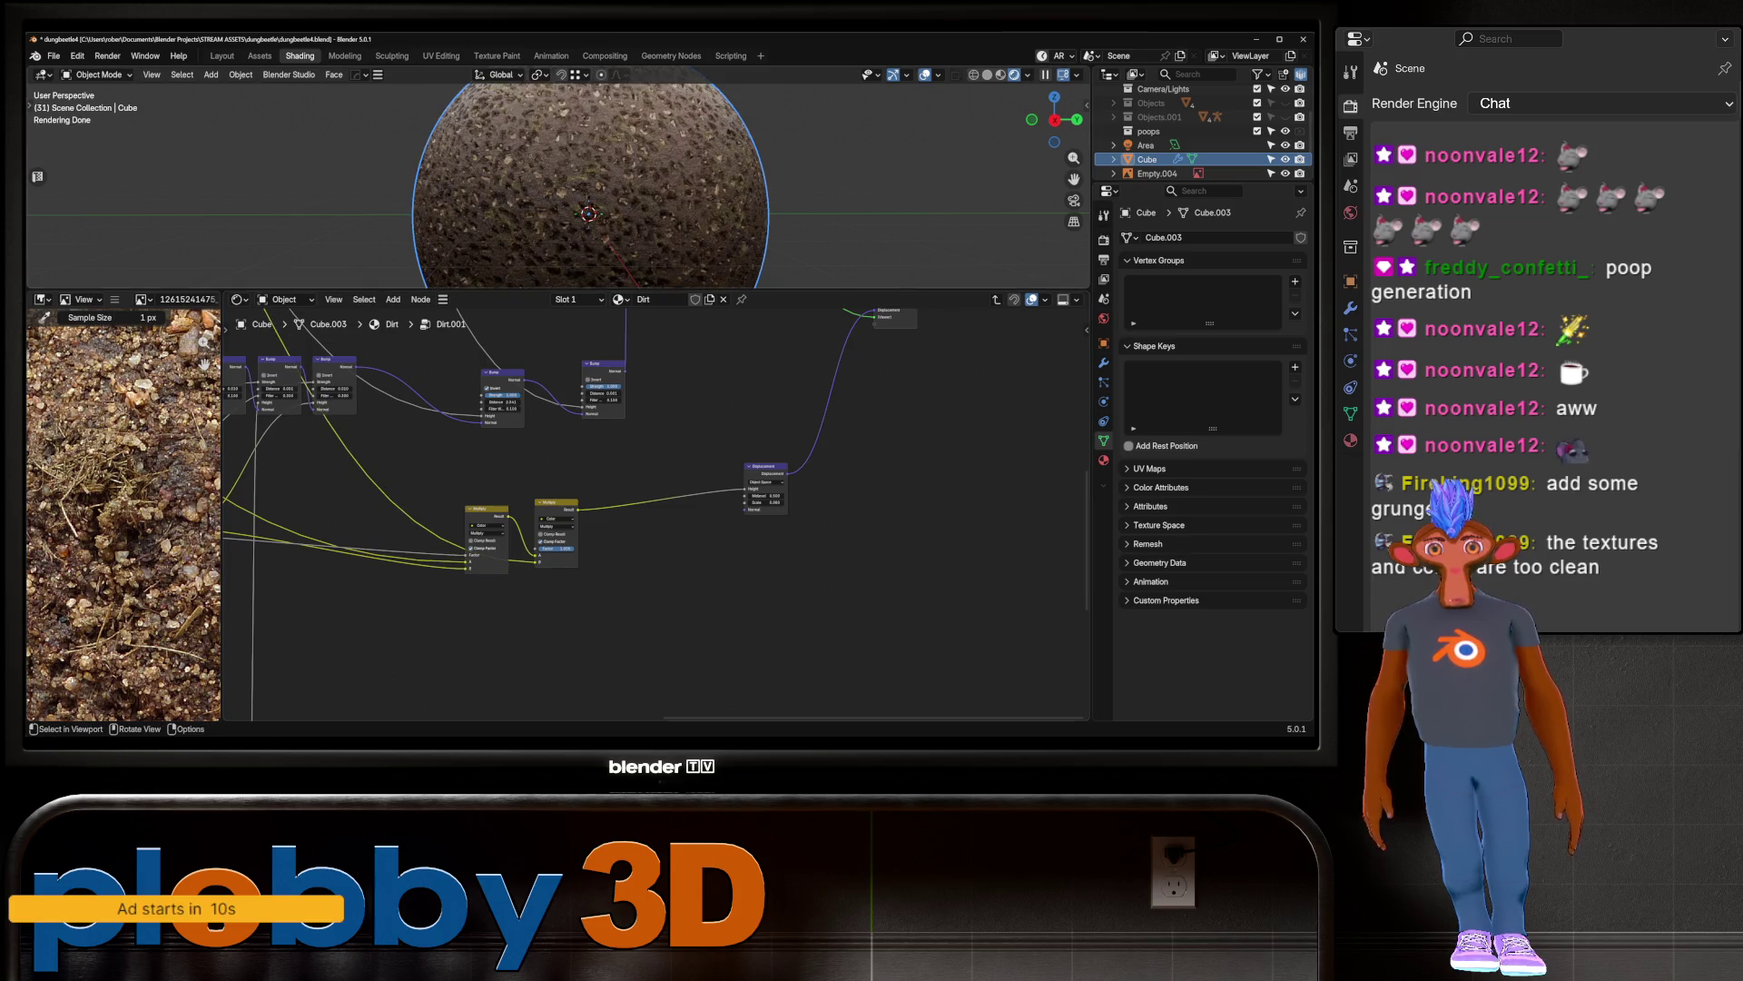
{"action": "key", "text": "Home"}
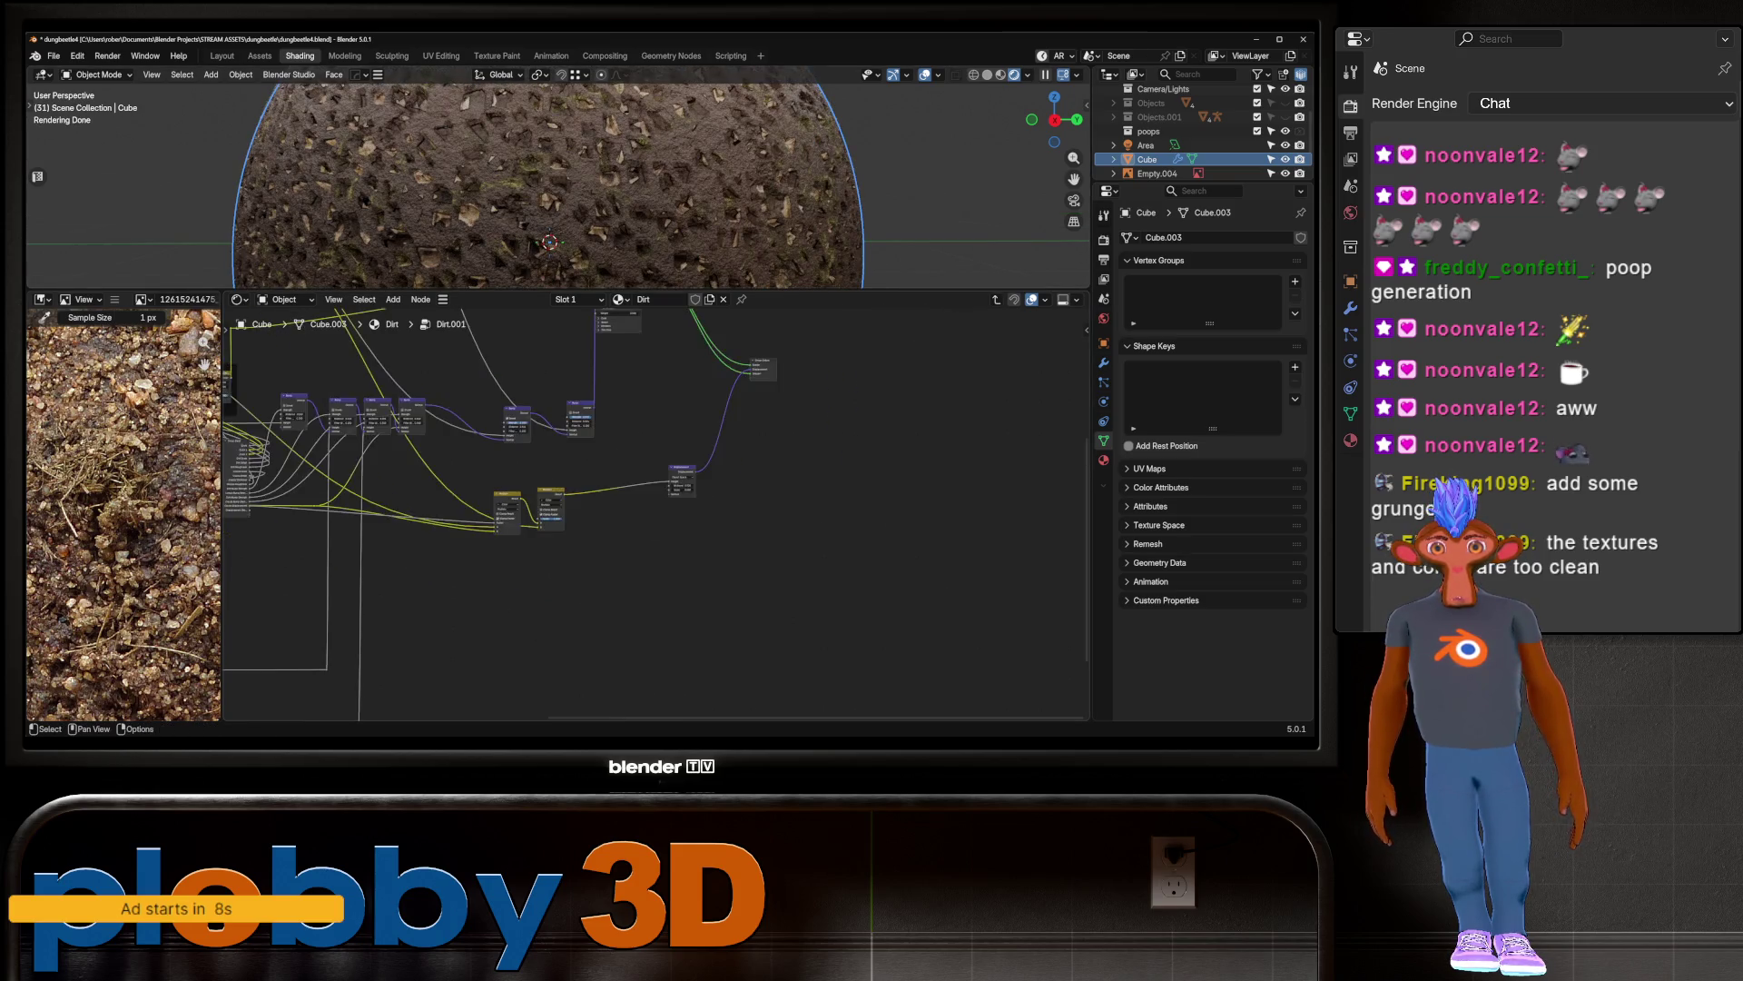
Step: Add an Invert Color node to the Dirt.001 node tree
{"action": "middle_click_drag", "start_coordinate": [636, 563], "coordinate": [408, 268]}
{"action": "key", "text": "shift+a"}
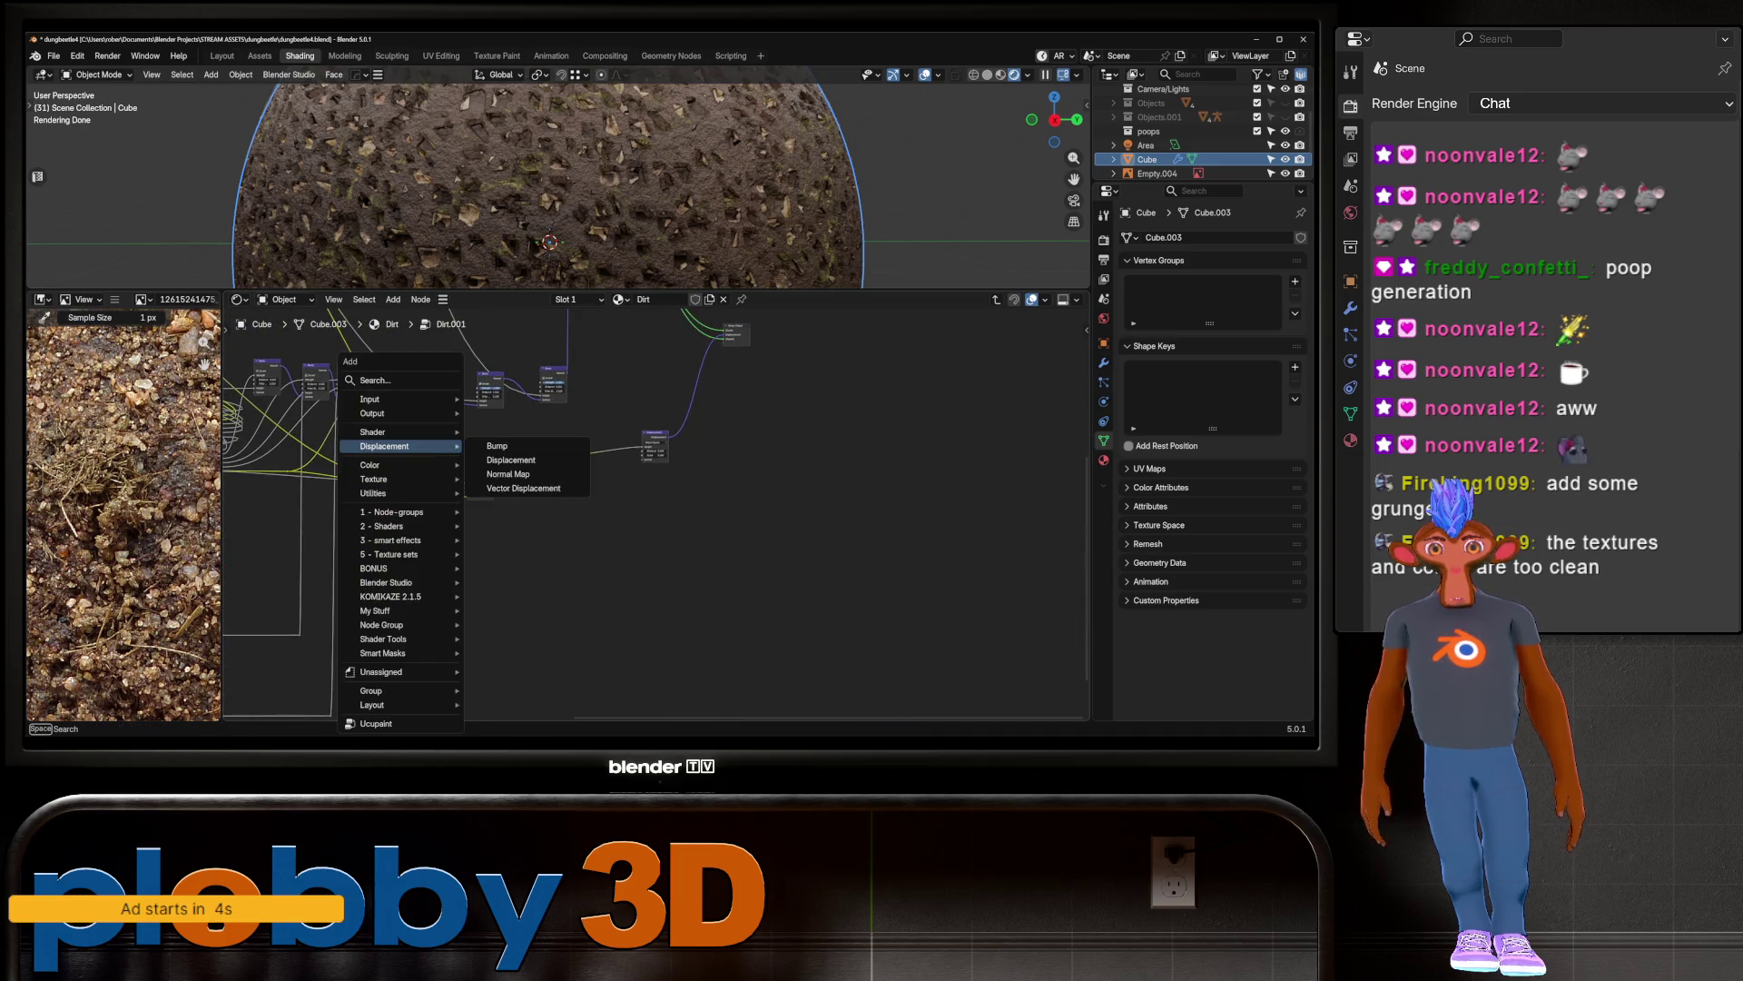
{"action": "type", "text": "INVER"}
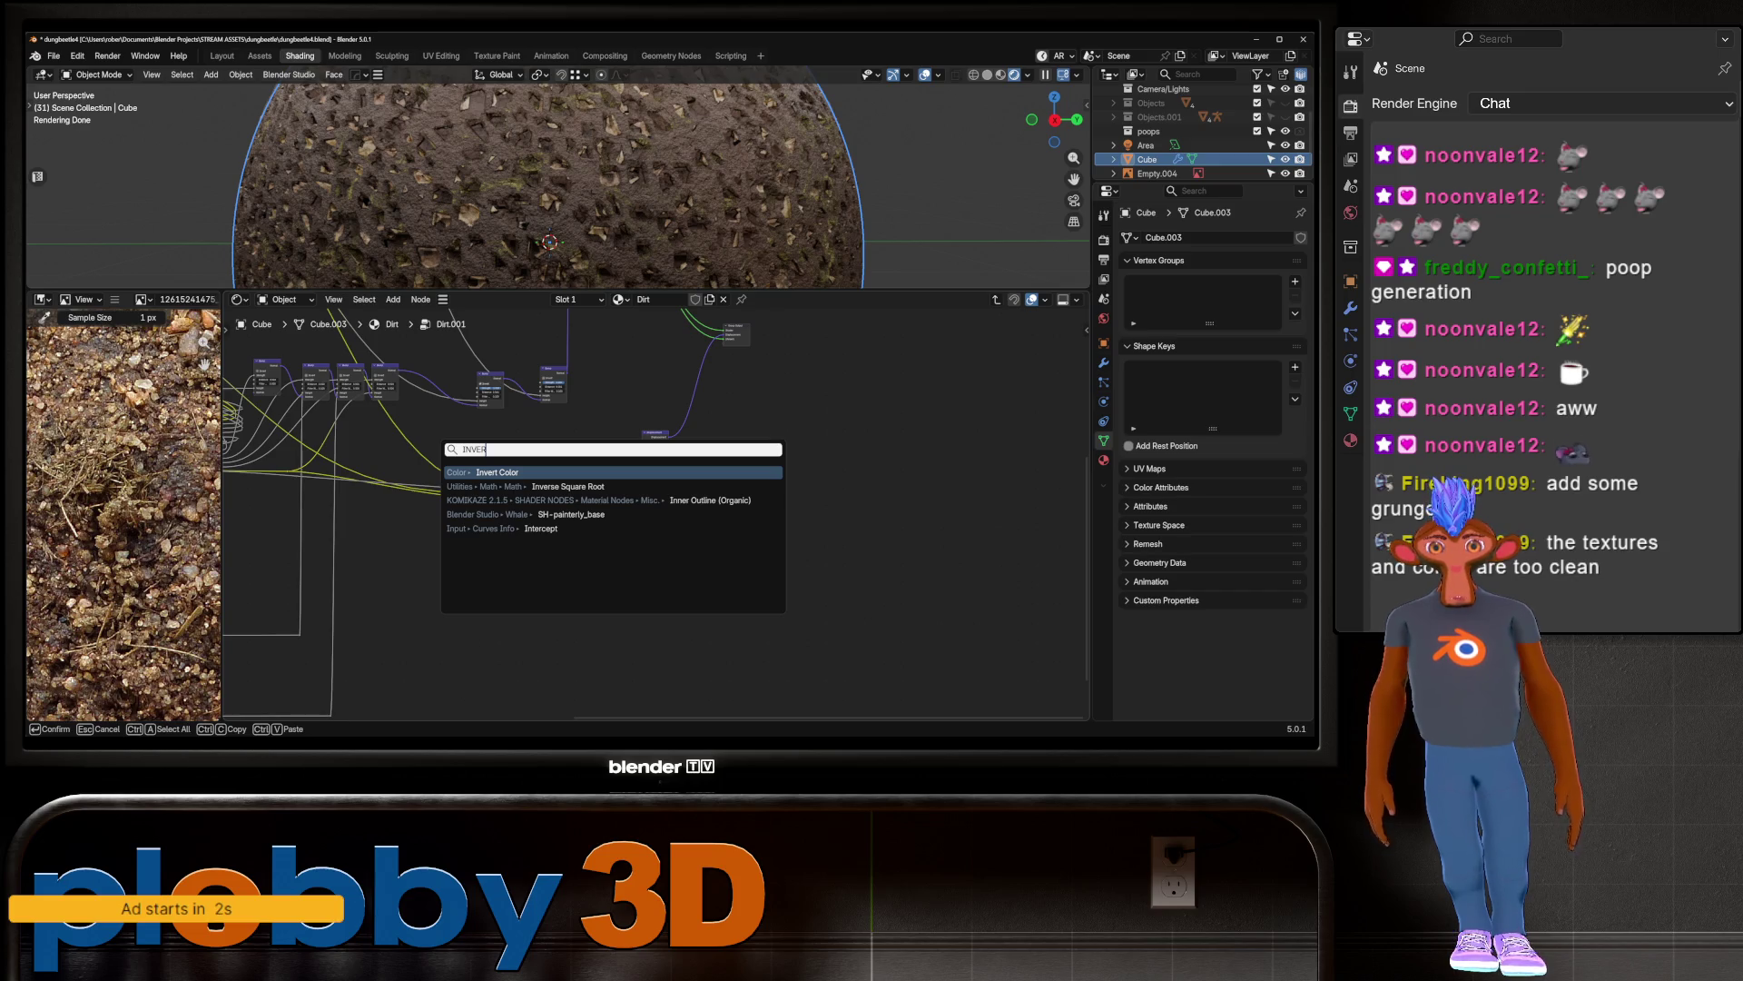
{"action": "key", "text": "Return"}
{"action": "key", "text": "Return"}
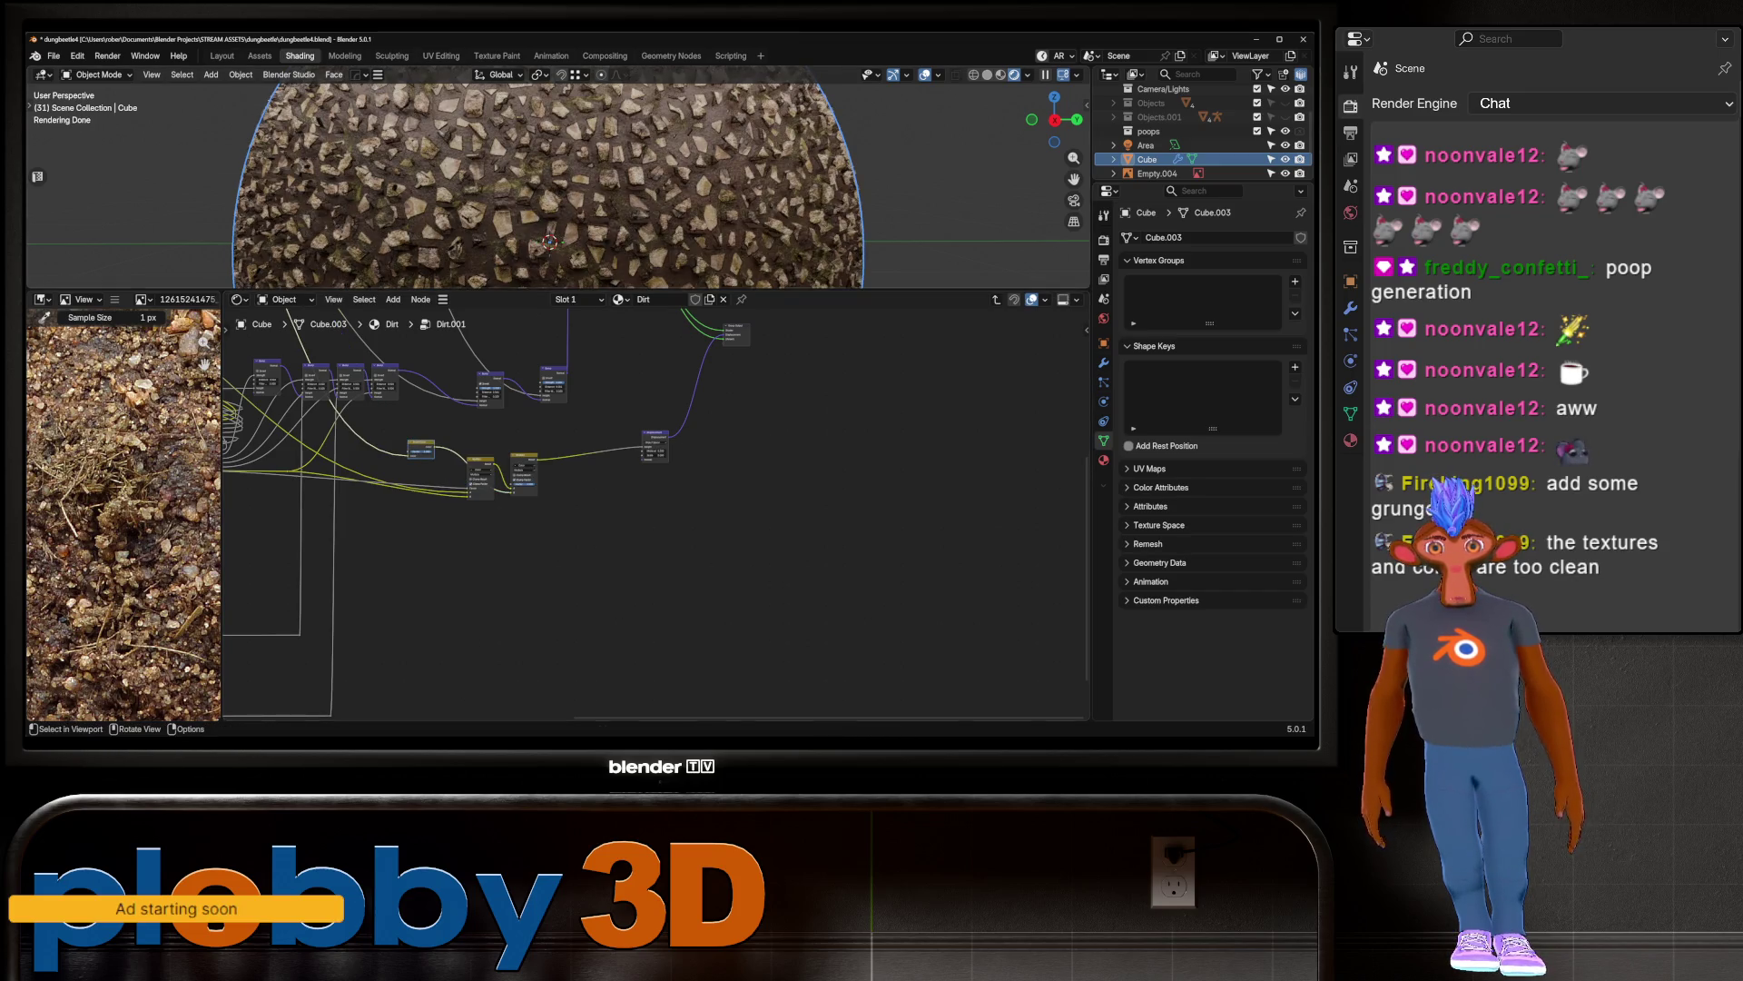
Step: Raise the Noise Texture Detail from 1.670 to 2.490
{"action": "scroll", "coordinate": [544, 182], "scroll_direction": "down", "scroll_amount": 5}
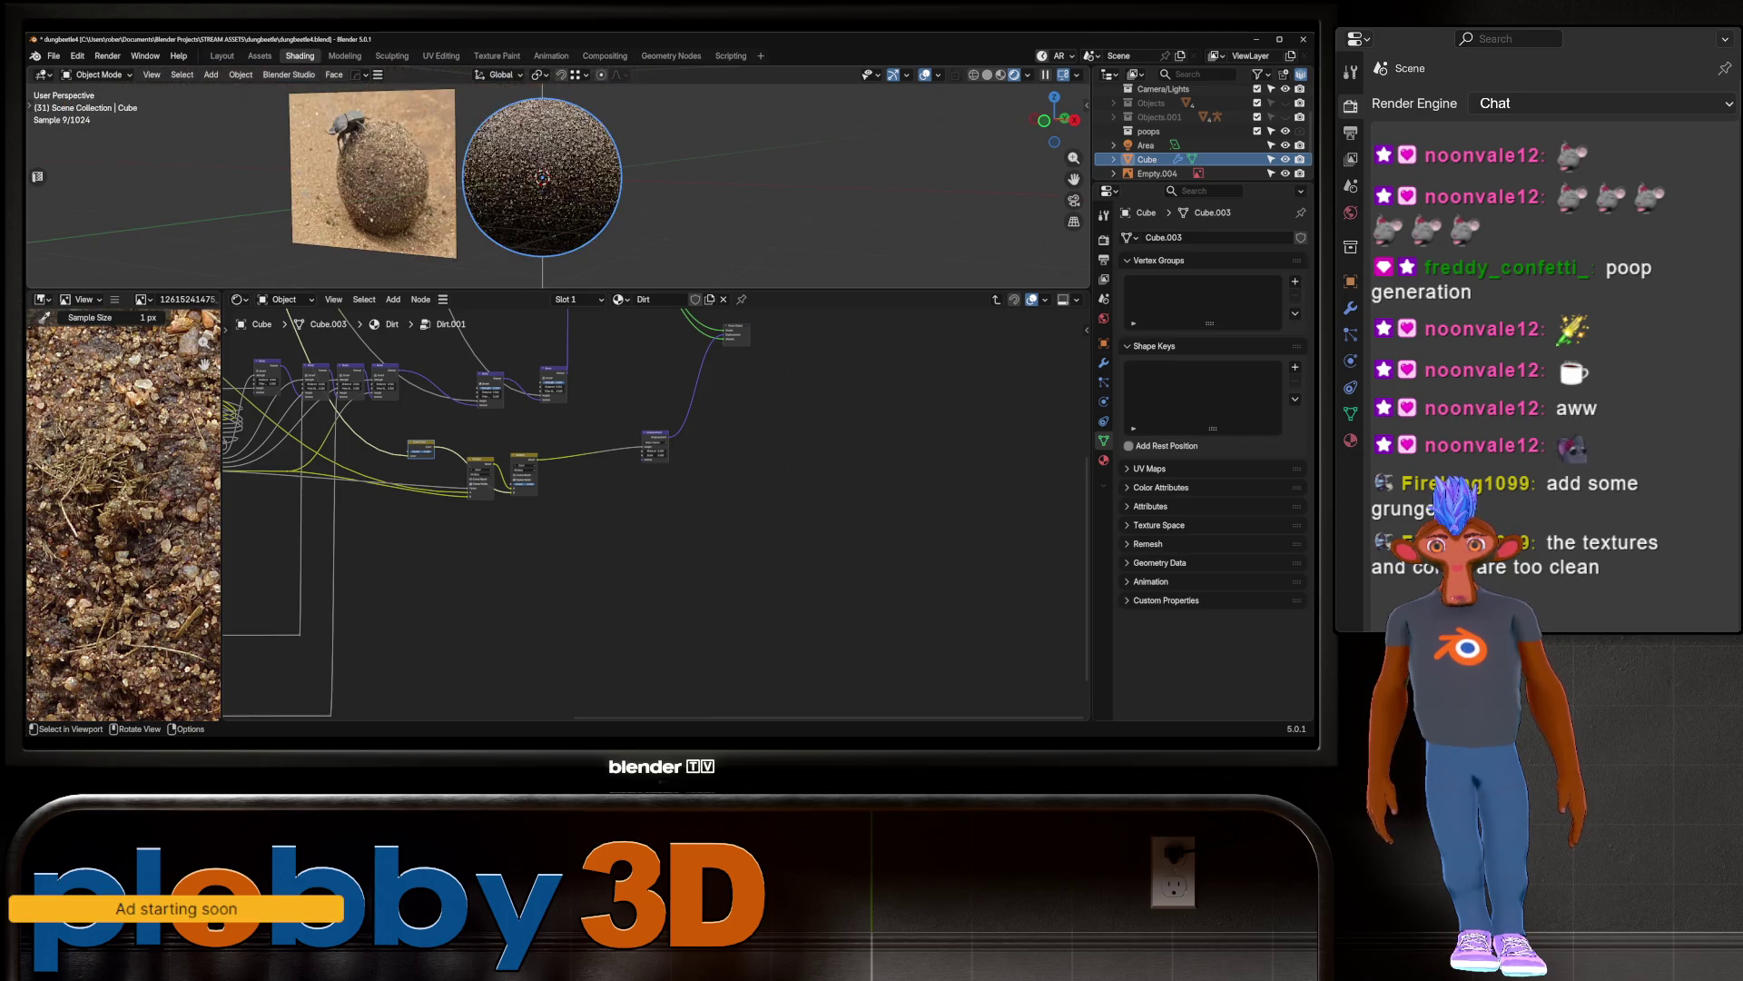
{"action": "scroll", "coordinate": [545, 181], "scroll_direction": "up", "scroll_amount": 5}
{"action": "scroll", "coordinate": [545, 181], "scroll_direction": "up", "scroll_amount": 4}
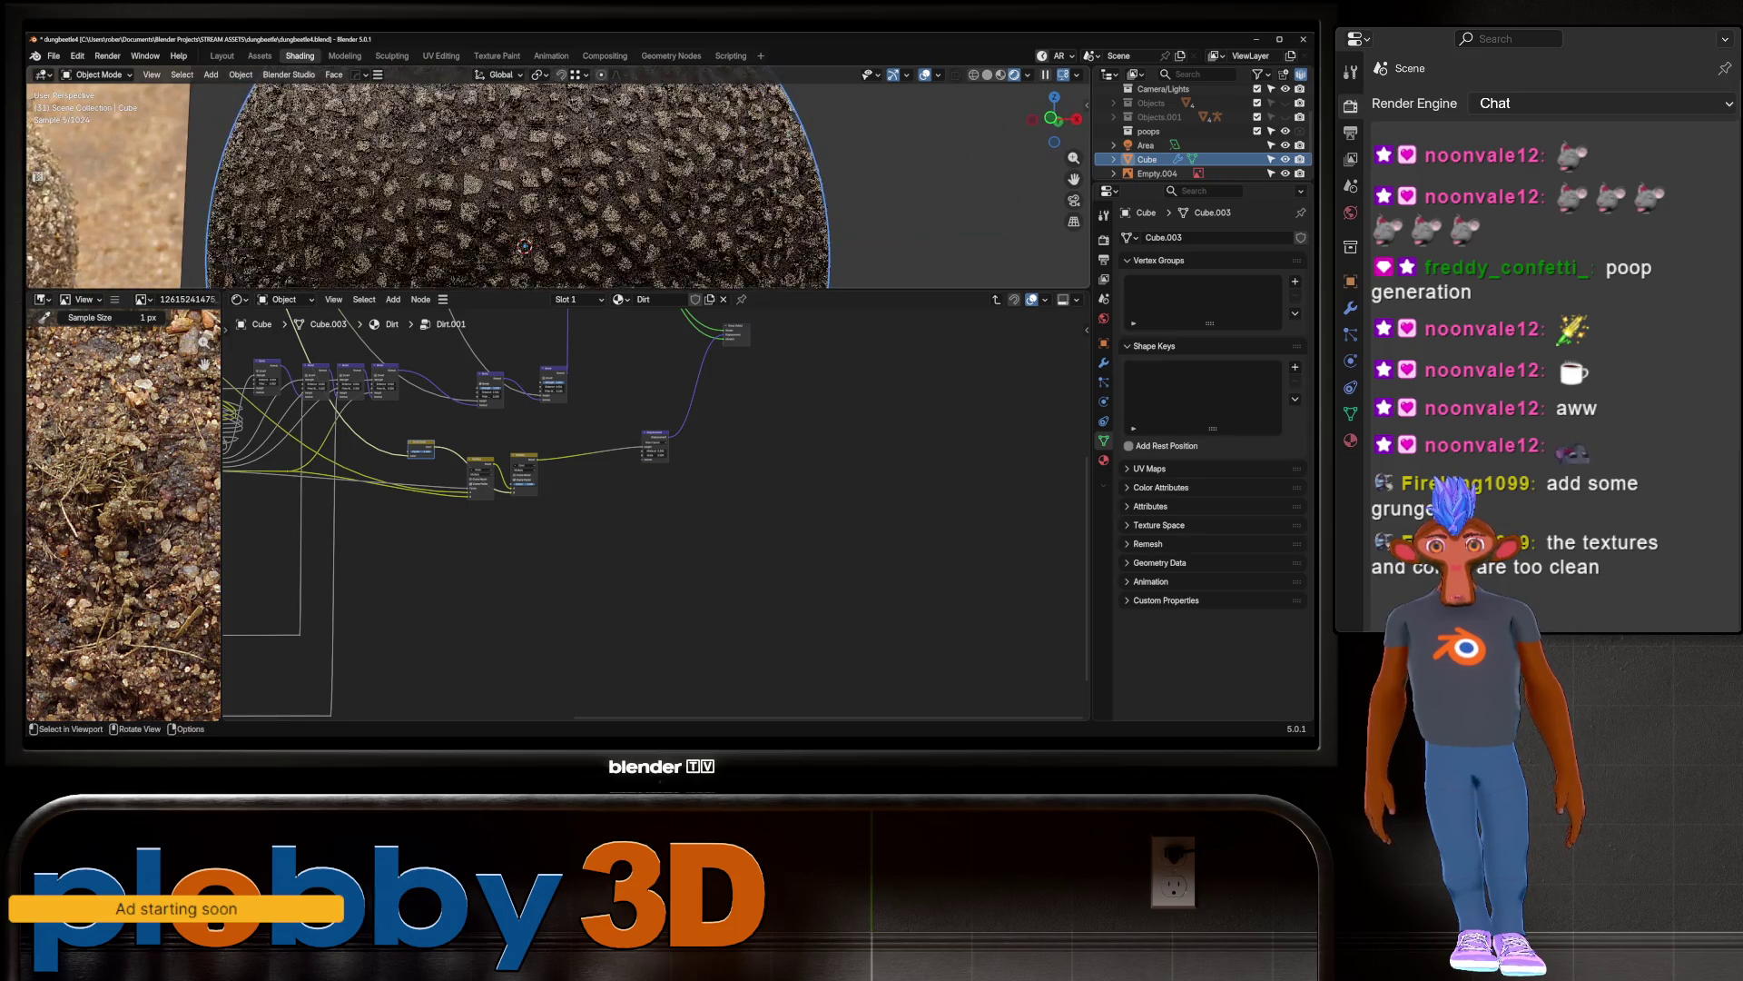
{"action": "middle_click_drag", "start_coordinate": [545, 454], "coordinate": [636, 618]}
{"action": "scroll", "coordinate": [472, 535], "scroll_direction": "up", "scroll_amount": 7}
{"action": "scroll", "coordinate": [486, 543], "scroll_direction": "up", "scroll_amount": 3}
{"action": "left_click_drag", "start_coordinate": [445, 563], "coordinate": [481, 563]}
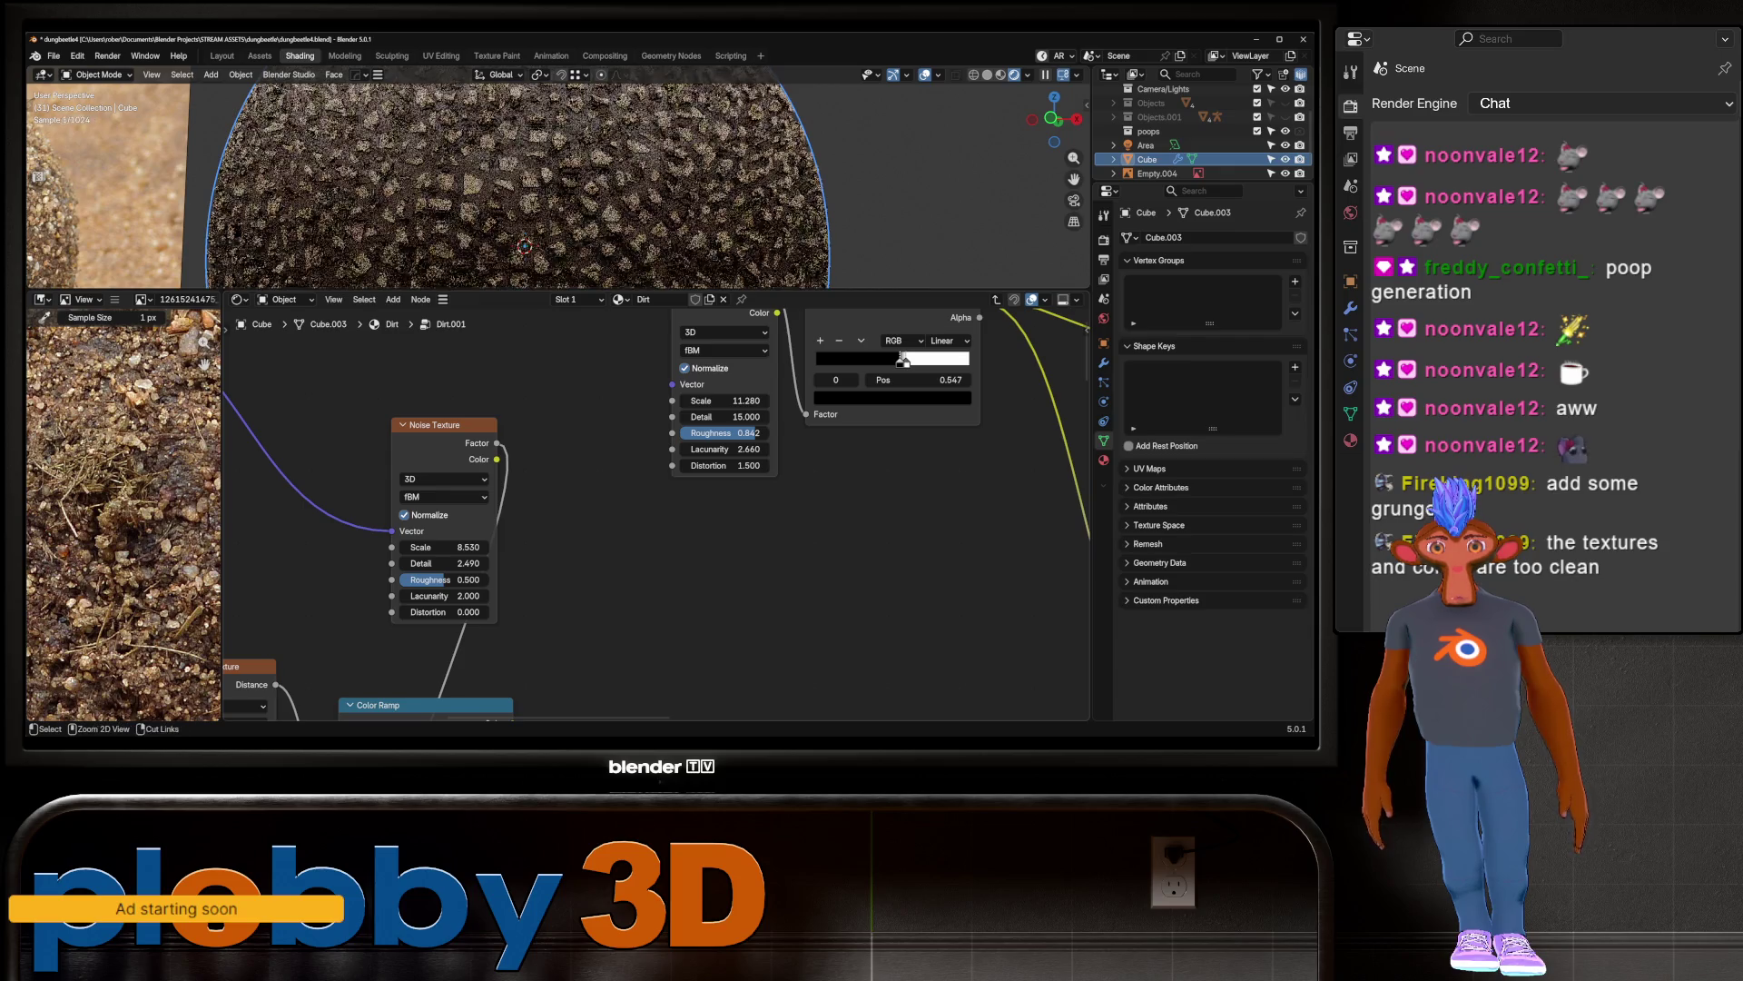
Step: Raise the Voronoi Texture Detail to 4.890 and increase its Roughness
{"action": "scroll", "coordinate": [602, 410], "scroll_direction": "down", "scroll_amount": 2}
{"action": "middle_click_drag", "start_coordinate": [487, 522], "coordinate": [604, 435]}
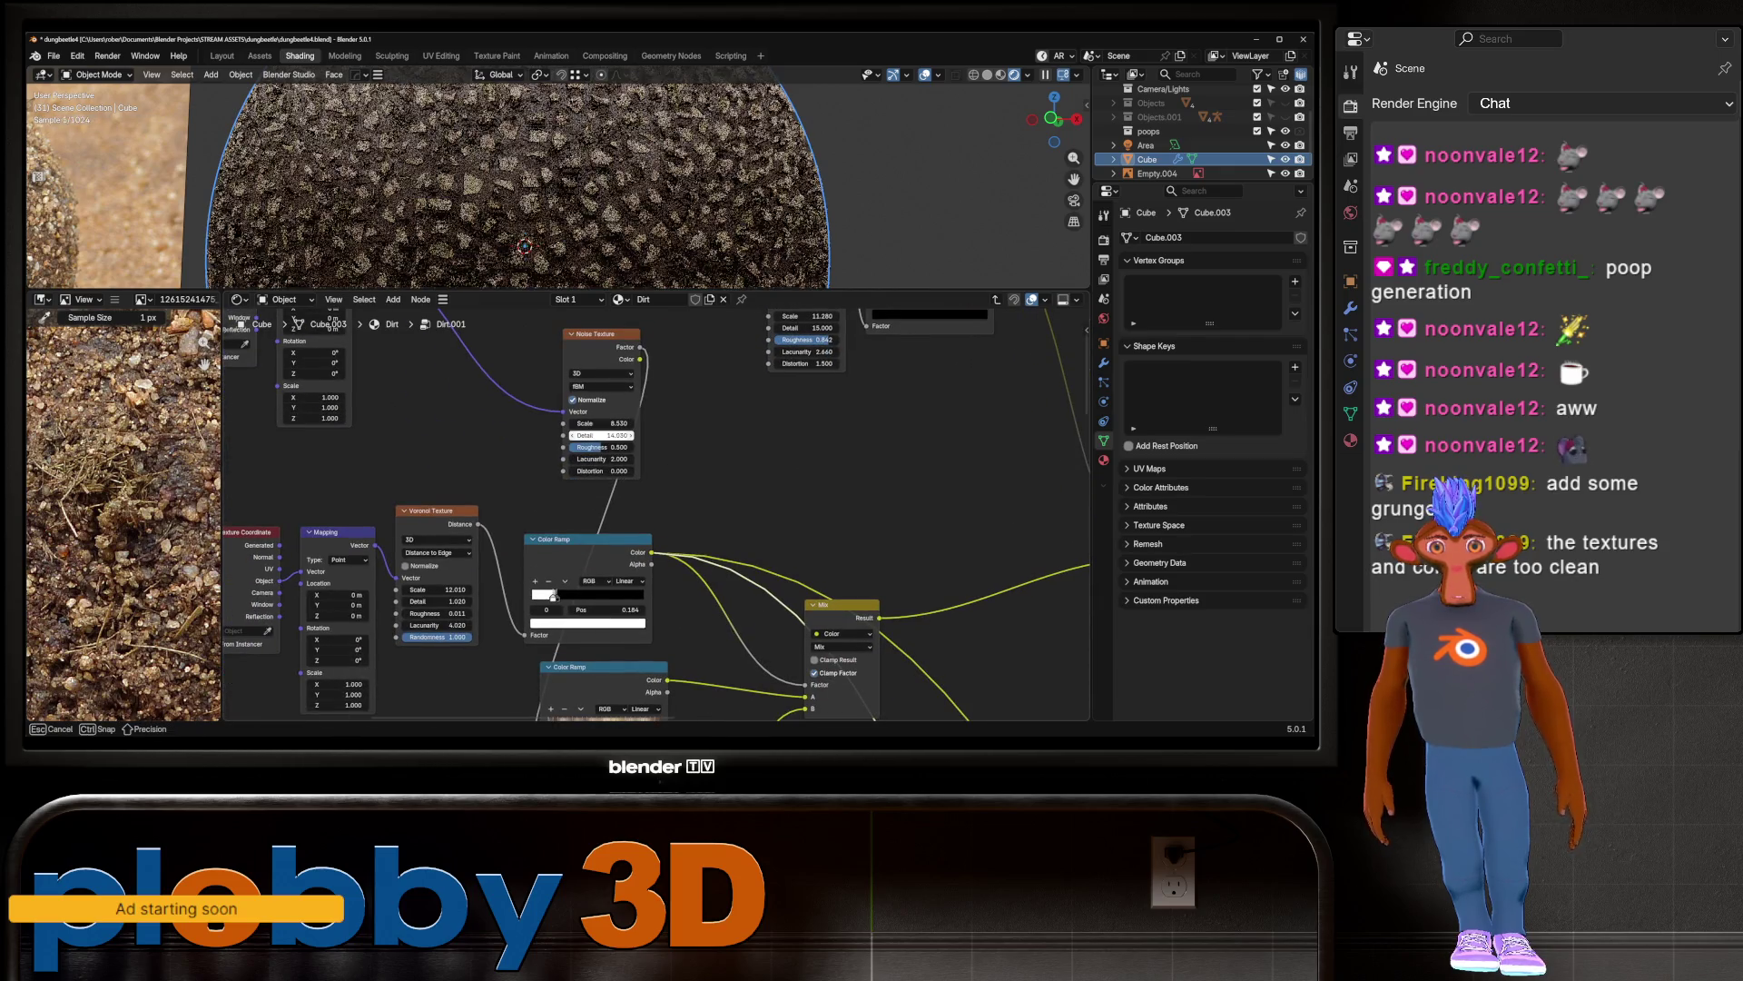
{"action": "scroll", "coordinate": [654, 513], "scroll_direction": "down", "scroll_amount": 2}
{"action": "scroll", "coordinate": [409, 559], "scroll_direction": "up", "scroll_amount": 3}
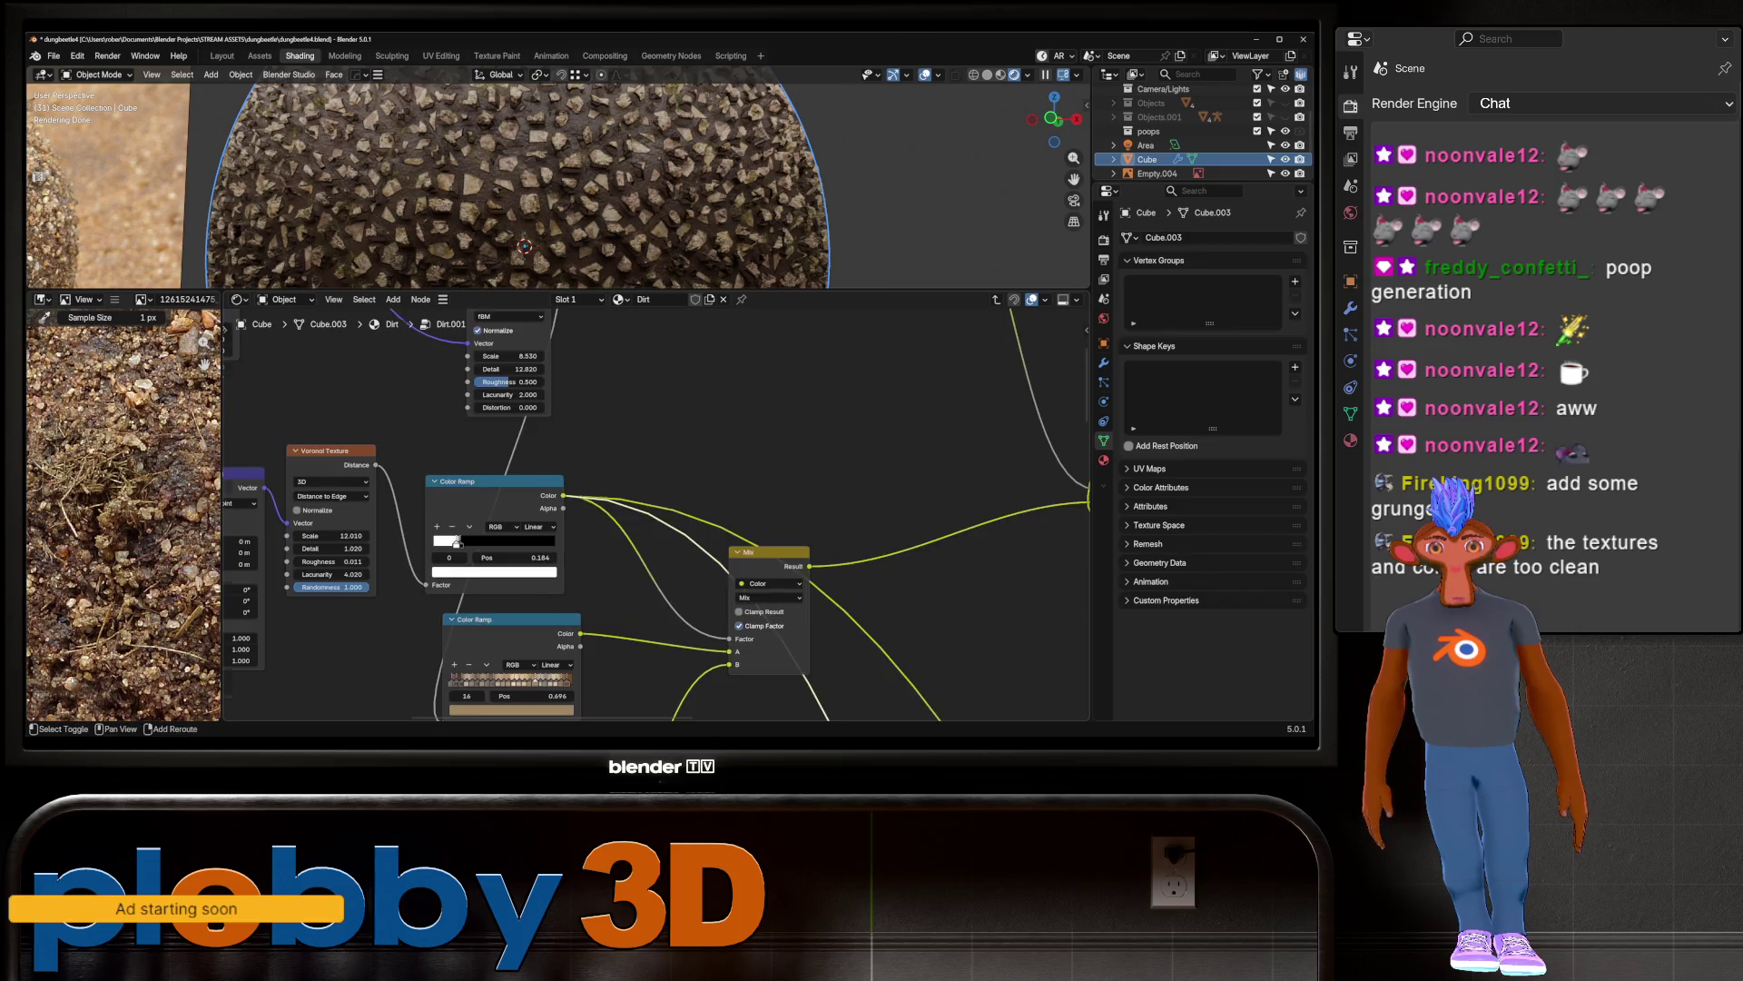
{"action": "left_click_drag", "start_coordinate": [454, 560], "coordinate": [481, 561]}
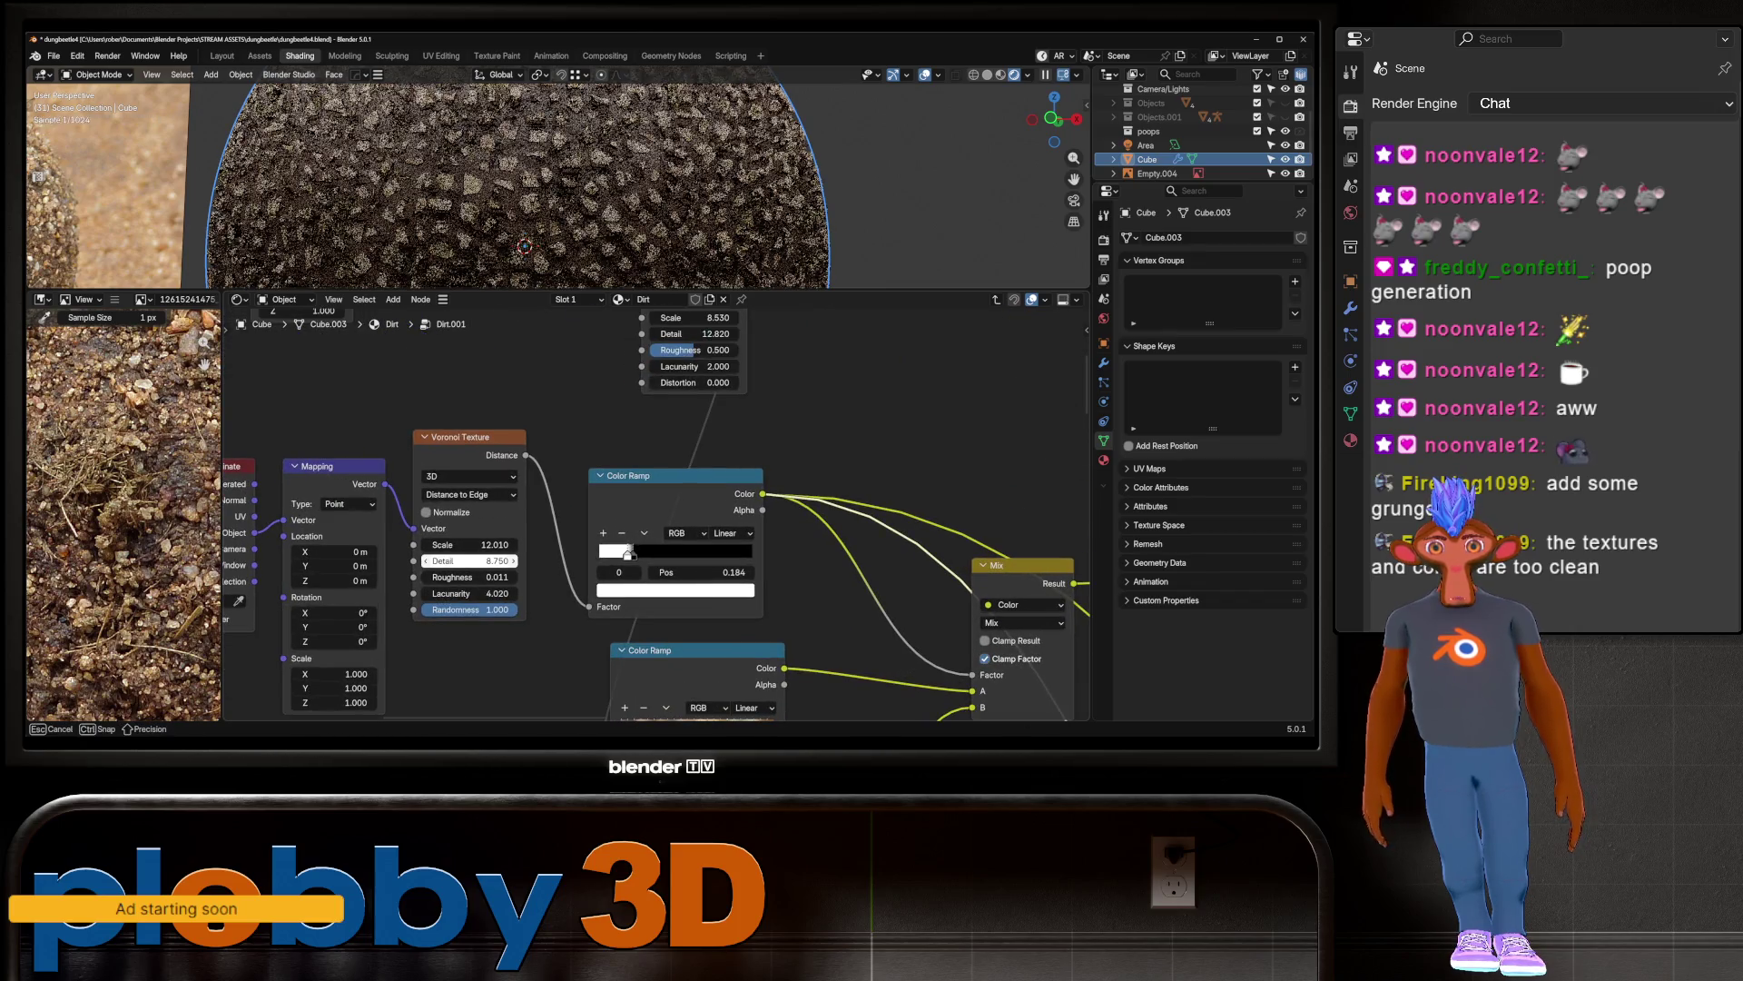
{"action": "left_click_drag", "start_coordinate": [470, 576], "coordinate": [495, 577]}
Step: Set the Voronoi Lacunarity to 1.53 and bring its Roughness down to 0.101
{"action": "scroll", "coordinate": [517, 181], "scroll_direction": "down", "scroll_amount": 5}
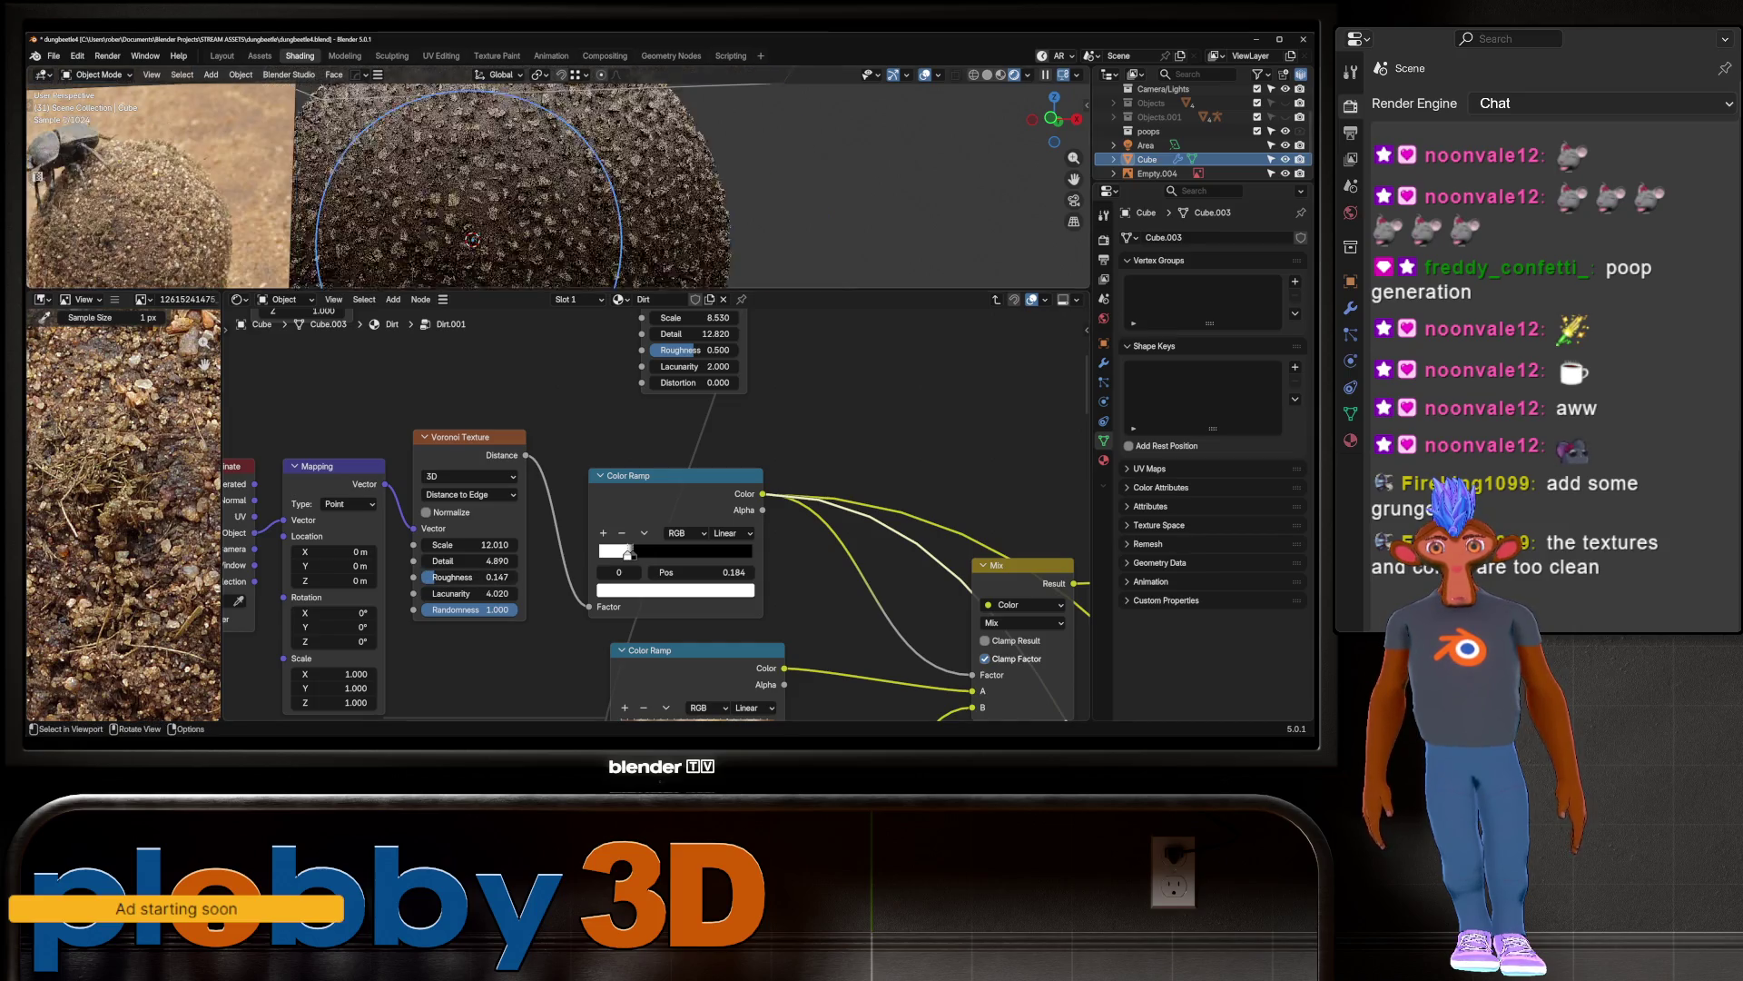
{"action": "middle_click_drag", "start_coordinate": [636, 182], "coordinate": [662, 177]}
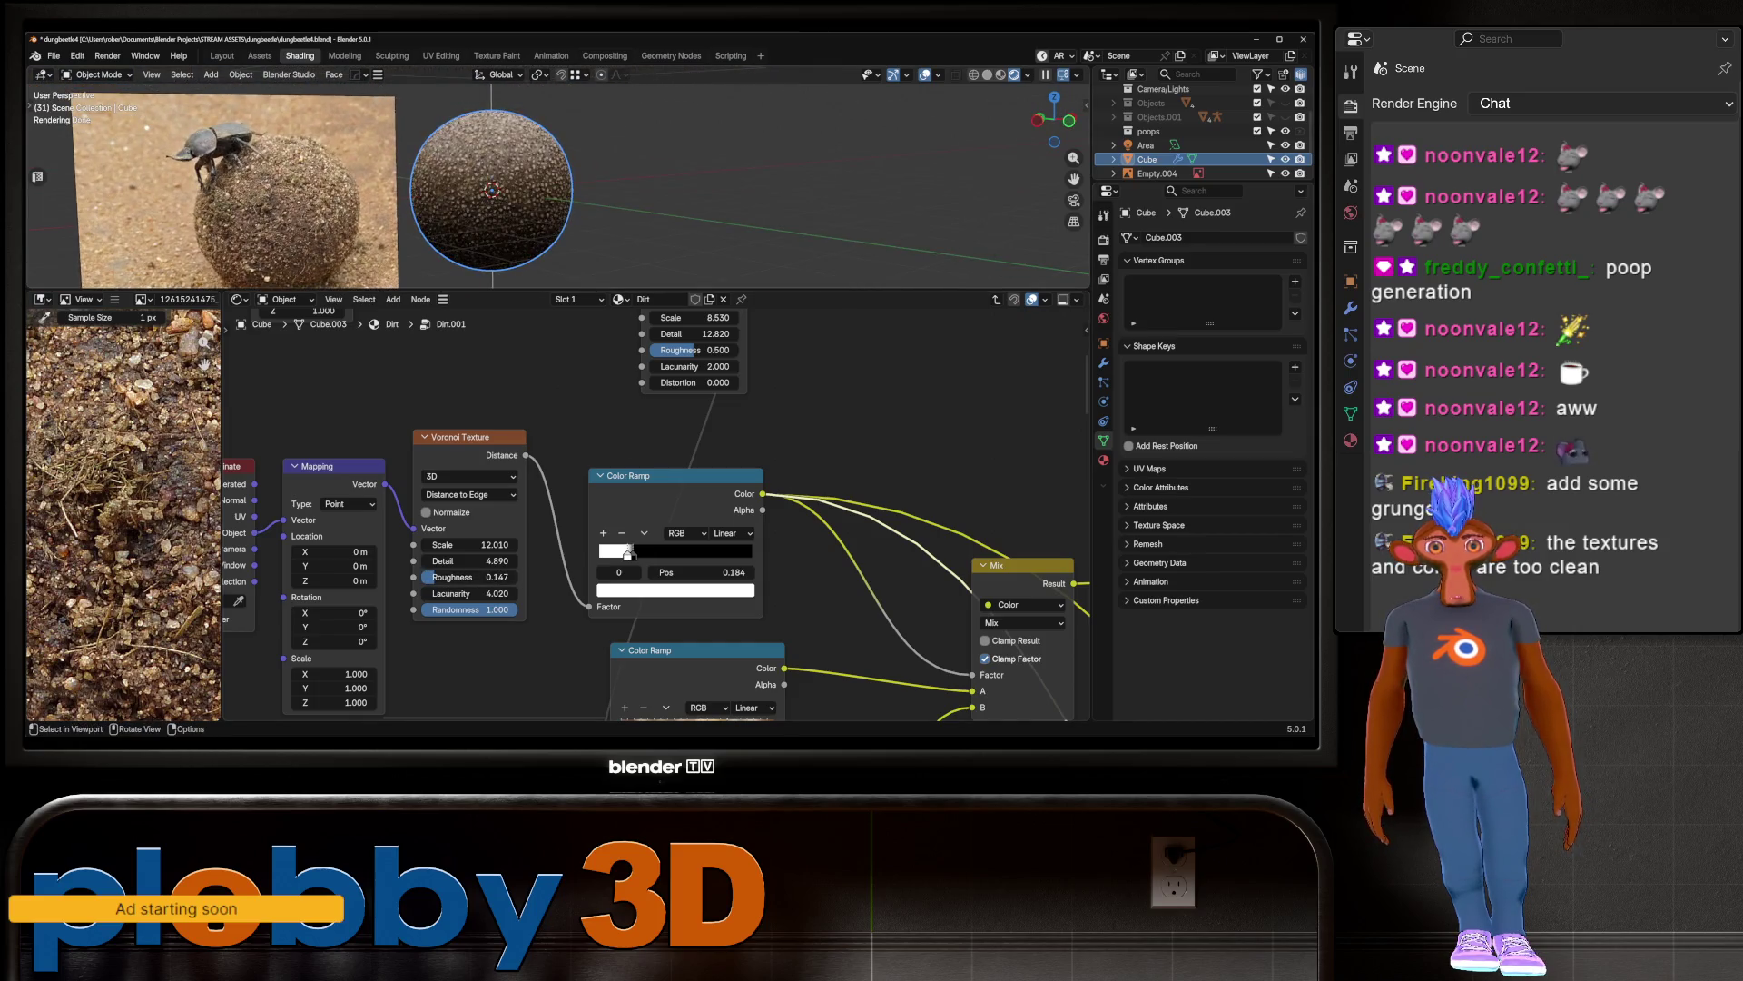
{"action": "scroll", "coordinate": [544, 182], "scroll_direction": "up", "scroll_amount": 3}
{"action": "scroll", "coordinate": [545, 182], "scroll_direction": "down", "scroll_amount": 3}
{"action": "middle_click_drag", "start_coordinate": [545, 181], "coordinate": [581, 173]}
{"action": "scroll", "coordinate": [452, 616], "scroll_direction": "up", "scroll_amount": 3}
{"action": "left_click_drag", "start_coordinate": [481, 574], "coordinate": [536, 574]}
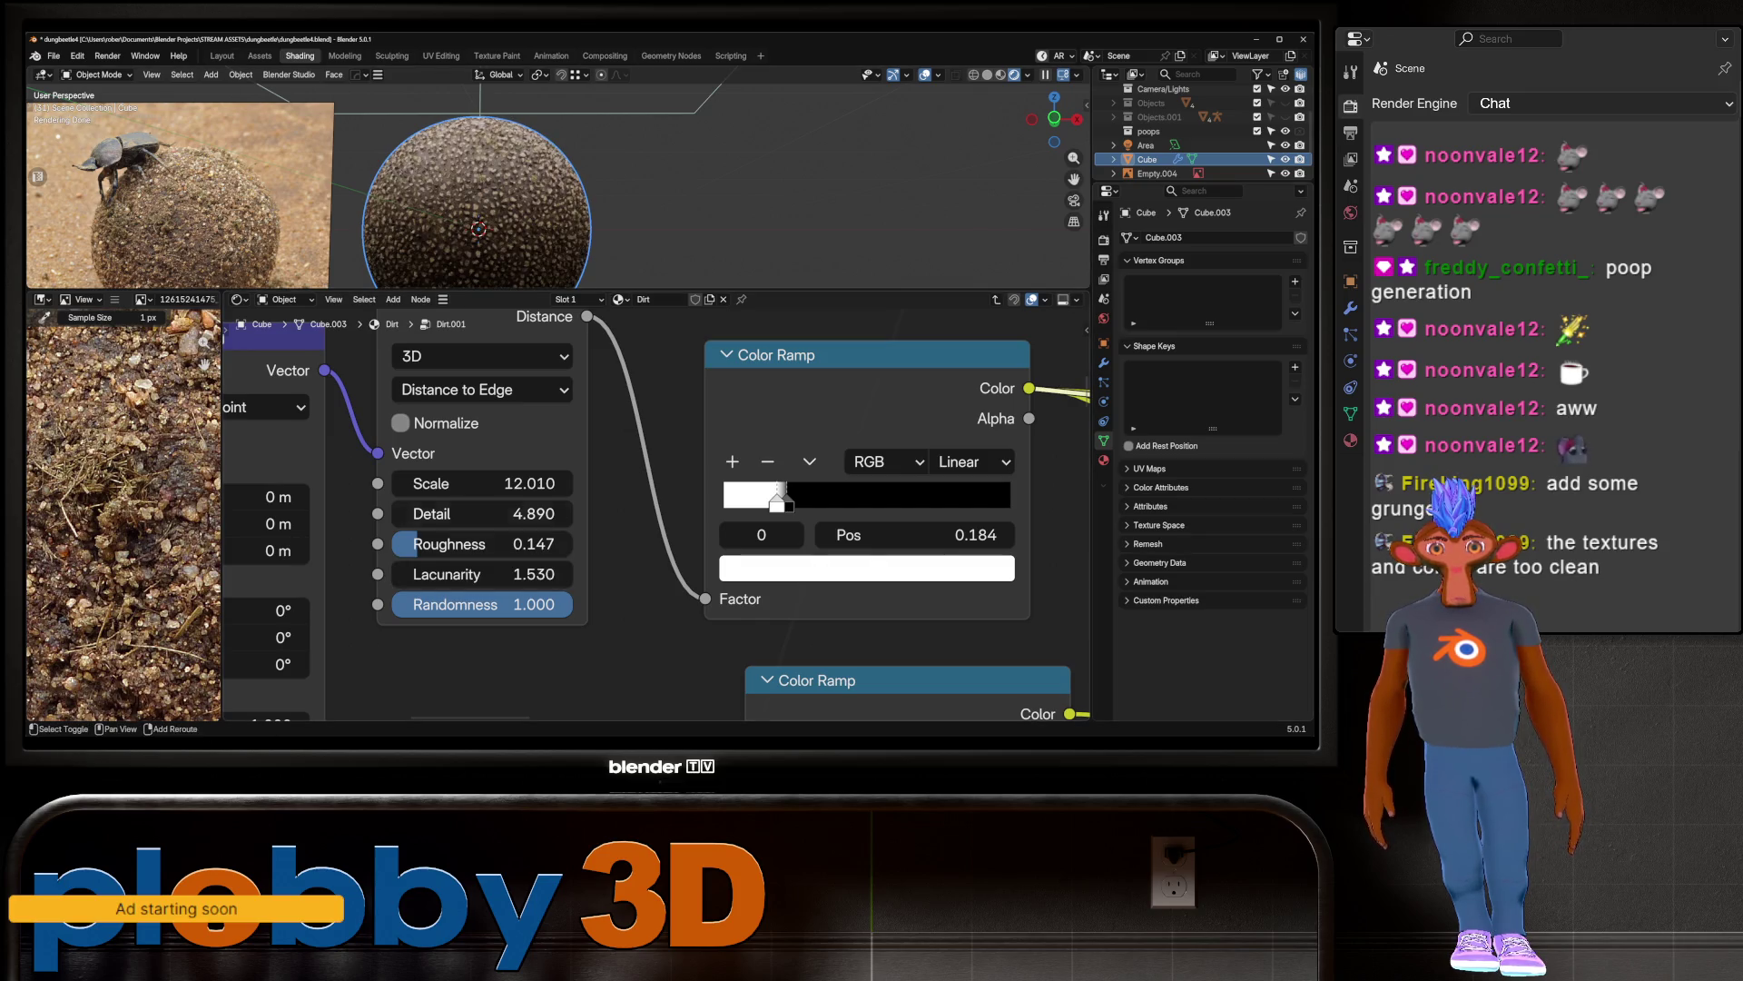
{"action": "left_click_drag", "start_coordinate": [481, 543], "coordinate": [486, 543]}
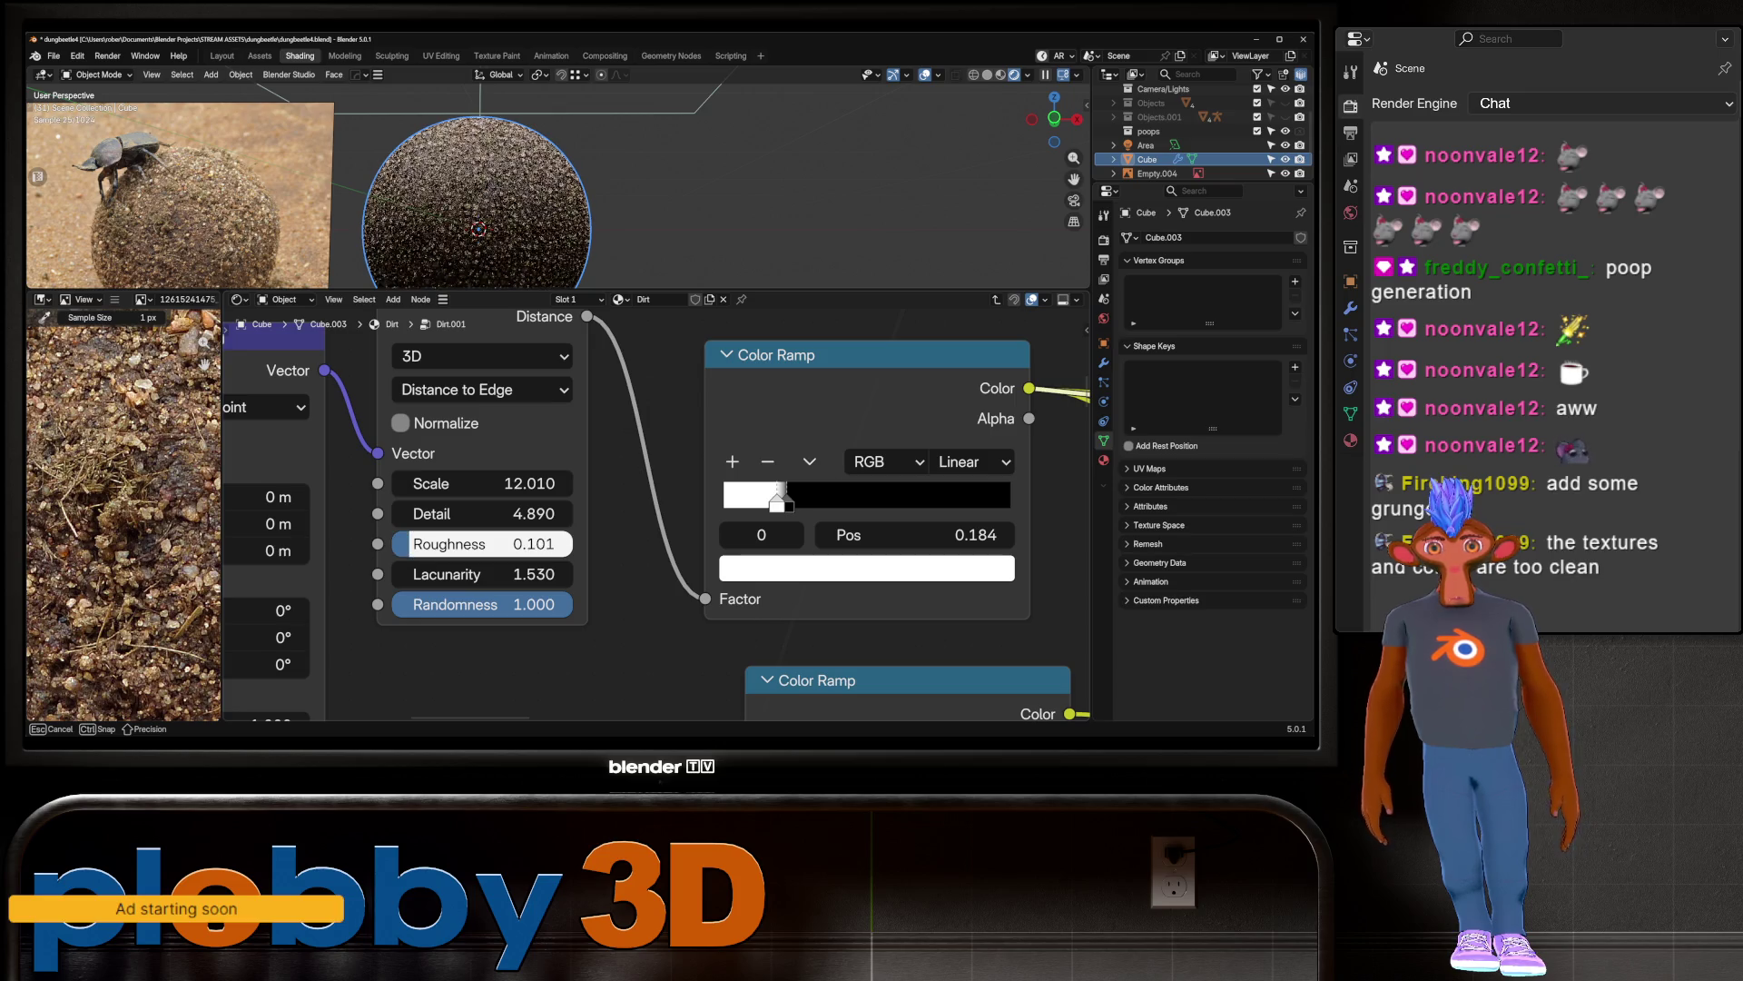
{"action": "left_click_drag", "start_coordinate": [481, 543], "coordinate": [481, 543]}
Step: Centre on the sphere, compare it with the photo, and return to the Layout workspace
{"action": "key", "text": "KP_Decimal"}
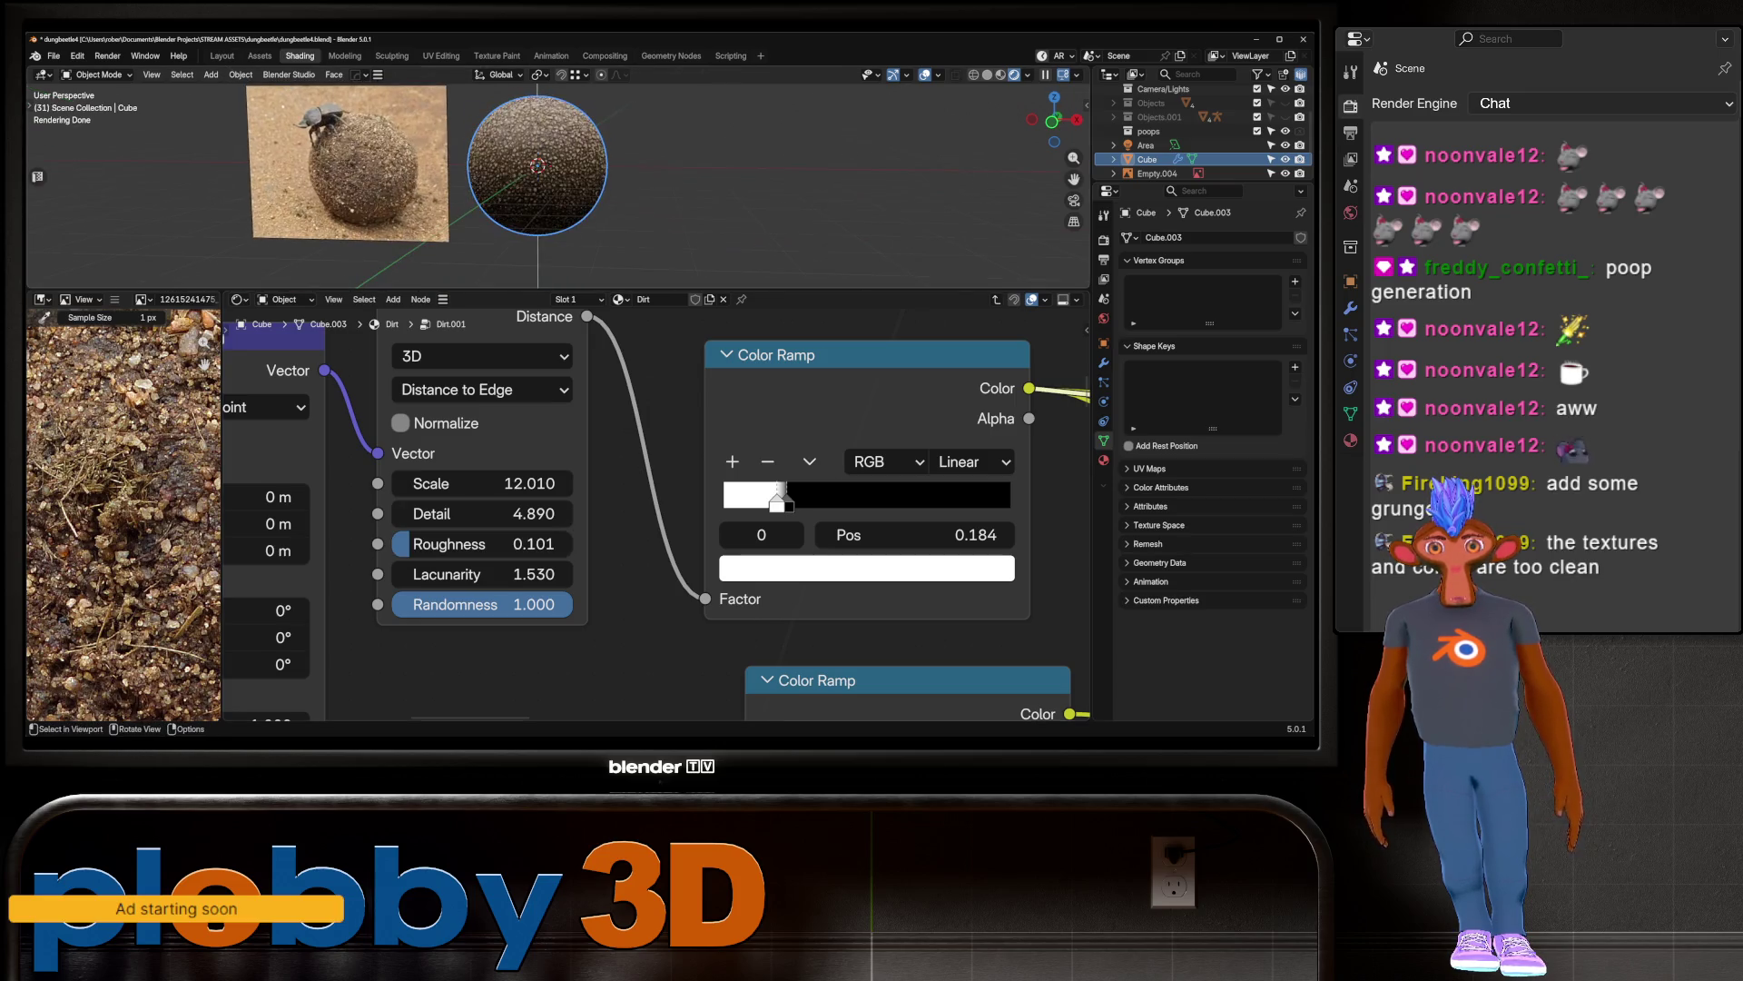
{"action": "scroll", "coordinate": [568, 131], "scroll_direction": "up", "scroll_amount": 4}
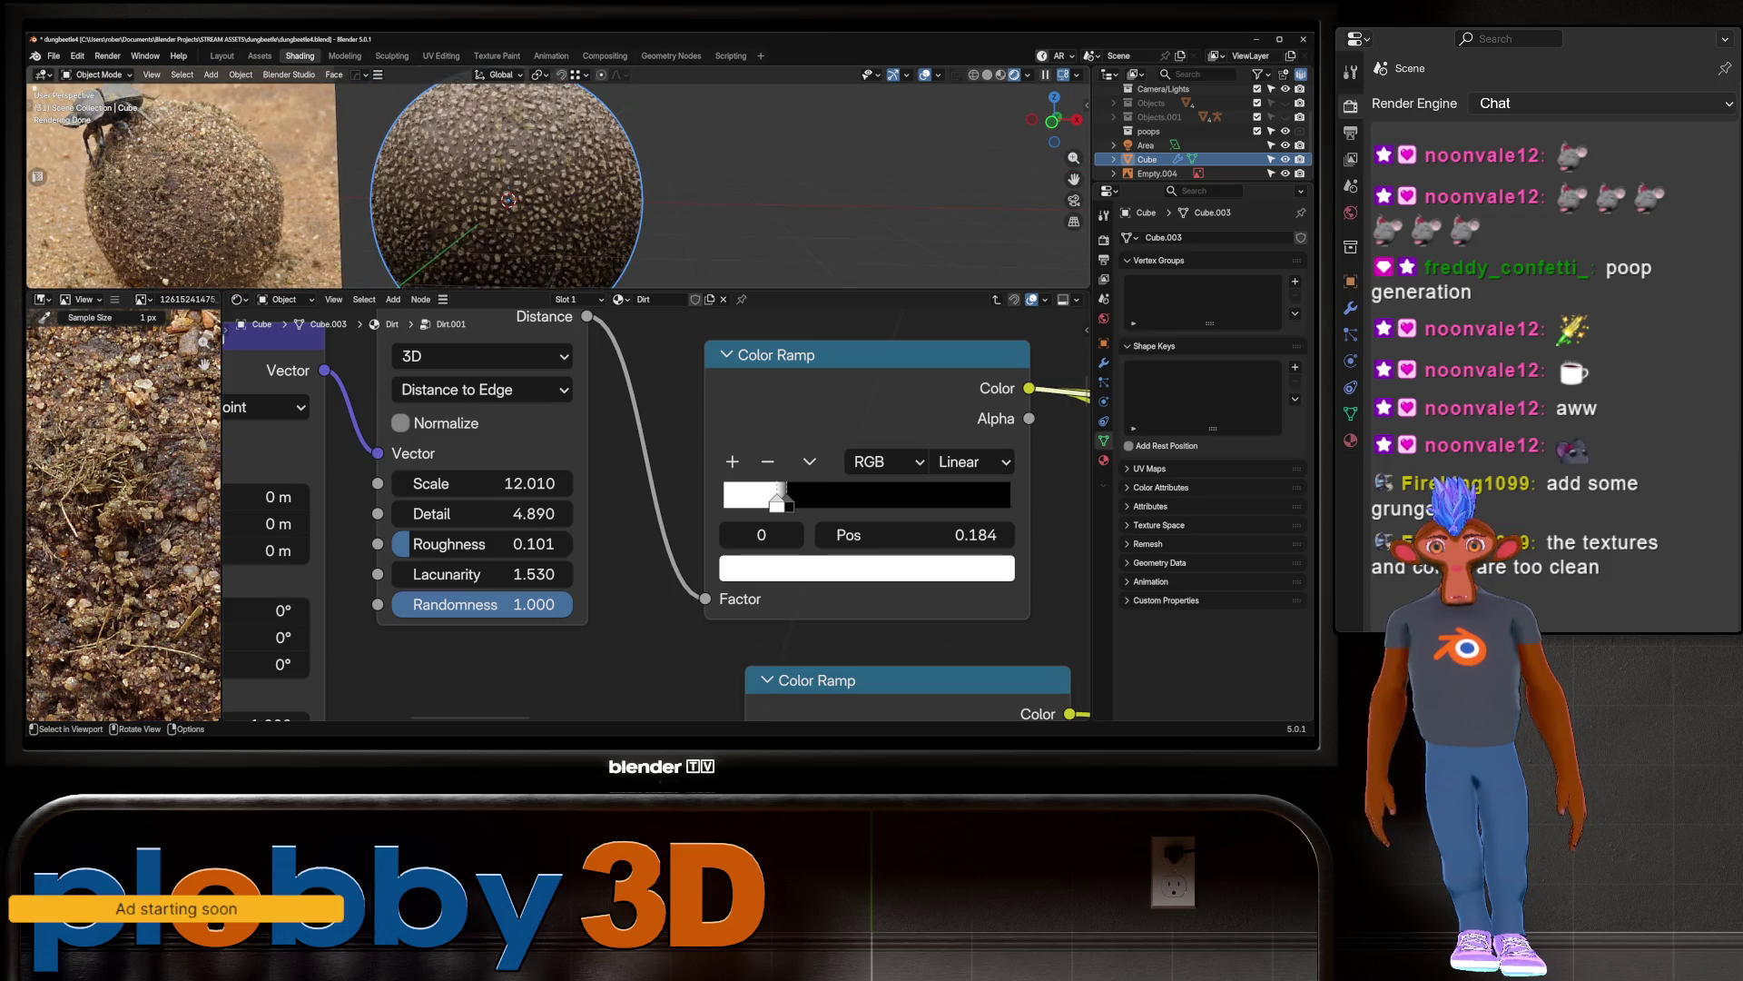
{"action": "scroll", "coordinate": [569, 146], "scroll_direction": "down", "scroll_amount": 4}
{"action": "middle_click_drag", "start_coordinate": [568, 146], "coordinate": [627, 137]}
{"action": "scroll", "coordinate": [627, 137], "scroll_direction": "up", "scroll_amount": 5}
{"action": "scroll", "coordinate": [626, 136], "scroll_direction": "down", "scroll_amount": 2}
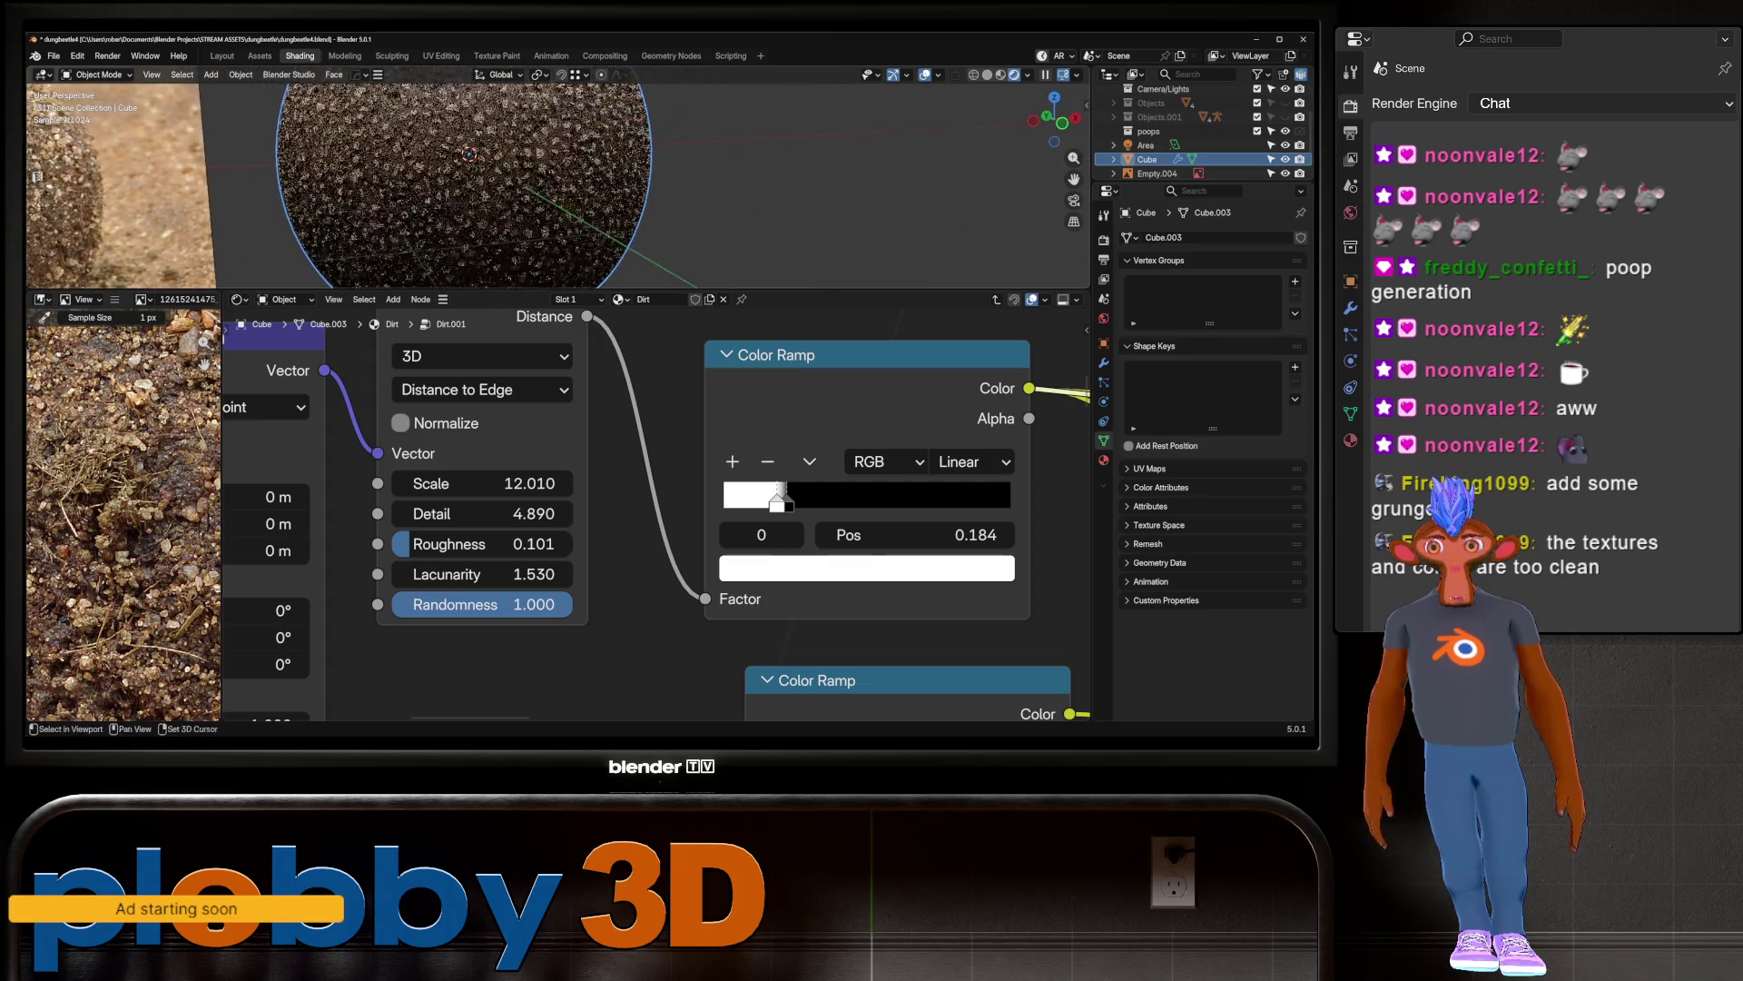
{"action": "scroll", "coordinate": [558, 177], "scroll_direction": "down", "scroll_amount": 3}
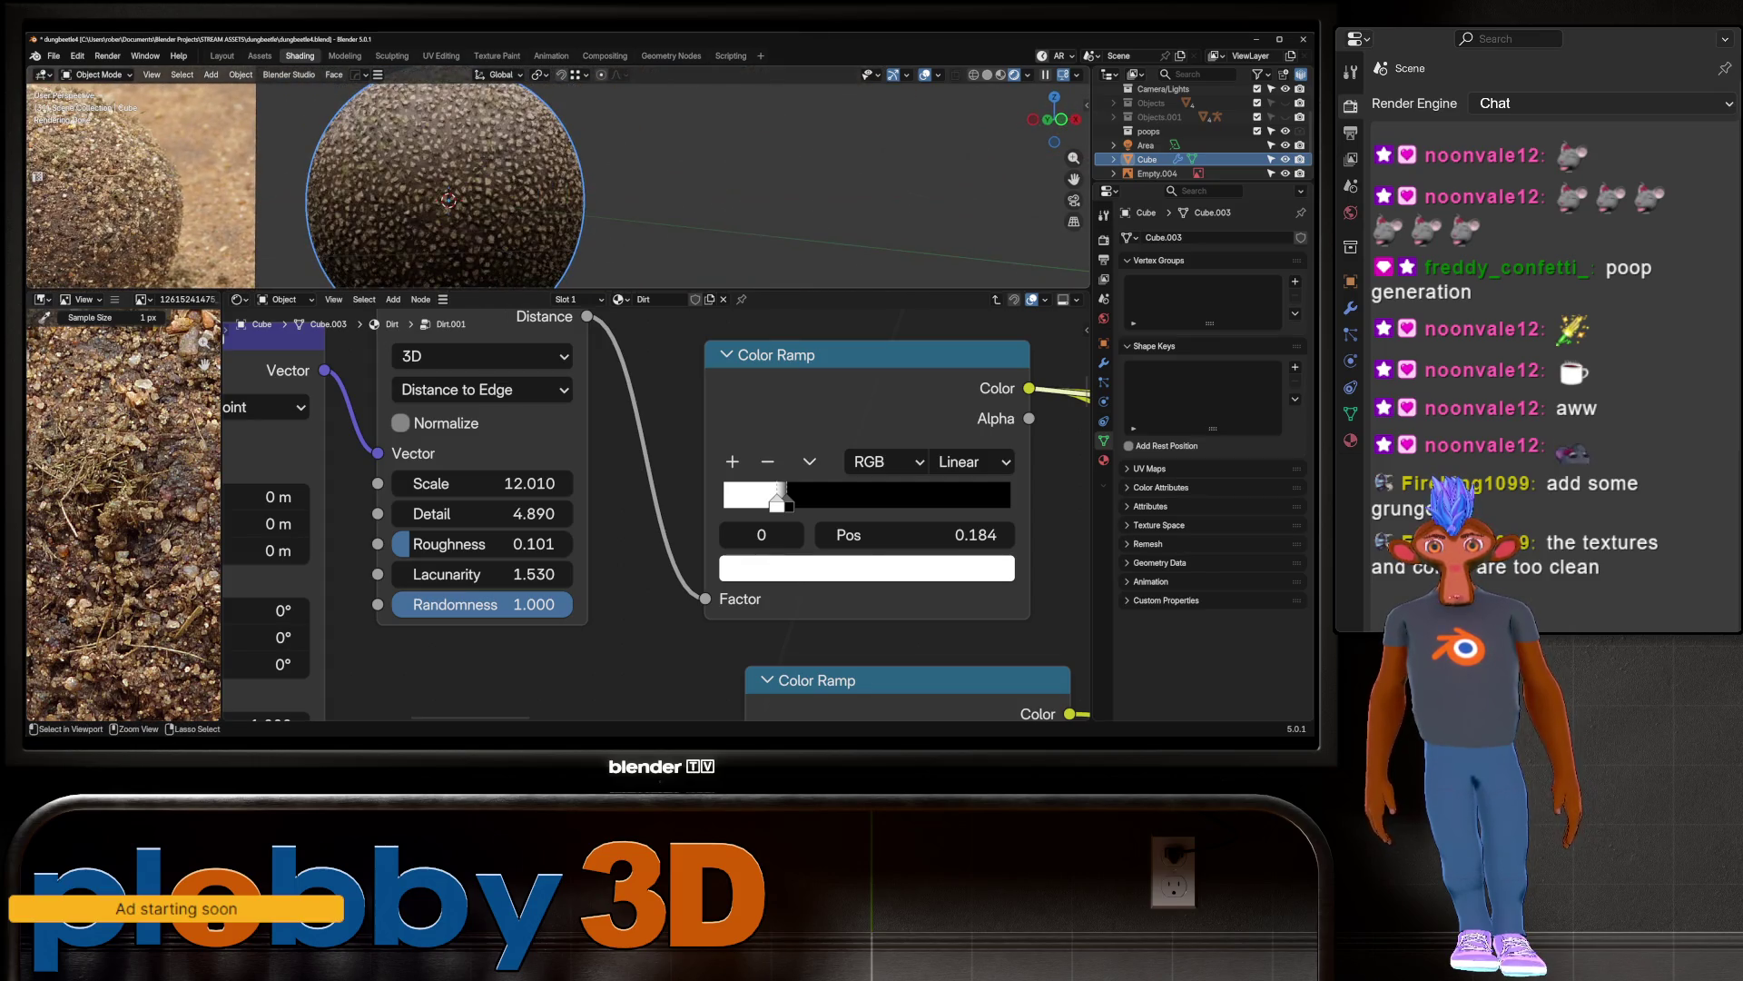
{"action": "left_click", "coordinate": [222, 55]}
{"action": "middle_click_drag", "start_coordinate": [545, 363], "coordinate": [581, 364]}
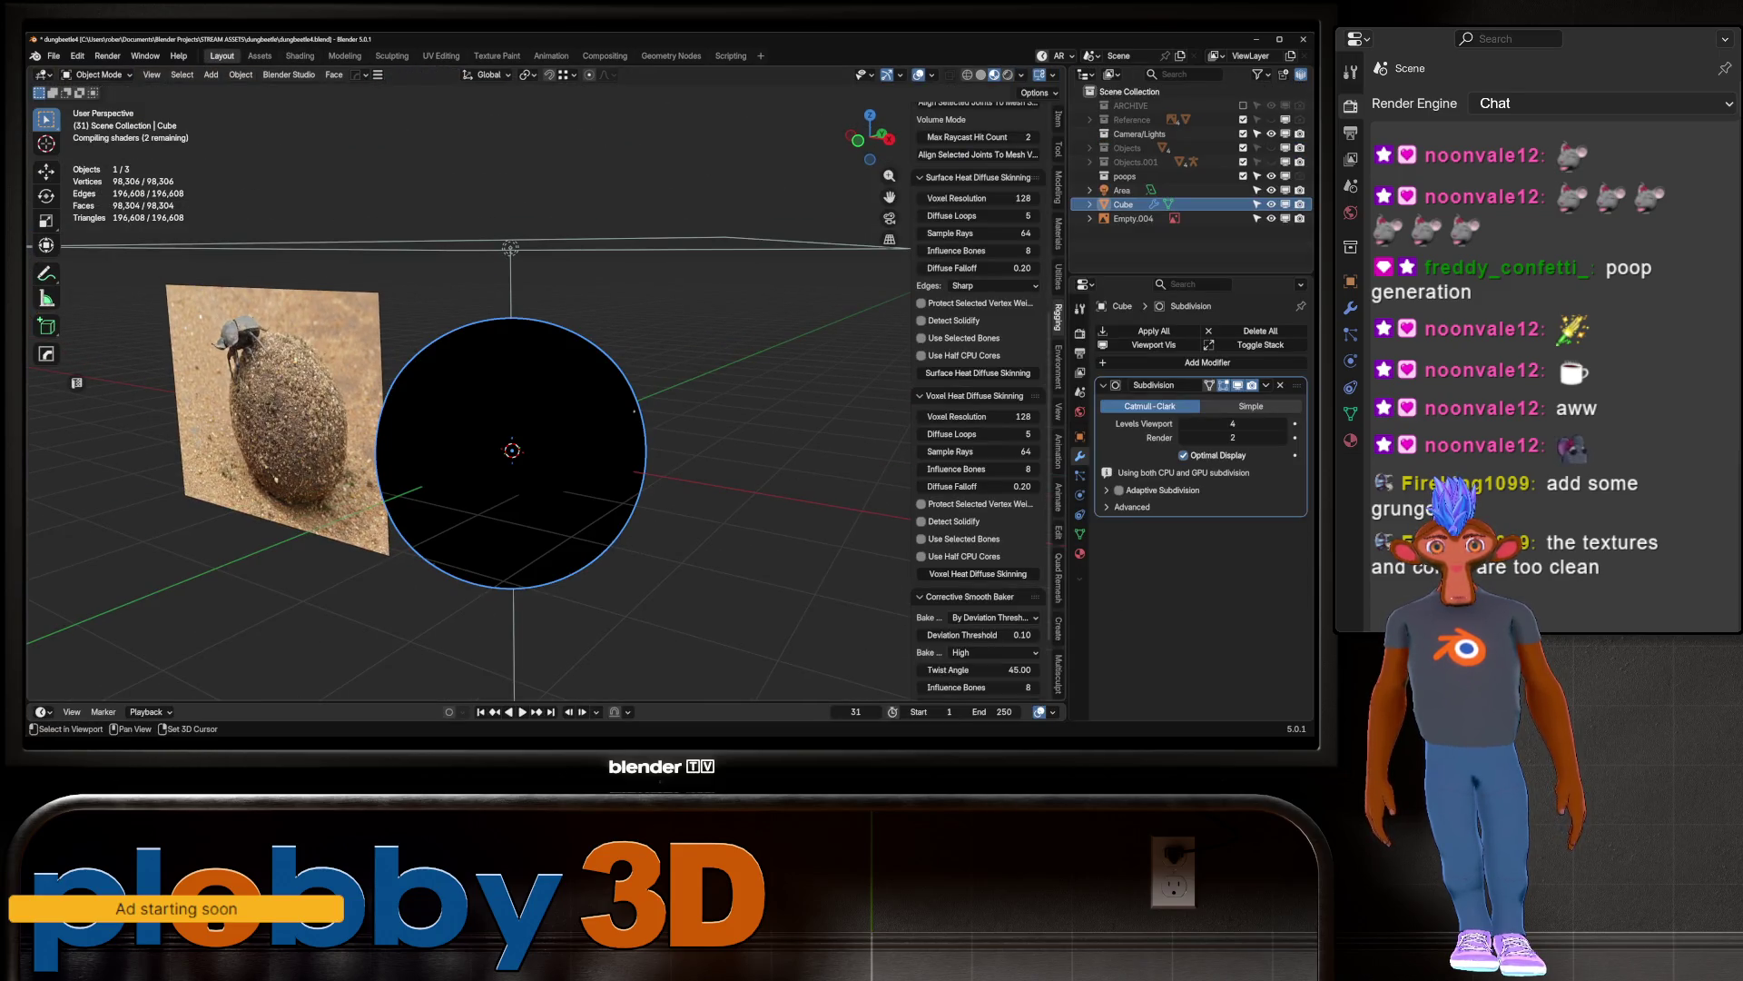
Step: Duplicate the sphere in place, remove the Dirt material from the copy, and hide it
{"action": "key", "text": "shift+d"}
{"action": "key", "text": "Escape"}
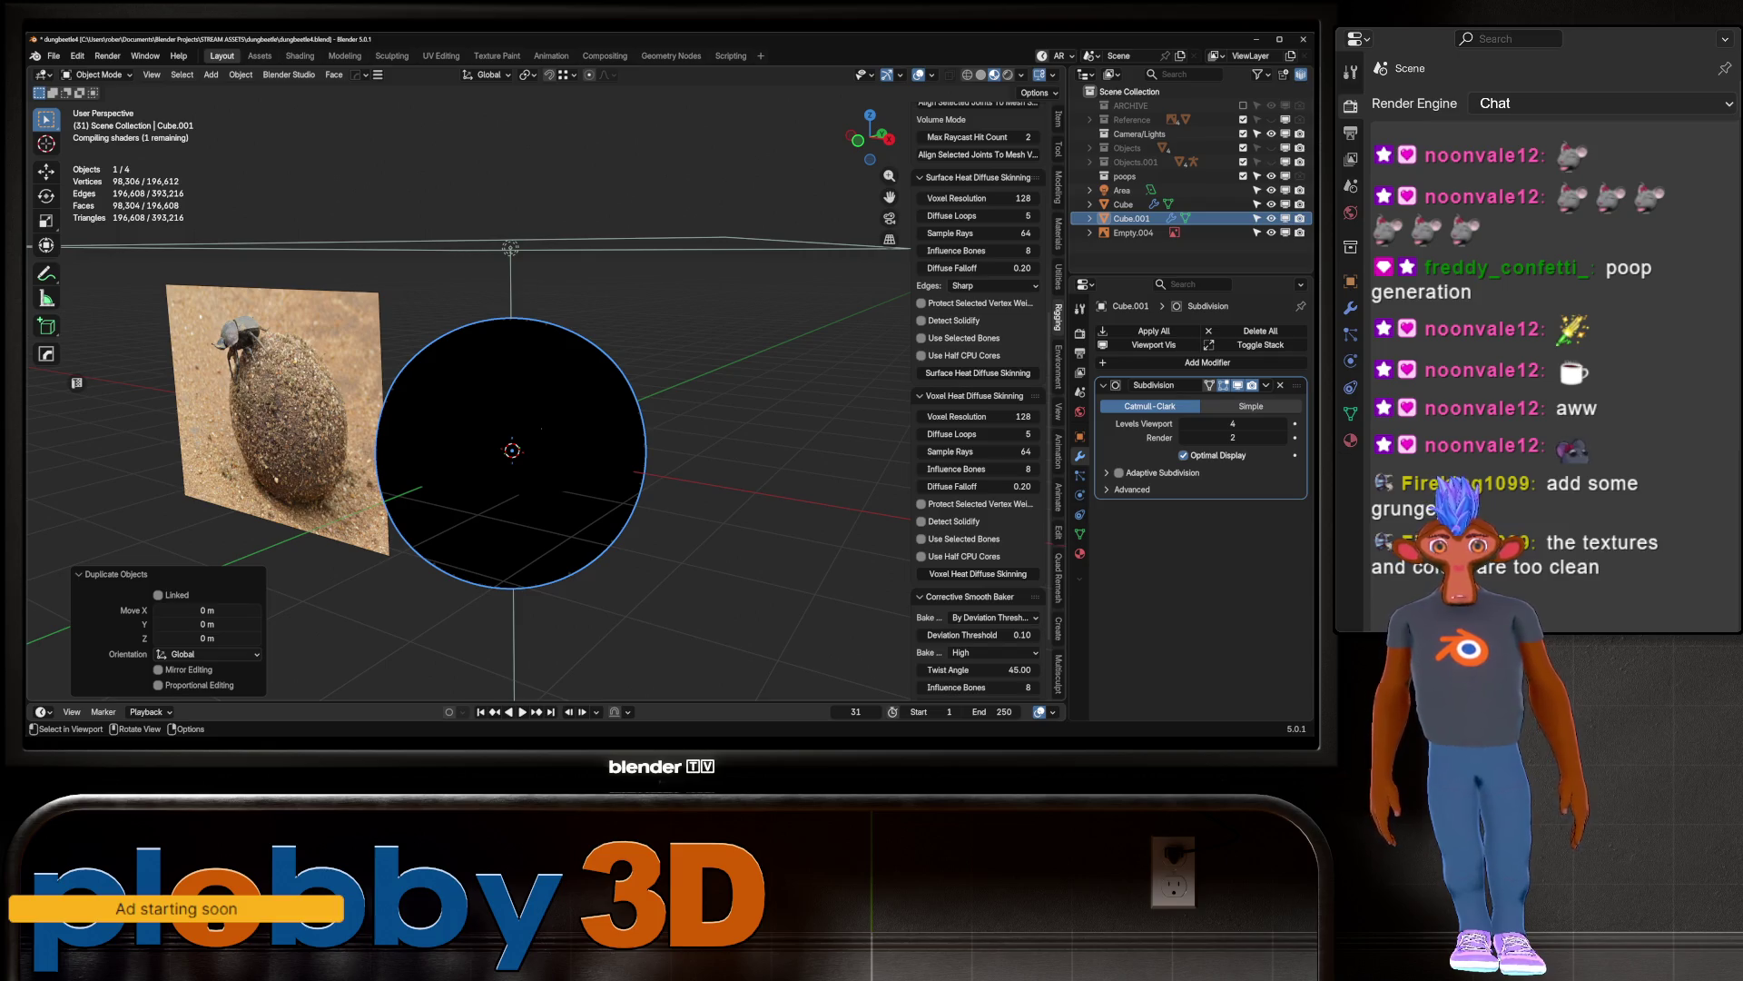
{"action": "left_click", "coordinate": [1079, 553]}
{"action": "left_click", "coordinate": [1301, 345]}
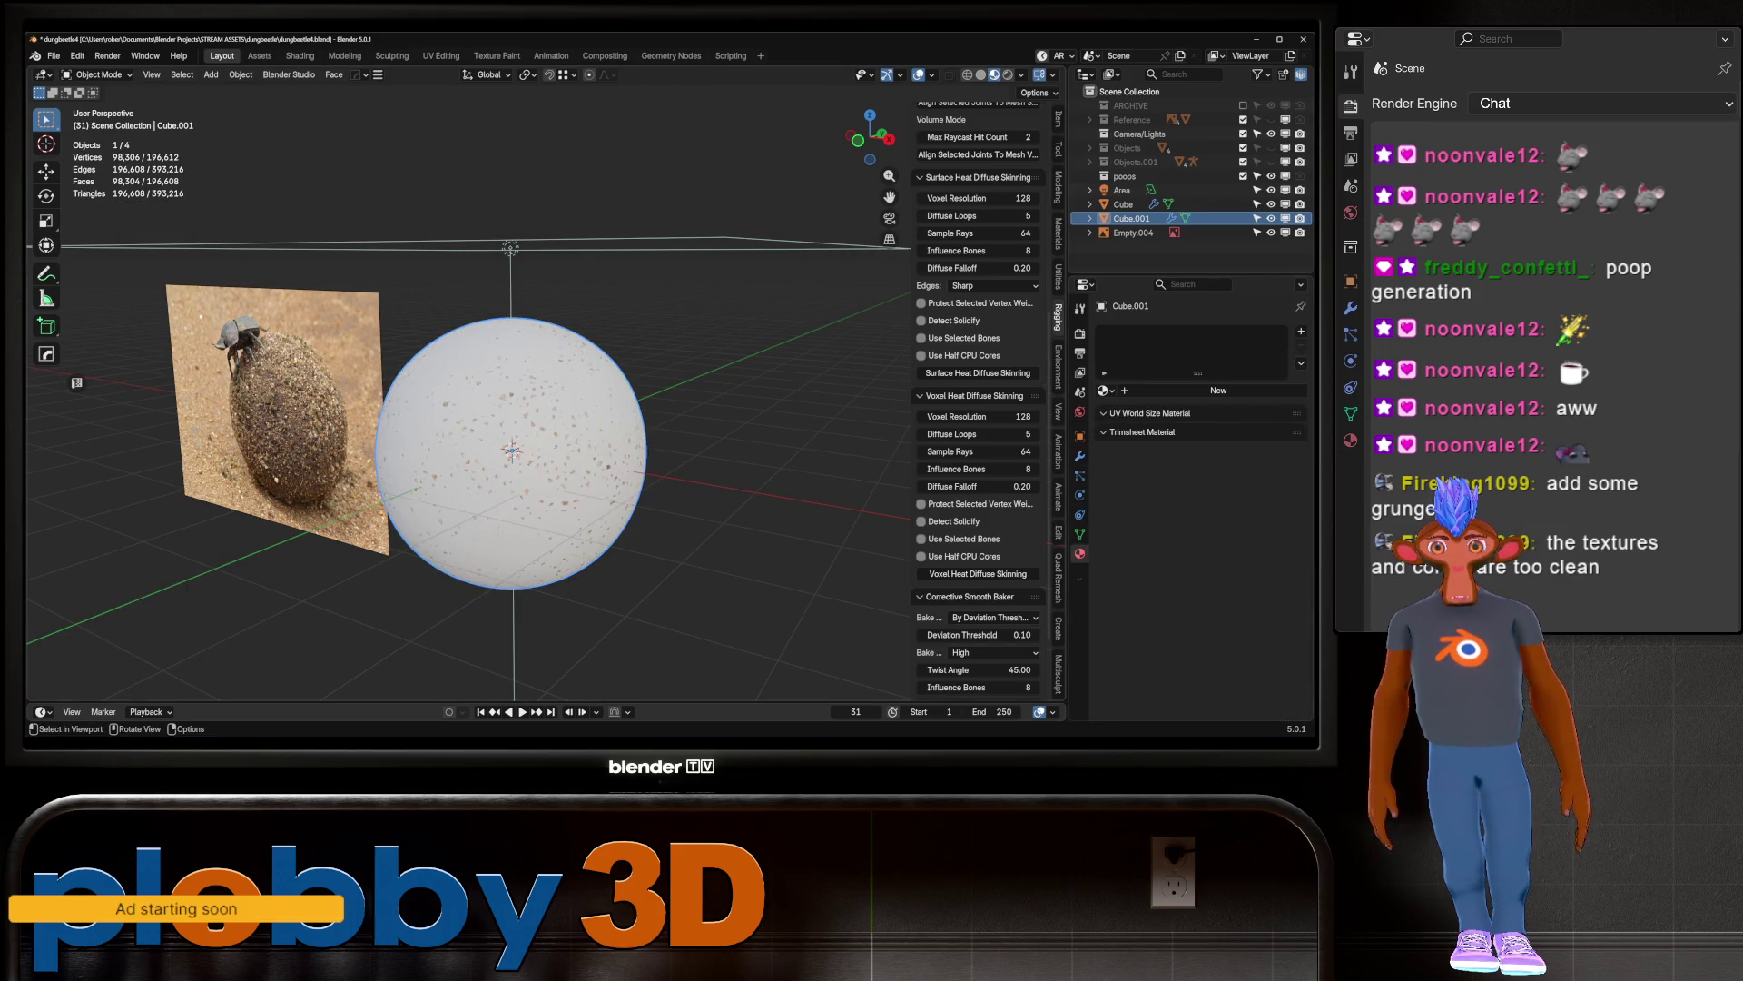
{"action": "key", "text": "h"}
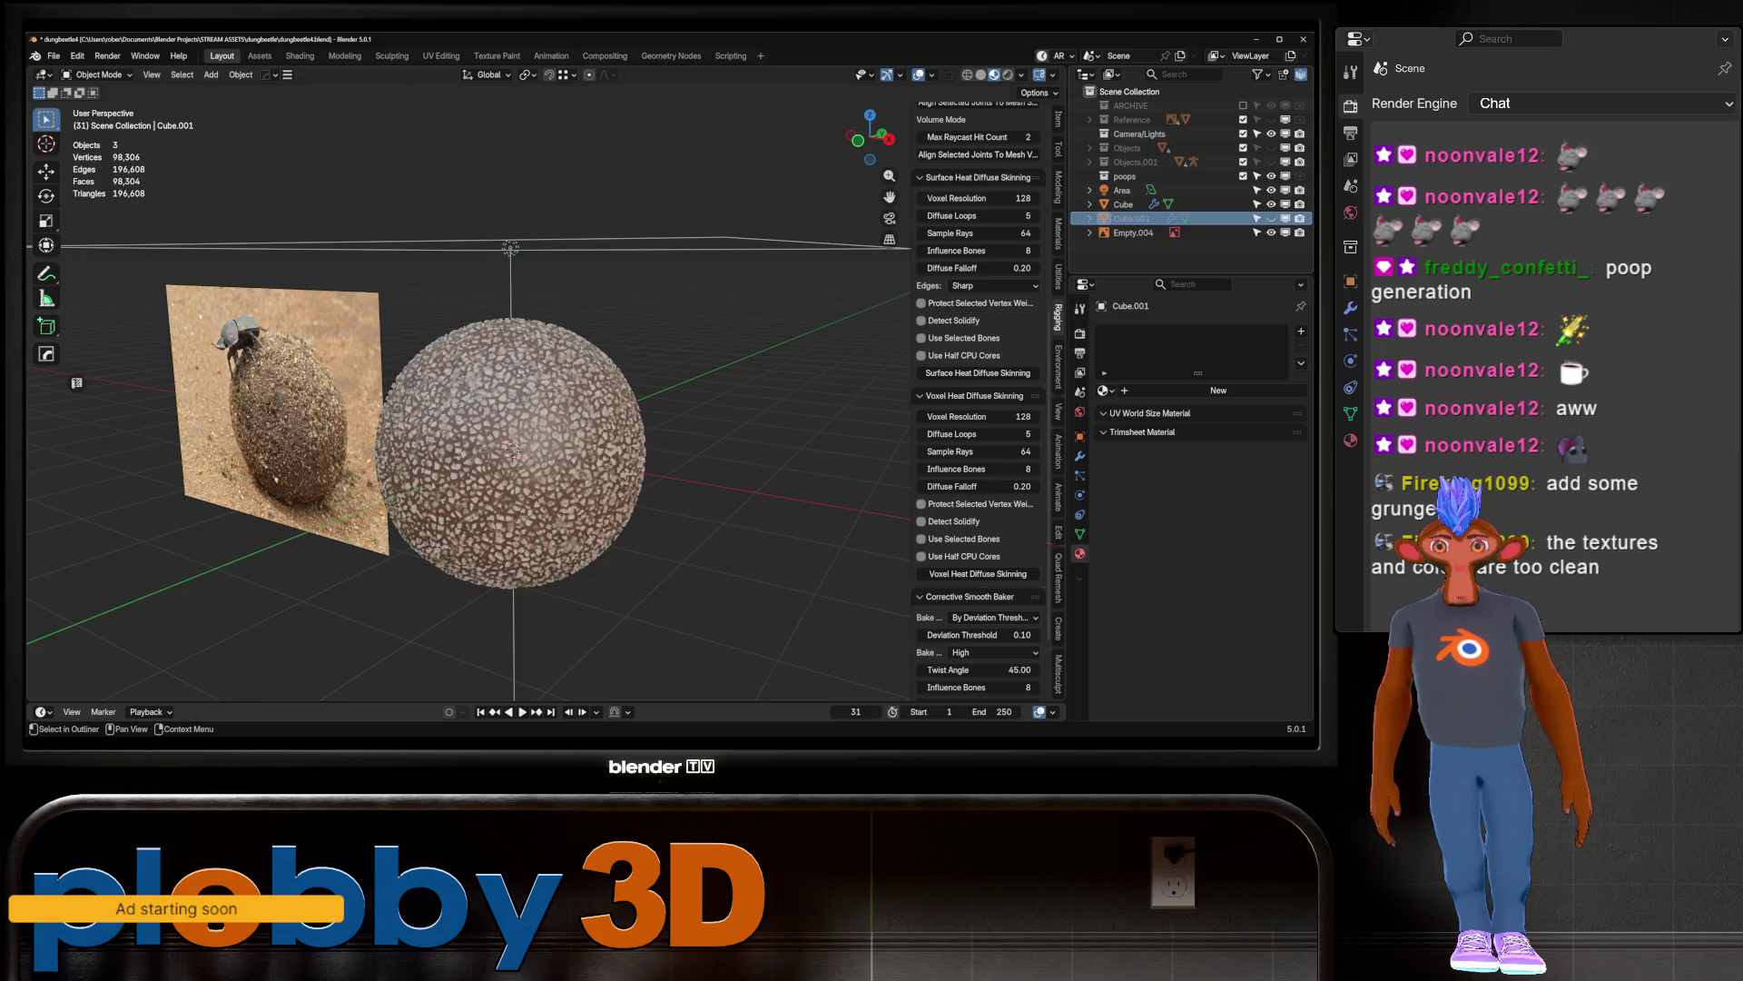